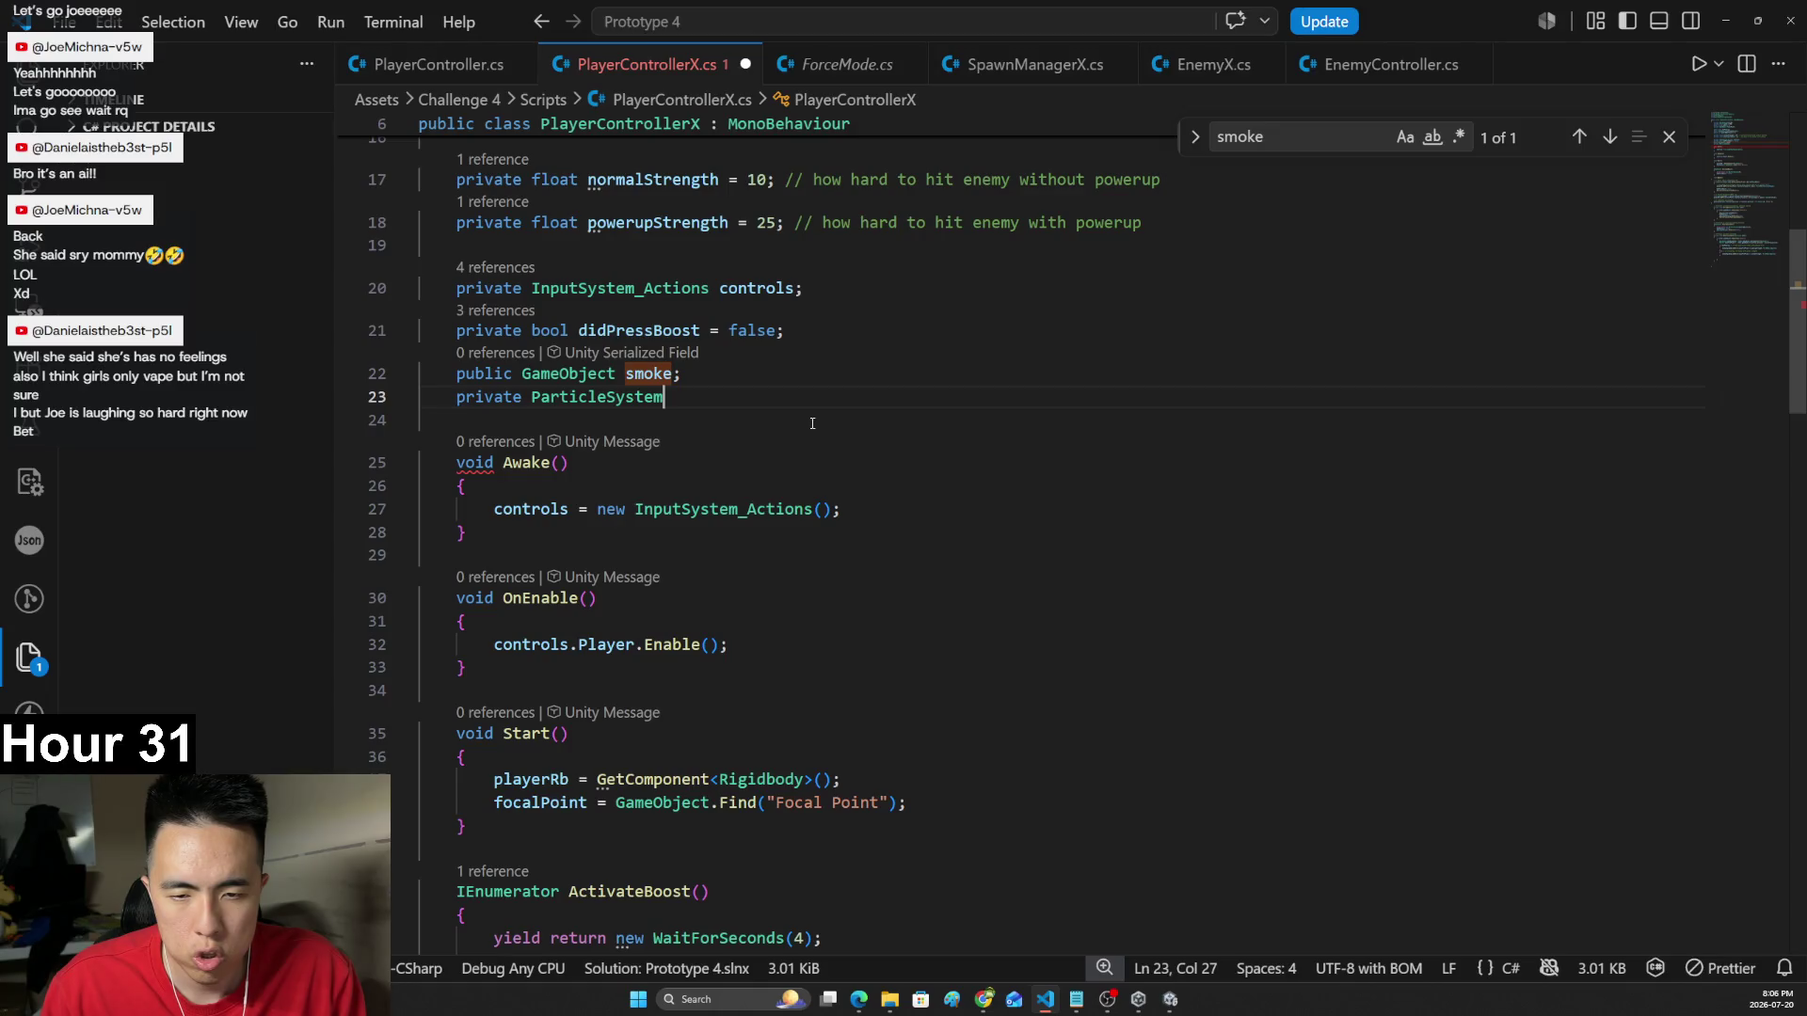
- Declare the field 'private ParticleSystem smokeParticles;' in PlayerControllerX
type(".")
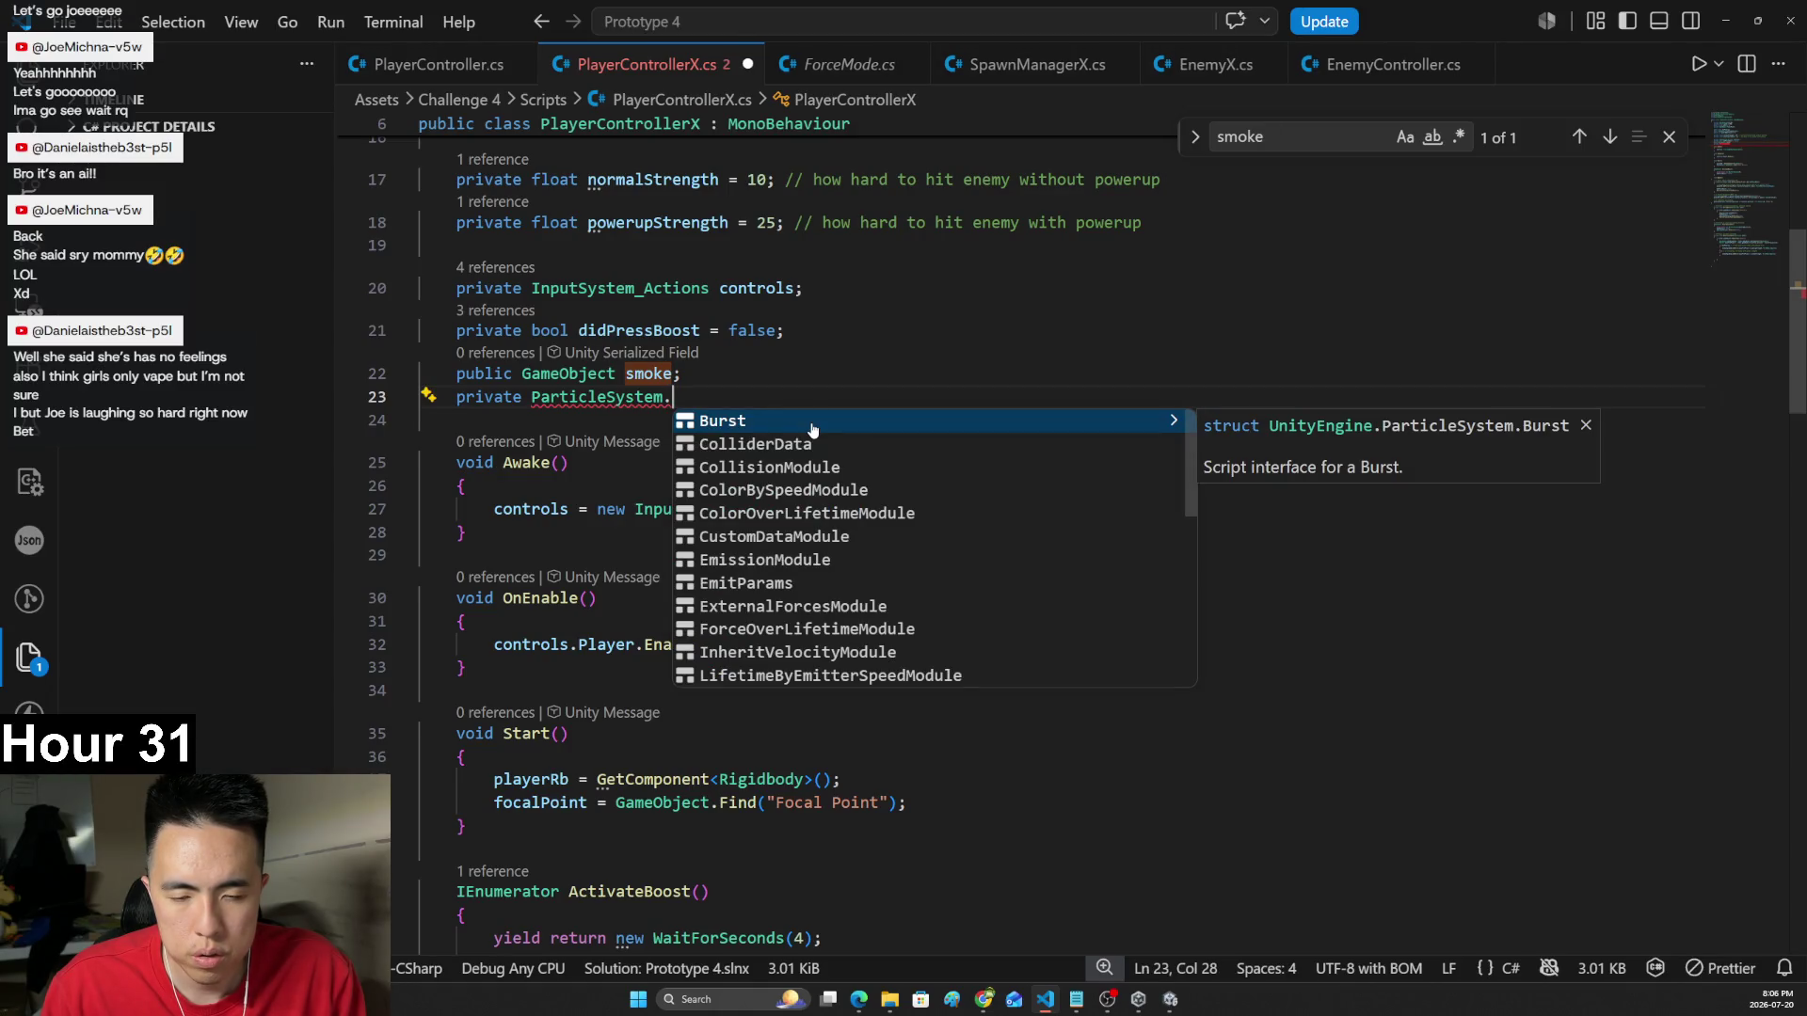
key("BackSpace")
type("smoke")
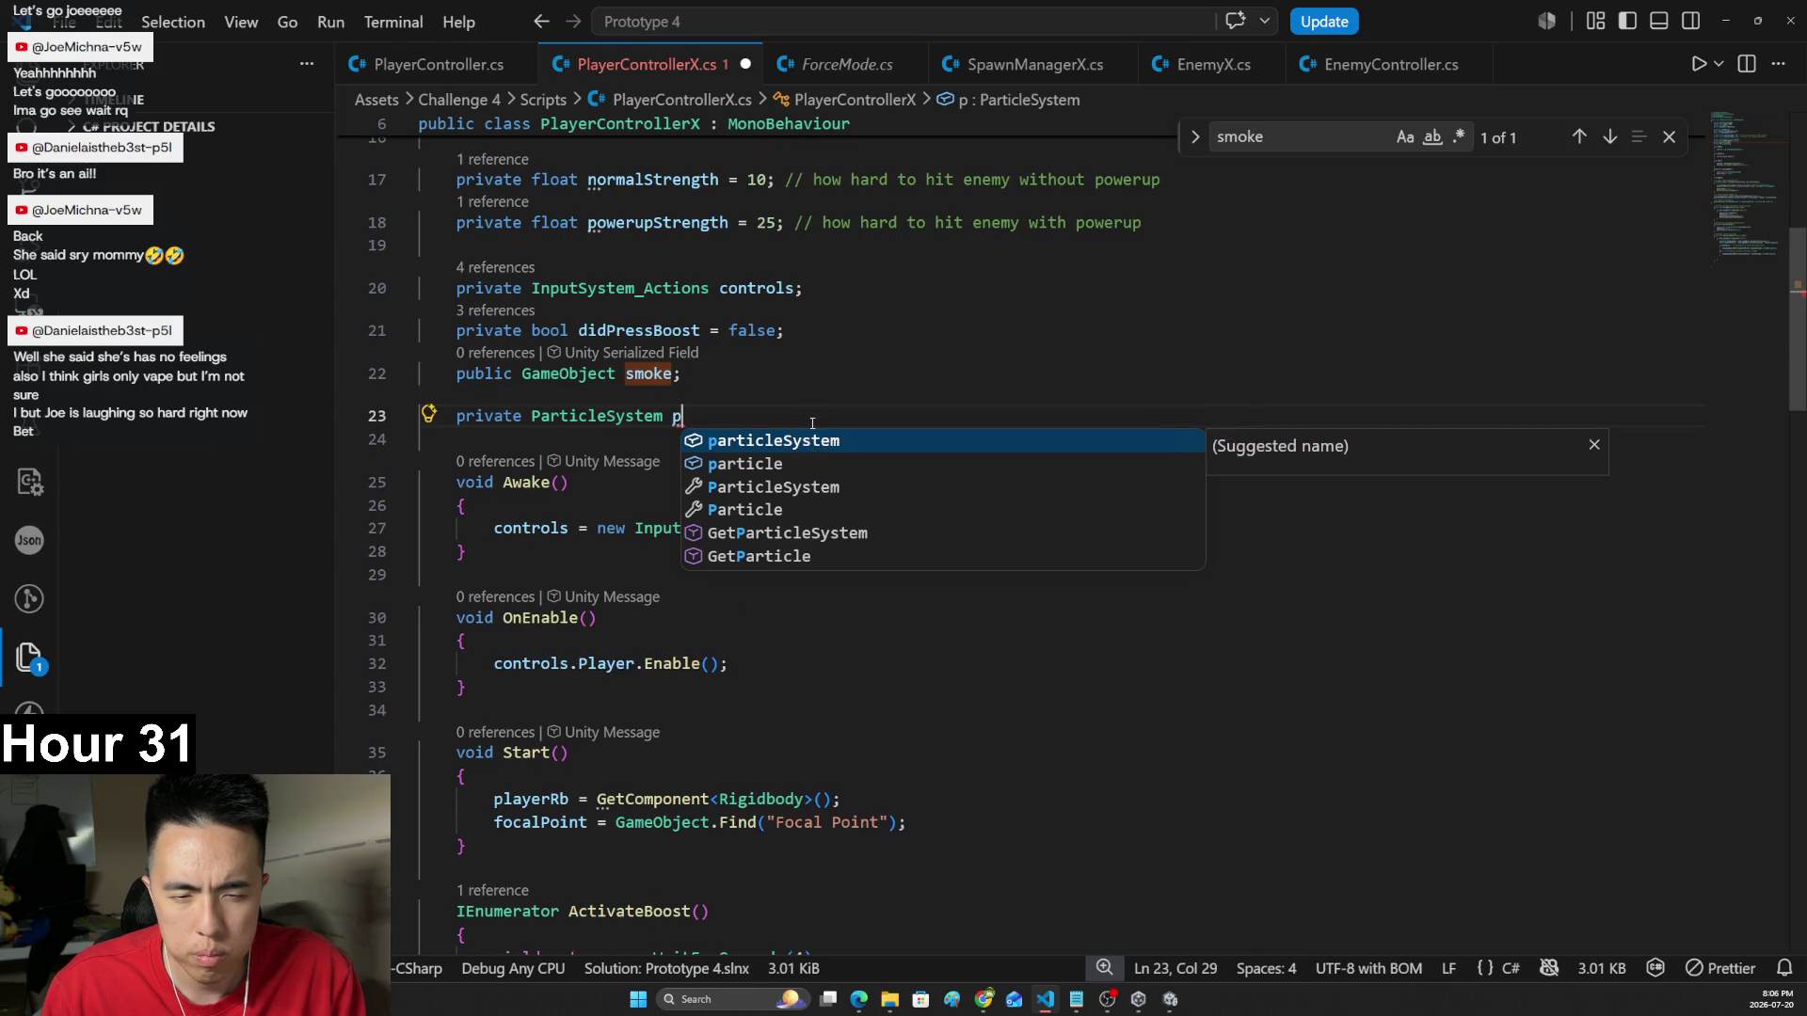
type("Particles;")
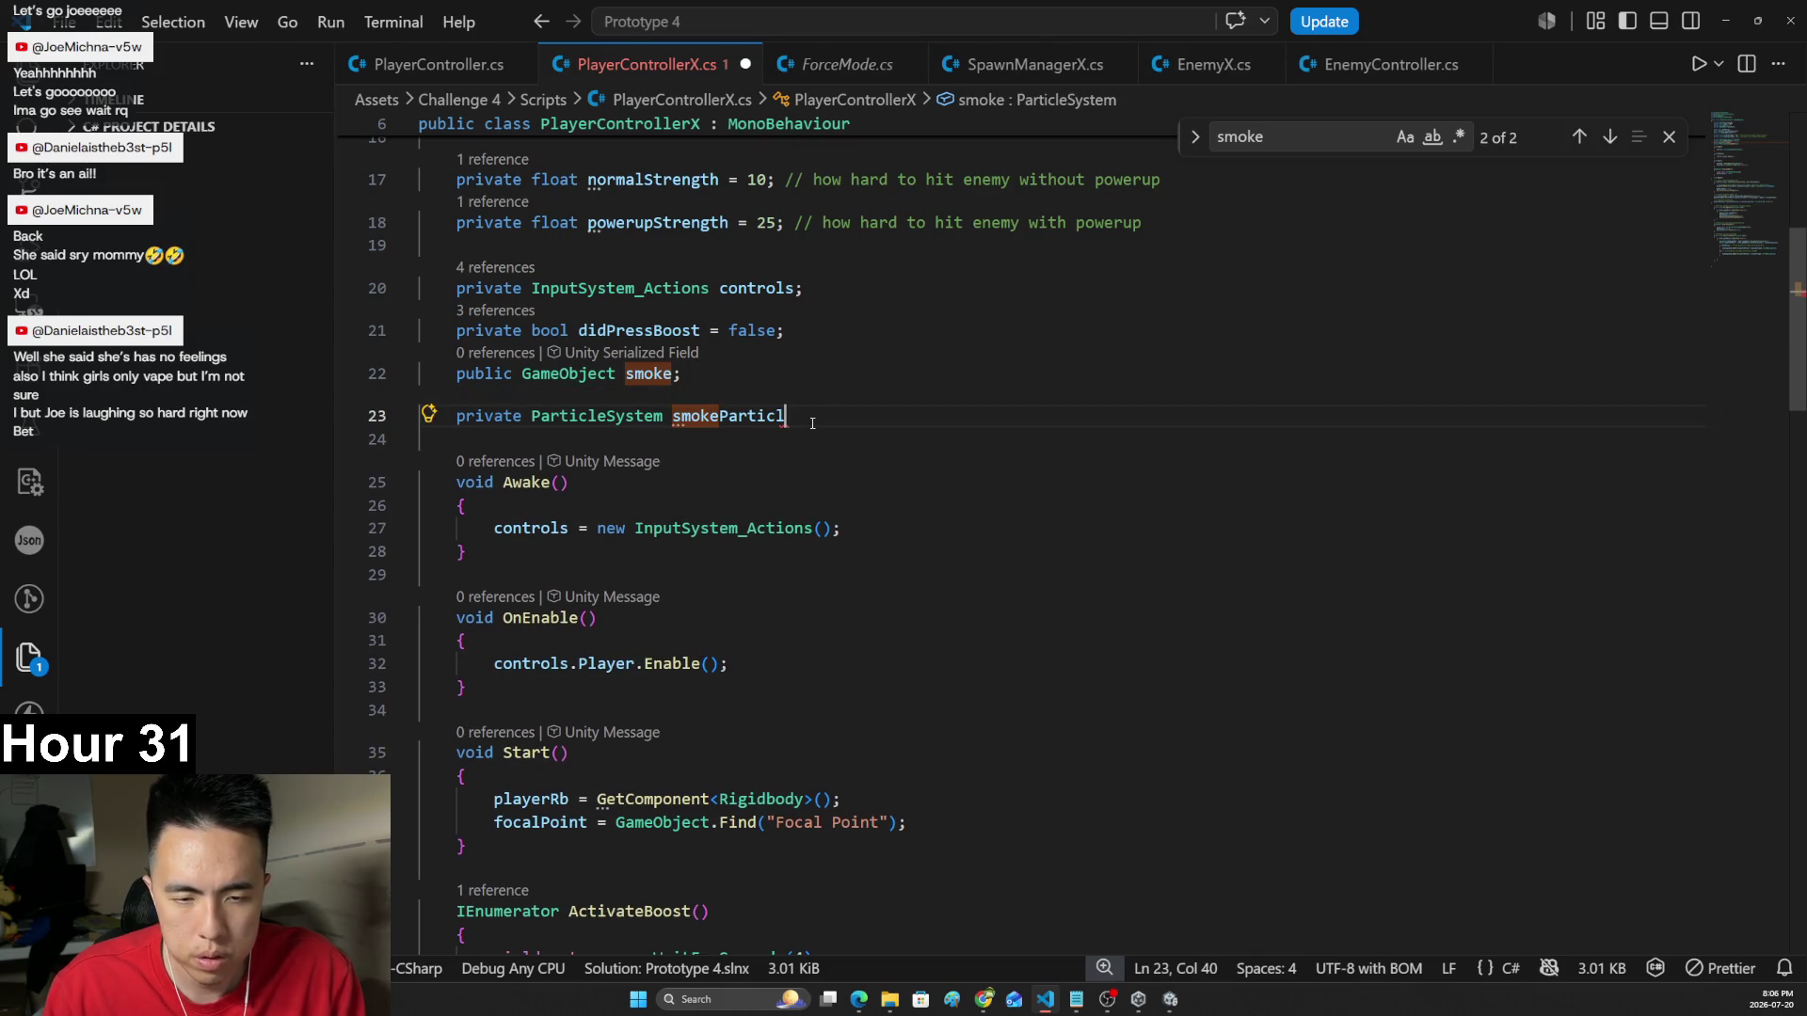
scroll(800, 442, "down", 1)
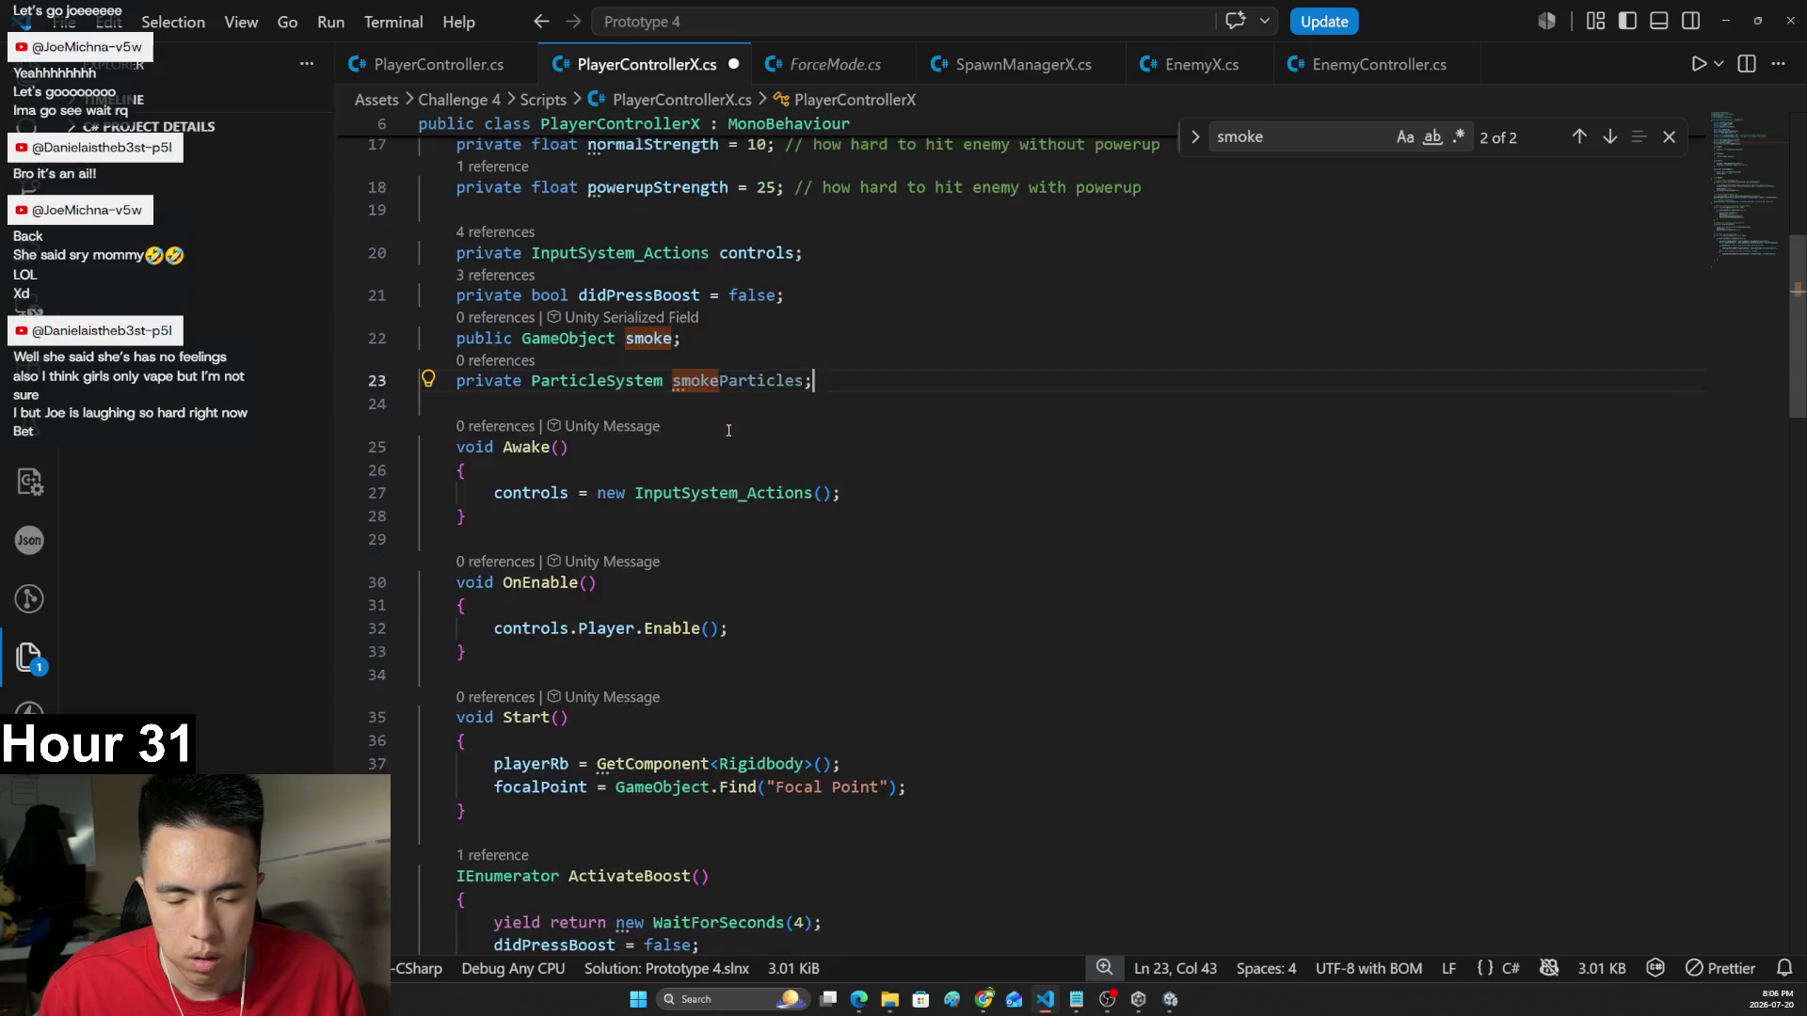
left_click(852, 458)
key("Return")
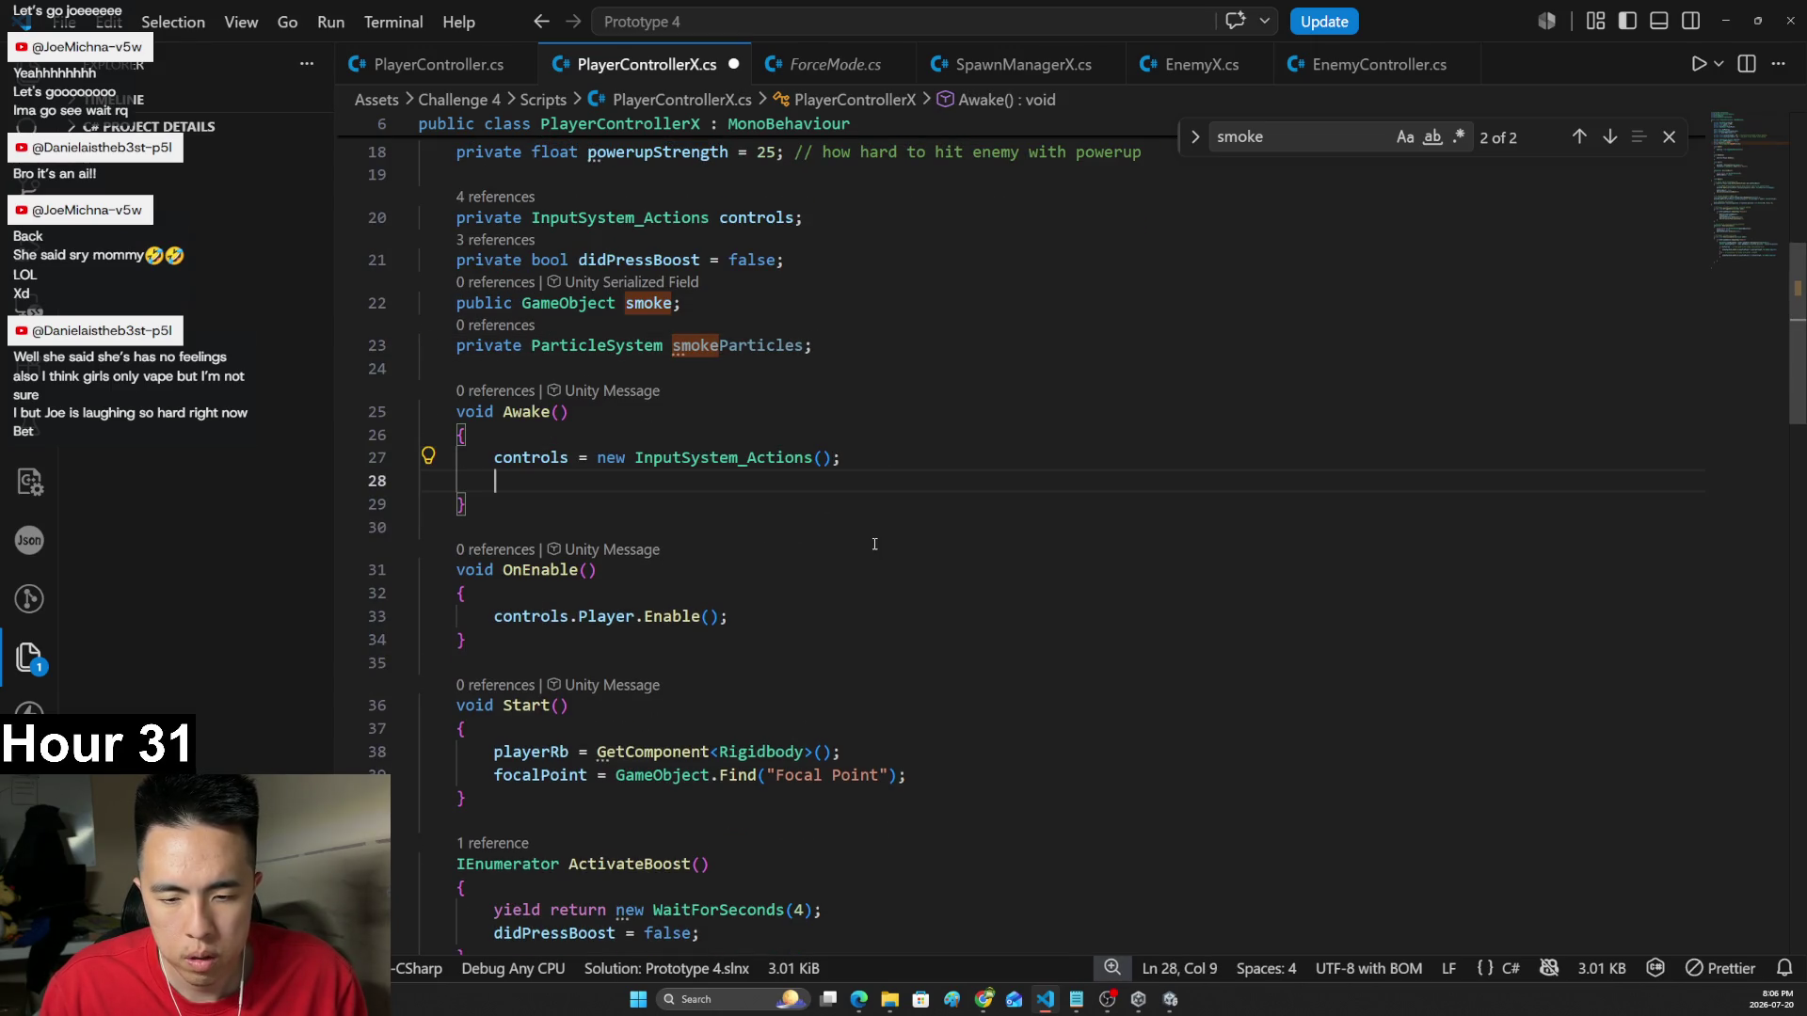
key("BackSpace")
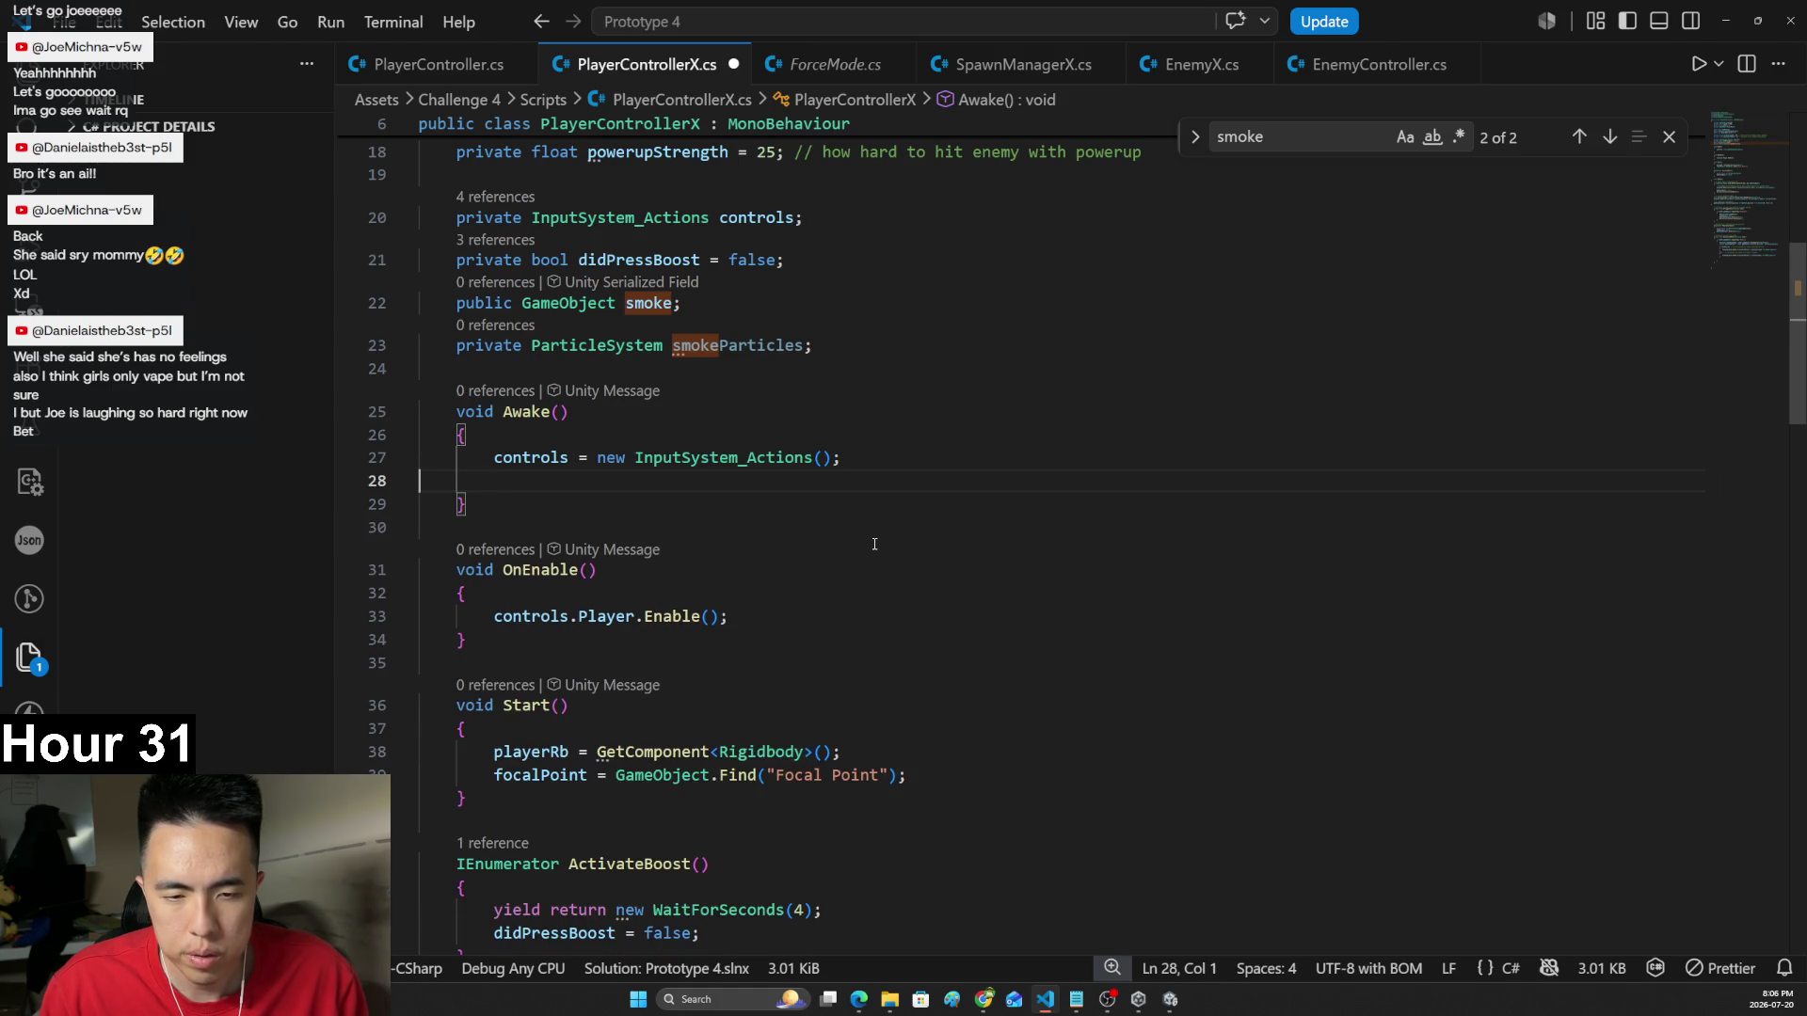
key("BackSpace")
- In Start(), add 'smokeParticles = smoke.GetComponent<ParticleSystem>();' after the focalPoint line and save
scroll(874, 544, "down", 2)
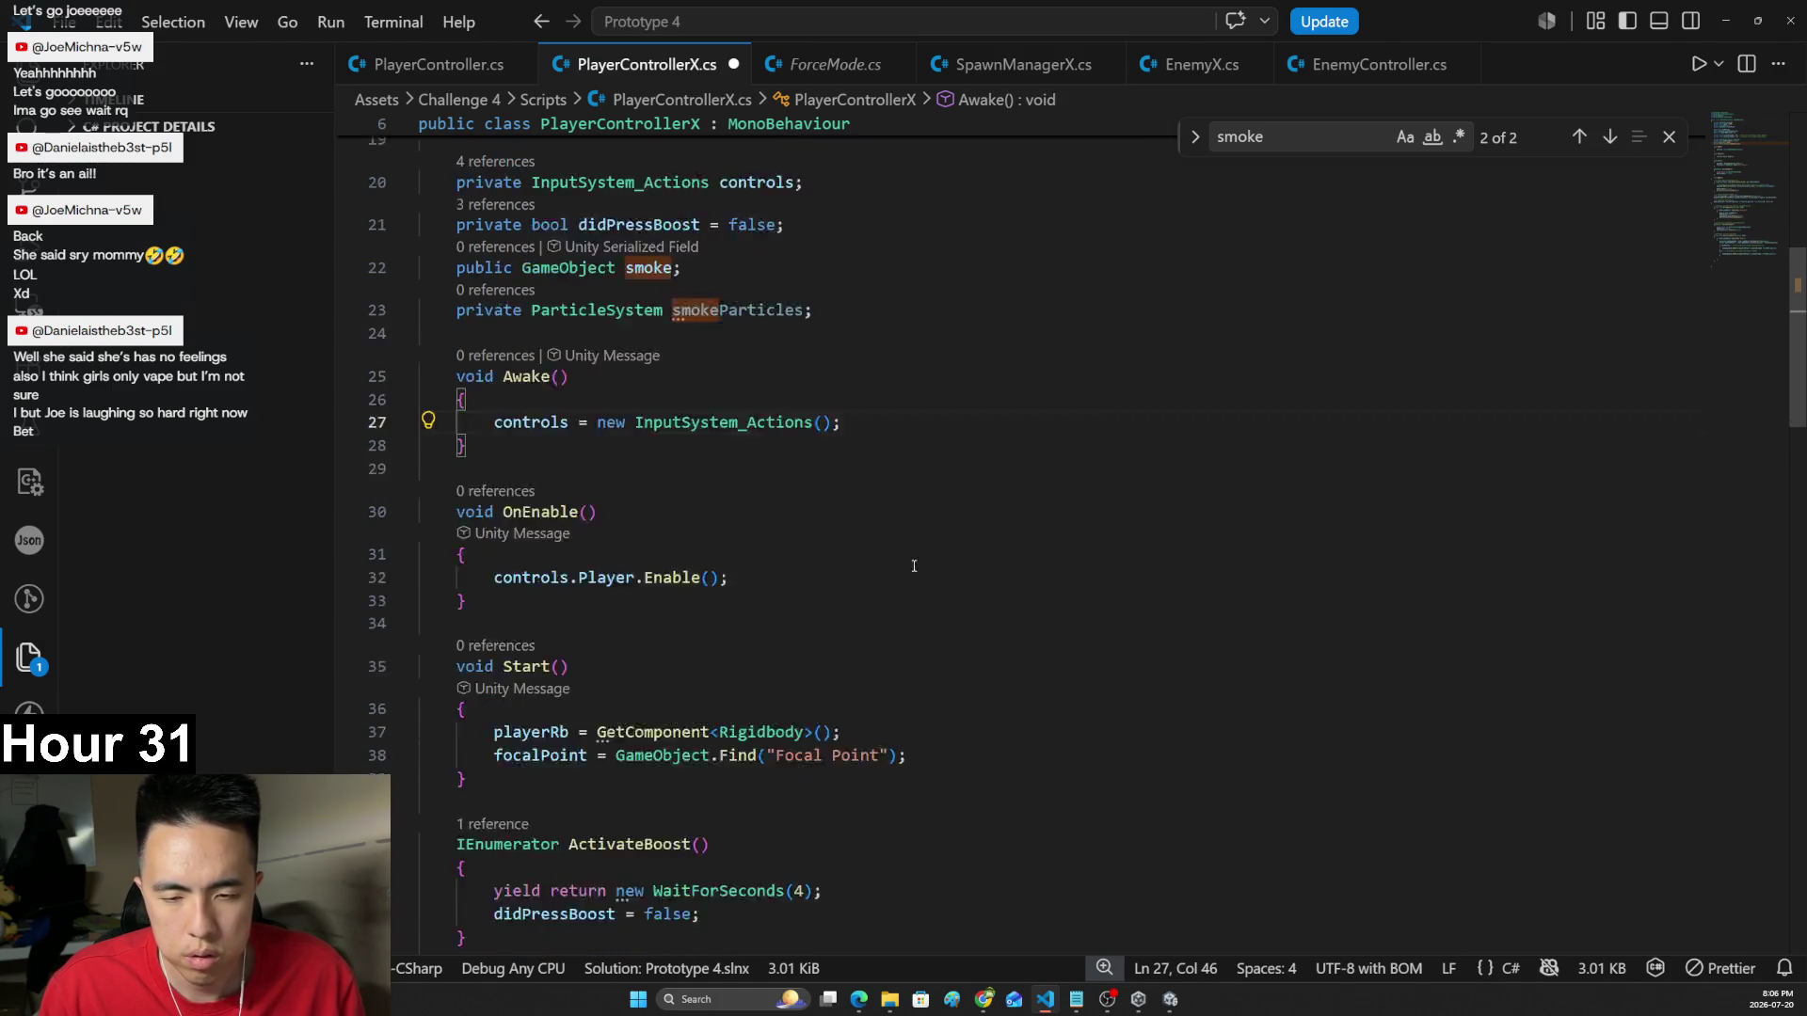
left_click(931, 621)
key("Return")
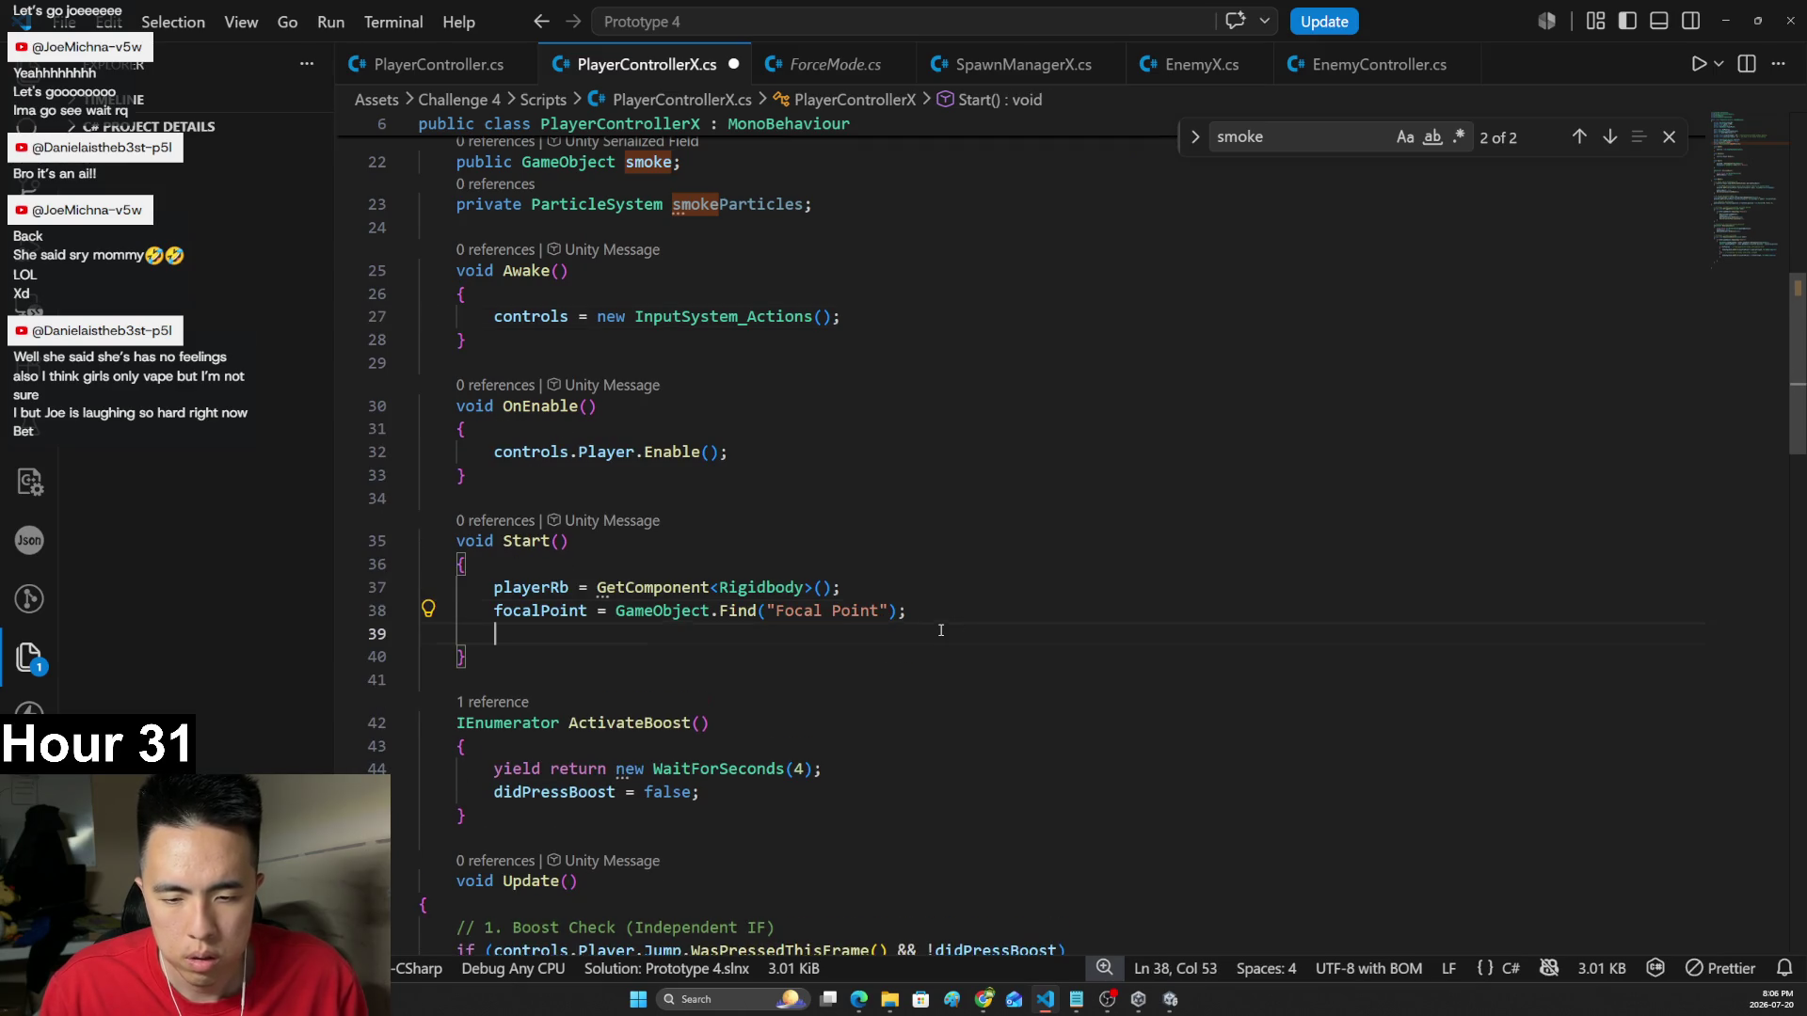
type("smoke")
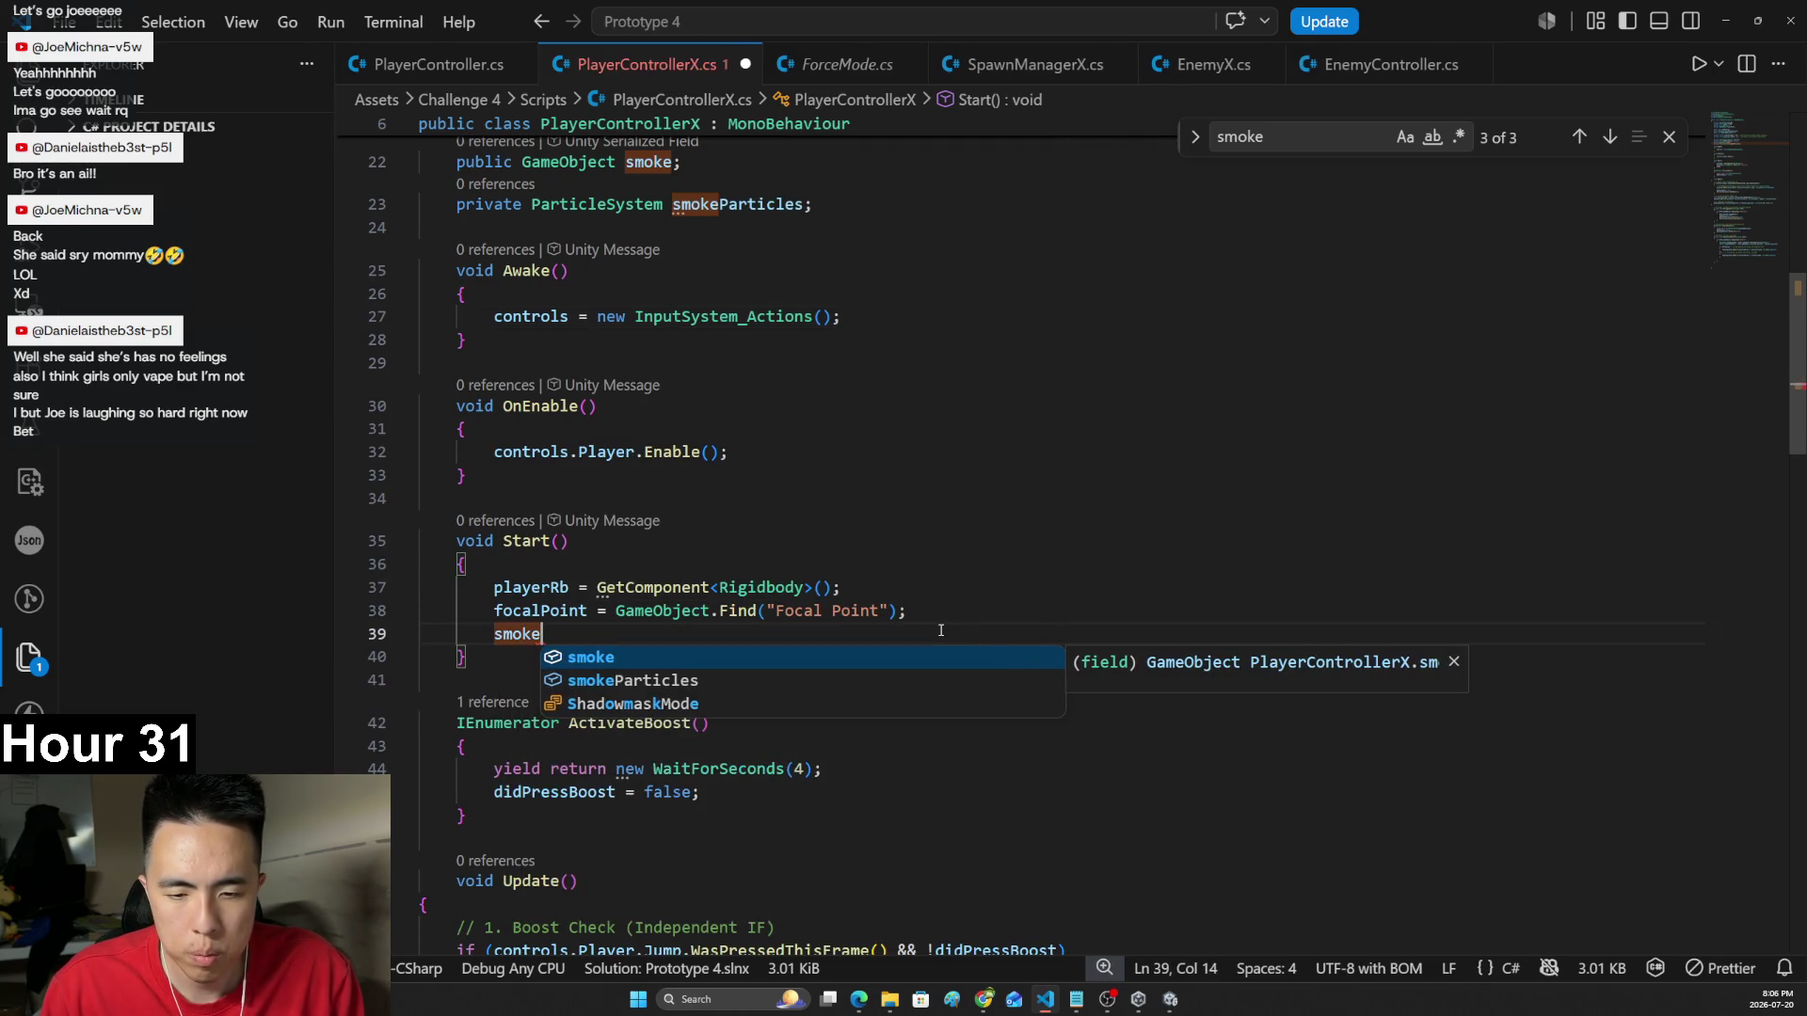
key("Down")
key("Tab")
type("= ")
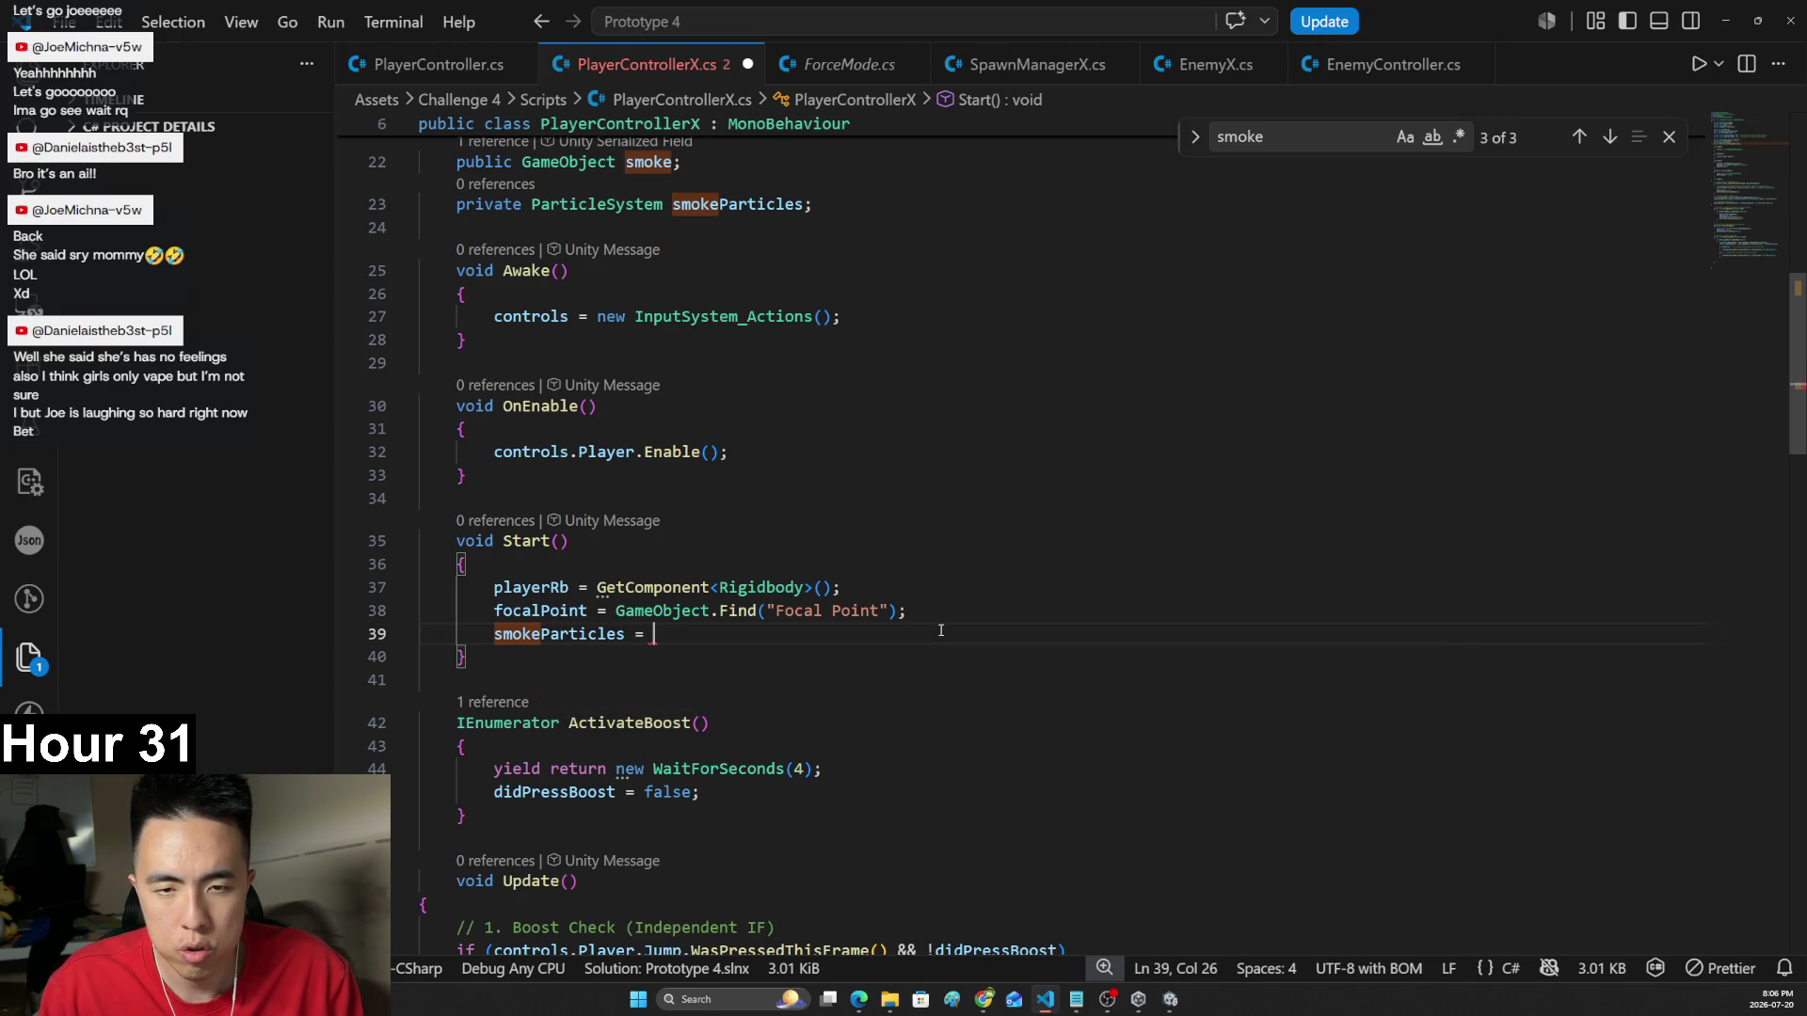
type("smoke.Get")
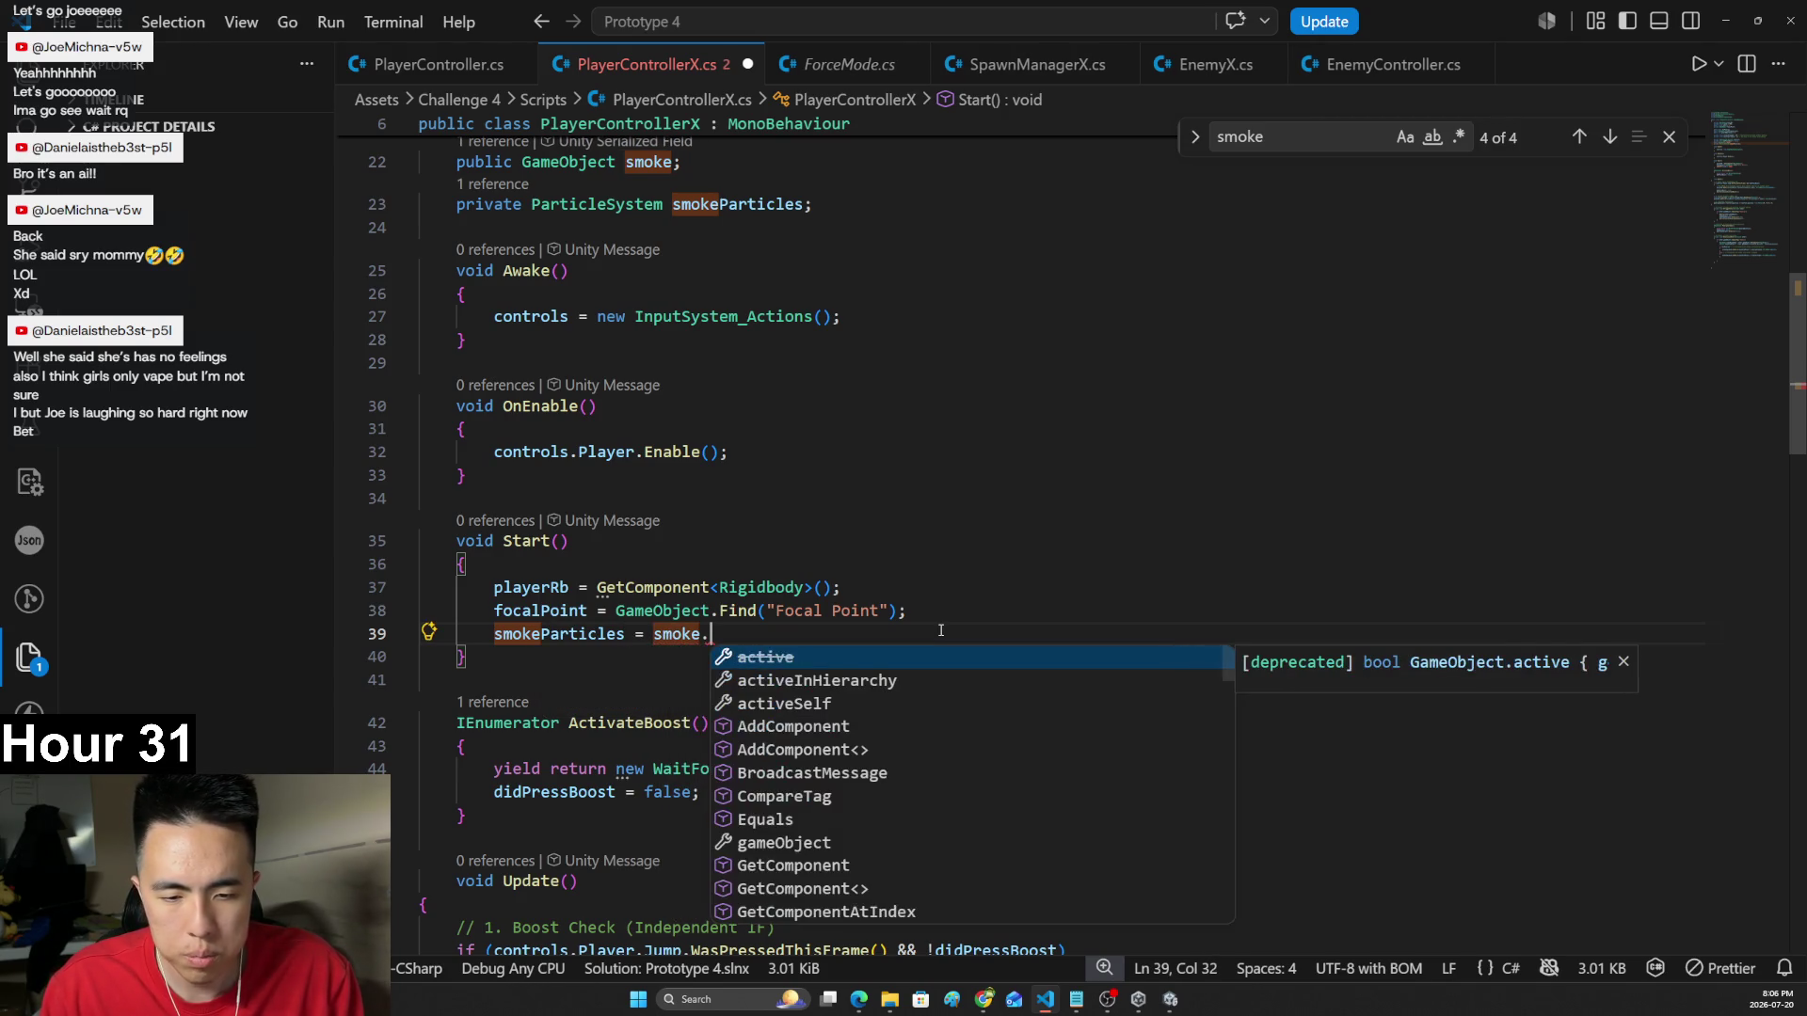
key("Tab")
type("<")
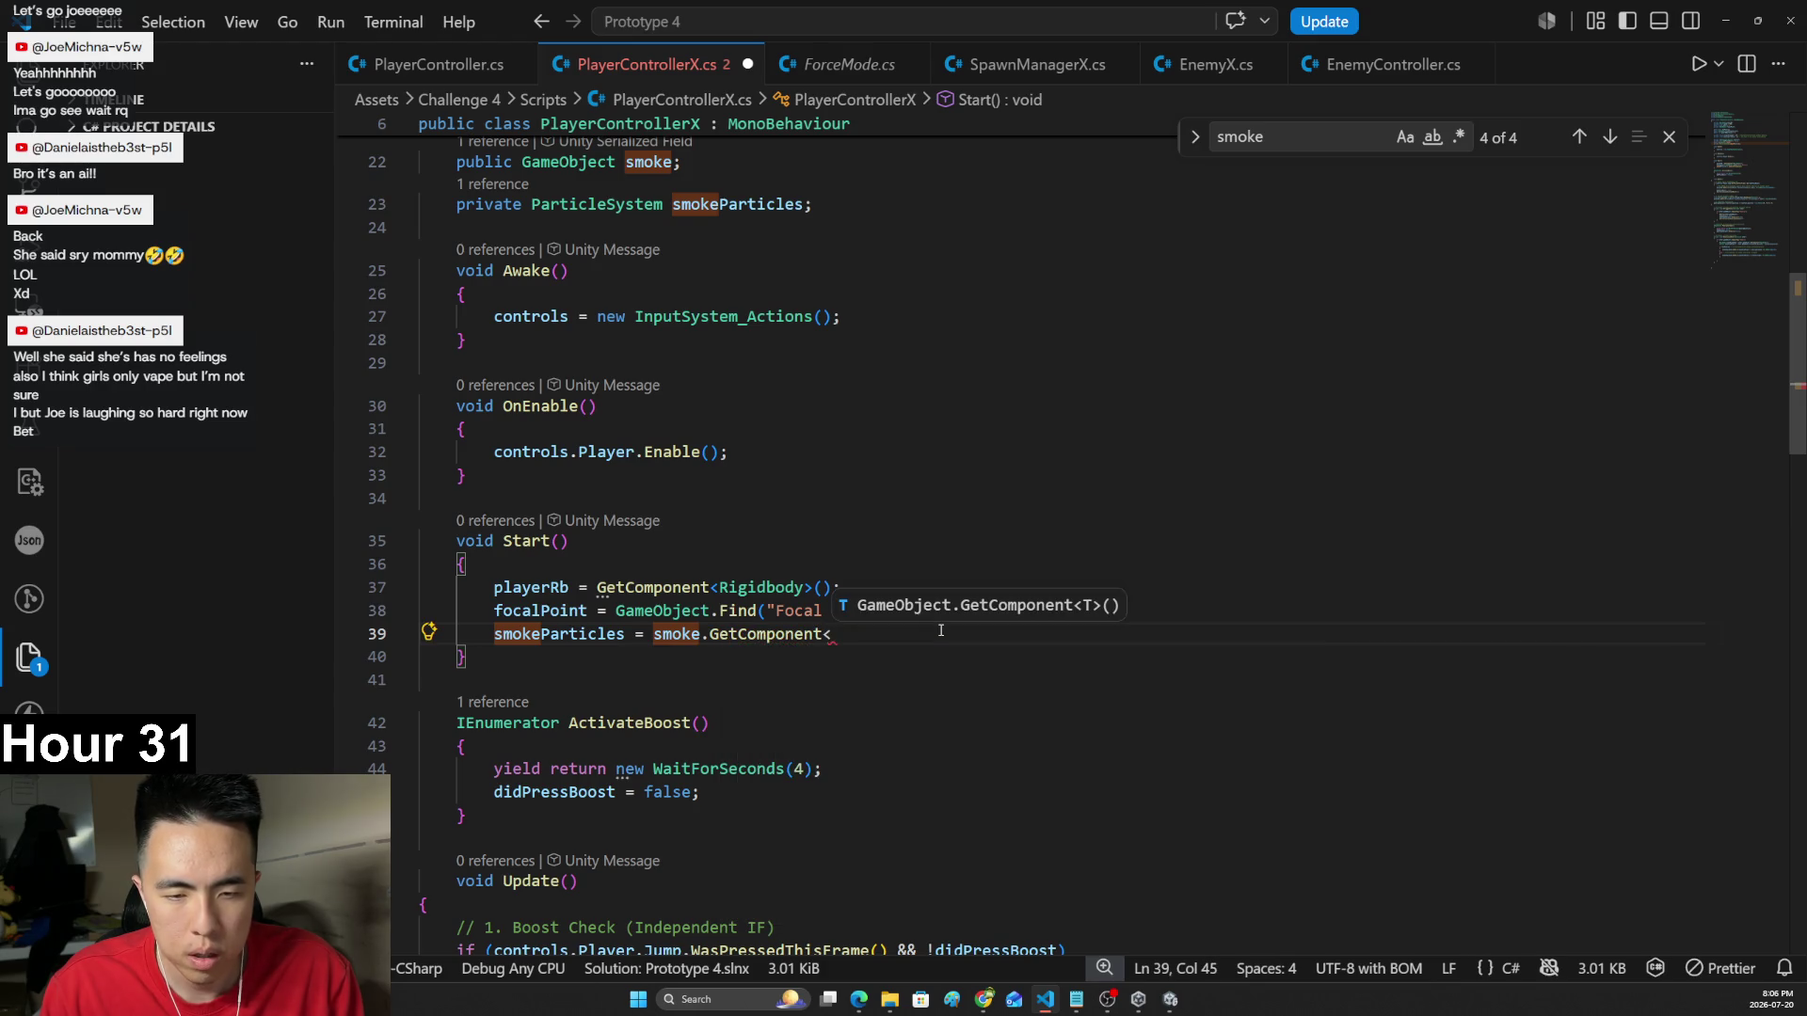
type("Part")
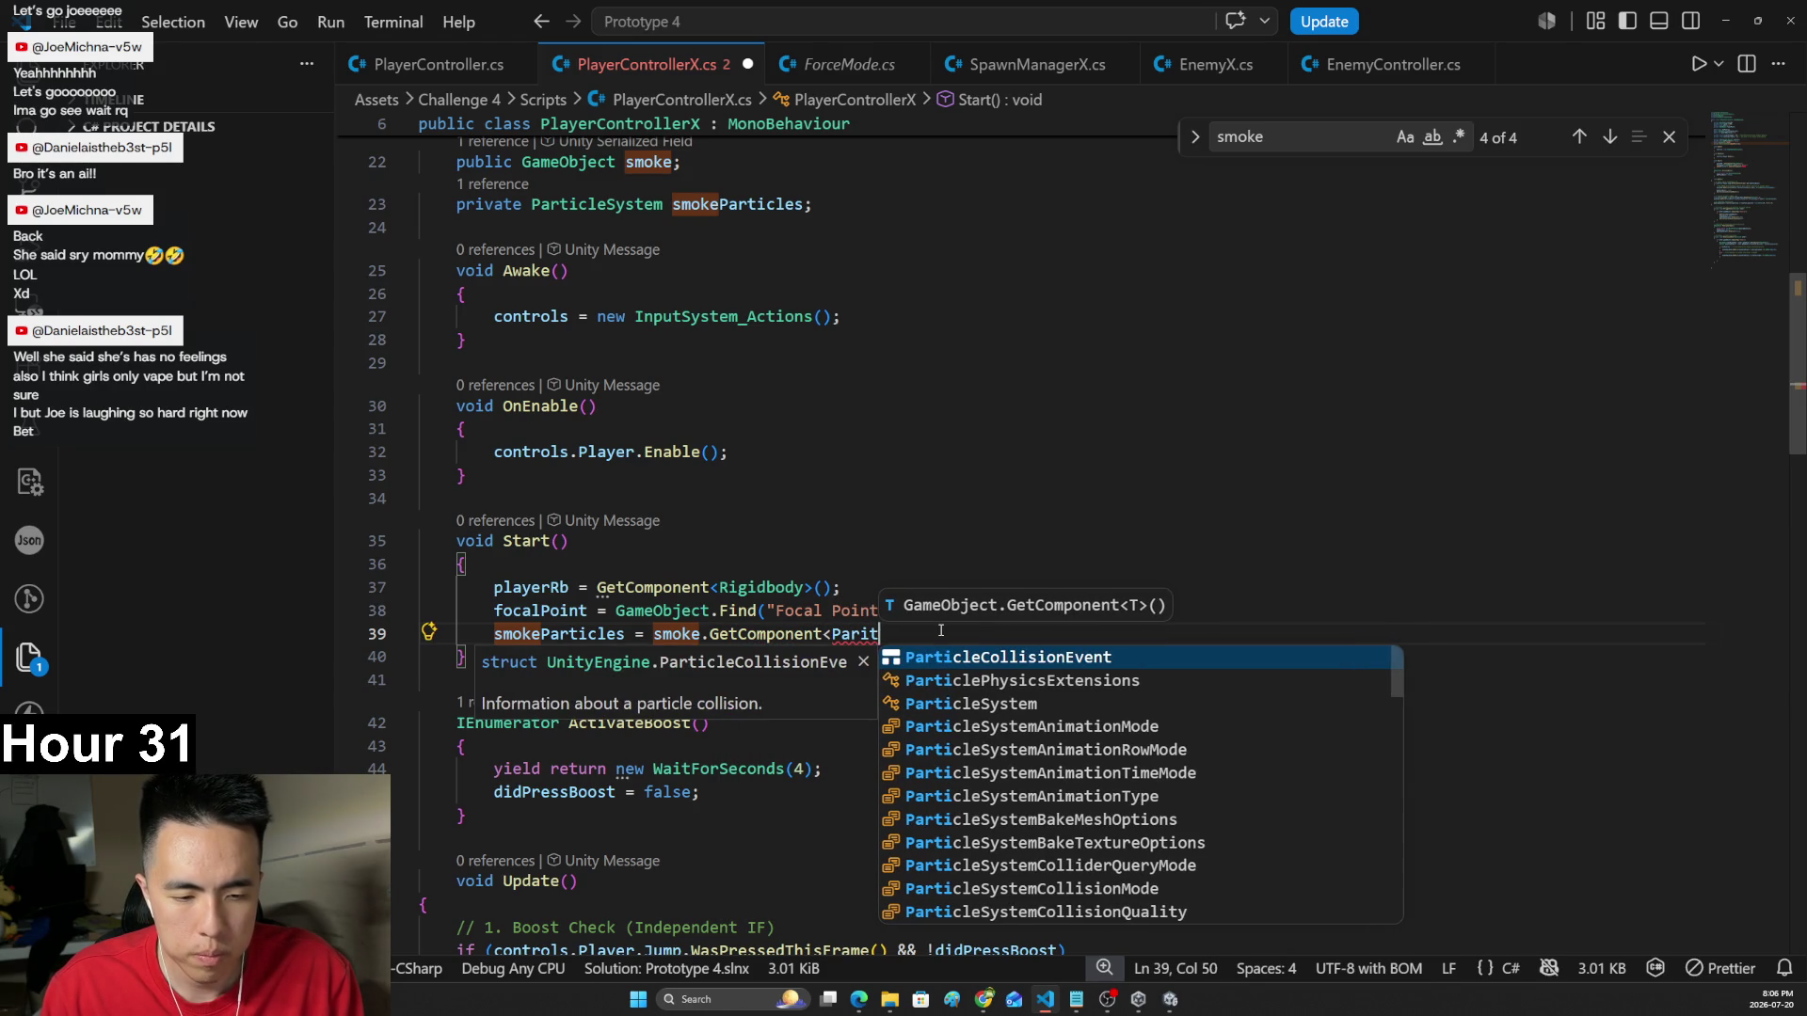
key("Down")
key("Down")
key("Tab")
type(">()")
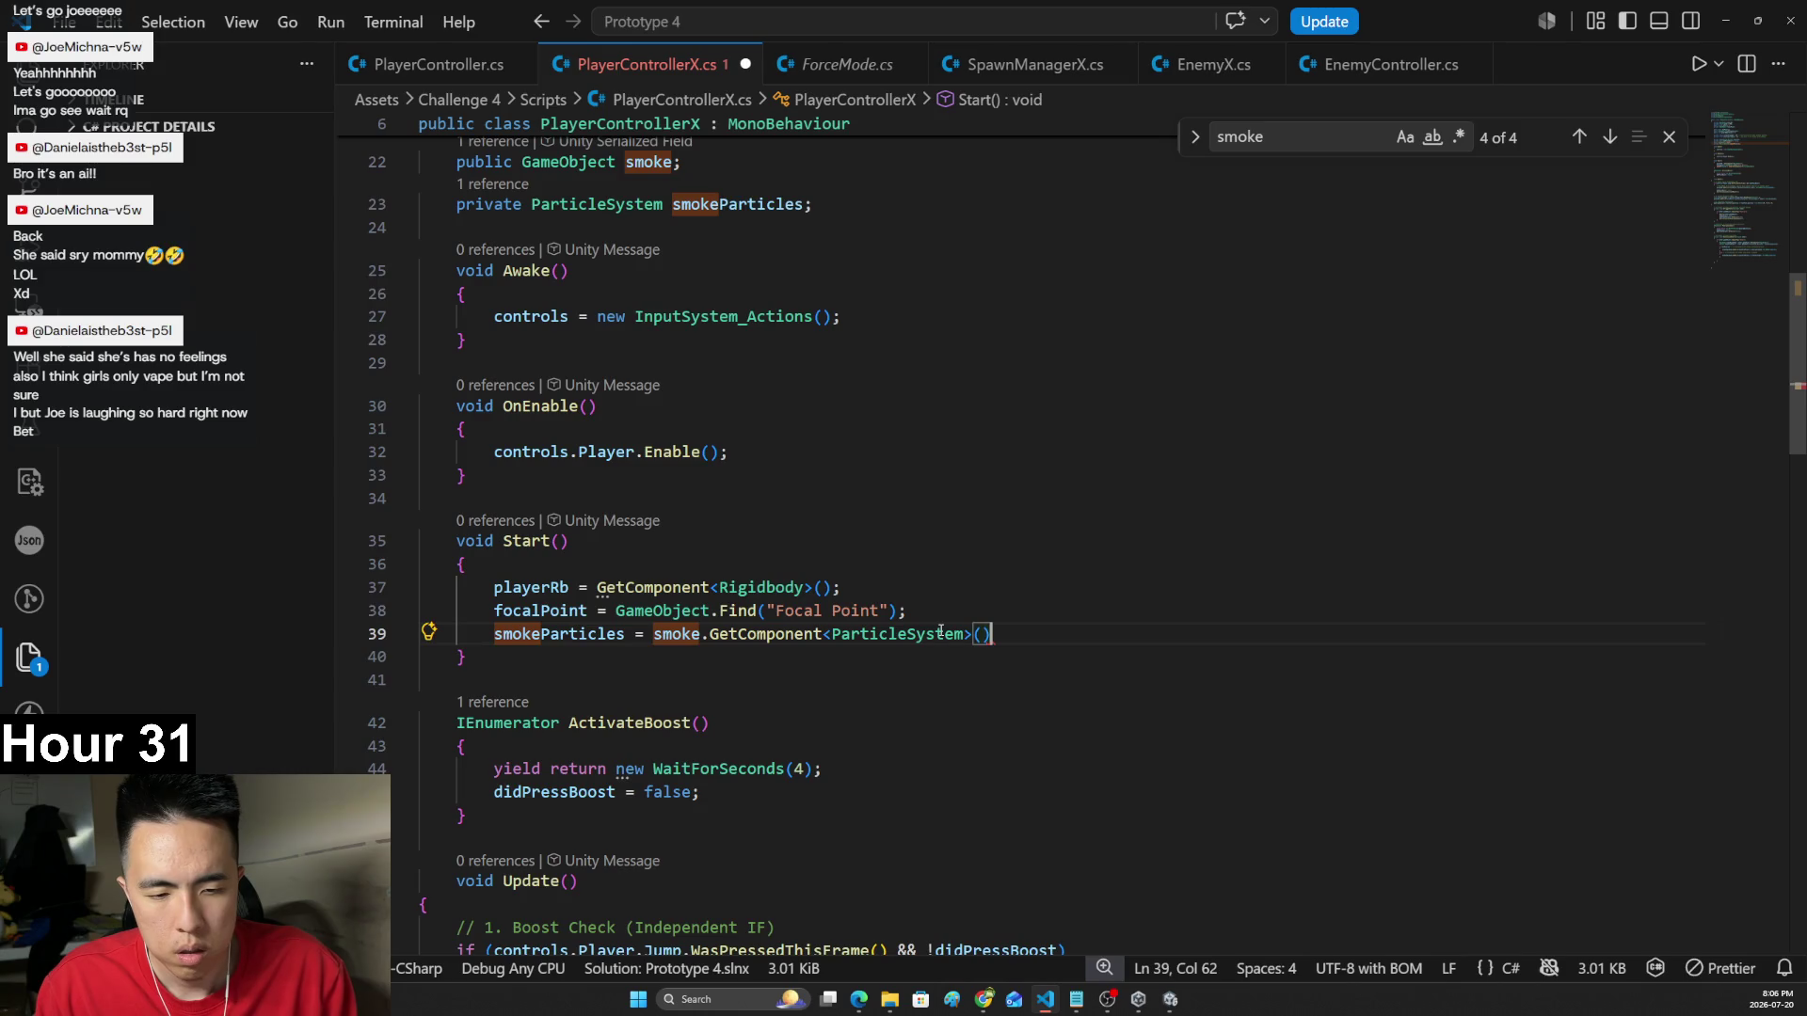
type(";")
key("ctrl+s")
key("alt+Tab")
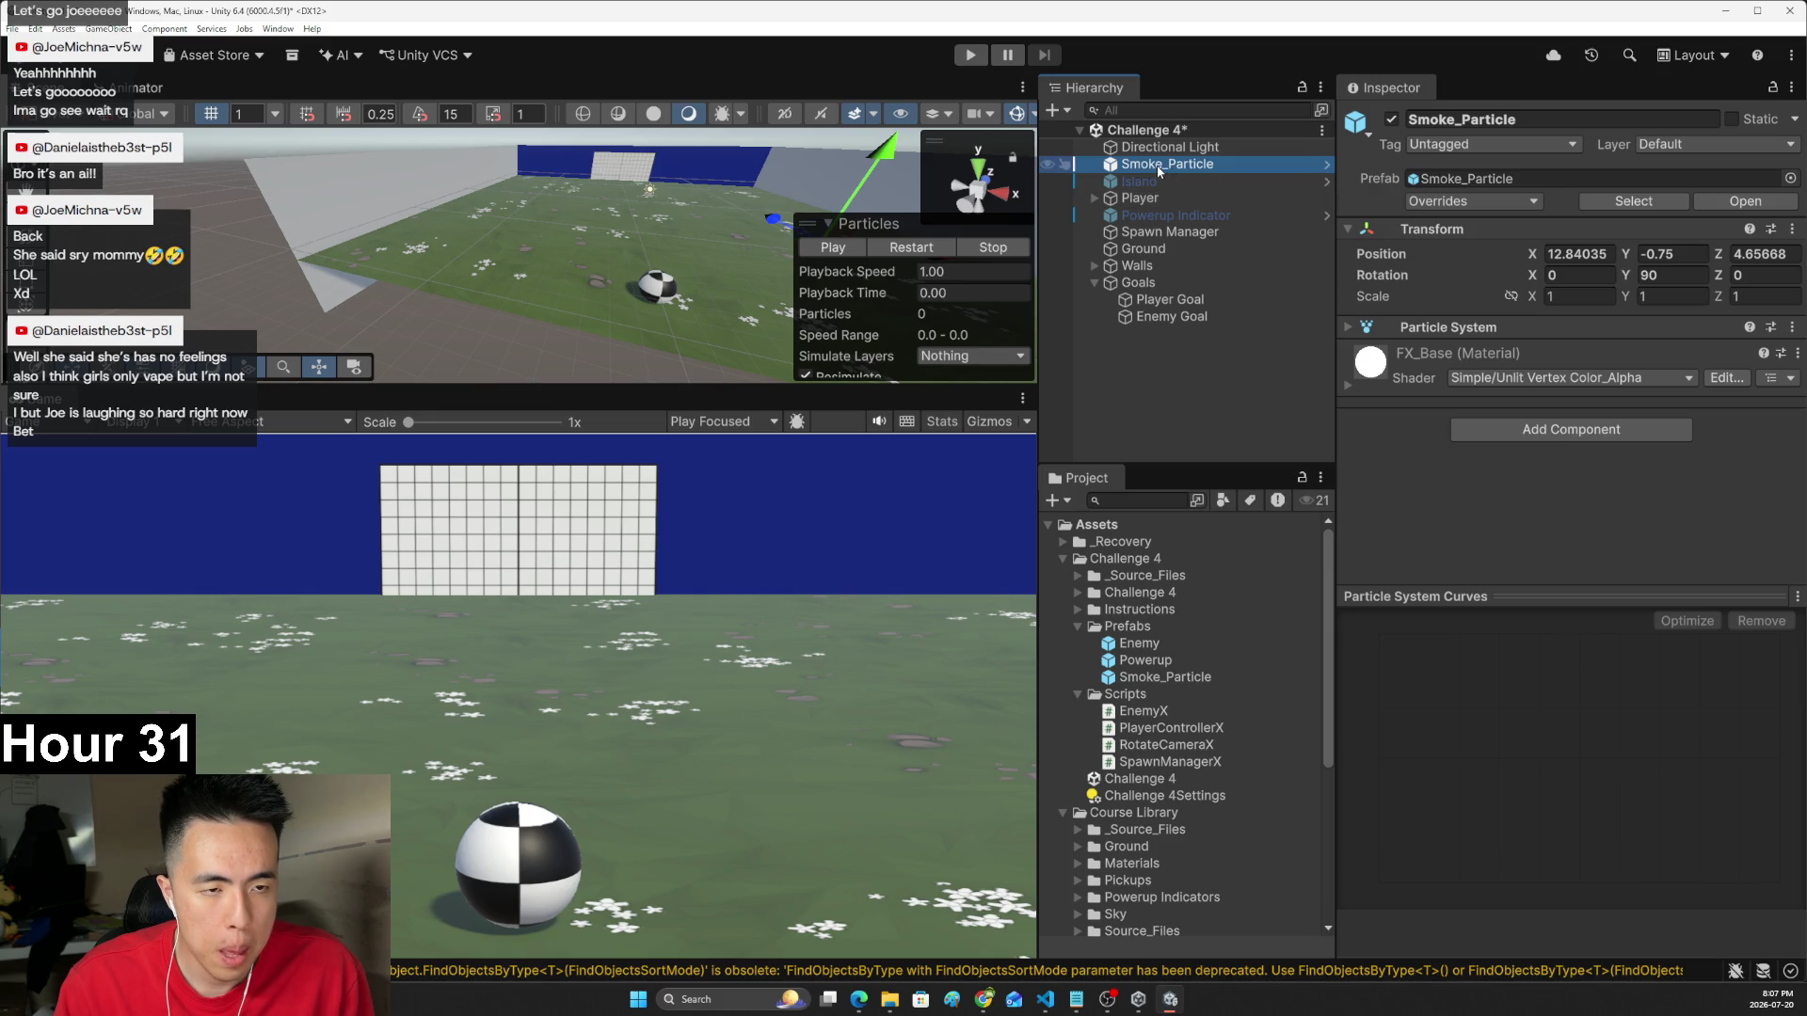
- Assign Smoke_Particle to the Smoke field of the Player's Player Controller X component
left_click(1141, 198)
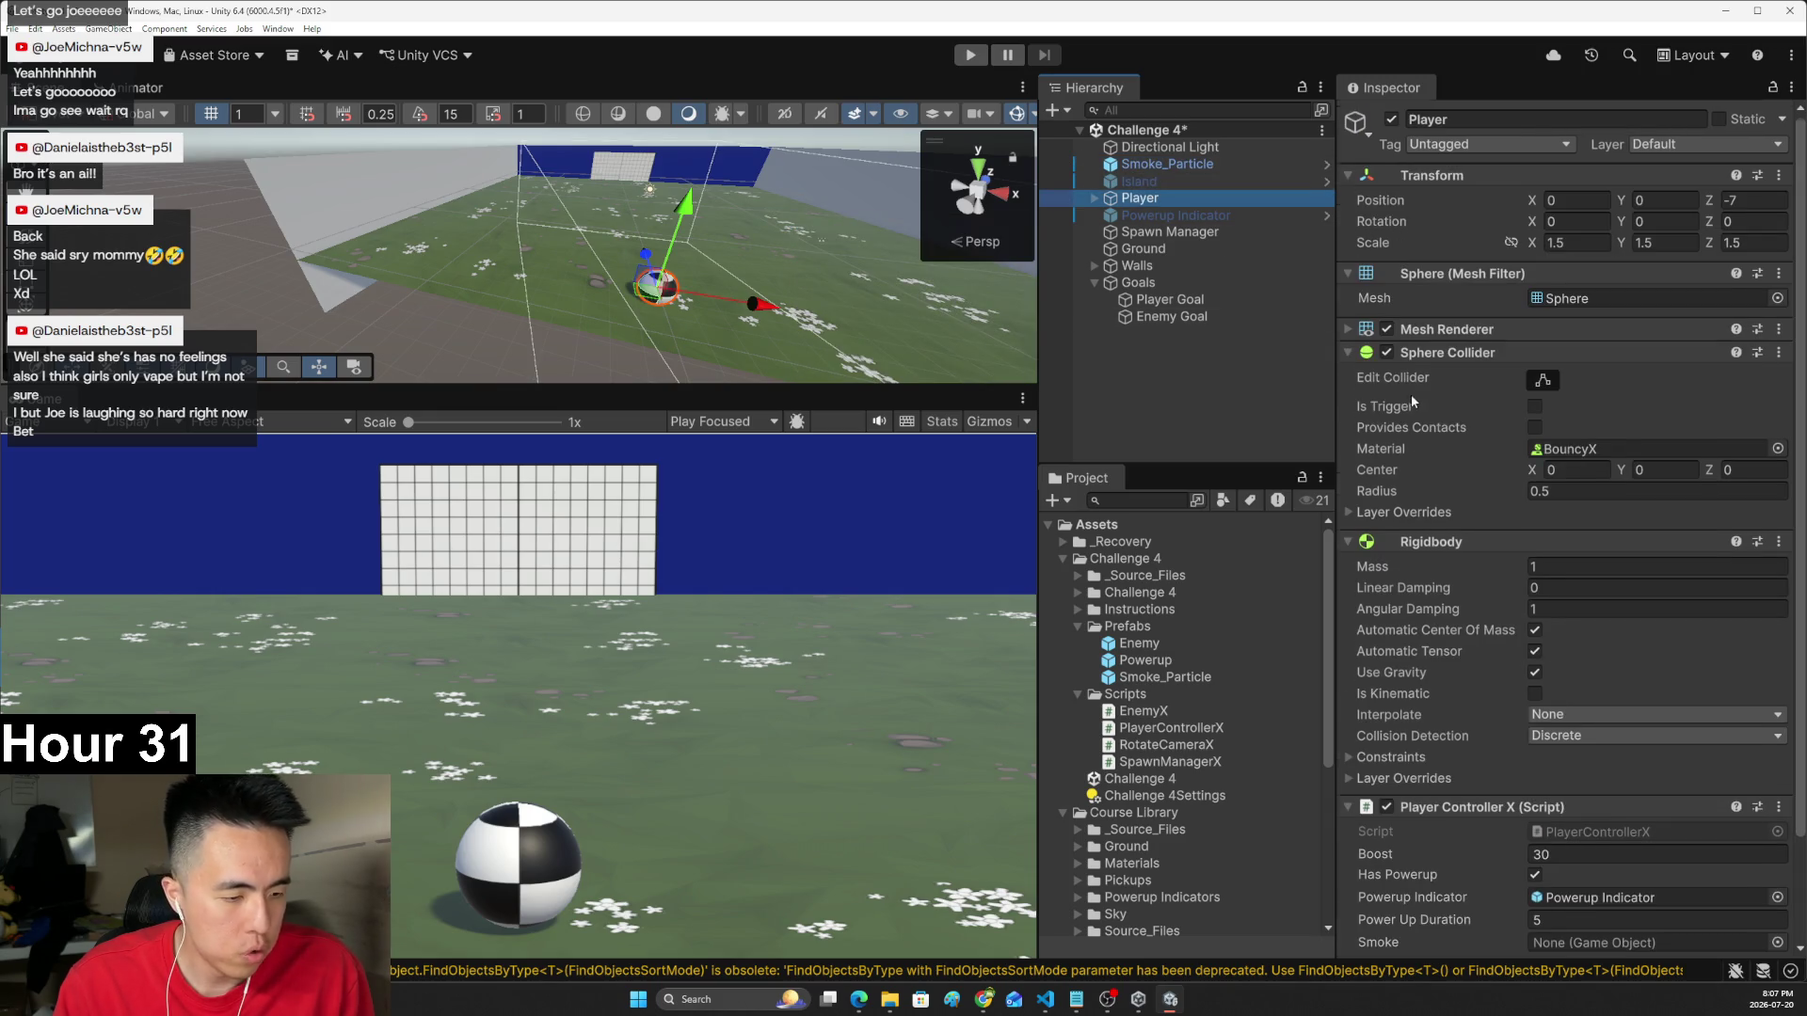
scroll(1410, 394, "down", 3)
left_click_drag(1224, 164, 1572, 825)
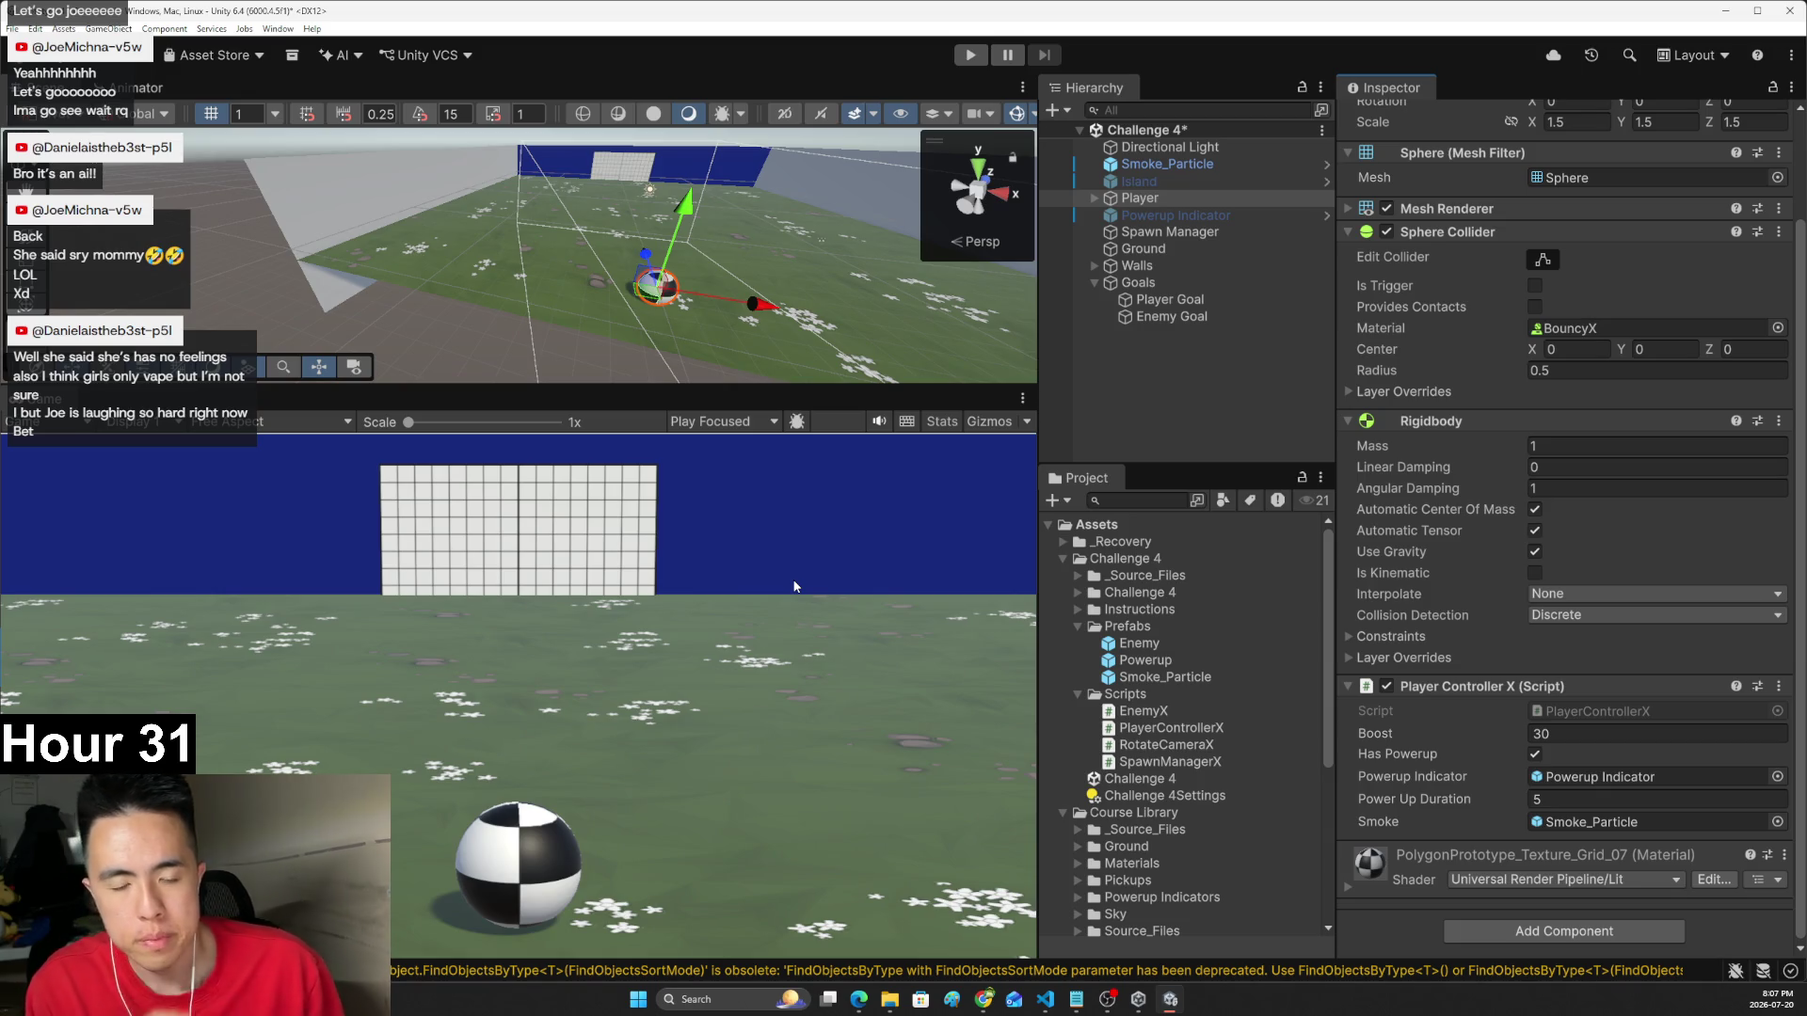
key("alt+Tab")
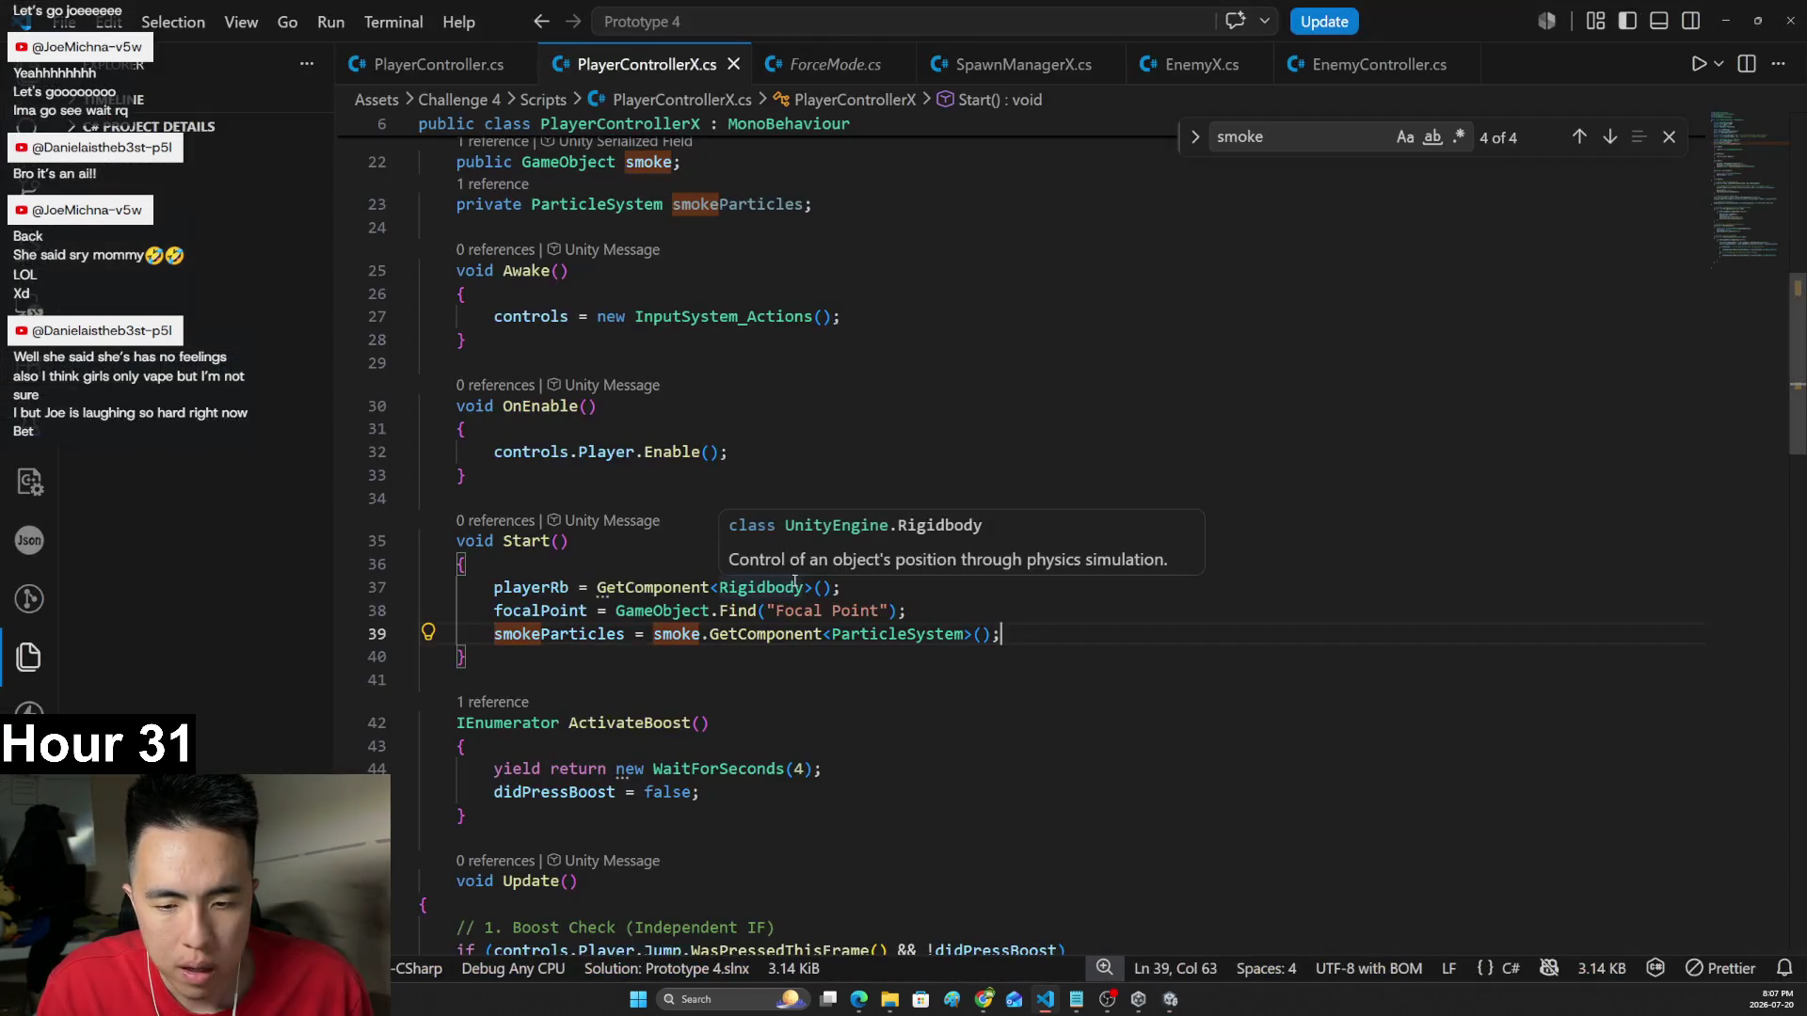
- In Update, add 'smoke.transform.position = gameObject.transform.position' after the indicator positioning line
scroll(796, 583, "down", 2)
scroll(778, 583, "down", 7)
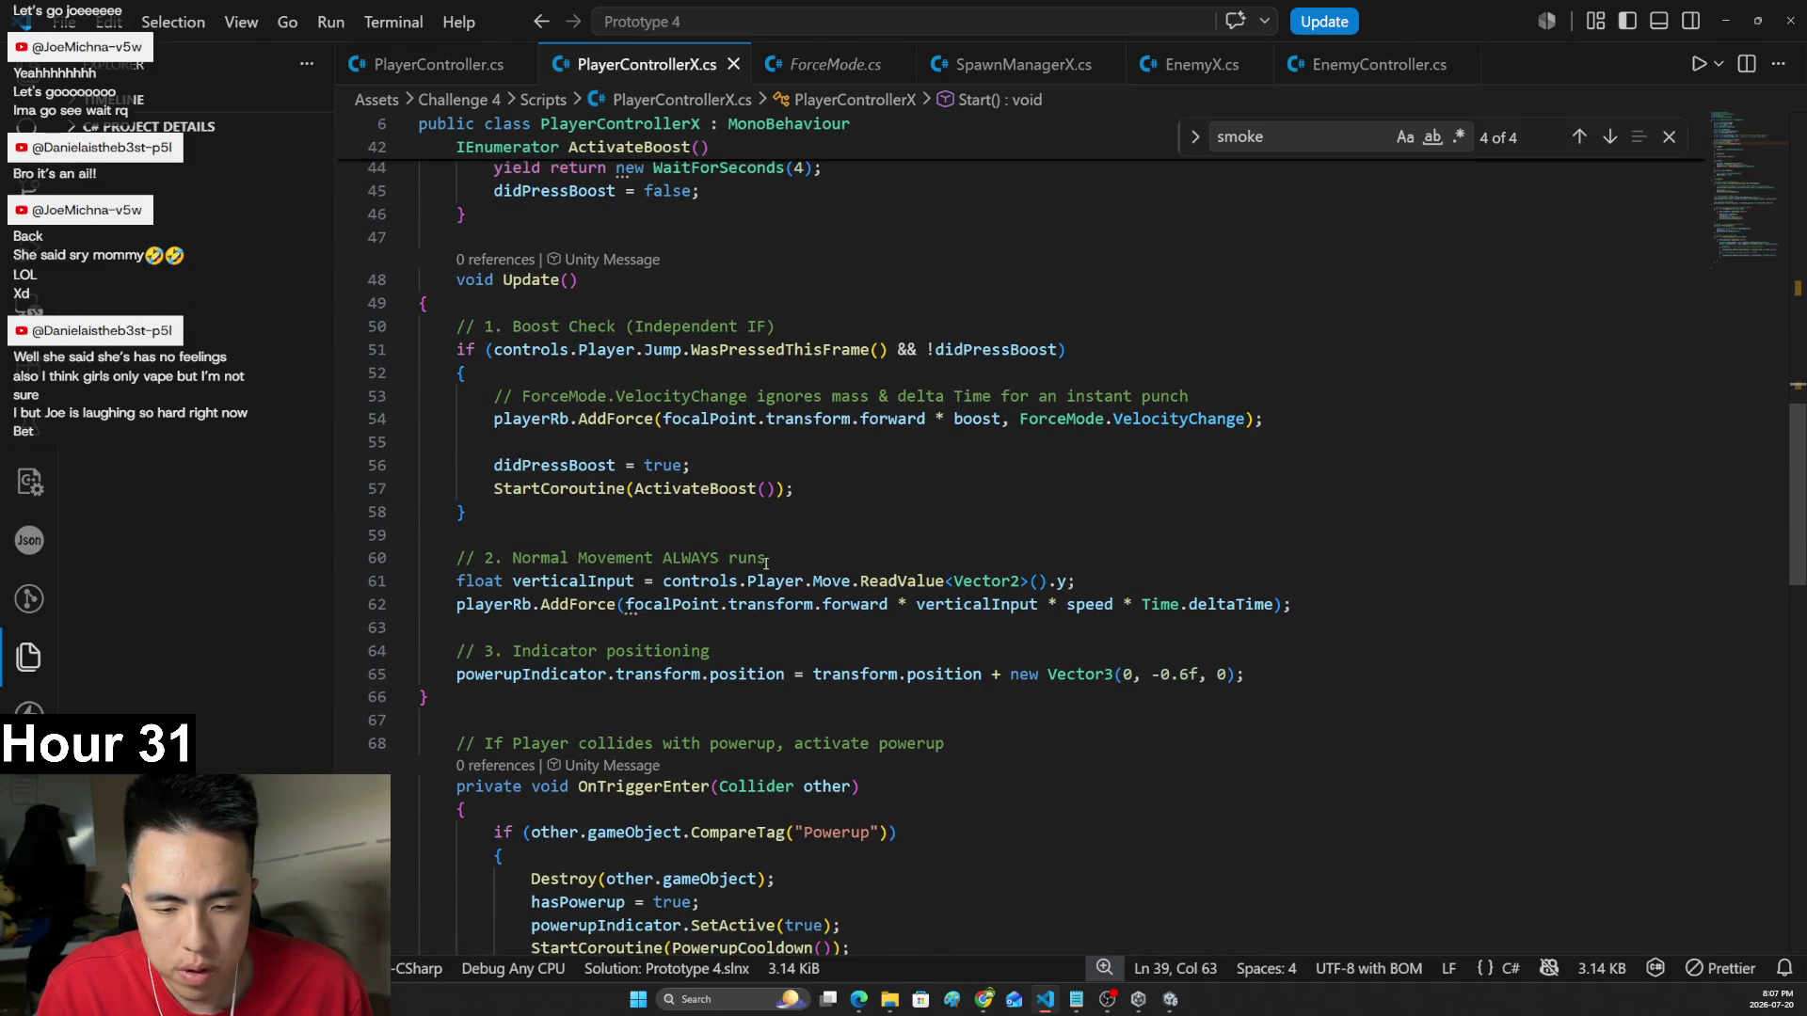
left_click(1266, 676)
key("Return")
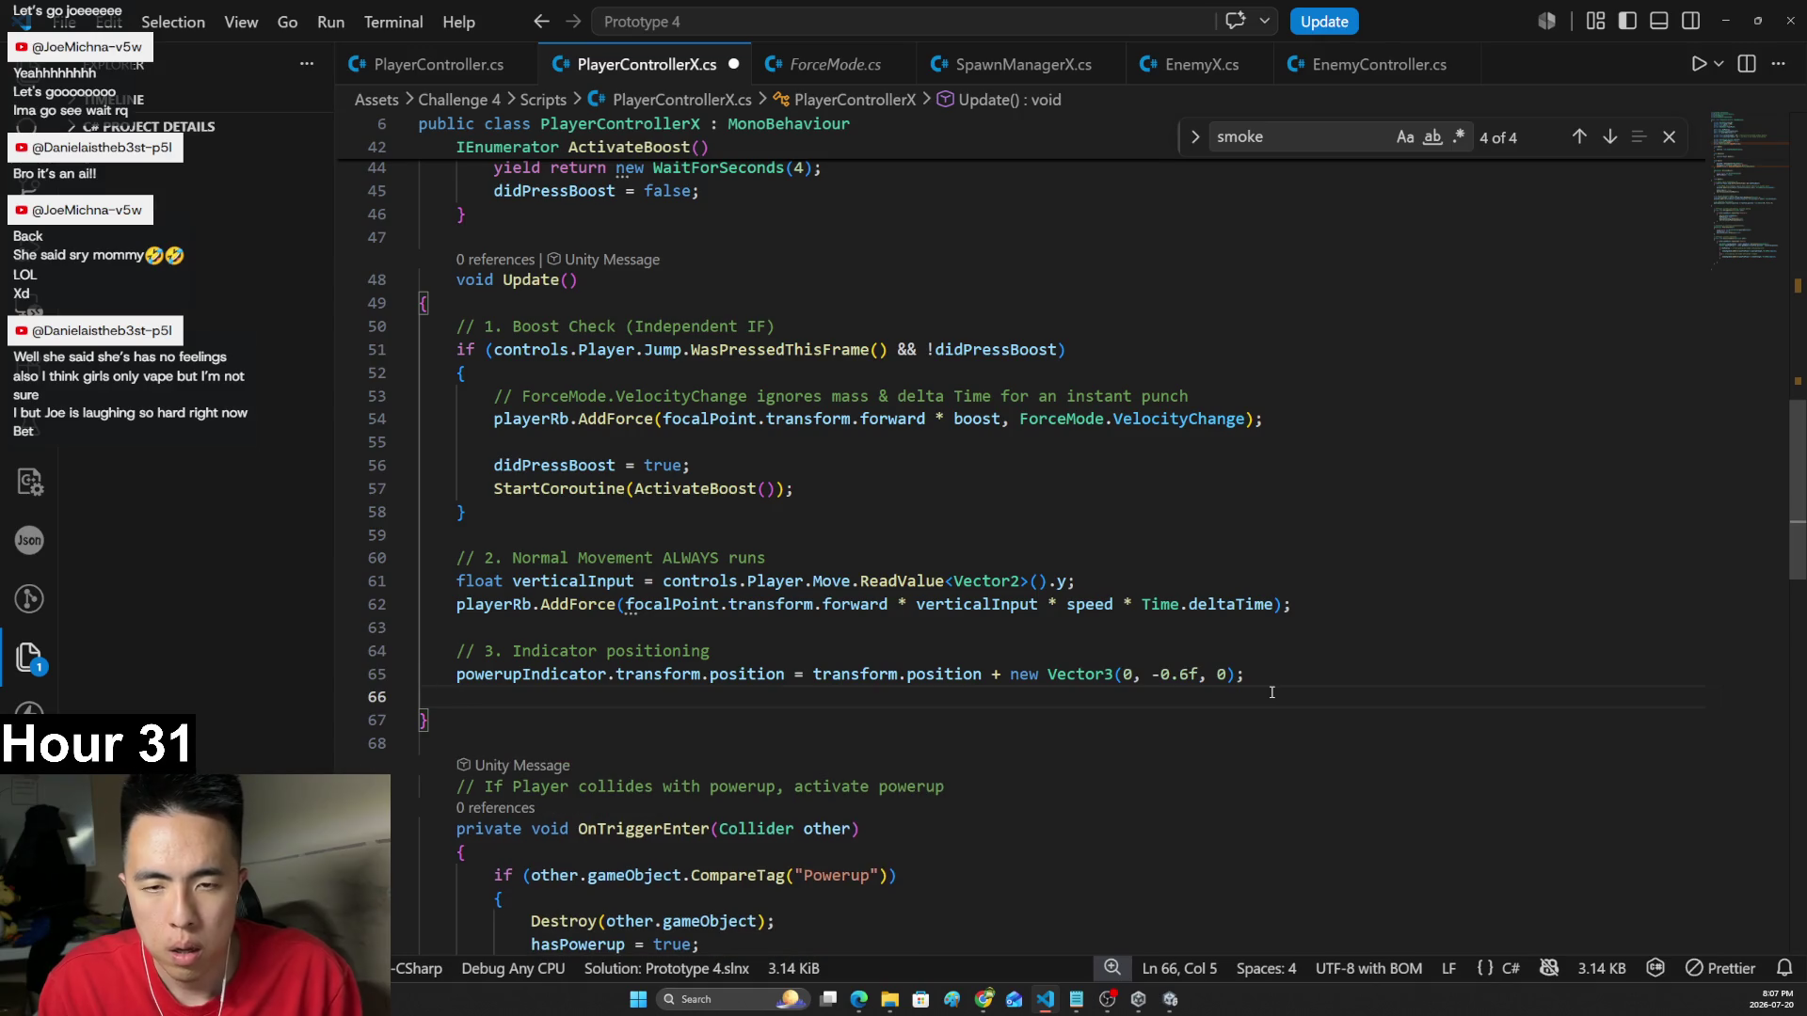
type("smoke")
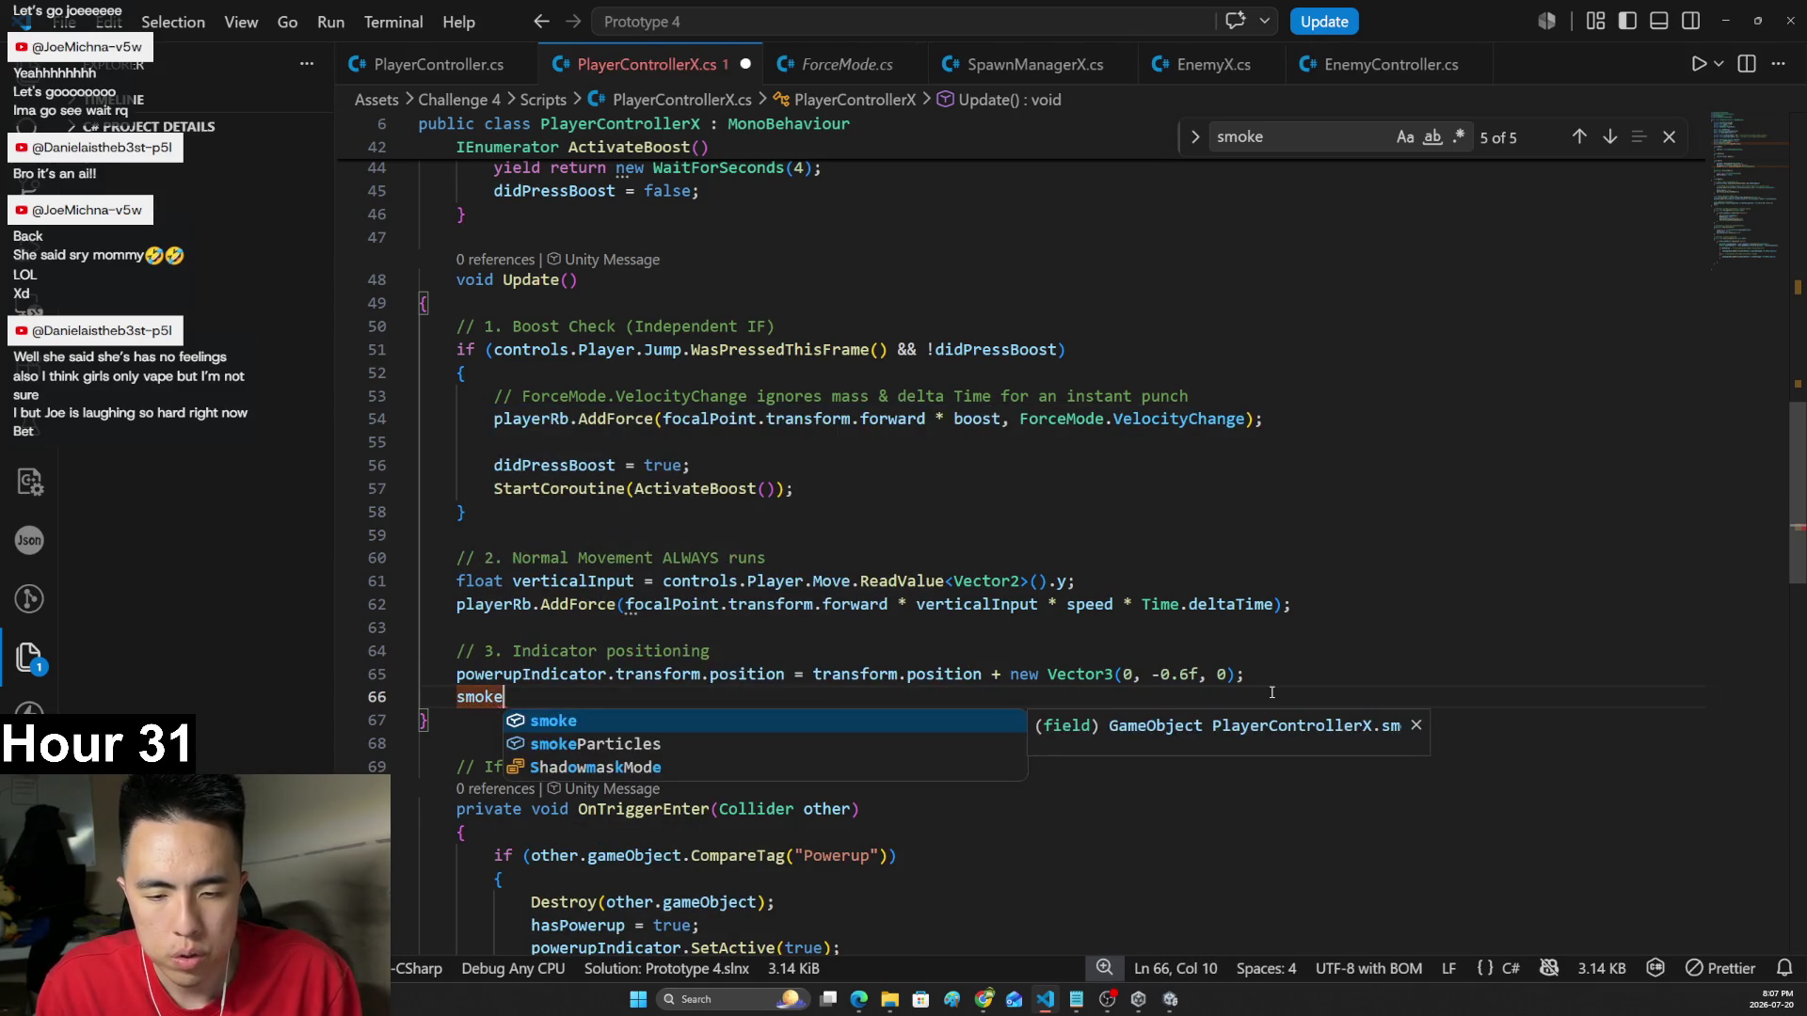
type(".tra")
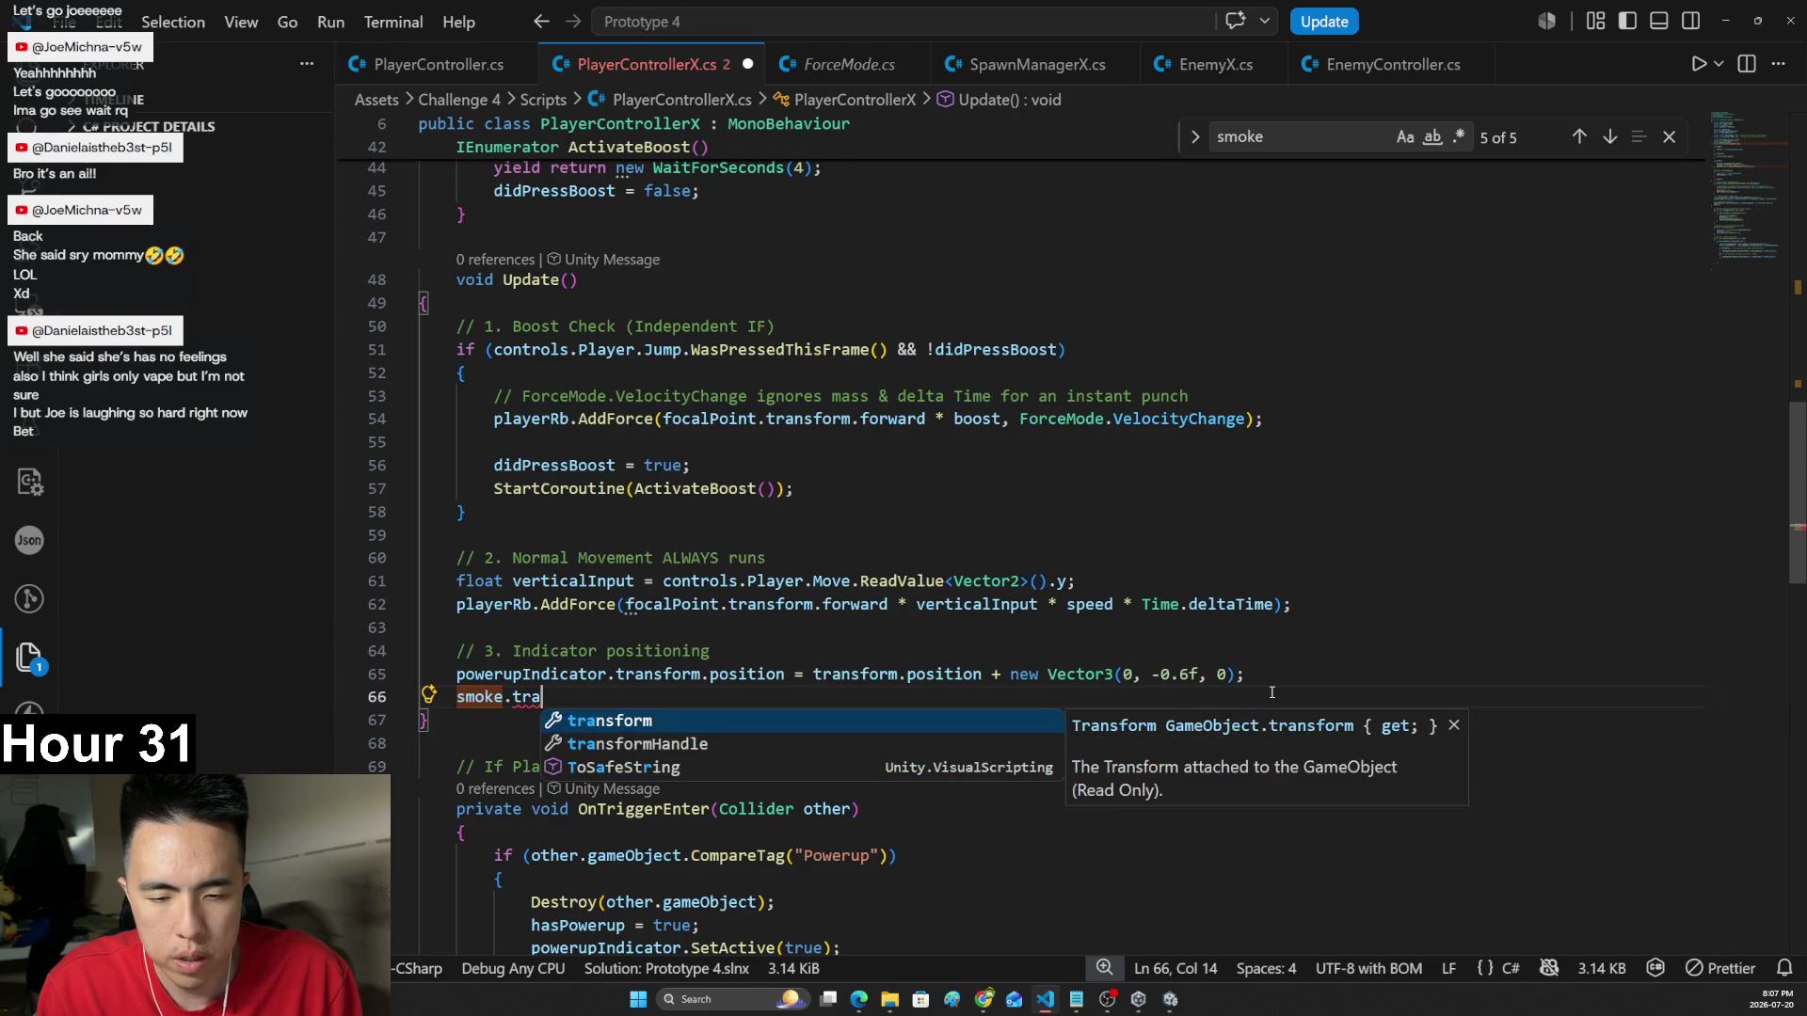
key("Tab")
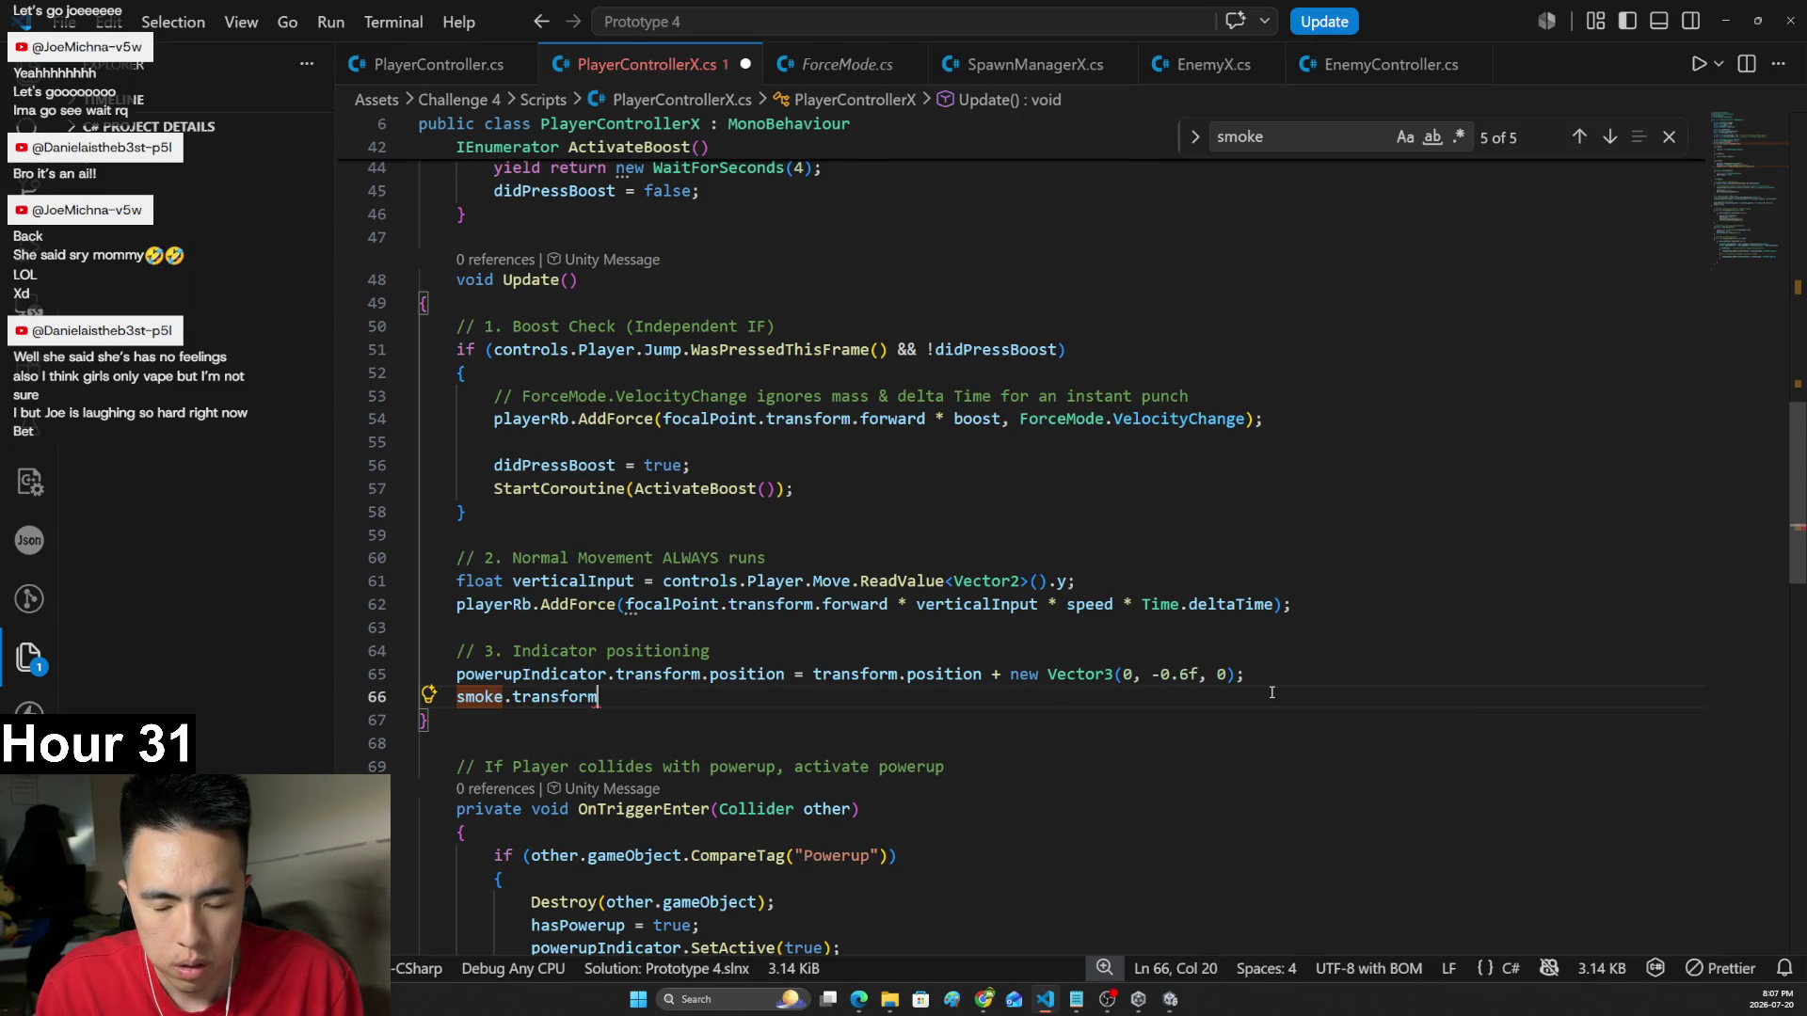
type(".po")
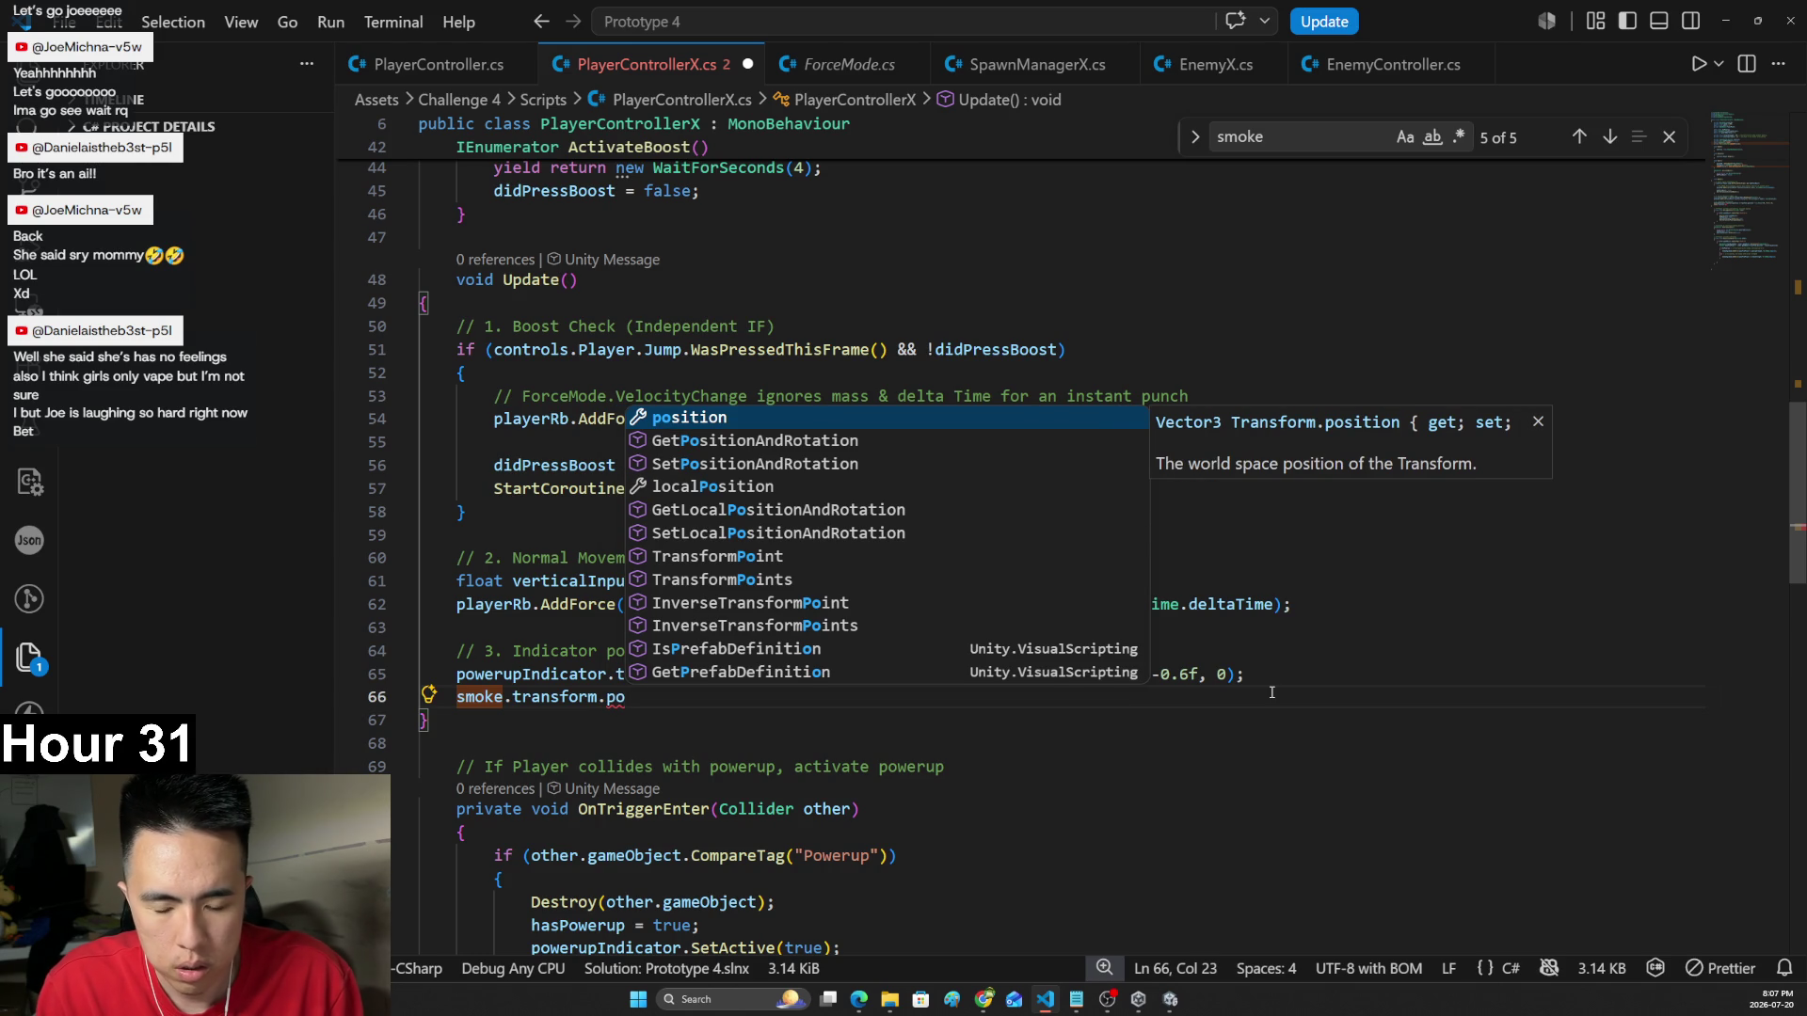
key("Tab")
type("= ")
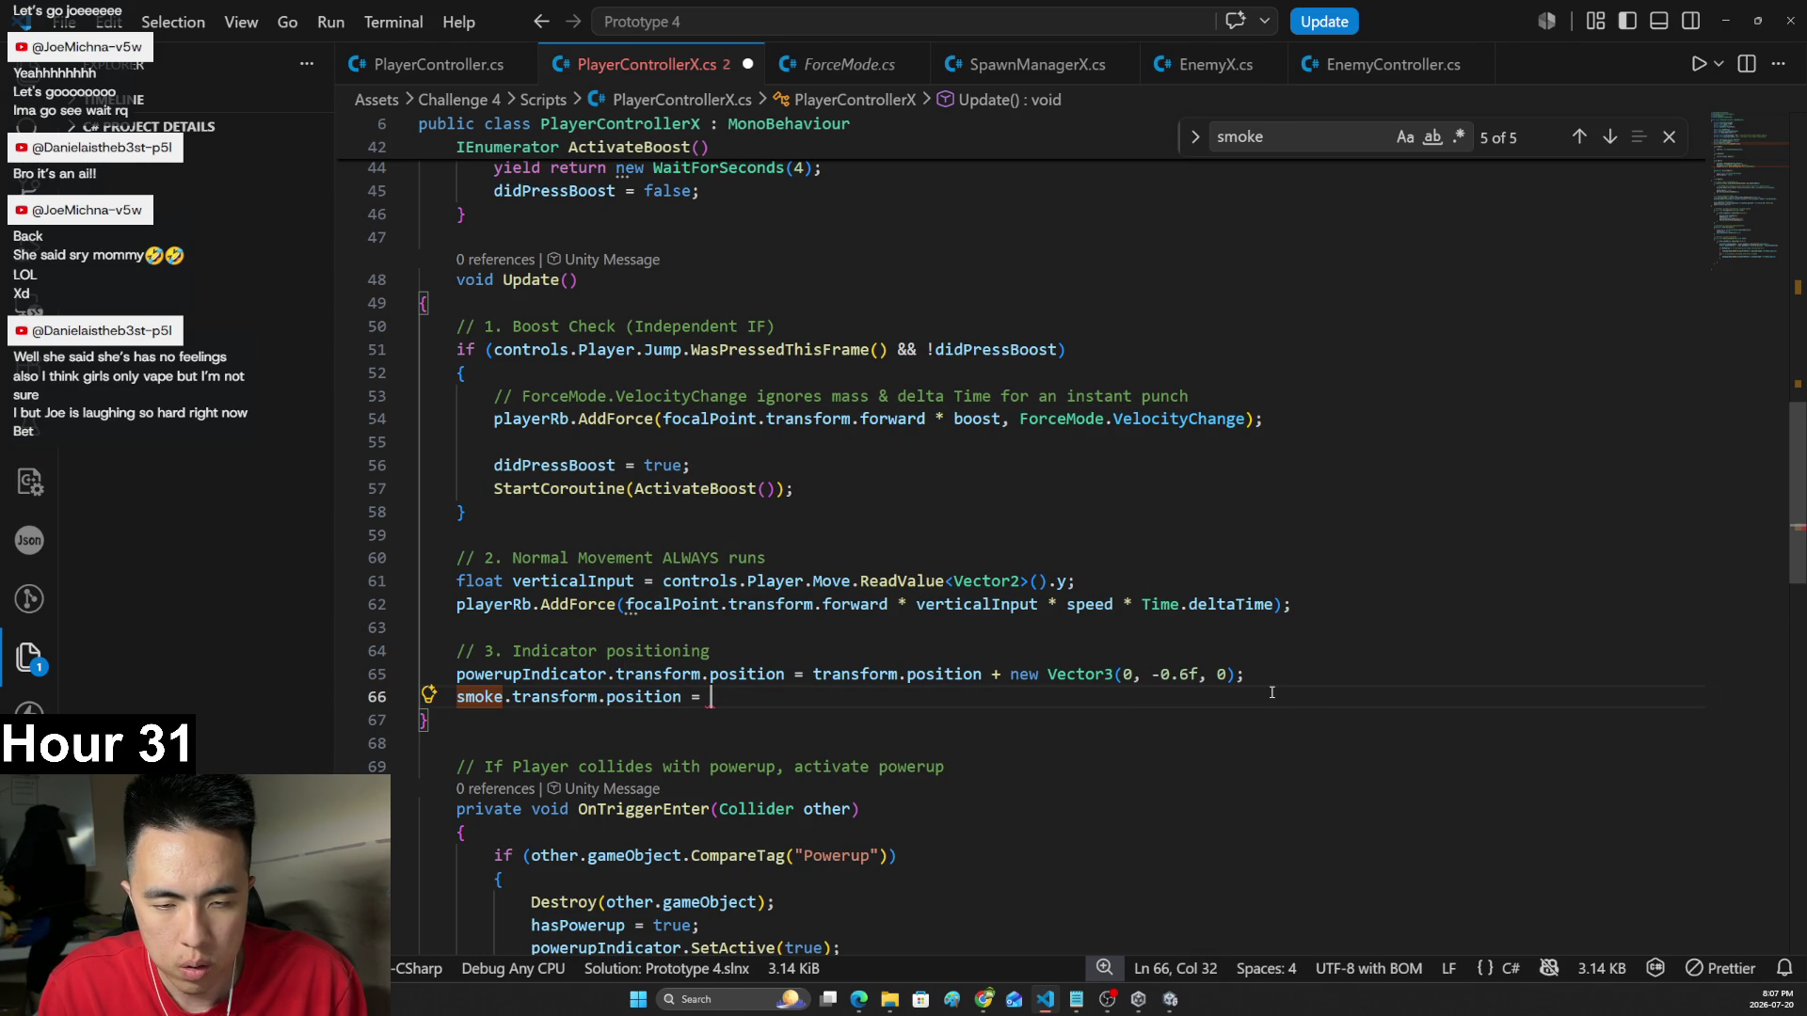
type("gameObject.")
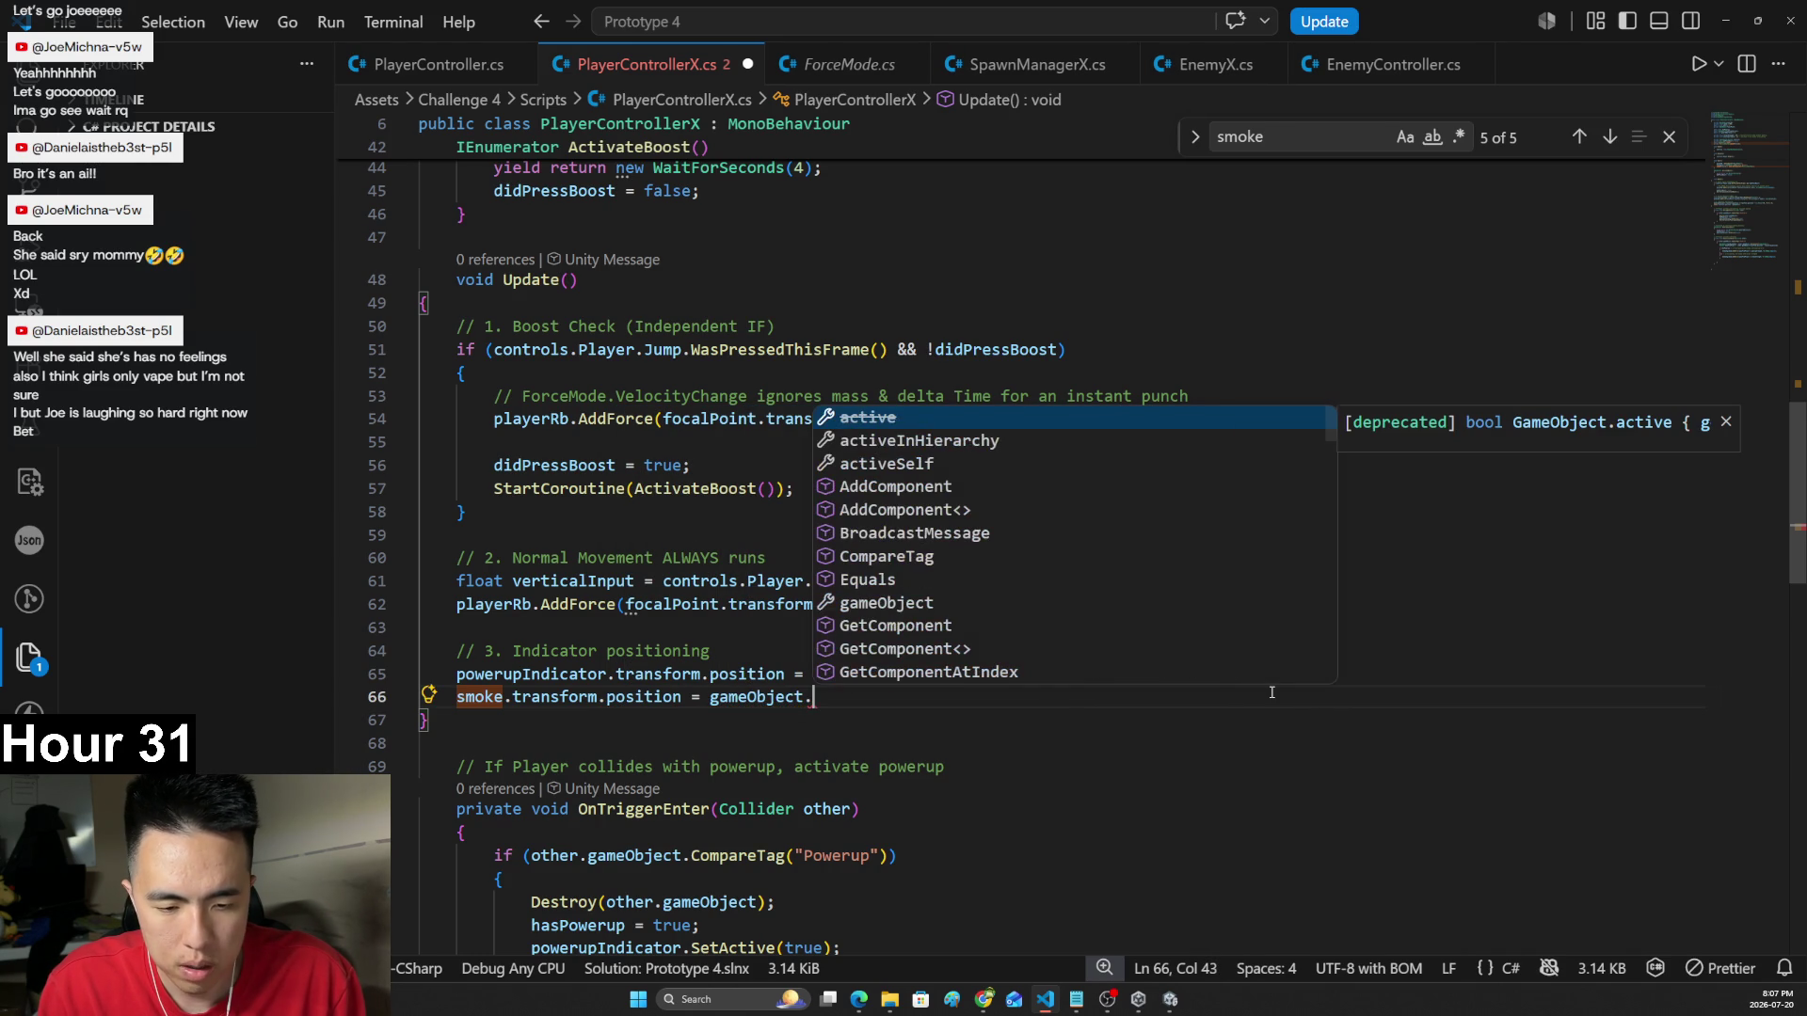
type("tr")
key("Tab")
type(".po")
key("Tab")
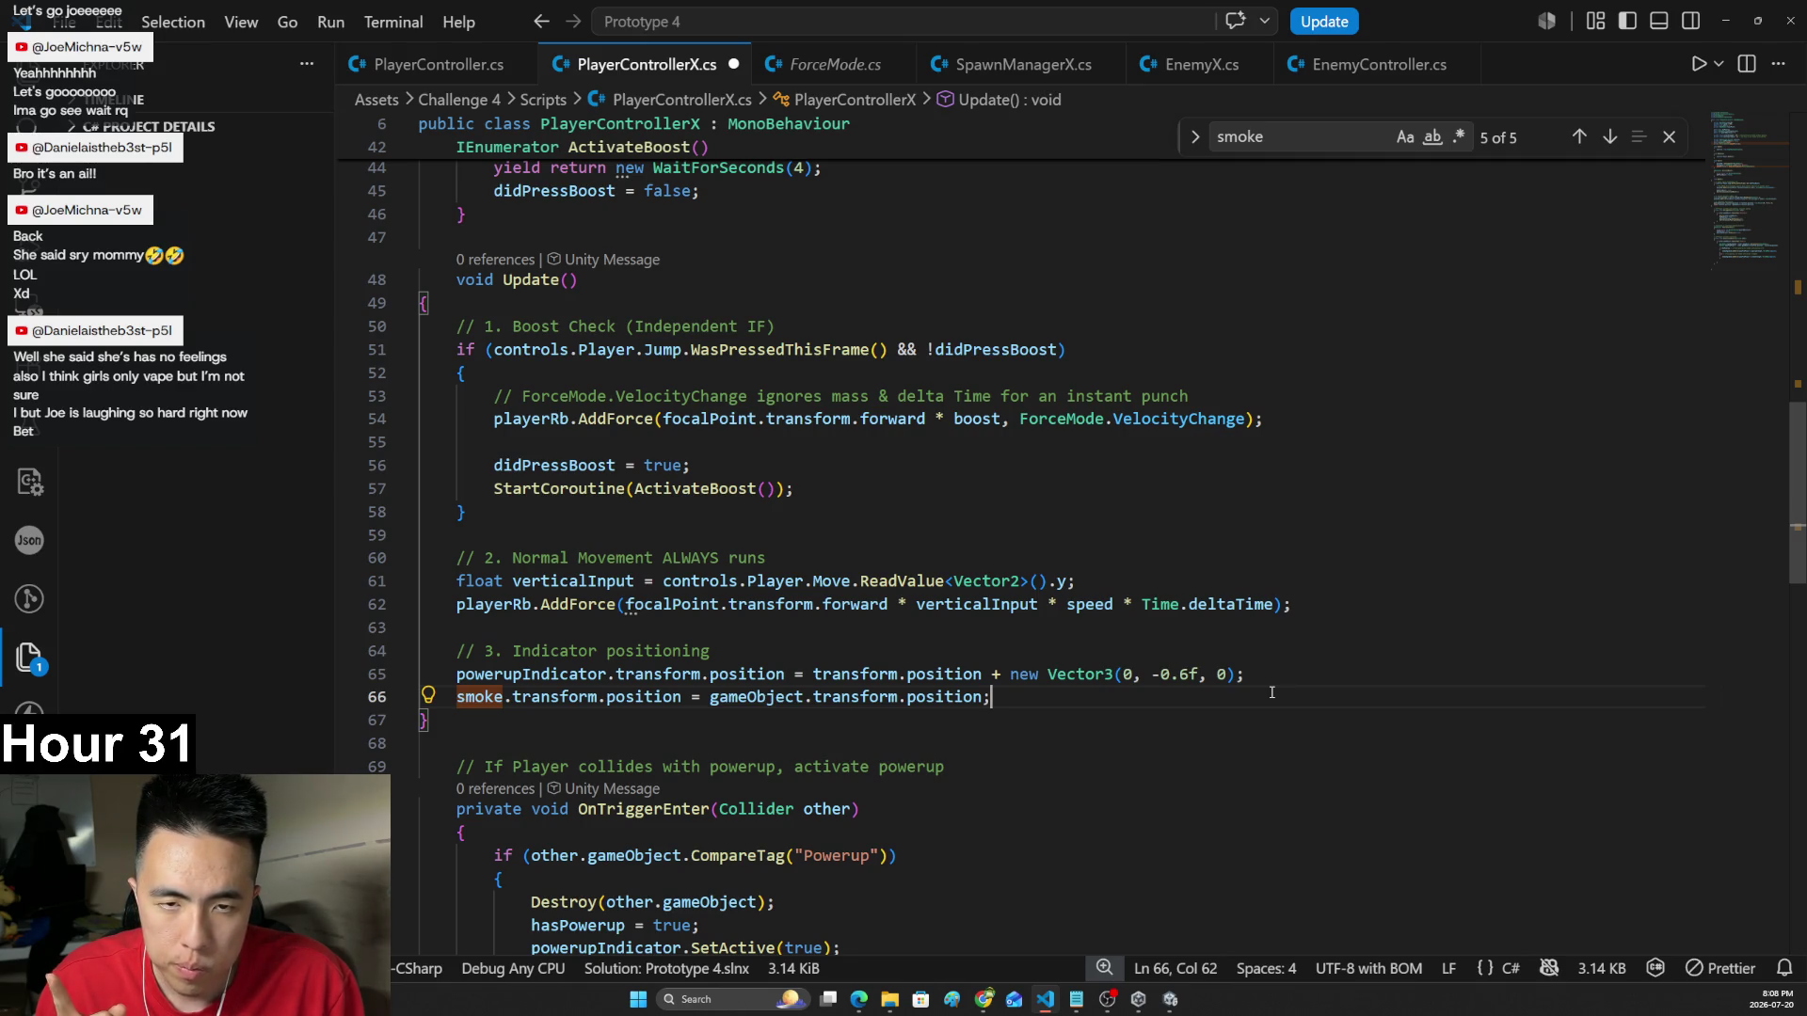
- Open the RotateCameraX script from Unity's Project panel
scroll(1282, 650, "up", 4)
scroll(1282, 650, "up", 2)
scroll(1284, 649, "down", 4)
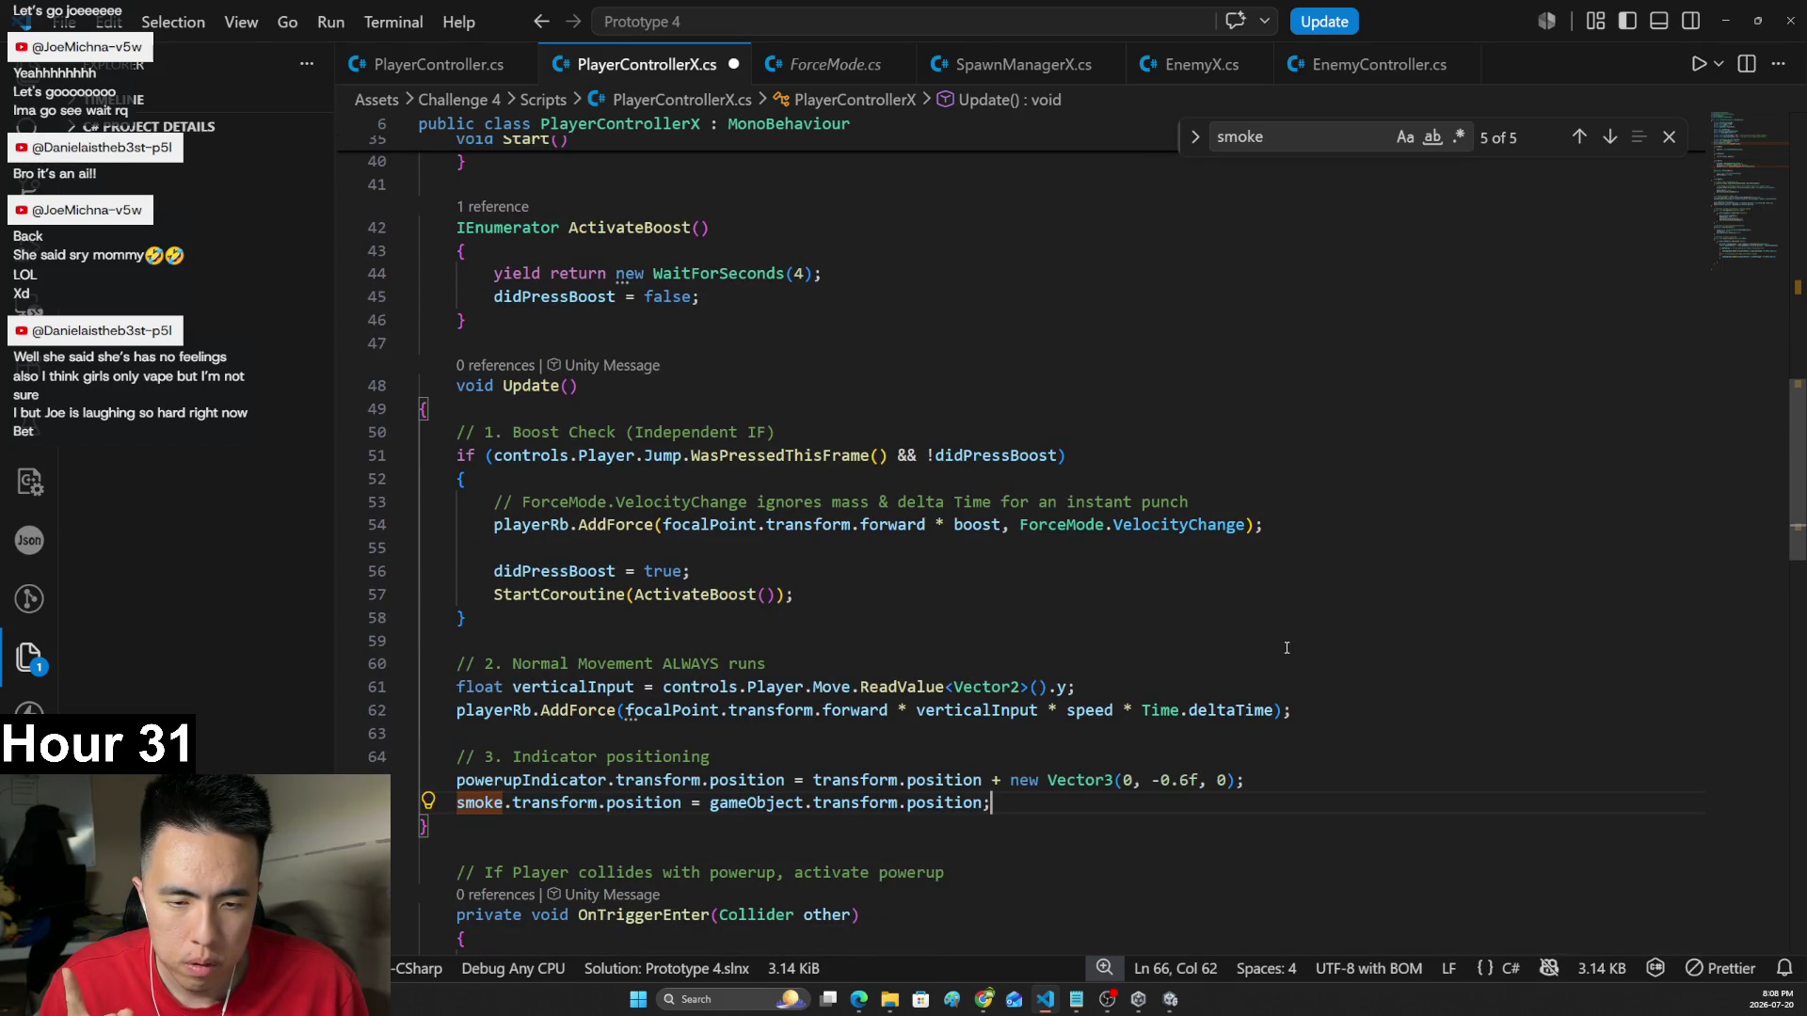
scroll(1287, 648, "down", 4)
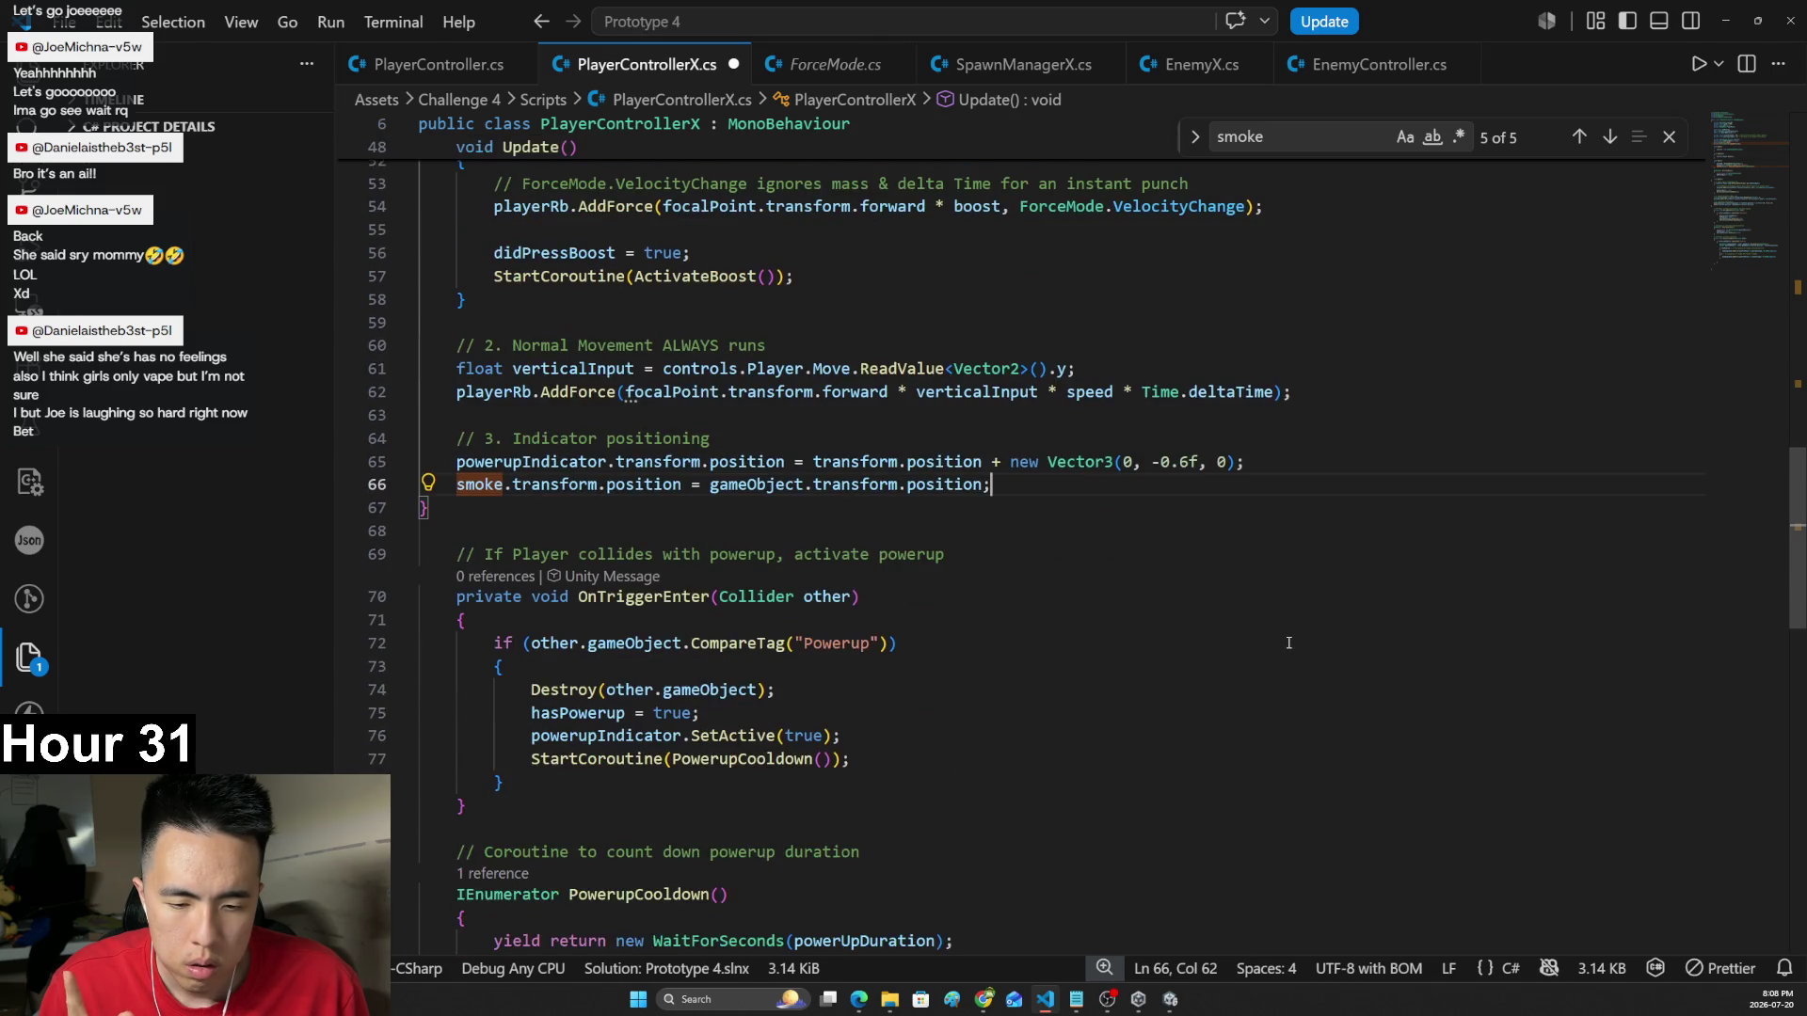
key("alt+Tab")
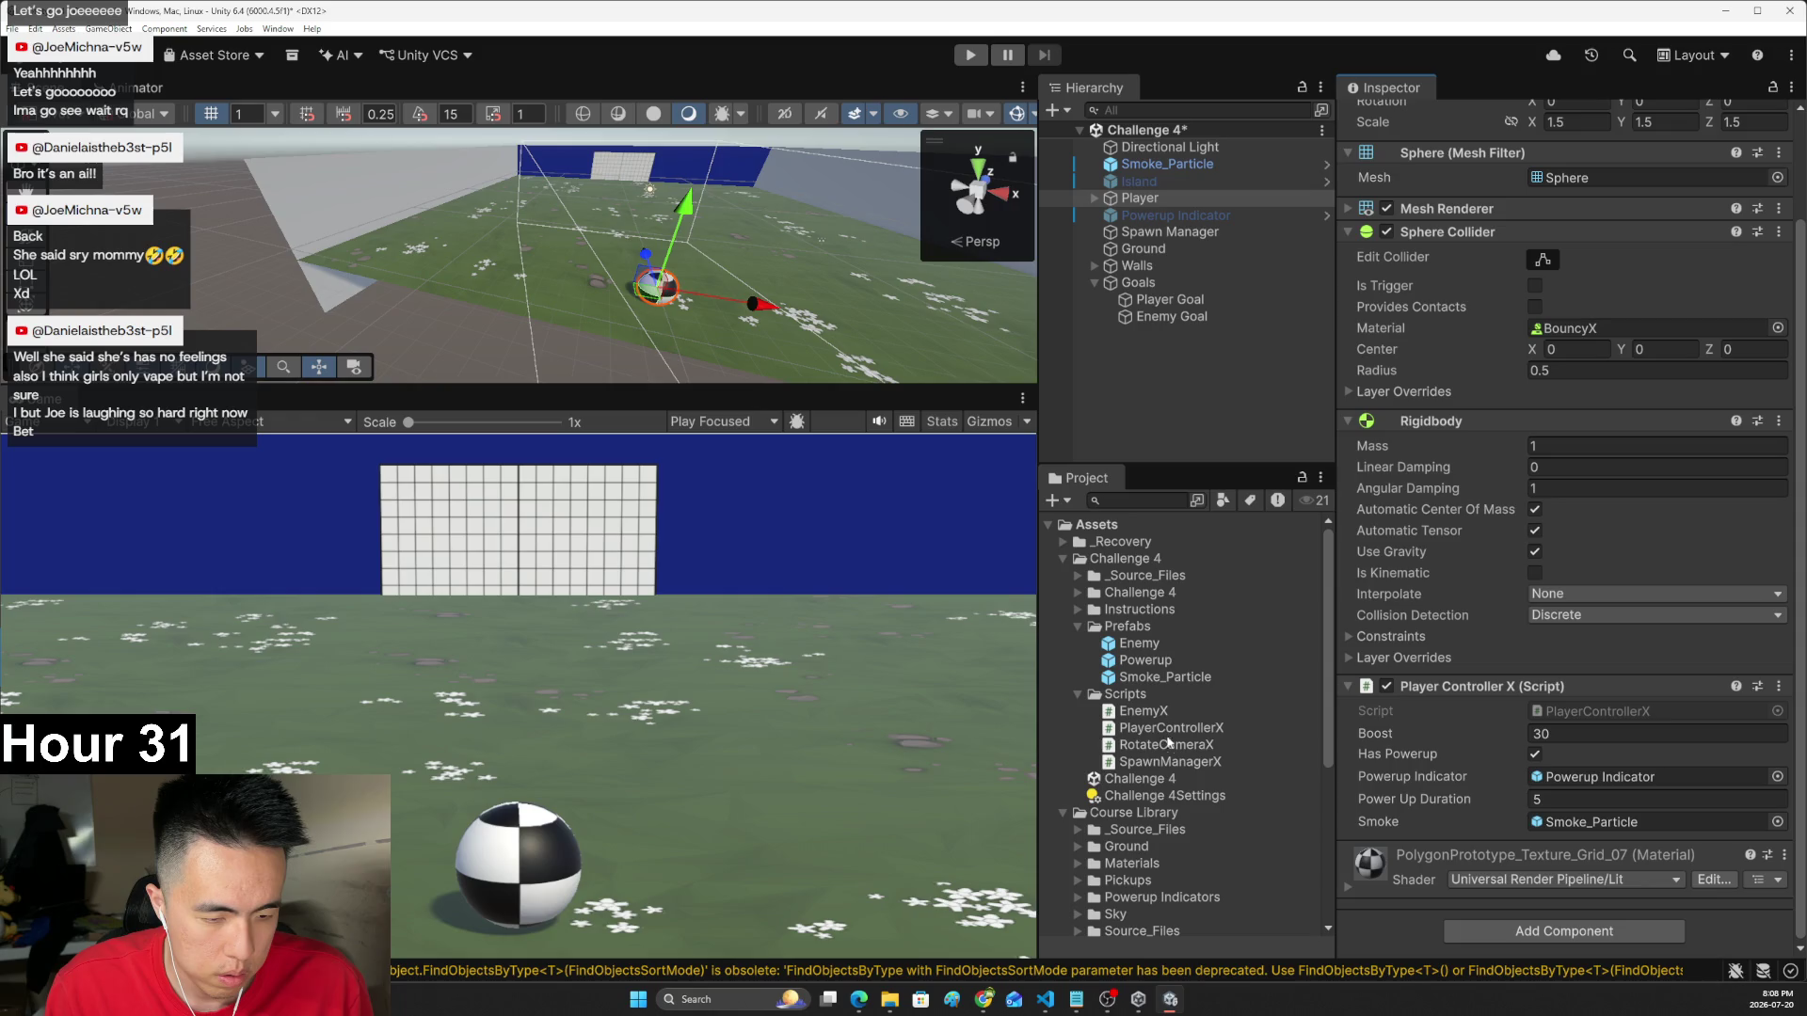
double_click(1119, 749)
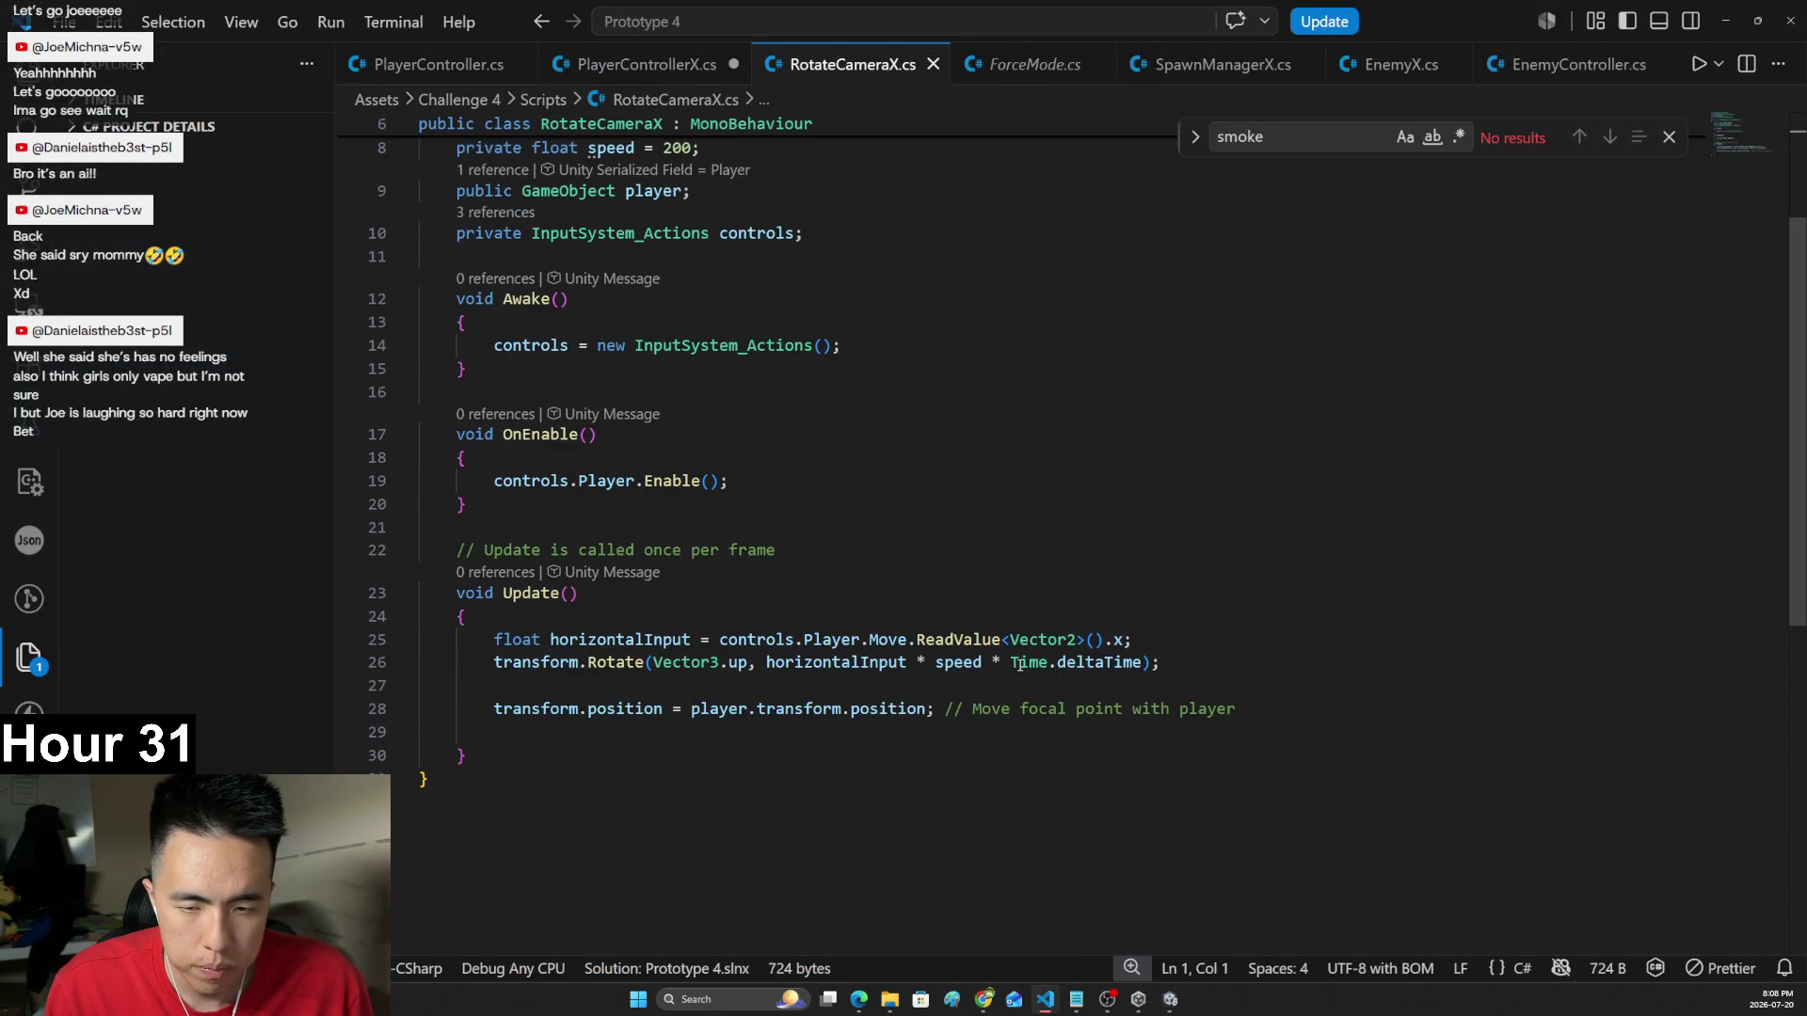
- Review the RotateCameraX script's Update method
scroll(1020, 668, "up", 1)
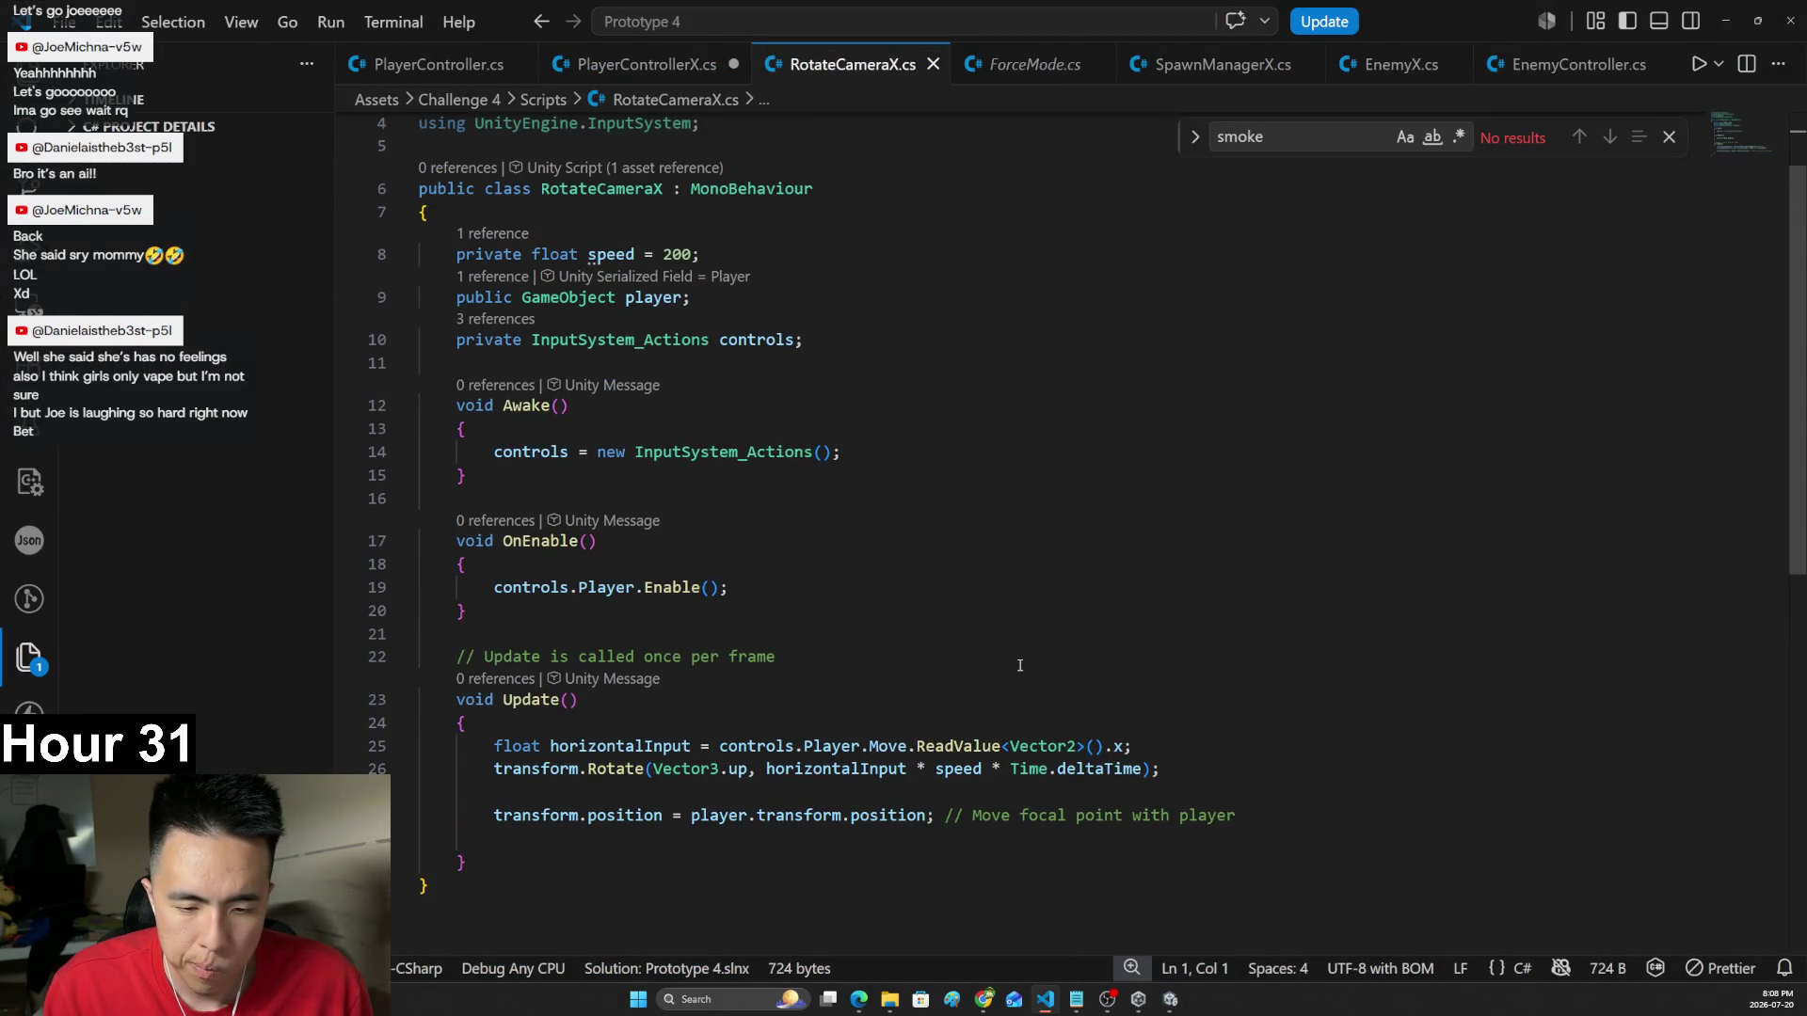
scroll(1019, 665, "down", 1)
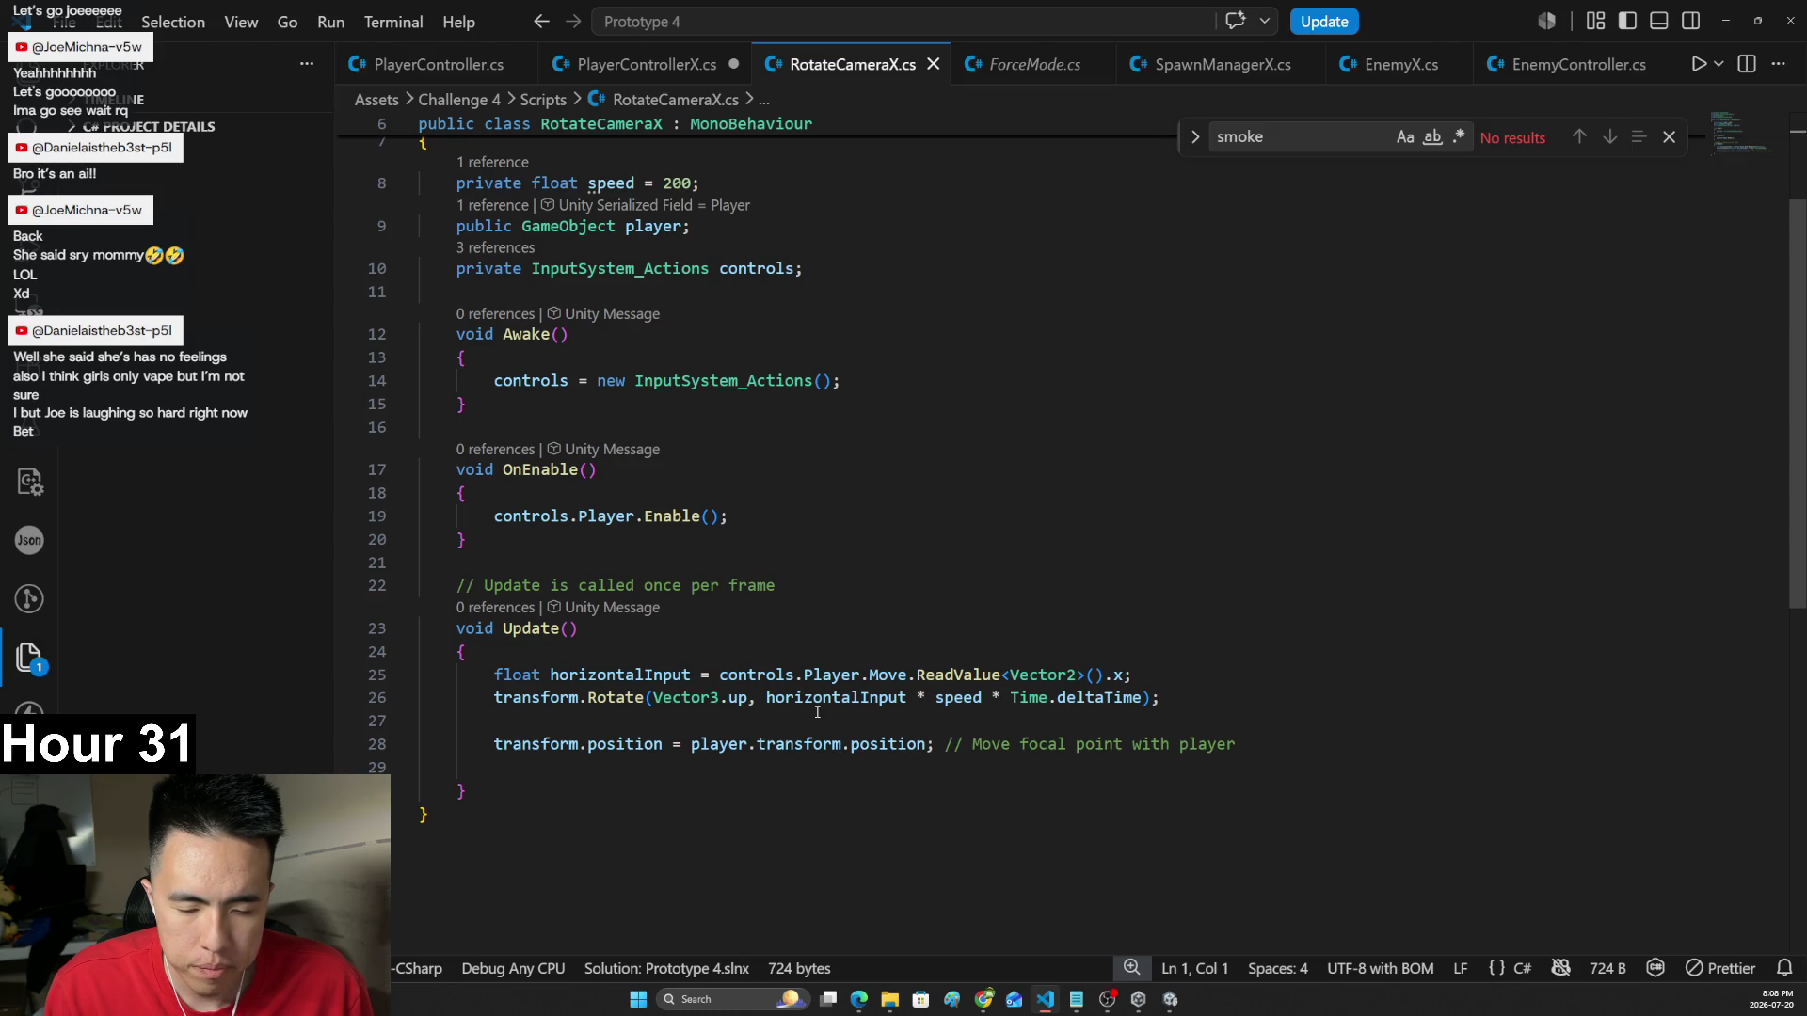
left_click(922, 628)
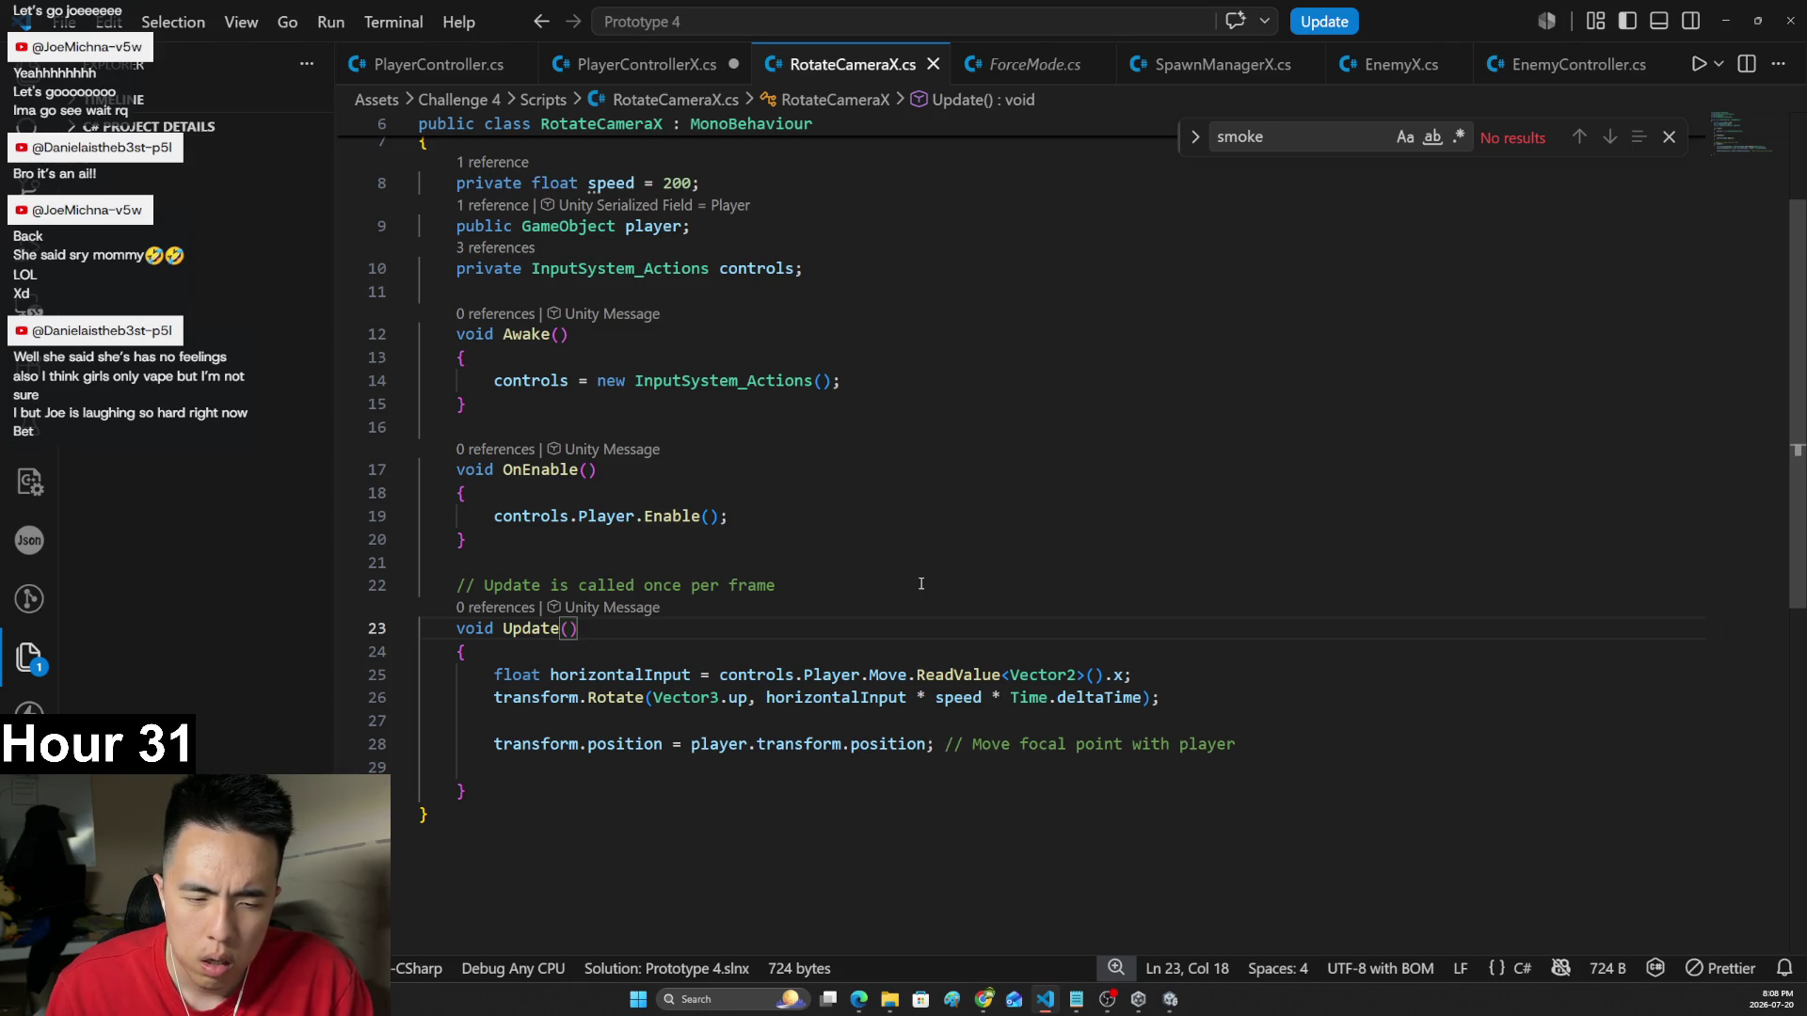
scroll(923, 565, "up", 4)
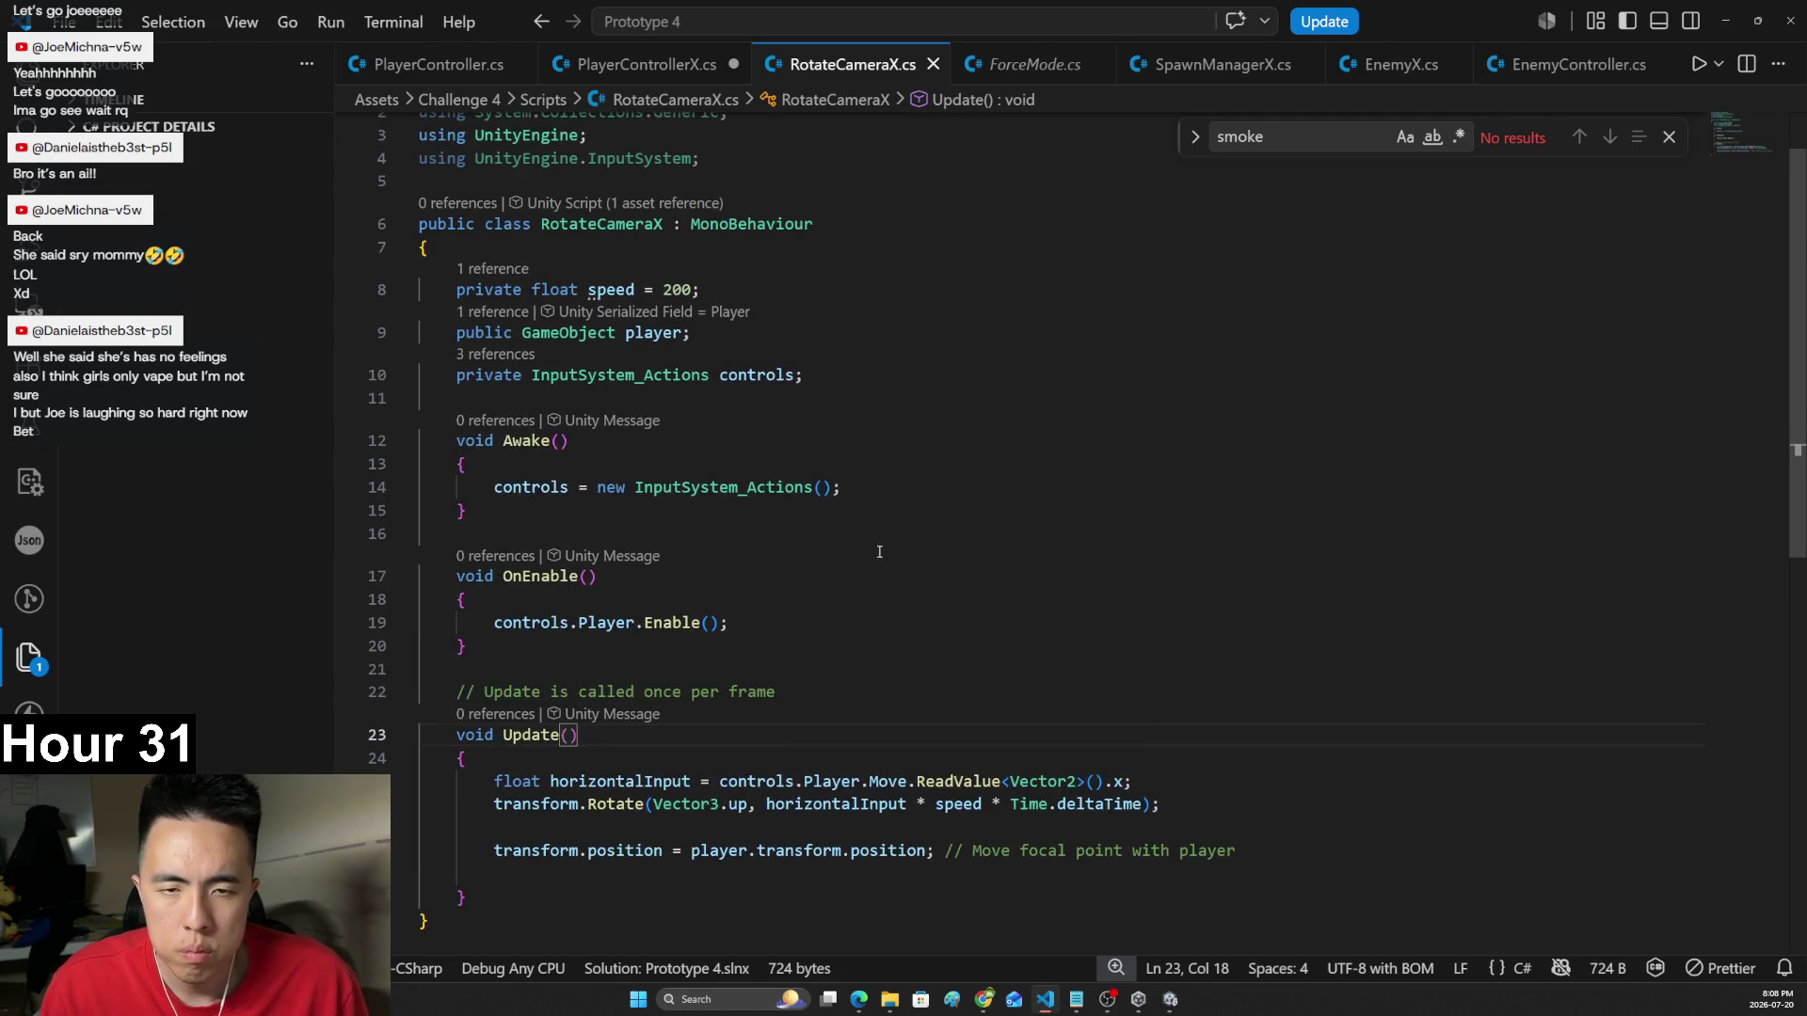
scroll(924, 518, "down", 3)
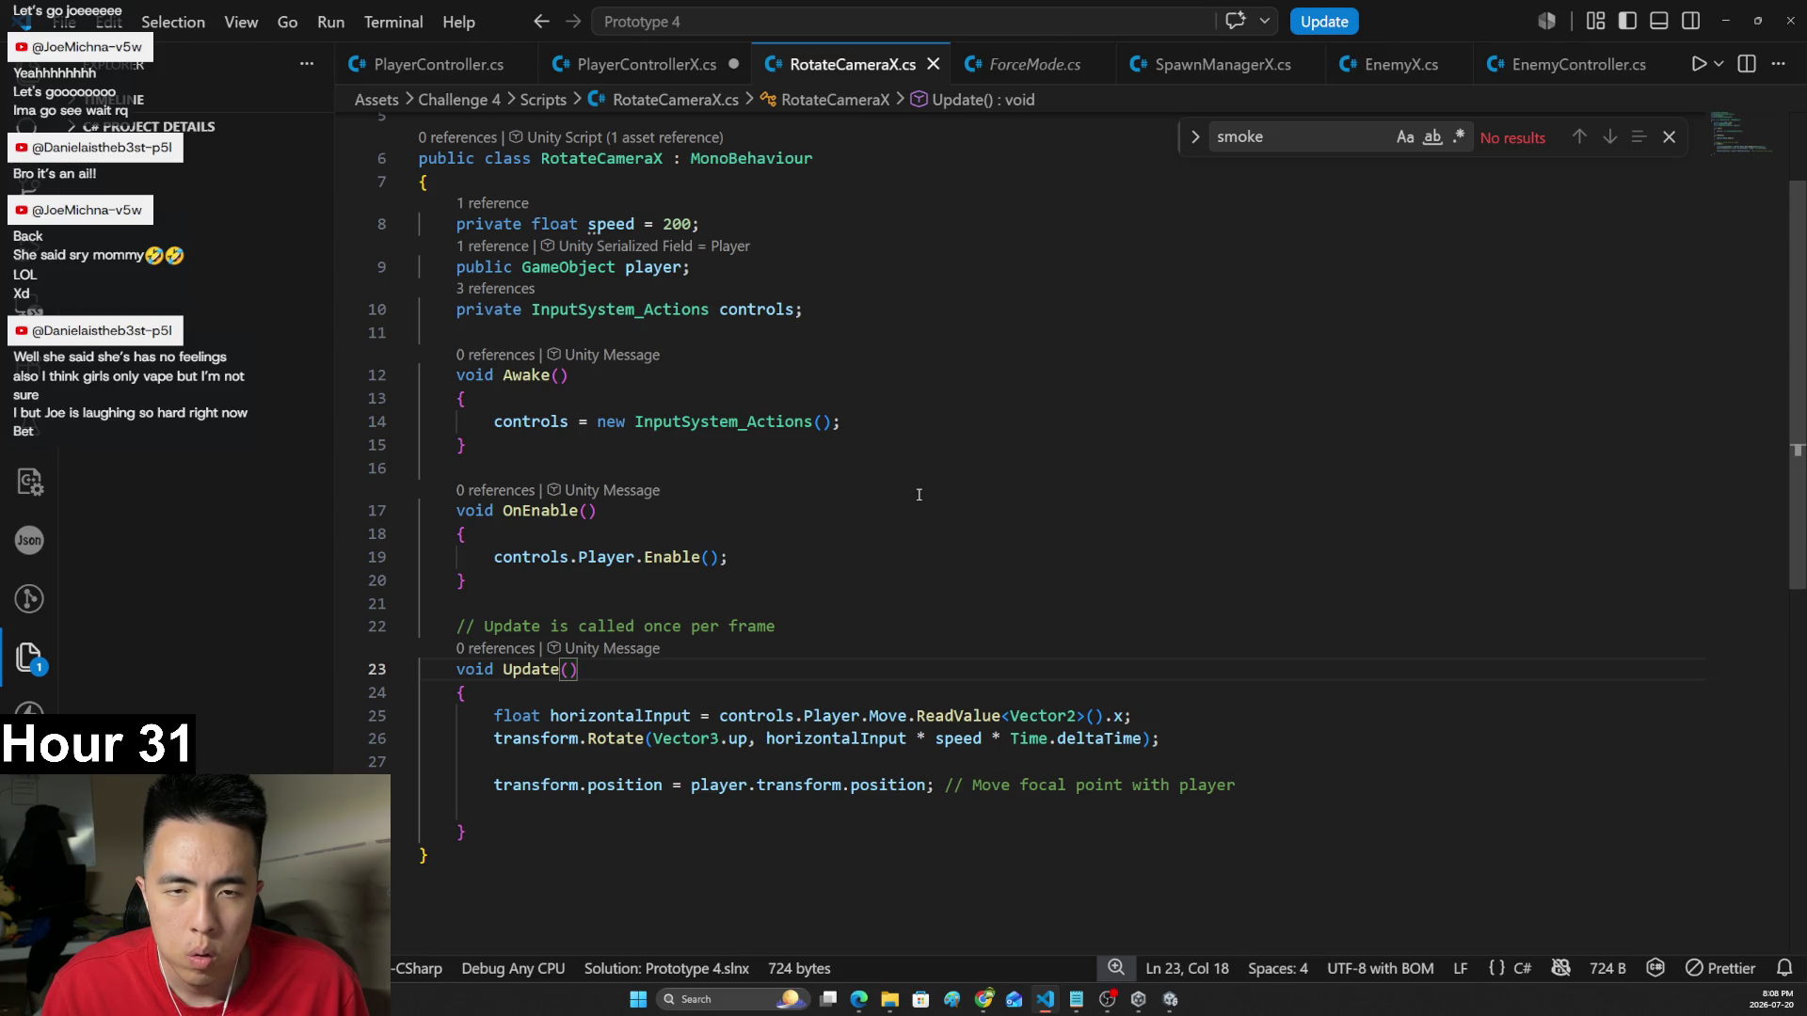
- Return to the PlayerControllerX.cs tab at the smoke positioning code in Update
key("alt+Tab")
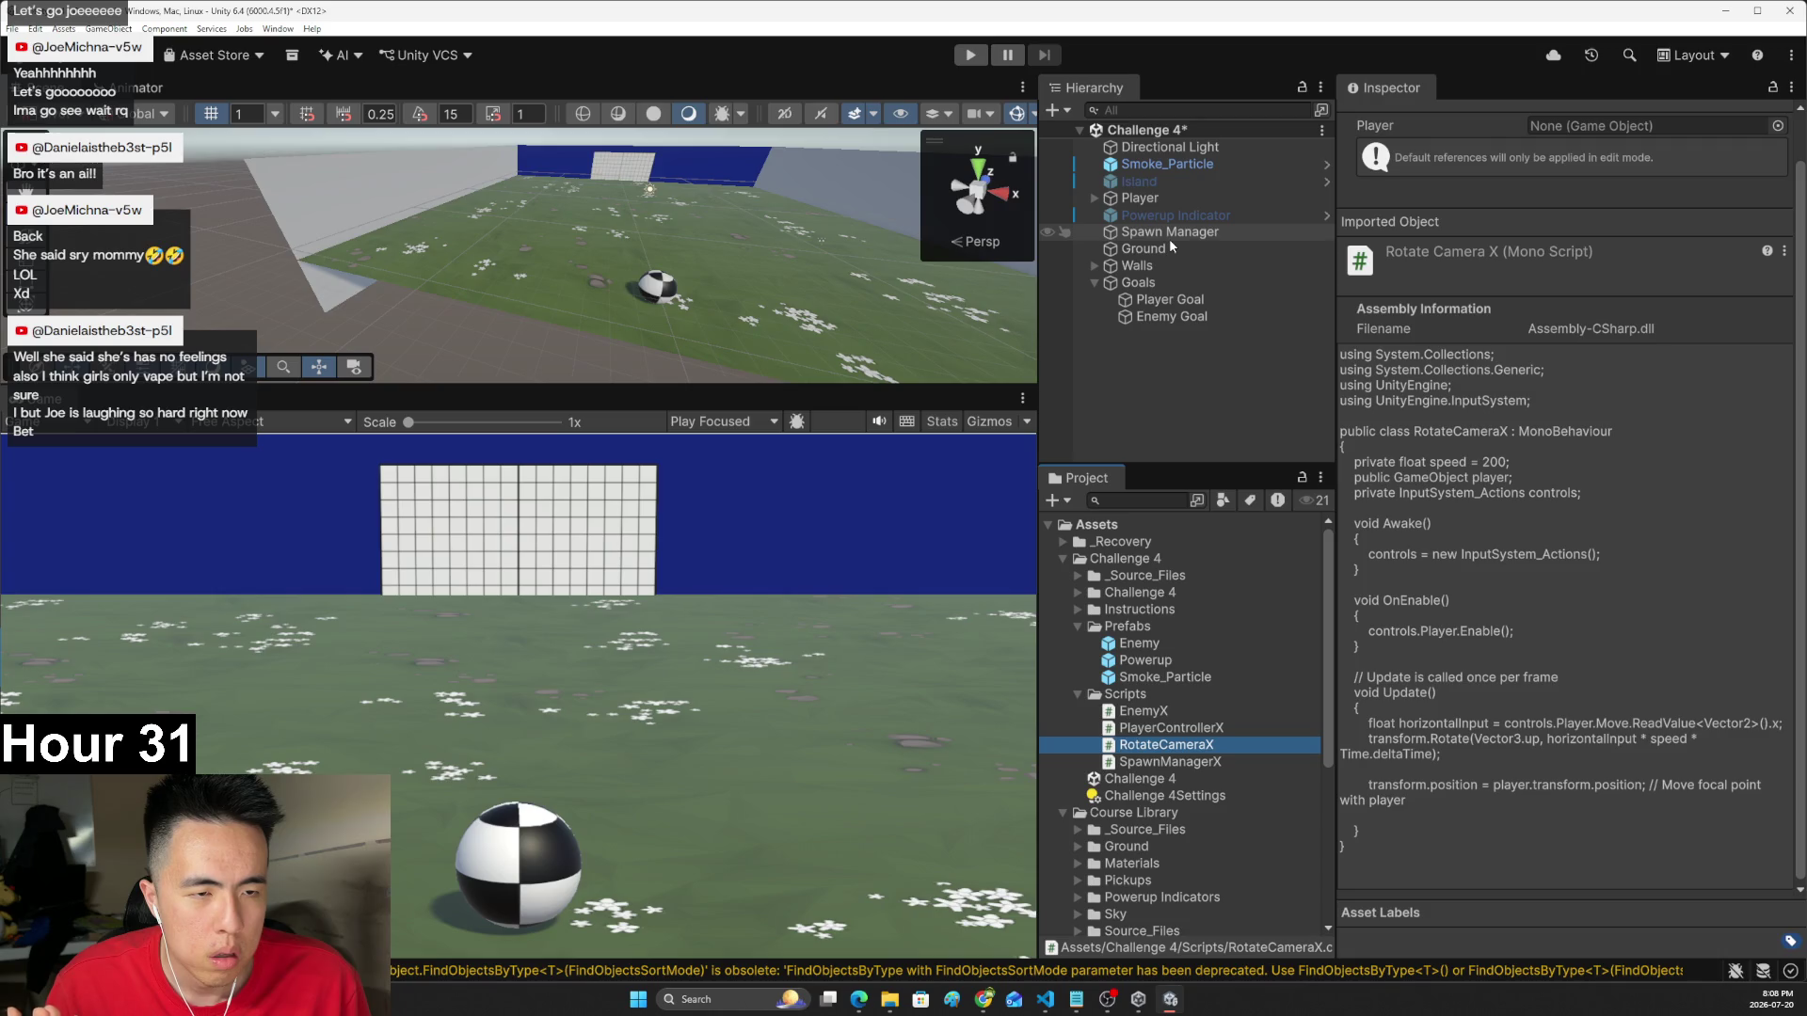
key("alt+Tab")
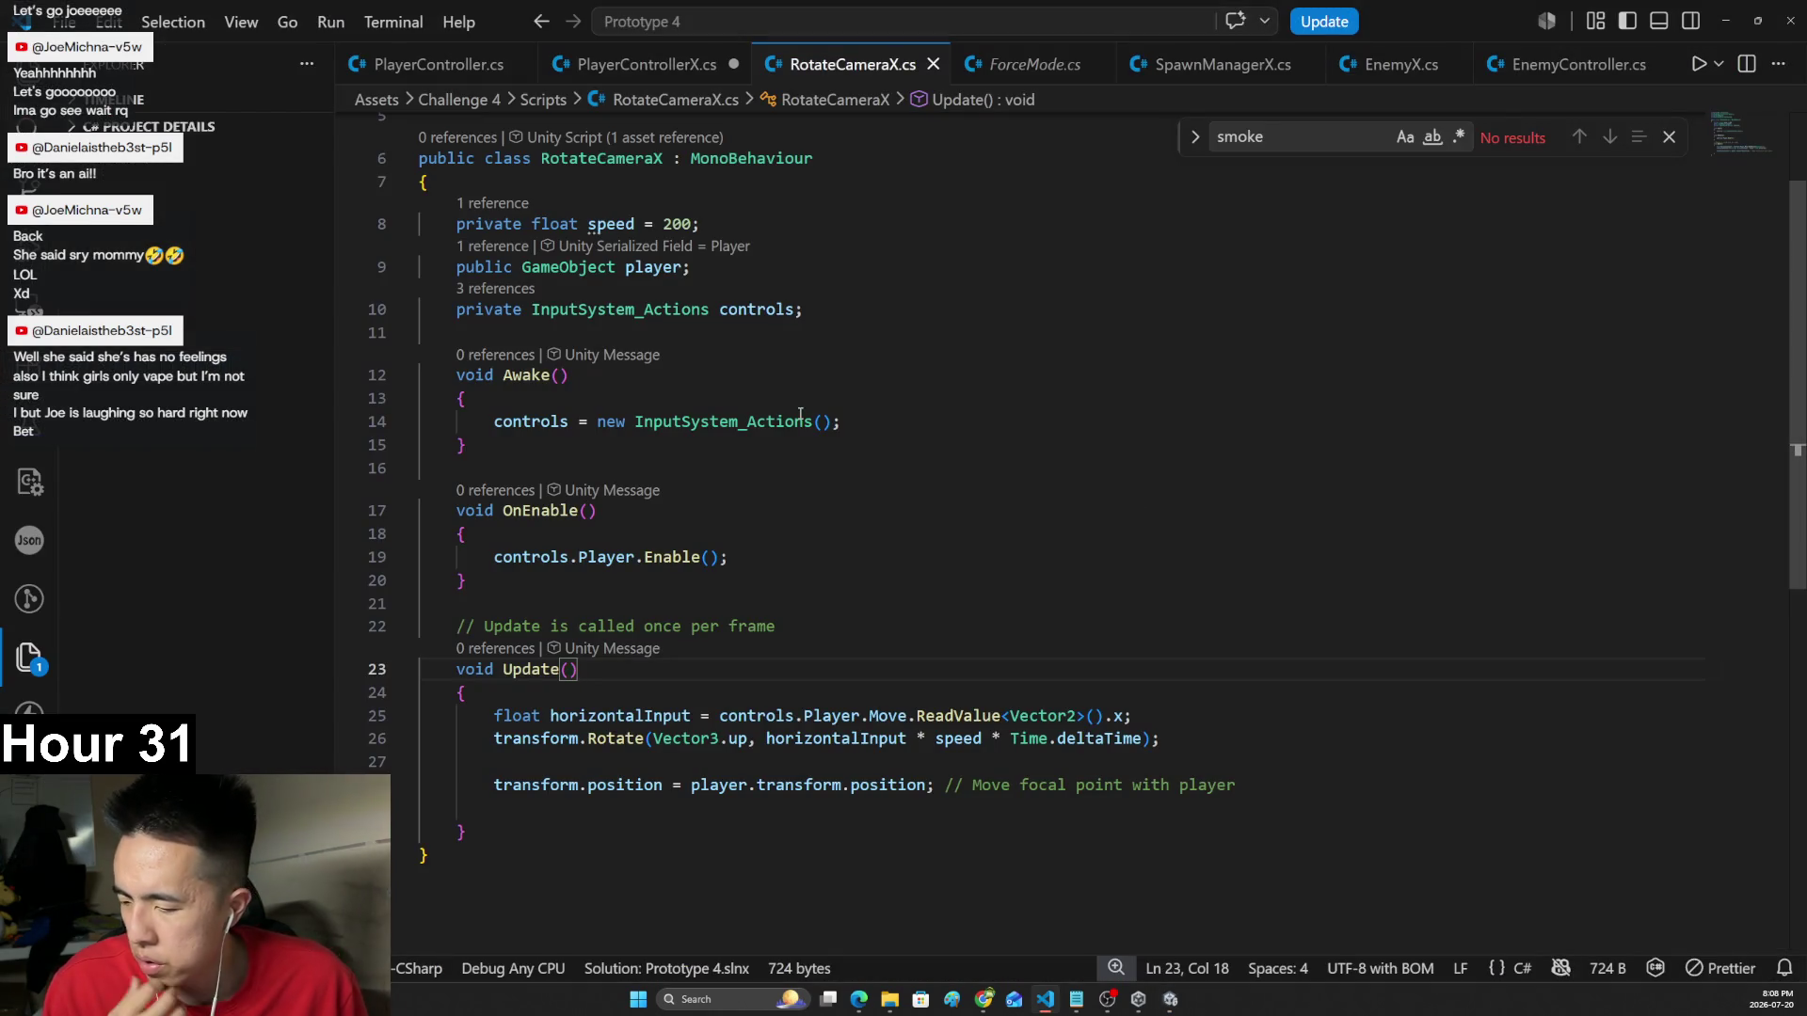
key("alt+Tab")
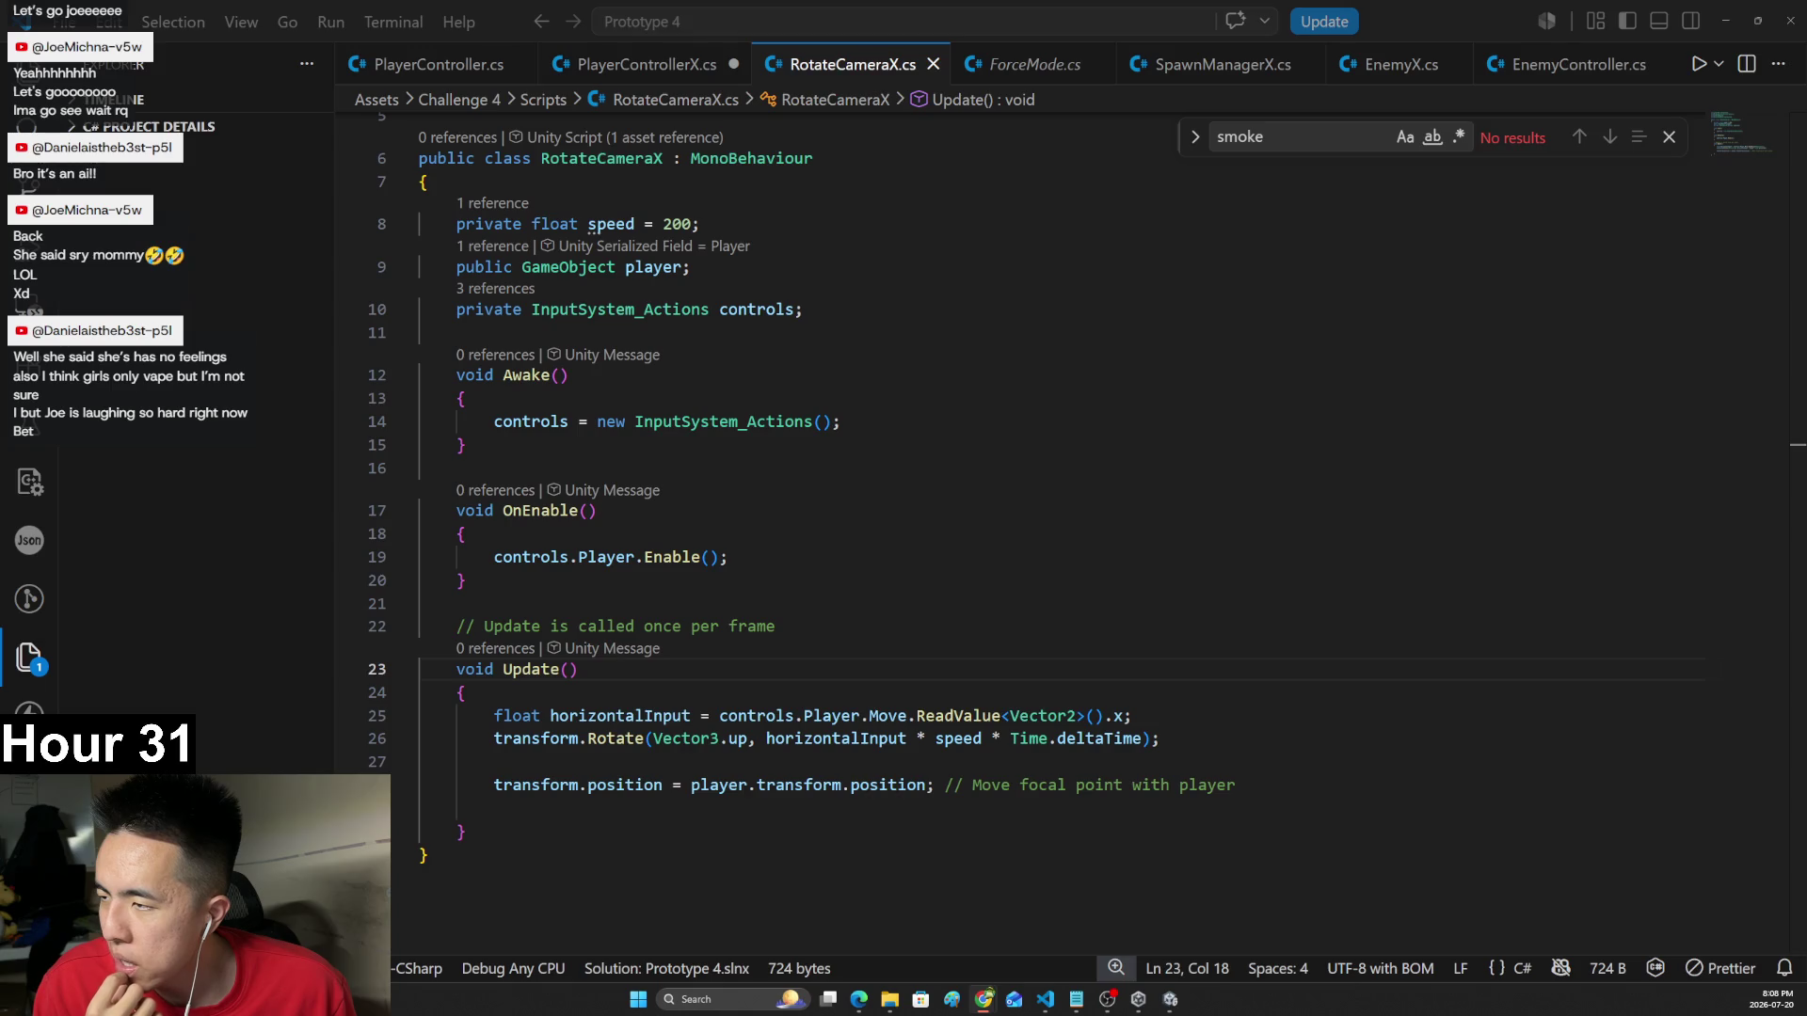
key("alt+Tab")
key("ctrl+Tab")
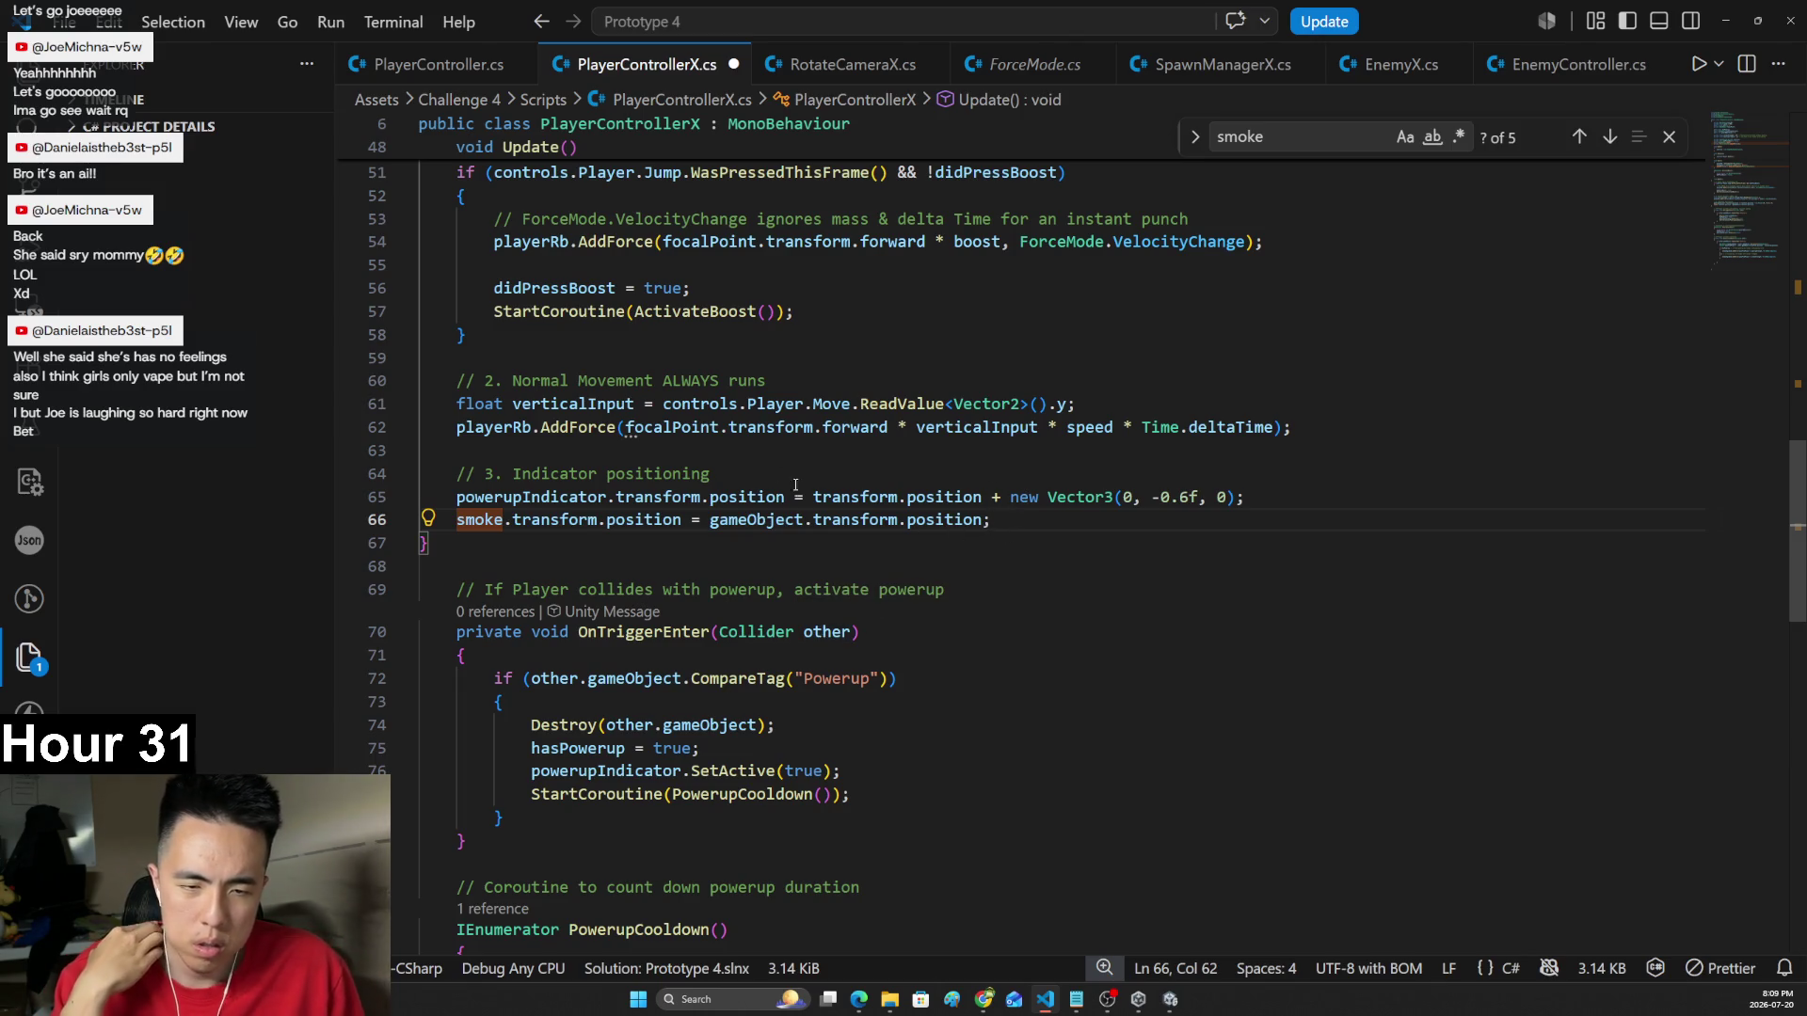
- Check where focalPoint is declared in PlayerControllerX
scroll(732, 506, "up", 2)
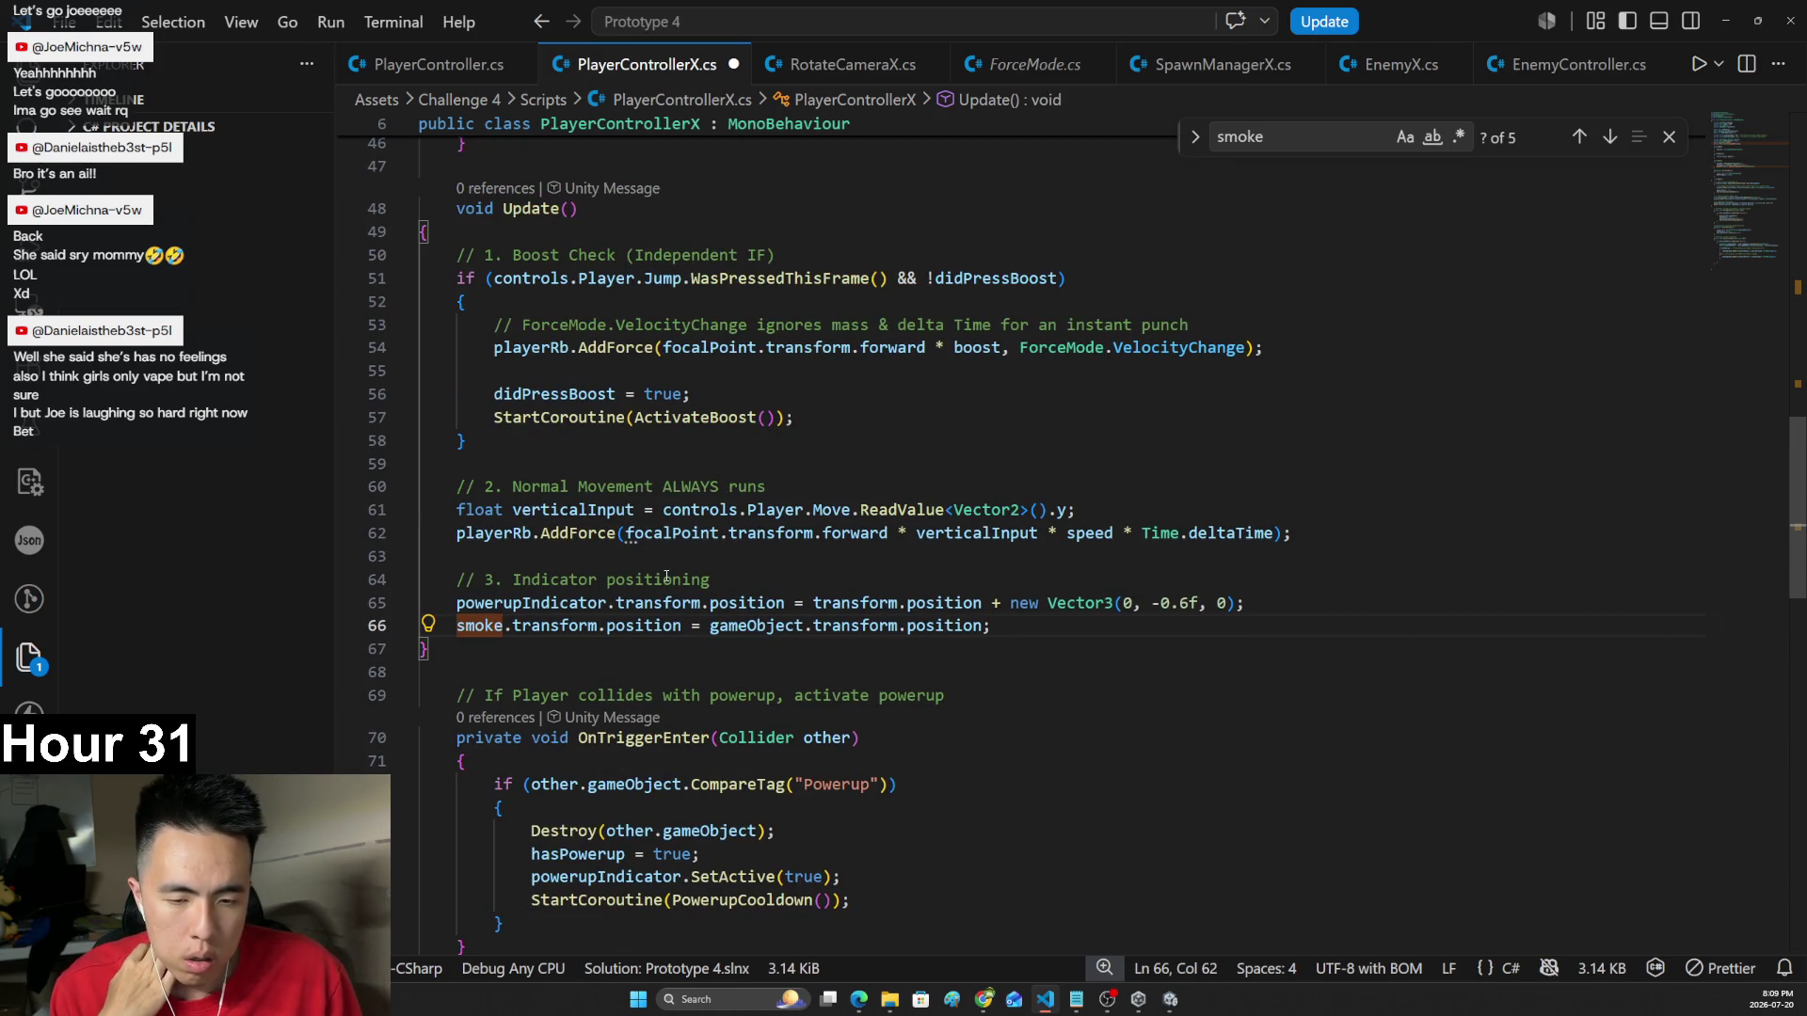
scroll(671, 581, "up", 1)
scroll(671, 581, "up", 2)
left_click(671, 690, "ctrl")
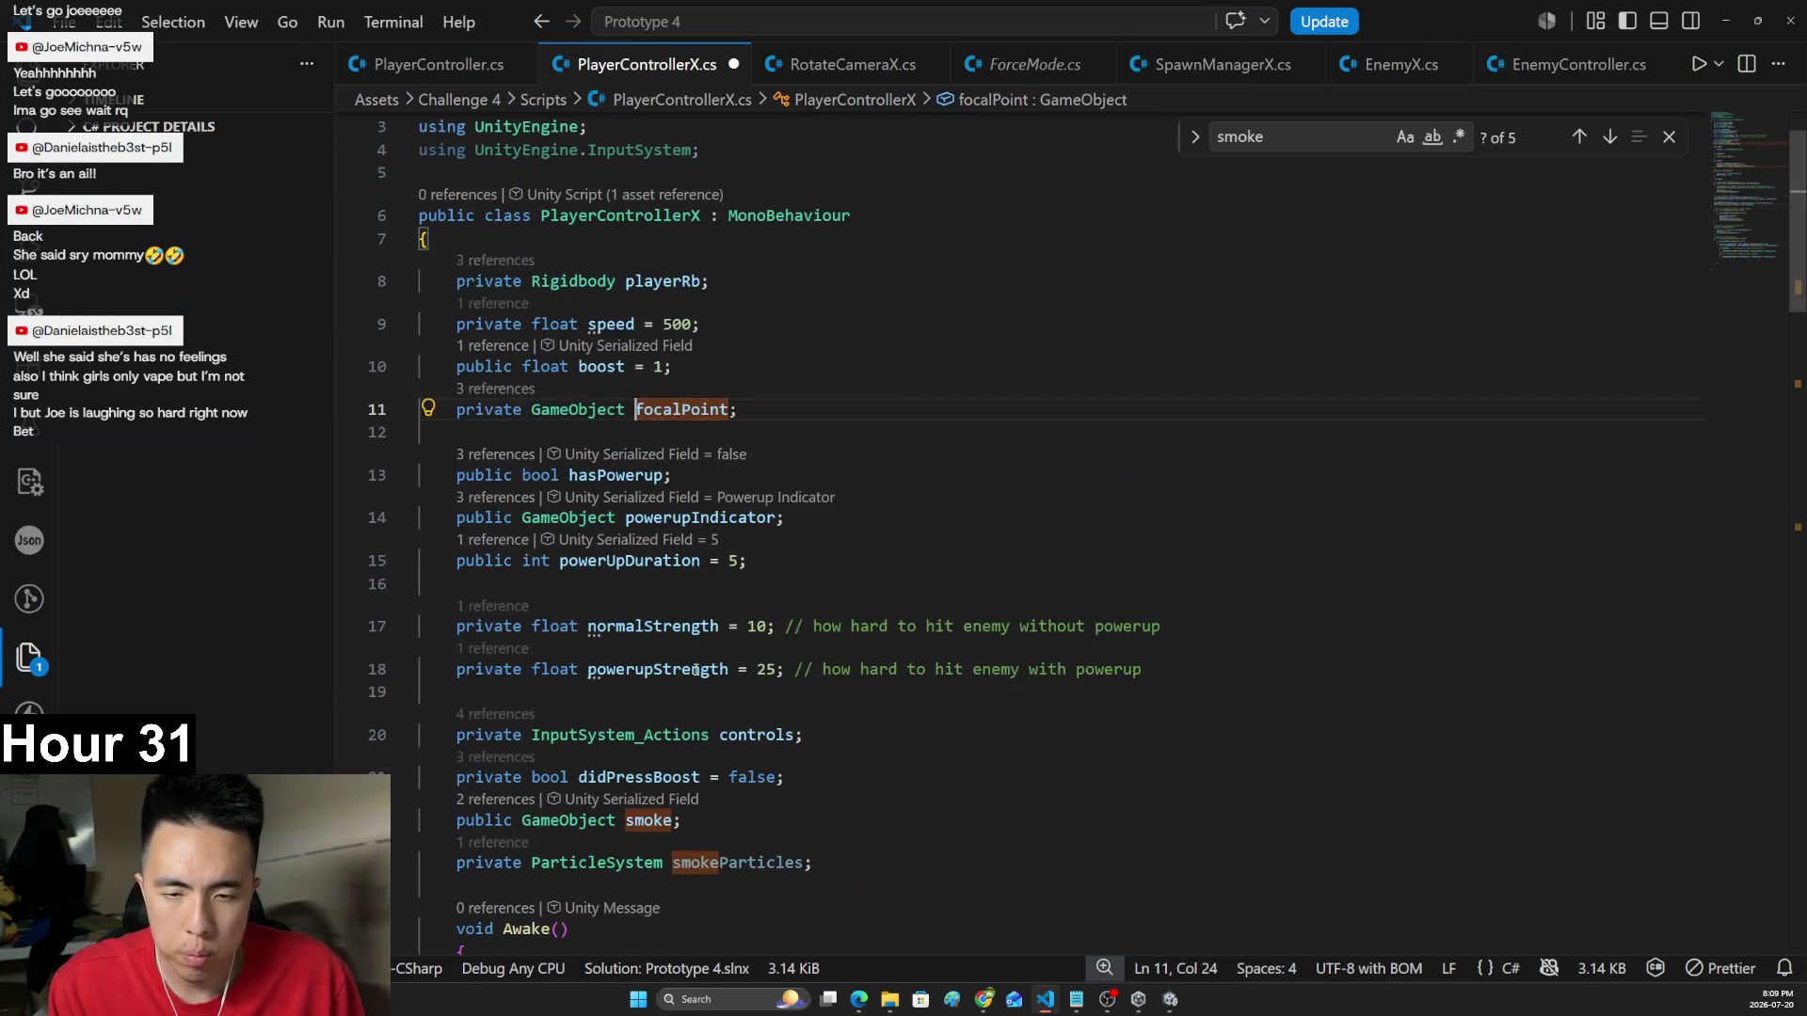
scroll(1418, 549, "down", 15)
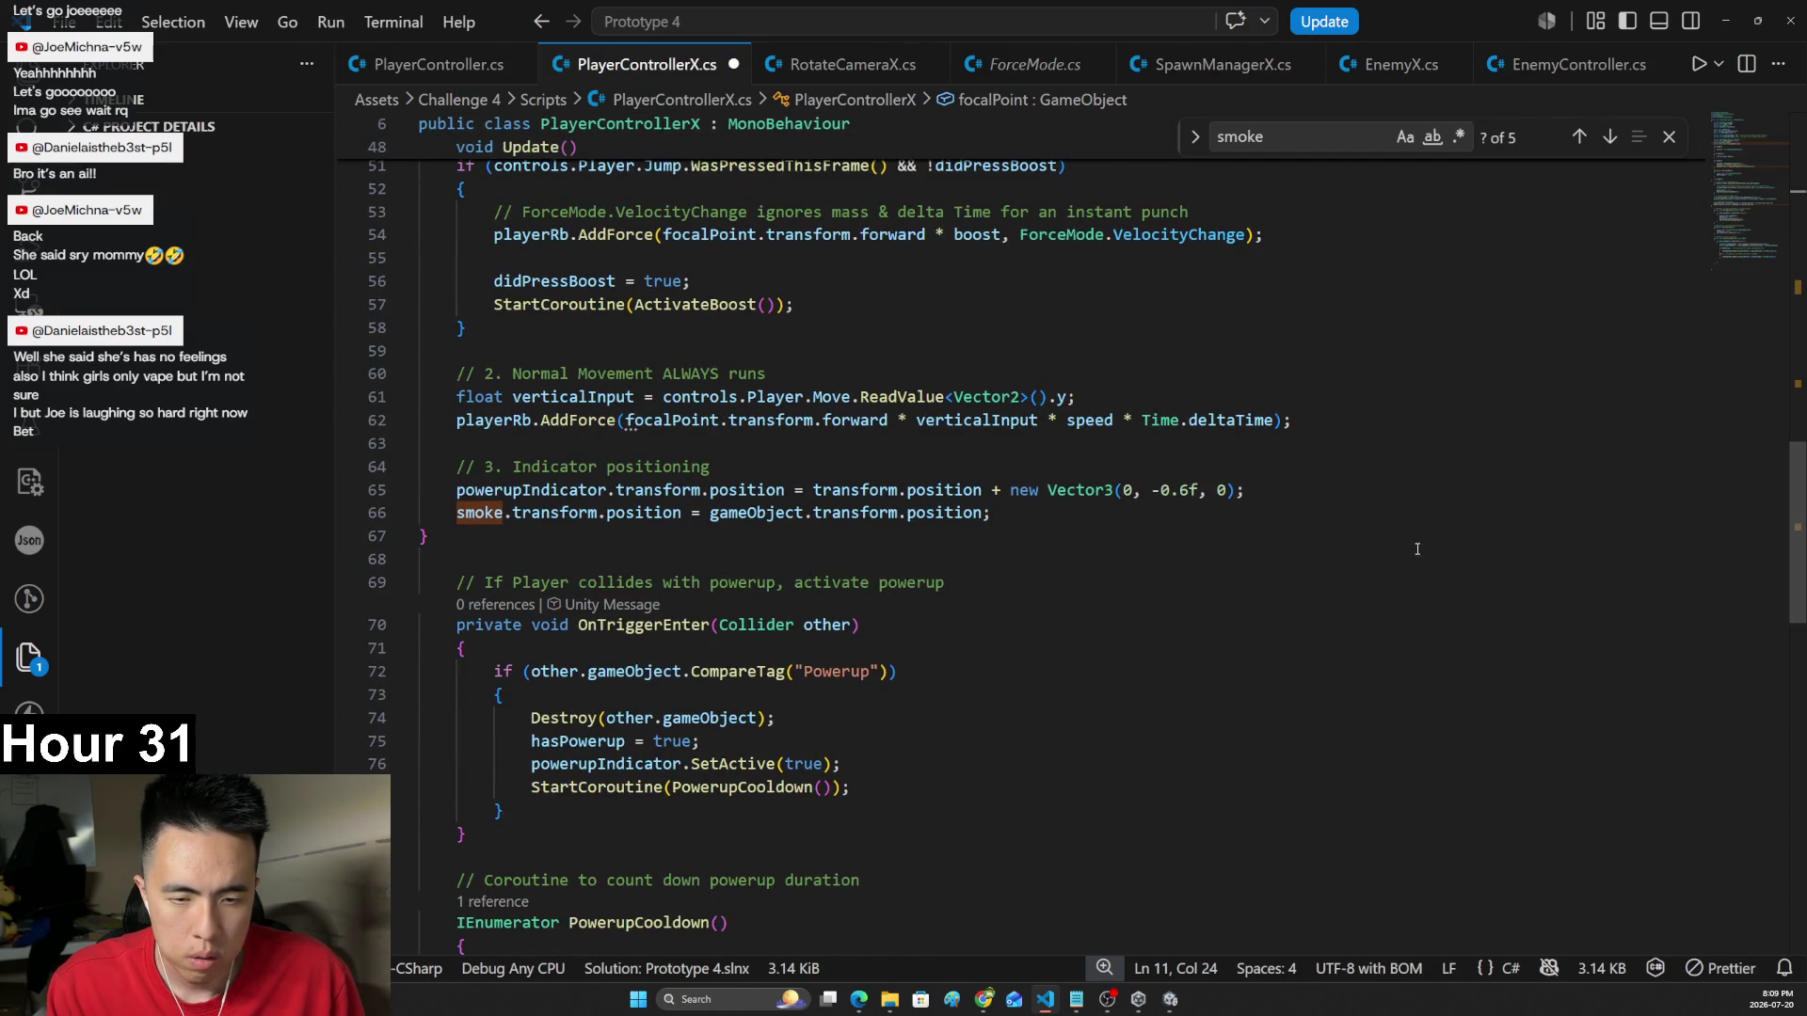
scroll(1266, 544, "up", 1)
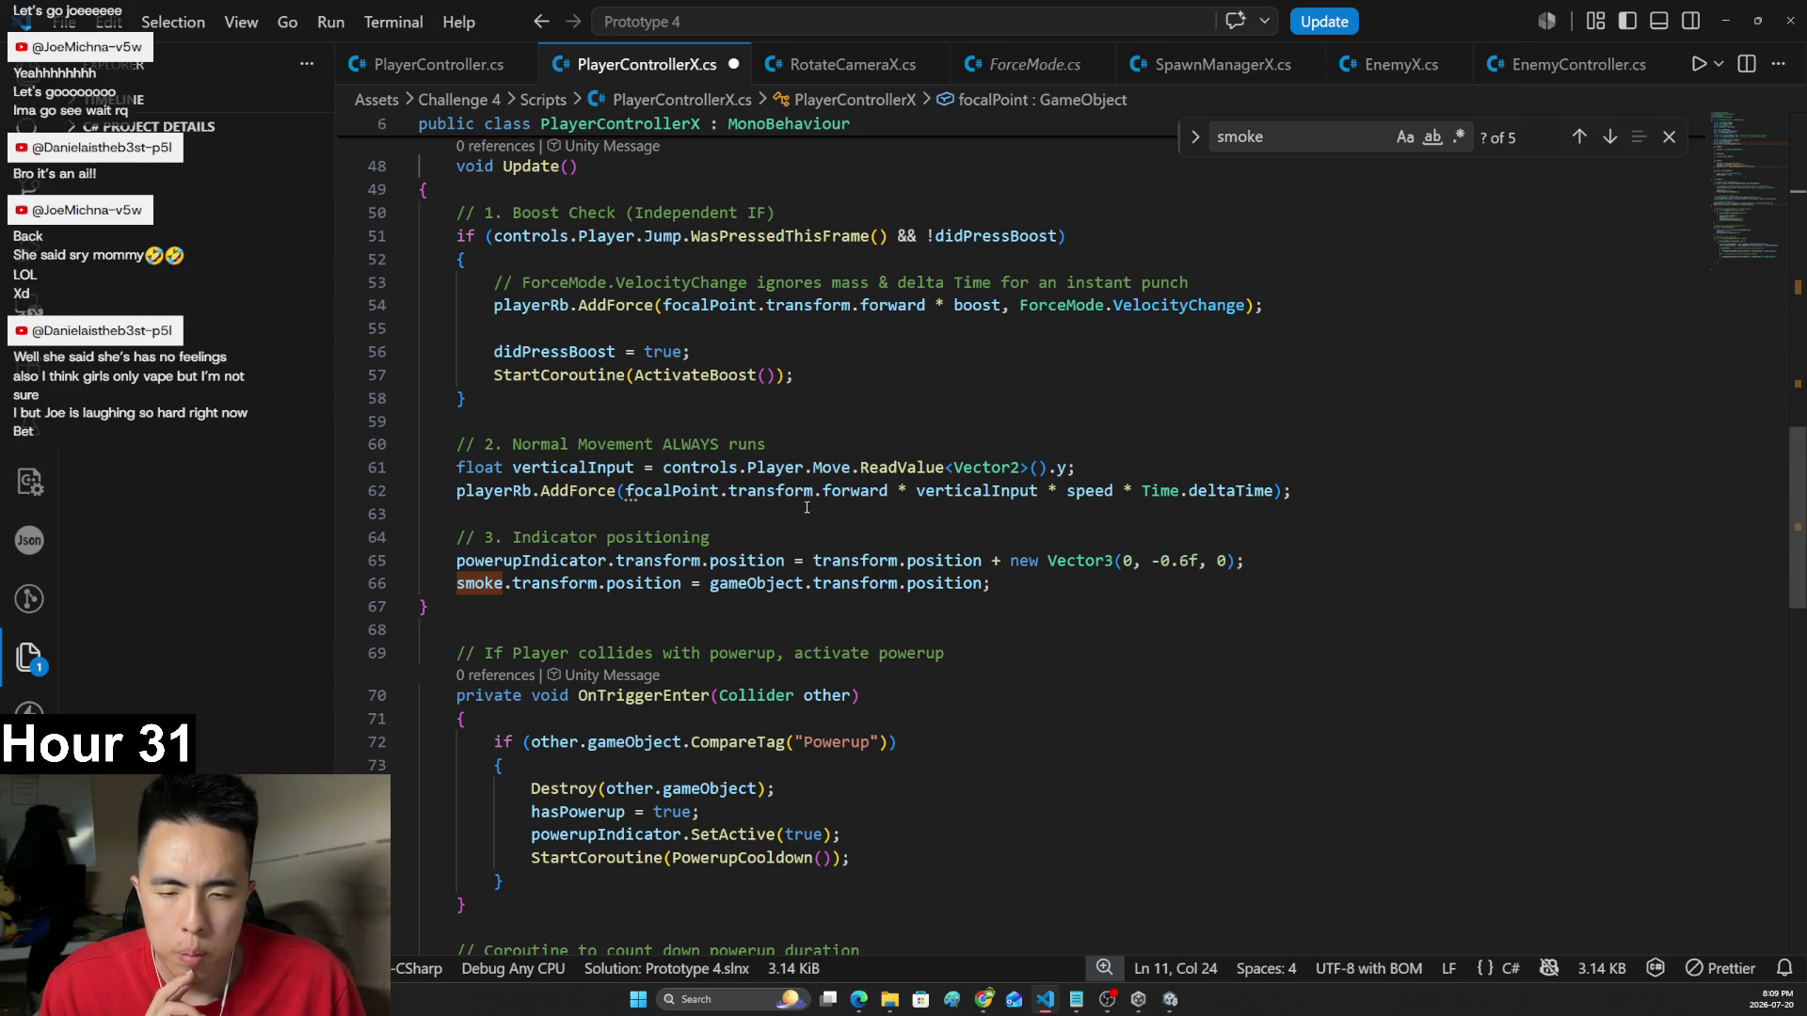
- Add 'smoke.transform.rotation = focalPoint.transform.rotation;' below the smoke position line
left_click(1017, 584)
key("Return")
type("smoke.transform.rot")
key("Tab")
type("= ")
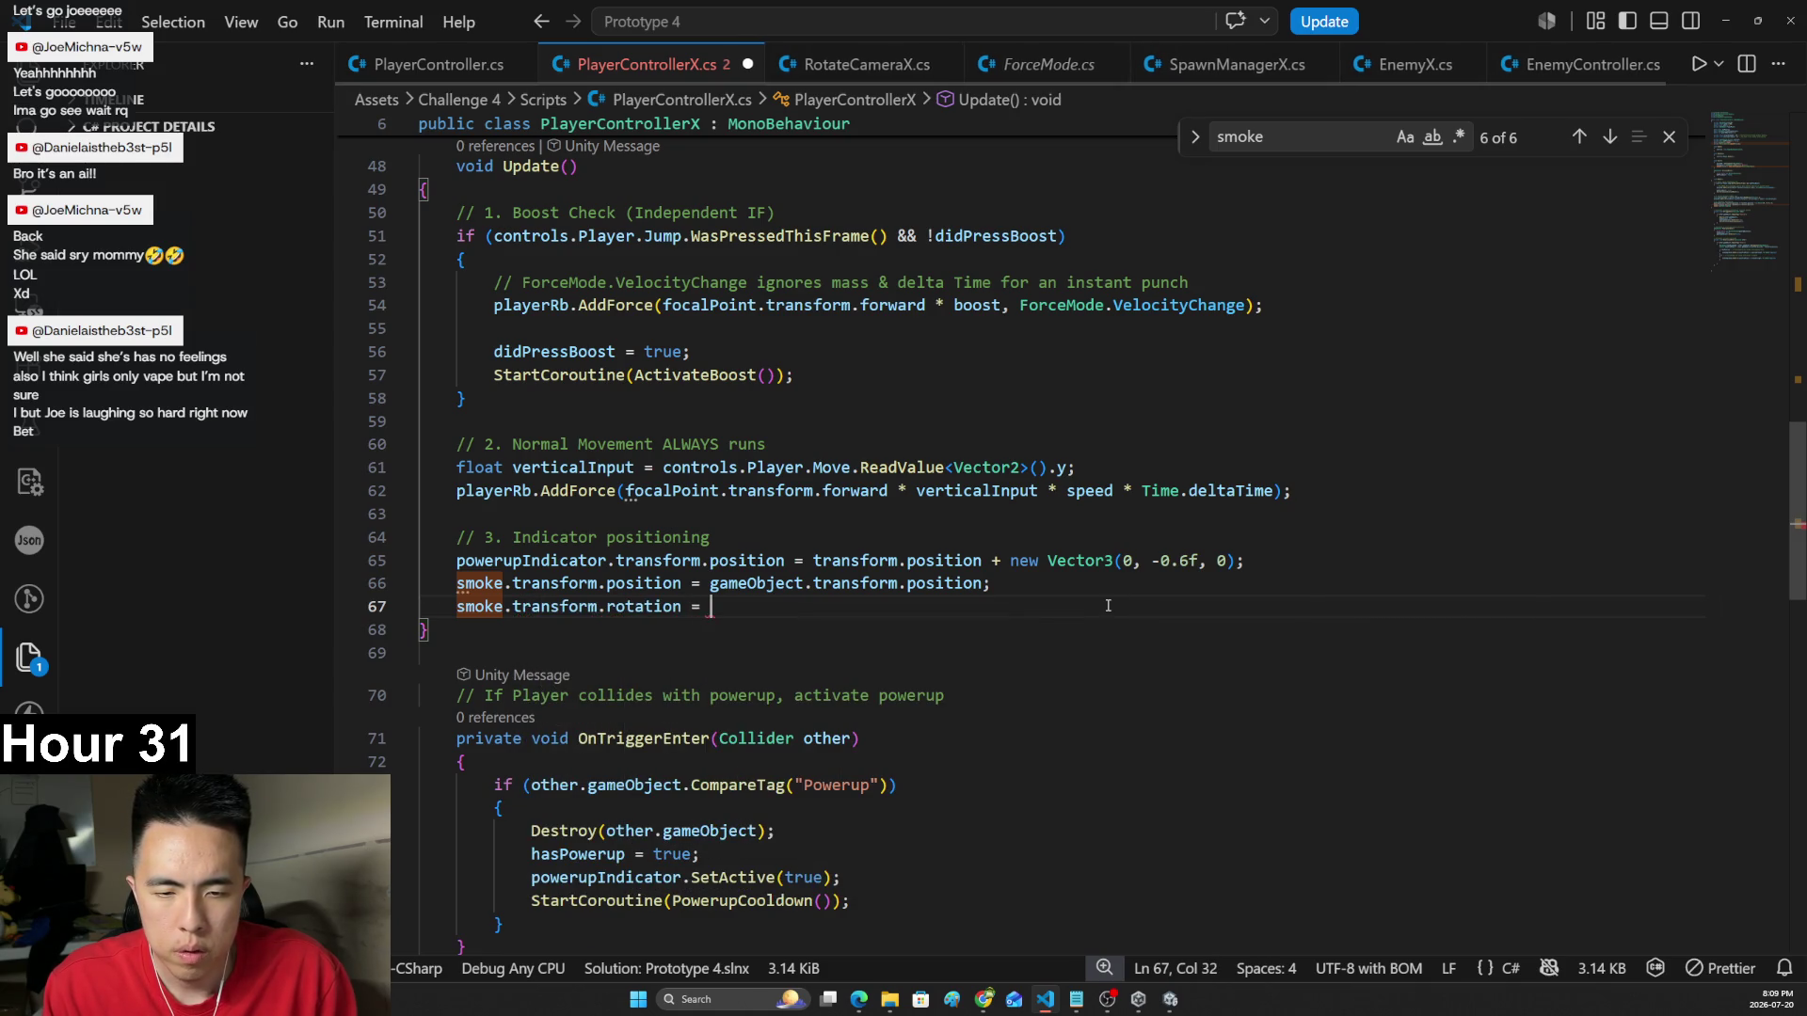
type("foc")
key("Tab")
type(".transform.po")
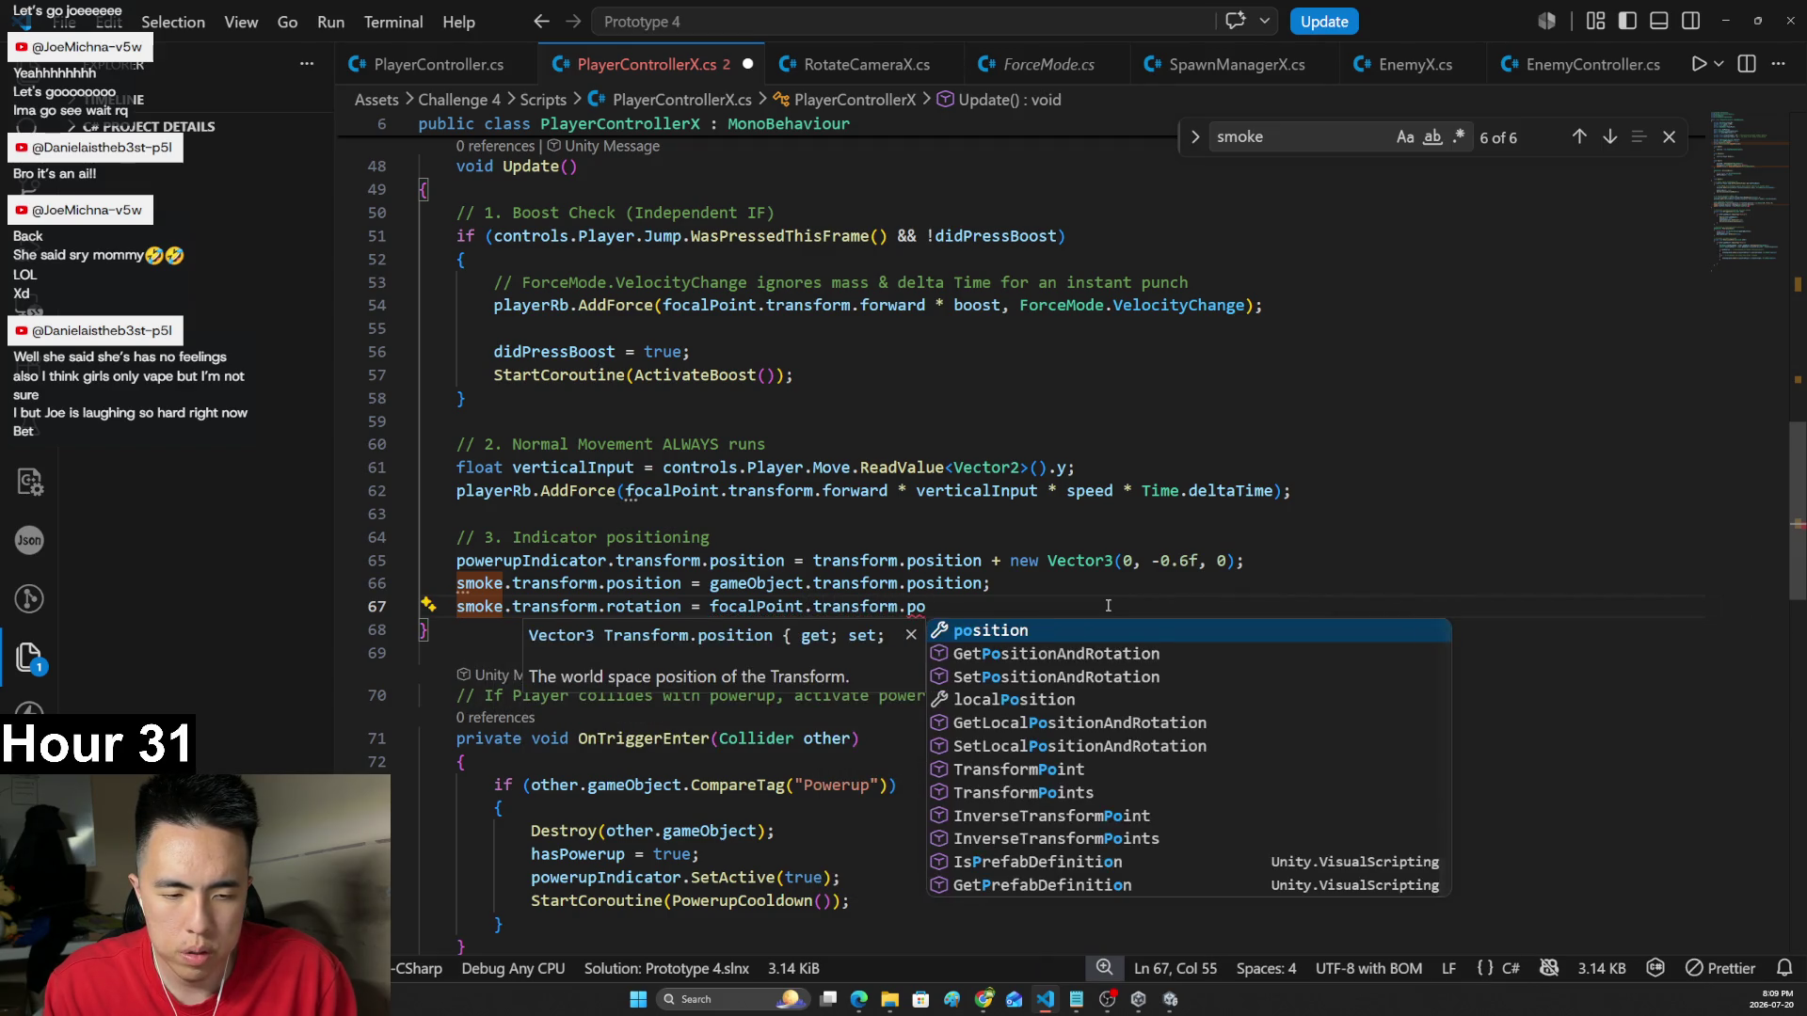
key("Tab")
type(";")
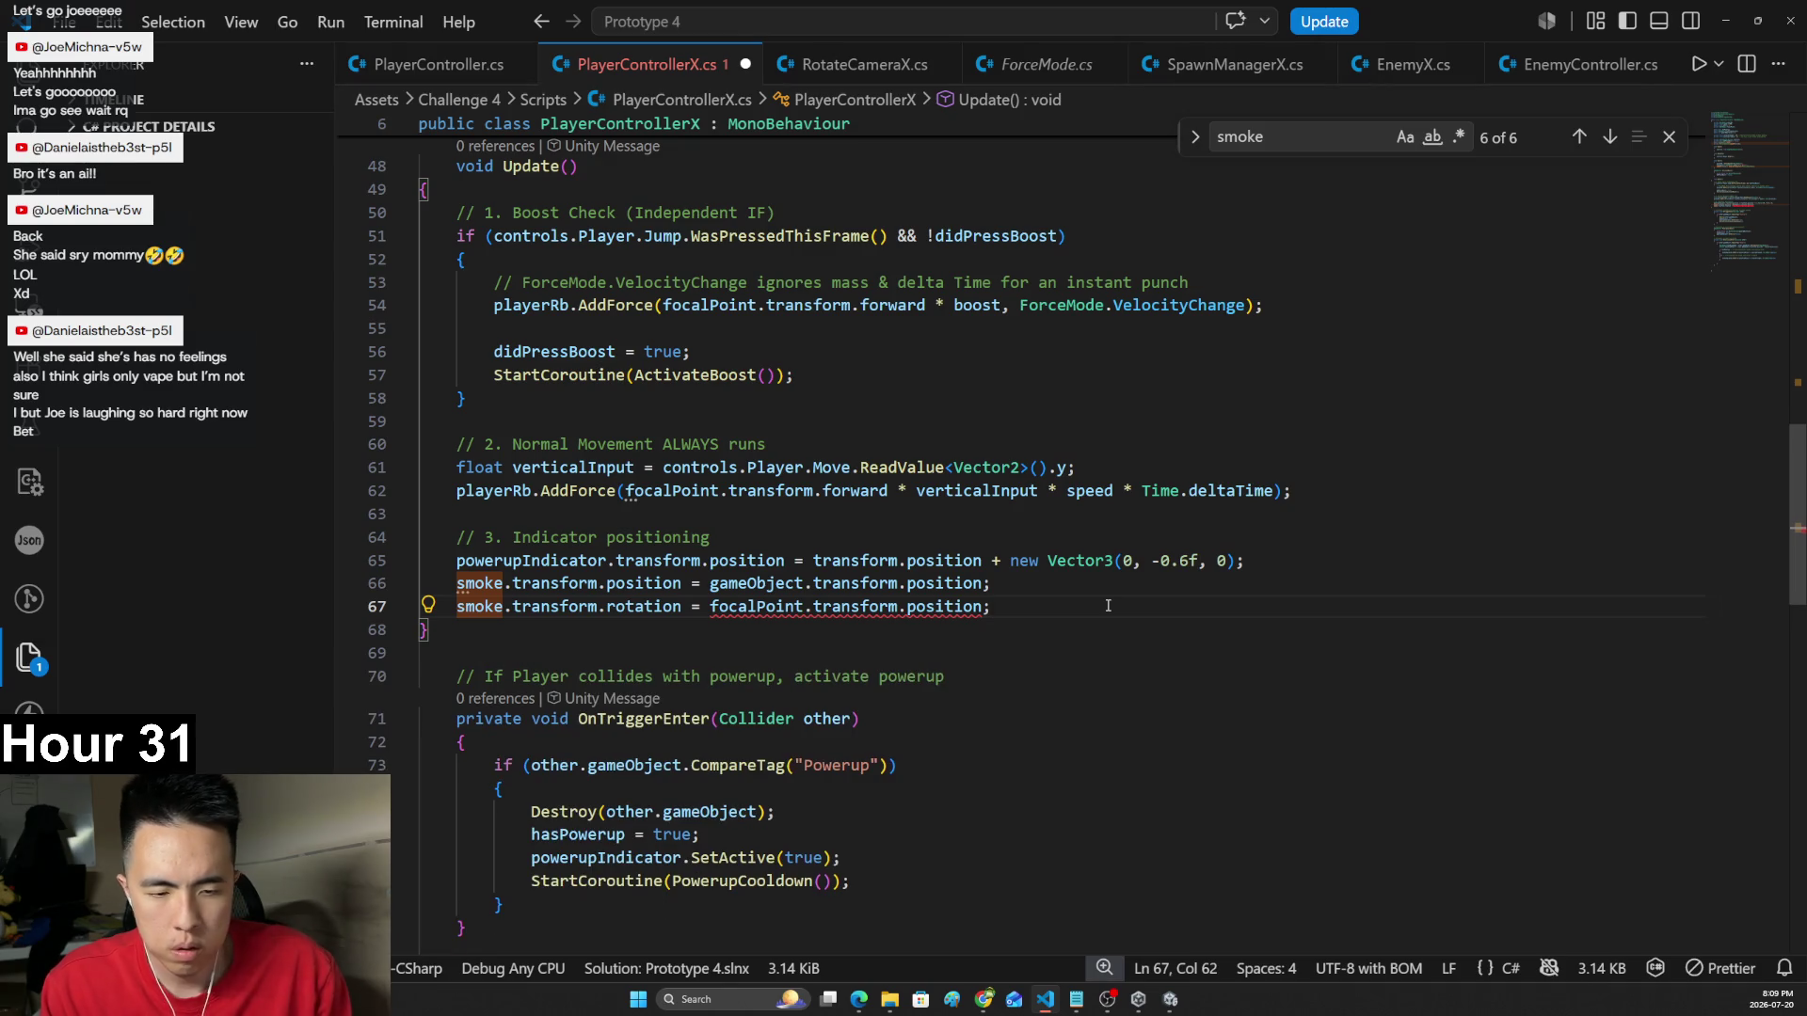
key("BackSpace")
key("BackSpace")
key("BackSpace")
type("rotation;")
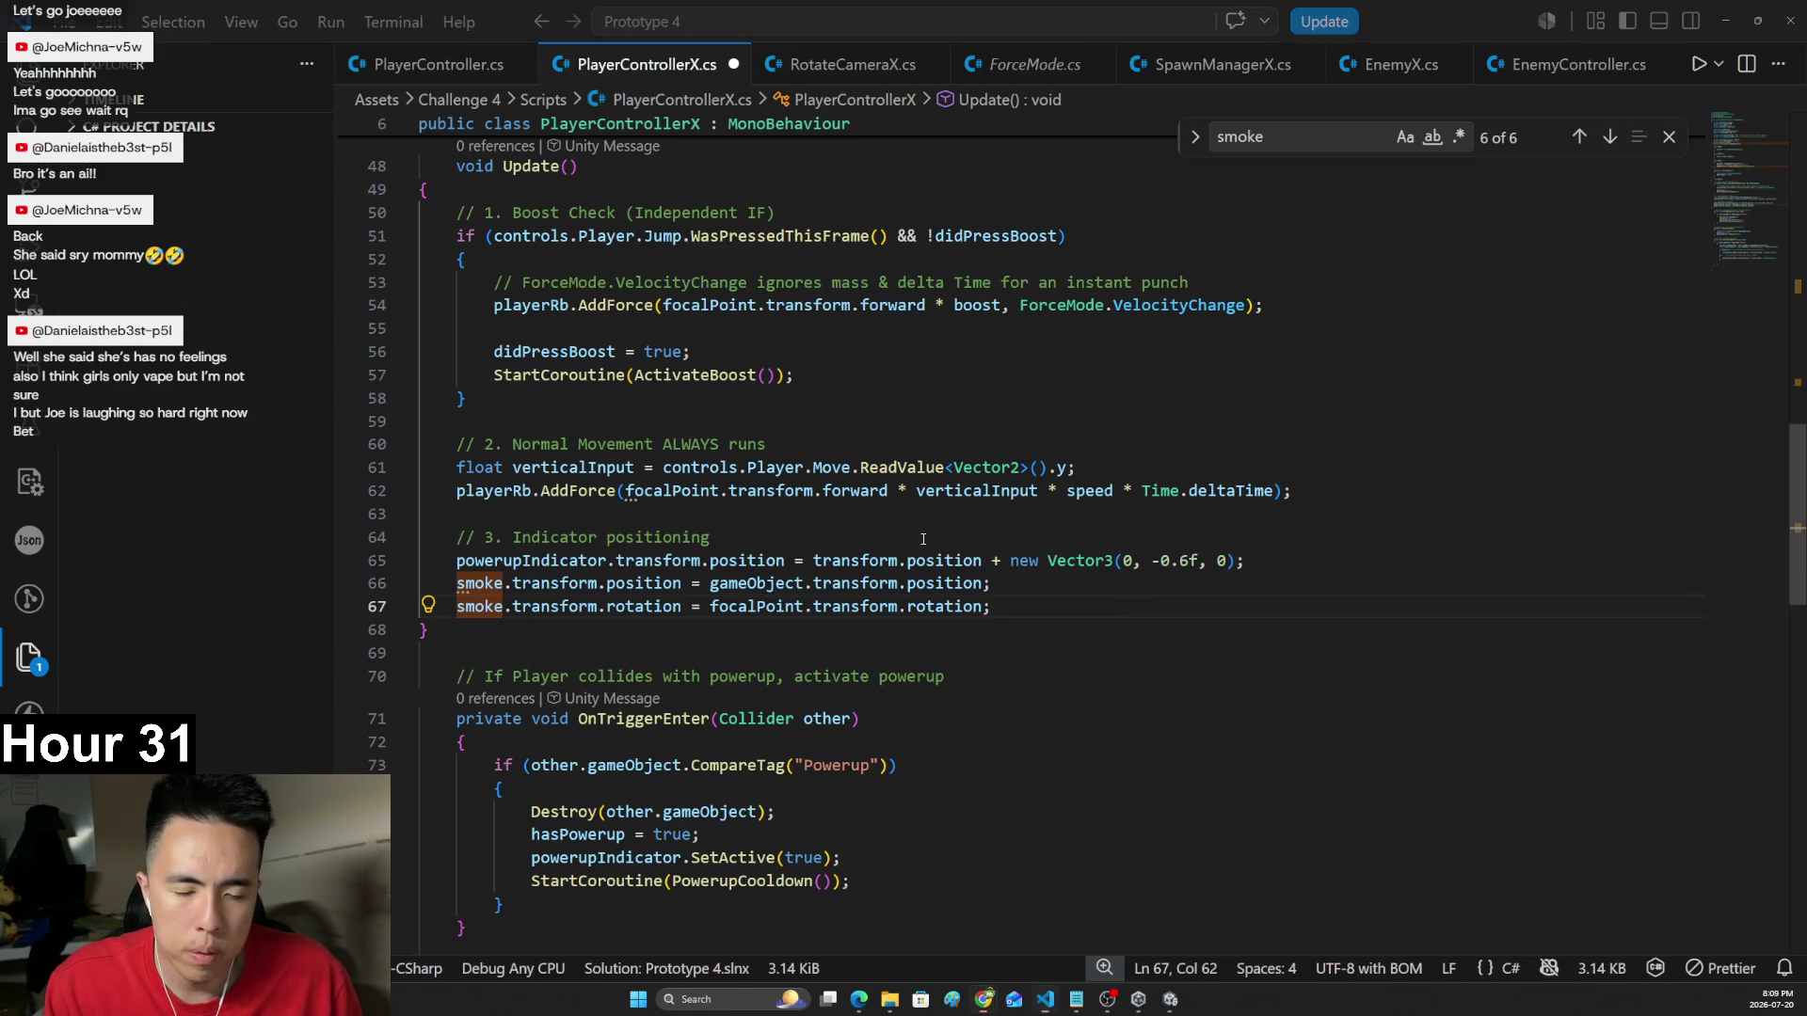
key("alt+Tab")
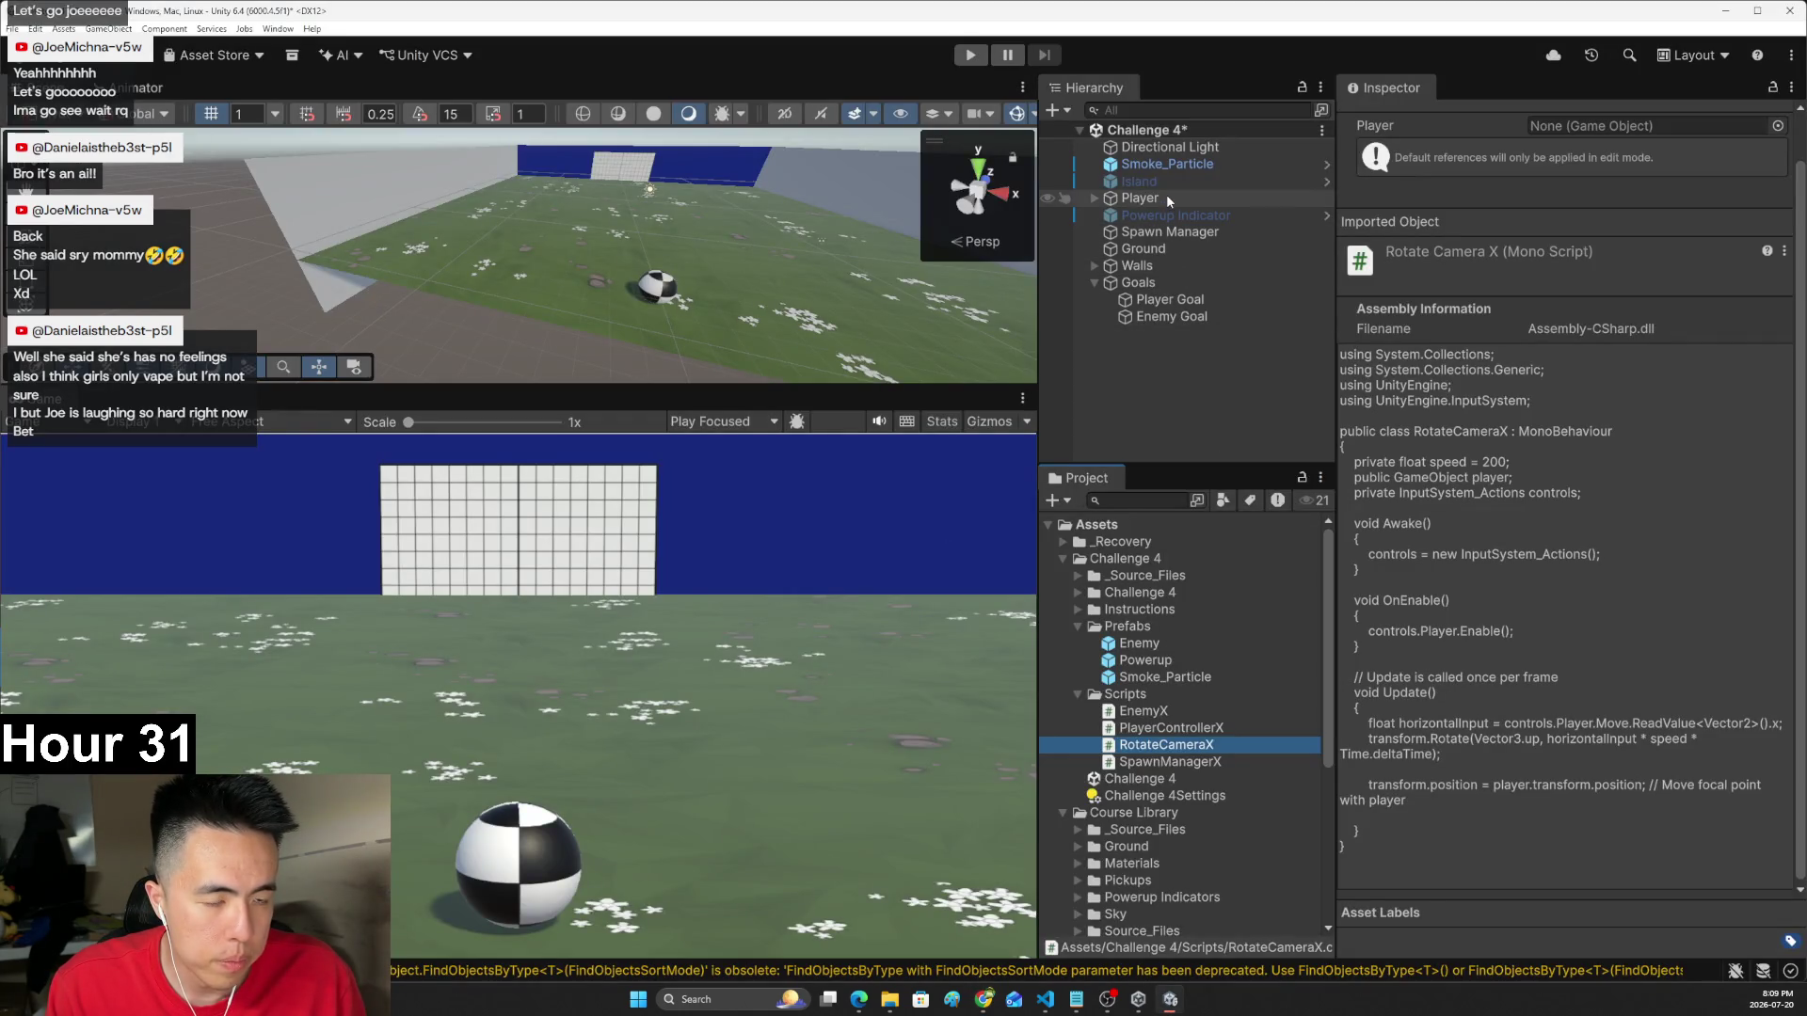
left_click(1167, 195)
scroll(1437, 593, "down", 2)
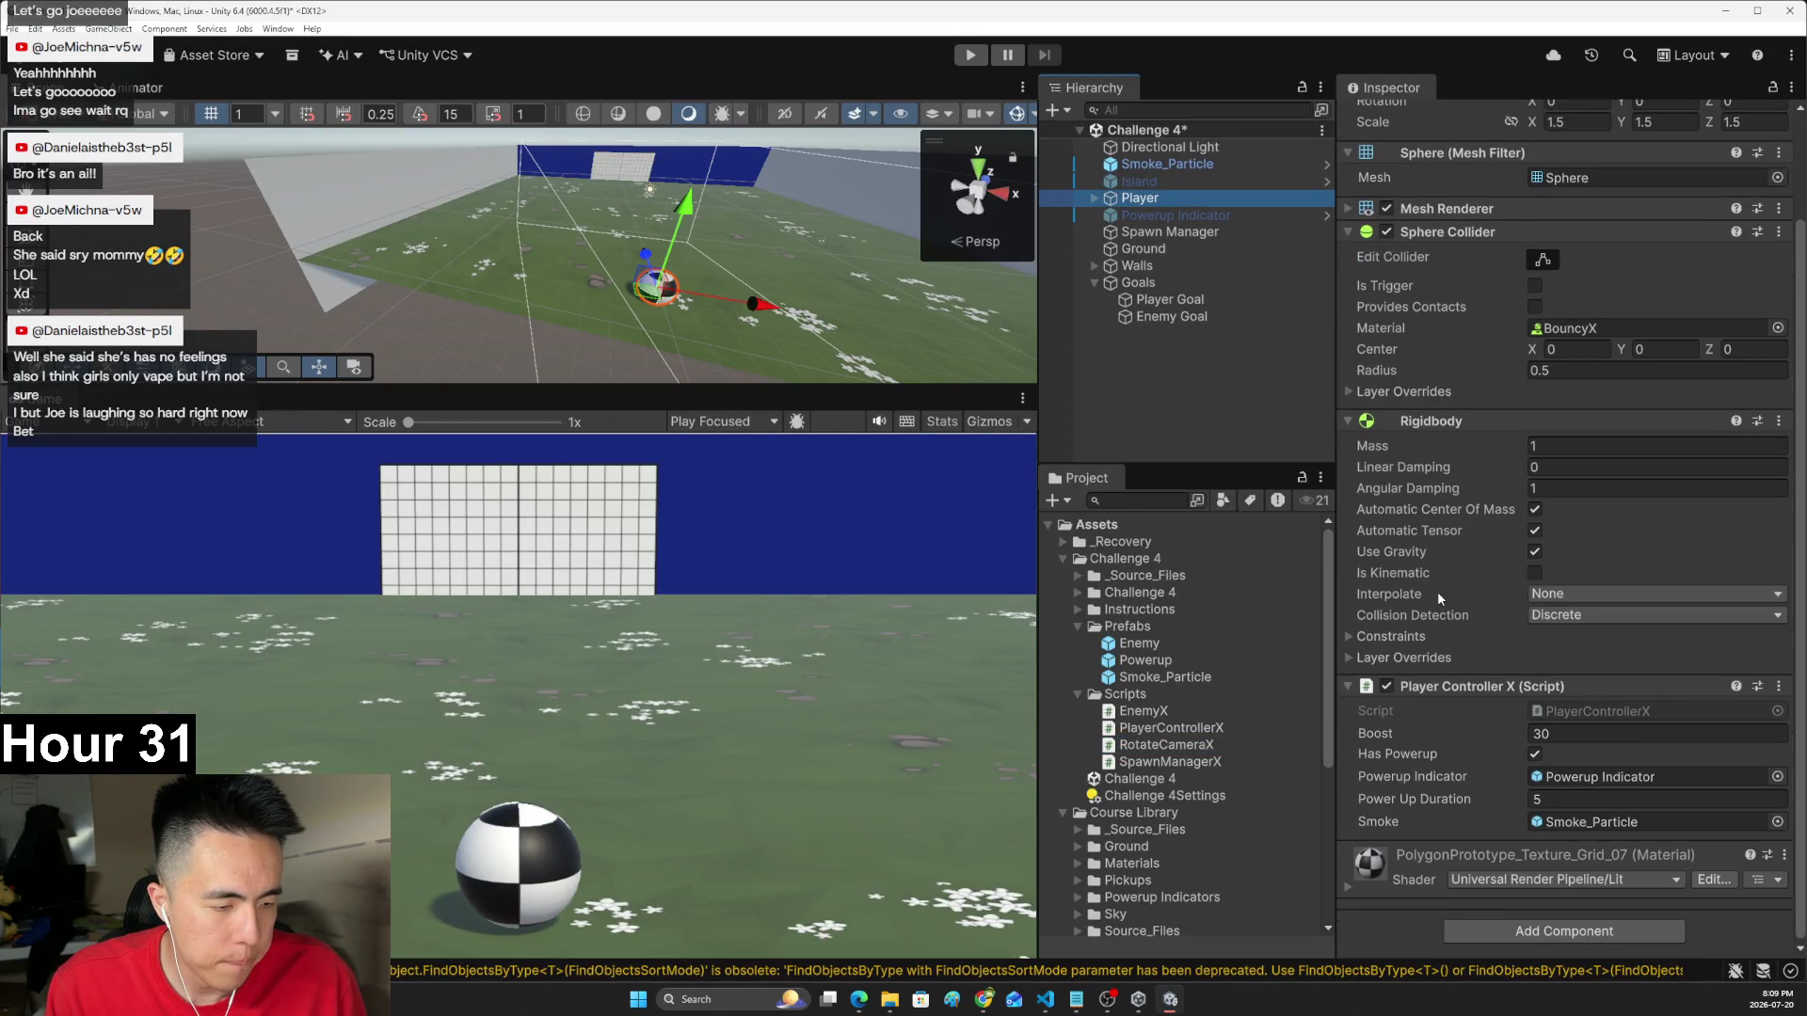
left_click(992, 535)
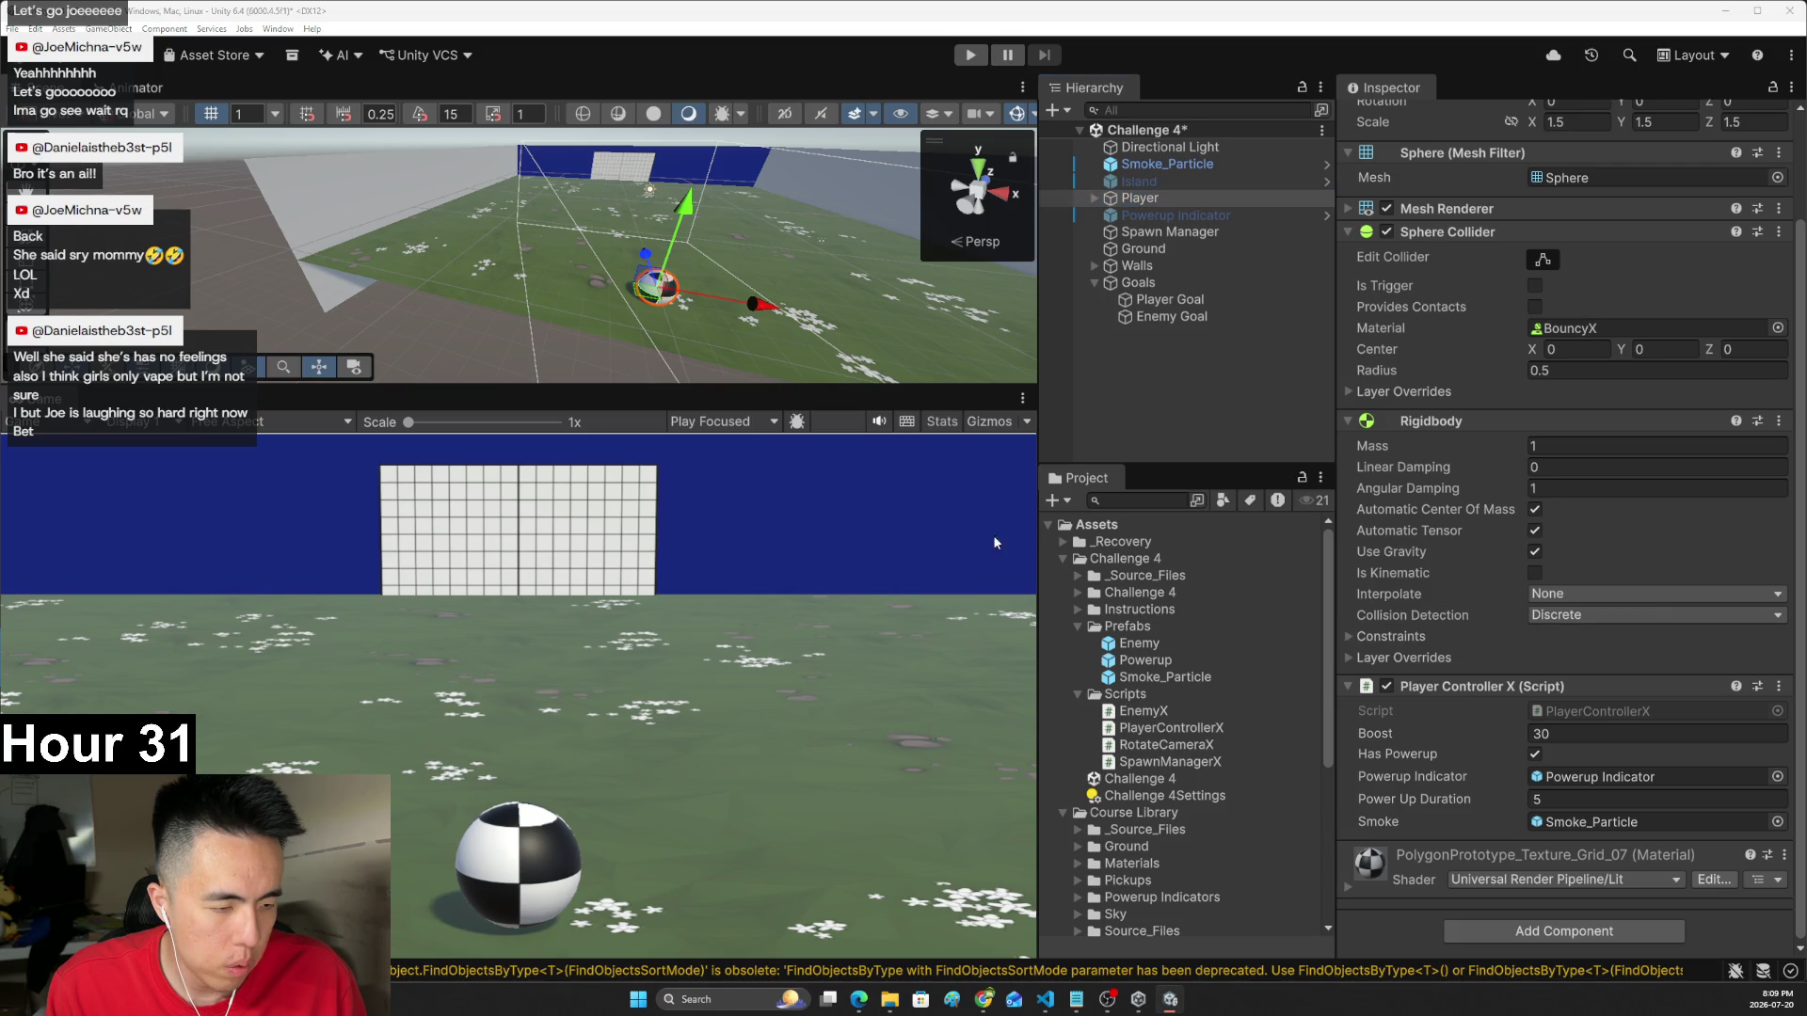
key("alt+Tab")
key("ctrl+f")
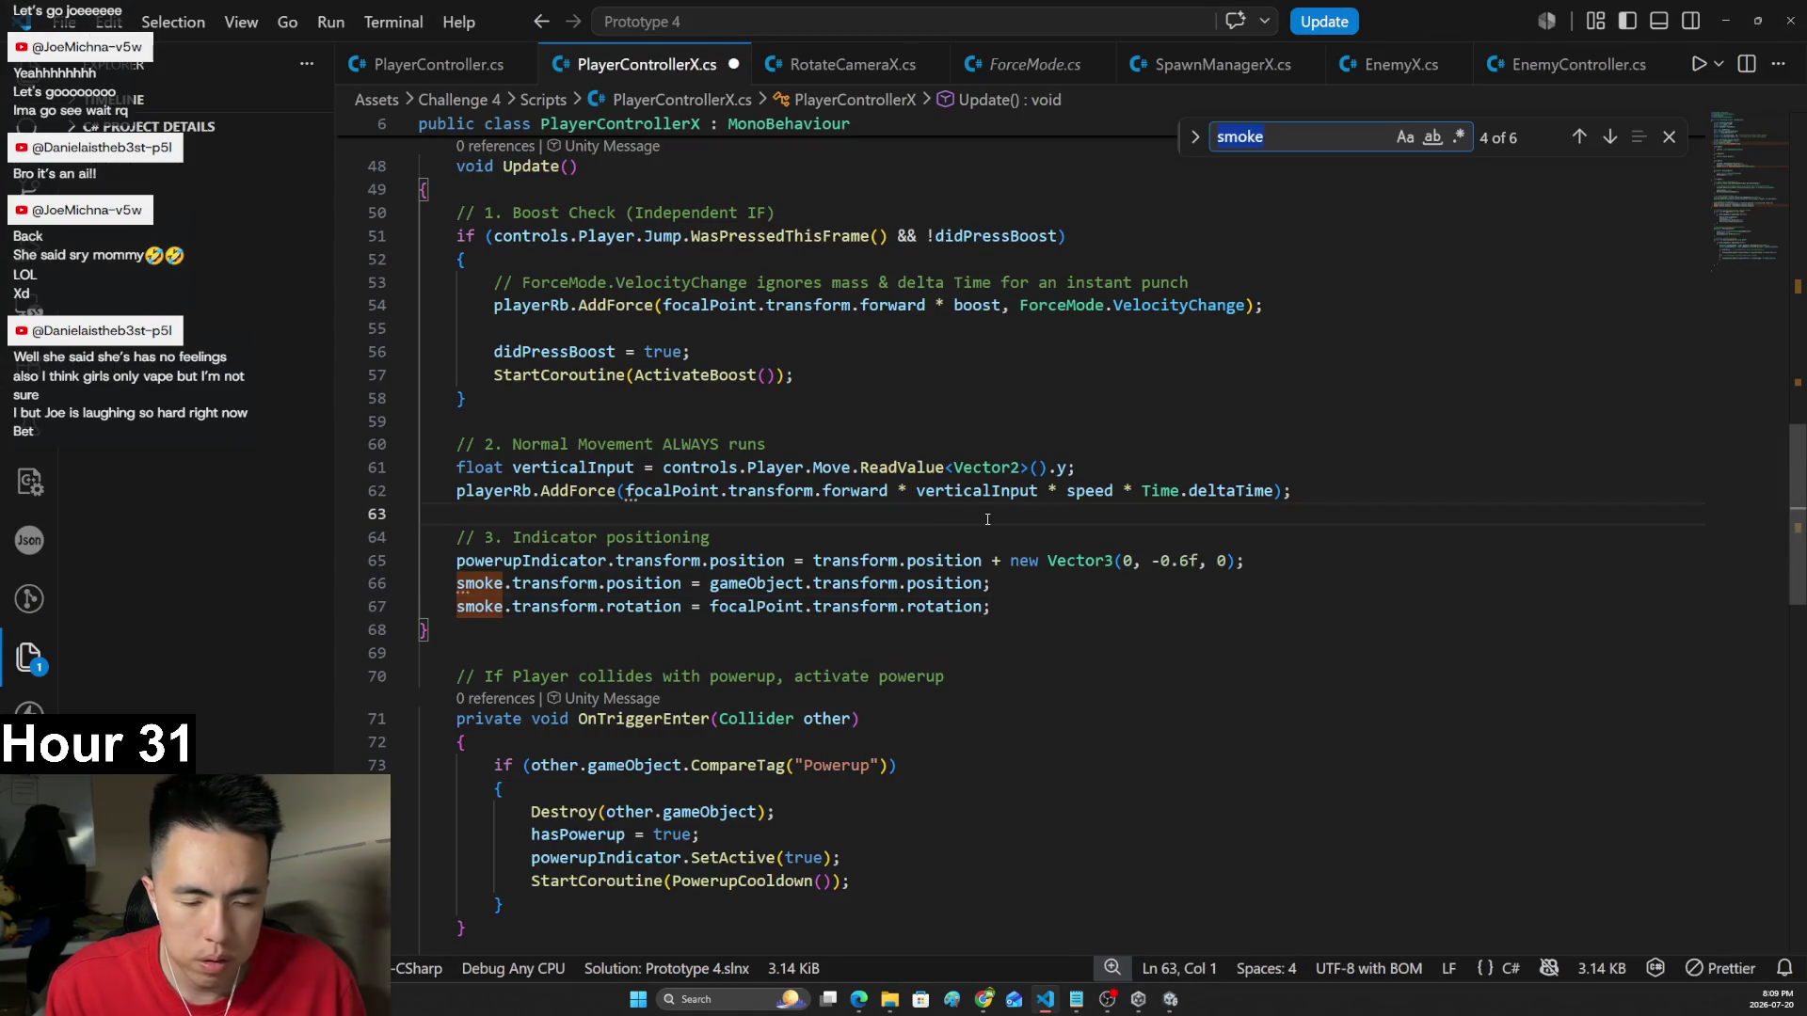
type("focalPoint")
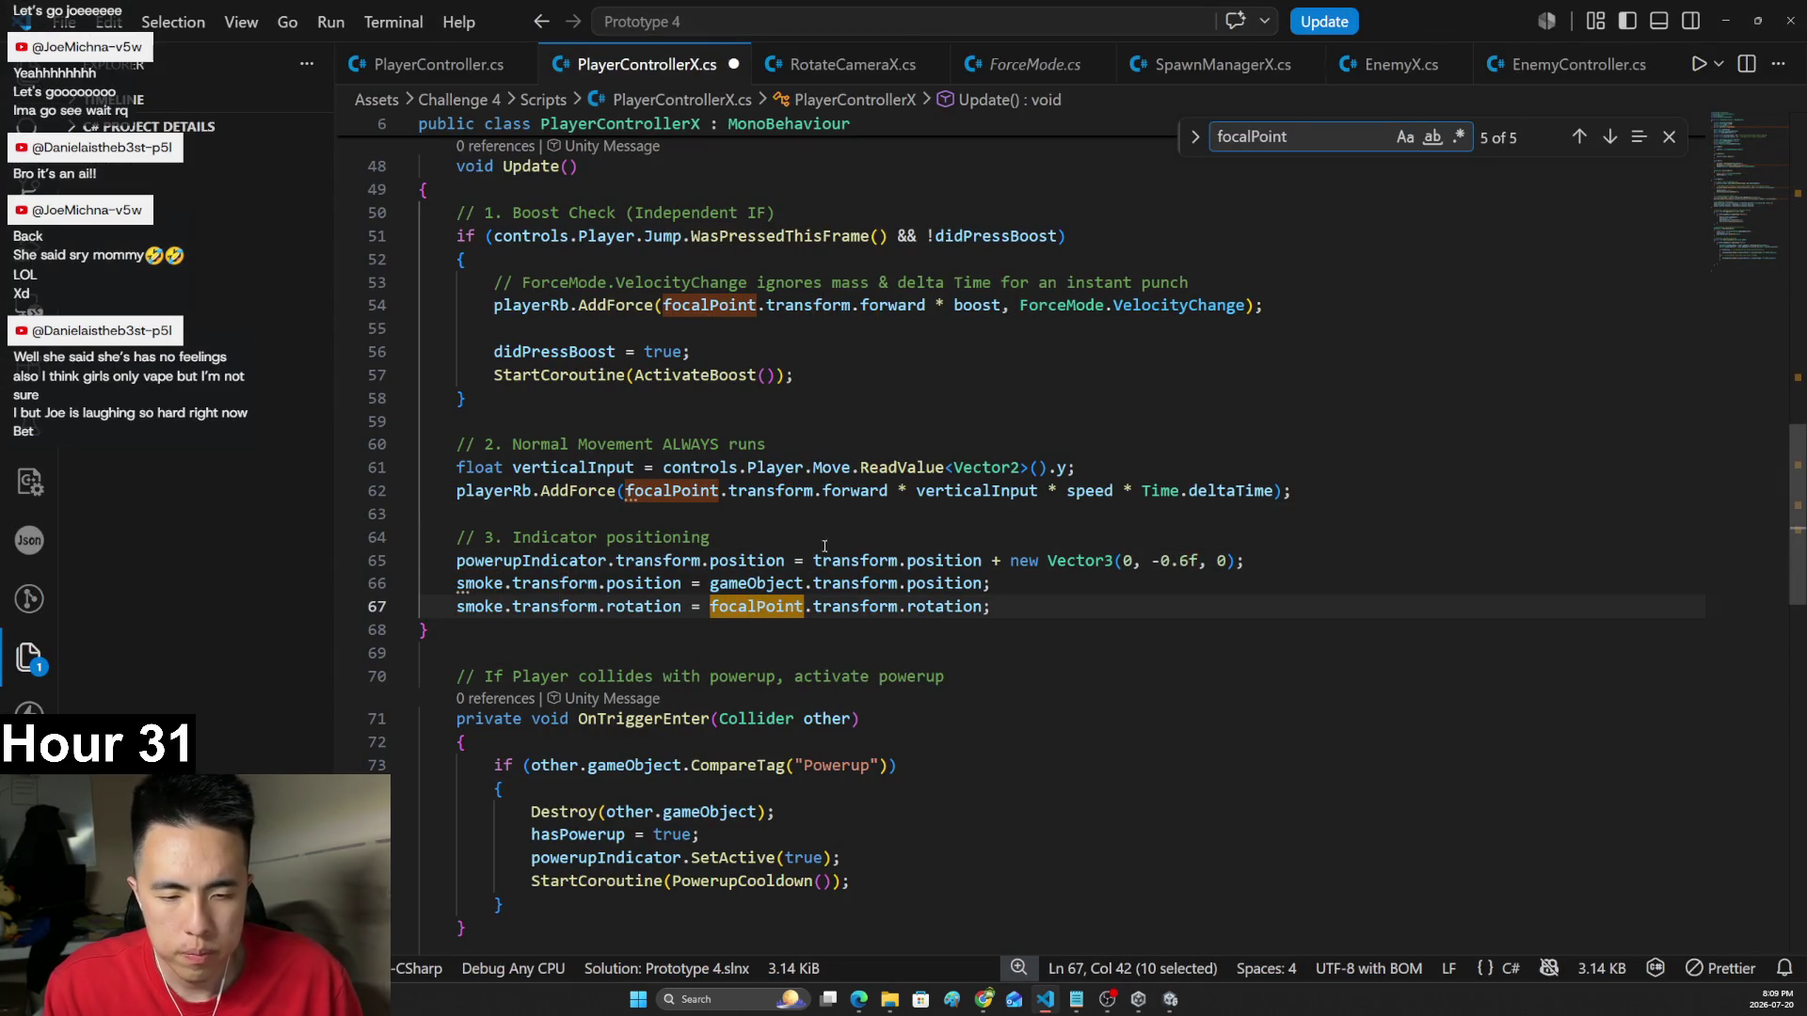
left_click(746, 612, "ctrl")
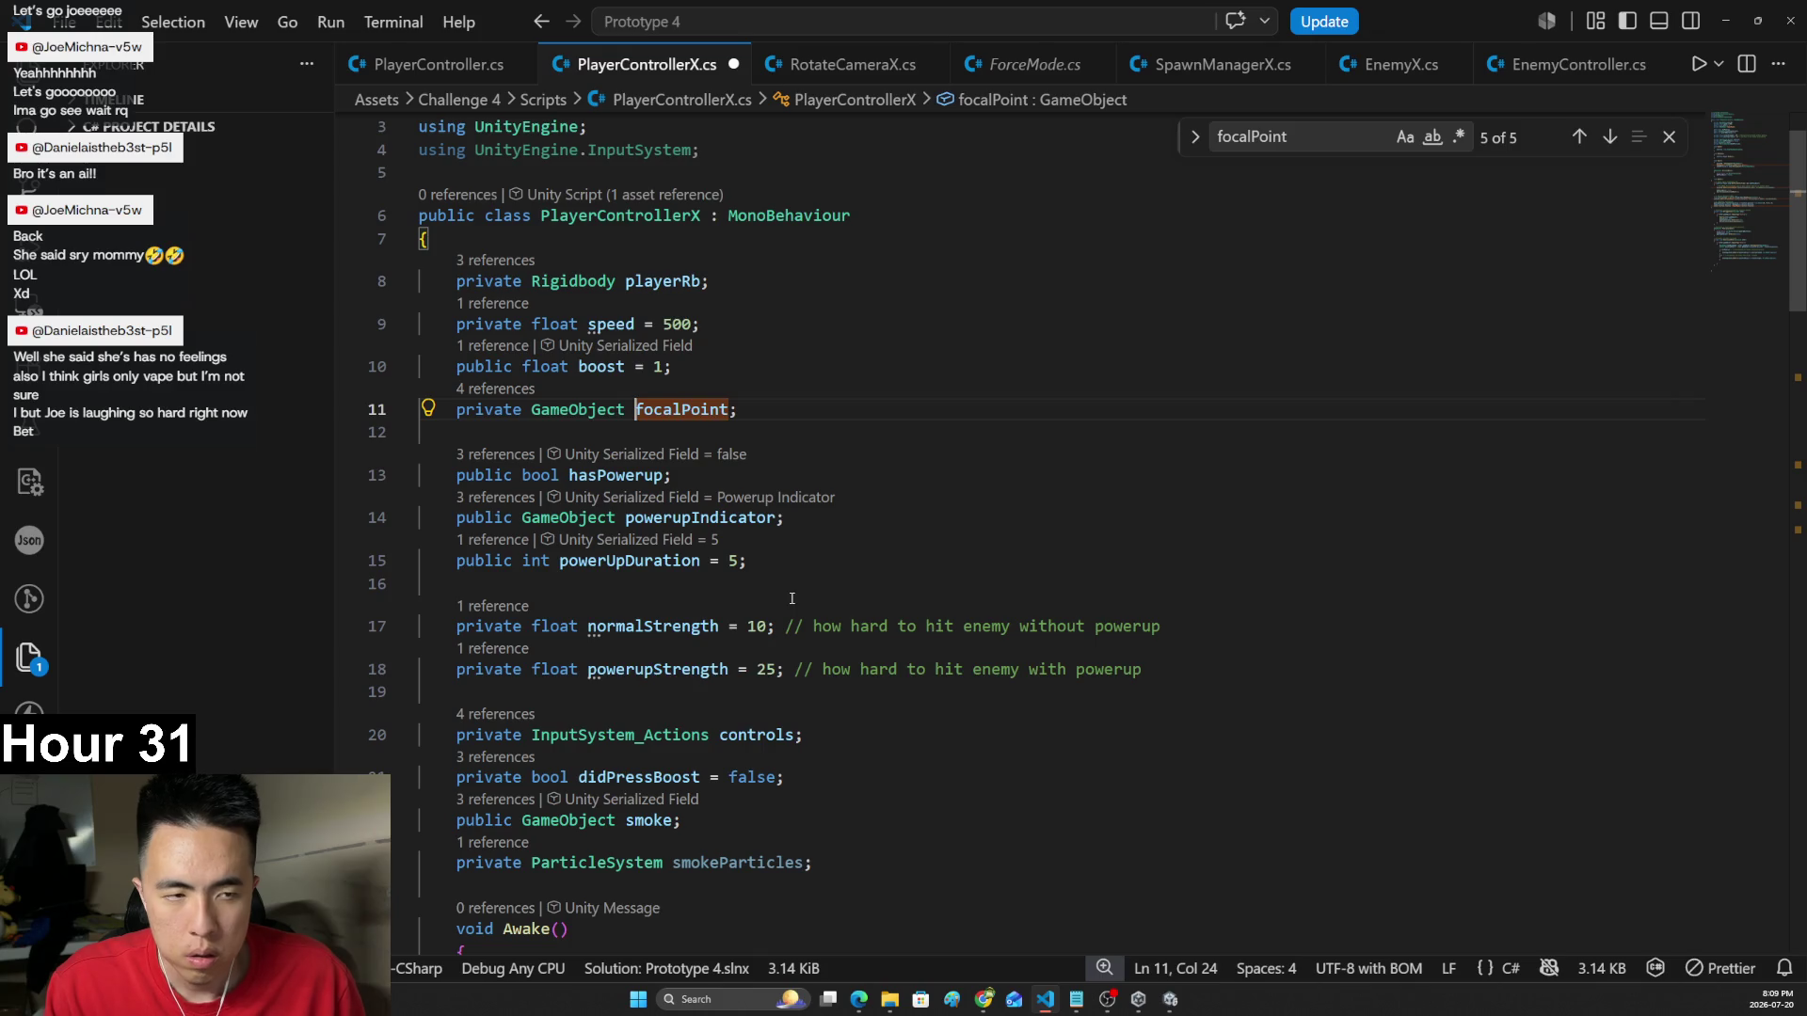
left_click(1291, 134)
key("Return")
key("Return")
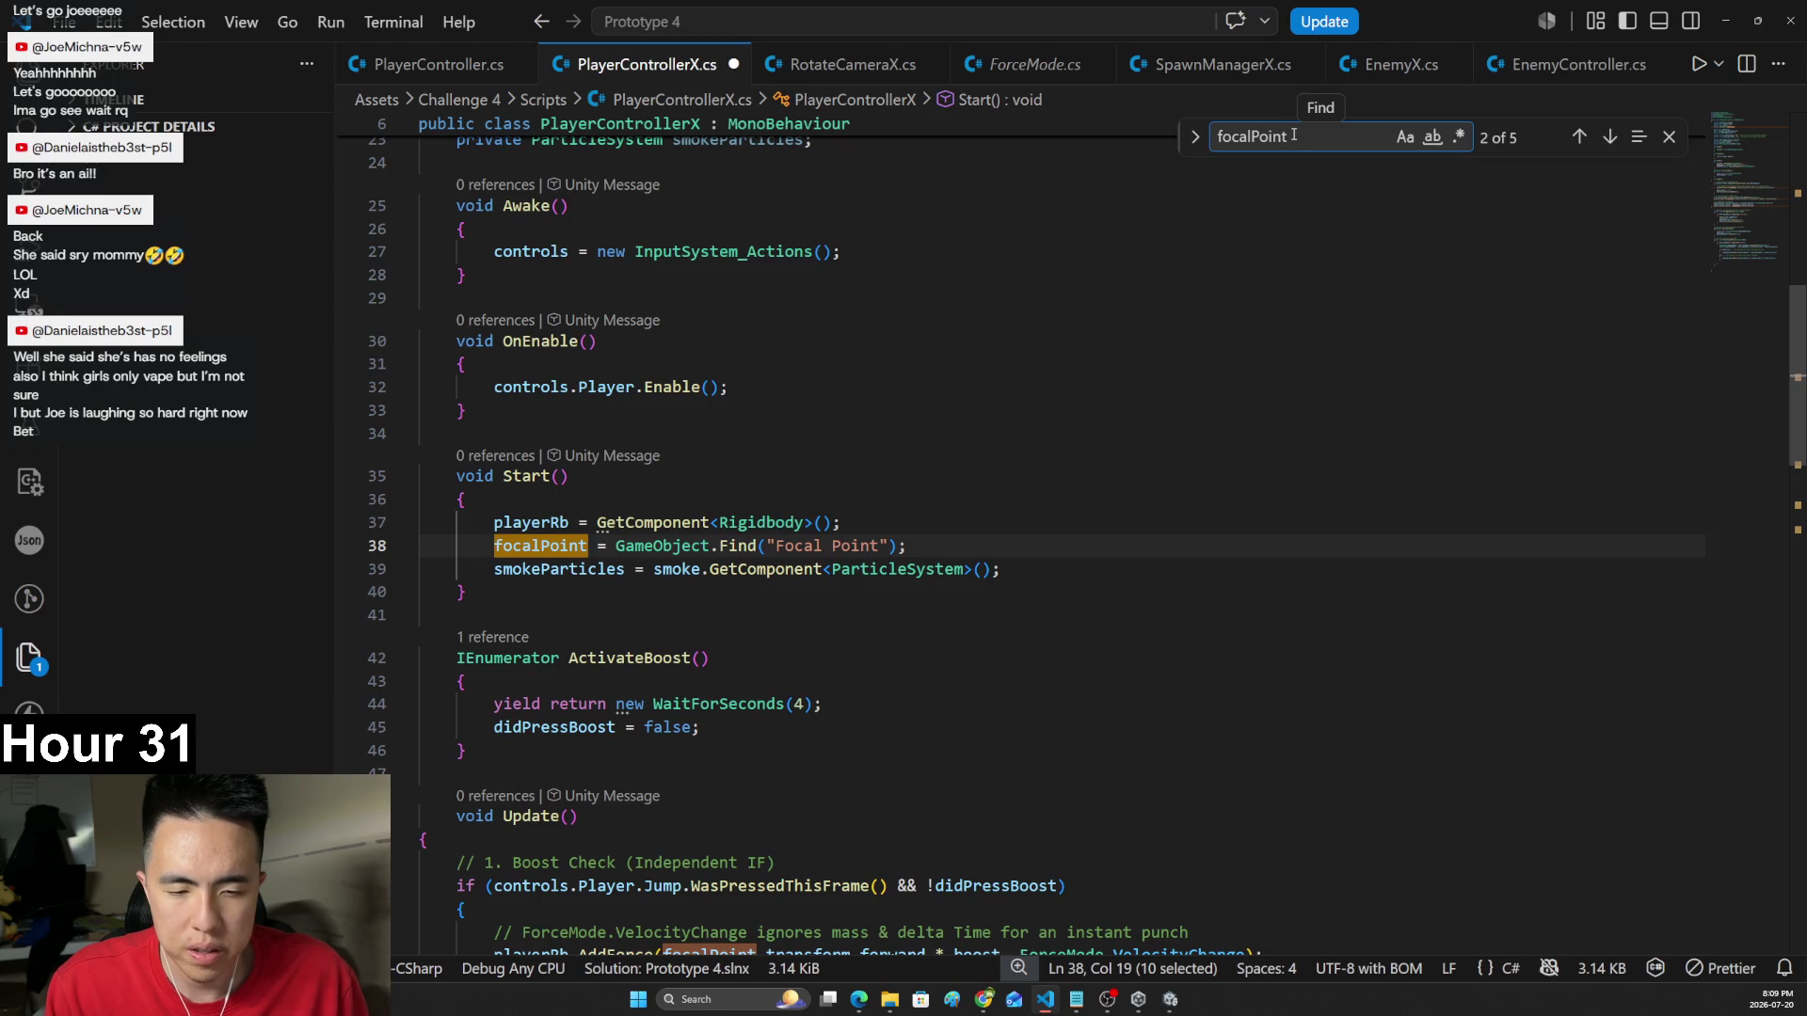
key("alt+Tab")
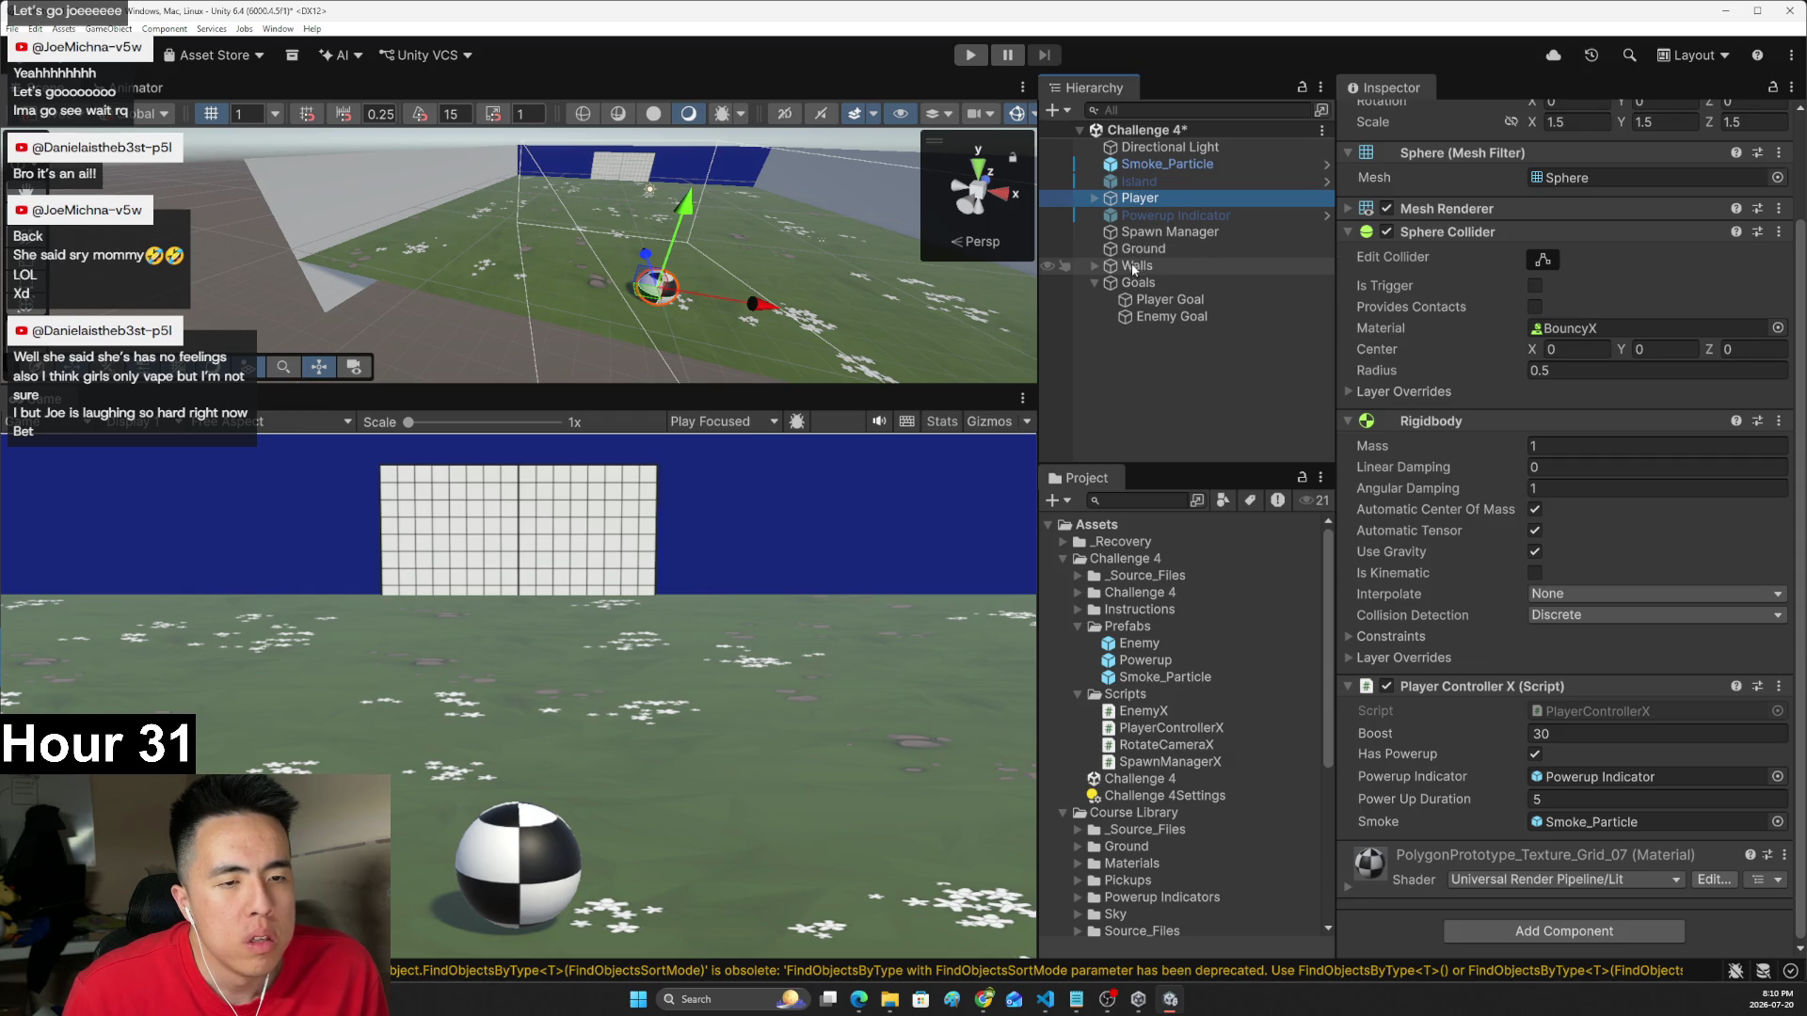
left_click(1137, 266)
- Expand Player and Focal Point in the Hierarchy and inspect Player, Focal Point and Main Camera
left_click(1146, 283)
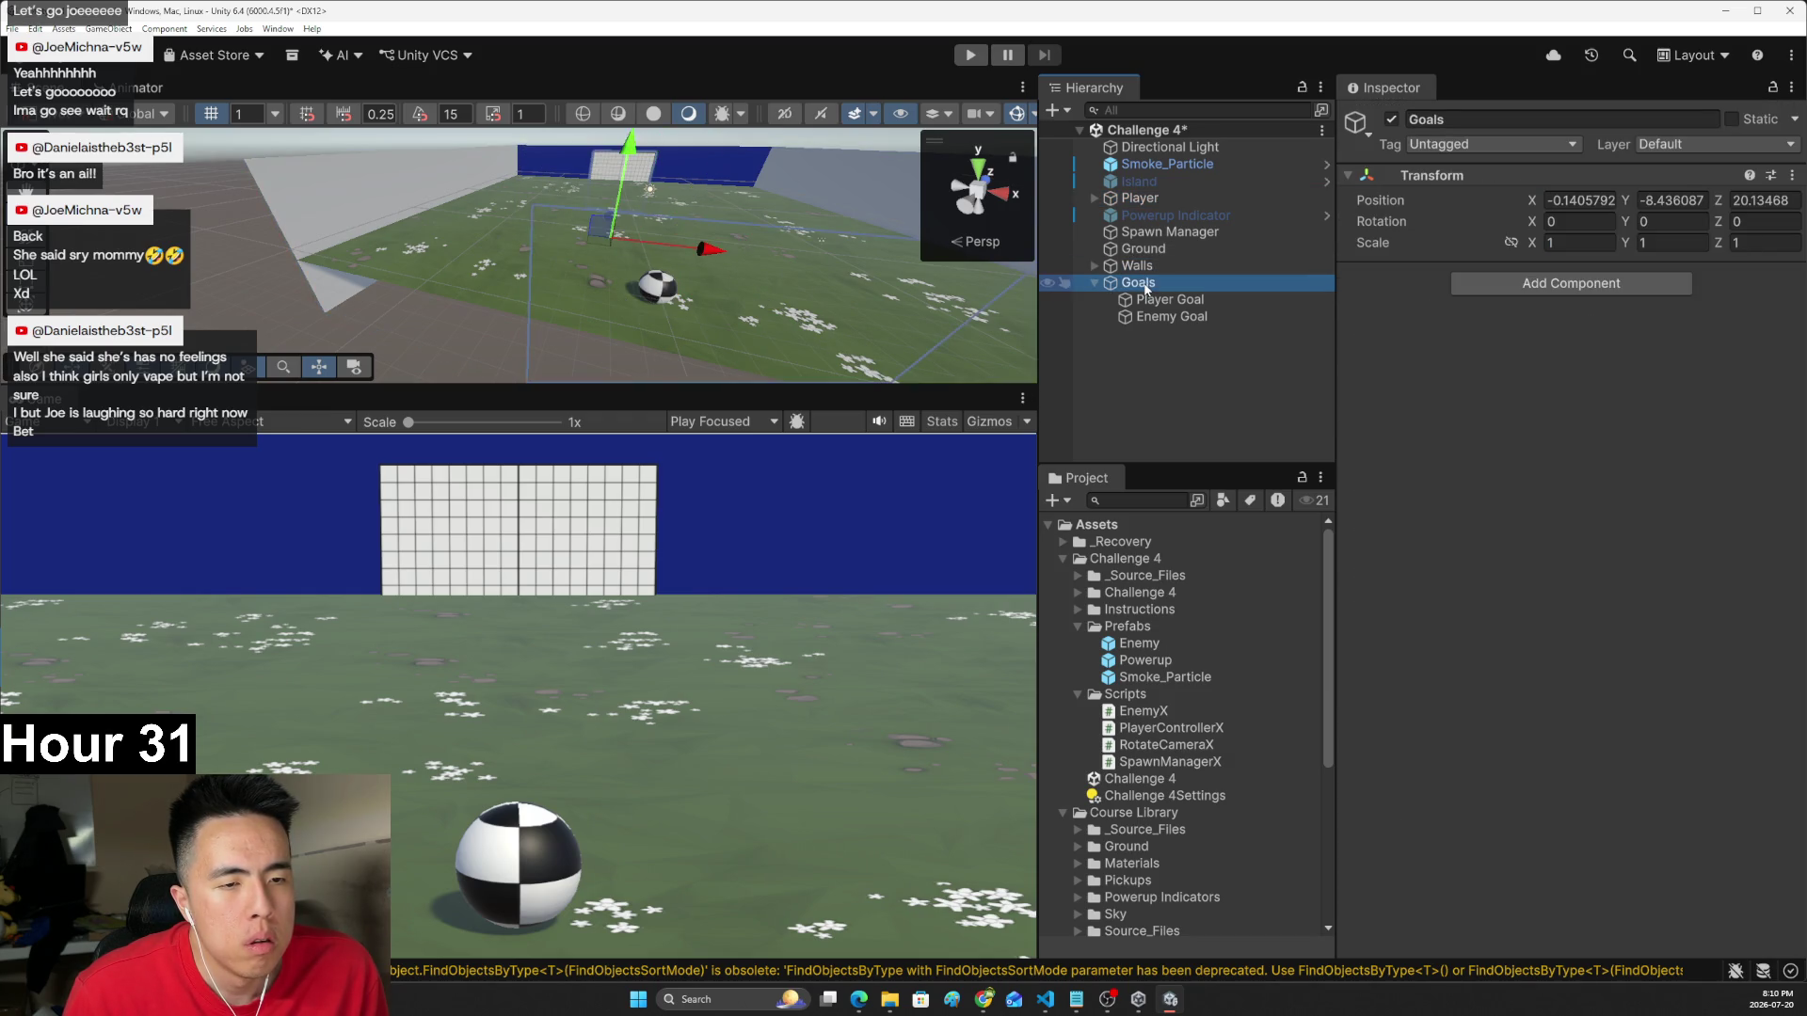
left_click(1171, 200)
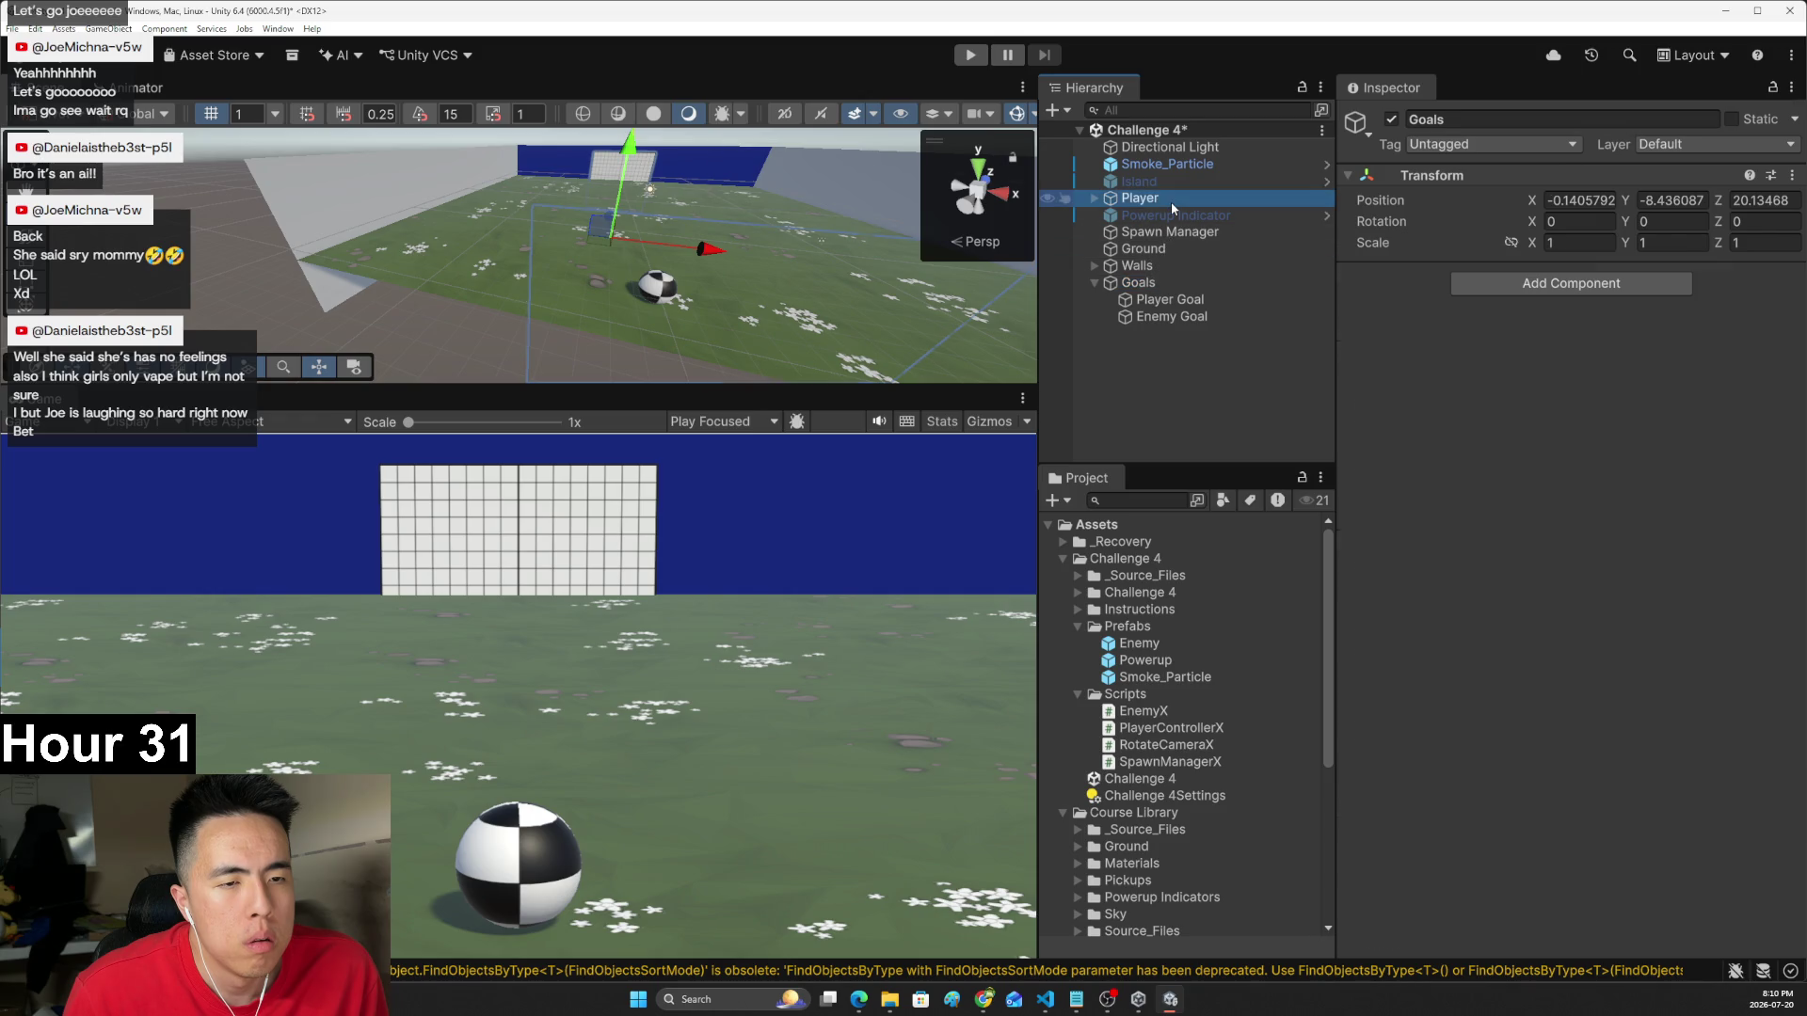
left_click(1095, 197)
left_click(1120, 215)
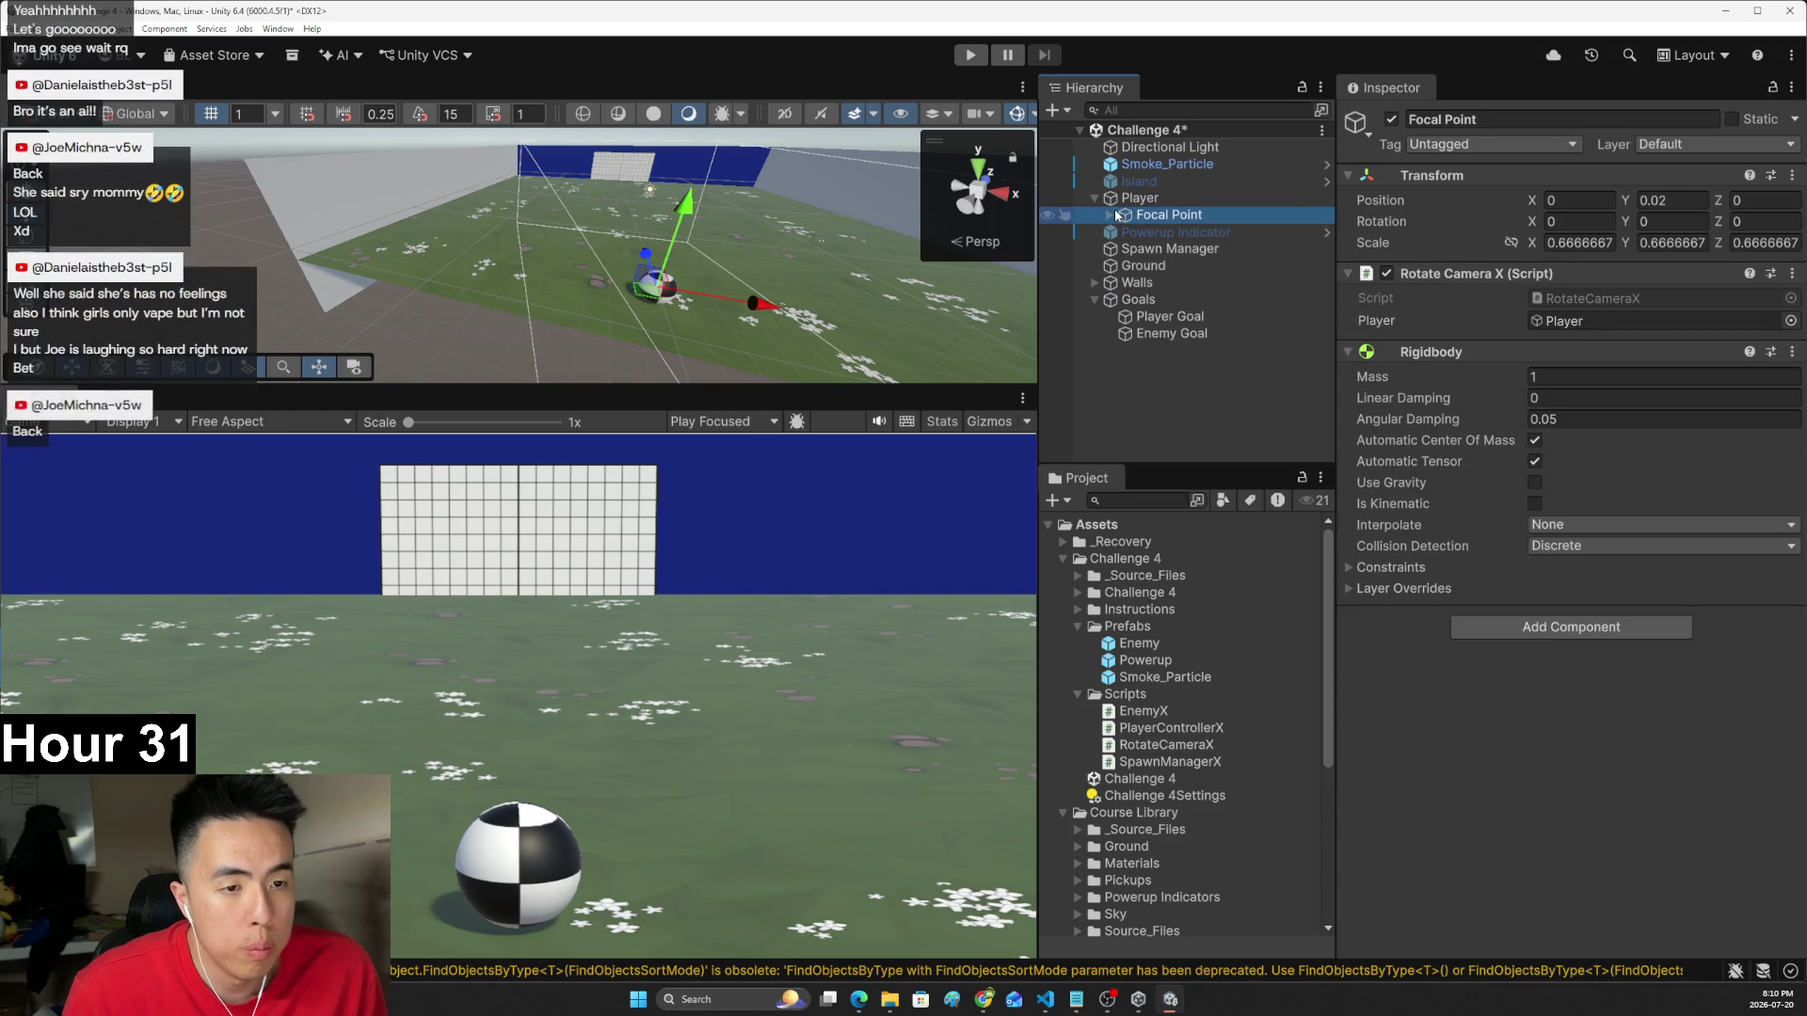
left_click(1112, 217)
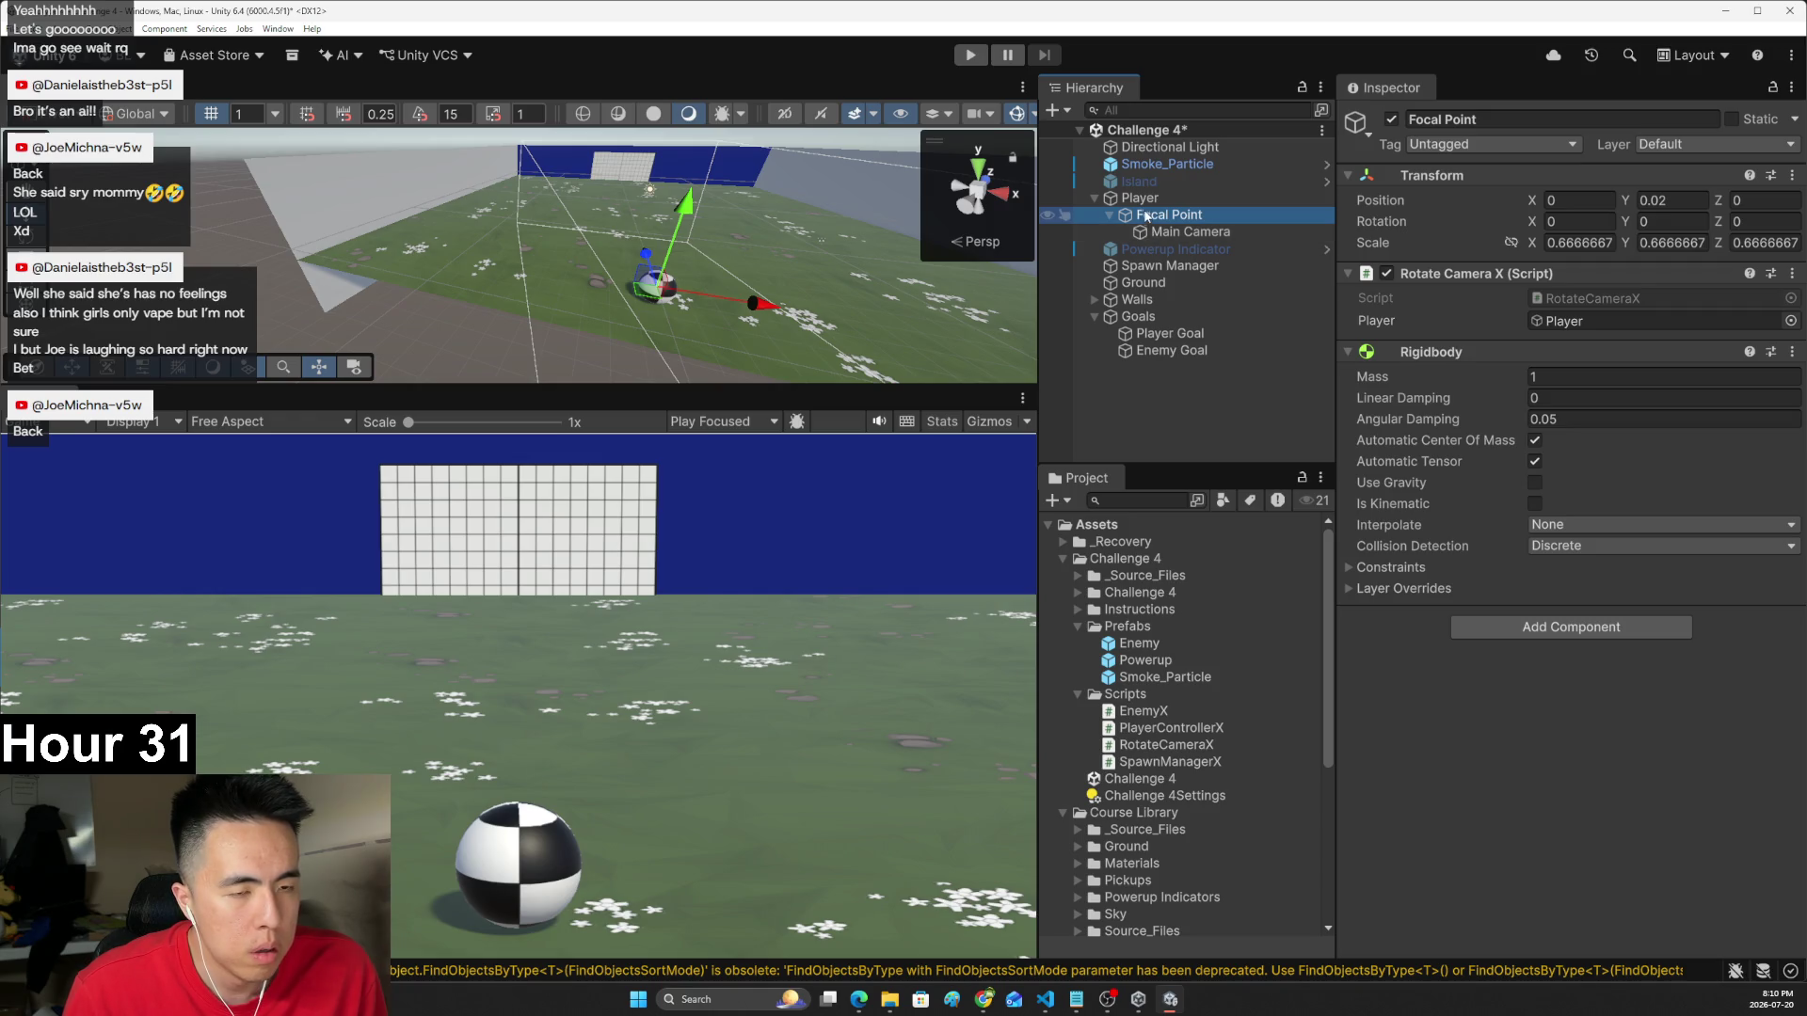
left_click(1141, 198)
left_click(1153, 215)
left_click(1141, 198)
left_click(1153, 215)
left_click(1169, 235)
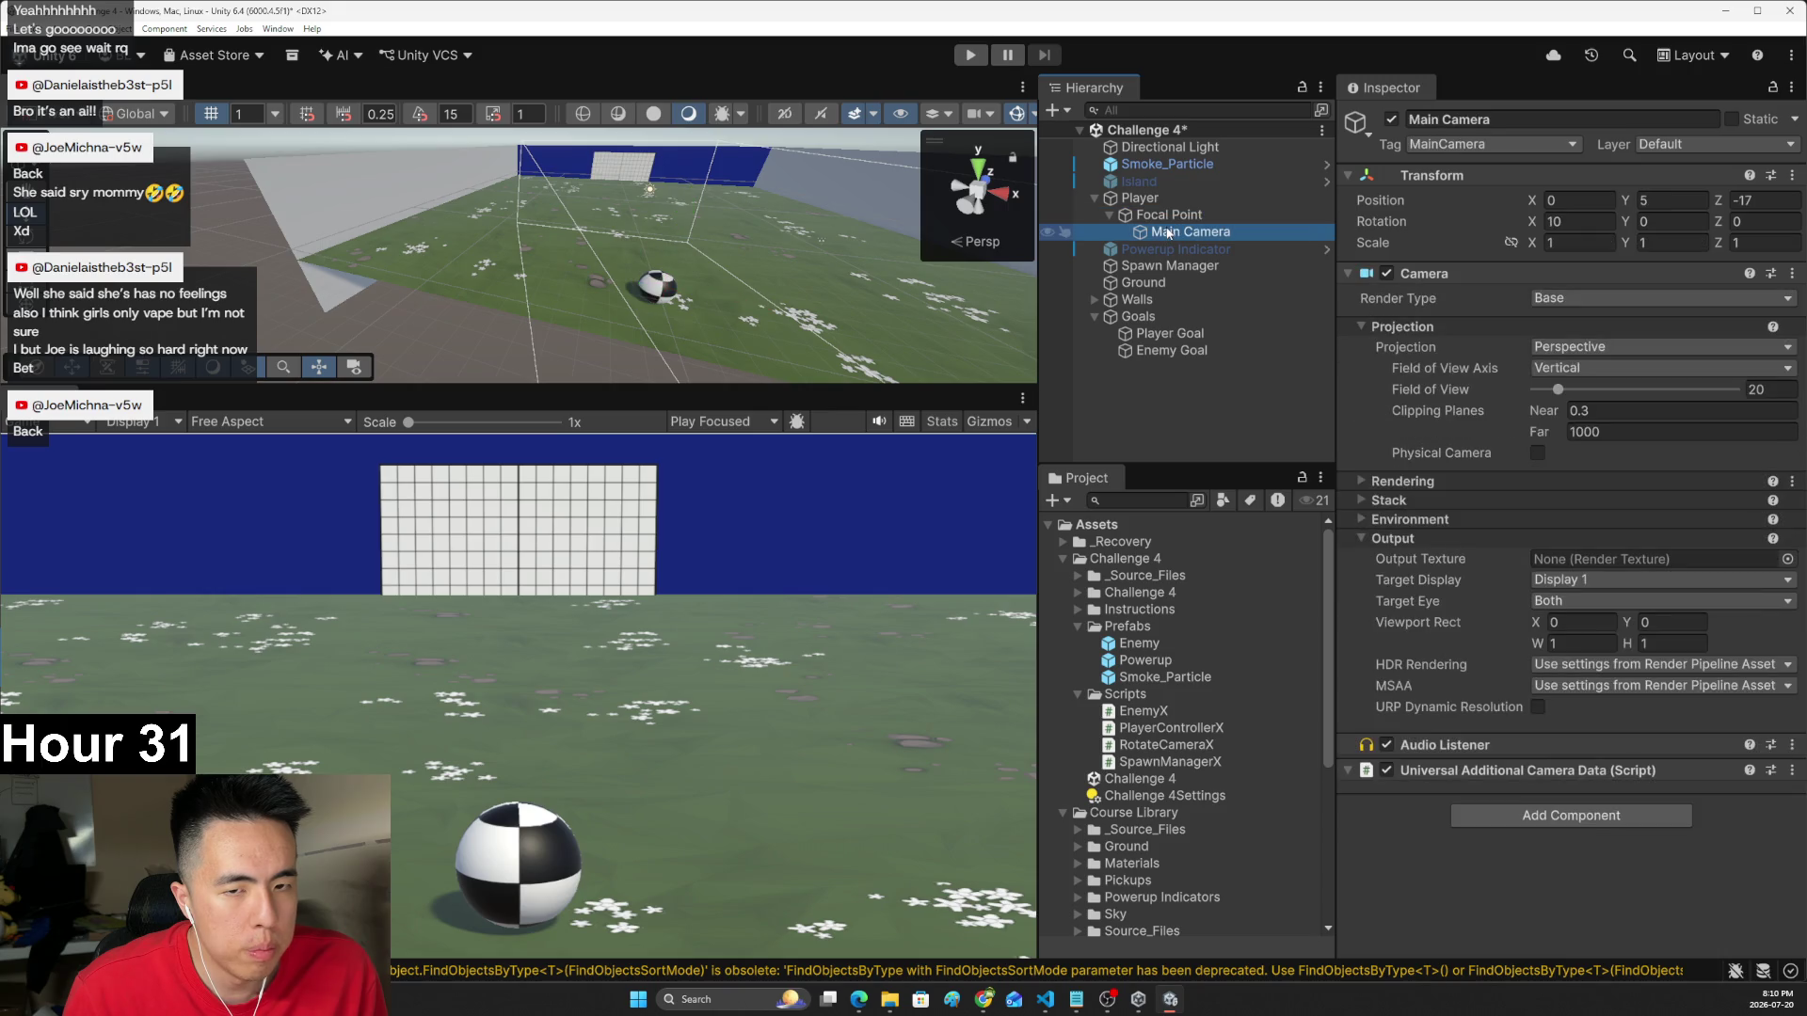
left_click(1167, 216)
left_click(1164, 200)
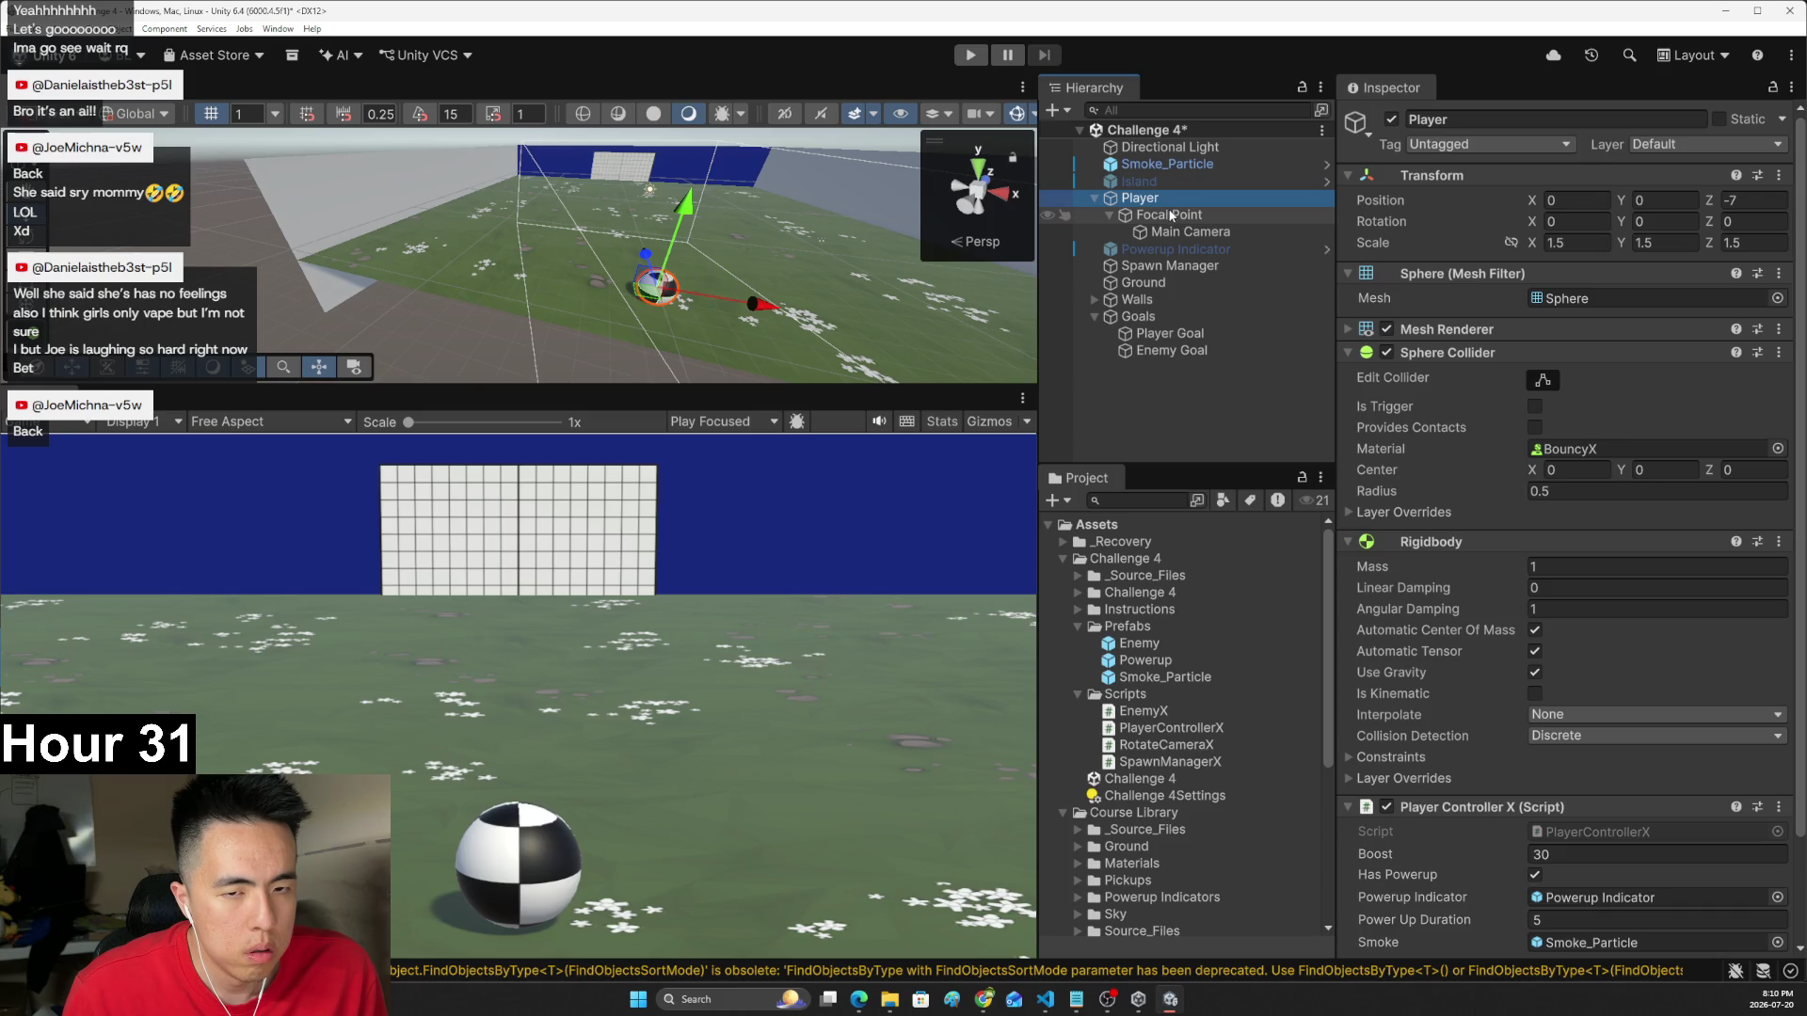
key("alt+Tab")
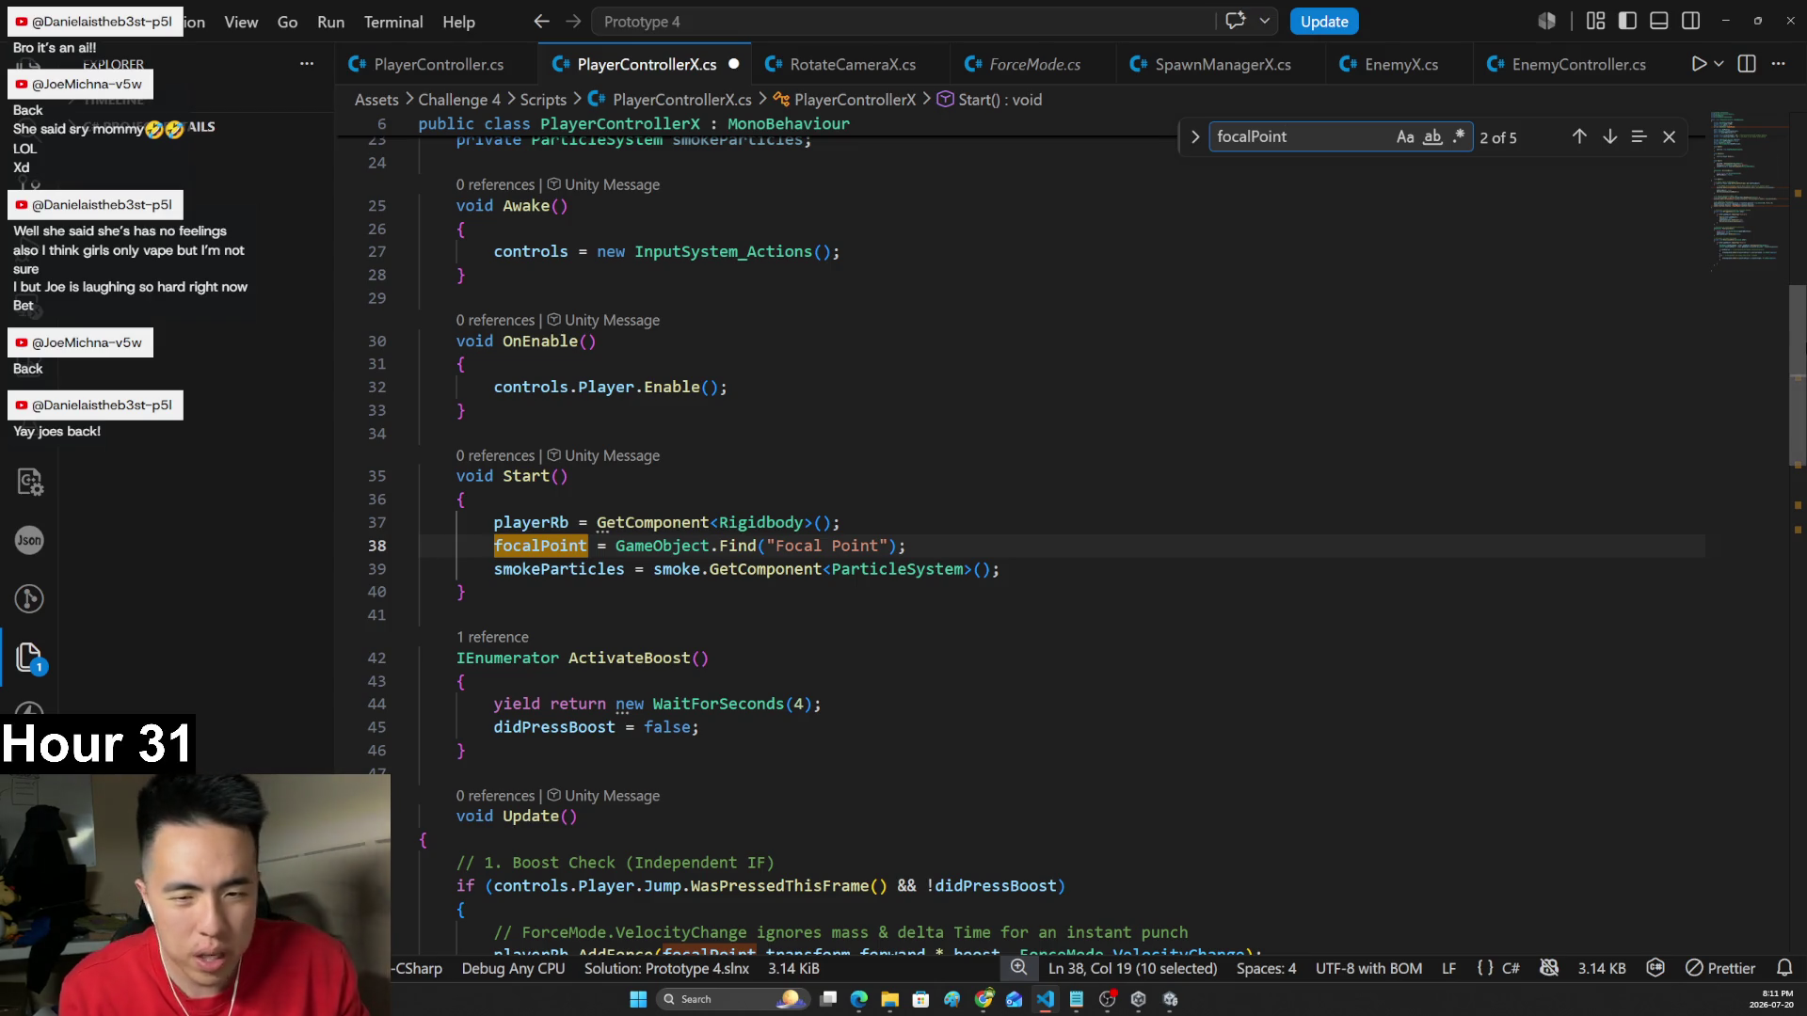
- Highlight the smokeParticles field to review where it is used
scroll(799, 571, "up", 5)
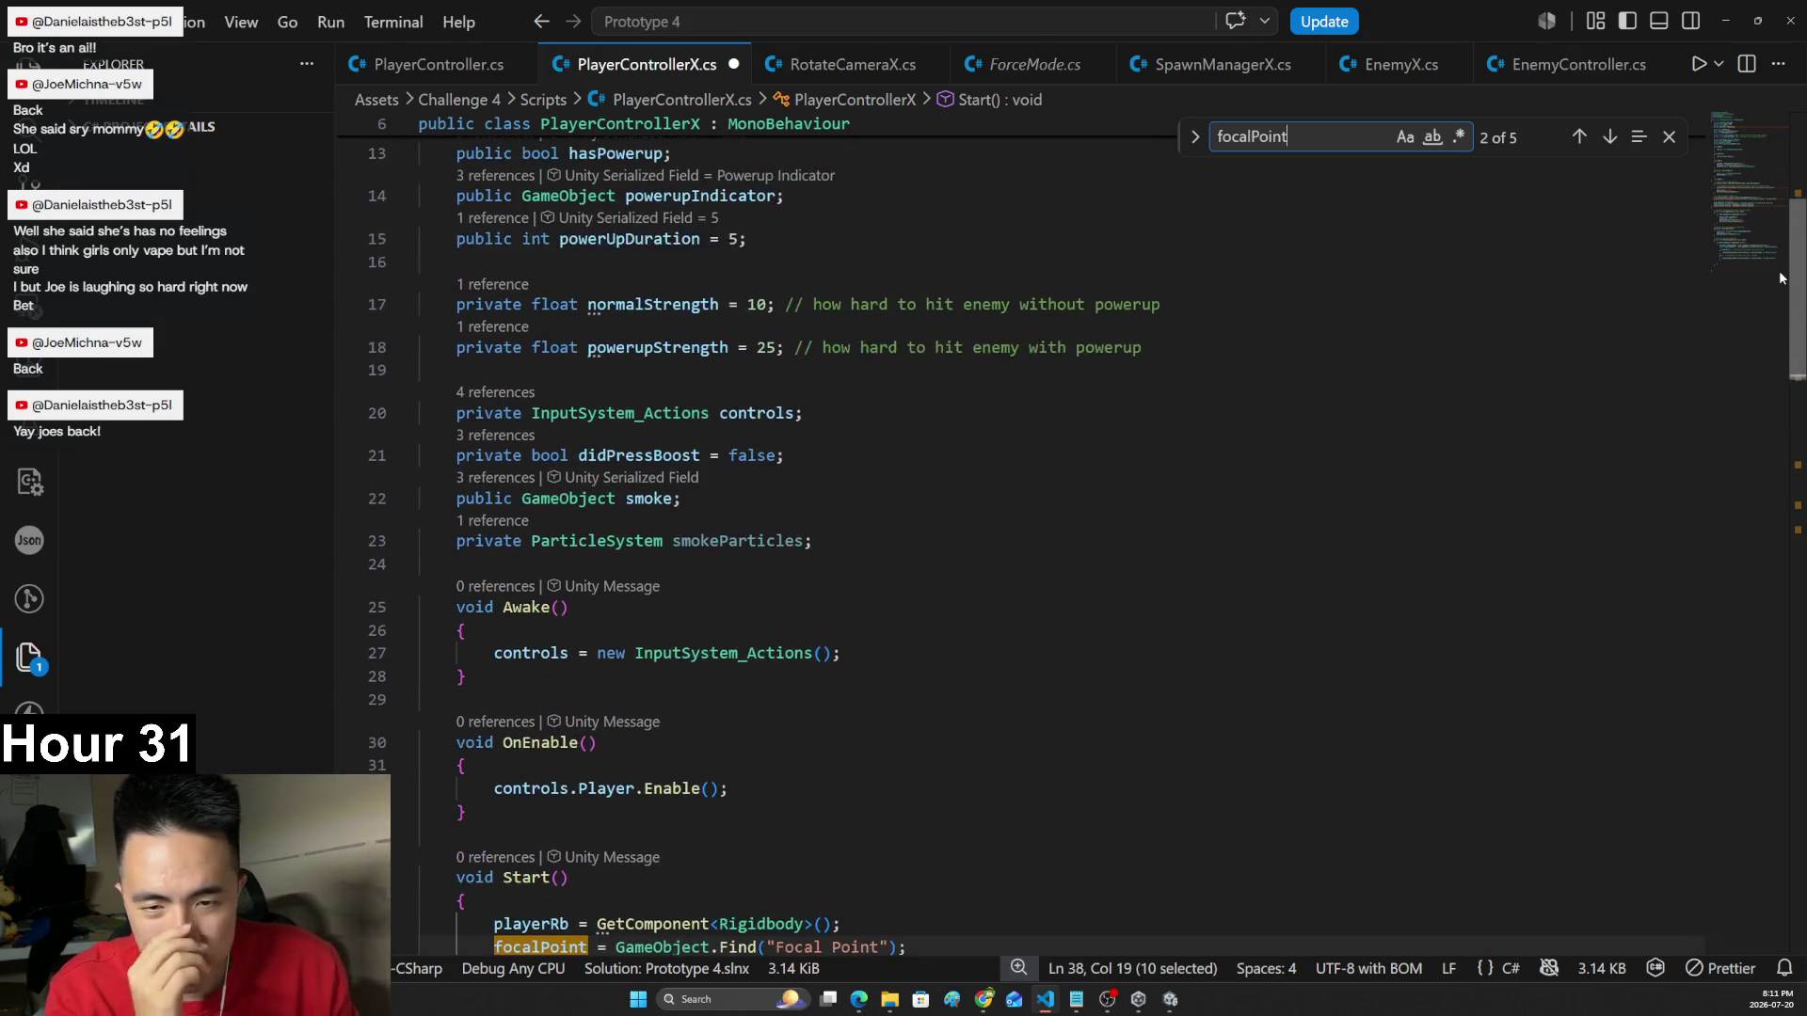
double_click(791, 550)
scroll(791, 555, "down", 12)
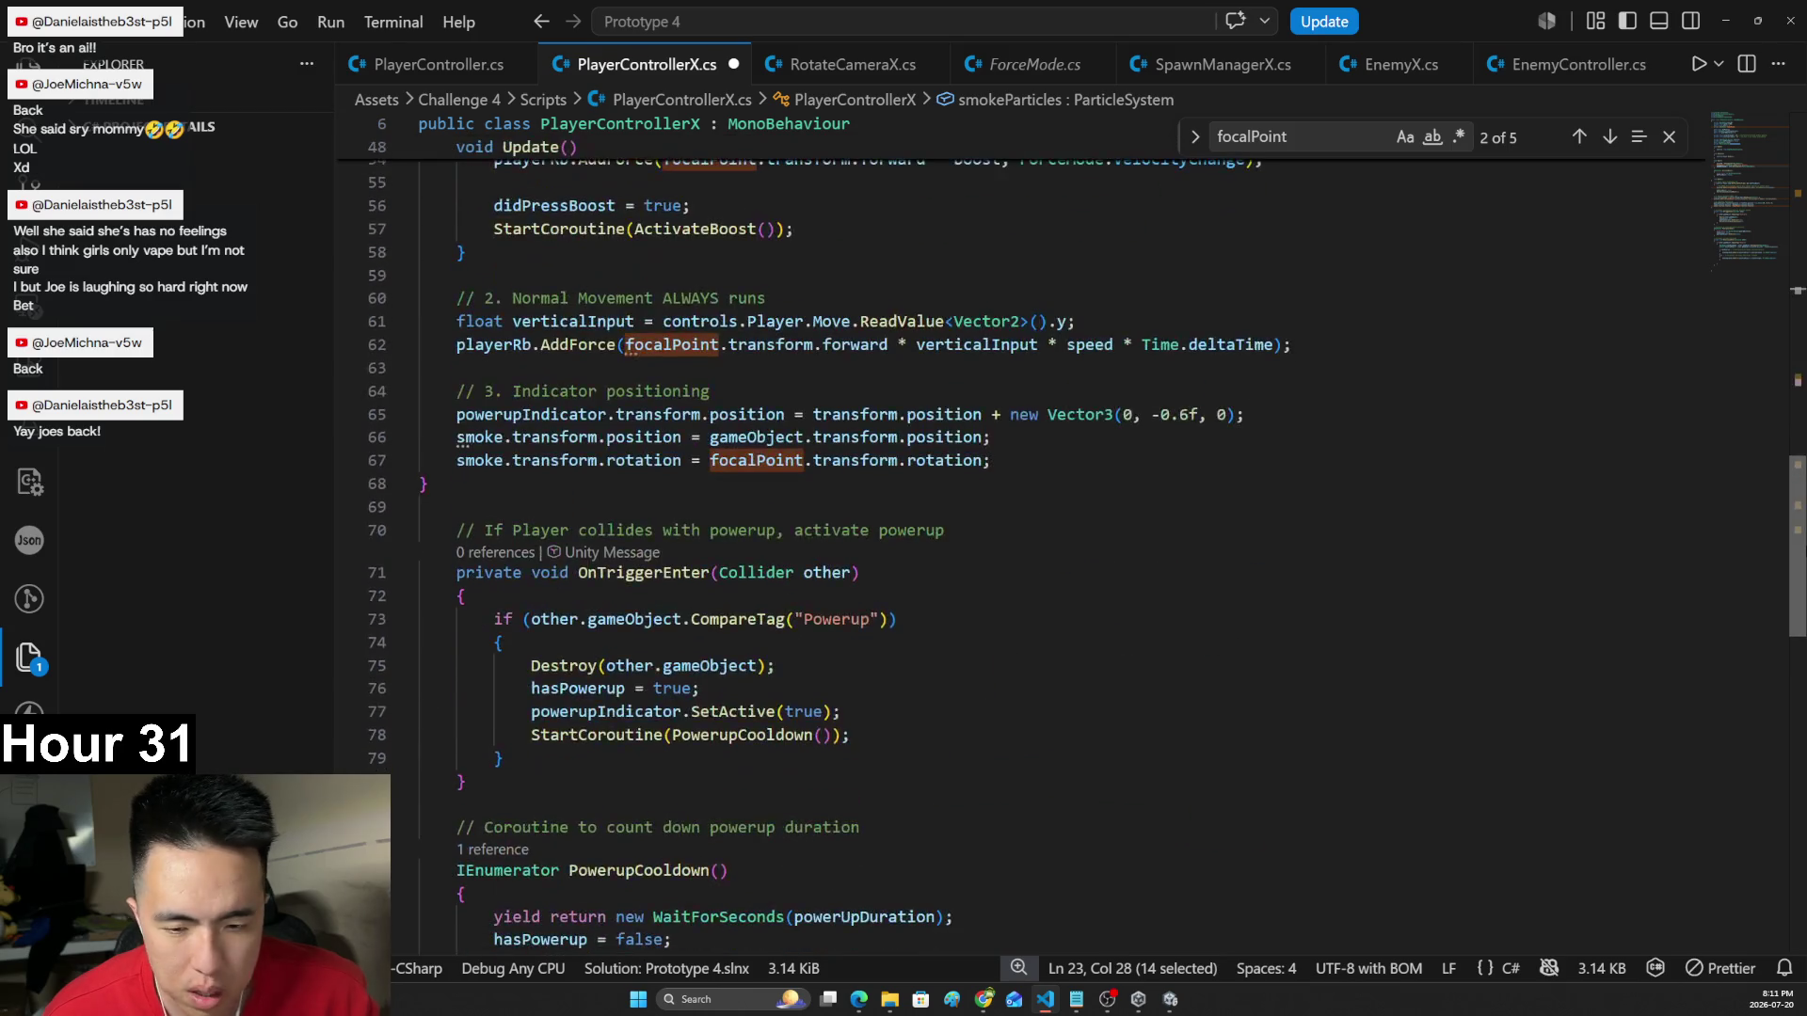
scroll(1054, 642, "down", 2)
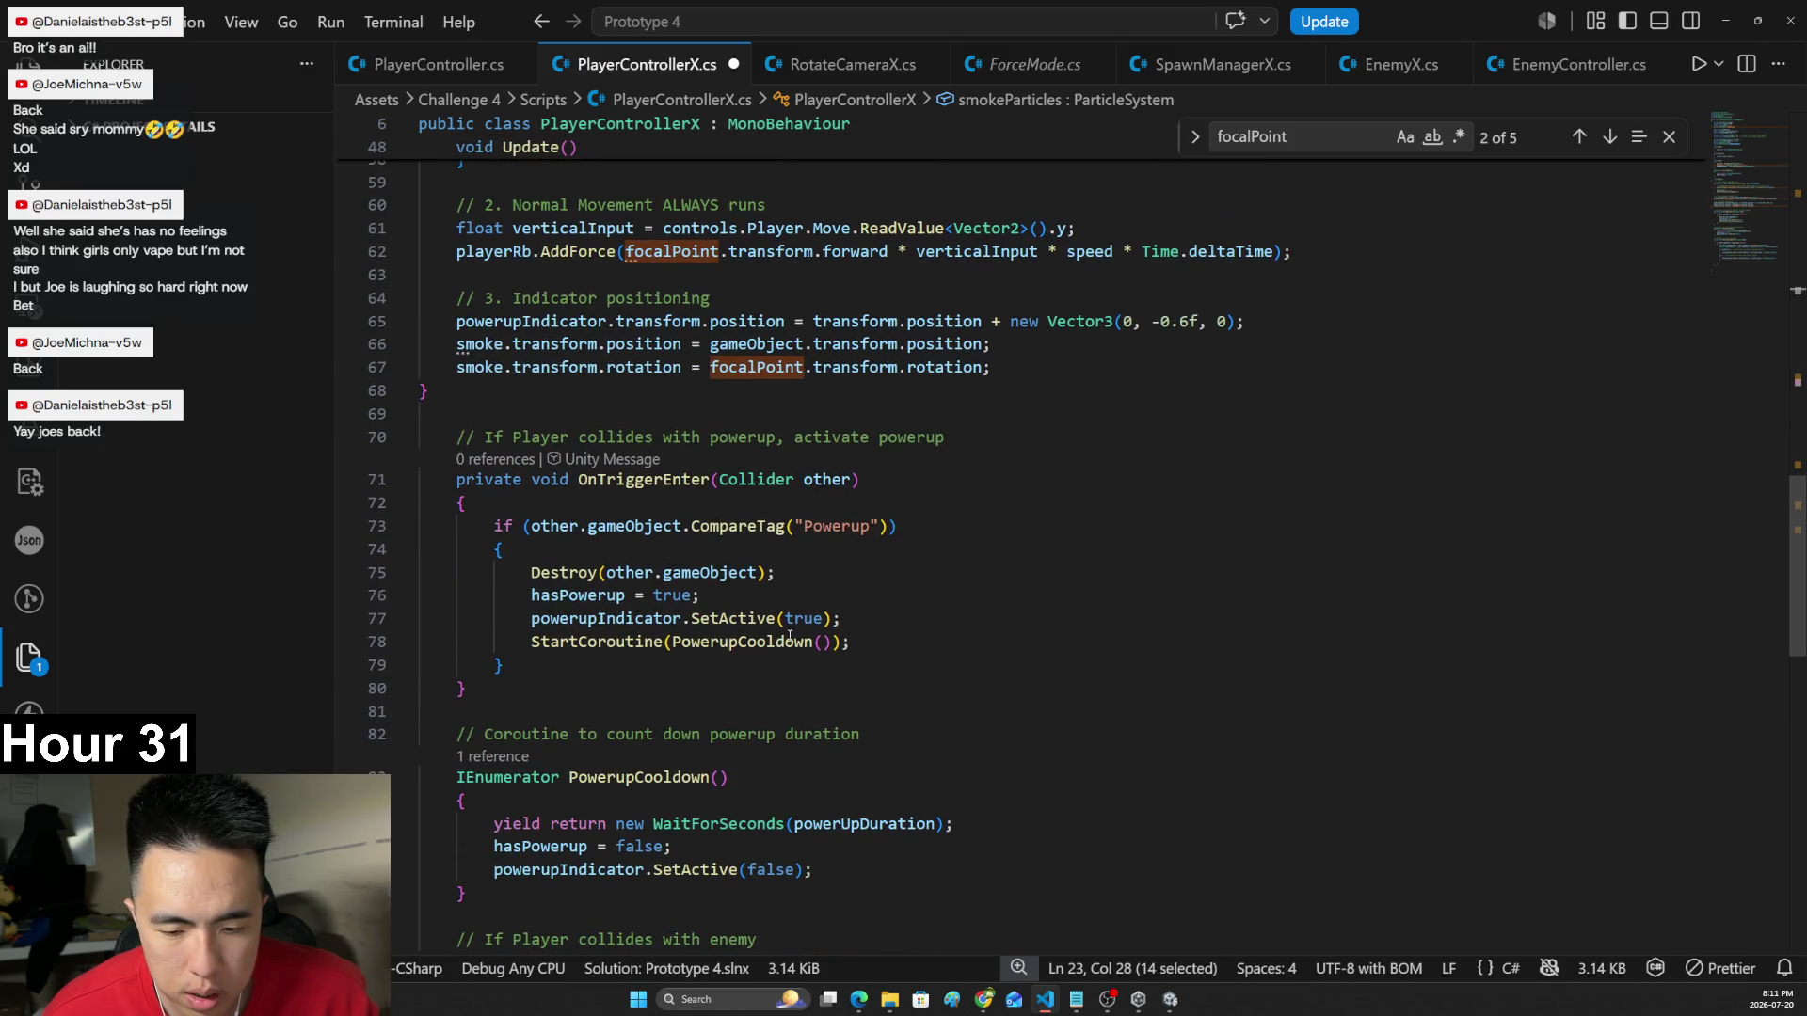
scroll(788, 639, "down", 7)
scroll(789, 639, "up", 9)
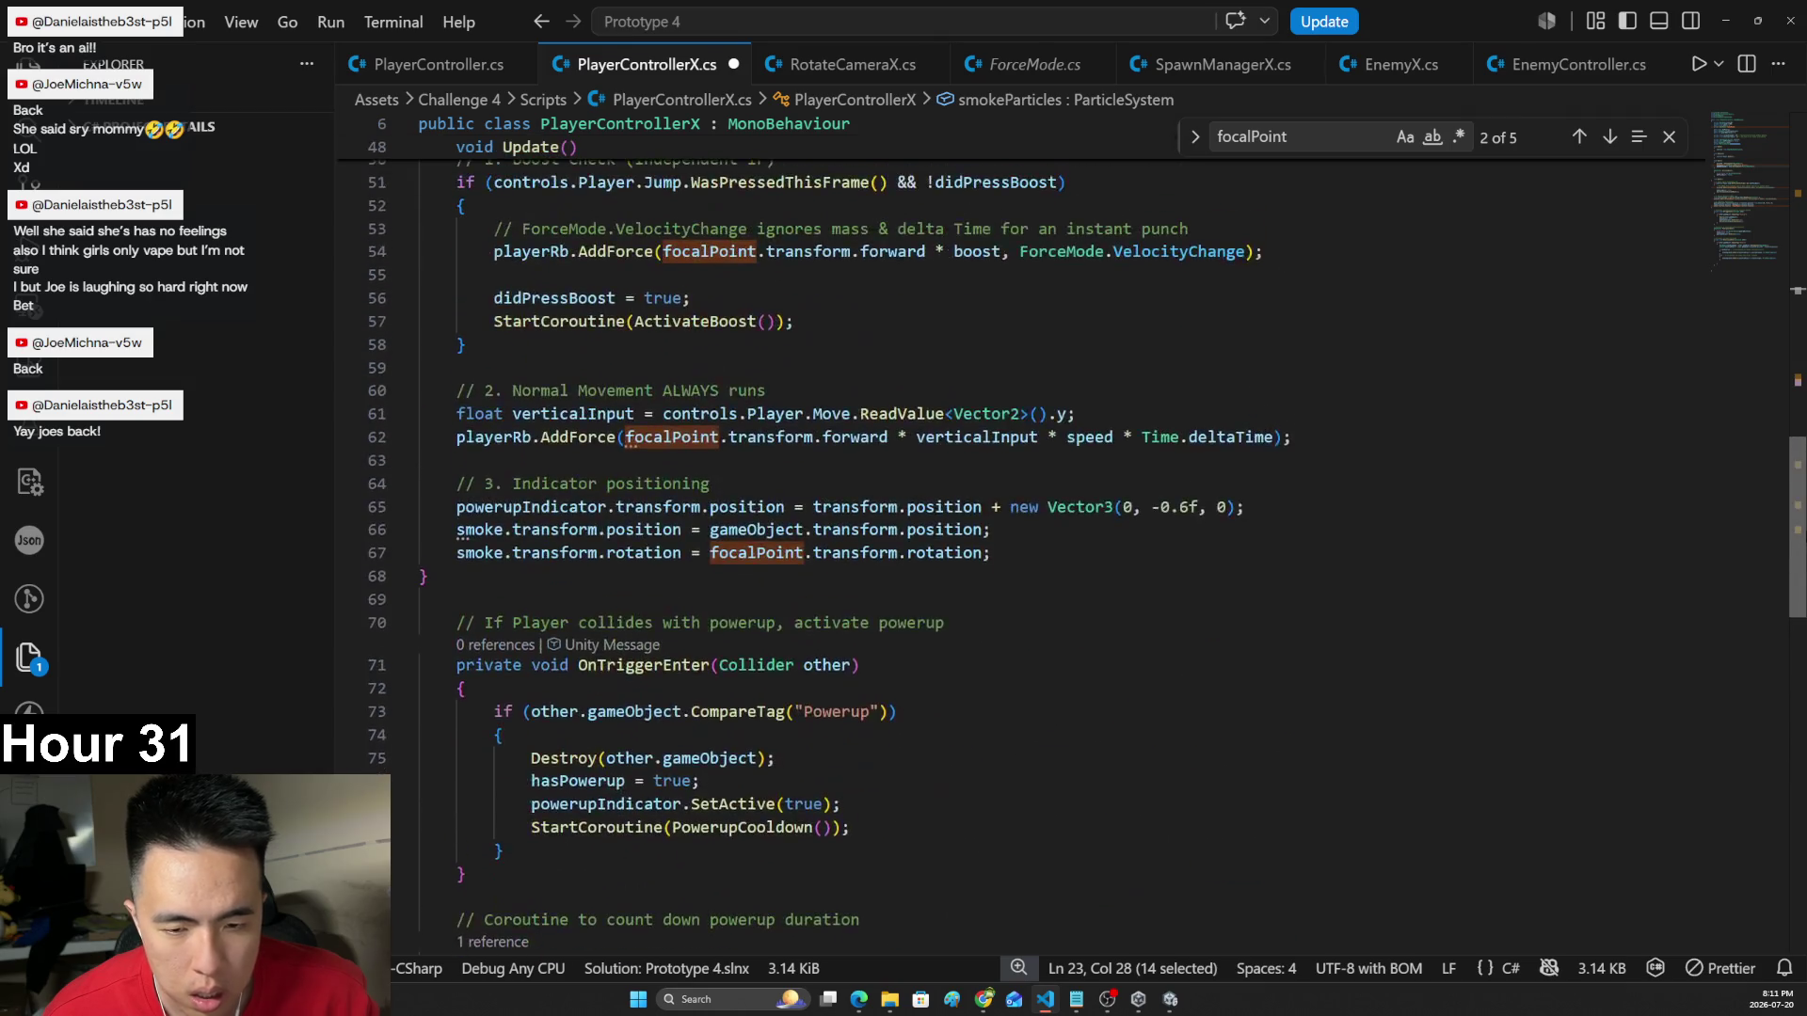
scroll(1583, 507, "up", 3)
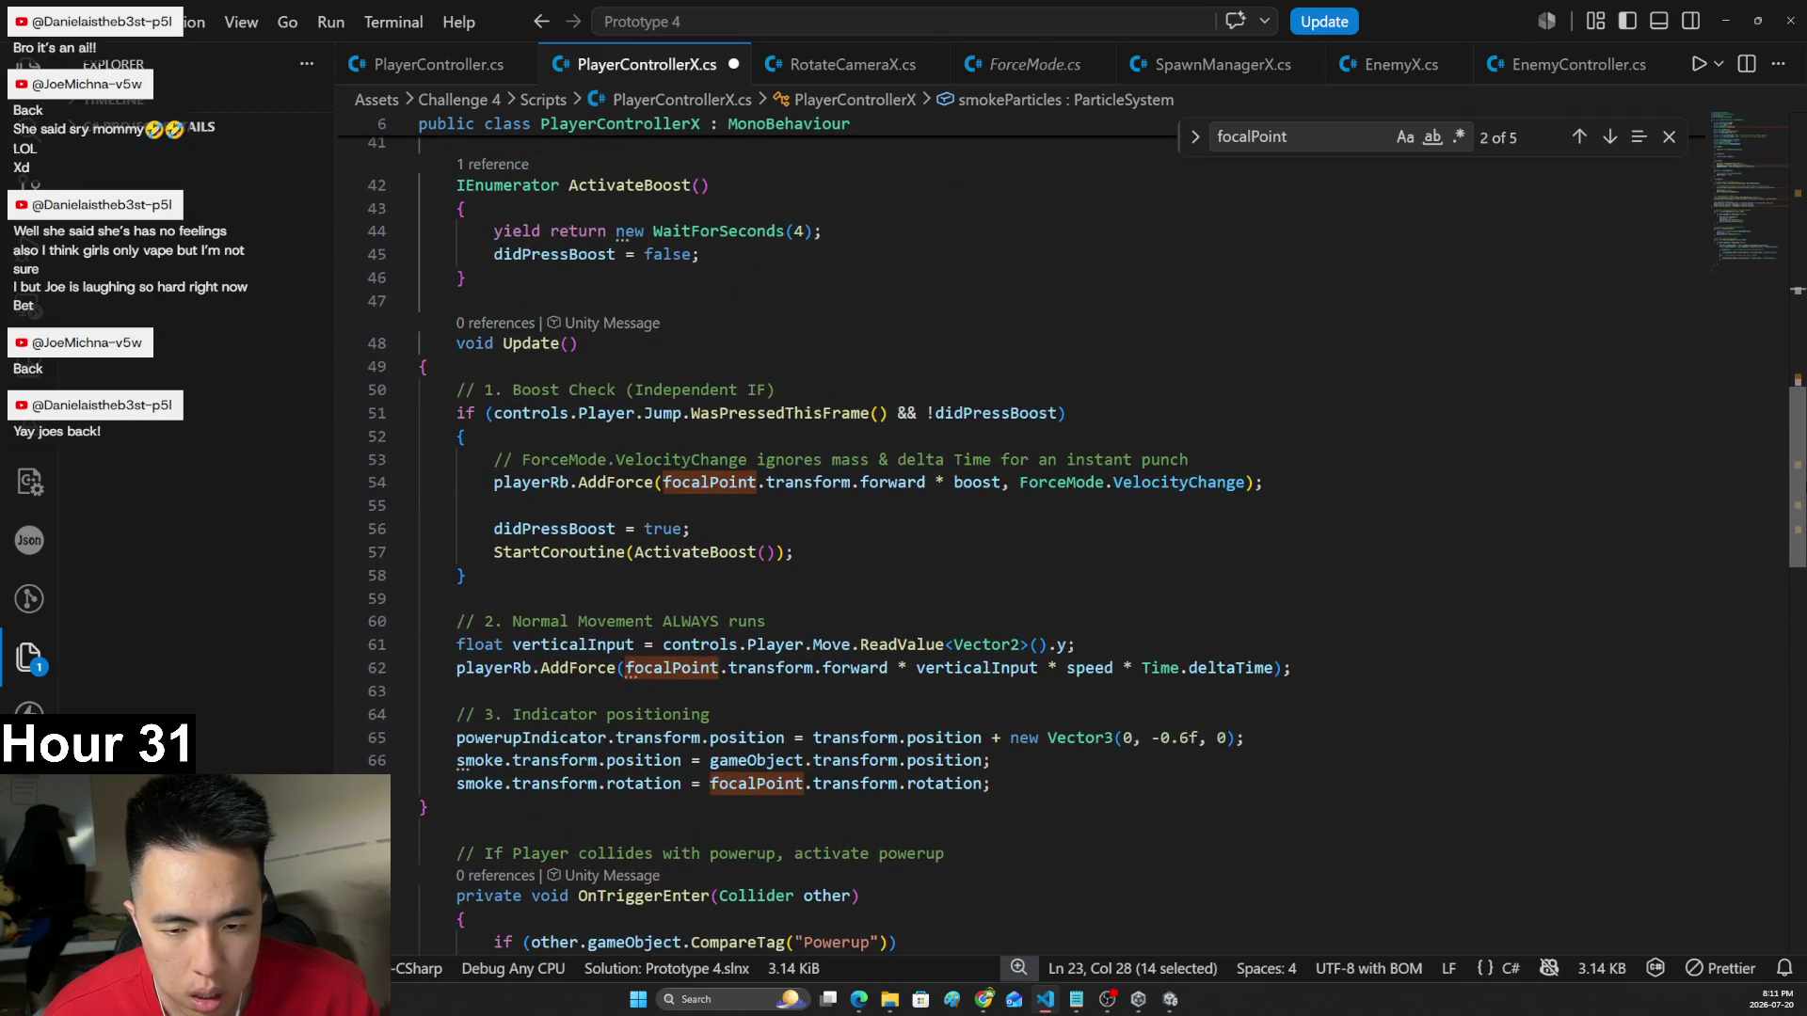
- Add 'smokeParticles.Play();' after StartCoroutine(ActivateBoost()), save, and enter Play mode in Unity
left_click(1096, 417)
left_click(817, 554)
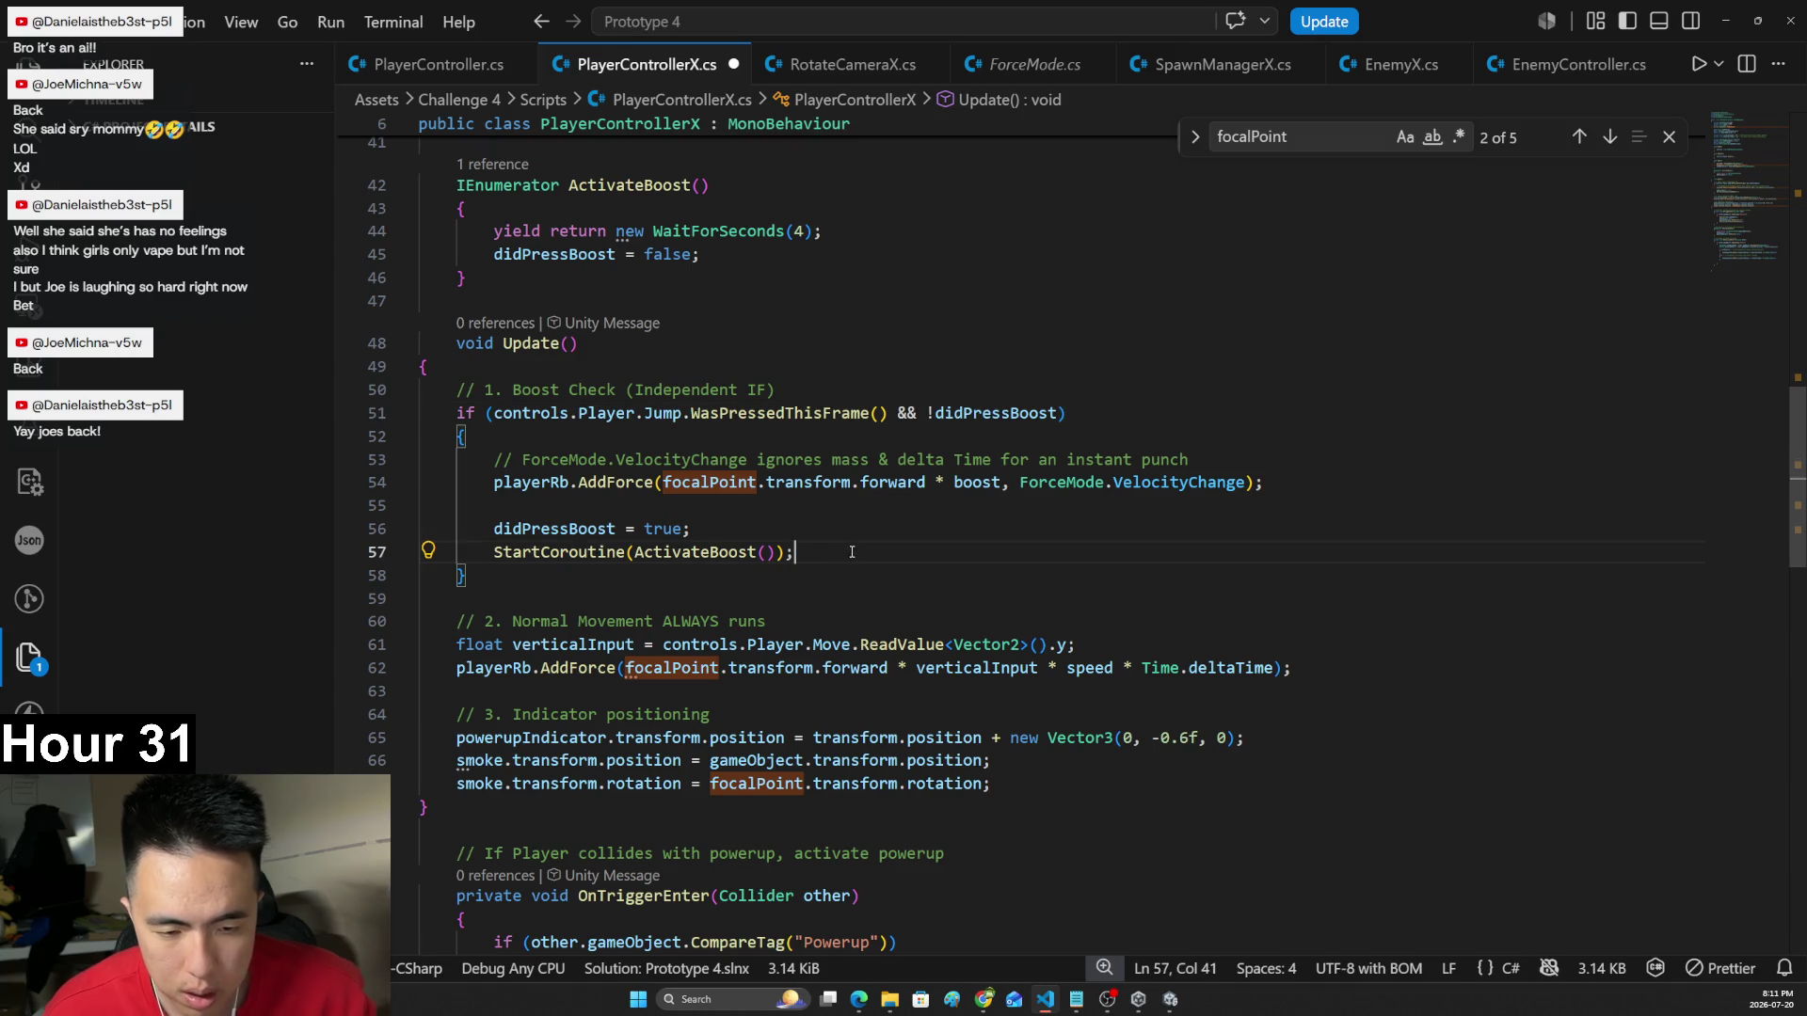
key("Return")
type("smokeParticles.play(")
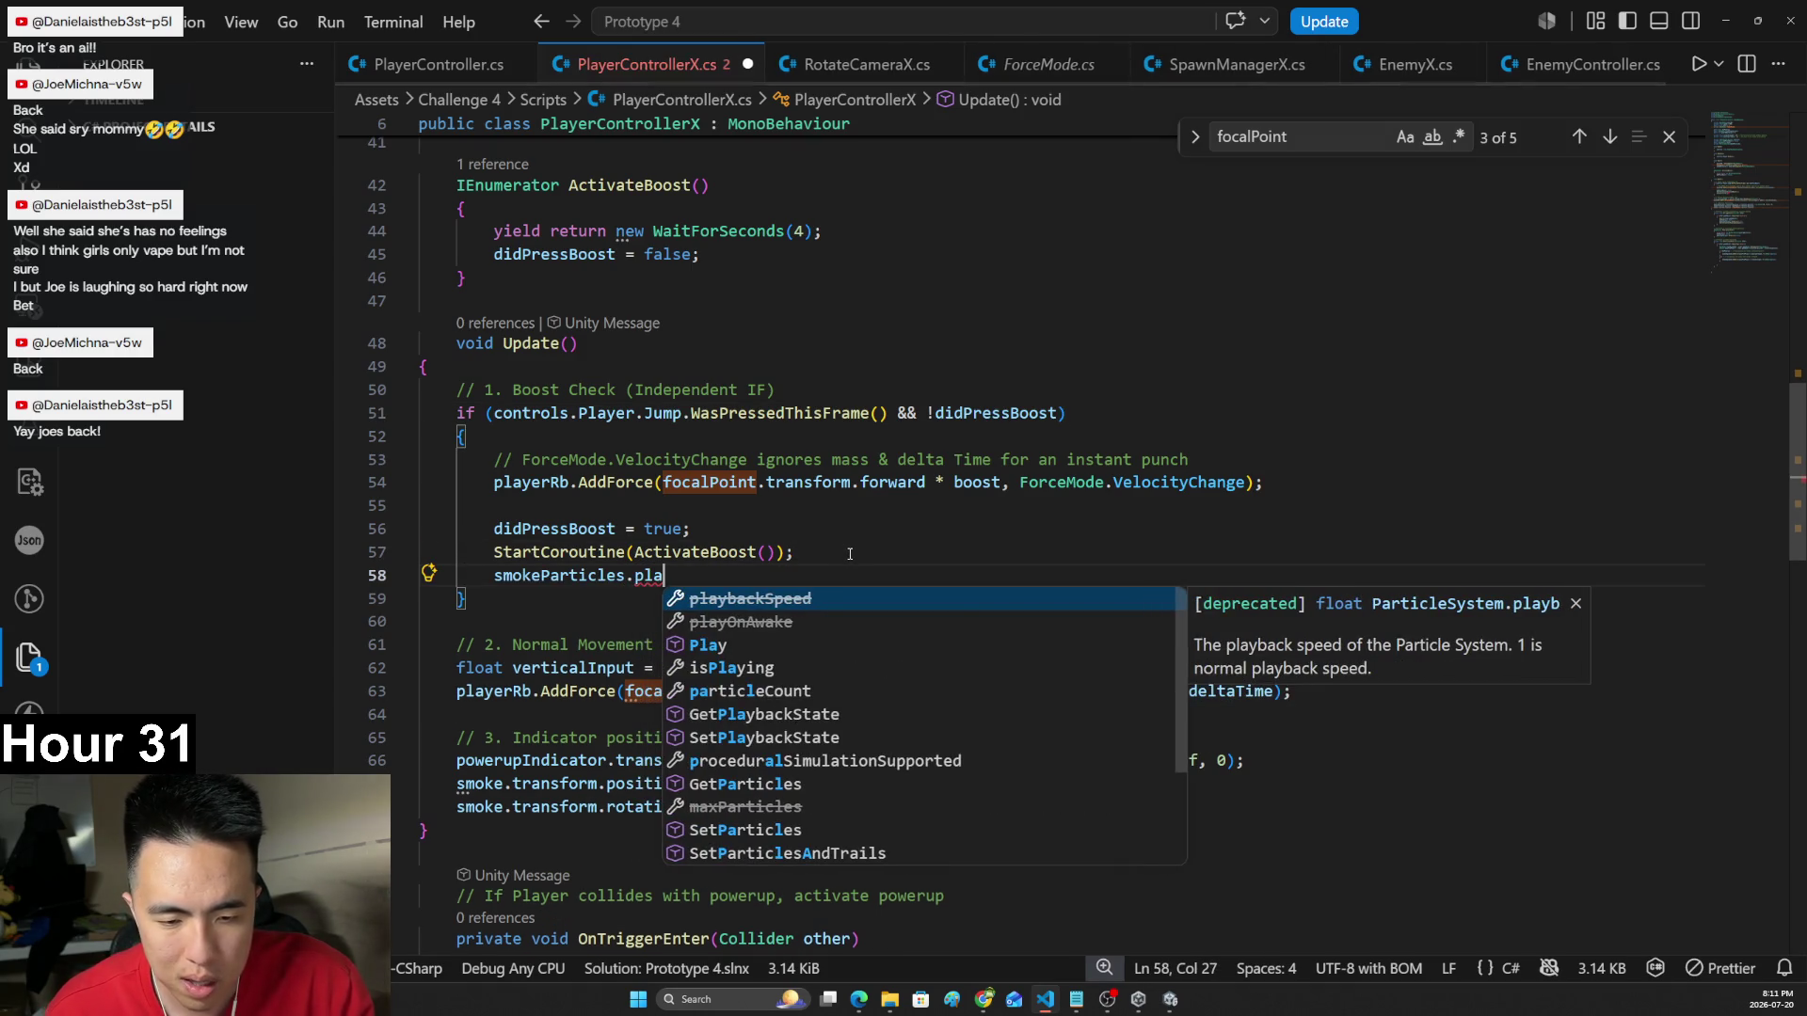
type(");")
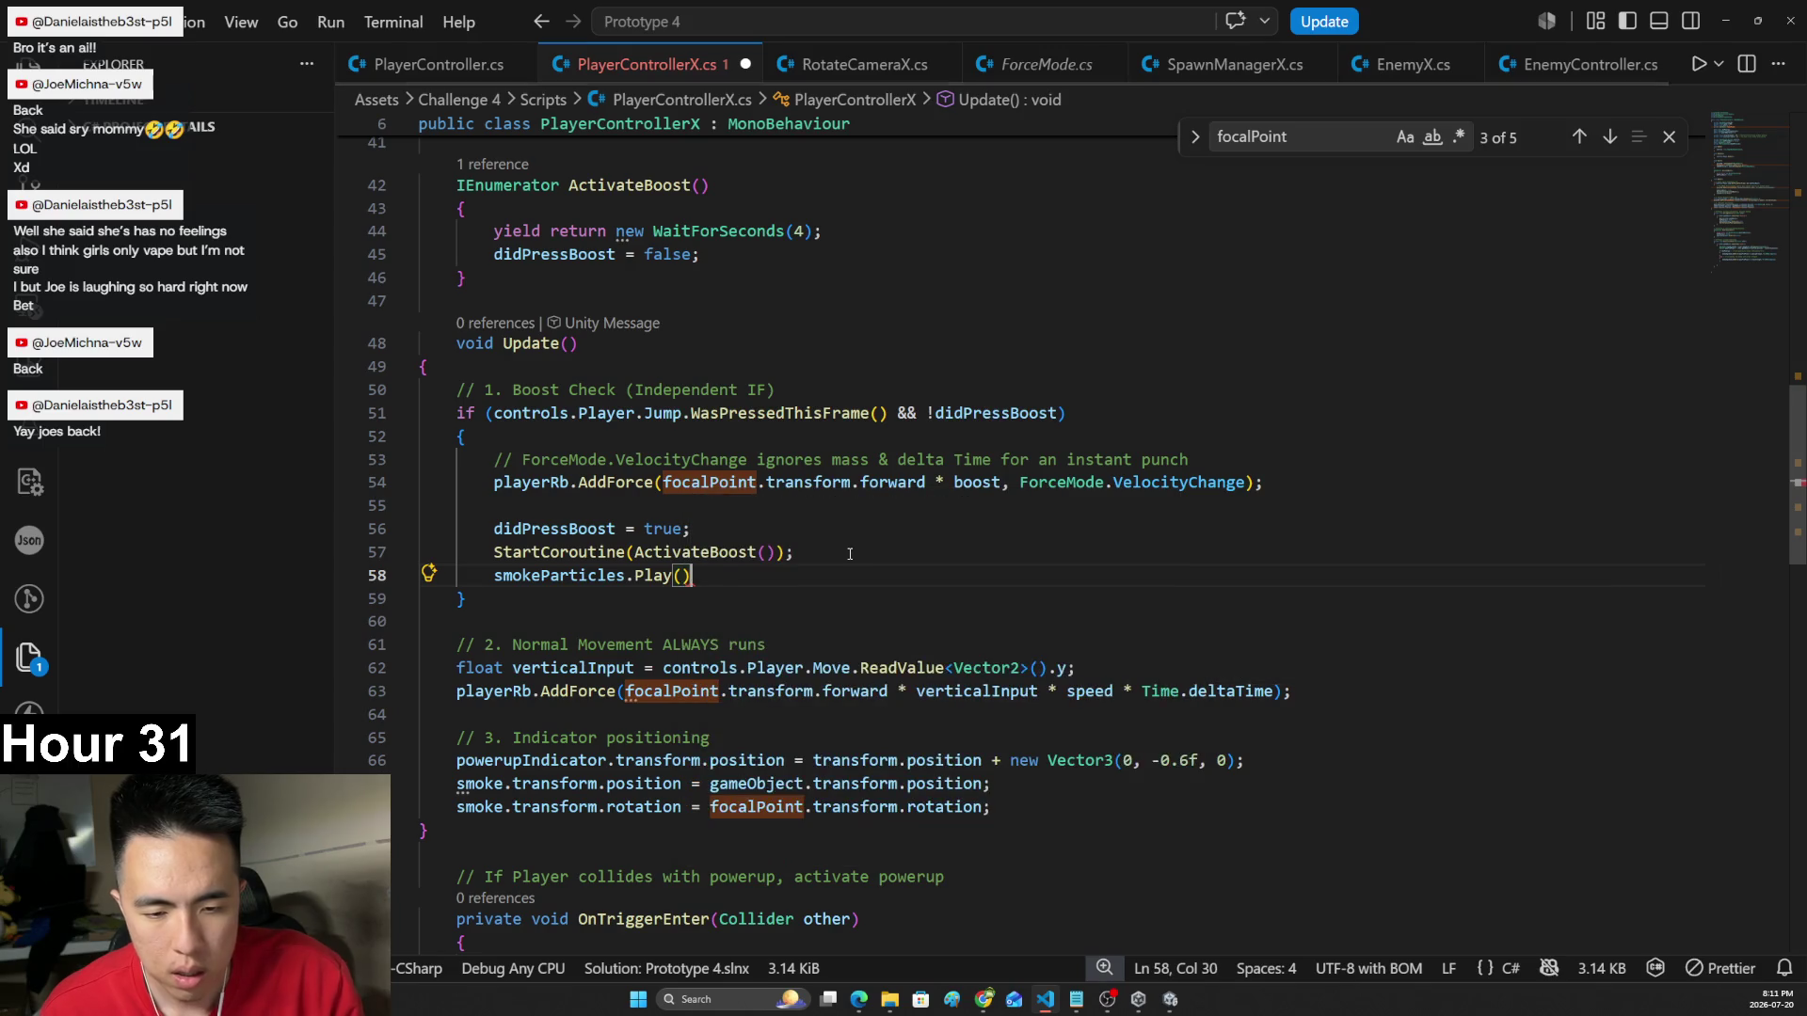
key("ctrl+s")
left_click(1167, 1003)
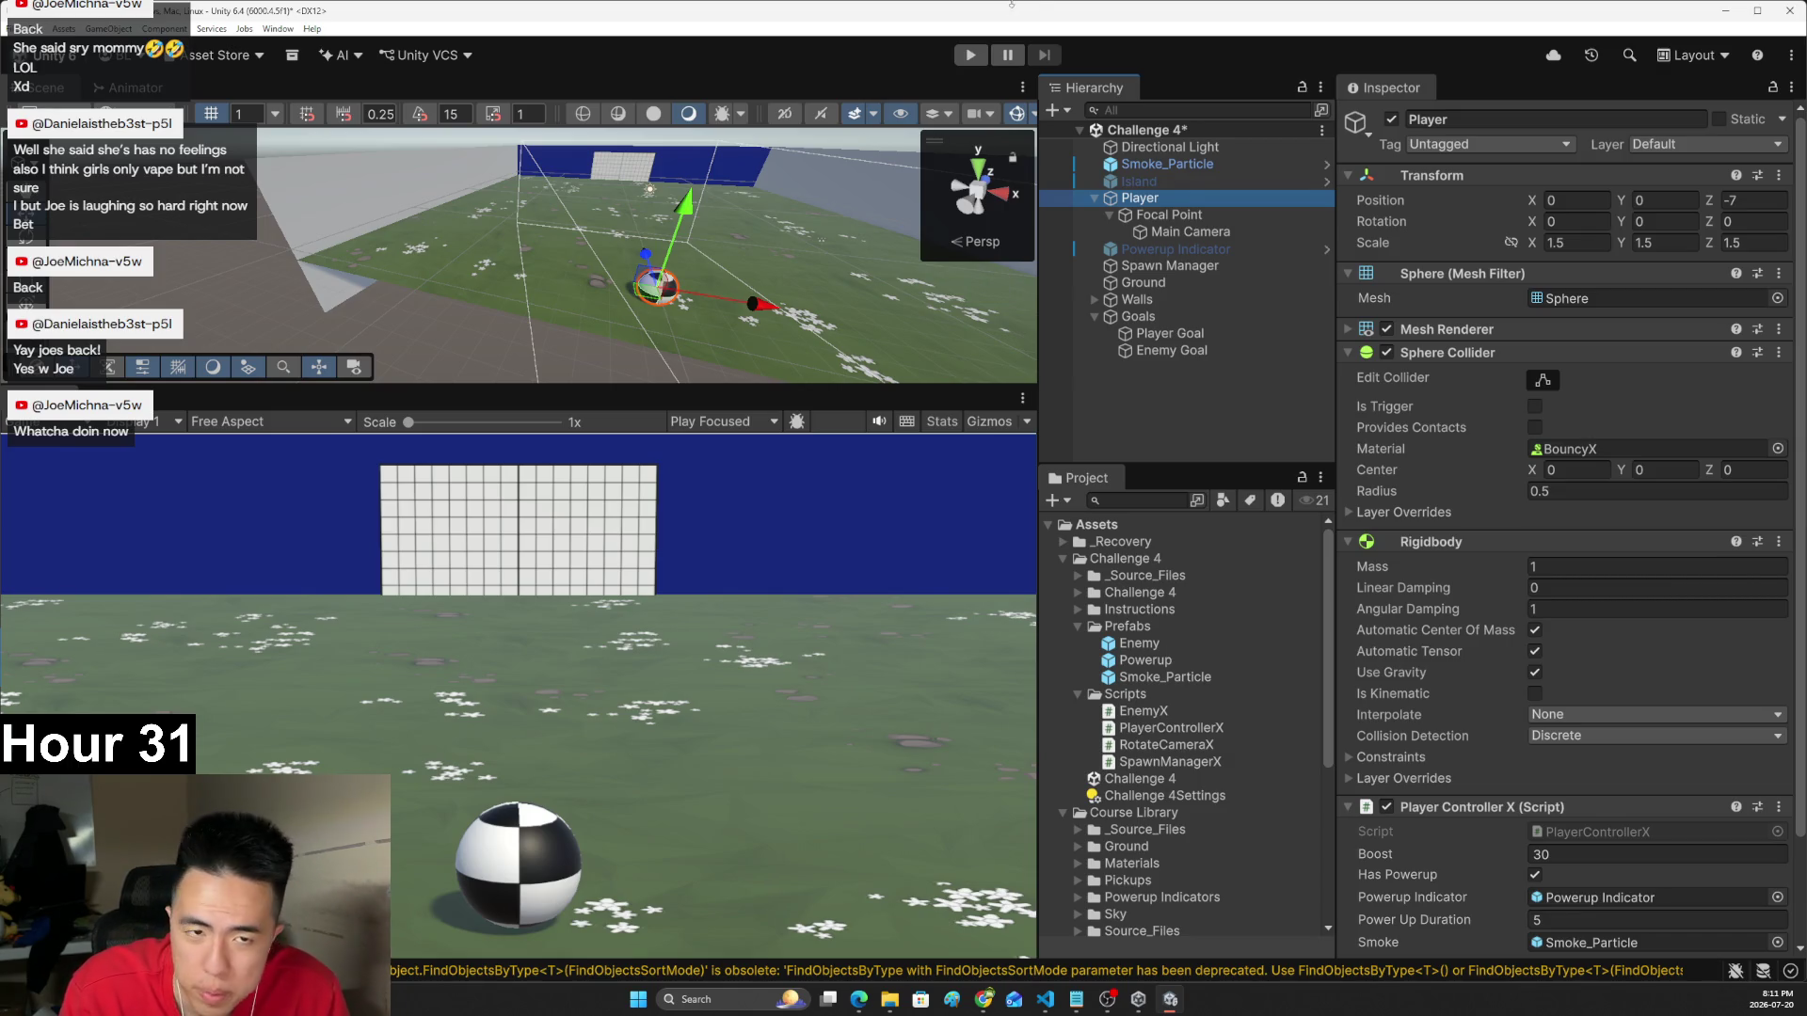
left_click(967, 54)
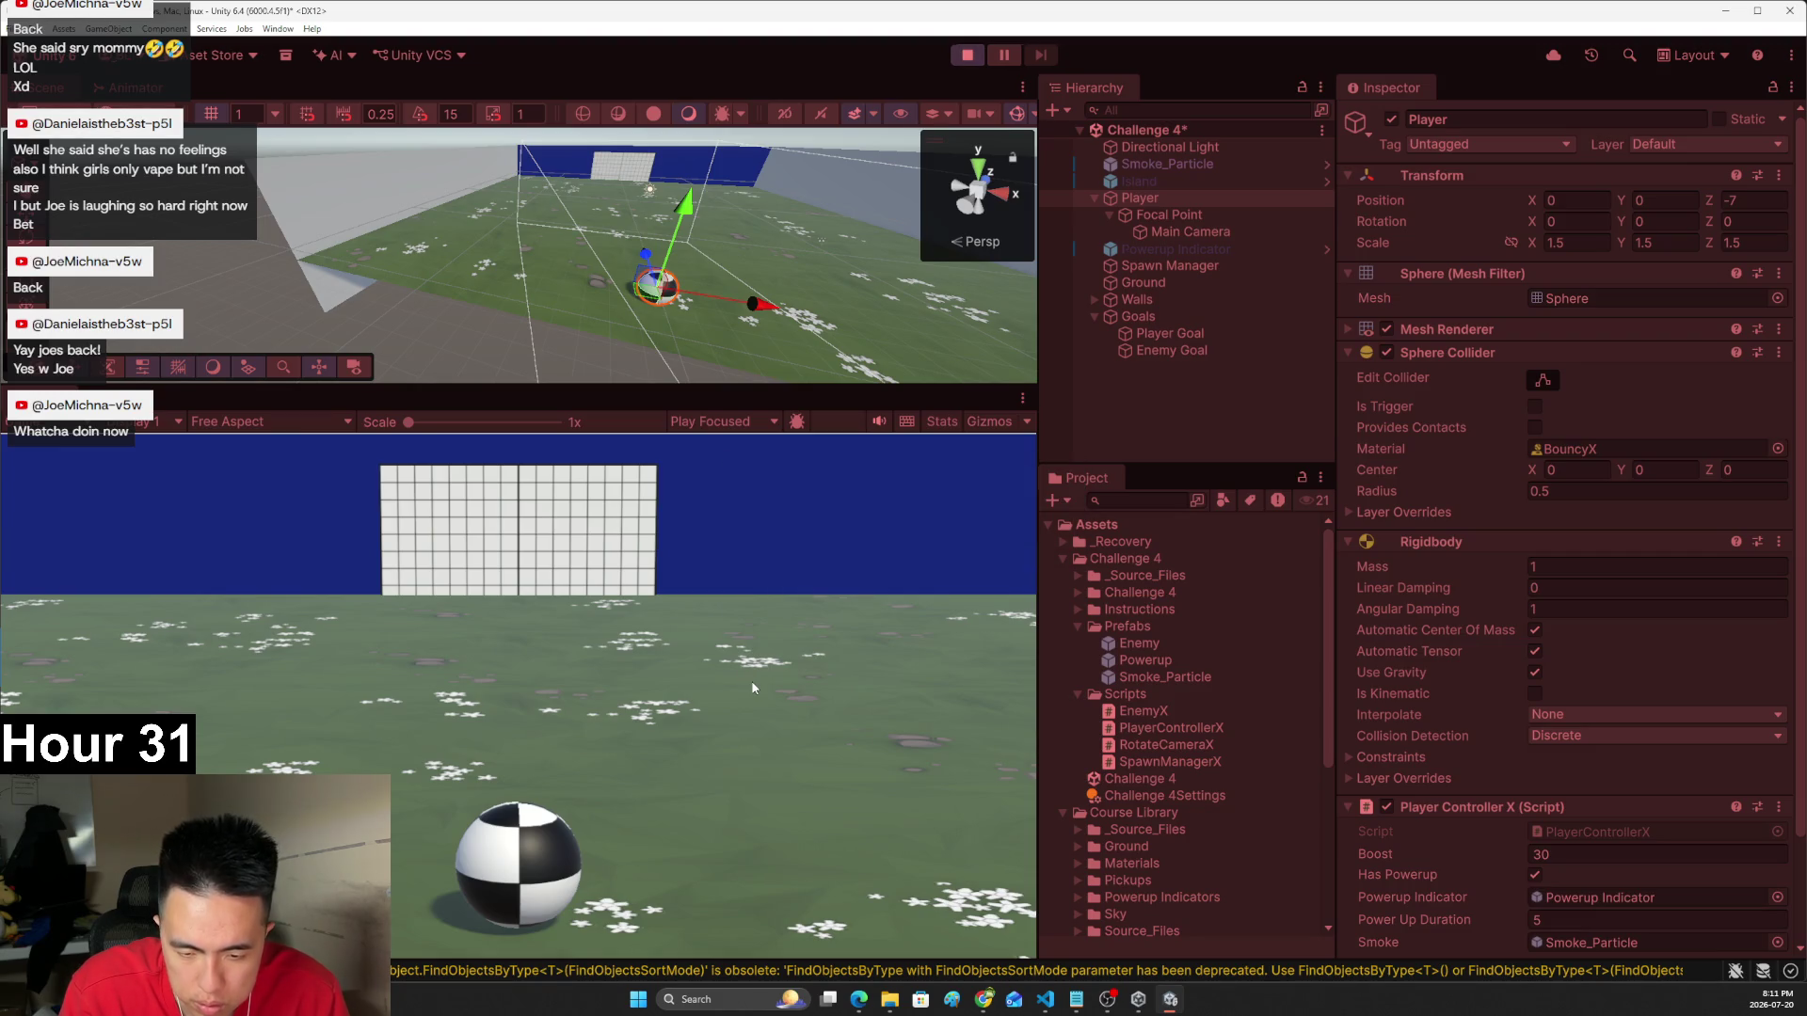
- Drive and boost the player ball toward the goal net, then stop Play mode
key("w")
key("space")
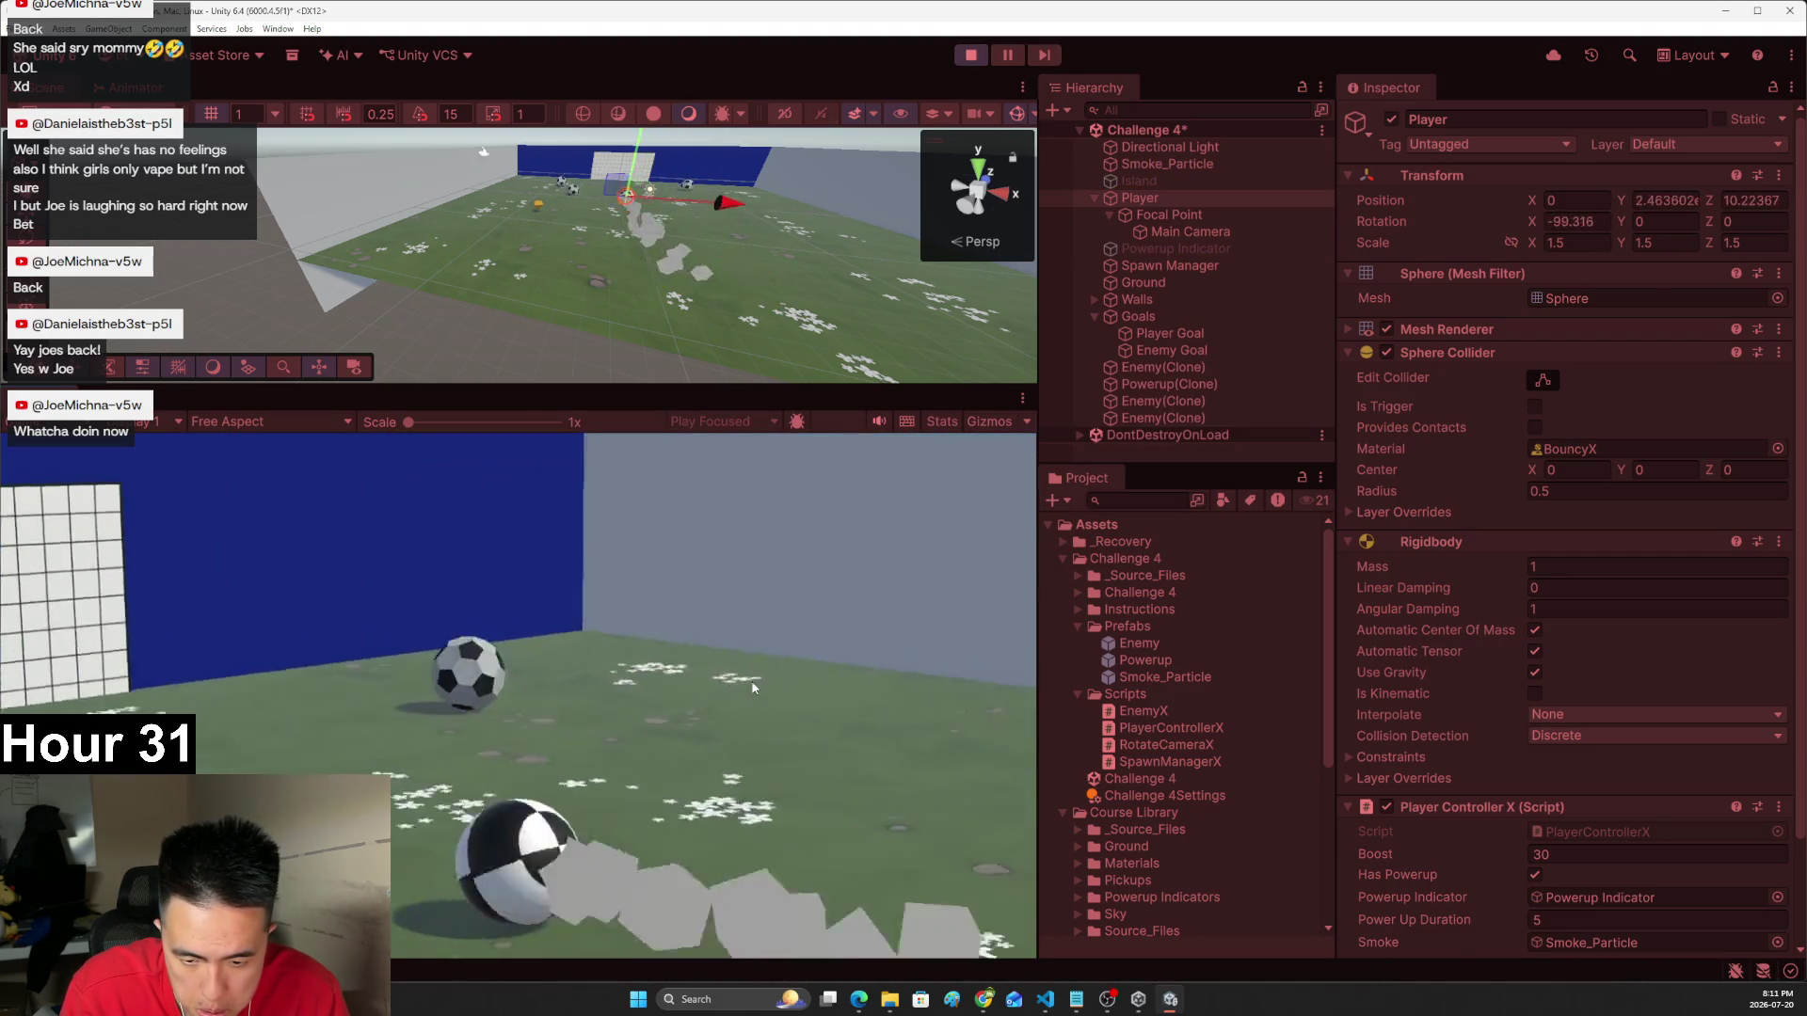
key("Right")
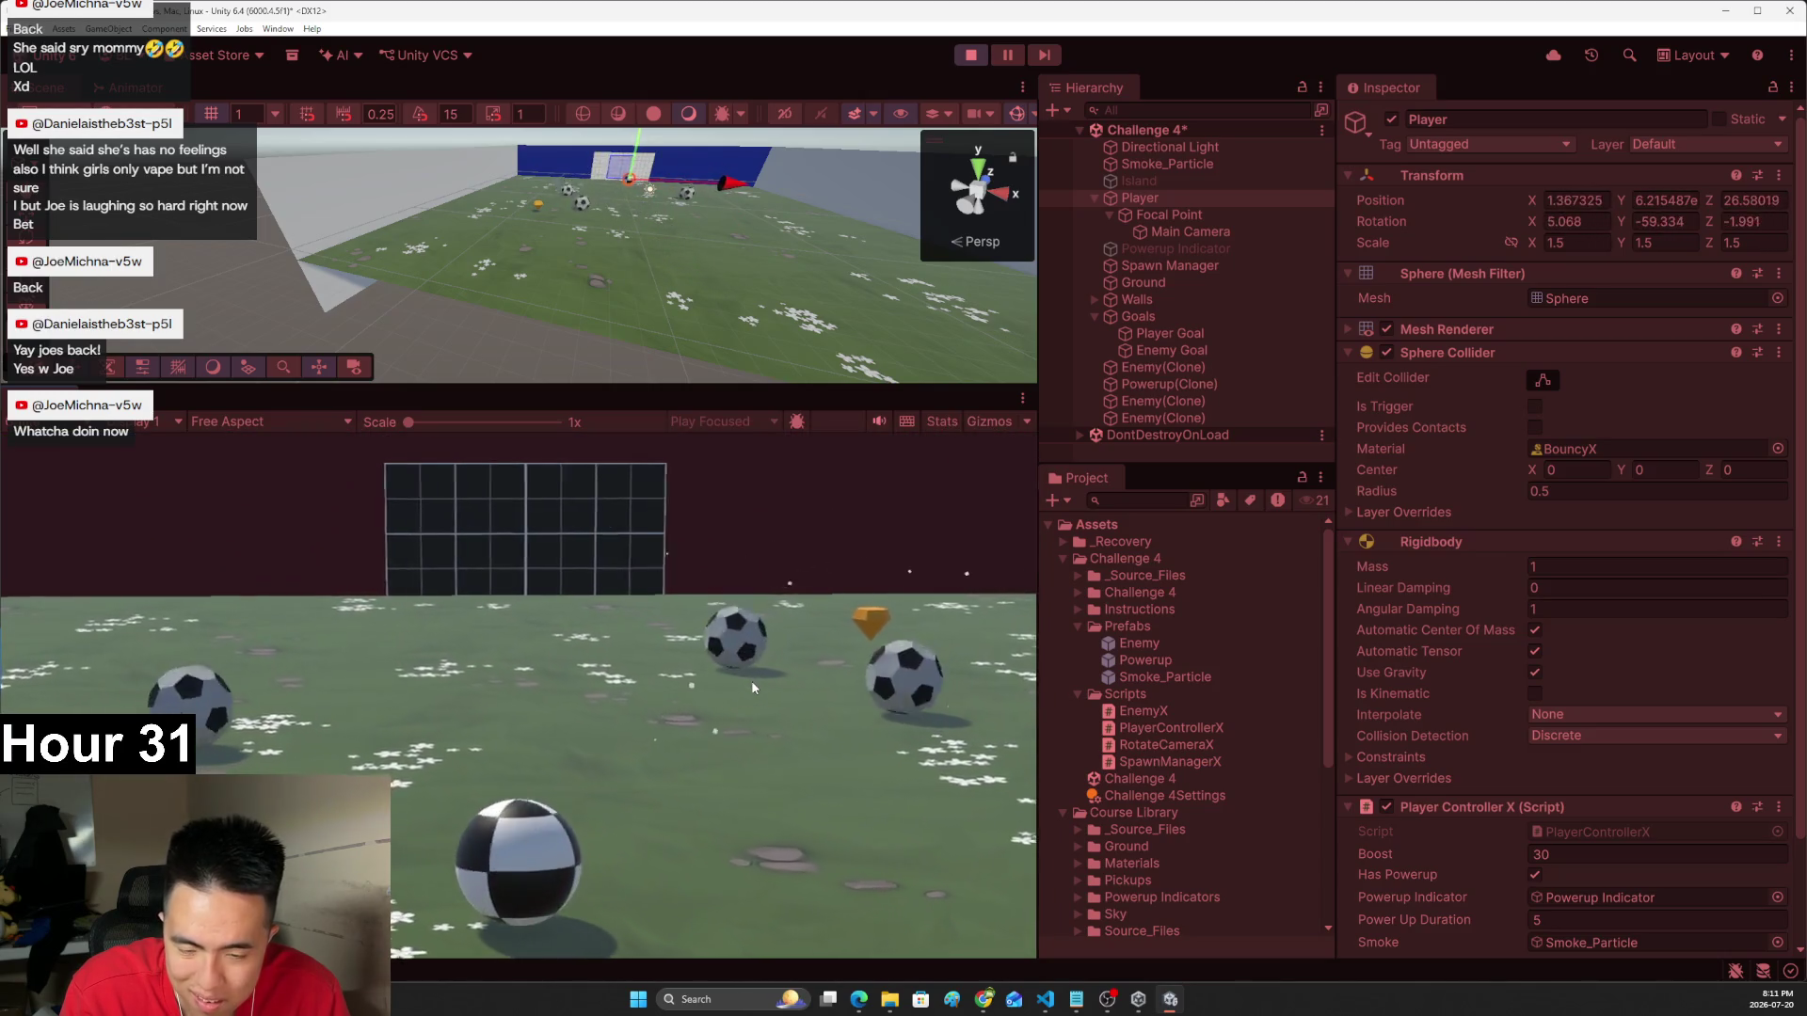
key("Left")
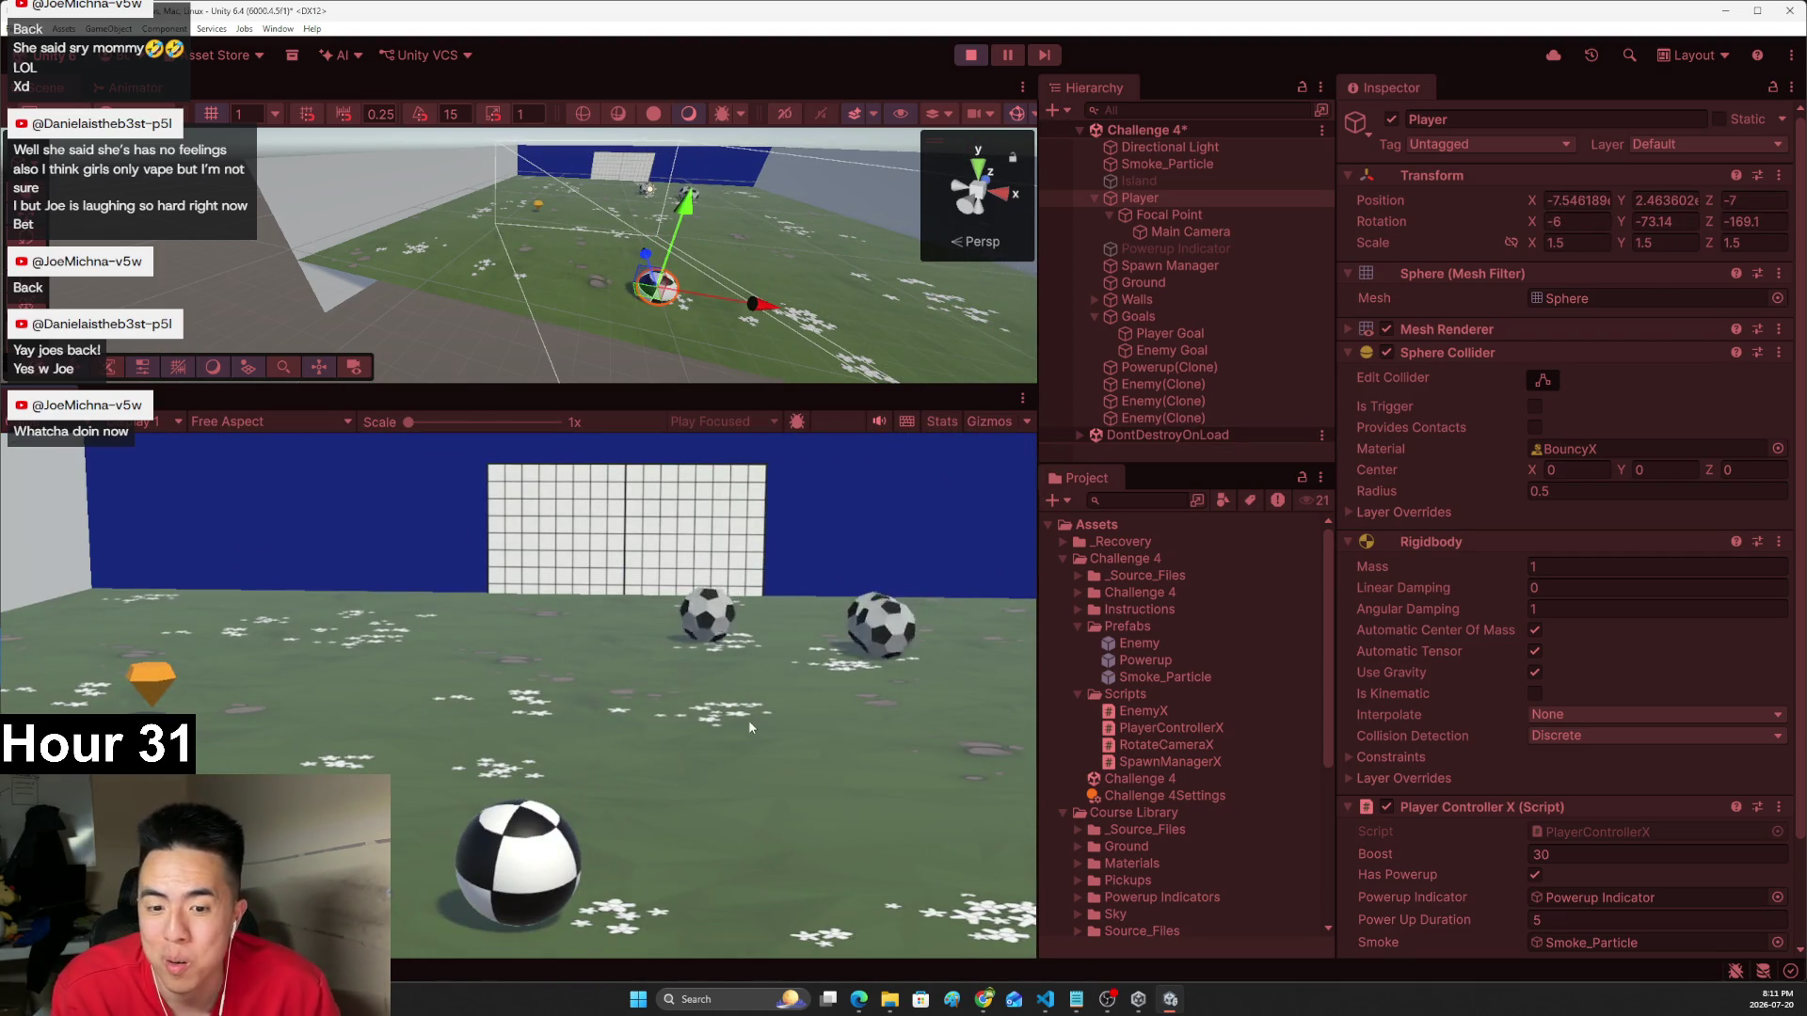
key("Right")
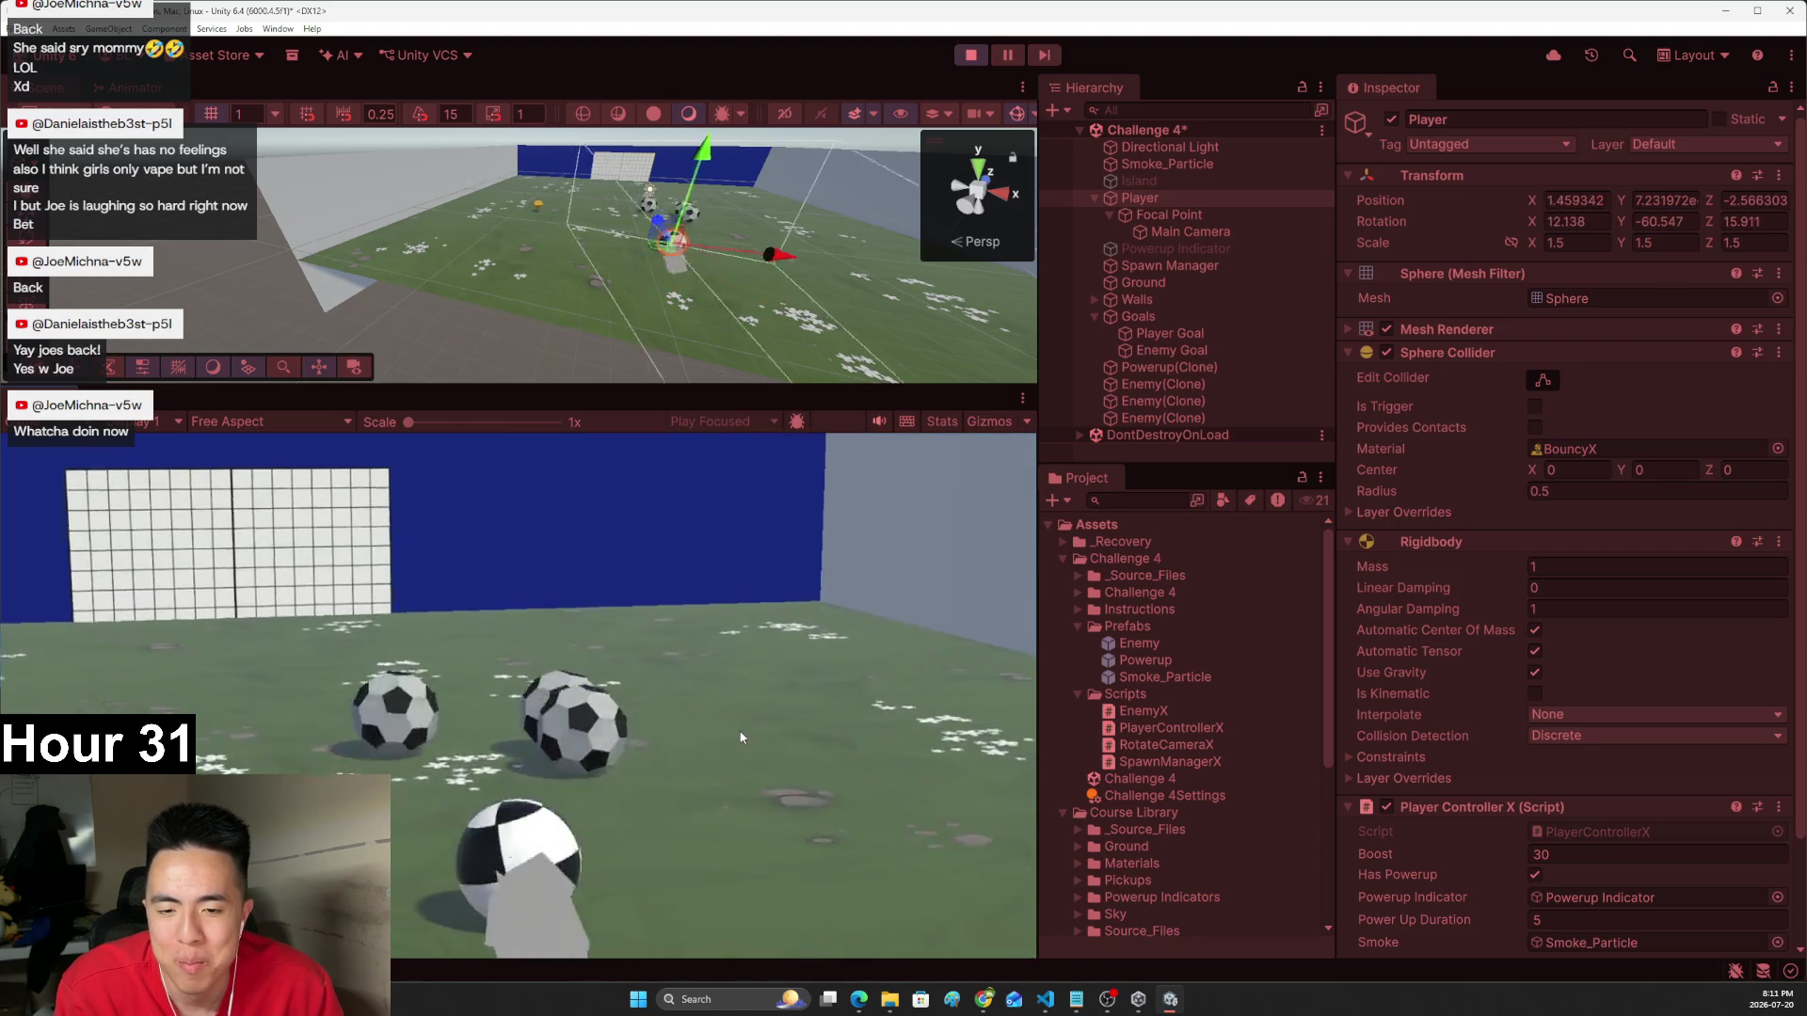
key("Right")
key("Up")
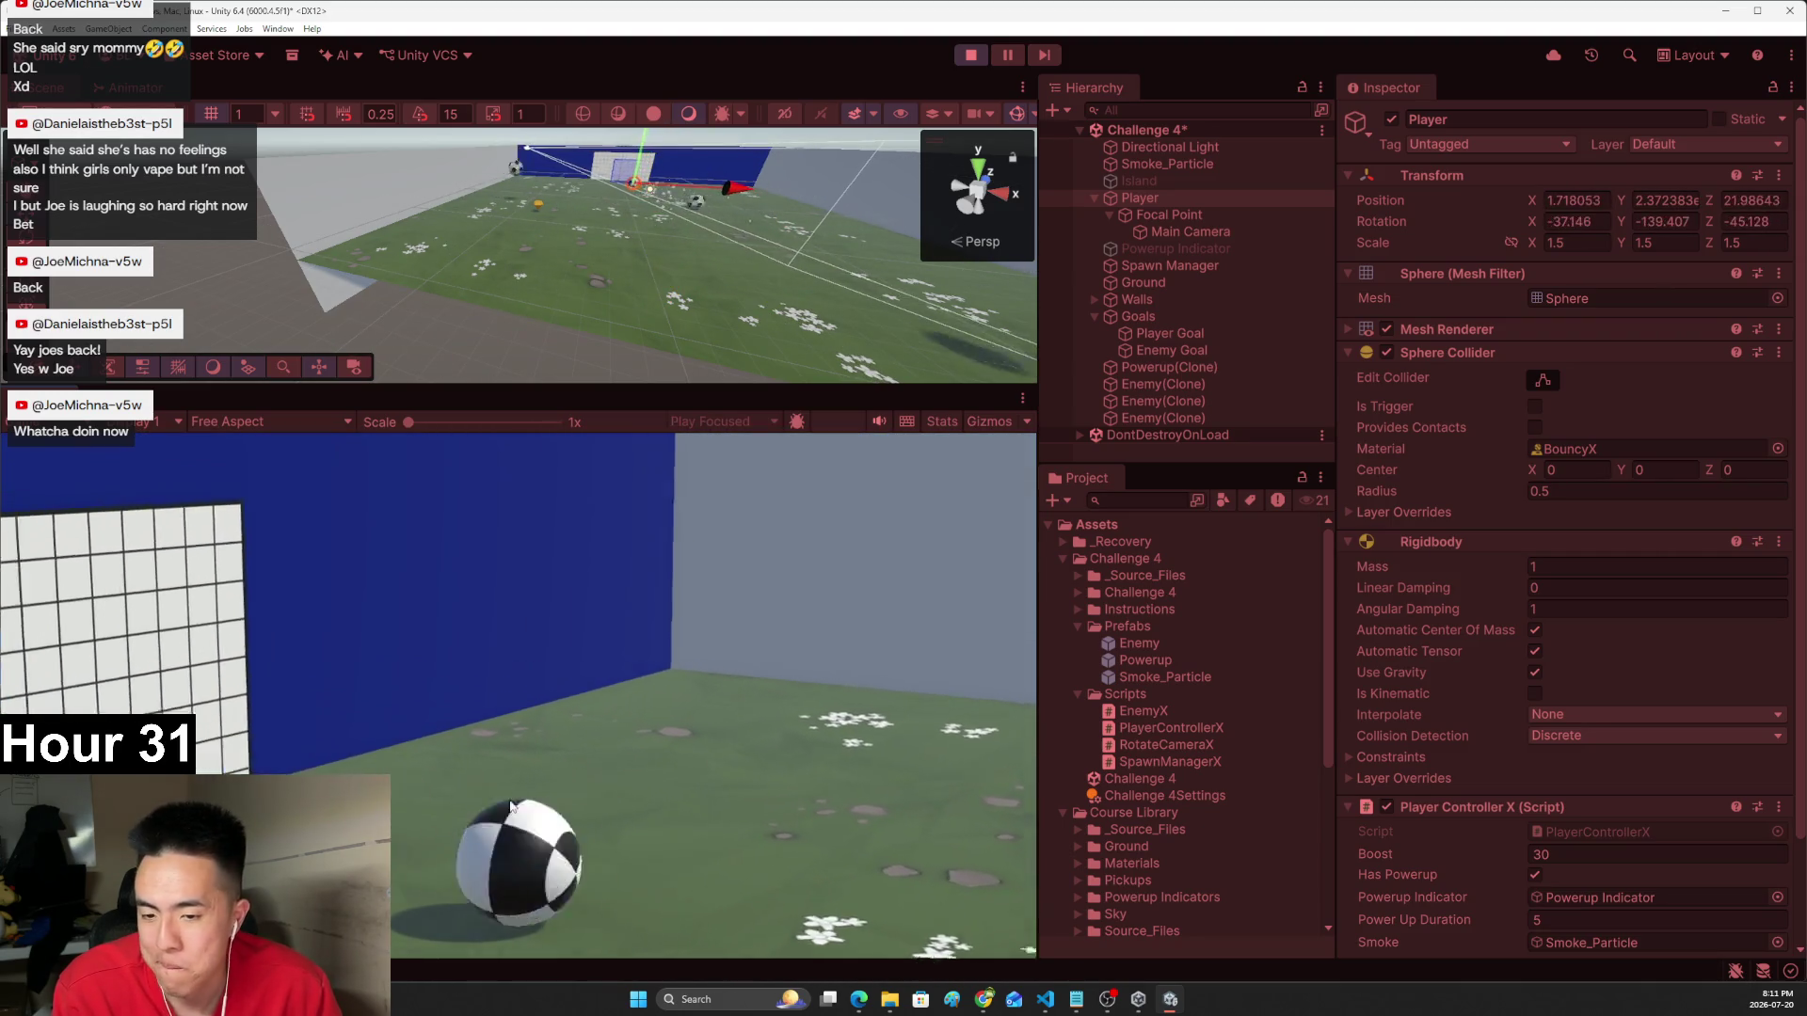
key("Left")
key("Left")
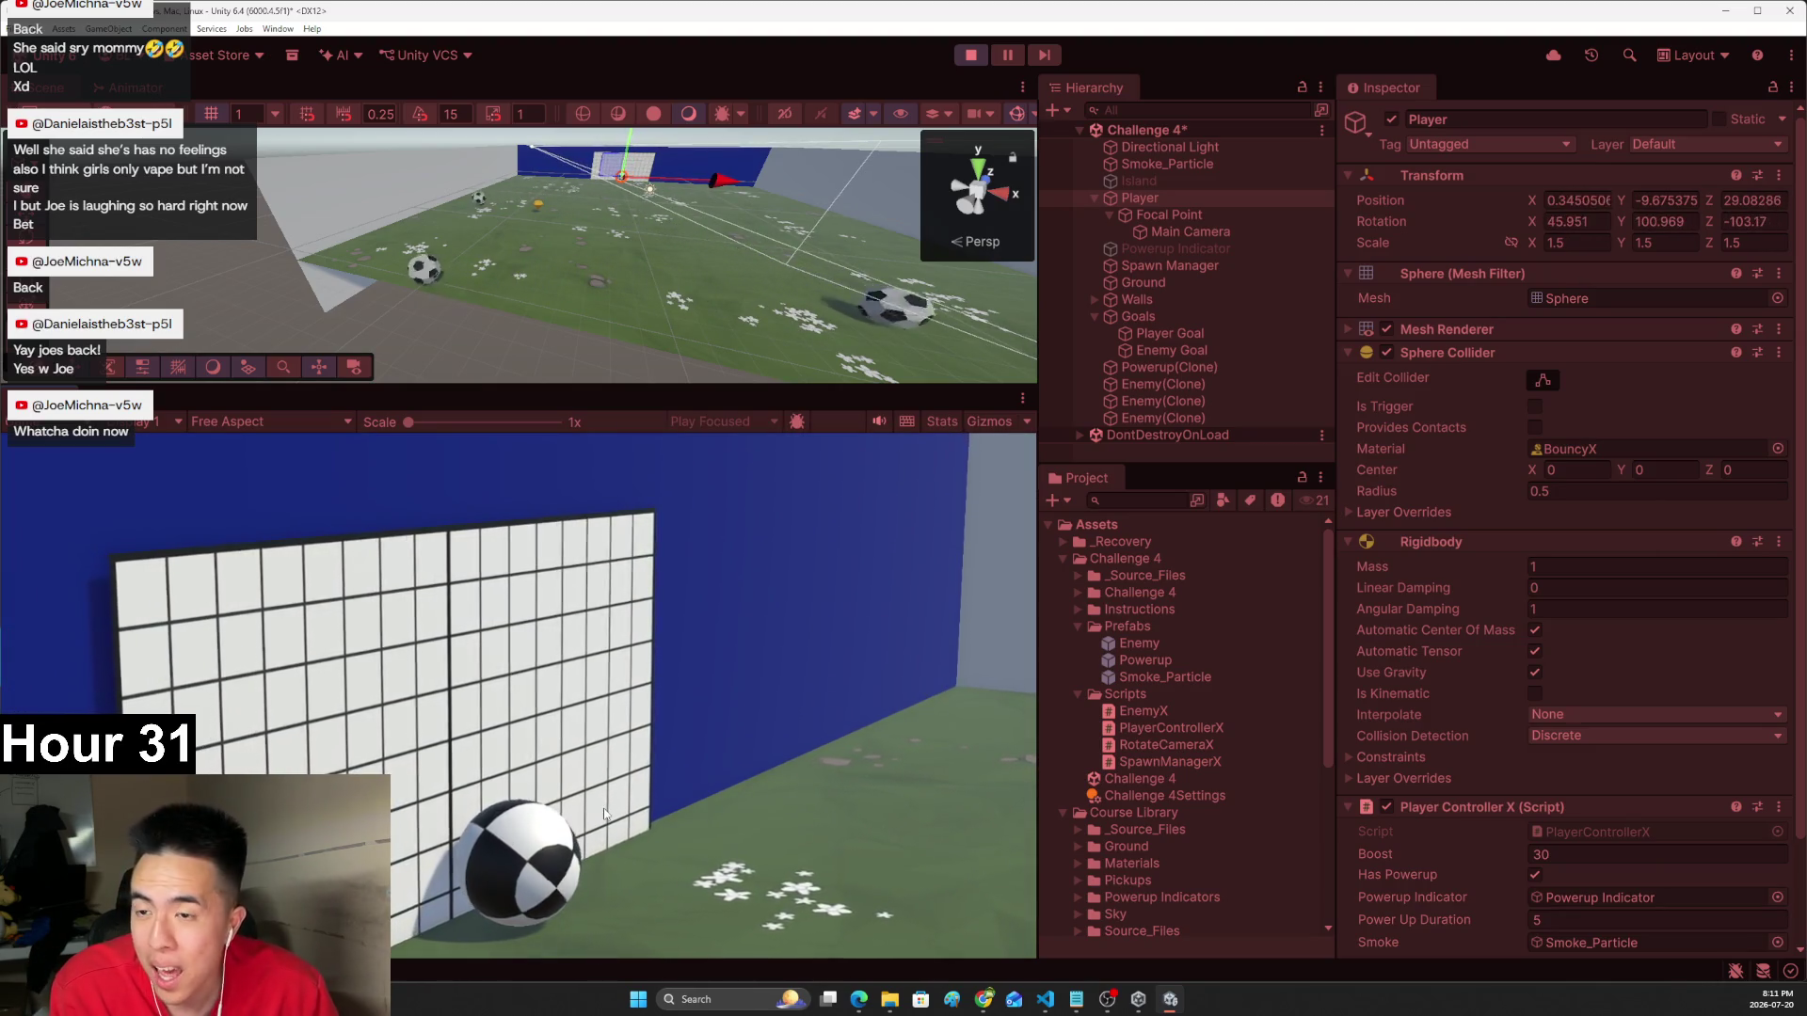
key("Left")
key("Left")
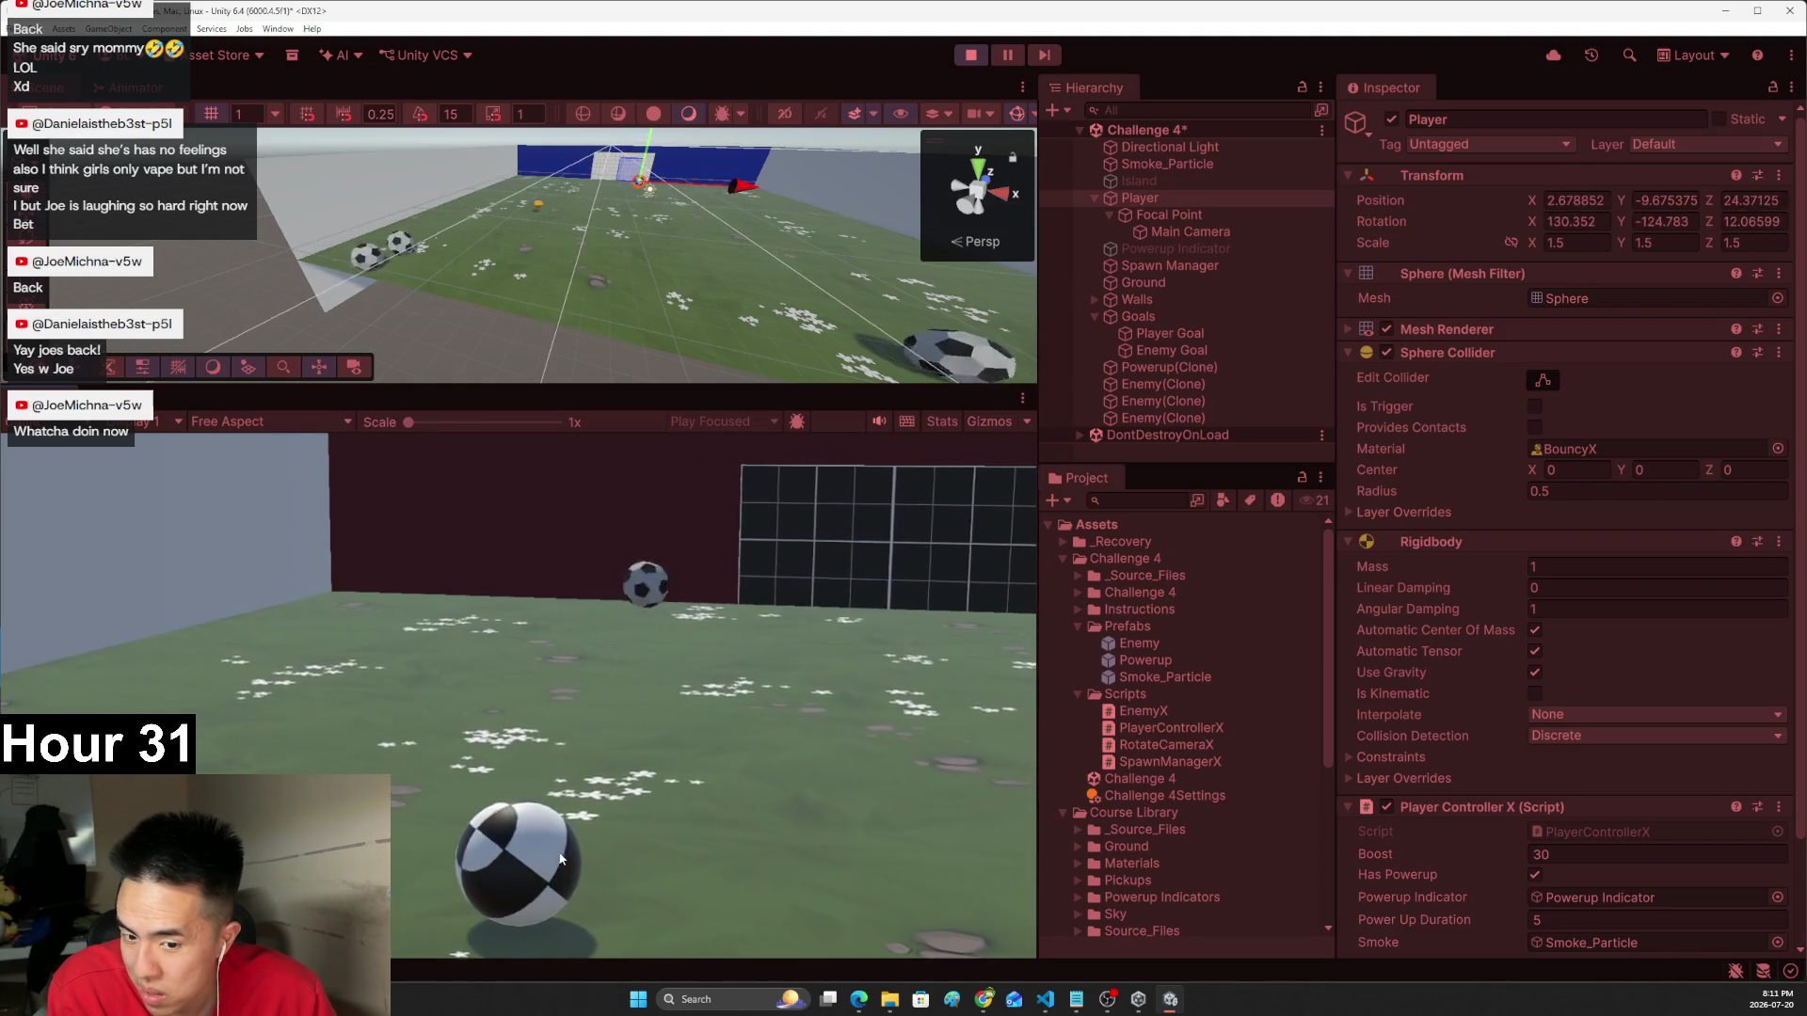
key("Up")
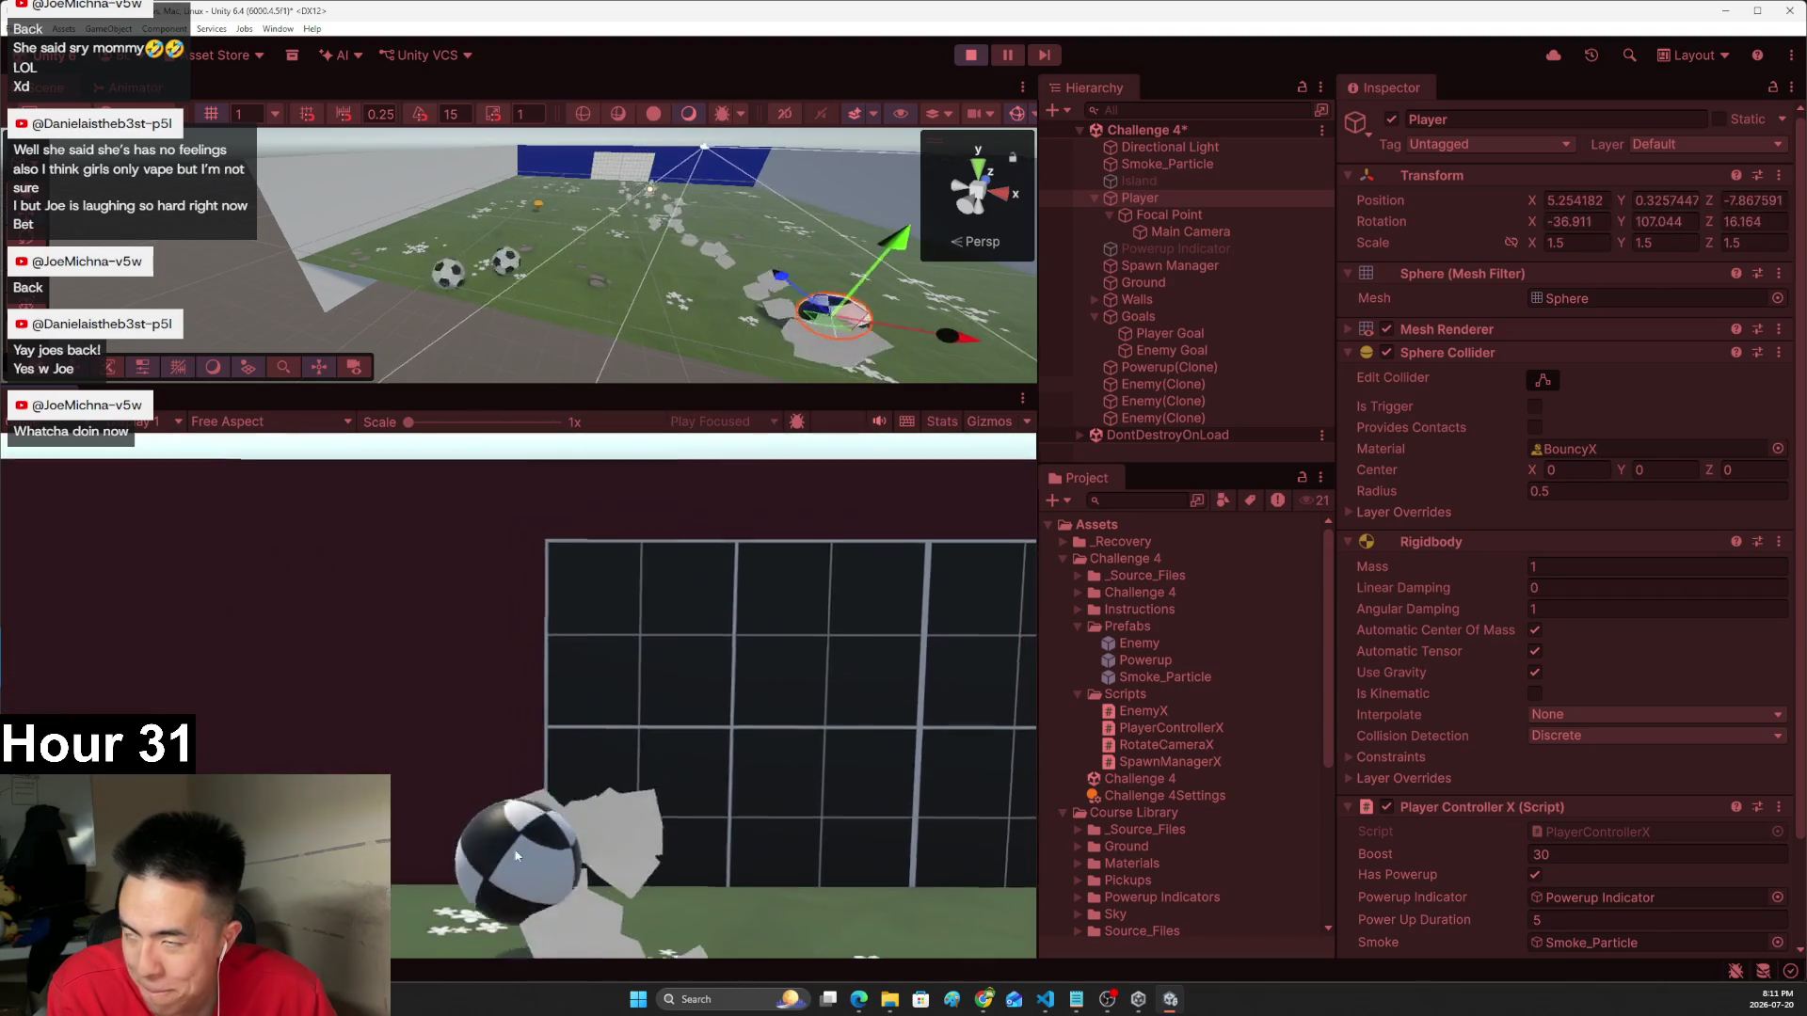
left_click(971, 56)
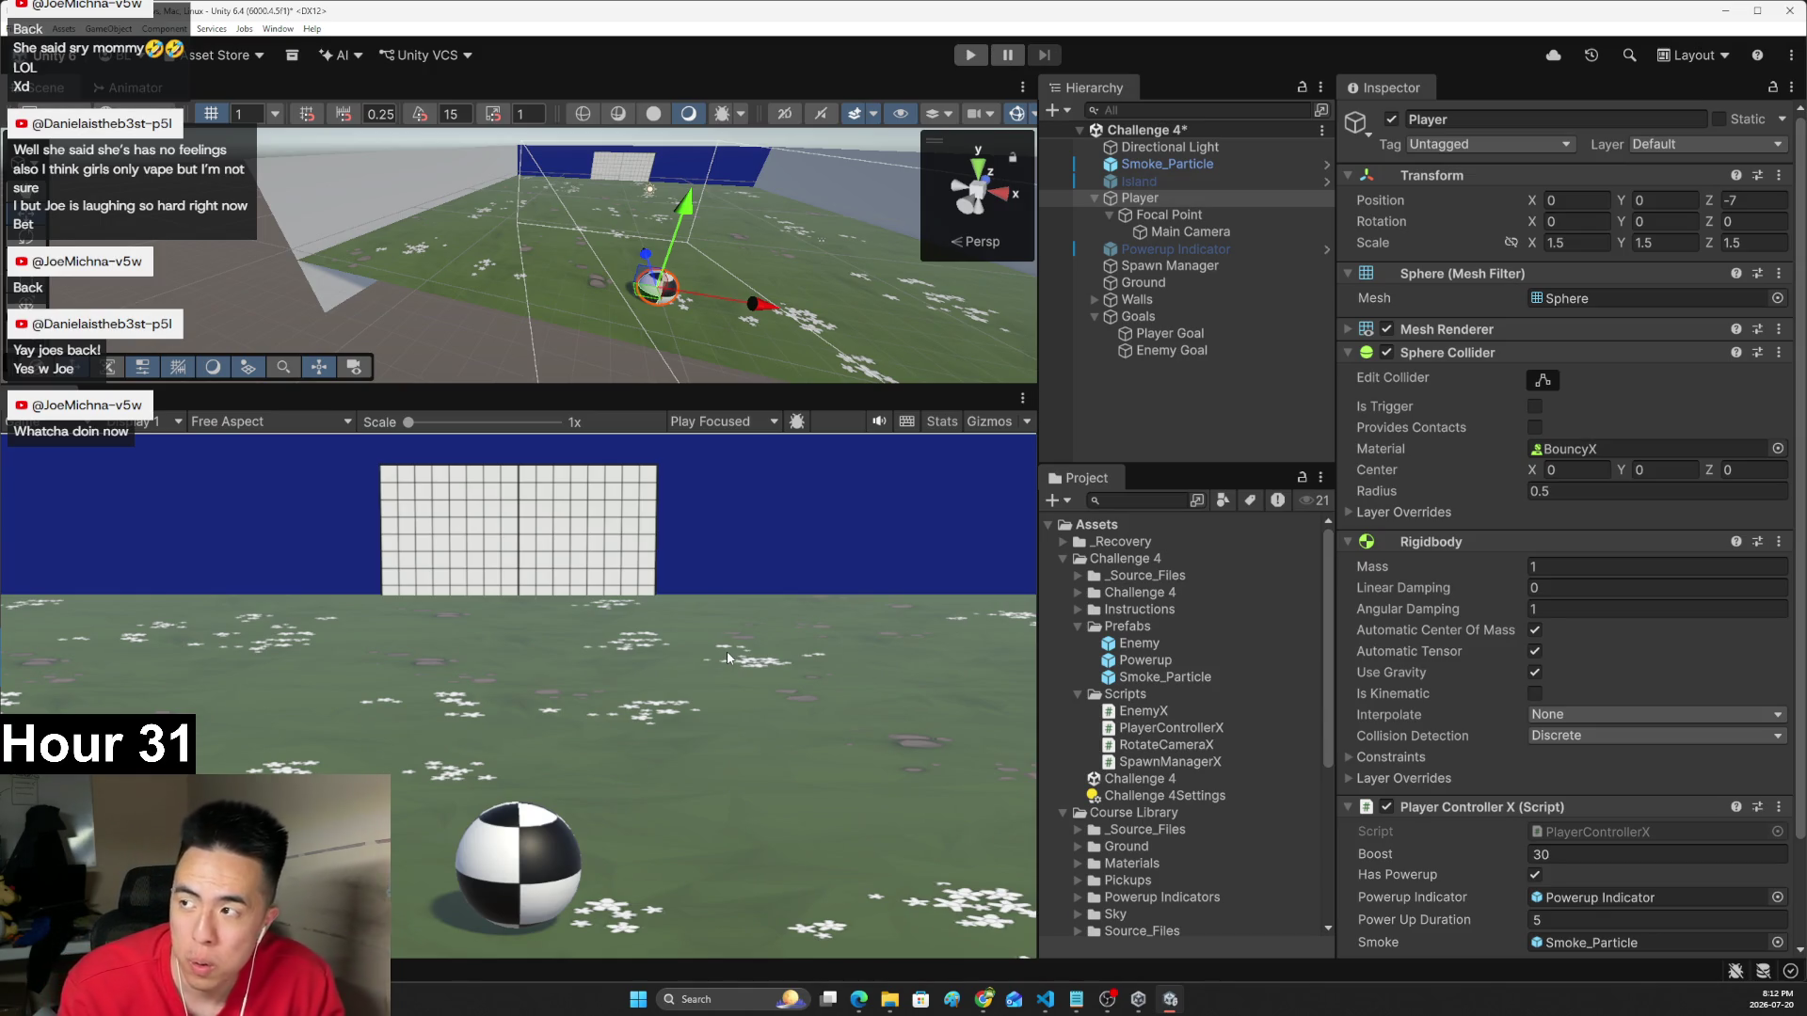
- Bring the Challenge 4 tutorial page in the browser to the front
key("alt+Tab")
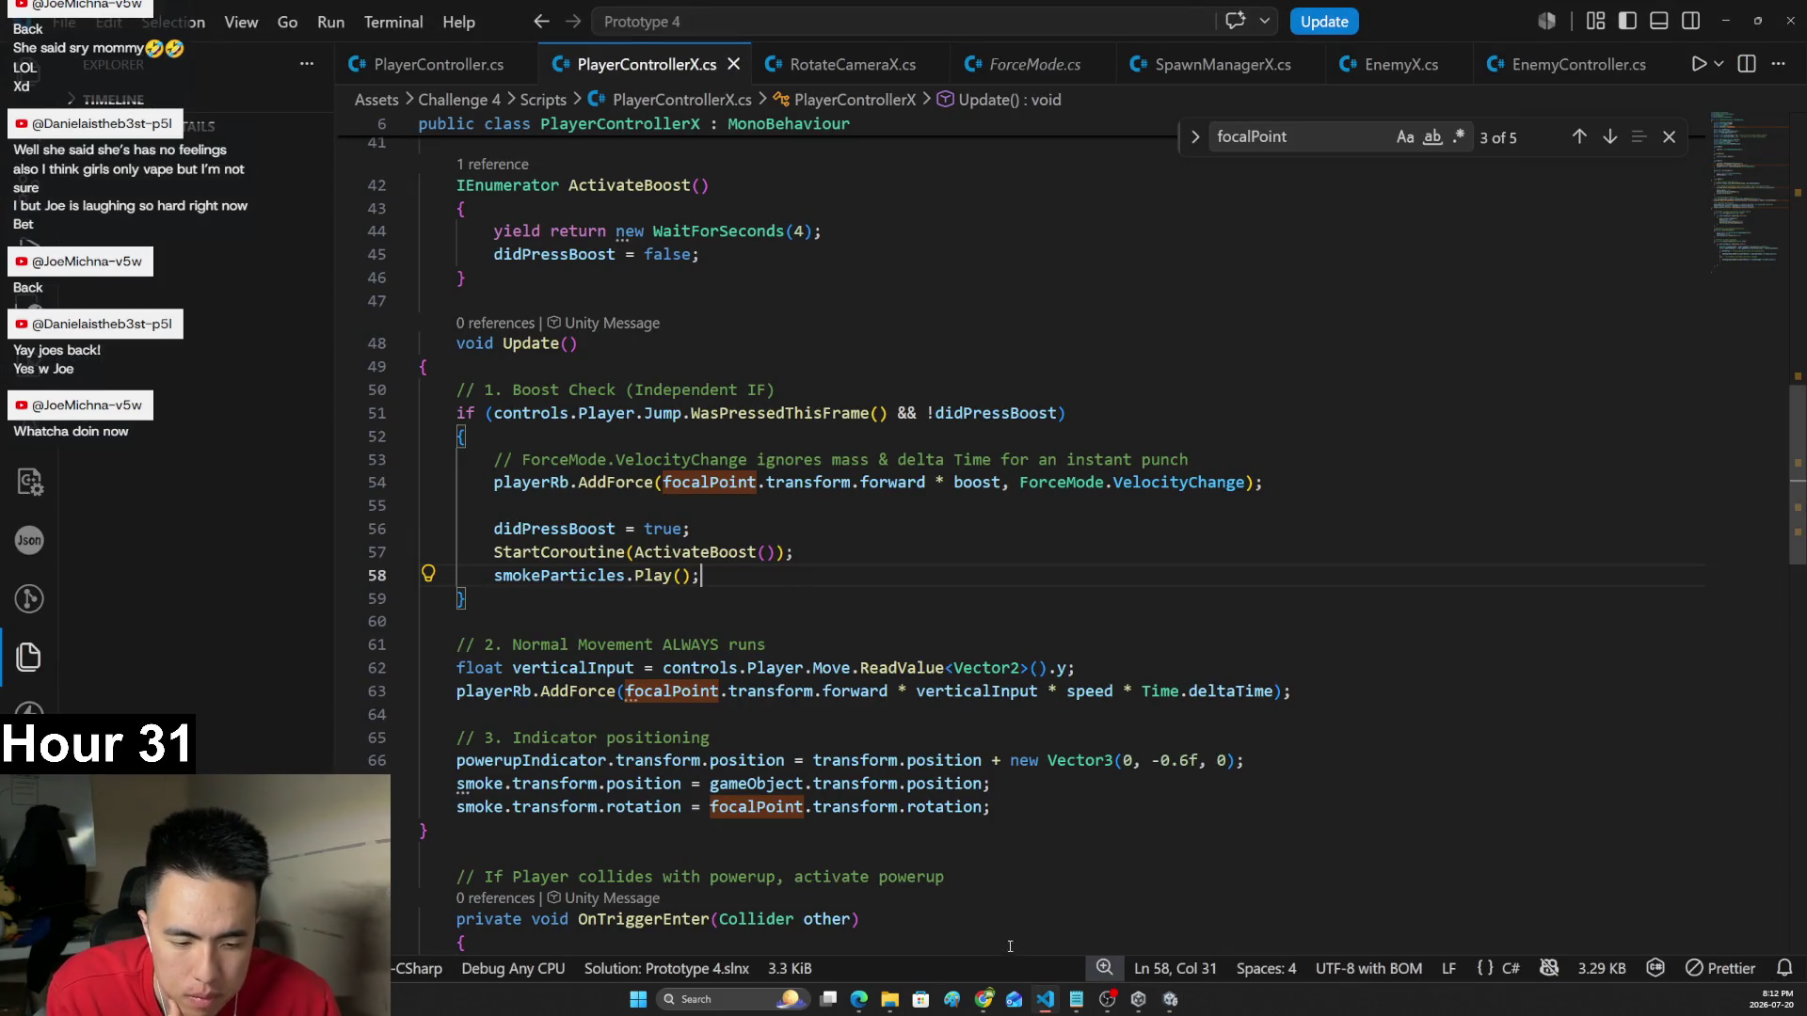
mouse_move(961, 992)
left_click(923, 923)
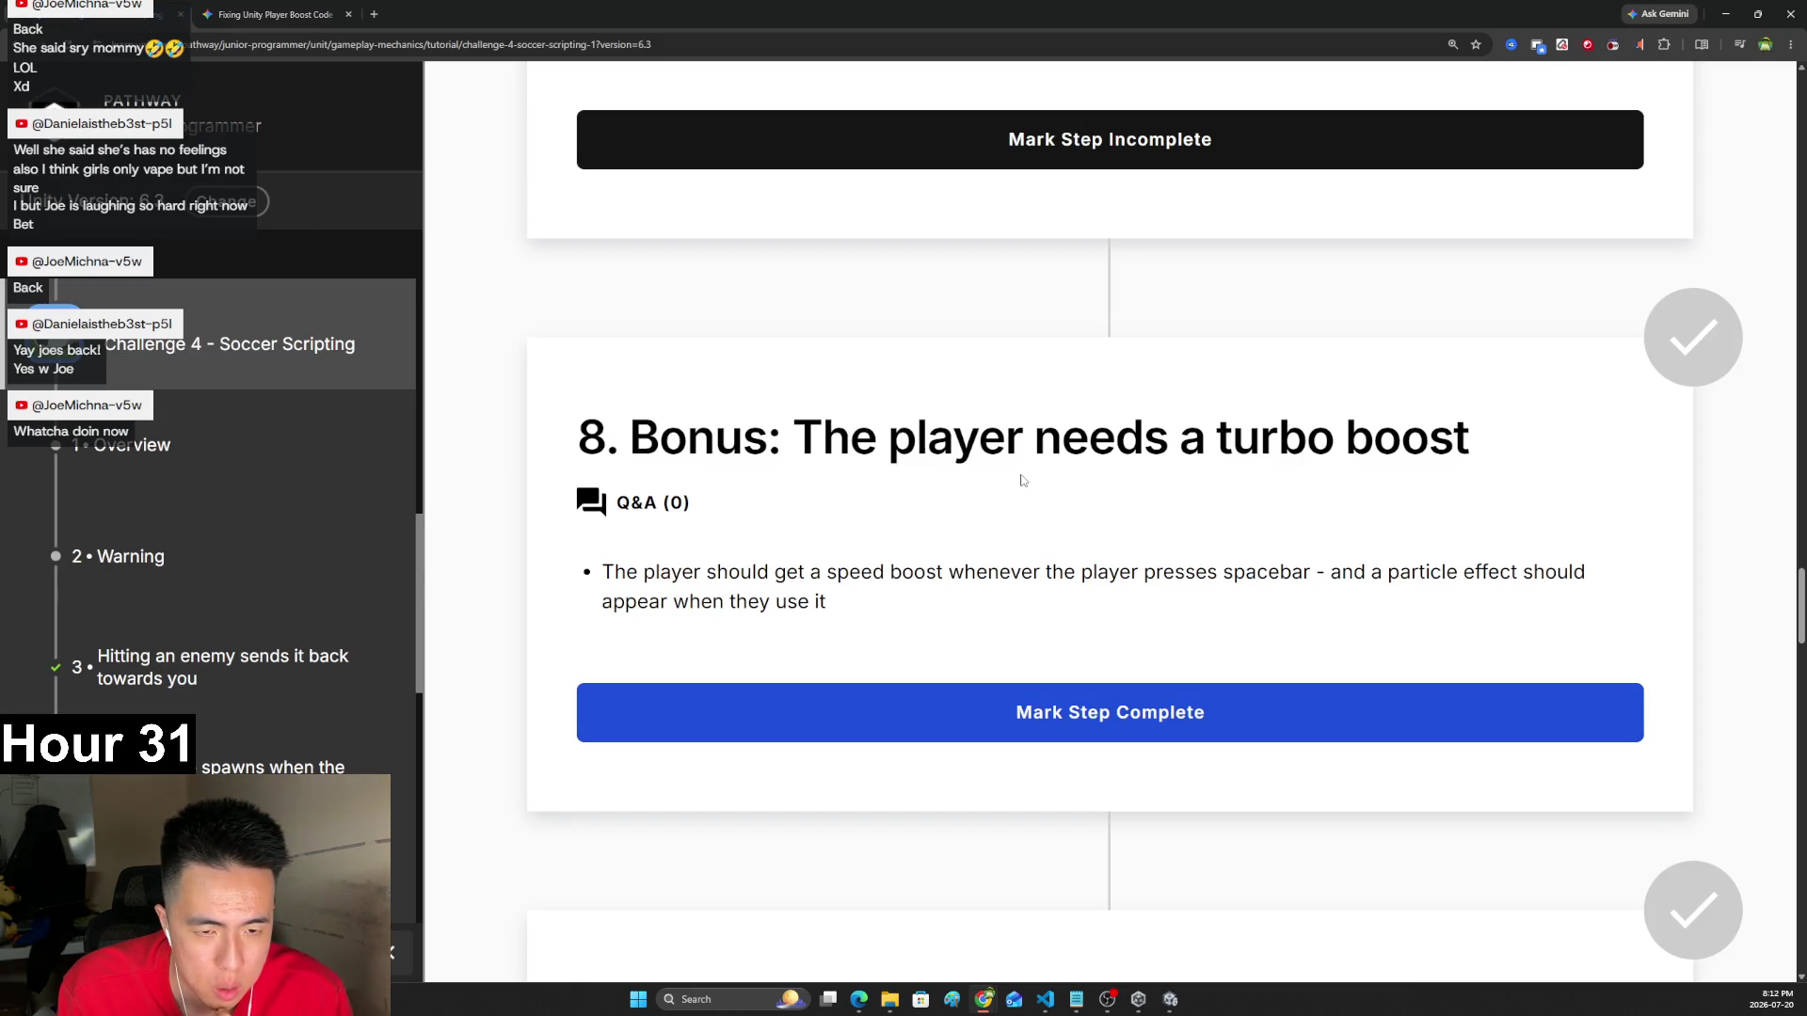
- Mark step 8's turbo boost complete and highlight step 9's enemy-speed-per-wave requirement
left_click(1117, 738)
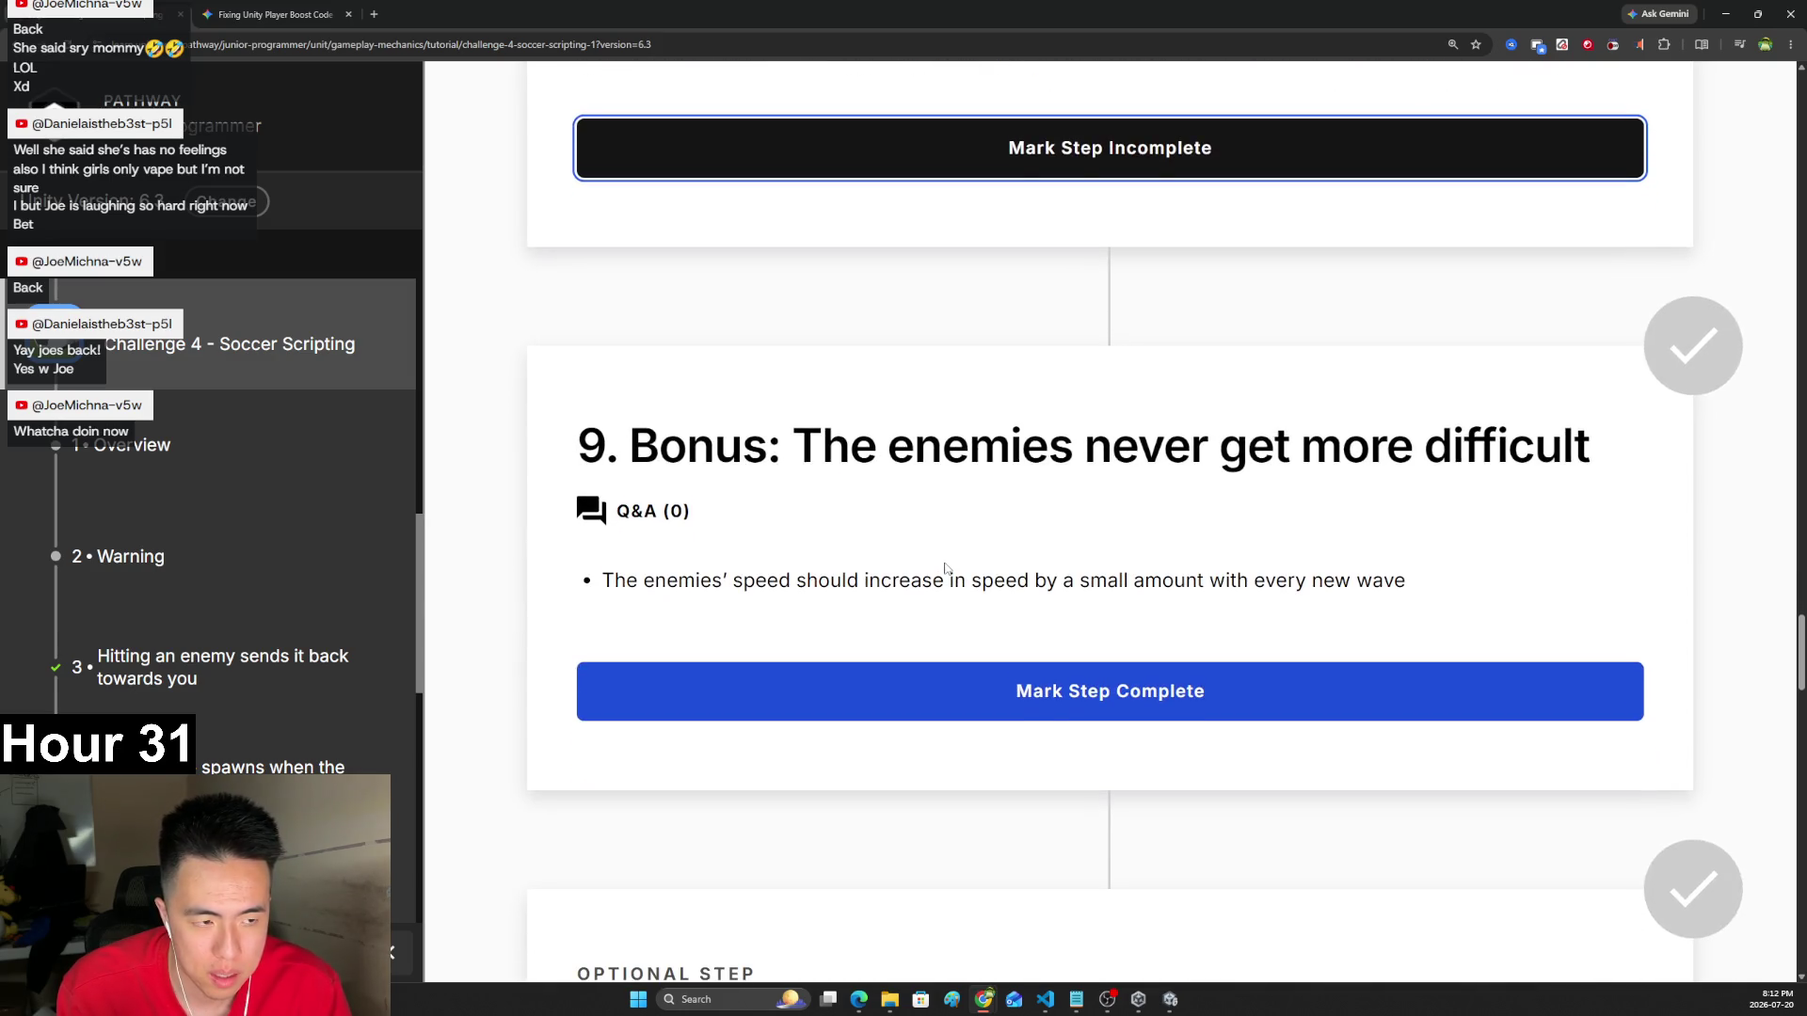
scroll(946, 568, "down", 4)
scroll(944, 569, "up", 4)
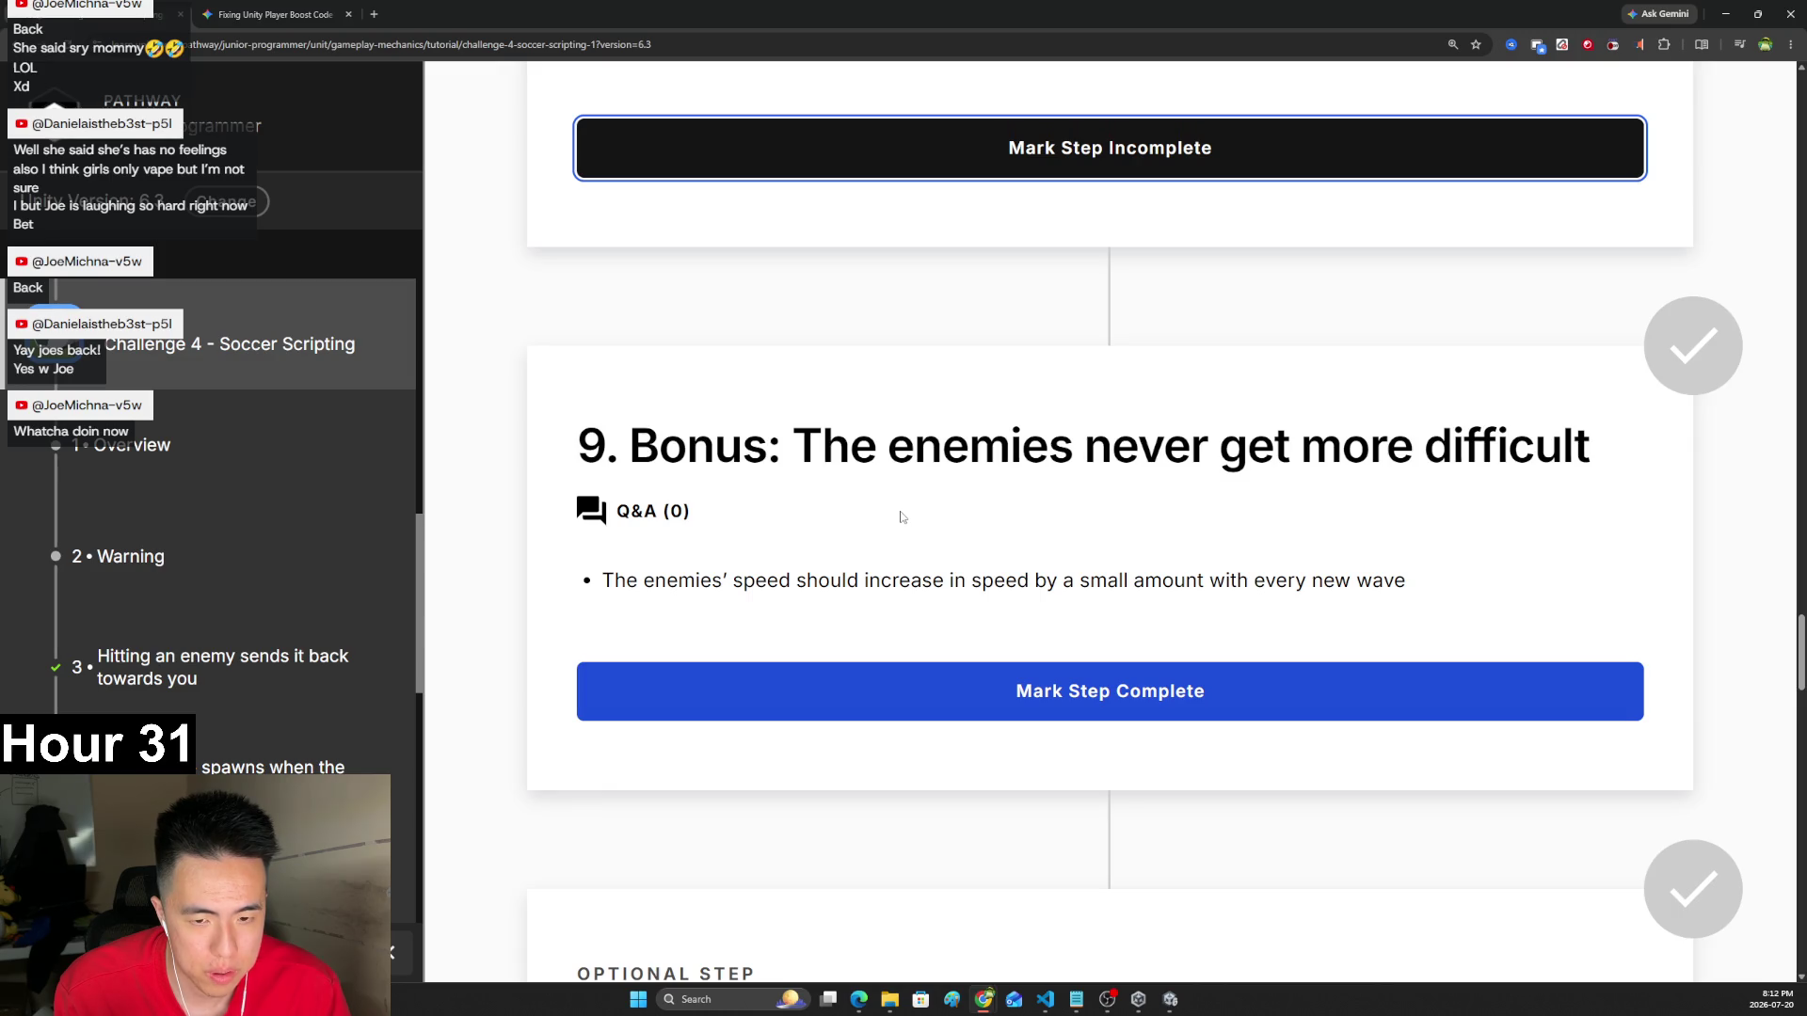
left_click_drag(824, 584, 1214, 580)
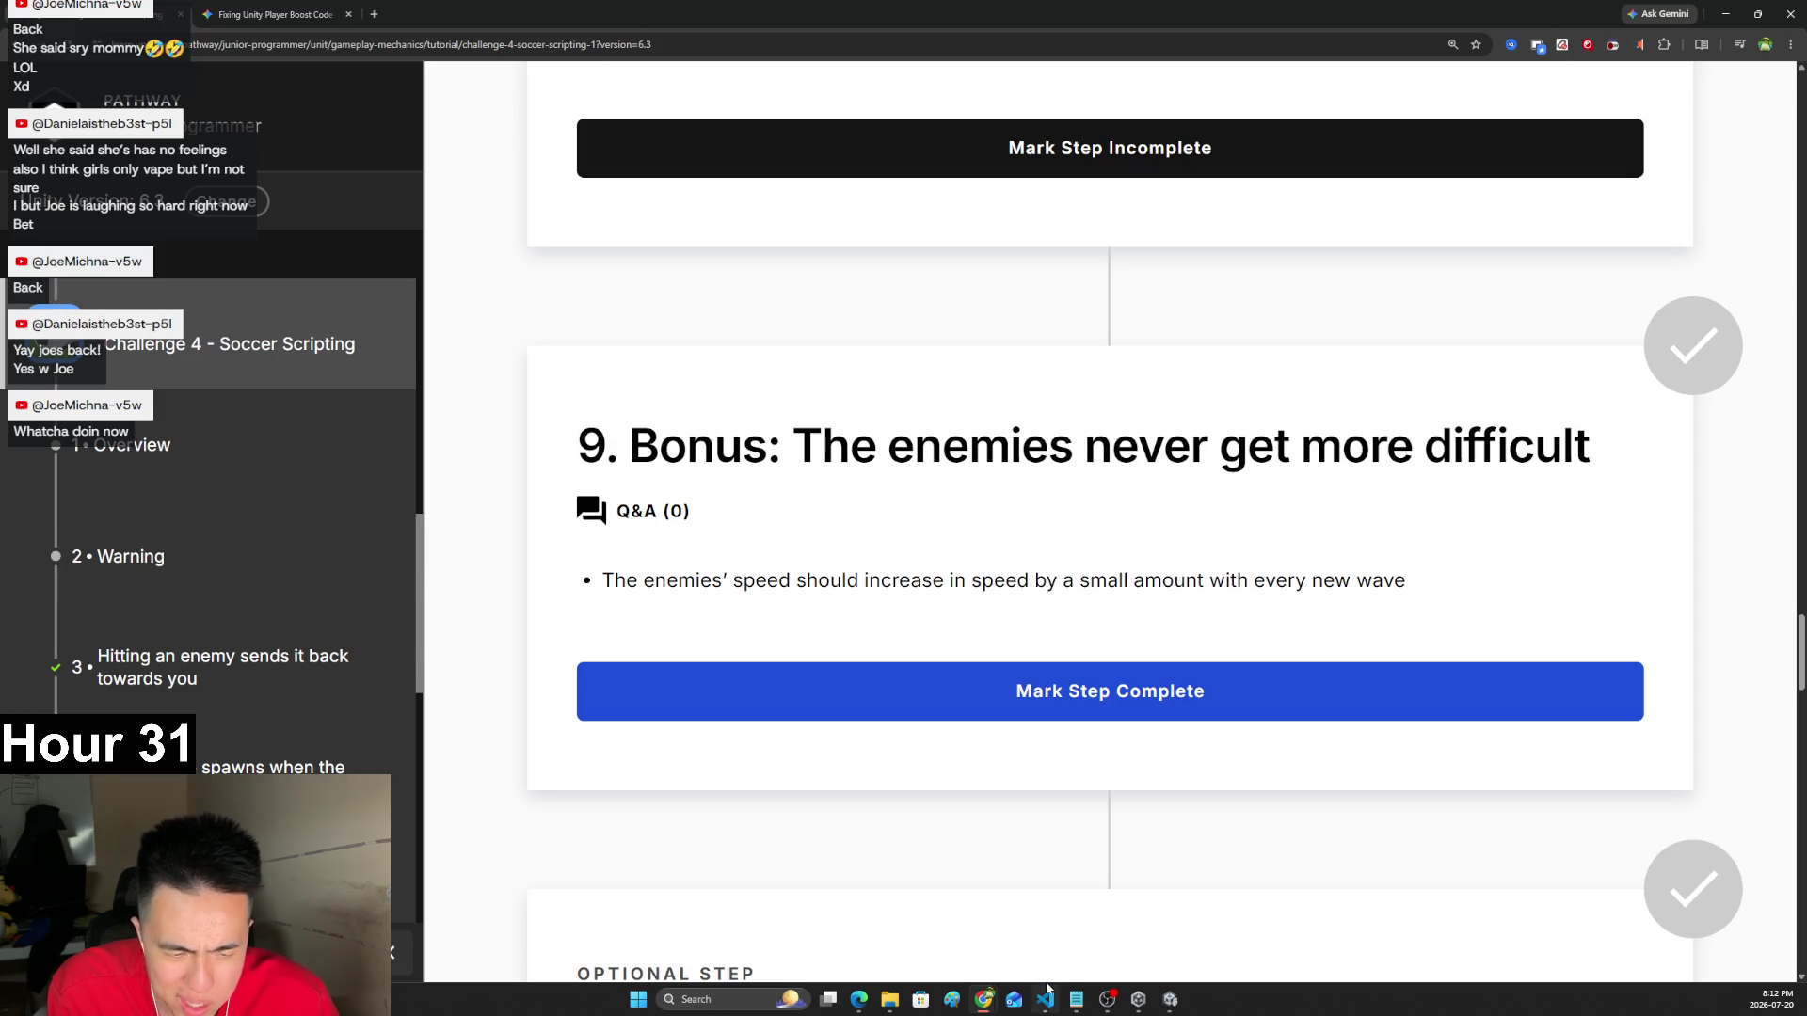
key("alt+Tab")
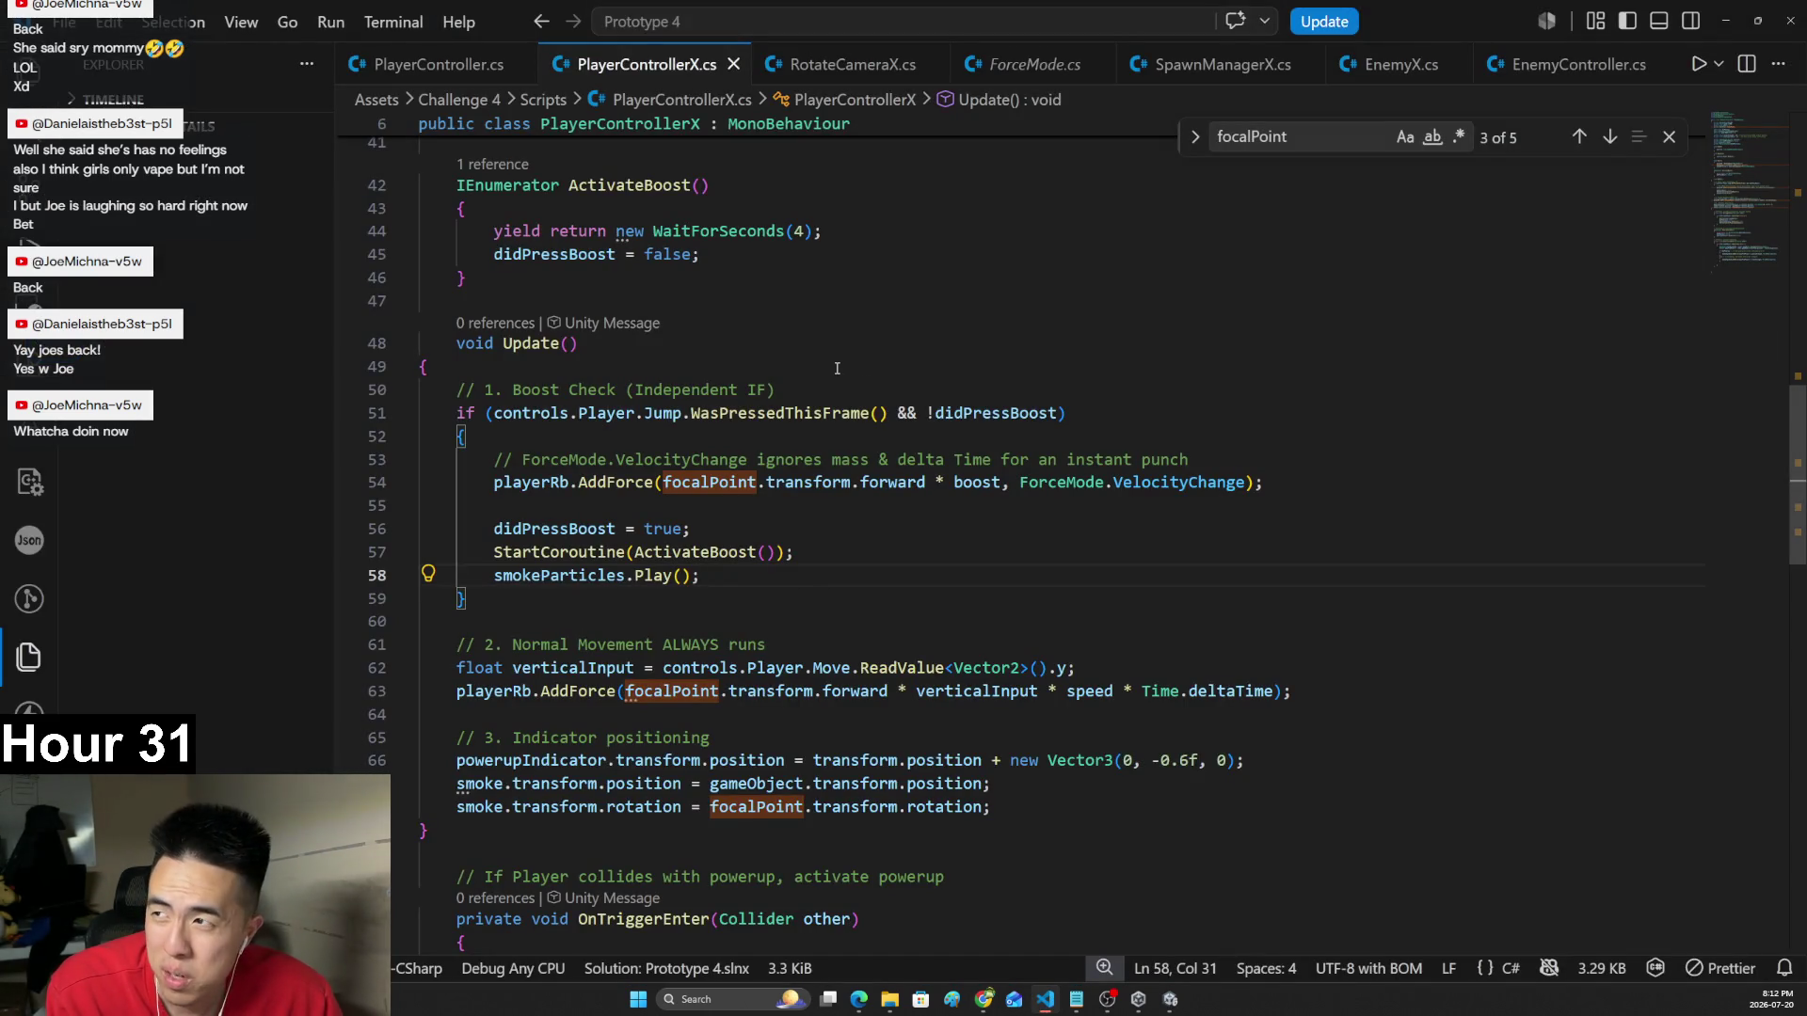
- Open SpawnManagerX.cs at the enemyPrefab field declaration
left_click(1216, 66)
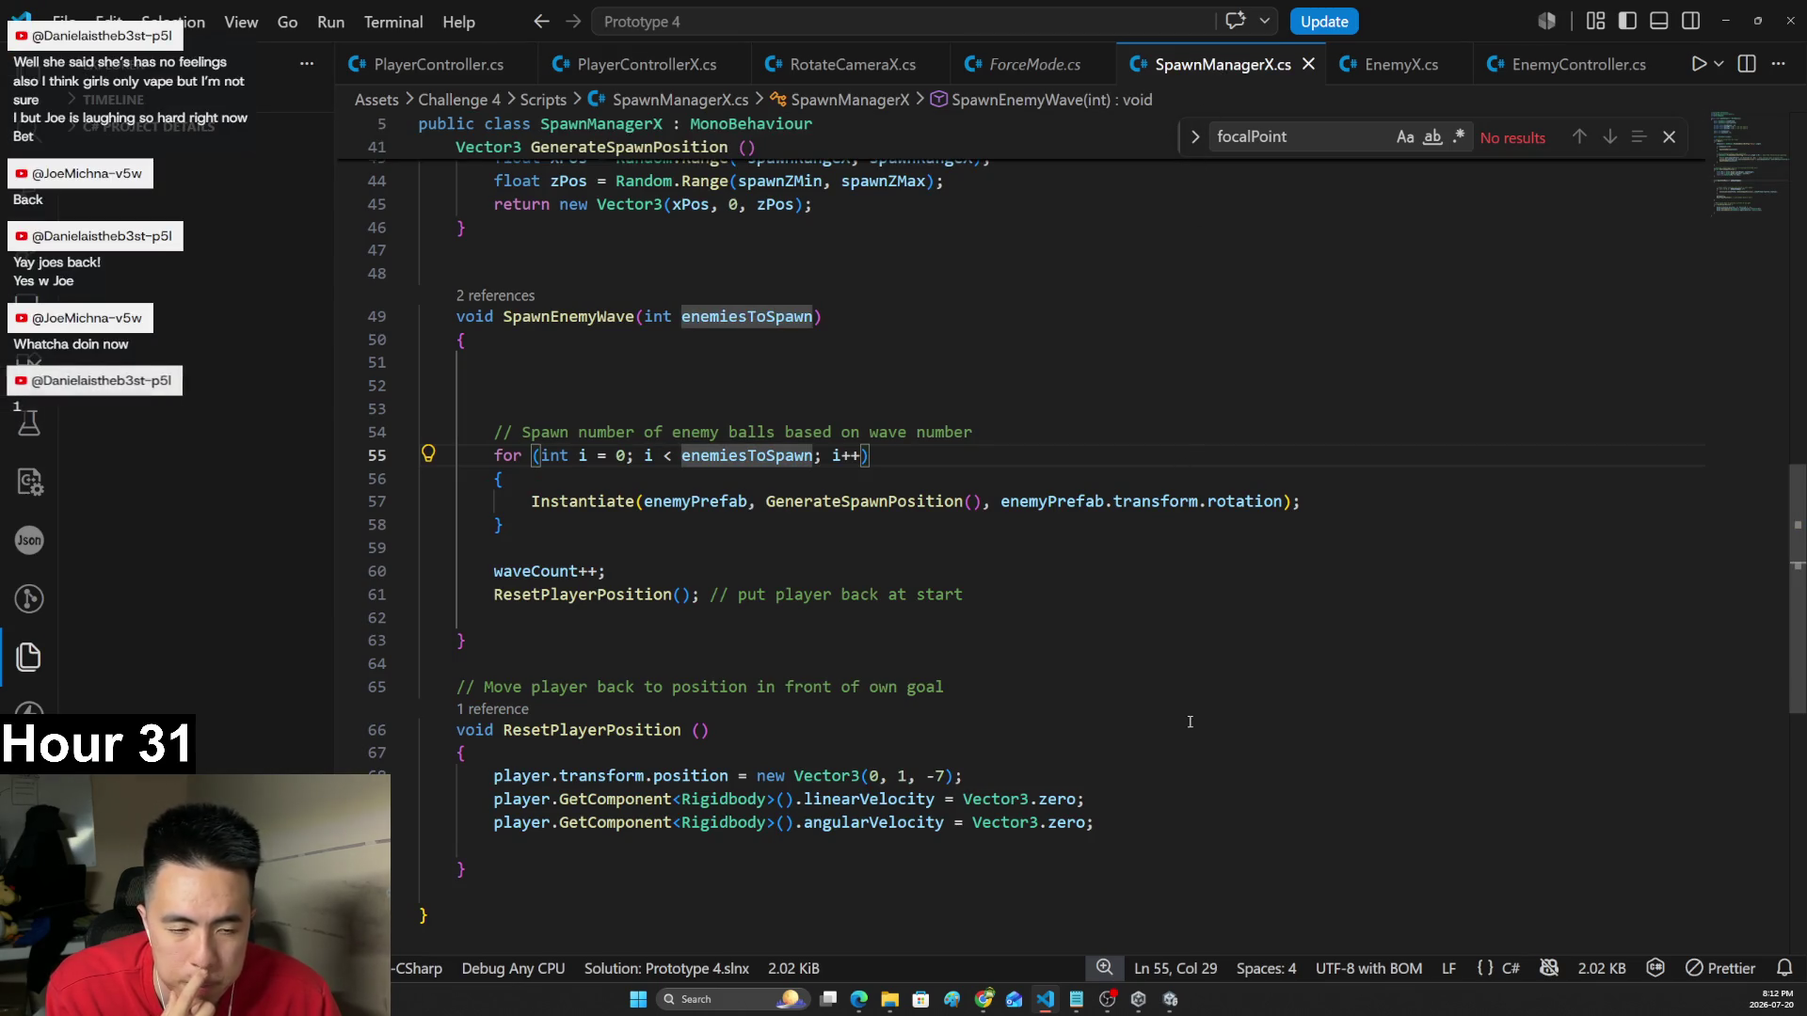
scroll(1642, 609, "up", 1)
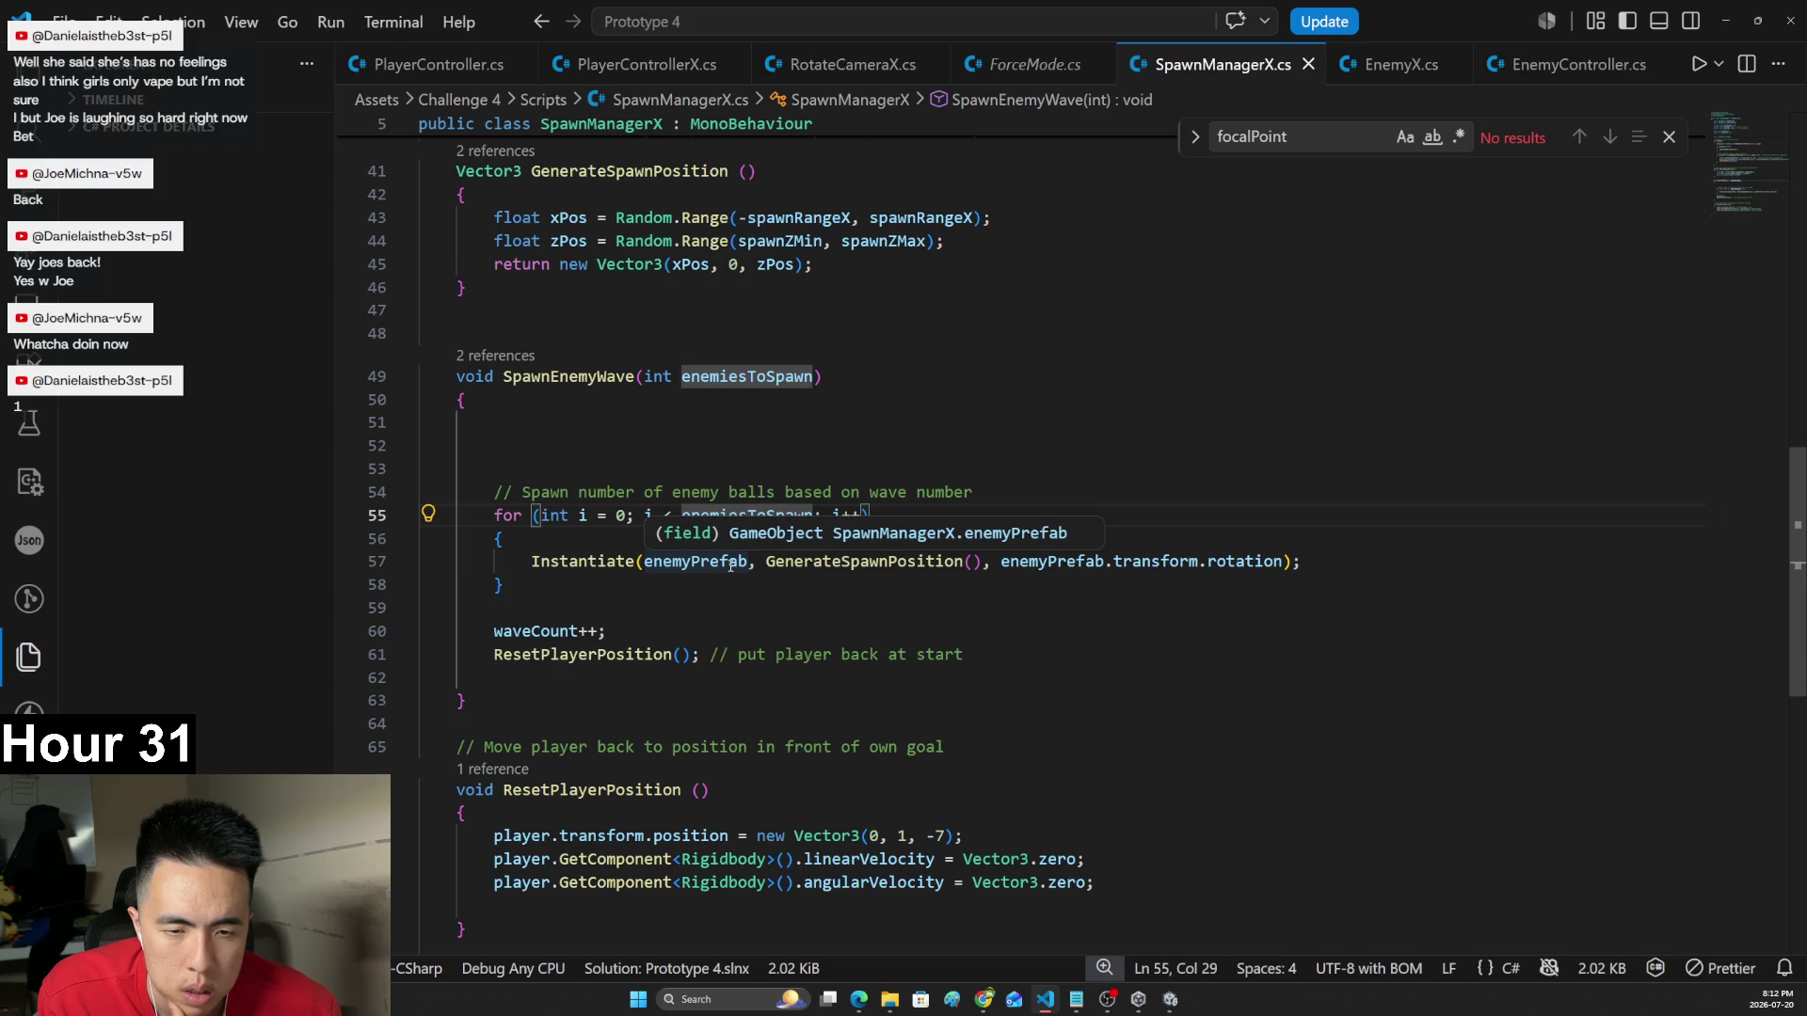
left_click(732, 564, "ctrl")
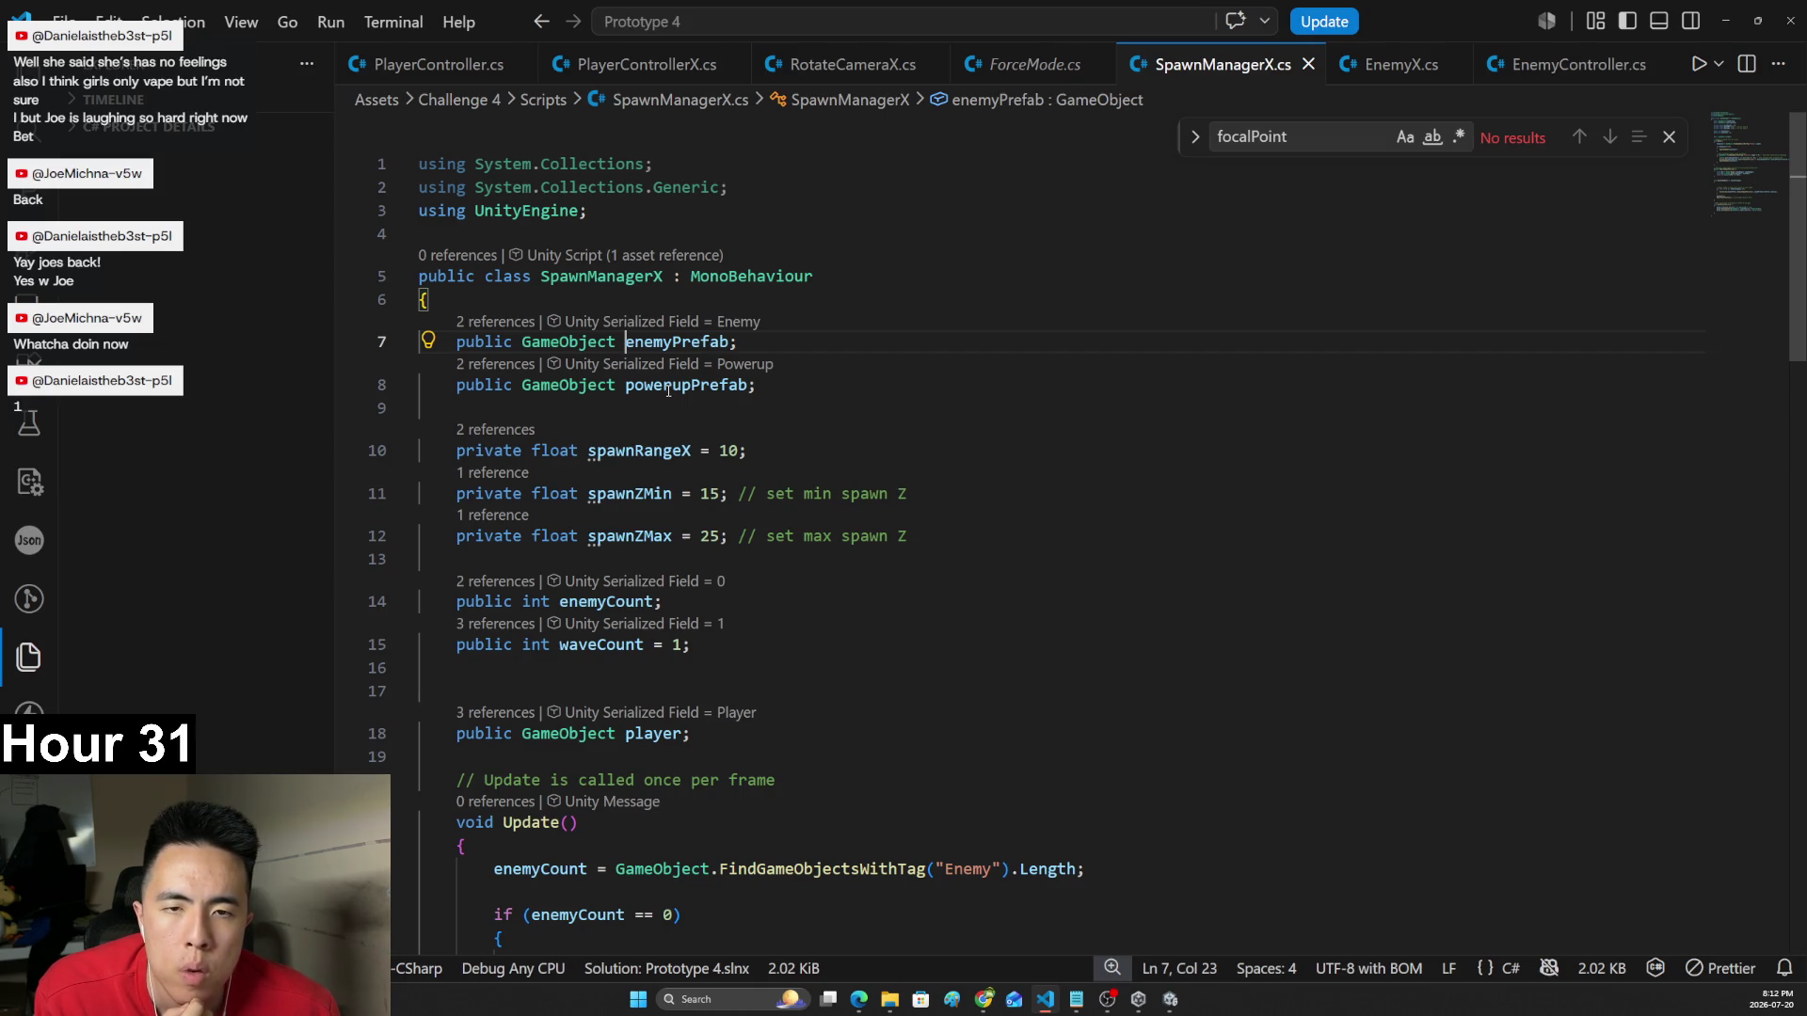
- Change enemyPrefab's type from GameObject to EnemyController and save
mouse_move(612, 343)
left_click_drag(612, 342, 524, 343)
type("Enembt")
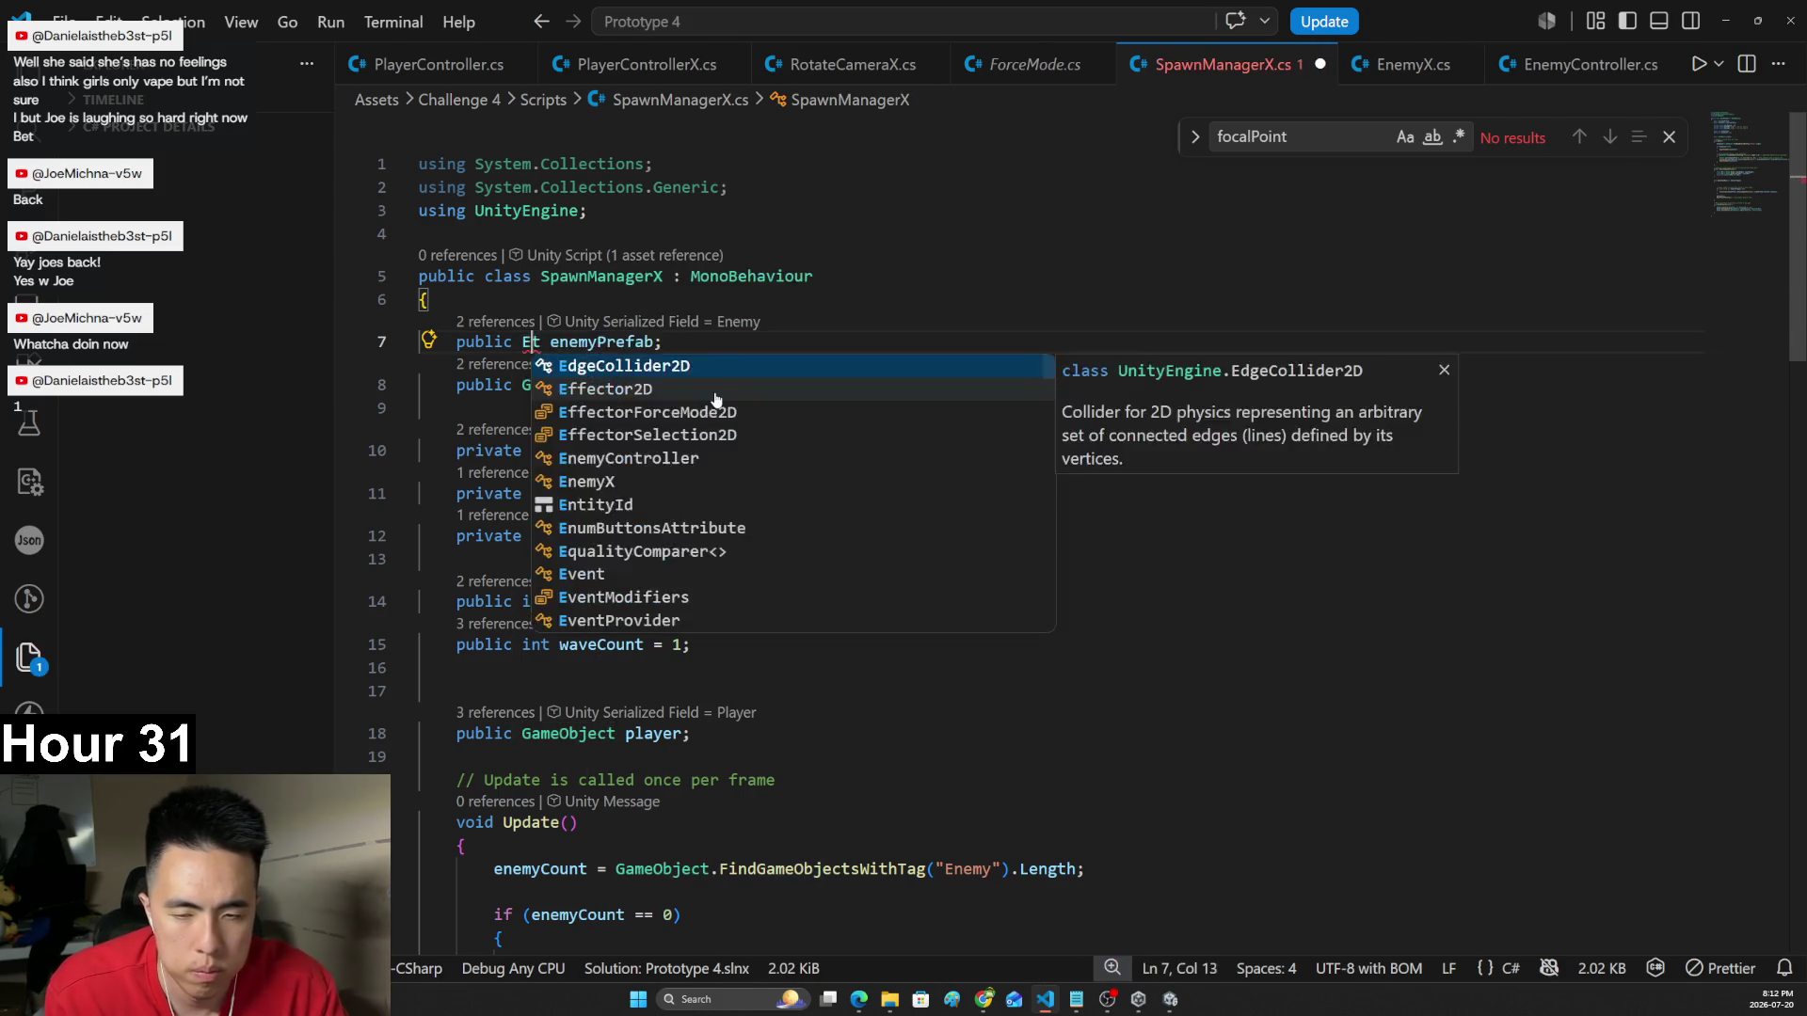
key("BackSpace")
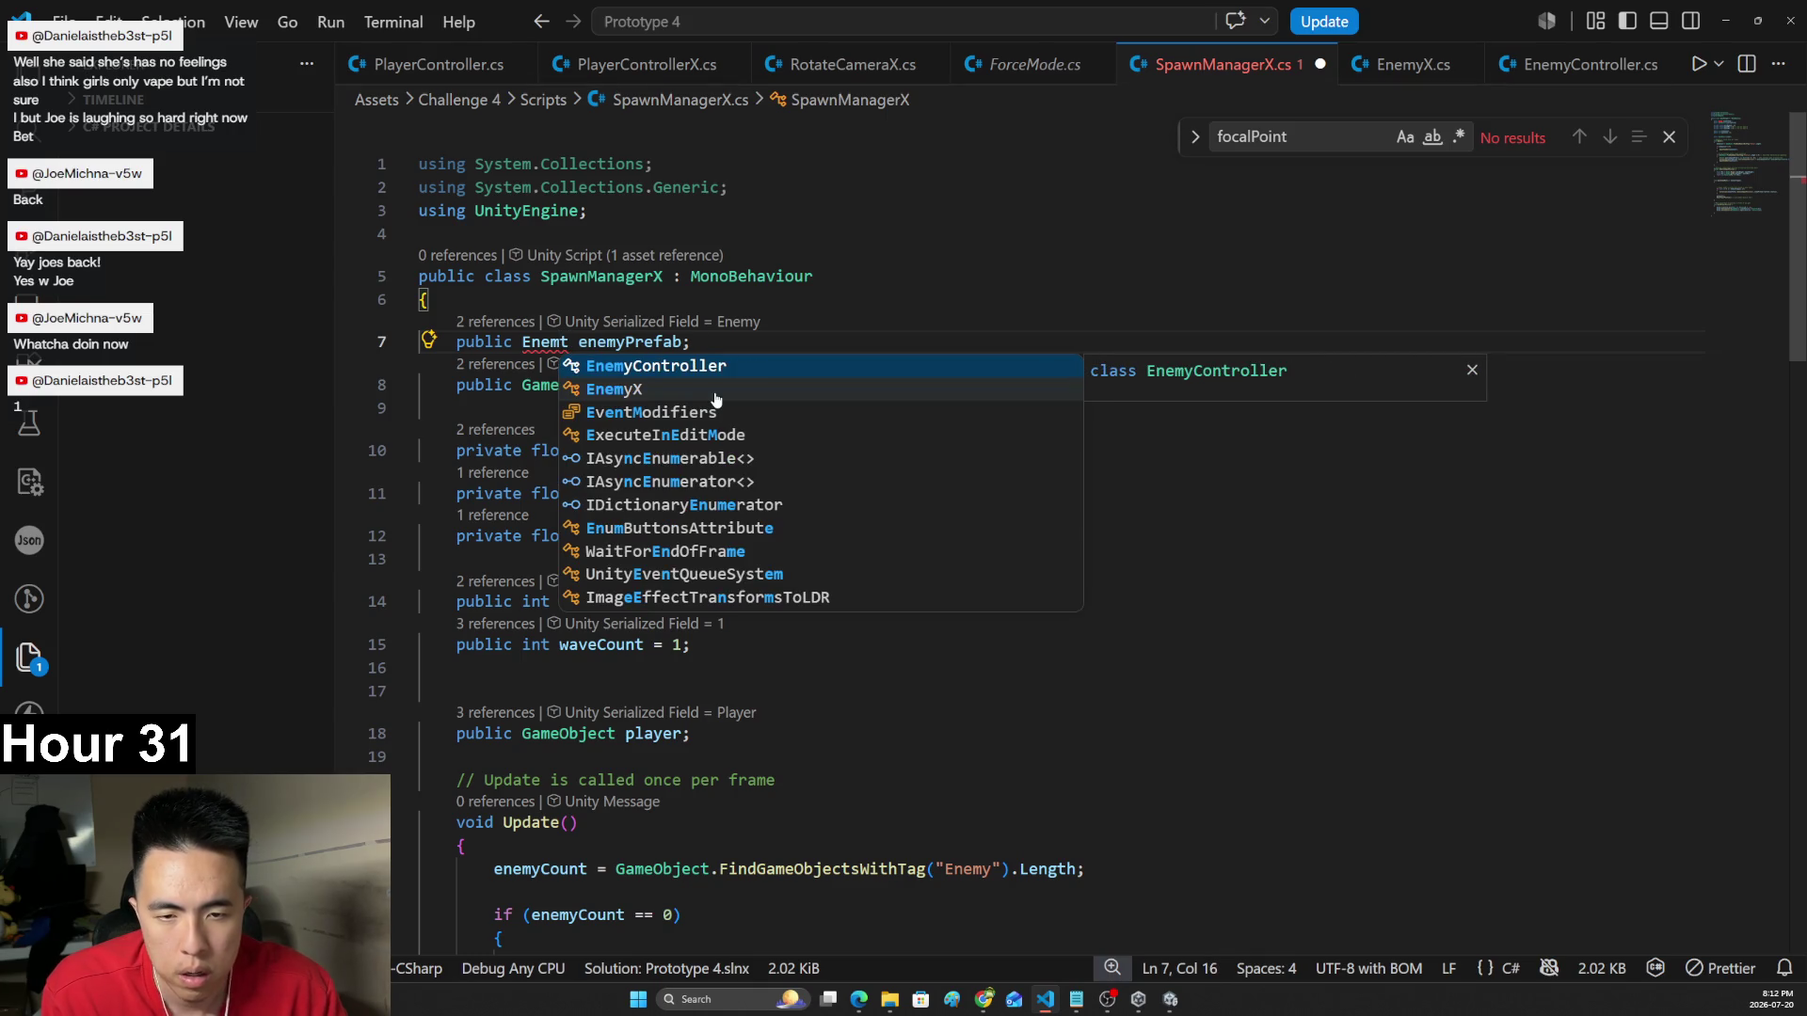
key("Tab")
key("Right")
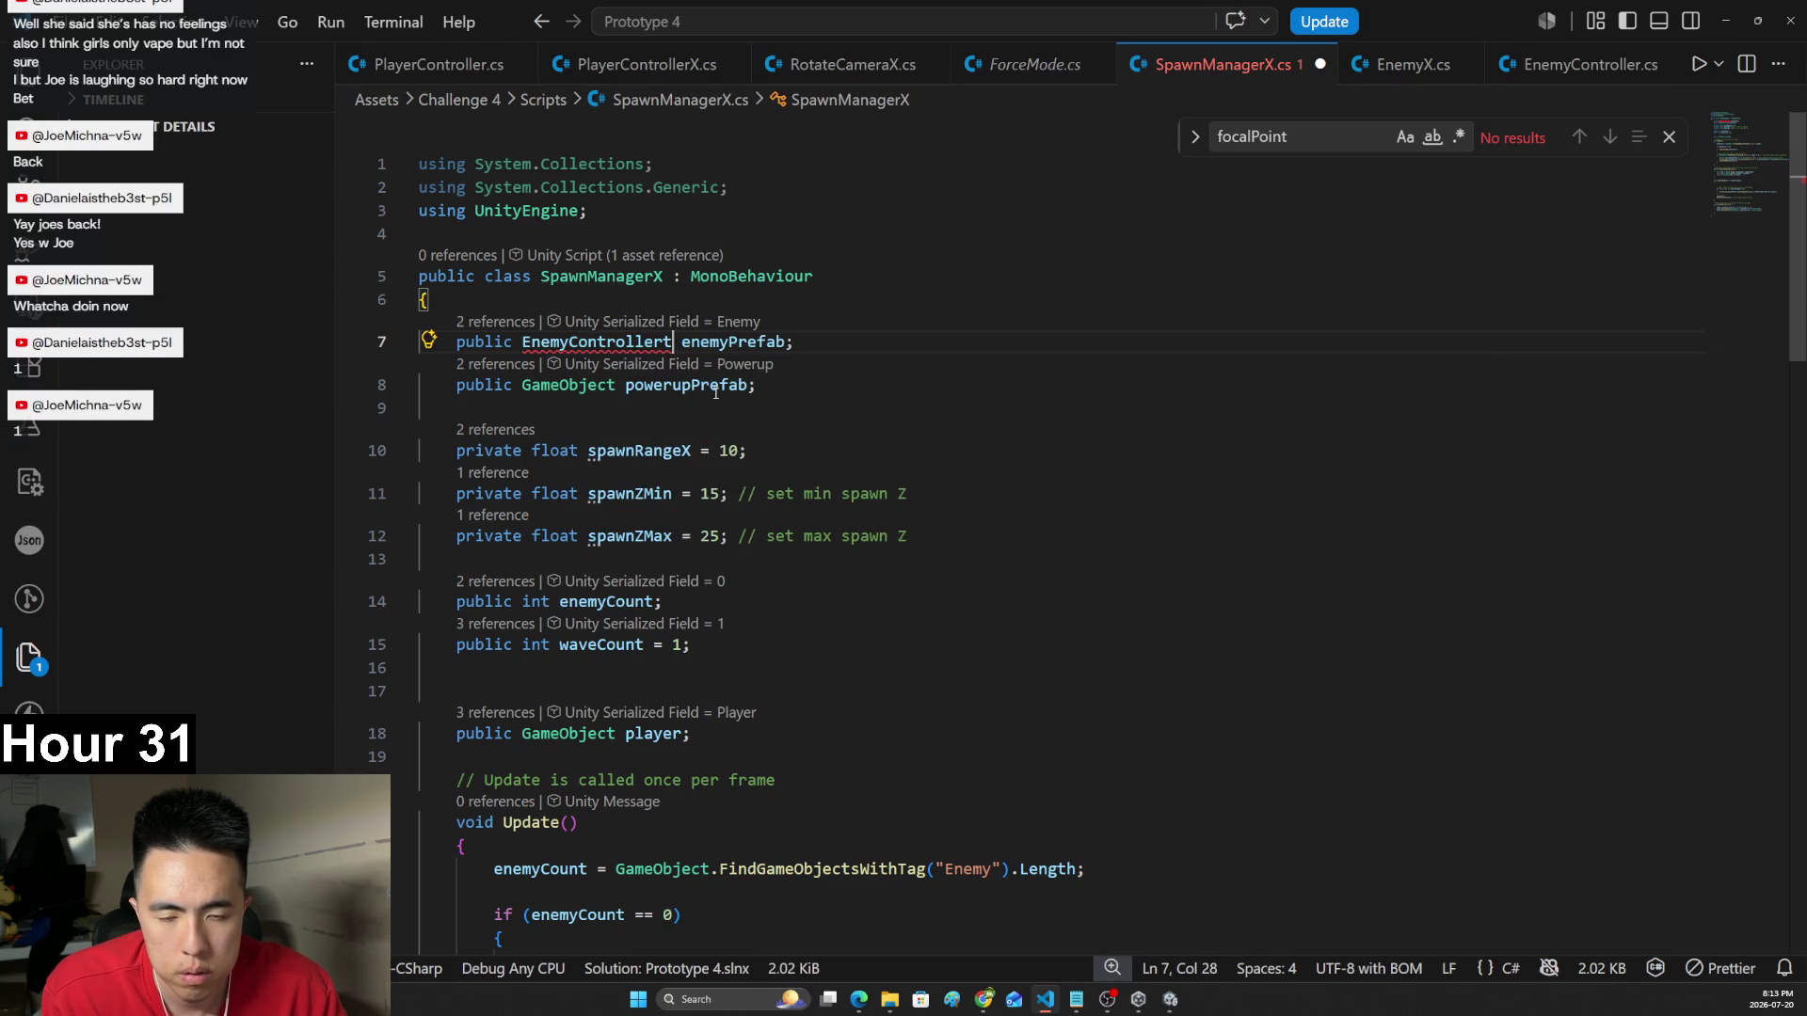
key("BackSpace")
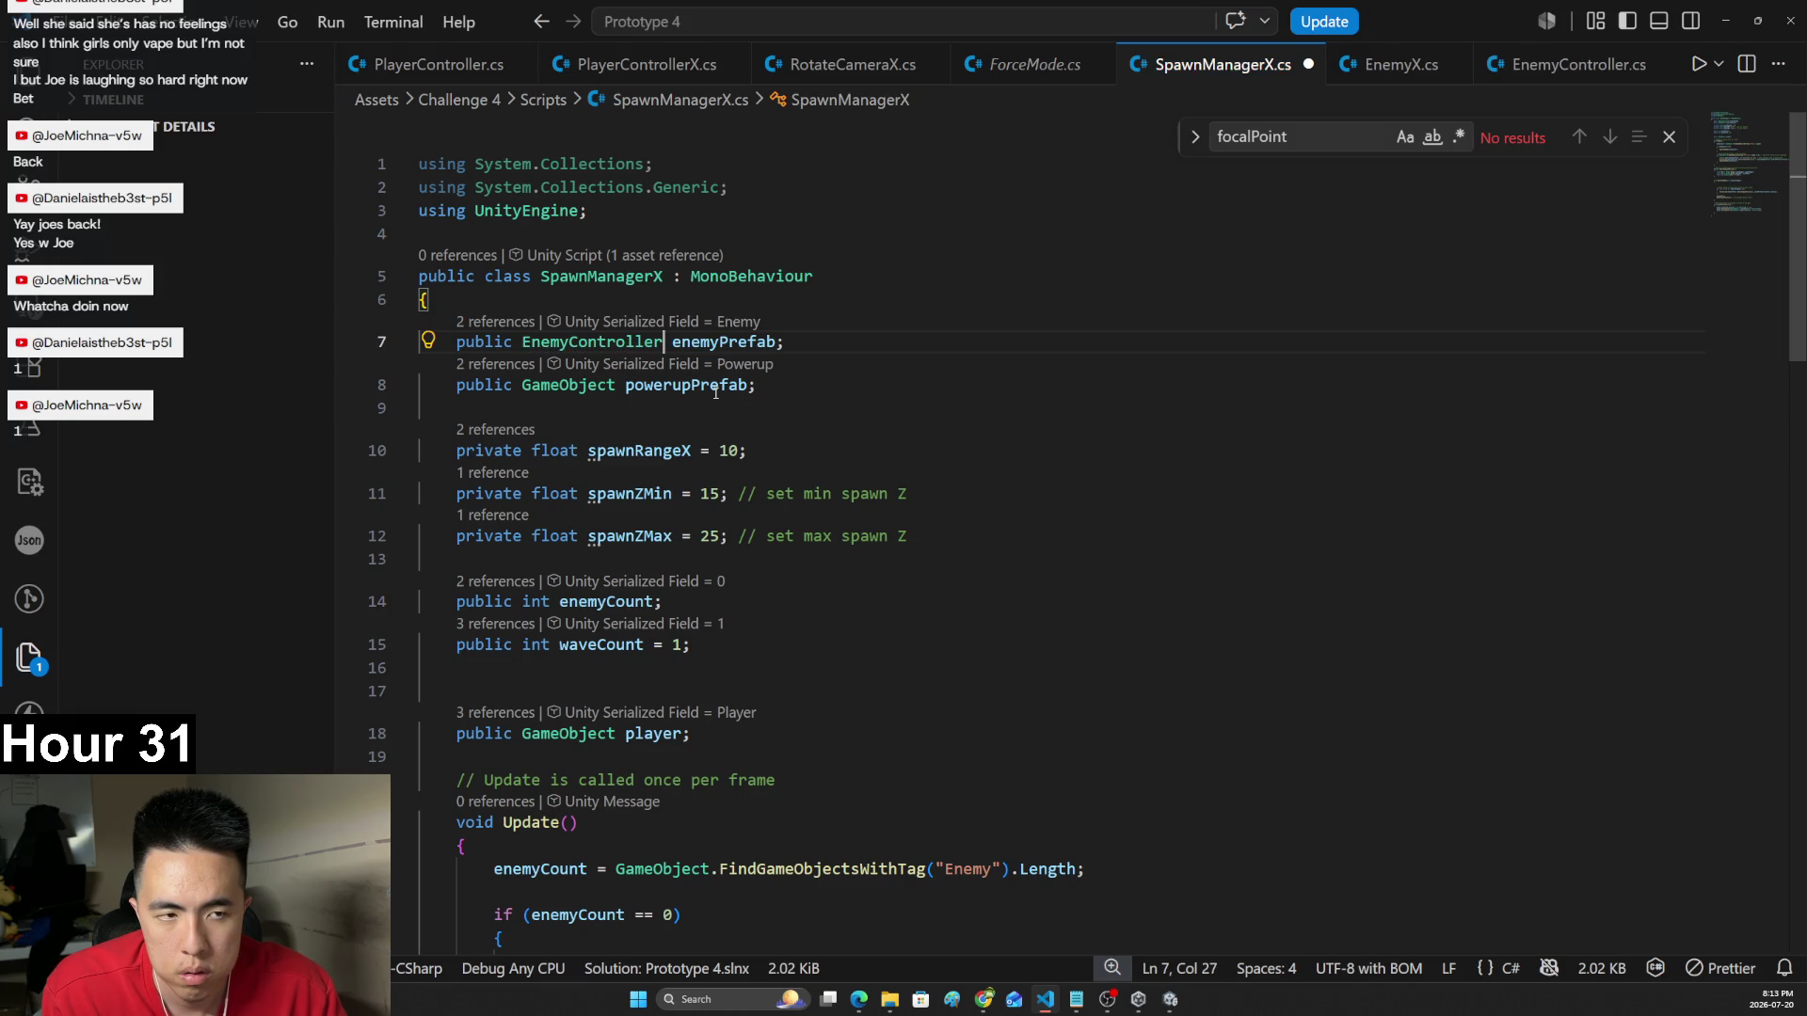
key("ctrl+s")
key("alt+Tab")
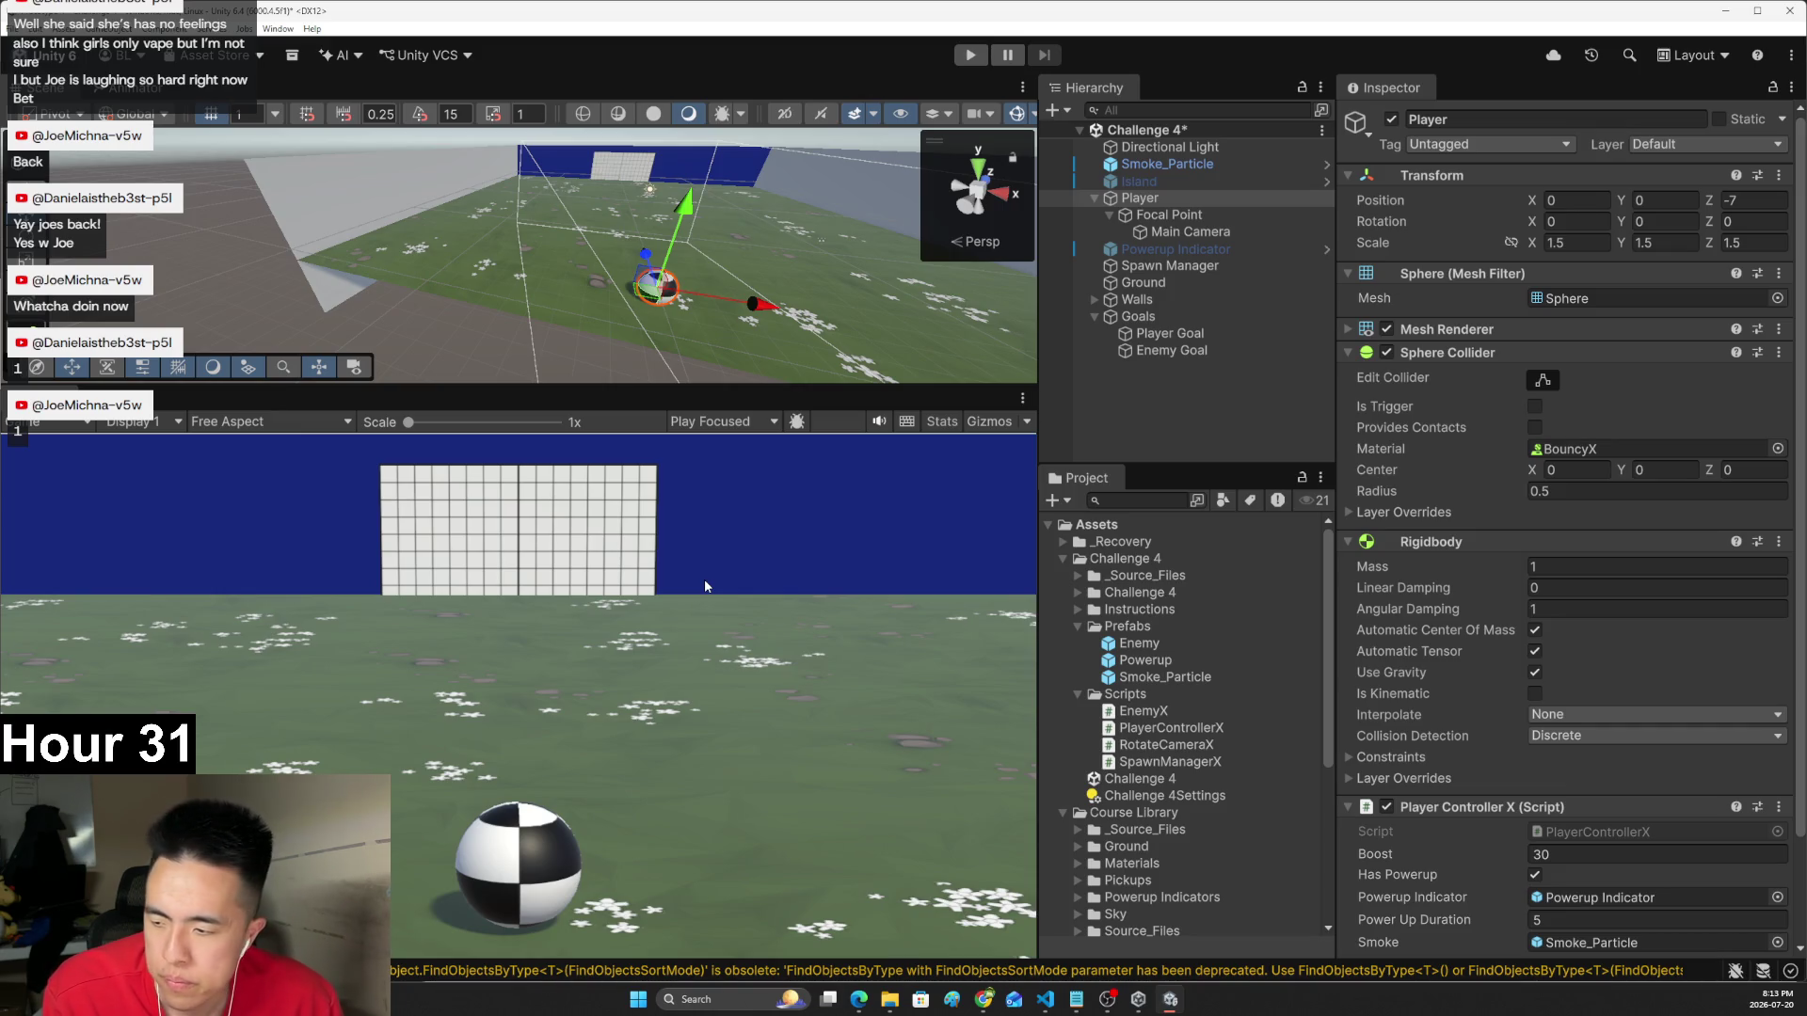
- Read Bonus step 9 on increasing enemy speed each wave, then return to SpawnManagerX.cs
key("alt+Tab")
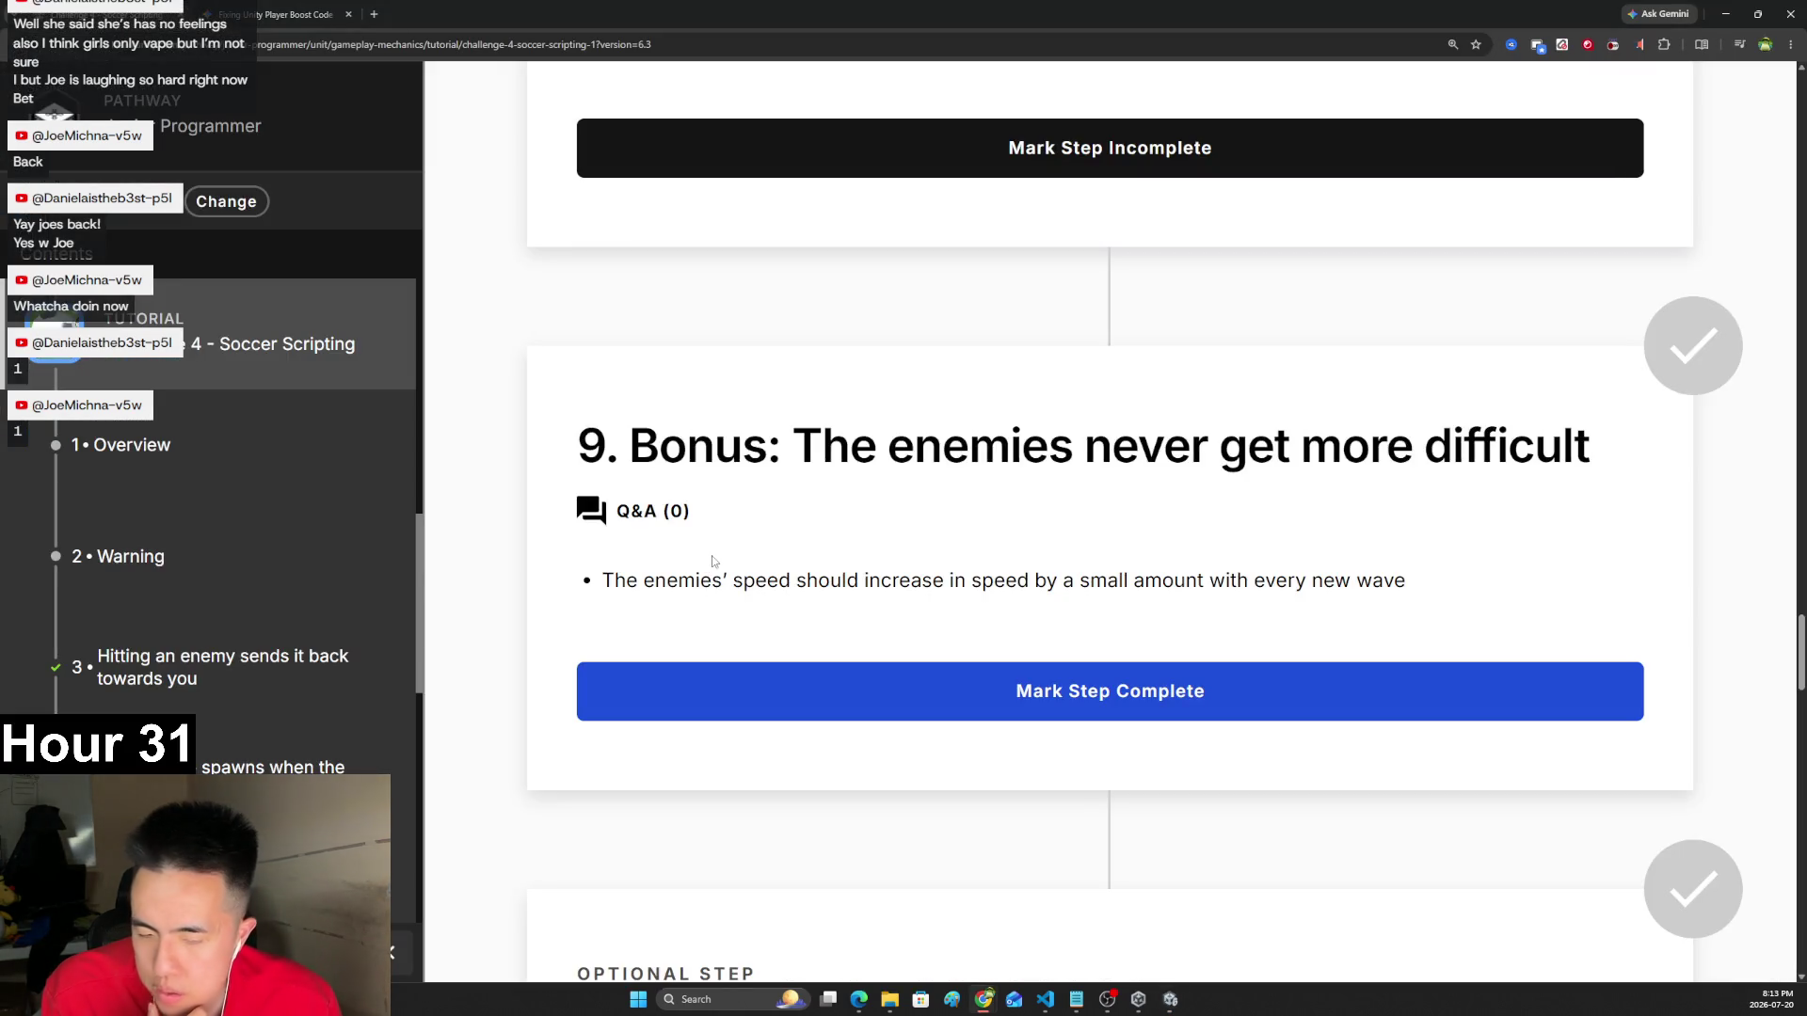
scroll(716, 565, "down", 1)
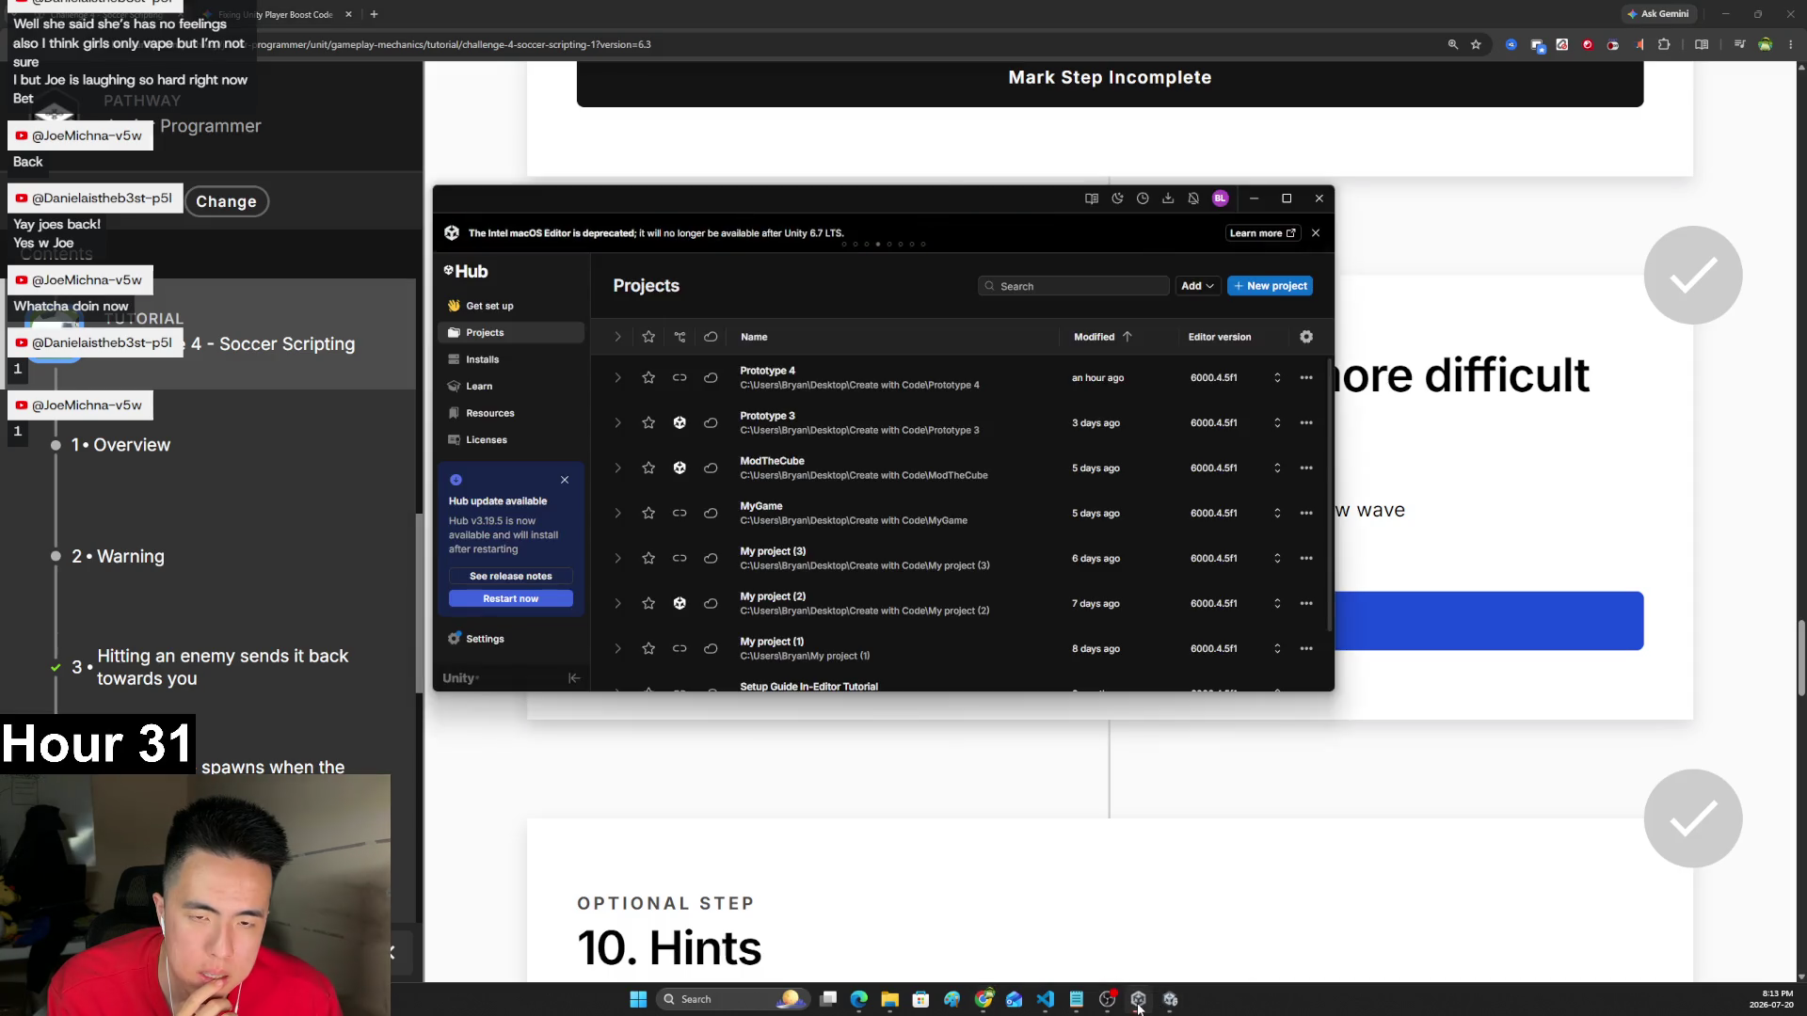
left_click(1169, 999)
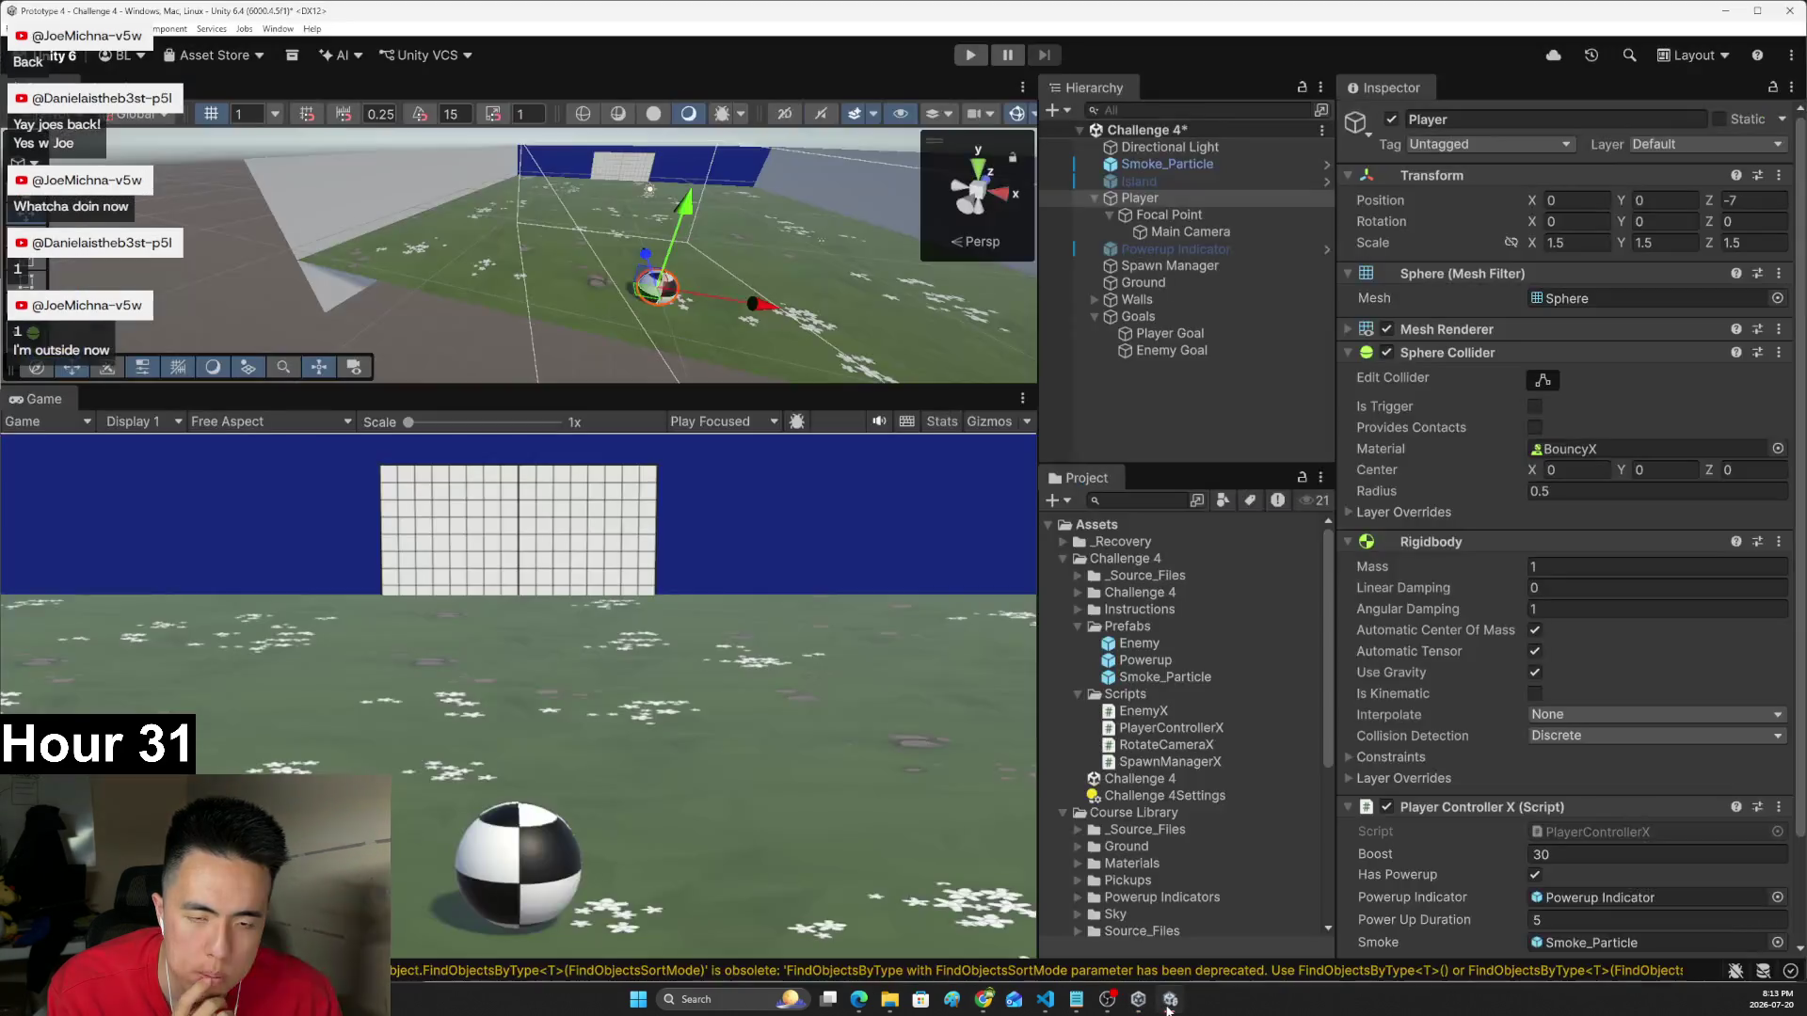
left_click(1138, 999)
left_click(1167, 1003)
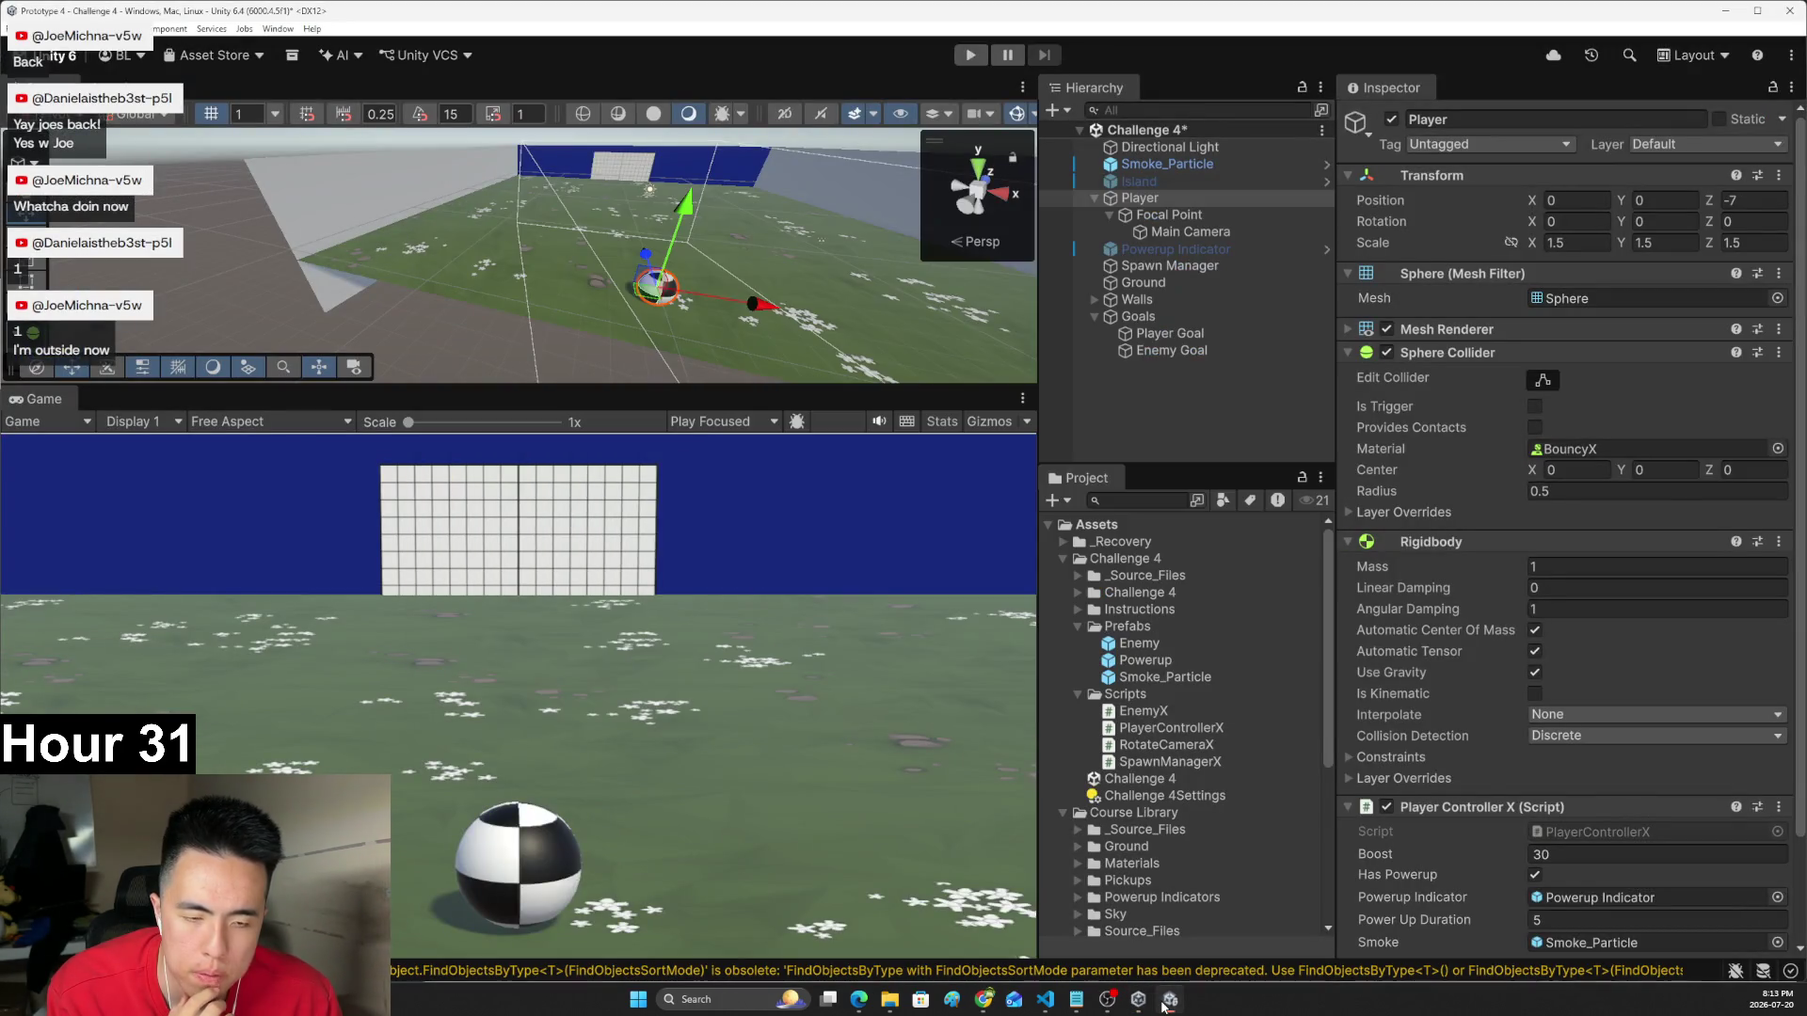
left_click(1045, 999)
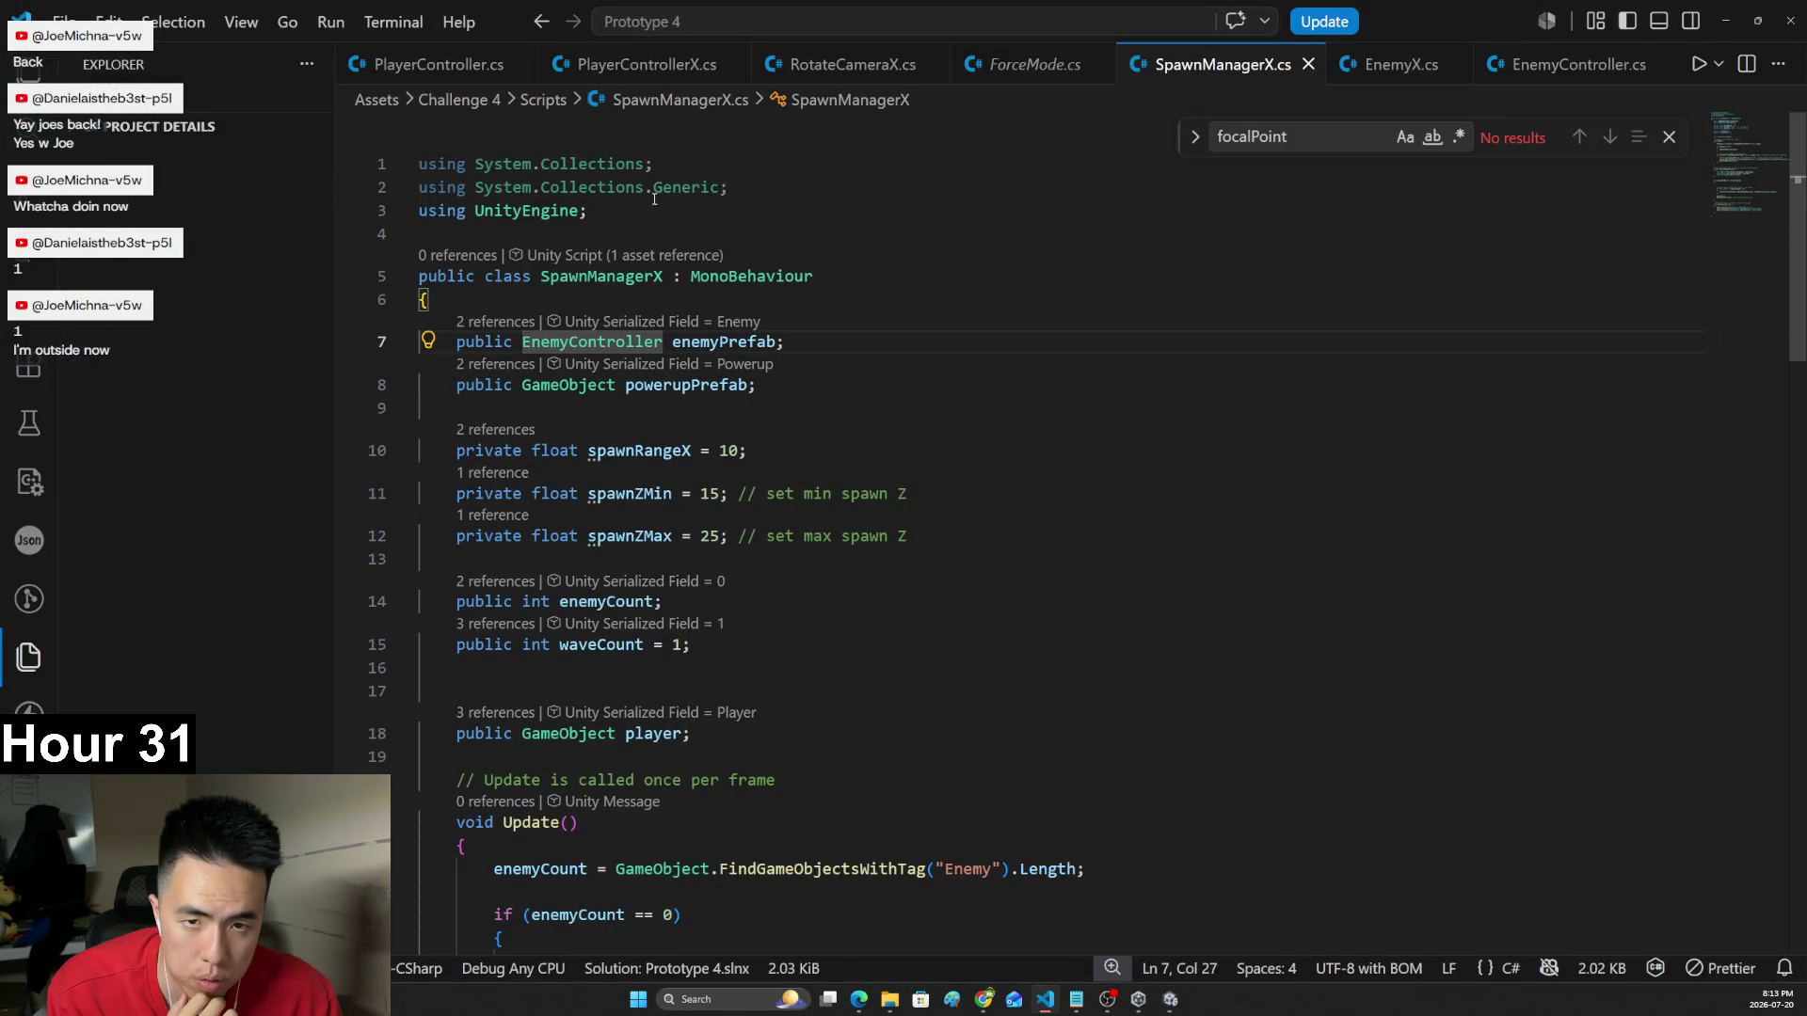
- In EnemyX.cs, add a public void IncreaseSpeed() method below Start with a 'speed +=' line
left_click(1402, 64)
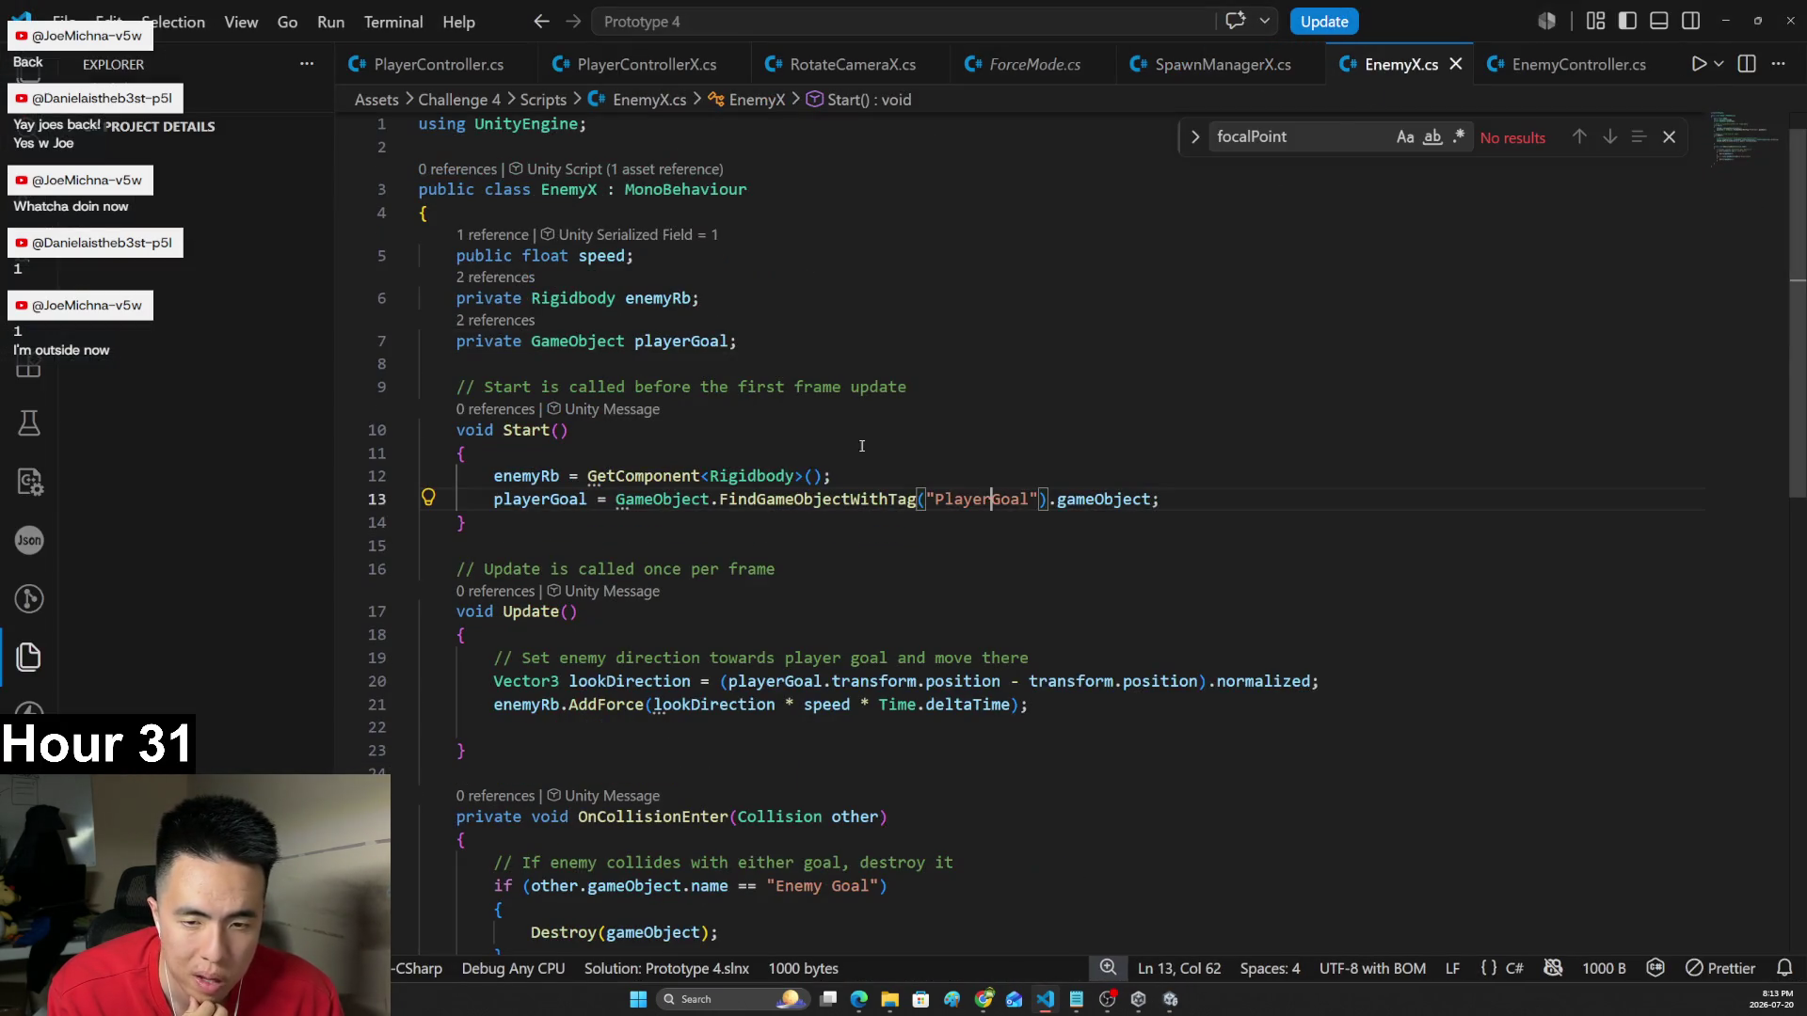
scroll(861, 446, "down", 5)
scroll(518, 764, "up", 5)
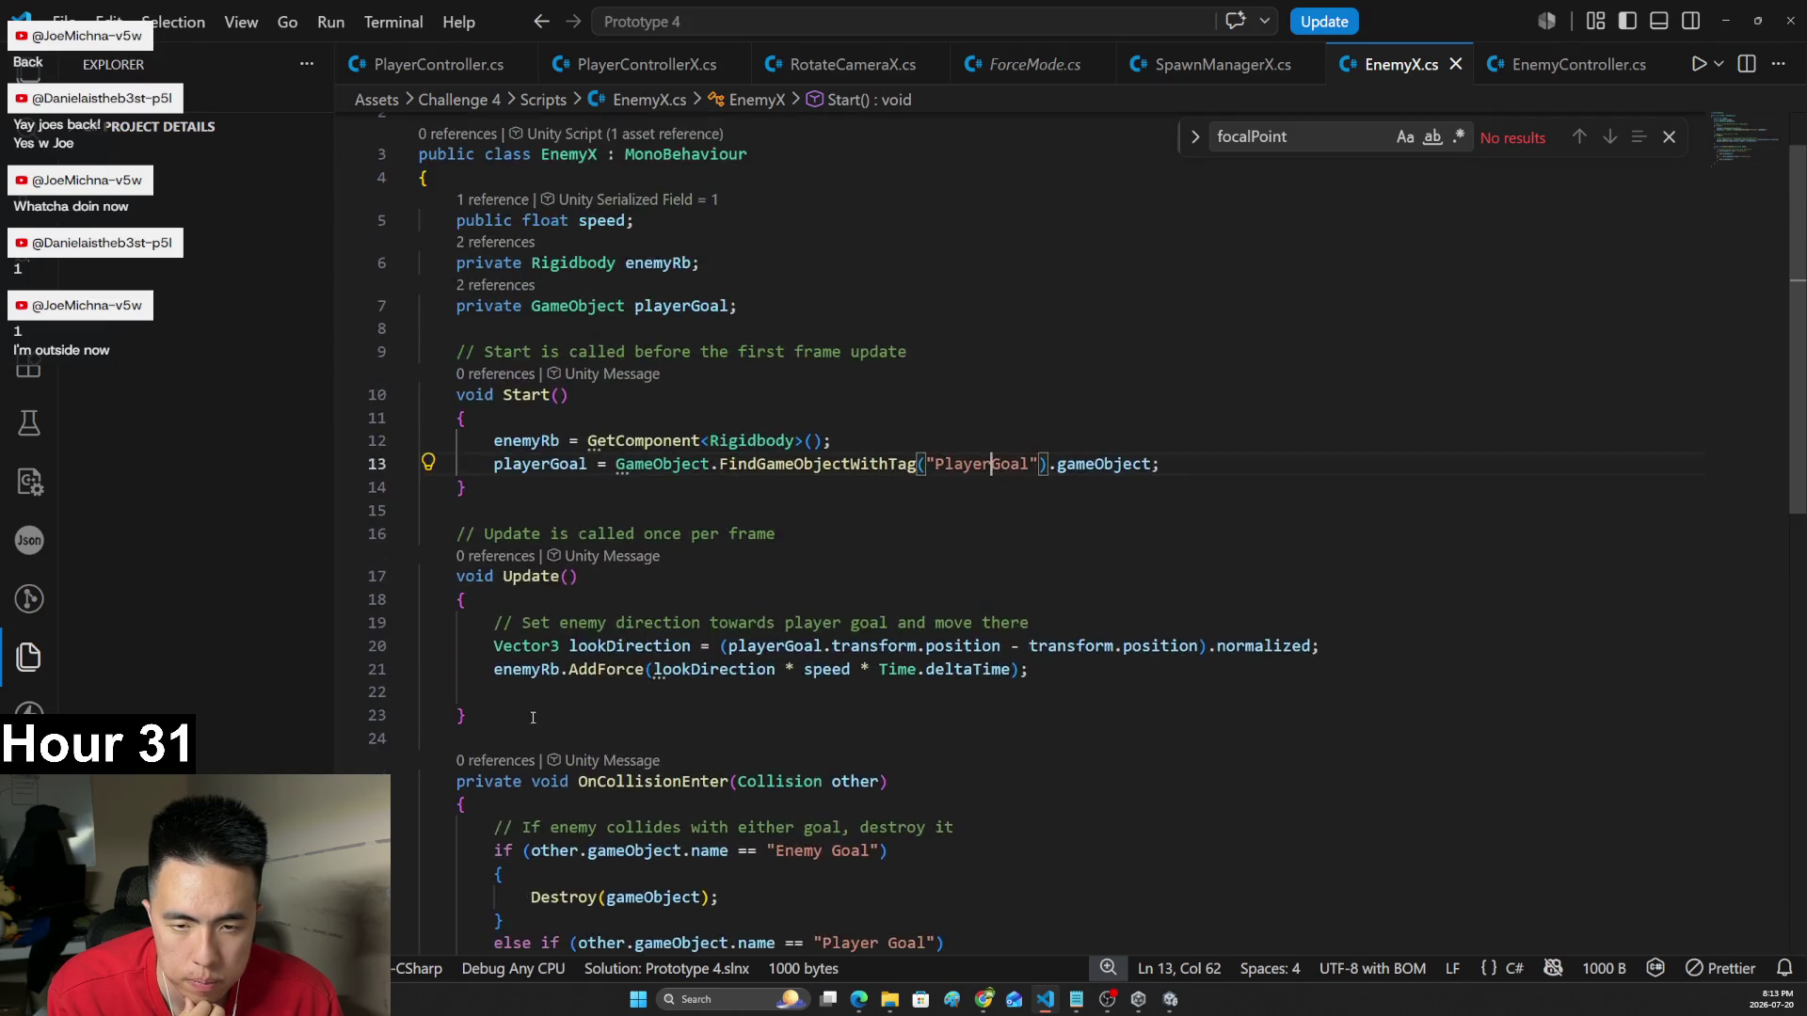
left_click(574, 572)
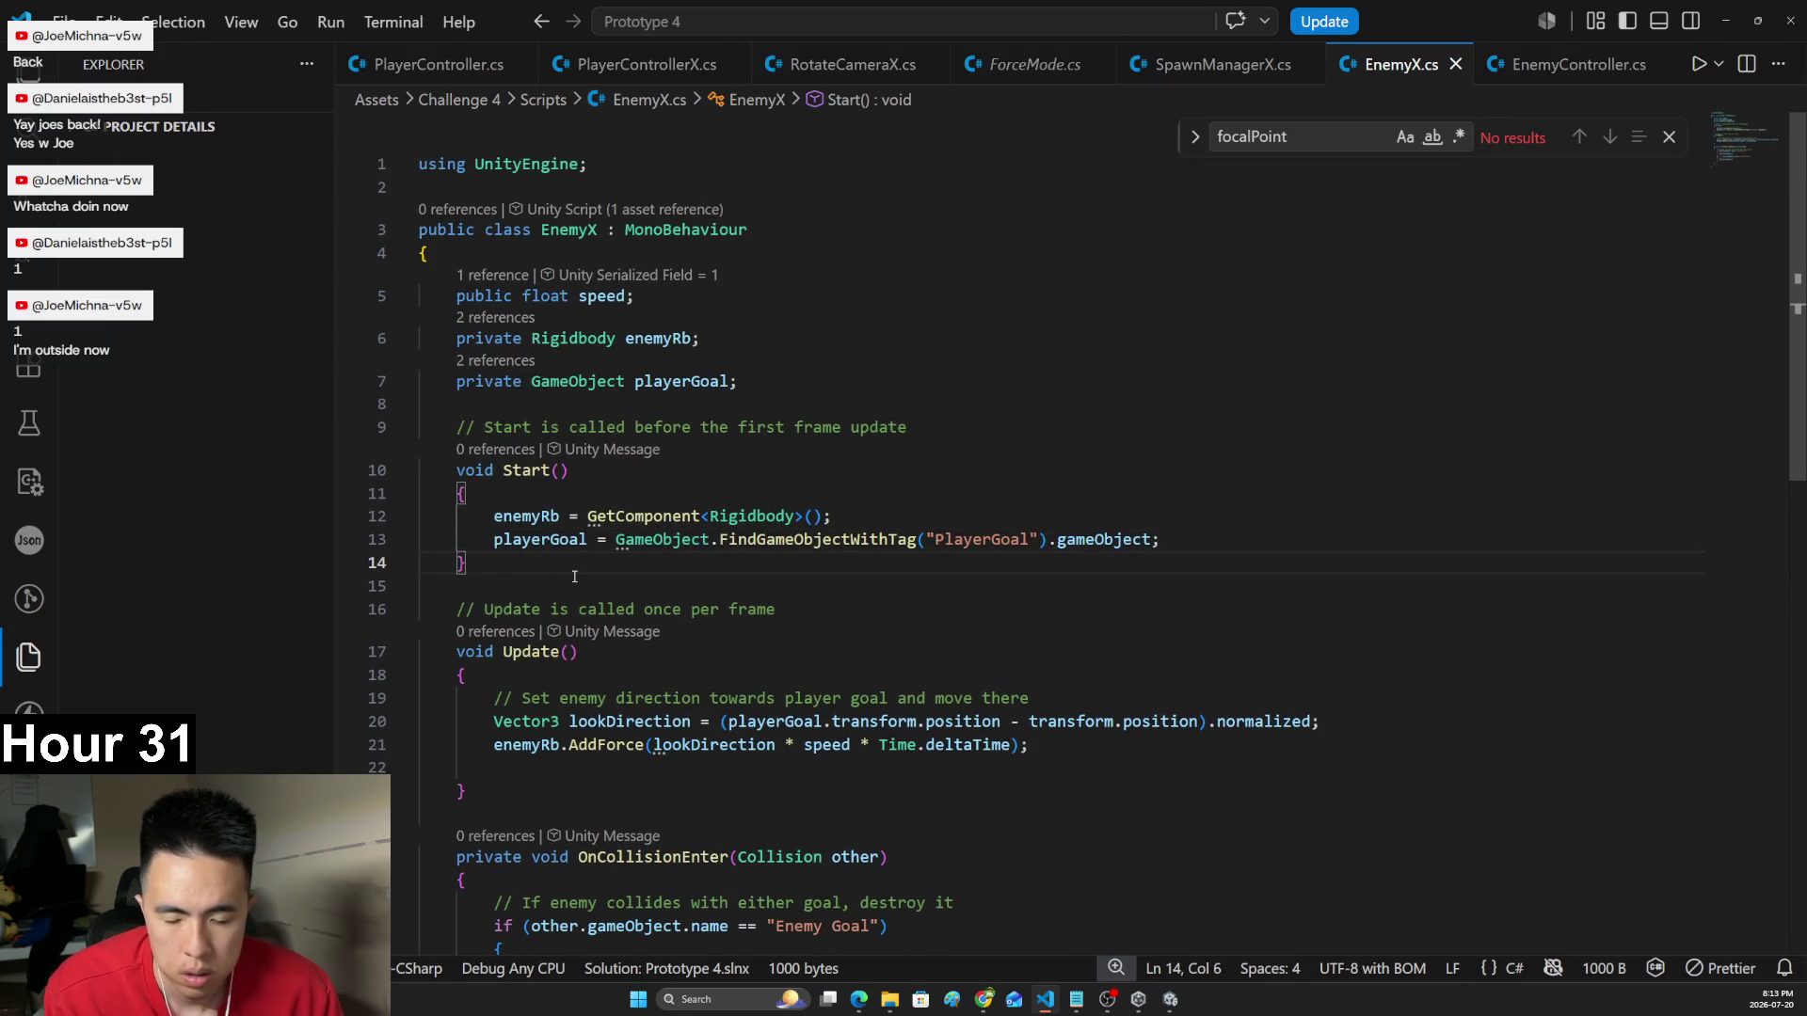
key("Return")
key("Return")
type("public I")
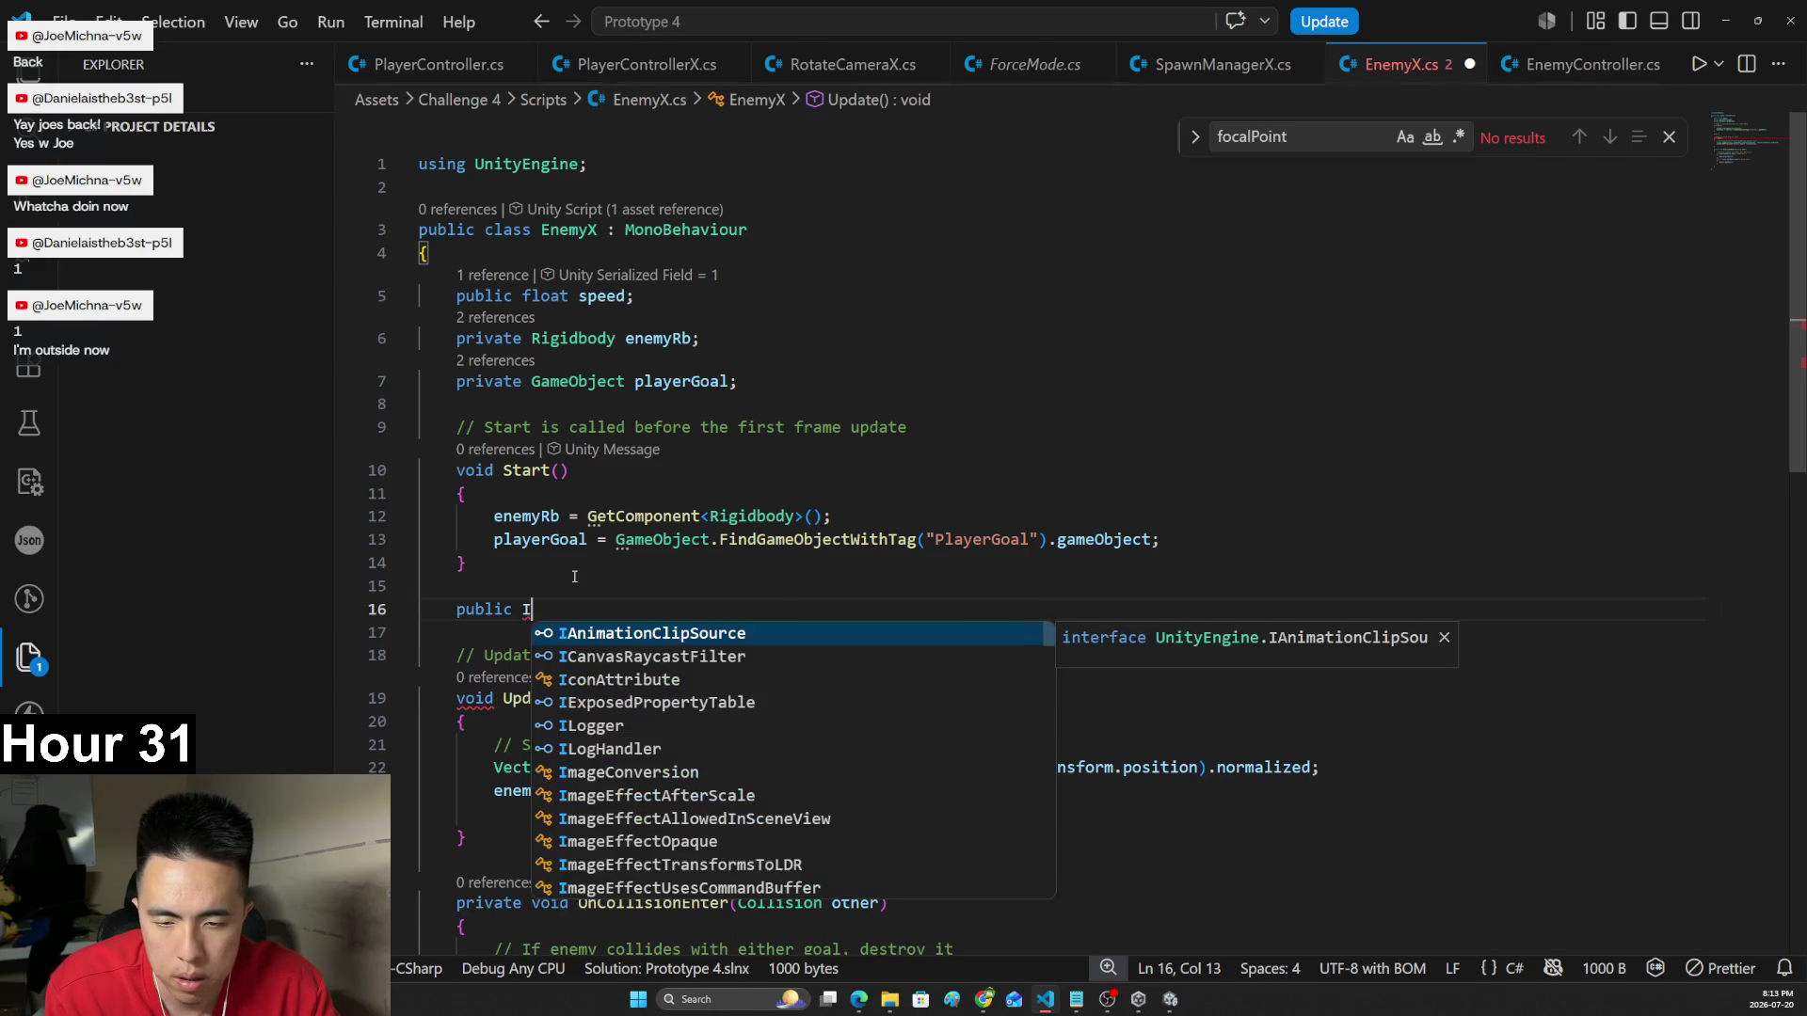
type("ncreaseSpeed(){")
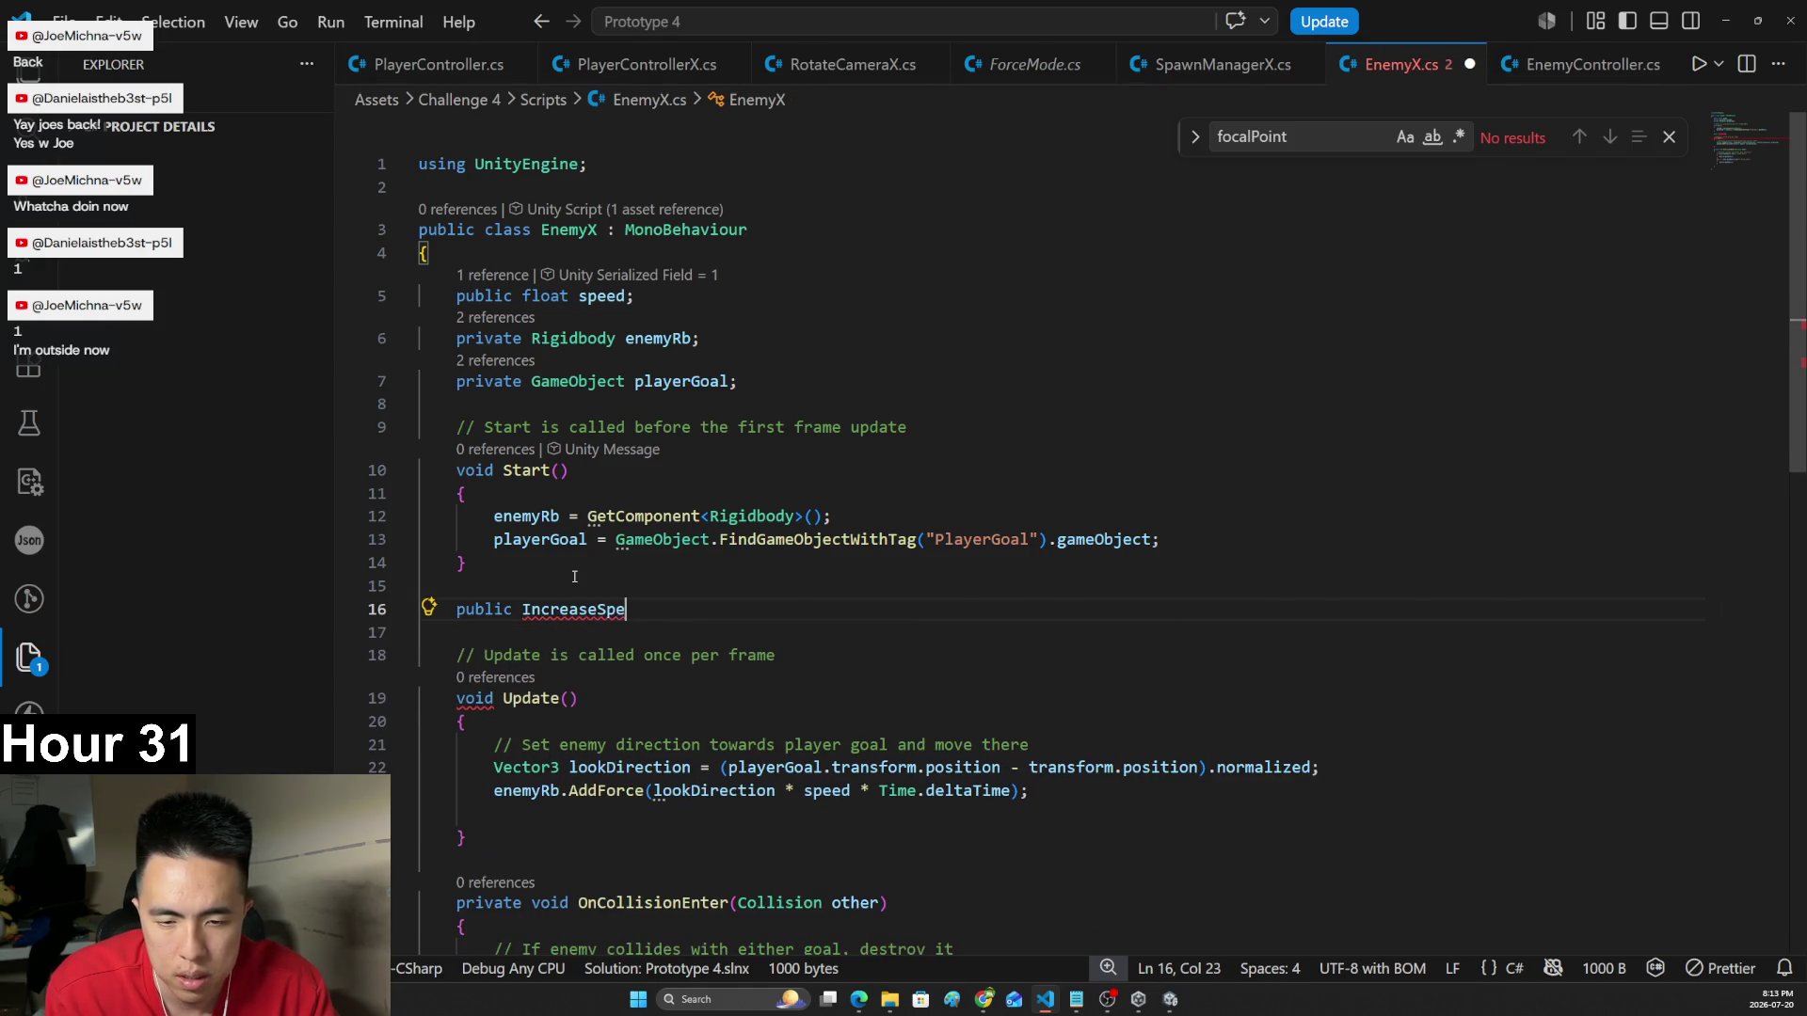
key("Return")
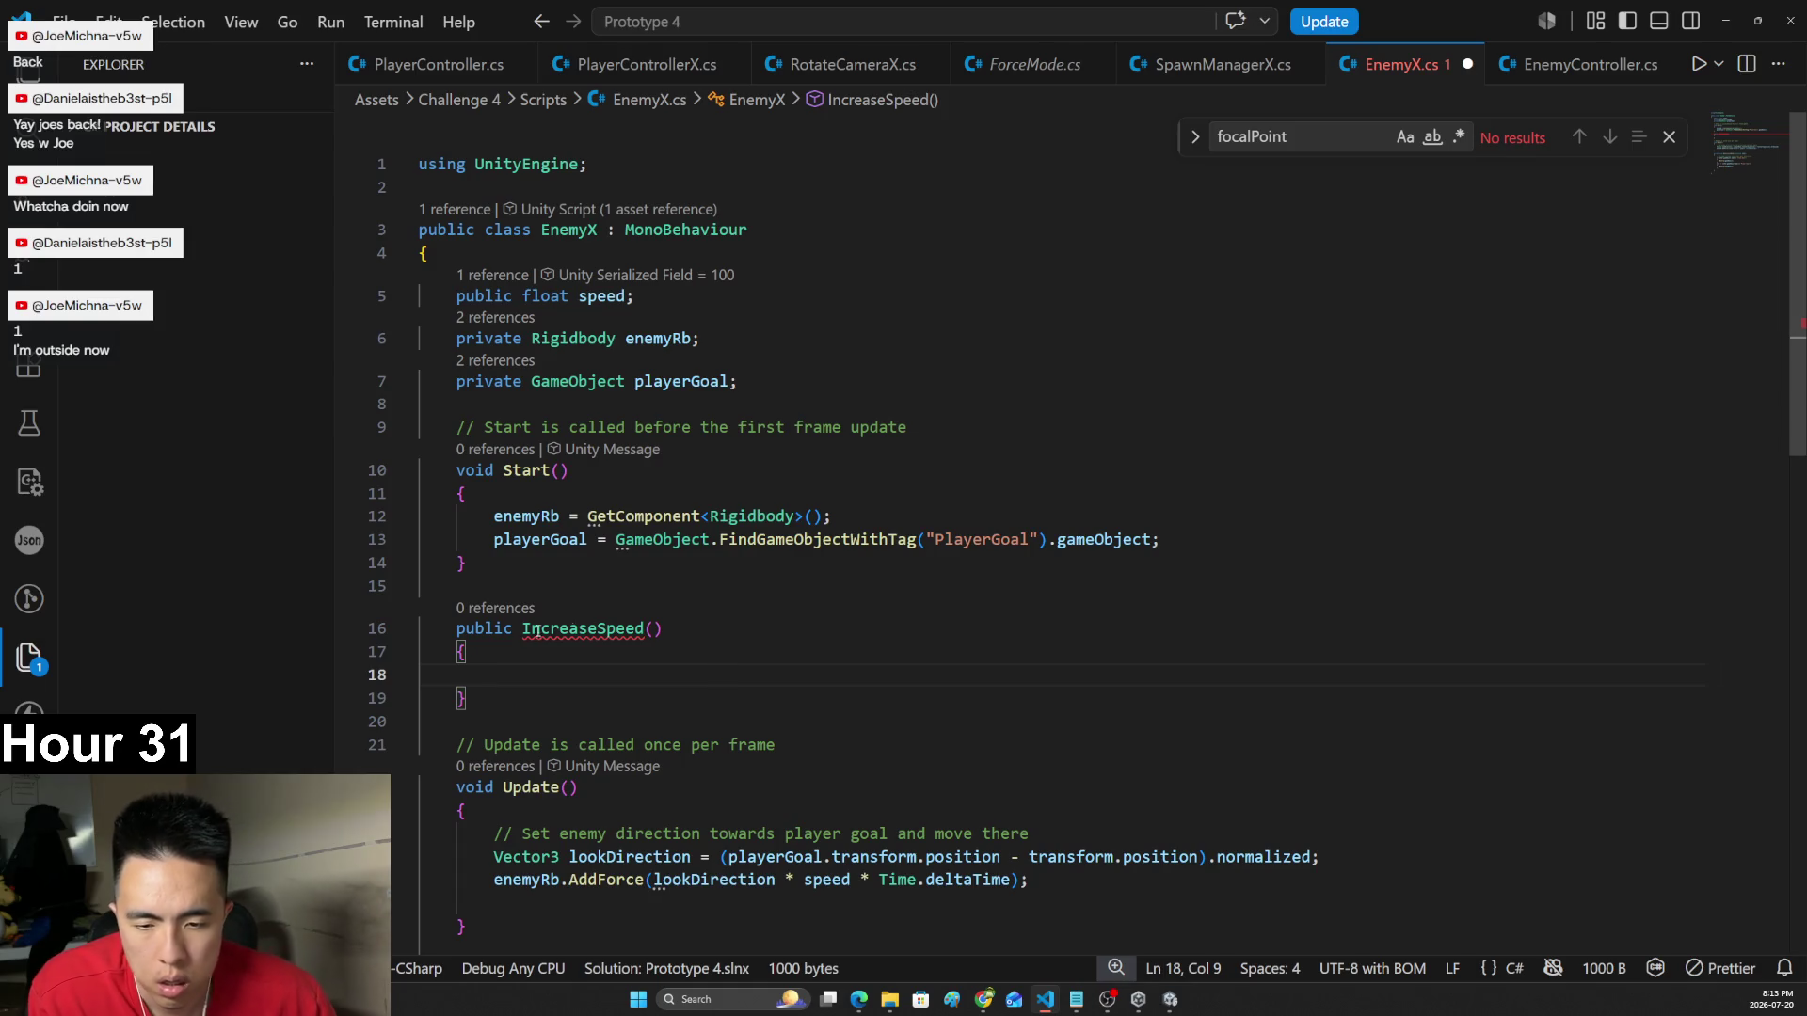
left_click(461, 628)
type("void")
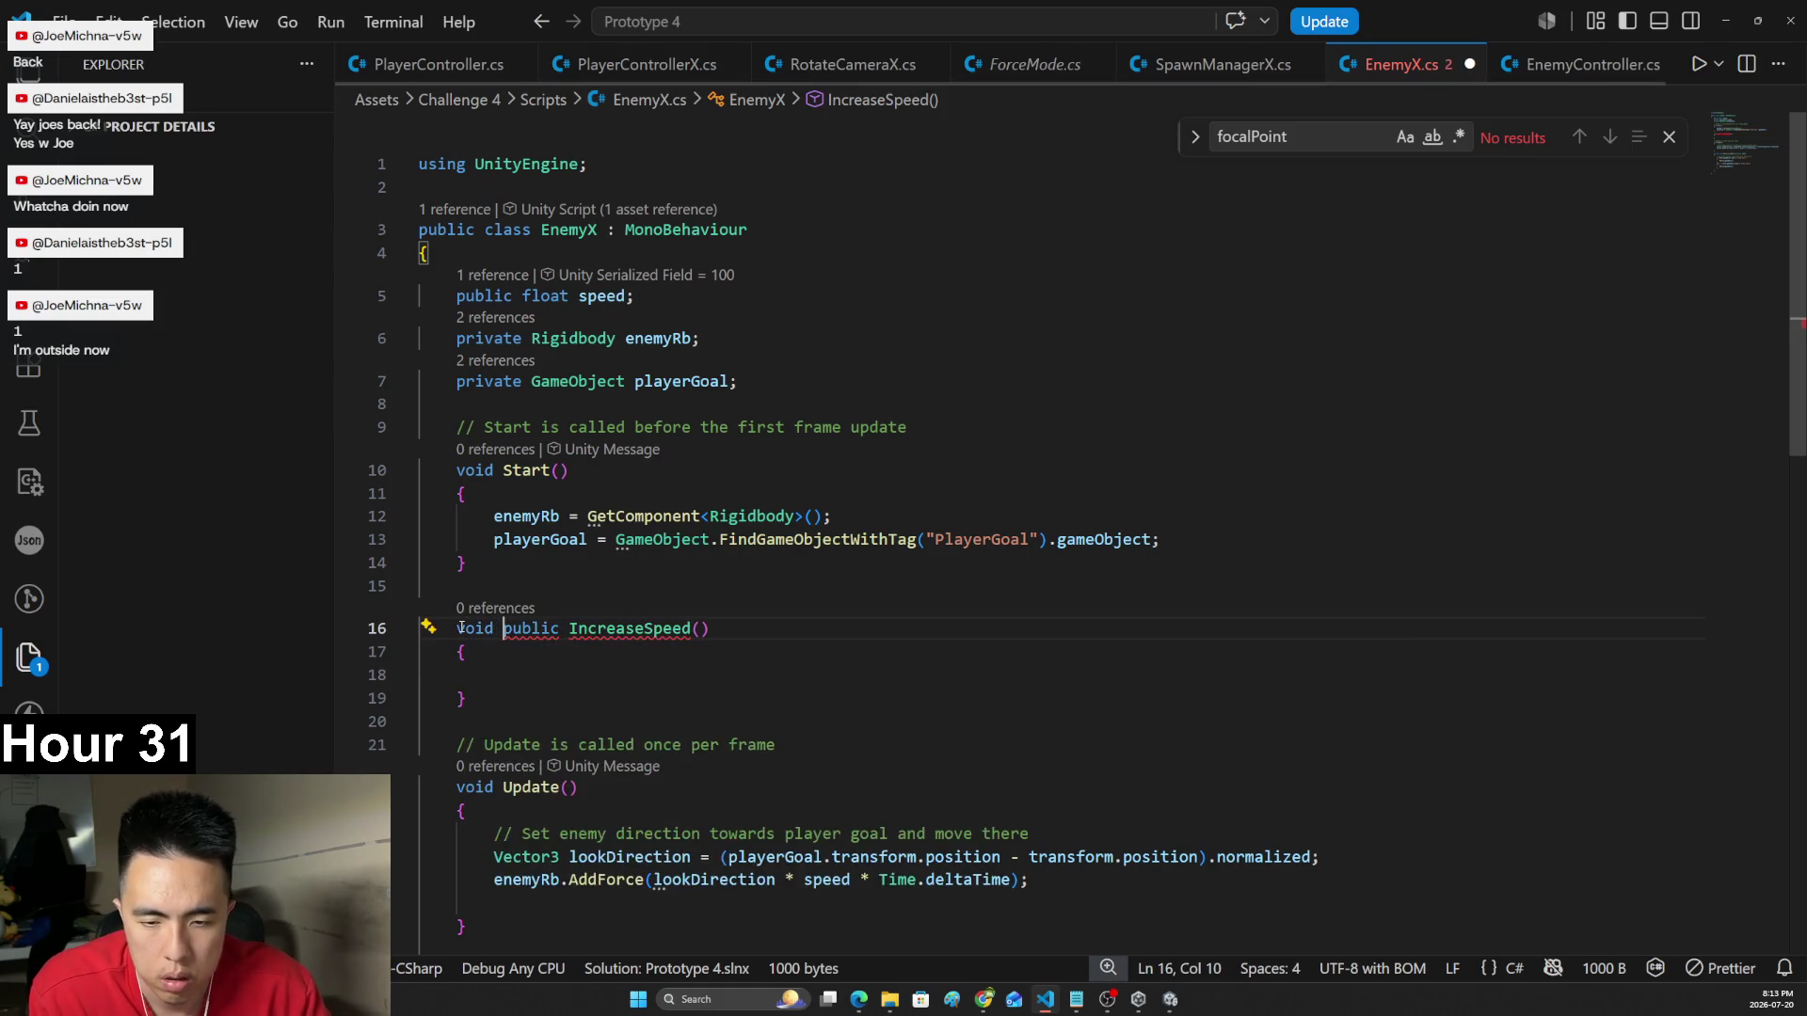
key("BackSpace")
key("BackSpace")
key("BackSpace")
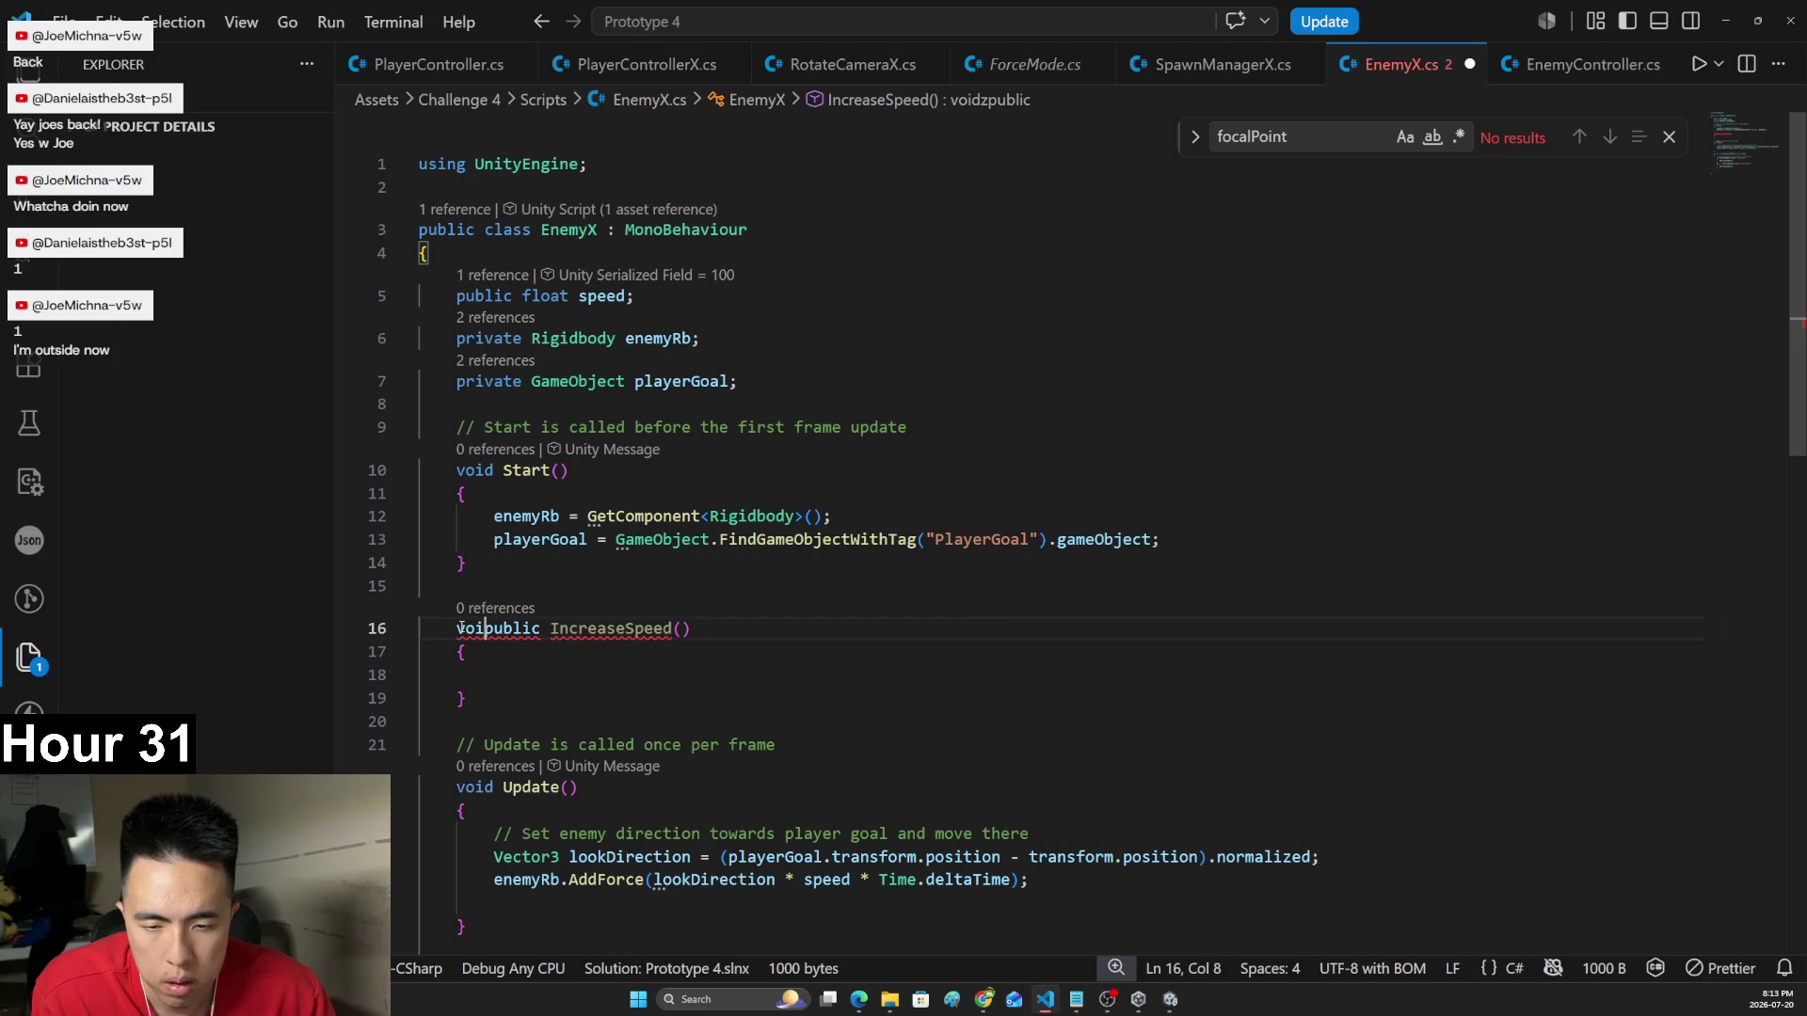
key("Right")
key("Right")
key("Right")
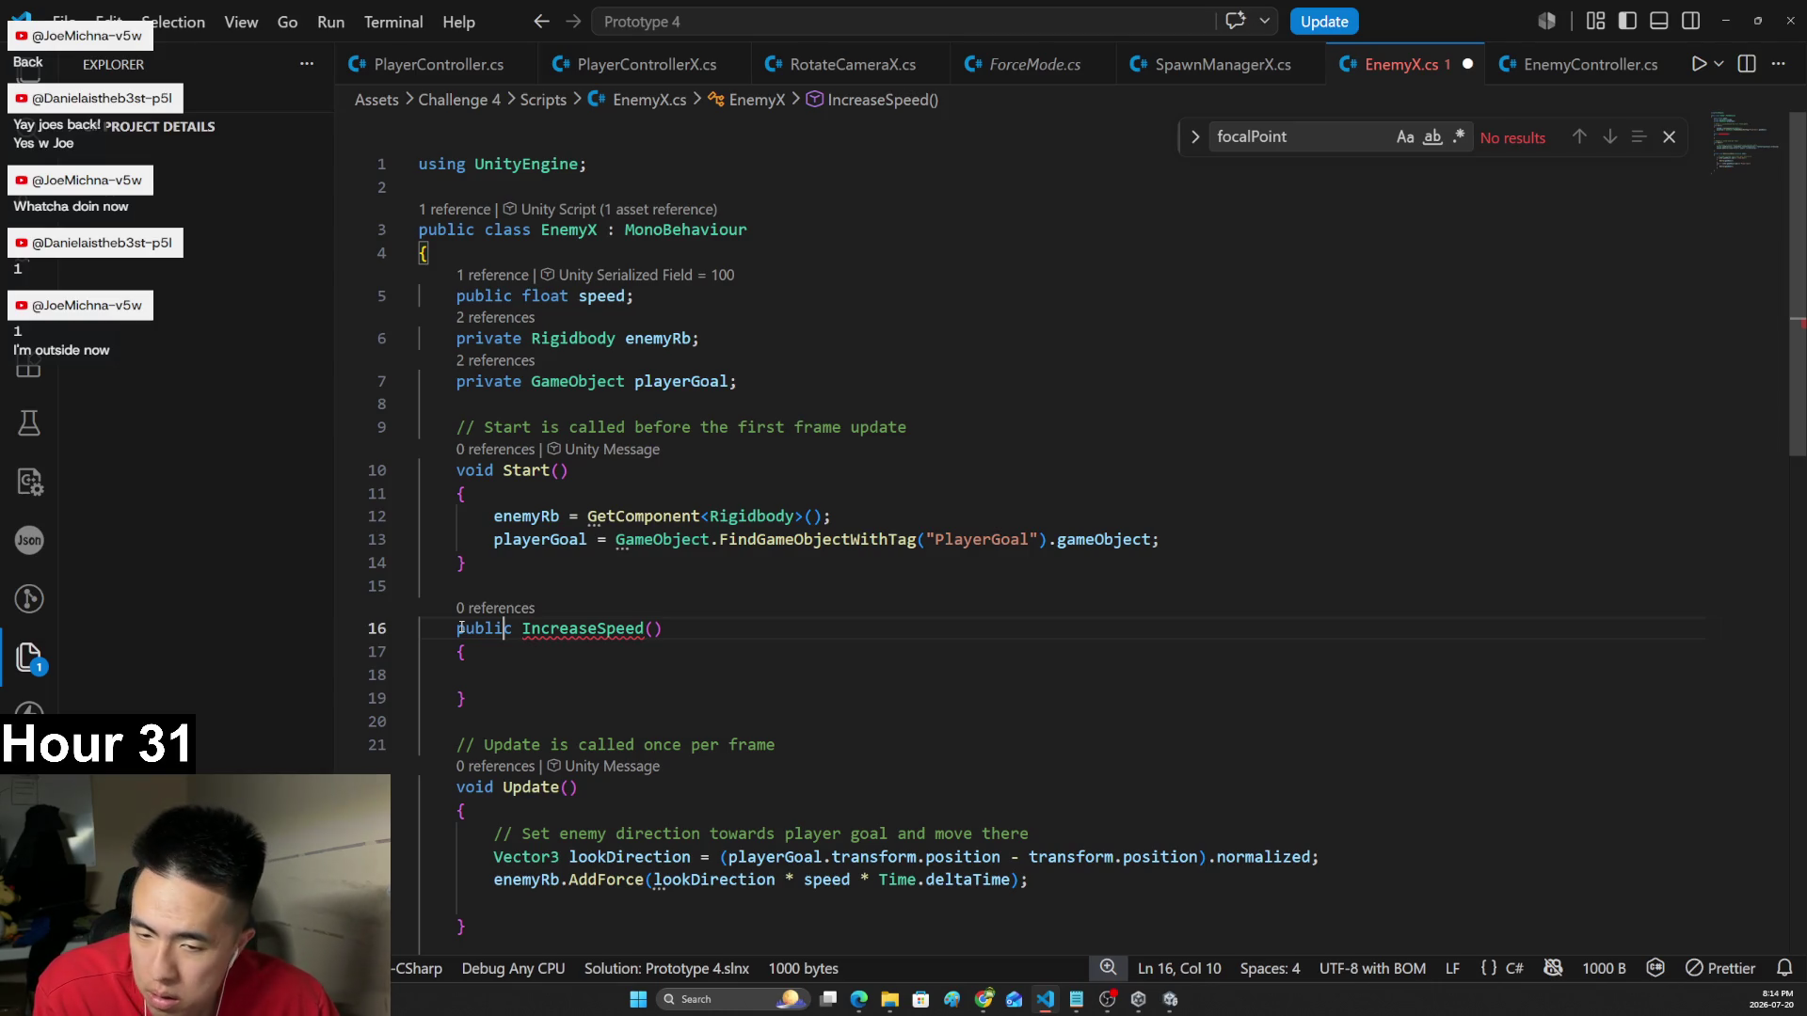
key("Right")
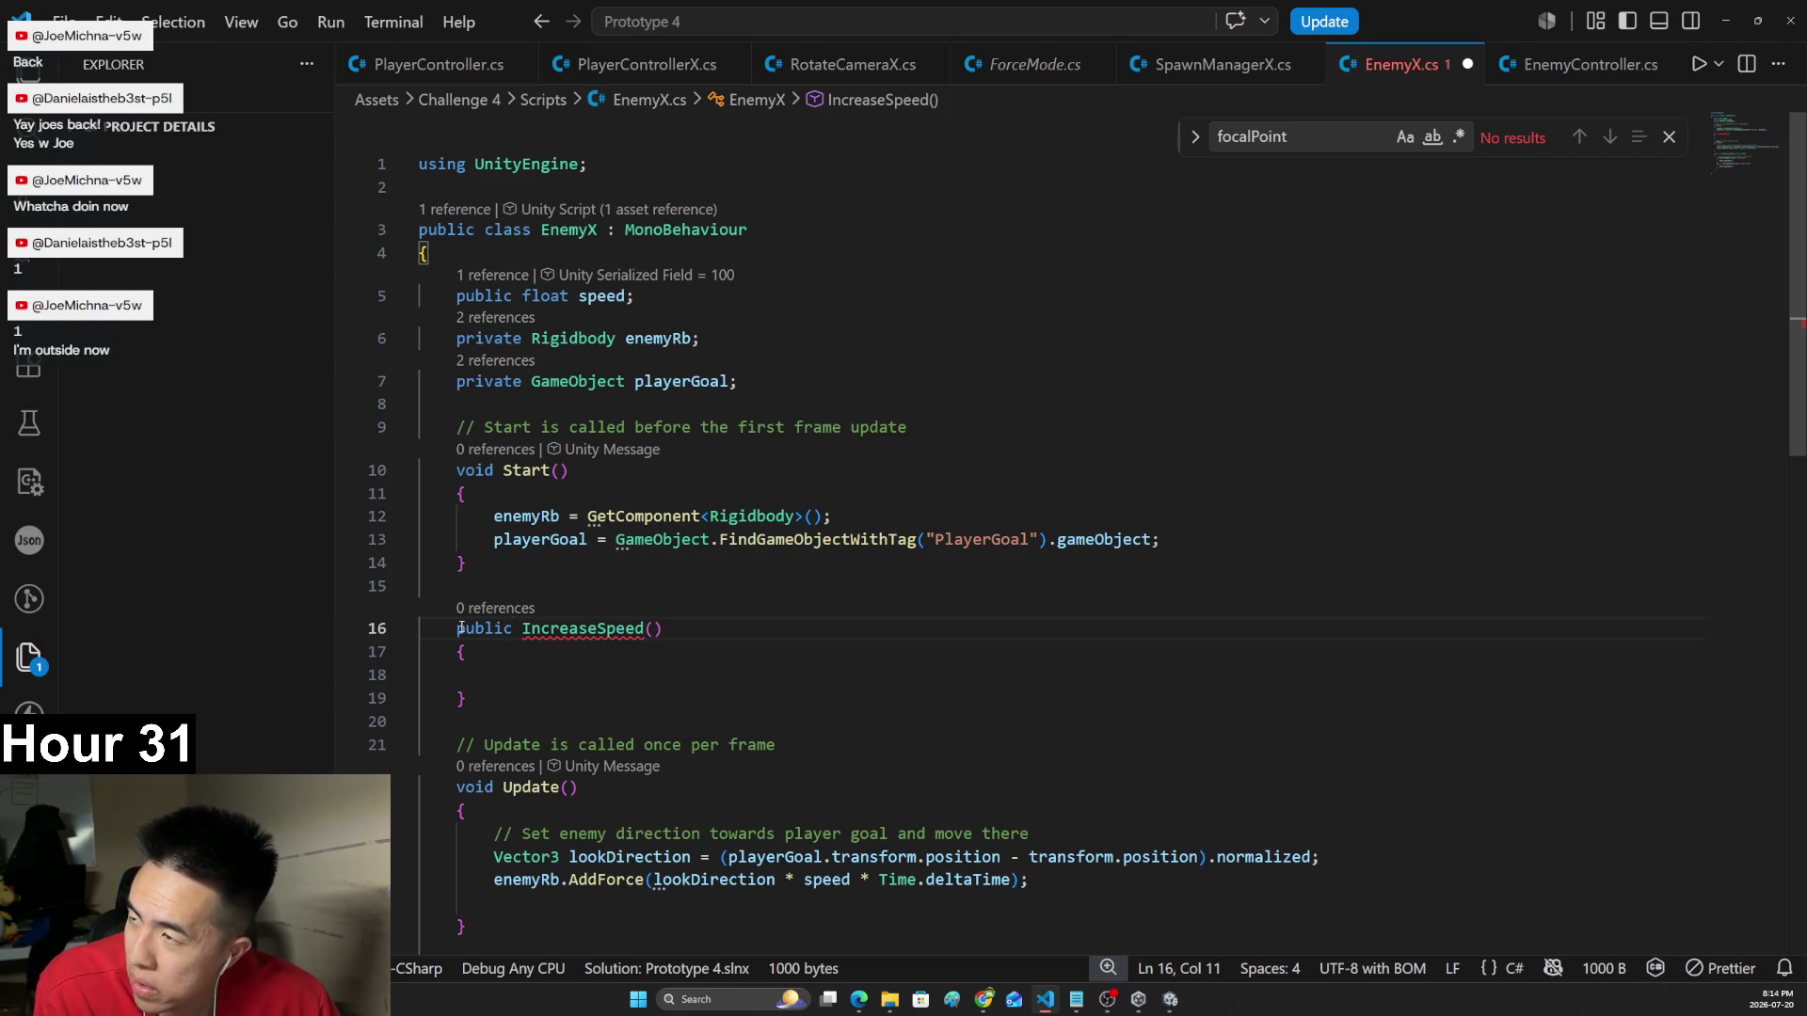
type("void")
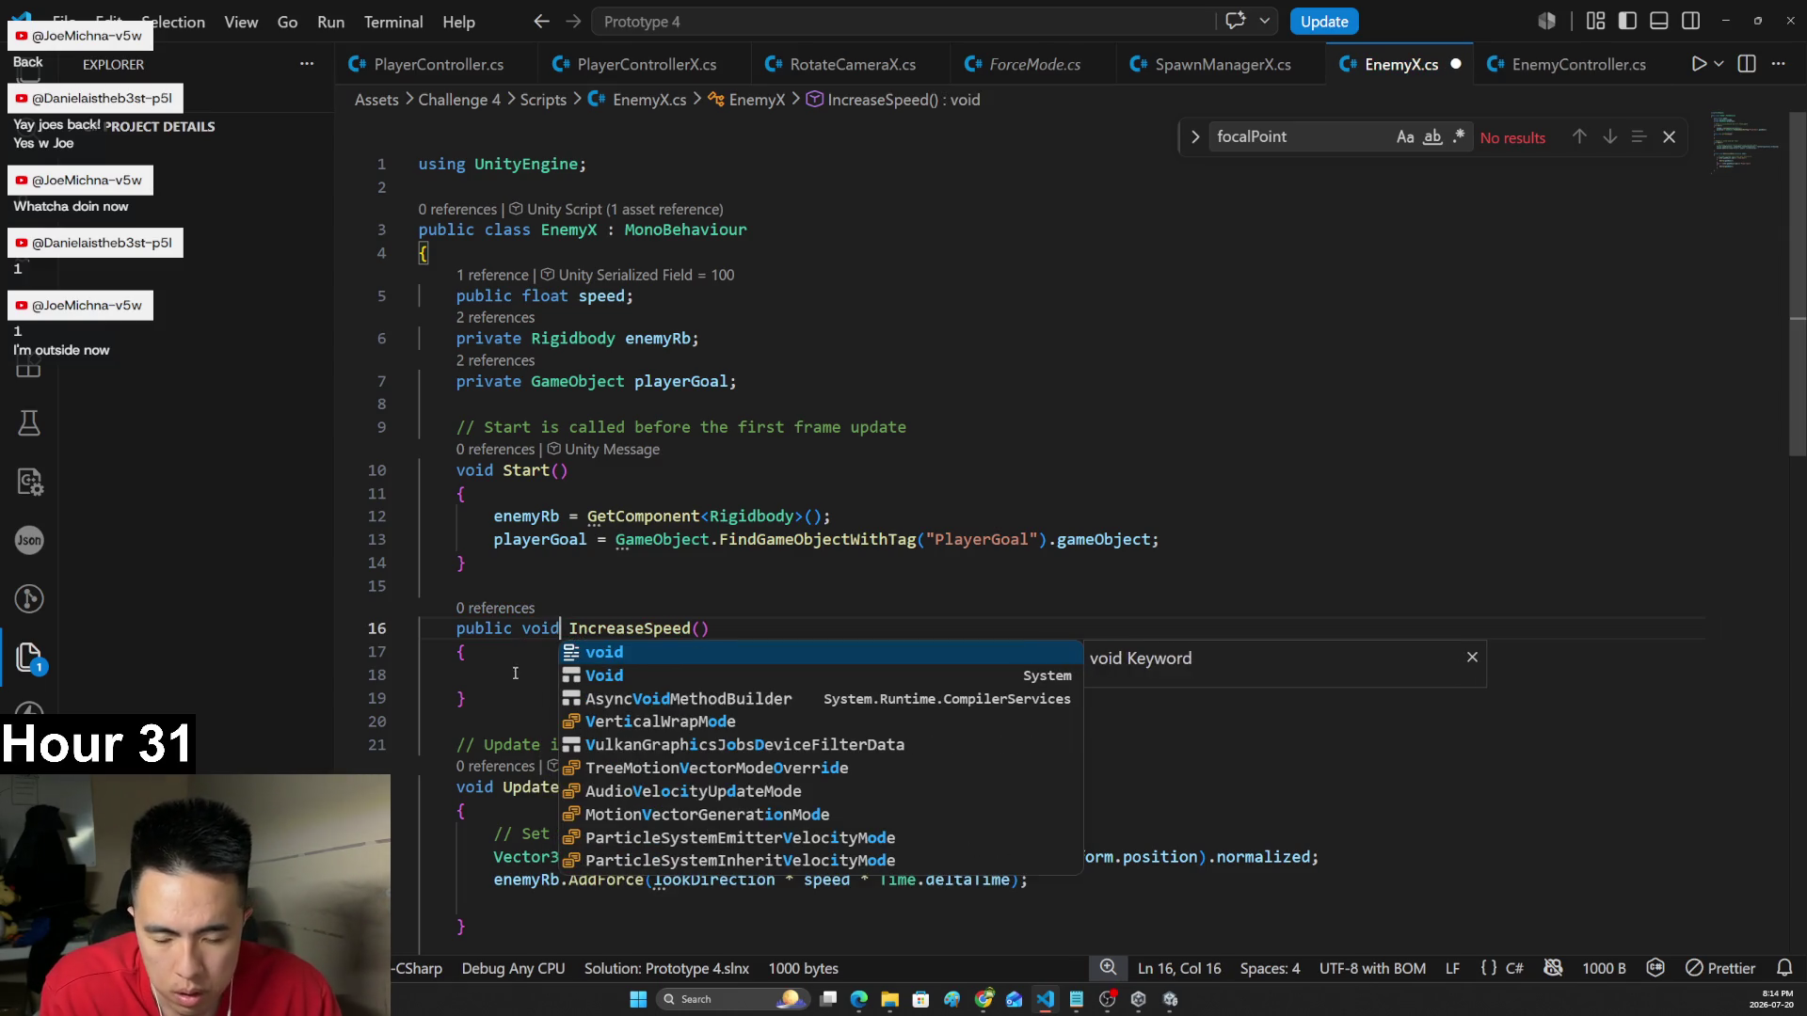
left_click(515, 673)
type("speed +=")
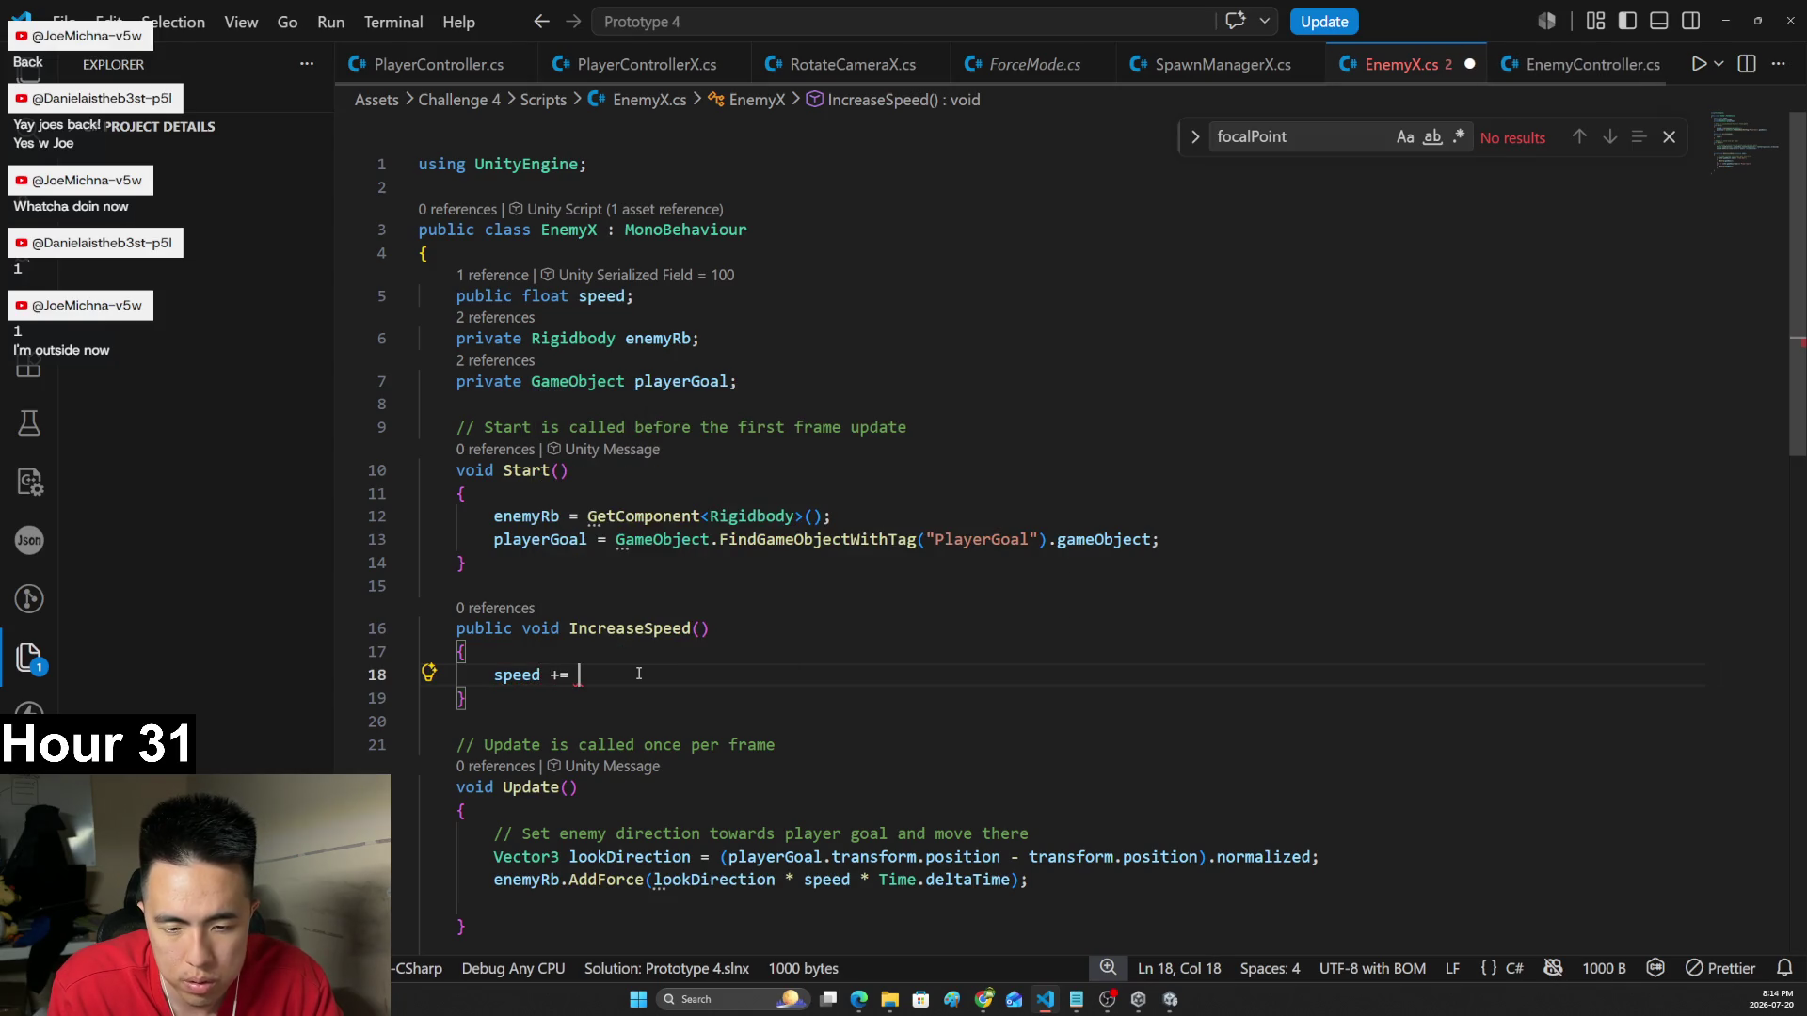
- Check the Enemy prefab's Speed of 100, then make IncreaseSpeed add 50 and save
key("alt+Tab")
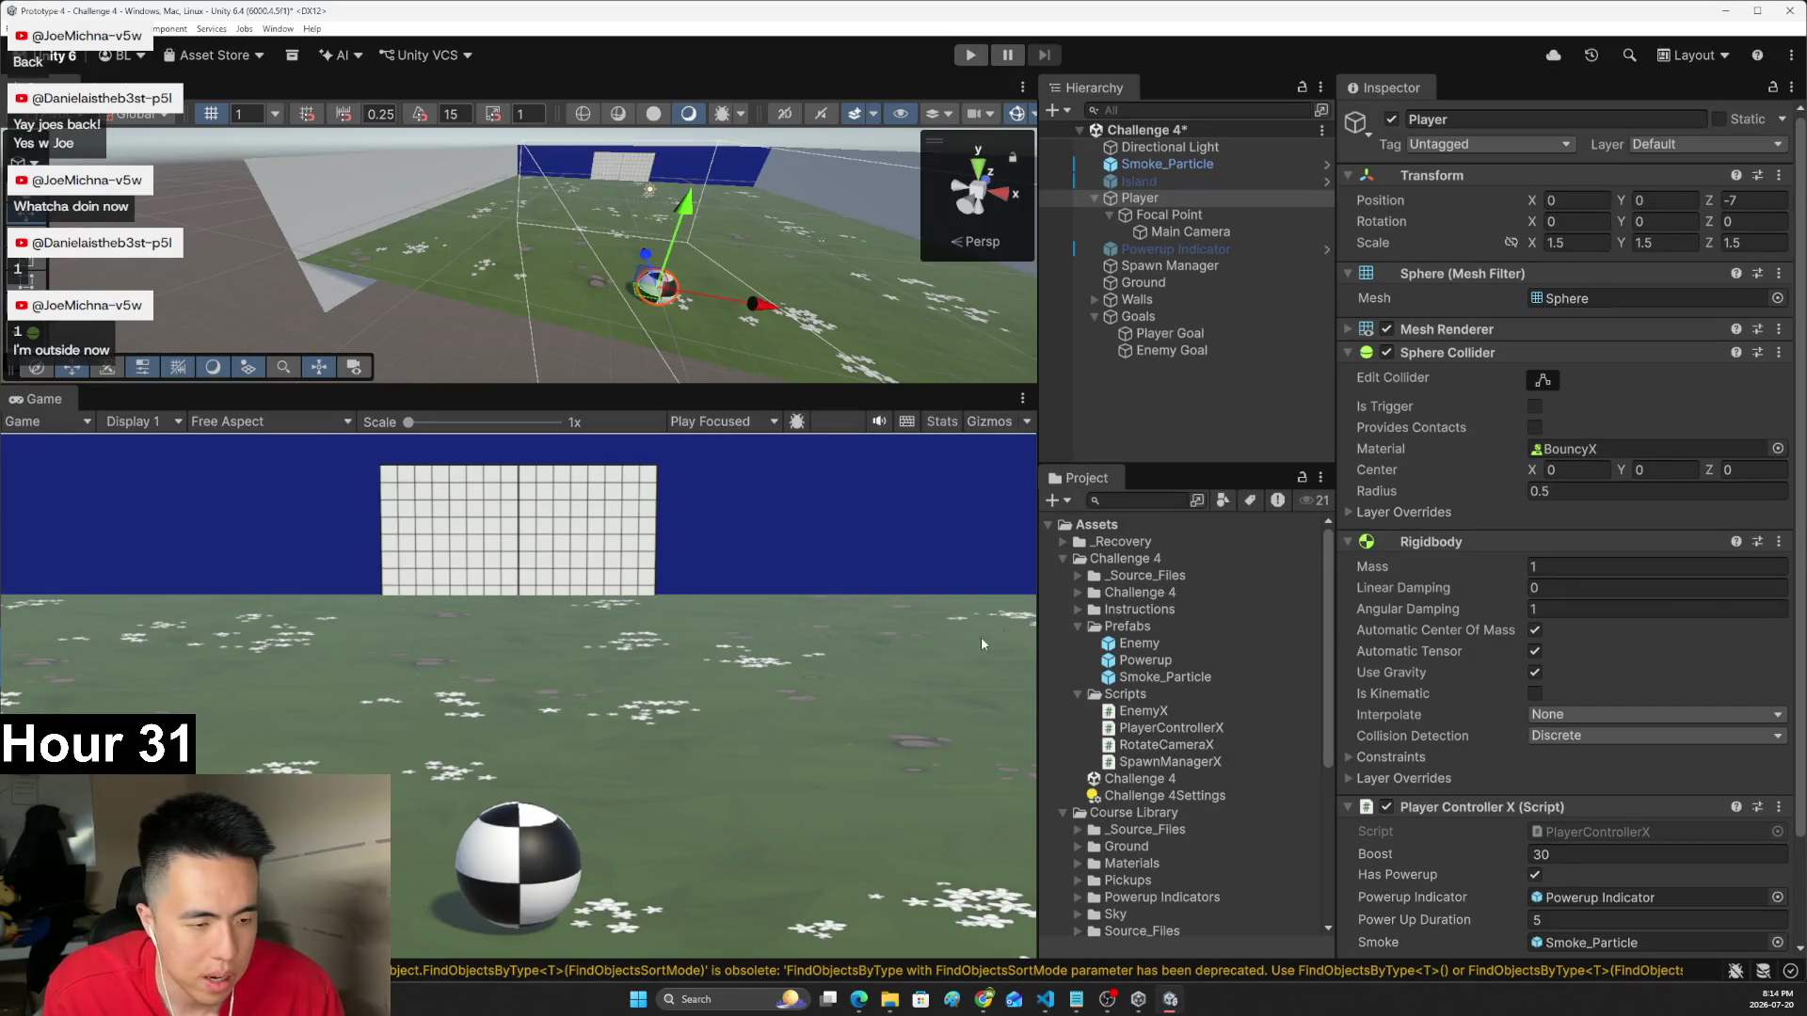
left_click(1142, 646)
scroll(1457, 503, "down", 5)
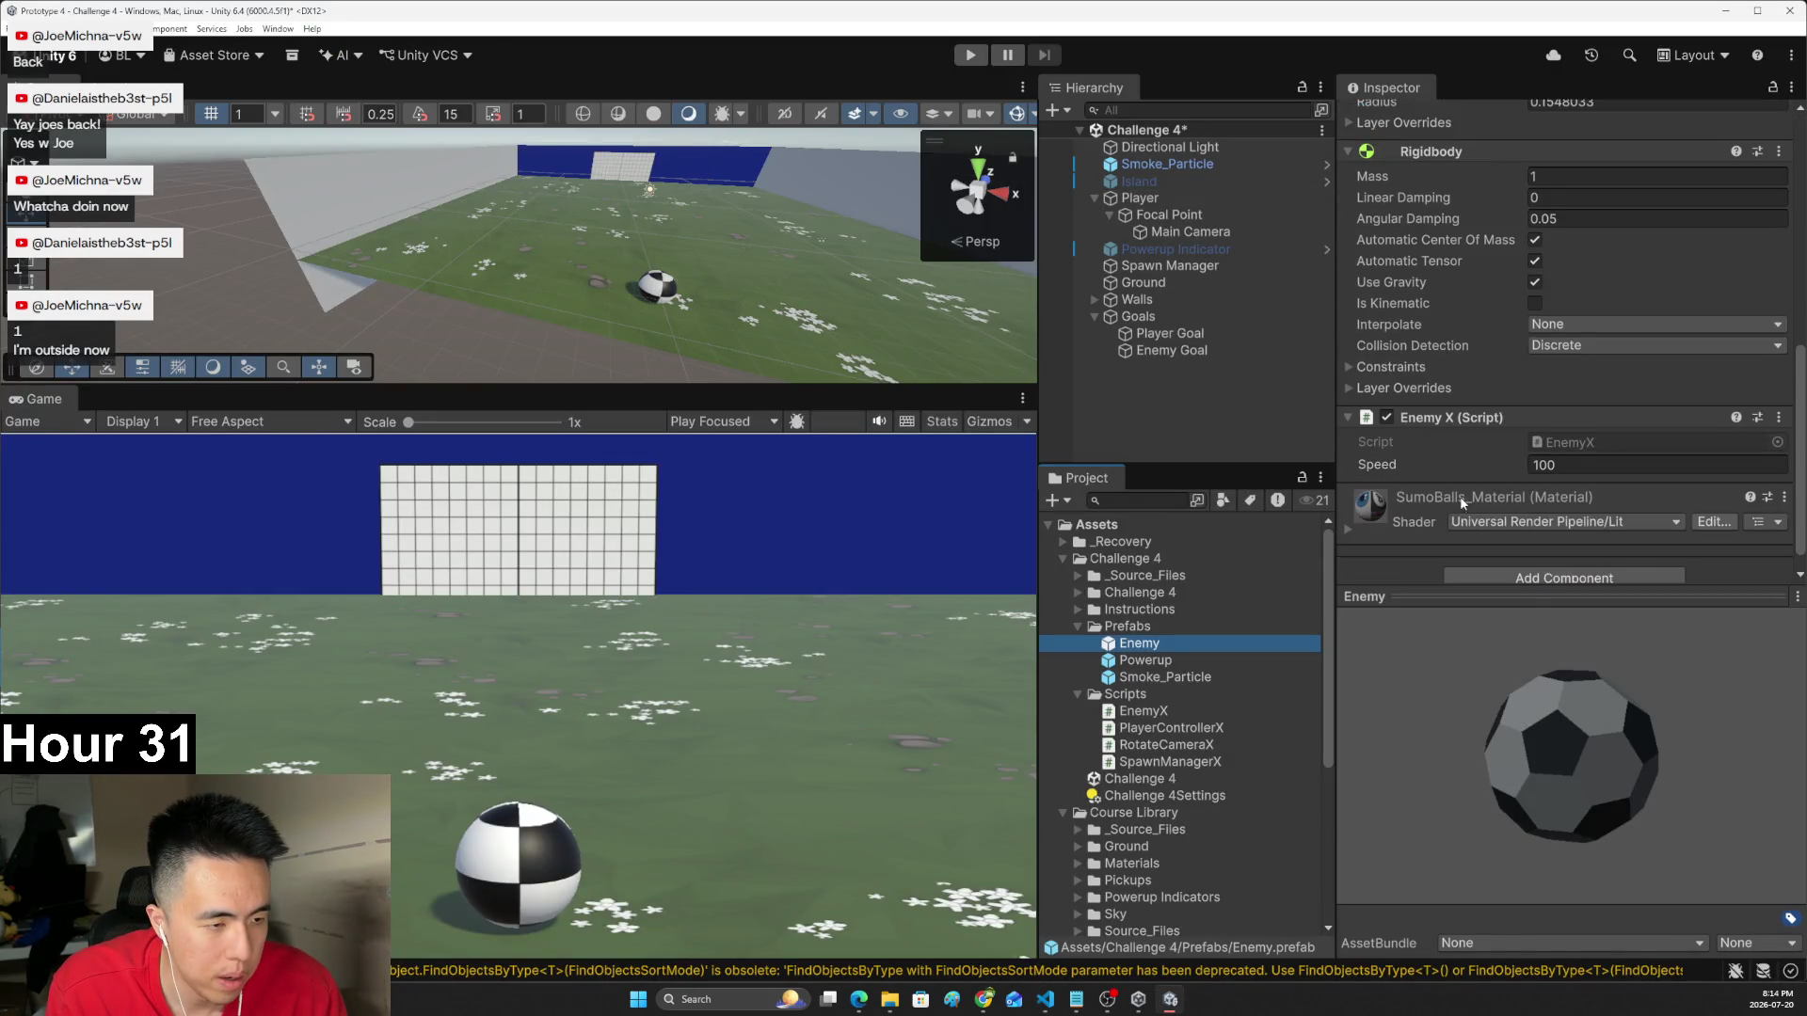
left_click(1540, 444)
key("alt+Tab")
type("59")
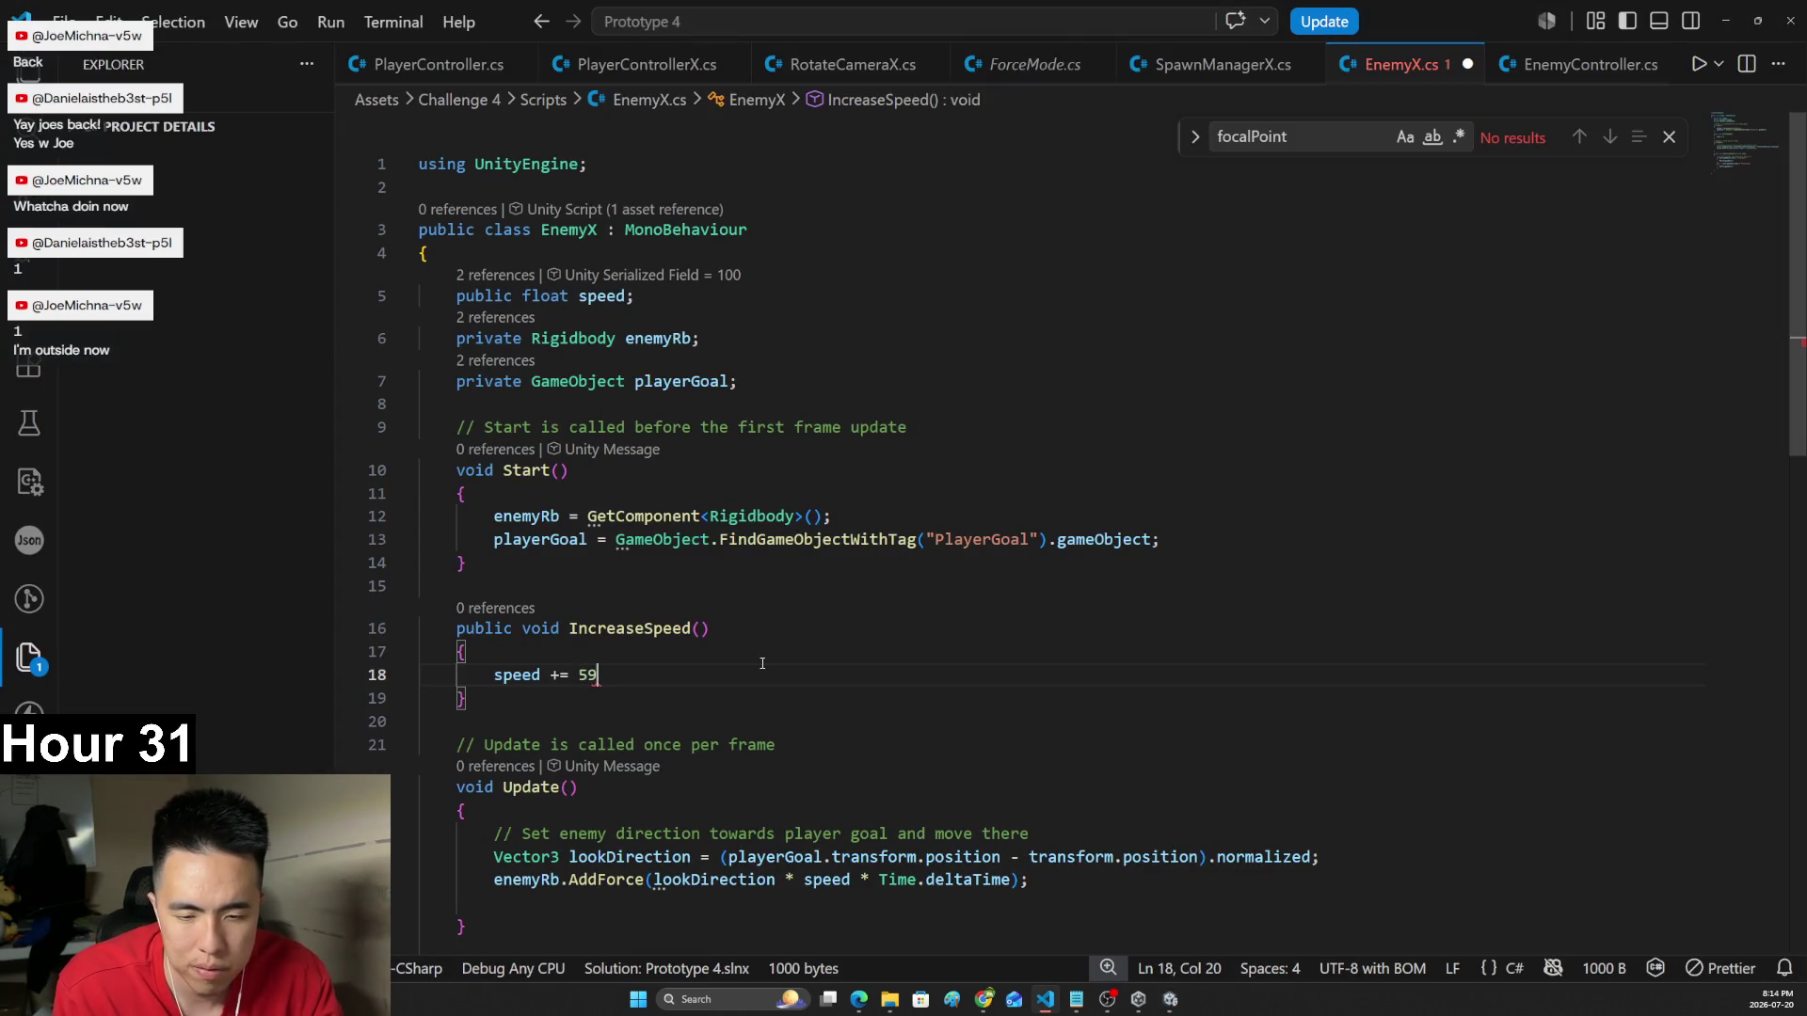
key("BackSpace")
type("0;")
key("ctrl+s")
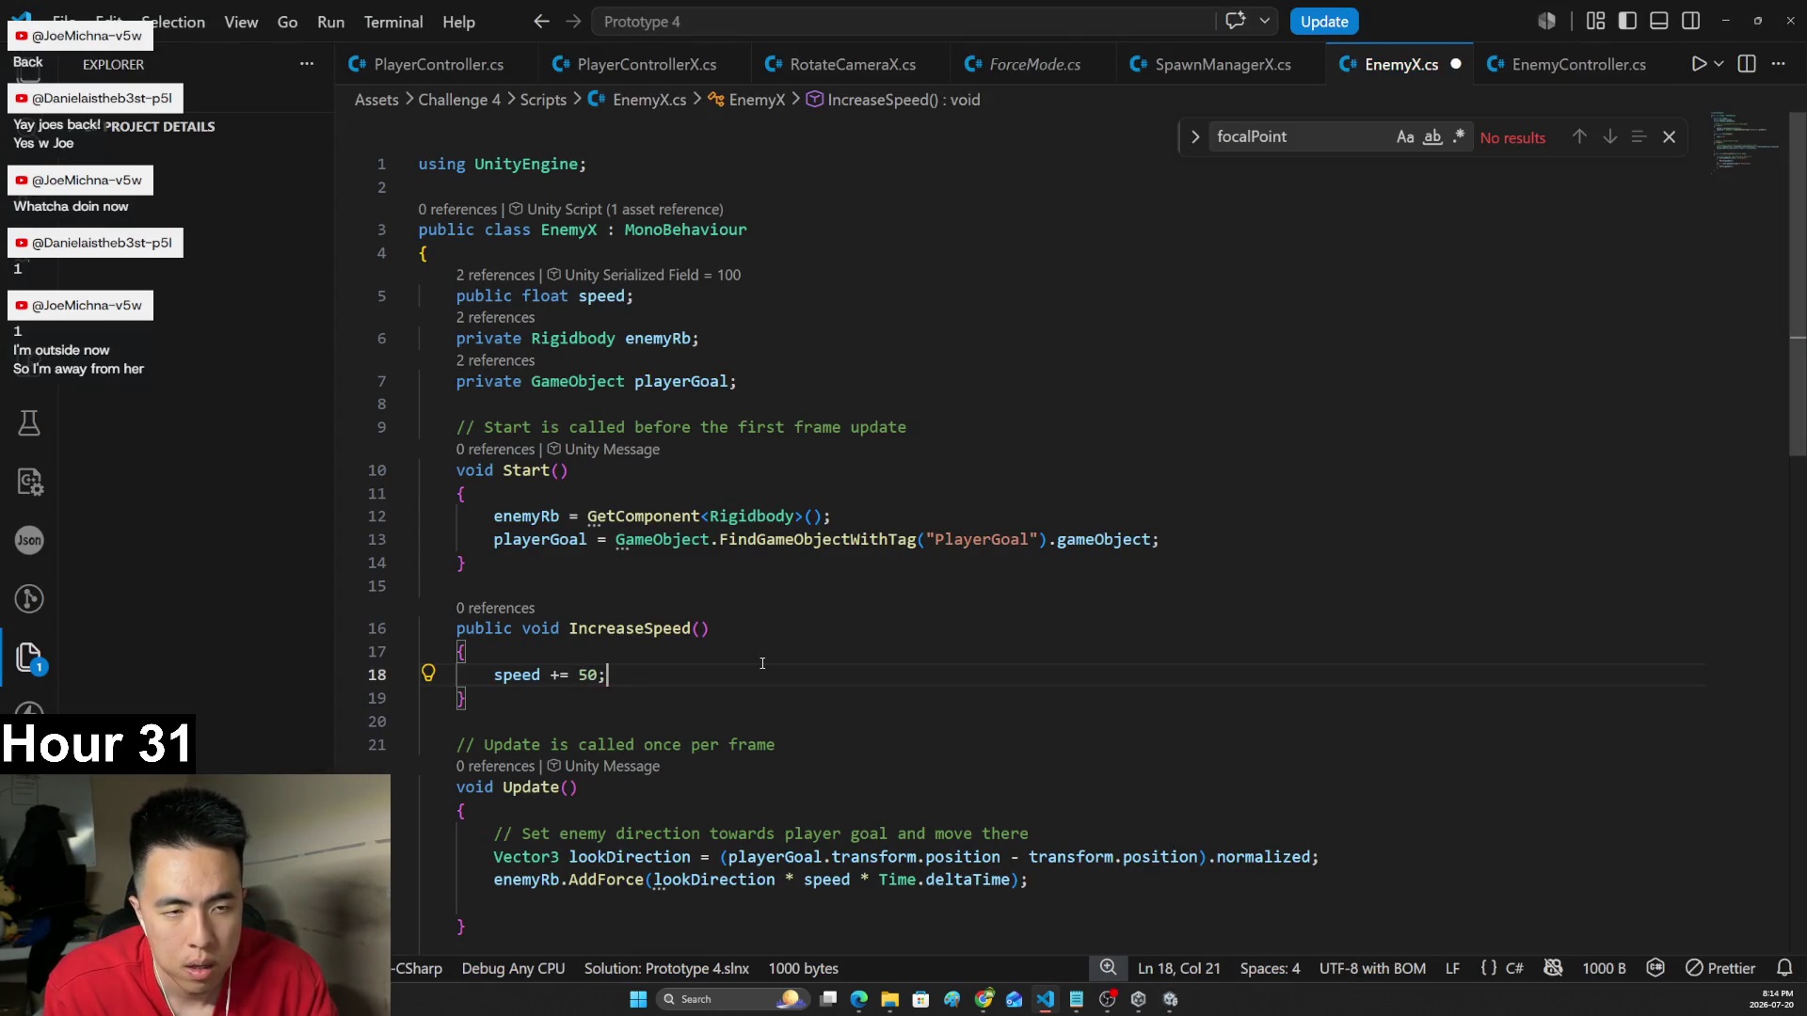
- Give IncreaseSpeed an int delta parameter, replace the fixed 50 with delta, and save
left_click(1224, 64)
scroll(1036, 470, "down", 5)
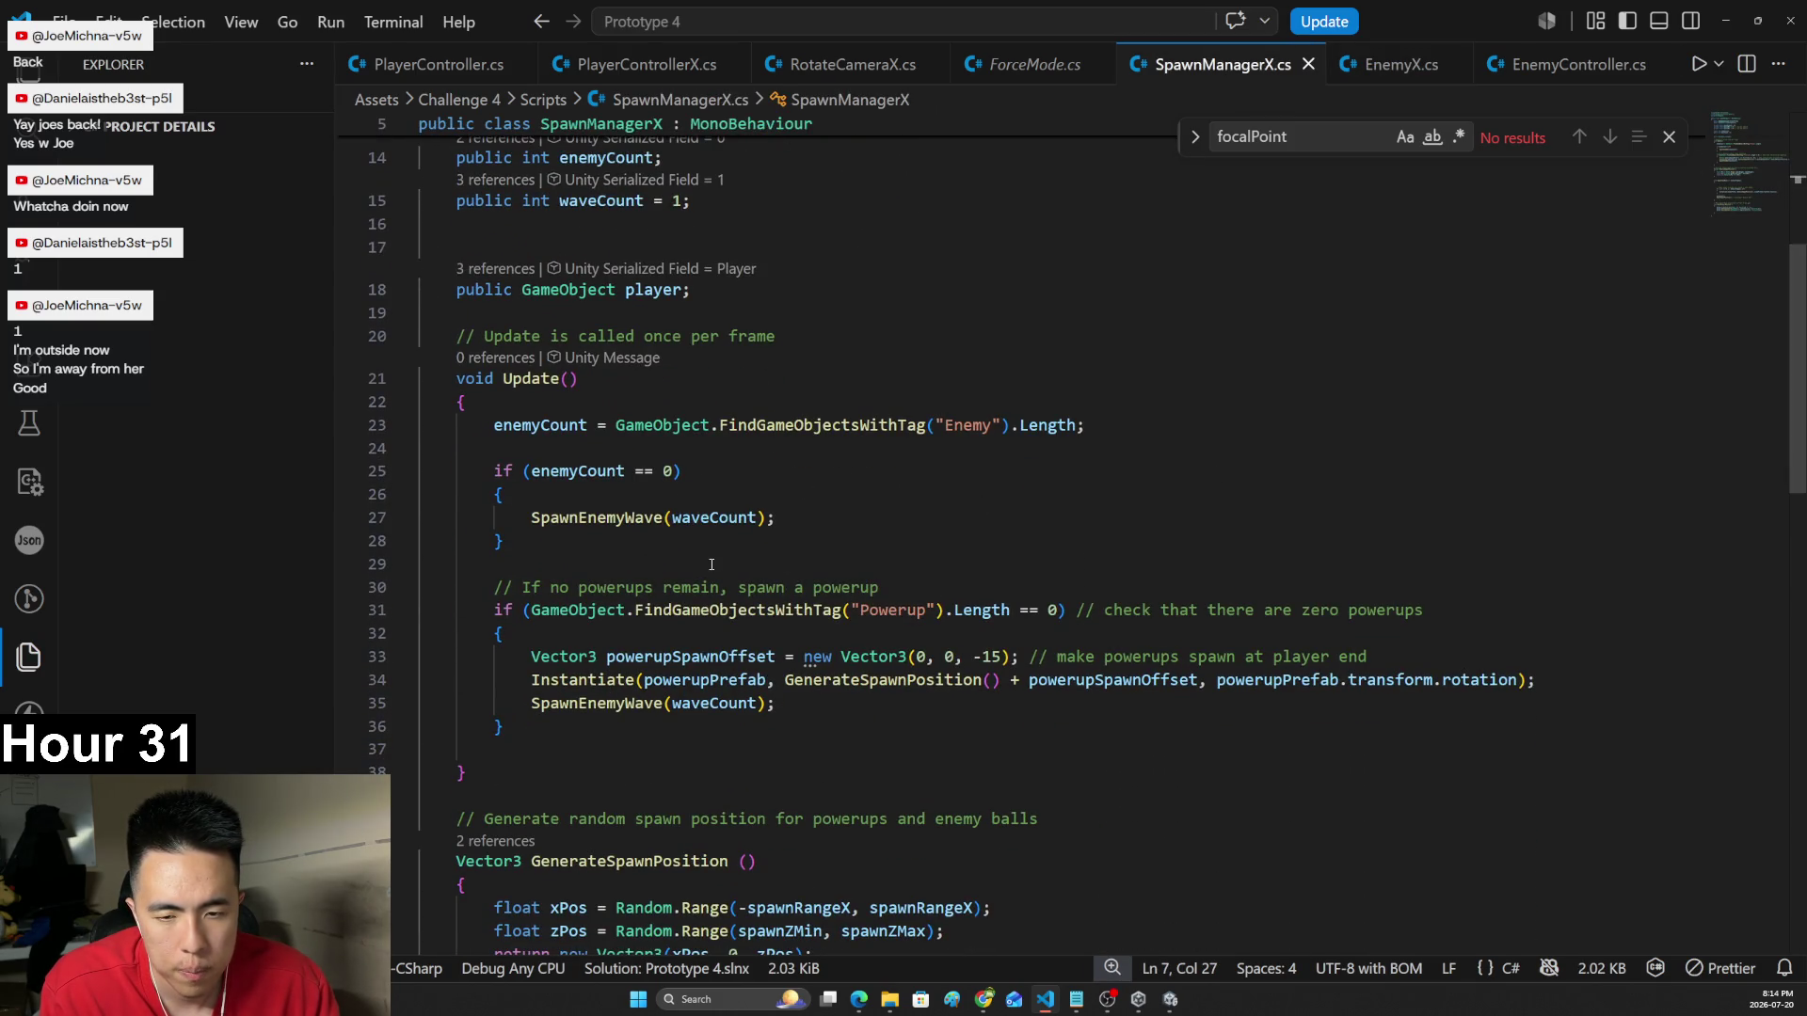
left_click(1375, 67)
left_click(659, 651)
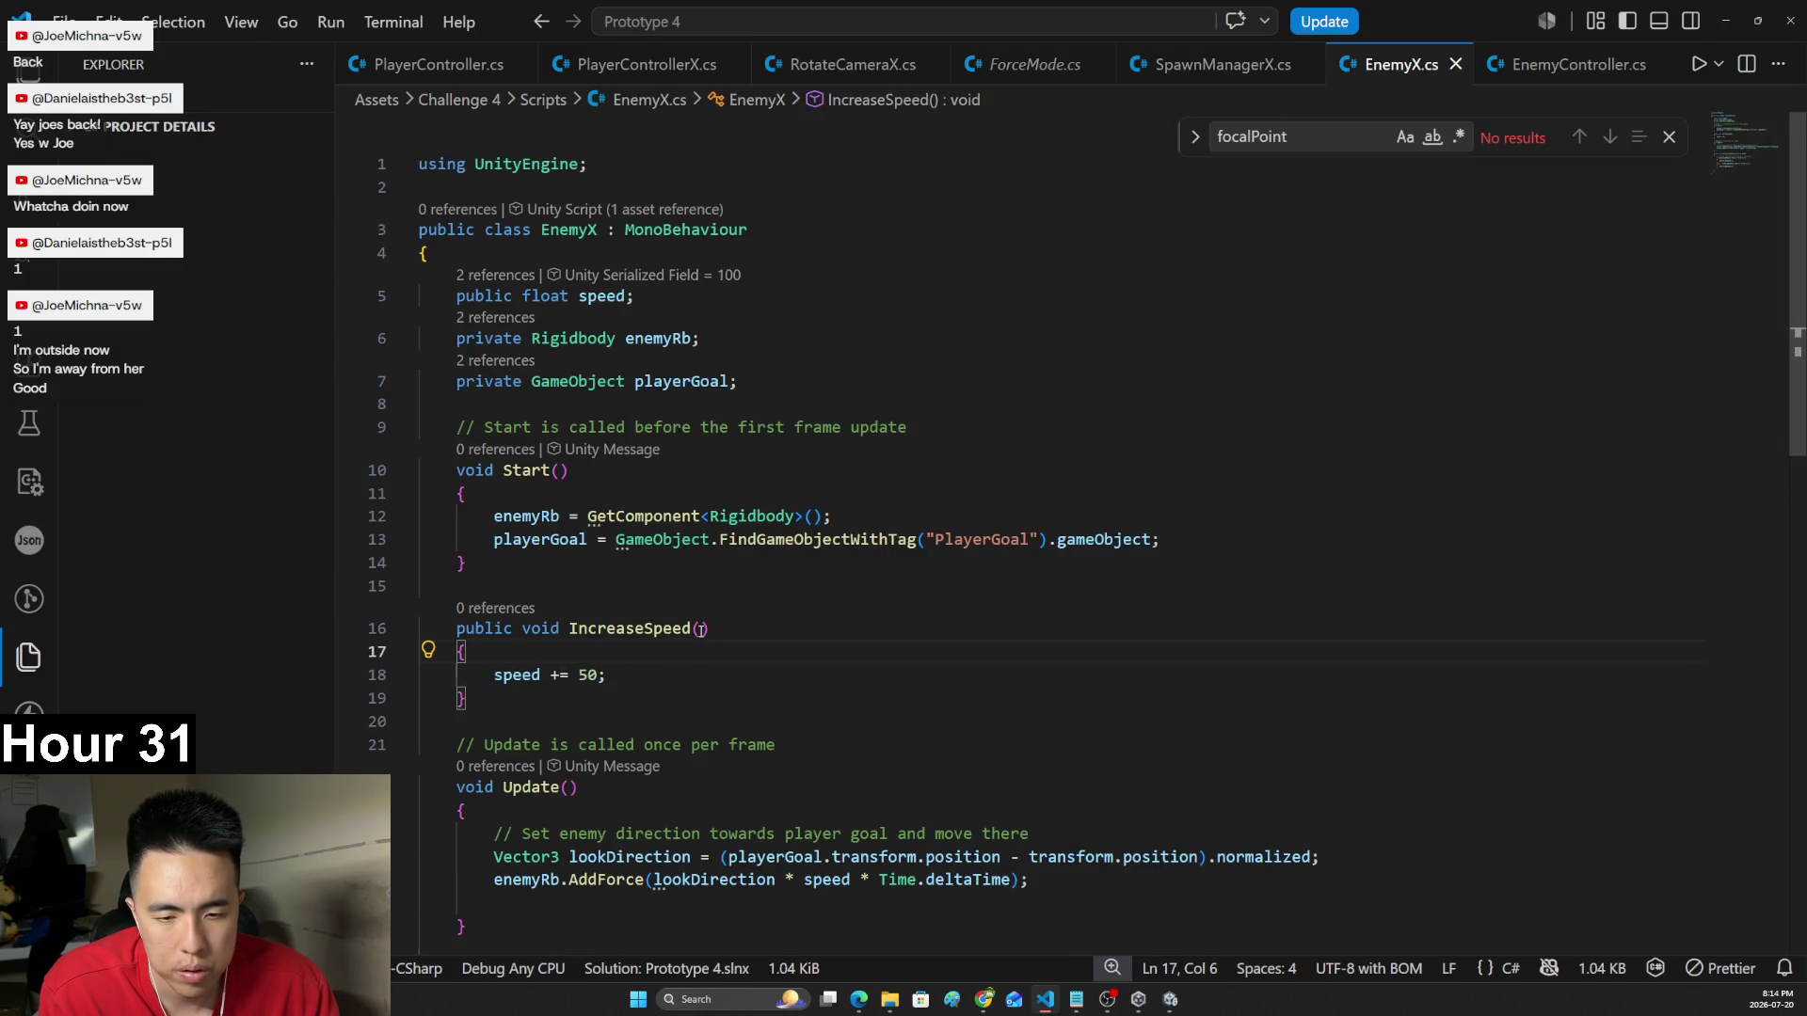
left_click(701, 628)
type("int delta")
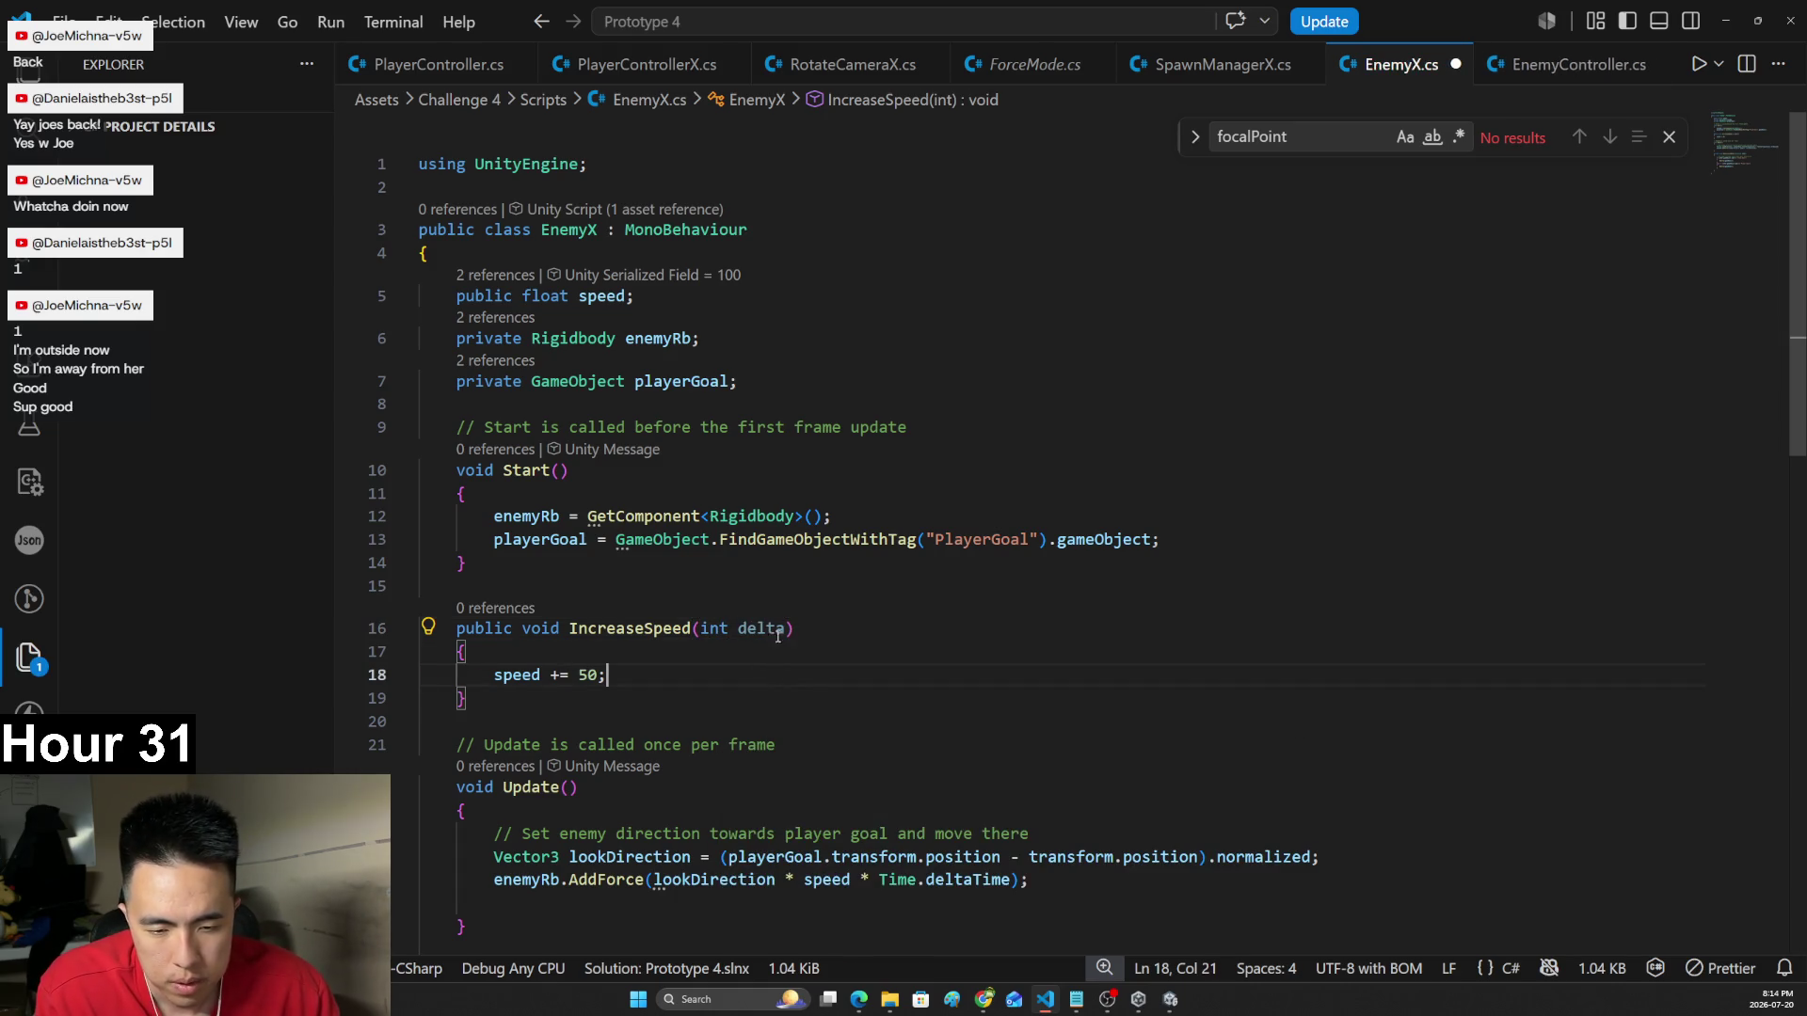
left_click_drag(789, 629, 737, 630)
double_click(591, 676)
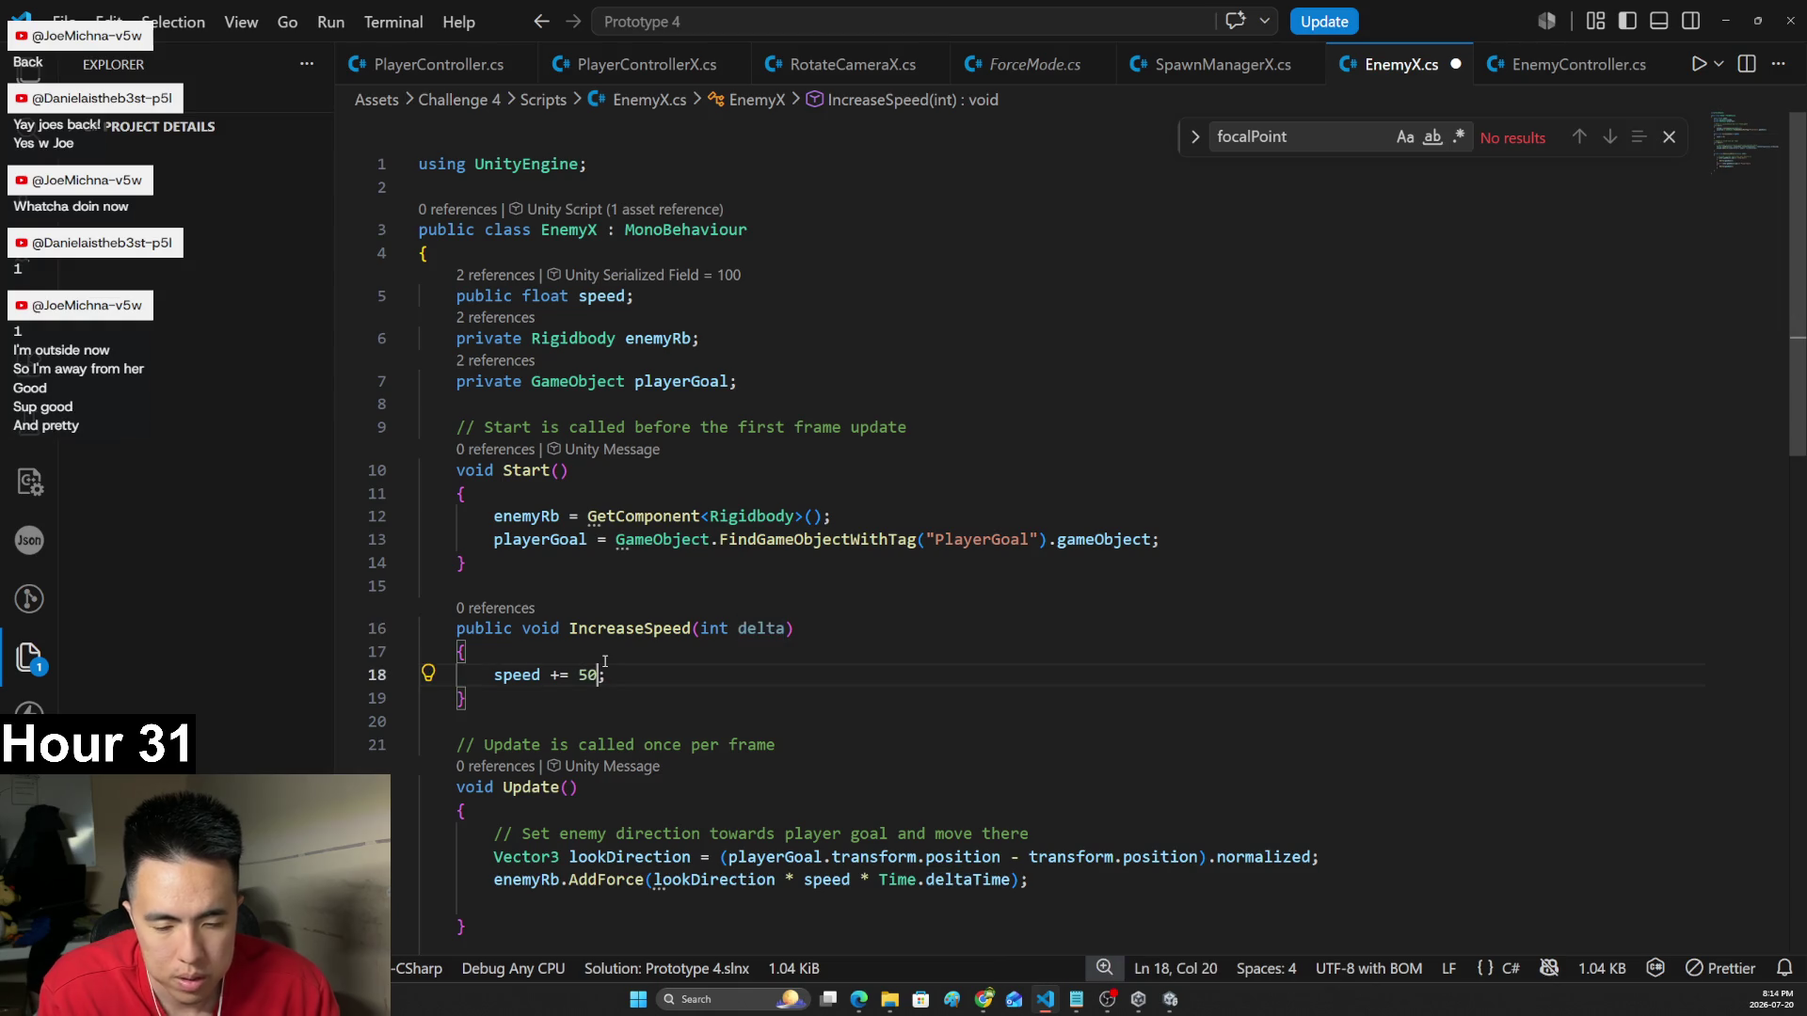
type("delta")
key("ctrl+s")
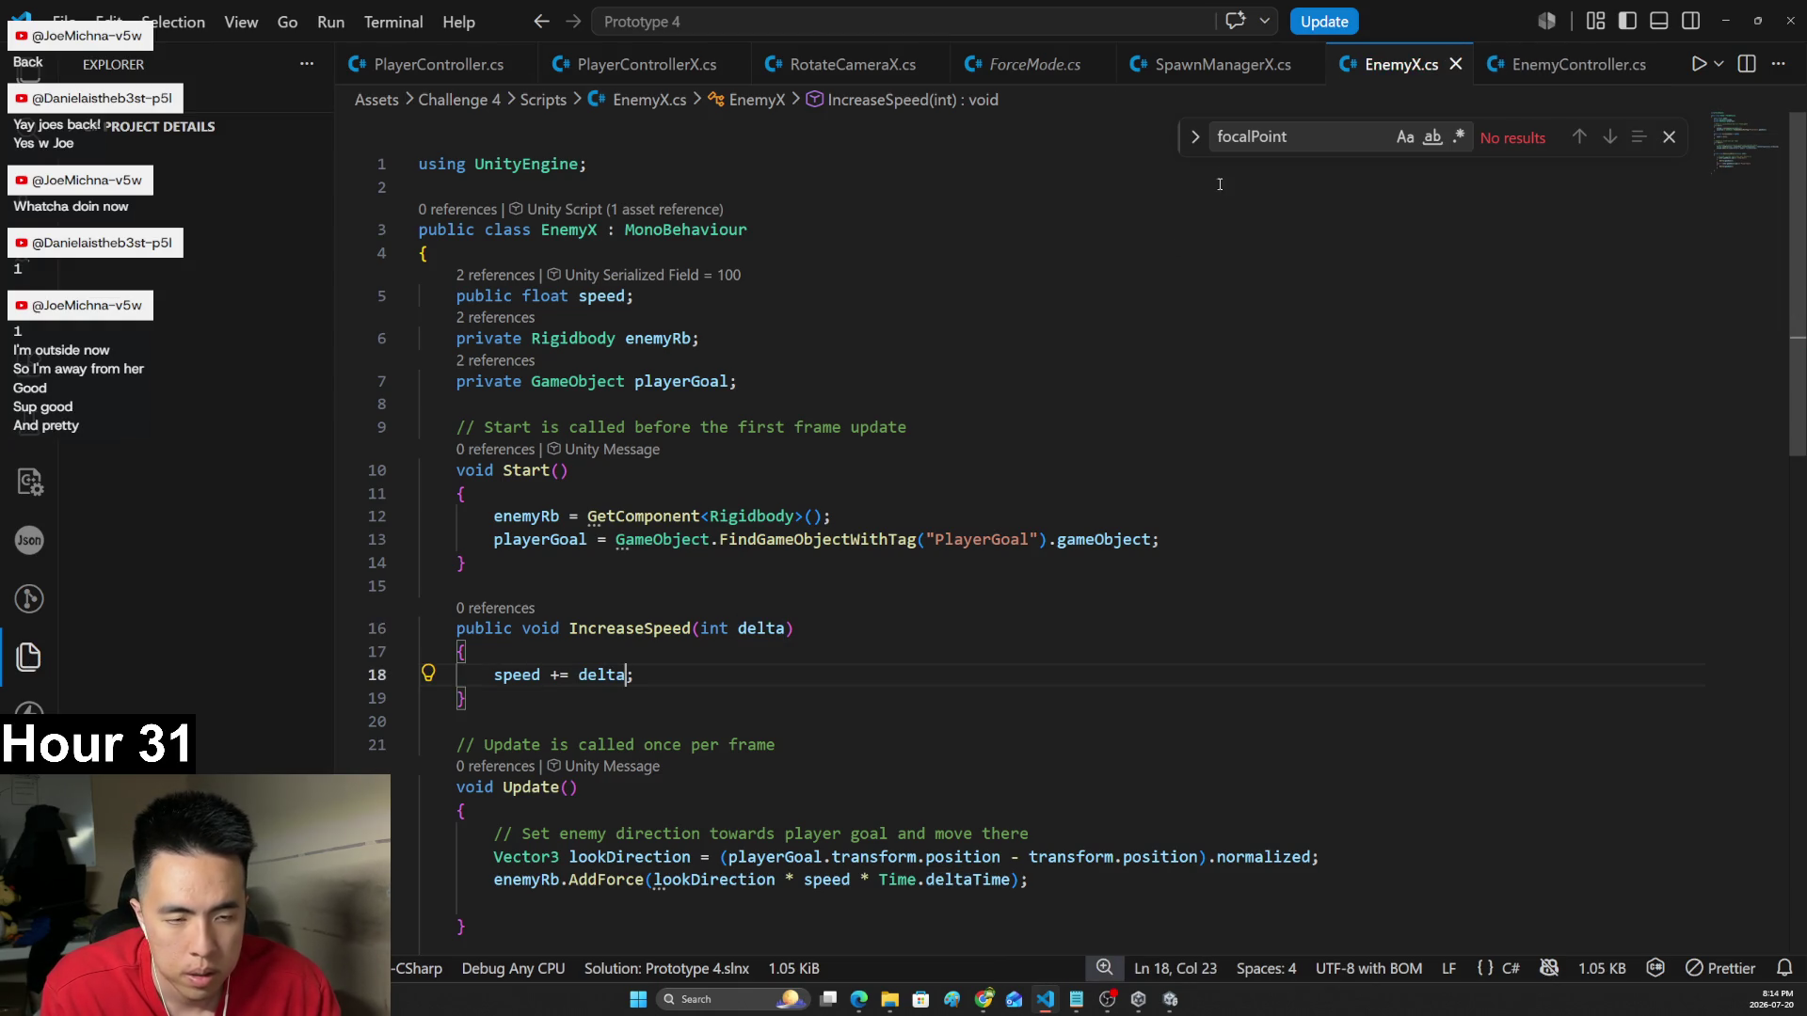
left_click(1223, 64)
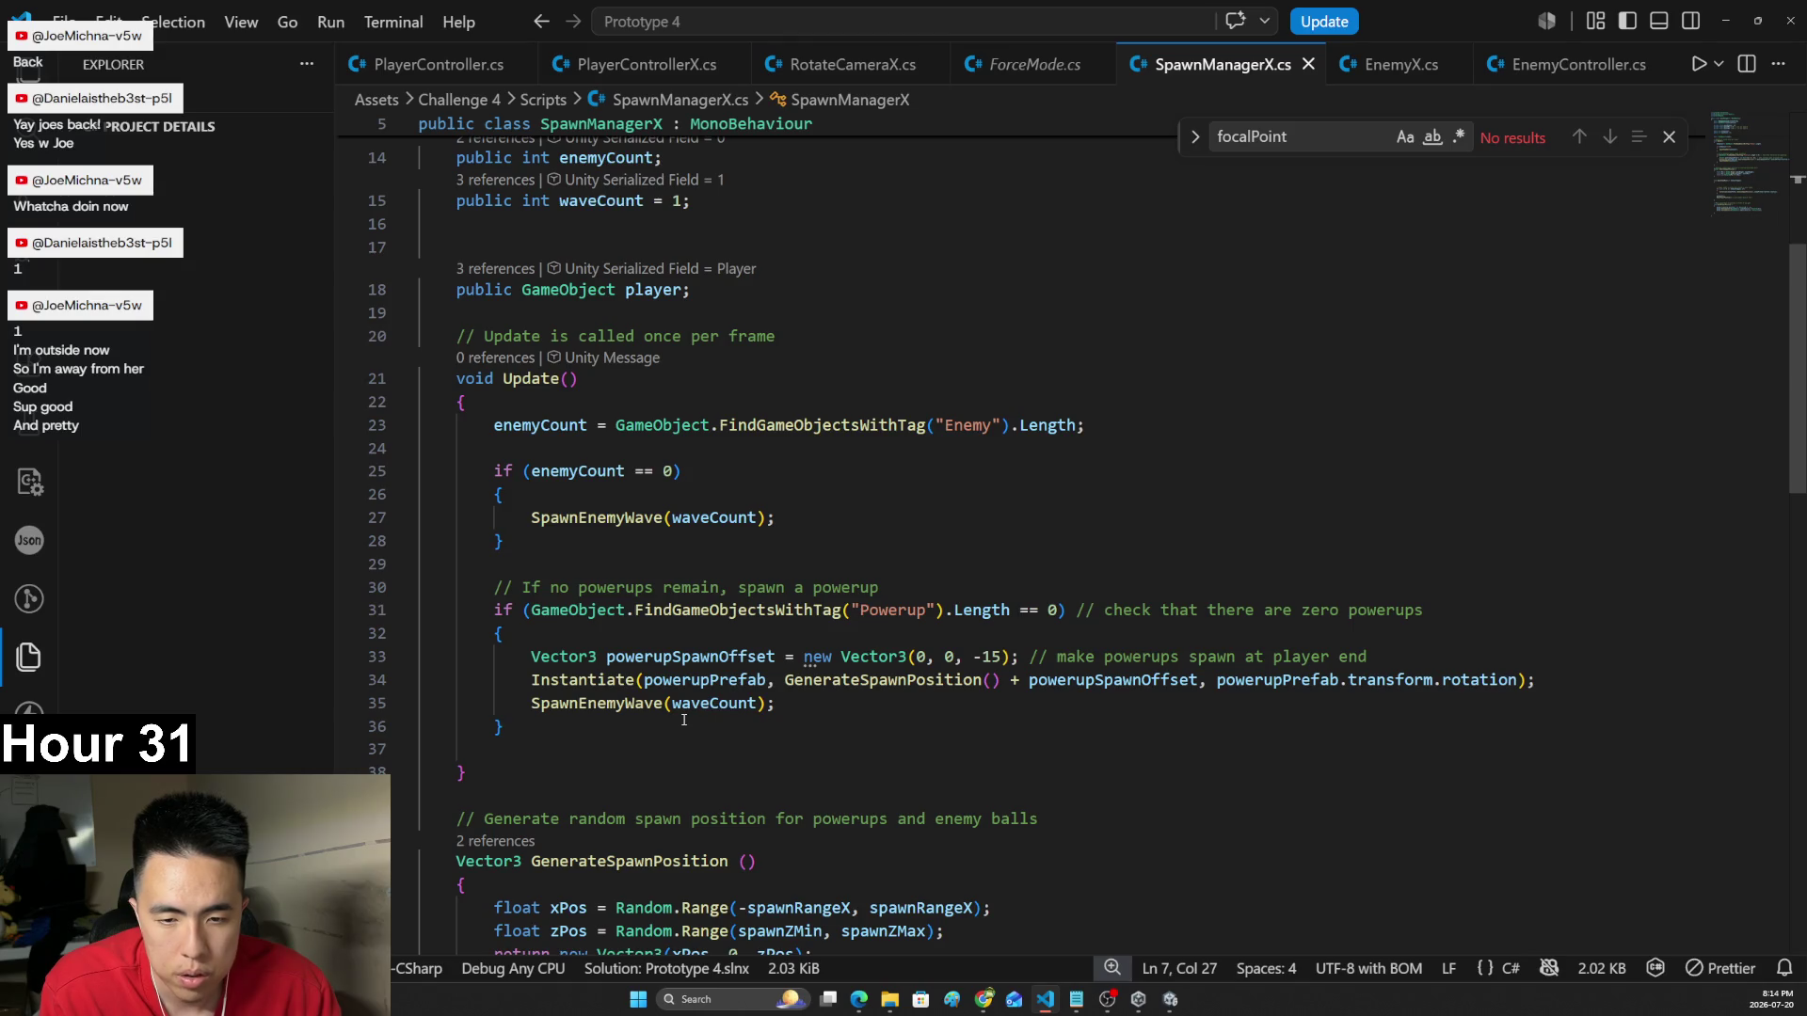
- In SpawnEnemyWave, add an enemyPrefab.Increase line after the Instantiate call
scroll(870, 536, "down", 1)
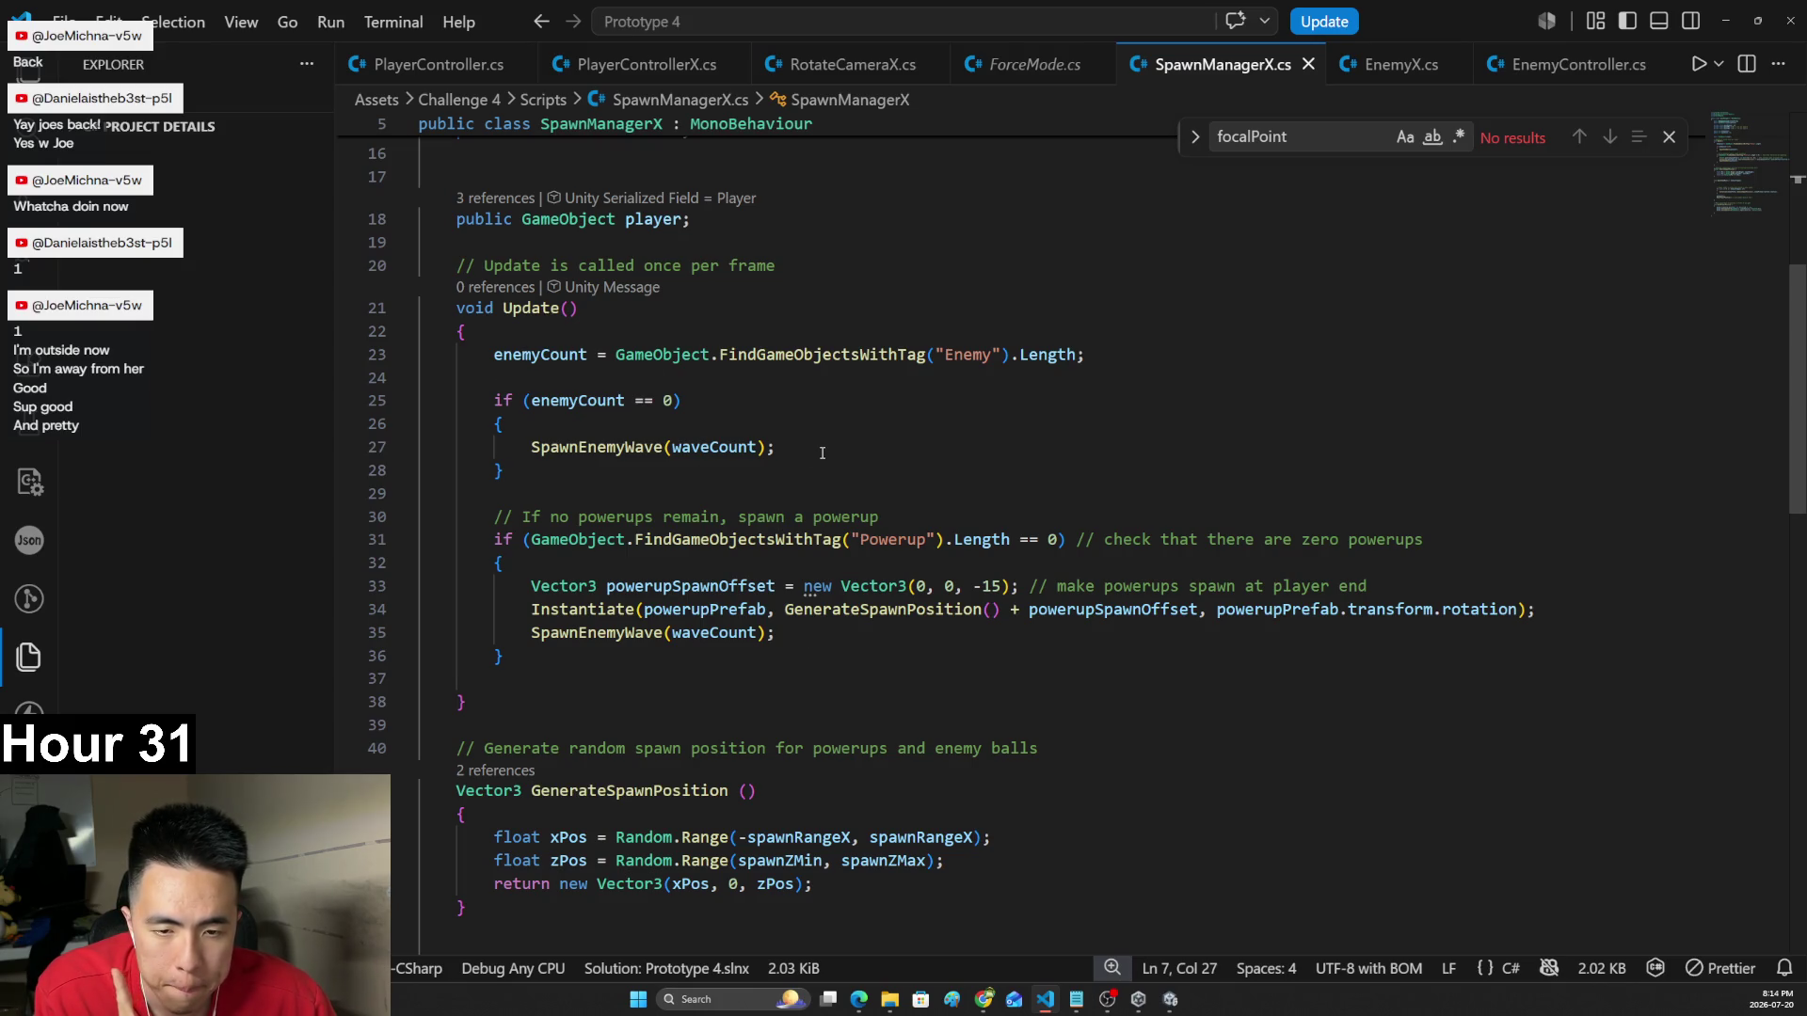
scroll(753, 513, "up", 1)
scroll(753, 513, "down", 2)
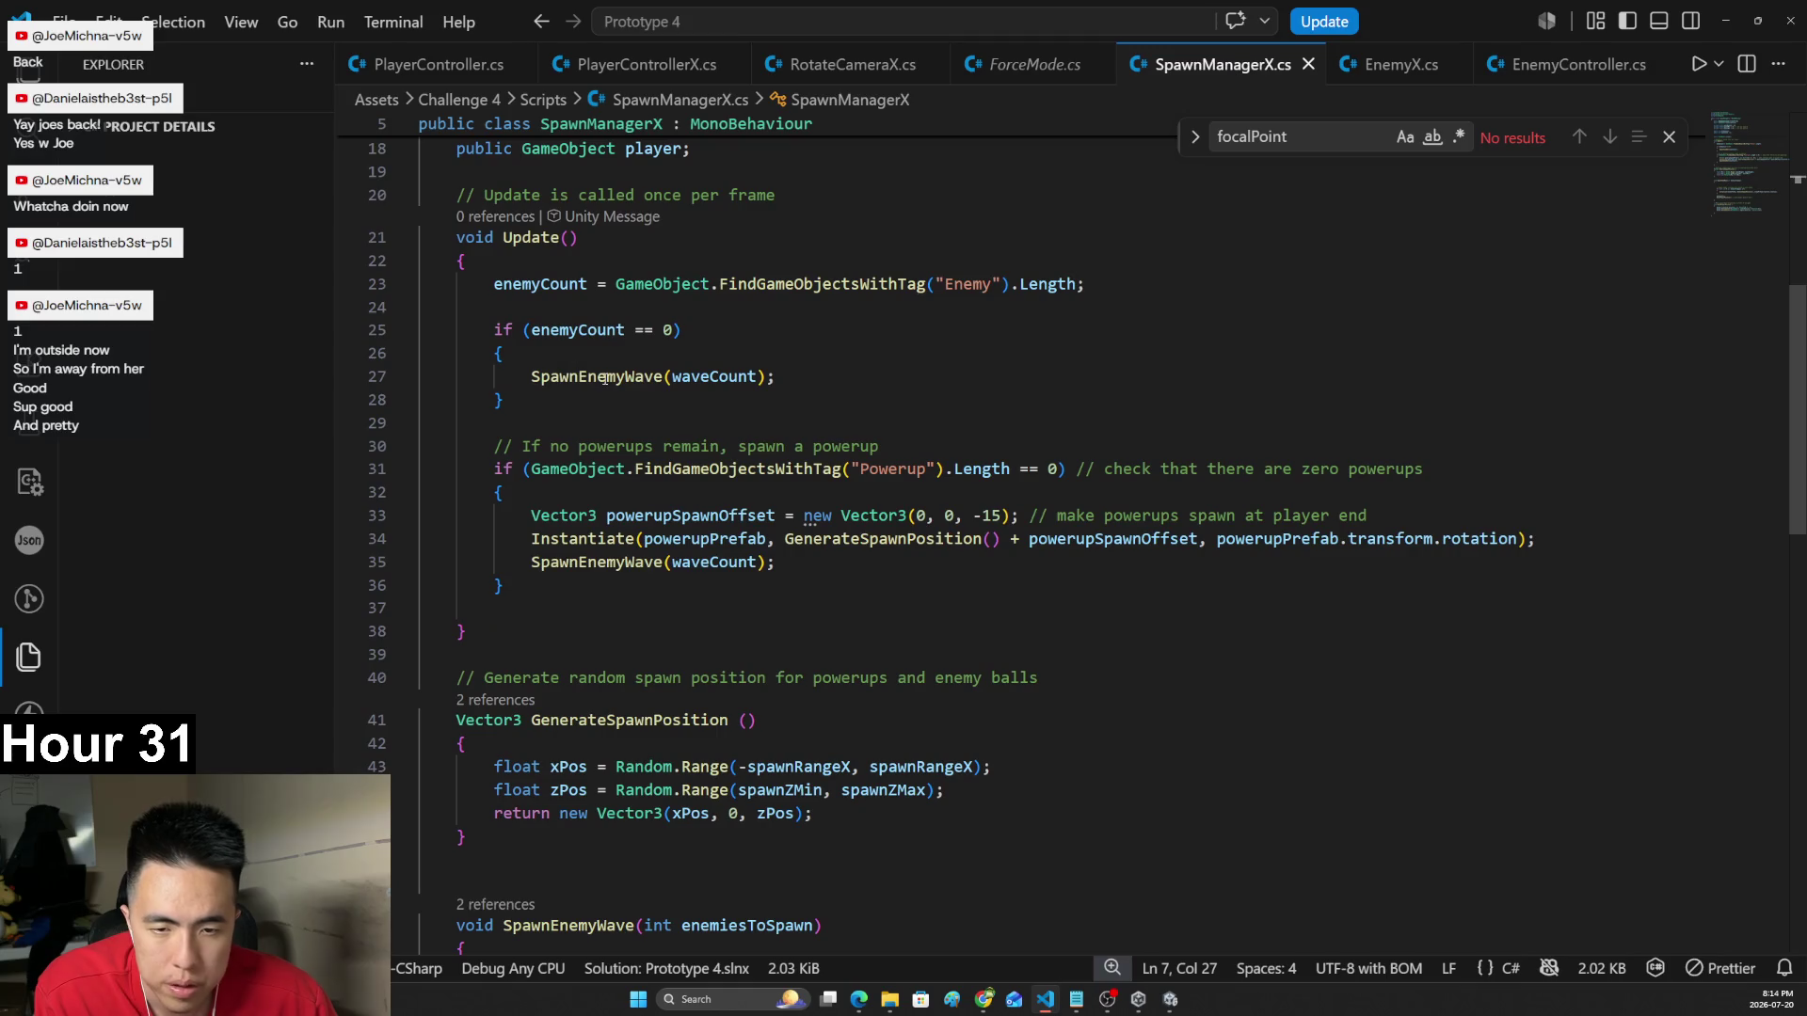
left_click(593, 378, "ctrl")
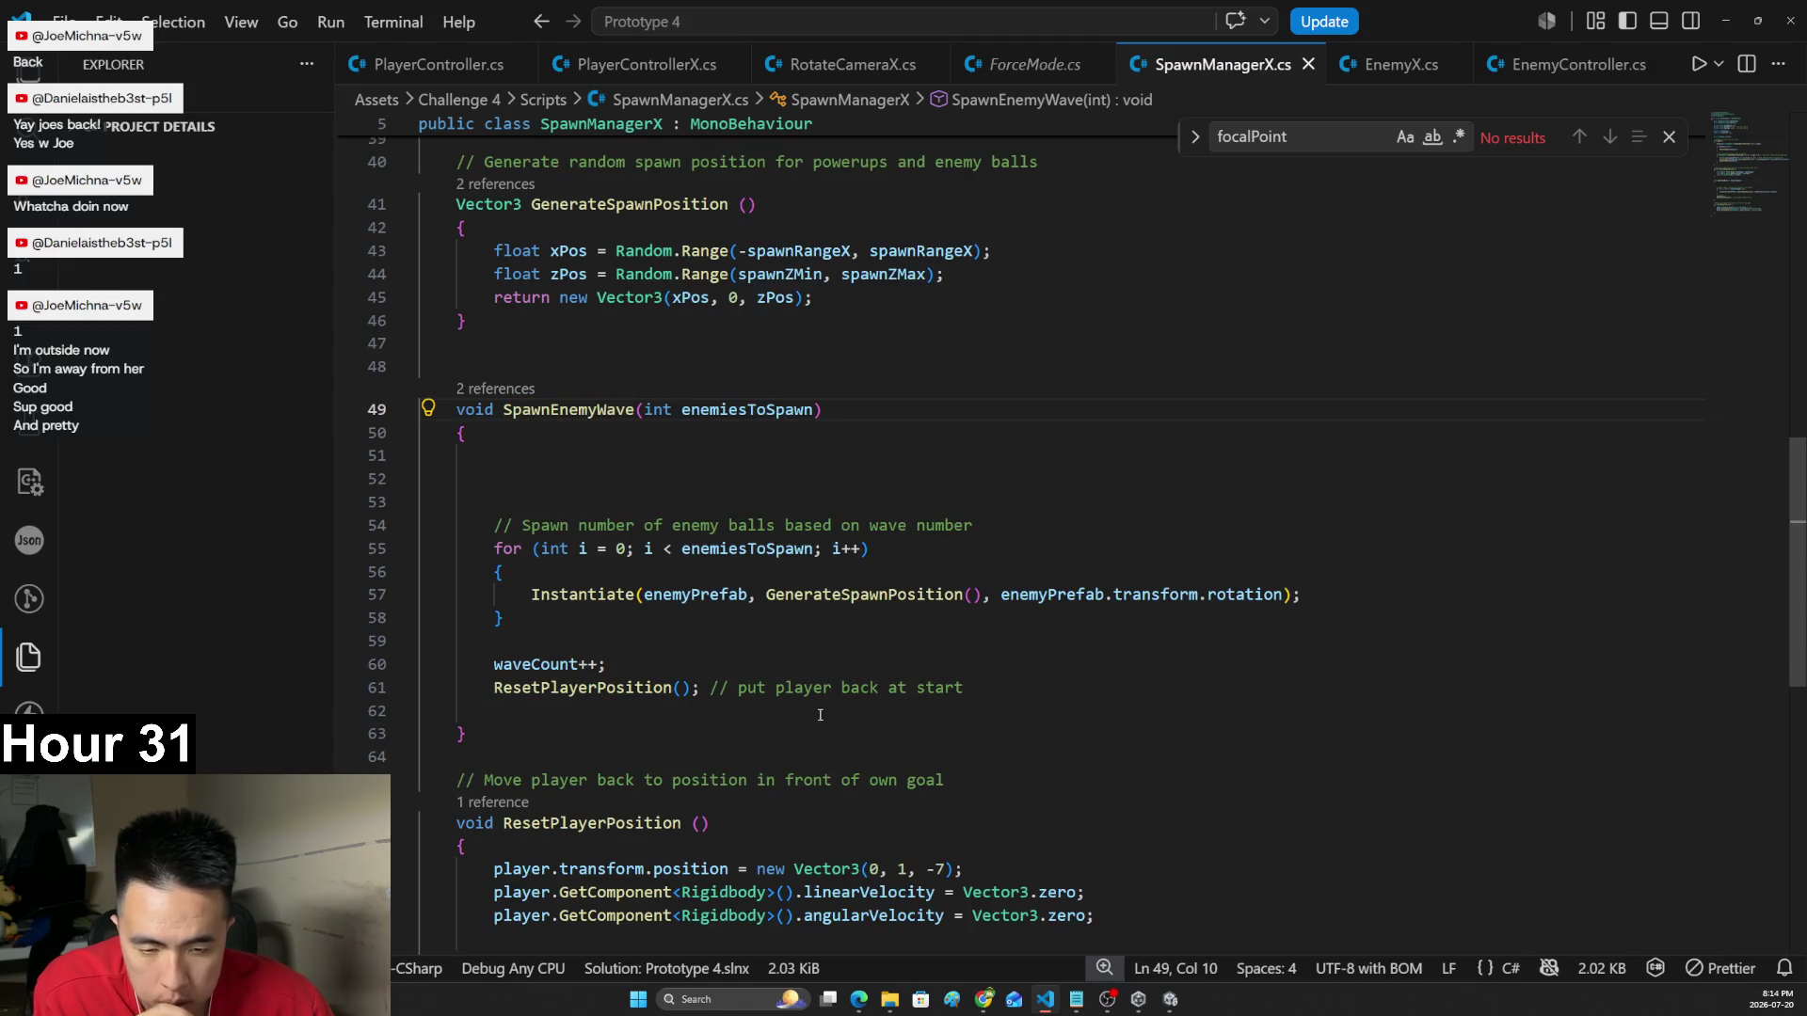
left_click(1346, 601)
key("Return")
type("ene")
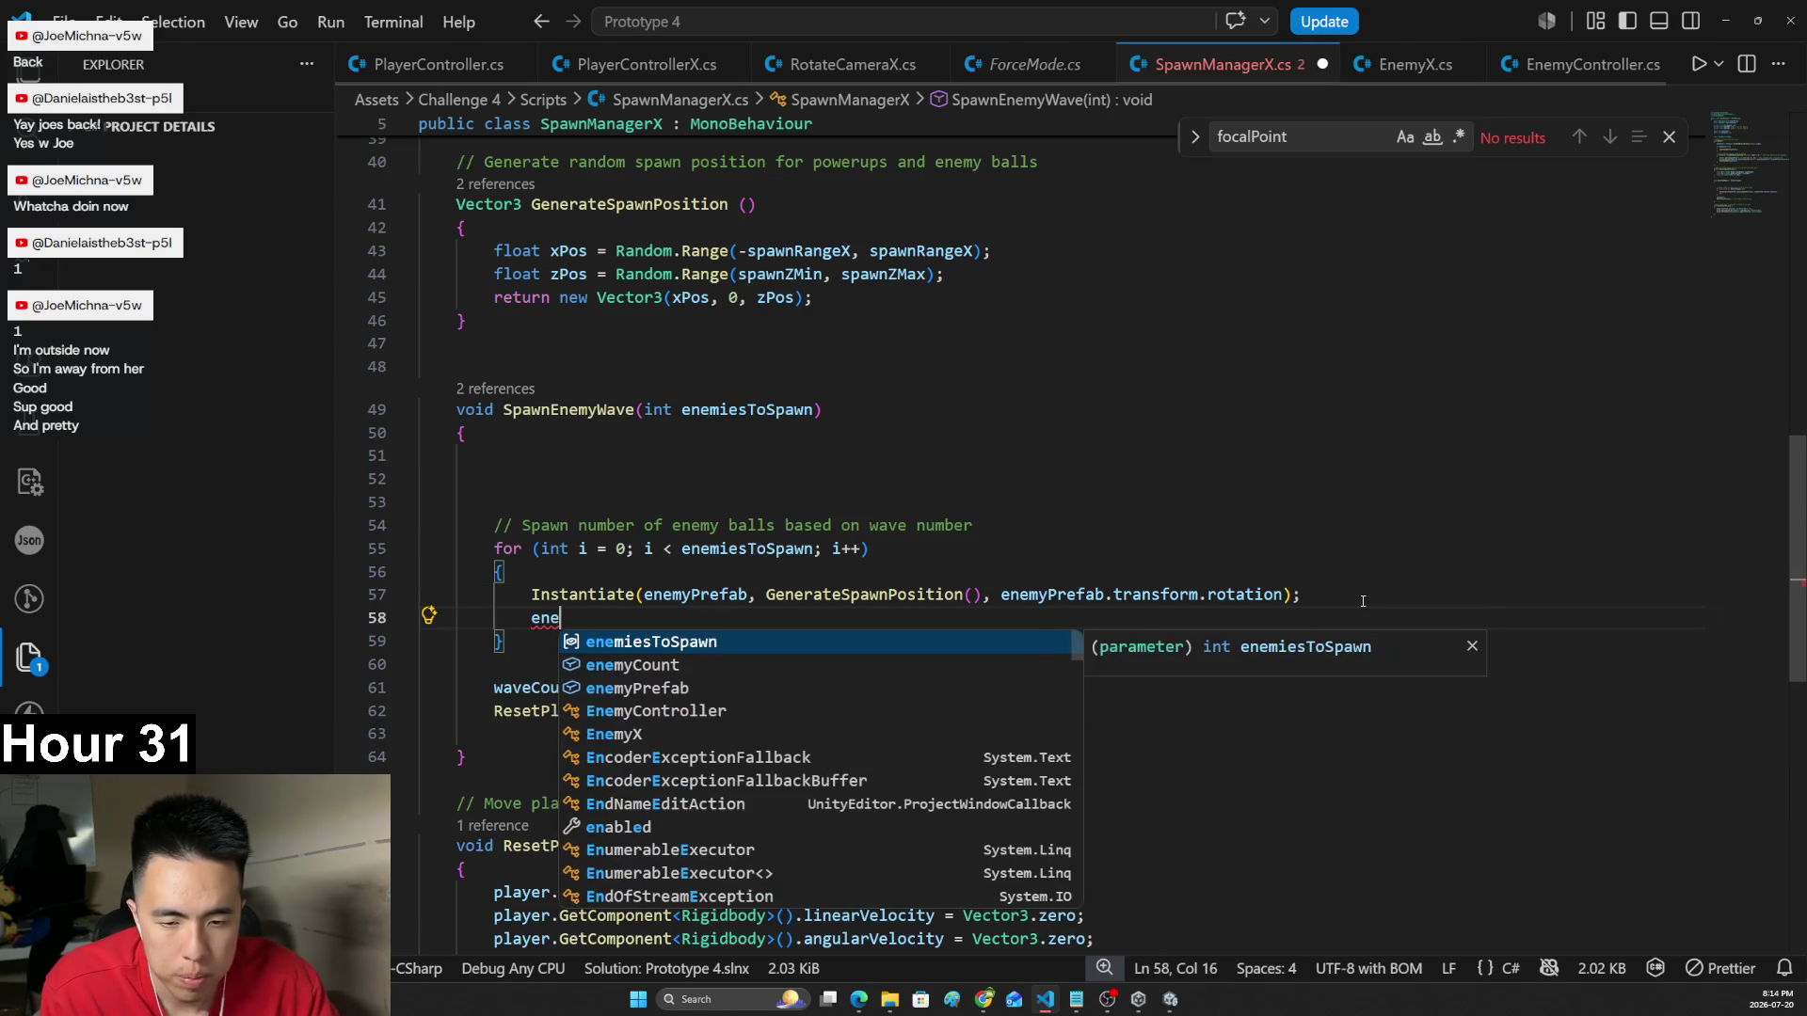
key("Tab")
key("ctrl+z")
type("myP")
key("Tab")
type(".")
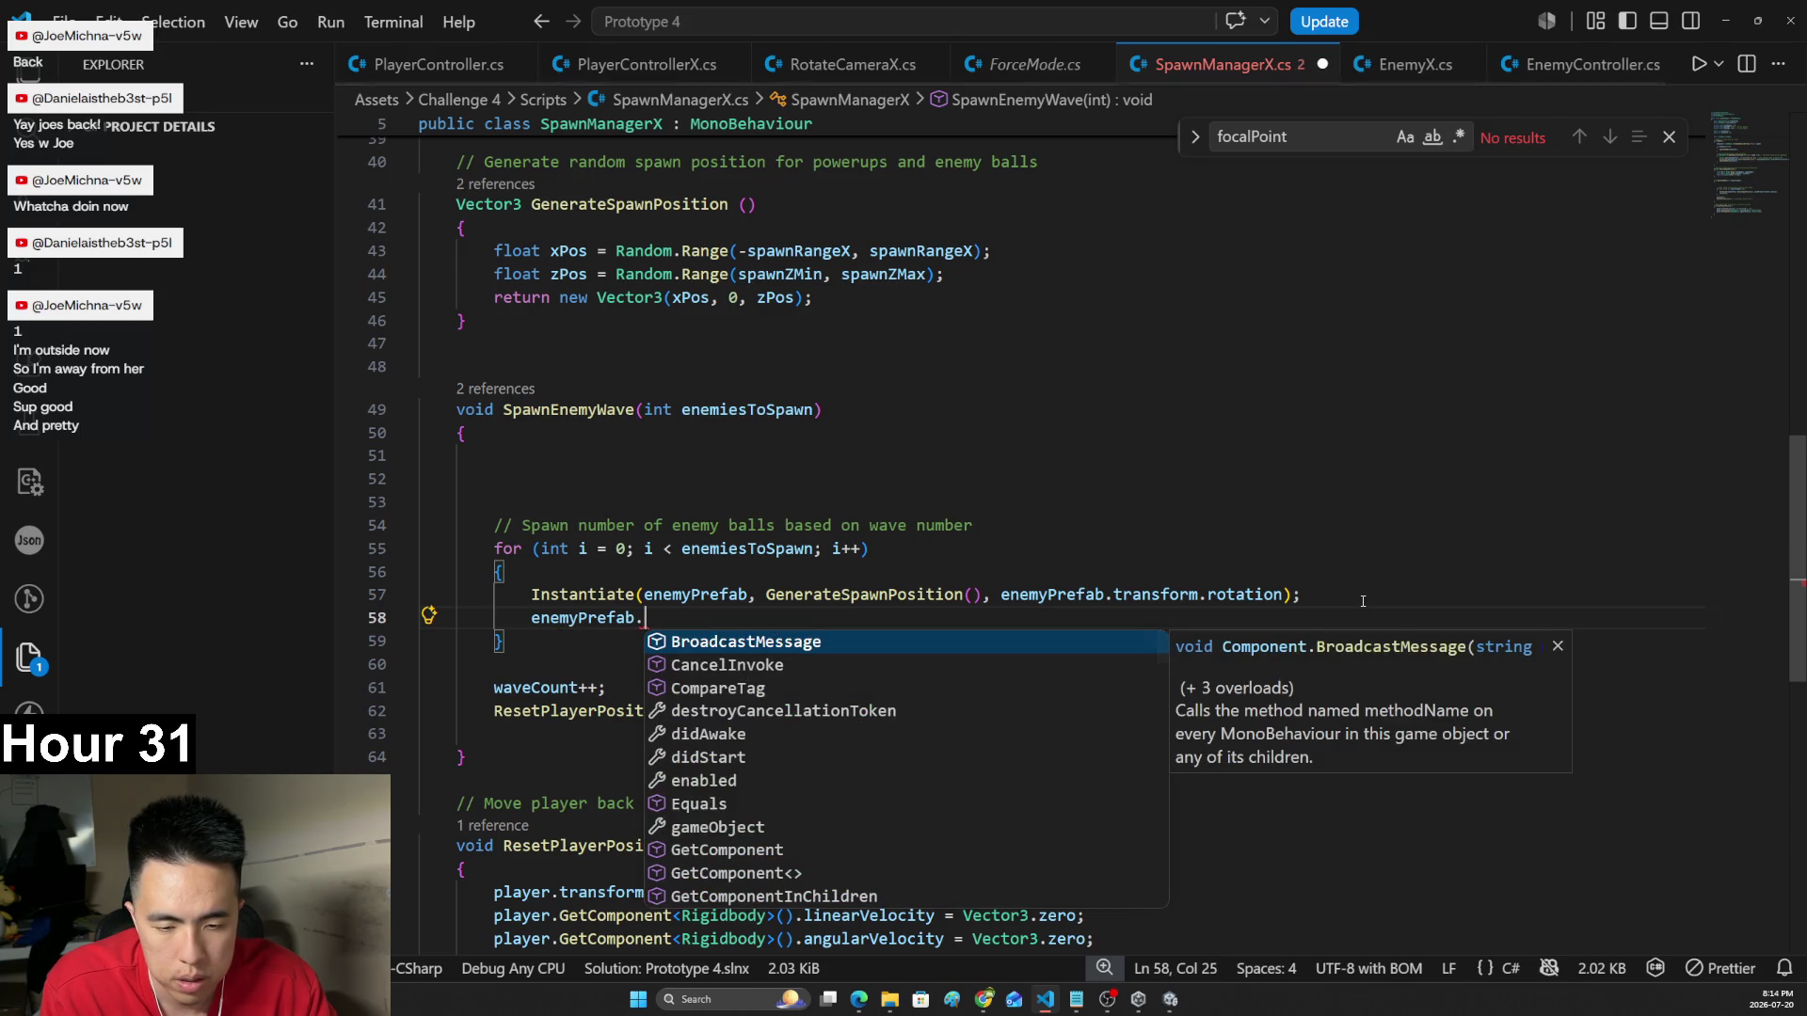
type("Increase")
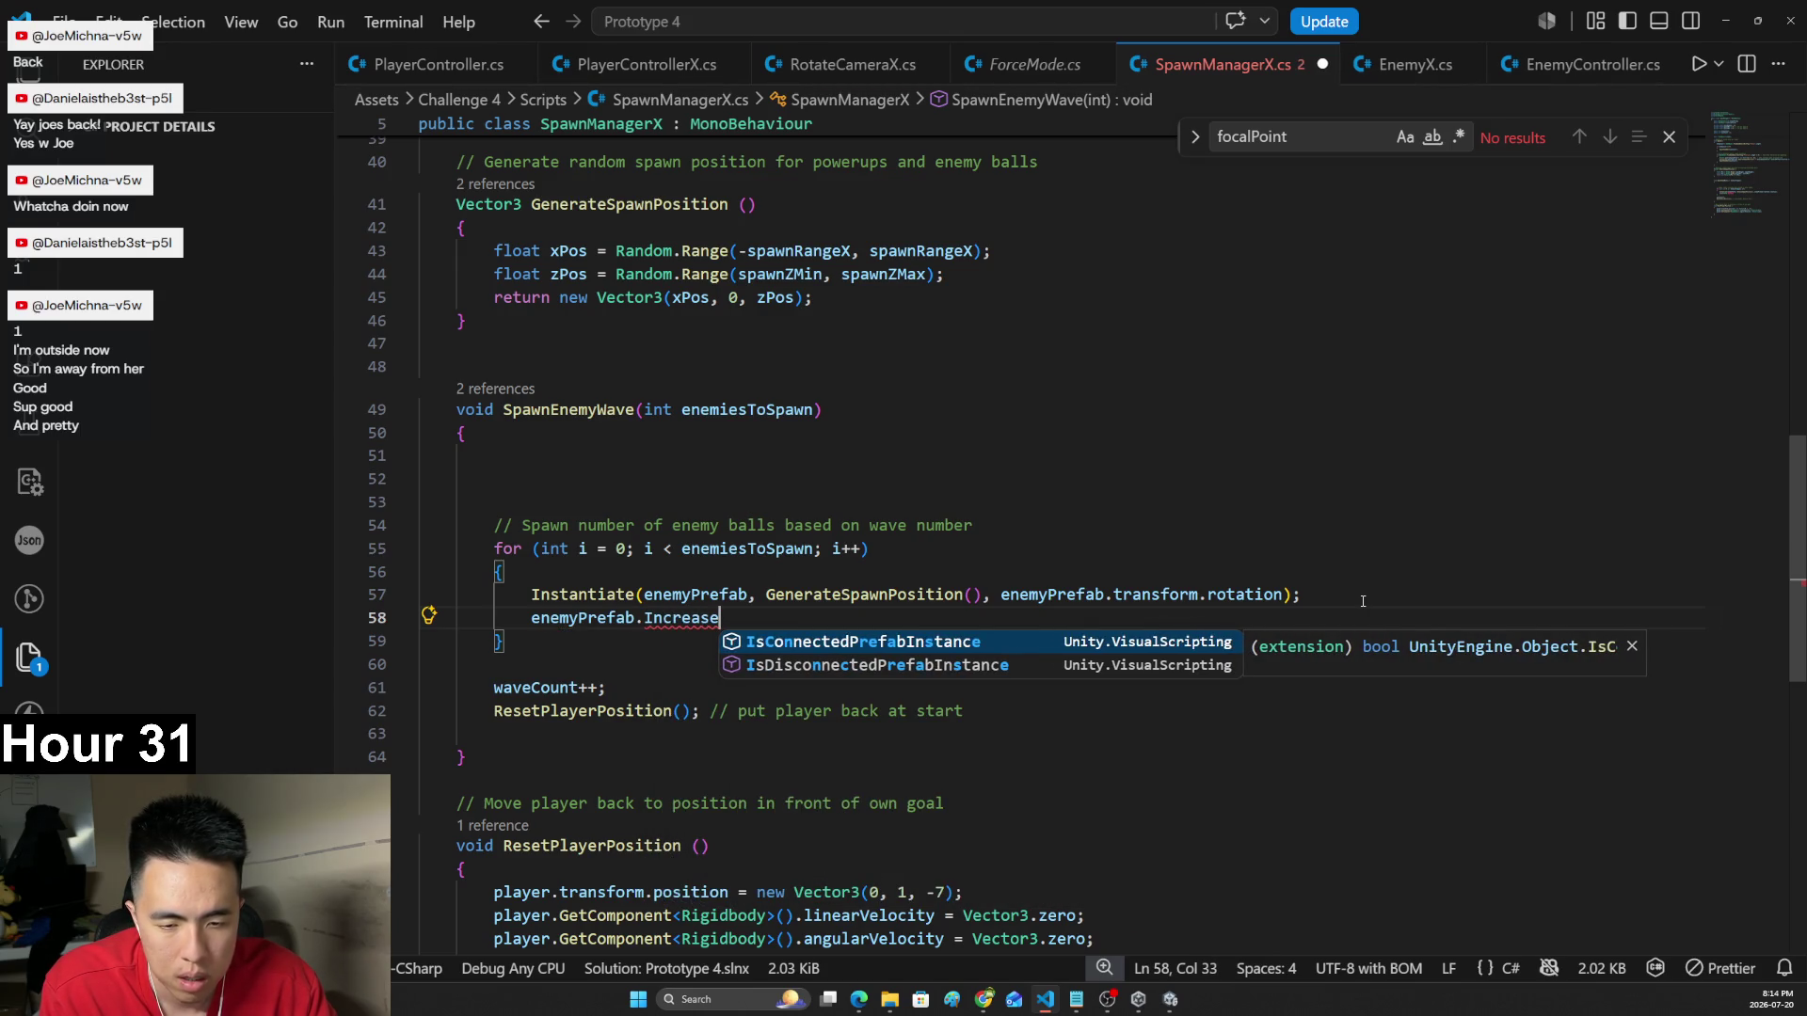
mouse_move(696, 597)
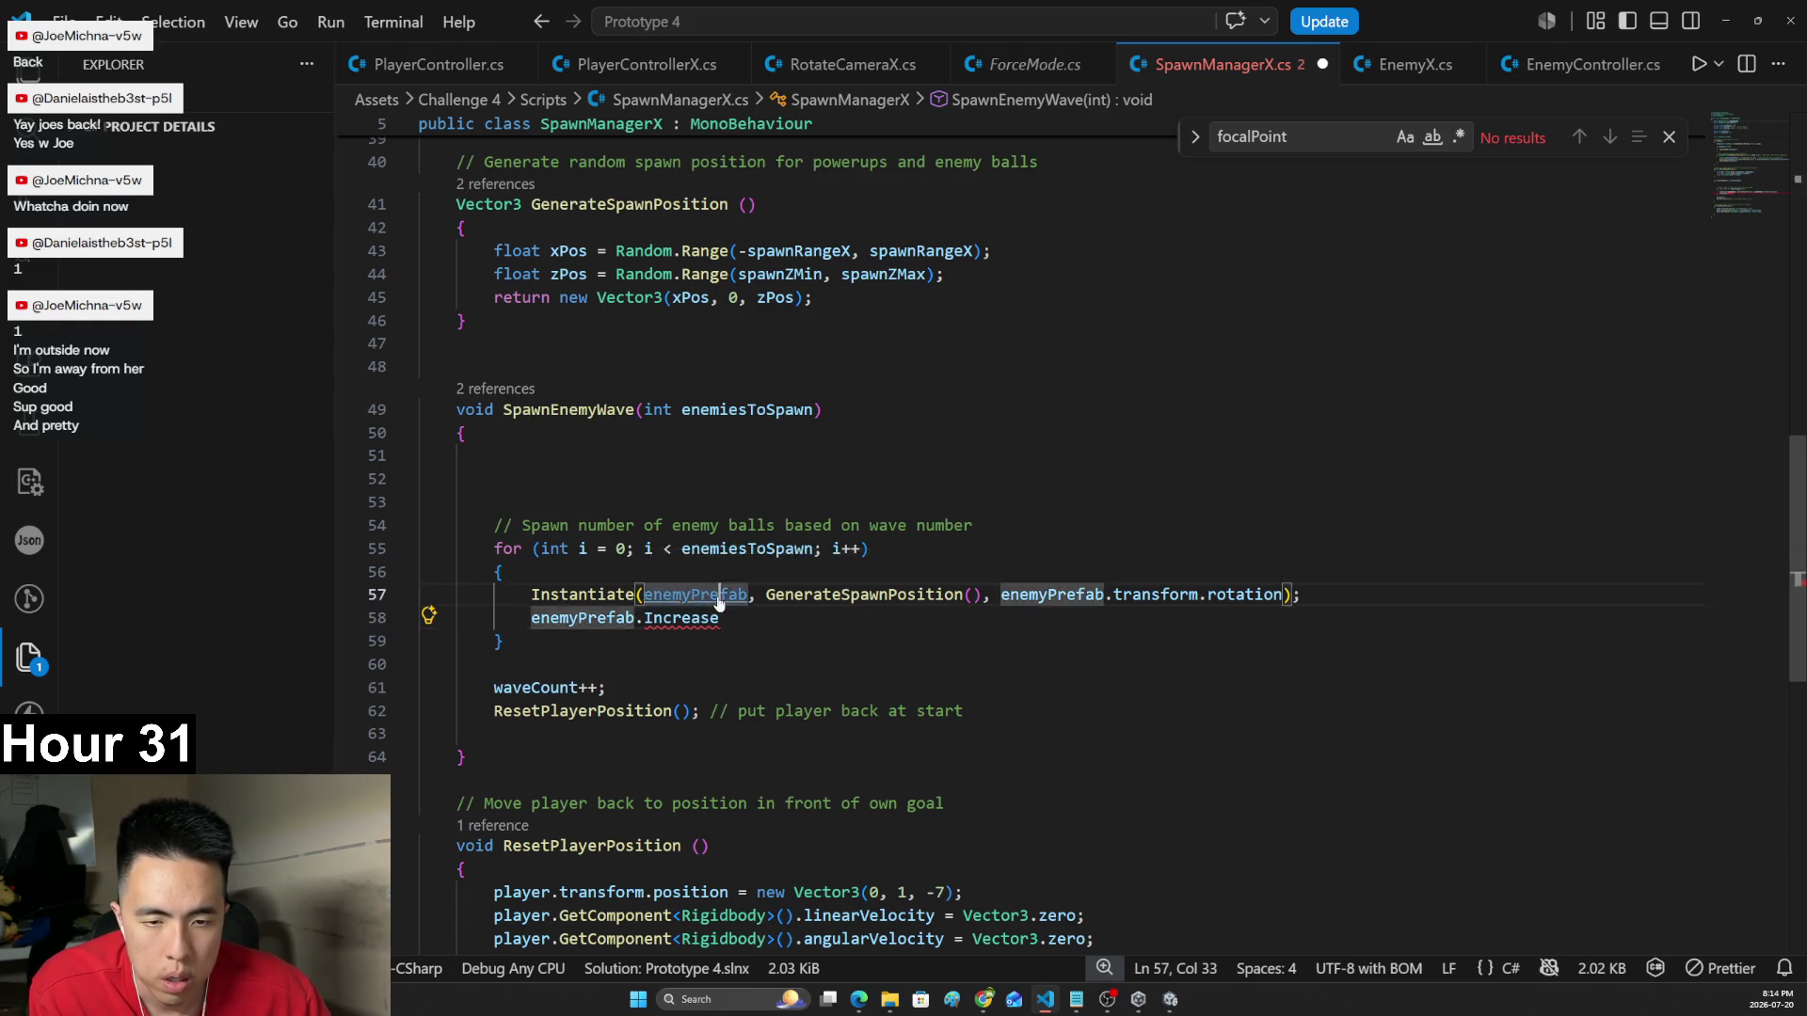
left_click(718, 597, "ctrl")
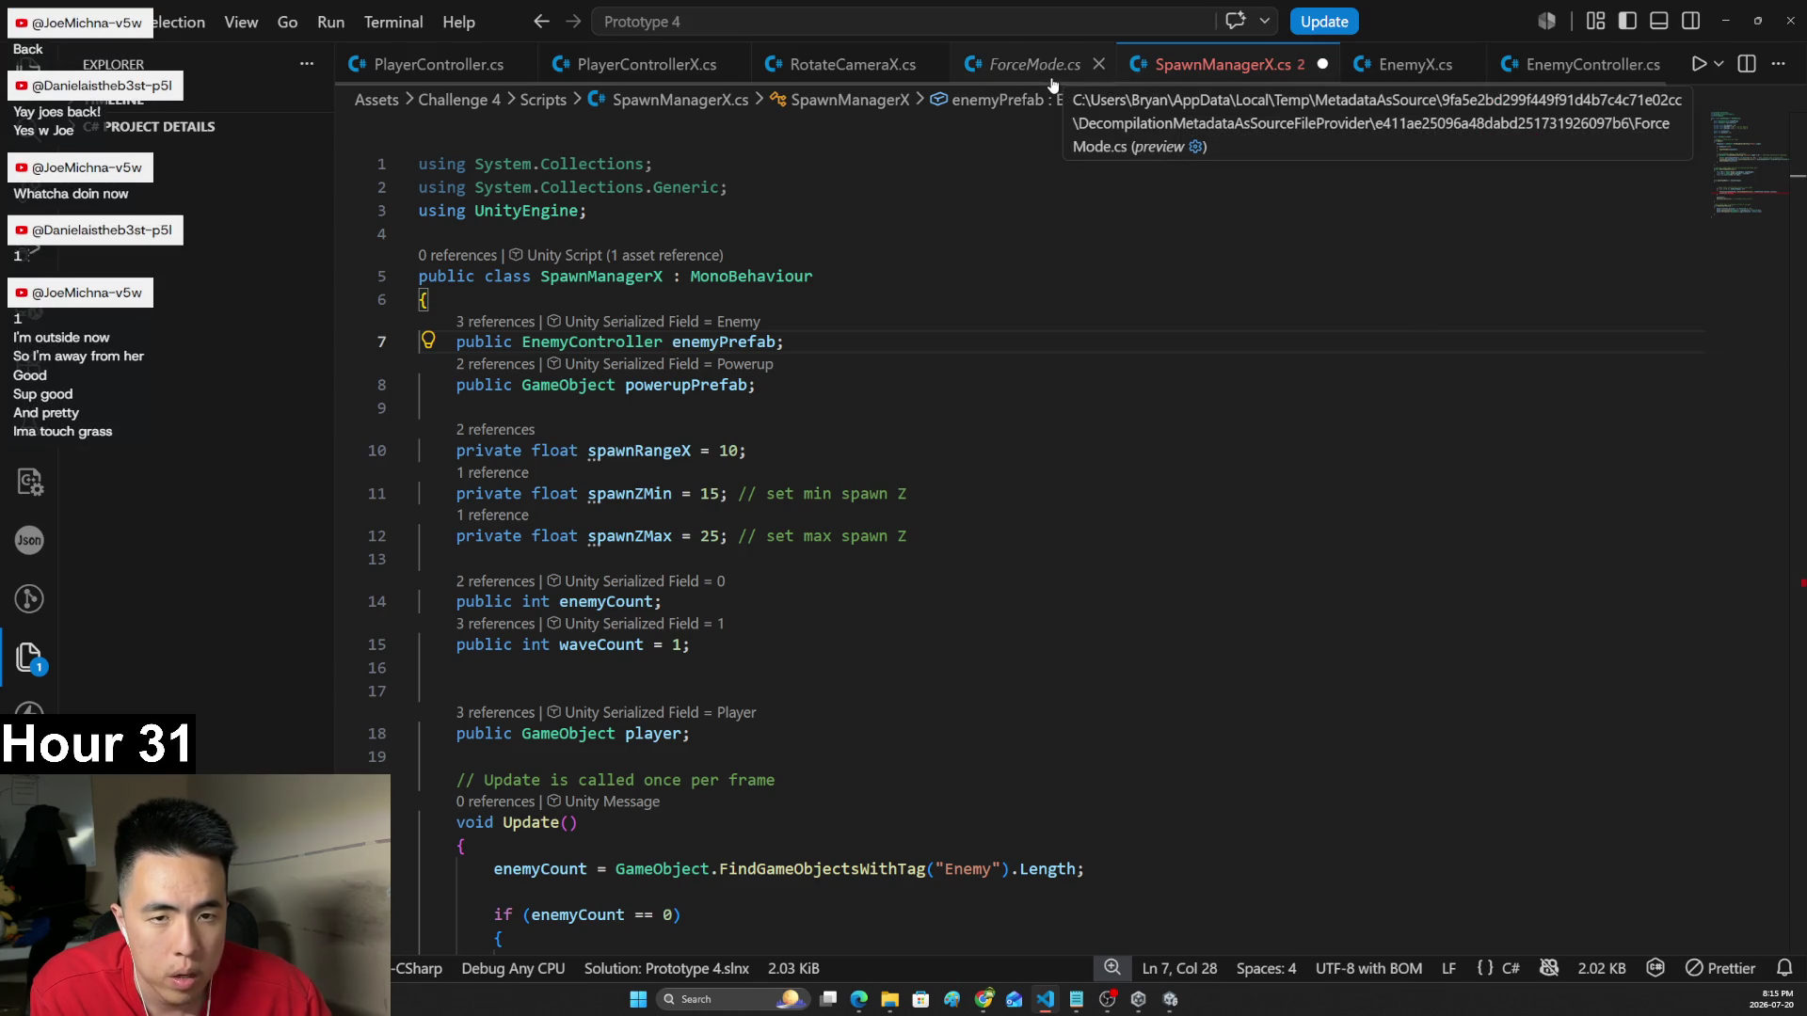
- Close ForceMode.cs and glance at IncreaseSpeed in EnemyX.cs before returning to SpawnManagerX.cs
left_click(1098, 64)
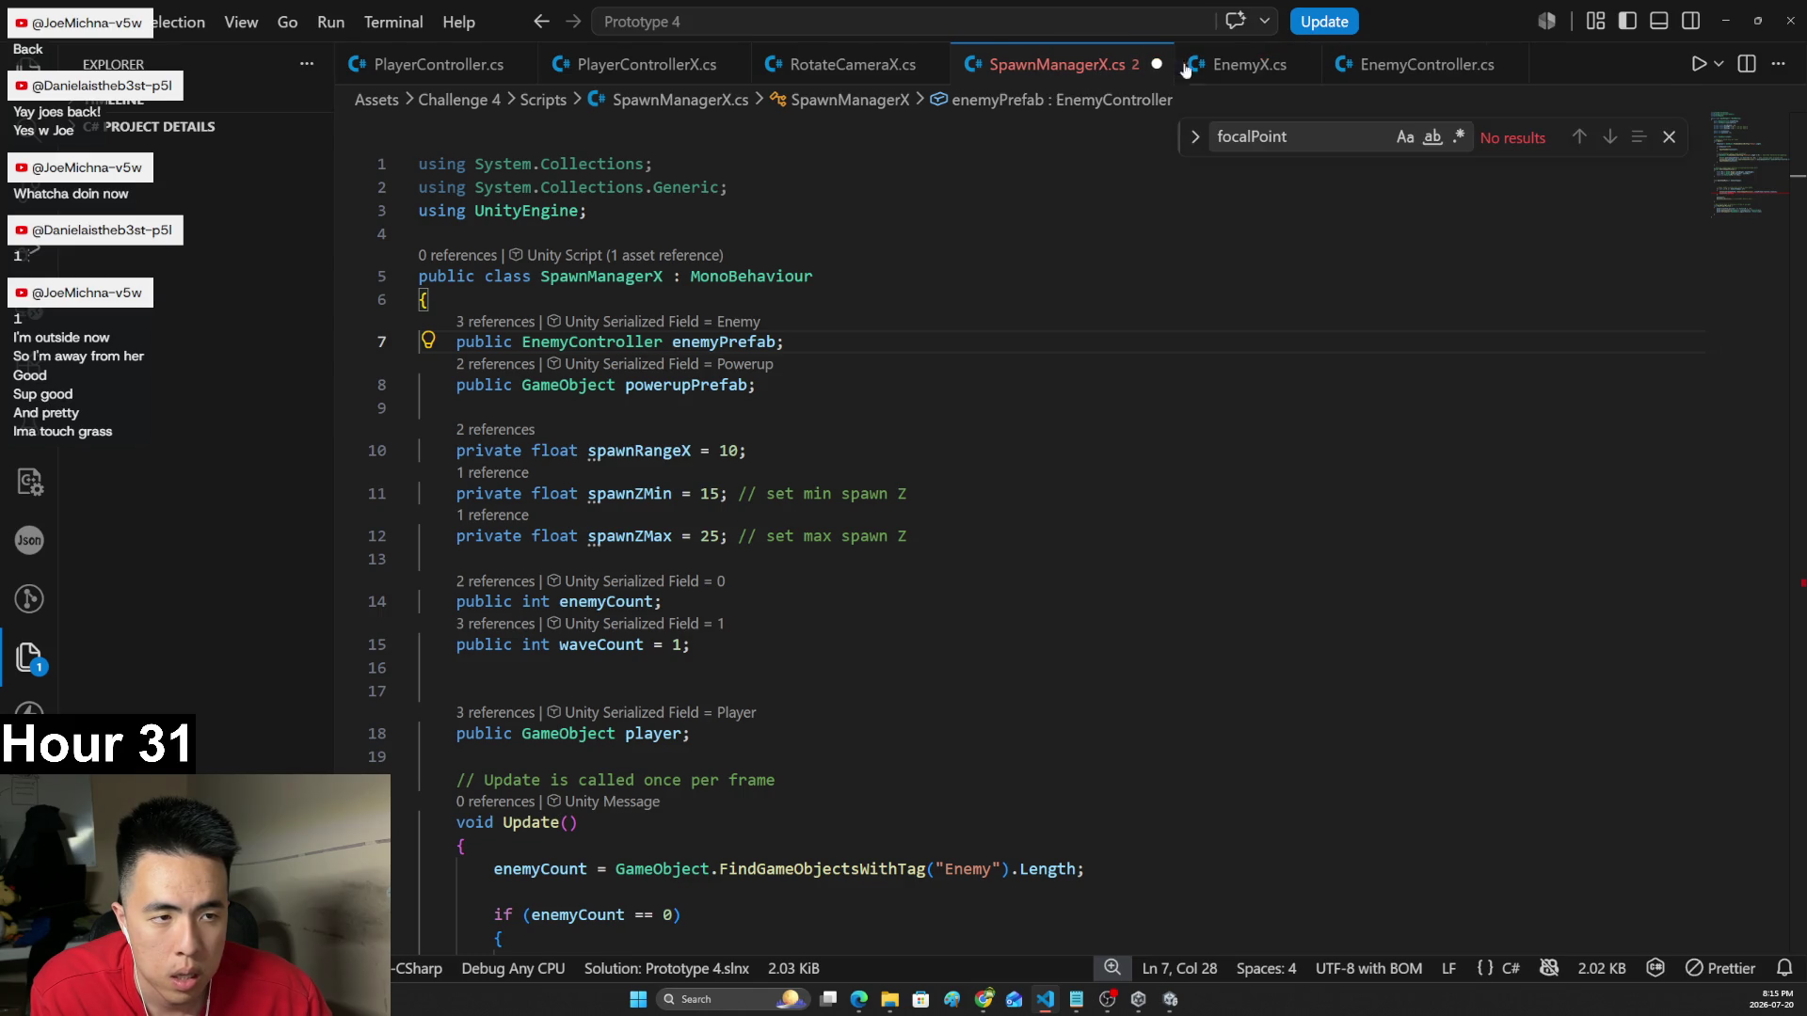
key("Up")
key("Up")
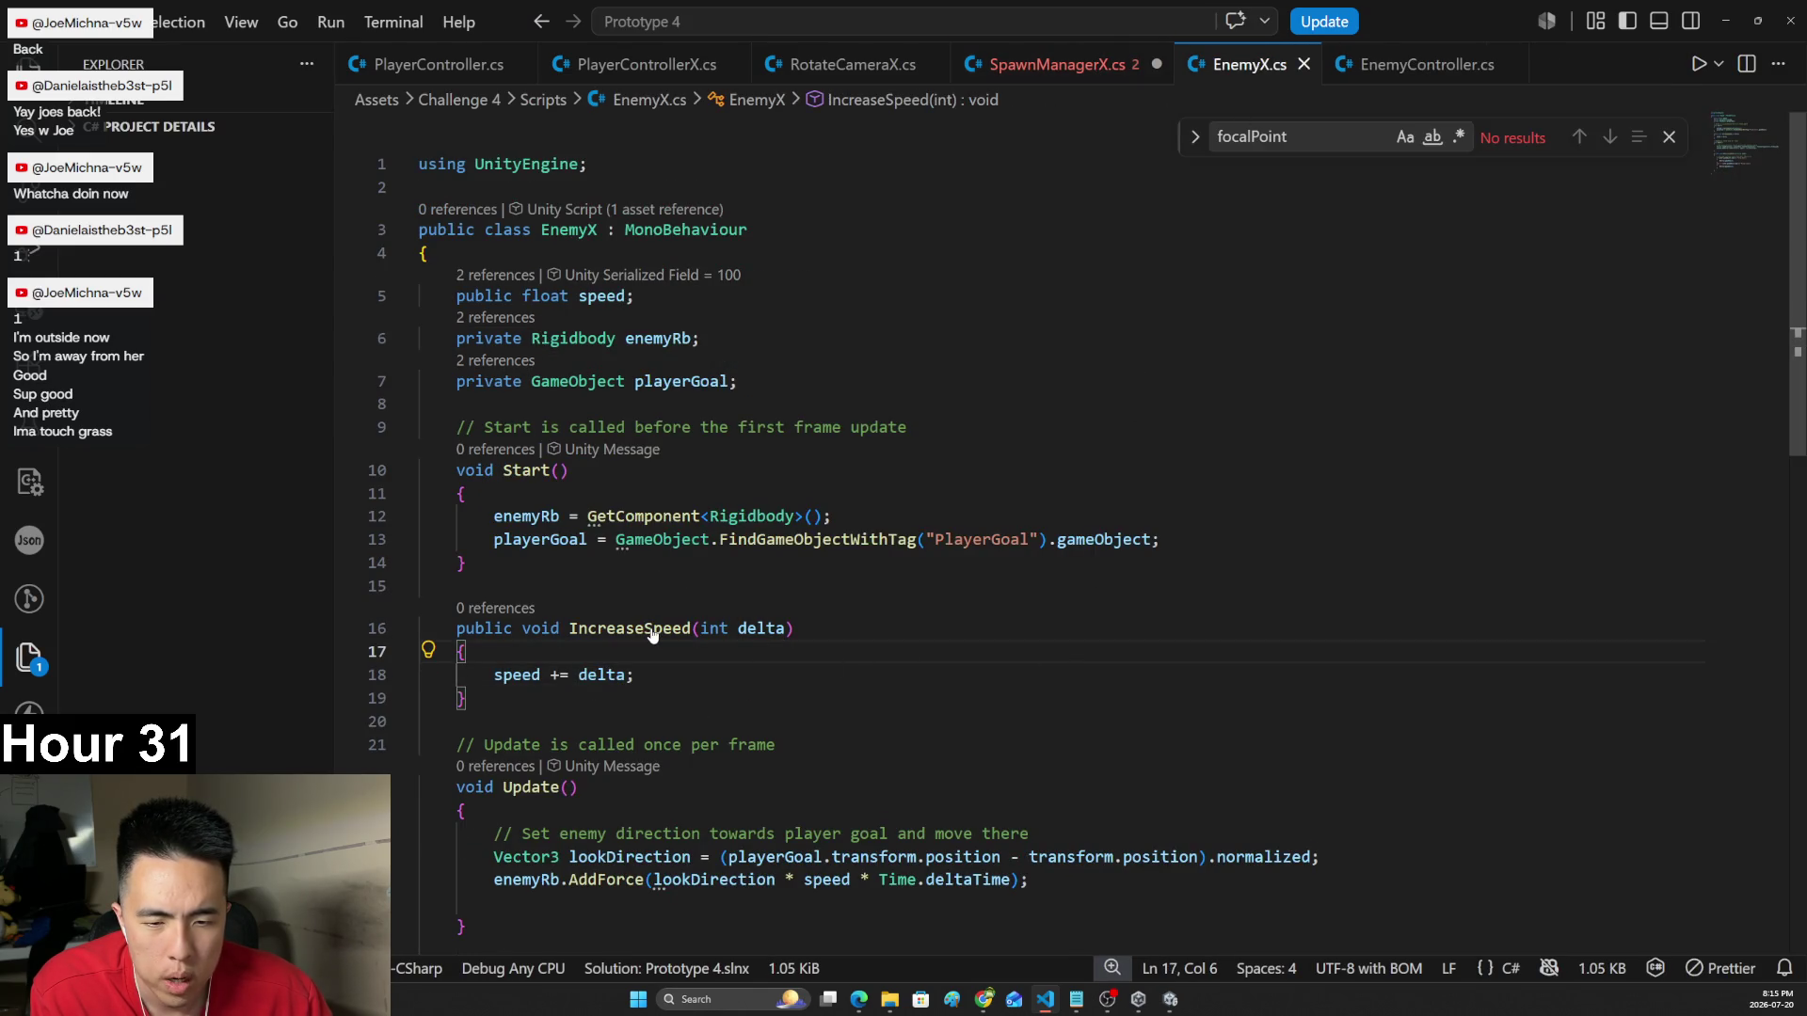
key("ctrl+Tab")
scroll(1245, 503, "down", 10)
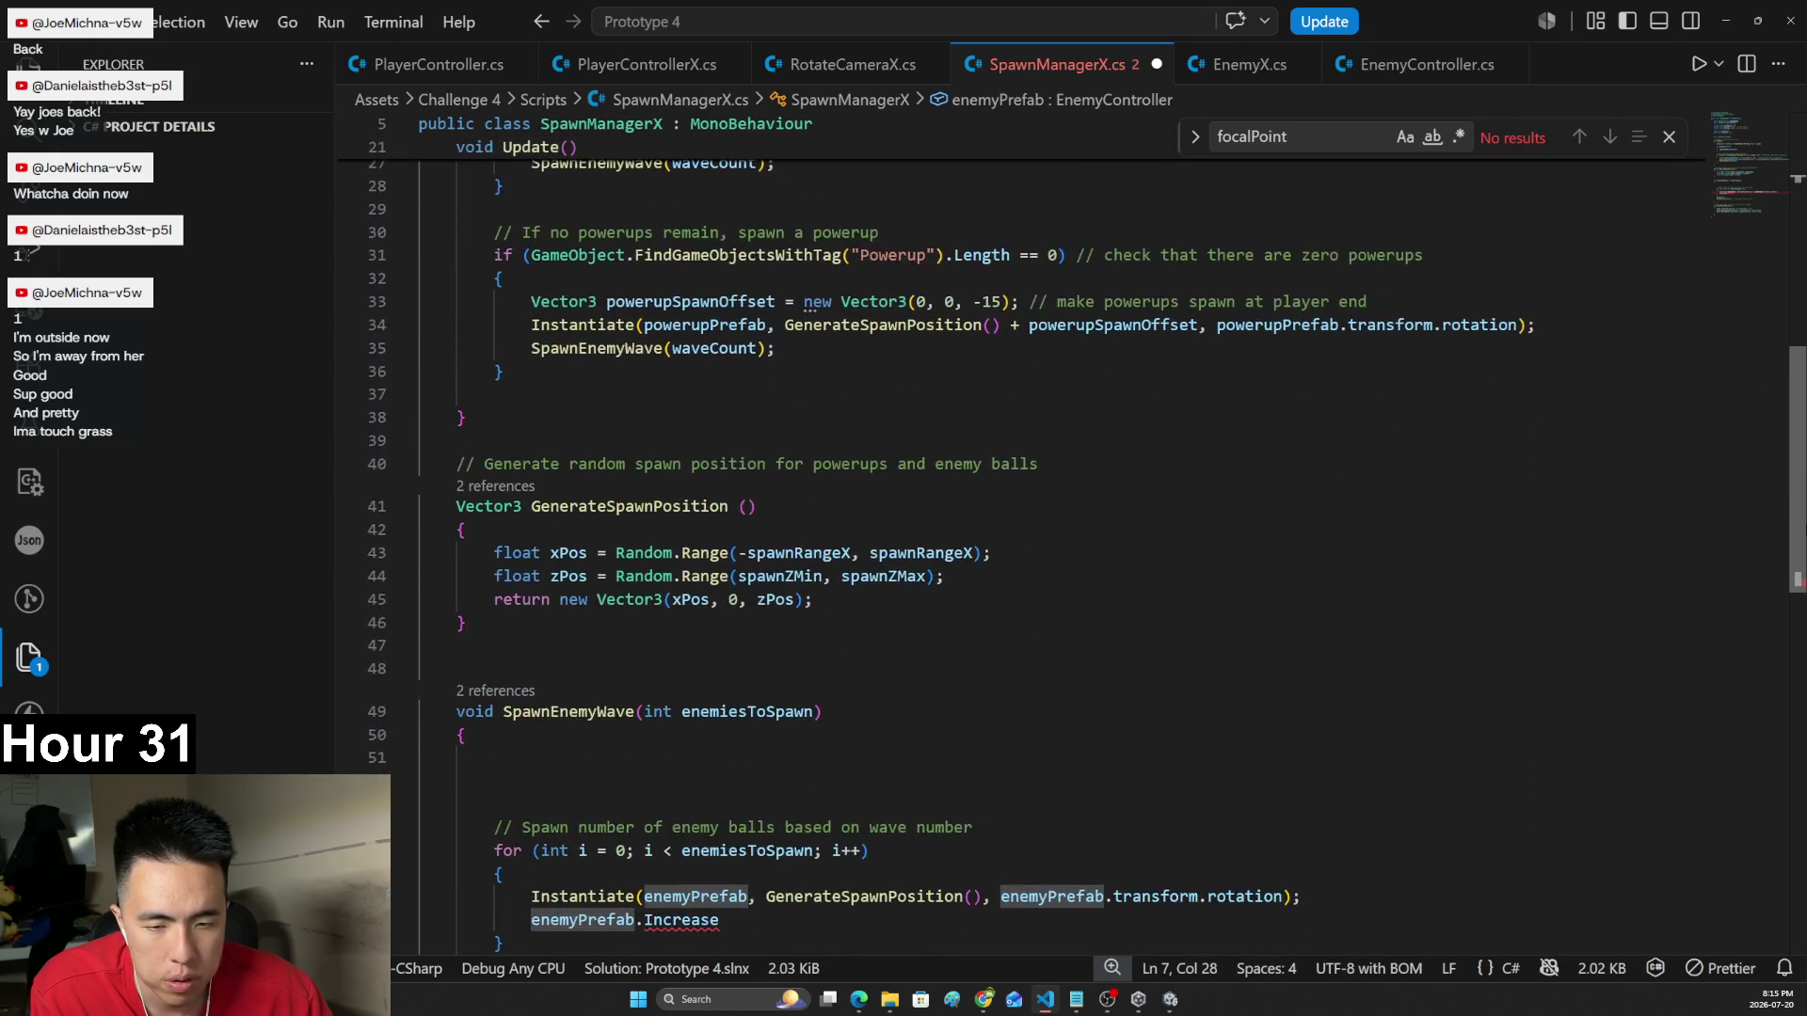
- Rewrite the line as enemyPrefab.GetComponent<EnemyController>().Increase
left_click_drag(723, 770, 672, 770)
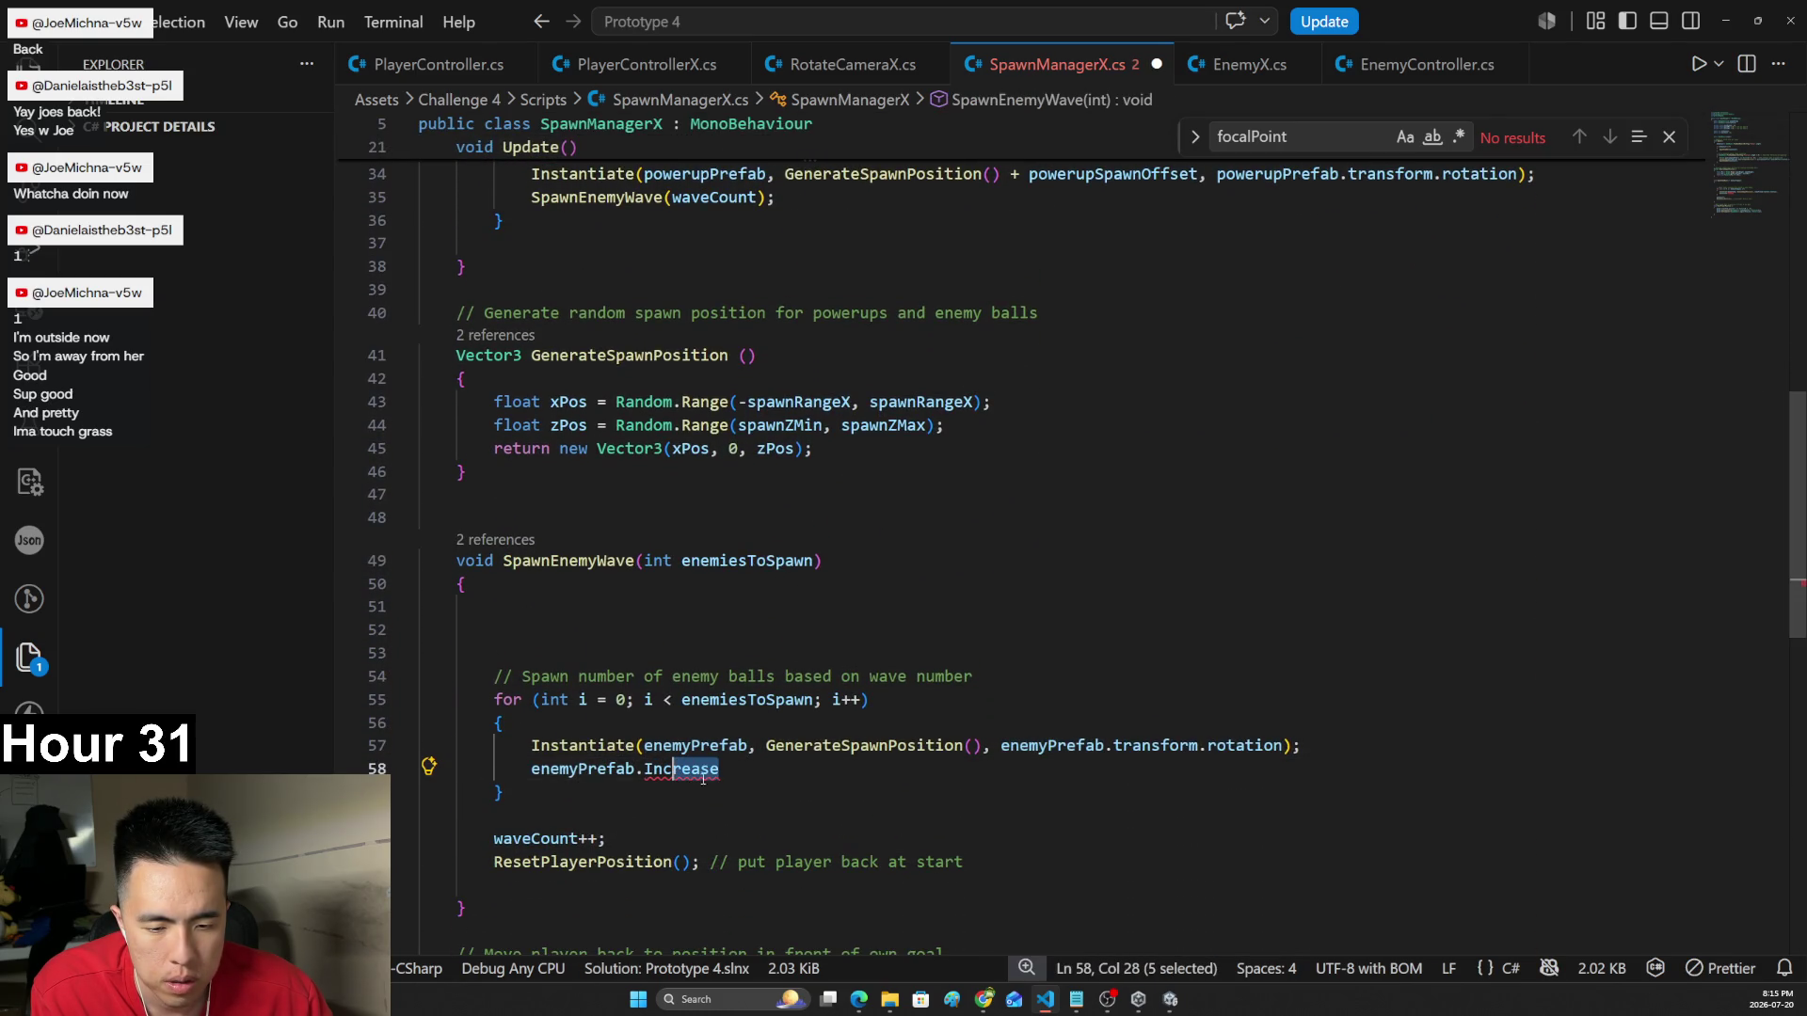
key("BackSpace")
key("BackSpace")
key("BackSpace")
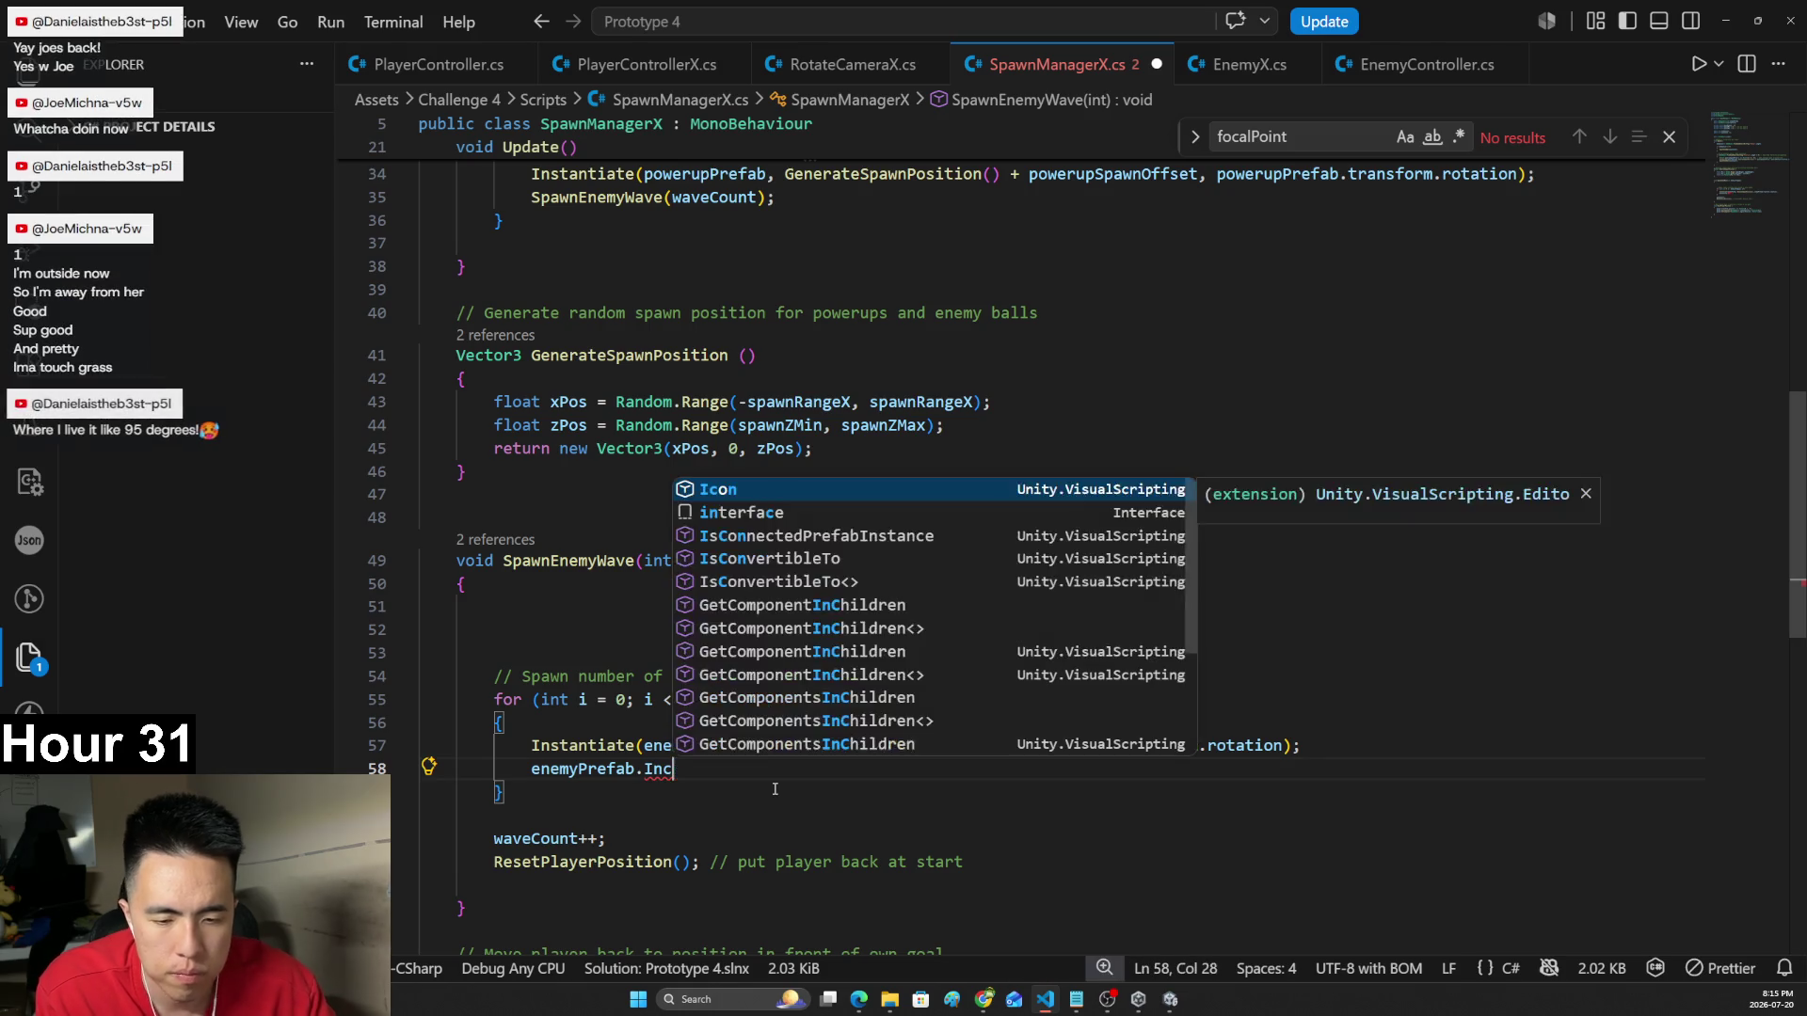
type(".Get")
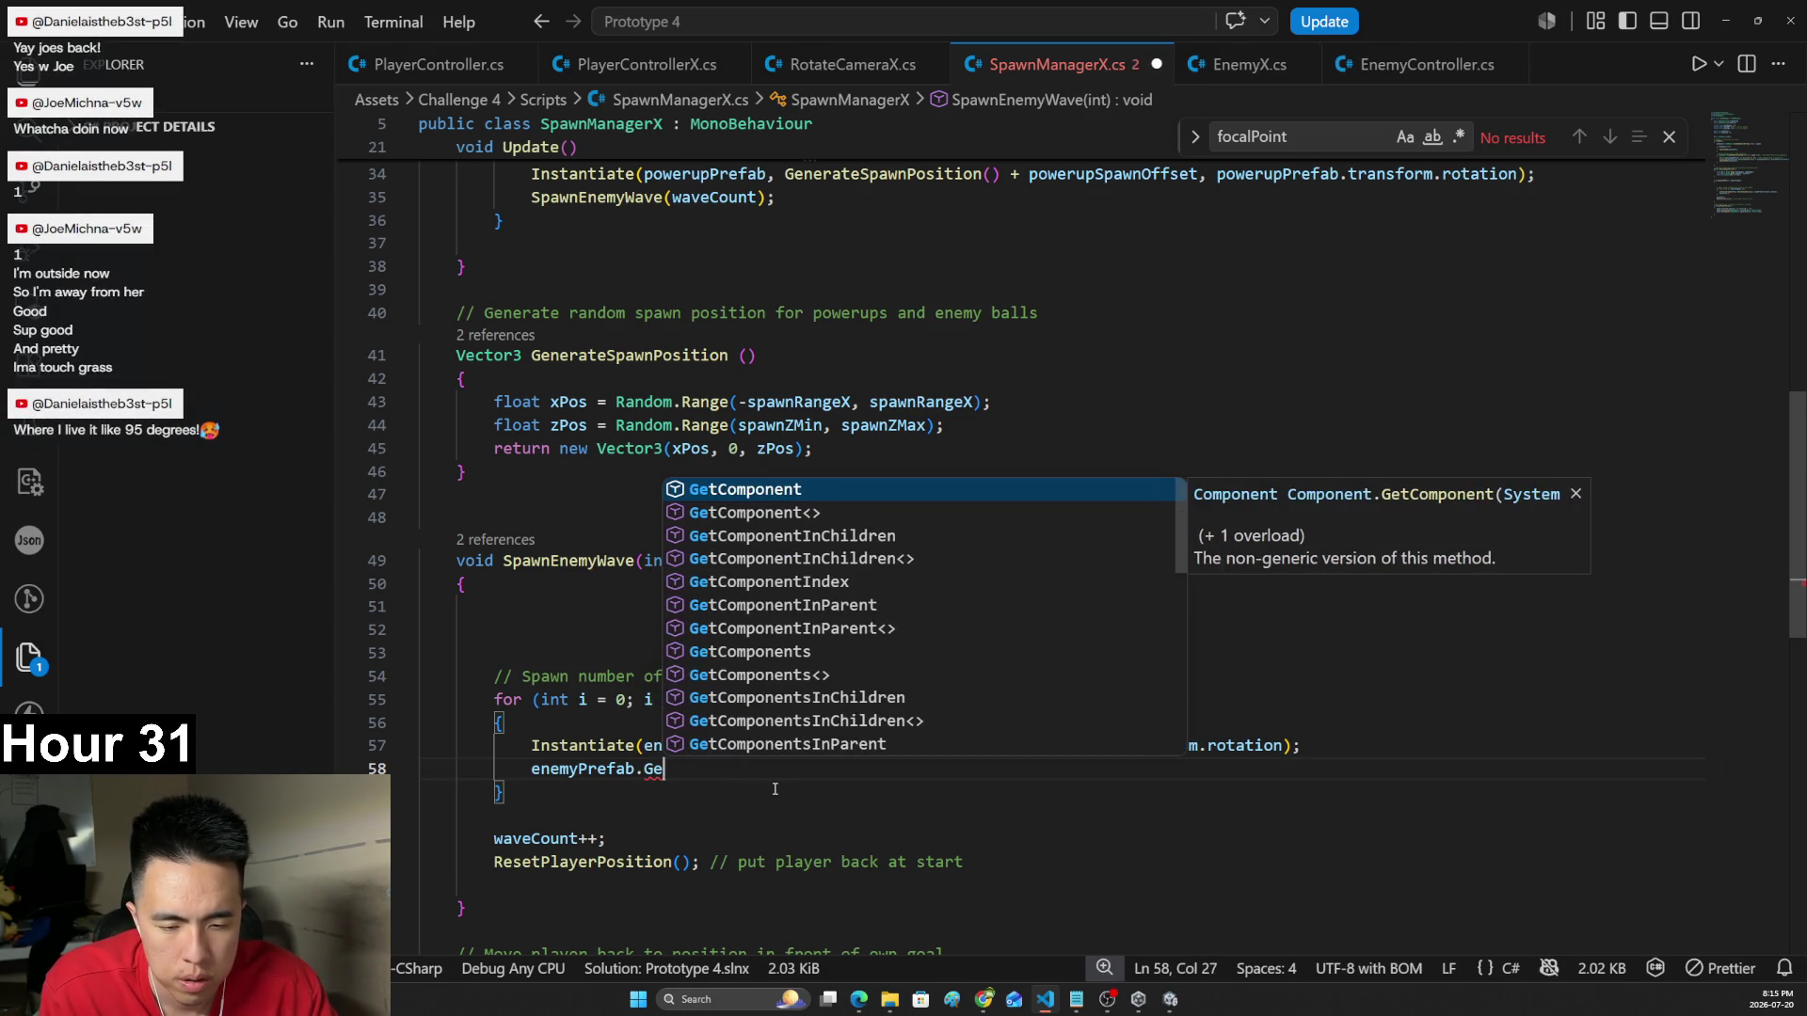
key("Down")
key("Return")
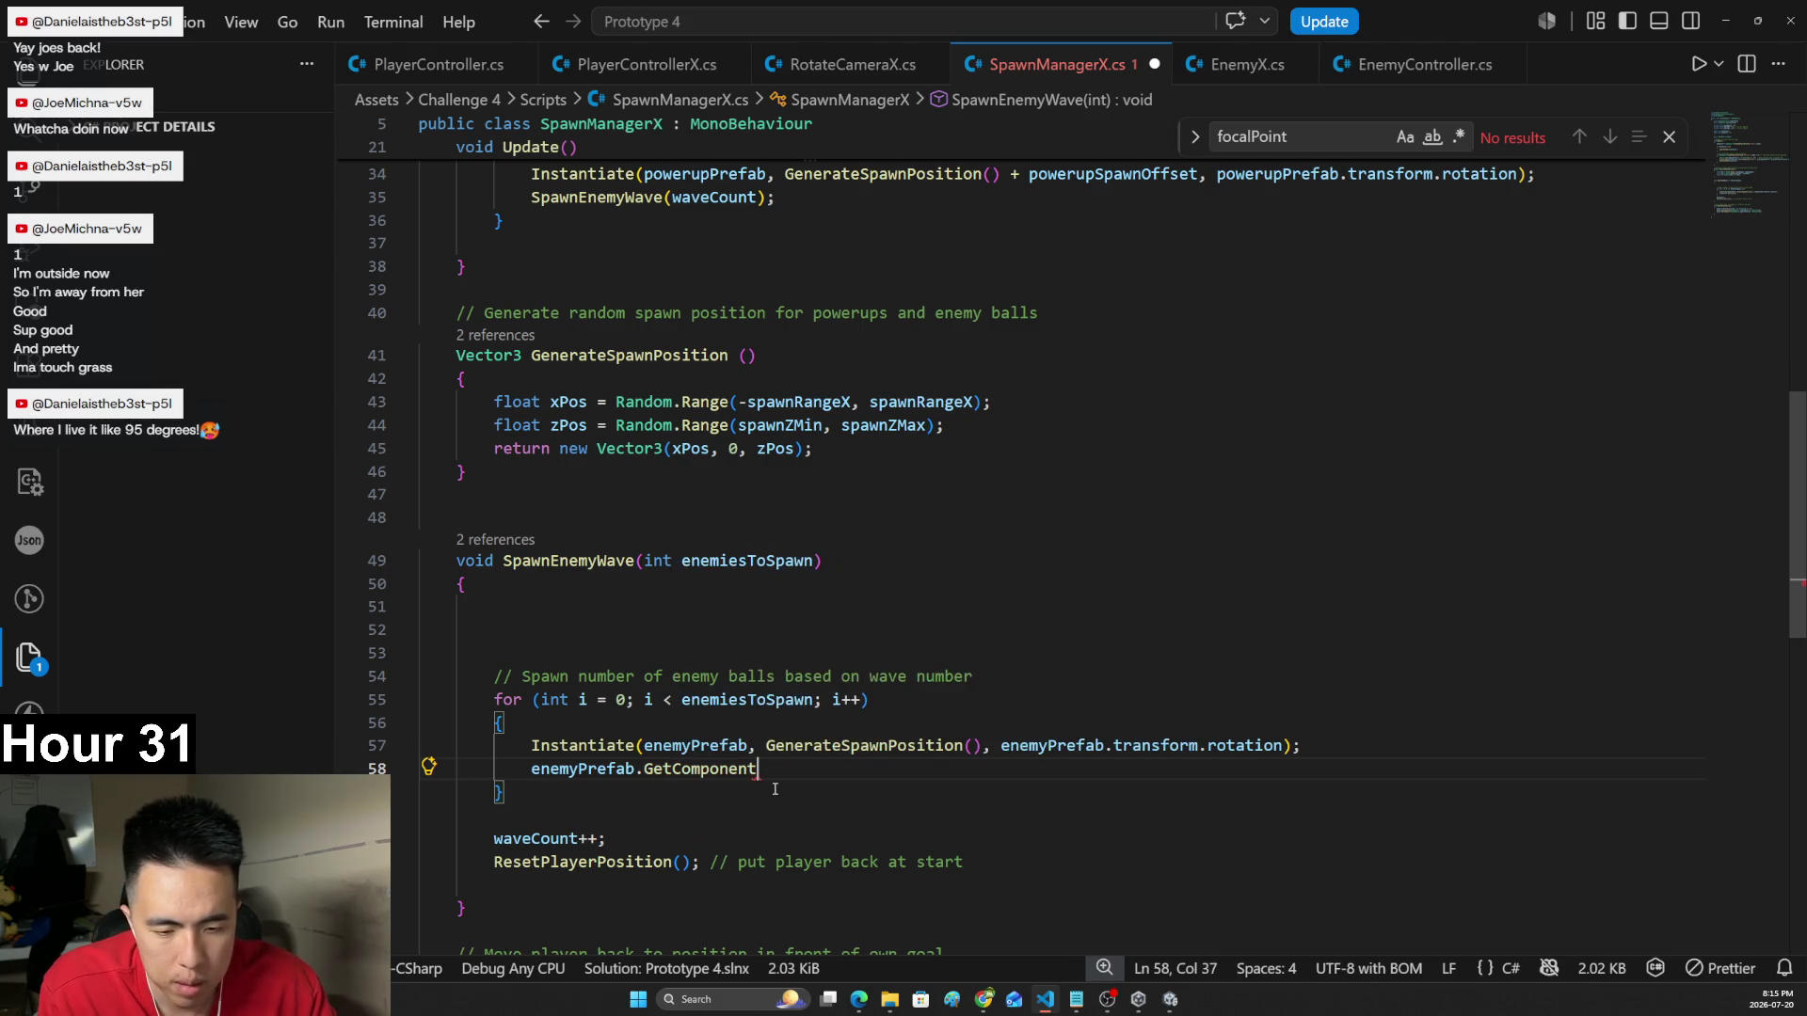
type("<Enemy")
key("Return")
type(">().INcre")
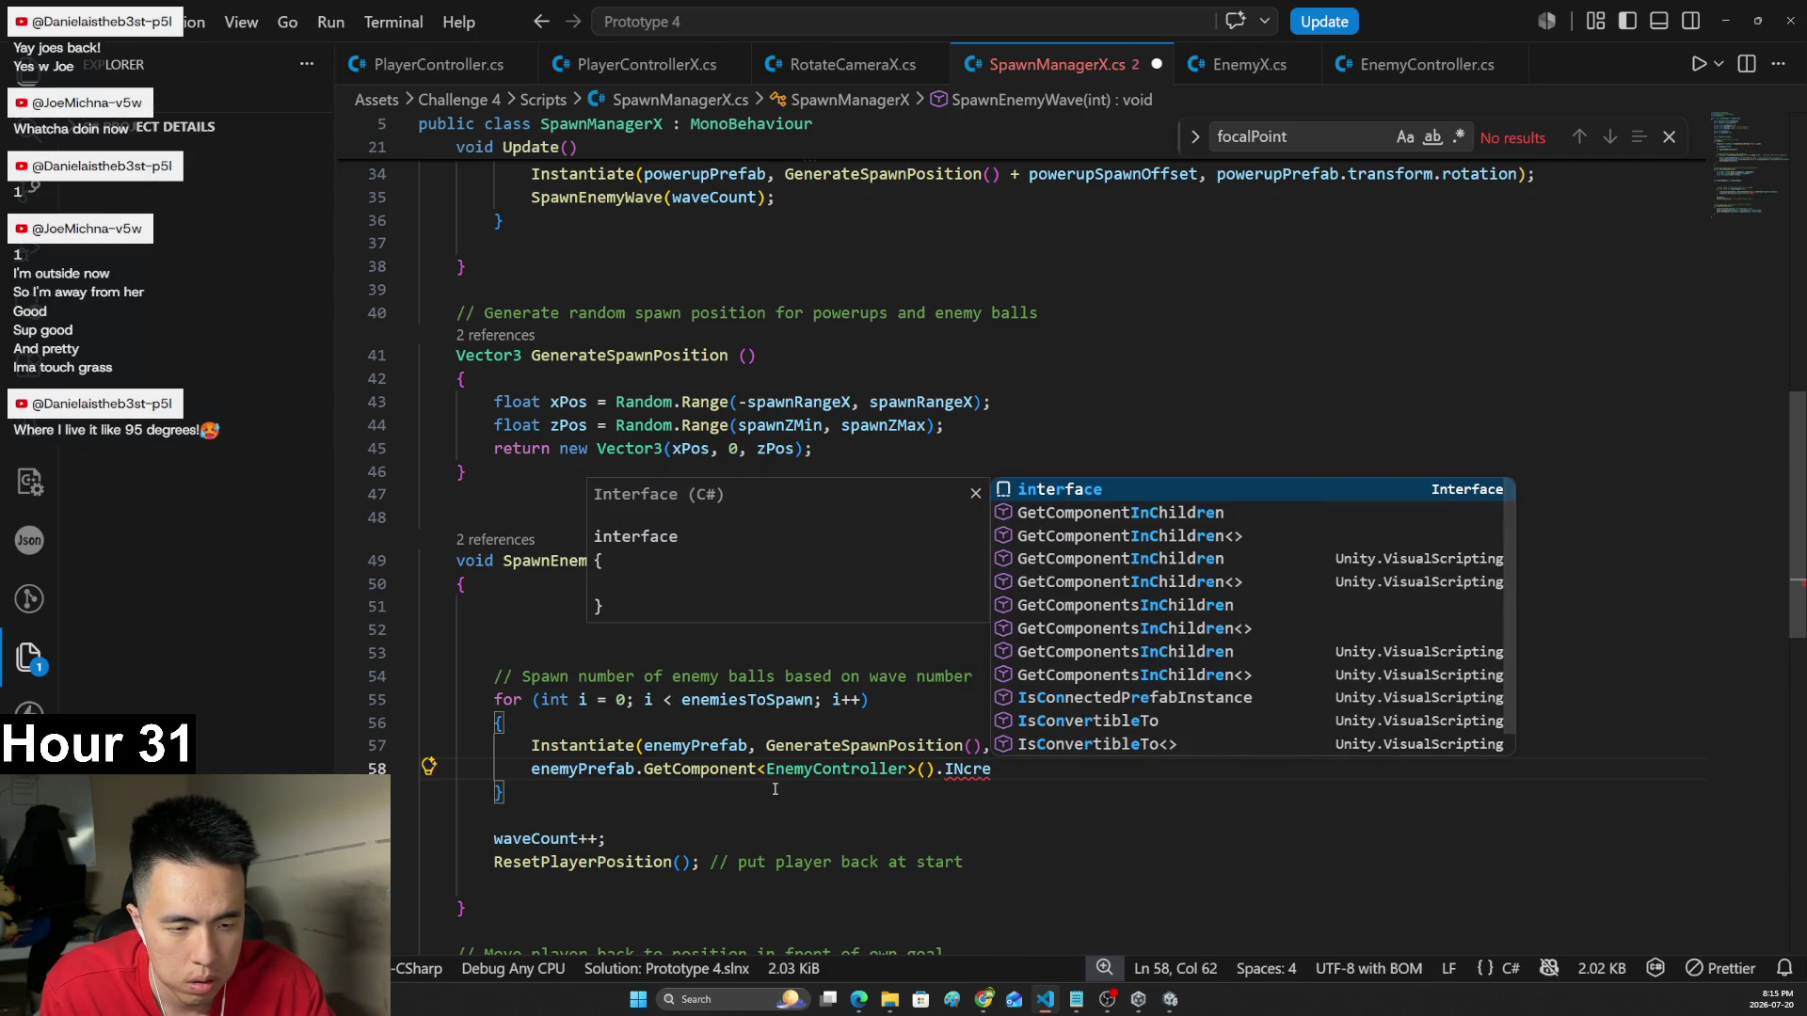
key("BackSpace")
key("BackSpace")
key("BackSpace")
type("ncrease")
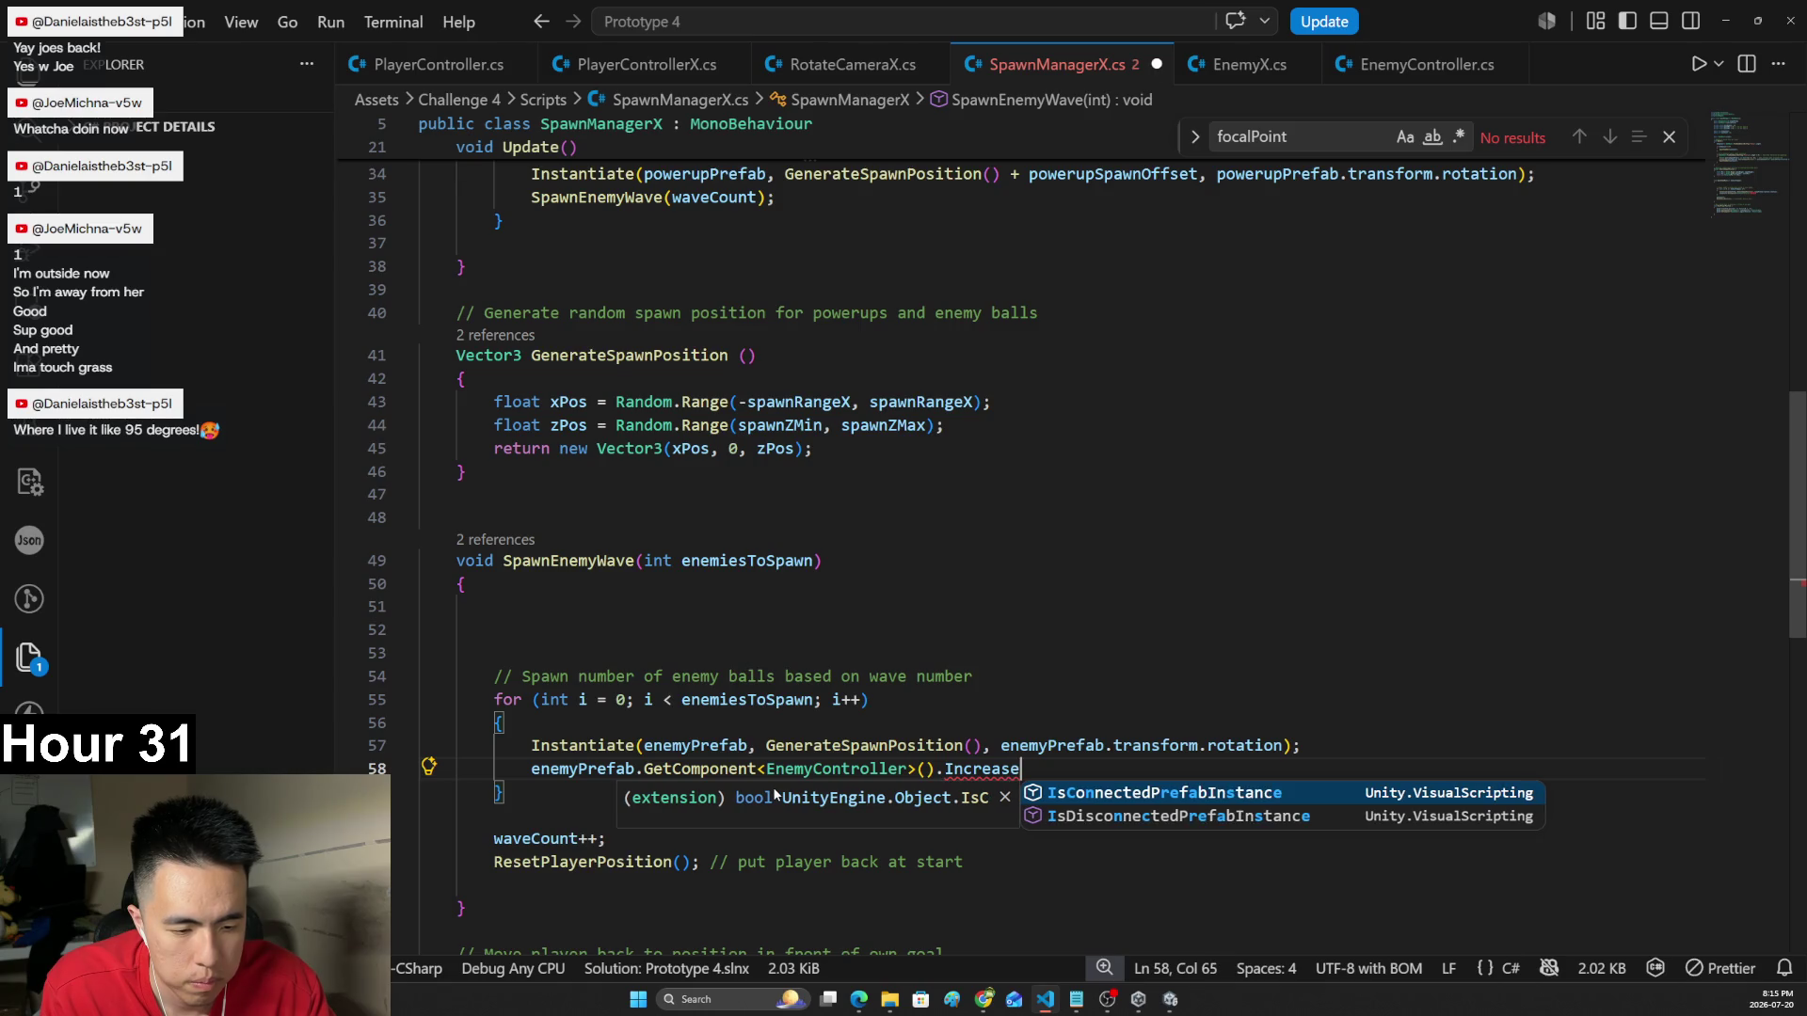
left_click(875, 718)
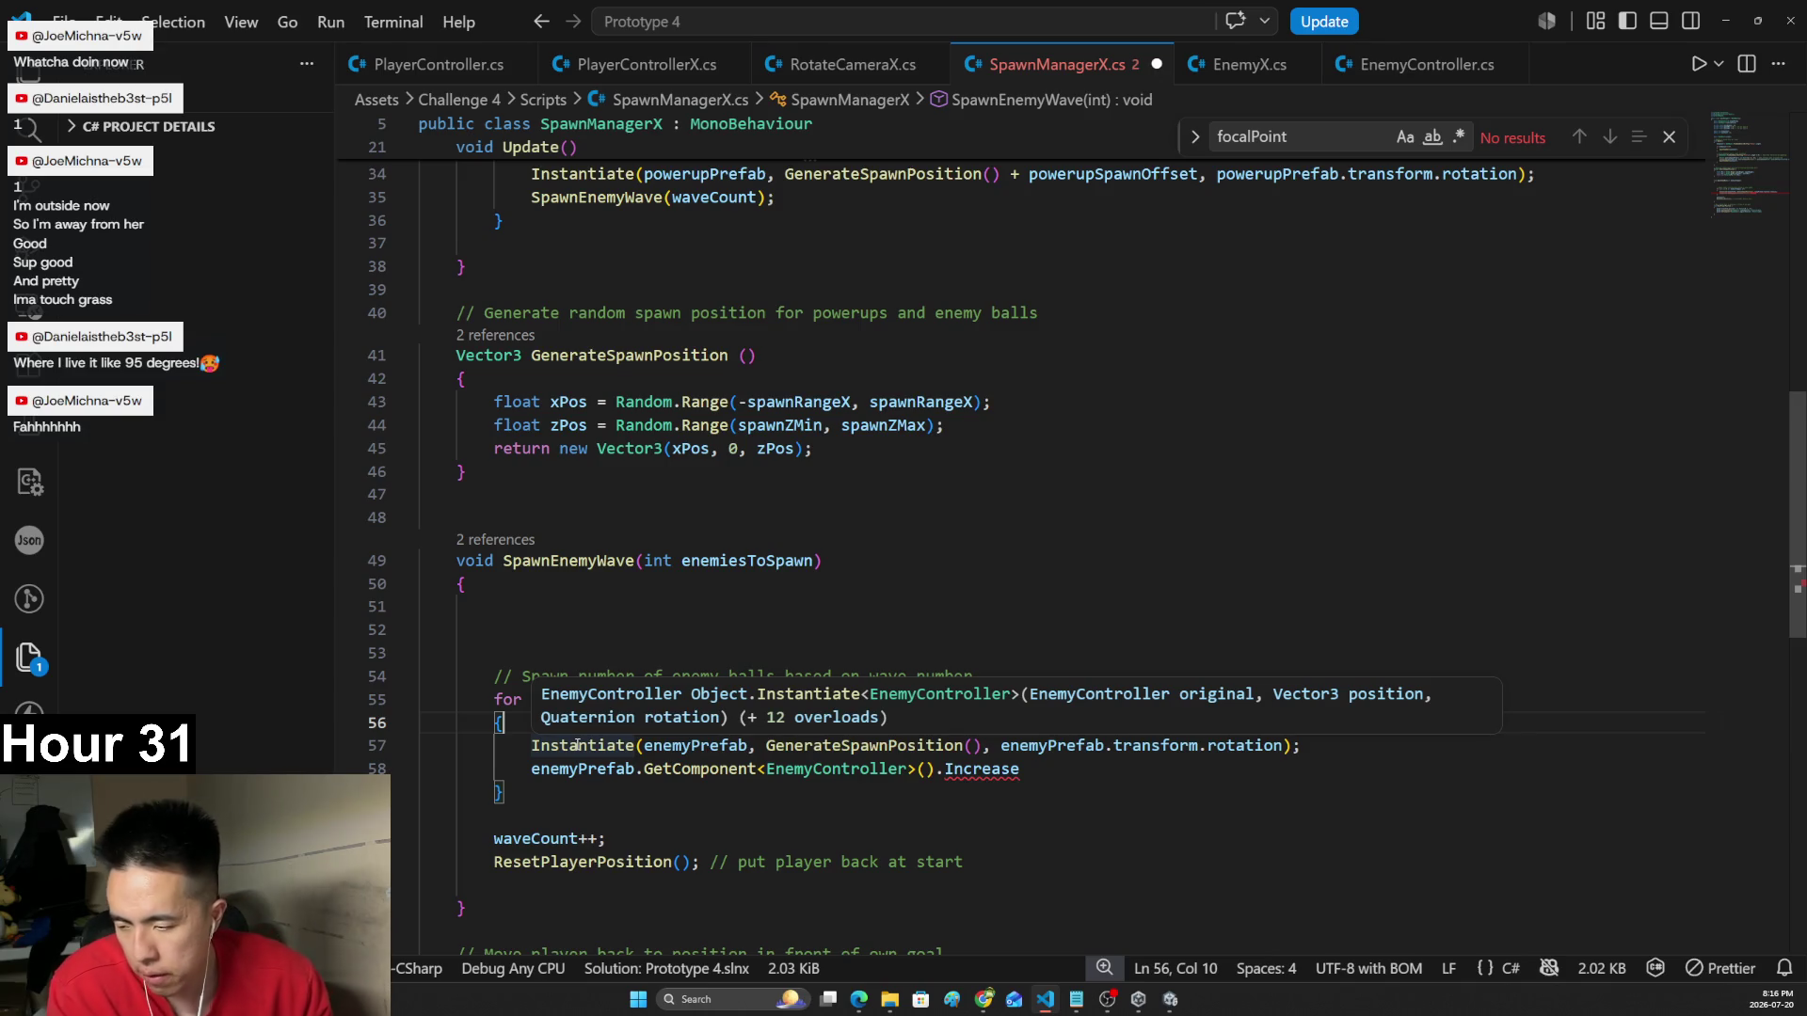
left_click(1115, 761)
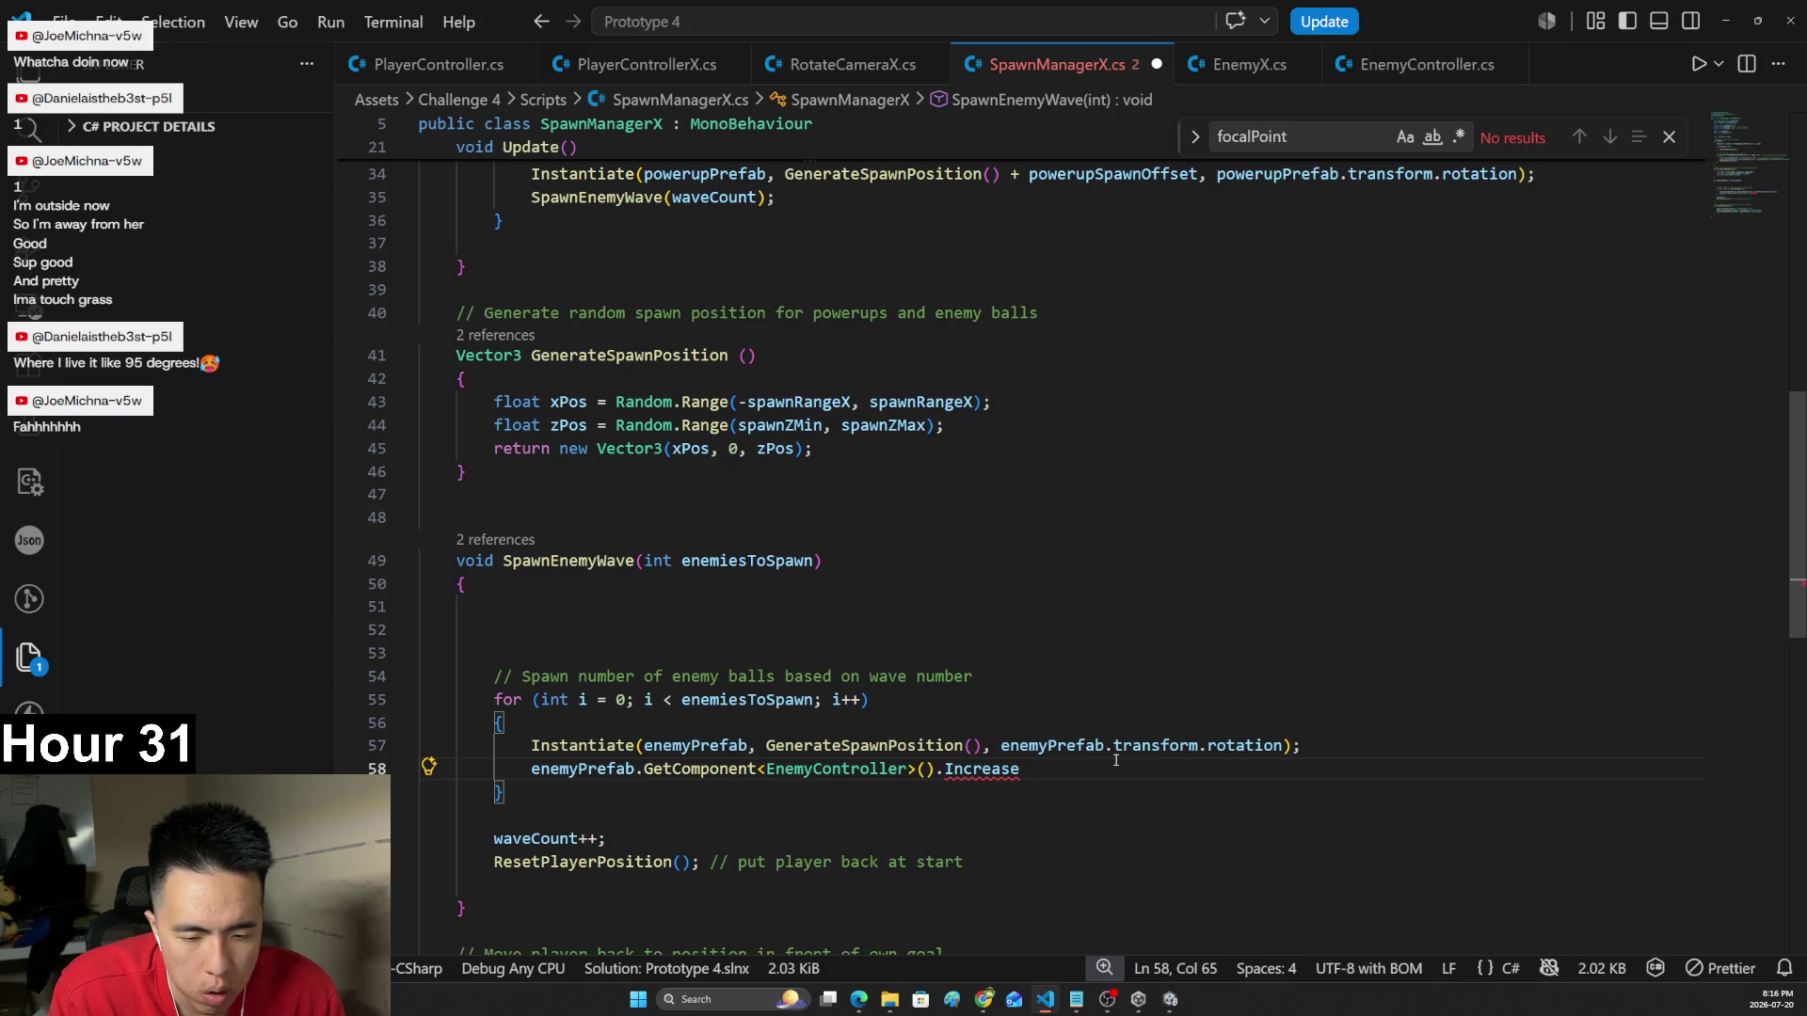
scroll(1115, 760, "up", 10)
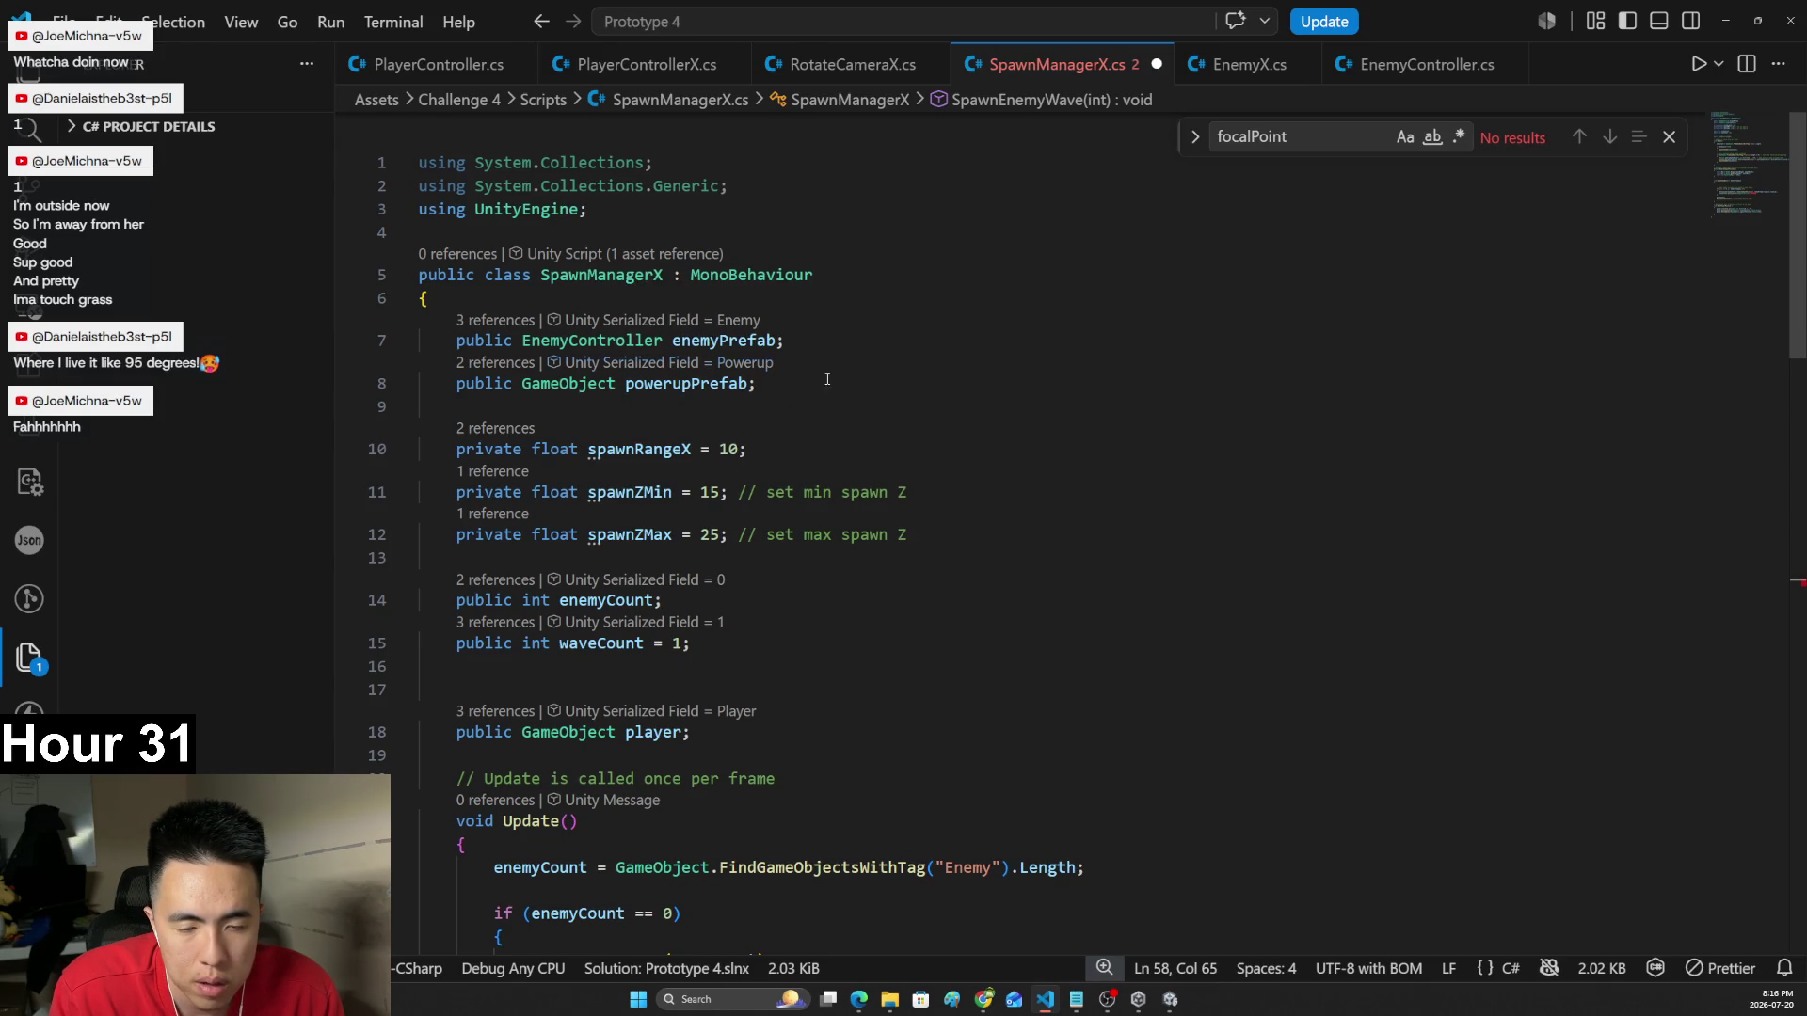
scroll(941, 471, "down", 4)
left_click(1118, 592)
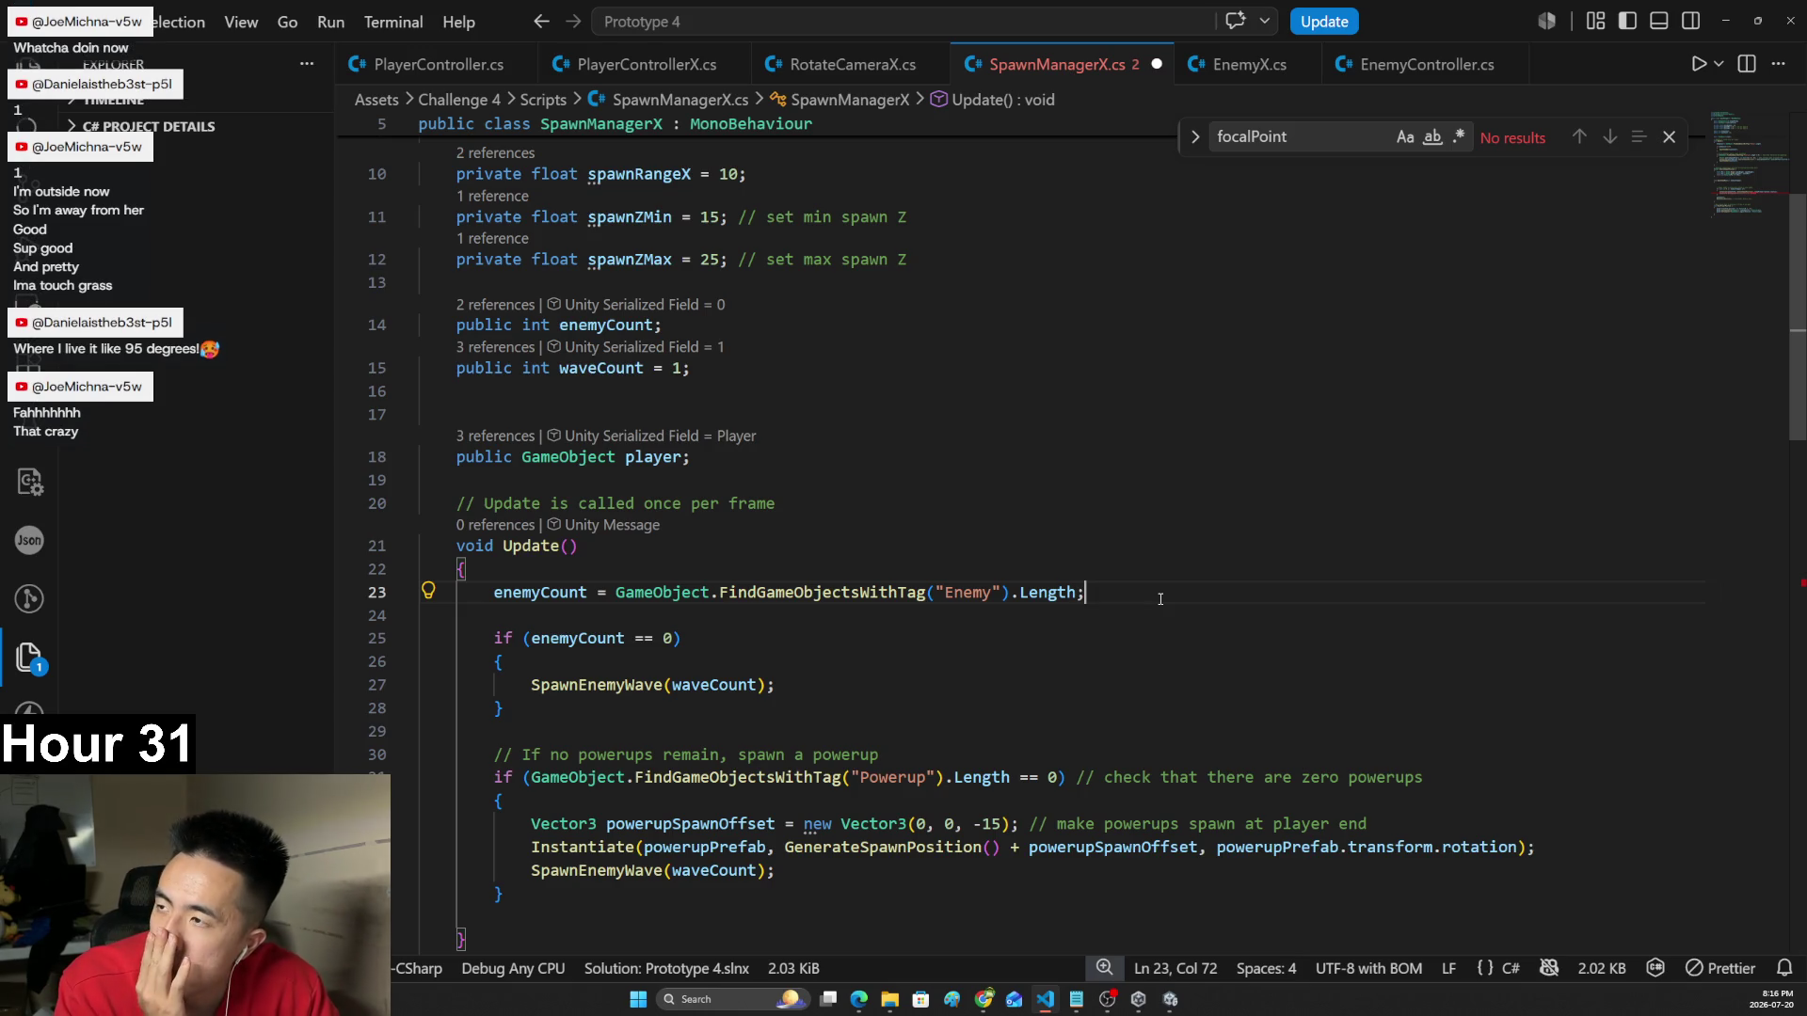
- Type an enemyPrefab.Increase line below the enemyCount assignment in Update
key("Return")
type("enemy")
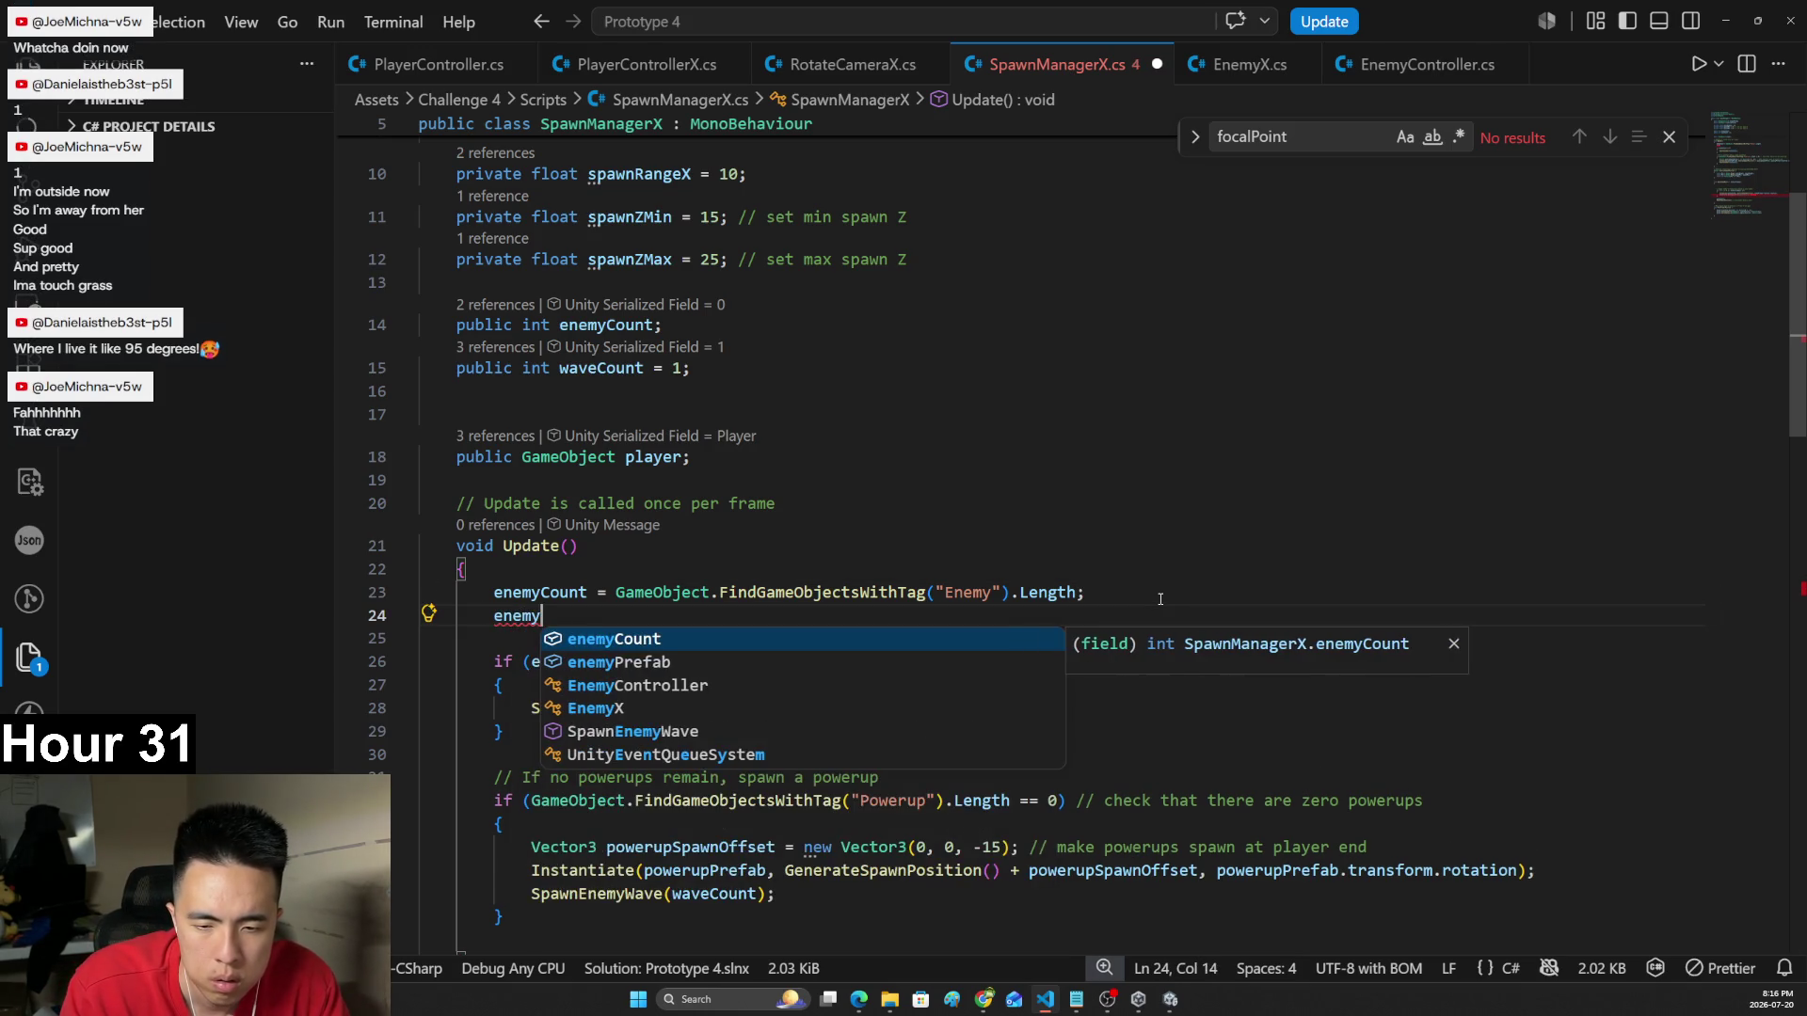
type("Prefab.")
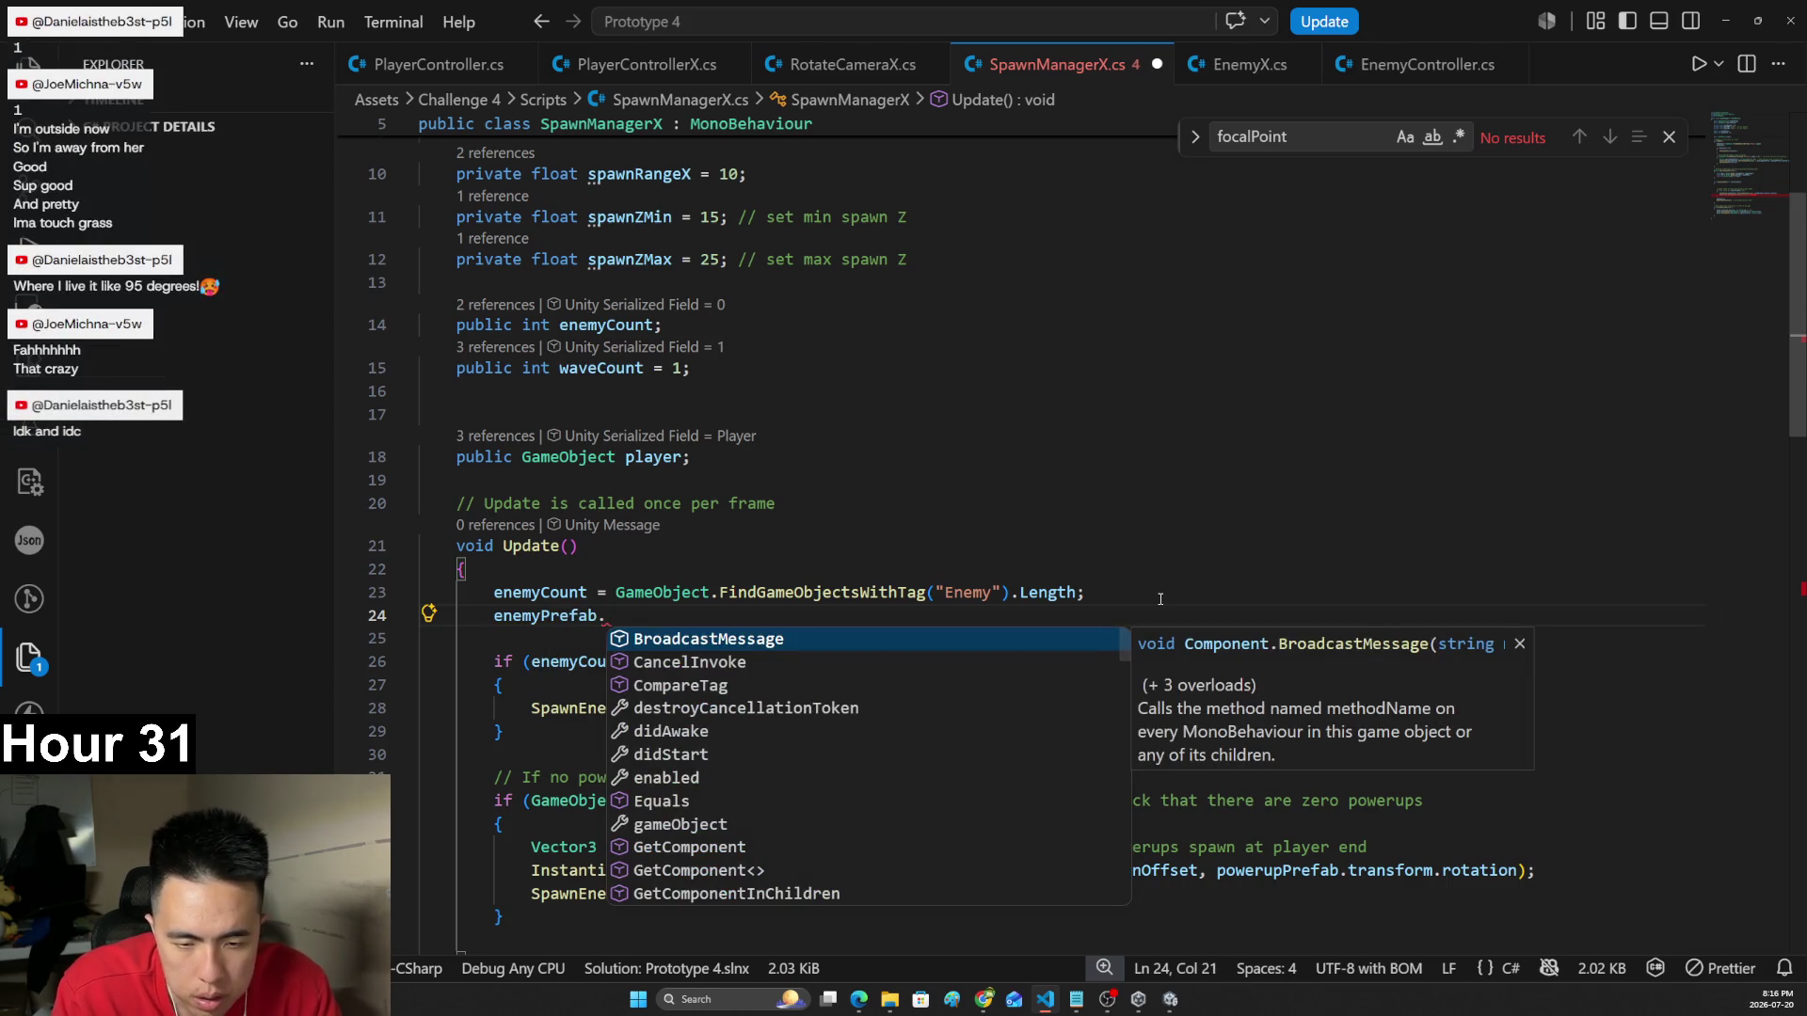
scroll(913, 688, "down", 8)
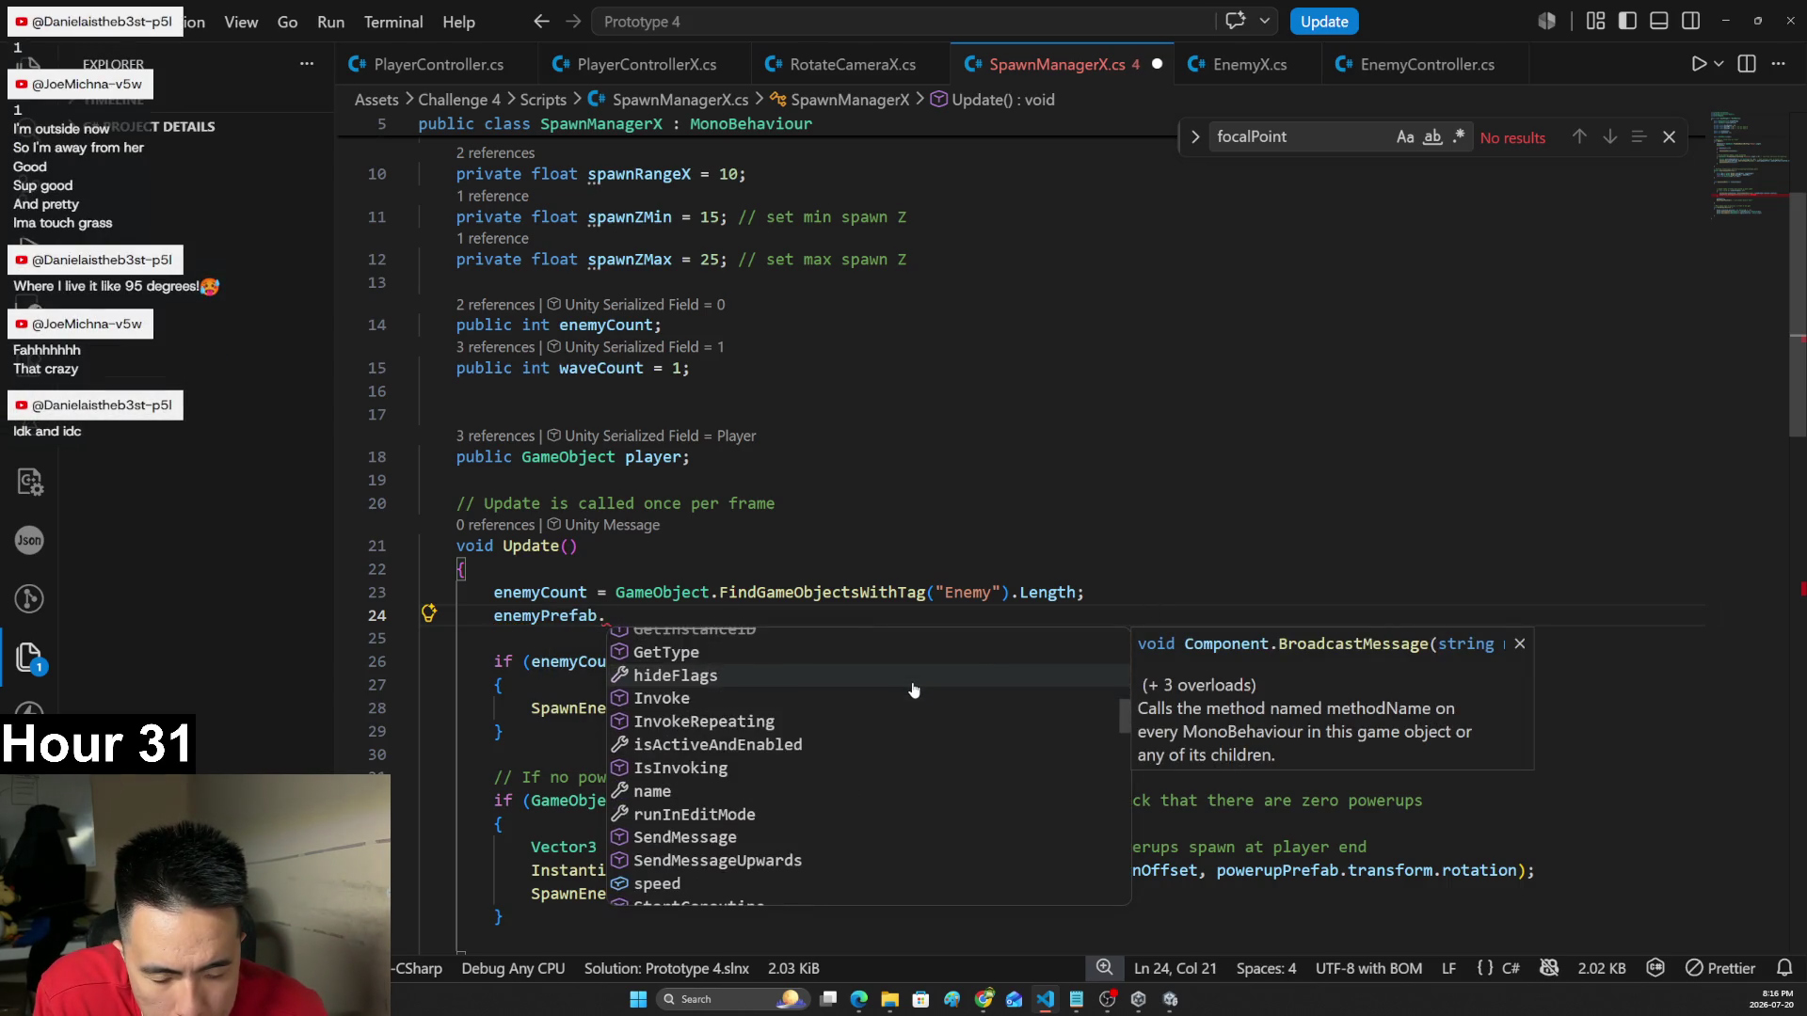
scroll(913, 688, "down", 15)
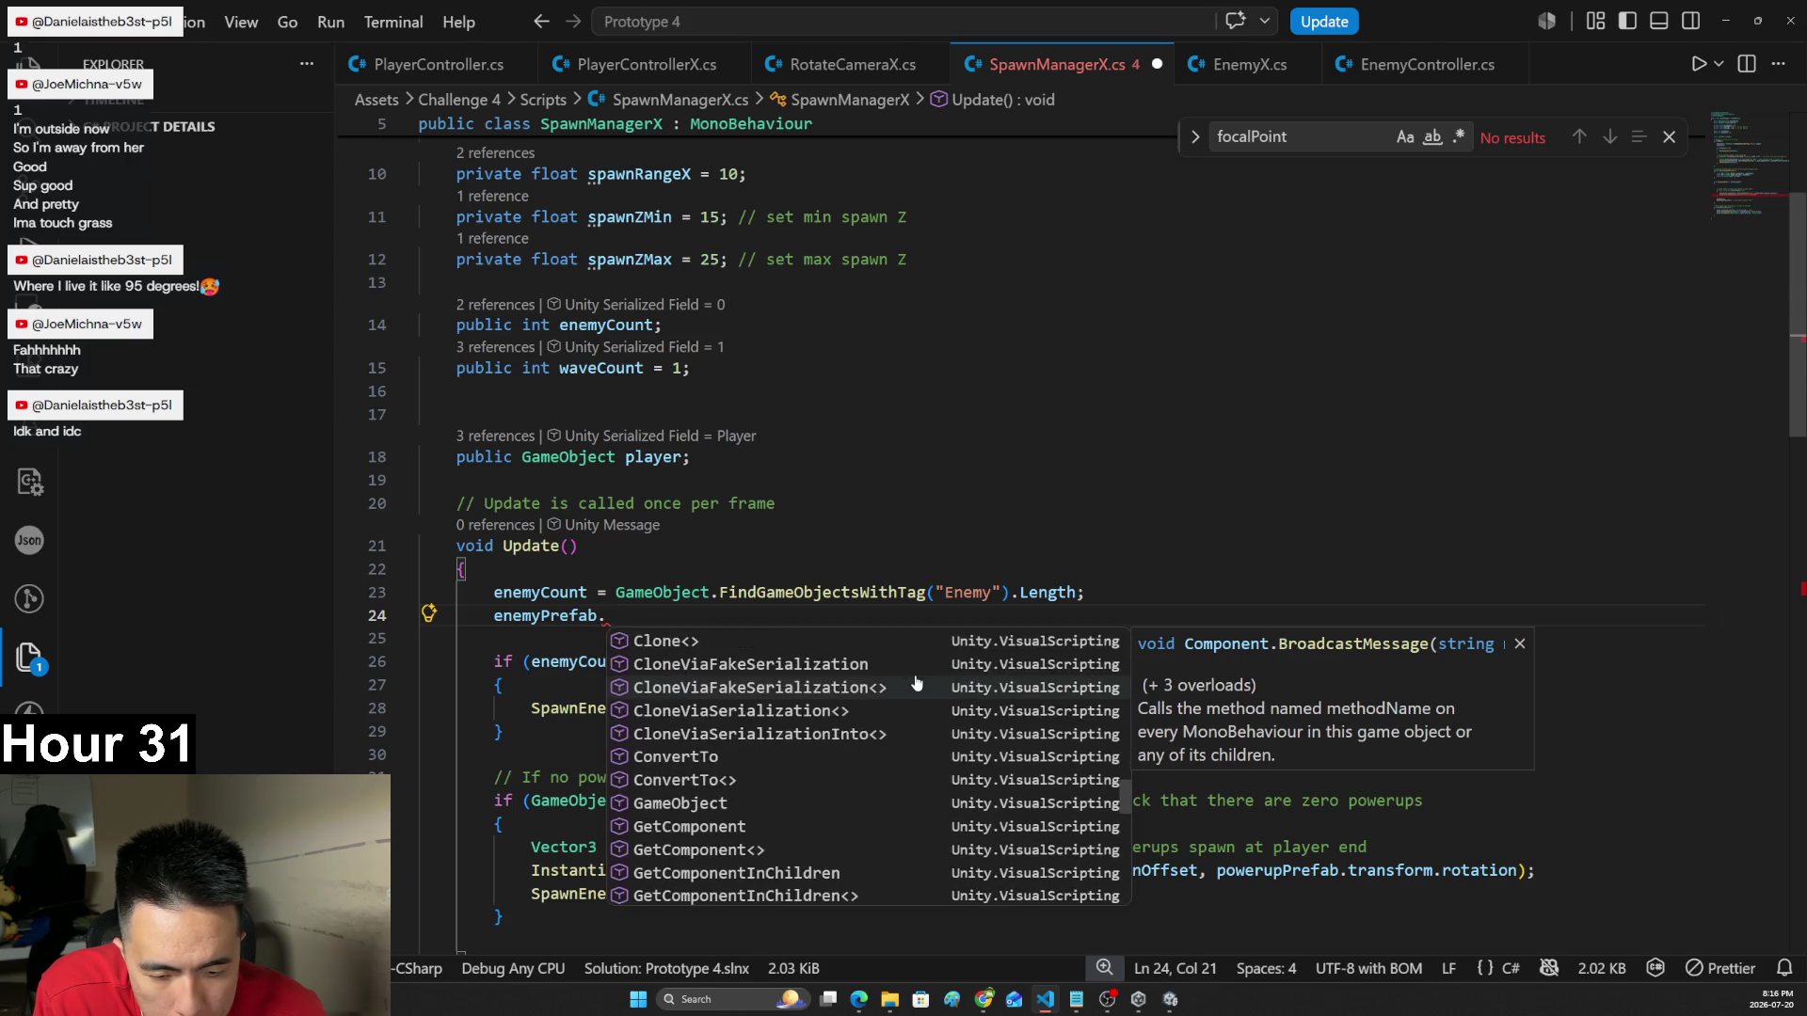
scroll(916, 678, "down", 6)
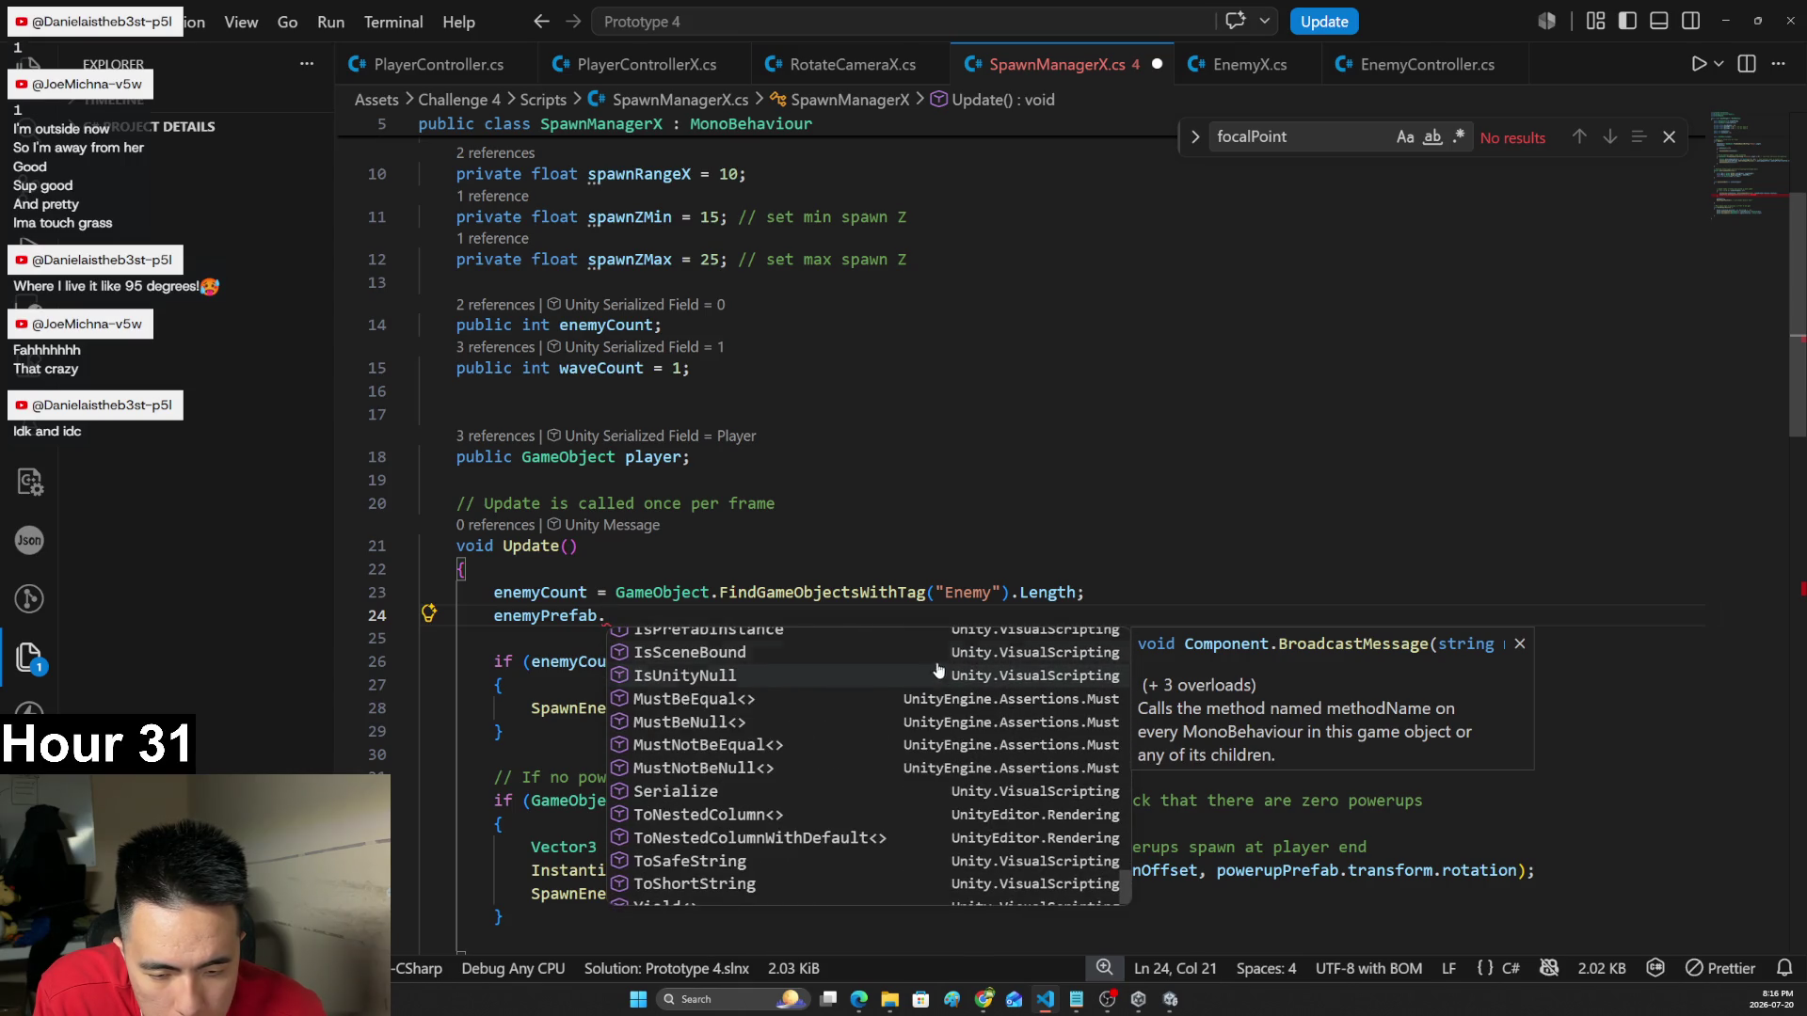
type("Increase")
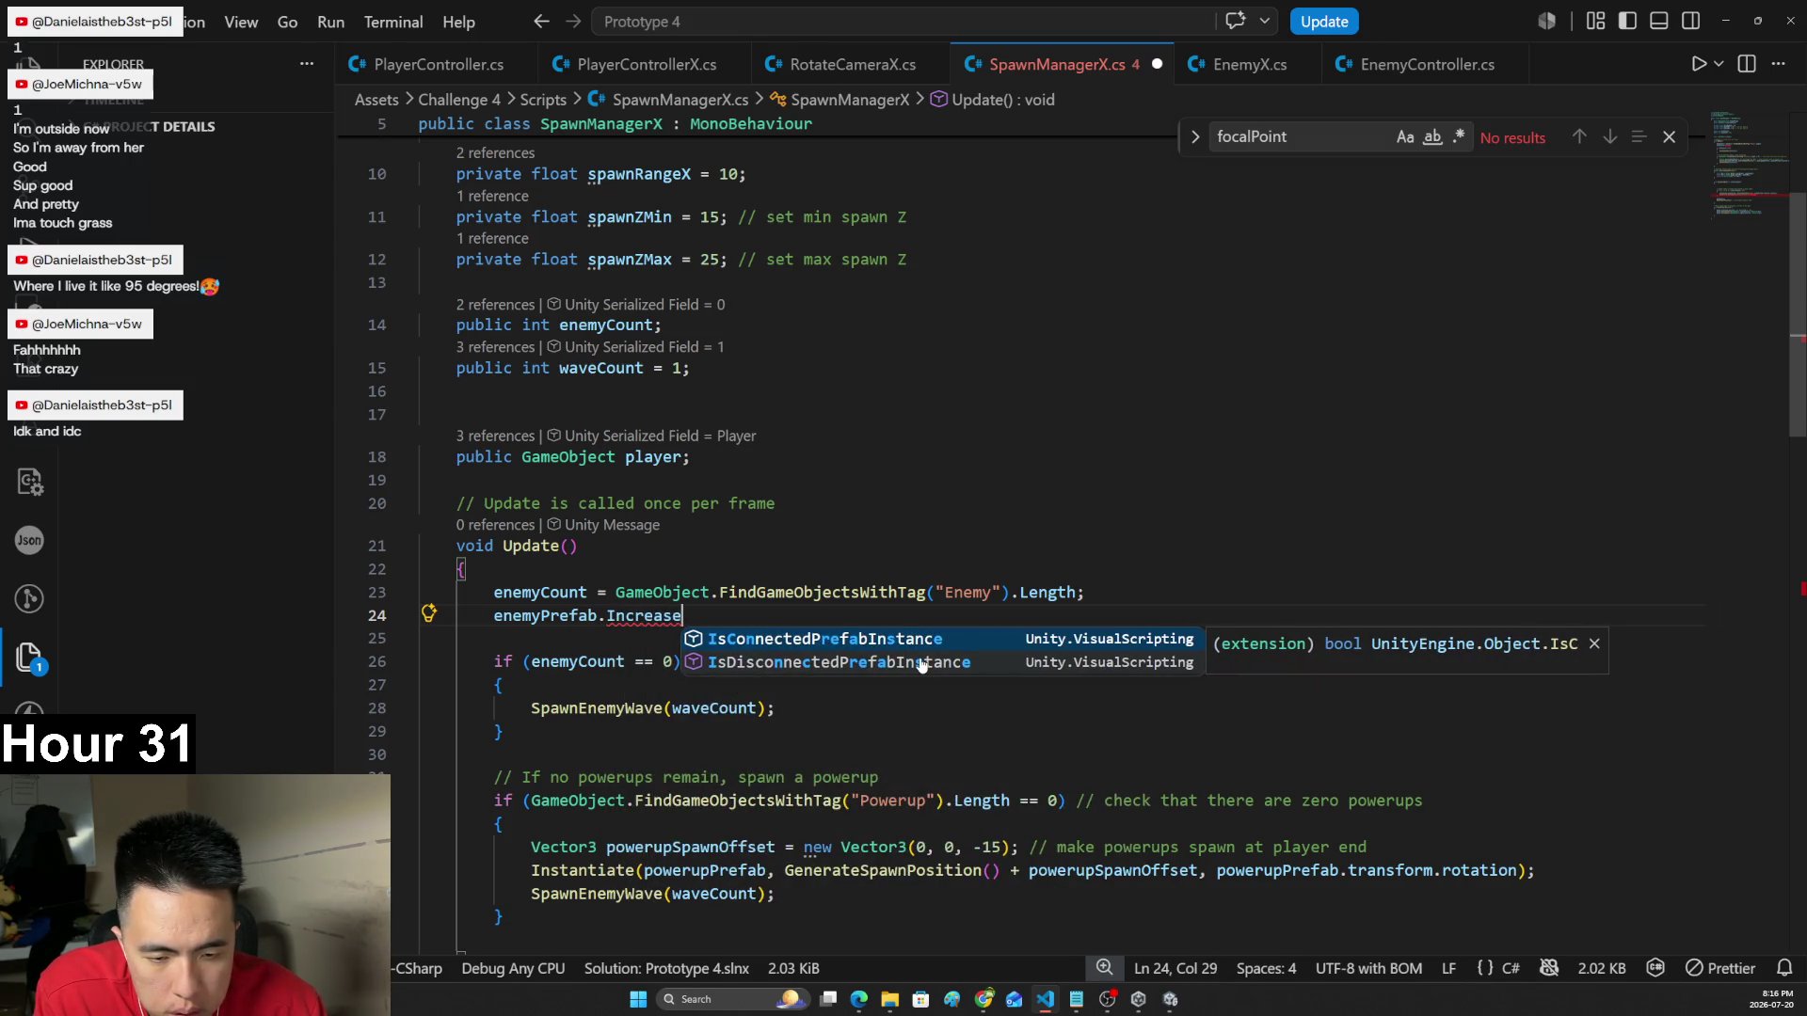
- Delete the unfinished enemyPrefab.Increase line, save, and switch to the Unity editor
key("ctrl+l")
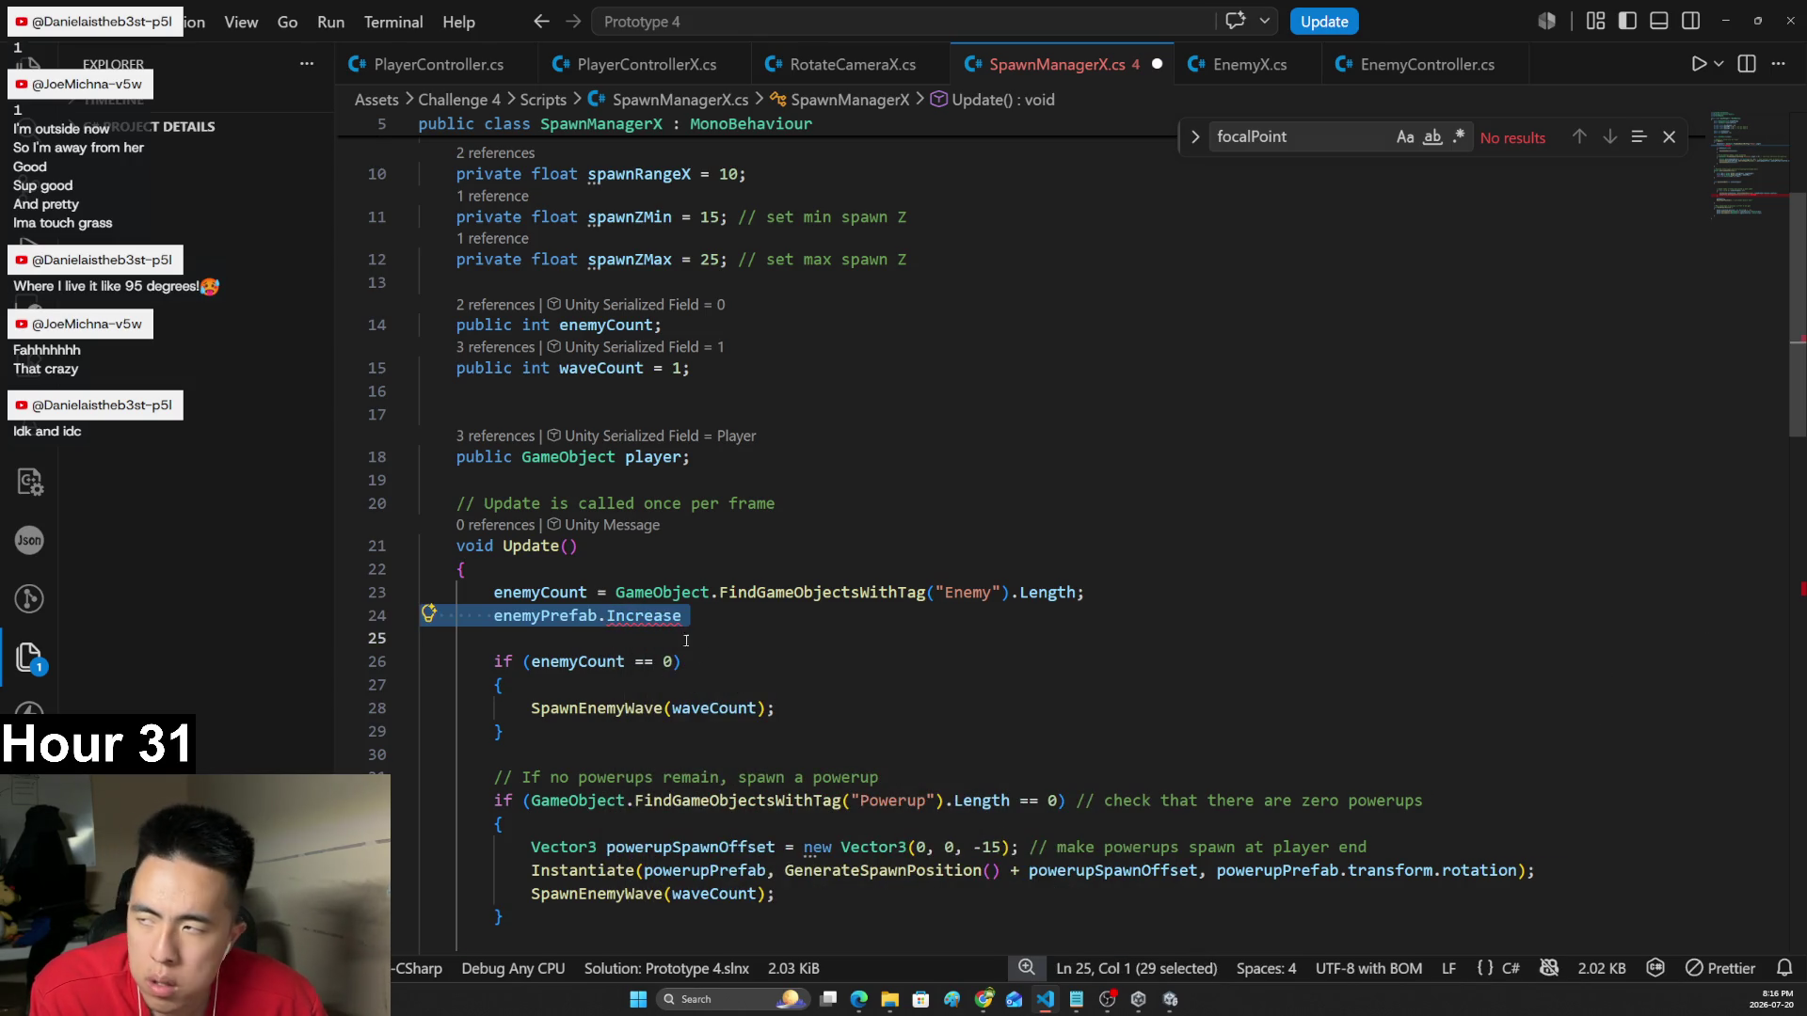
key("BackSpace")
key("ctrl+s")
key("alt+Tab")
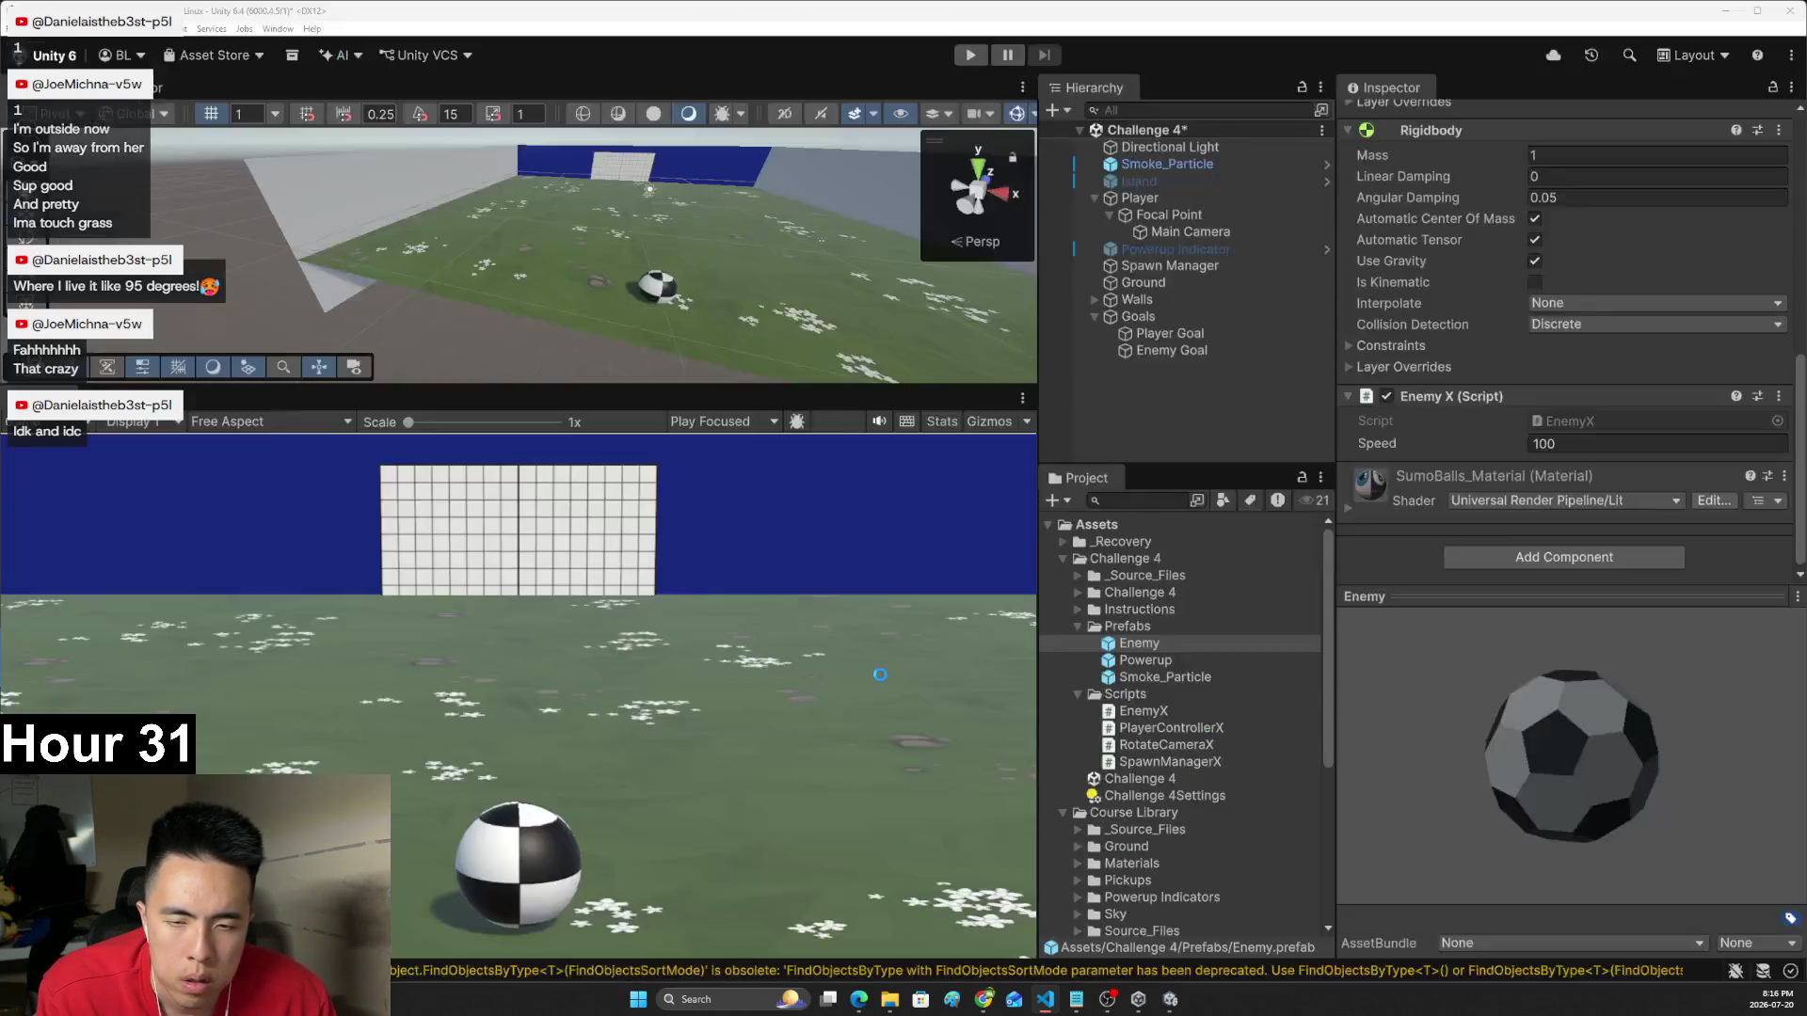
- Switch from Unity back to SpawnManagerX.cs in VS Code
key("alt+Tab")
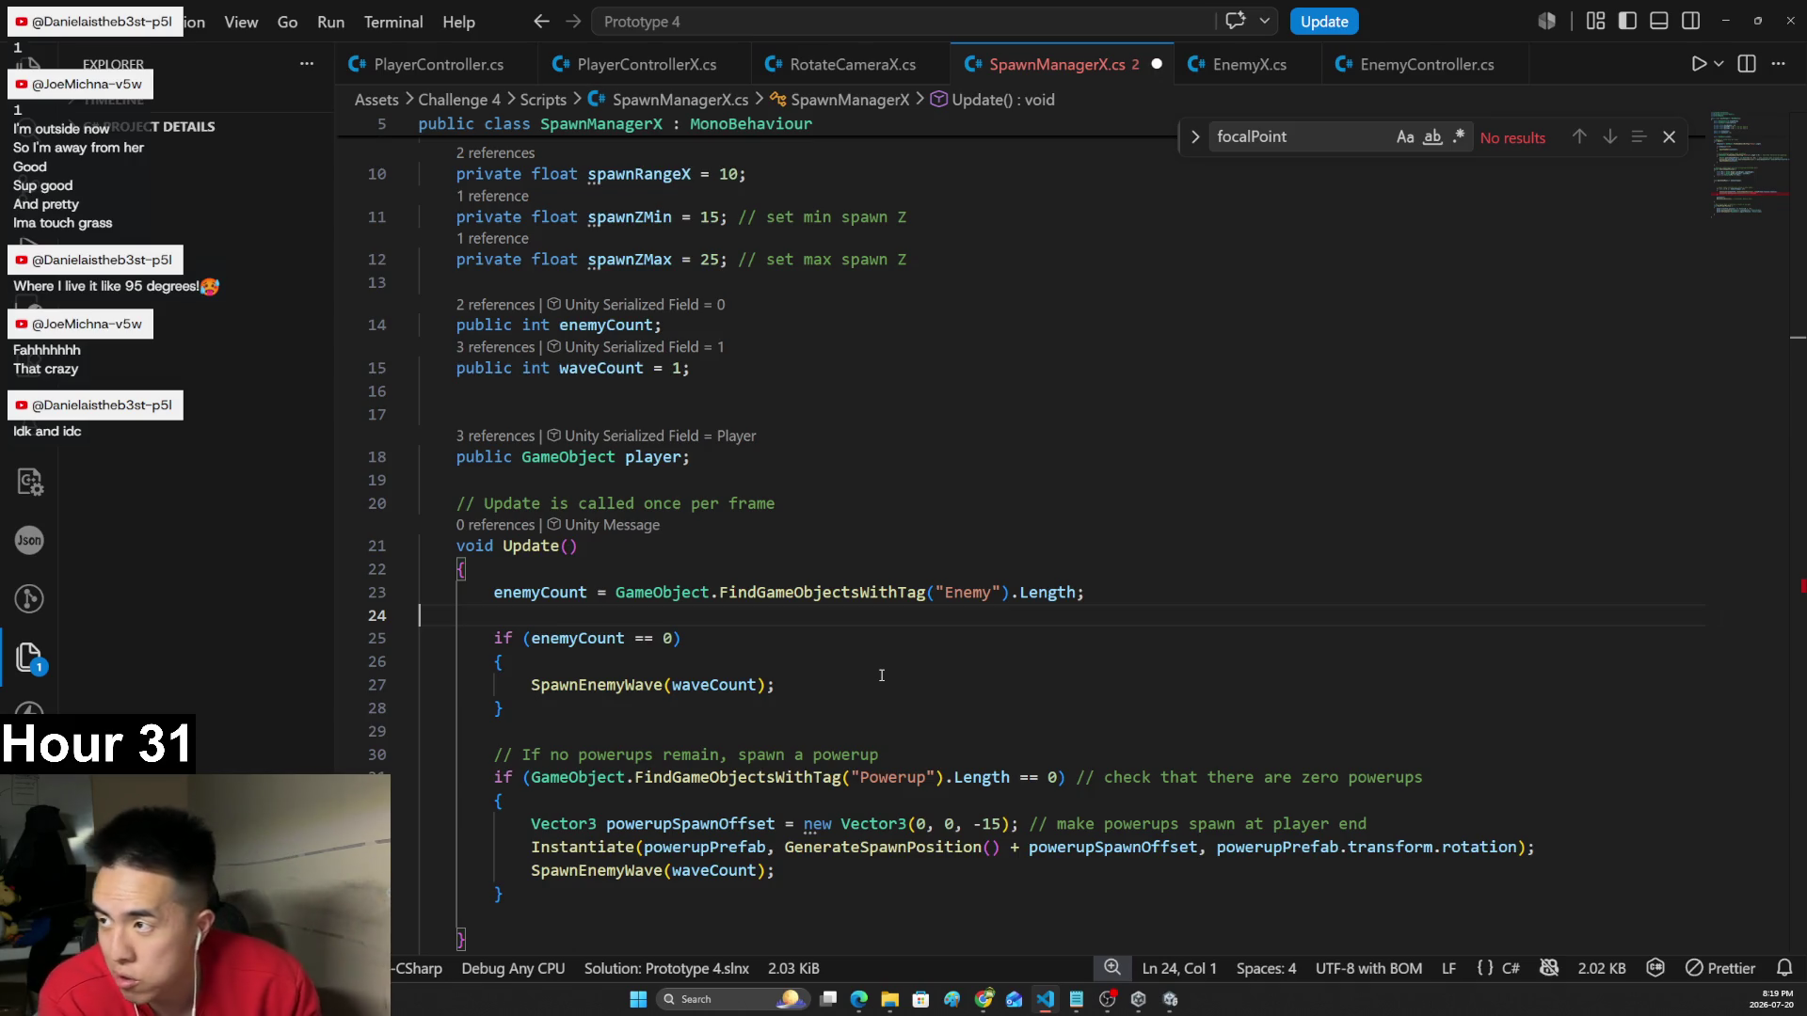
key("alt+Tab")
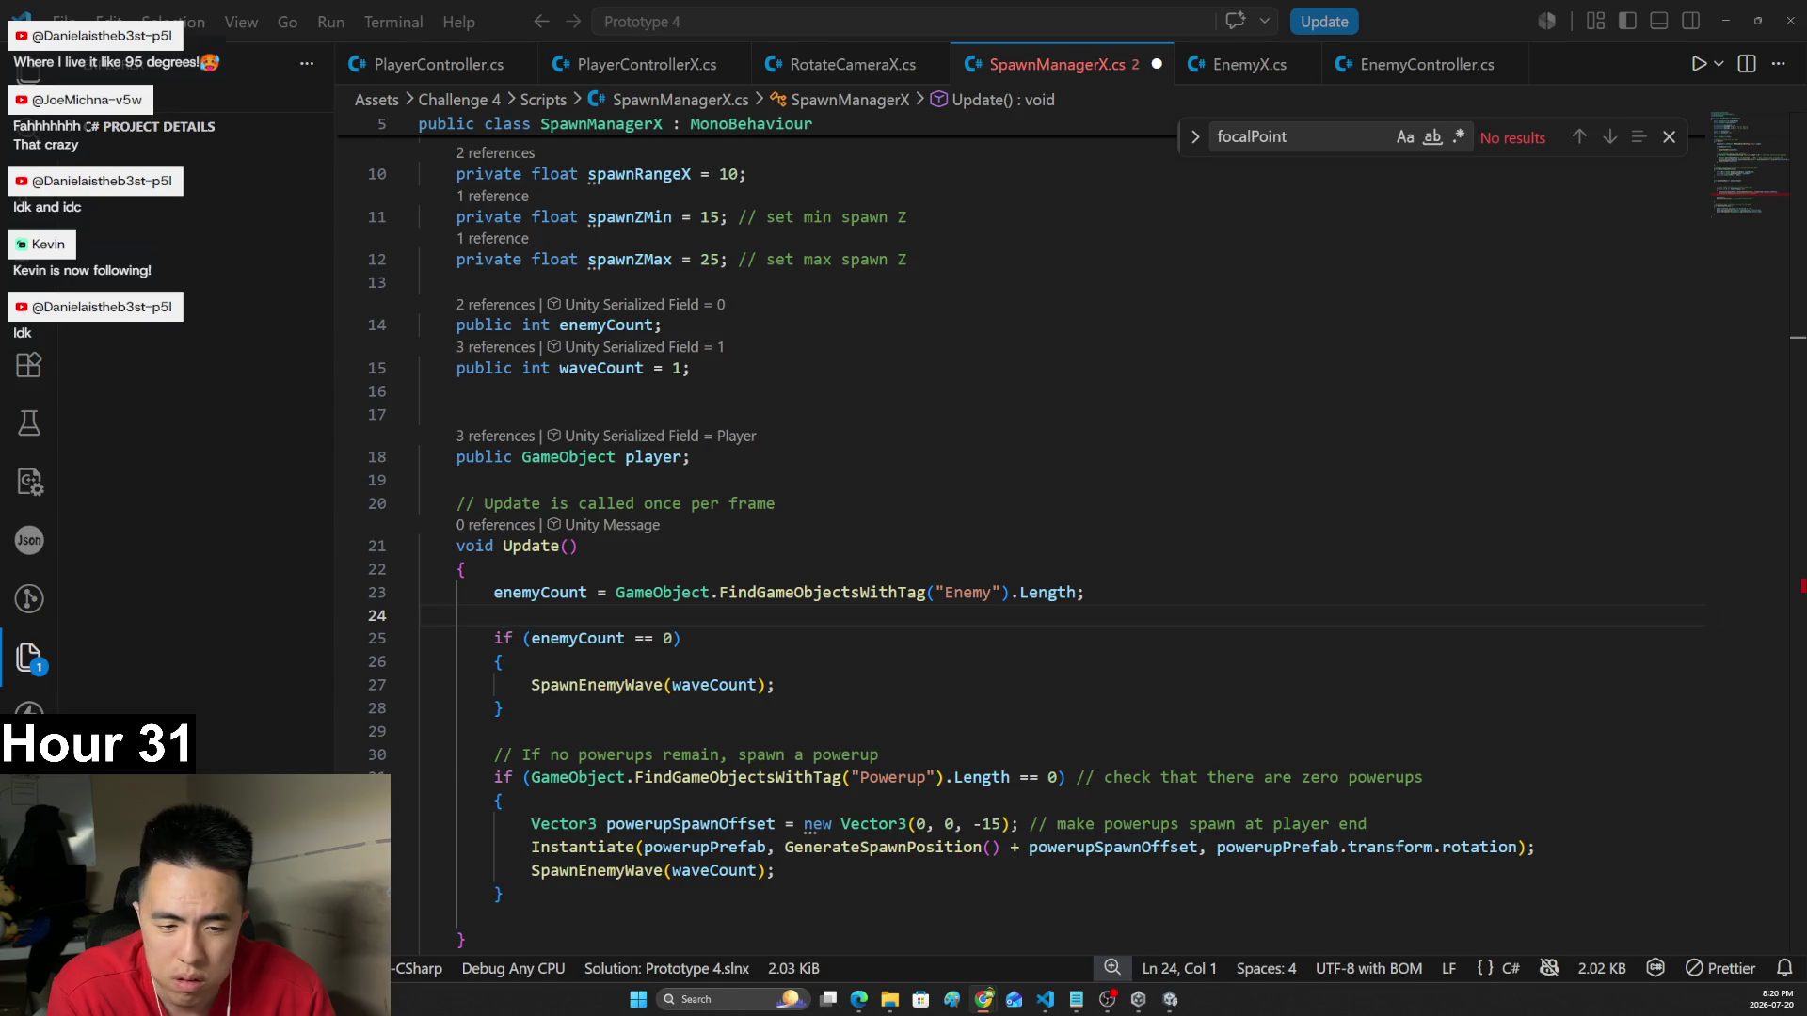
left_click(783, 651)
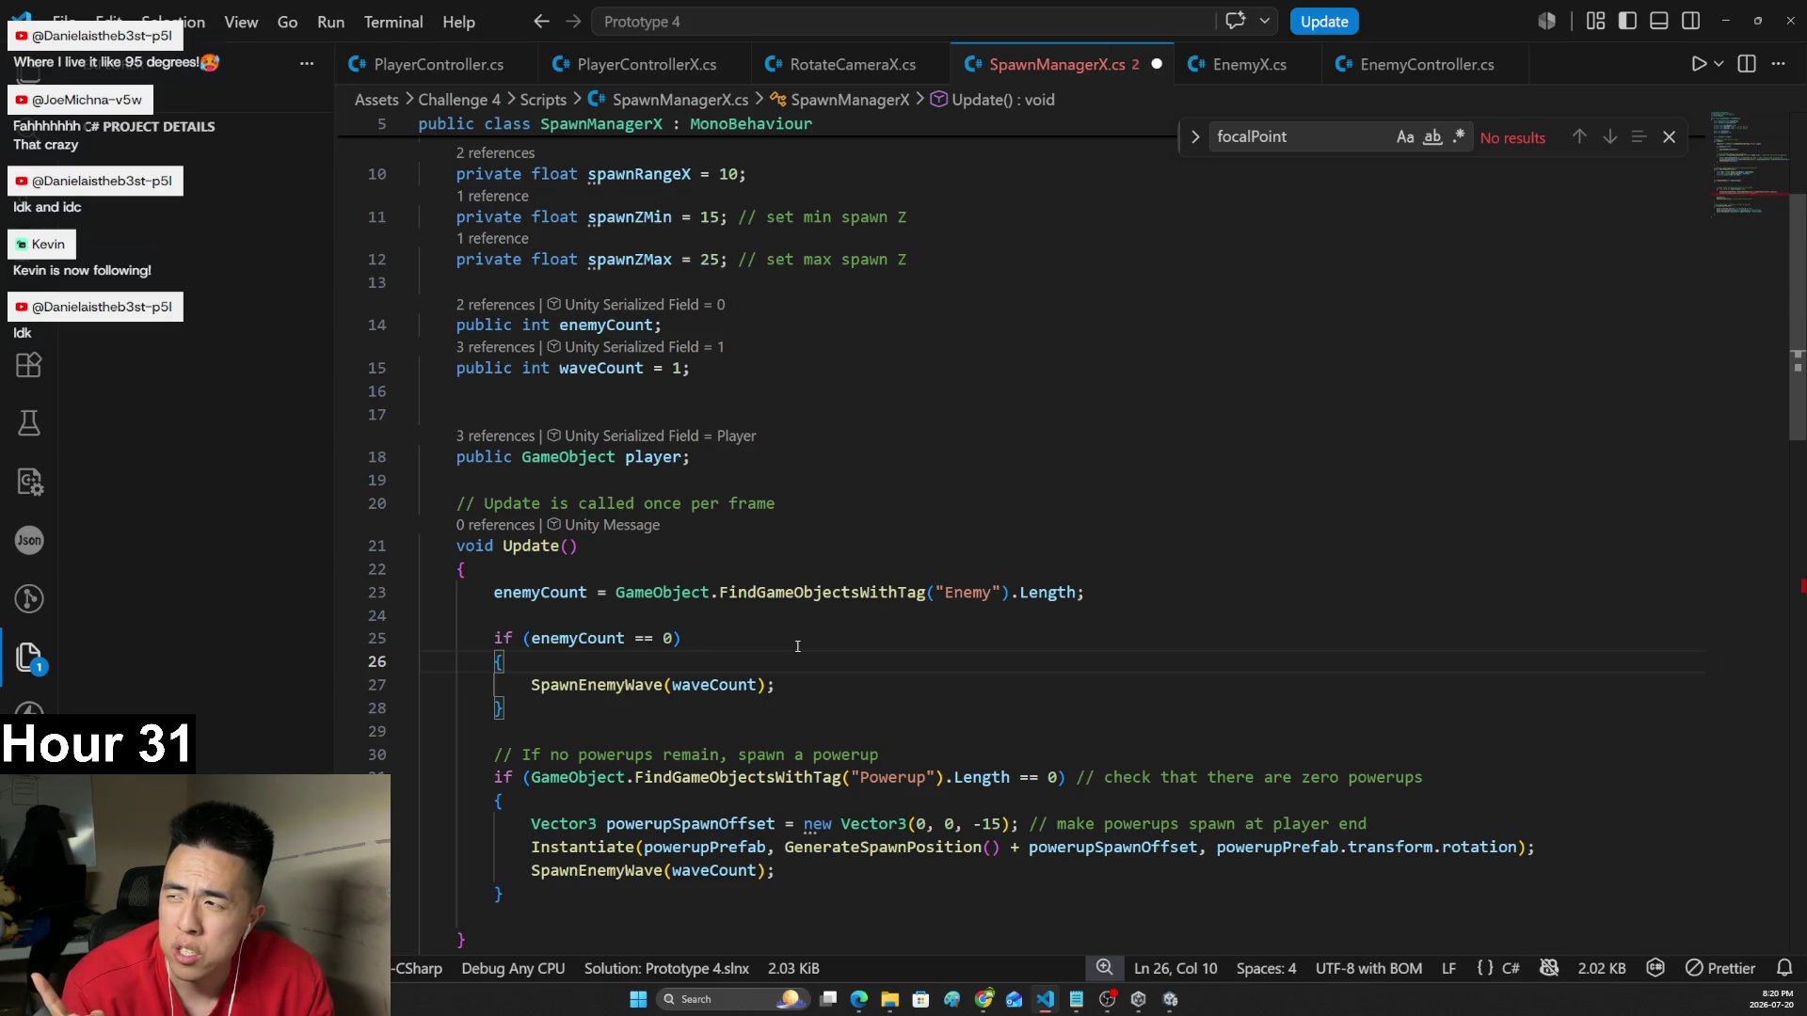
scroll(835, 493, "down", 1)
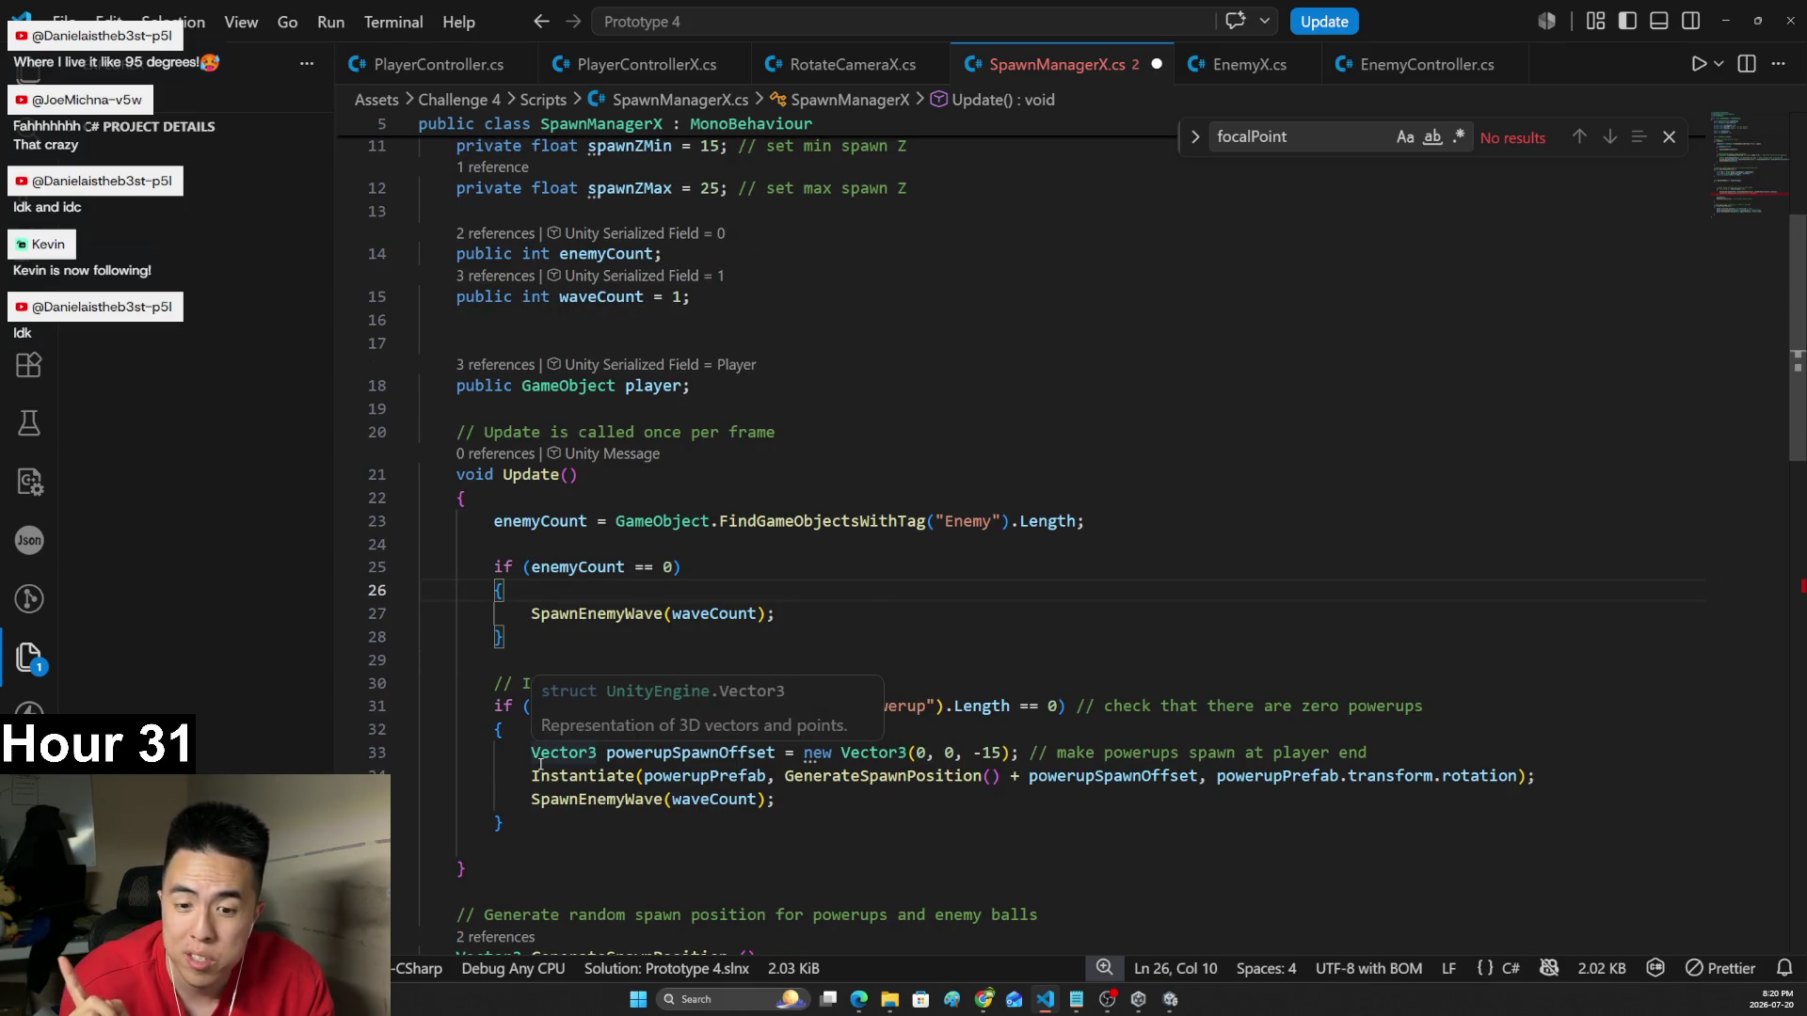
left_click(532, 776)
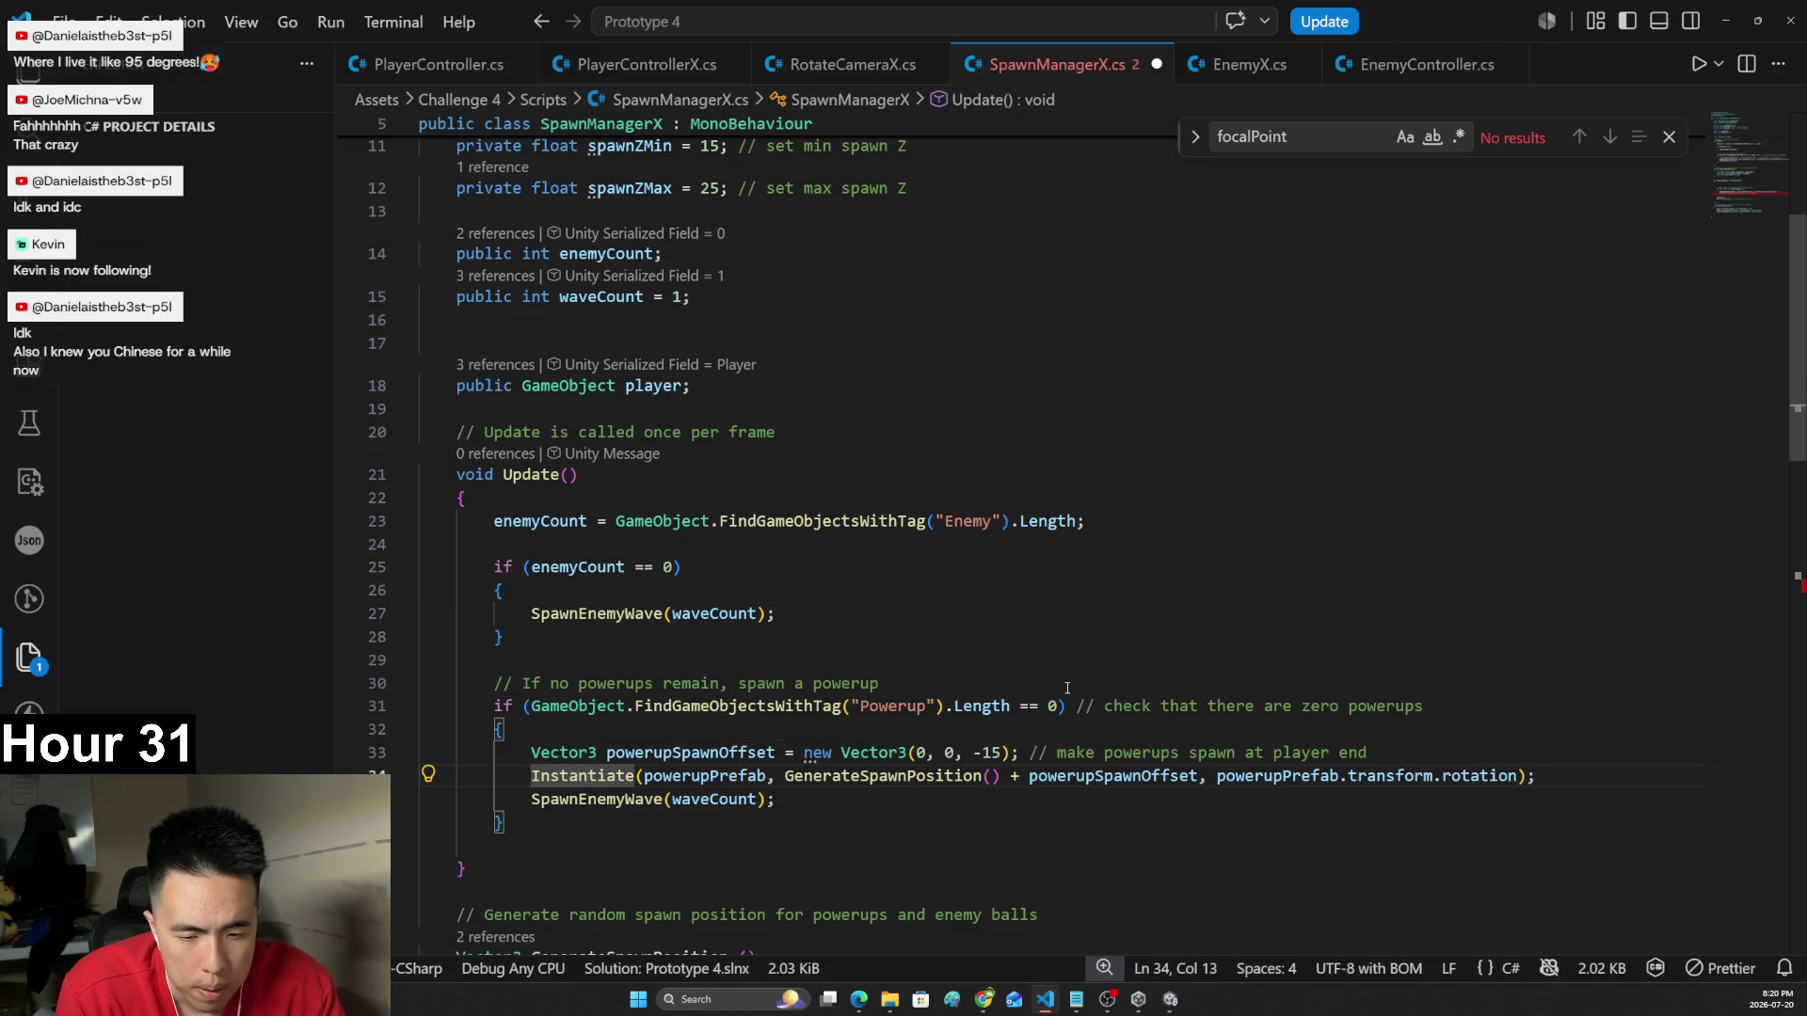
type("GameObject")
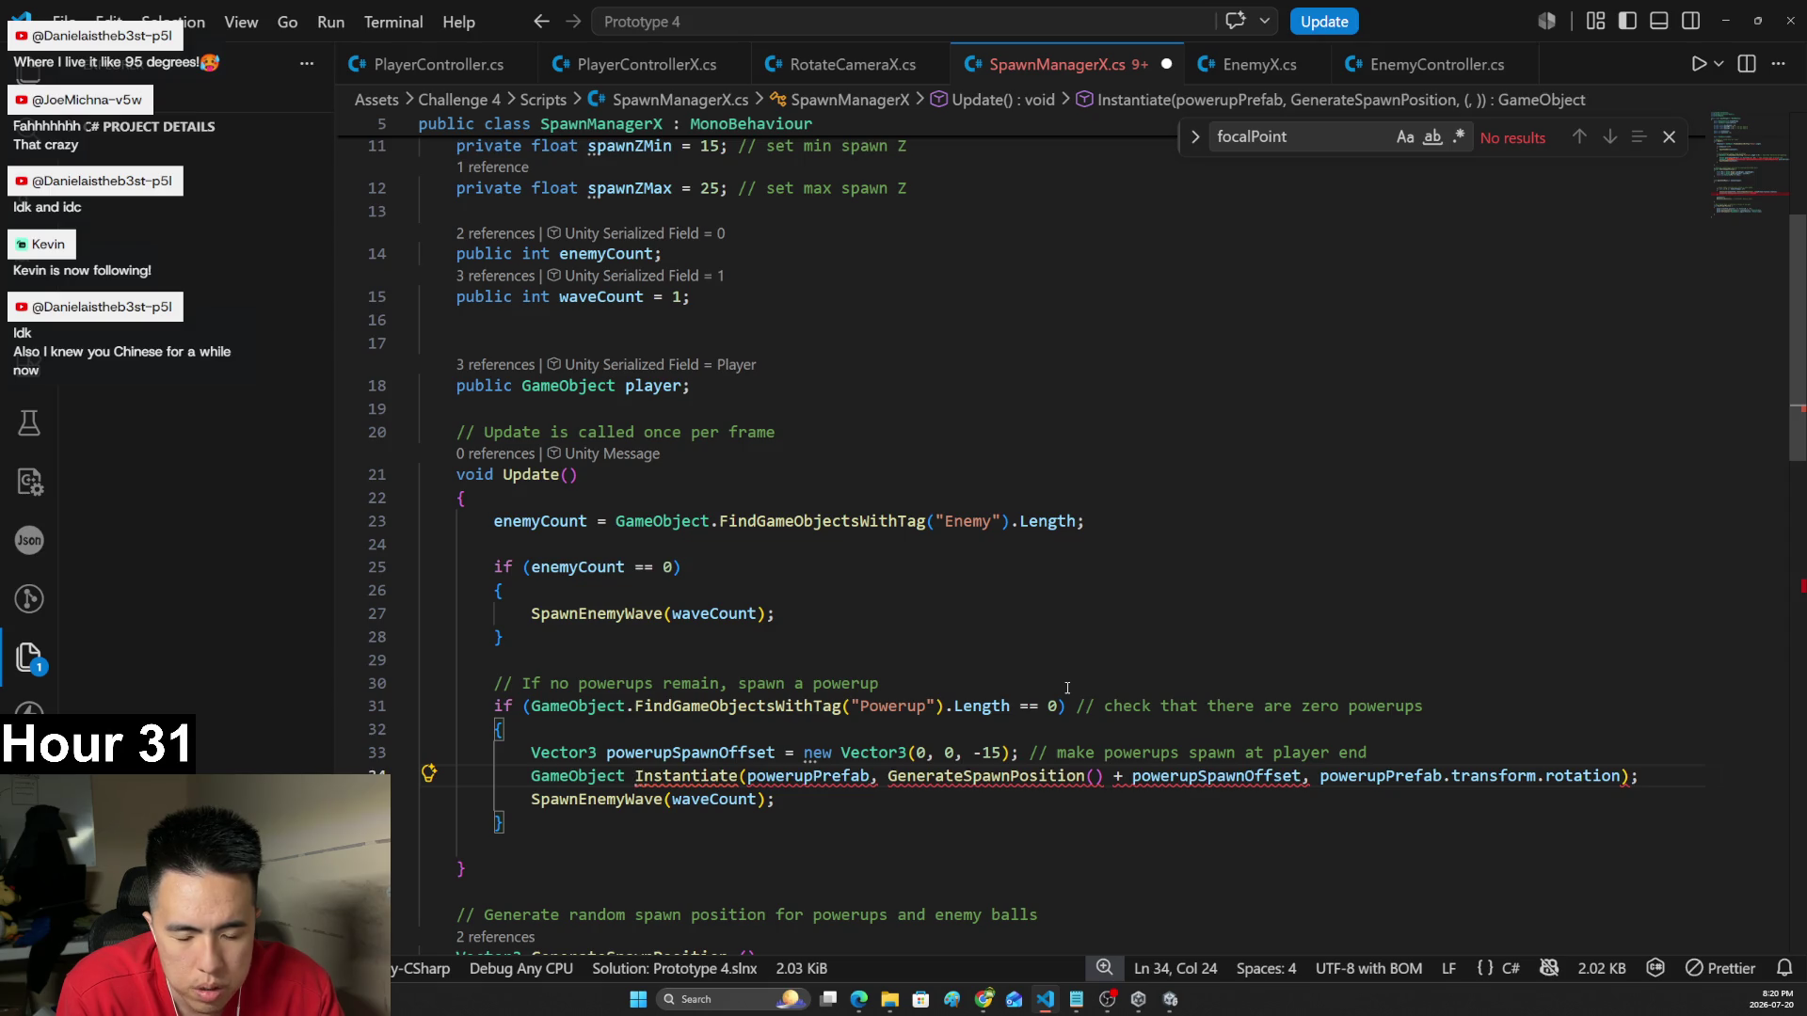
type(" enemy =")
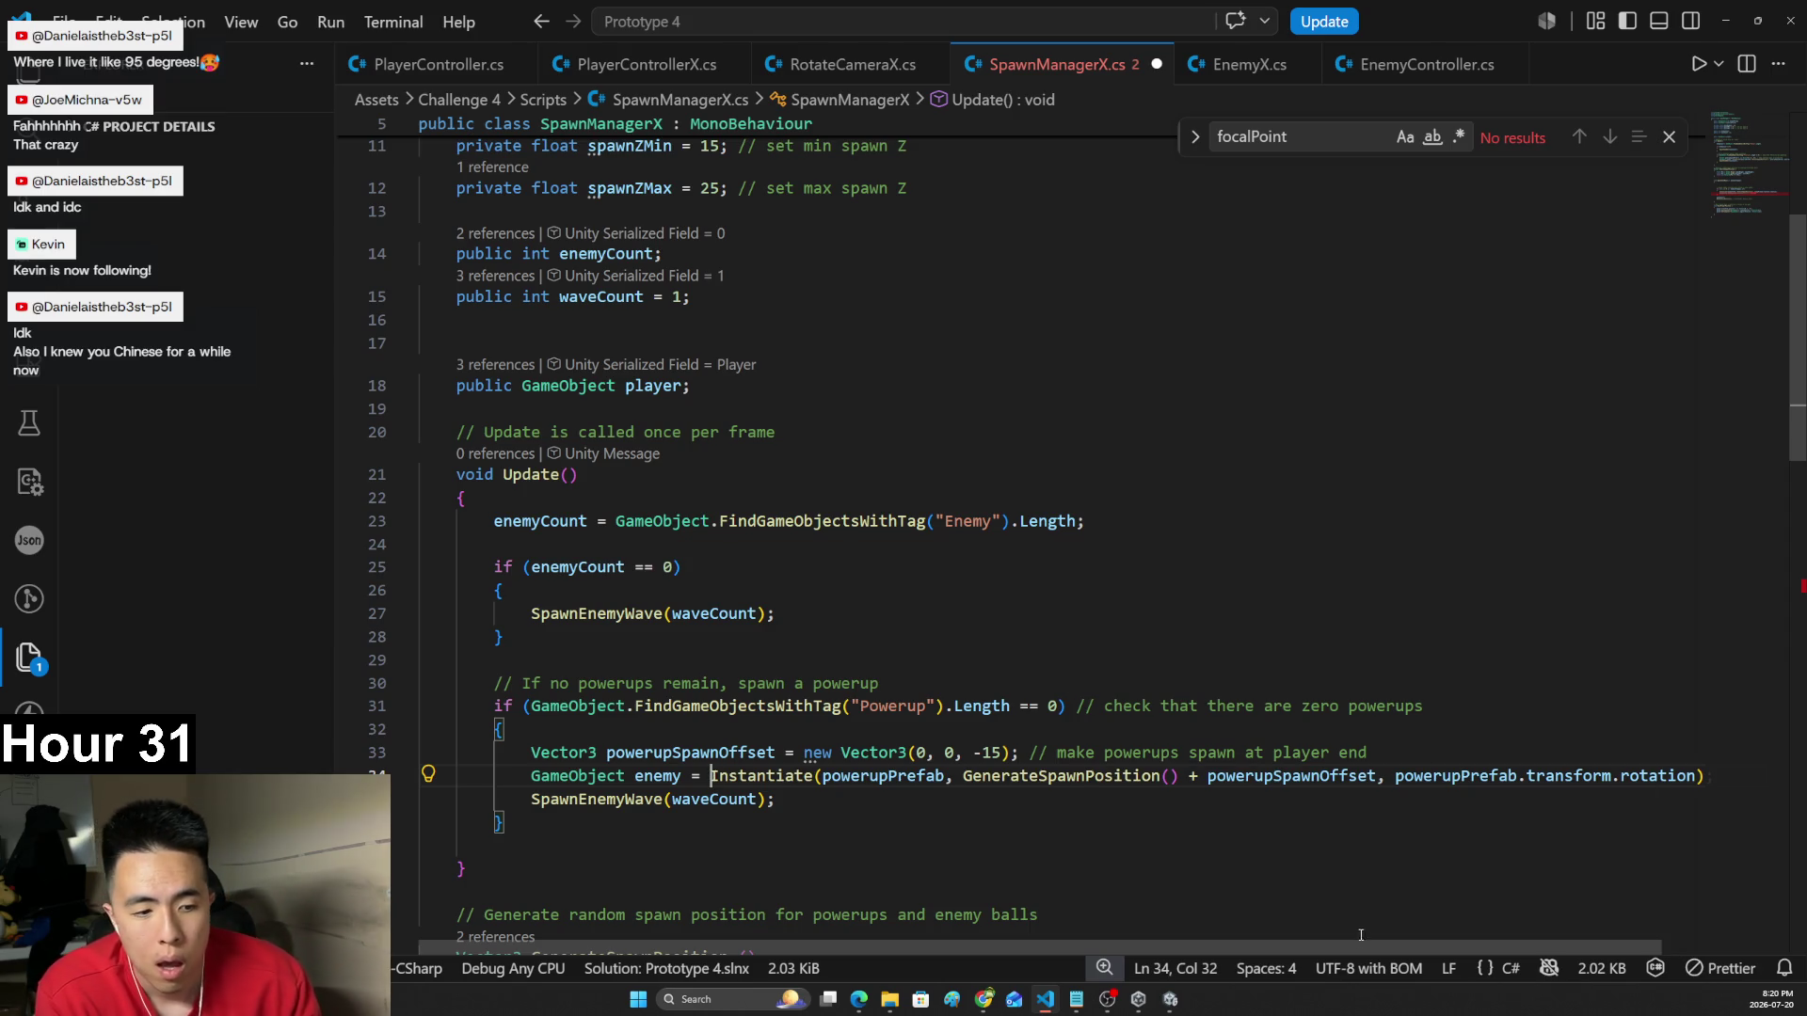
scroll(1398, 947, "right", 1)
scroll(1036, 527, "down", 10)
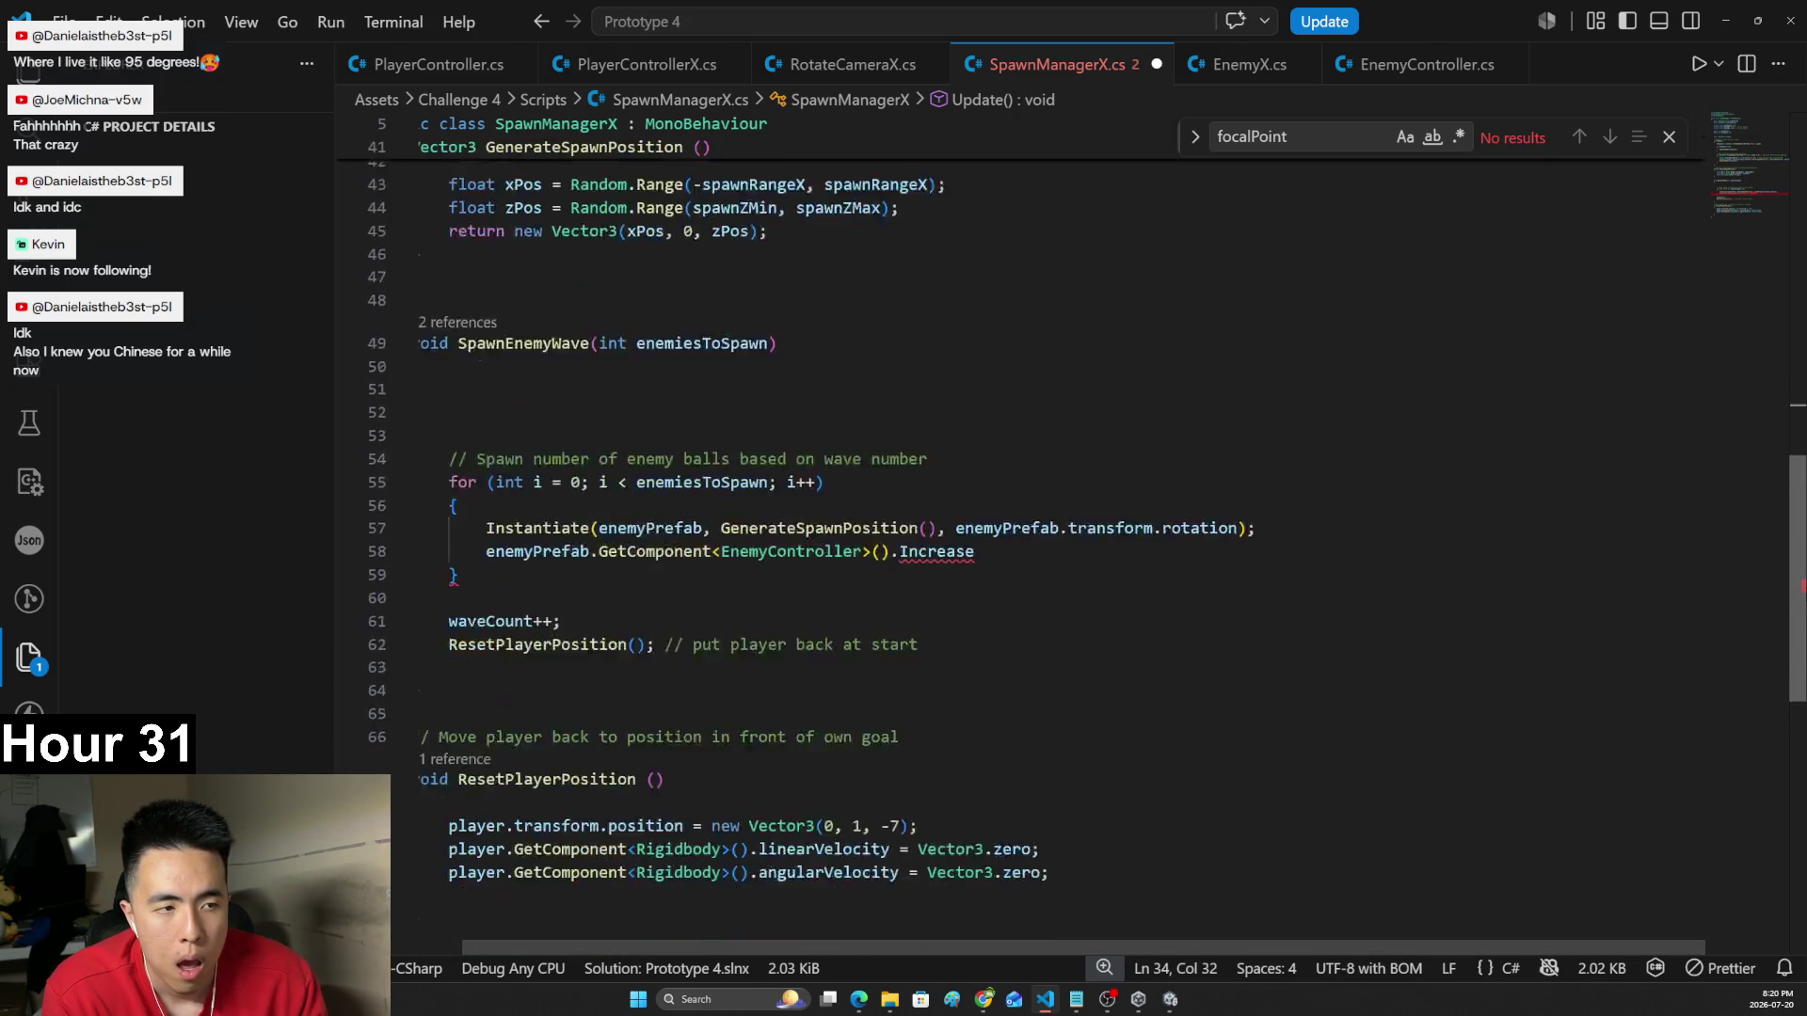
scroll(857, 792, "up", 5)
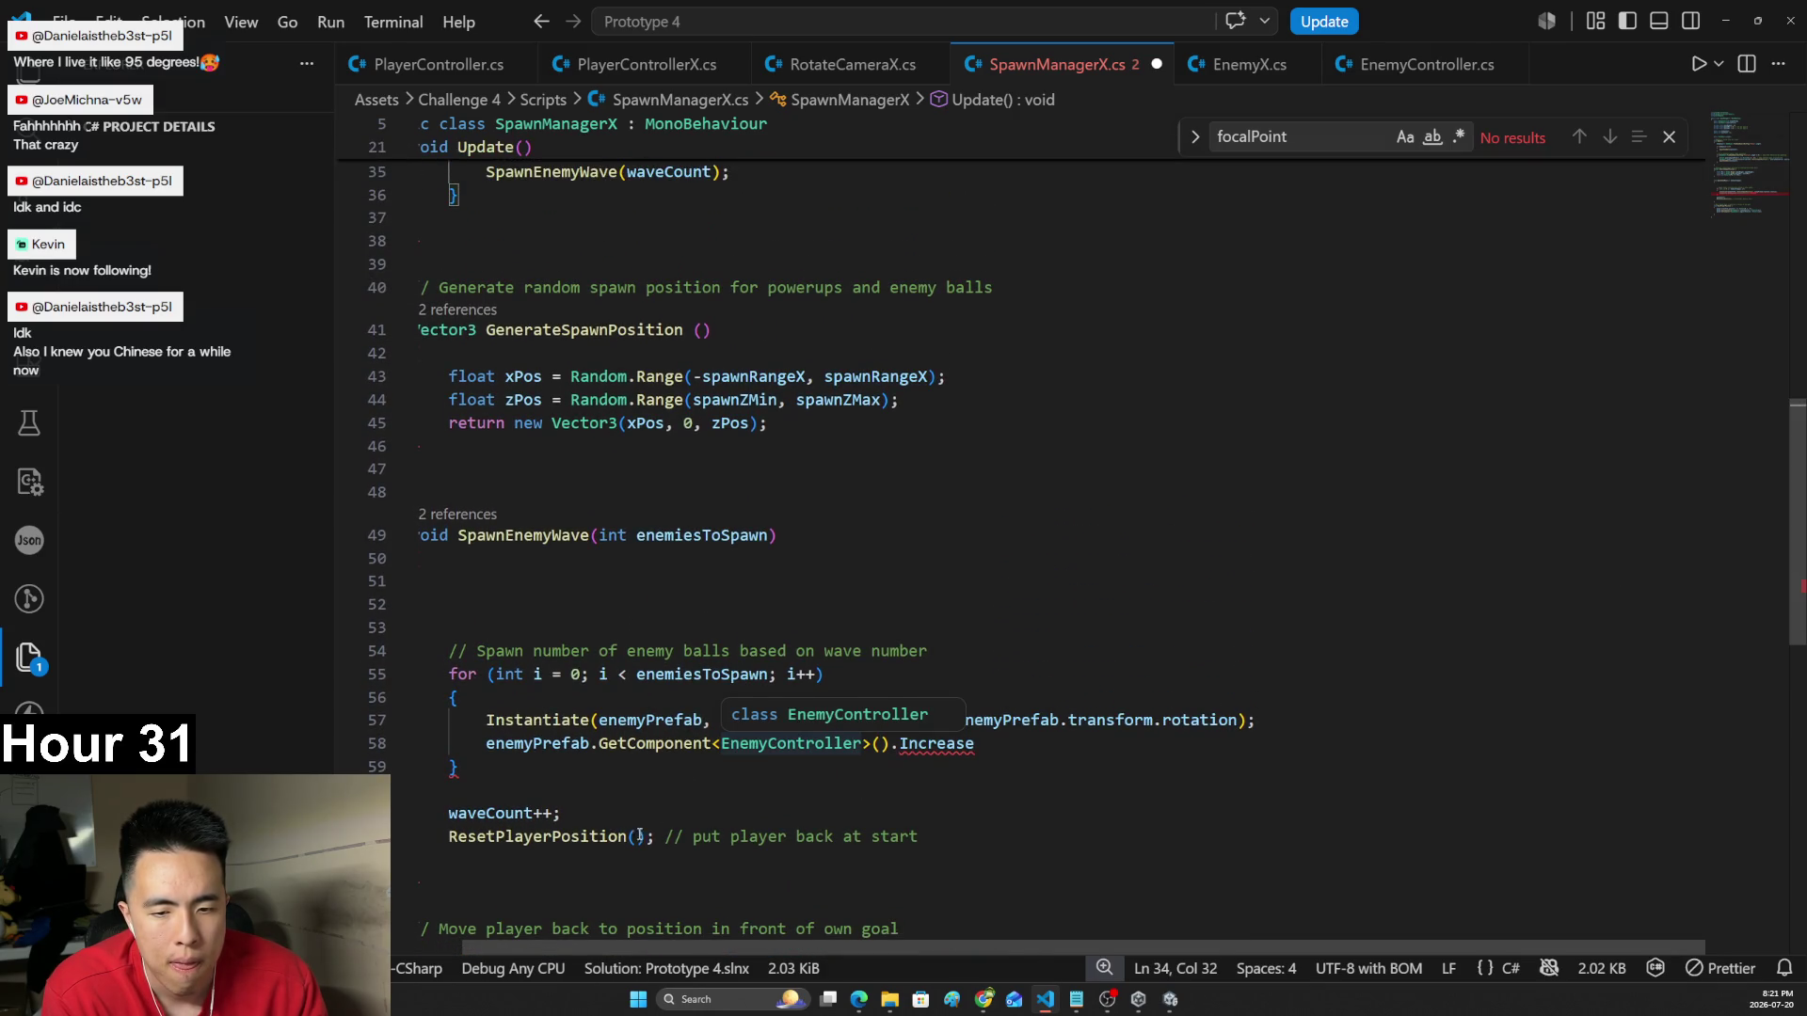
scroll(677, 317, "up", 2)
key("ctrl+l")
key("Delete")
key("ctrl+z")
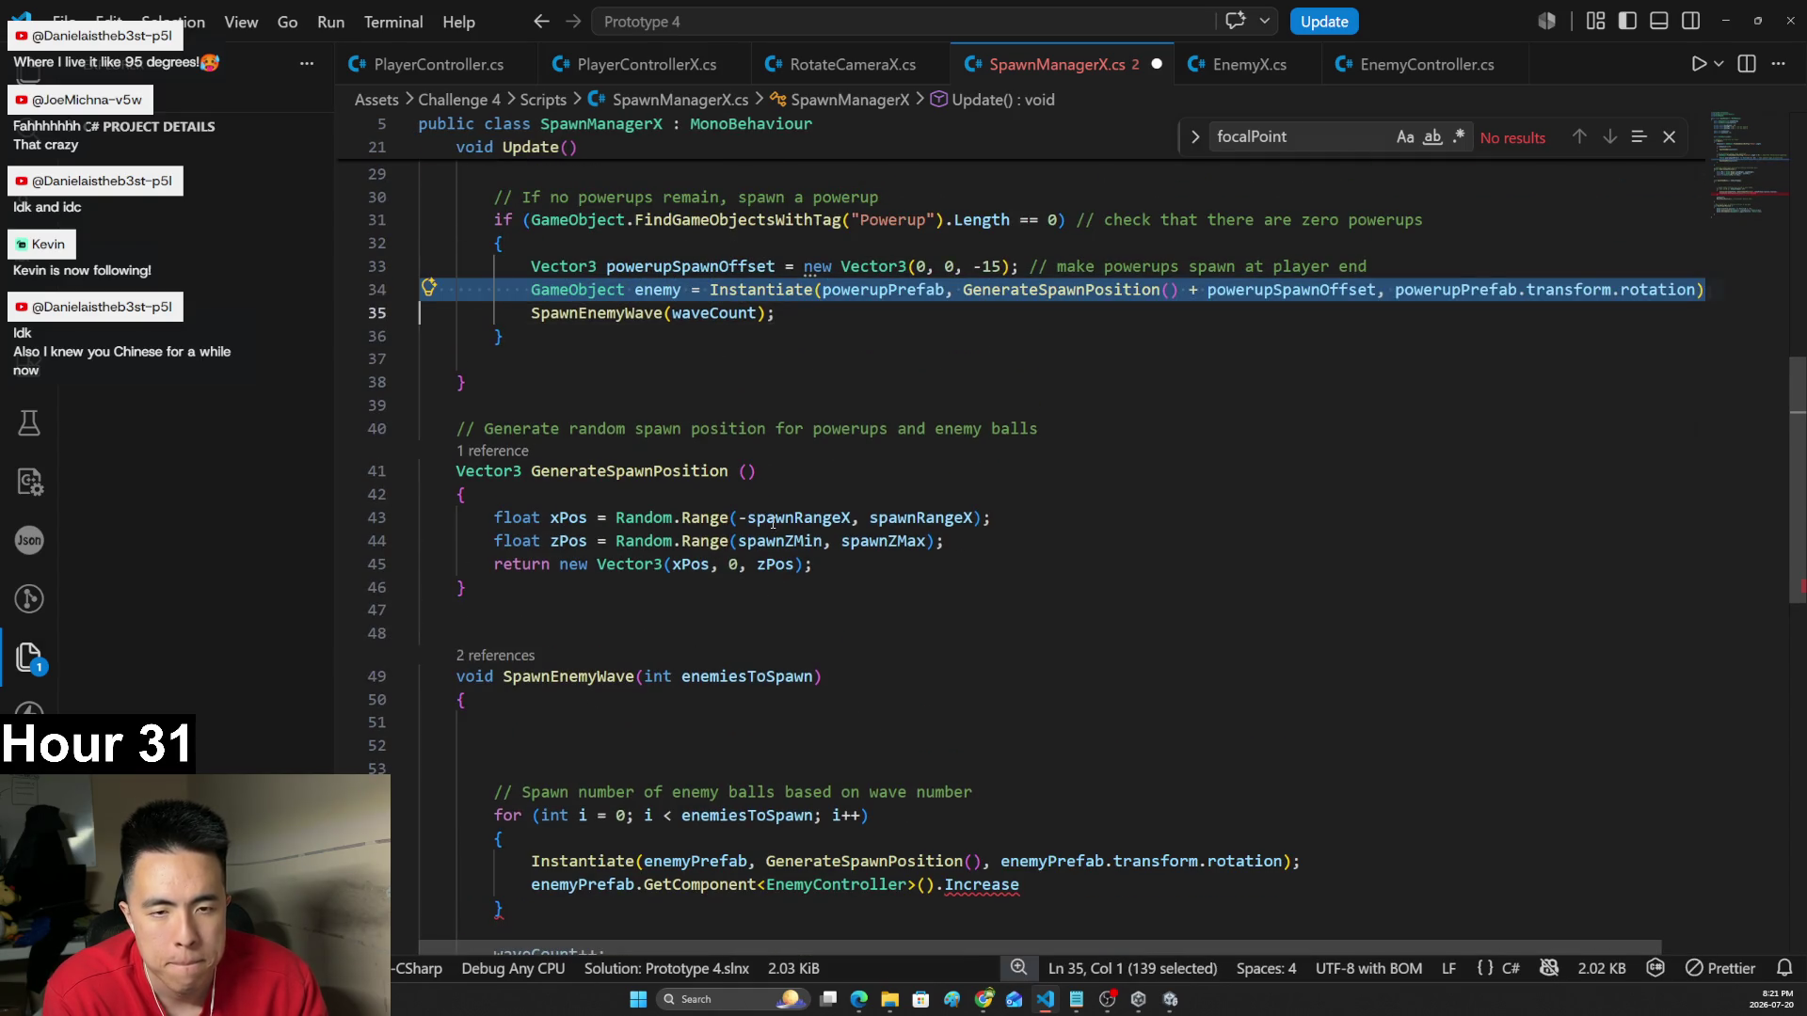
scroll(788, 497, "up", 2)
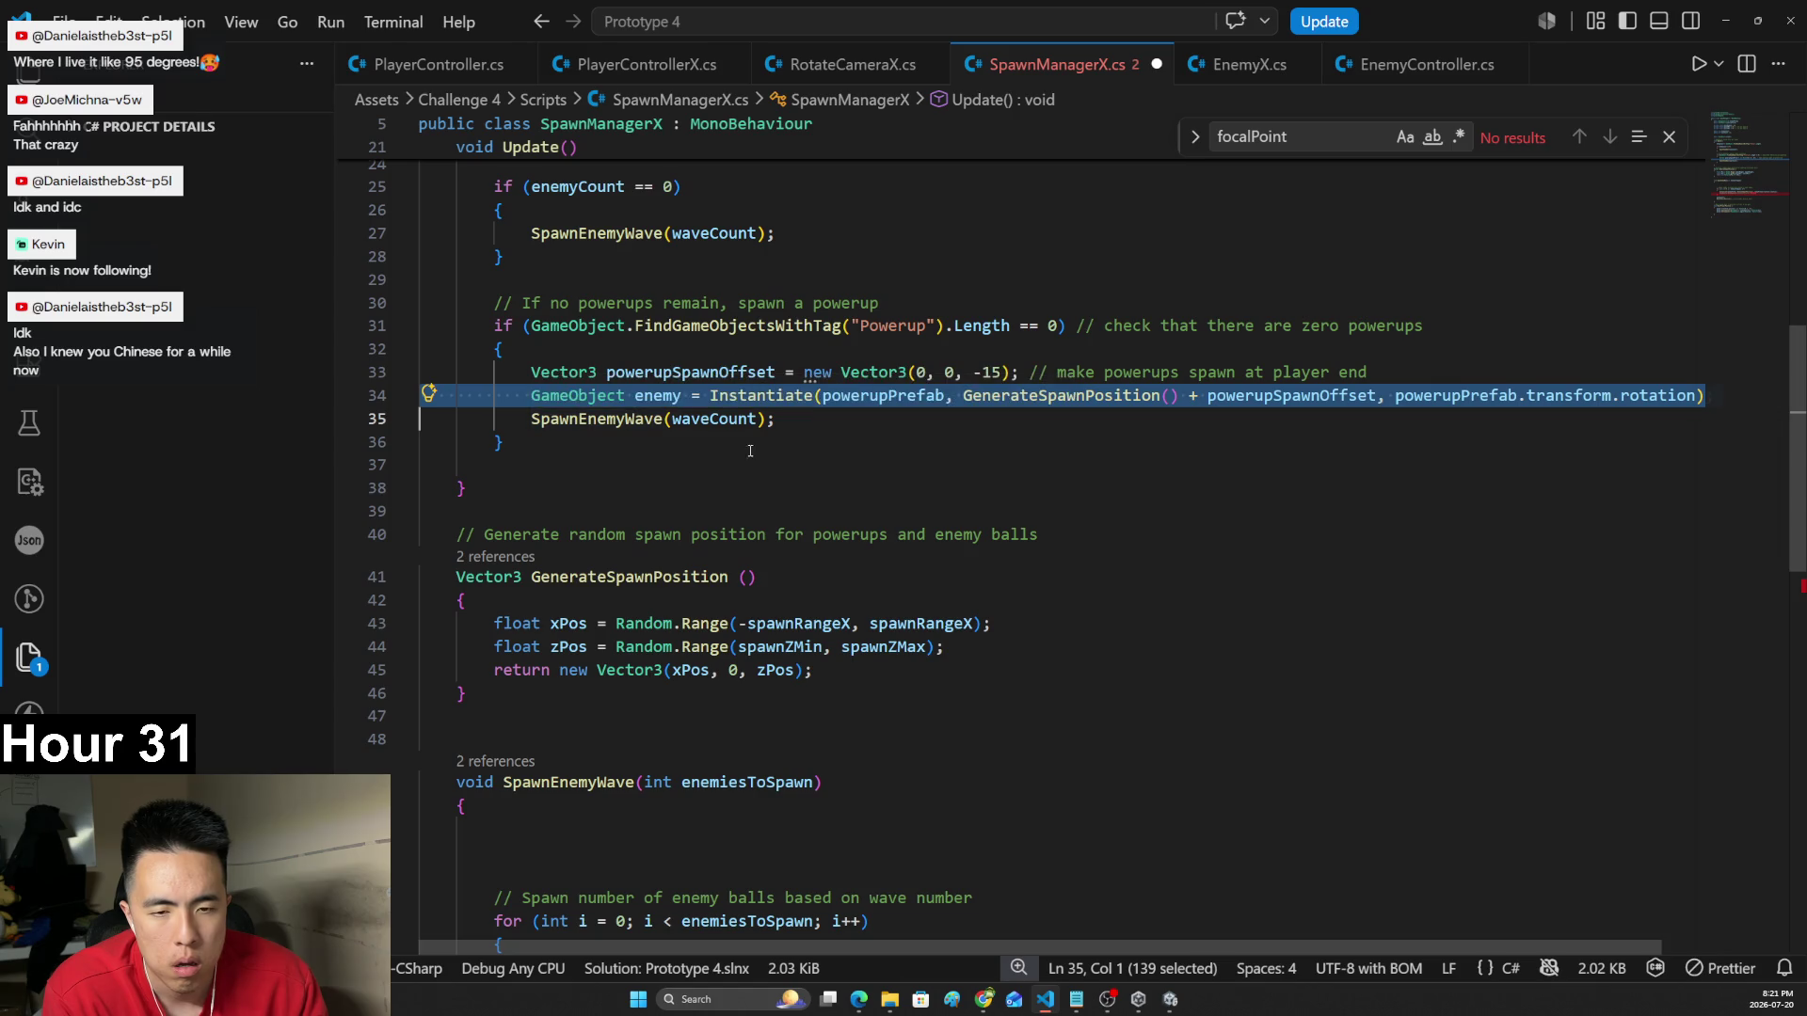
left_click_drag(712, 395, 532, 395)
key("BackSpace")
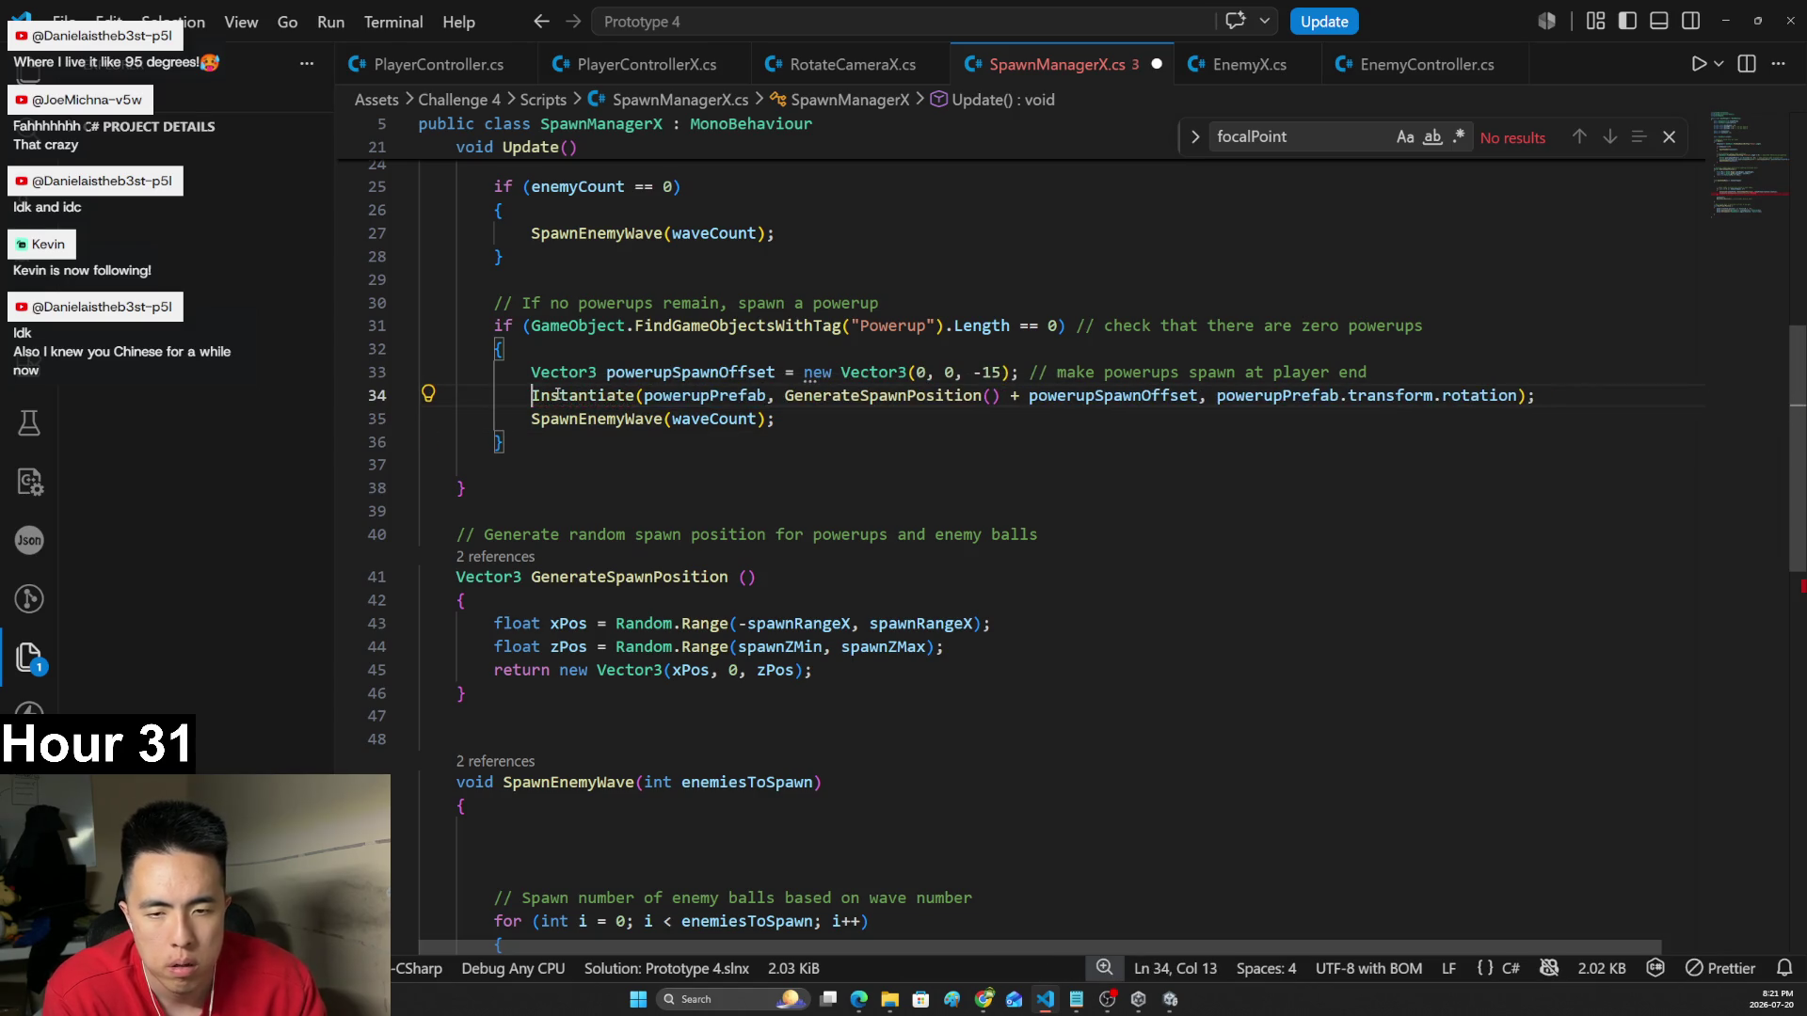
scroll(1787, 493, "down", 7)
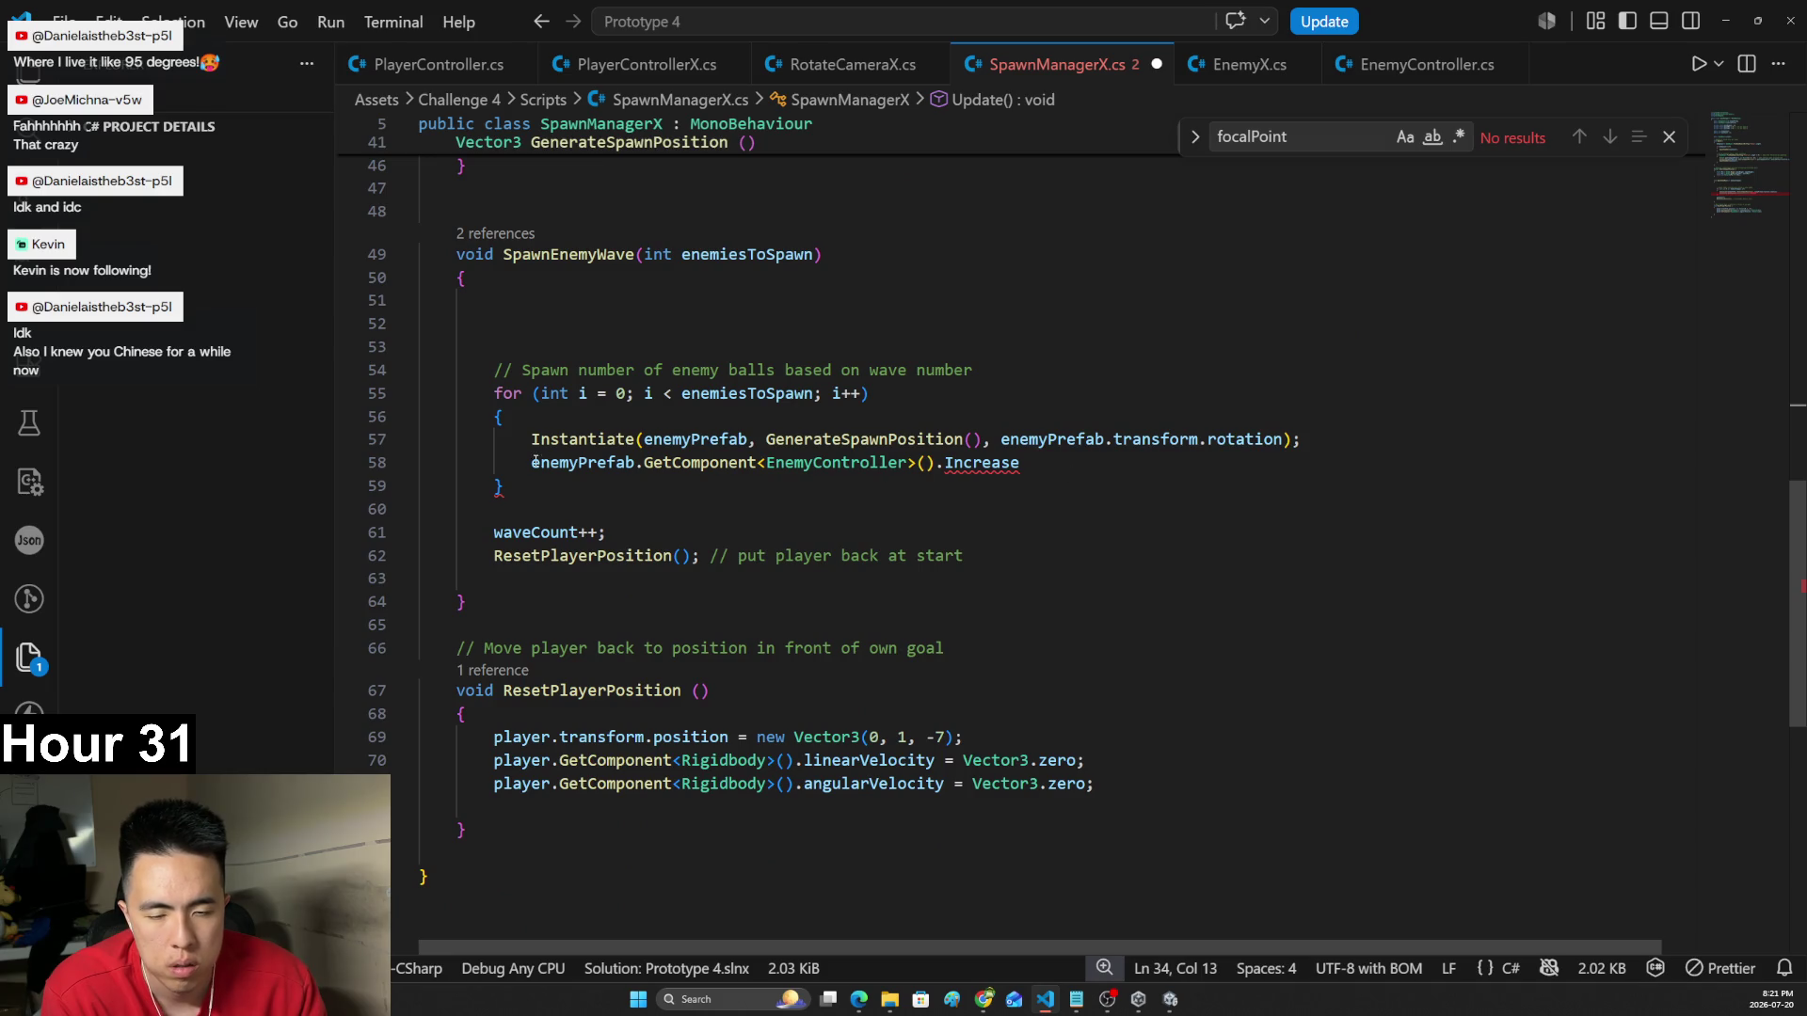
- Replace the broken Increase line by storing the Instantiate result in an EnemyController 'enemy' variable
triple_click(828, 462)
key("BackSpace")
left_click(529, 438)
type("GameO")
key("Tab")
type("enemy =")
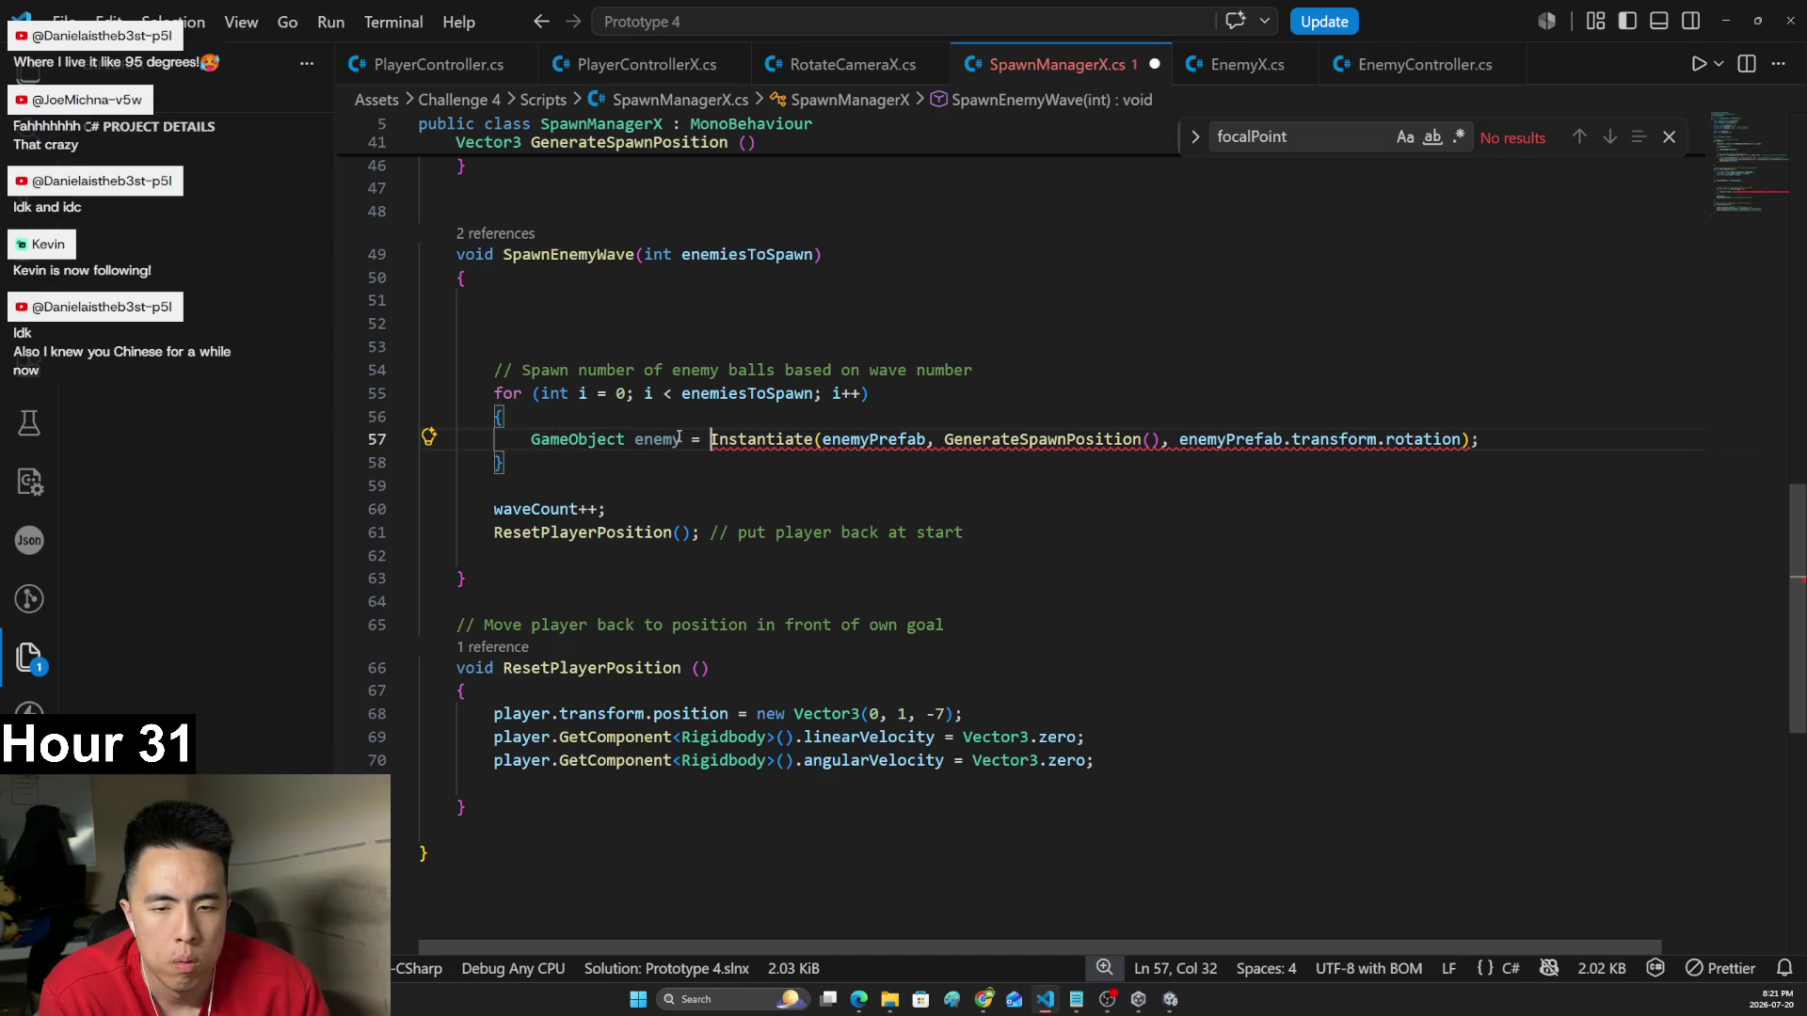
mouse_move(742, 443)
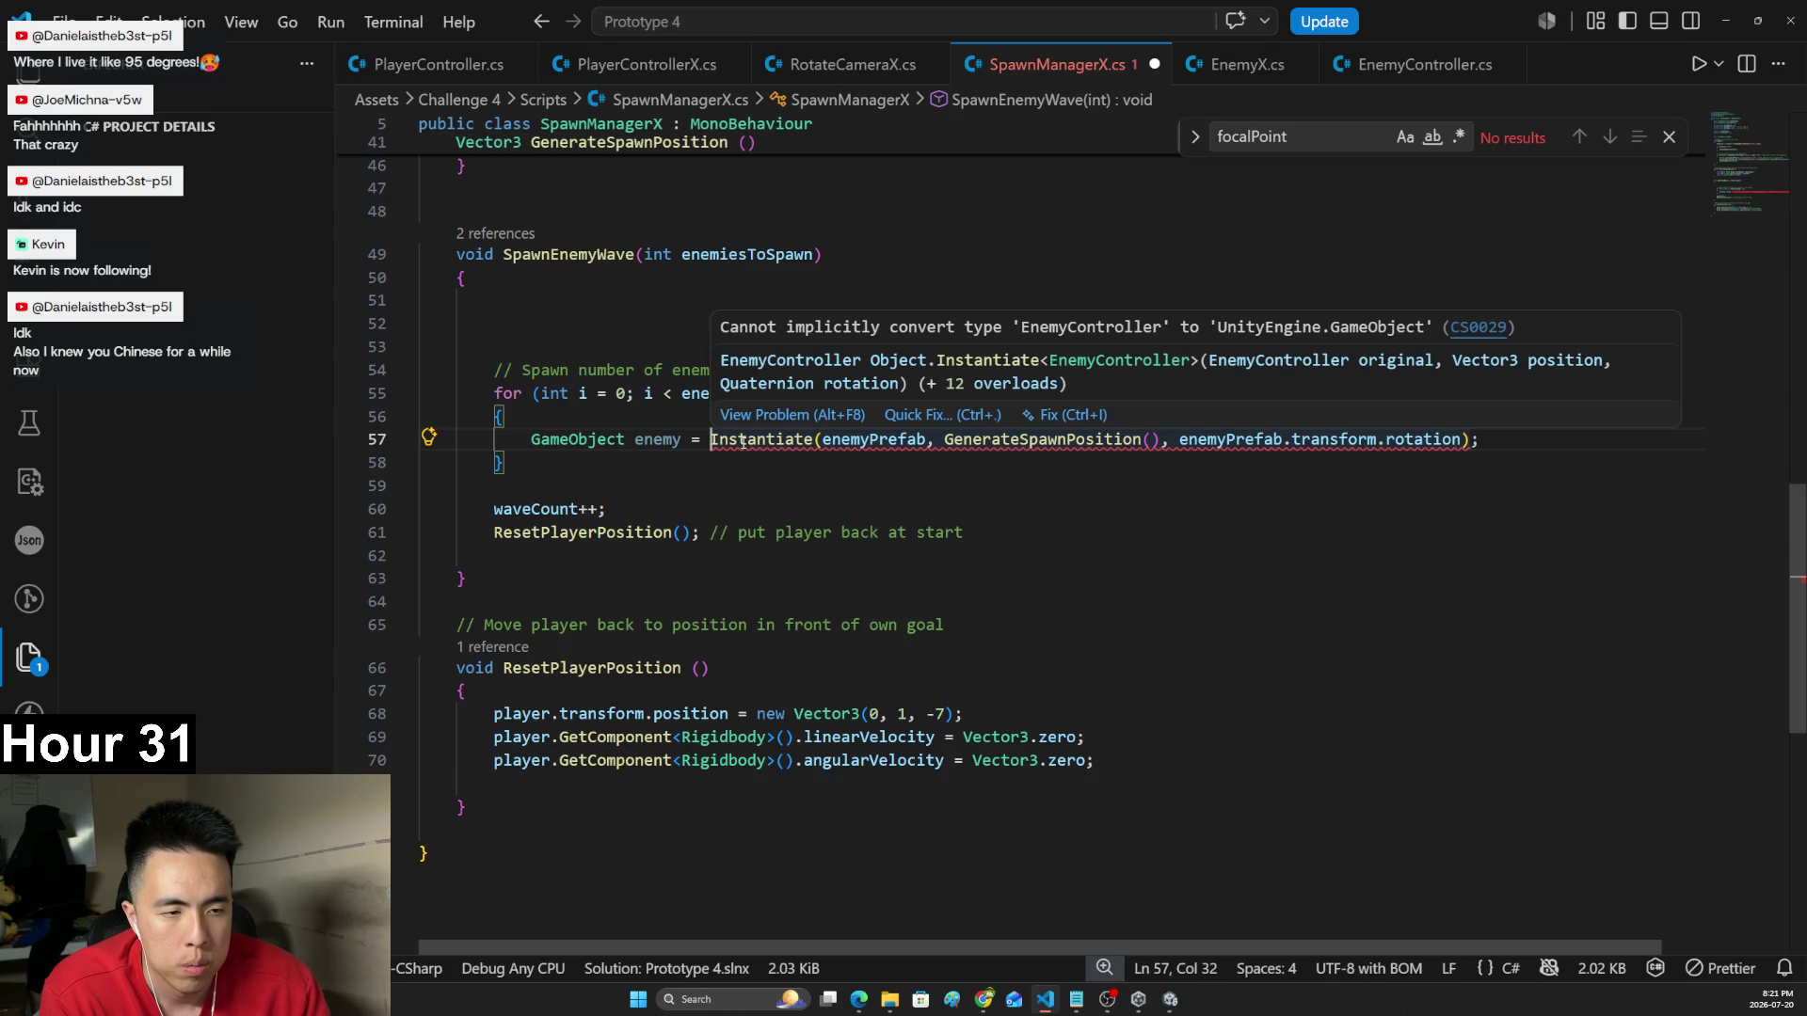
double_click(618, 439)
type("Ene")
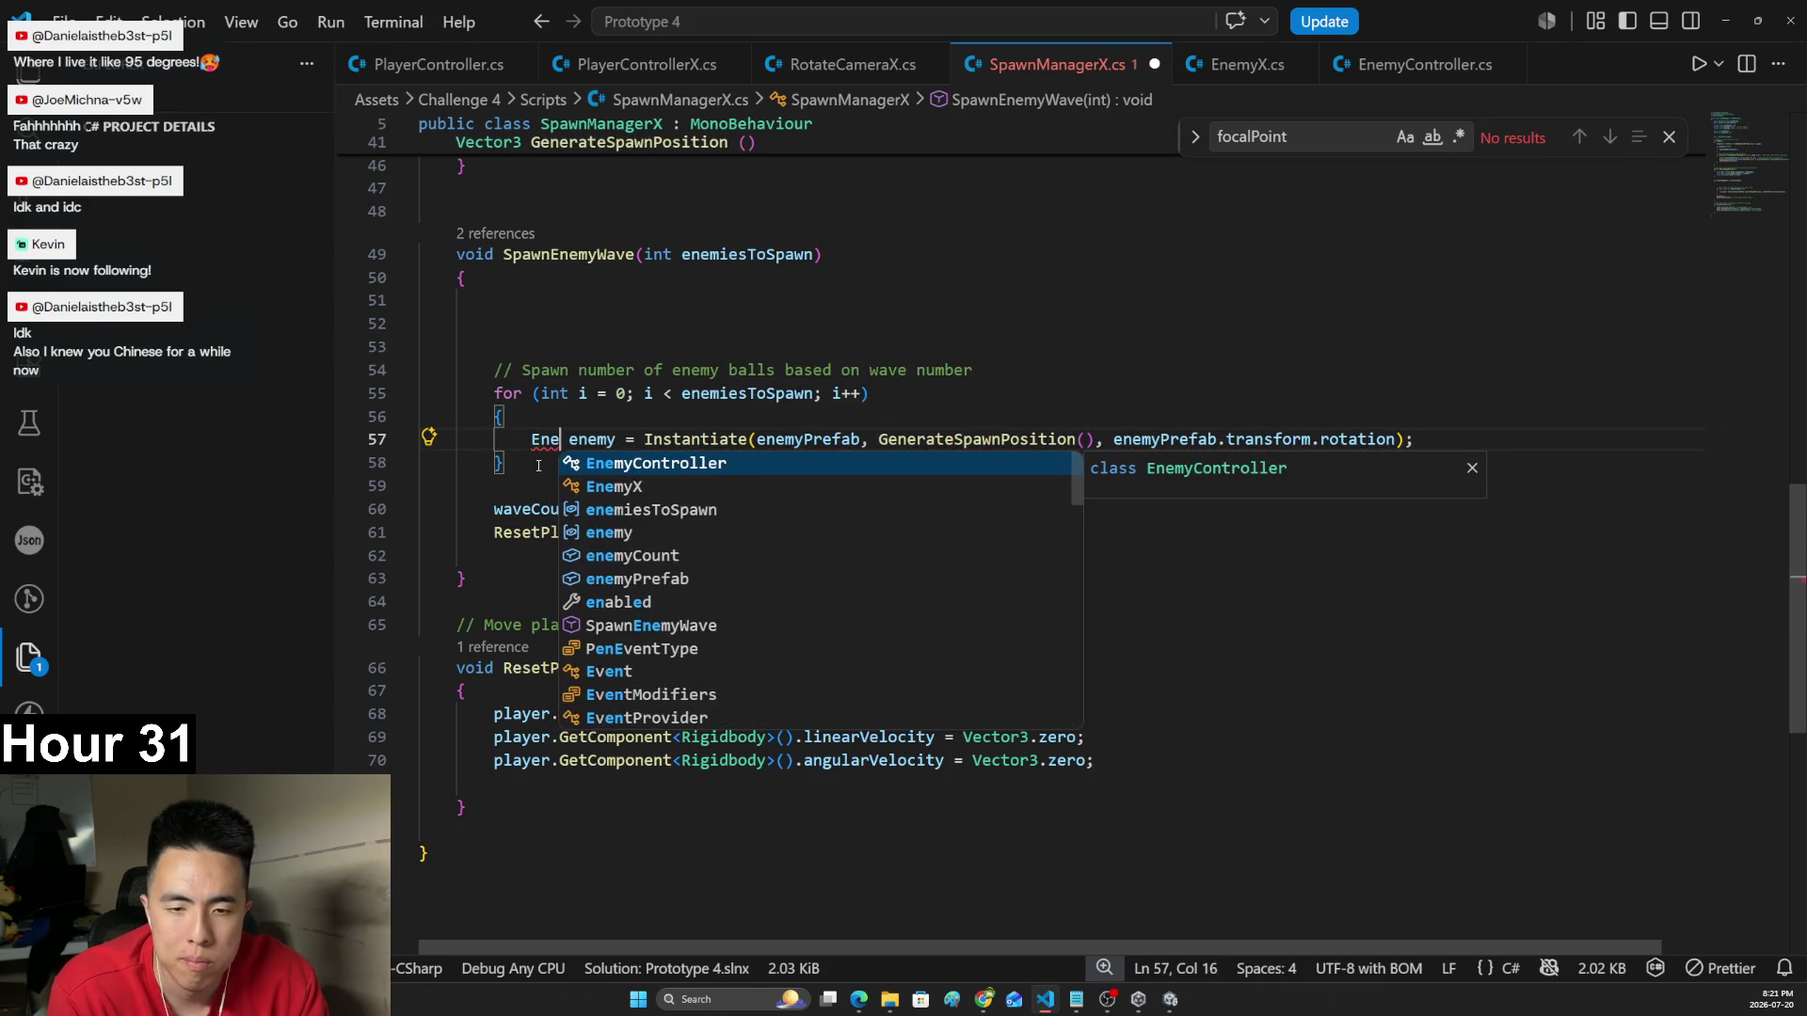
key("Tab")
- Add a line 'enemy.GetComponent<EnemyController>().Increase' below the Instantiate call
left_click(1559, 441)
key("Return")
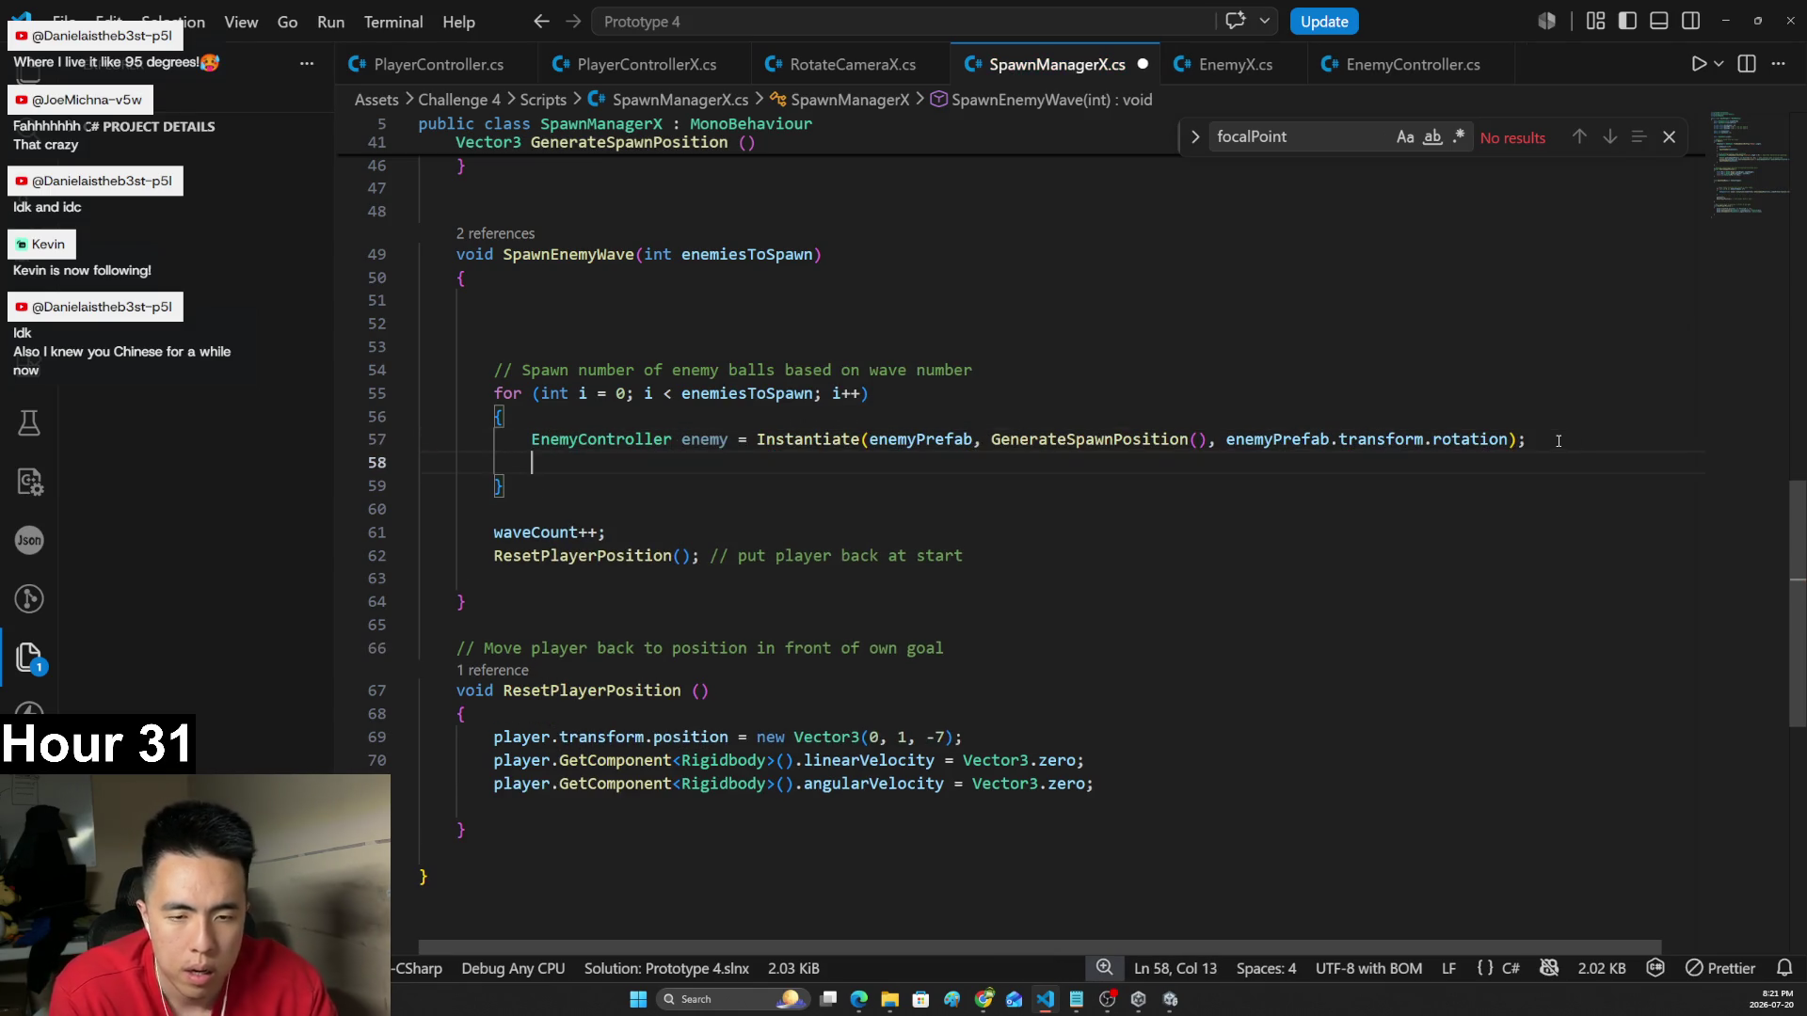
type("enemy.Increase")
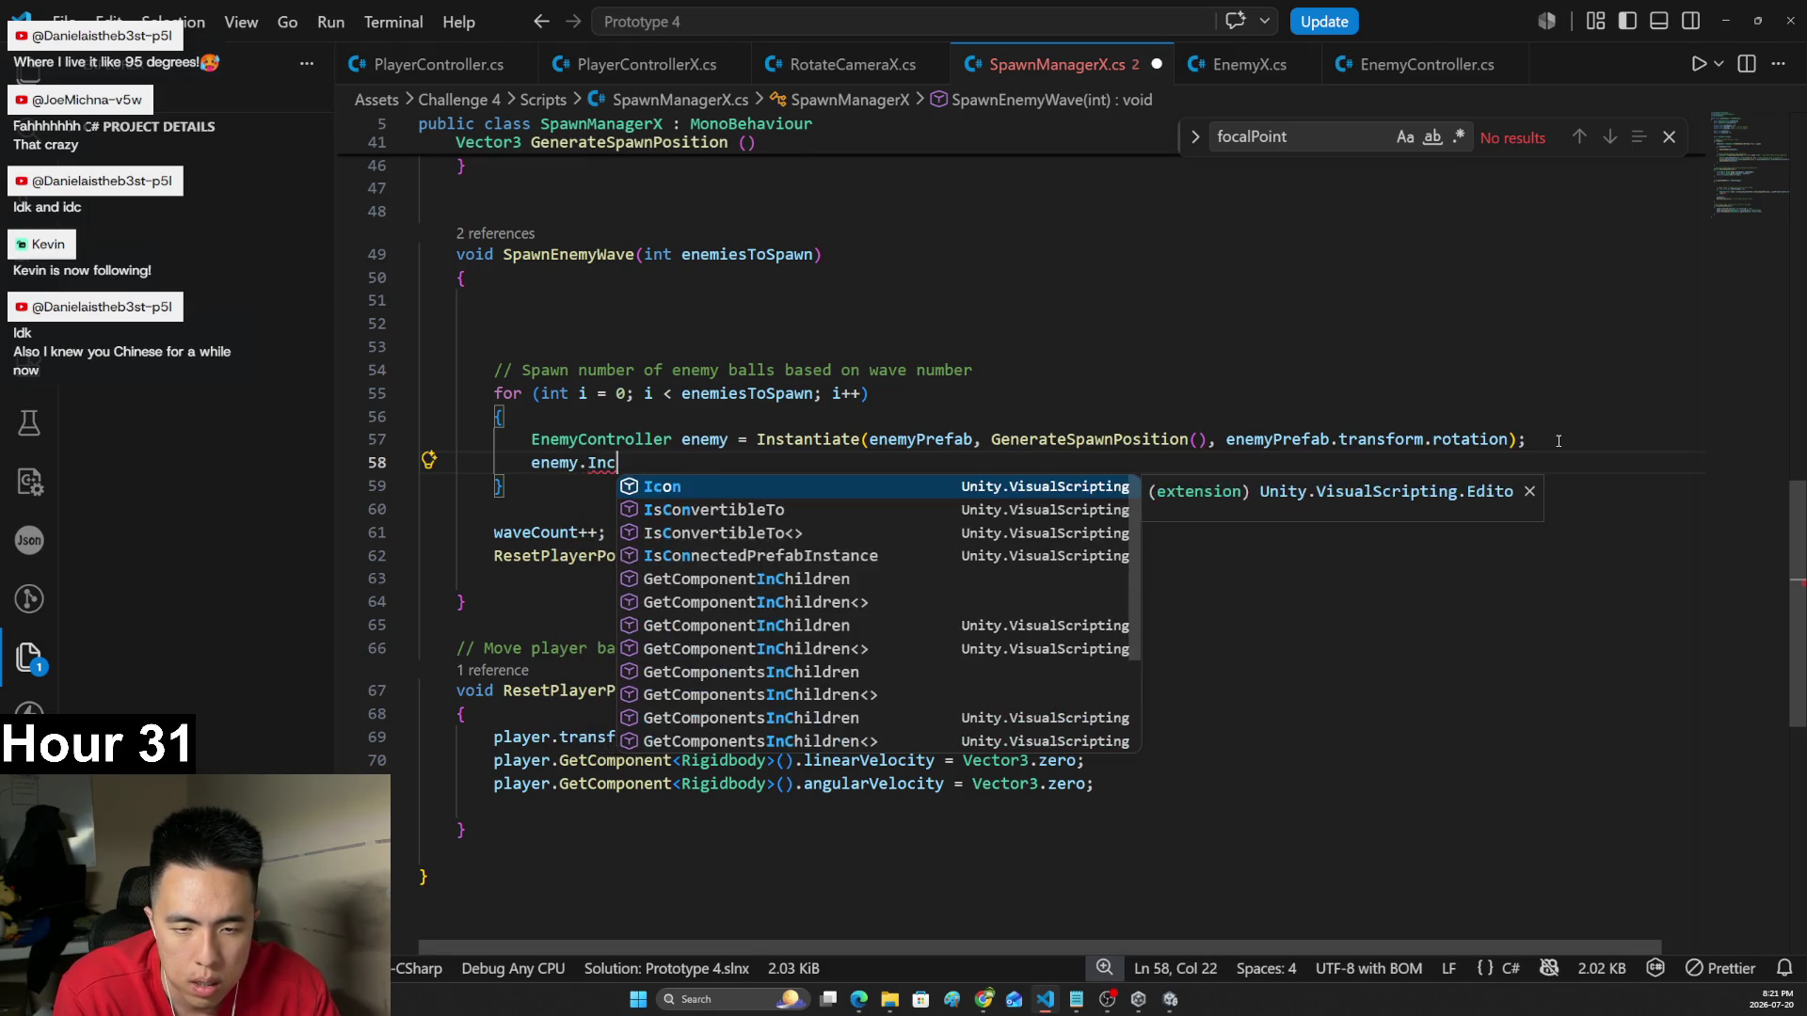
key("BackSpace")
key("BackSpace")
key("BackSpace")
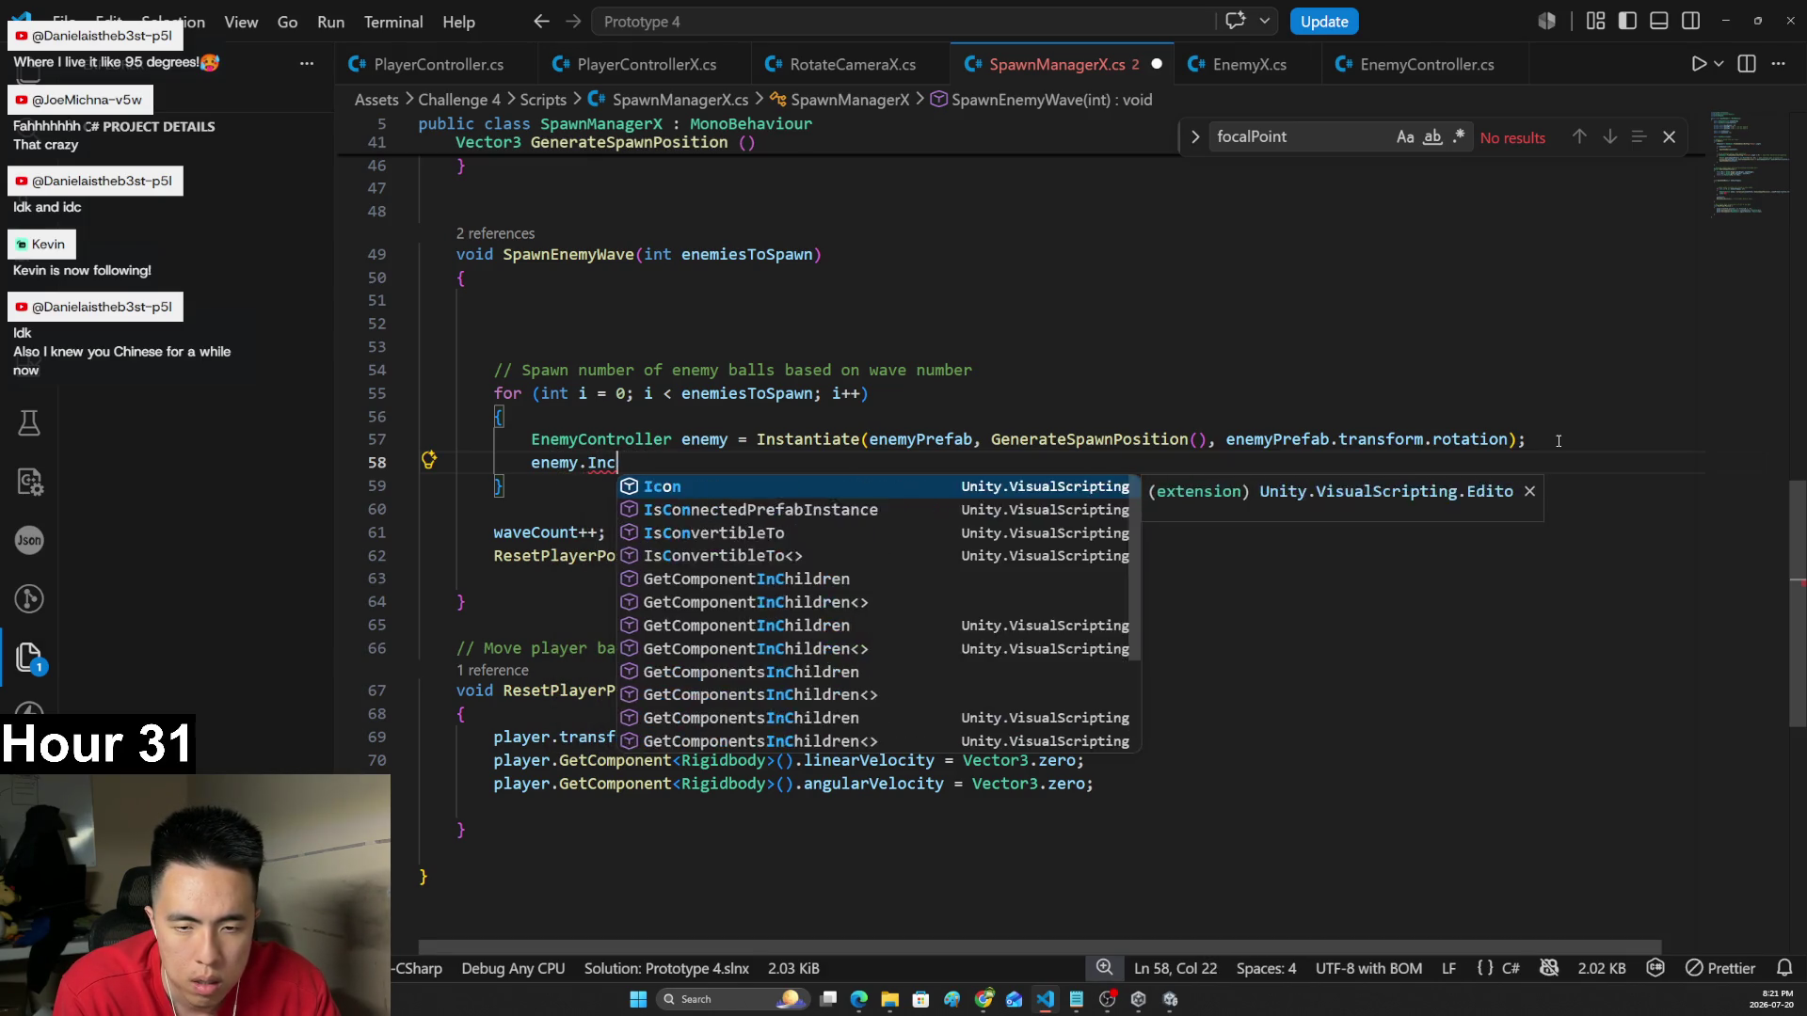
type(".")
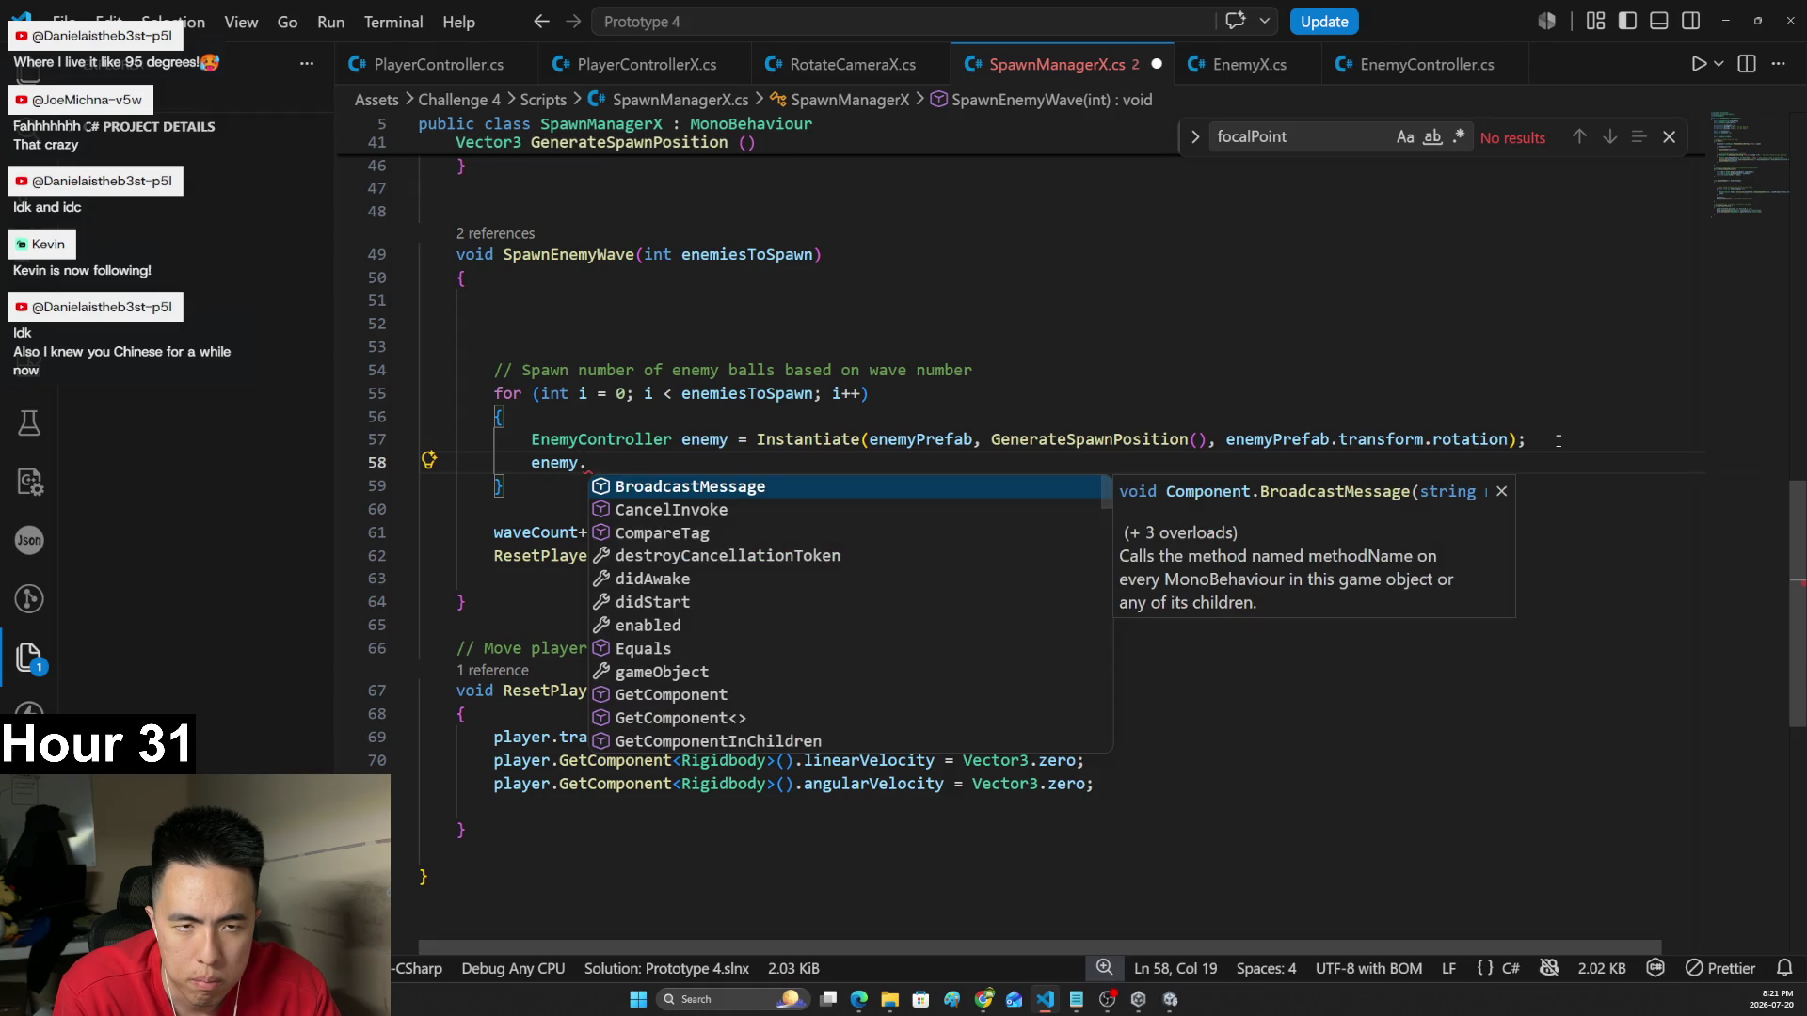
key("Escape")
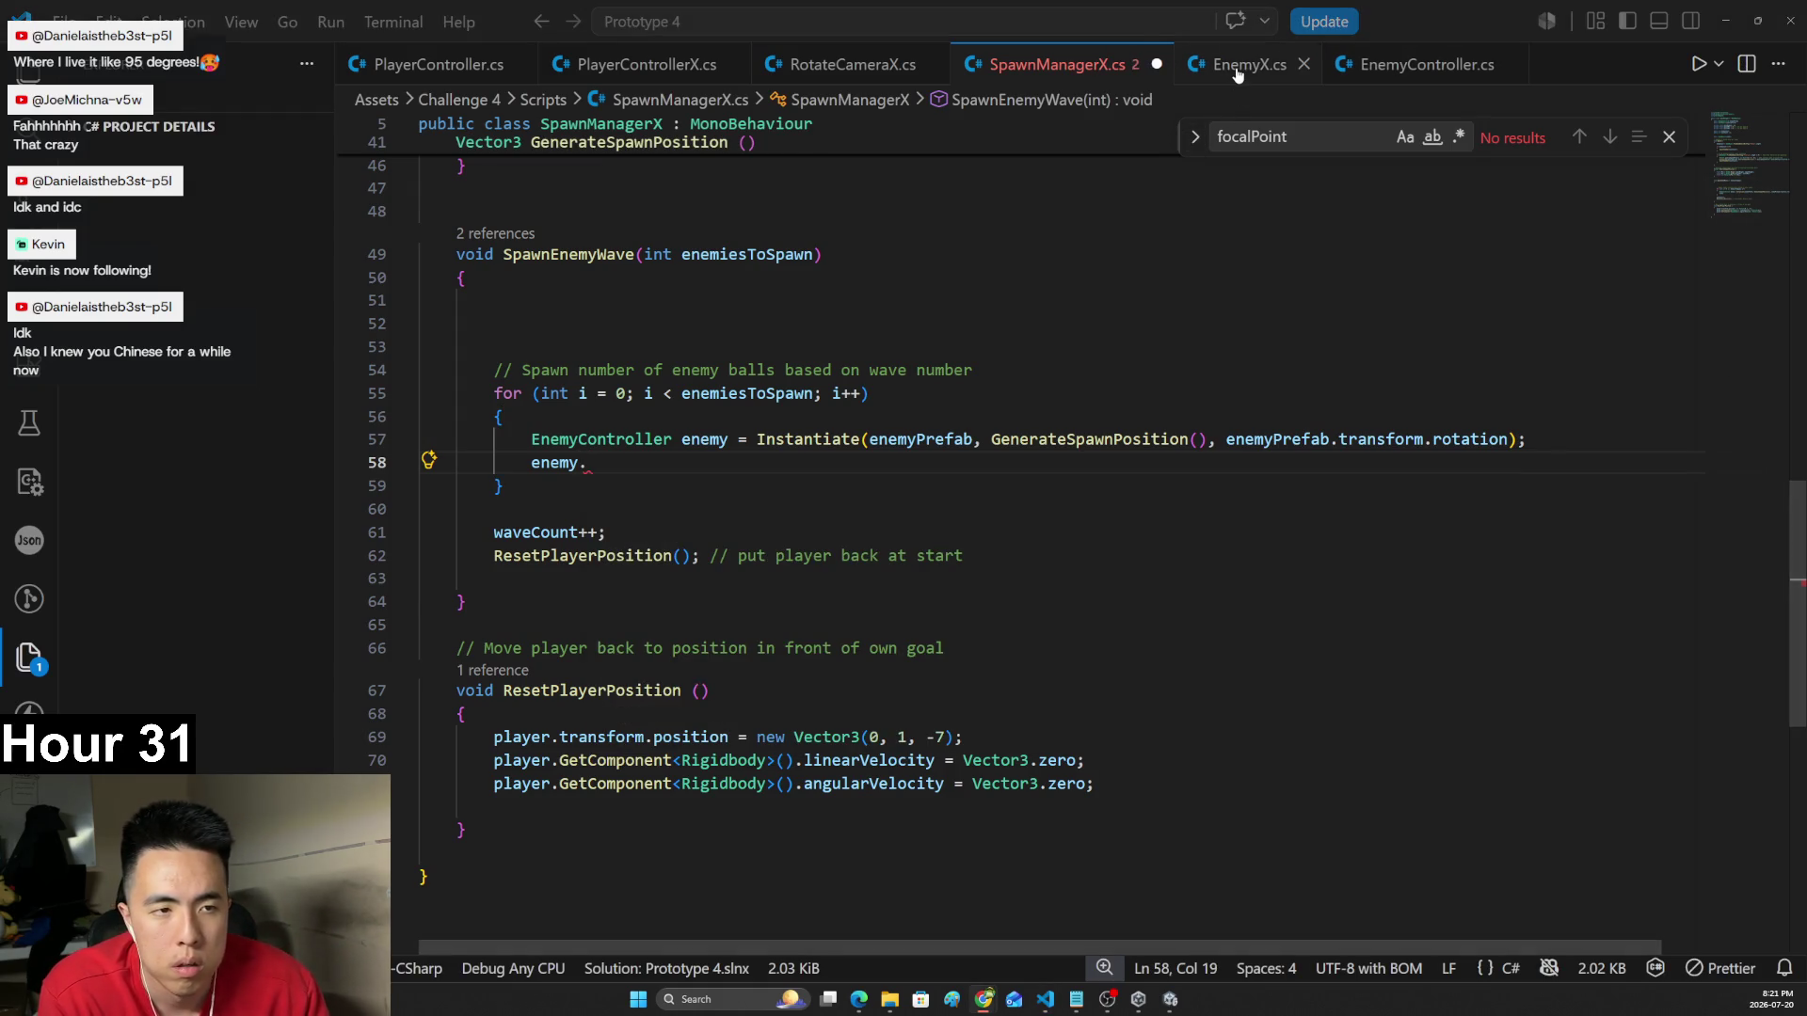
left_click(1238, 66)
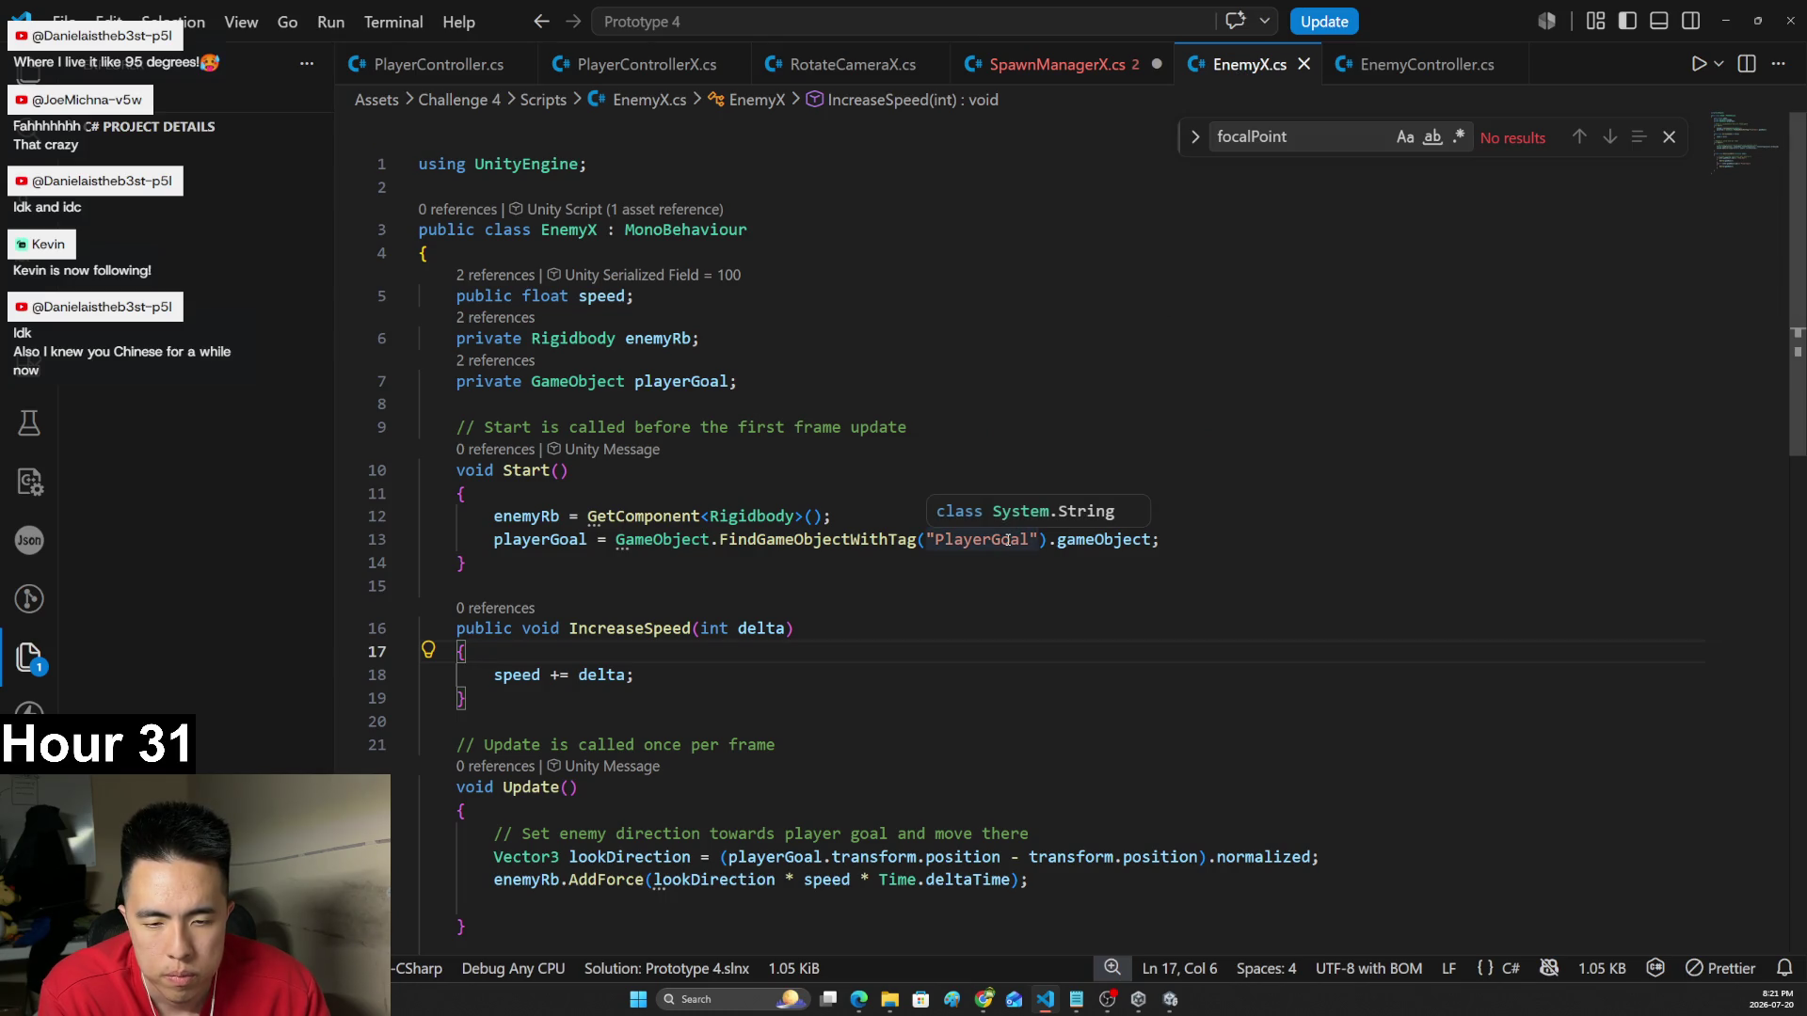
key("ctrl+Tab")
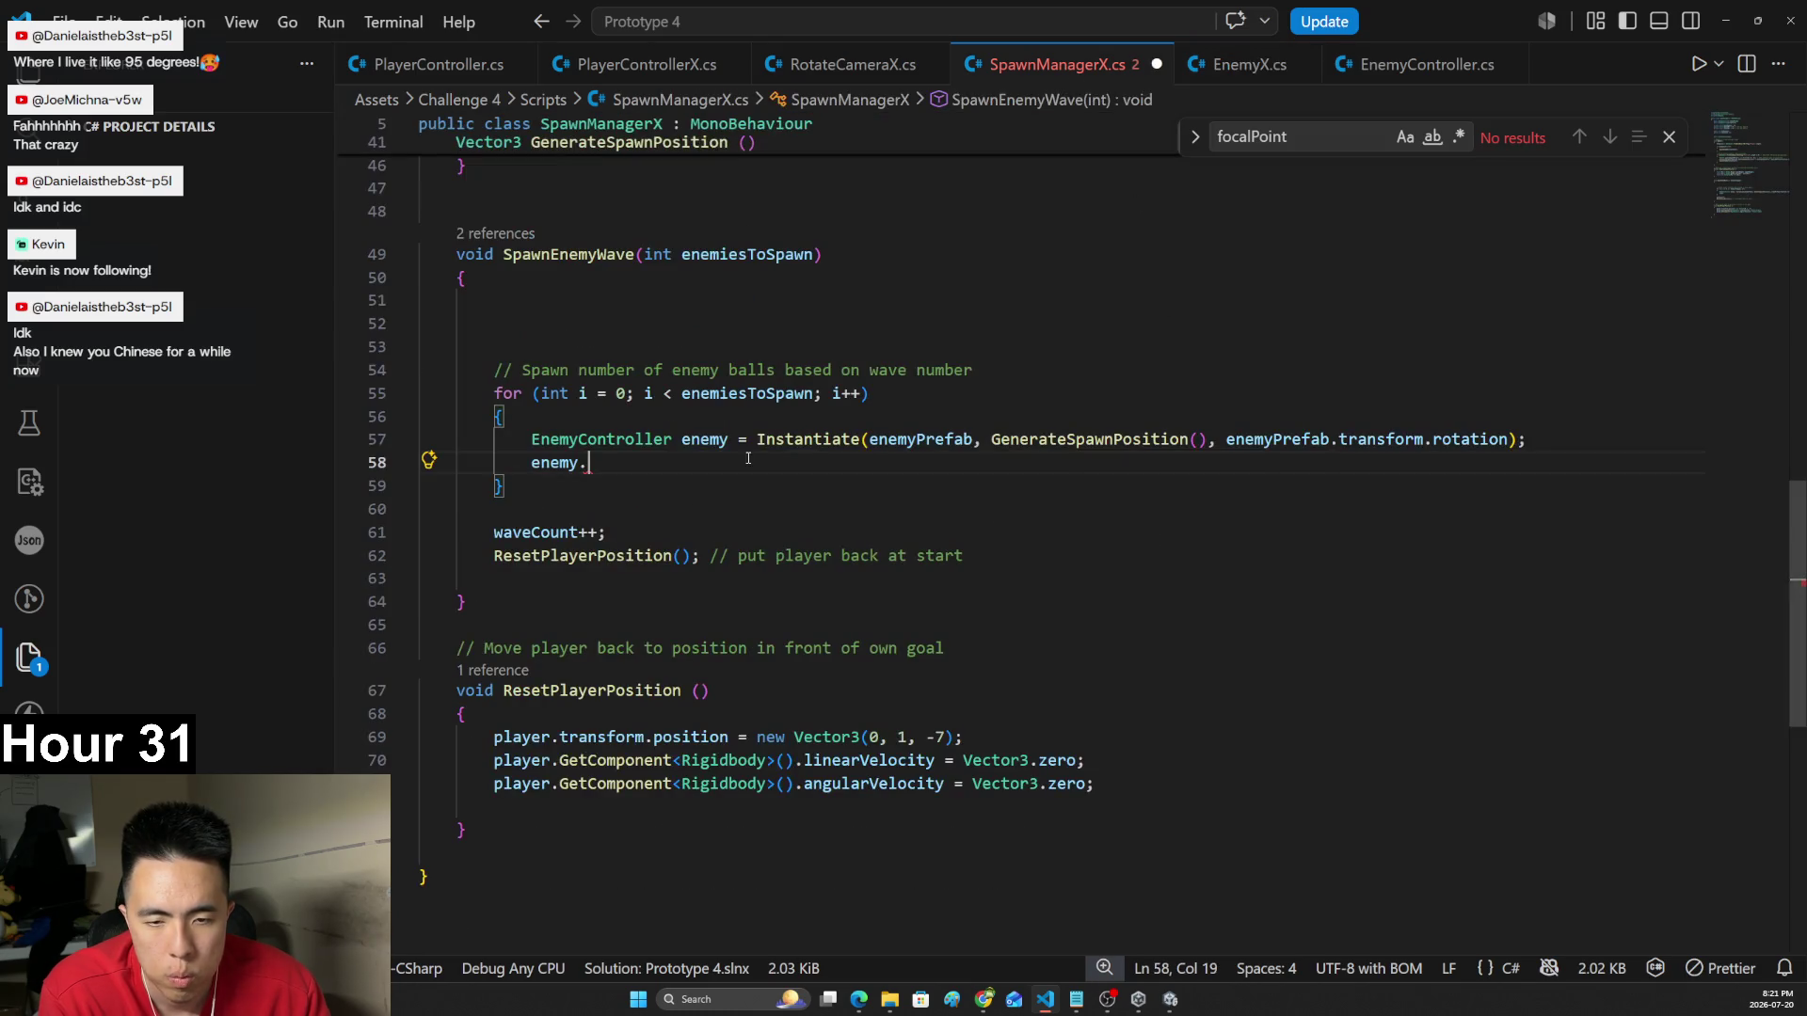
type("tag")
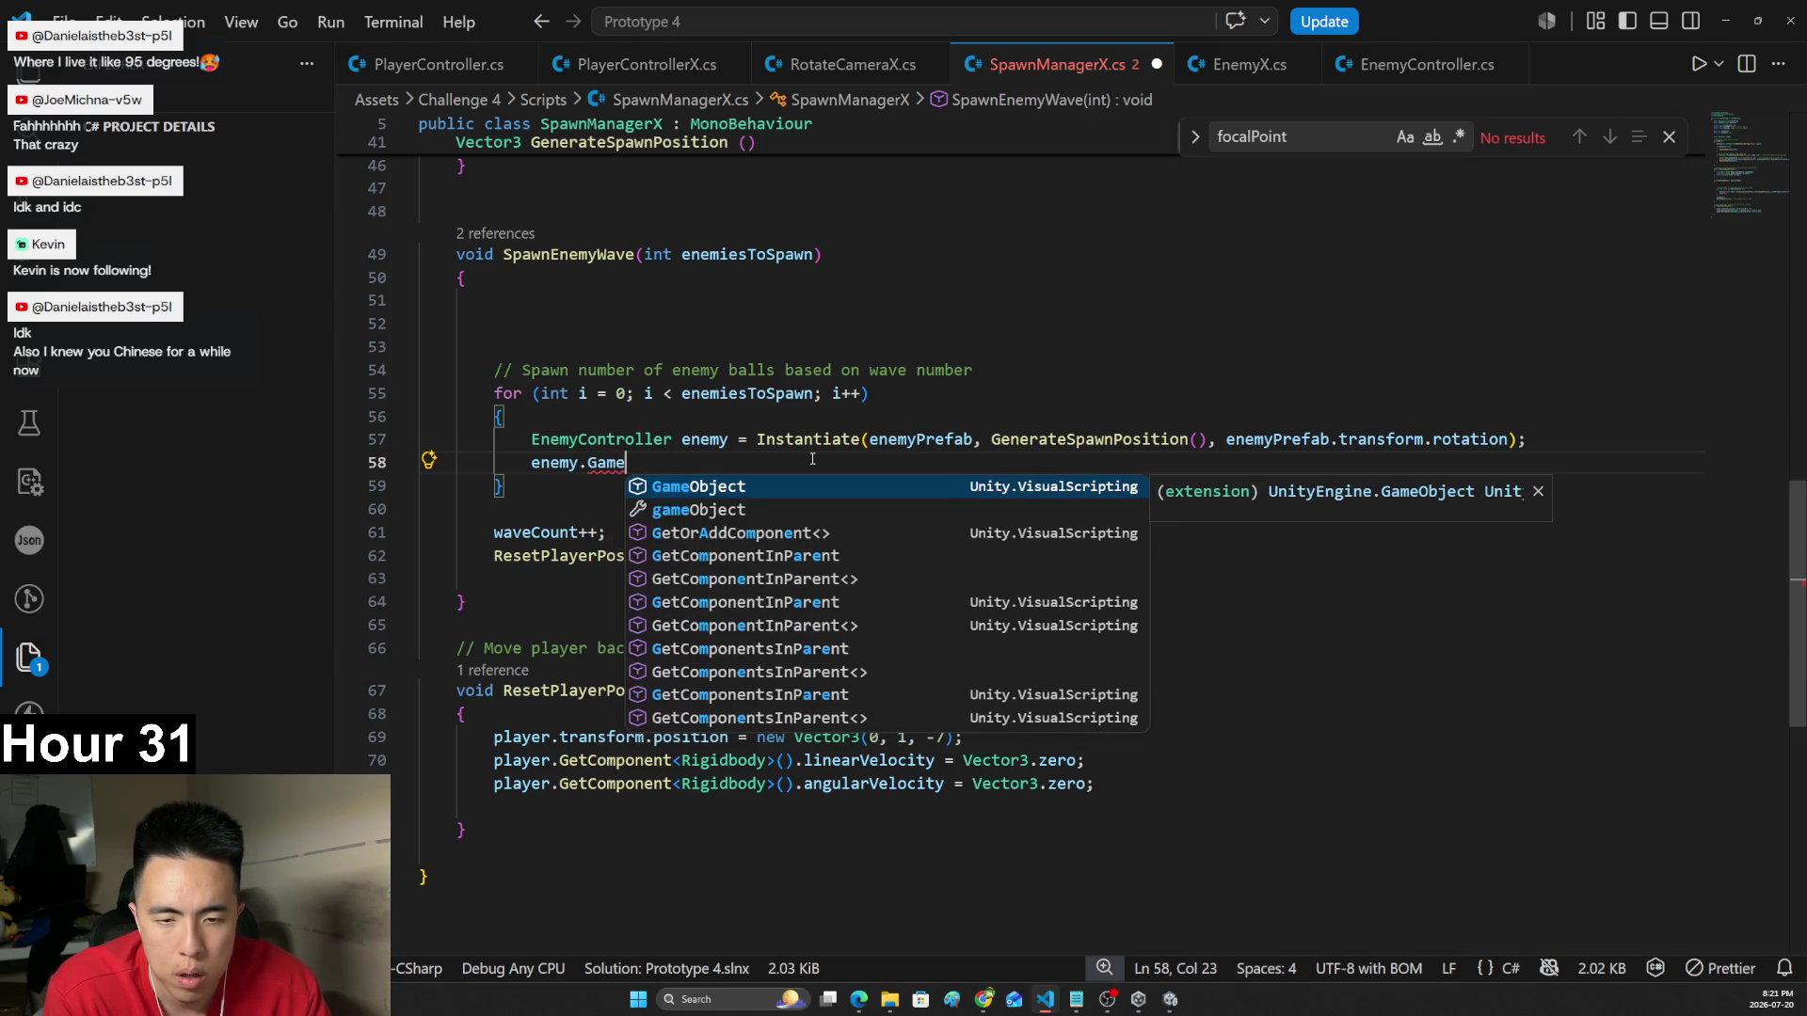
key("BackSpace")
key("BackSpace")
key("BackSpace")
type("Get")
key("Tab")
type("<")
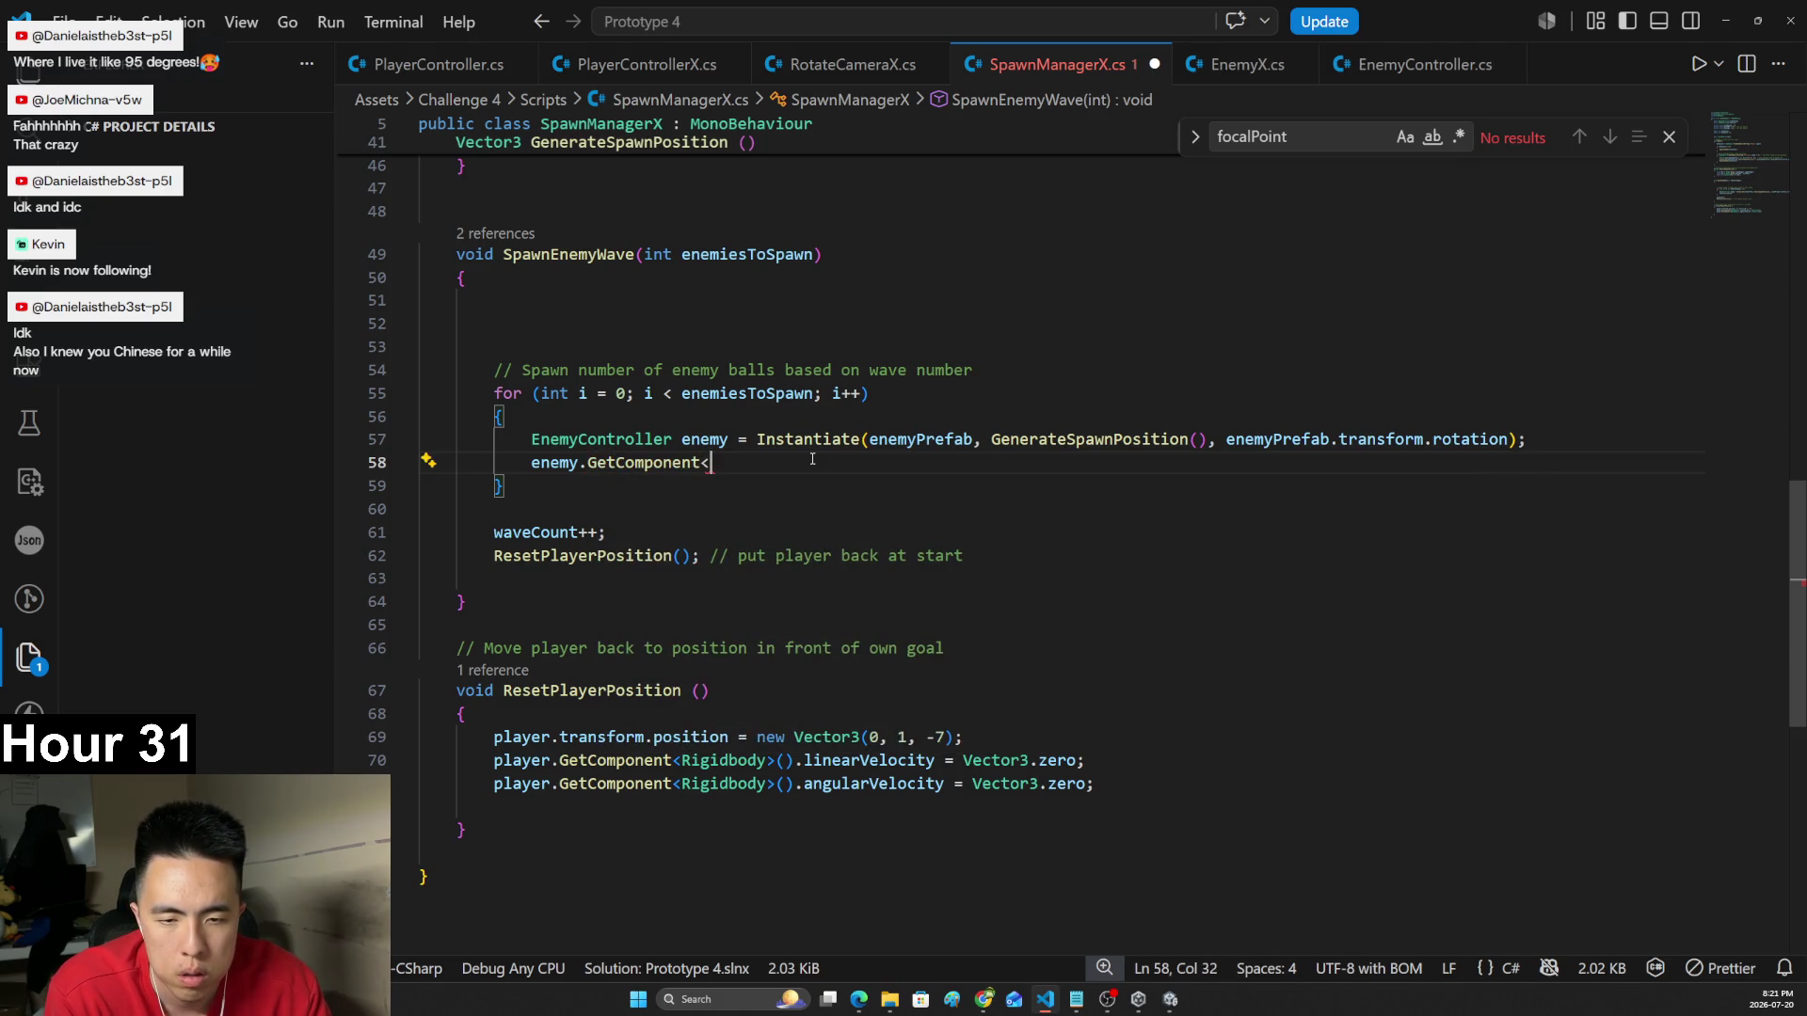
type("Ene")
key("Tab")
type(">().Increase")
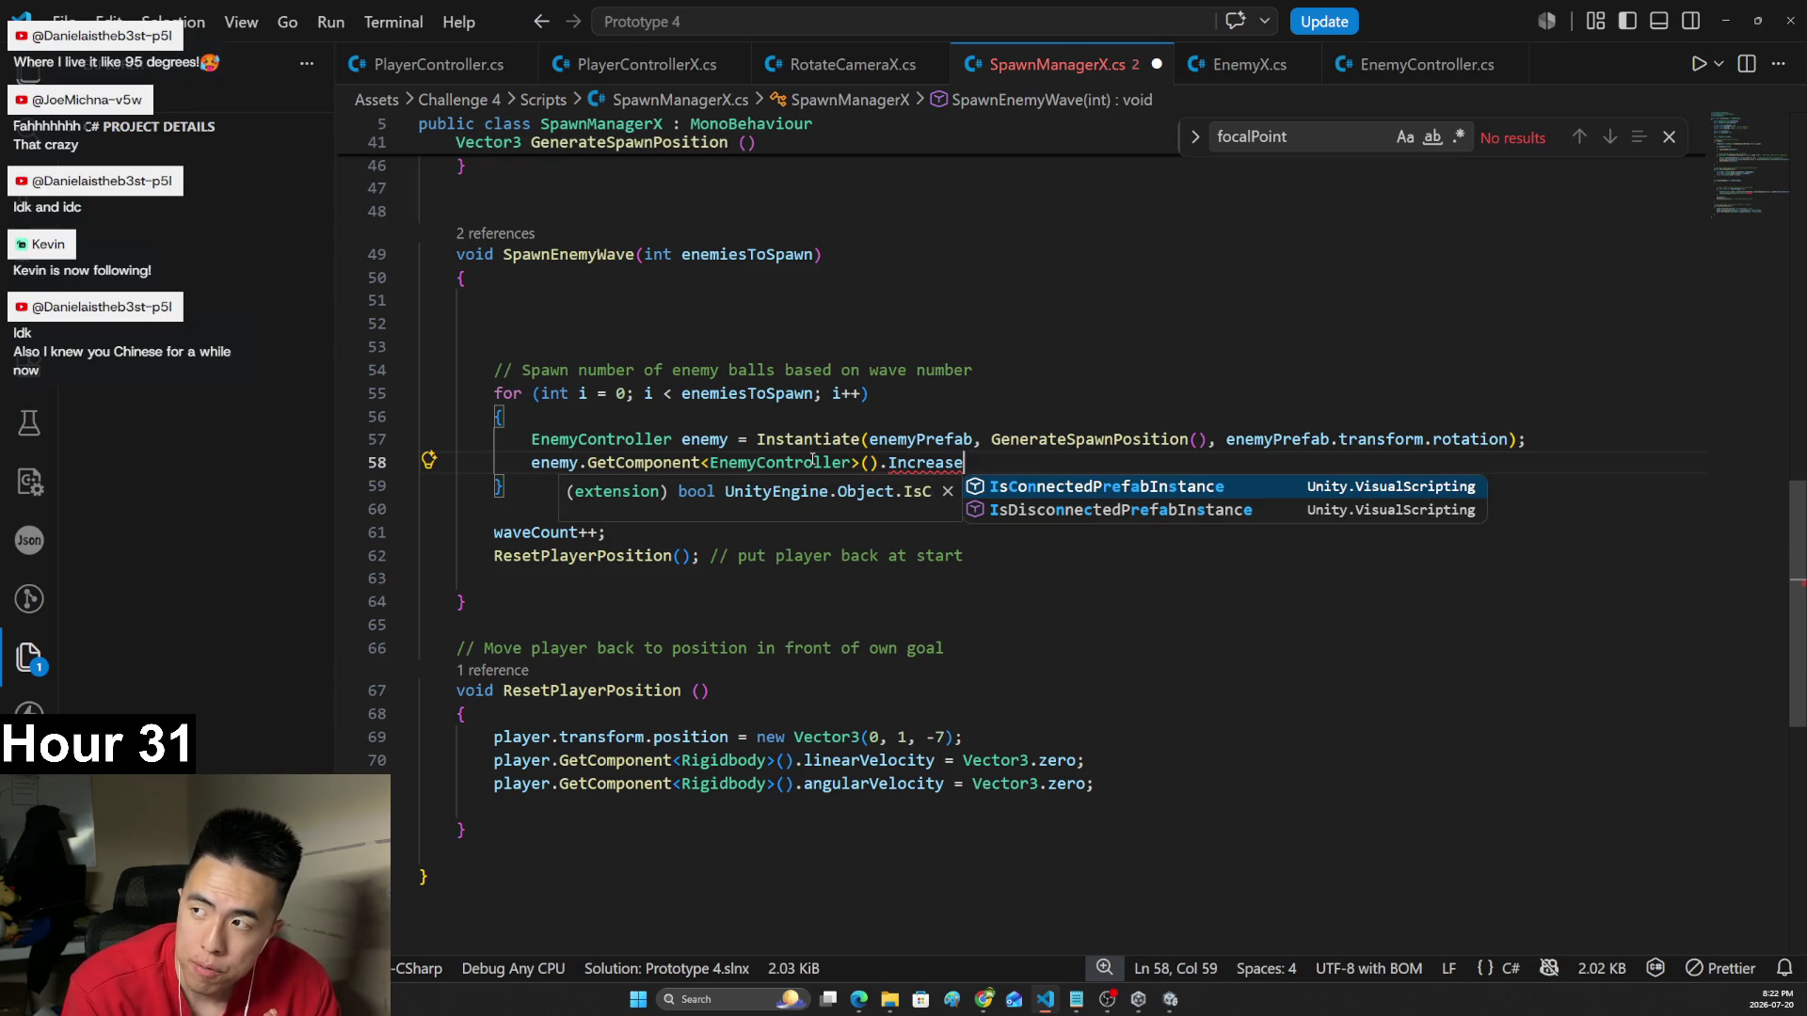
- Select and copy the enemy spawning loop lines
key("Escape")
key("Down")
key("Down")
key("Down")
key("Up")
key("Up")
key("Up")
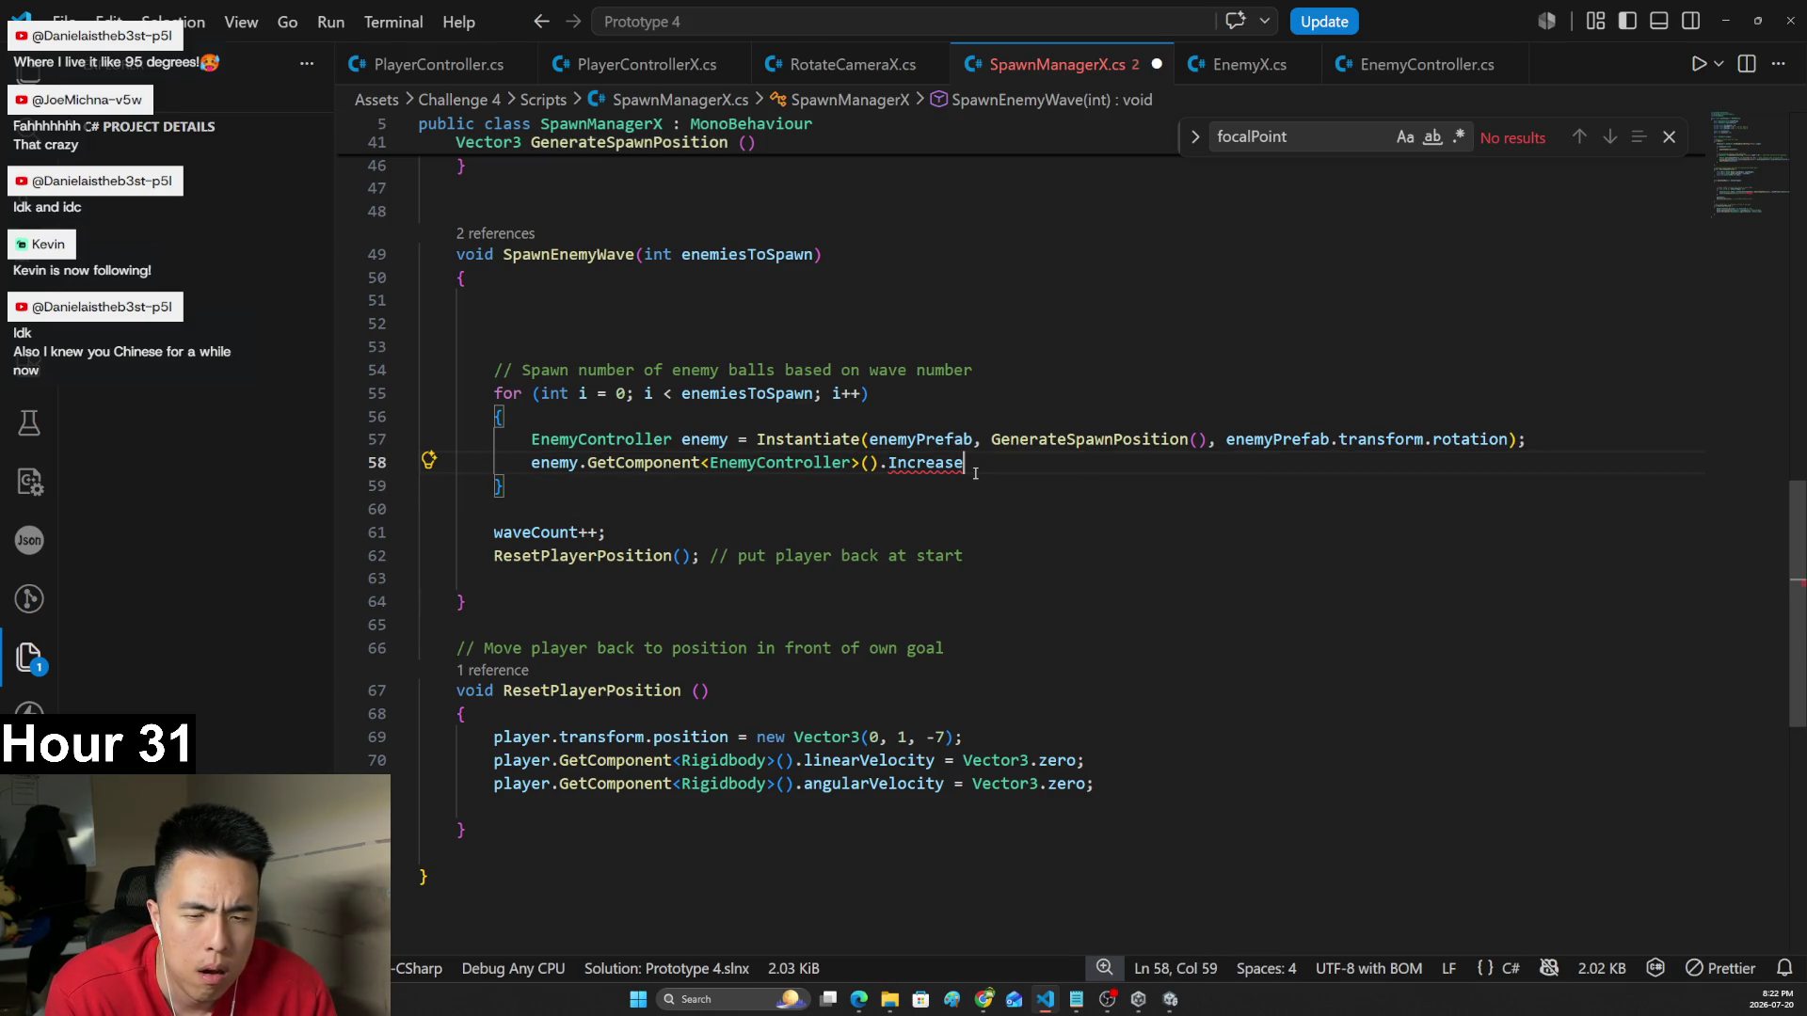
mouse_move(964, 473)
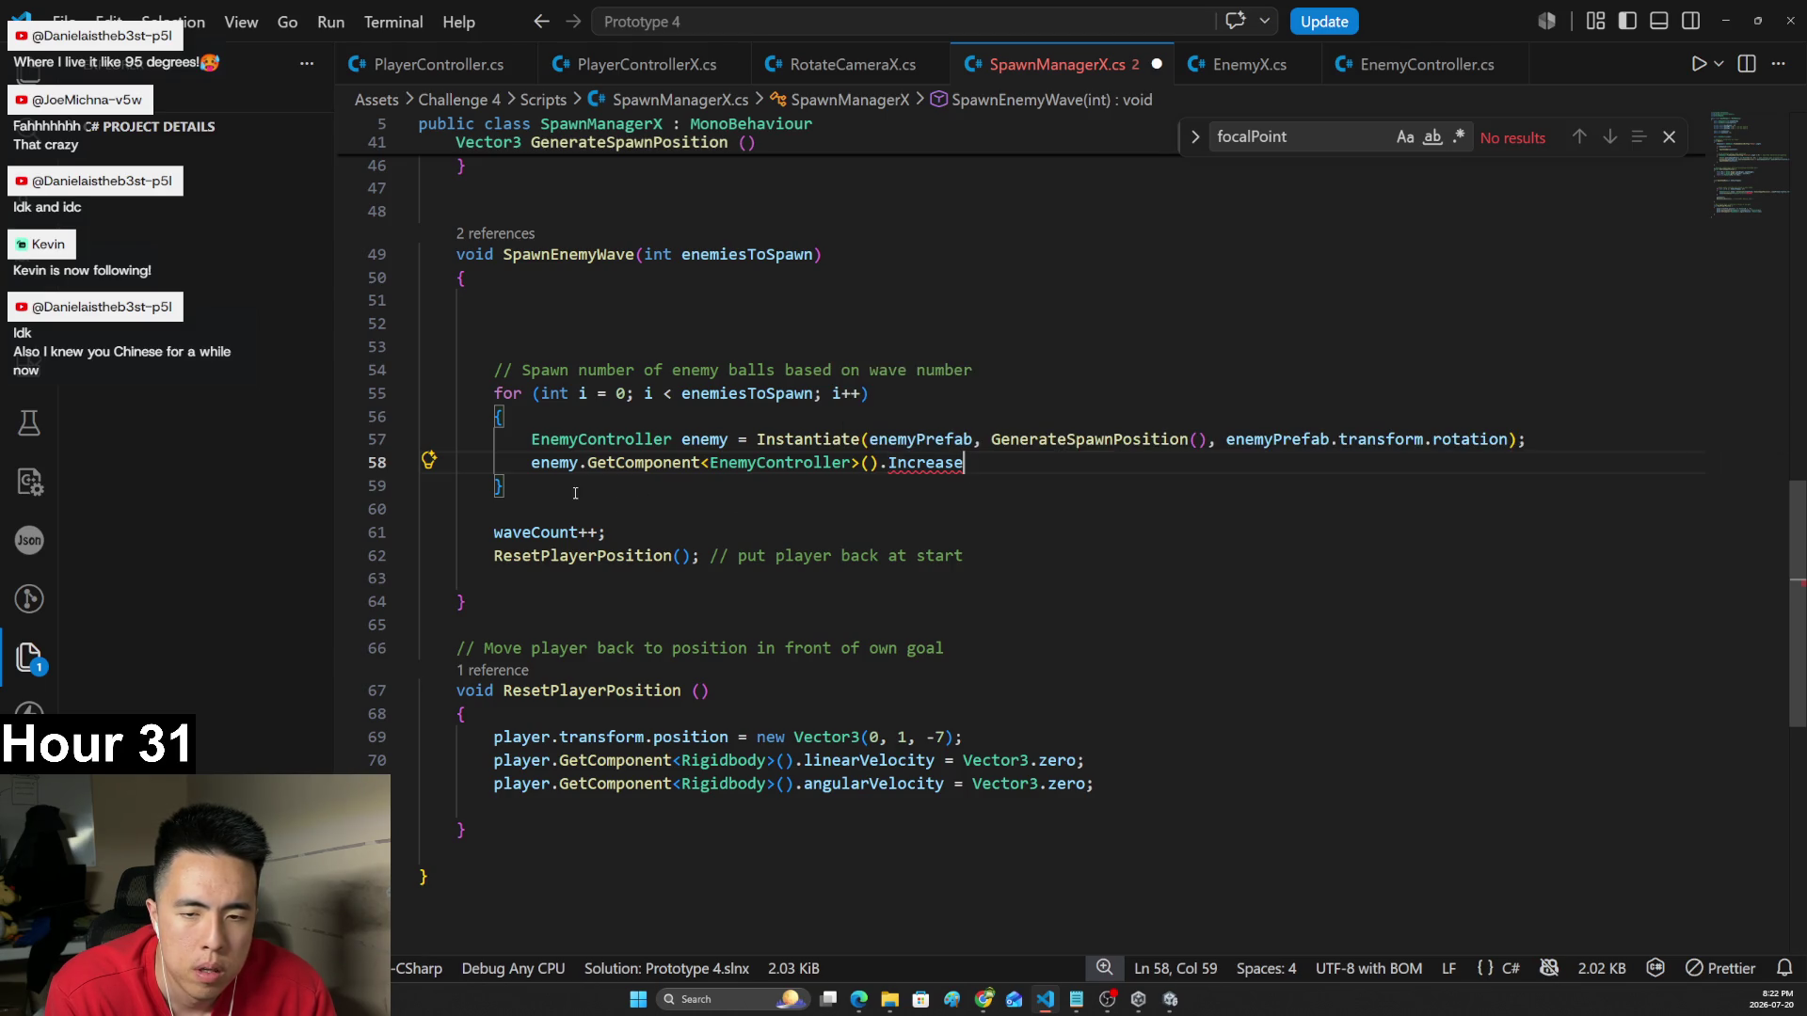
left_click_drag(575, 493, 425, 394)
key("ctrl+c")
key("alt+Tab")
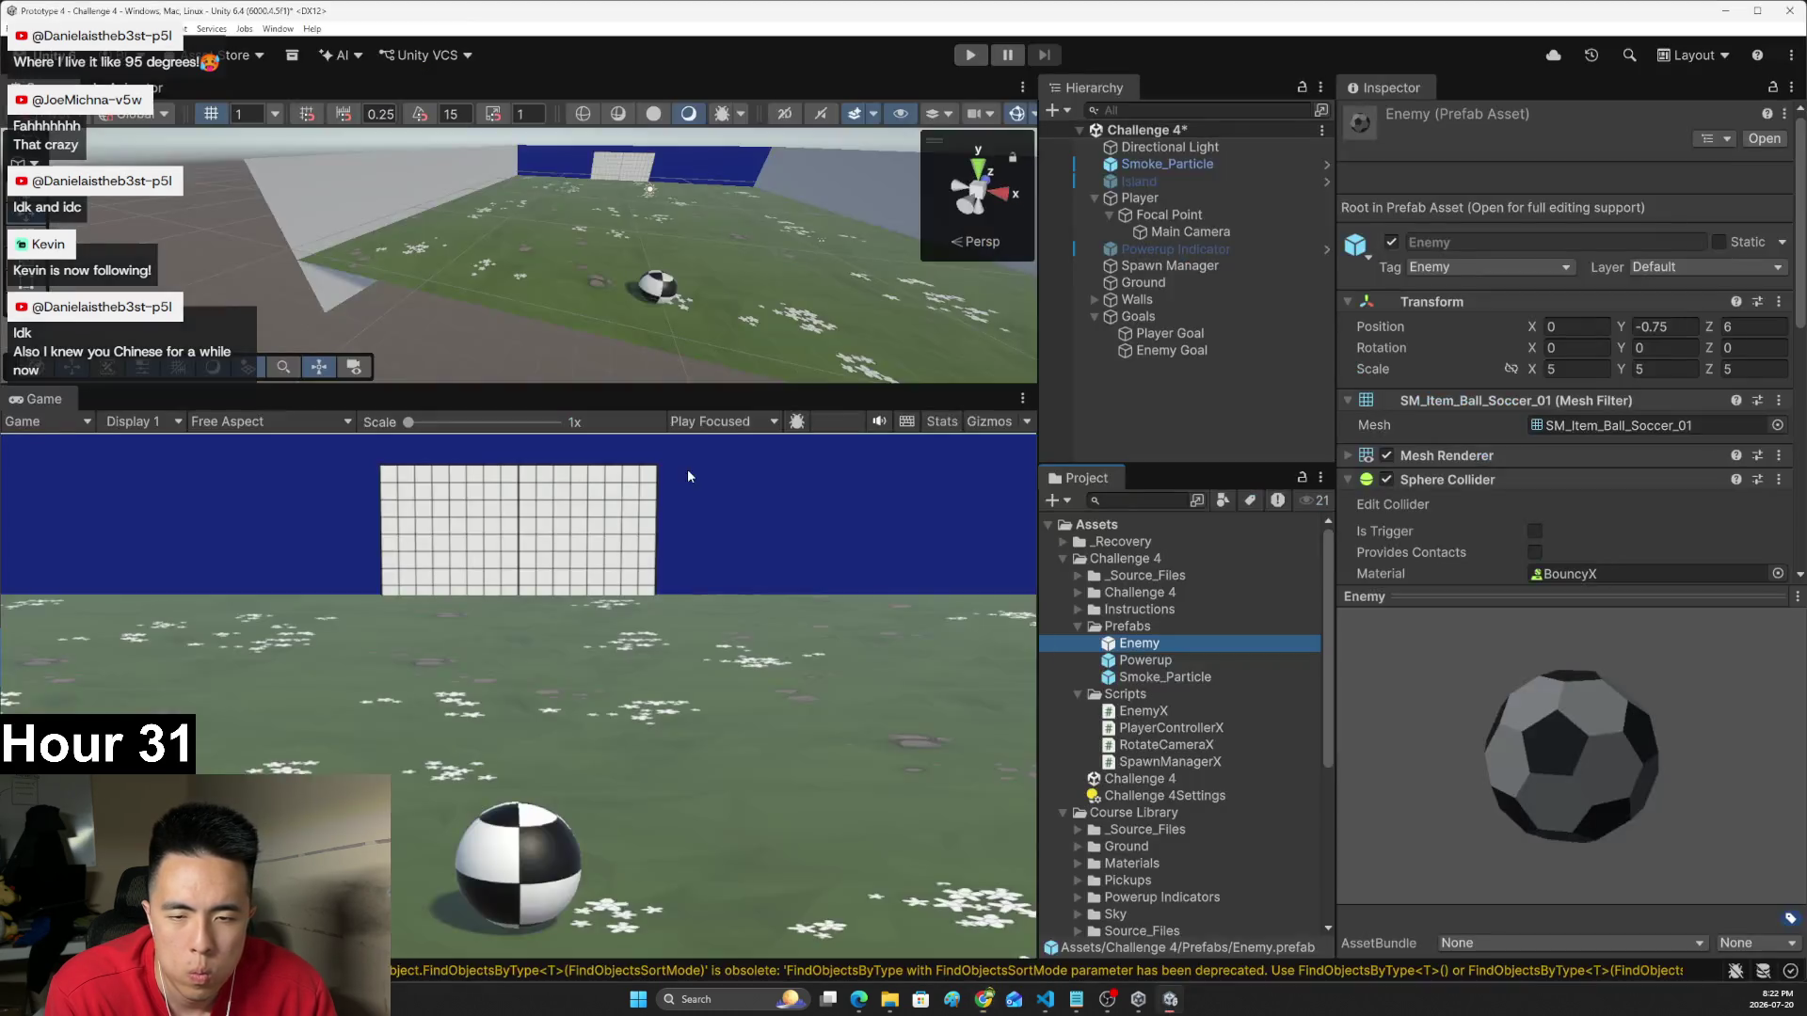
- Paste the copied spawn loop code into the Gemini chat, then return to EnemyX.cs
mouse_move(989, 1004)
left_click(950, 941)
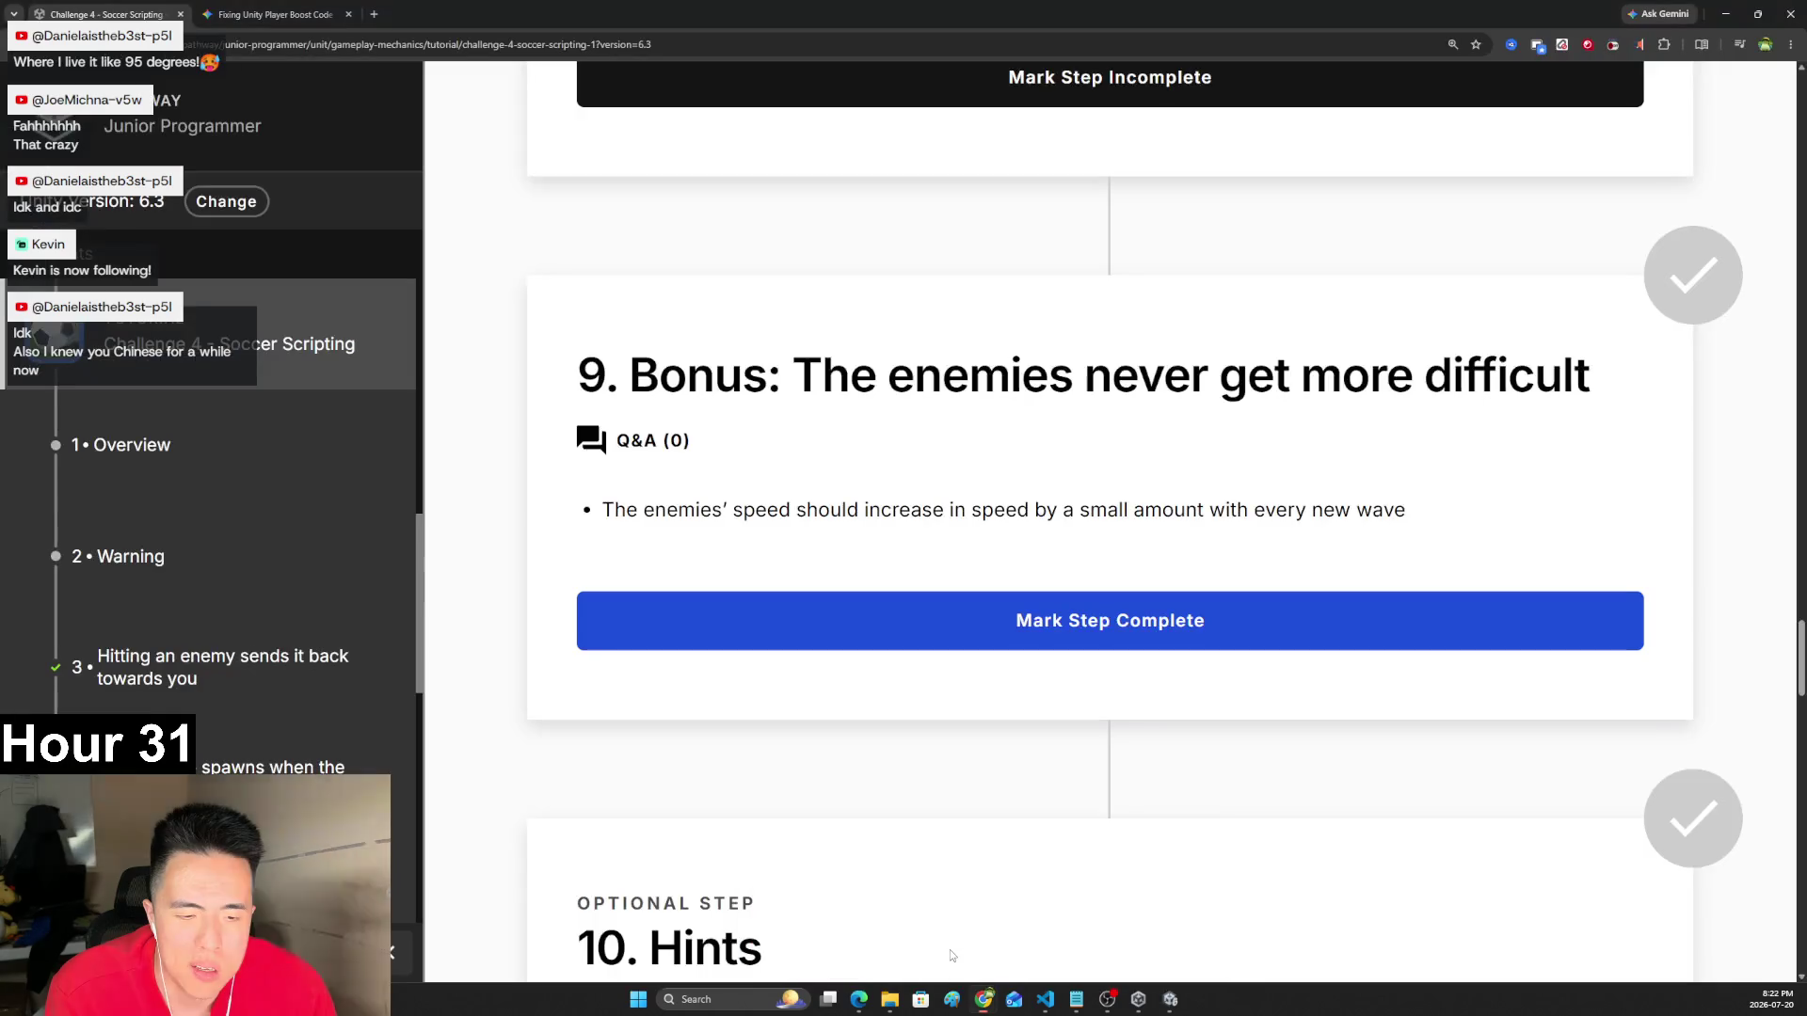
left_click(289, 11)
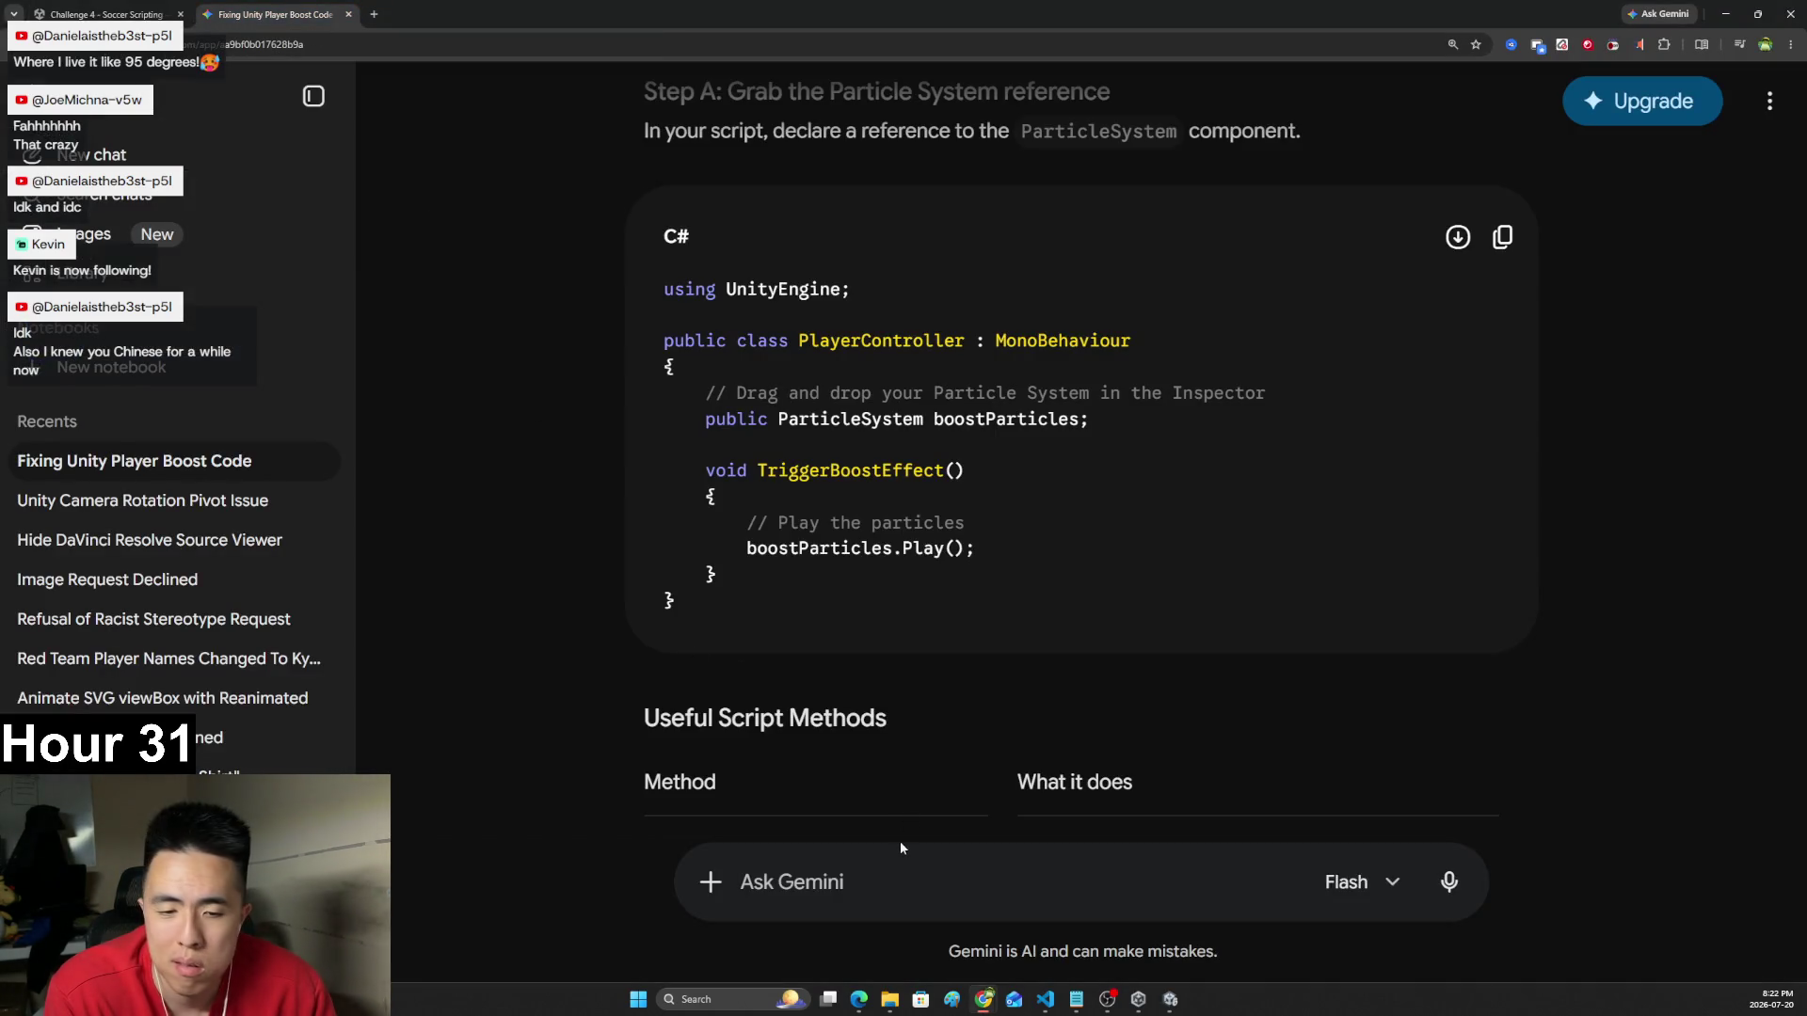
key("ctrl+v")
key("alt+Tab")
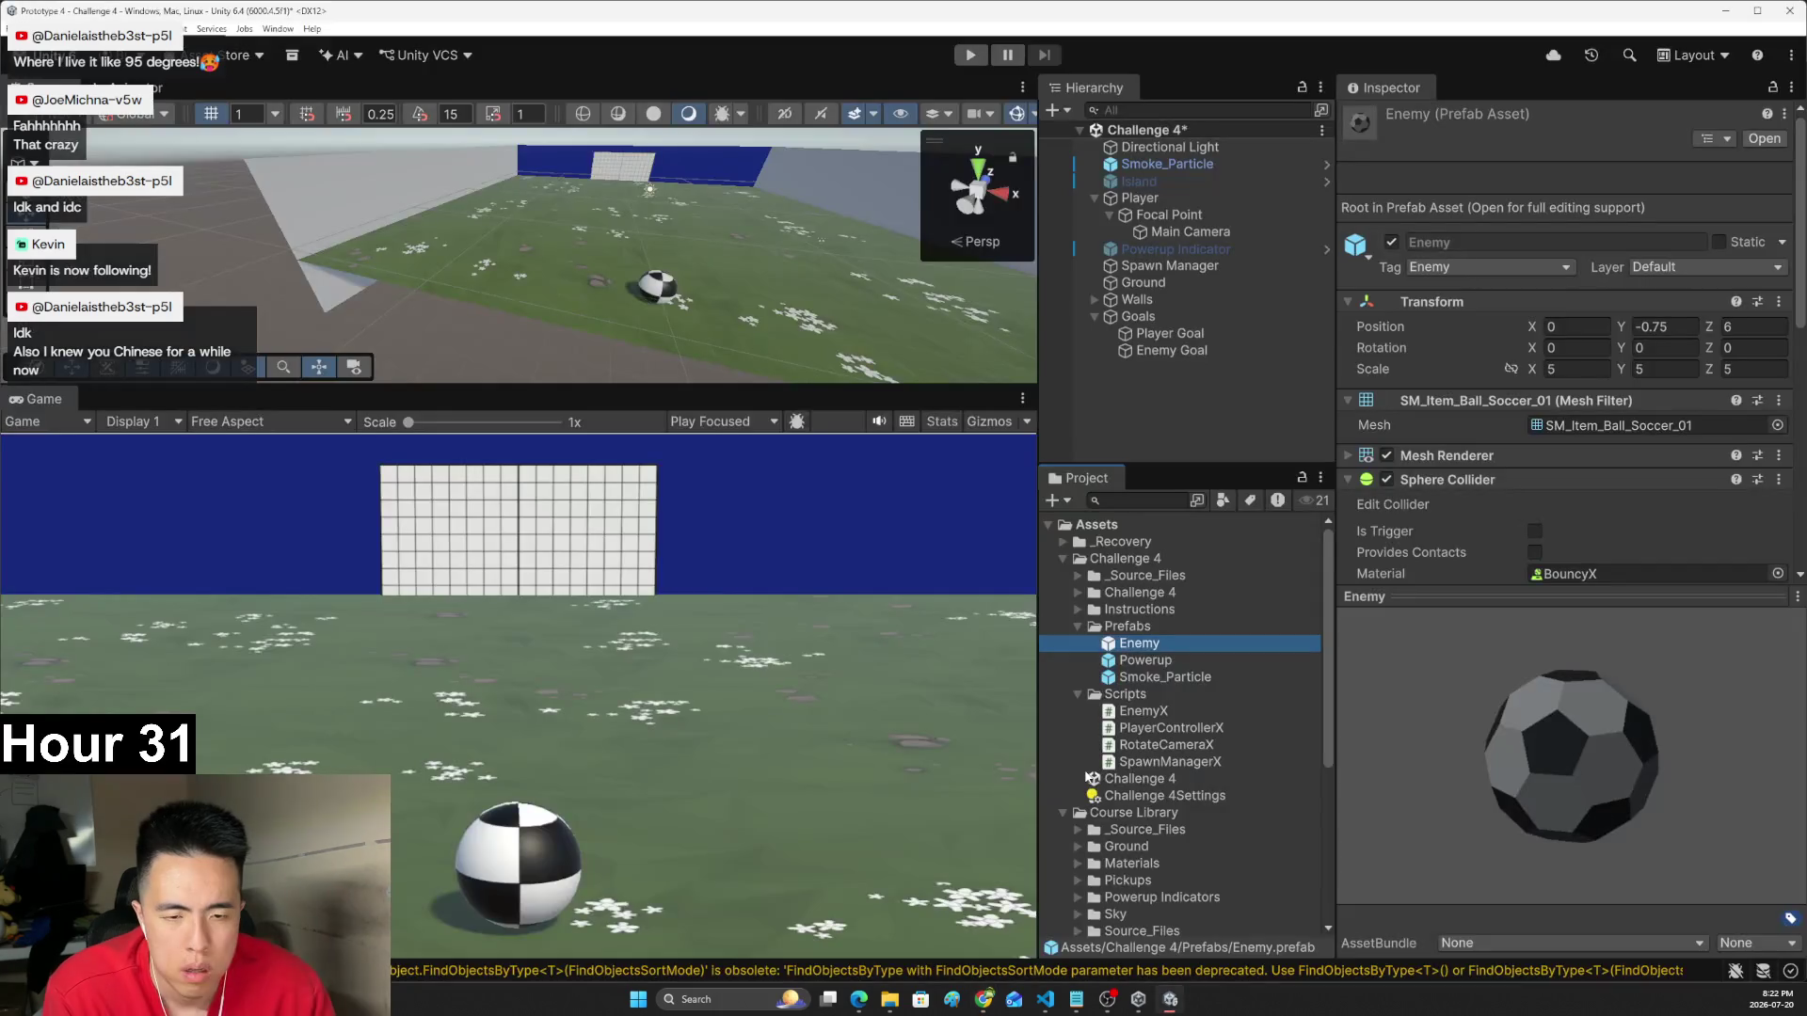
left_click(1040, 1001)
left_click(1238, 64)
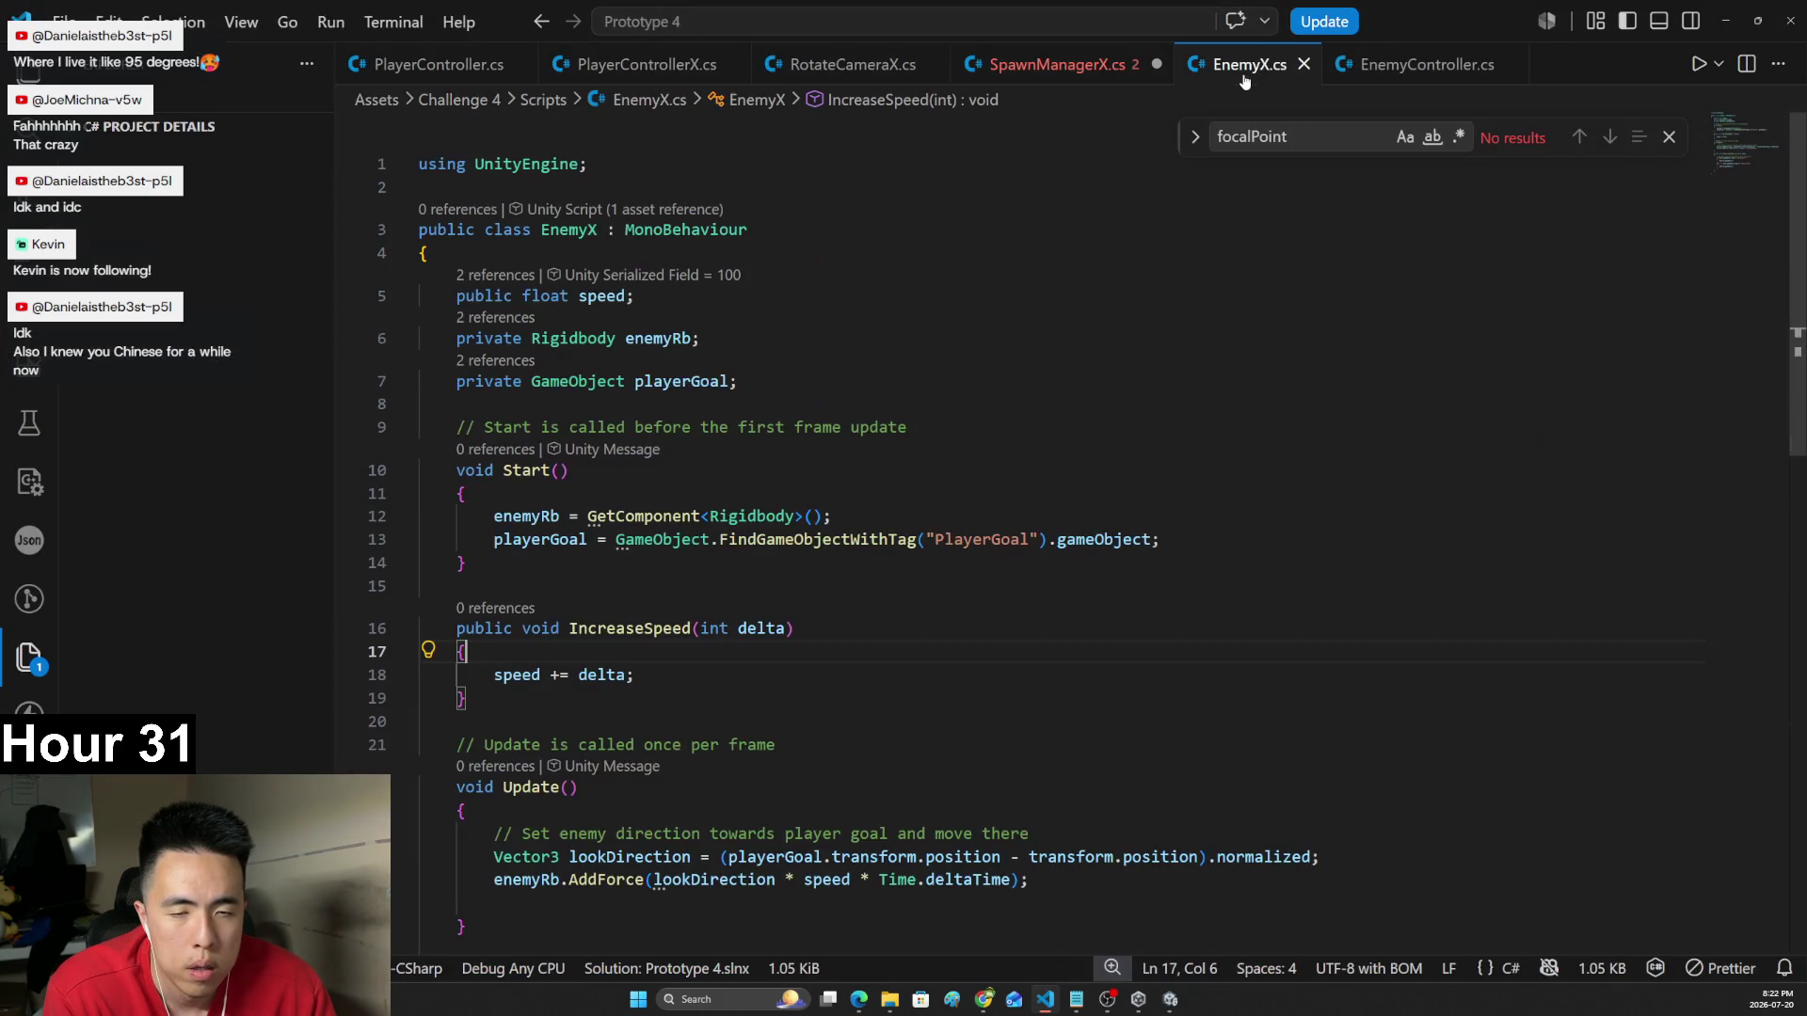
- Change EnemyController to EnemyX for enemyPrefab on line 7 and the spawned enemy on line 57
mouse_move(474, 699)
left_mouse_down()
mouse_move(493, 674)
mouse_move(423, 470)
mouse_move(420, 230)
left_mouse_up()
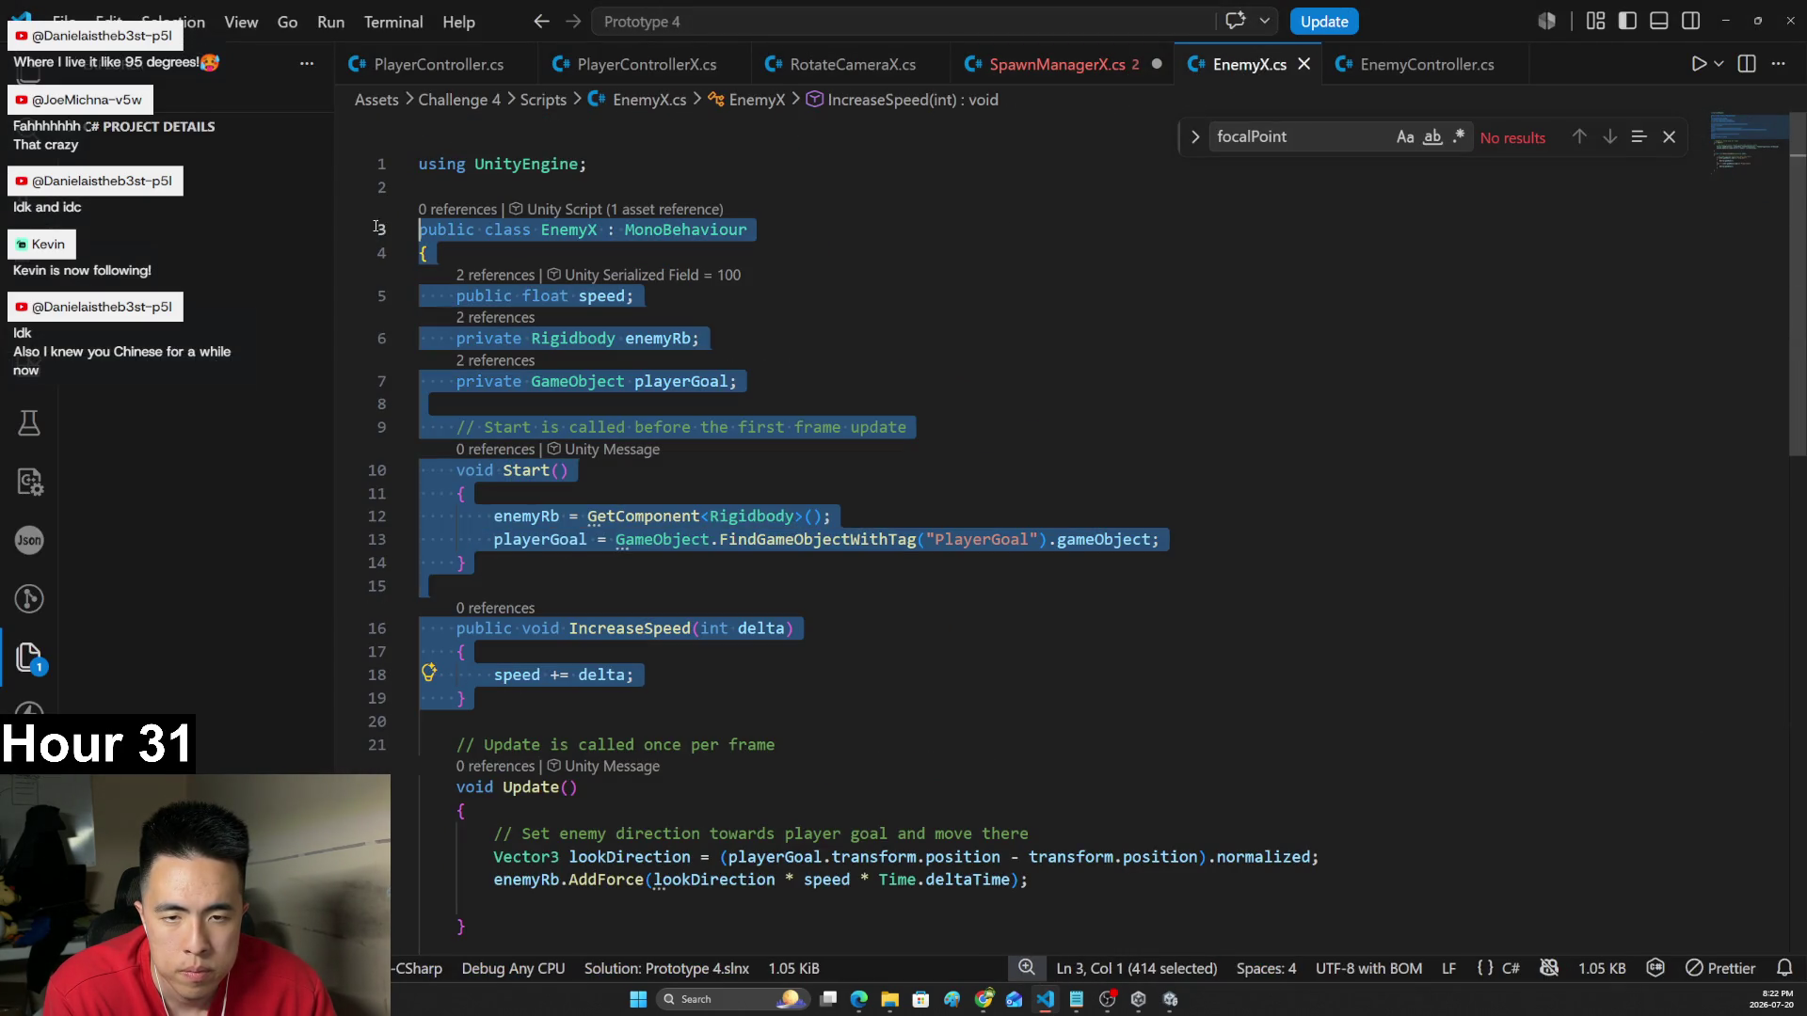
key("alt+Tab")
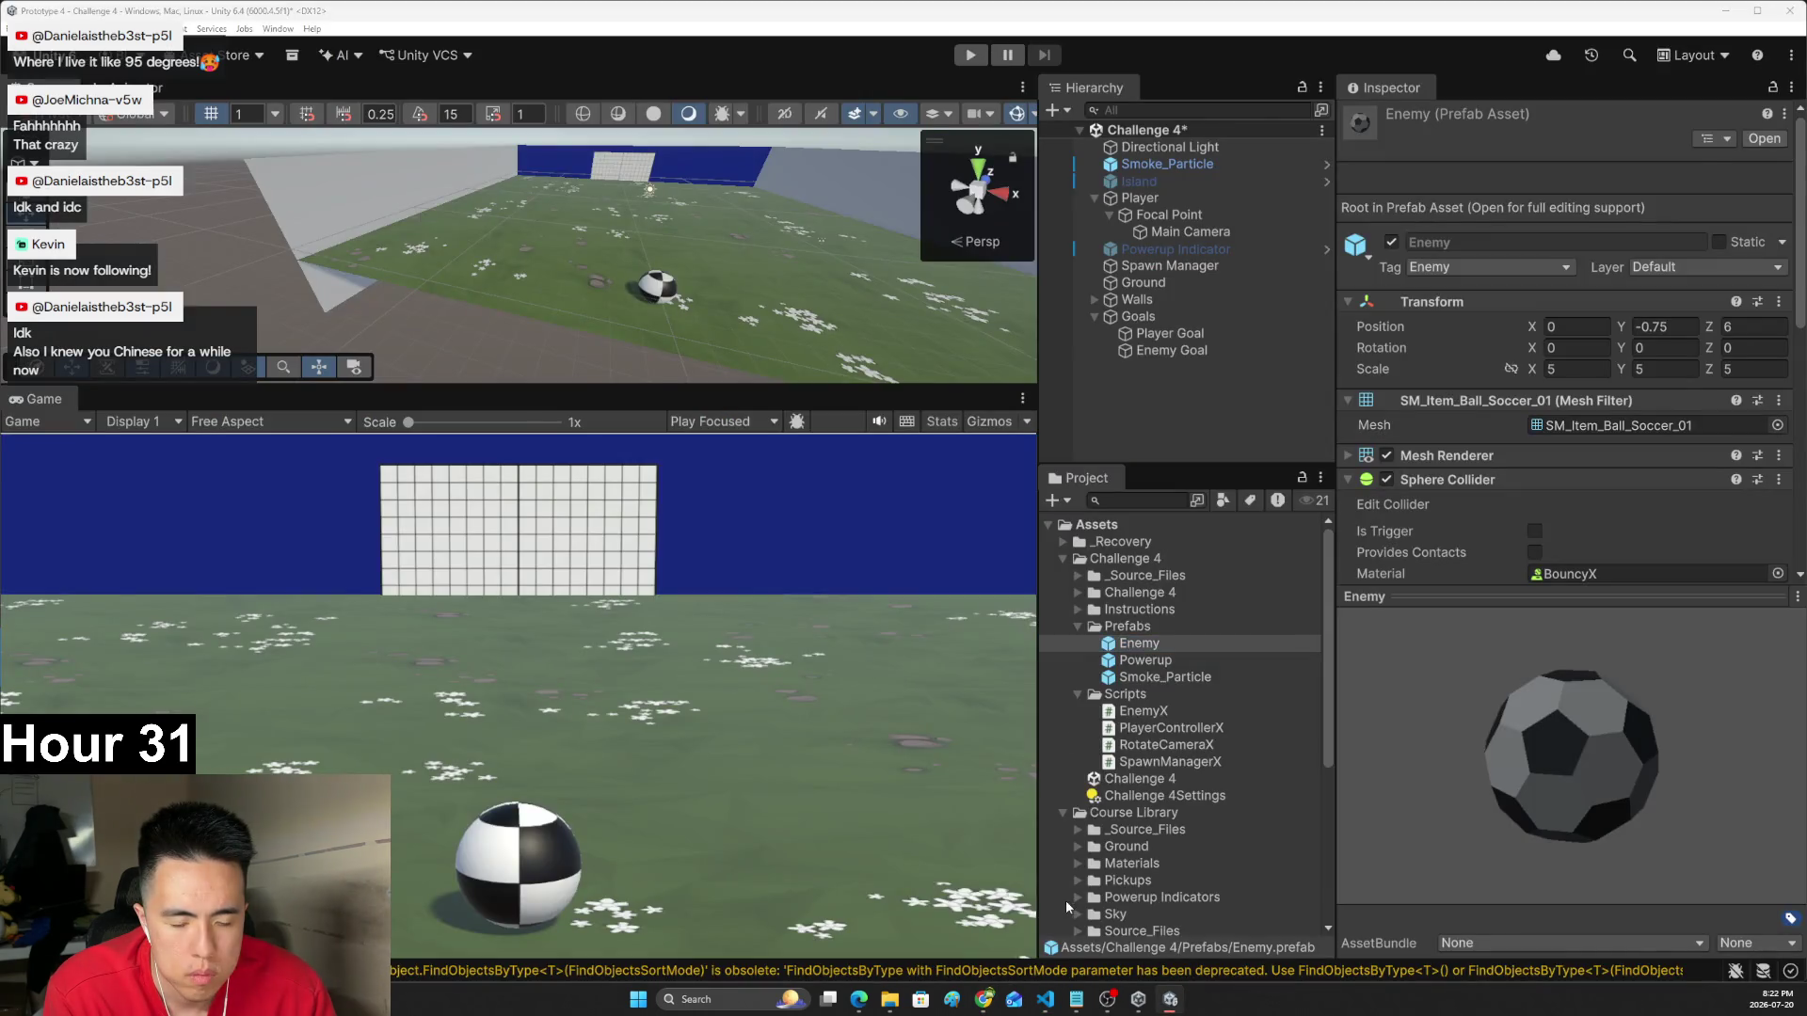
left_click(1047, 999)
left_click(1058, 1003)
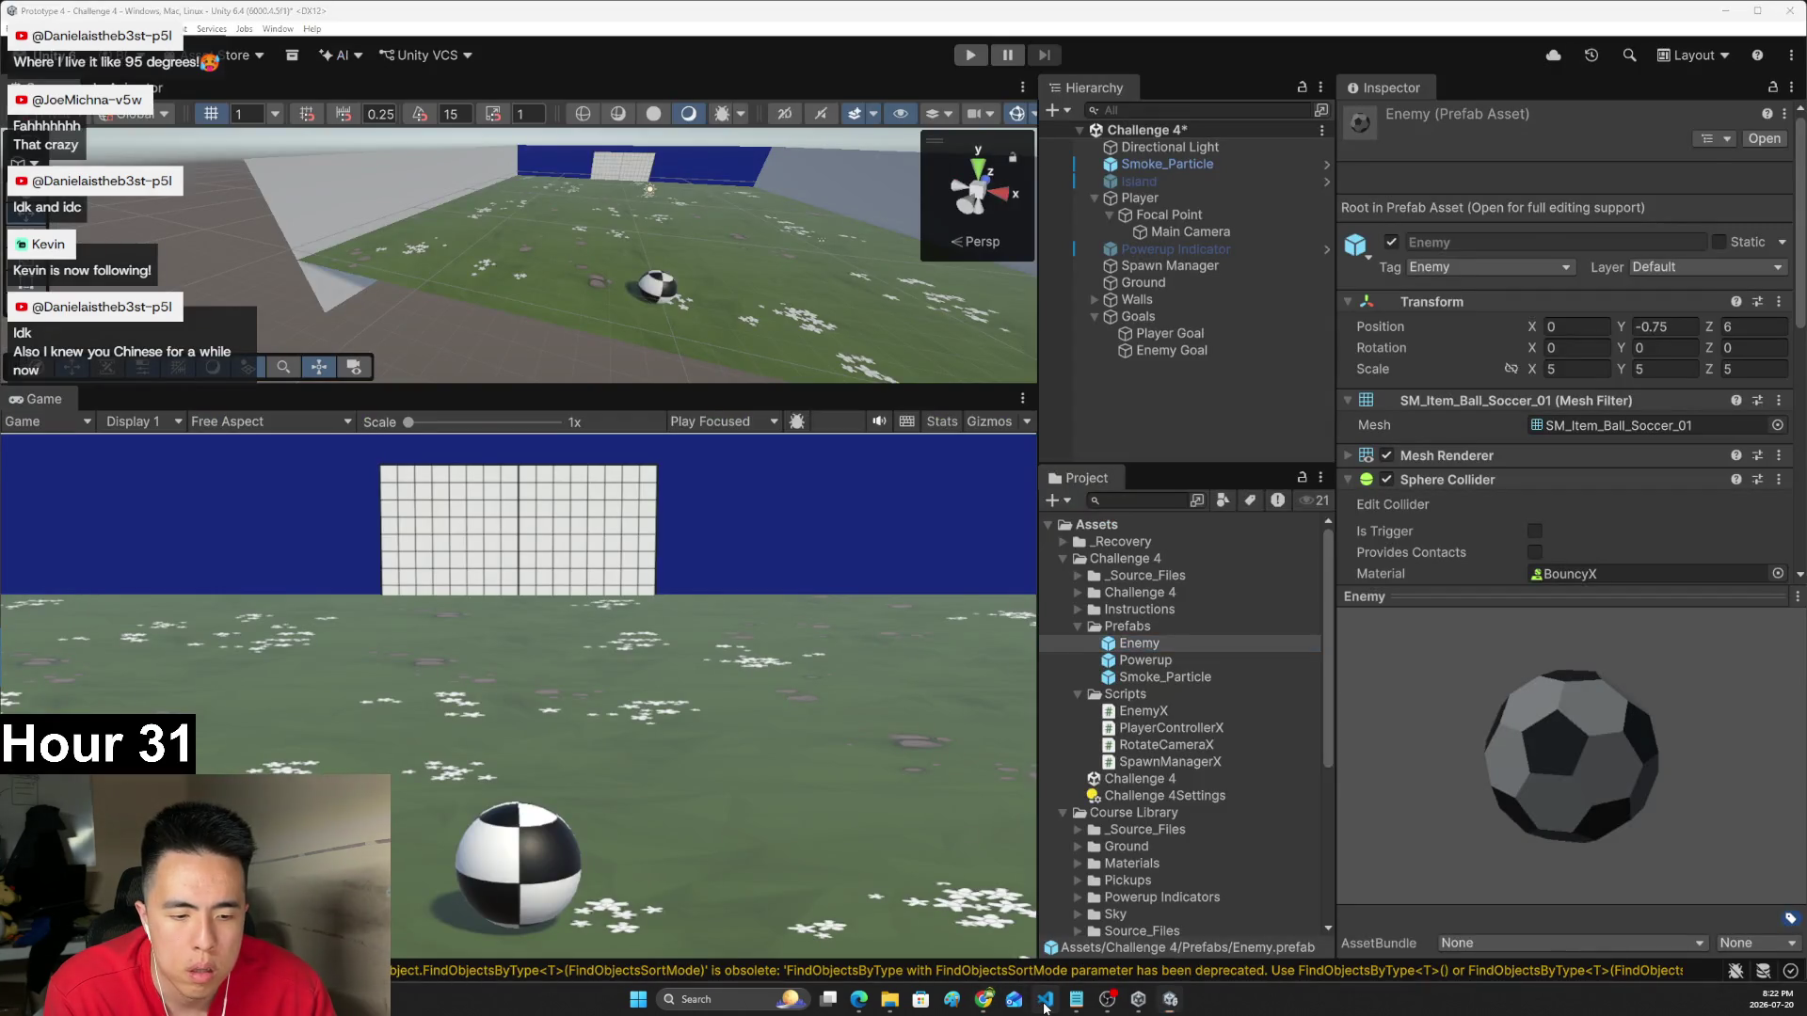
left_click(1047, 999)
left_click(861, 559)
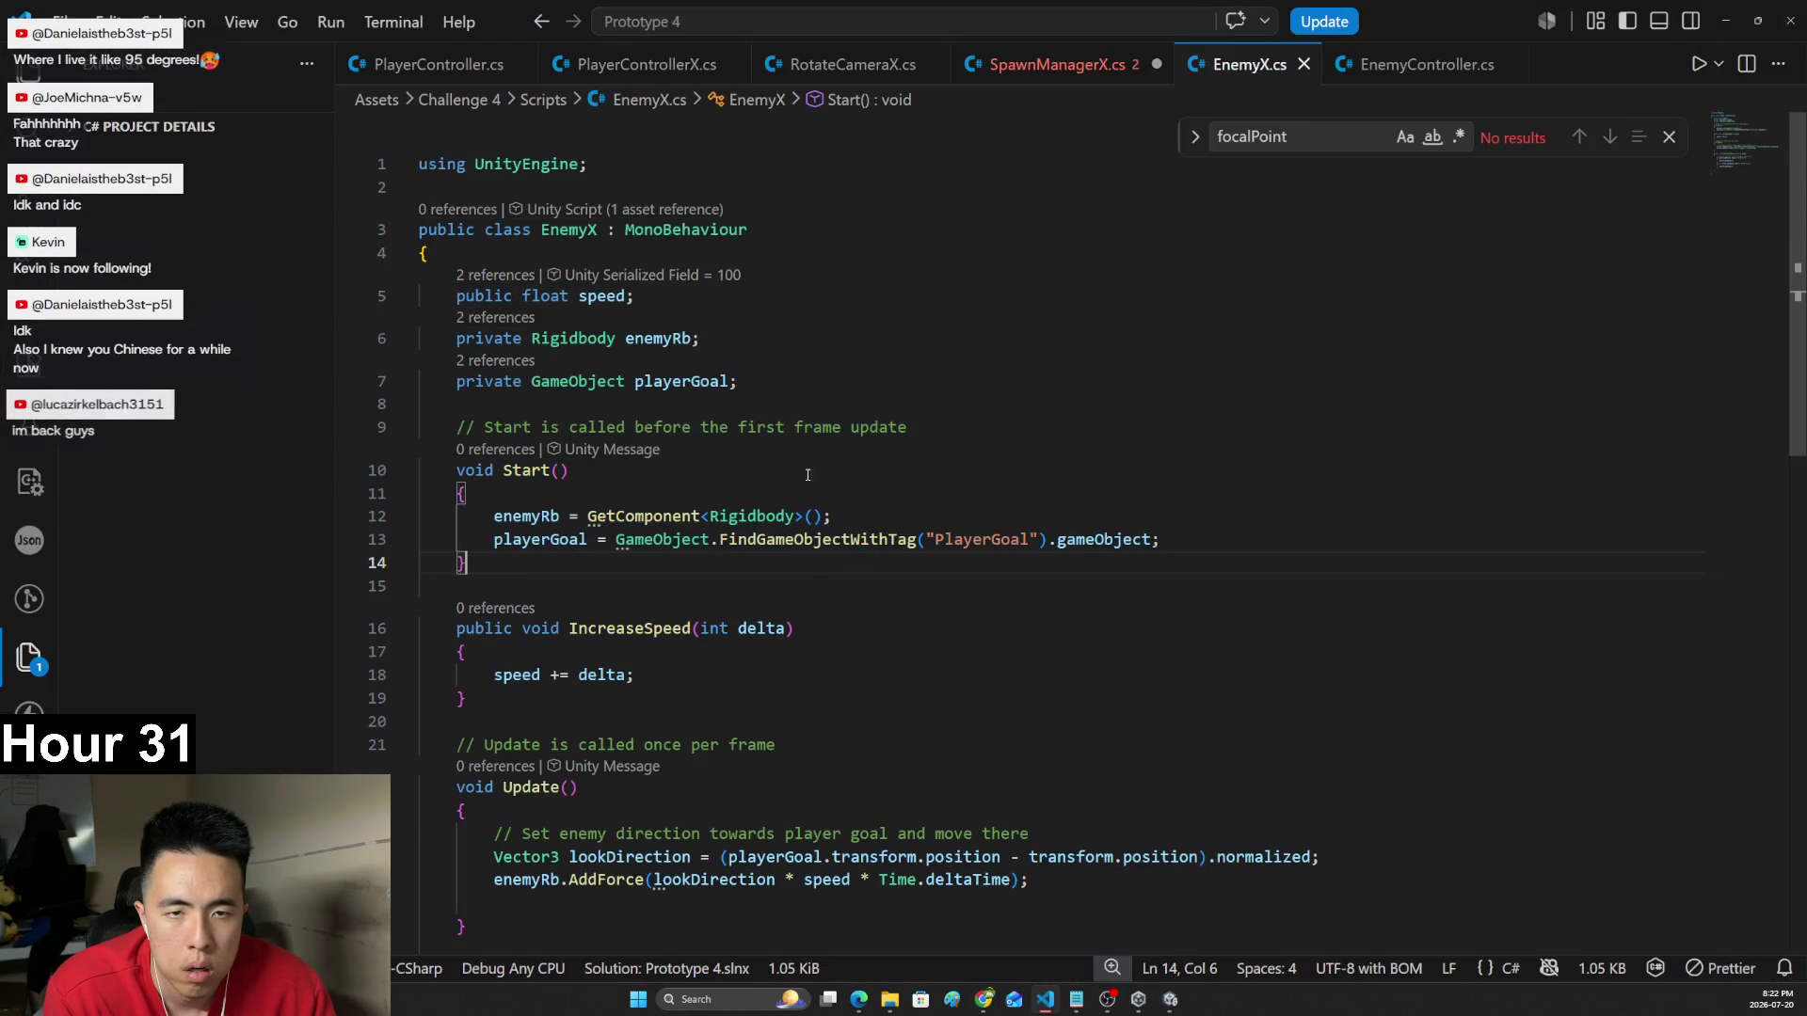
left_click(1007, 70)
left_click(1002, 524)
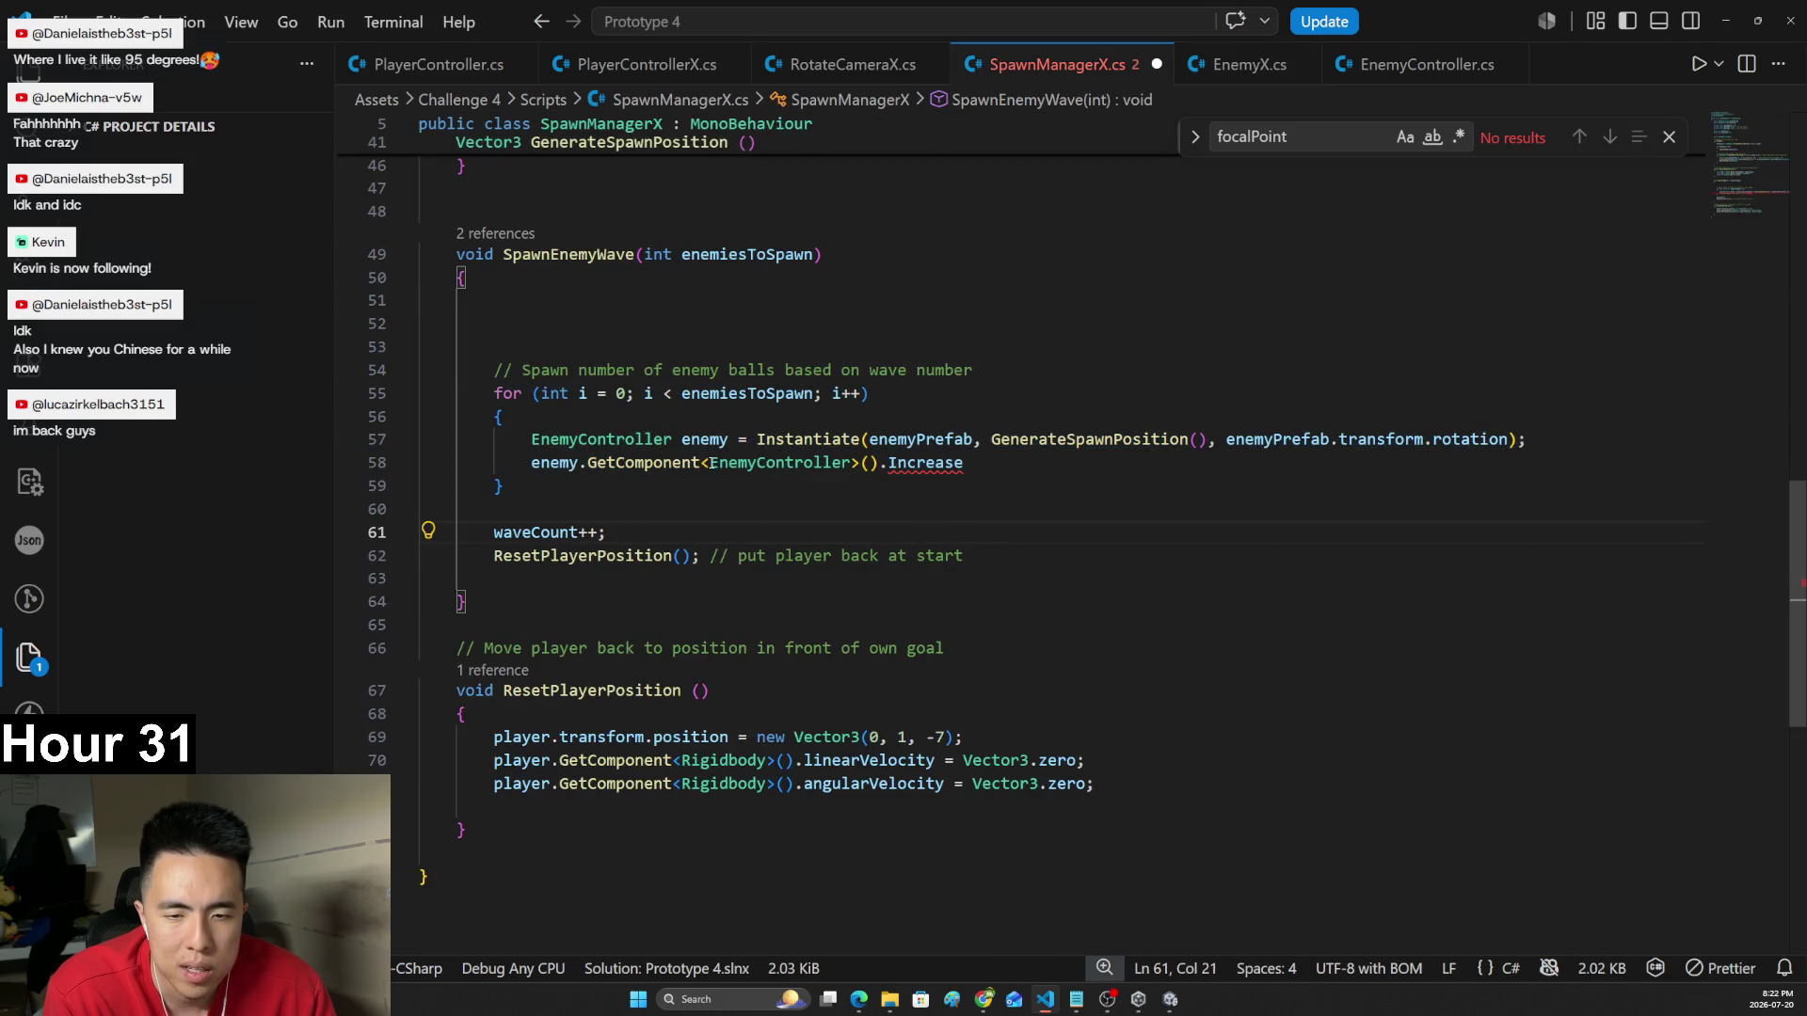
scroll(1756, 217, "up", 15)
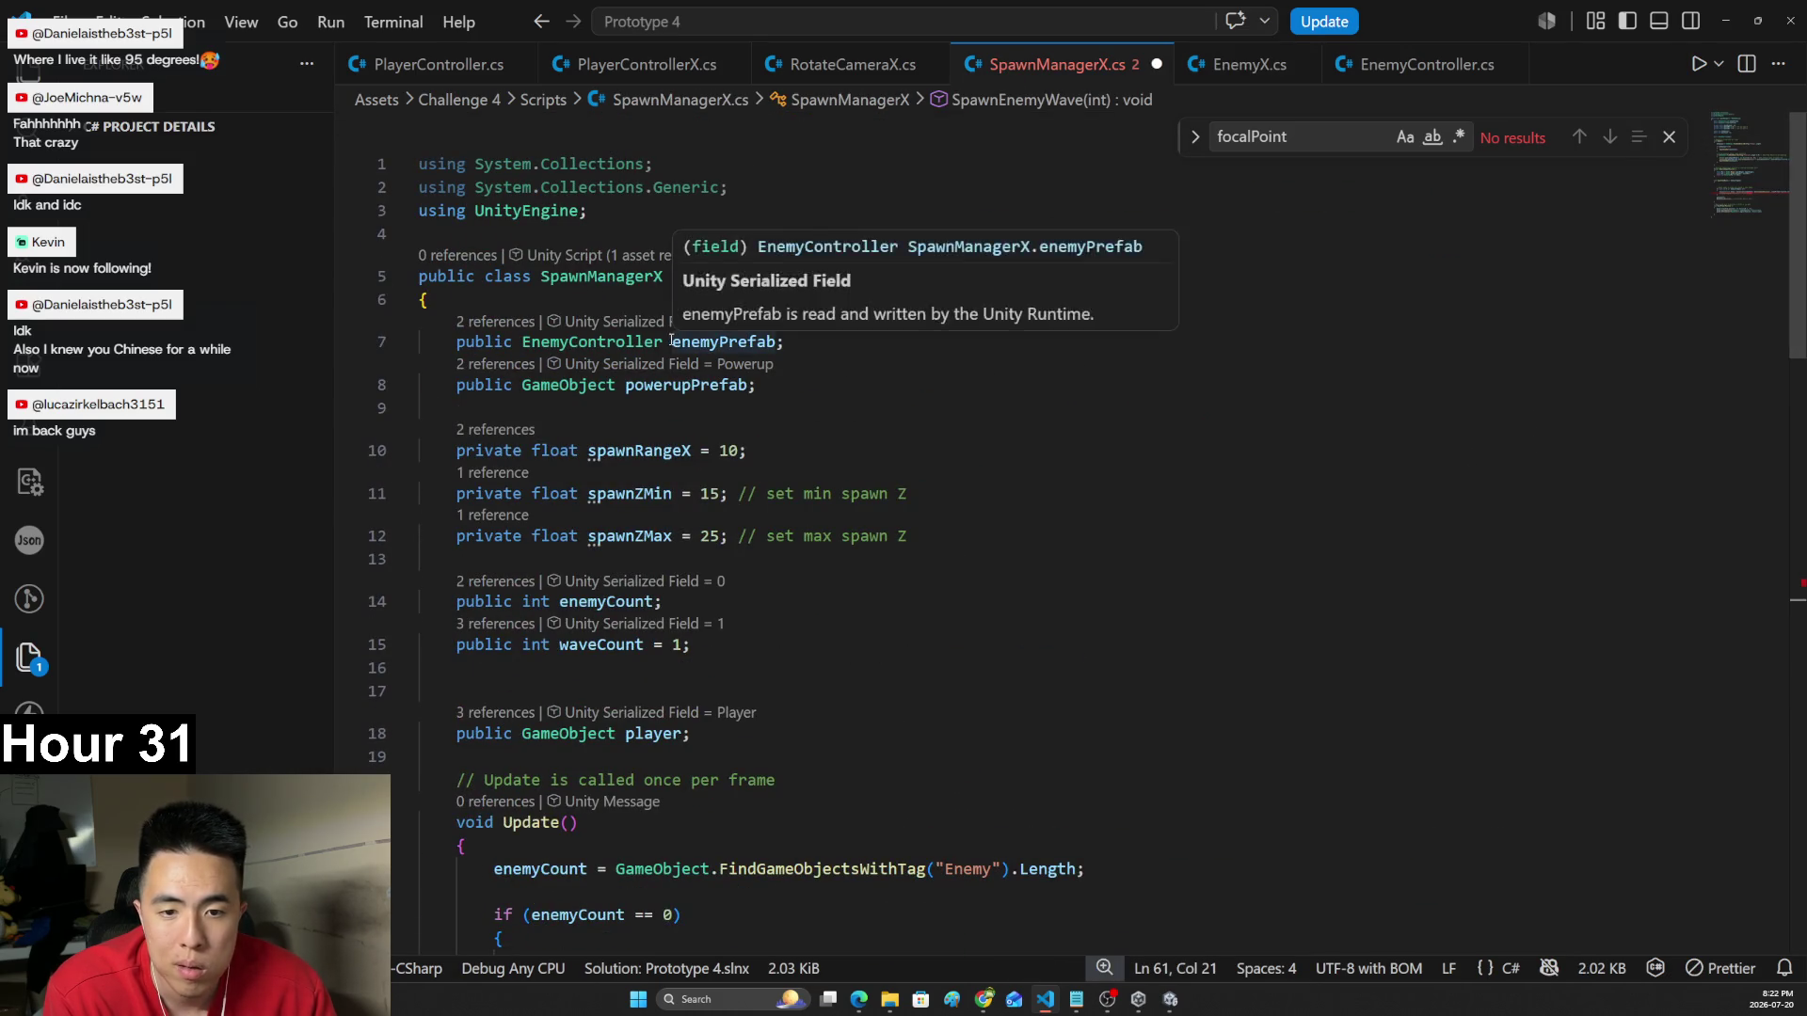
double_click(591, 341)
type("EnemyX")
scroll(779, 388, "down", 10)
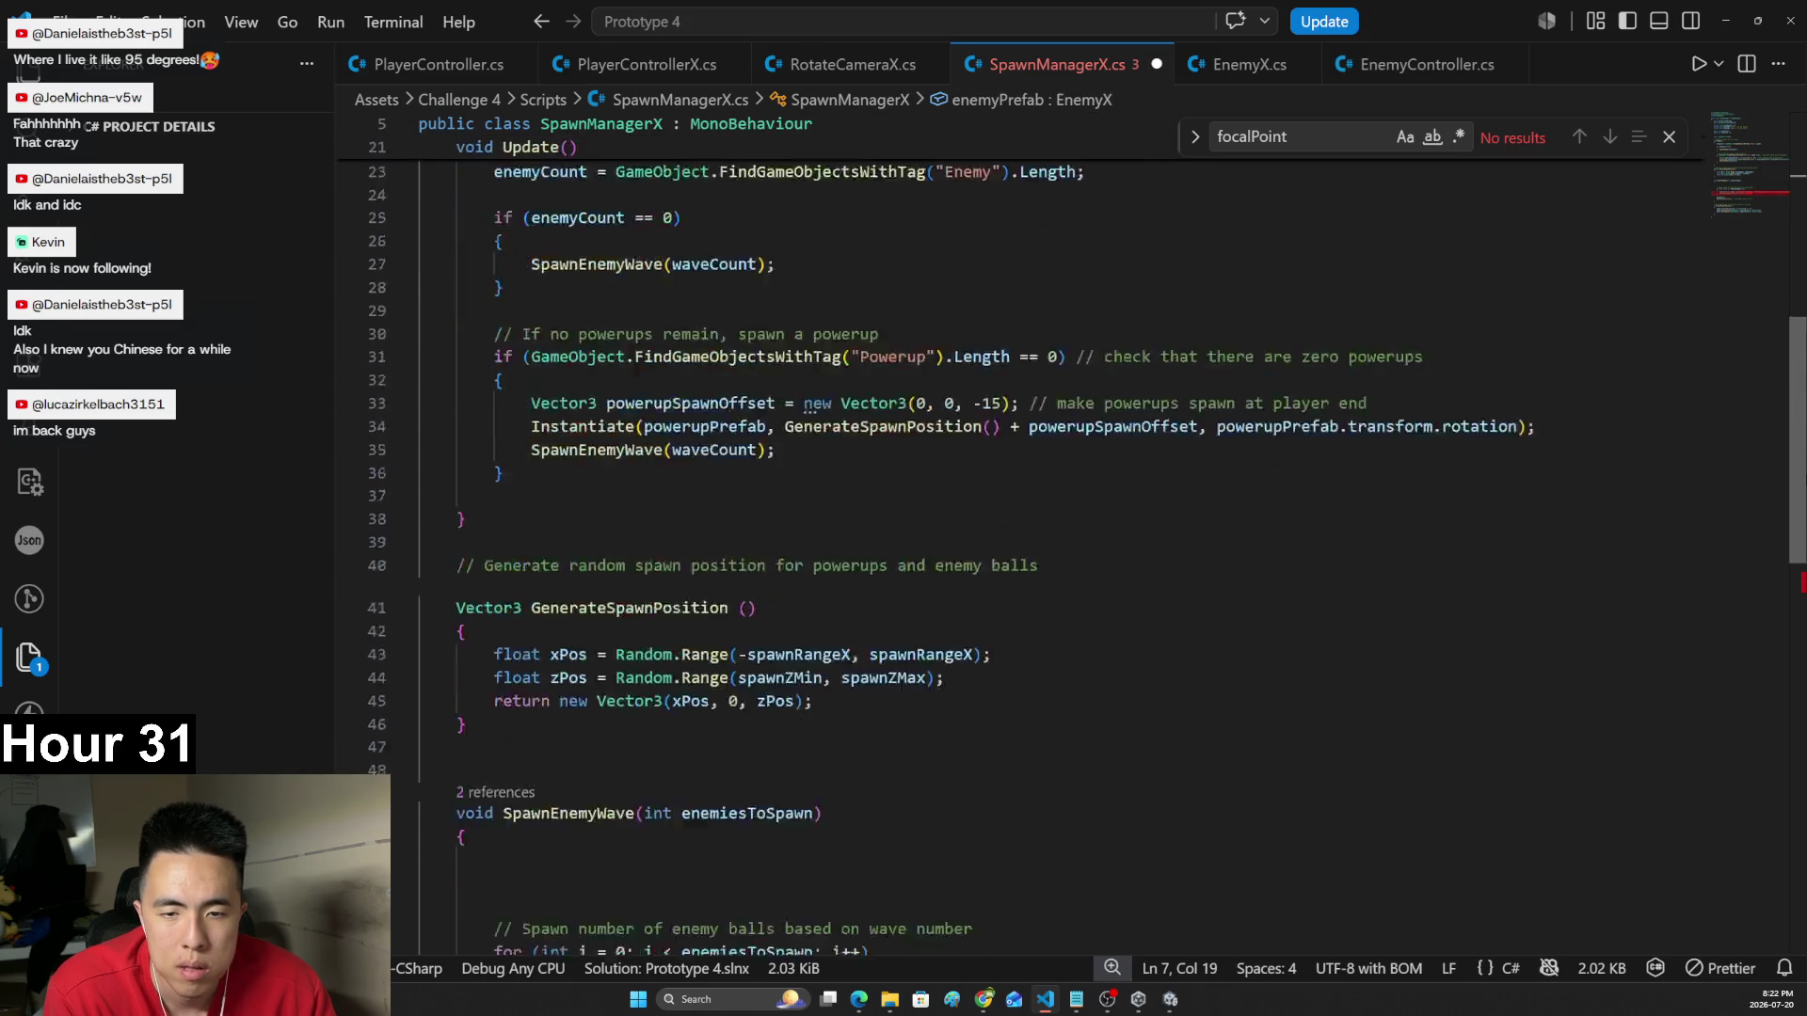
left_click(664, 570)
double_click(602, 568)
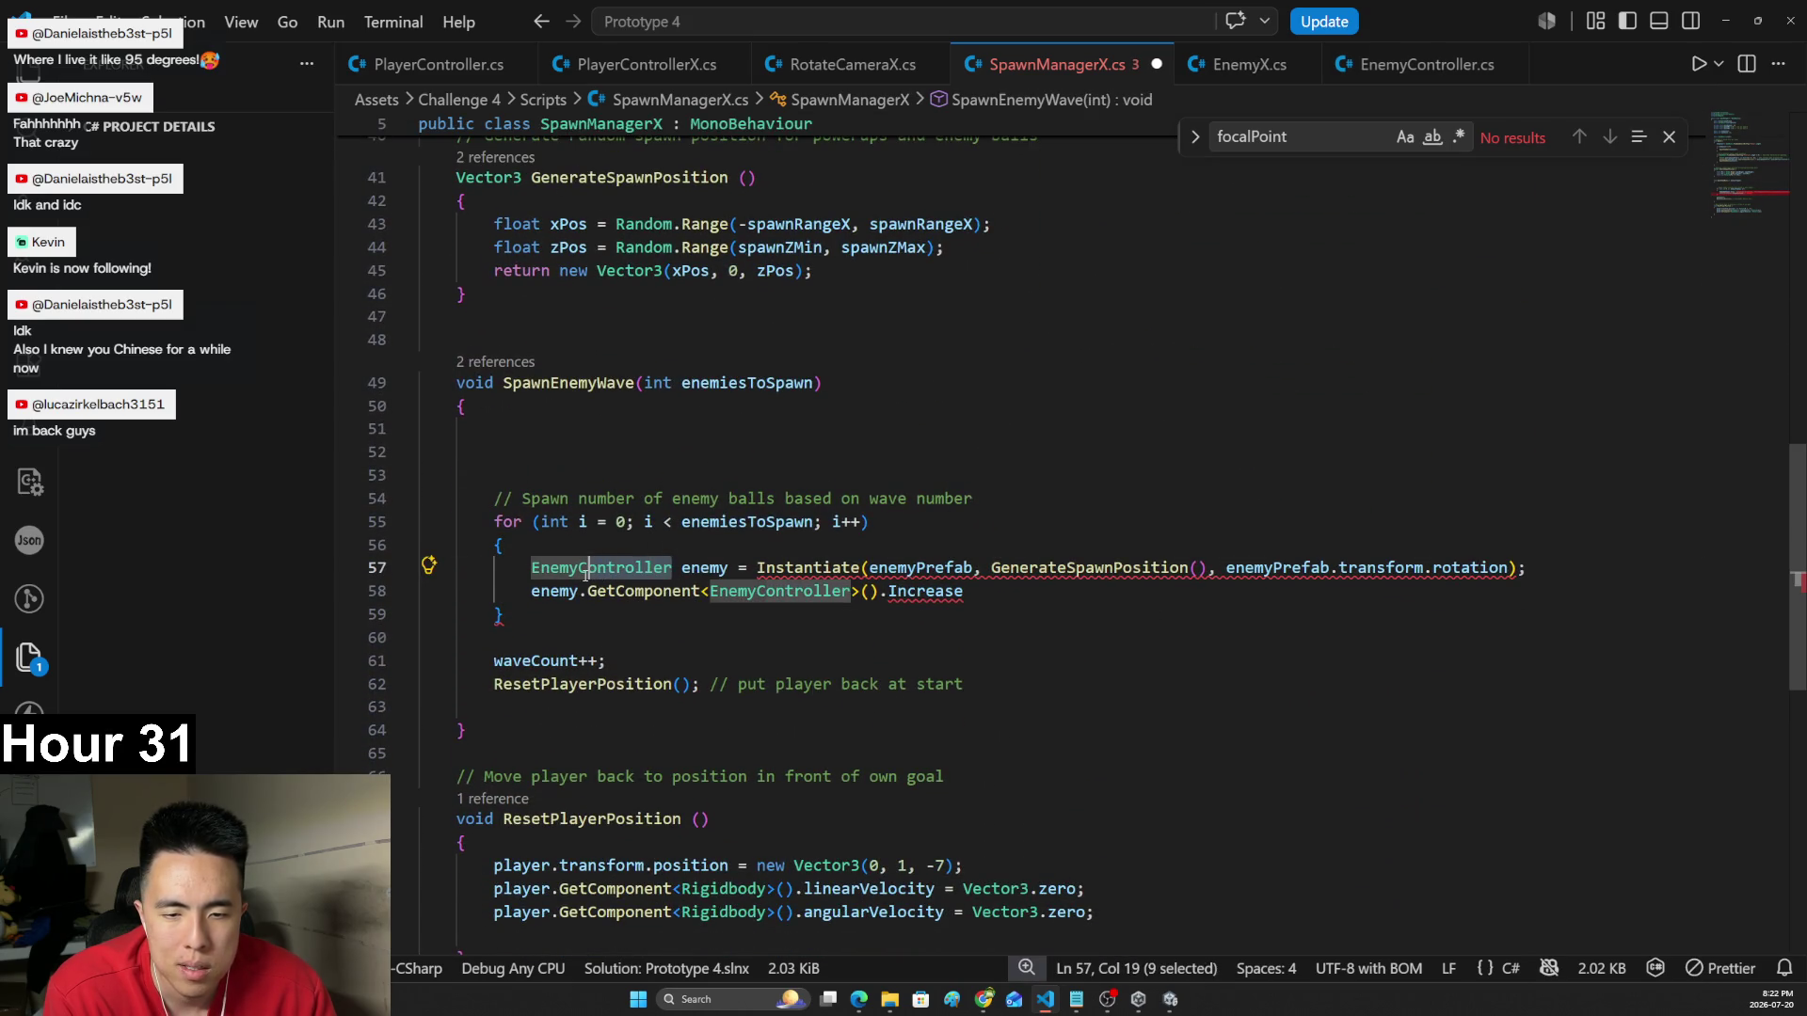
type("EnemyX")
- Rewrite line 58 as enemy.IncreaseSpeed(50 * waveCount); and save SpawnManagerX.cs
key("Escape")
key("Down")
key("Down")
key("Down")
double_click(781, 591)
left_click_drag(963, 591, 587, 591)
key("BackSpace")
key("ctrl+space")
type("In")
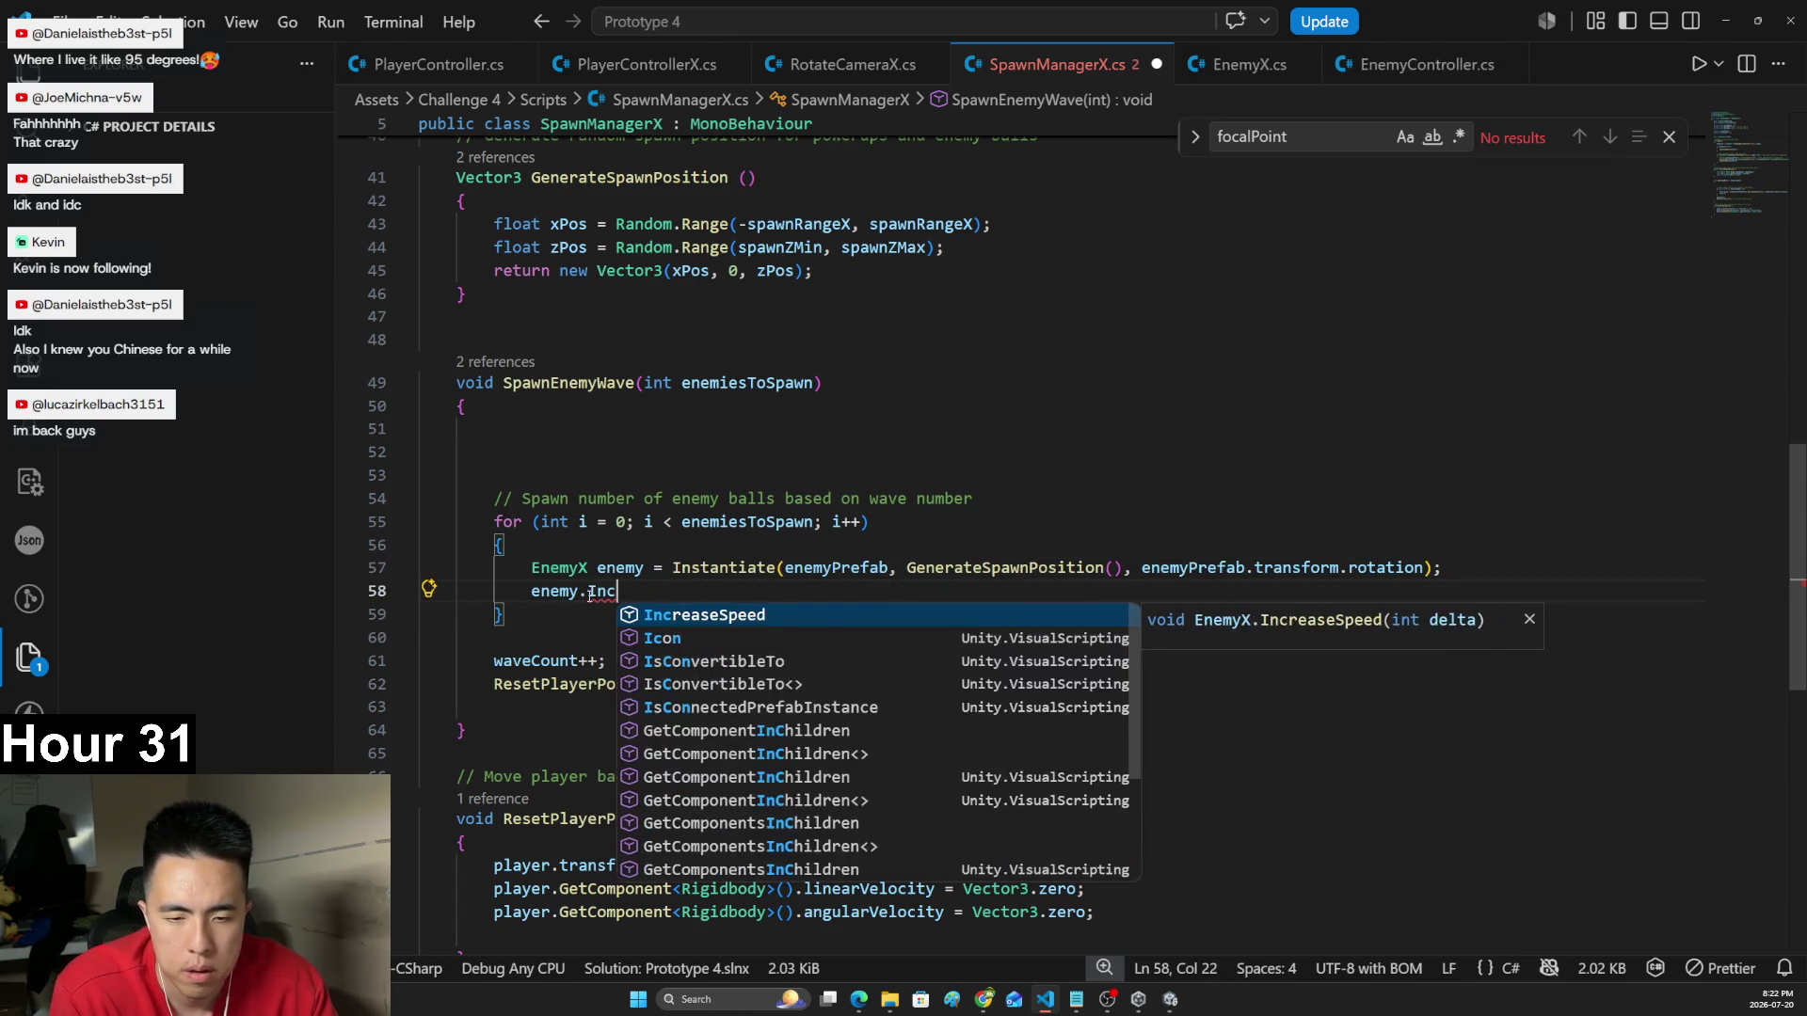
key("Tab")
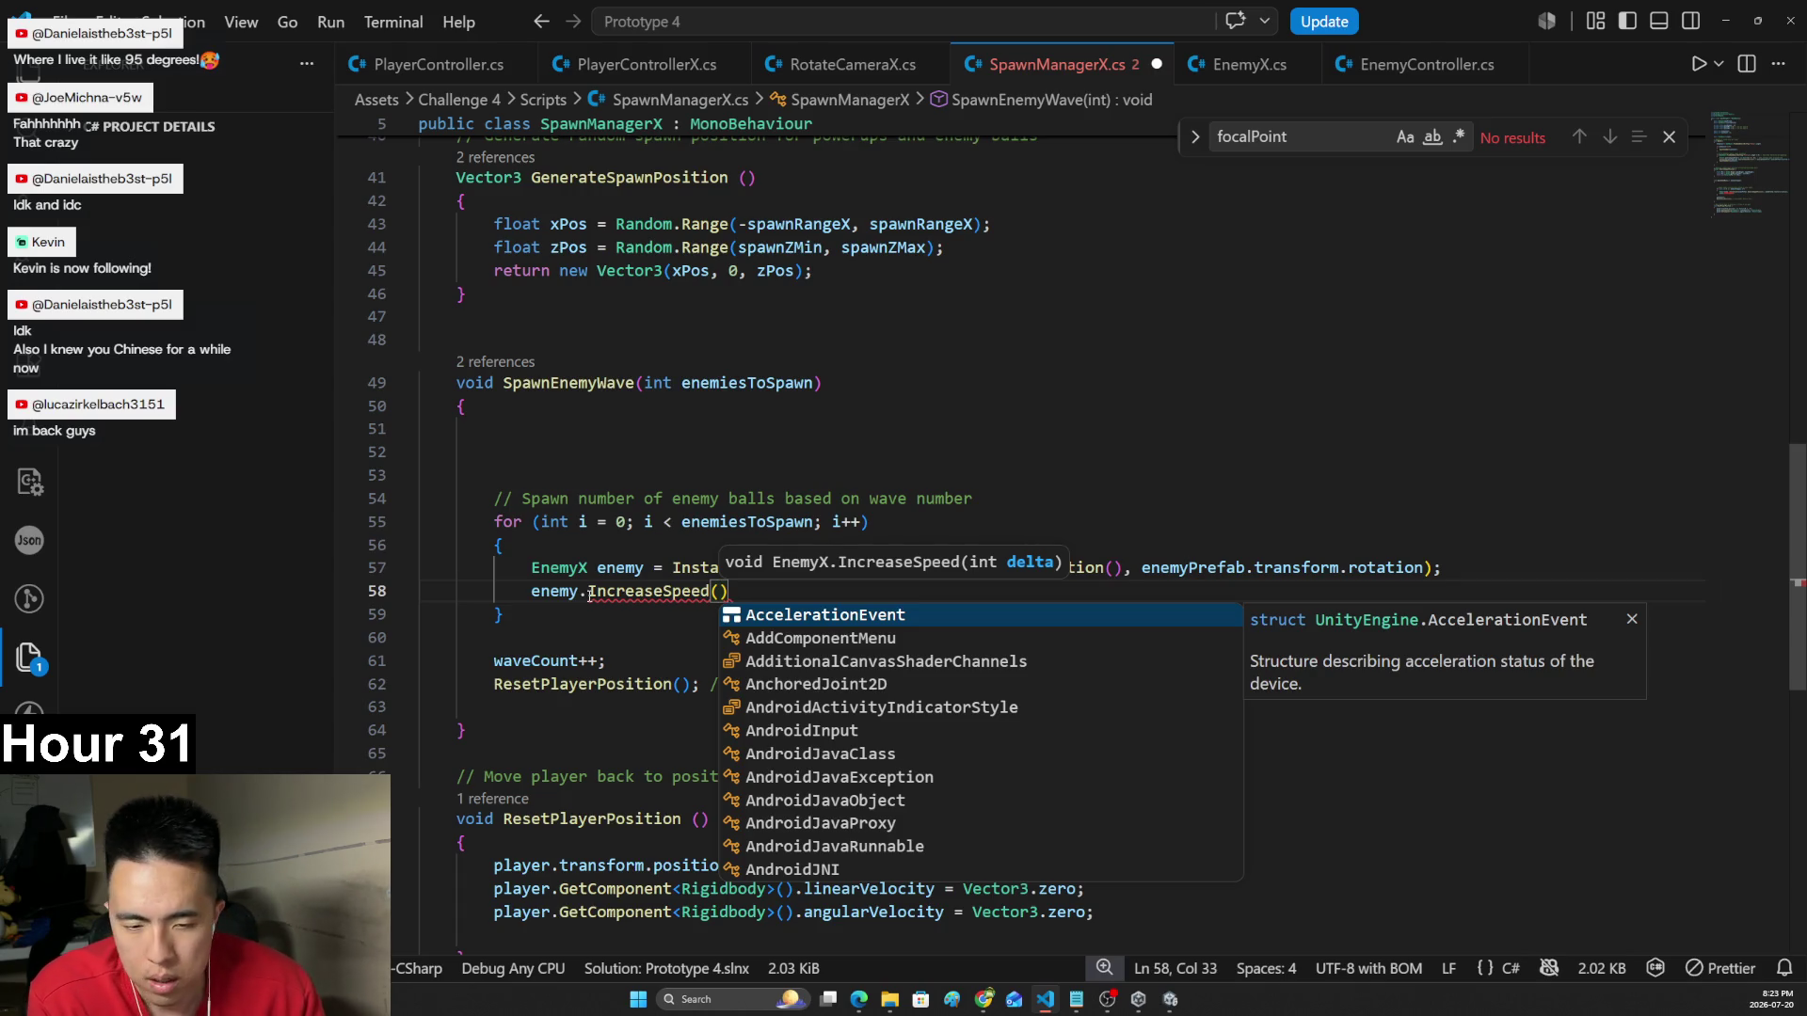
key("Escape")
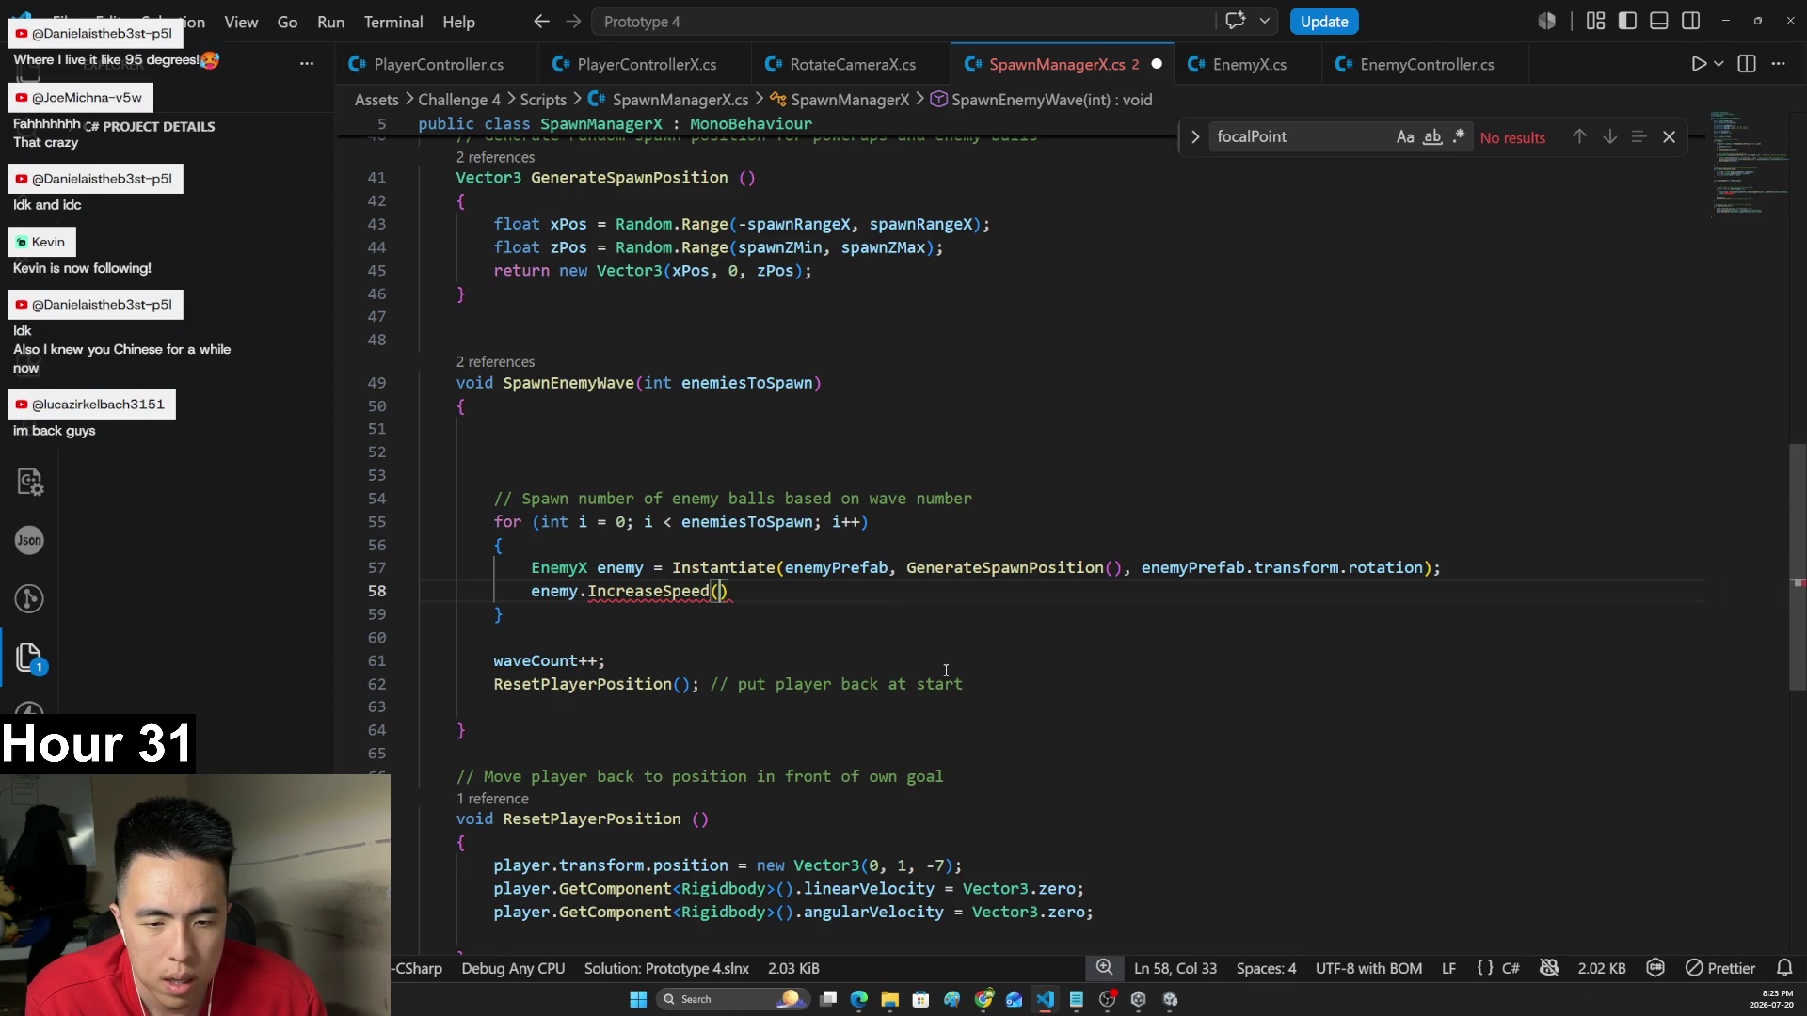
scroll(972, 670, "up", 2)
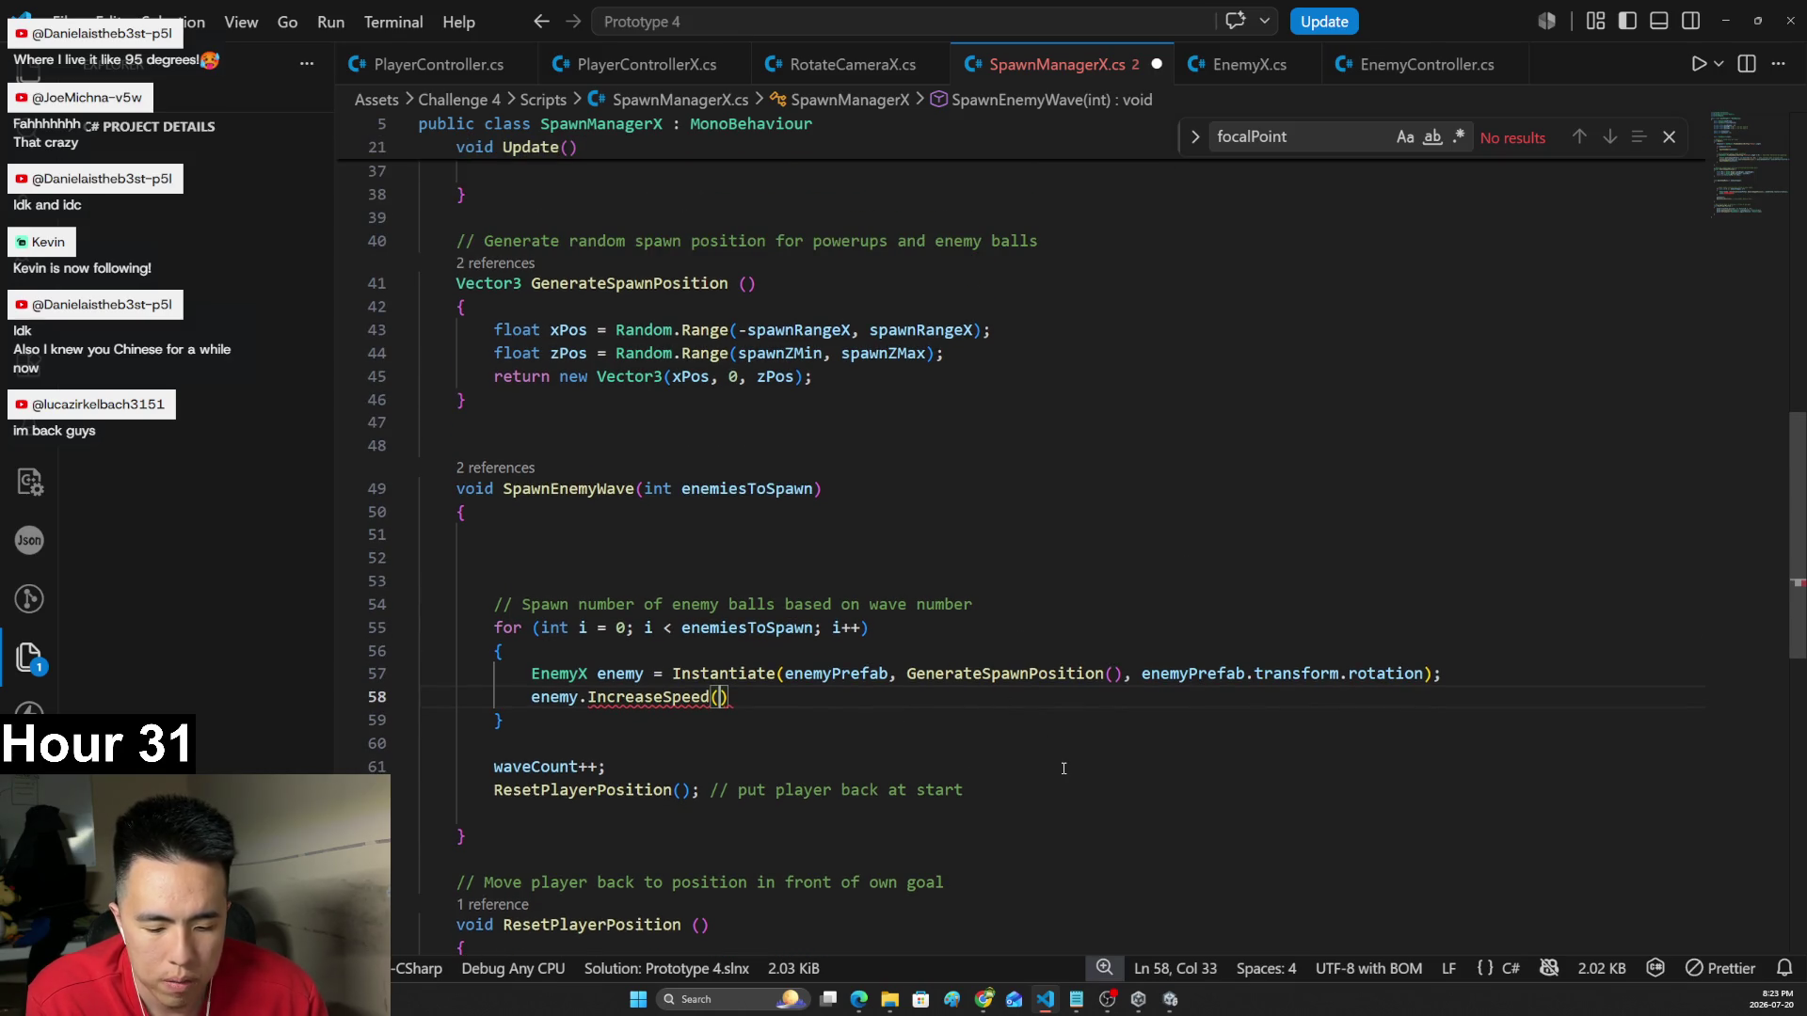
type("50 *")
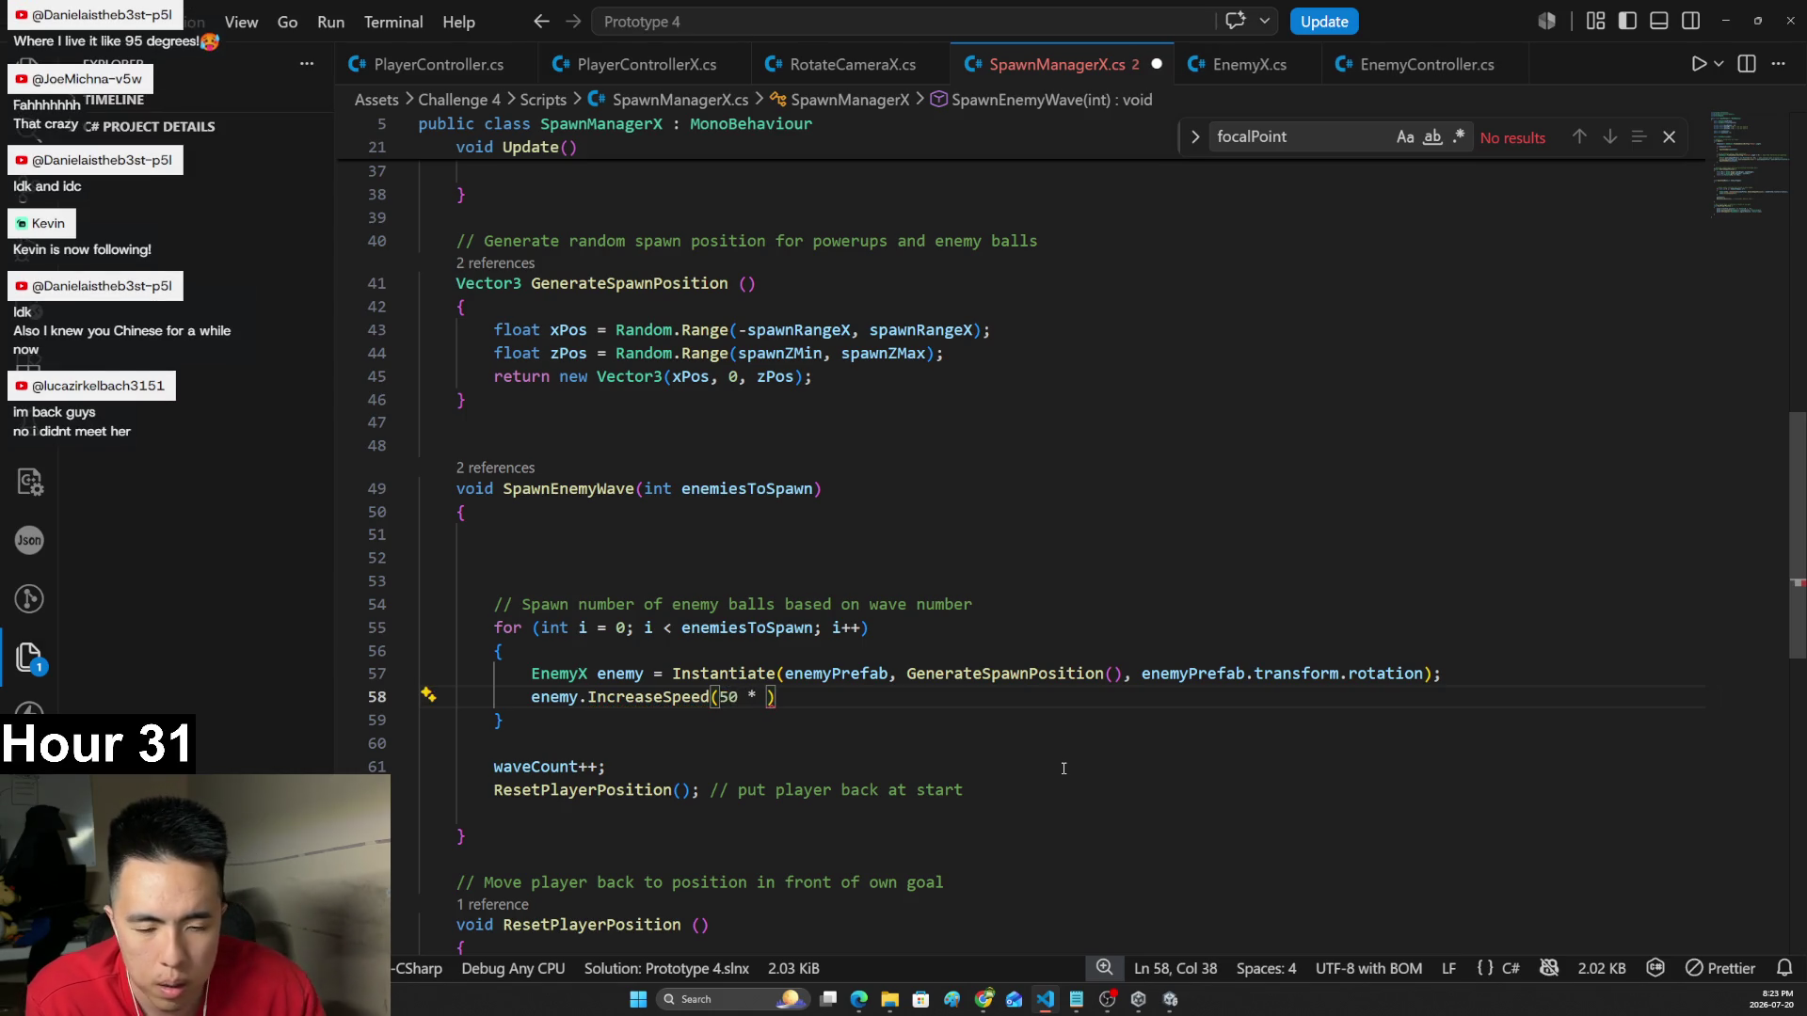
scroll(1051, 771, "up", 7)
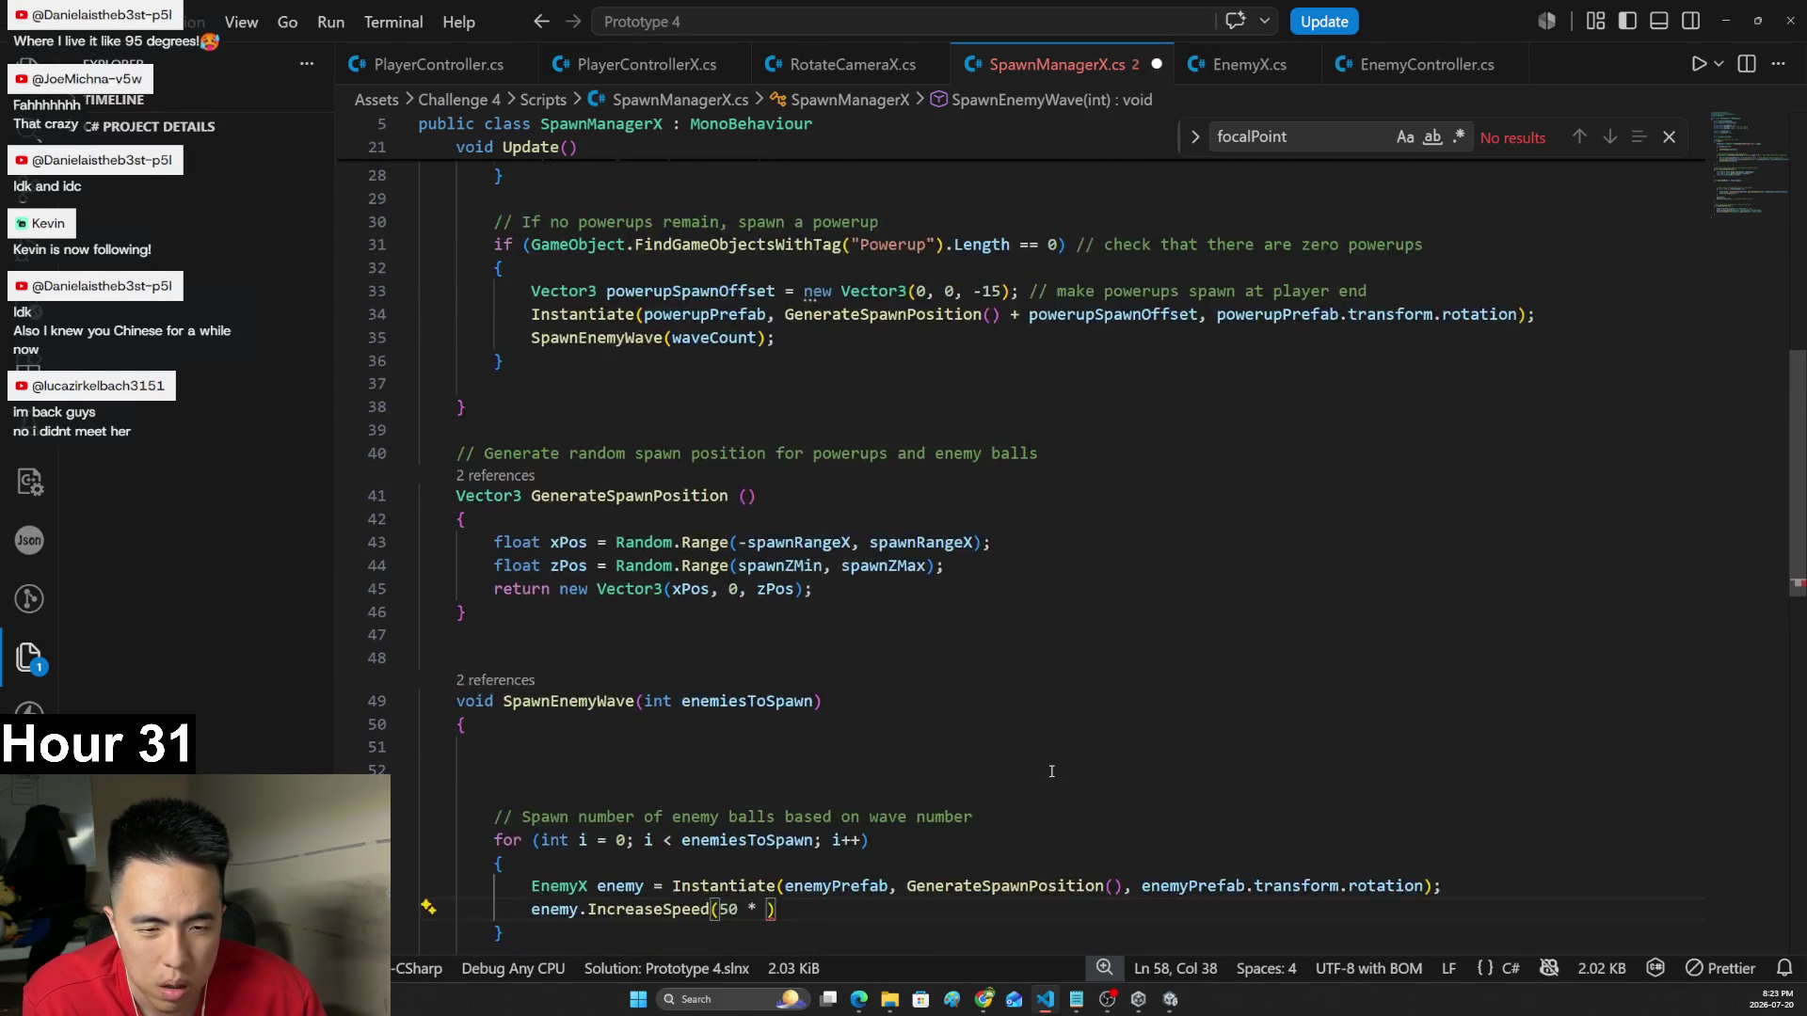
scroll(1408, 727, "down", 5)
type("wave")
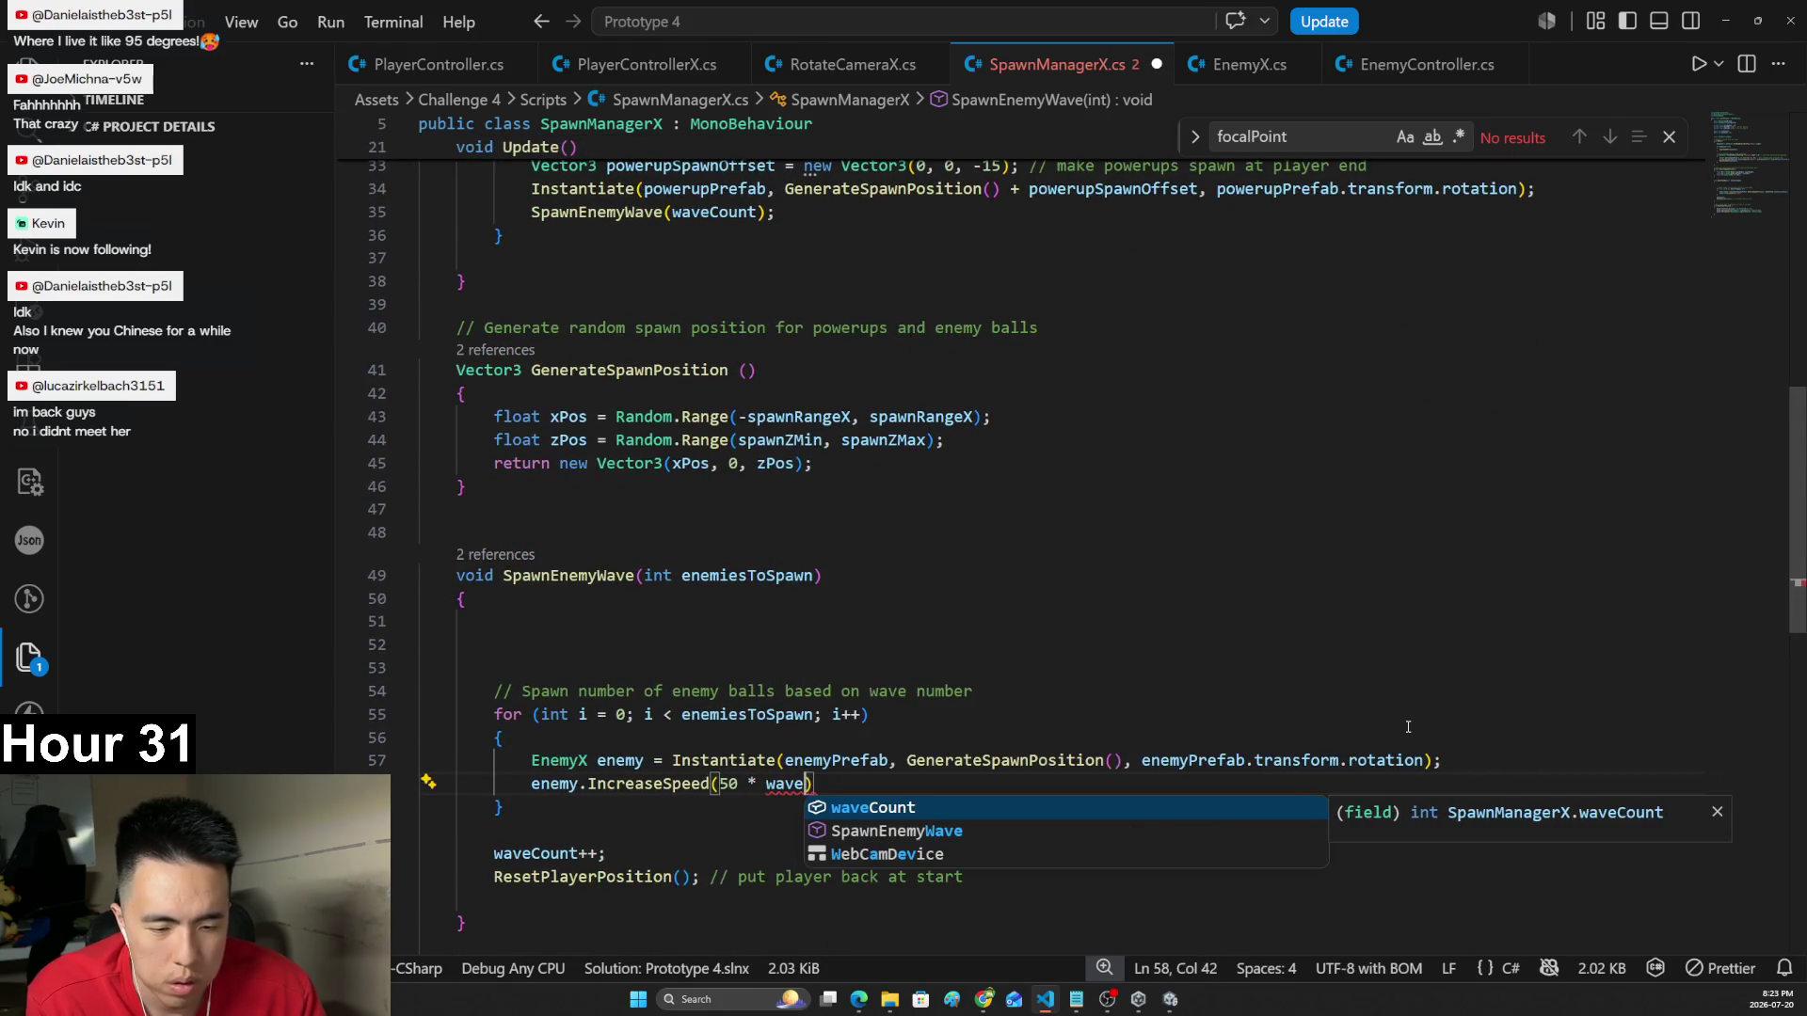
key("Tab")
type(");")
key("ctrl+s")
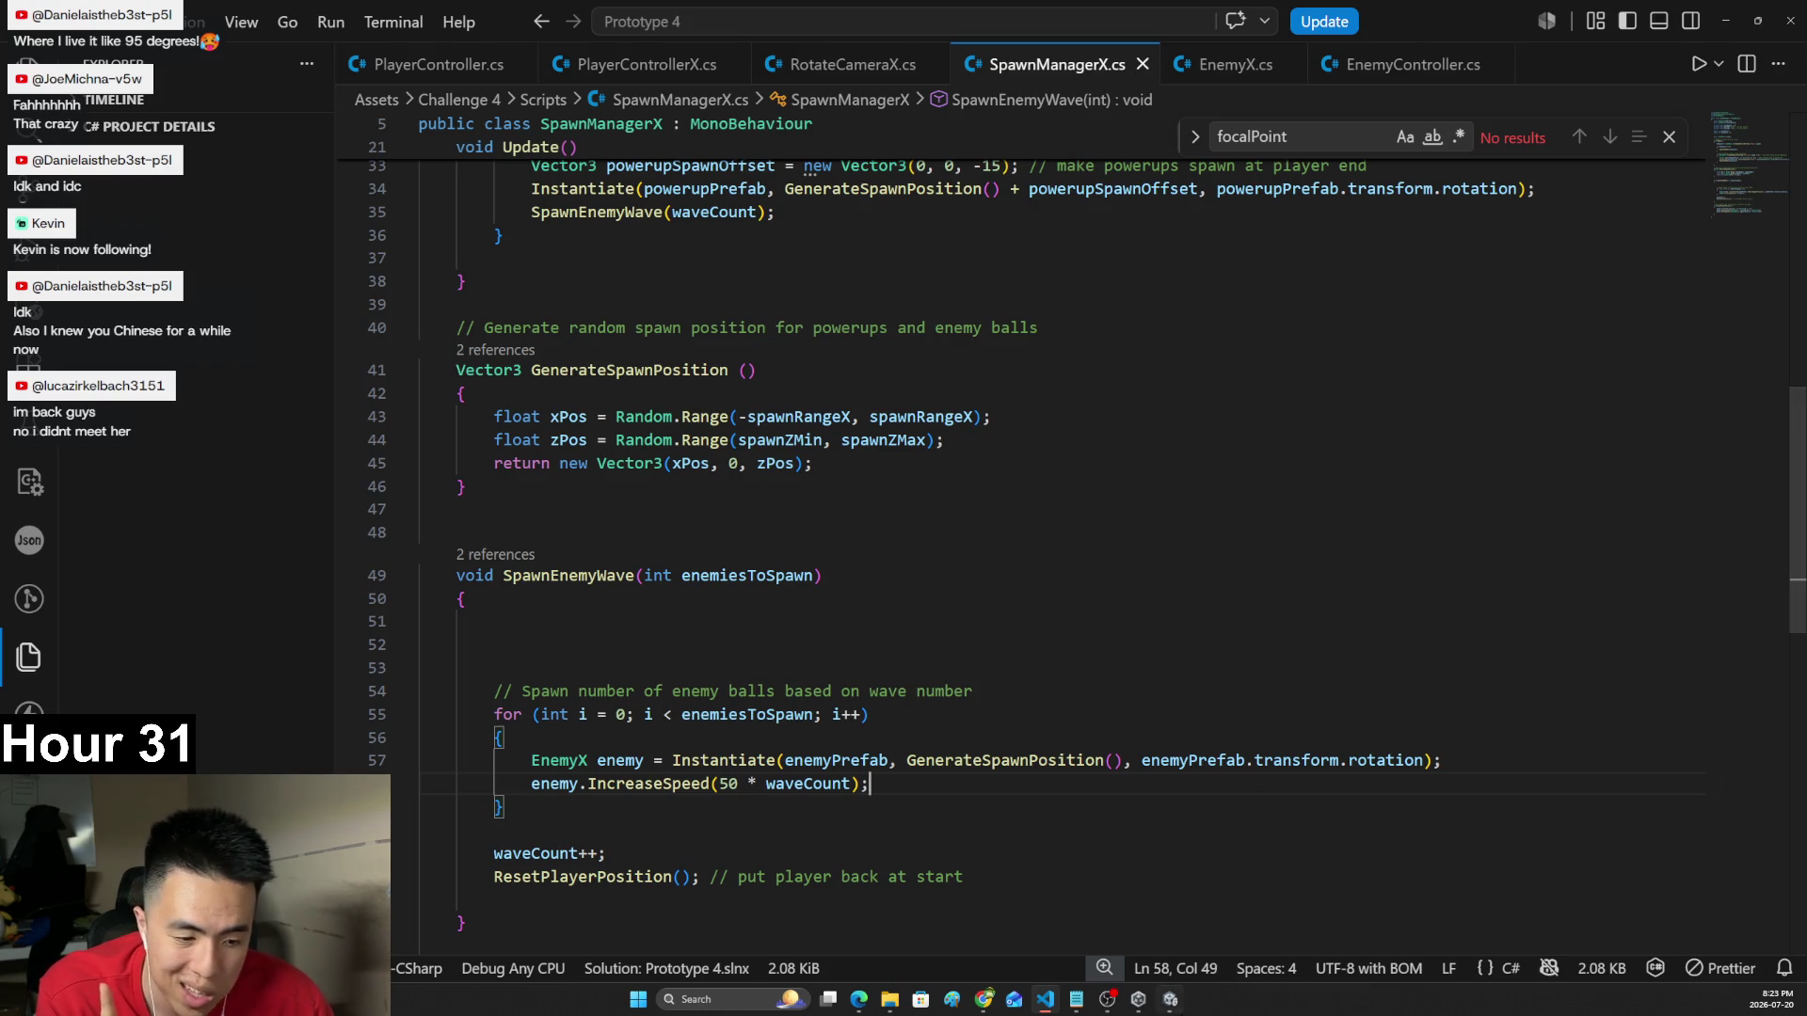
key("alt+Tab")
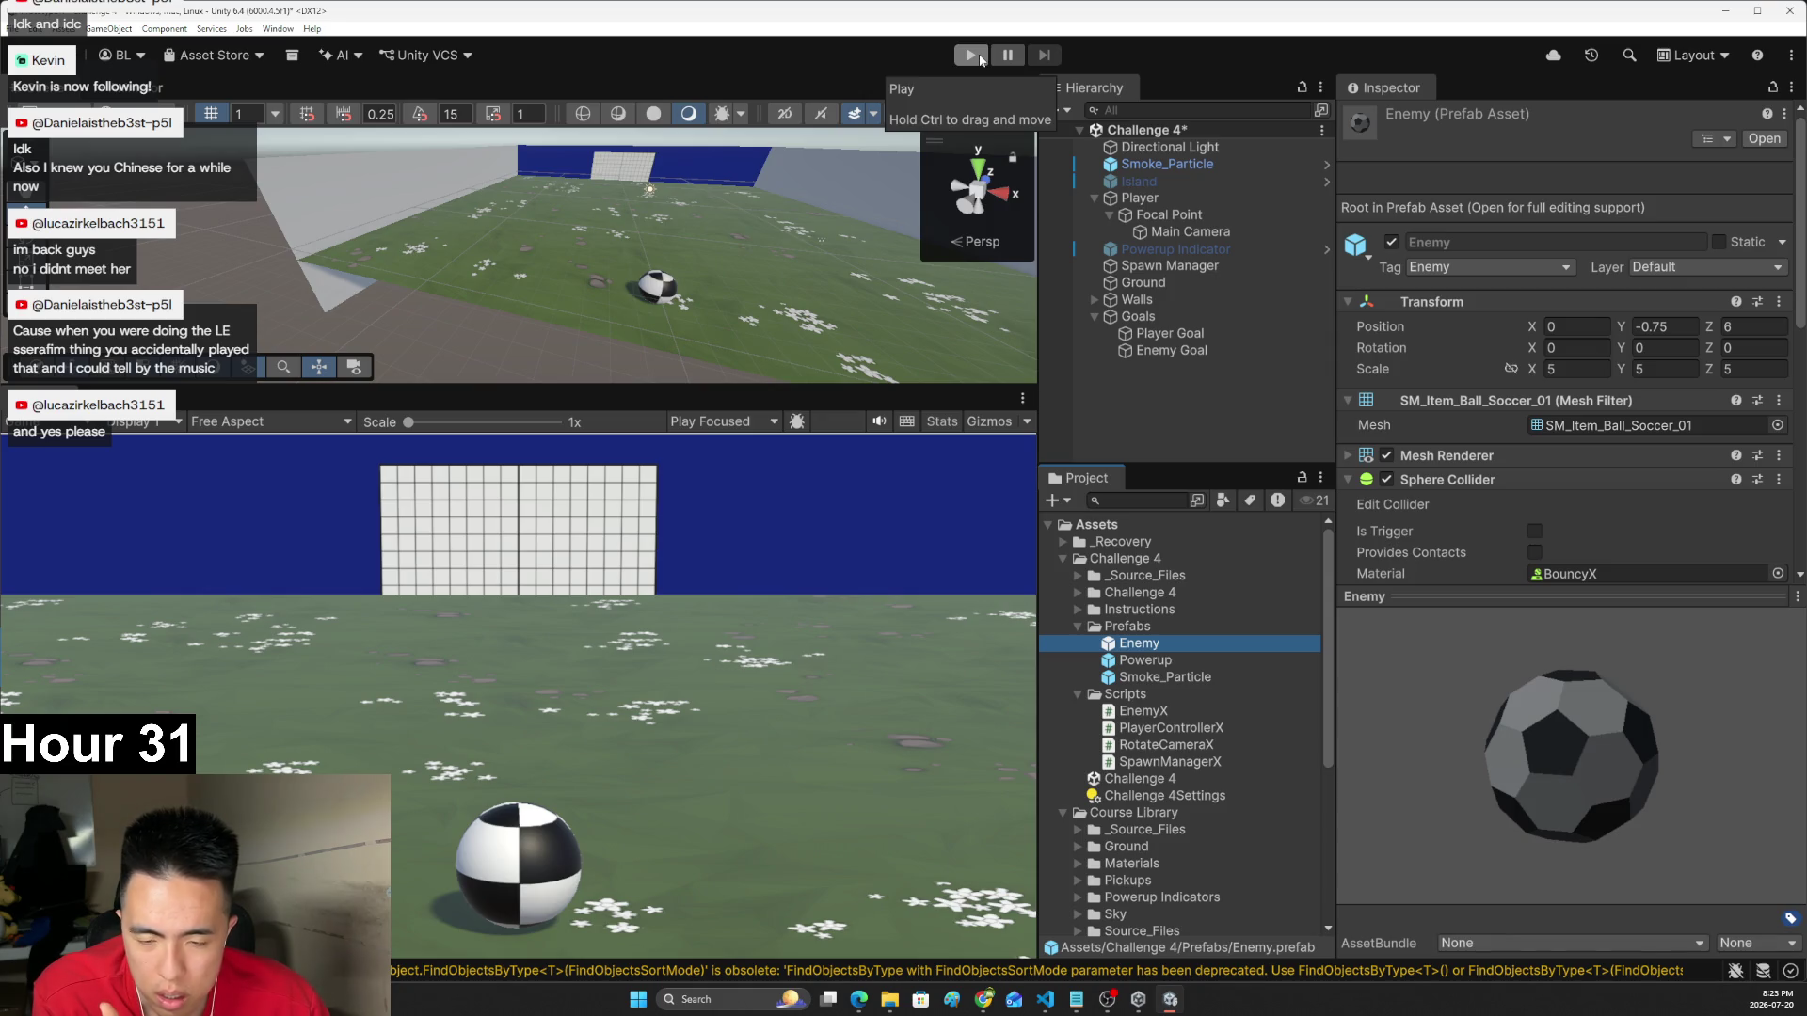
- Play the game briefly to test the enemy speed change, then stop it and return to the code
left_click(979, 60)
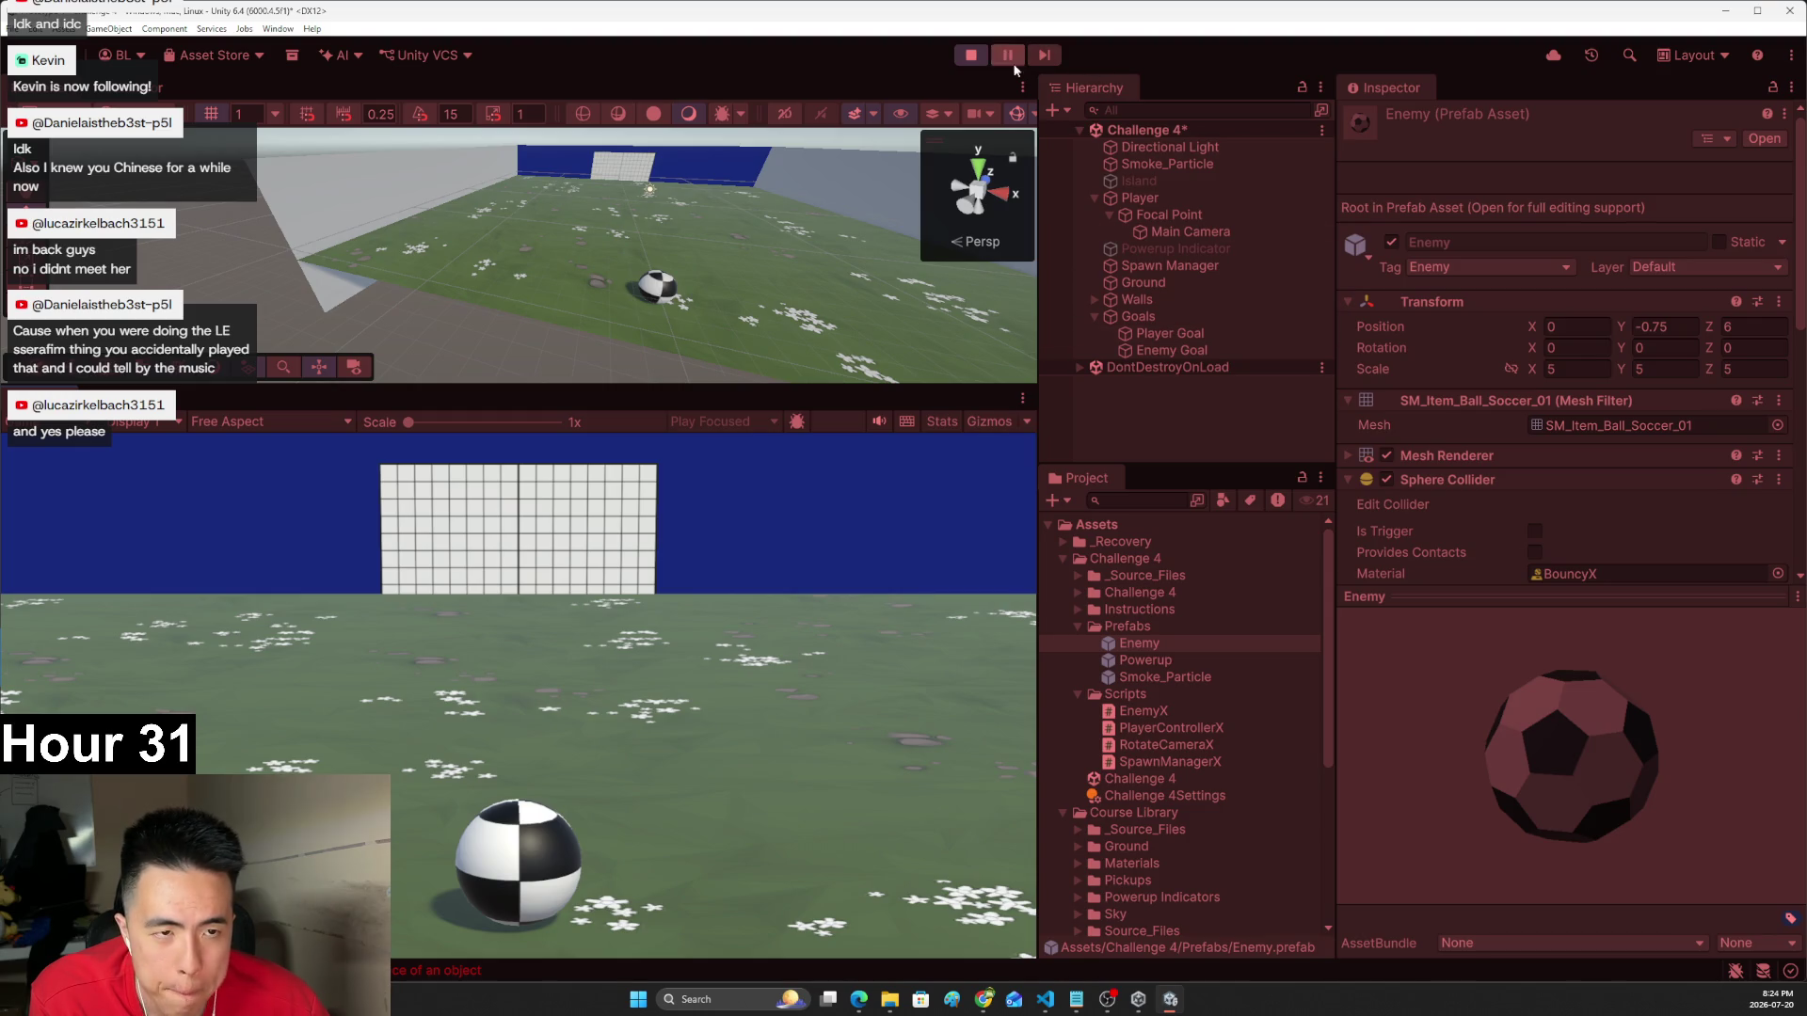
left_click(973, 54)
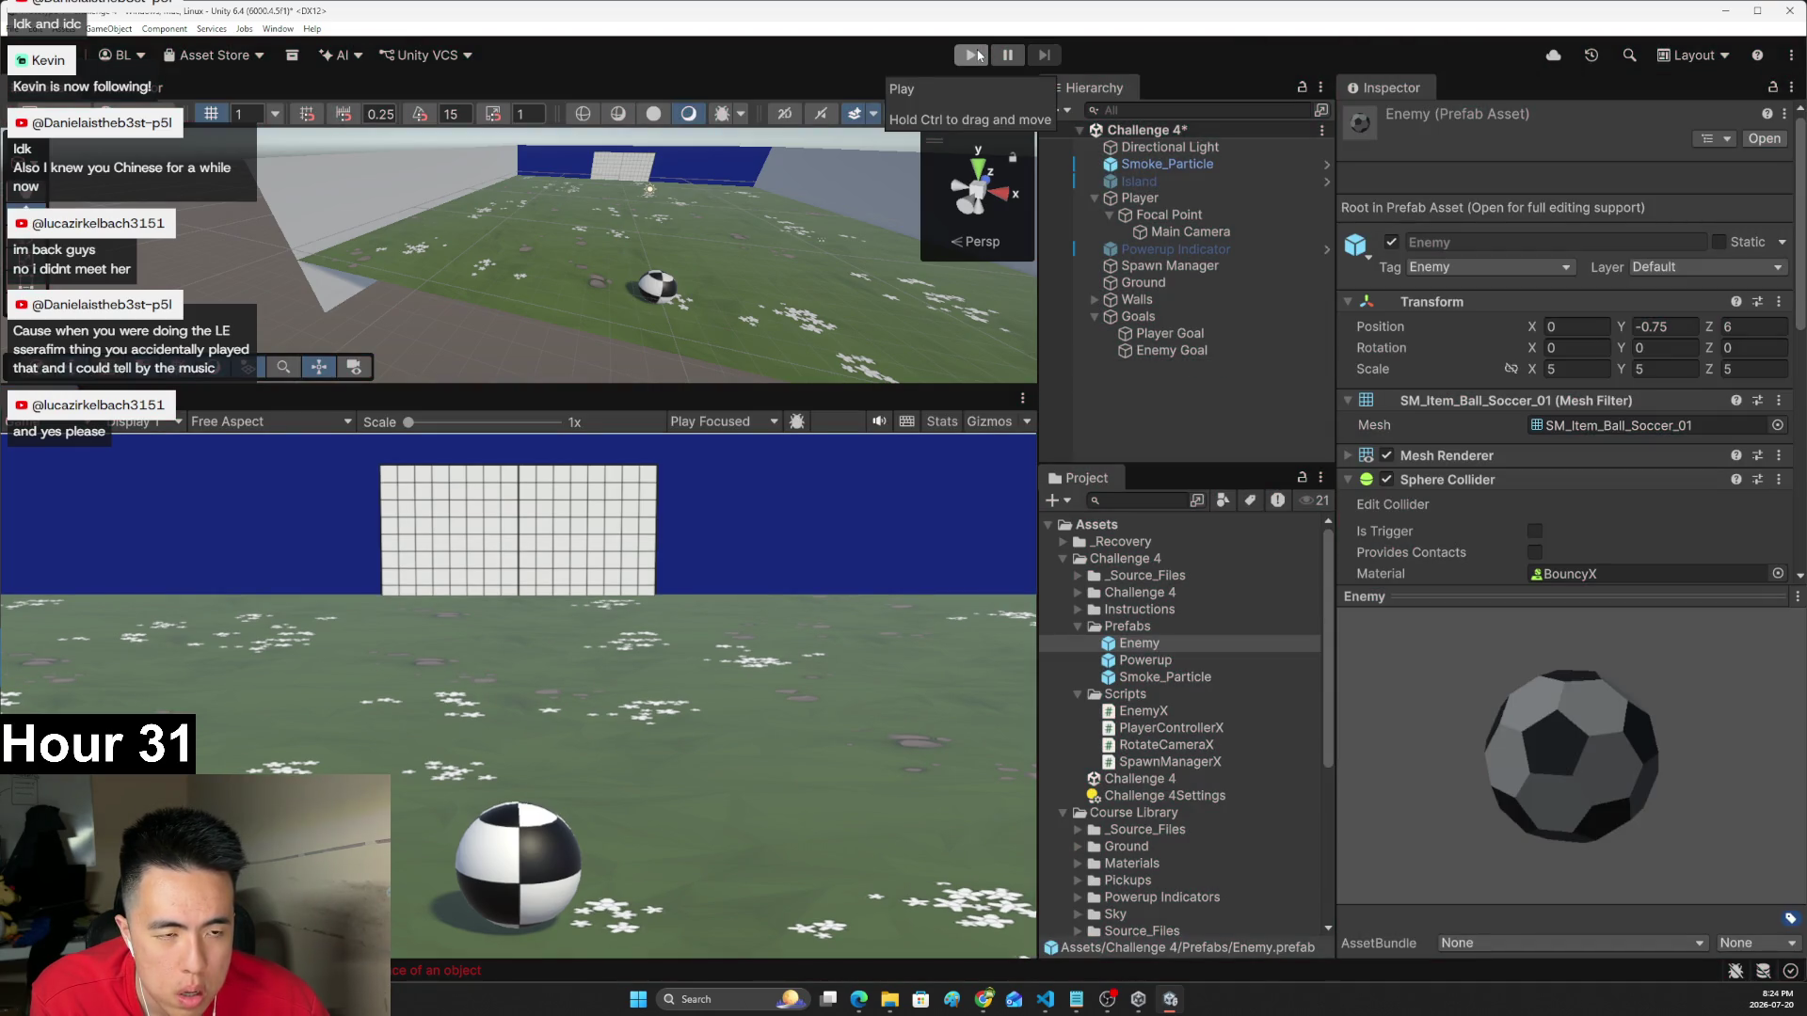
key("alt+Tab")
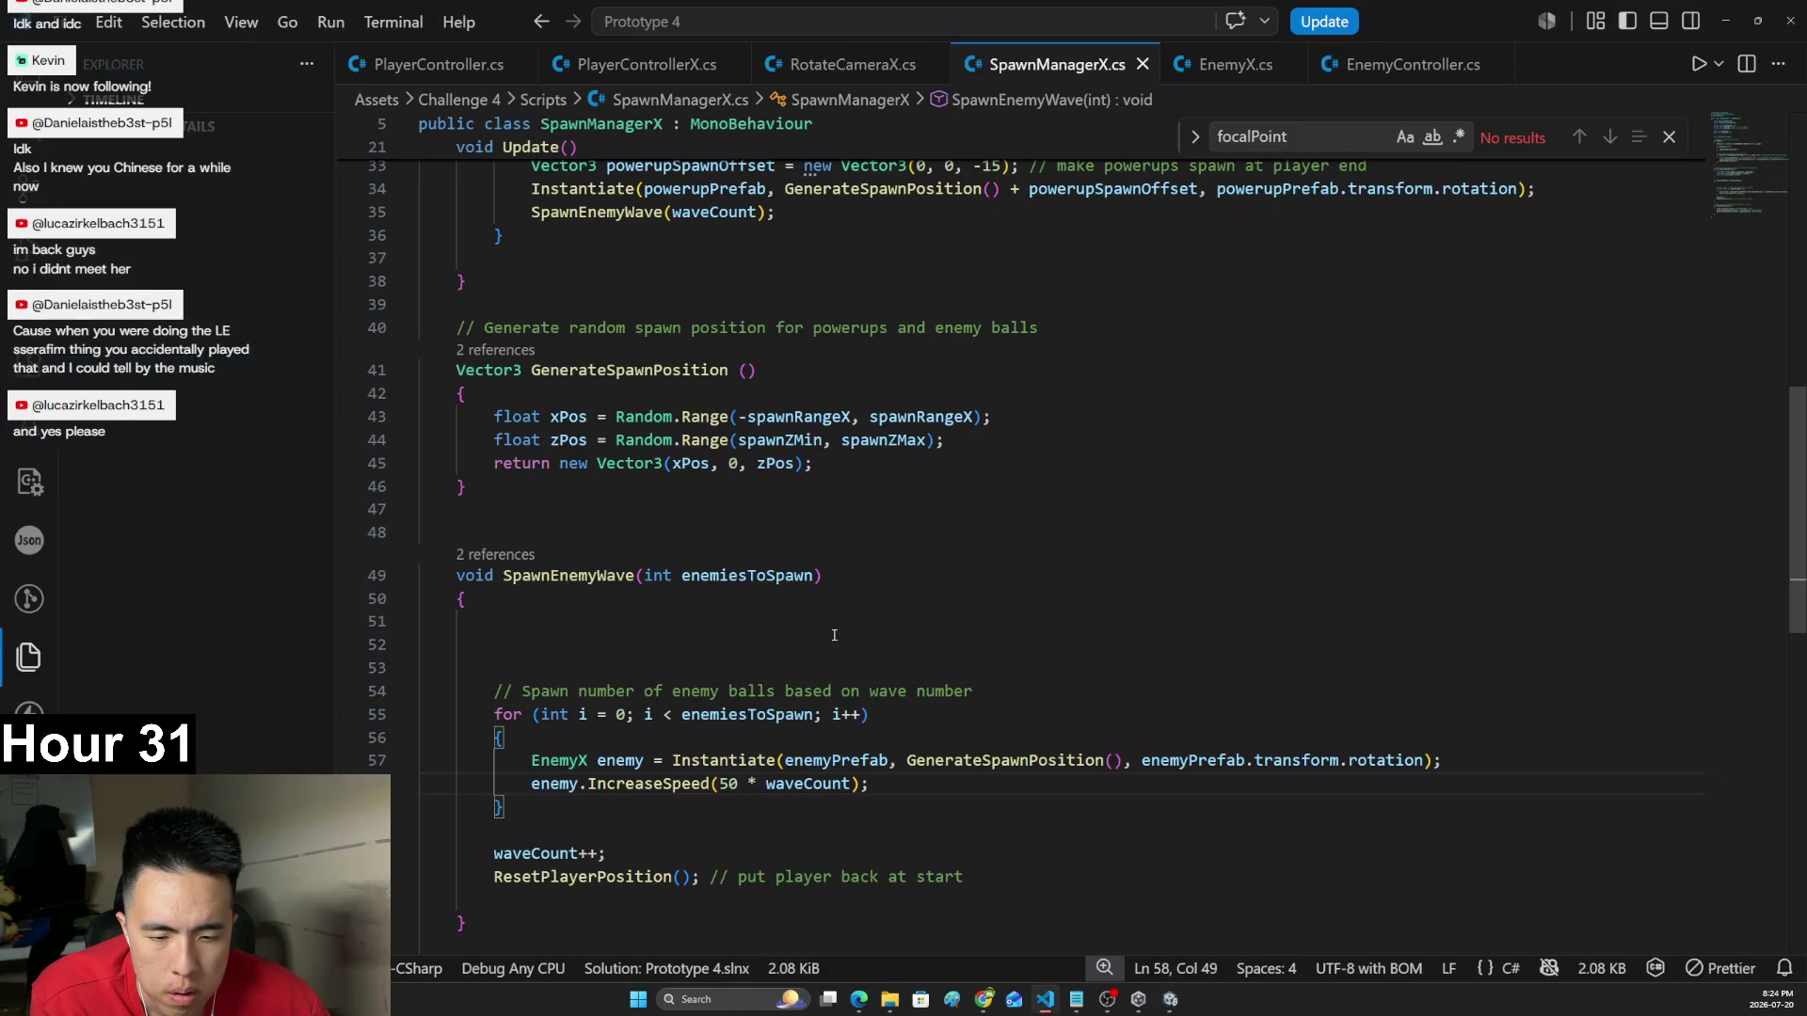
- Search SpawnManagerX.cs for enemyPrefab to find its use on line 57 of the spawn loop
key("alt+Tab")
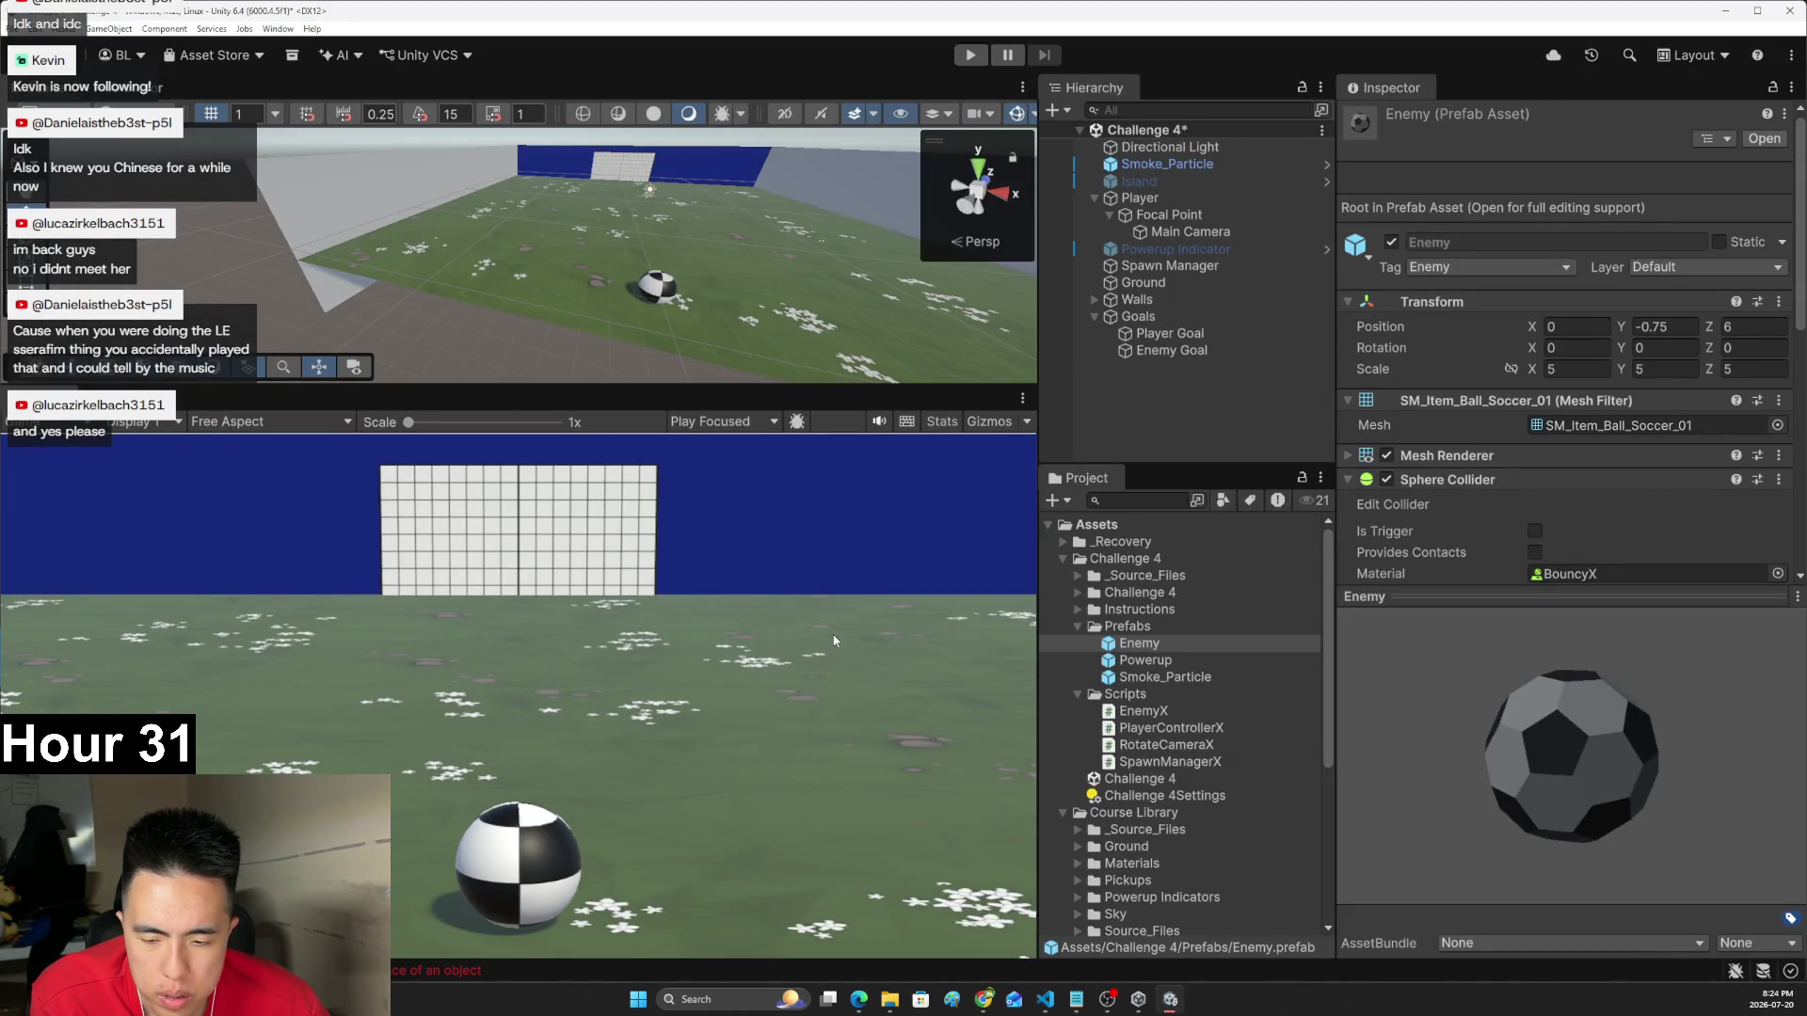
key("alt+Tab")
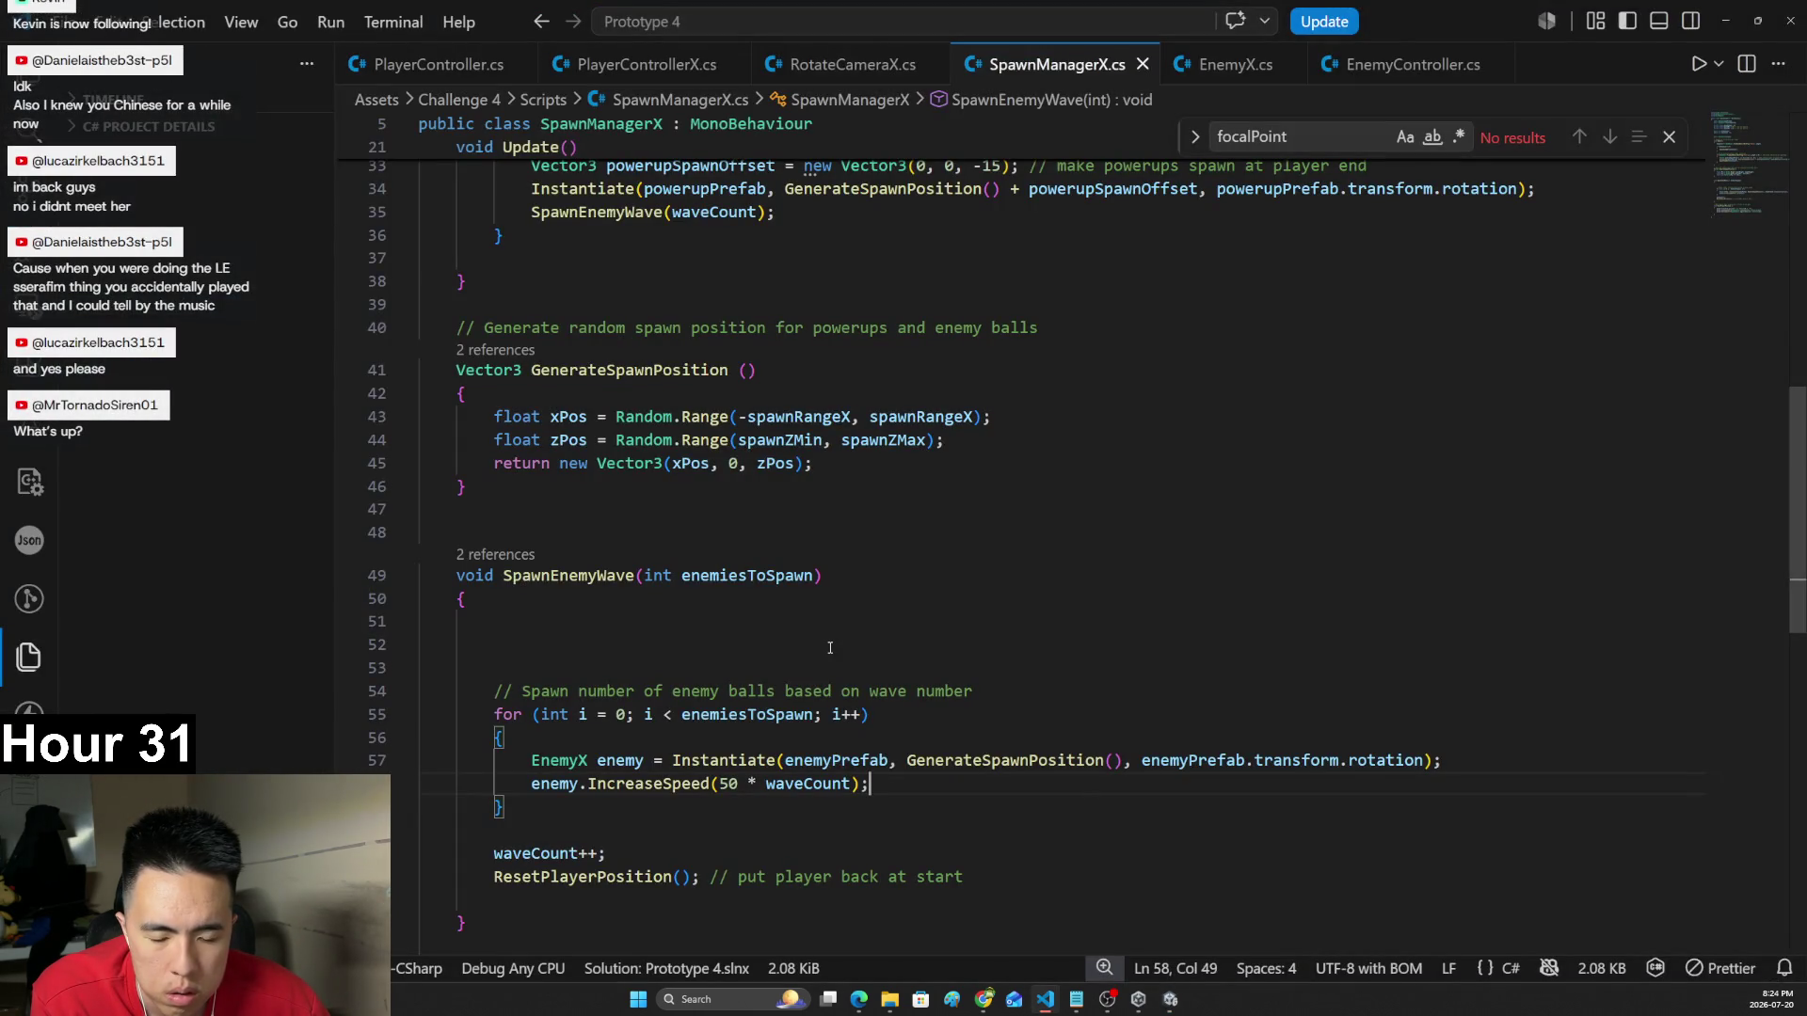
scroll(830, 648, "up", 10)
scroll(1064, 537, "up", 2)
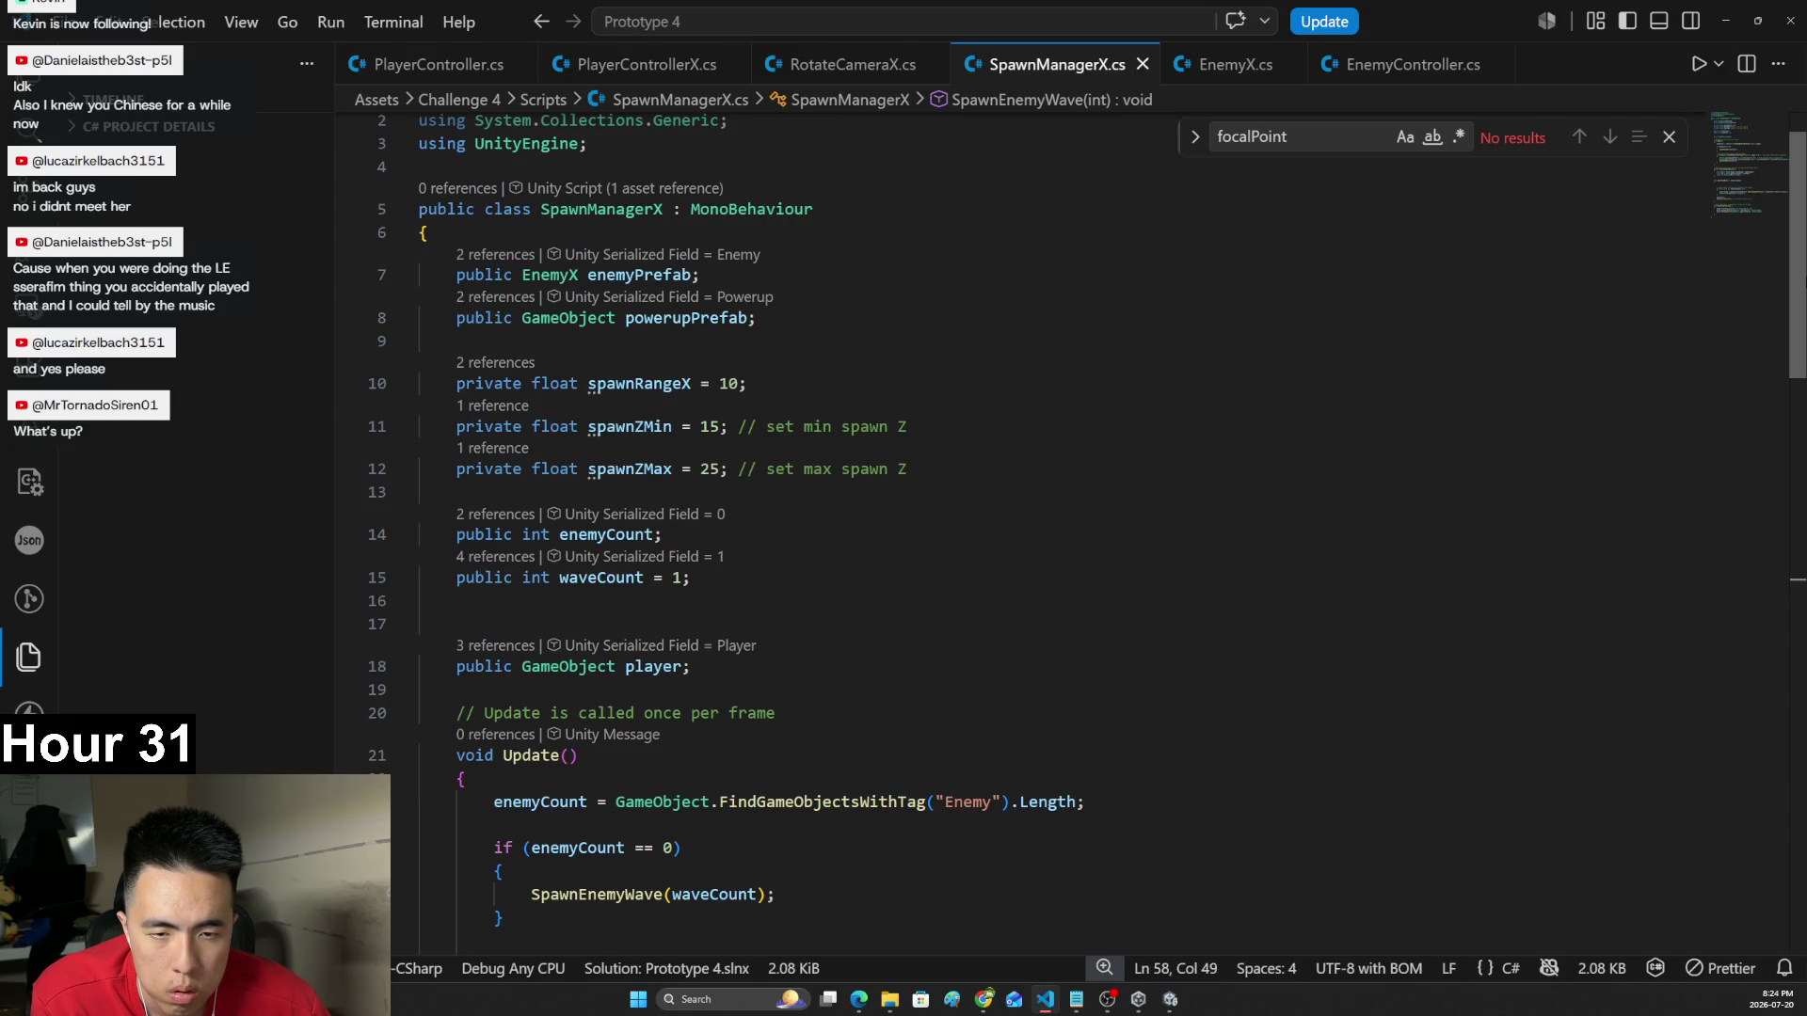
scroll(1082, 546, "down", 3)
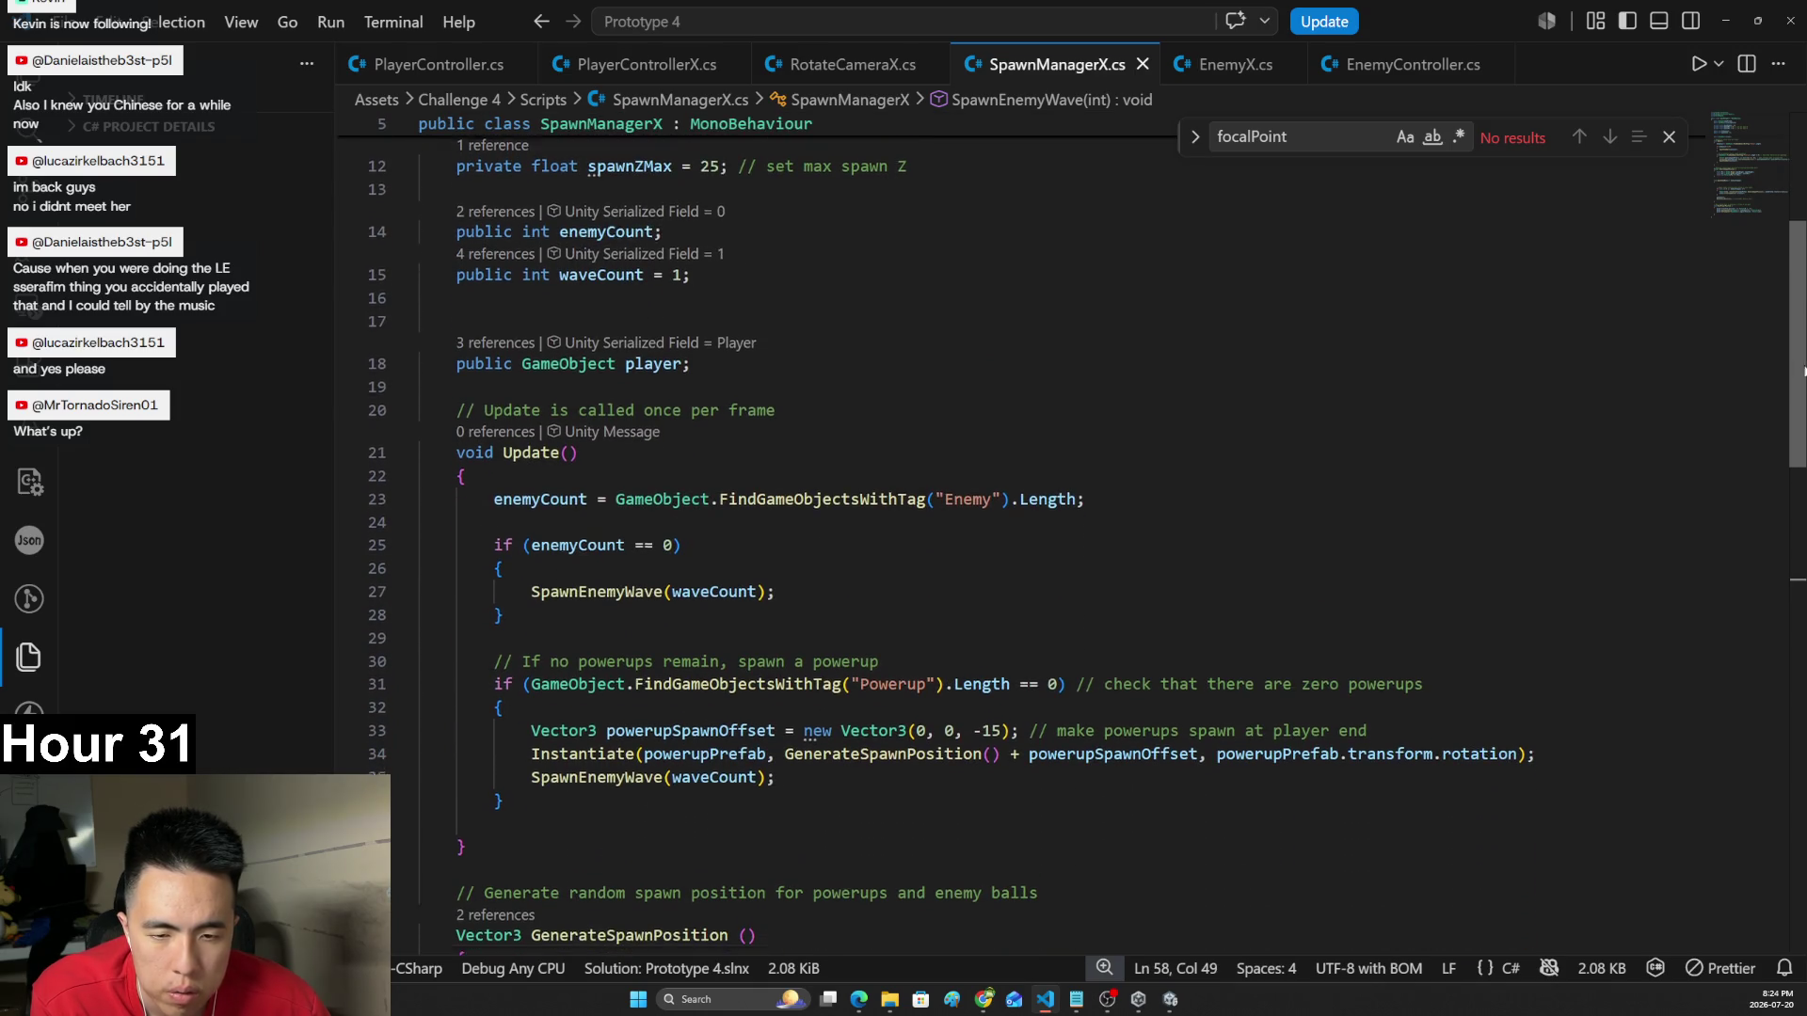
scroll(1765, 273, "up", 4)
left_click(1289, 465)
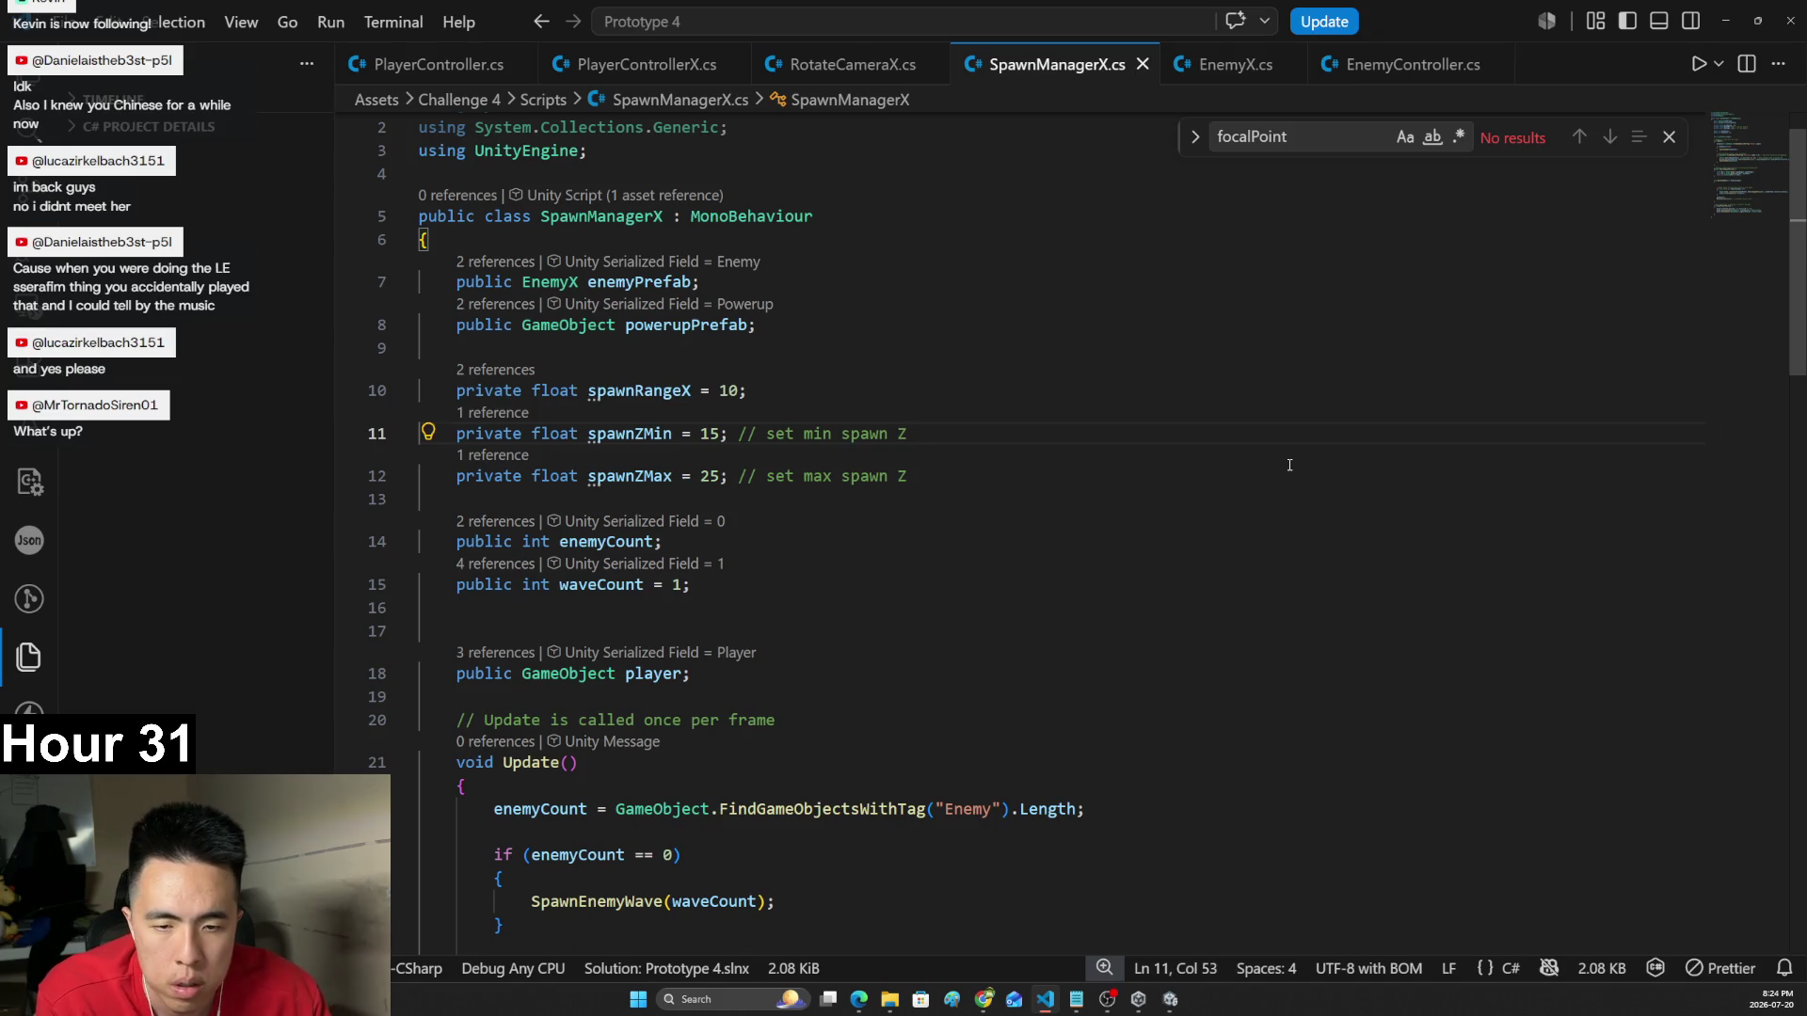
key("ctrl+f")
type("enemyPrefa")
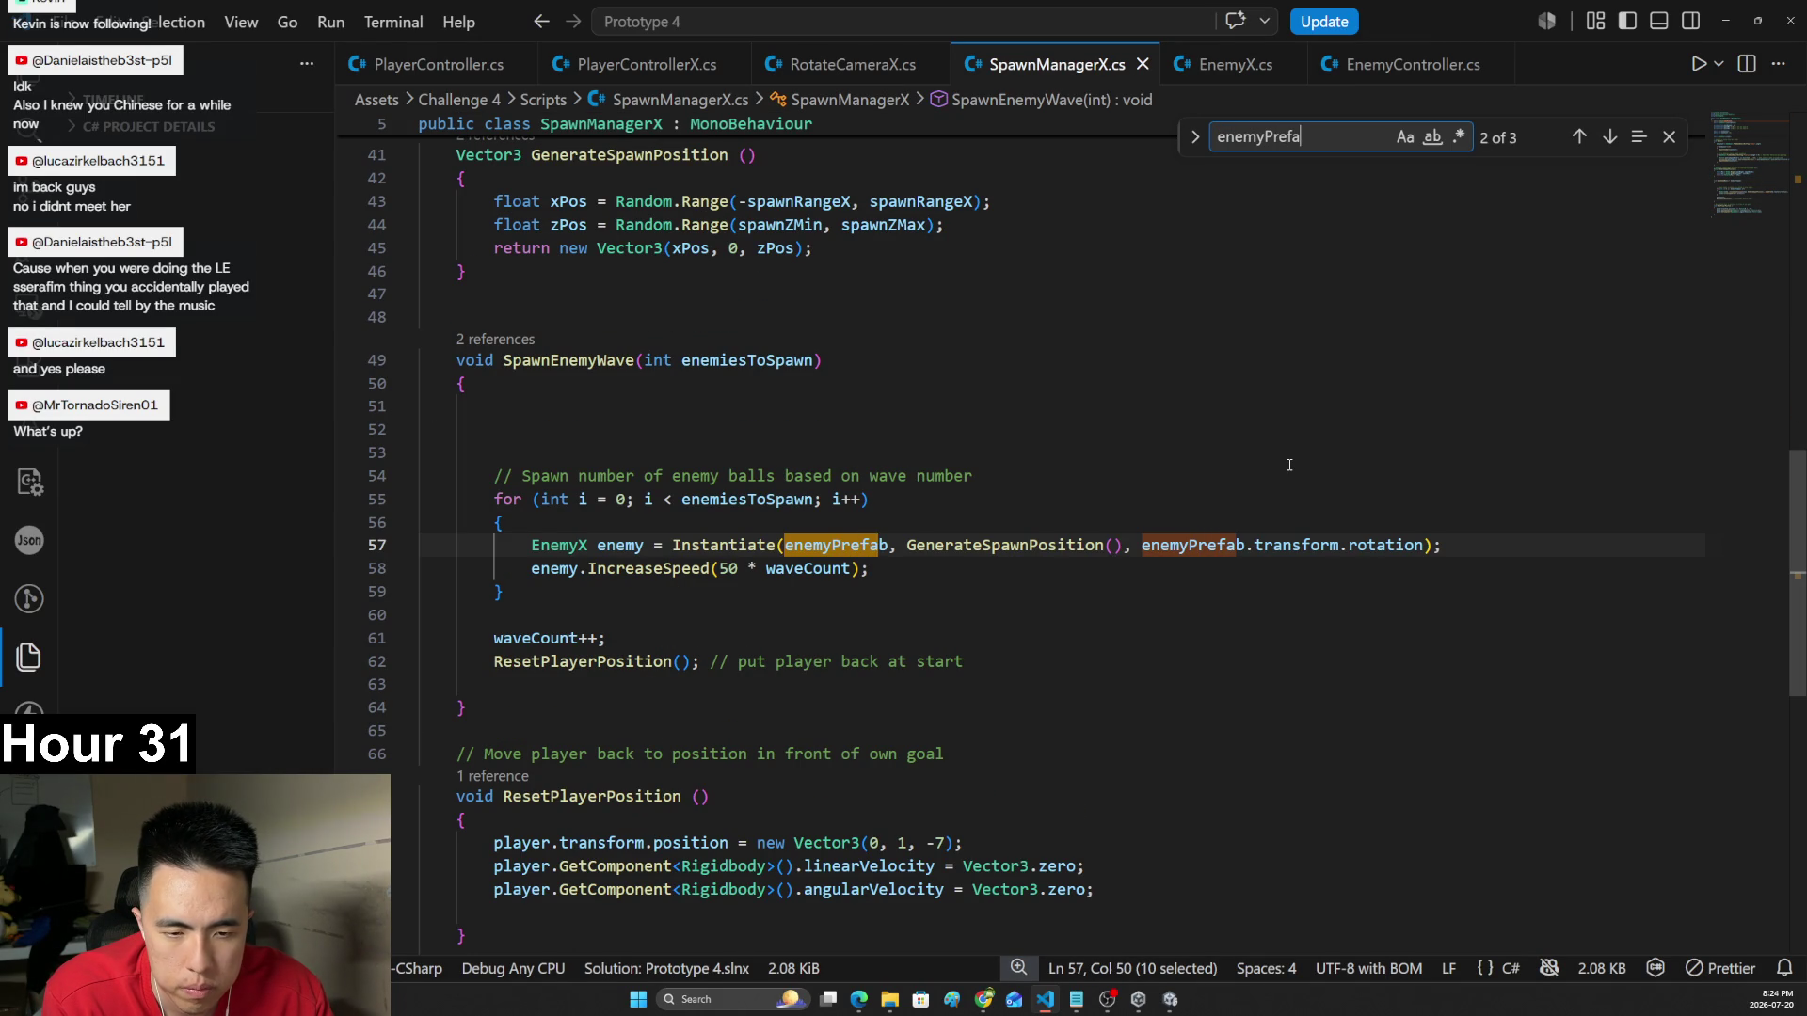
type("b")
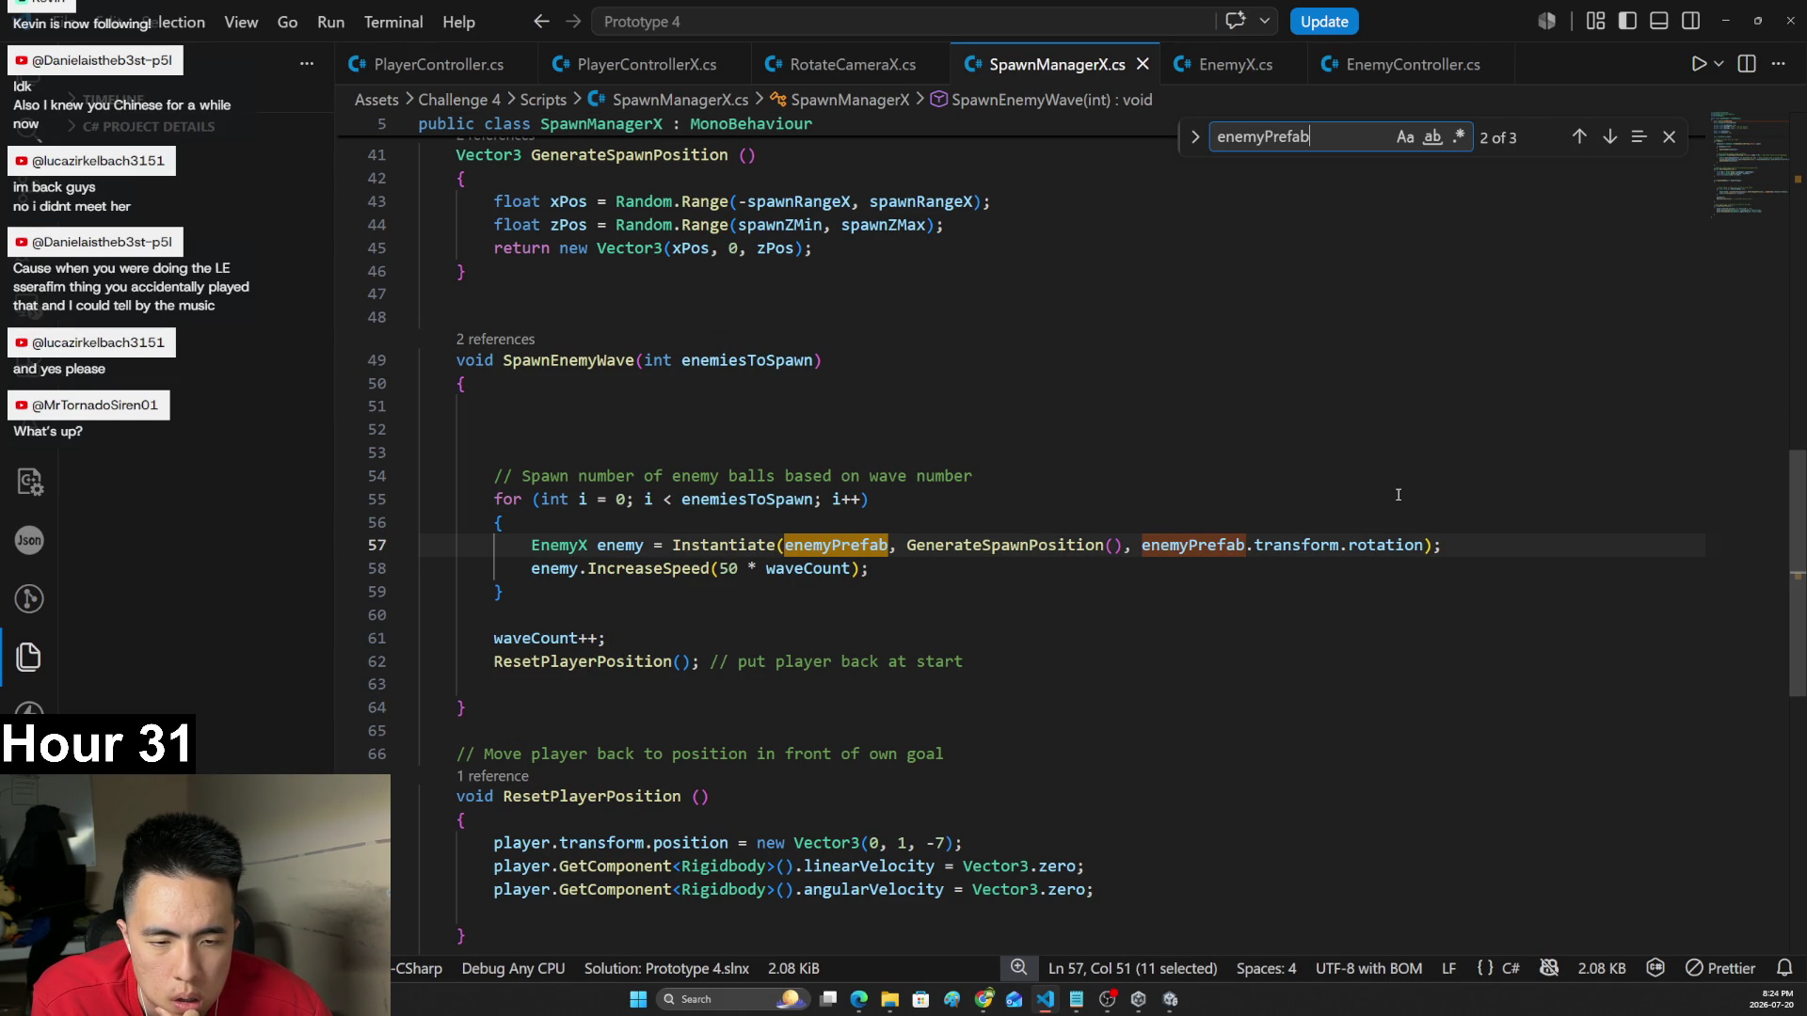
scroll(1397, 494, "down", 3)
left_click(1170, 1000)
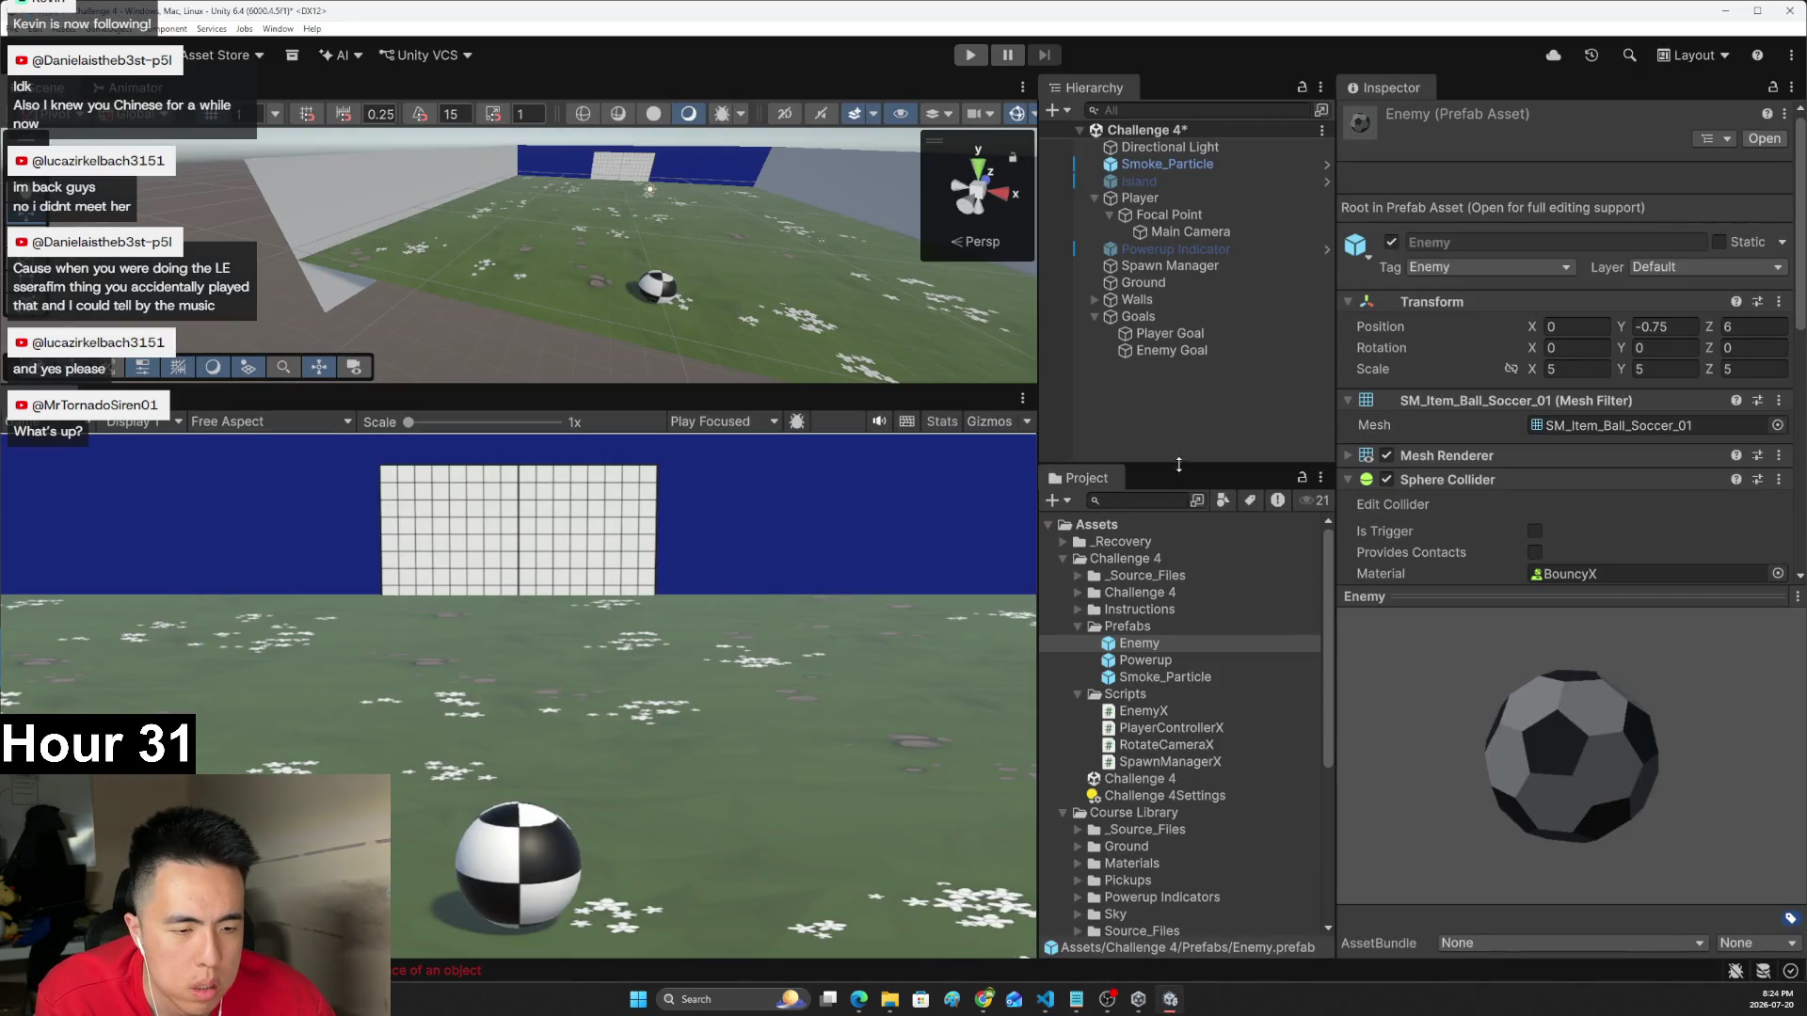
- Review the Player object's components, then select the Enemy prefab to view its components
left_click(1159, 199)
scroll(1384, 442, "down", 5)
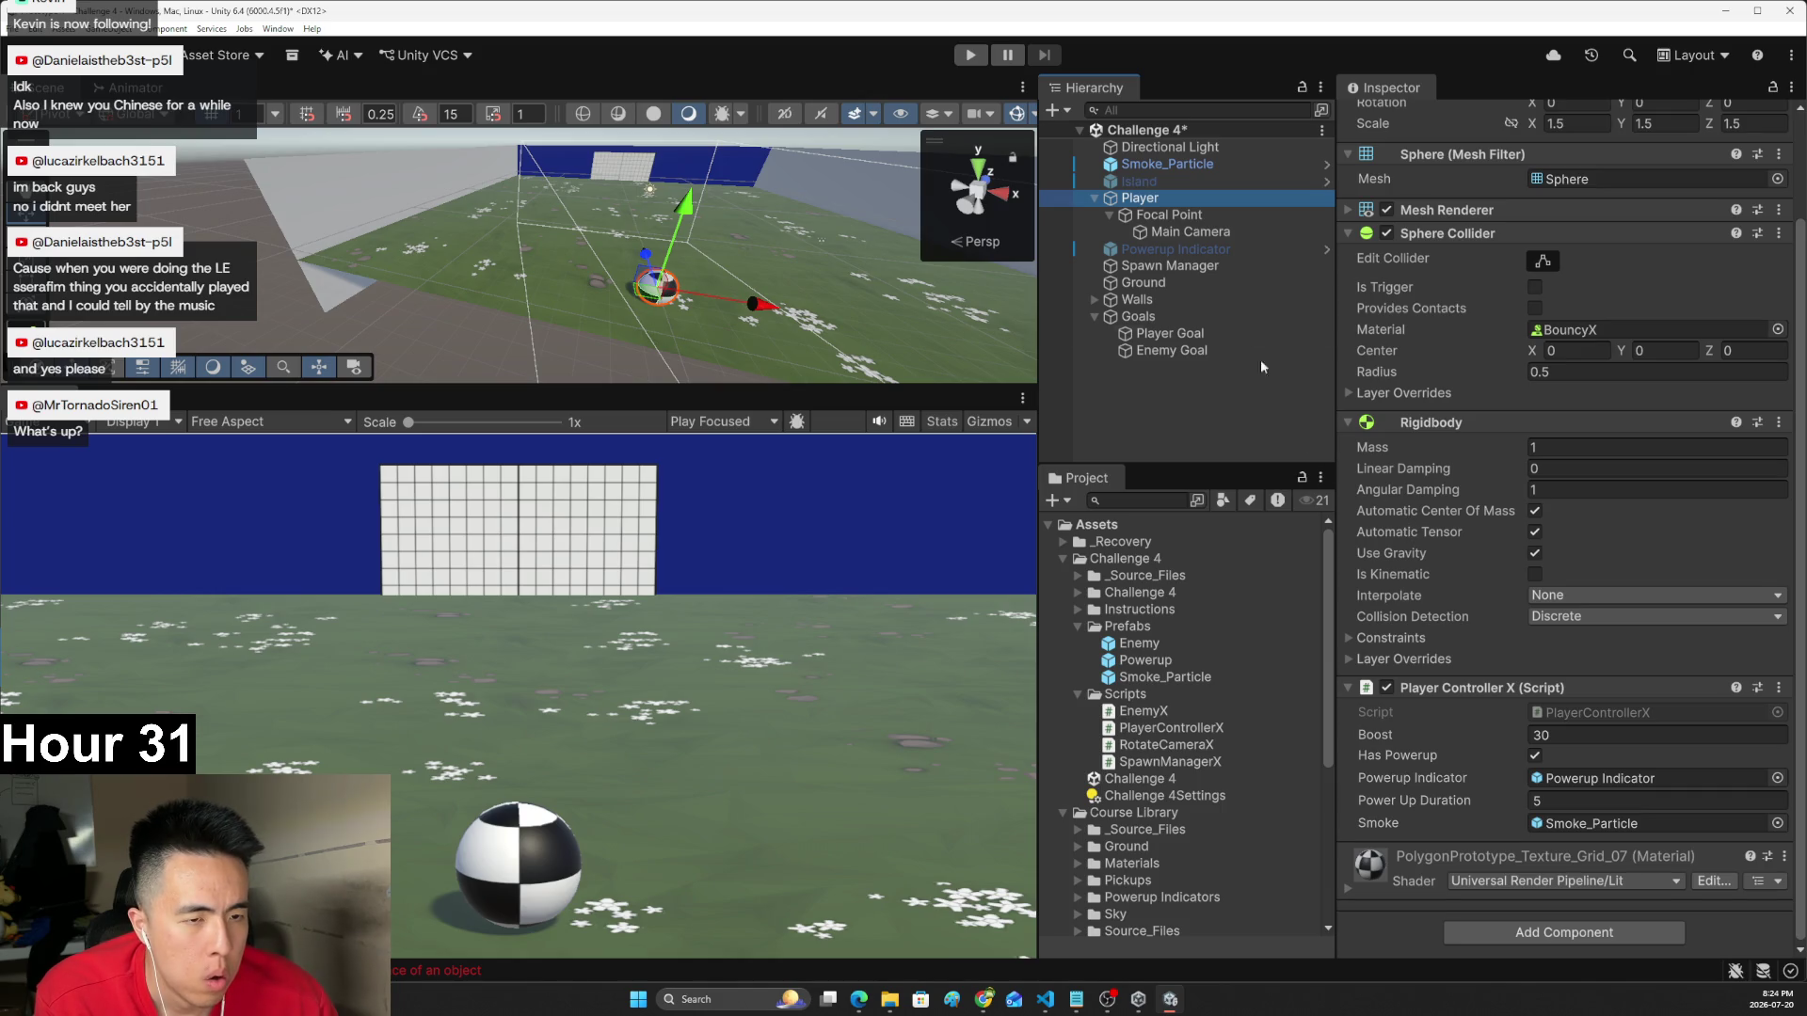
left_click(1148, 646)
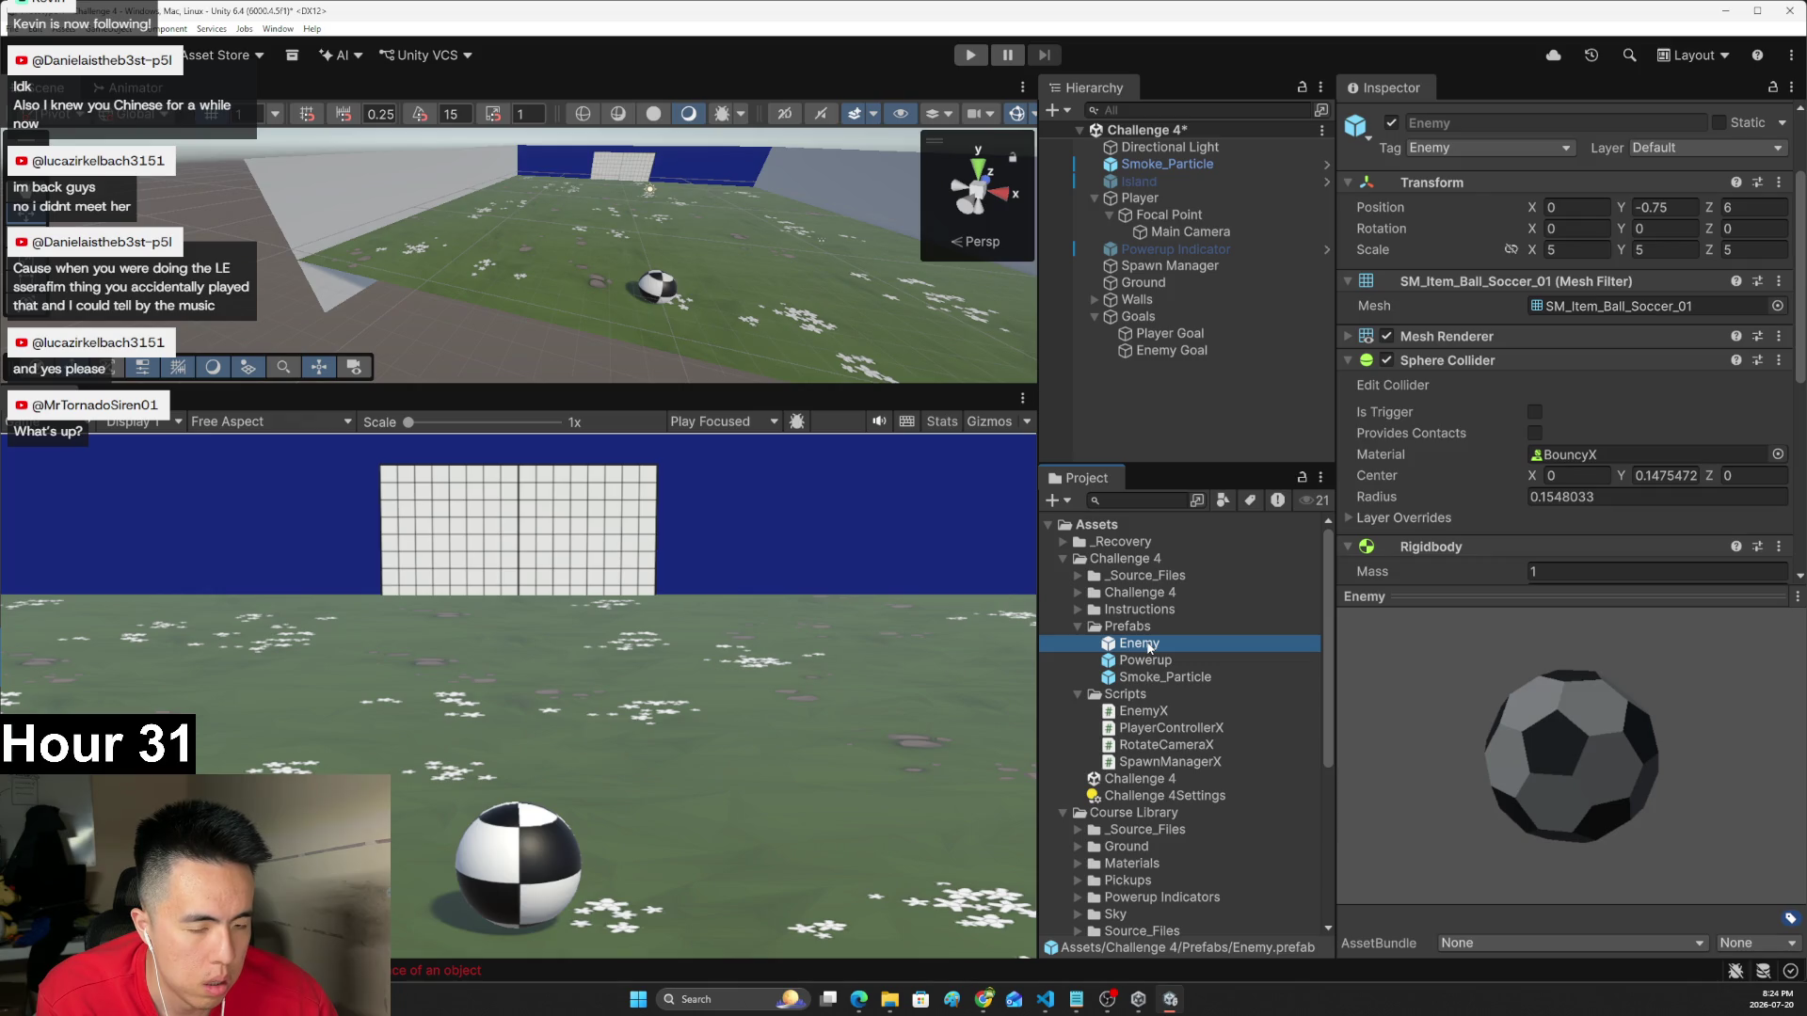
- Check Spawn Manager's Enemy Prefab field, then add a trial enemyPrefab.Increase line below Instantiate
key("alt+Tab")
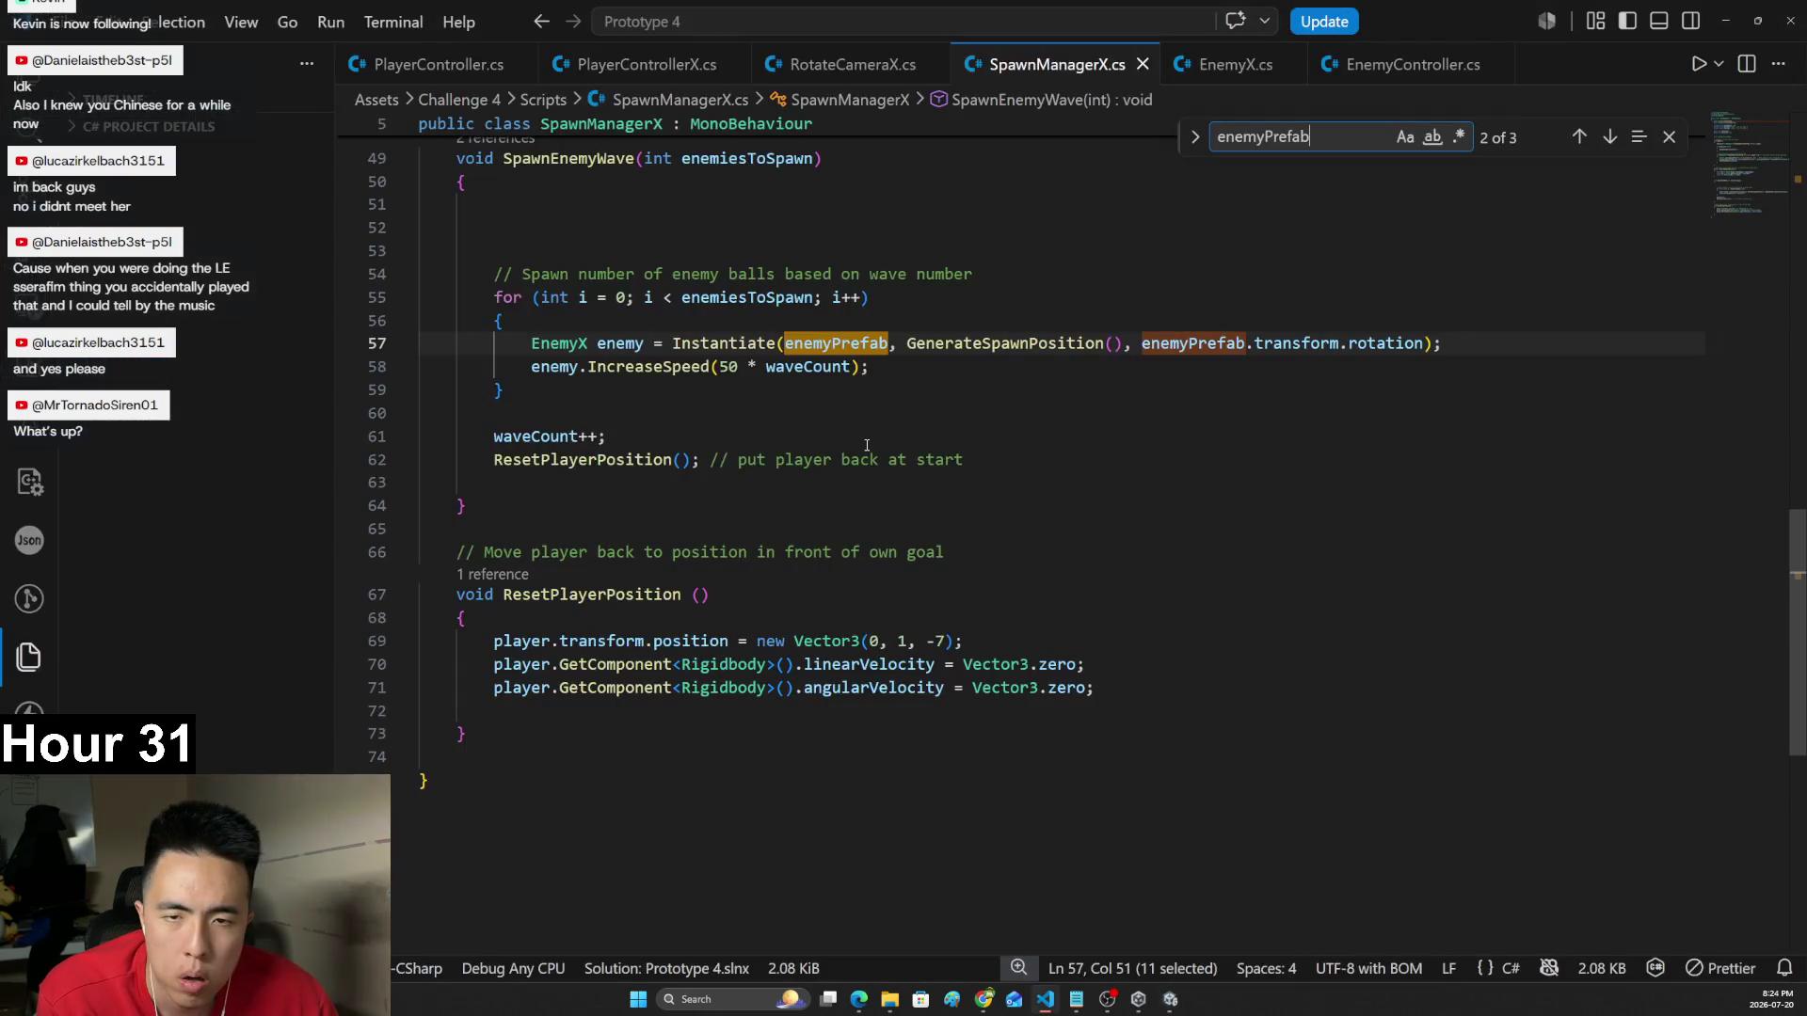
key("alt+Tab")
left_click(1170, 266)
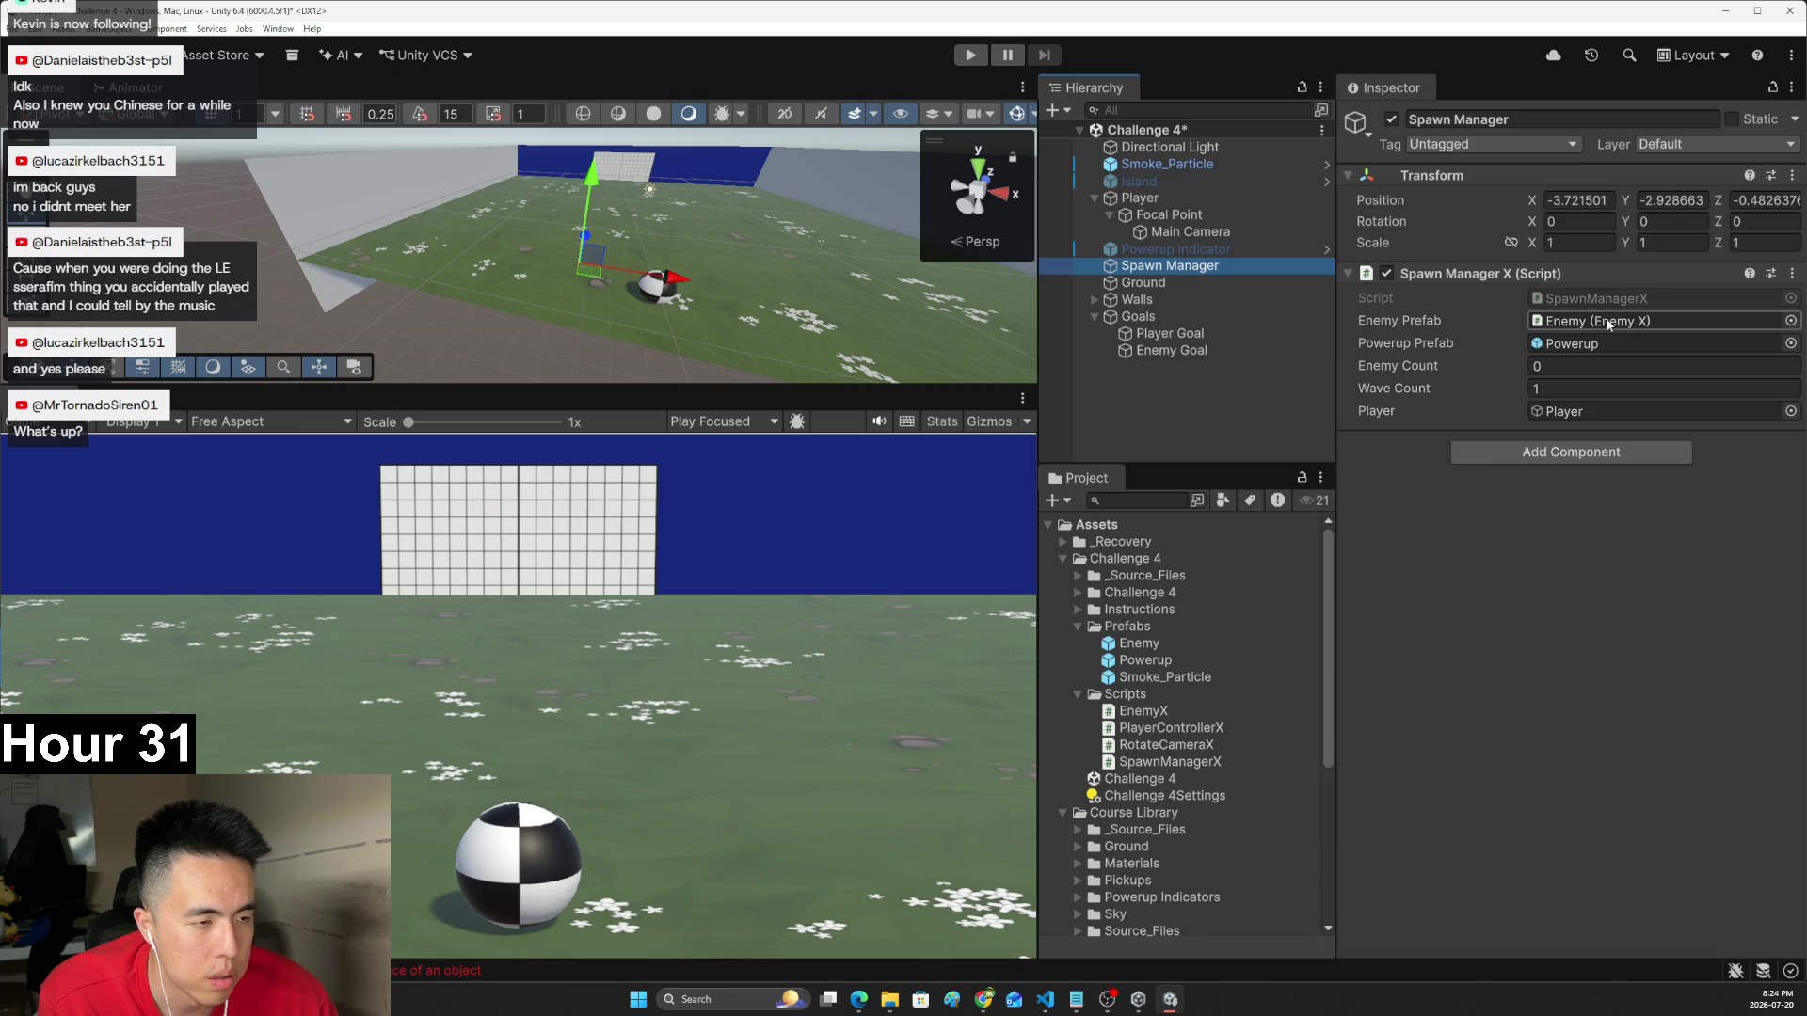
key("alt+Tab")
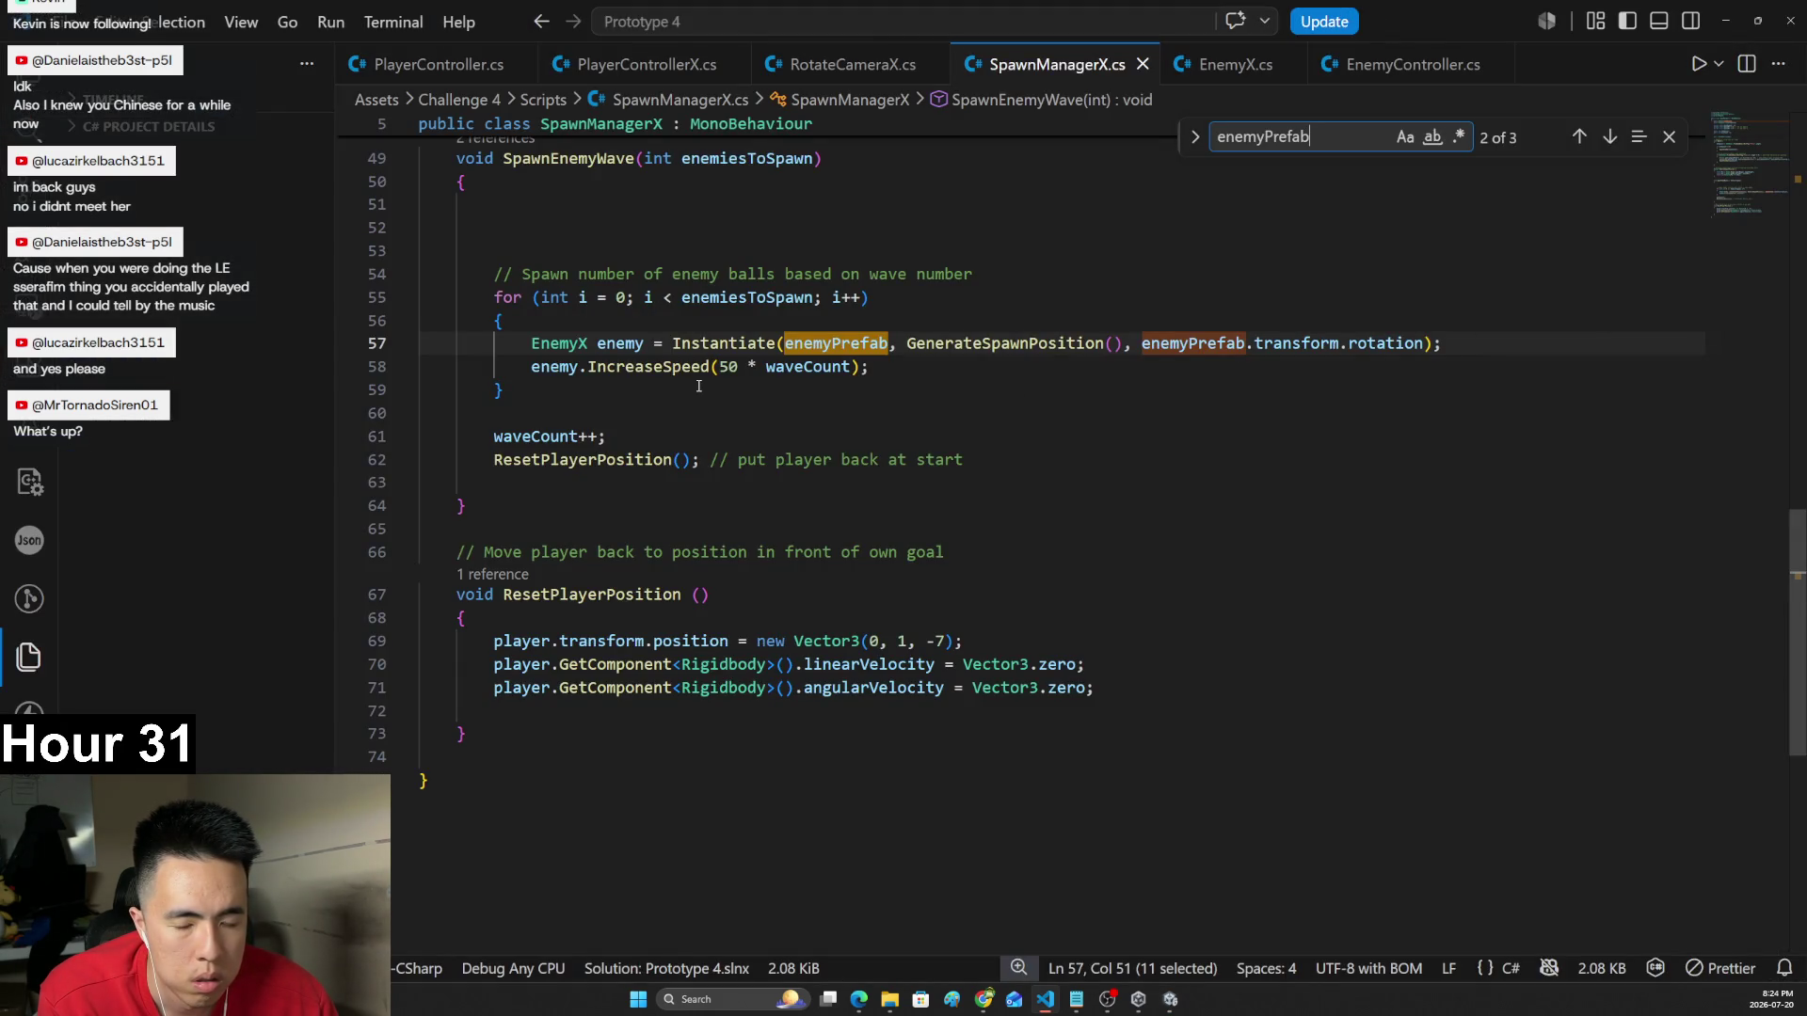
double_click(804, 343)
key("ctrl+c")
left_click(1492, 343)
key("Return")
key("ctrl+v")
type(".Increase")
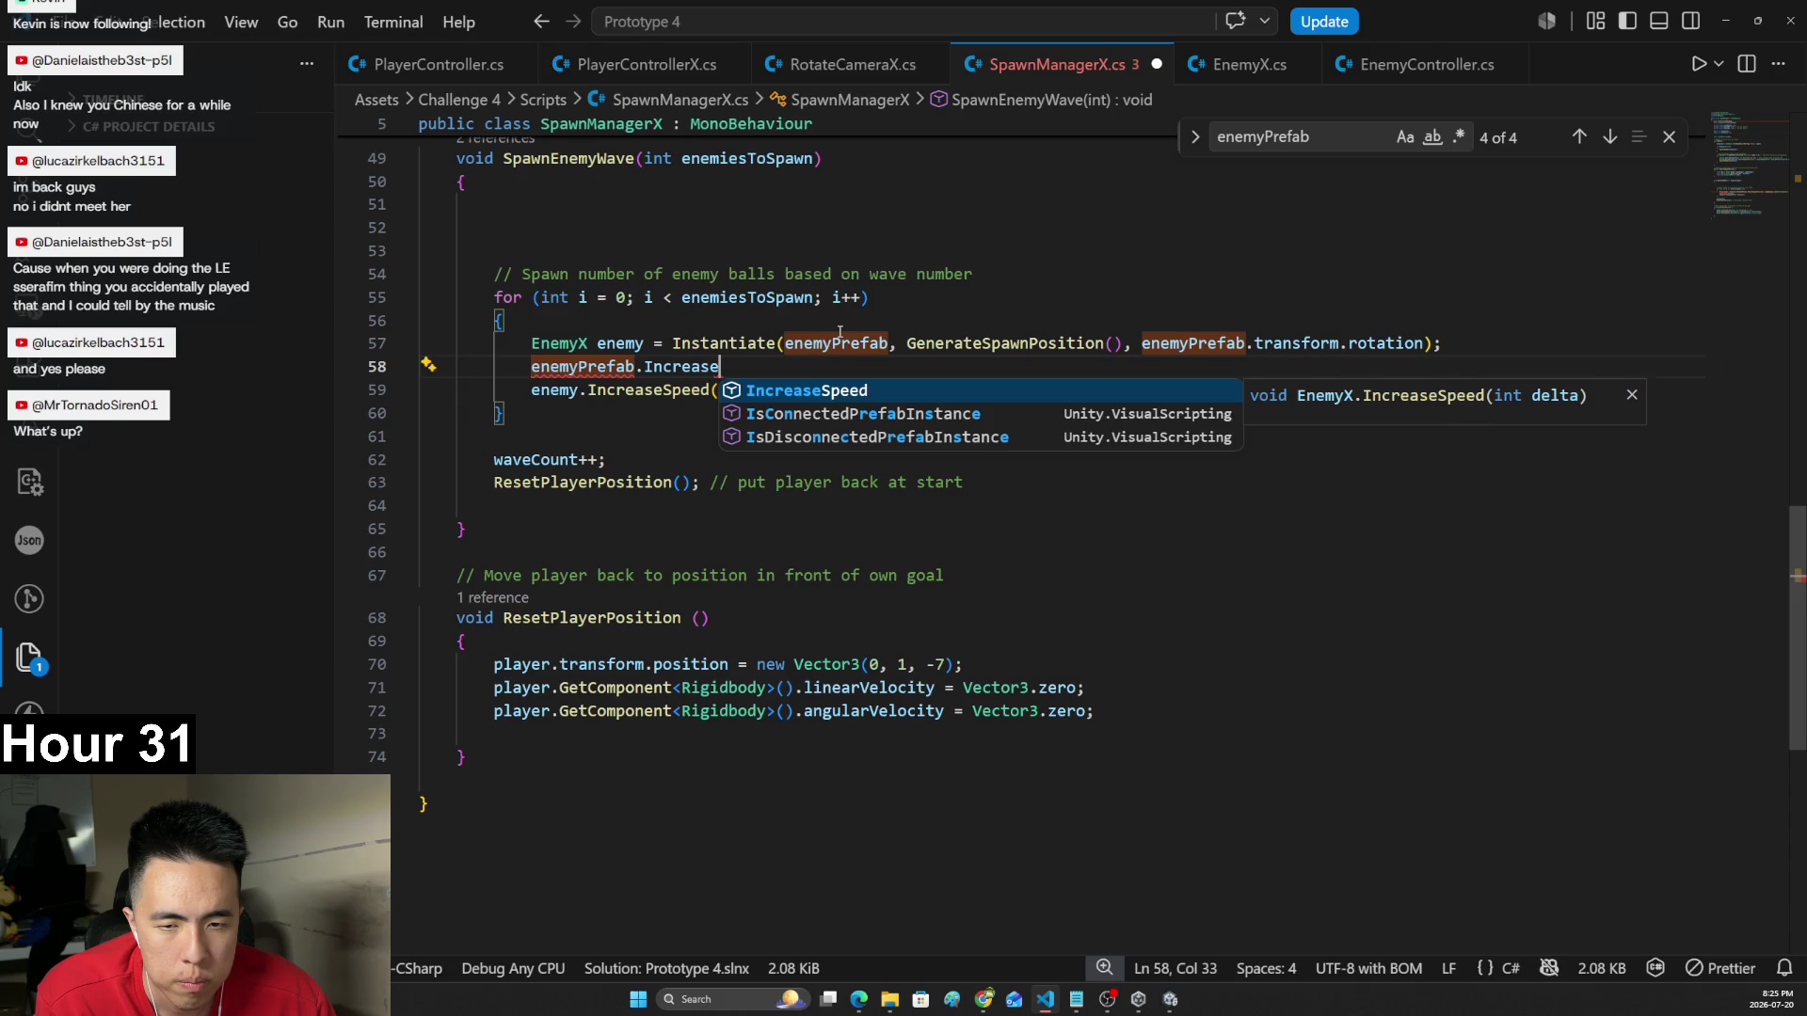
- Delete the trial line and restore enemy.IncreaseSpeed(50 * waveCount) with correct indentation on line 58
triple_click(688, 367)
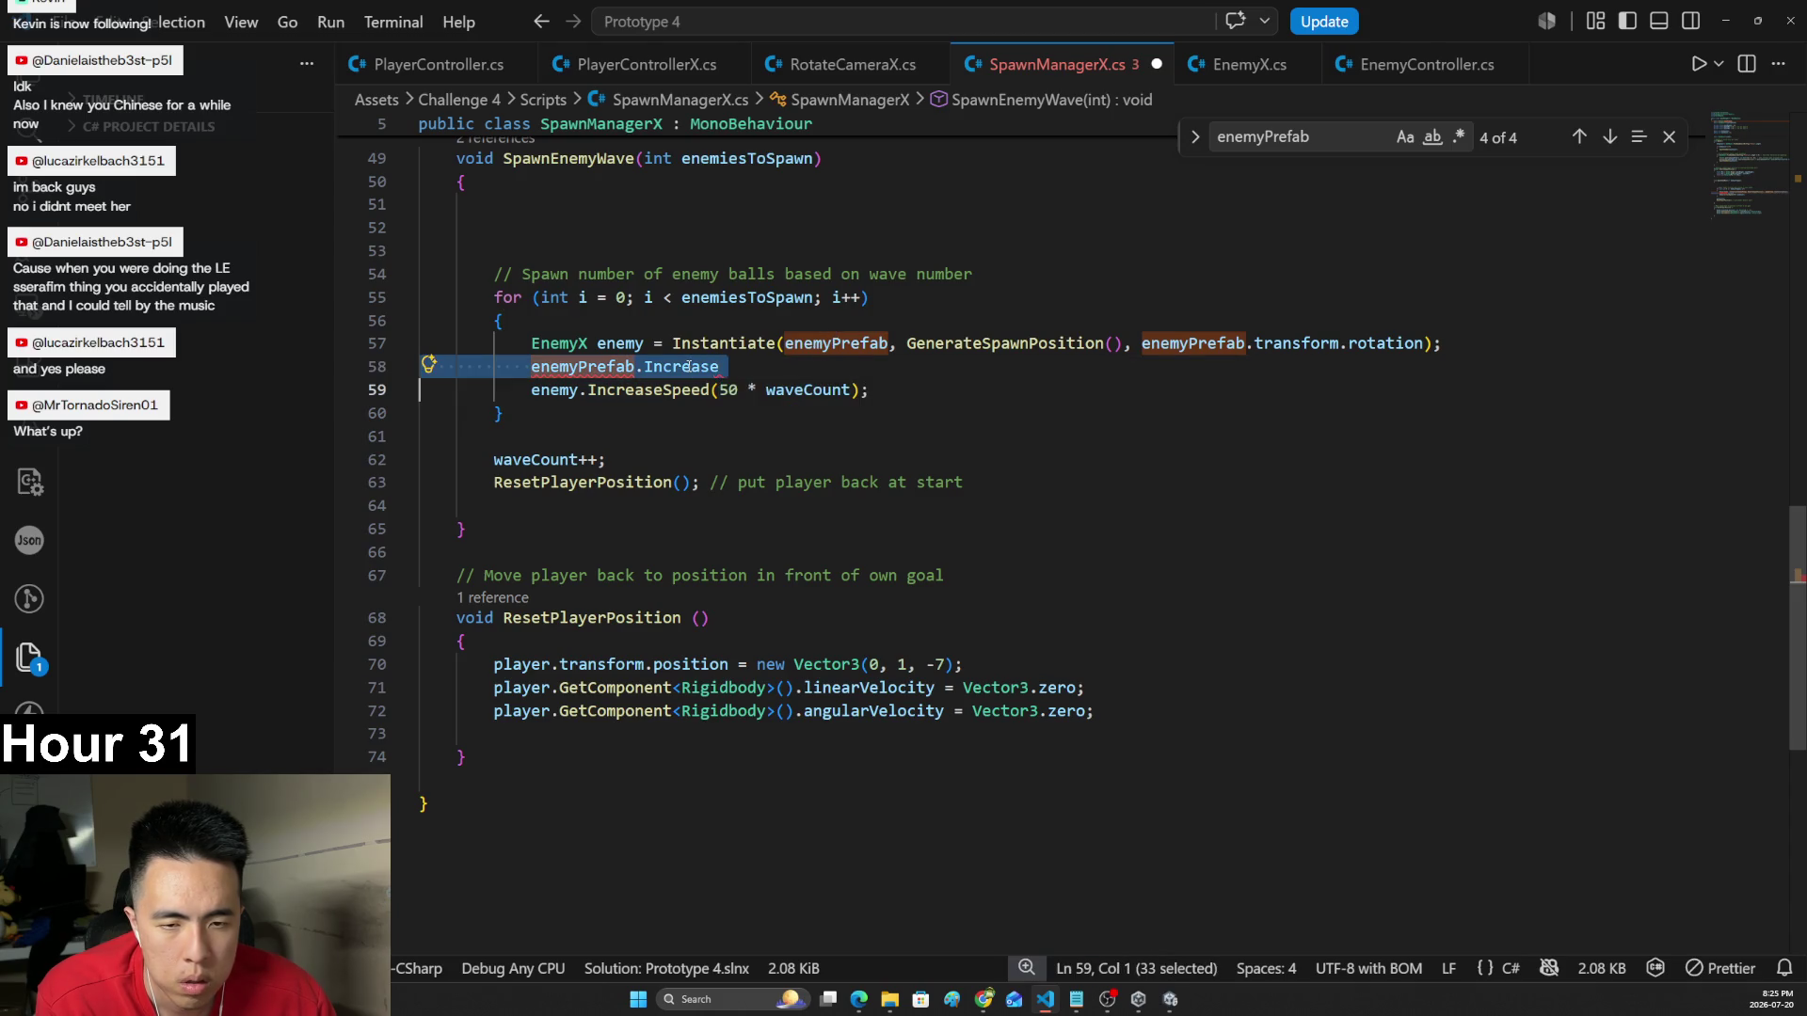
key("BackSpace")
key("BackSpace")
key("Return")
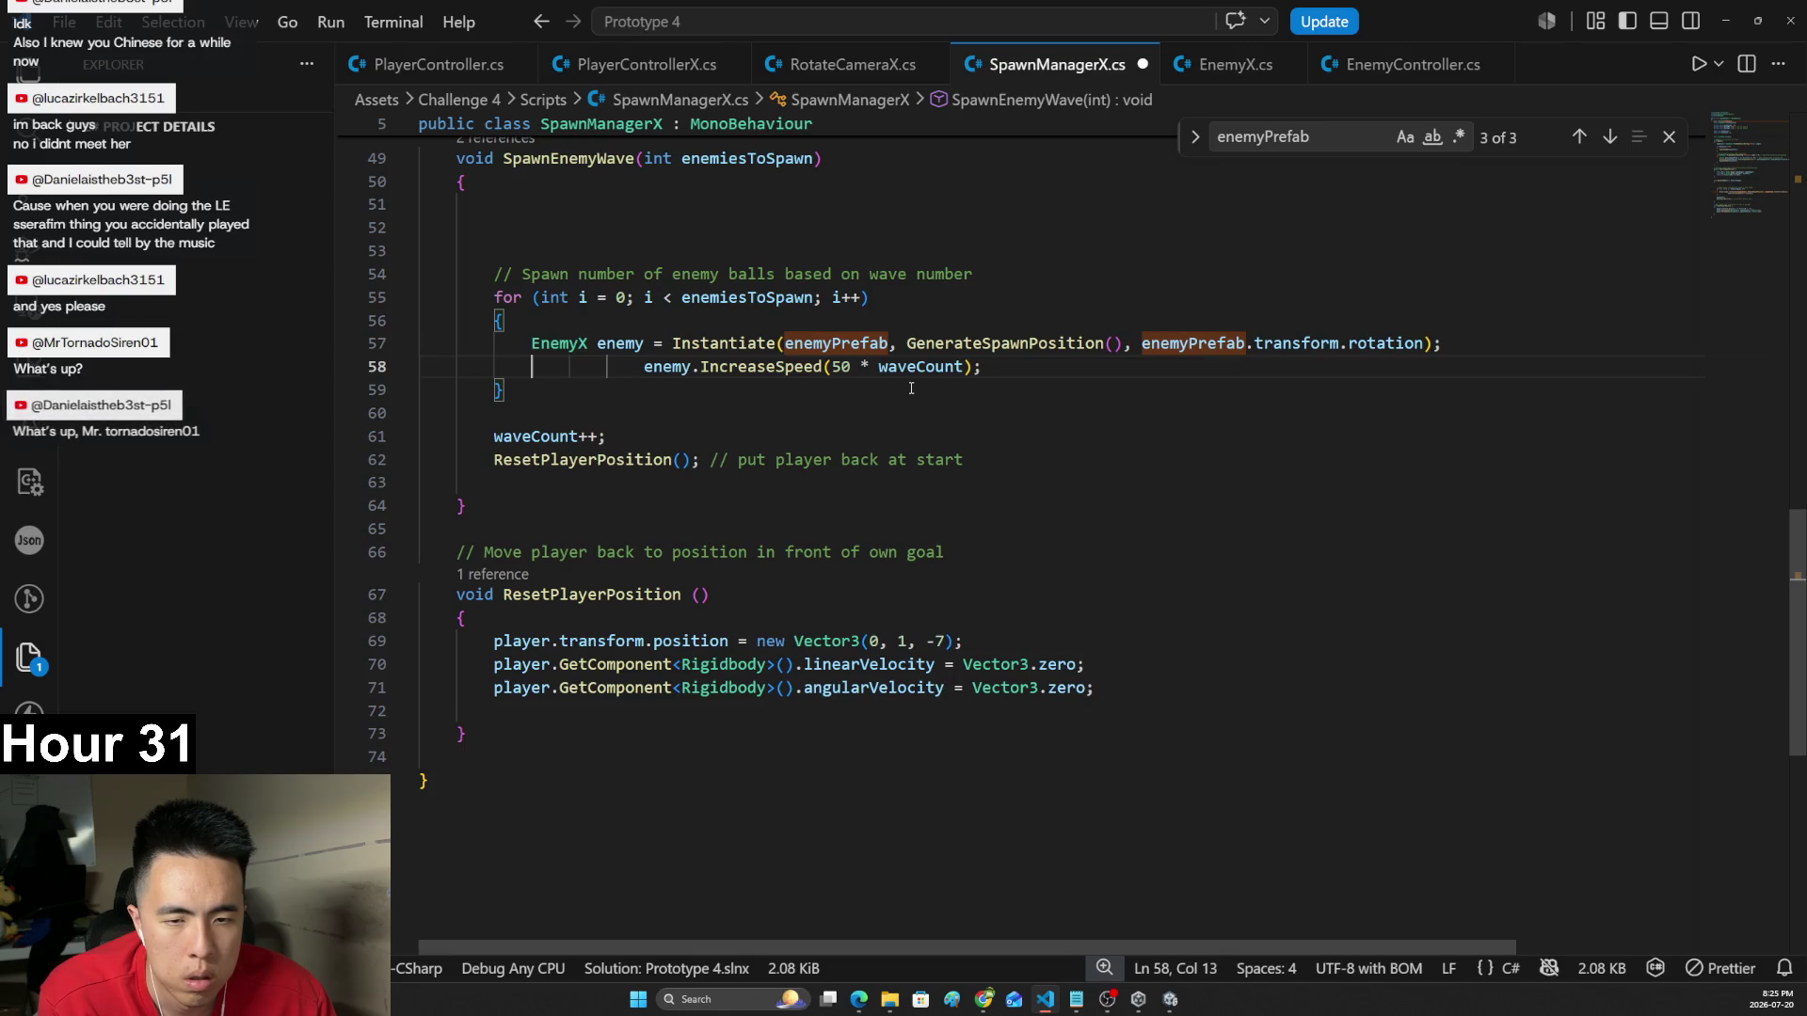
key("Delete")
key("Delete")
key("Delete")
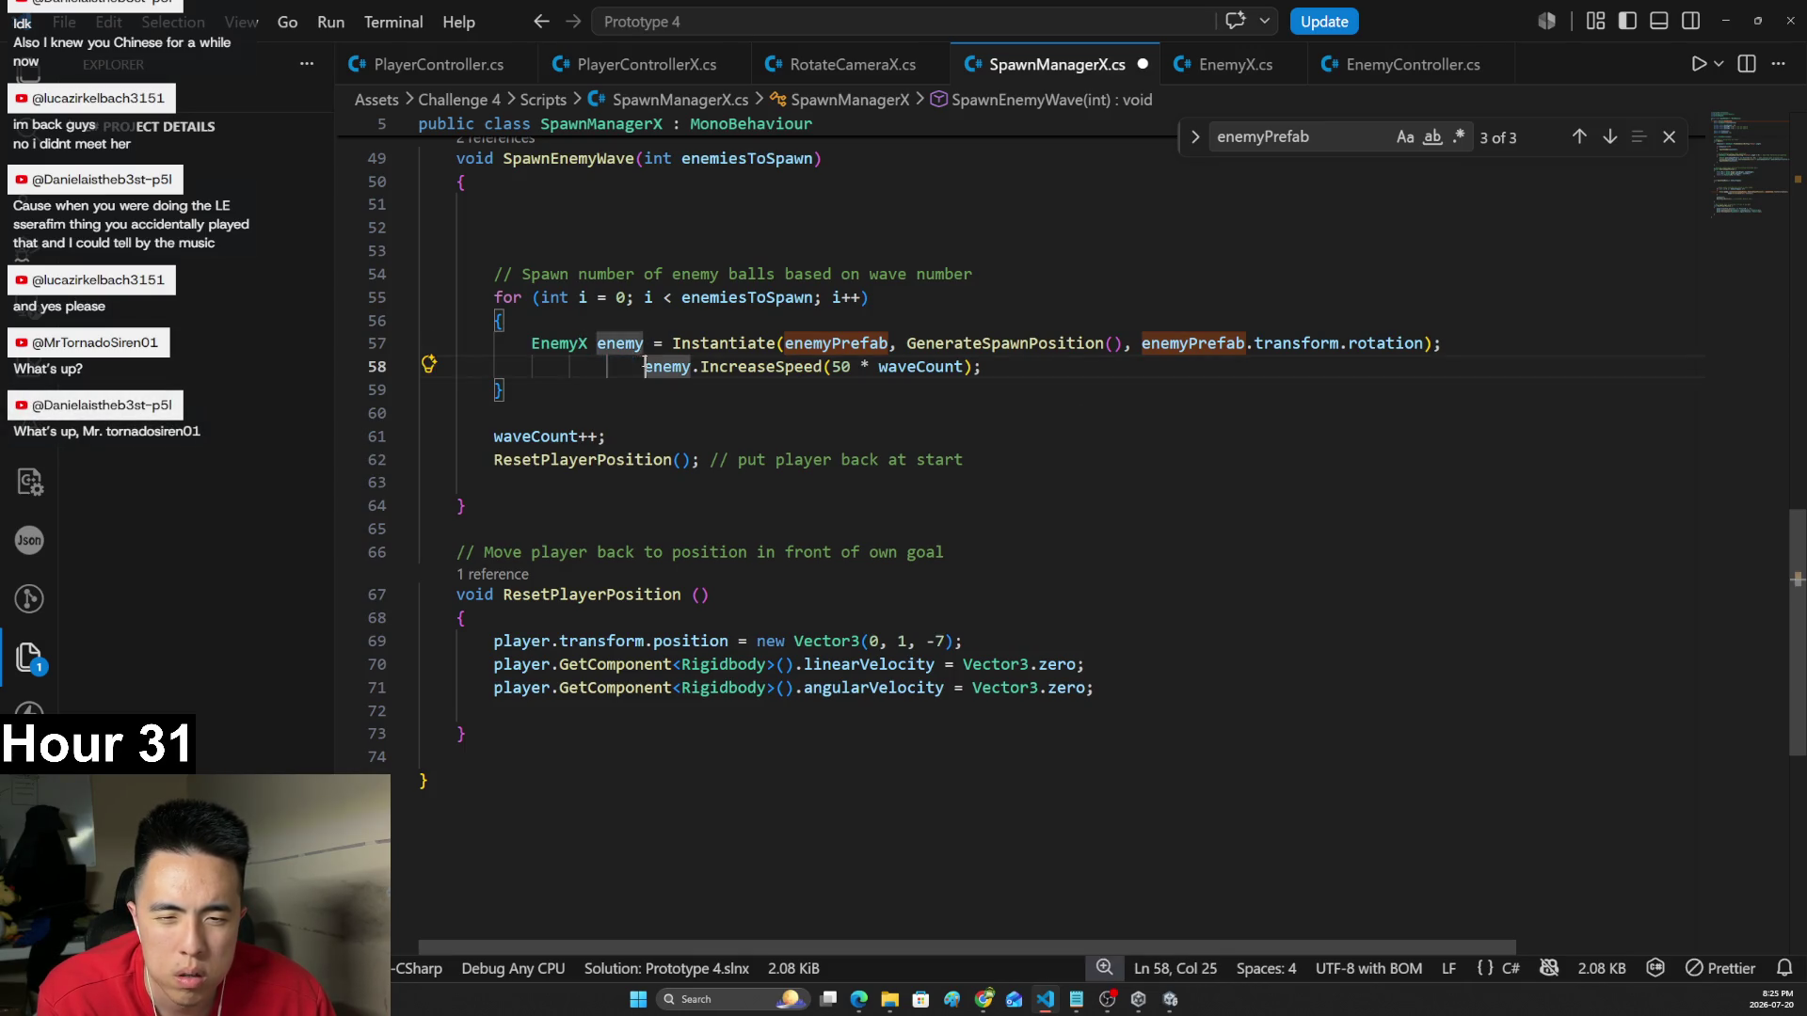
key("shift+Tab")
key("Tab")
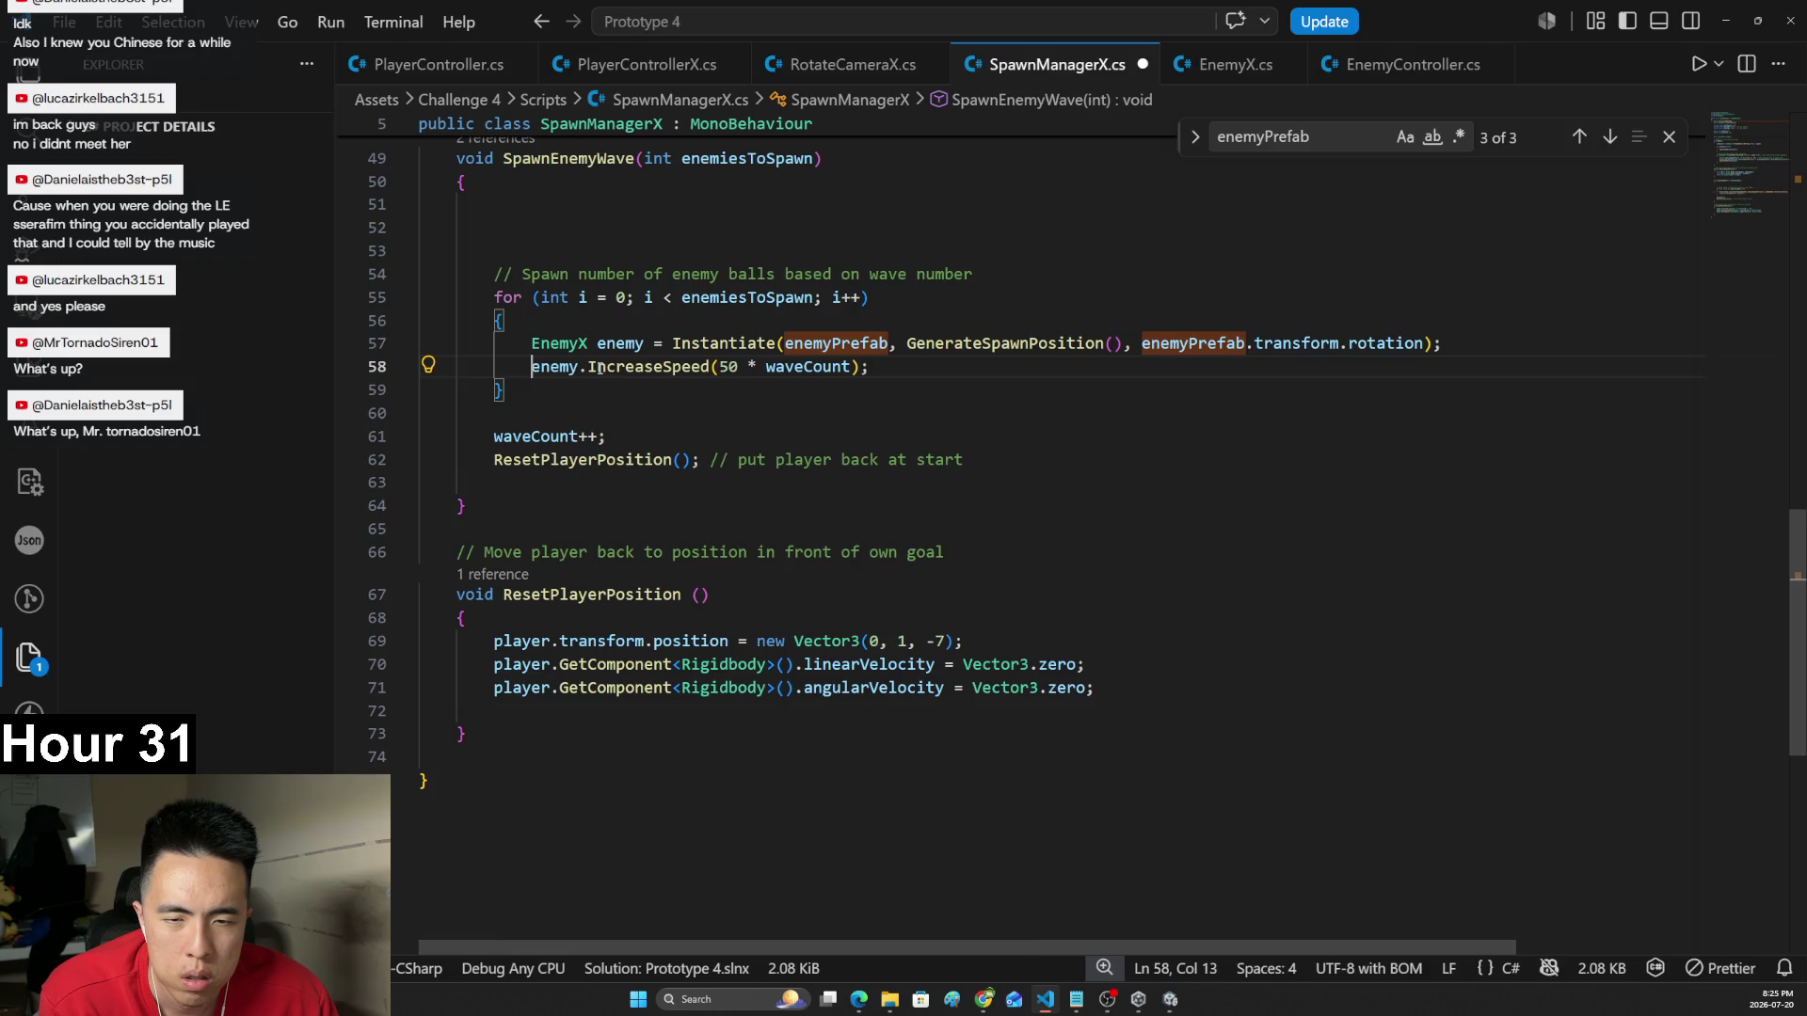
key("alt+Tab")
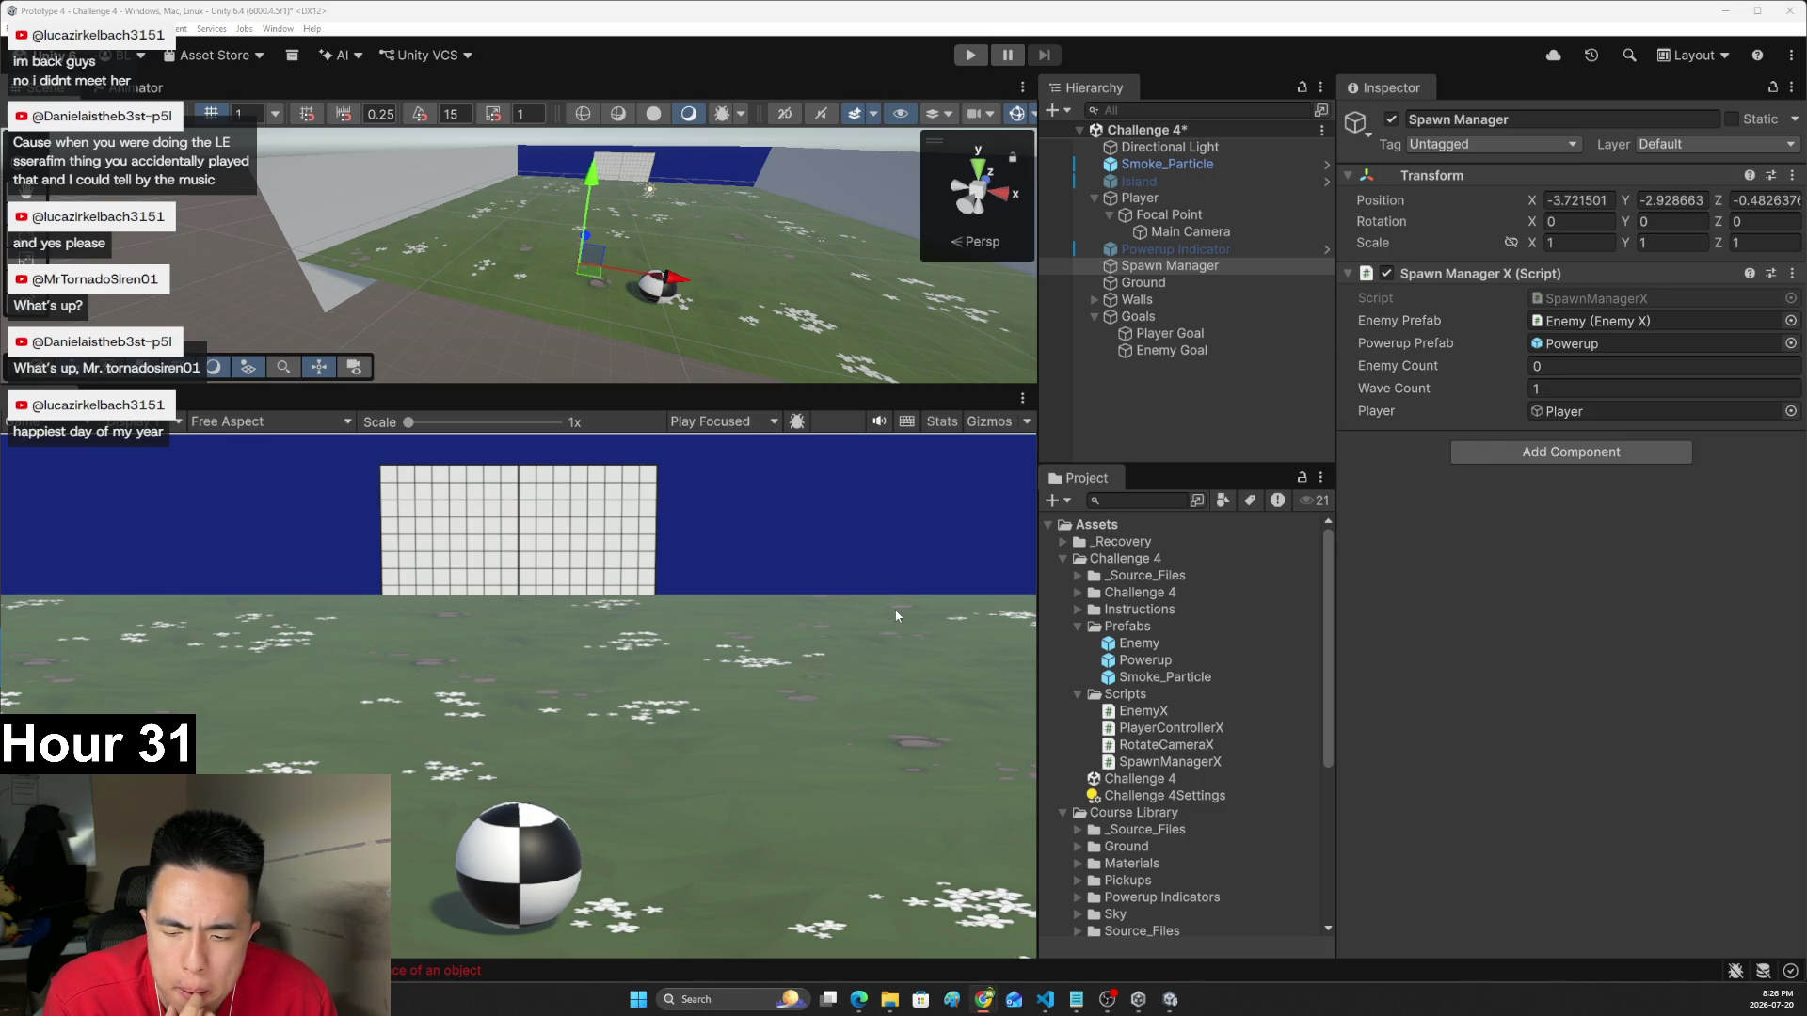
- Open the Console, jump to the NullReferenceException at SpawnManagerX.cs line 57, and select the spawn loop
left_click(426, 969)
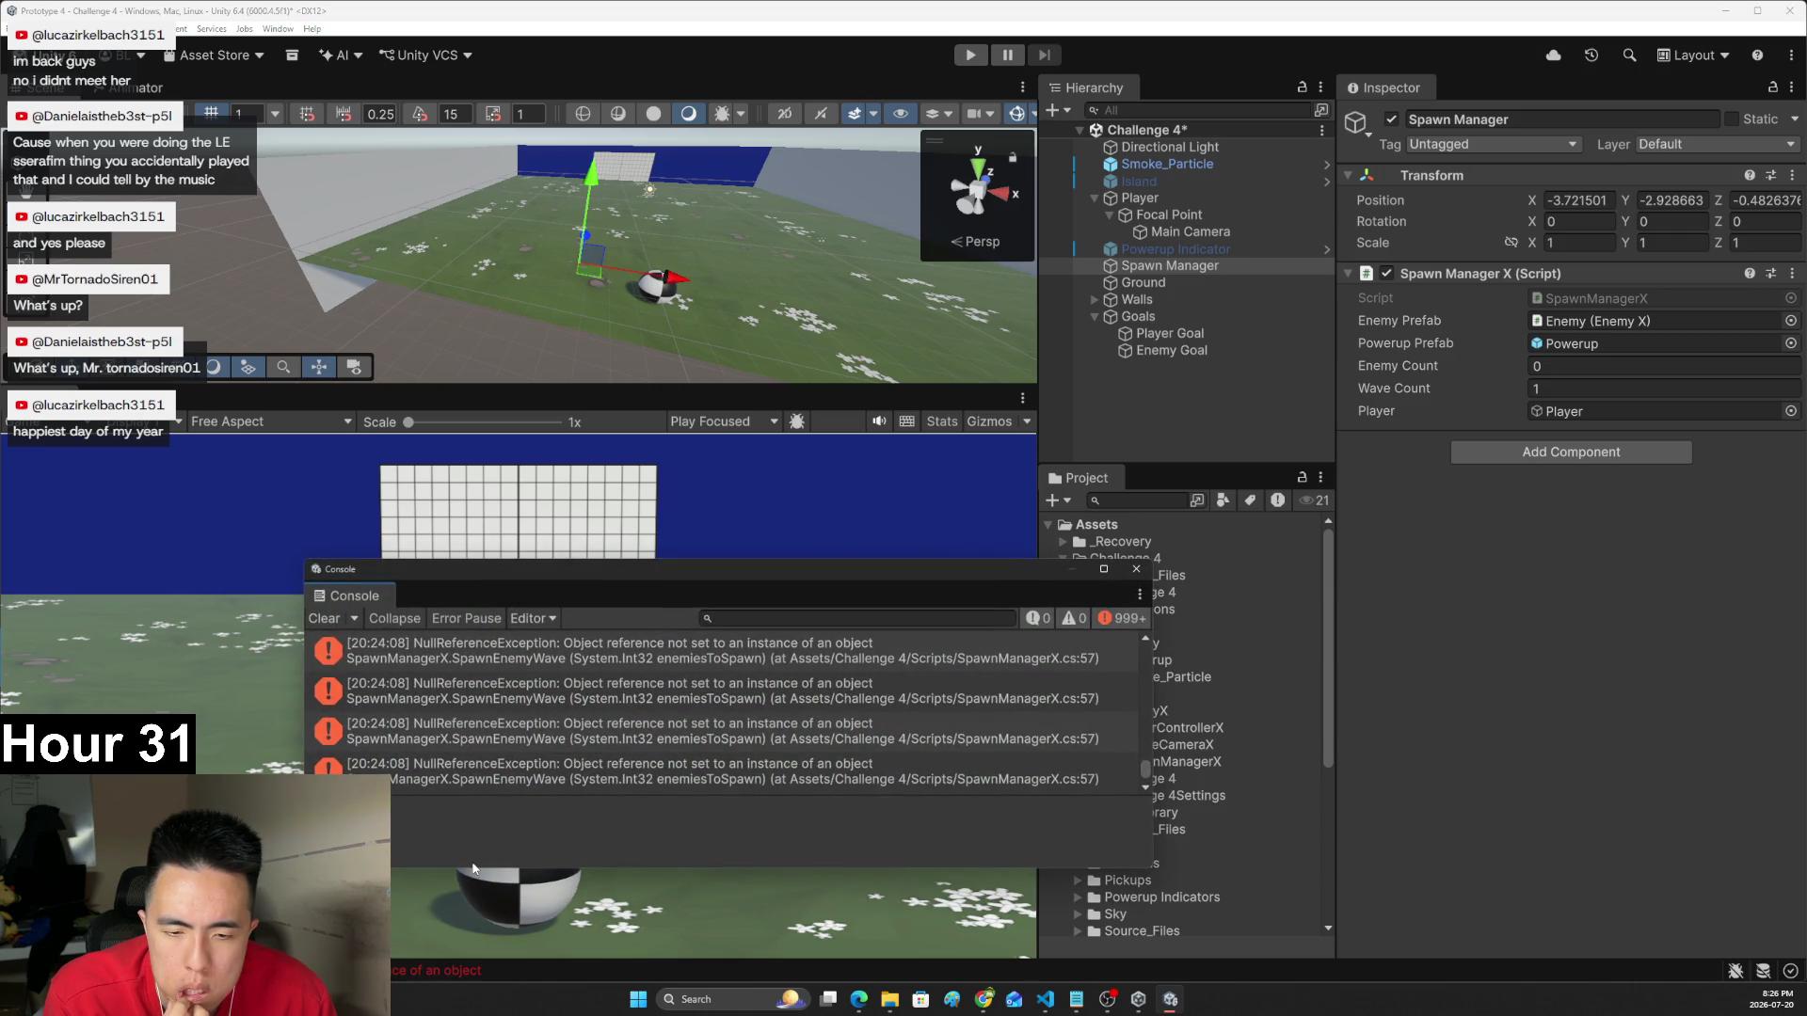
double_click(694, 777)
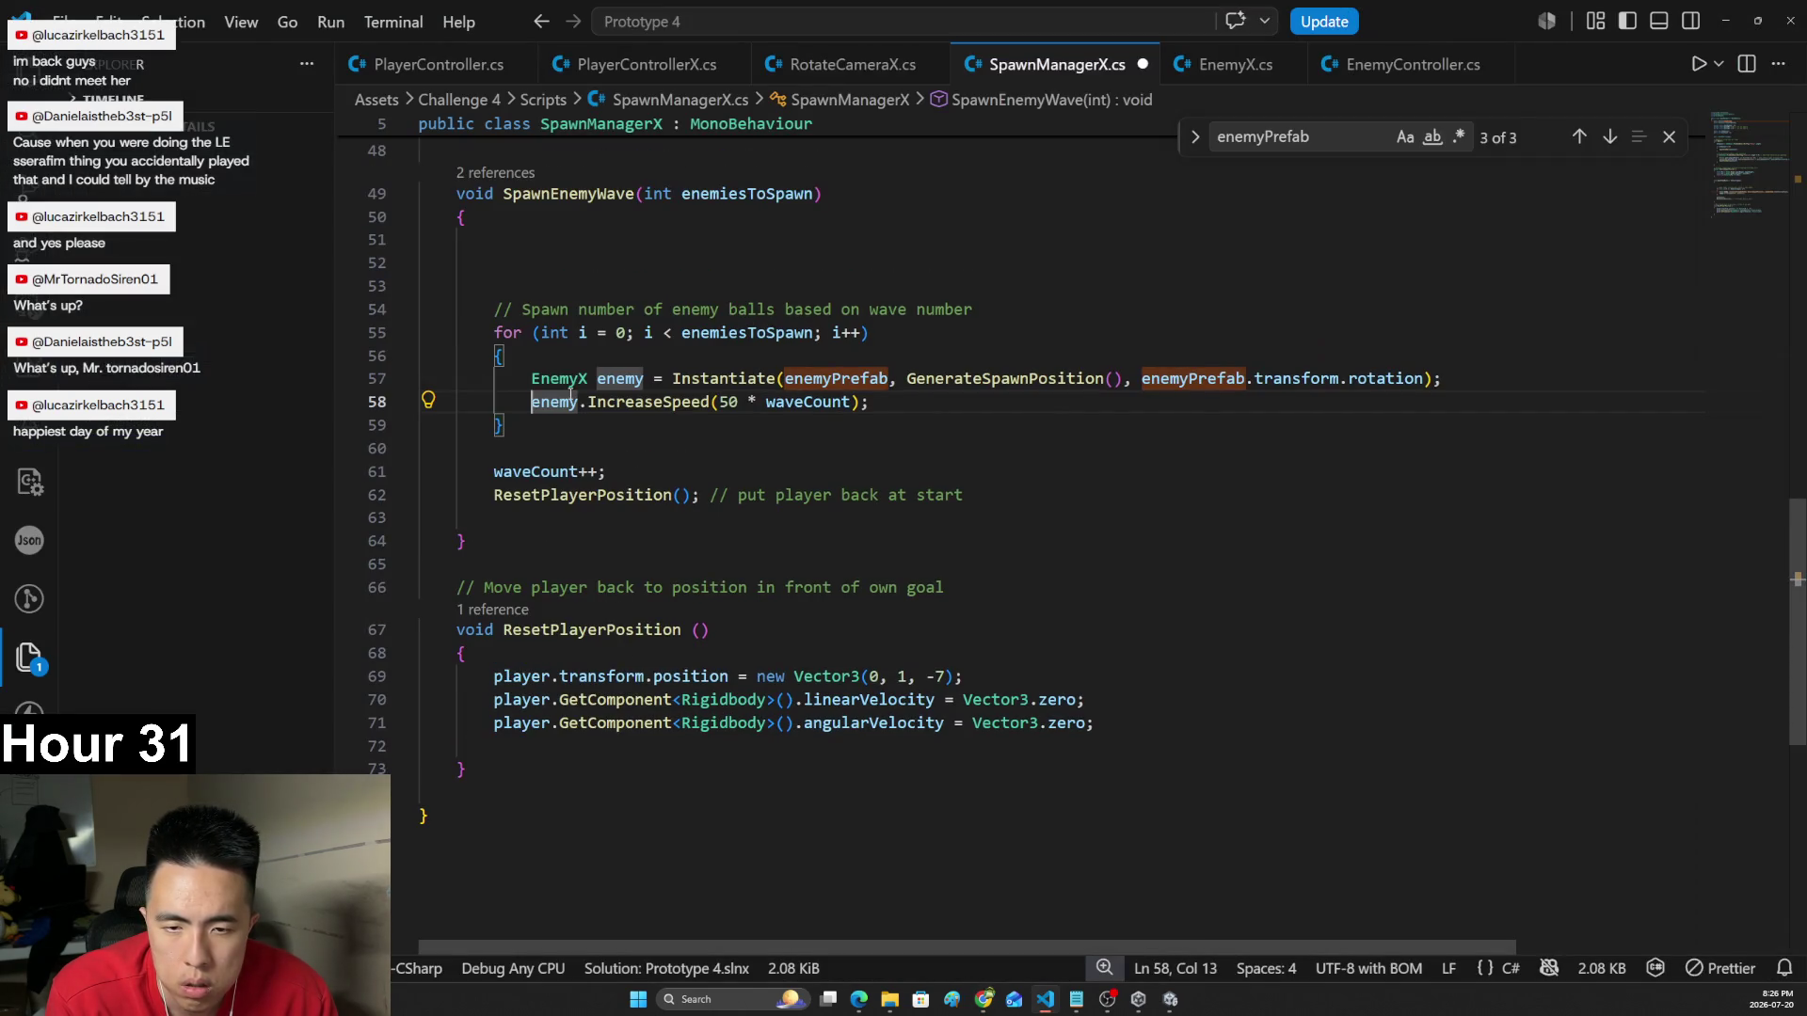
left_click_drag(531, 379, 1451, 378)
left_click(1524, 380)
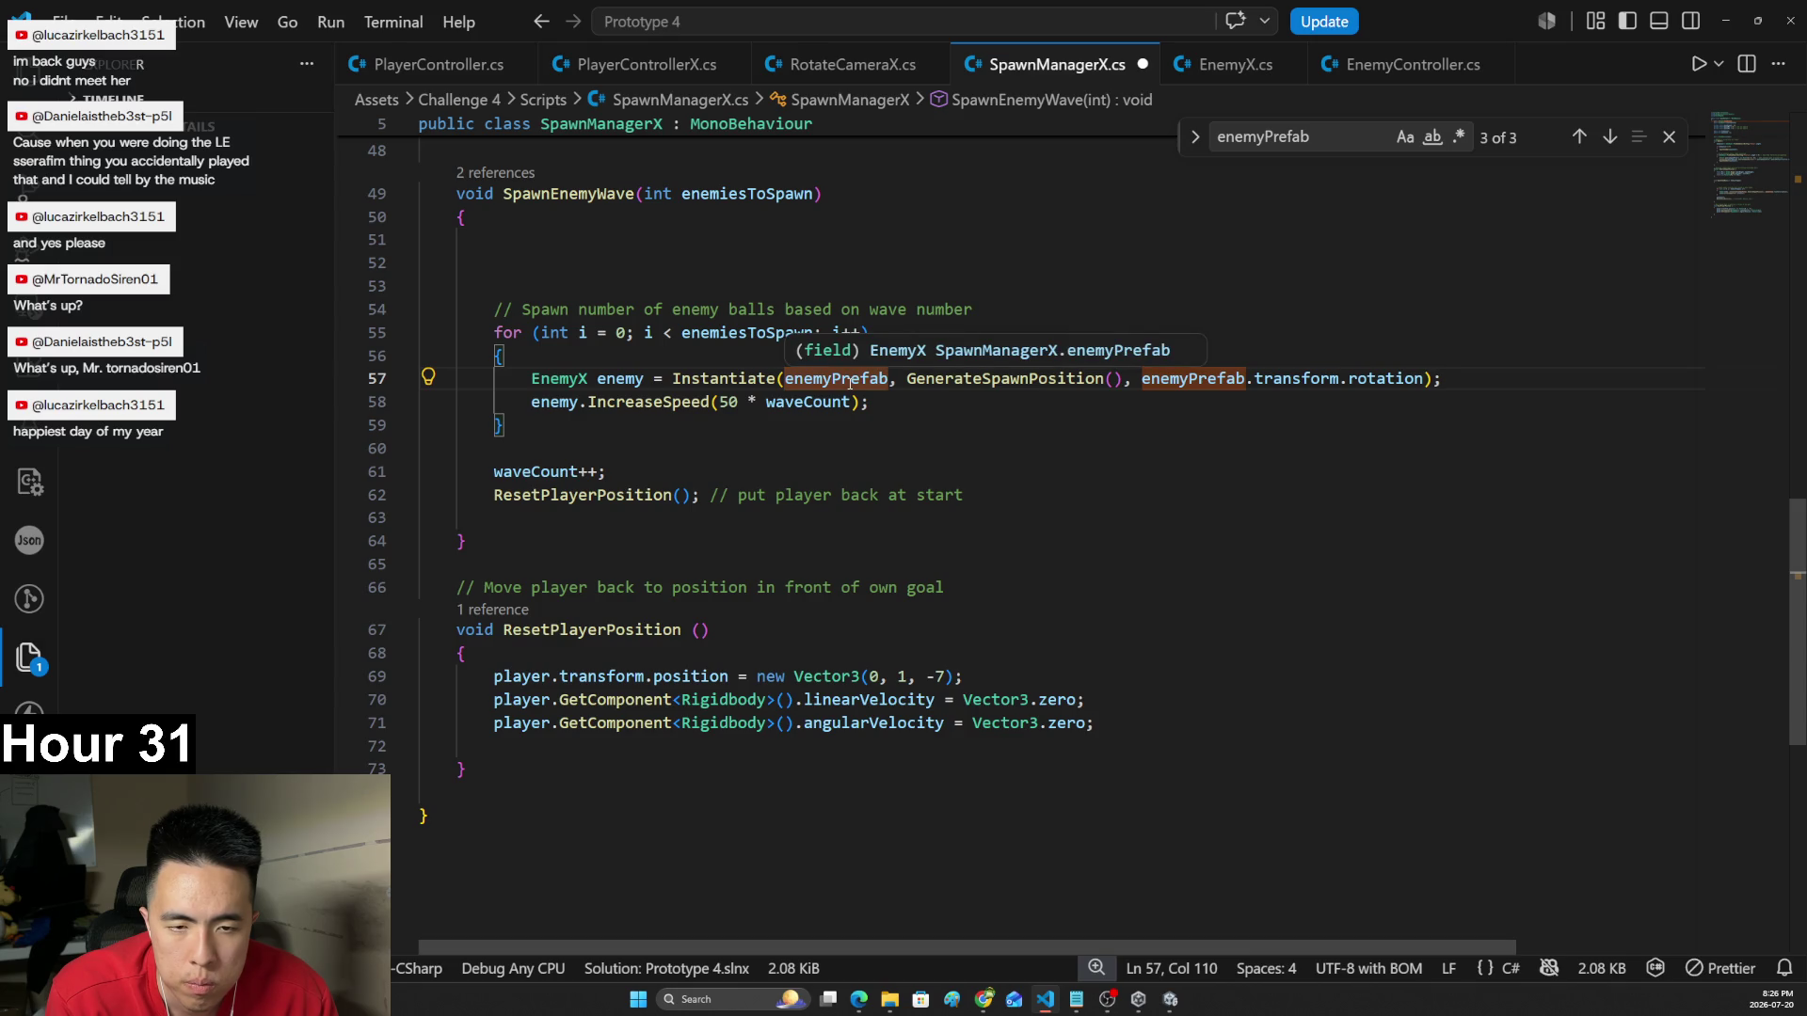
scroll(875, 428, "up", 1)
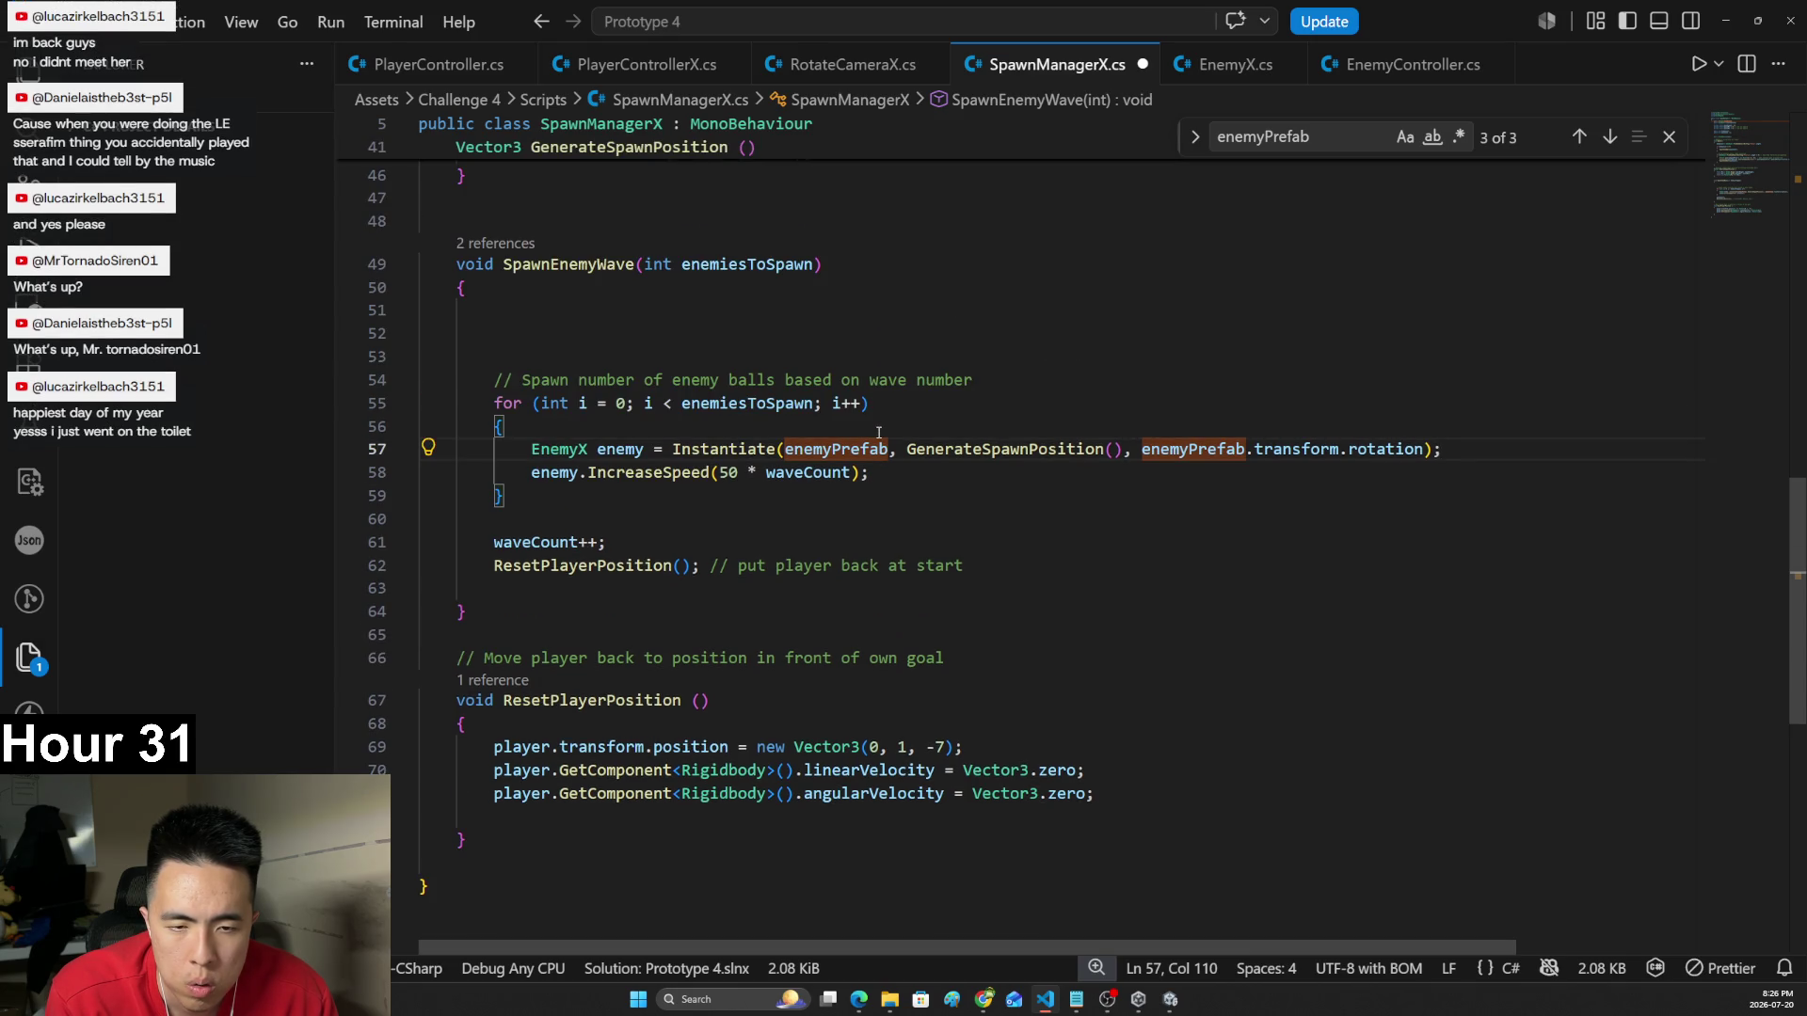
left_click_drag(578, 506, 500, 384)
key("ctrl+c")
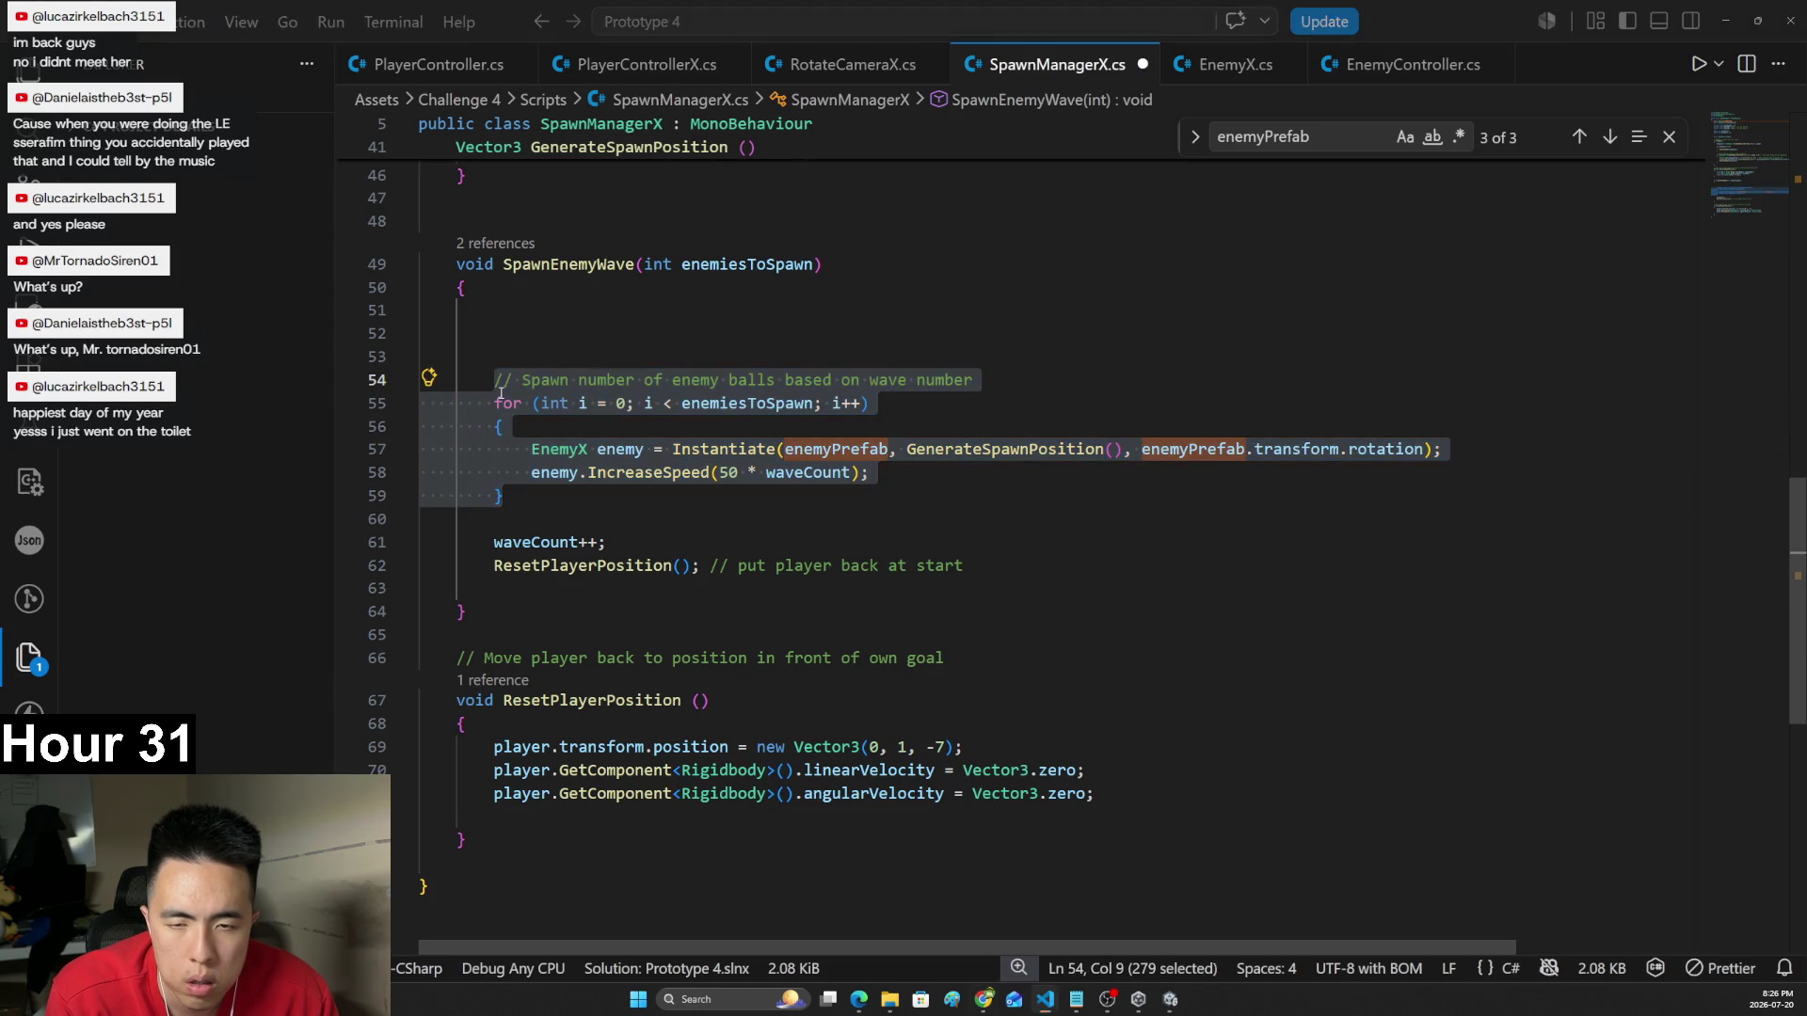
key("alt+Tab")
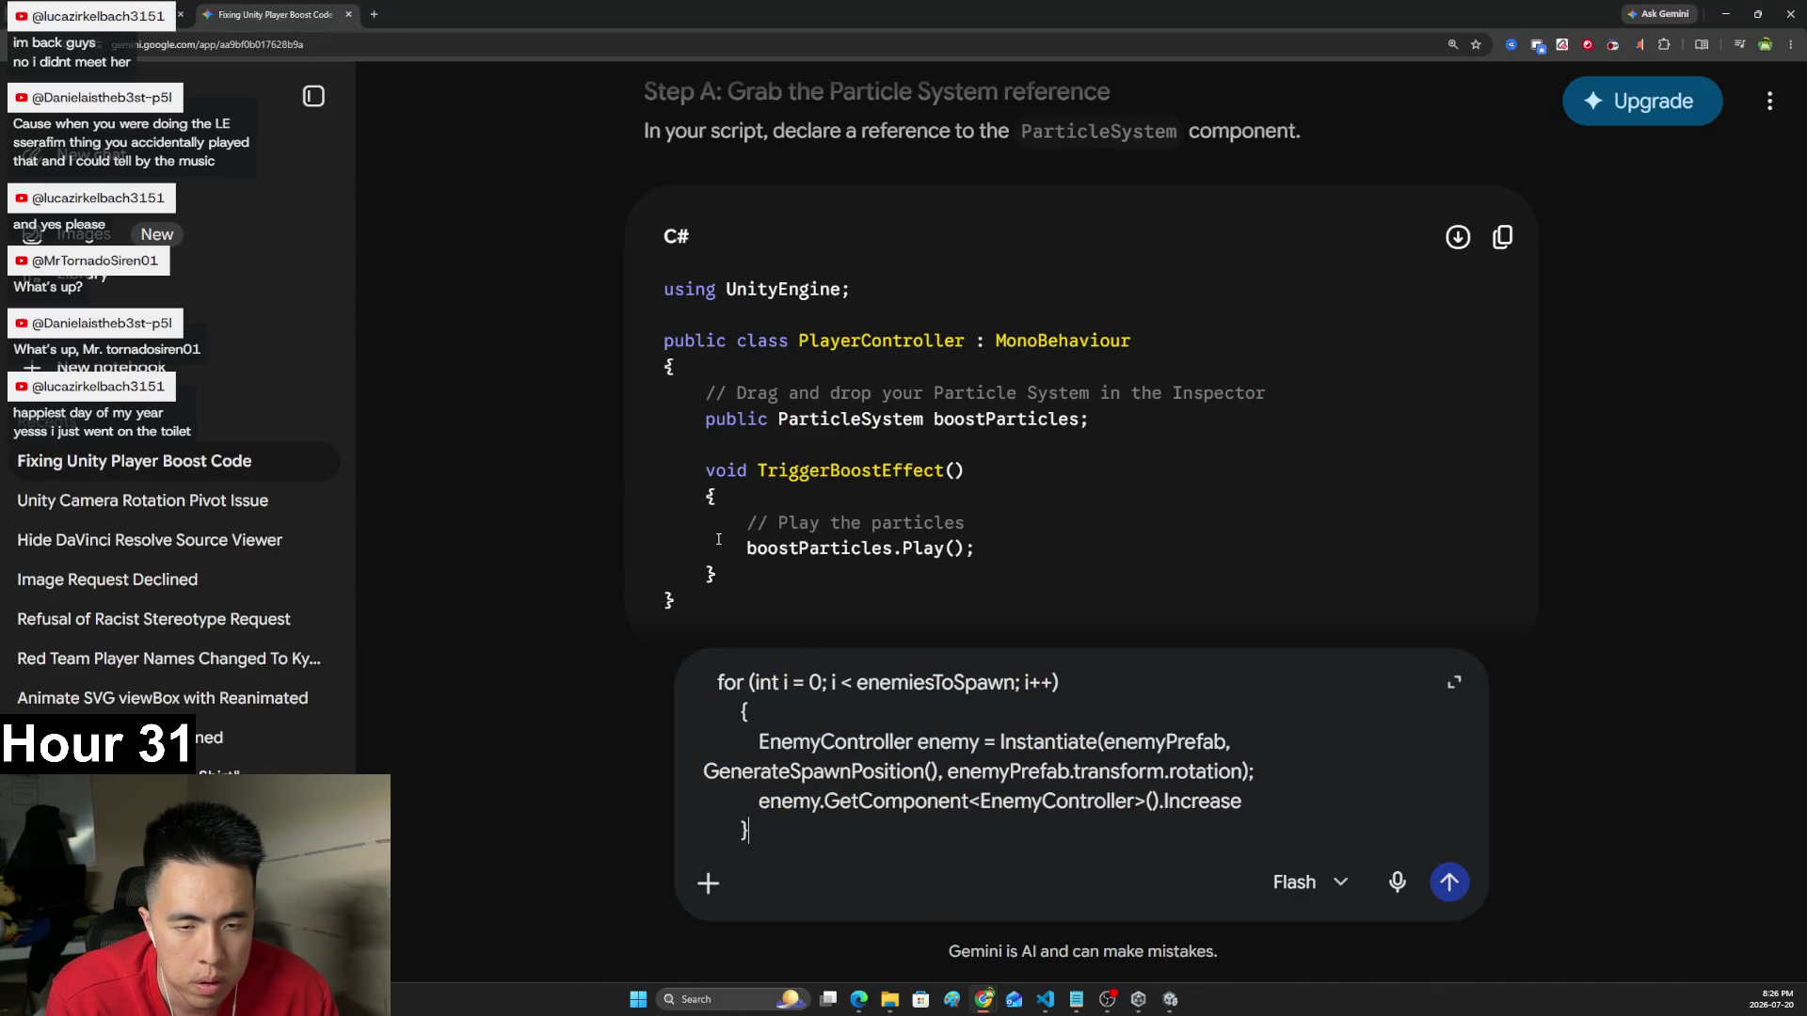
- Paste the spawn-loop code into the Gemini prompt and ask why IncreaseSpeed isn't working
scroll(718, 539, "down", 2)
scroll(852, 393, "up", 1)
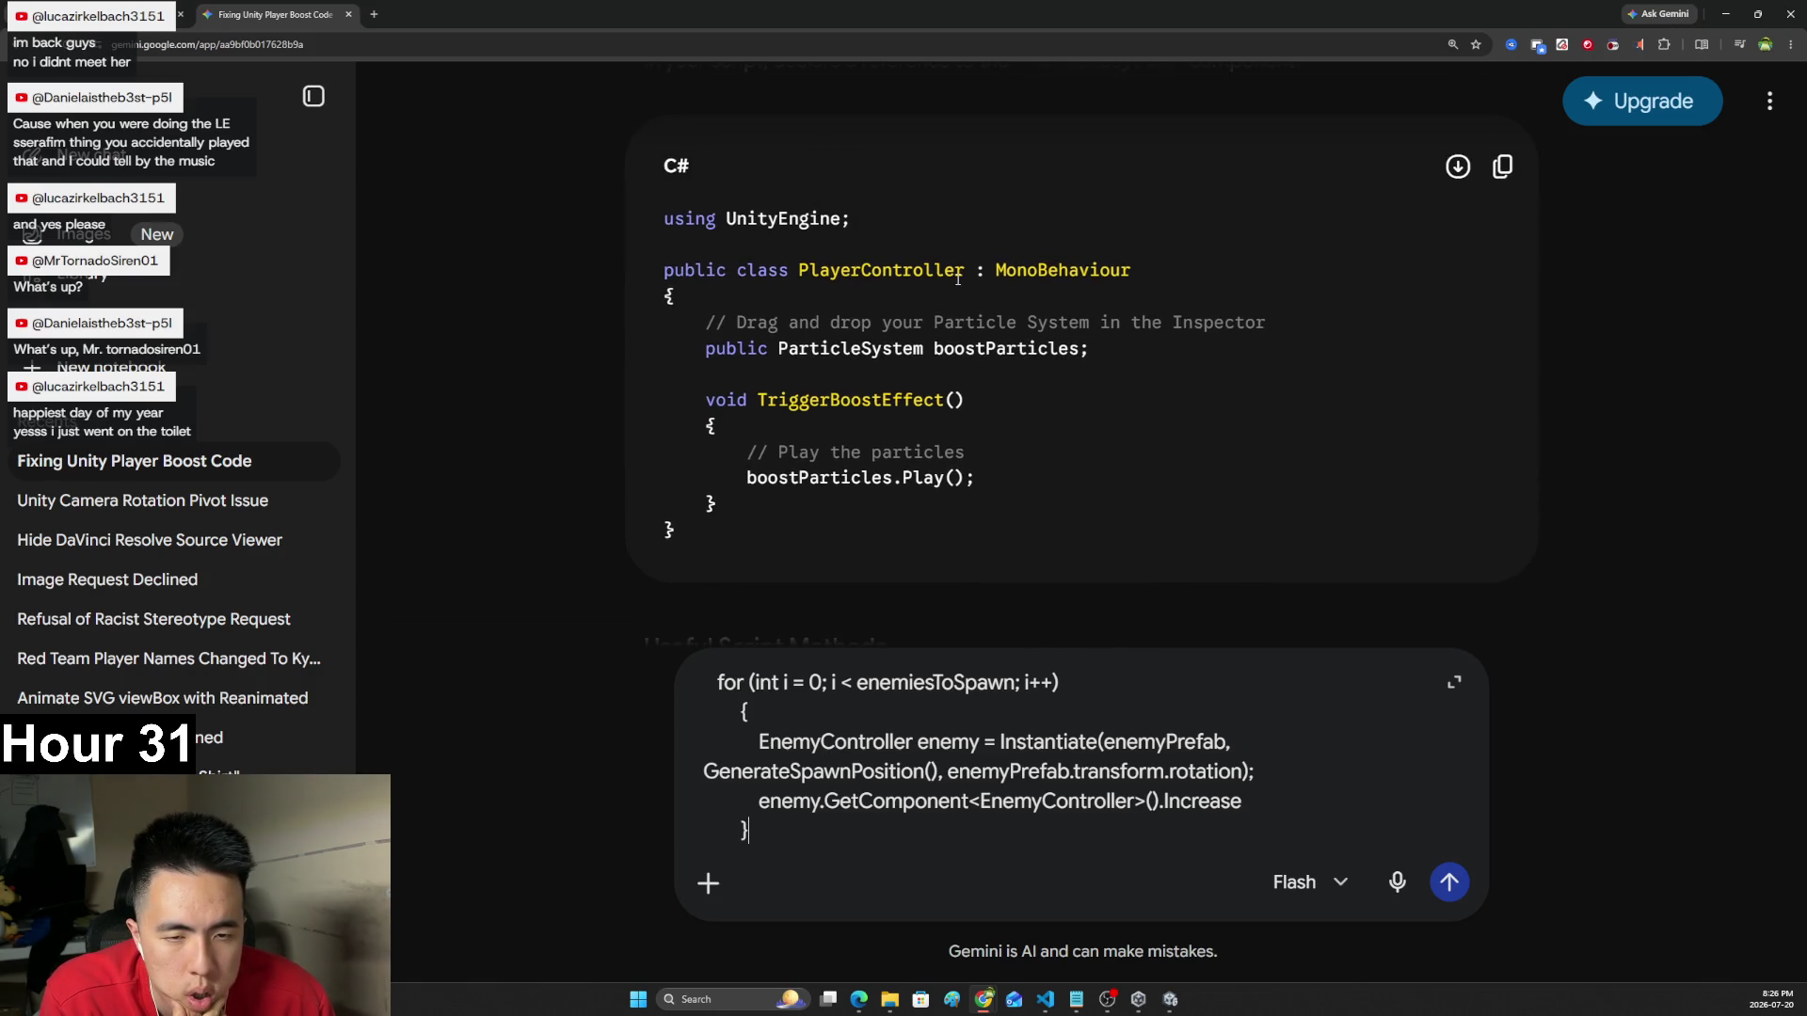
scroll(958, 278, "up", 5)
scroll(958, 351, "down", 11)
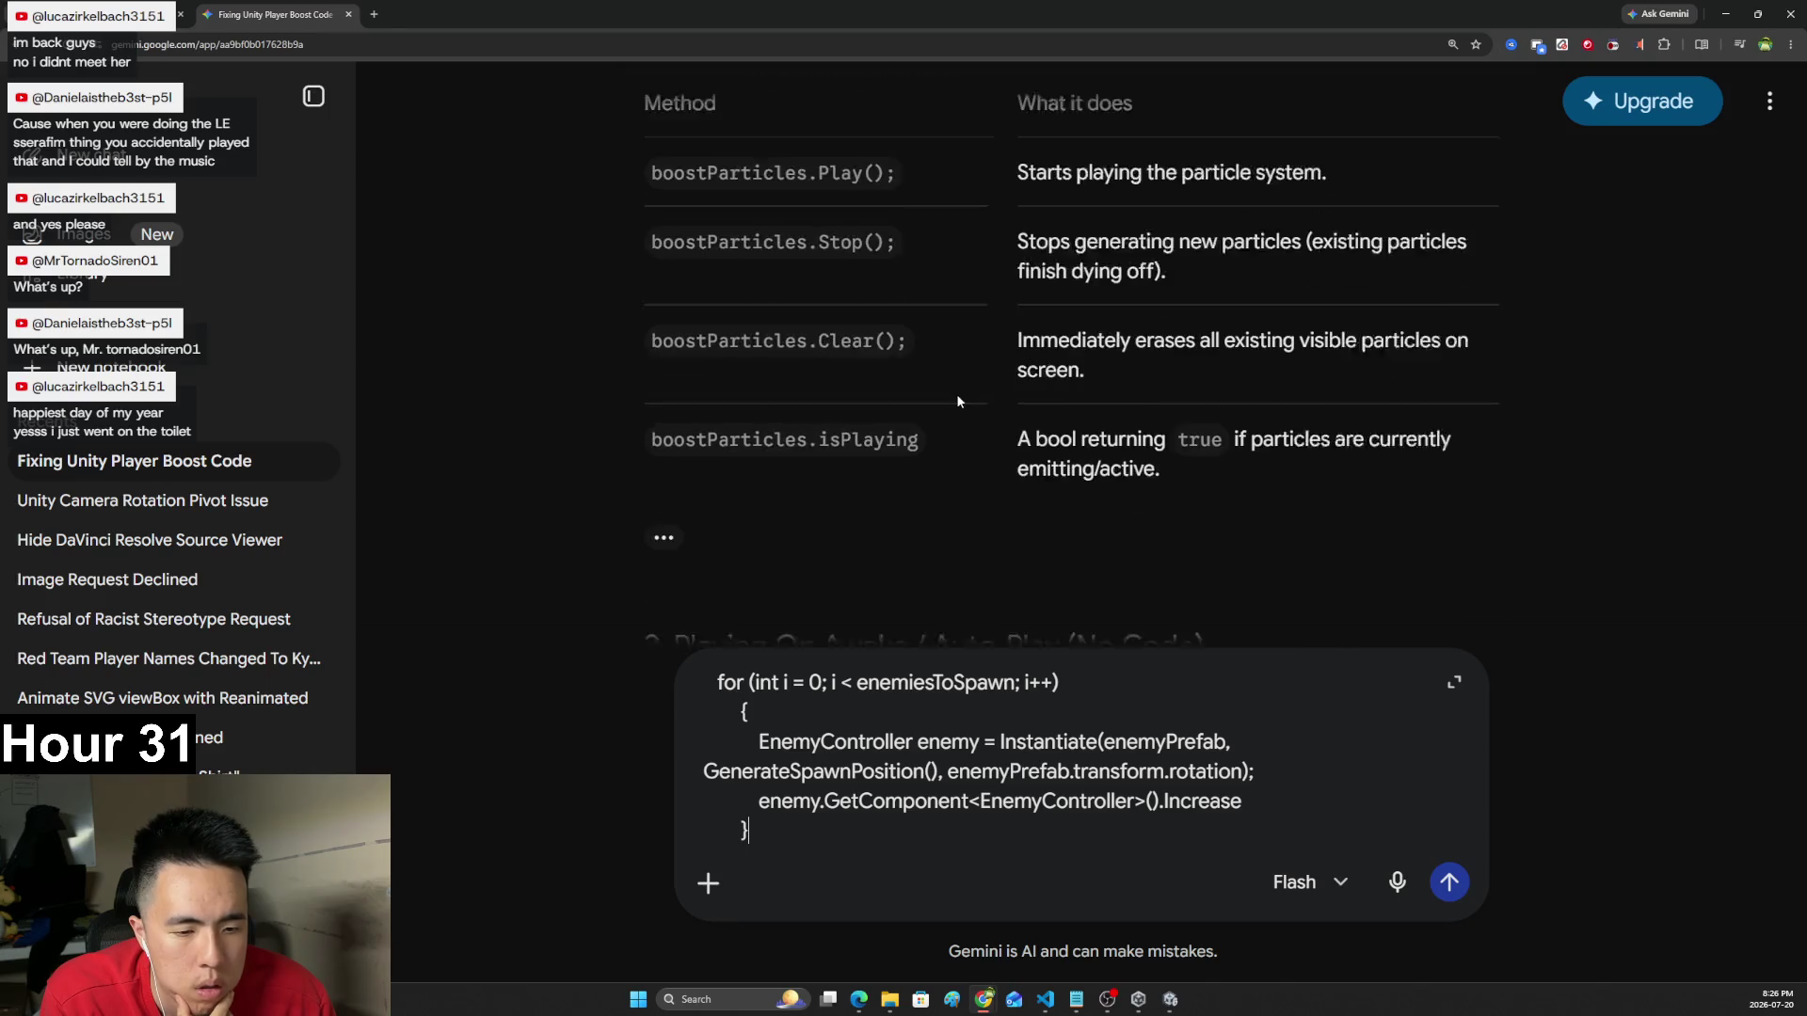
scroll(957, 396, "down", 4)
scroll(953, 406, "down", 10)
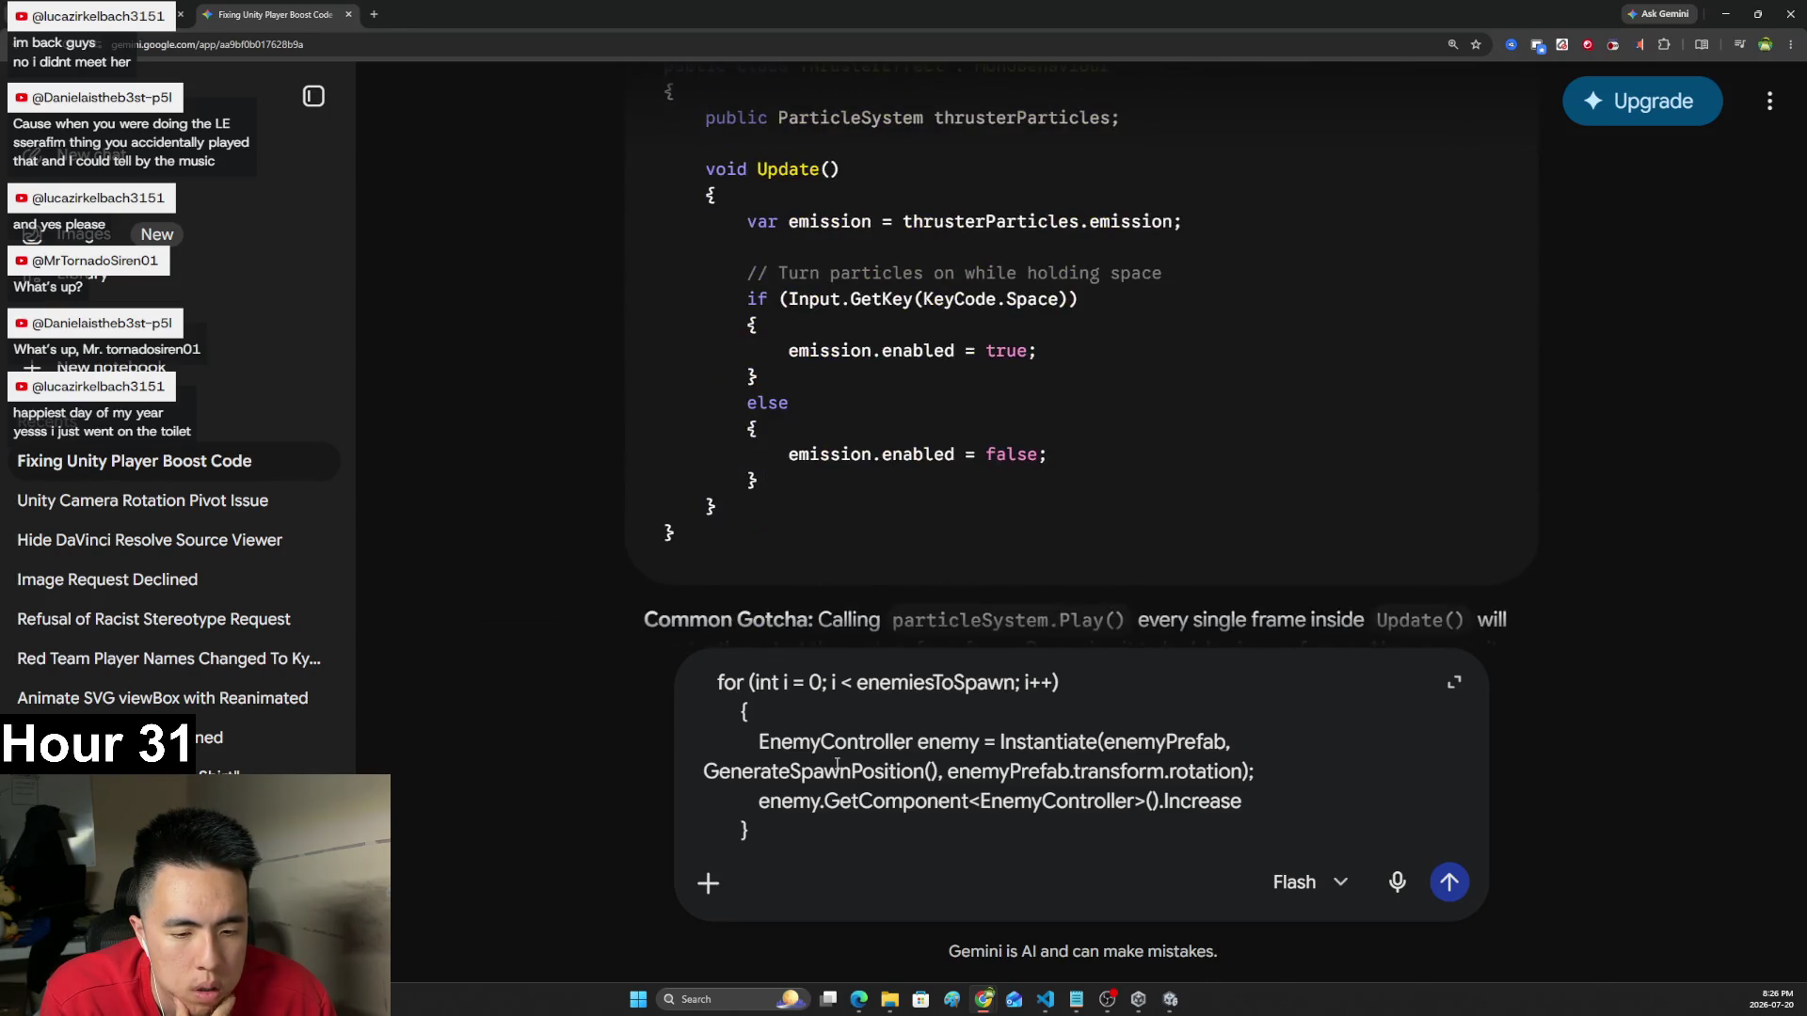
key("ctrl+a")
key("ctrl+v")
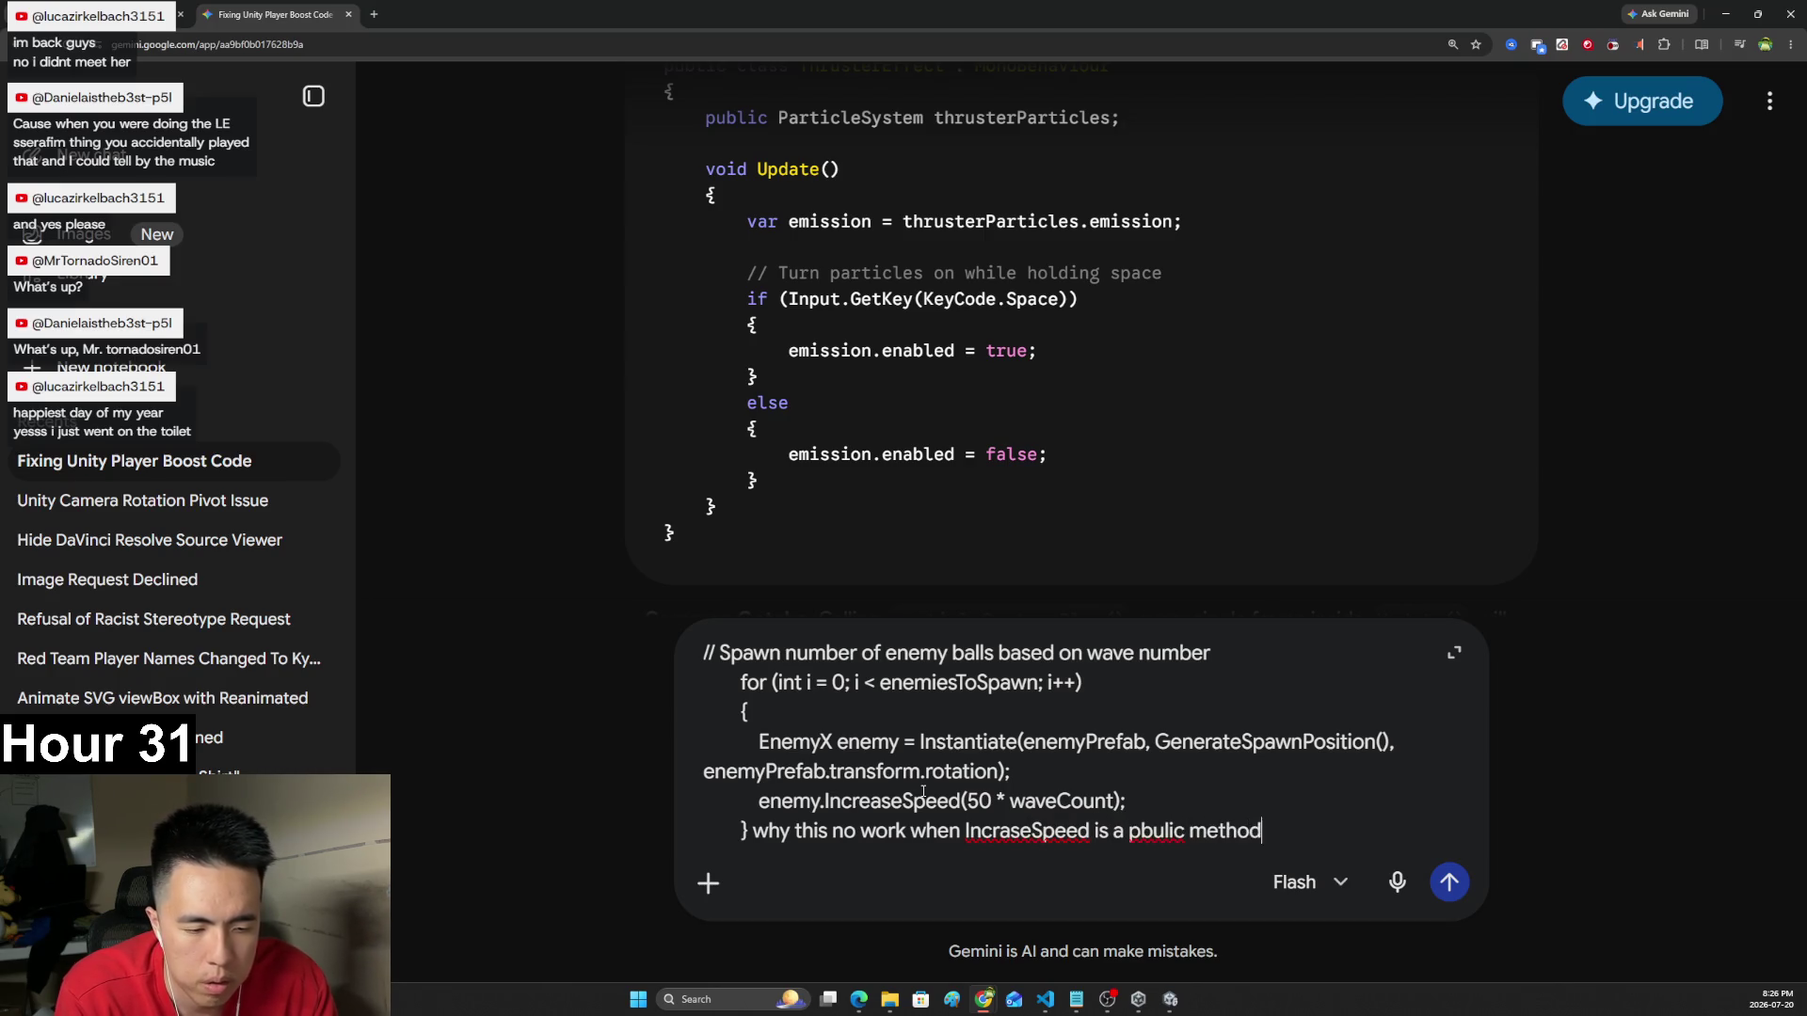
key("Return")
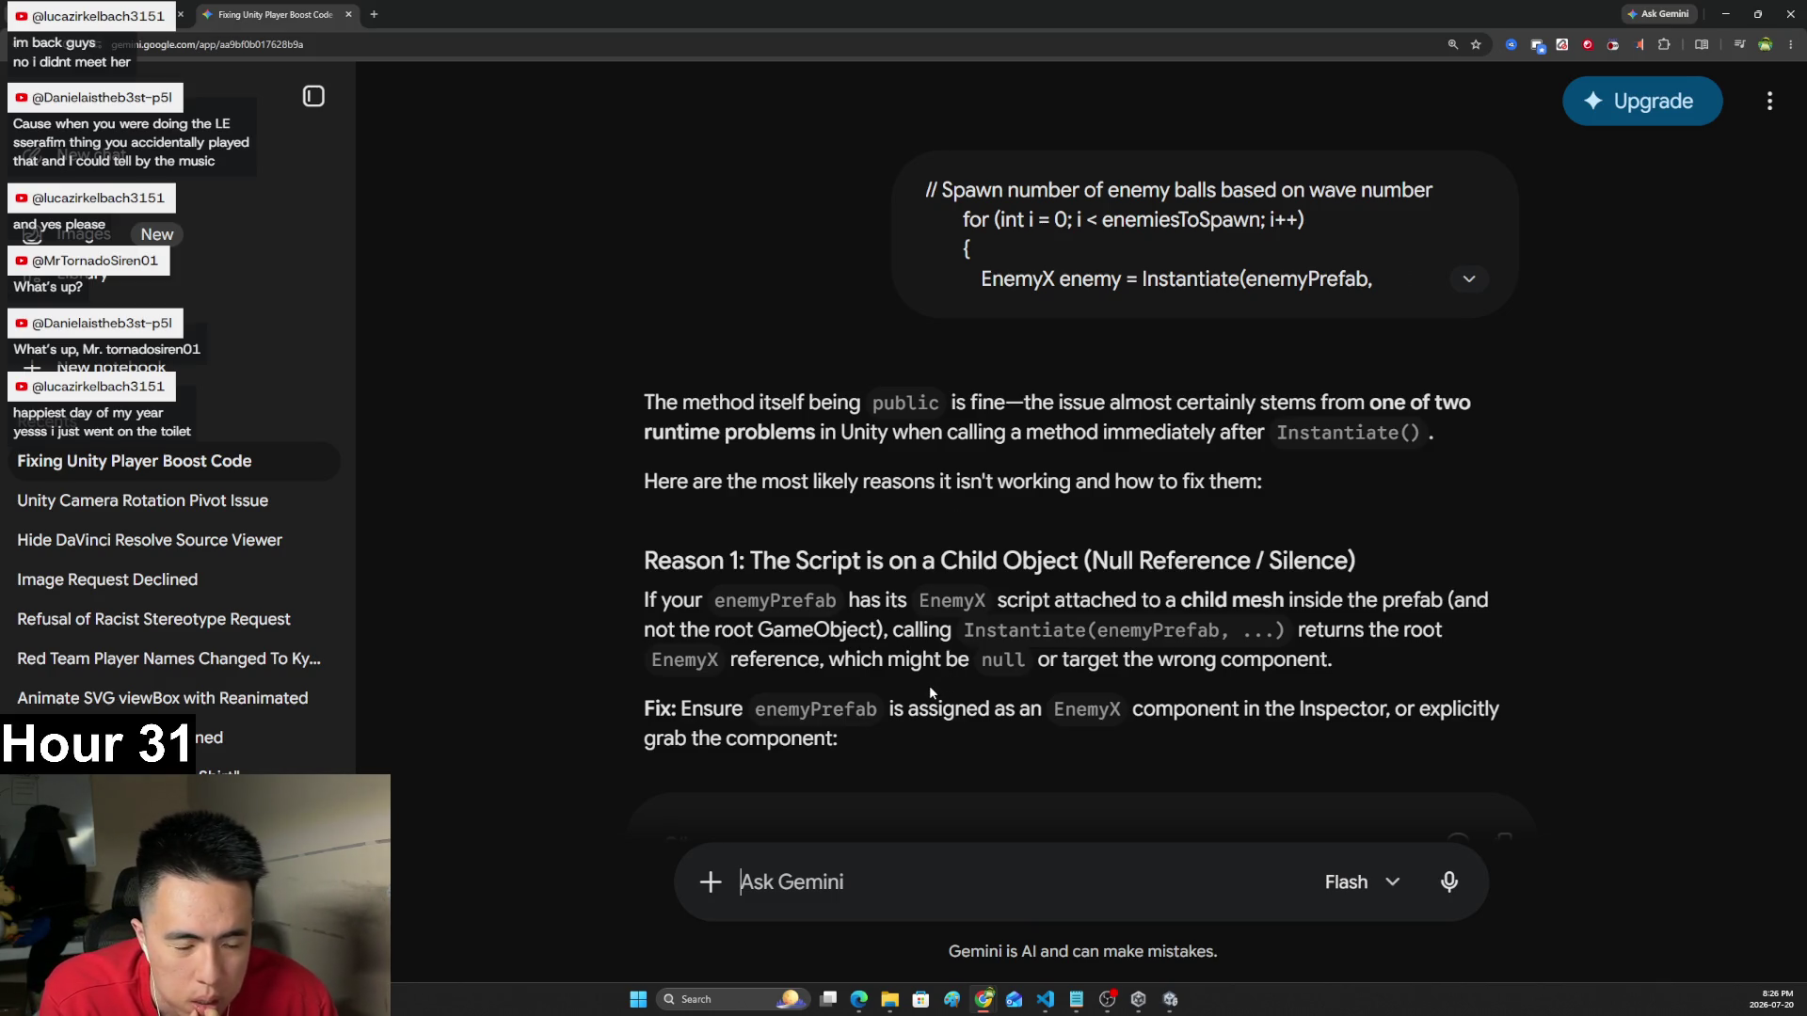
- Read Gemini's answer down to the Option A fix using GetComponentInChildren<EnemyX>()
left_click_drag(712, 602, 904, 607)
left_click(1092, 607)
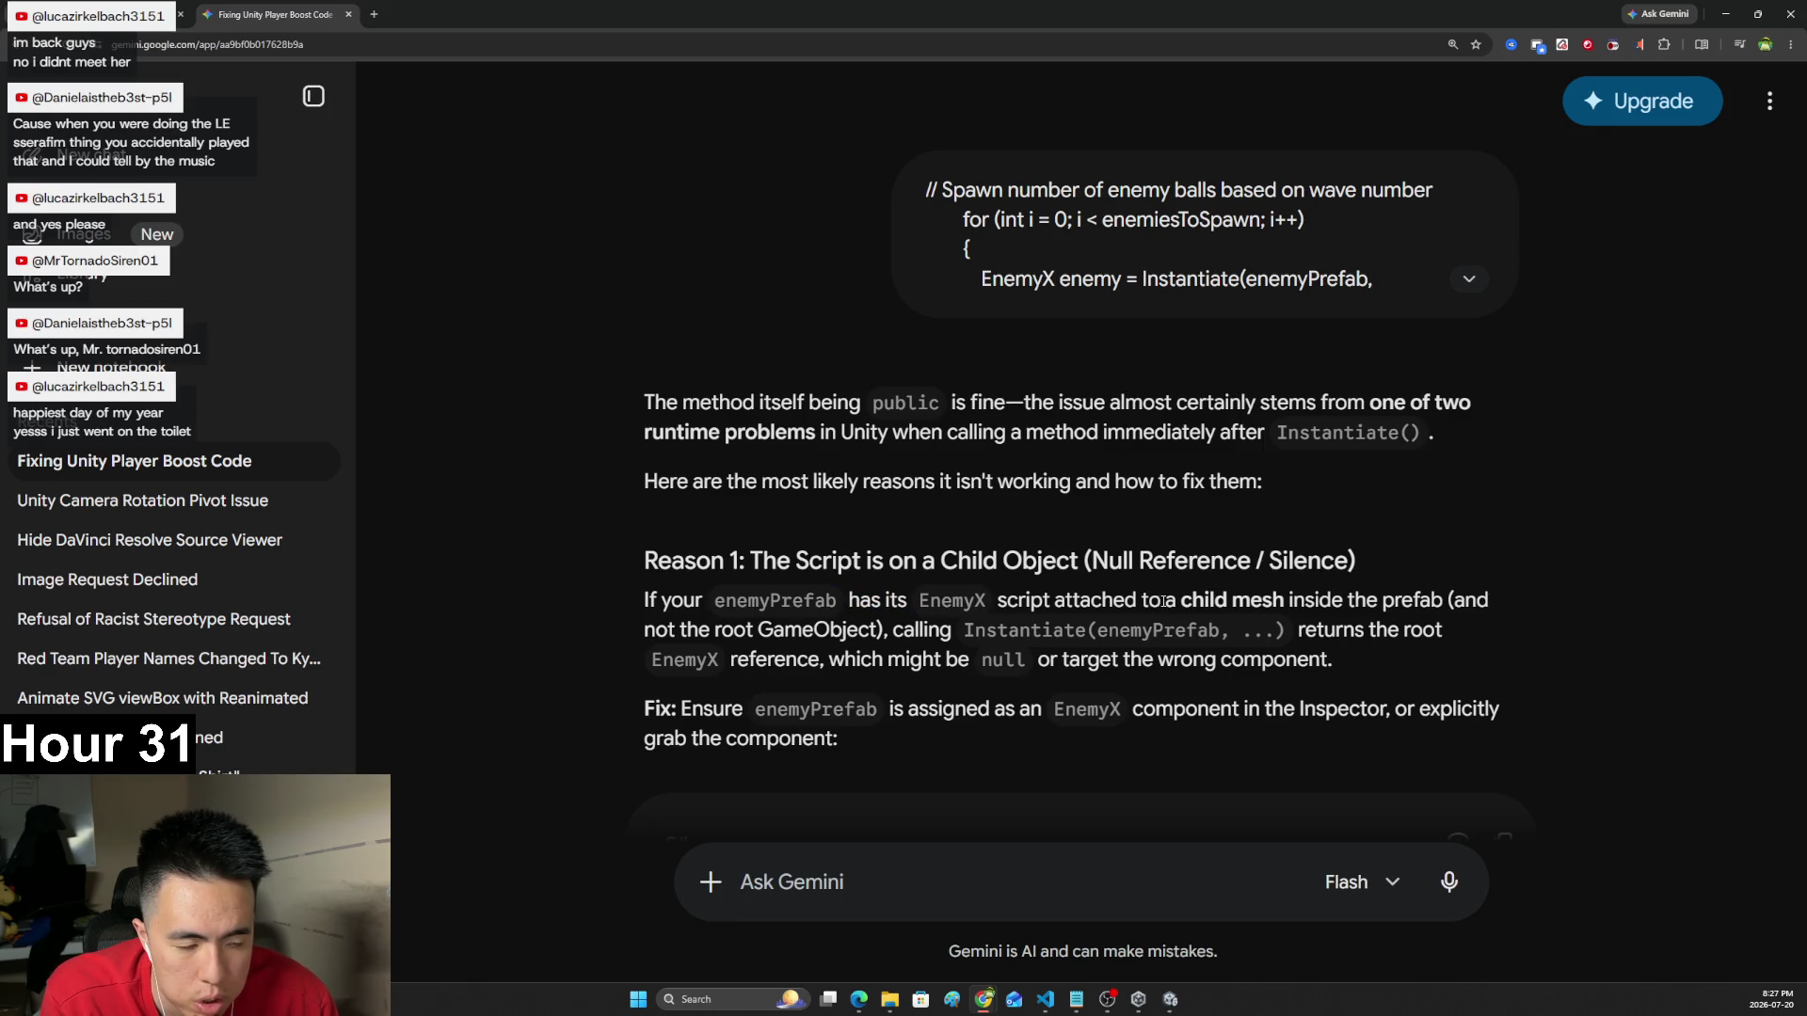
scroll(1232, 592, "down", 1)
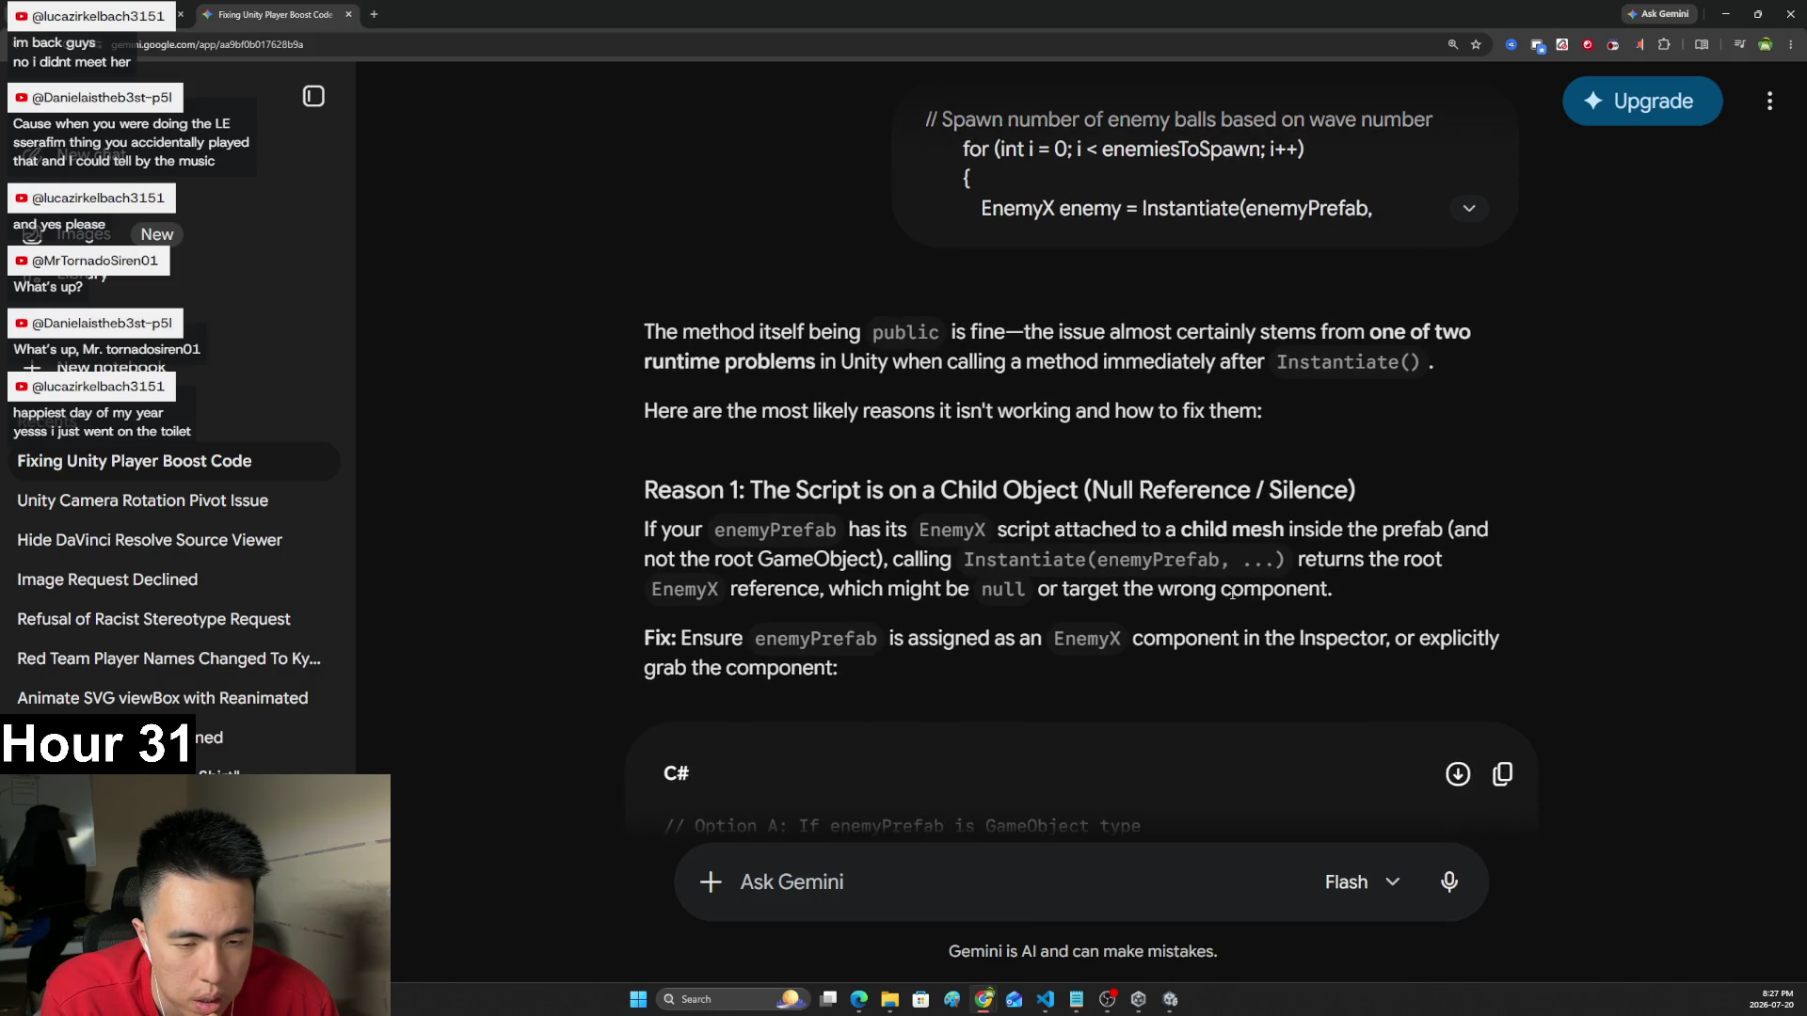
scroll(1232, 594, "down", 4)
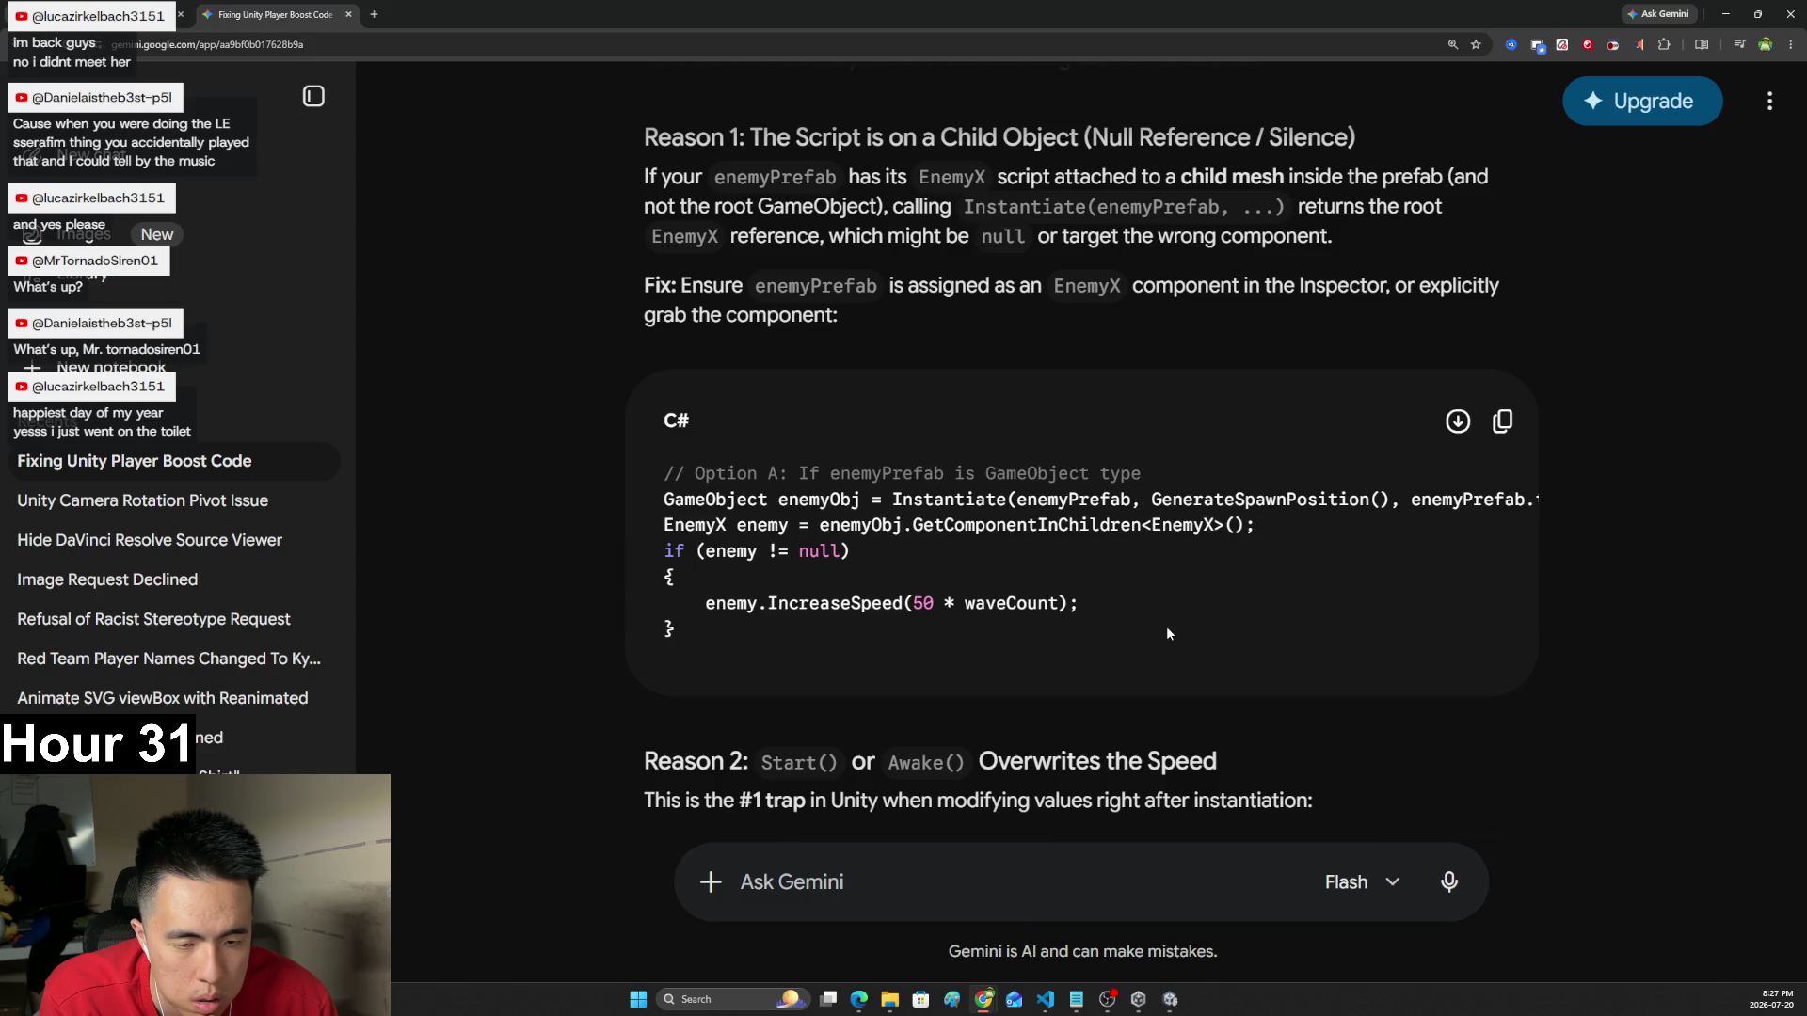
scroll(1167, 625, "down", 2)
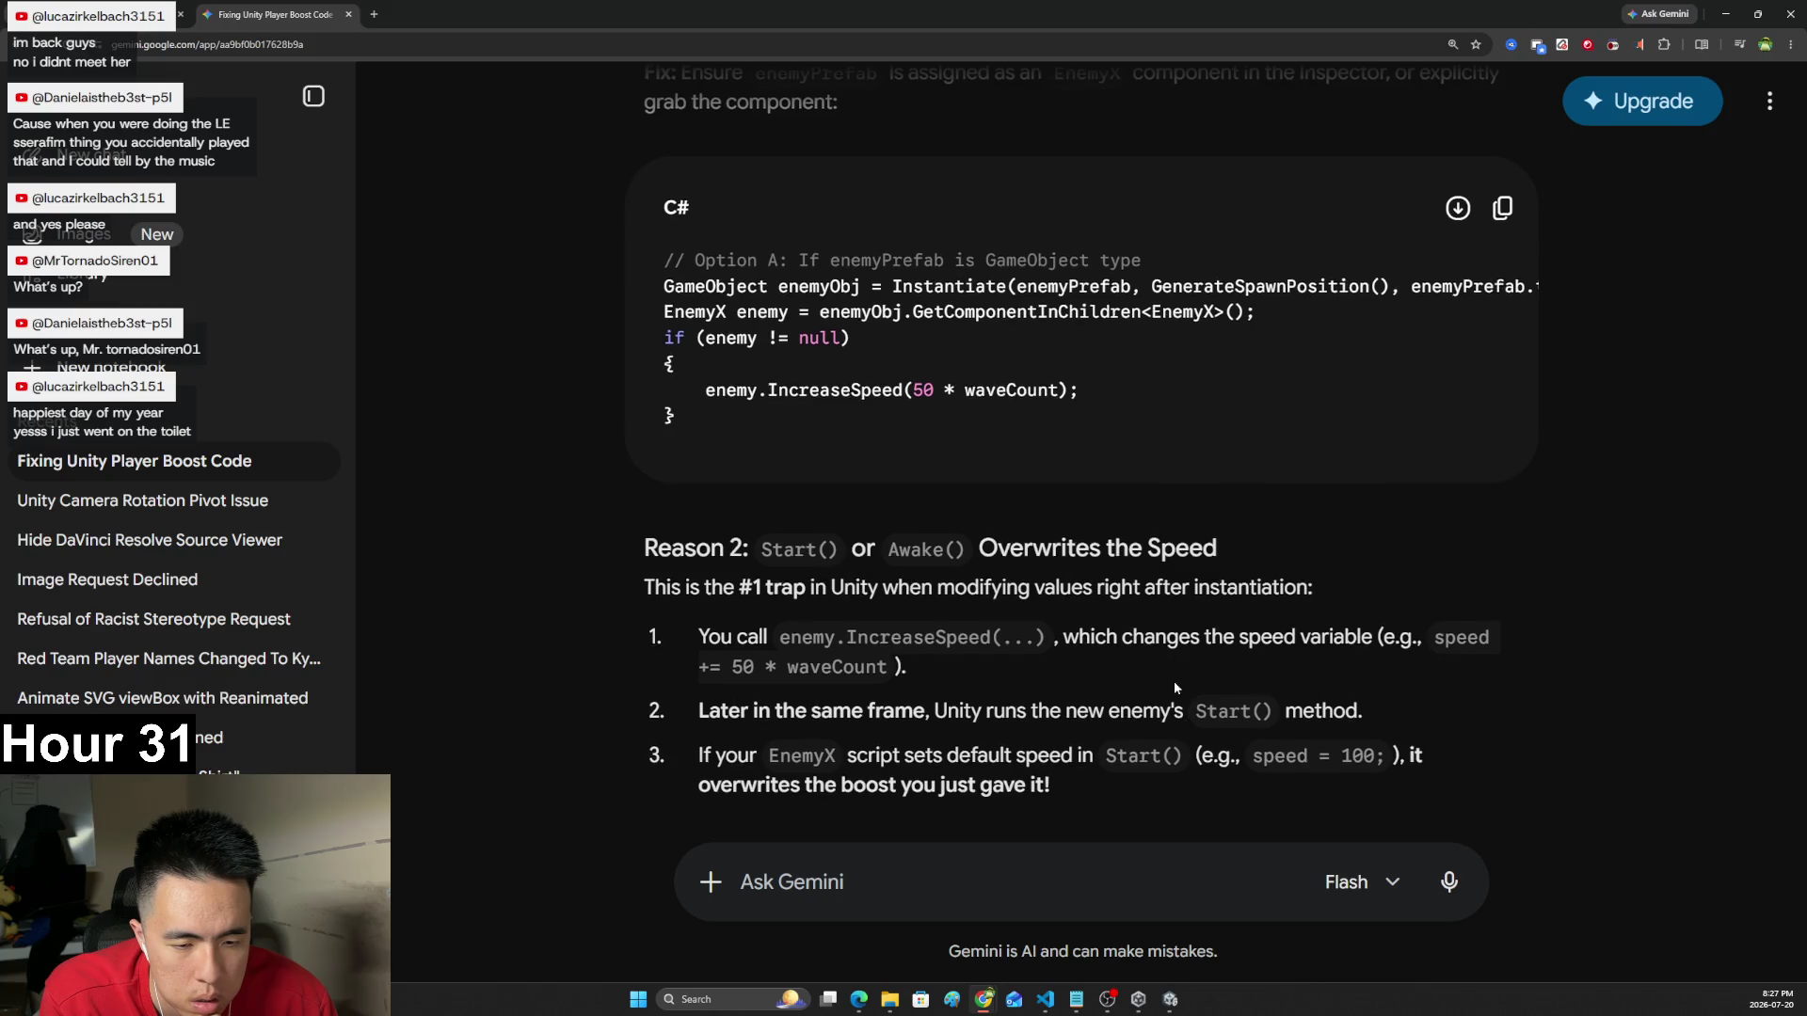
scroll(1175, 679, "down", 2)
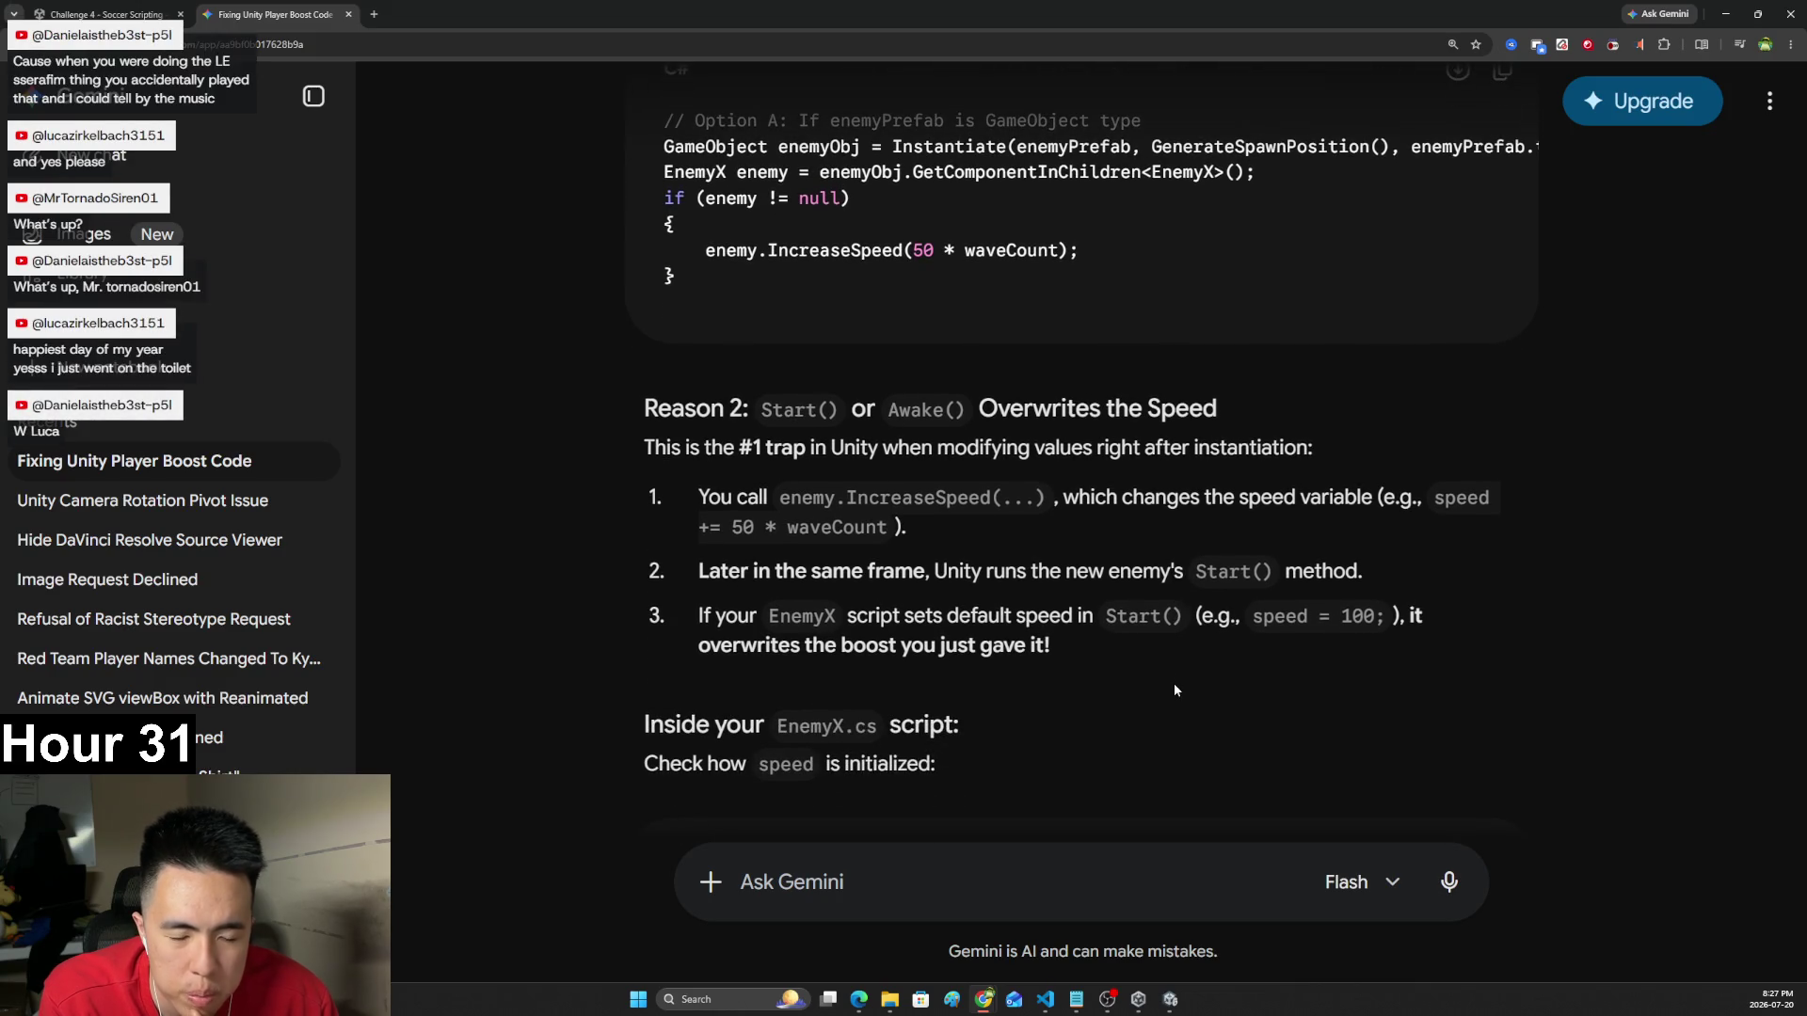
scroll(1166, 698, "up", 2)
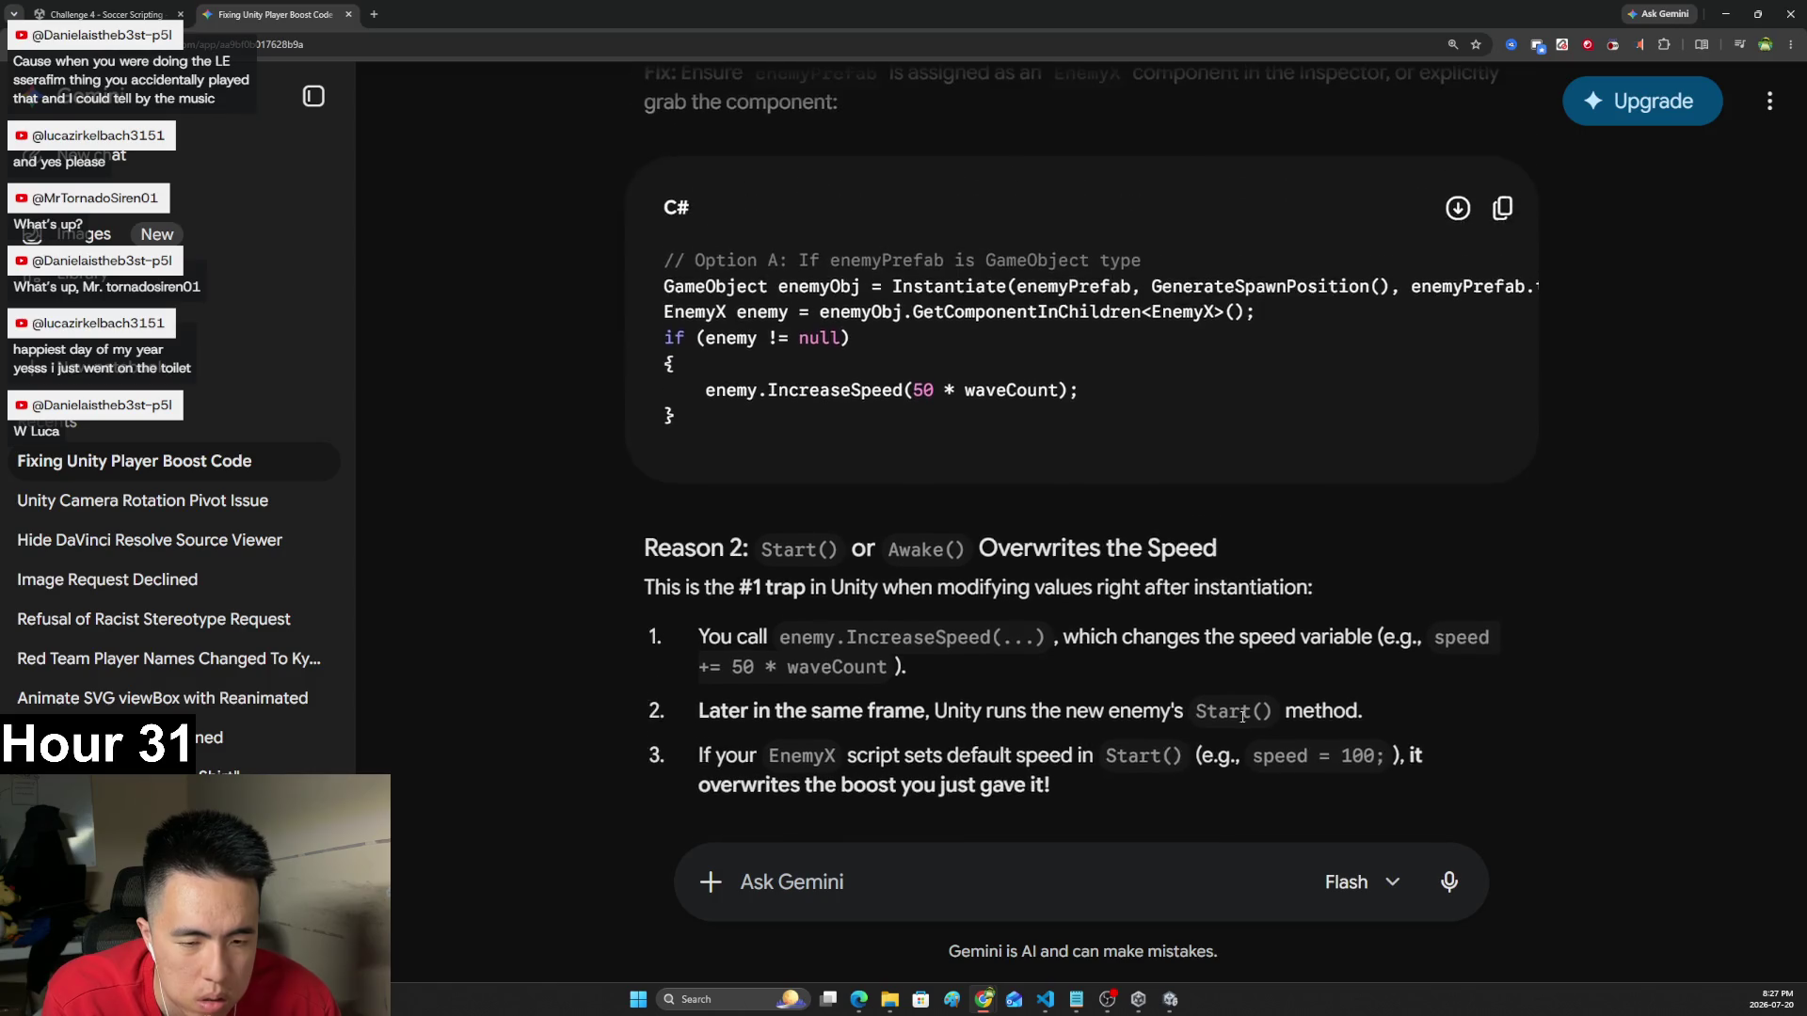
scroll(1240, 661, "down", 1)
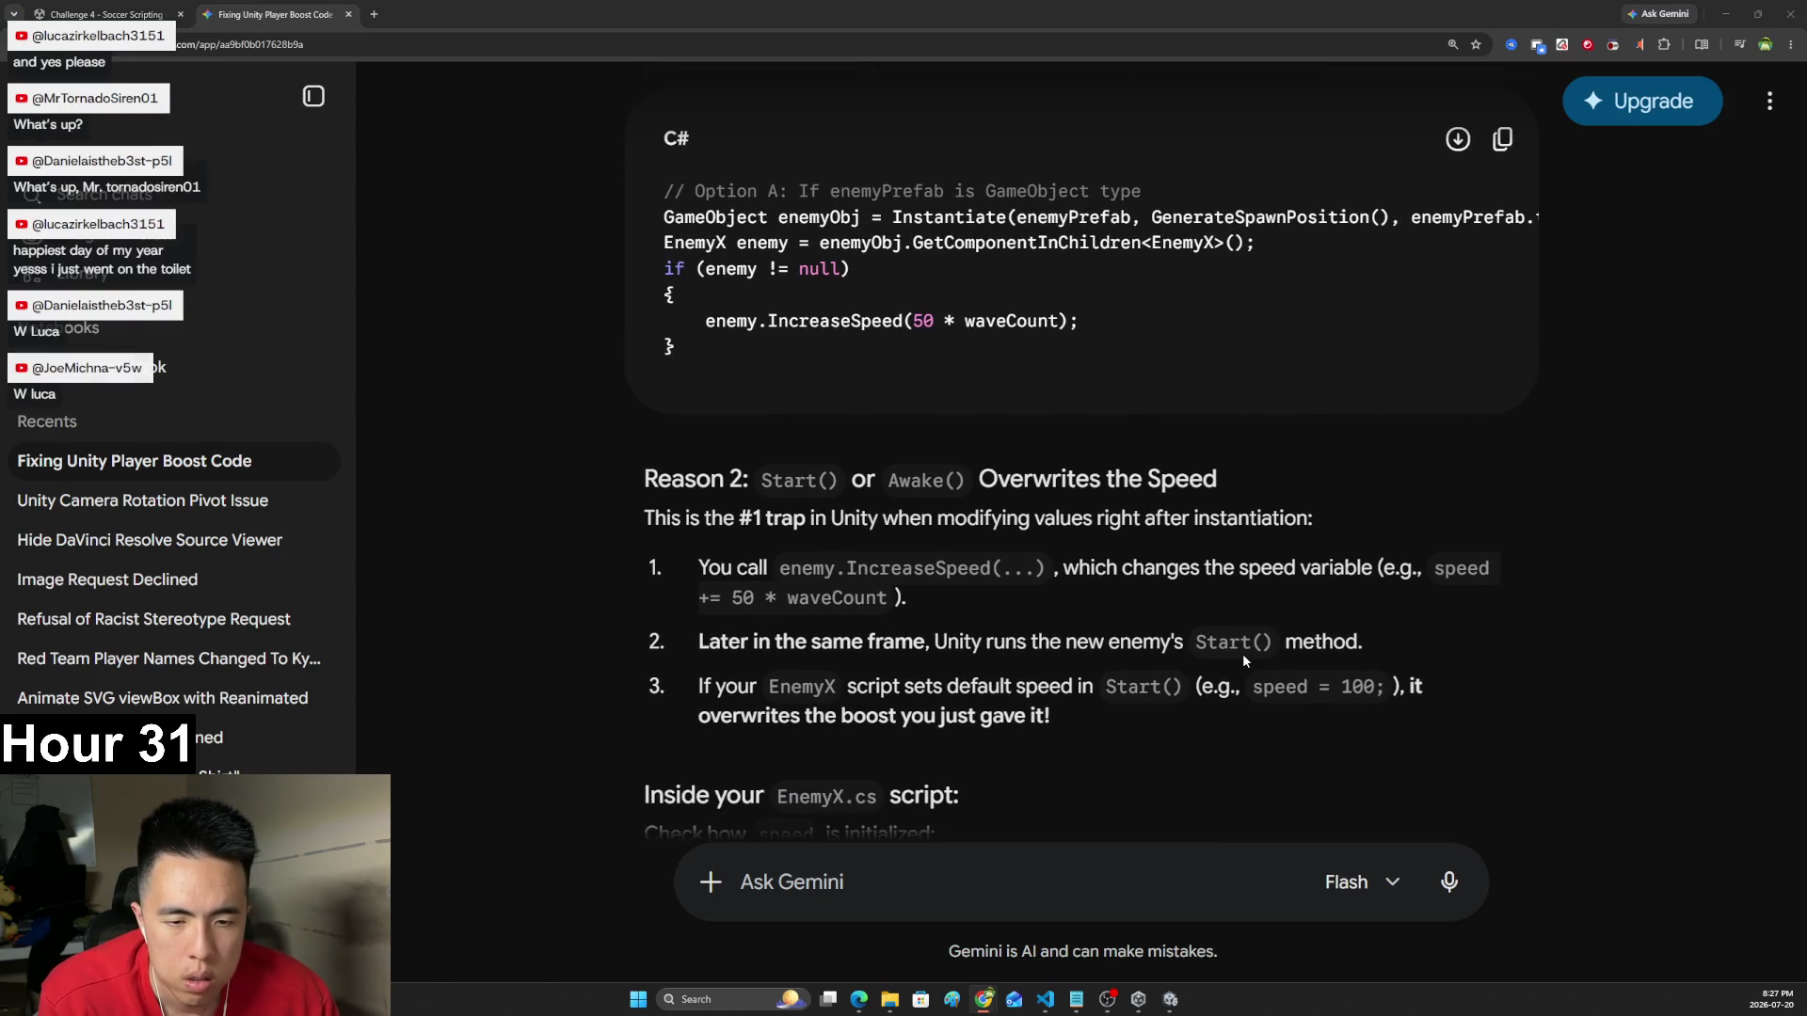
scroll(1253, 649, "down", 5)
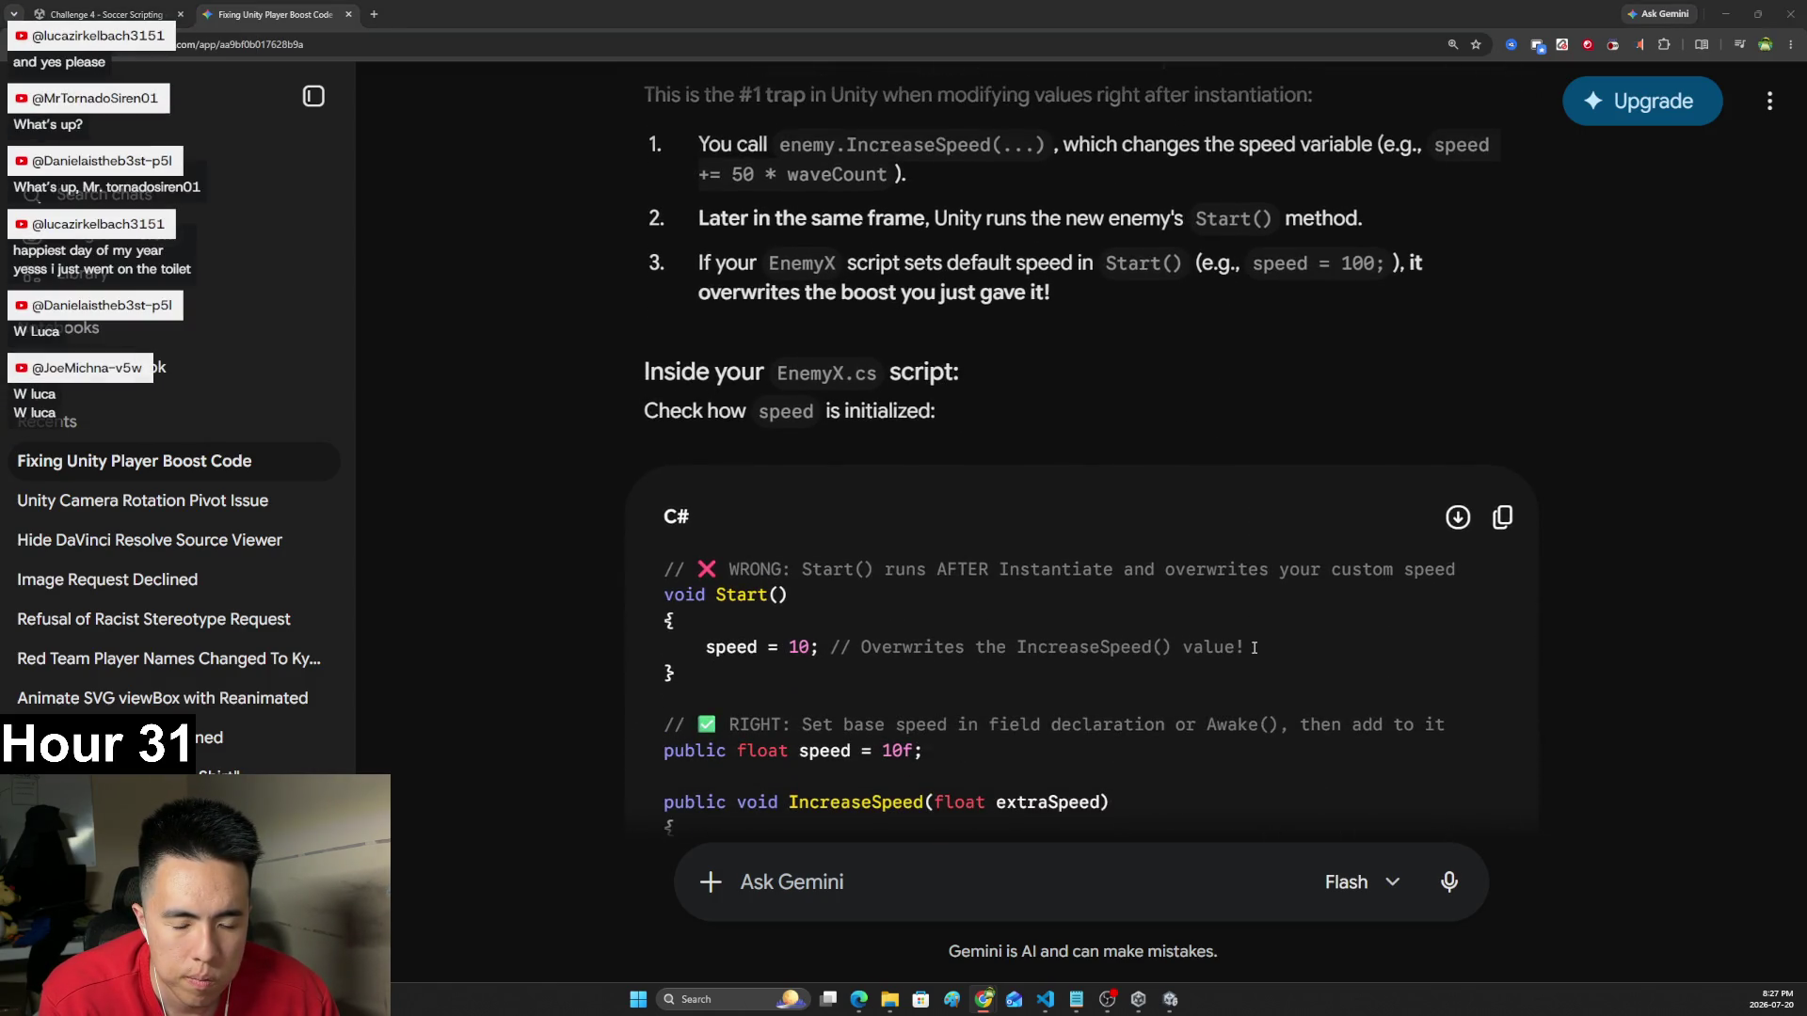
scroll(1254, 647, "down", 2)
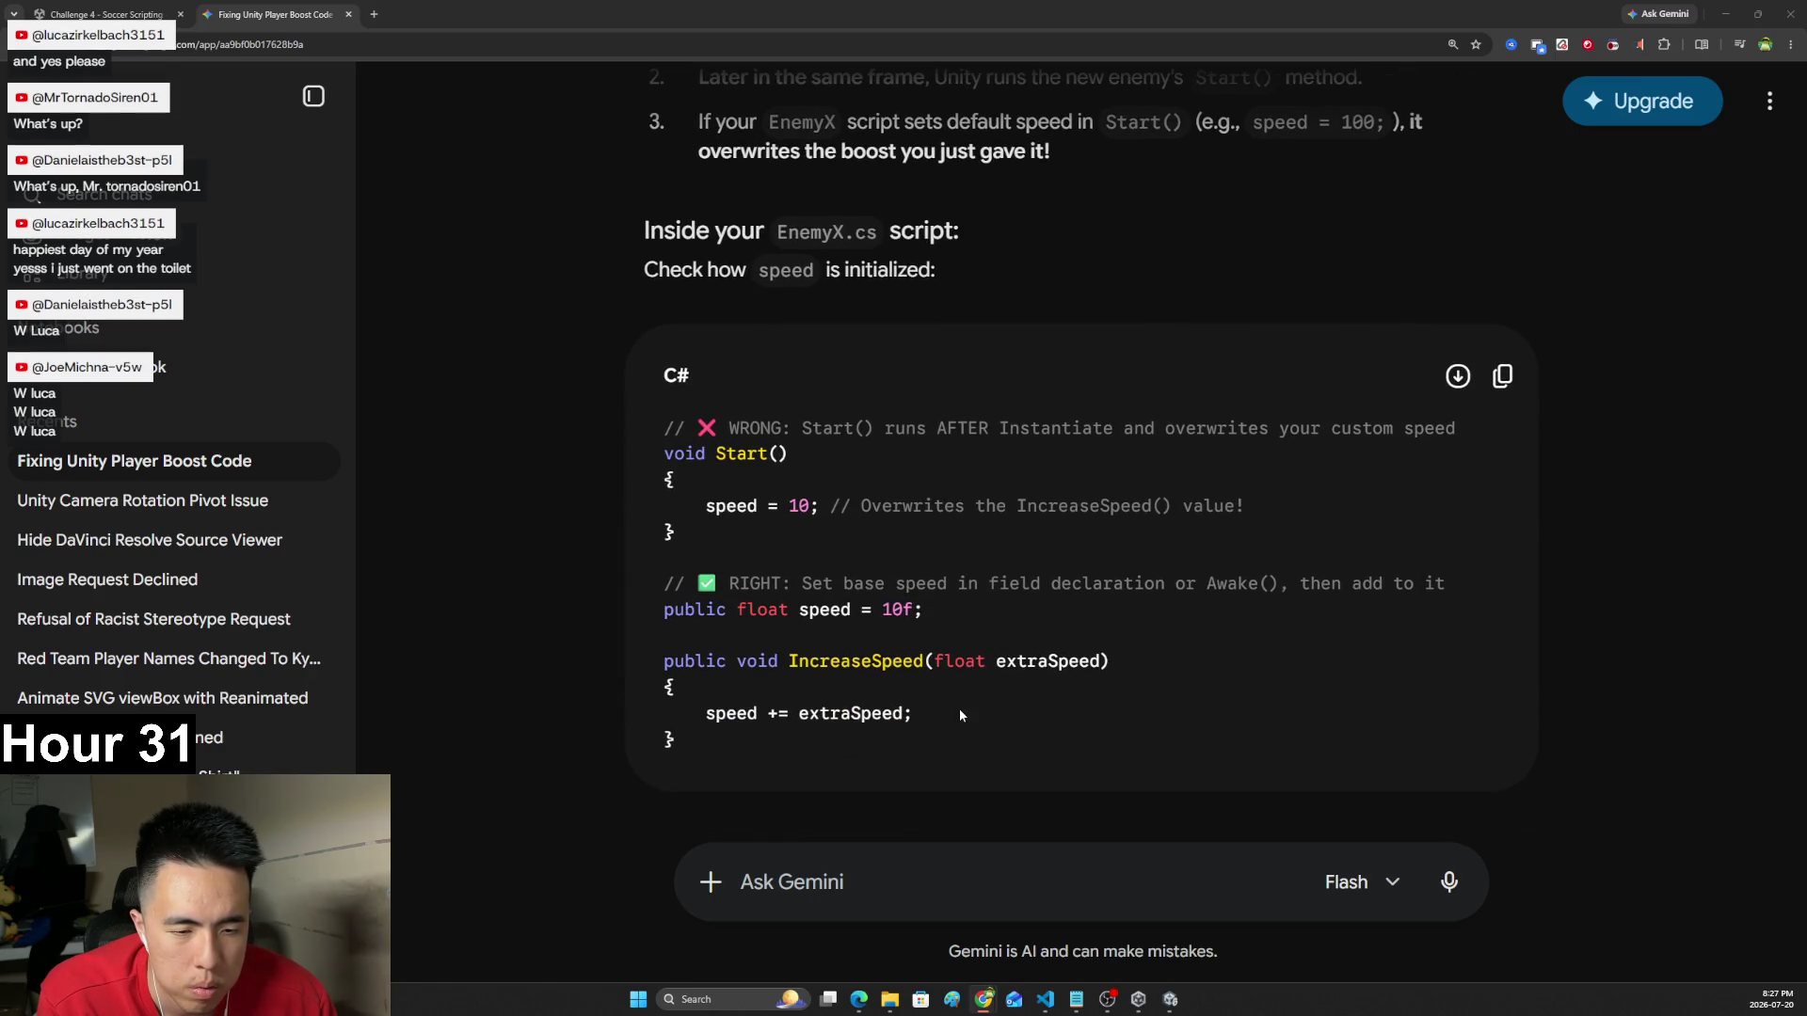
scroll(958, 709, "up", 4)
scroll(963, 703, "down", 4)
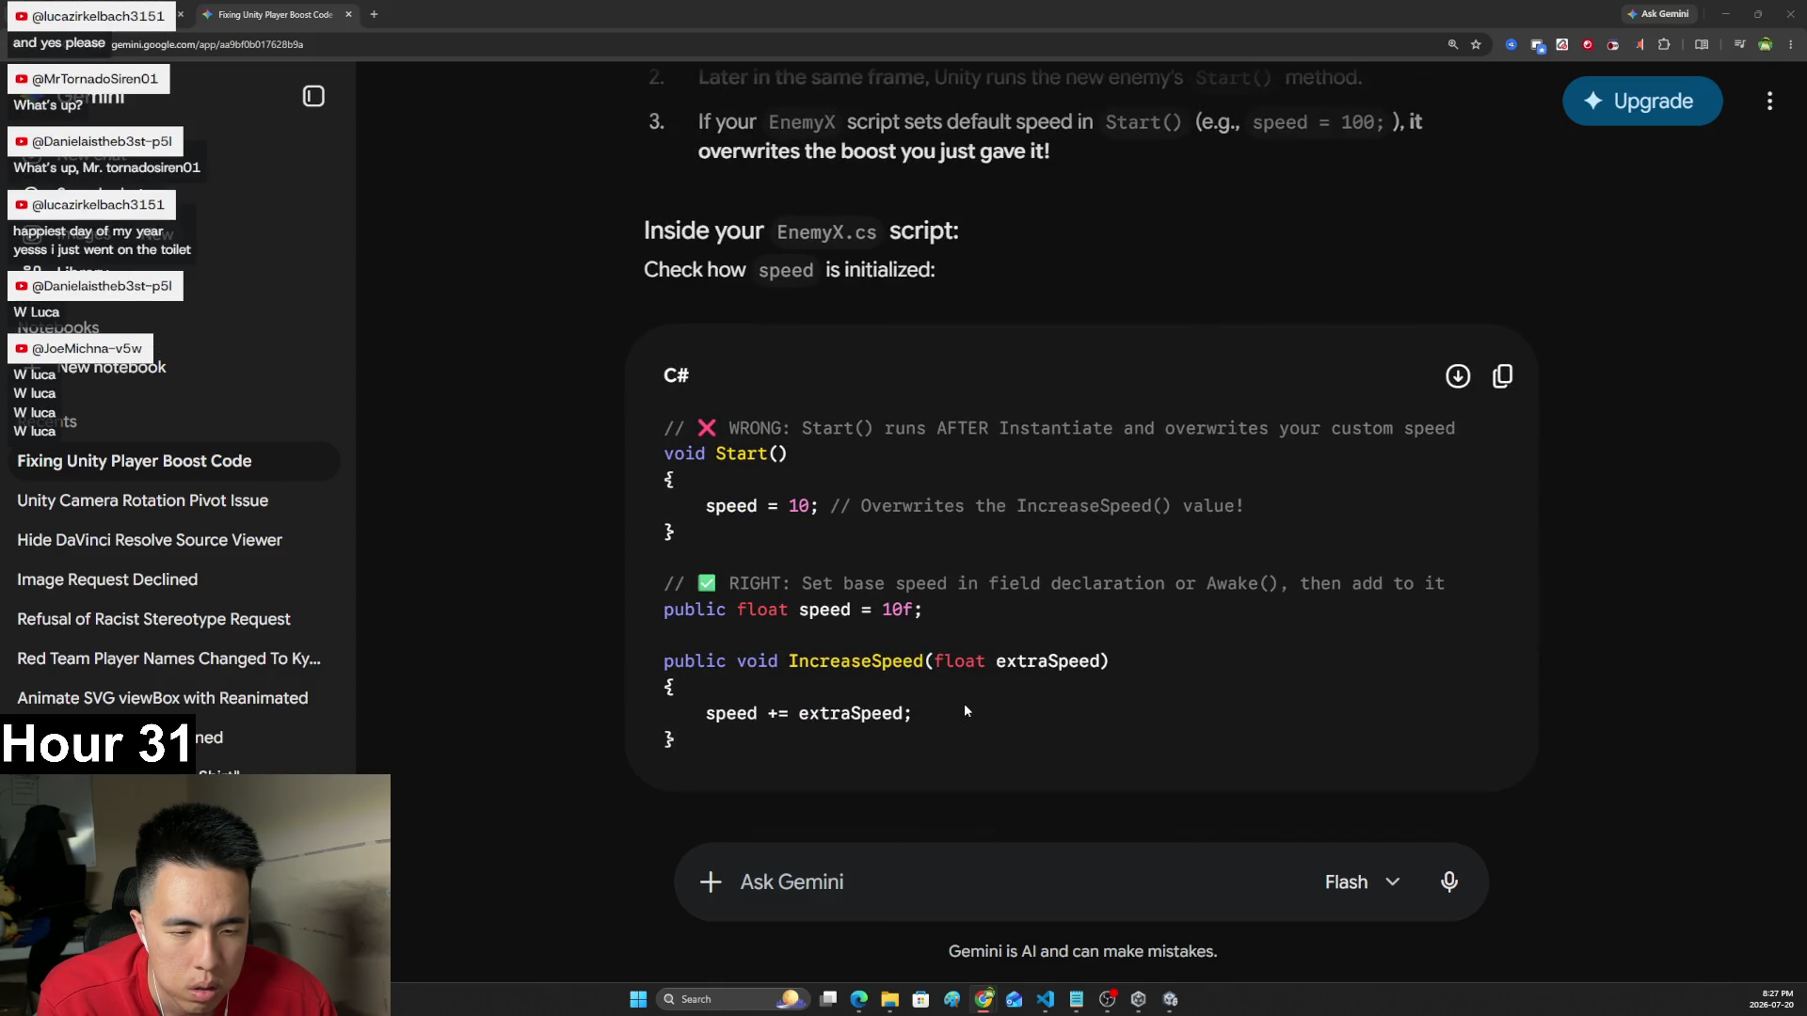
scroll(964, 703, "down", 1)
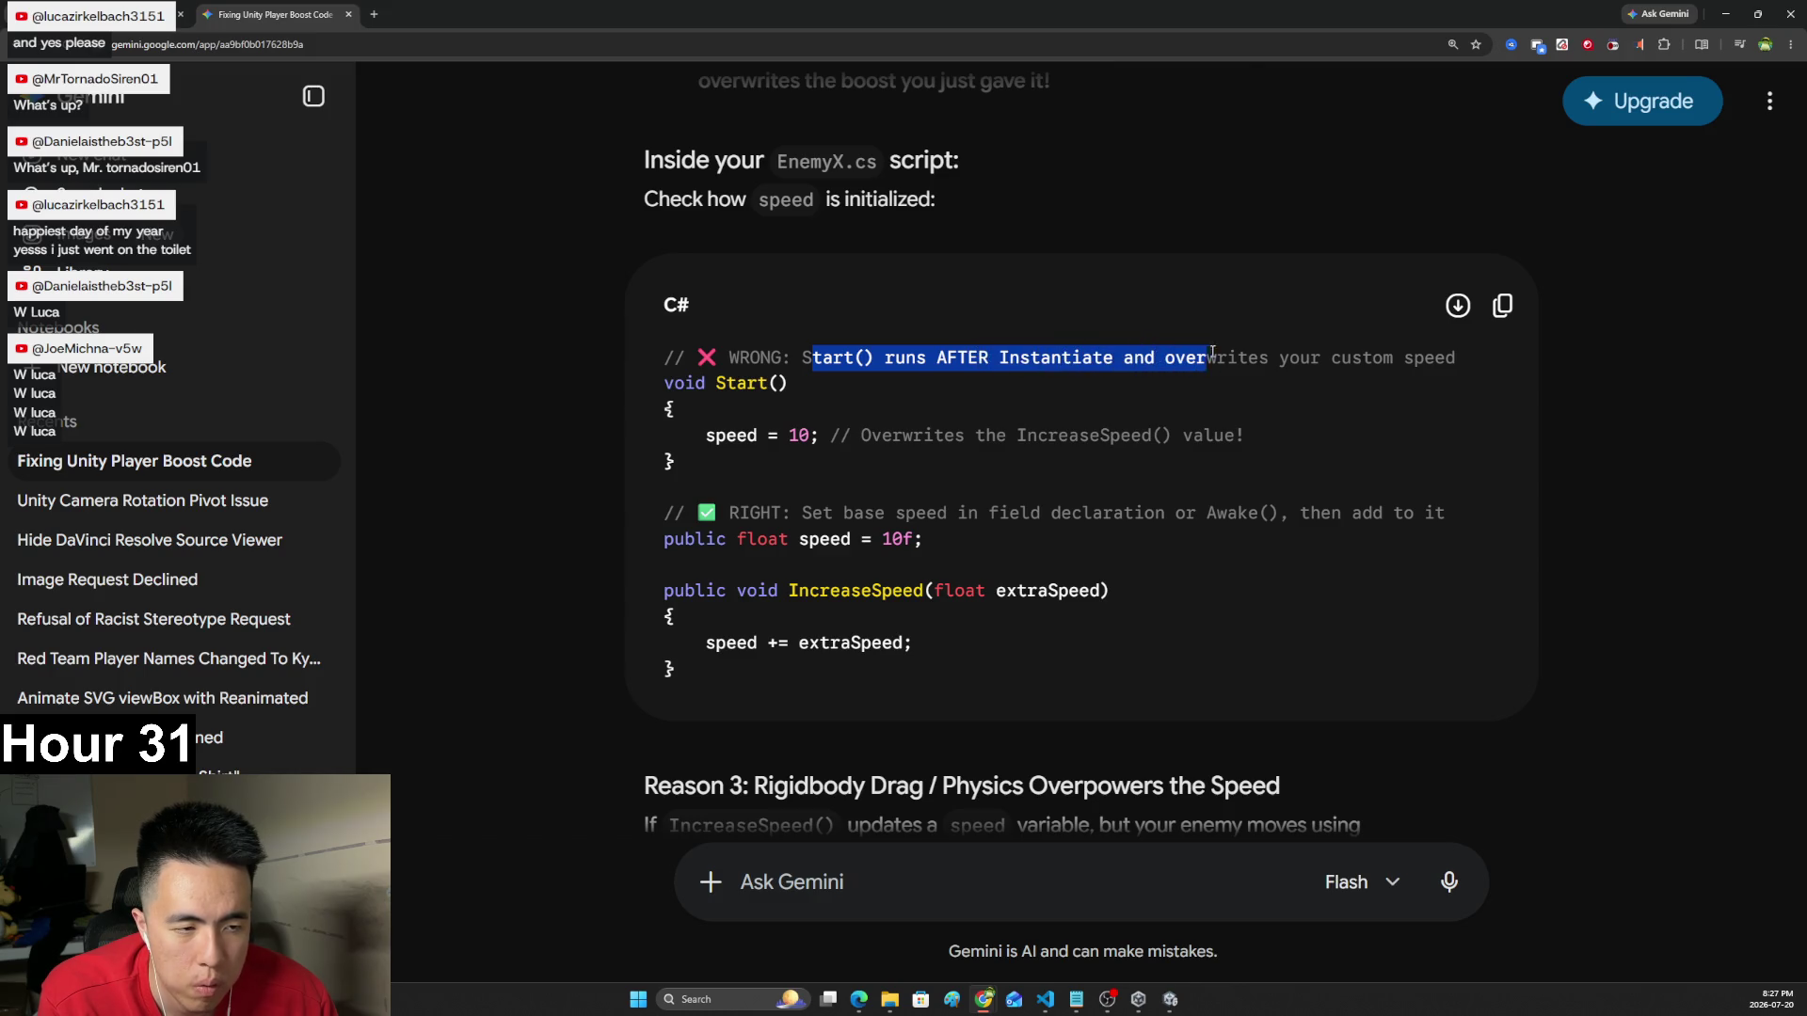
scroll(1370, 438, "down", 2)
scroll(1374, 454, "up", 7)
scroll(1334, 446, "up", 3)
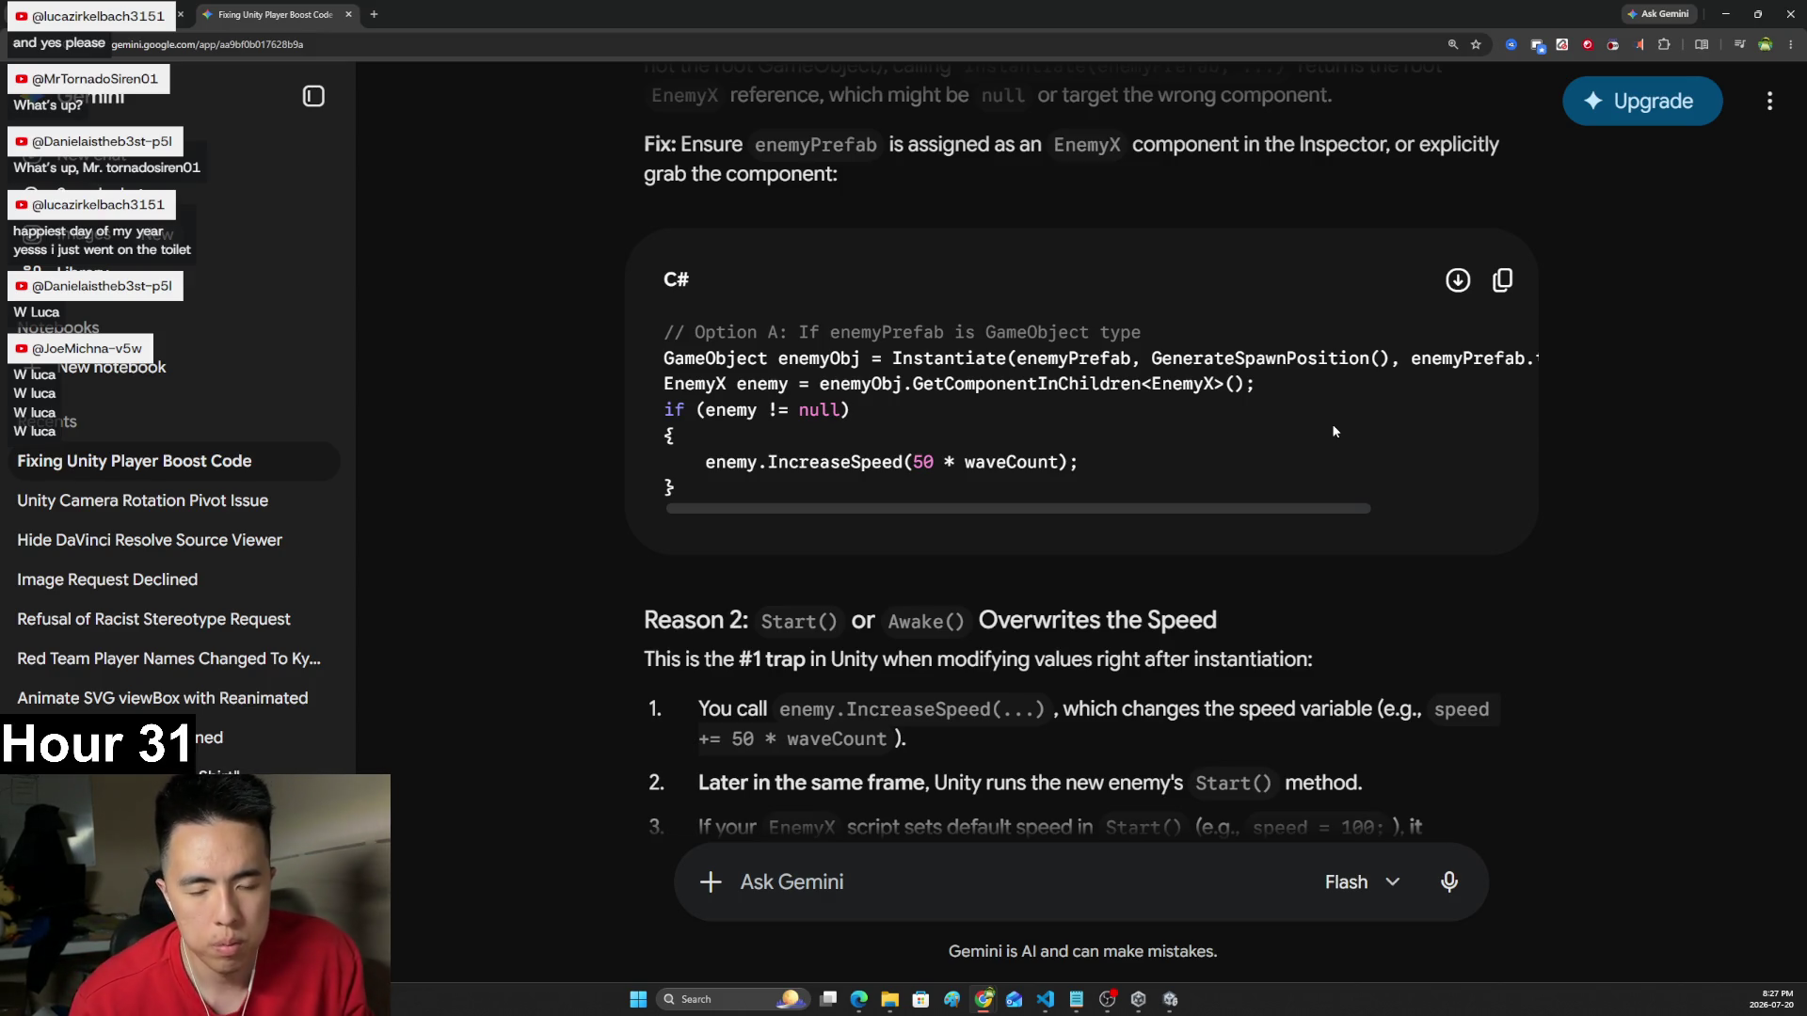
key("alt+Tab")
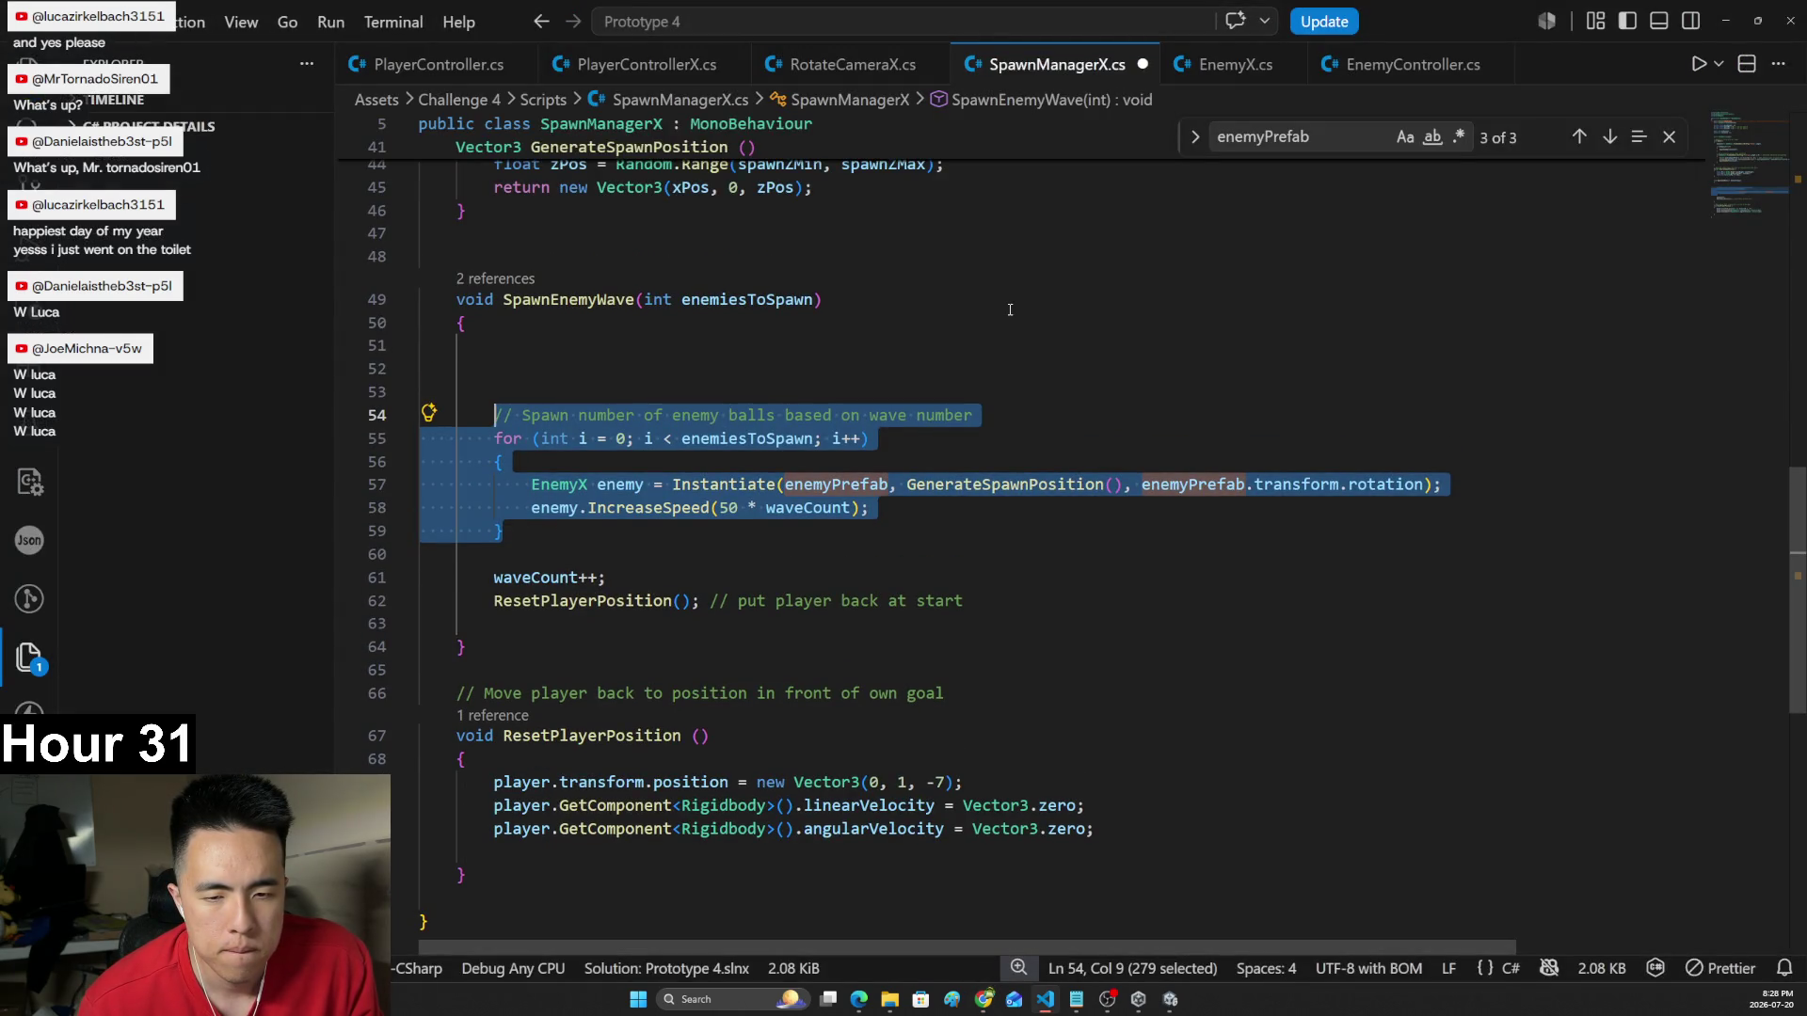
- Restore the IncreaseSpeed line's indentation and declare enemyPrefab as a GameObject on line 7
key("alt+Tab")
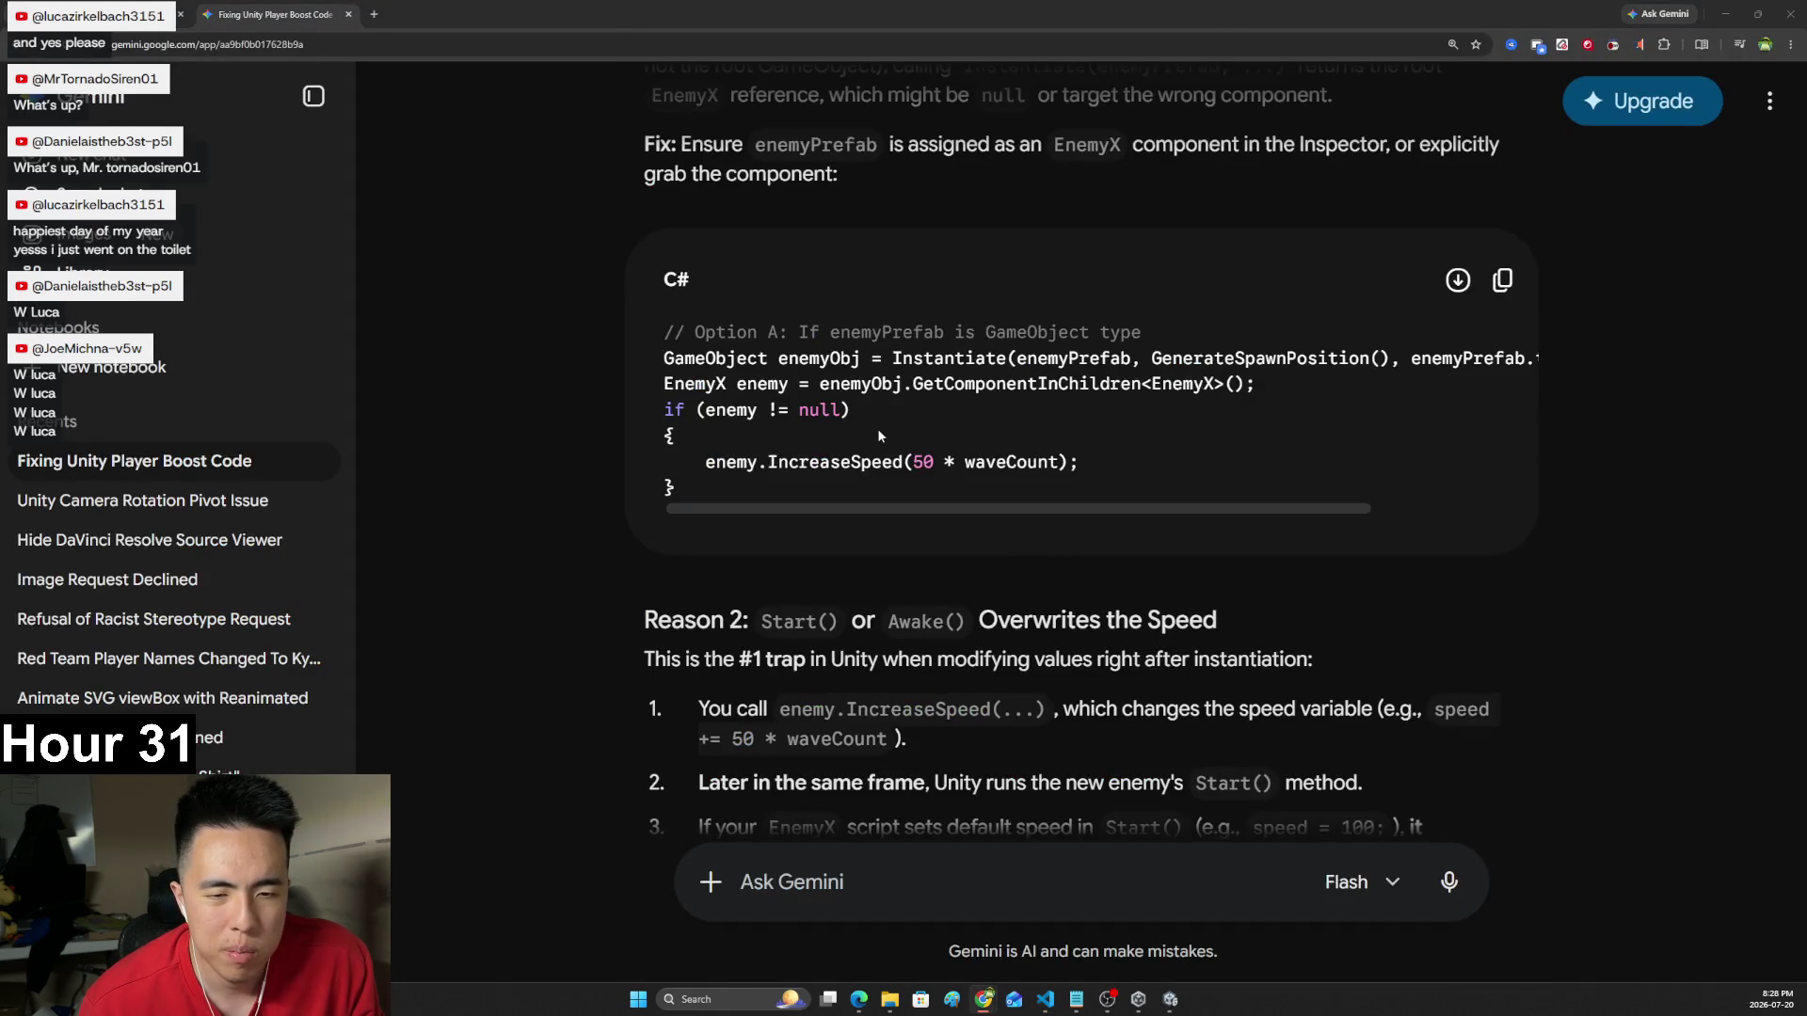
key("alt+Tab")
left_click(957, 511)
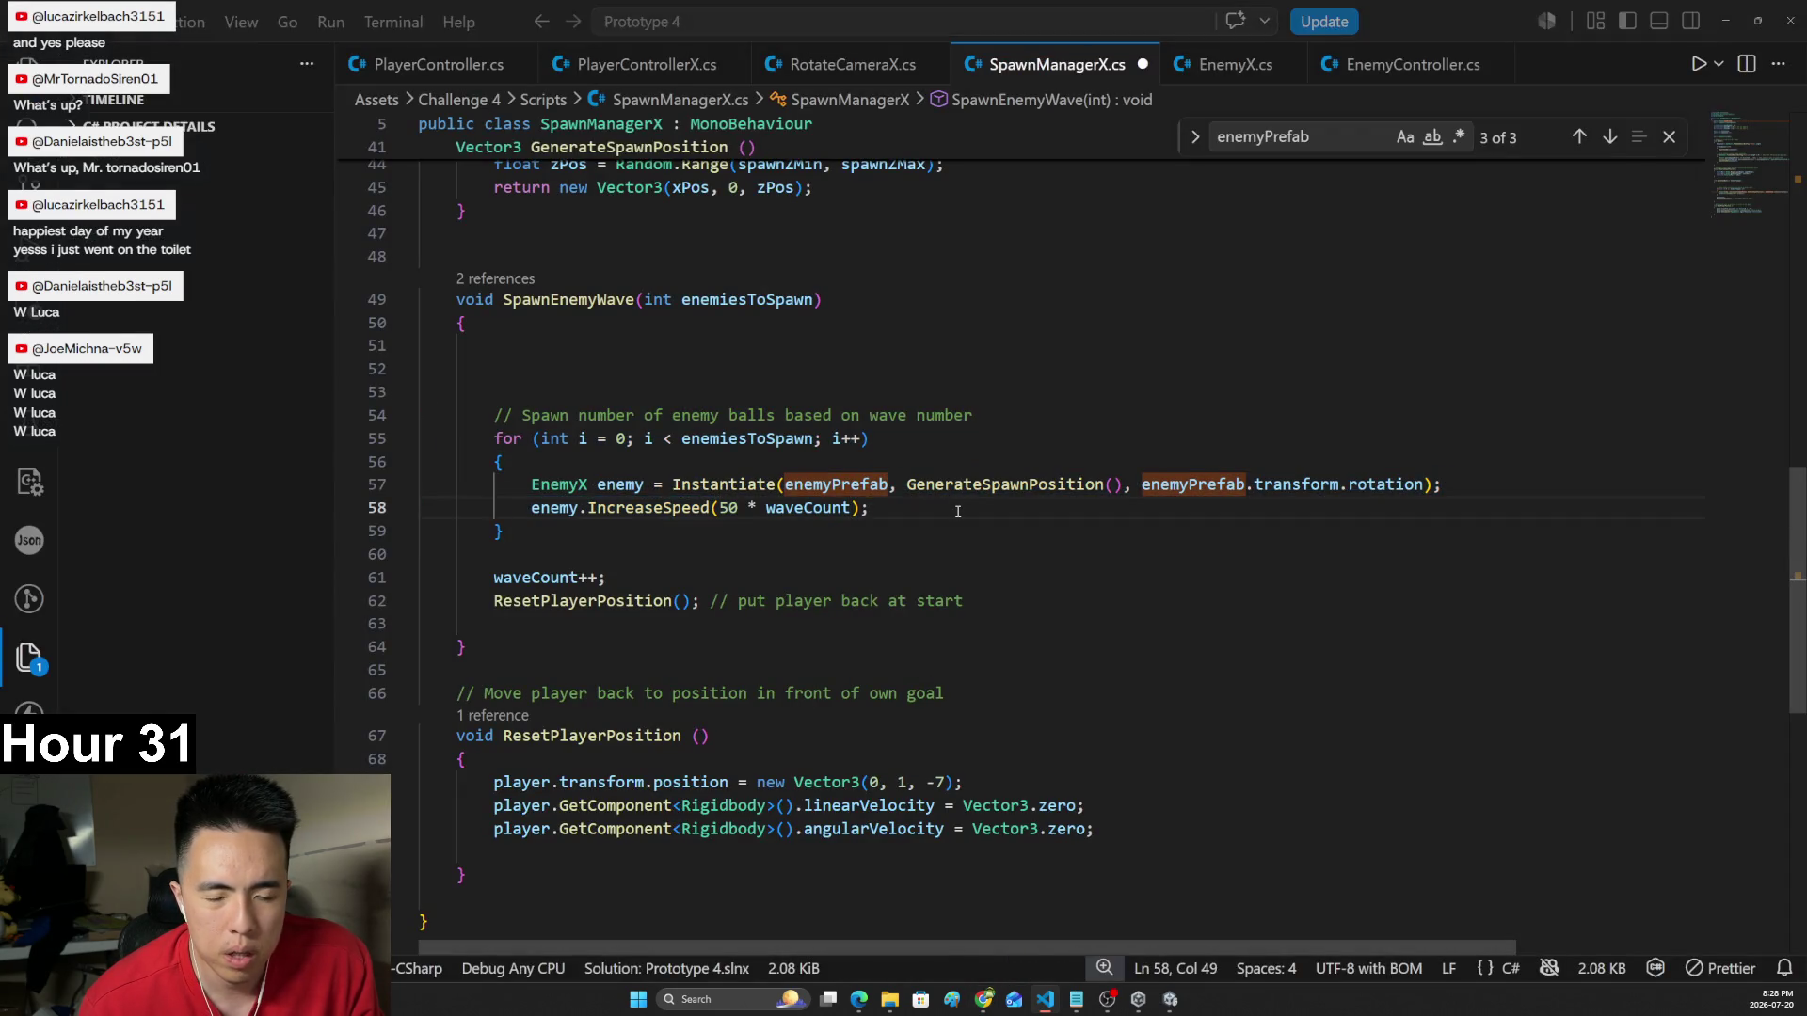
key("alt+Tab")
key("alt+Tab")
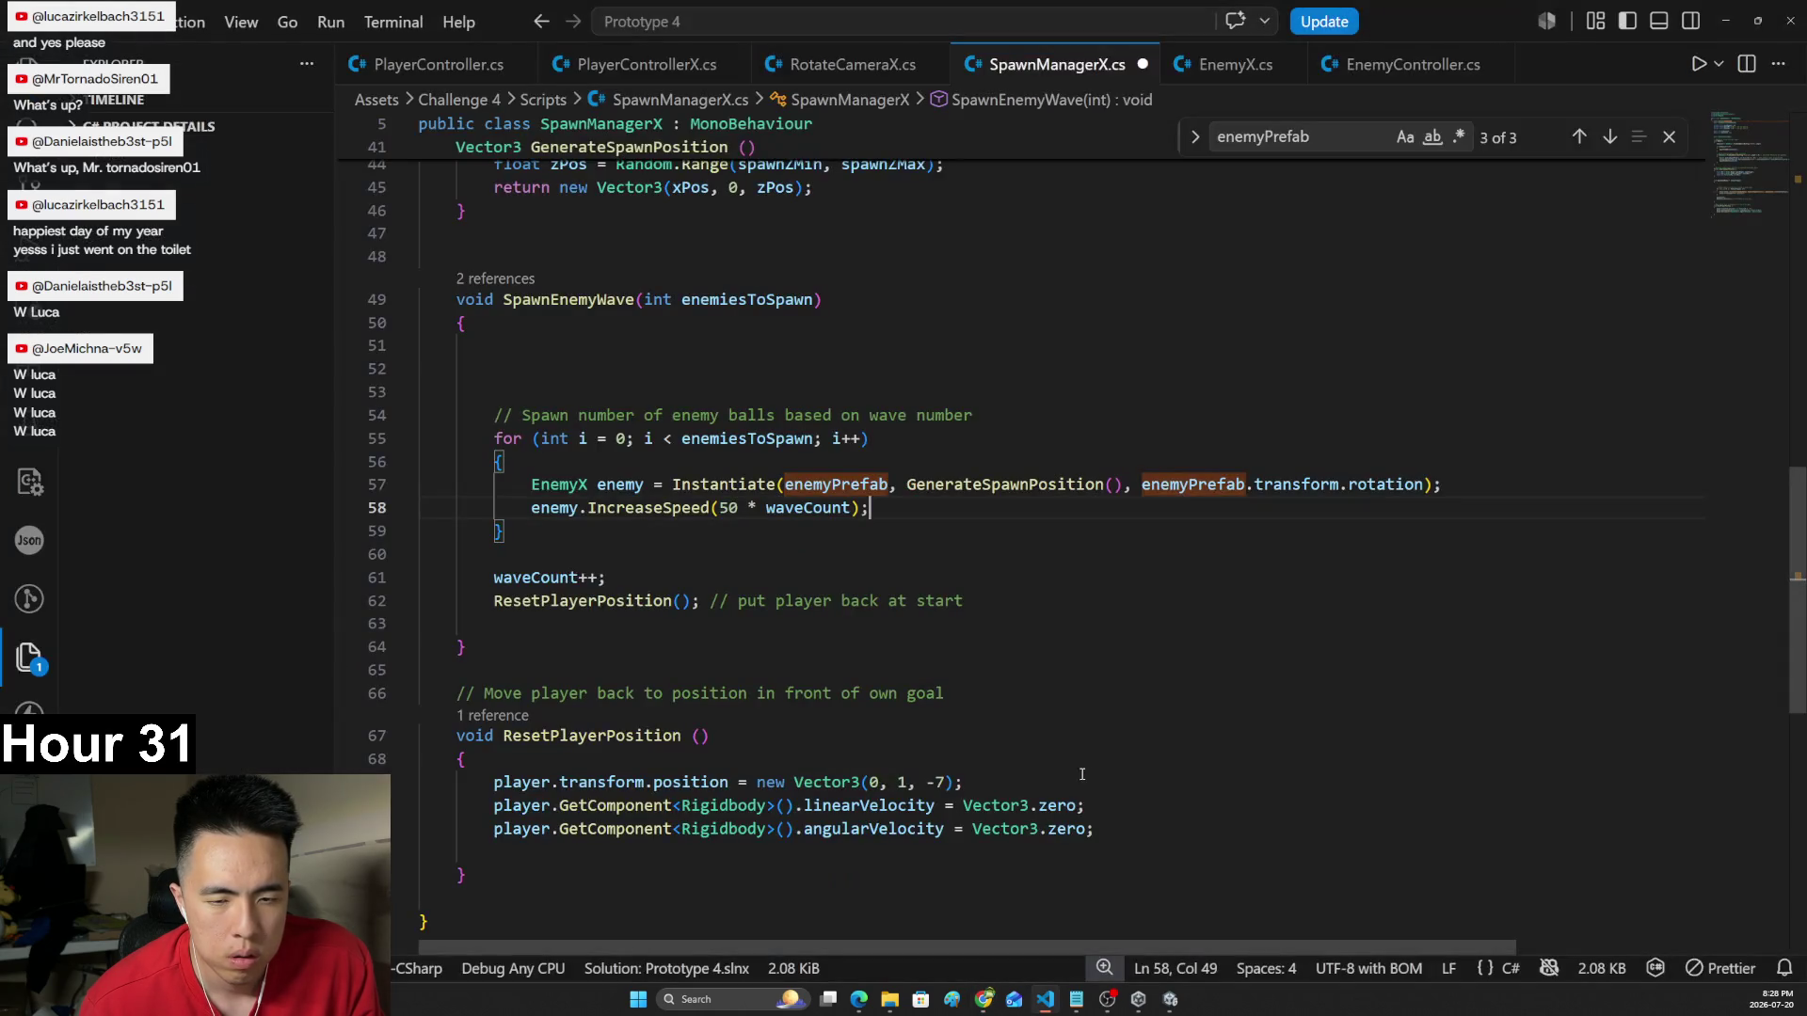
scroll(941, 527, "up", 10)
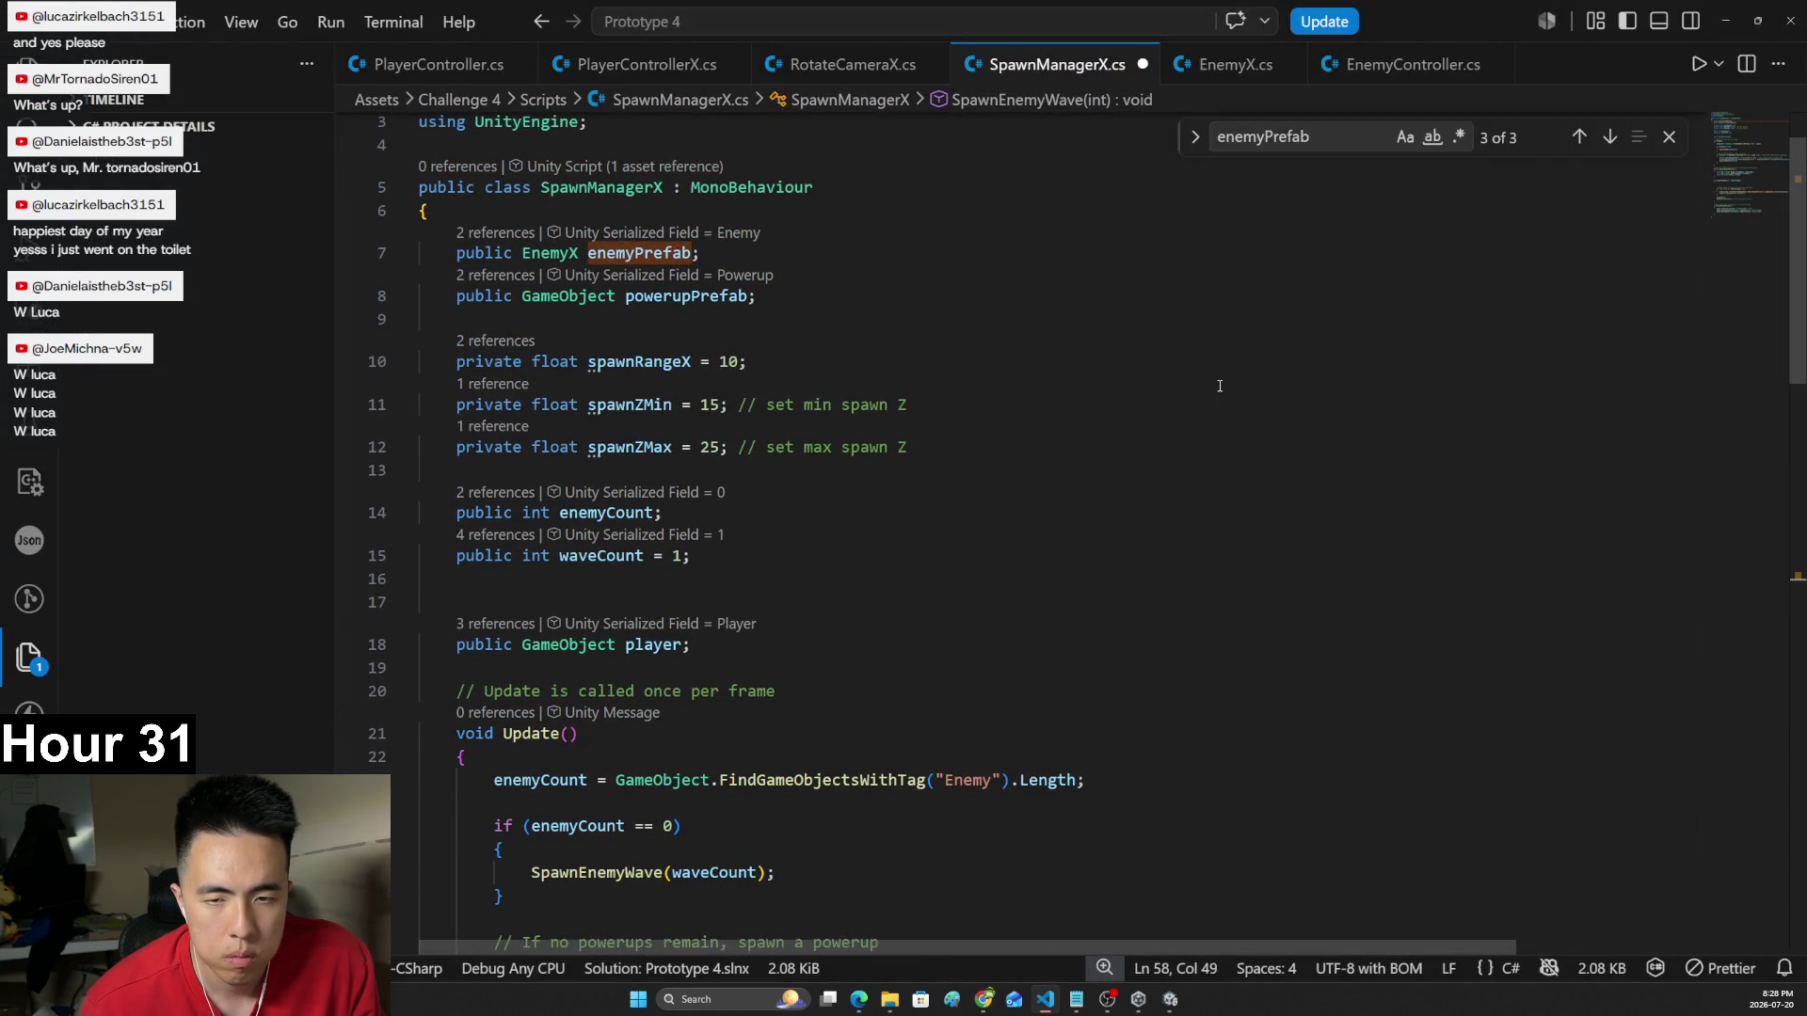
key("ctrl+z")
key("Tab")
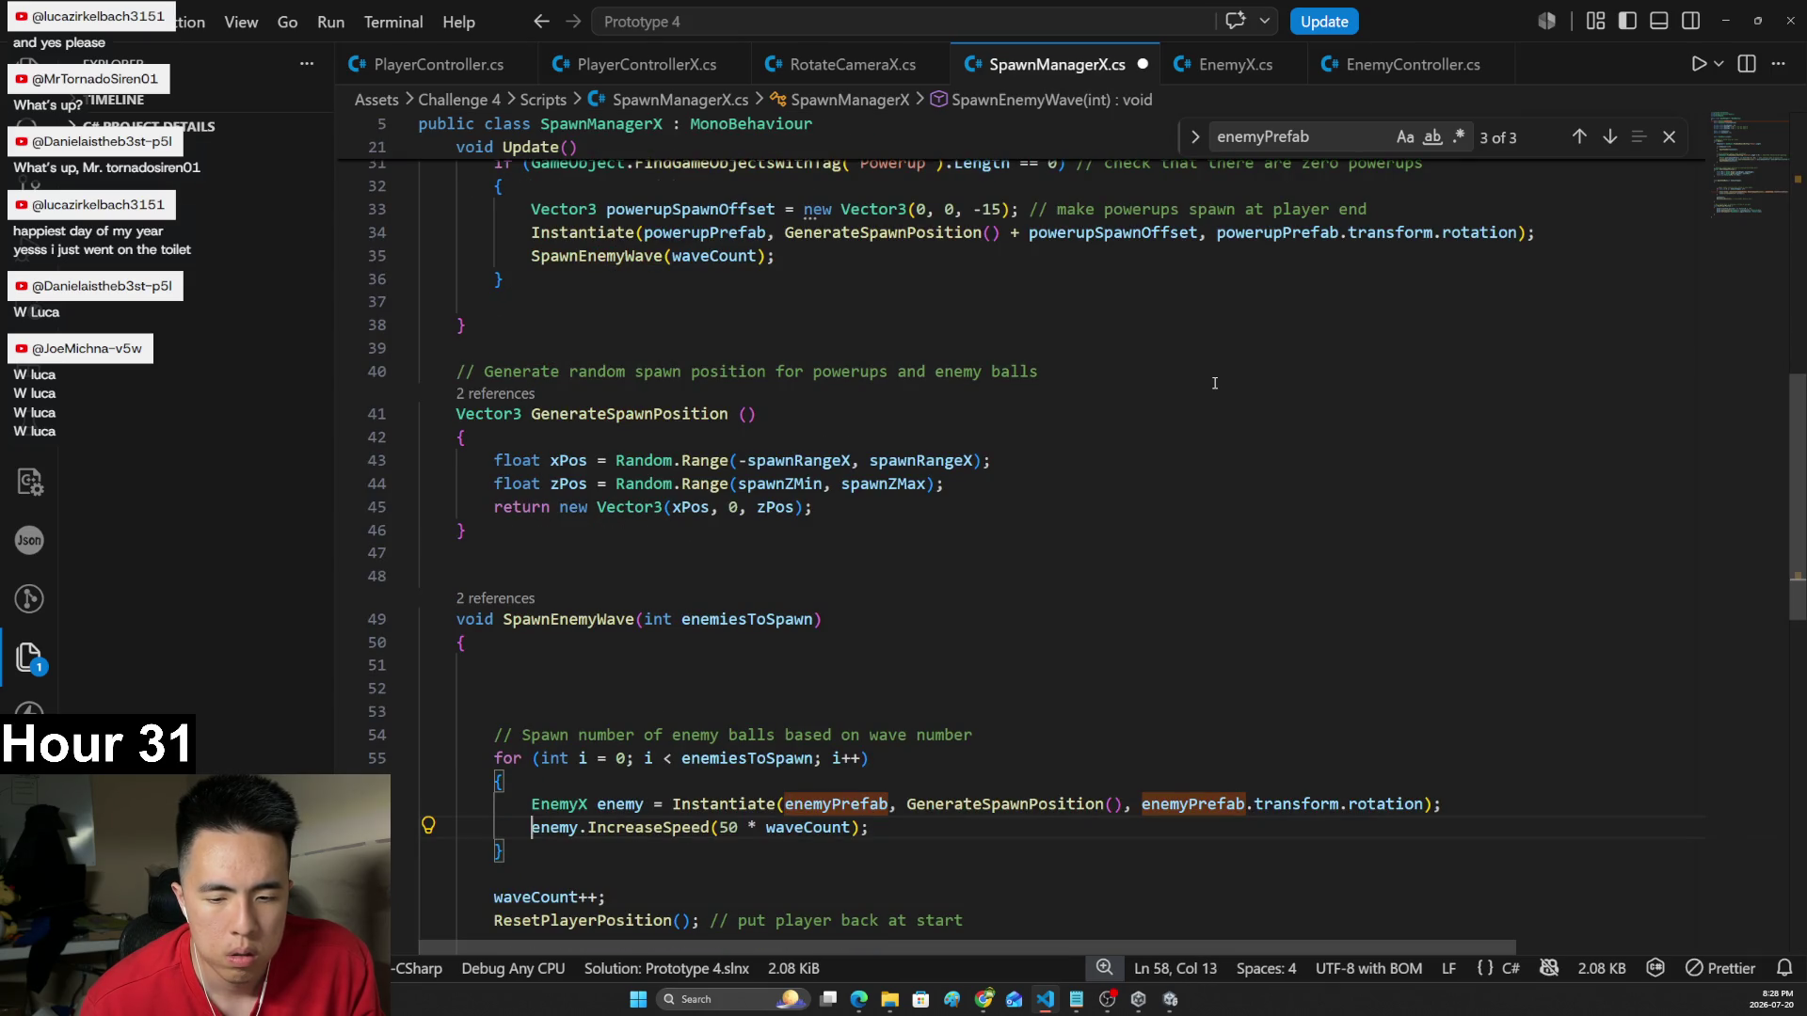
scroll(1398, 426, "up", 10)
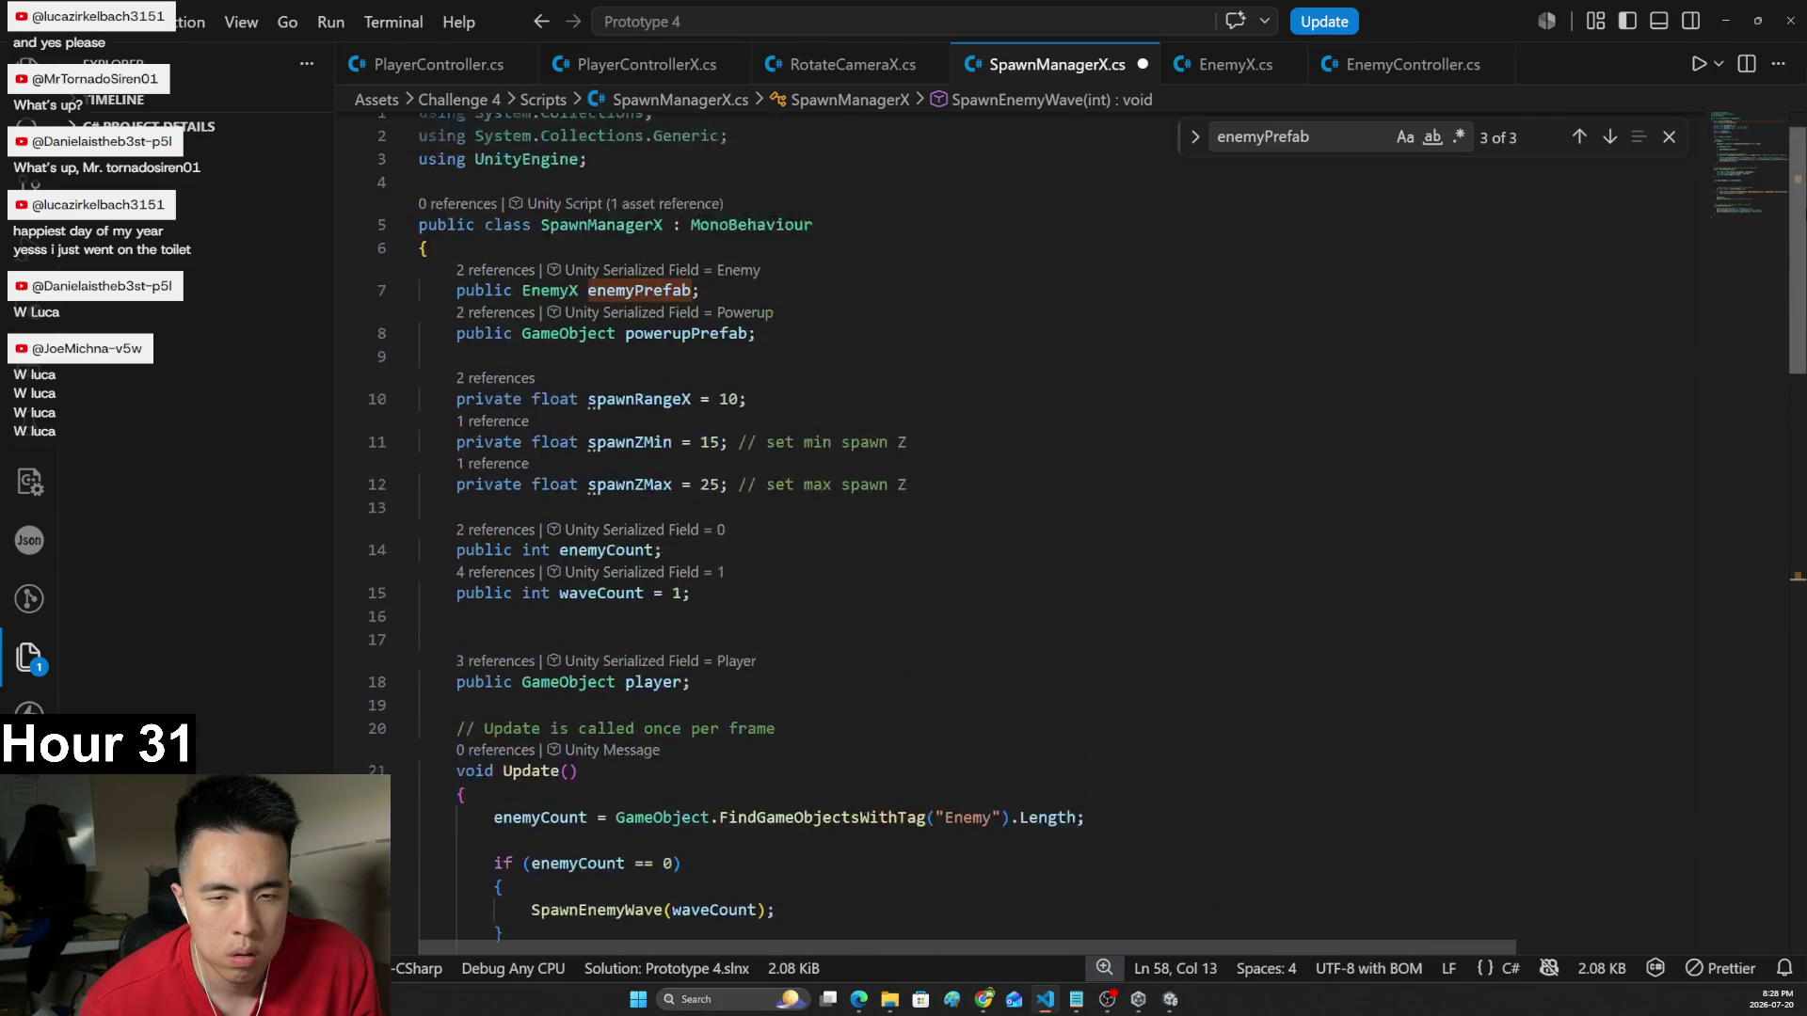
double_click(573, 321)
type("Game")
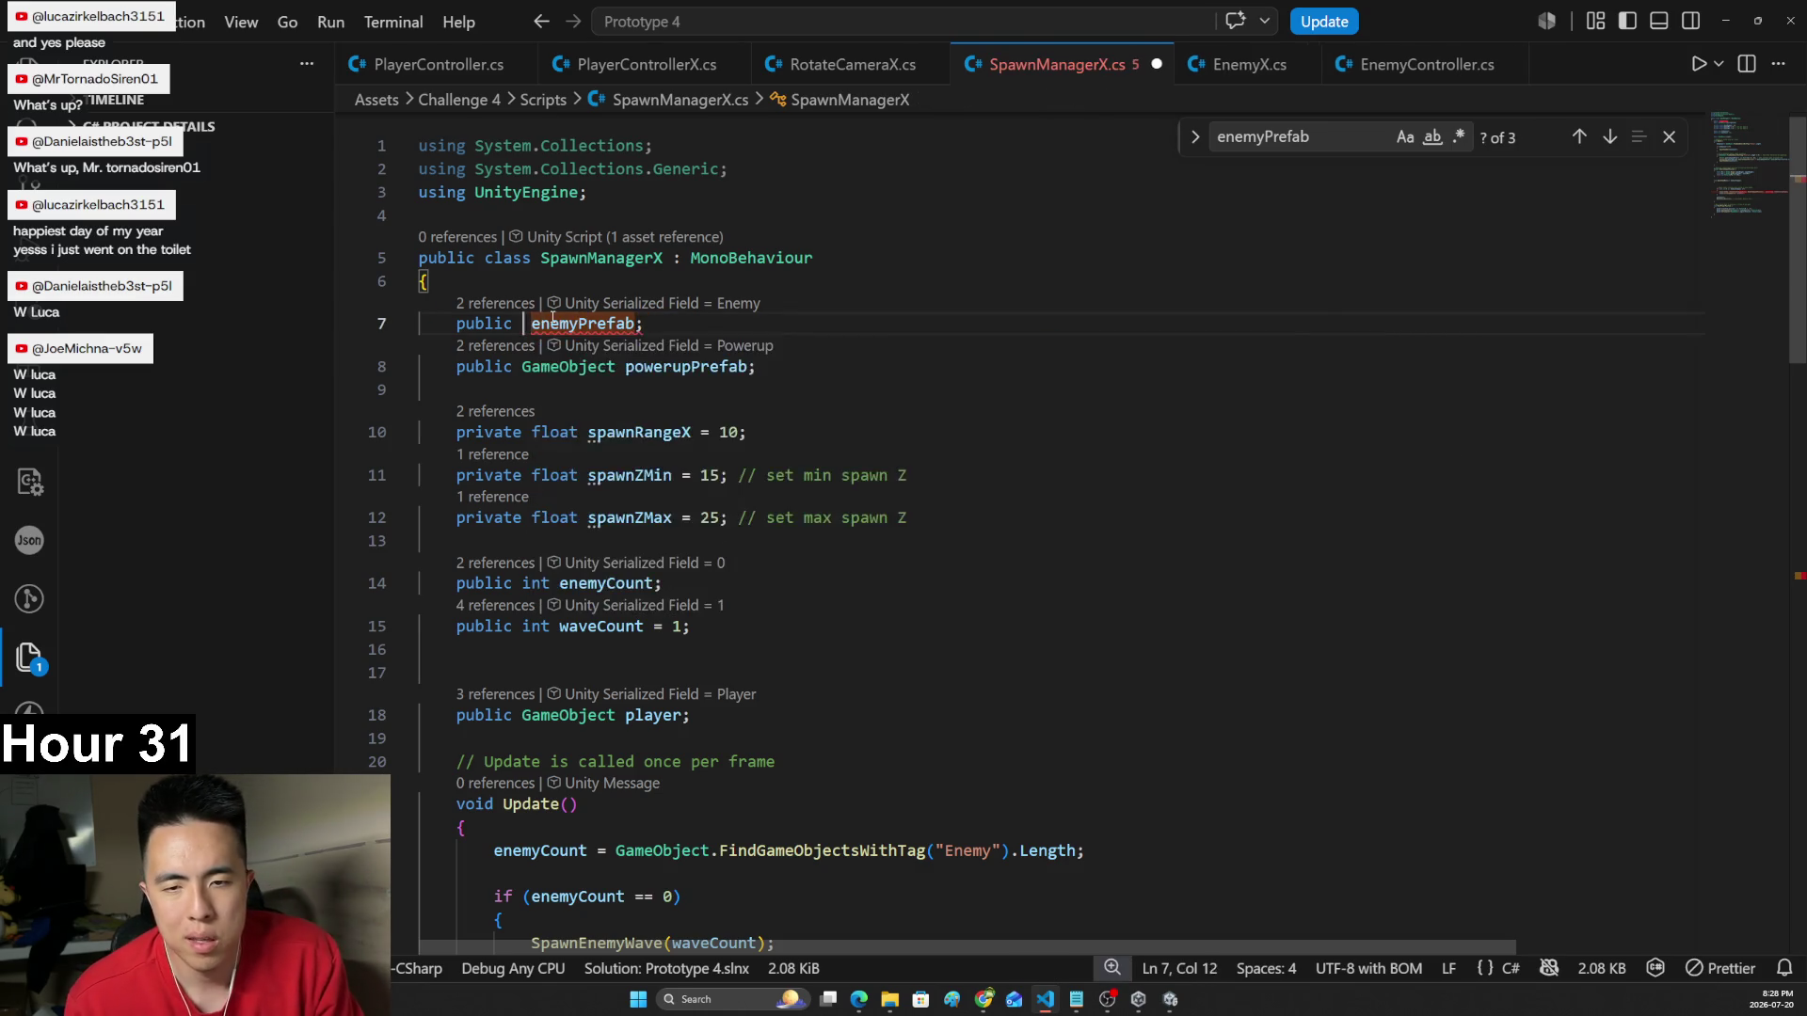
key("Tab")
- Make the spawned enemy a GameObject and call enemy.GetComponent<EnemyX>().IncreaseSpeed(50 * waveCount)
scroll(1351, 646, "down", 12)
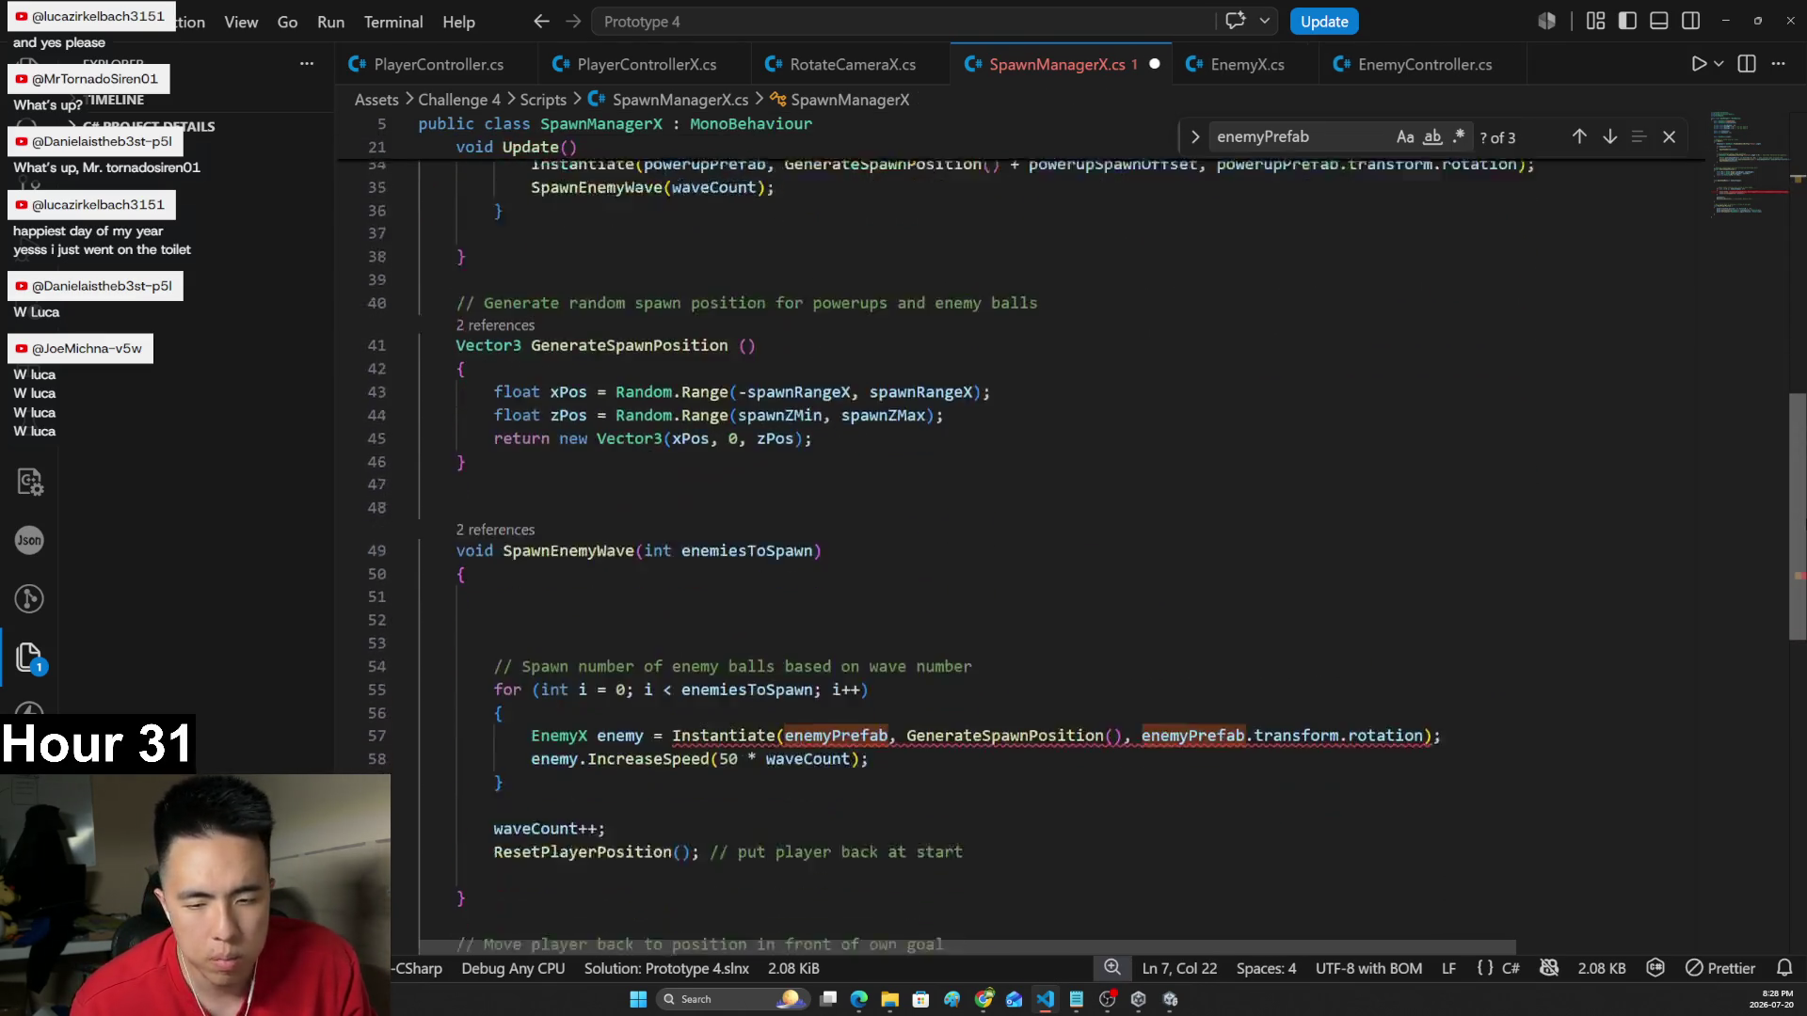
left_click(903, 744)
double_click(584, 685)
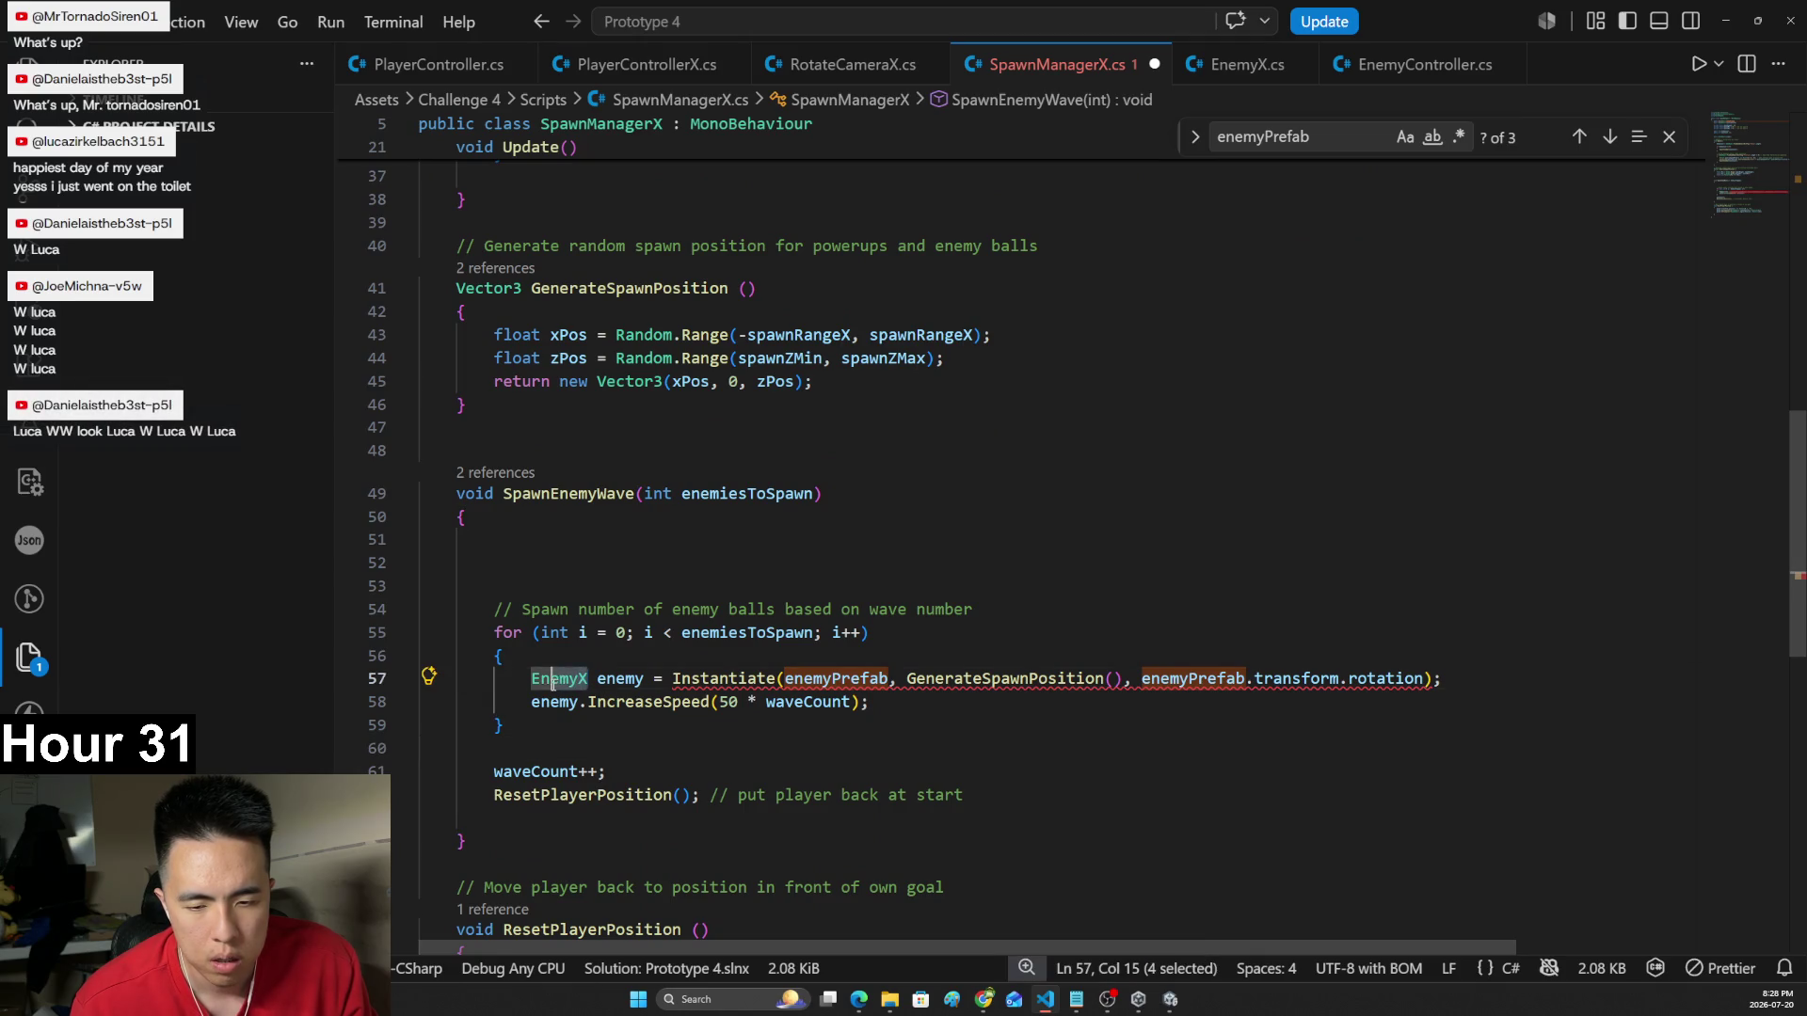
type("Game")
key("Tab")
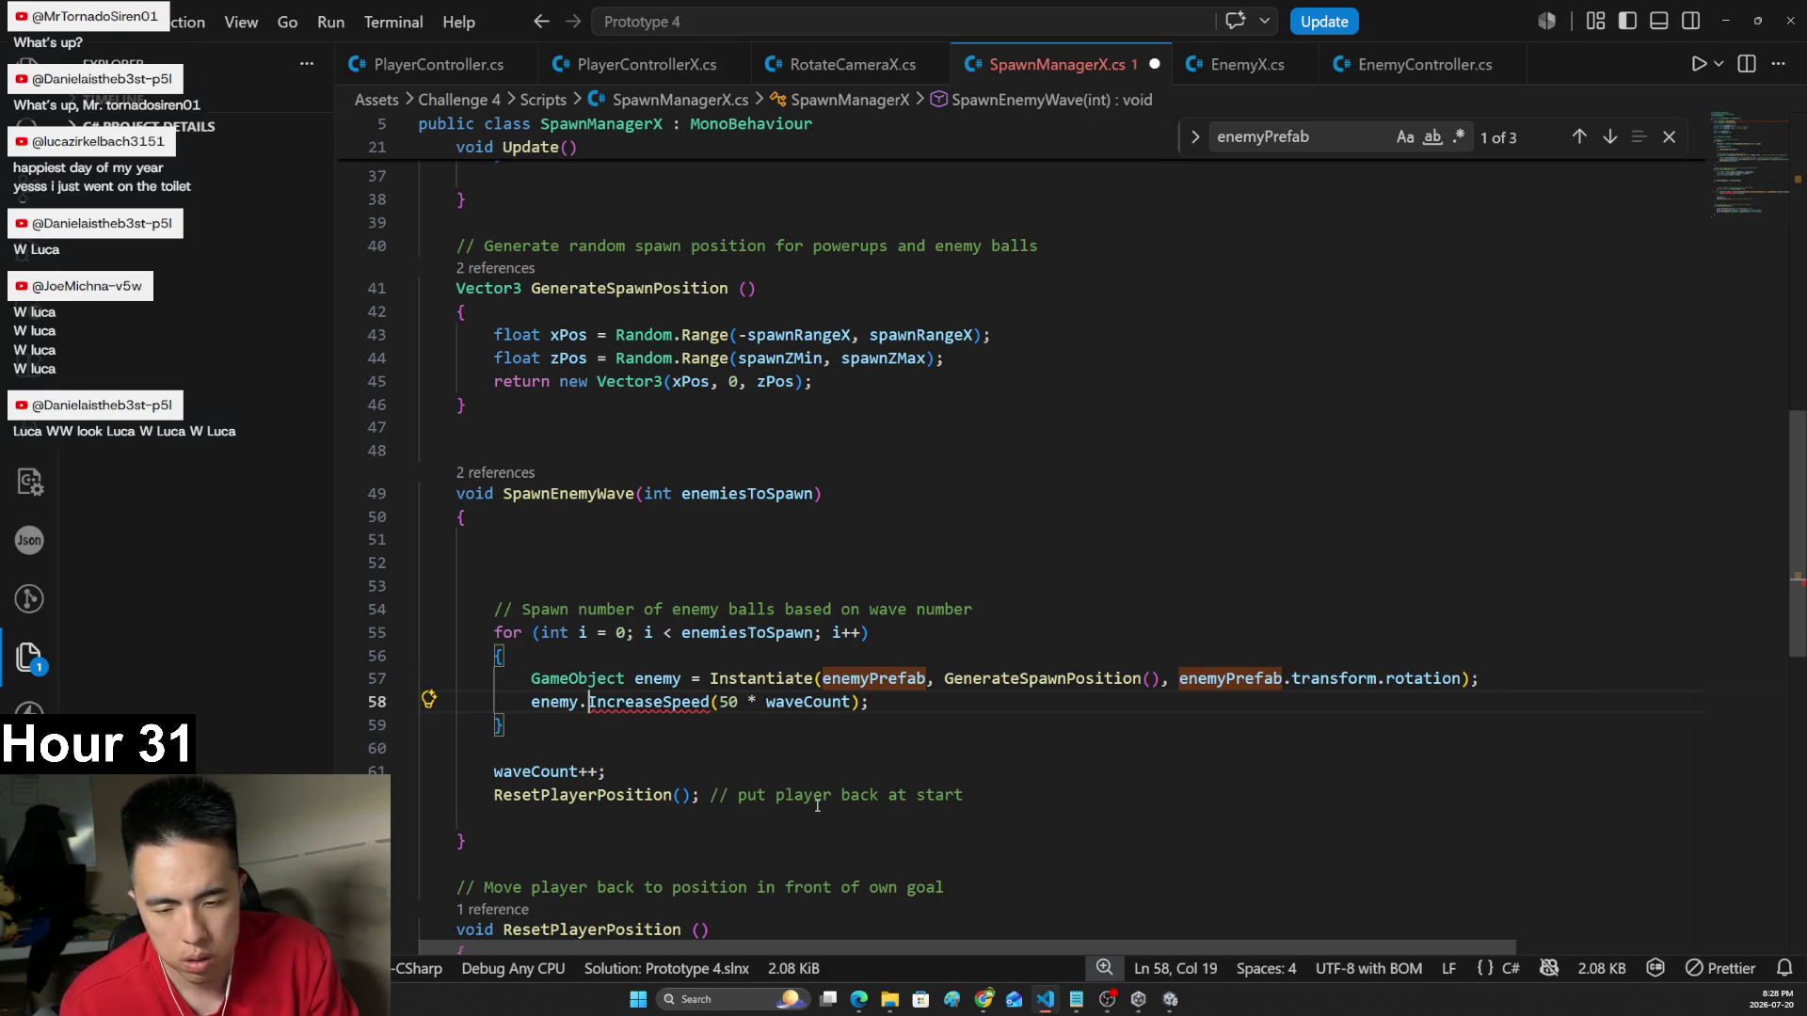
type("GetComponent<")
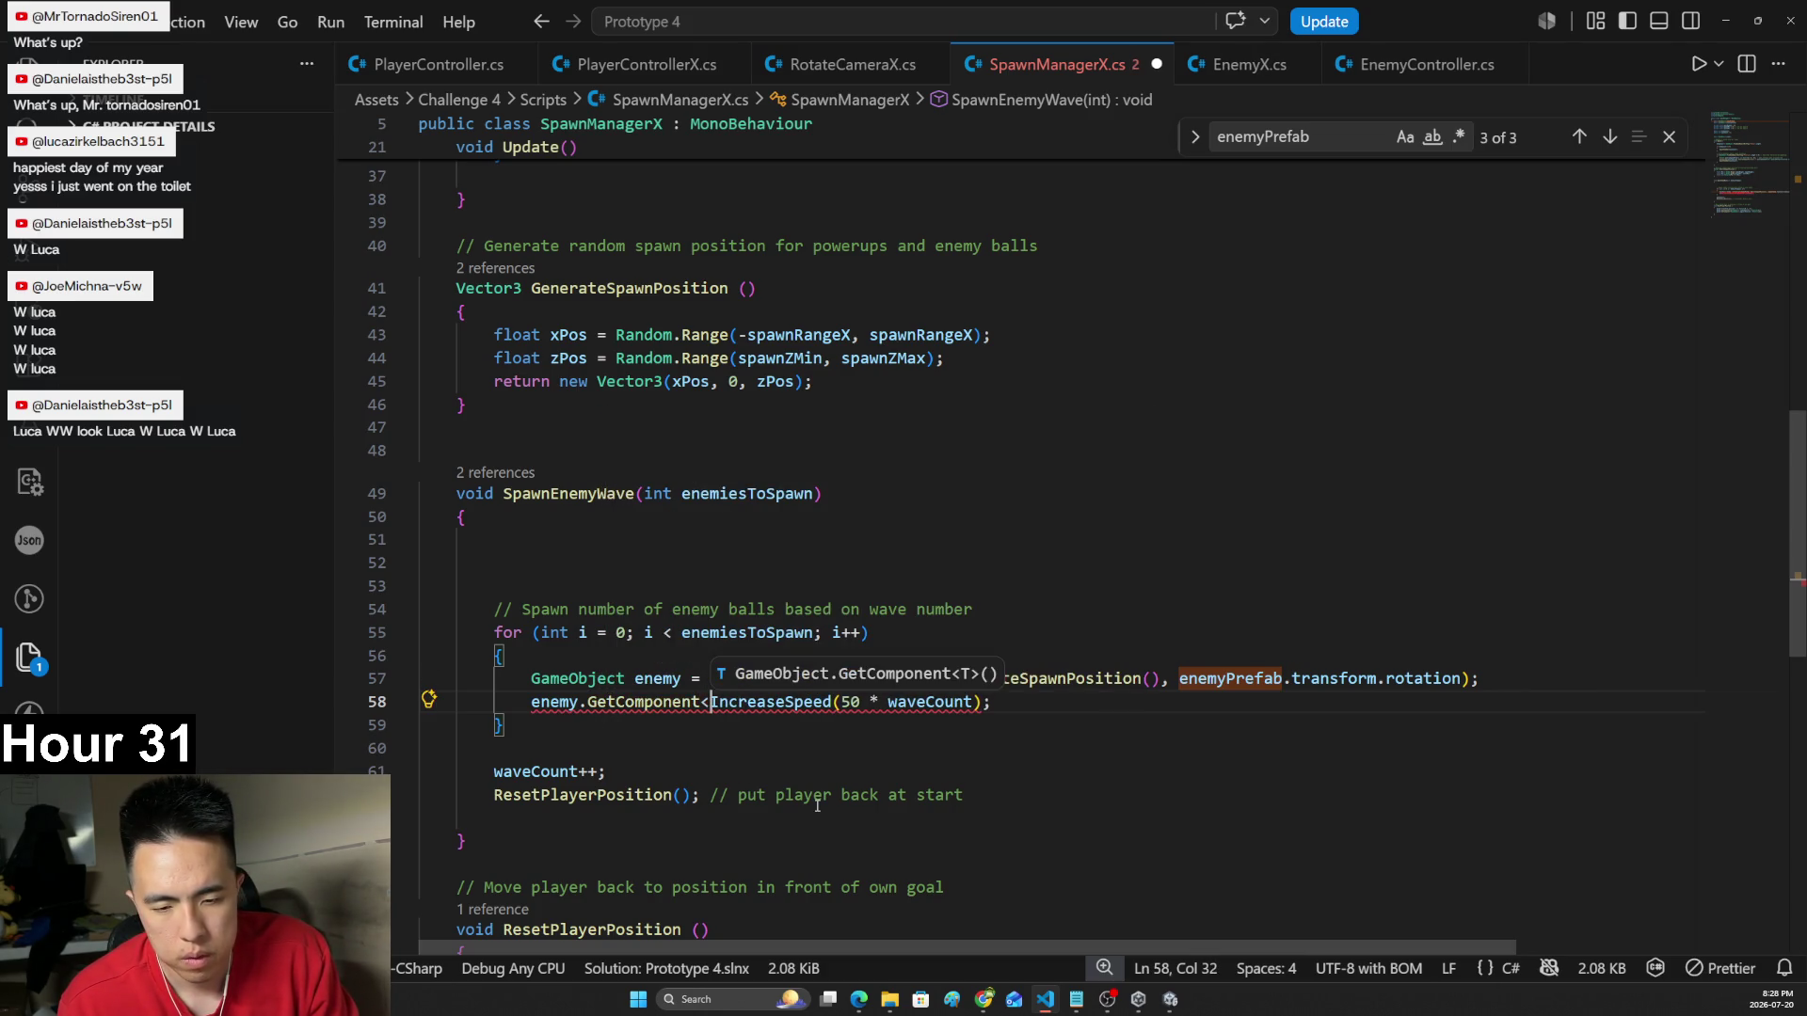
type("EnemyX")
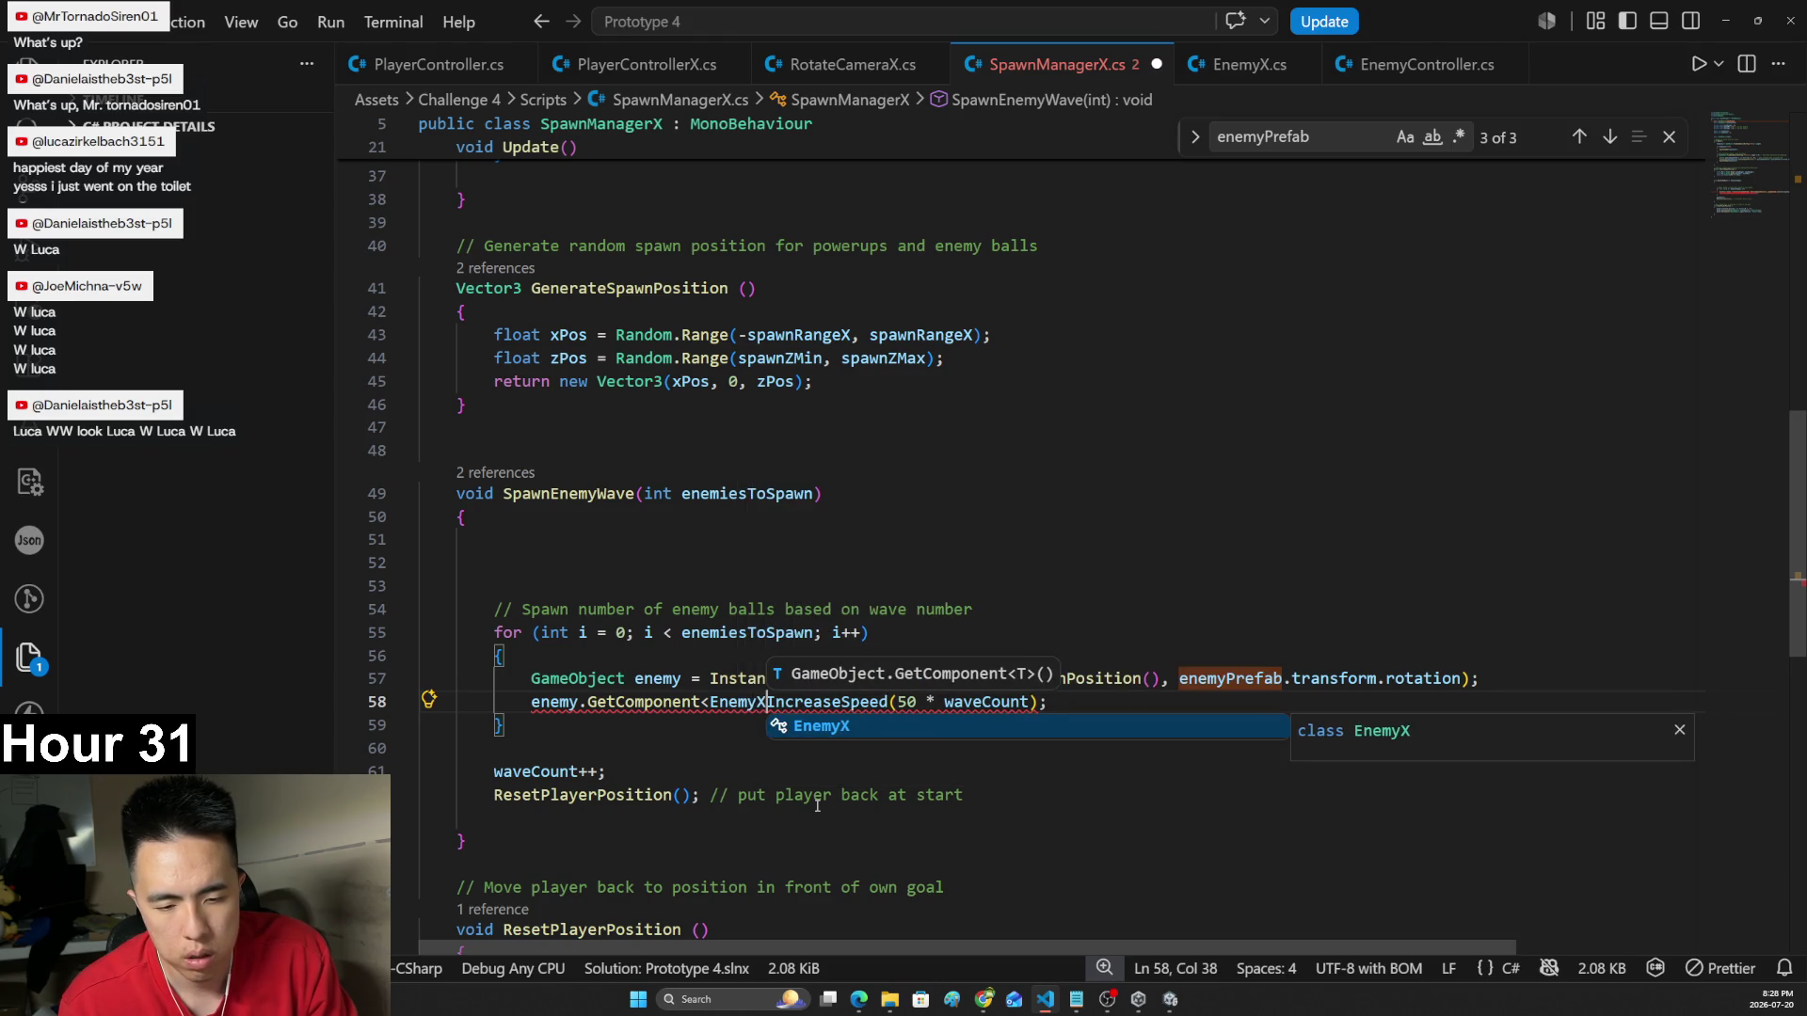
type(">(),")
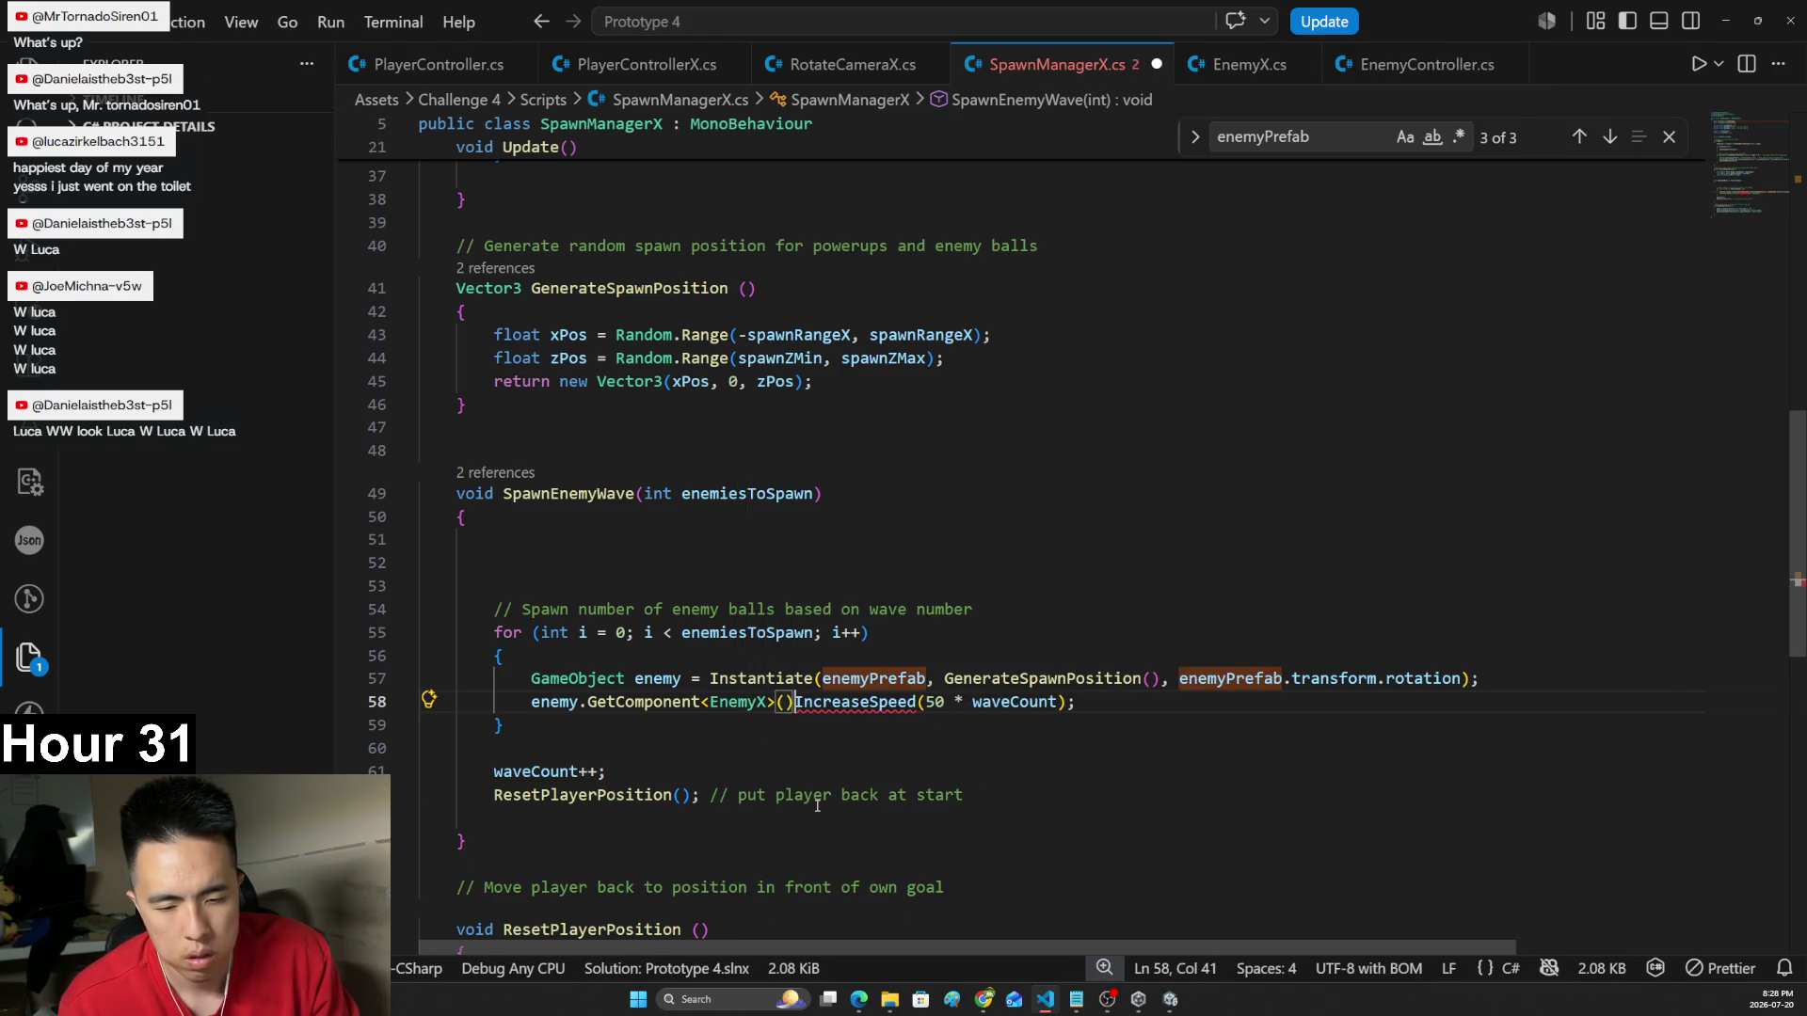
type(".")
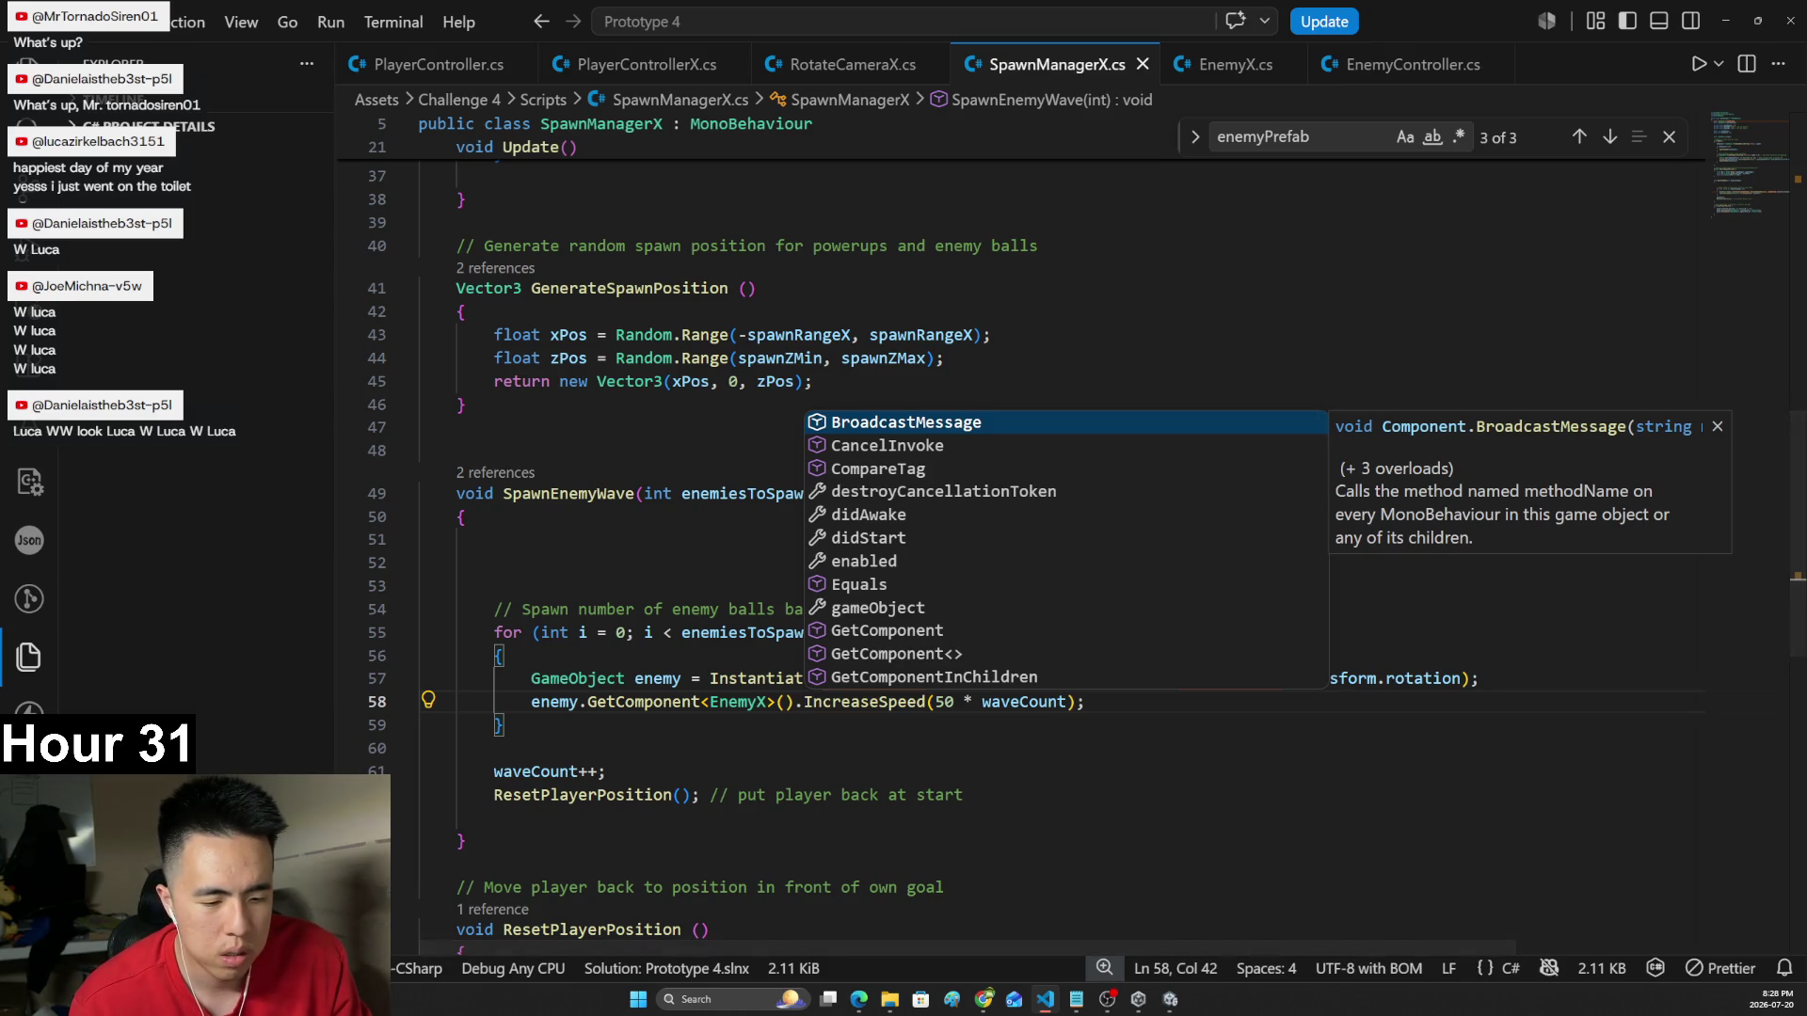
left_click(1178, 1005)
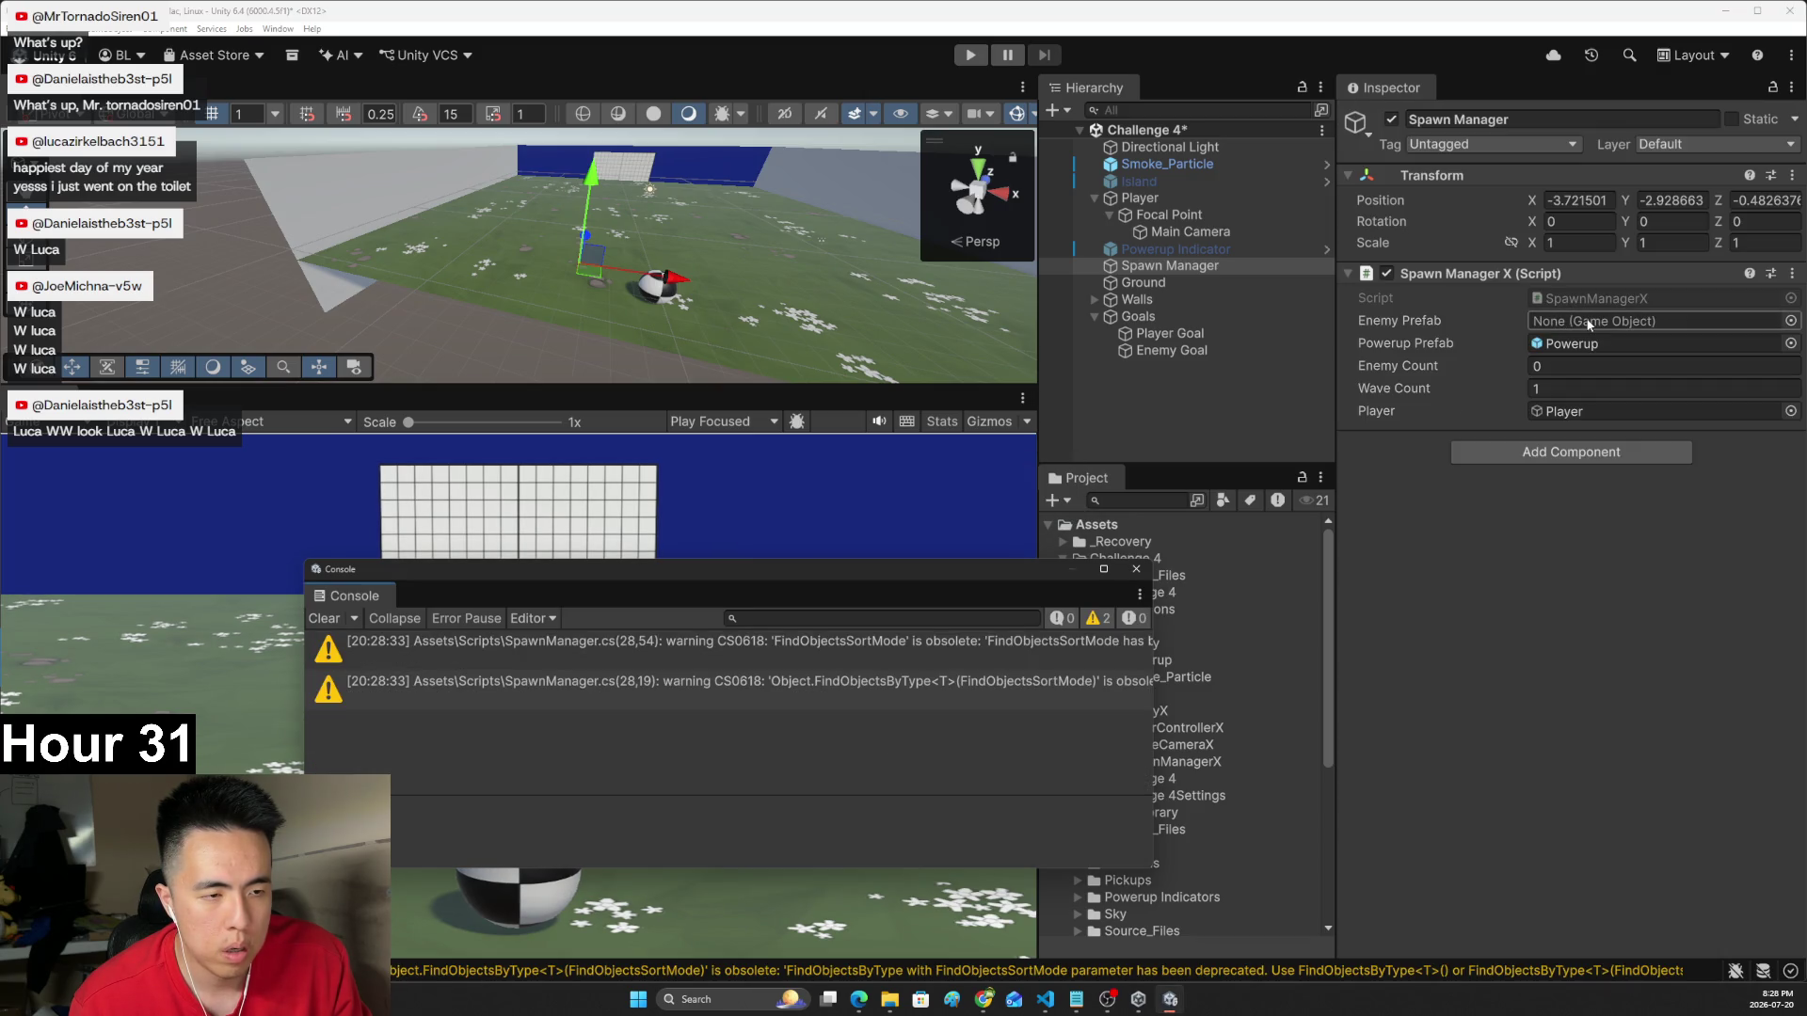
- Close the Console, assign the Enemy prefab to Spawn Manager X's Enemy Prefab, and play the game
left_click(1136, 570)
left_click_drag(1126, 647, 1567, 331)
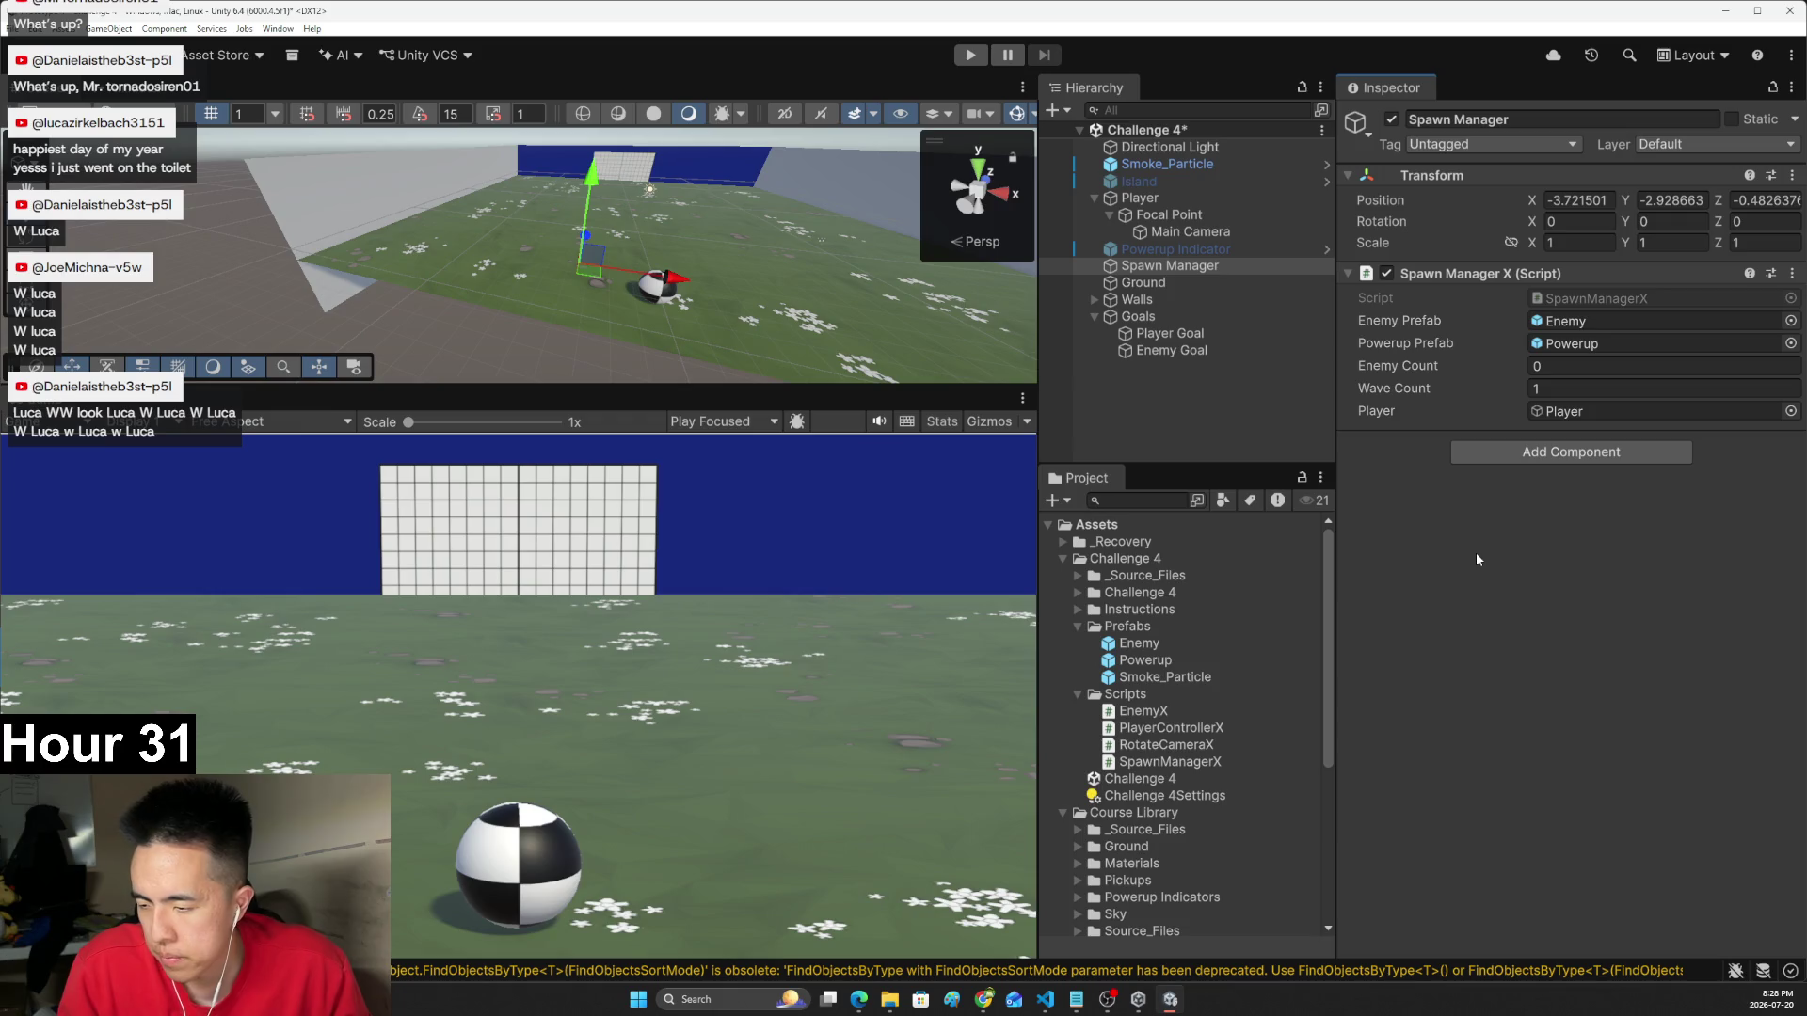
left_click(973, 55)
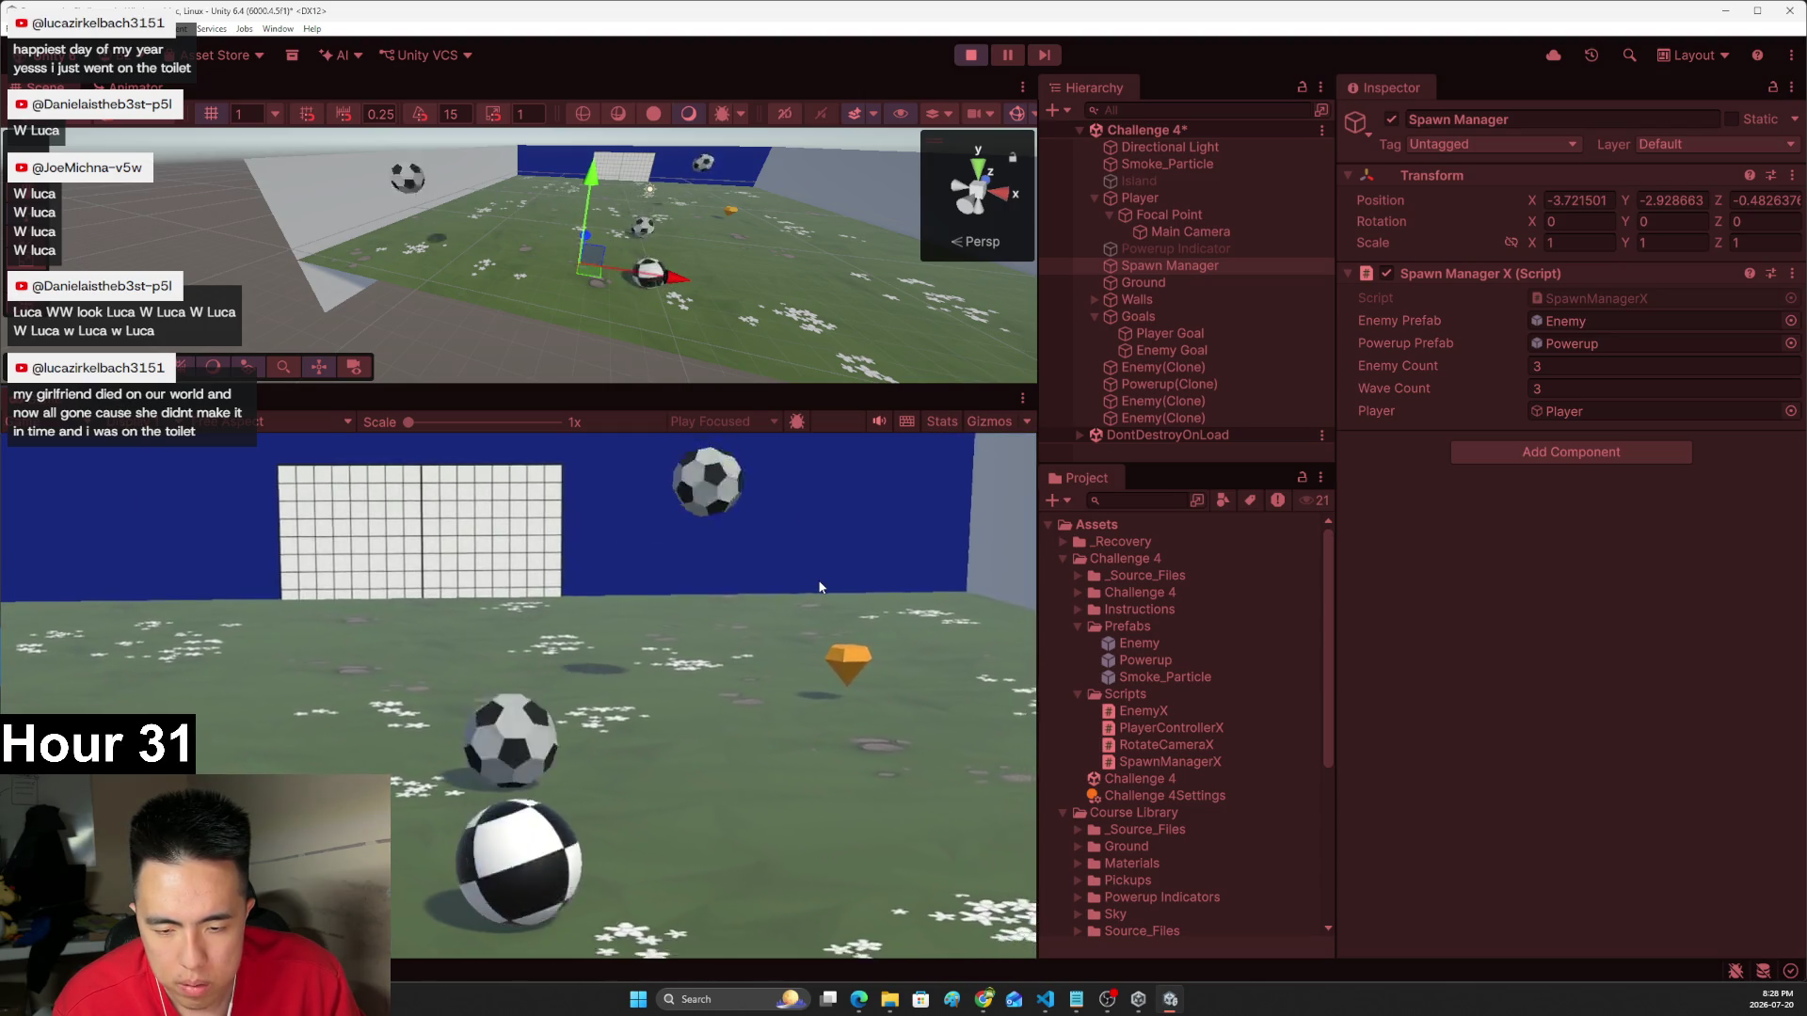
- Turn the camera with the arrow keys and boost the ball toward the goal
key("Right")
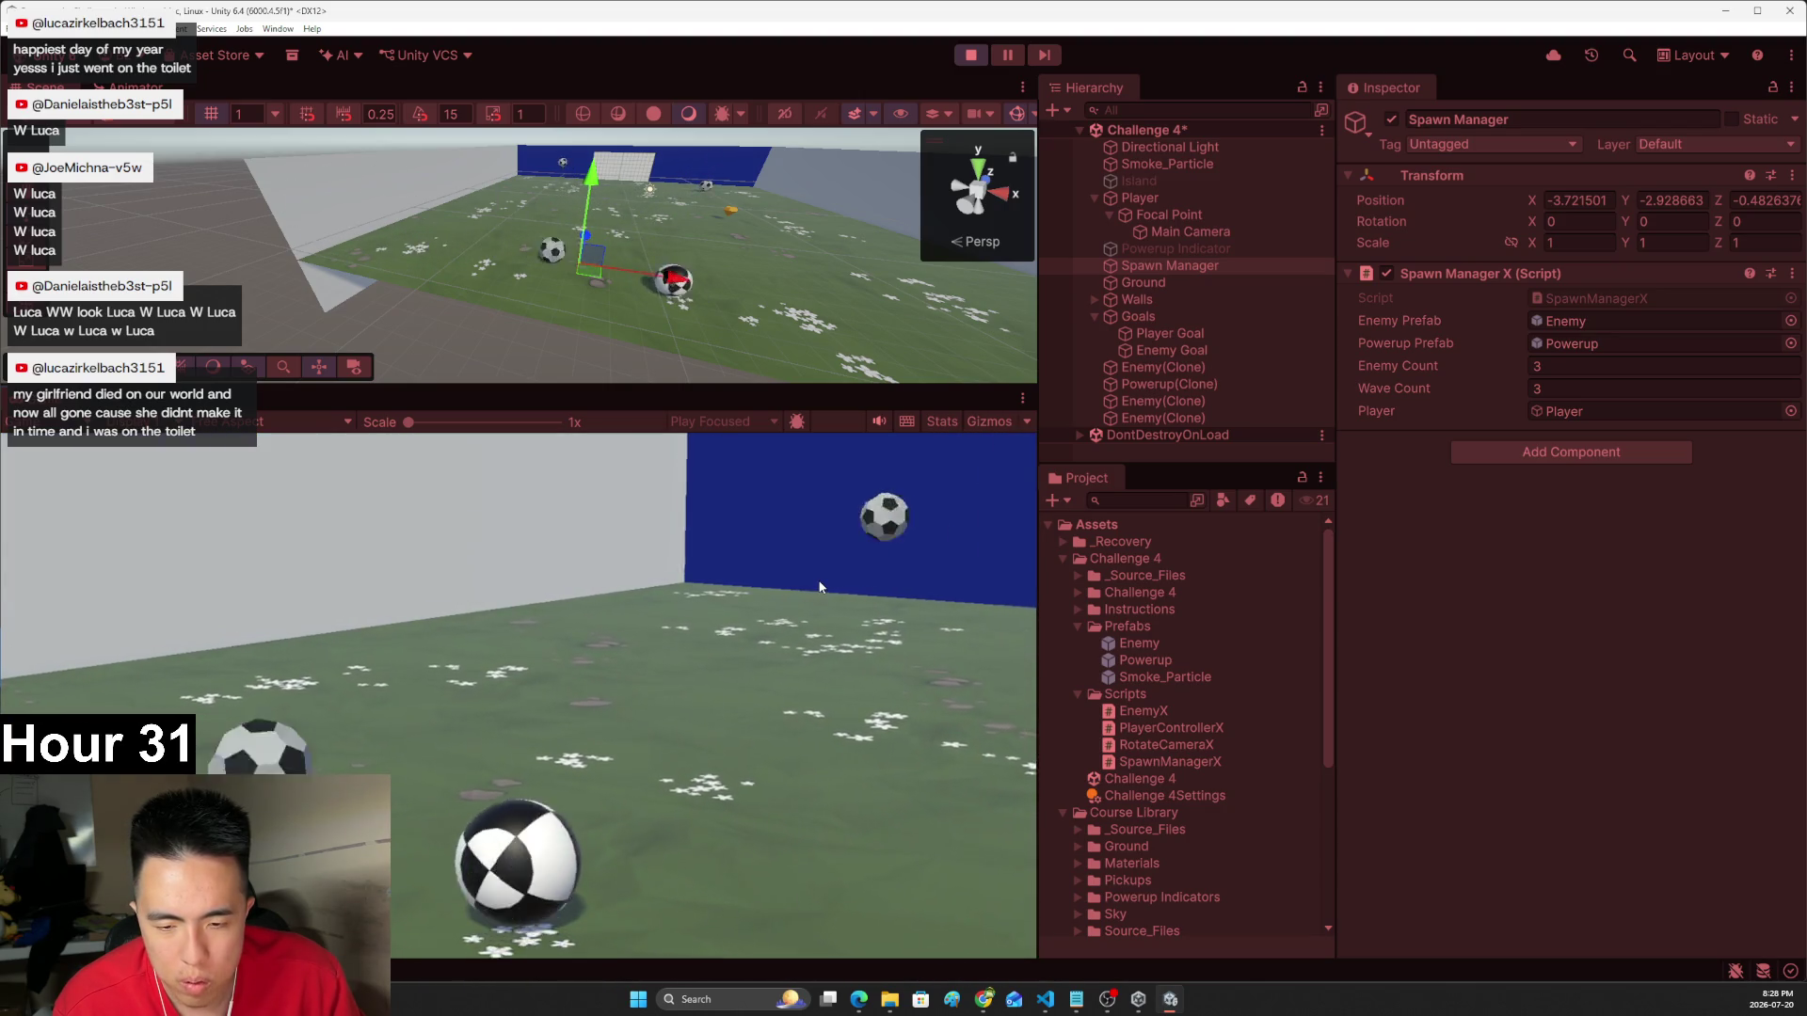
key("Left")
key("space")
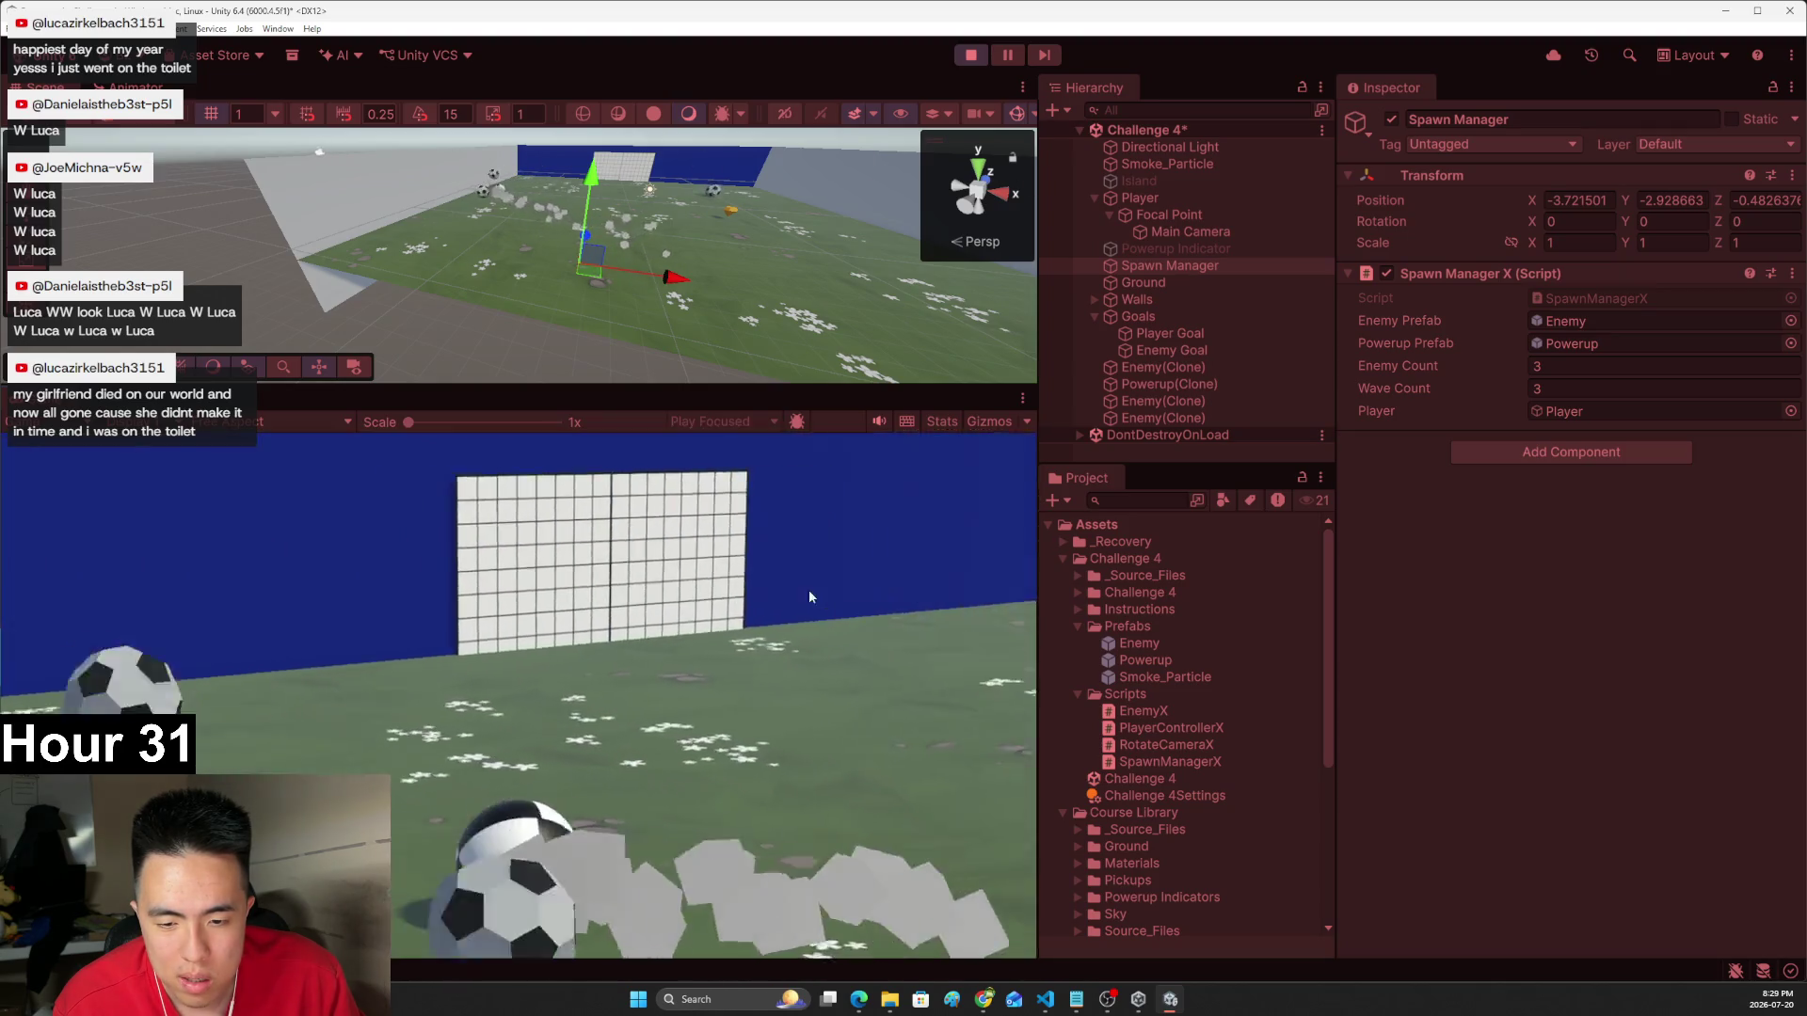
key("Right")
key("Left")
key("space")
key("Right")
key("Left")
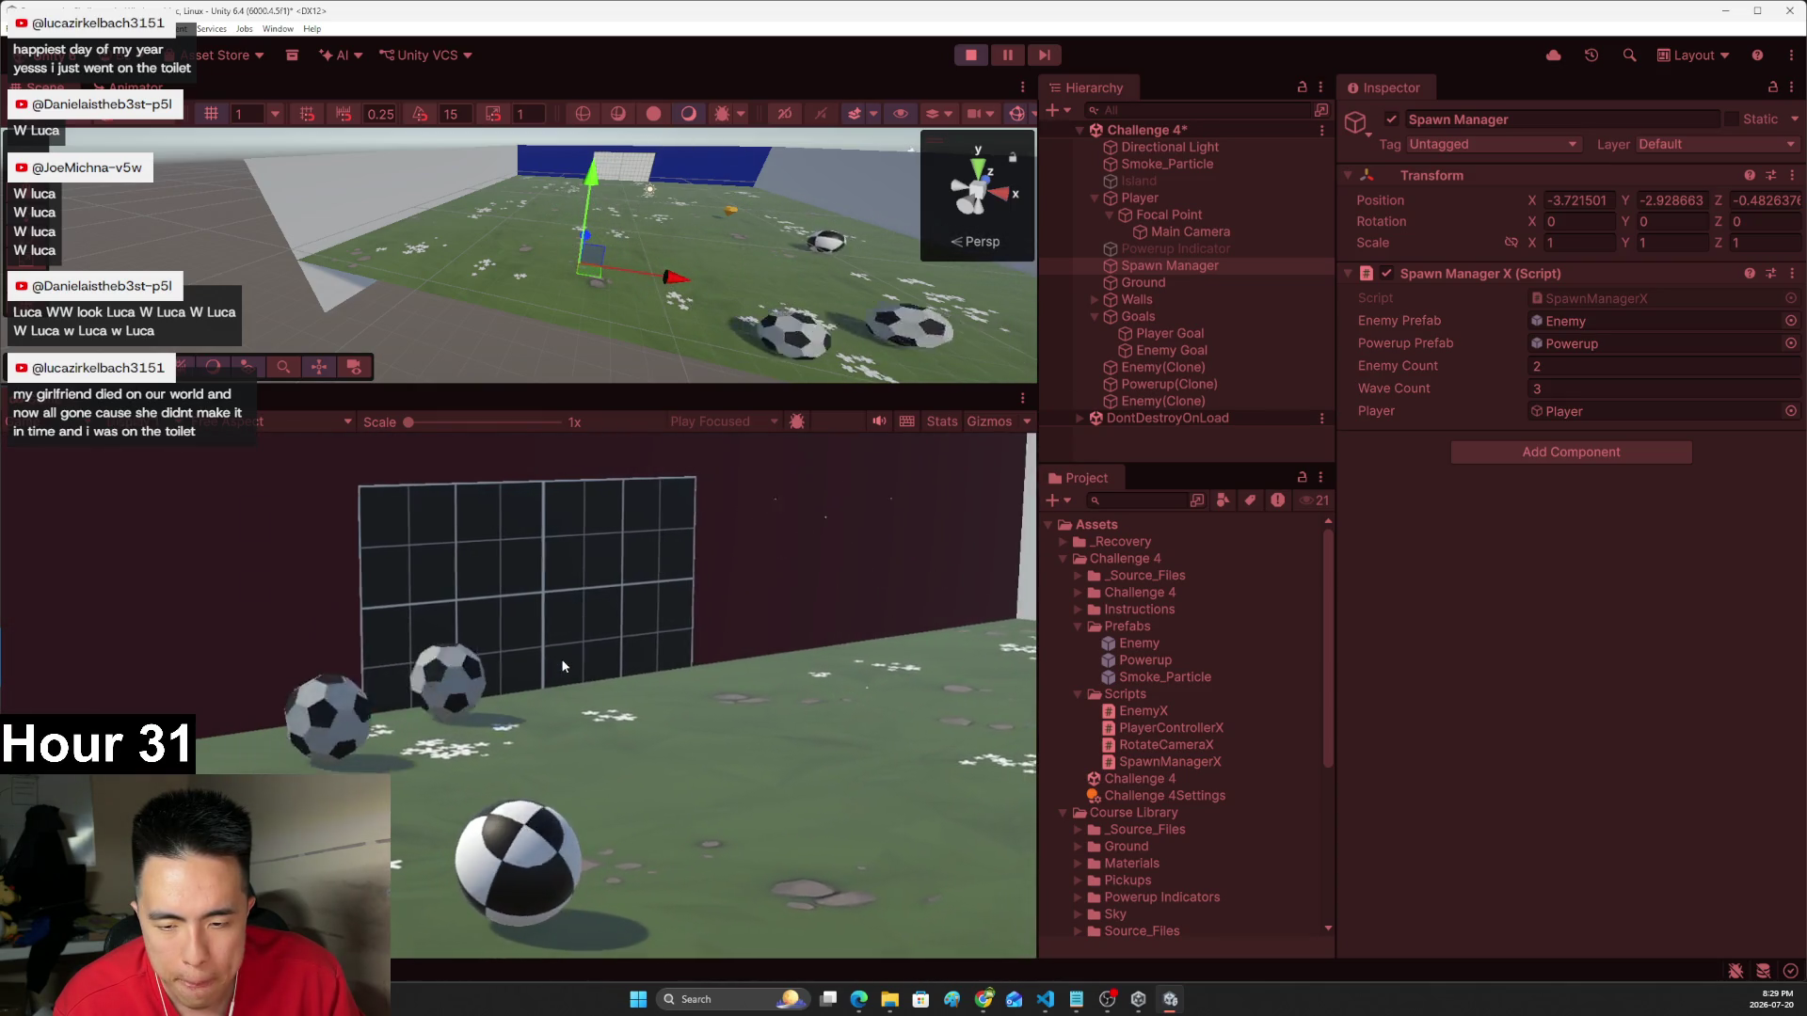
- Swing the camera around the field, grab the powerup and face incoming enemy balls
key("Right")
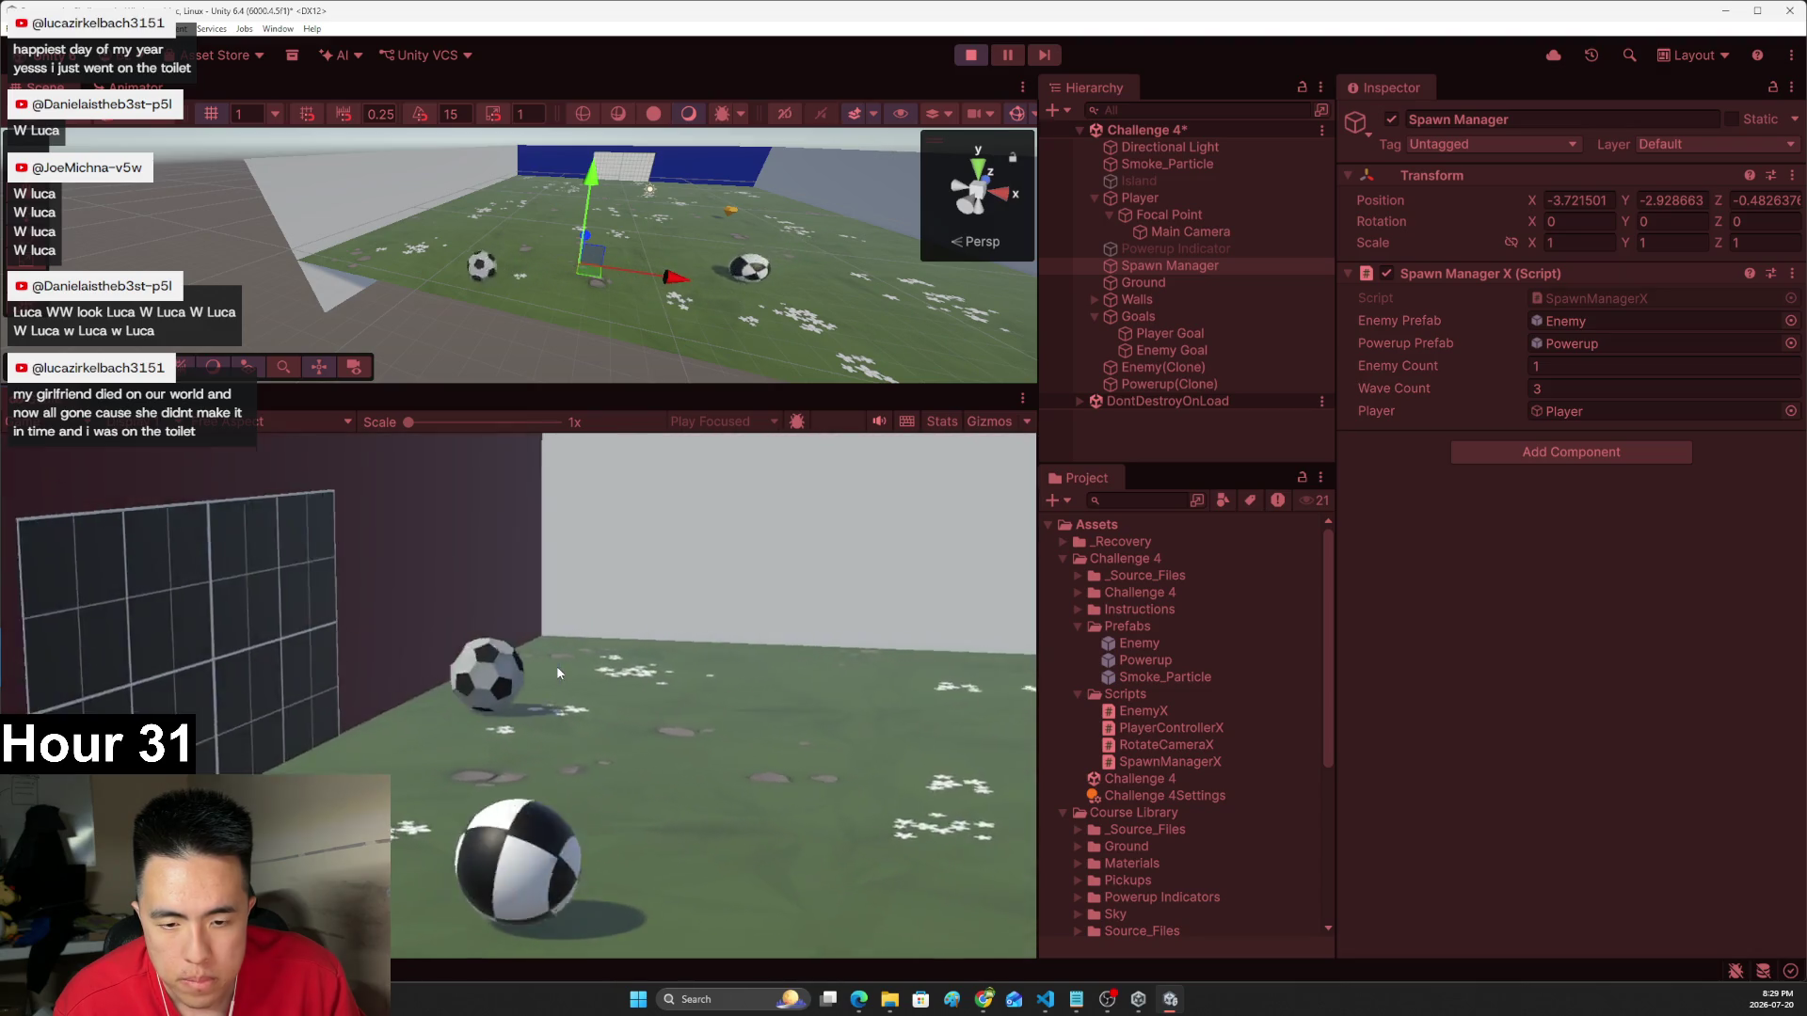
key("Left")
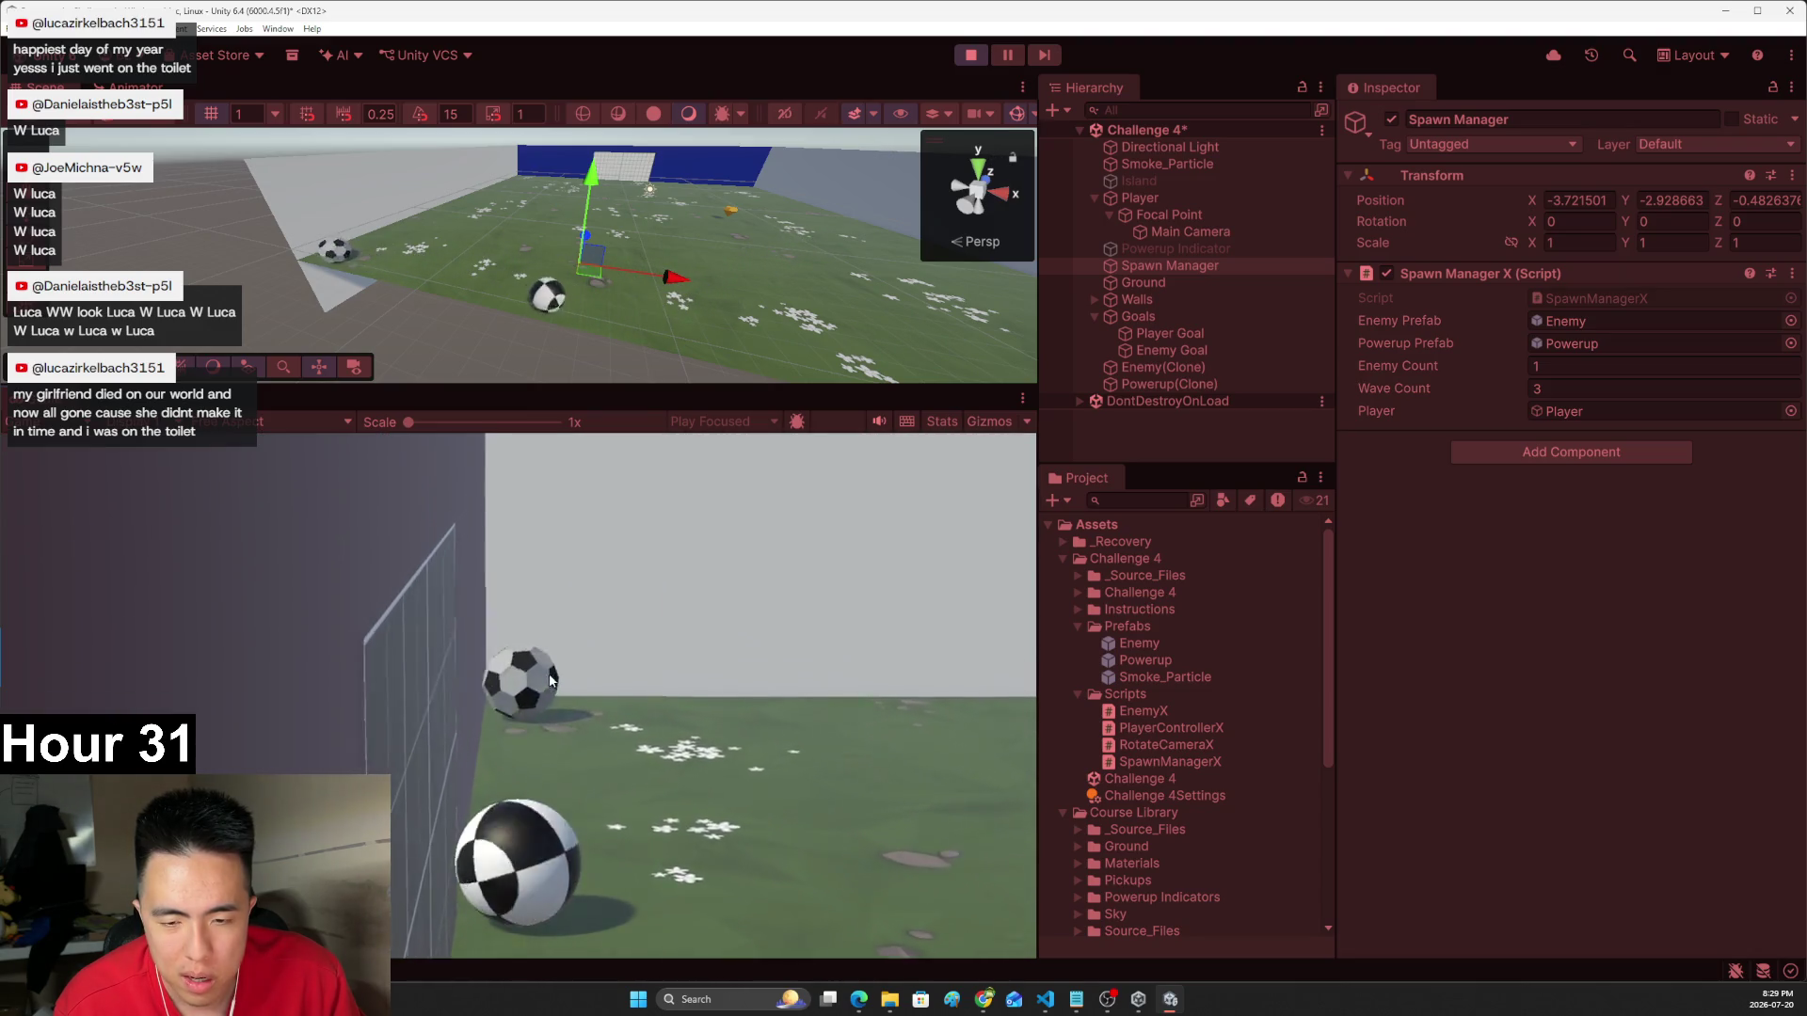
key("Left")
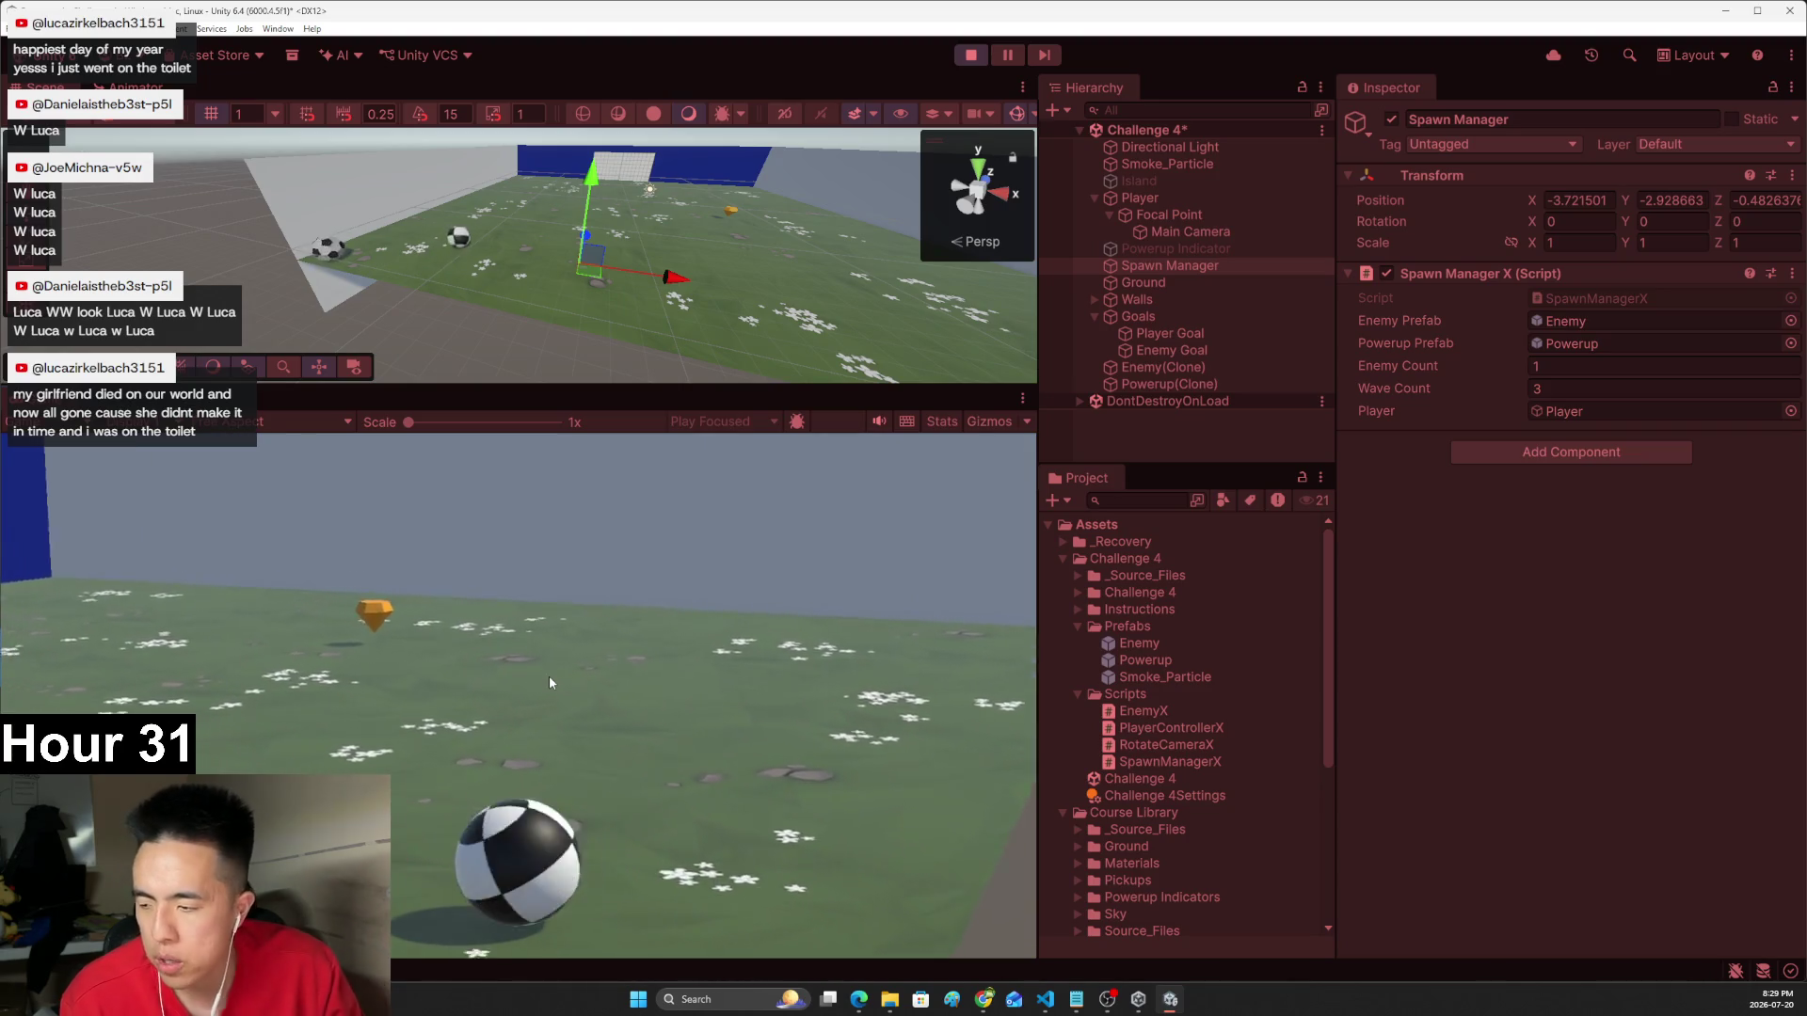
key("Right")
key("Left")
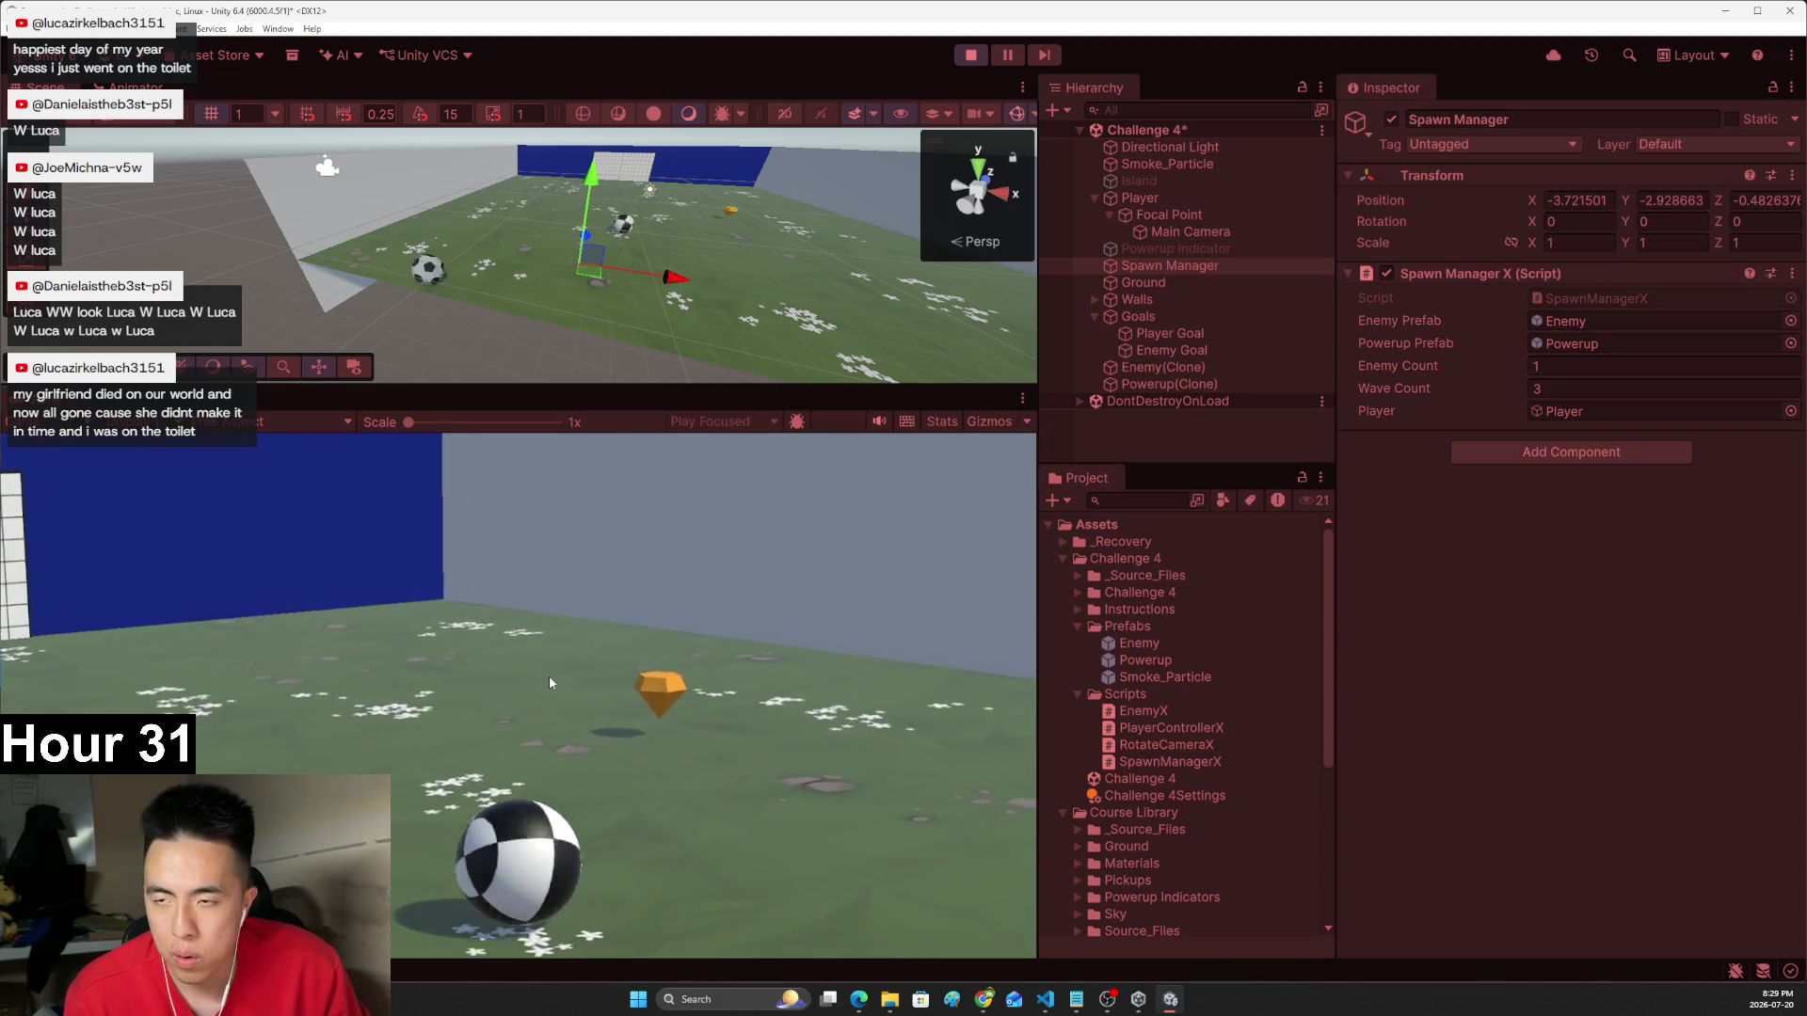
key("Left")
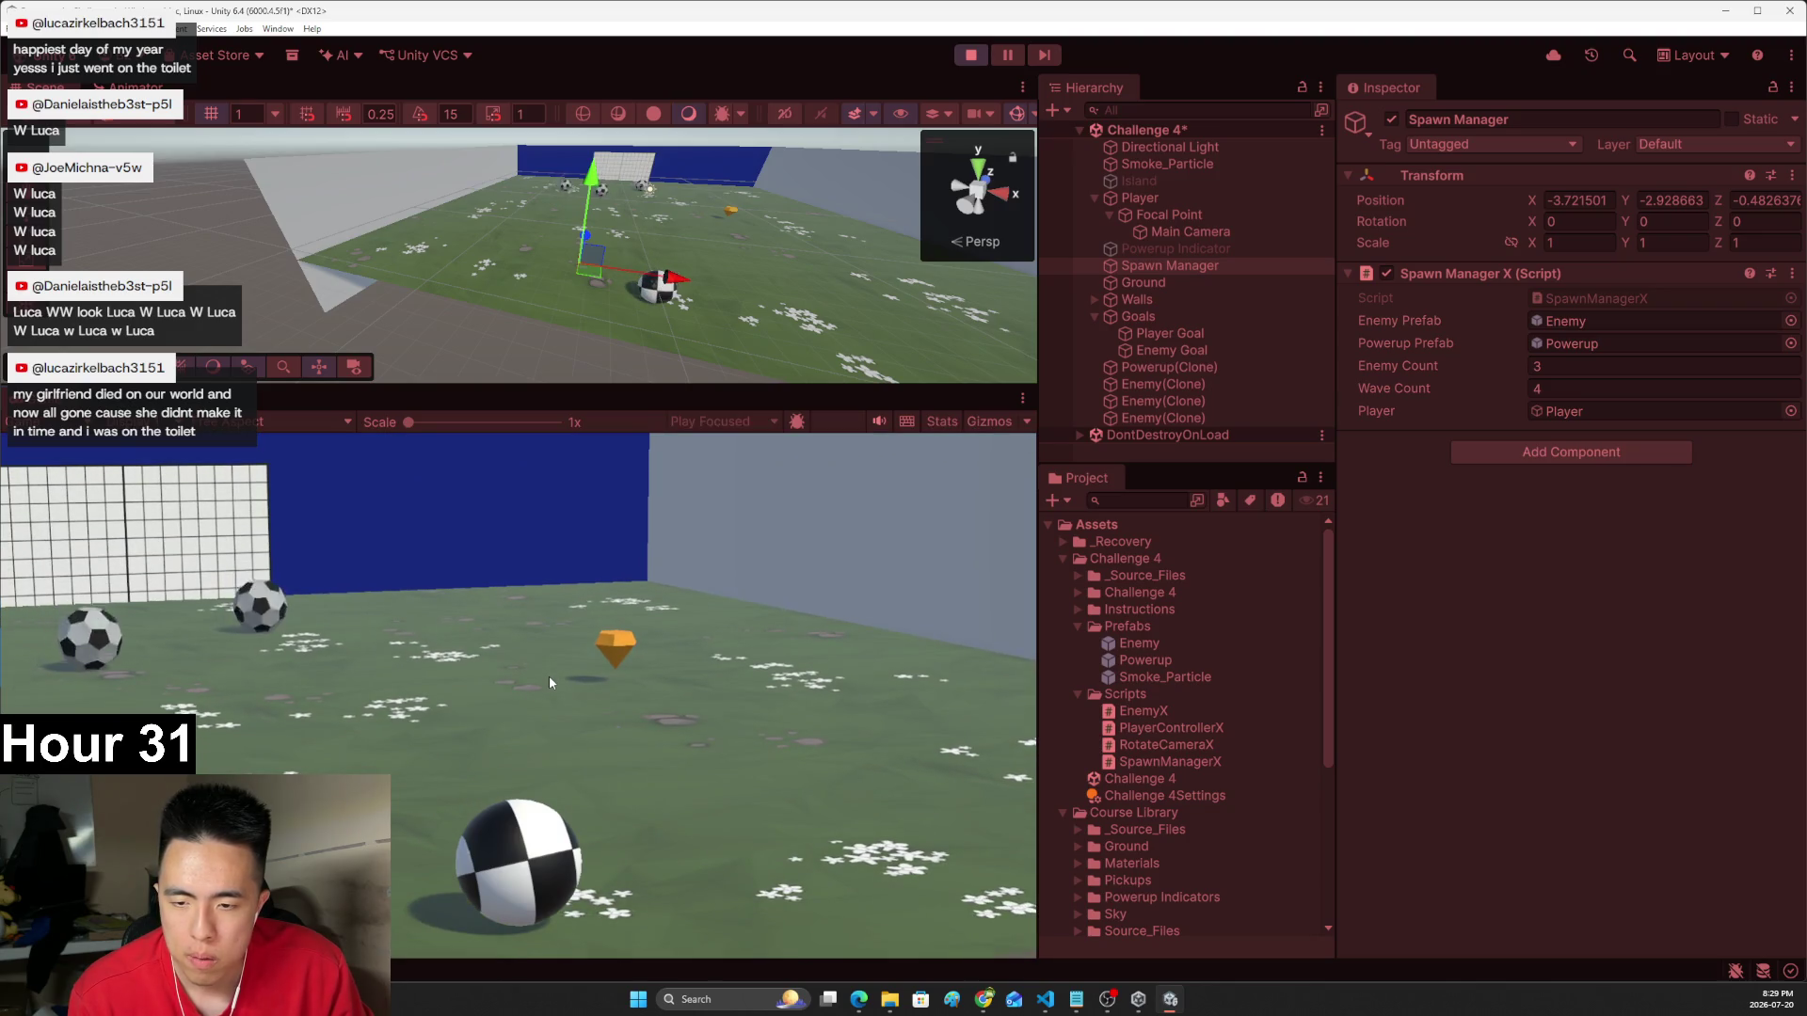
key("Right")
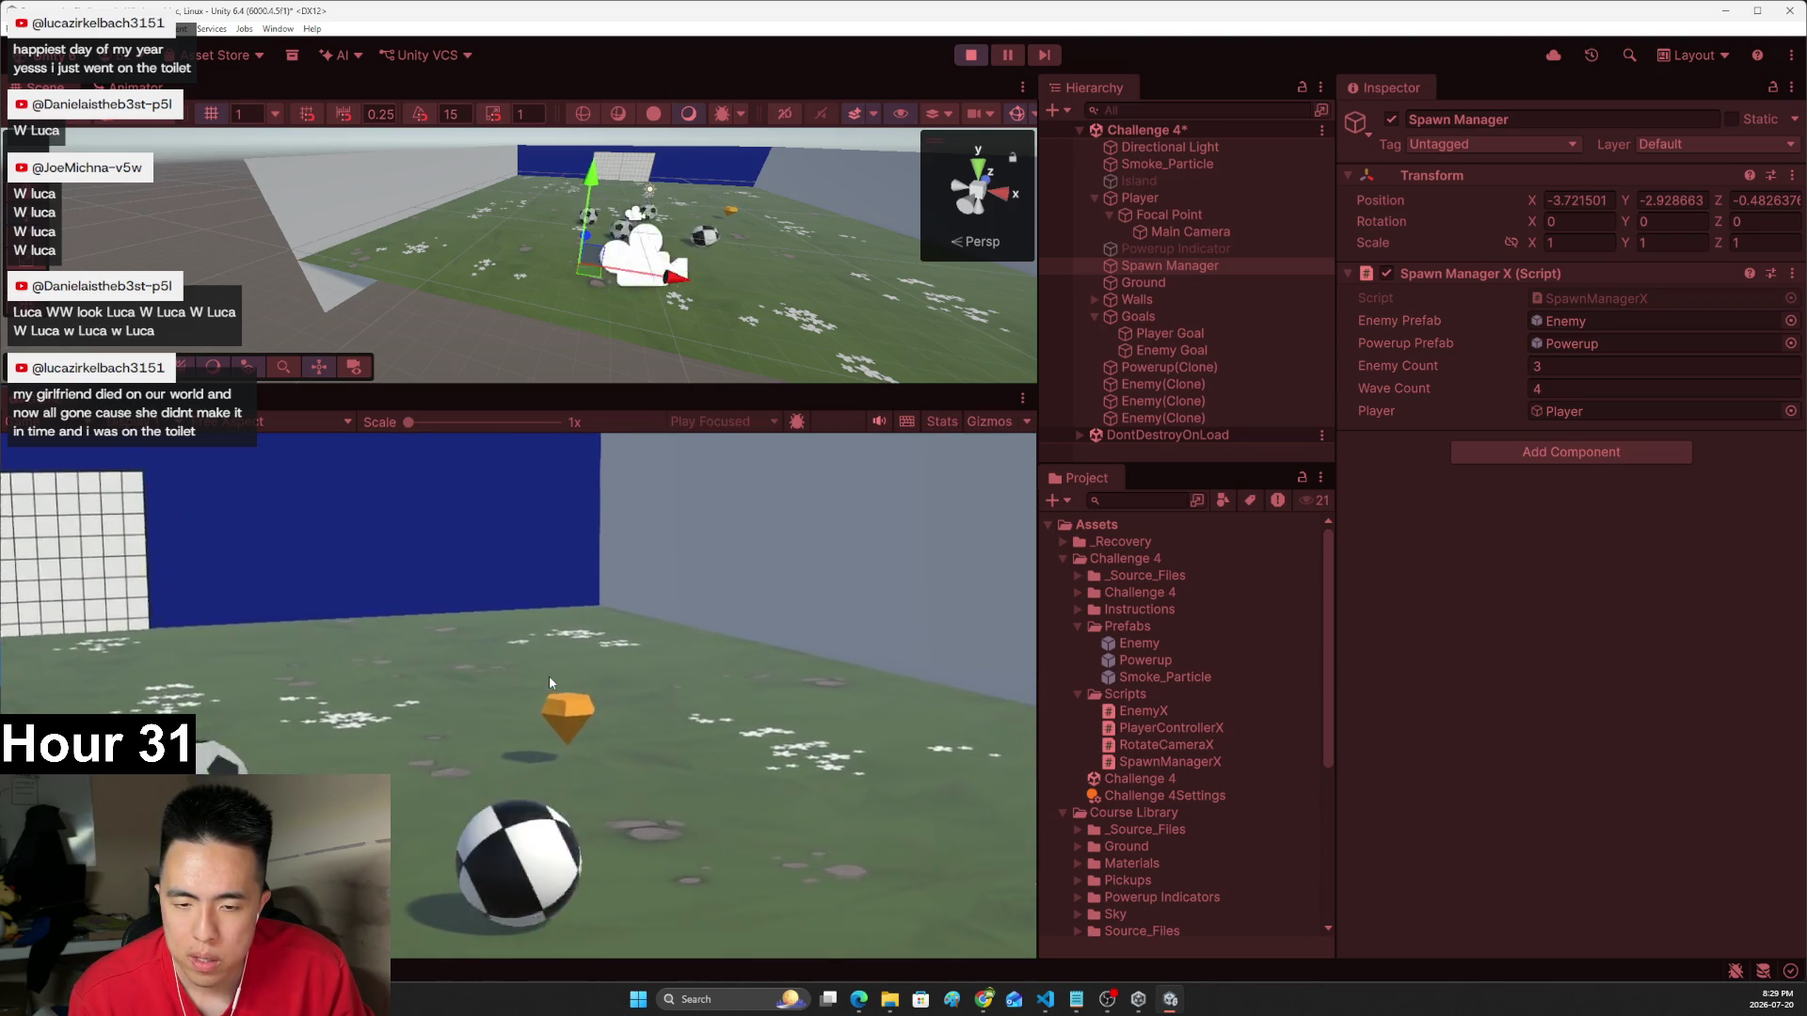
key("Left")
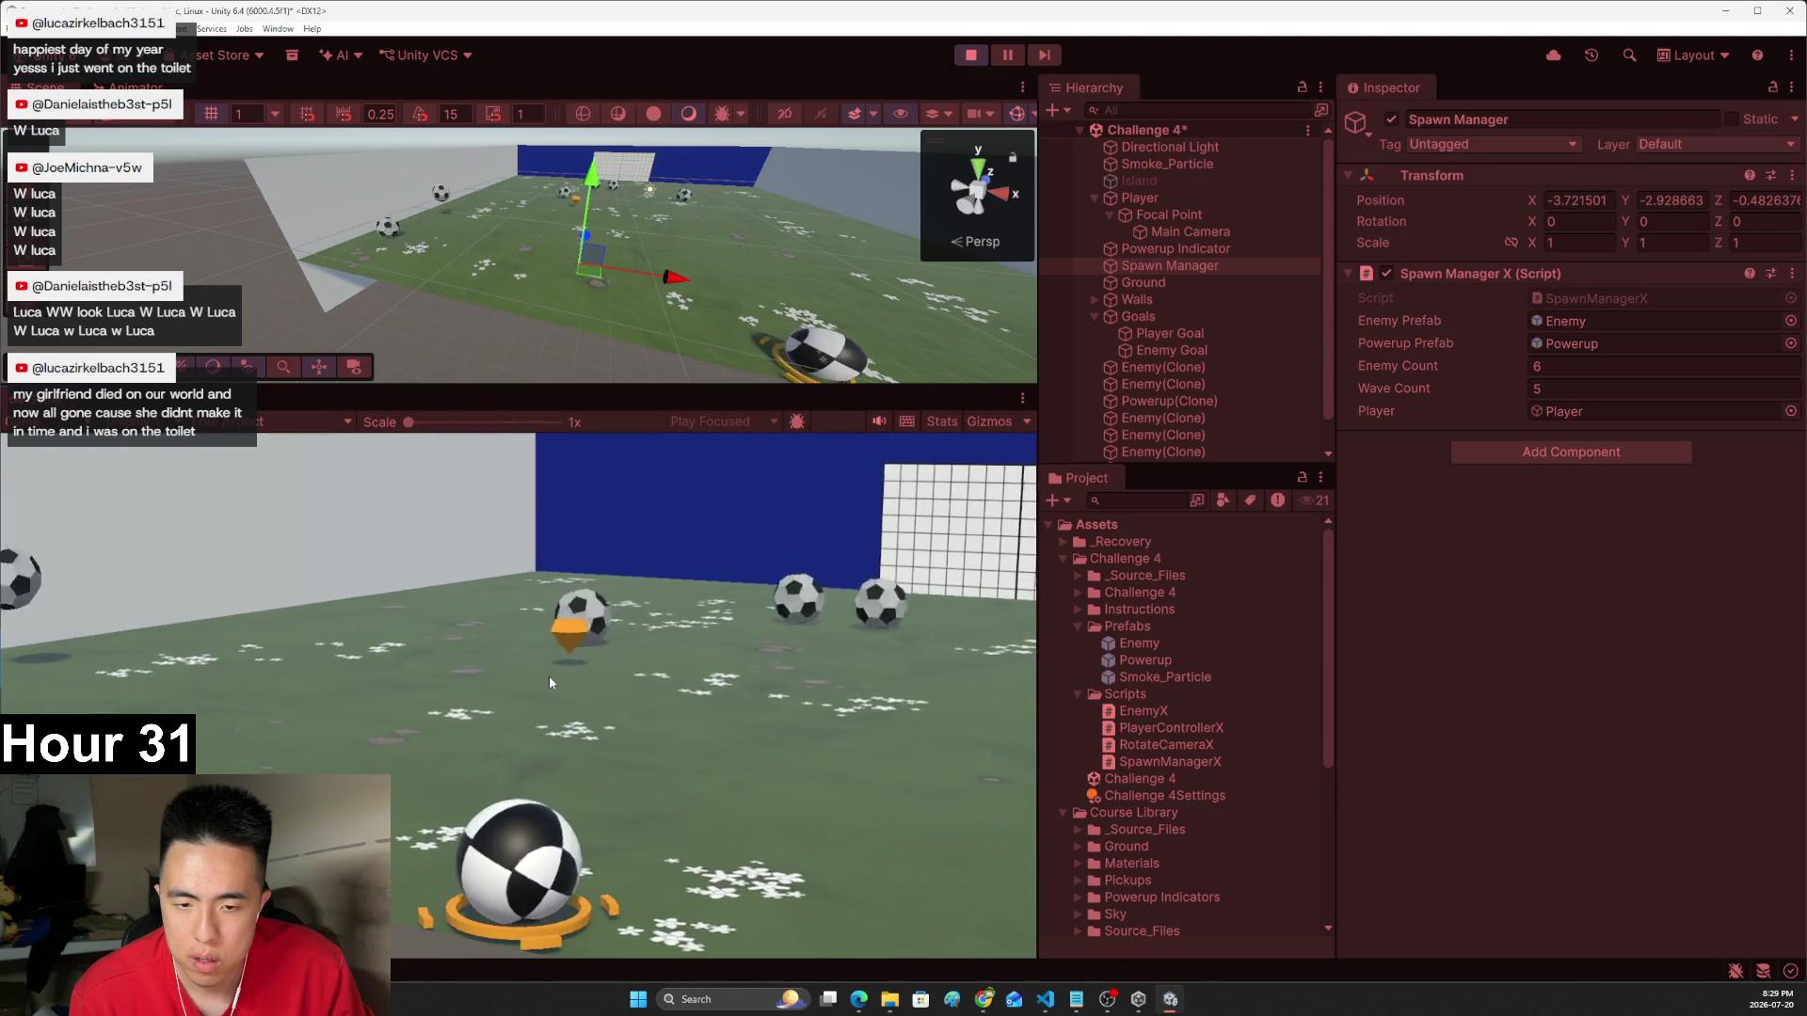
key("Left")
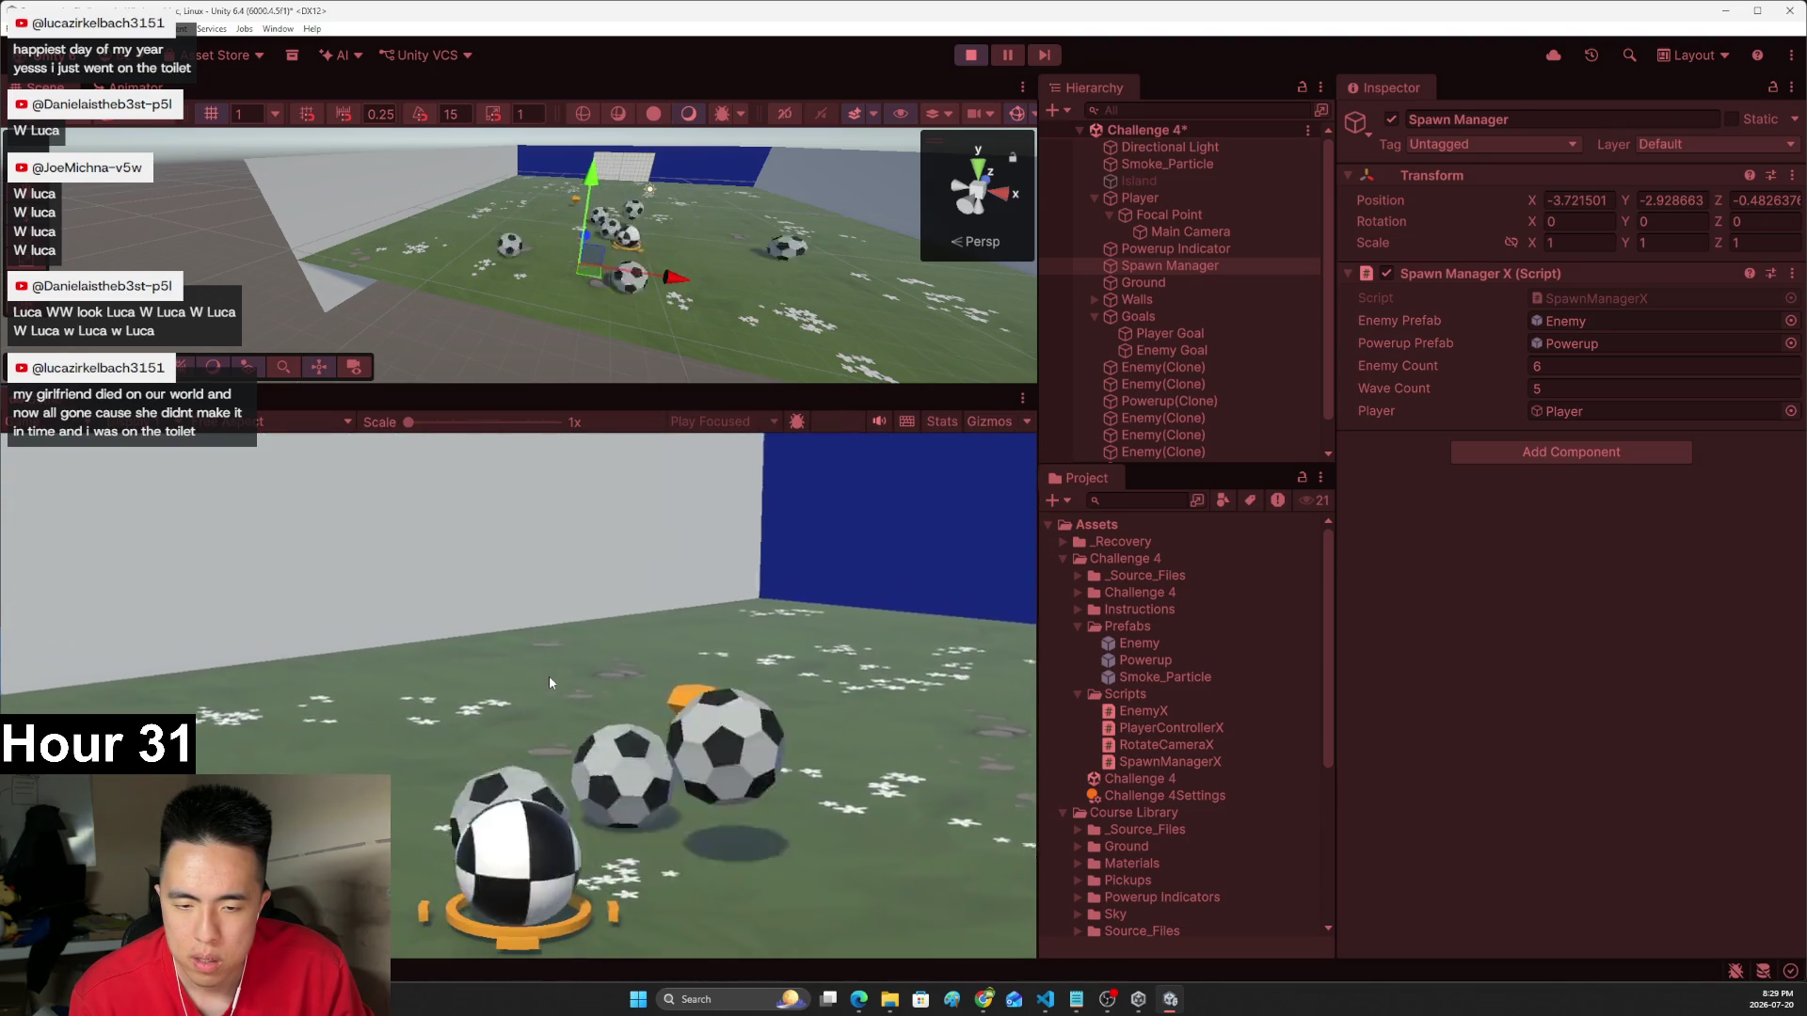
key("Right")
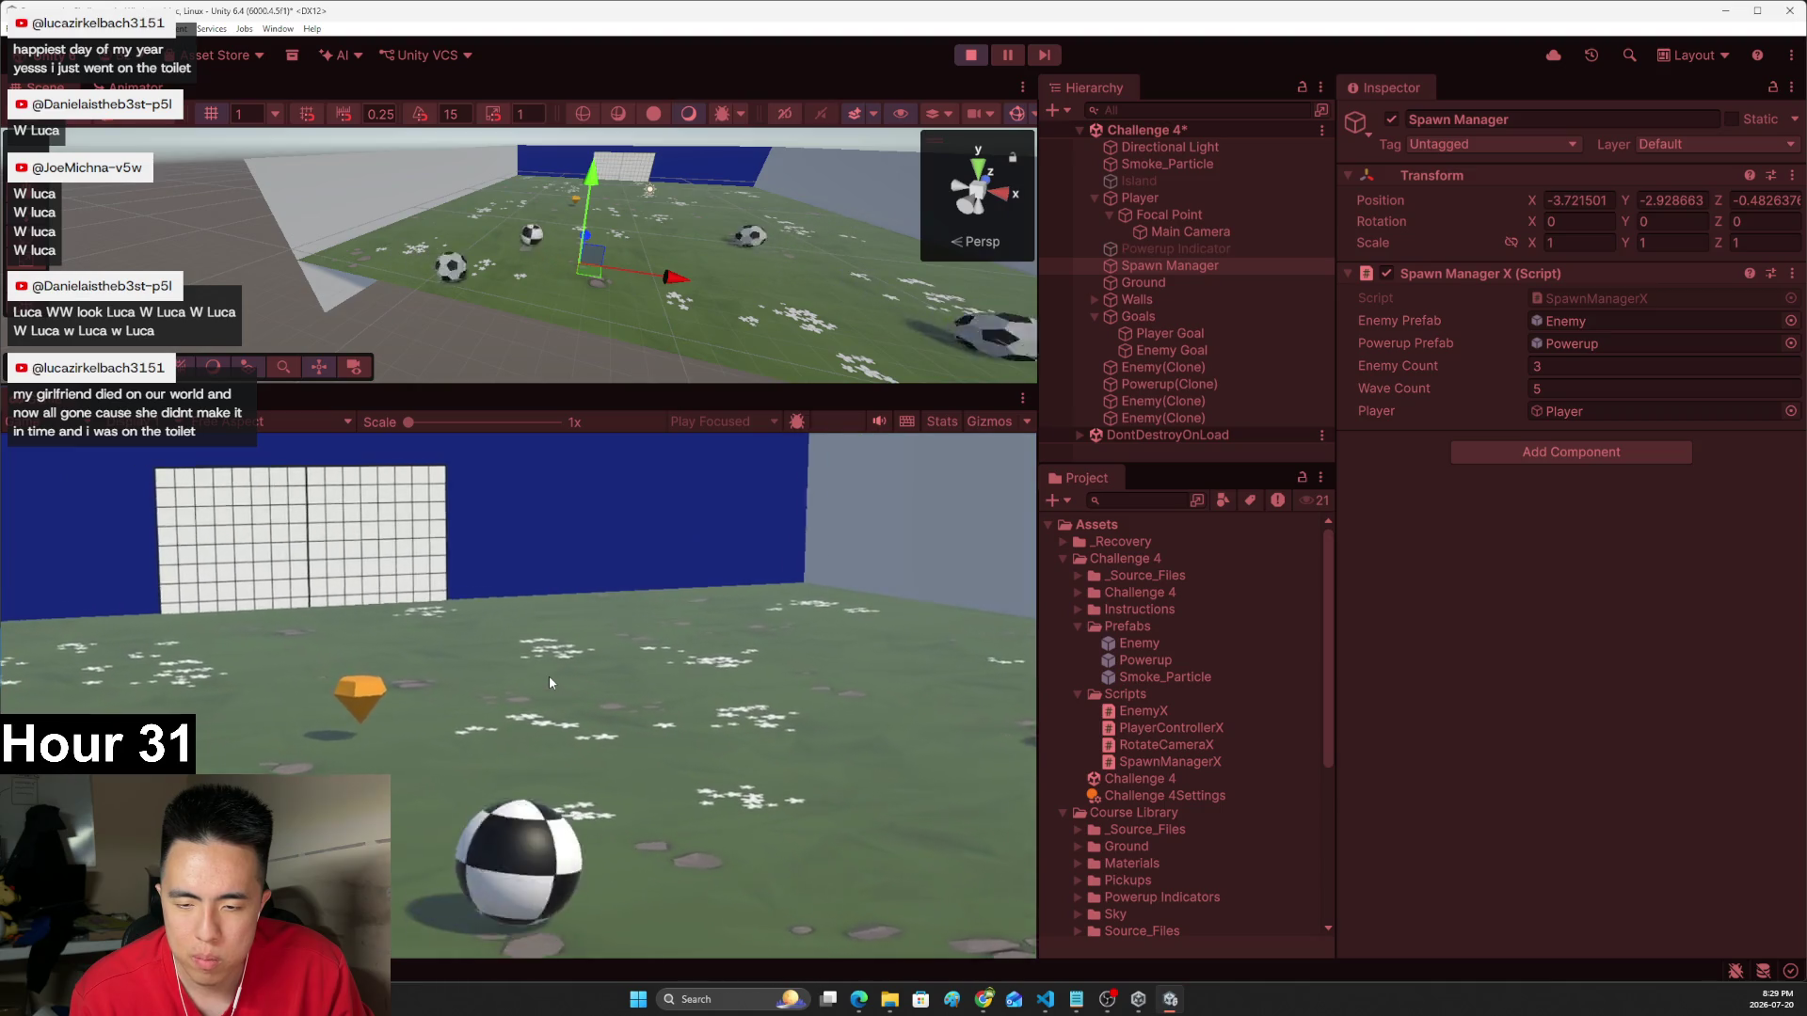
key("Left")
key("Right")
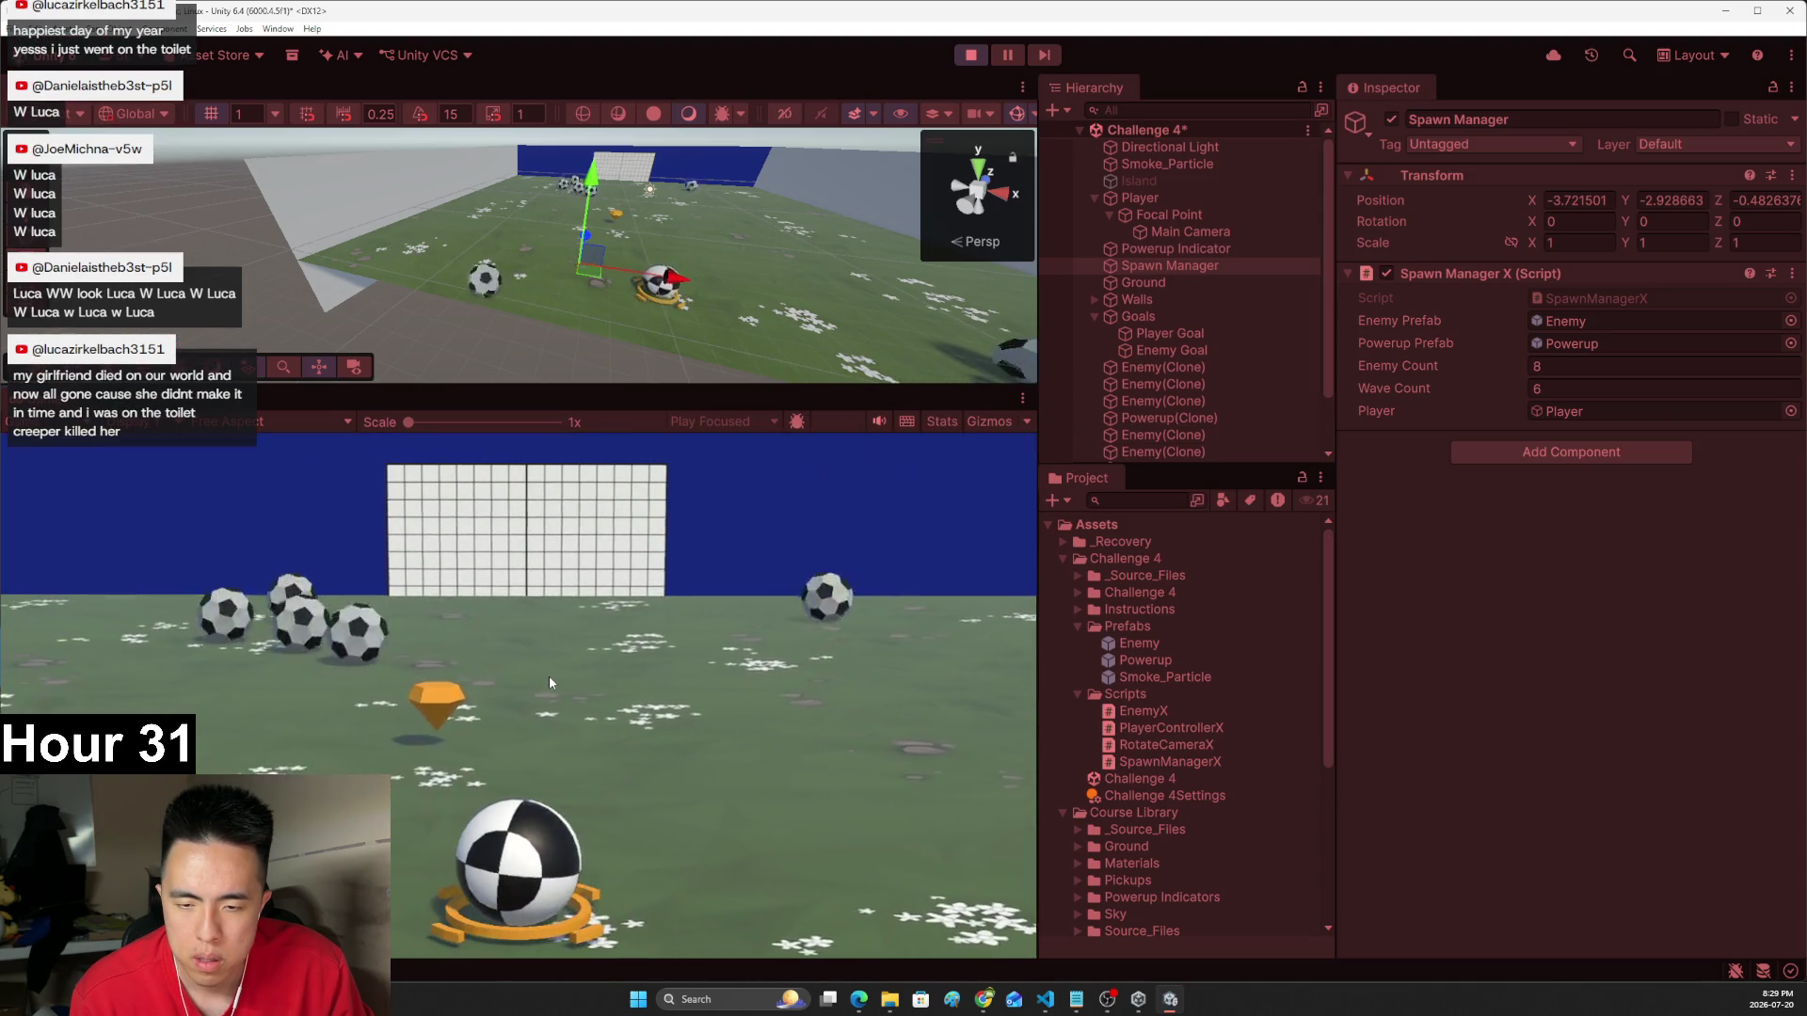
key("Left")
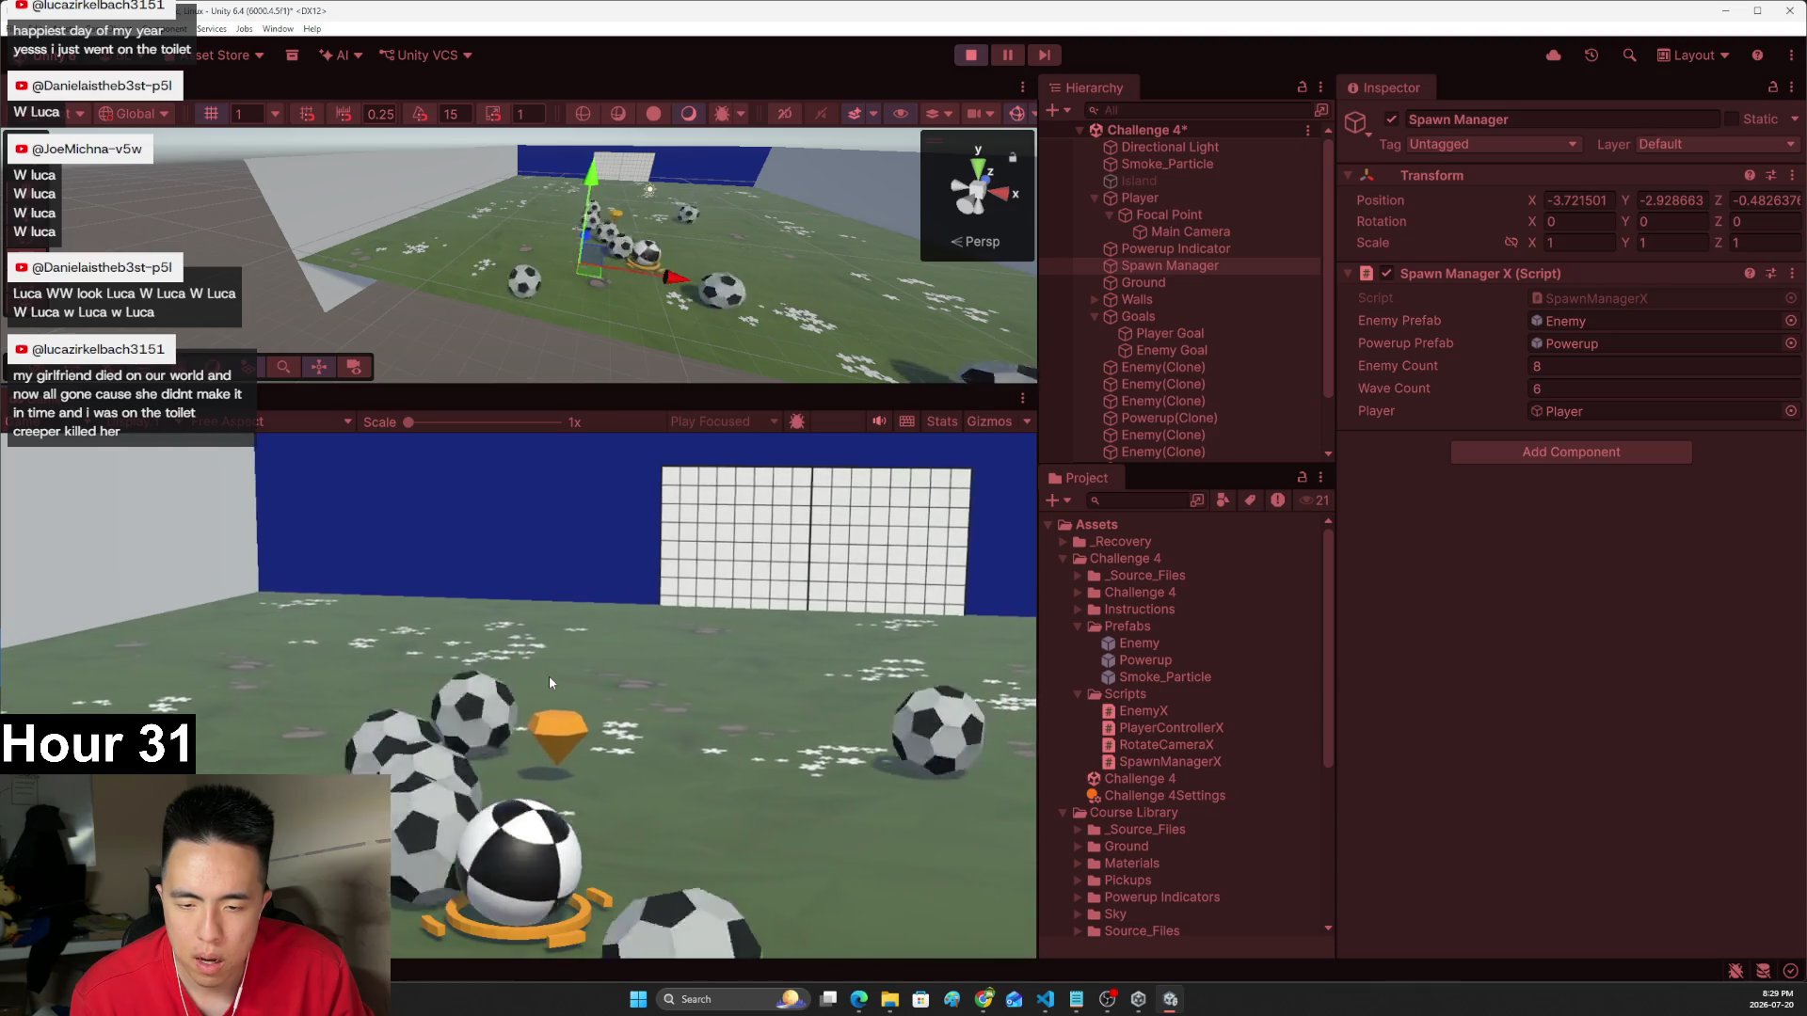
key("Left")
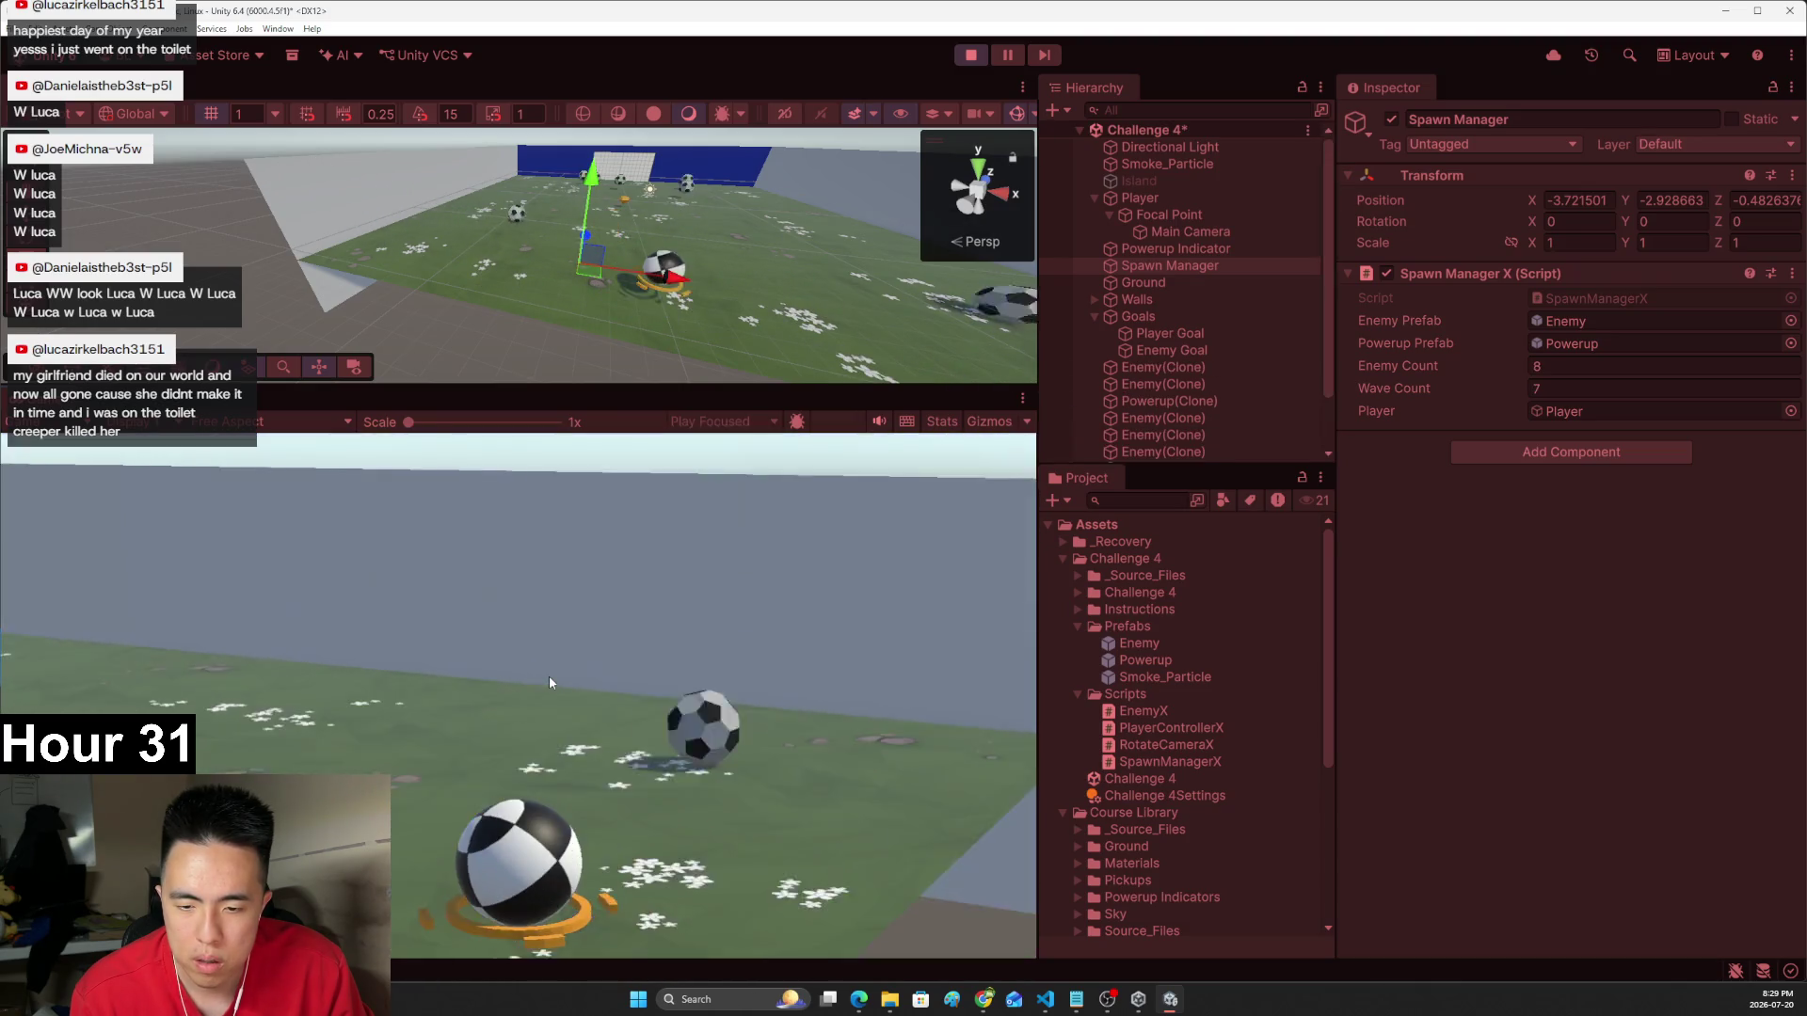
key("Right")
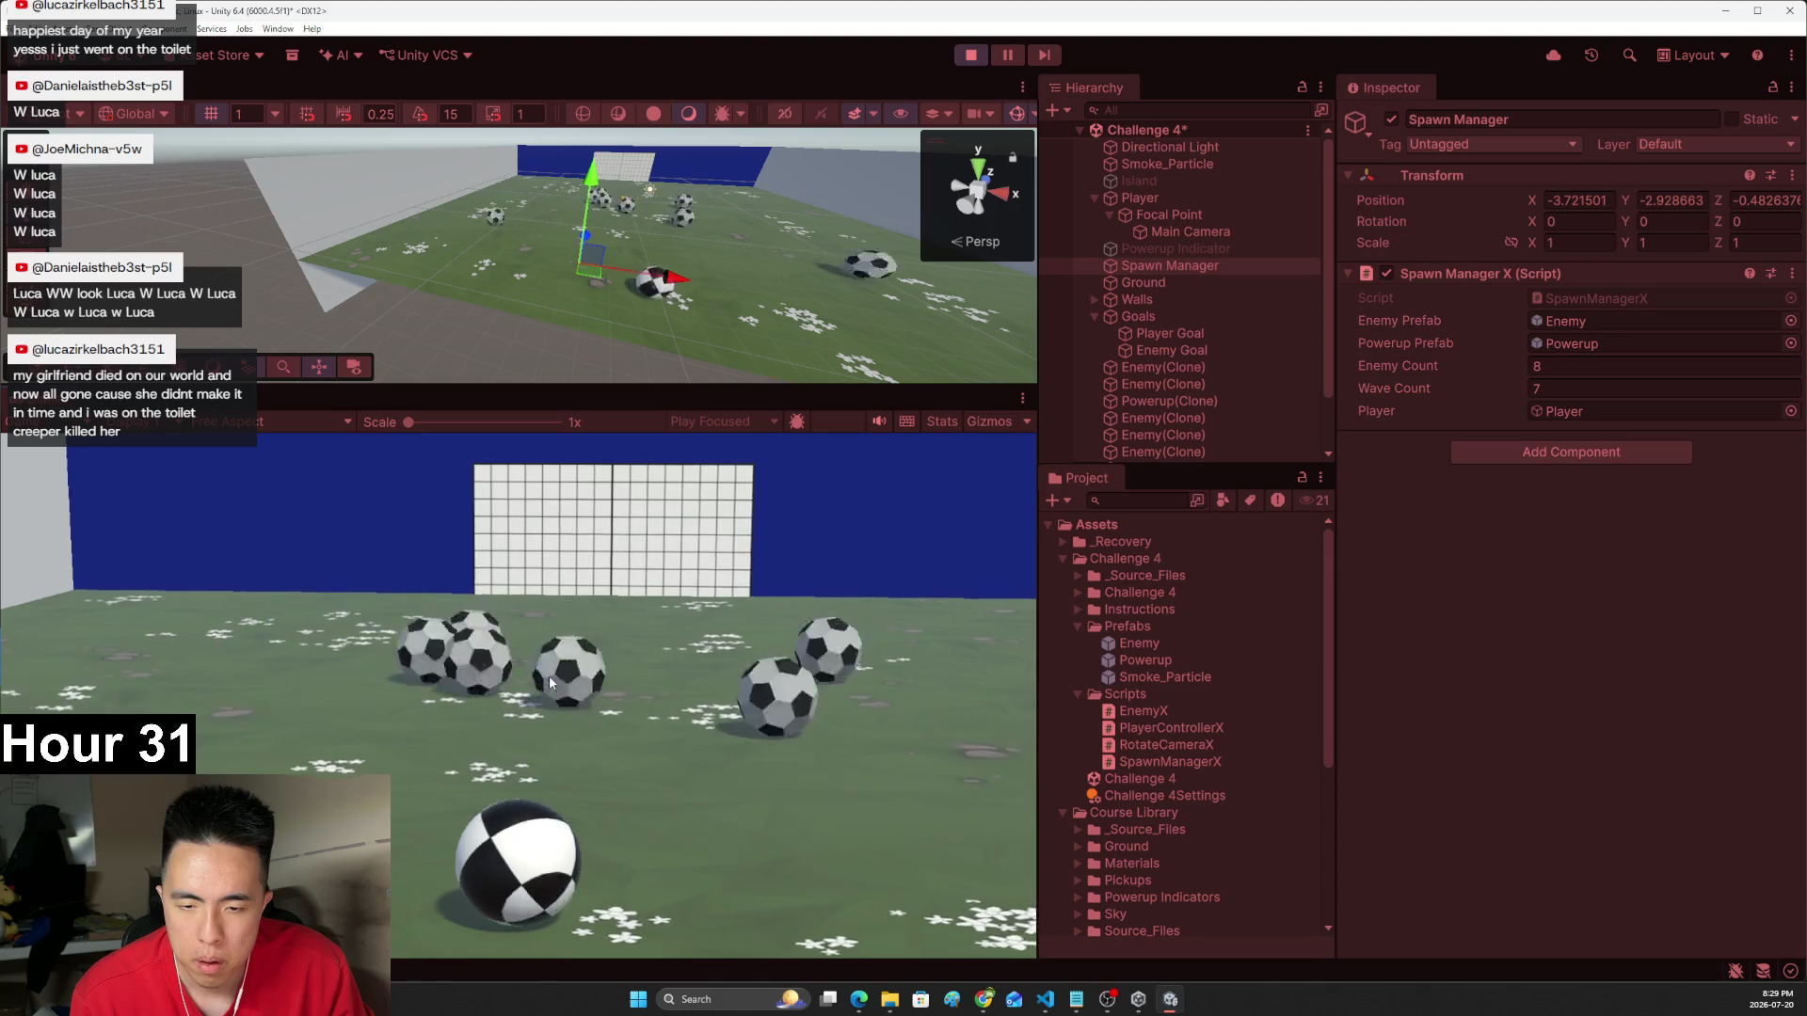
- Knock successive enemy waves off the field past Wave 13, then stop the playtest
key("Up")
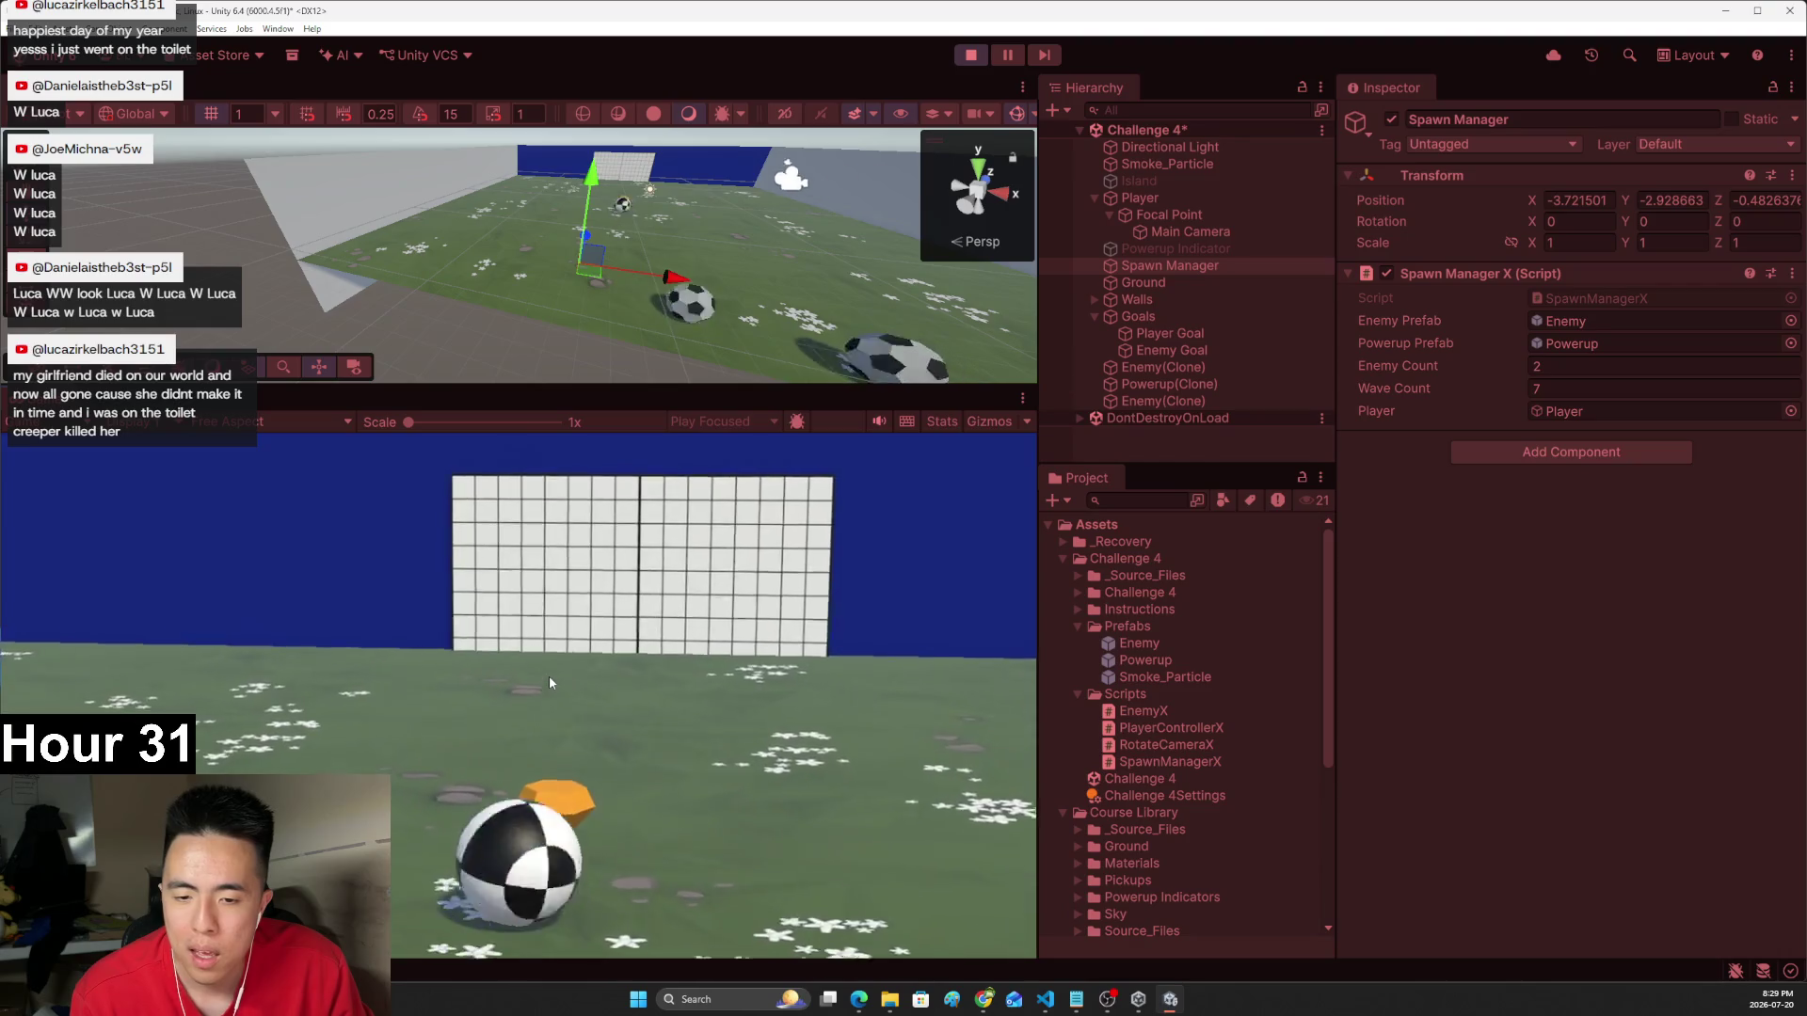
key("Left")
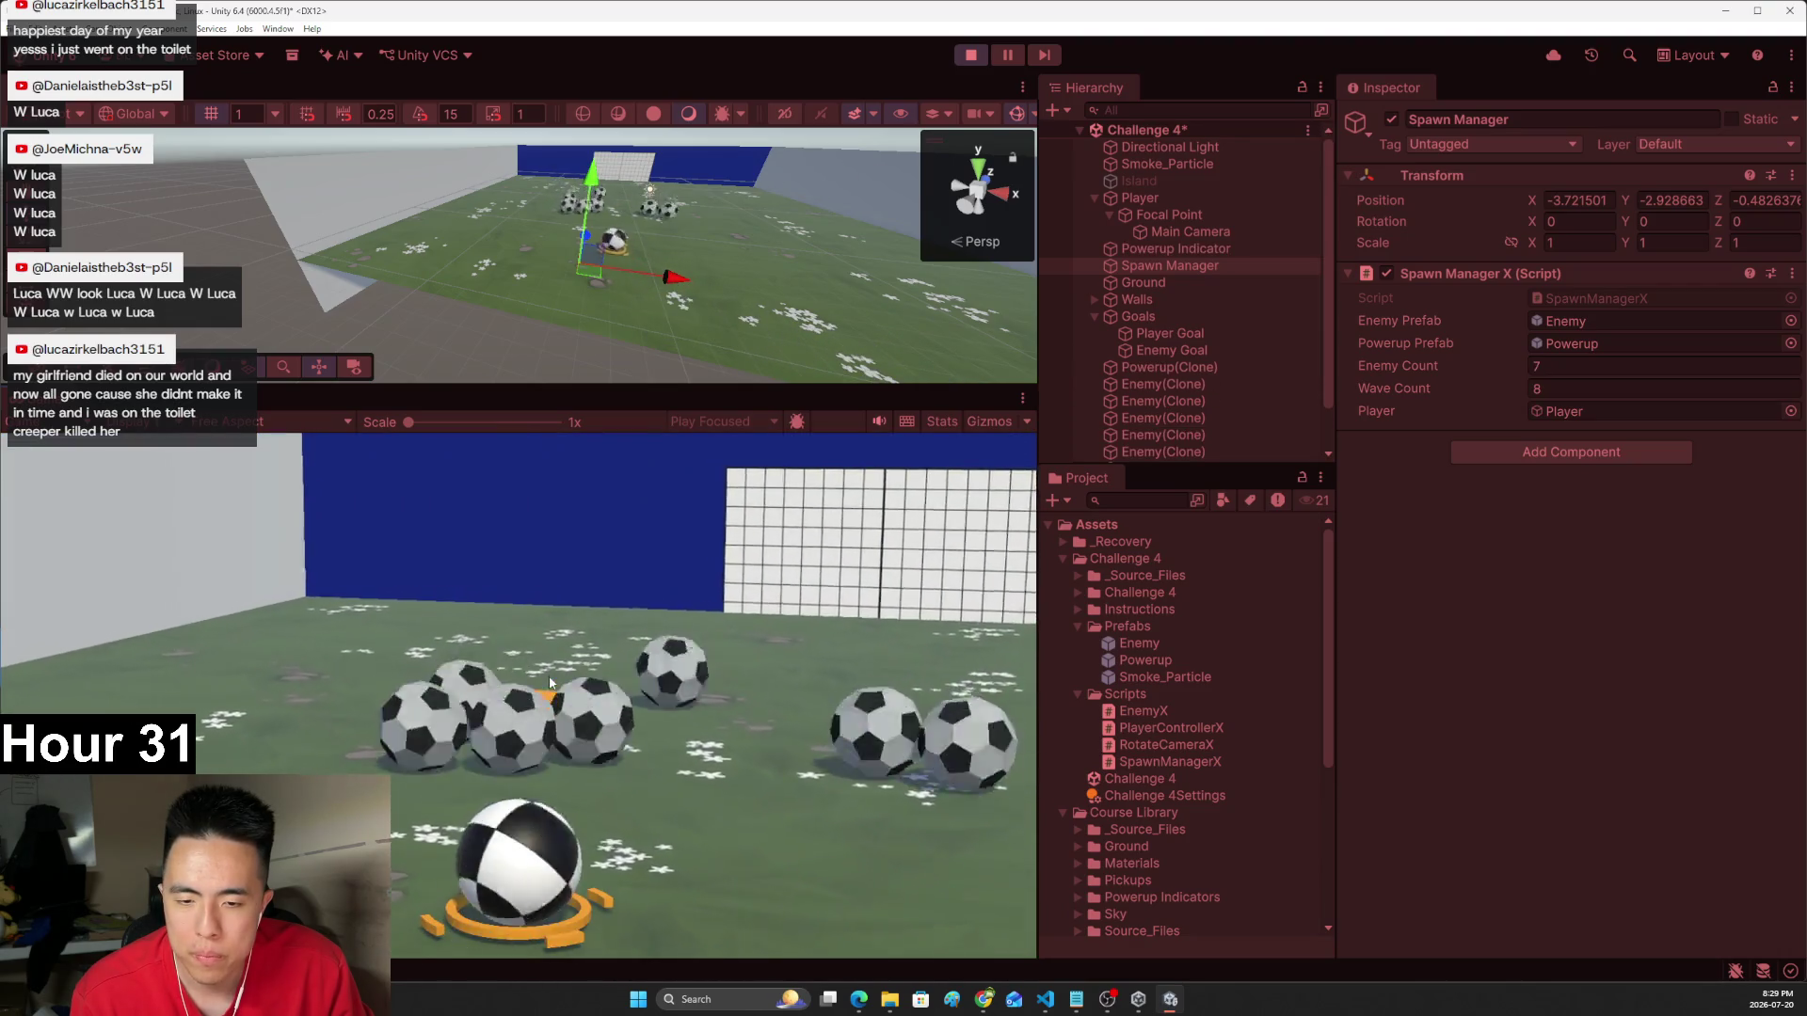
key("Left")
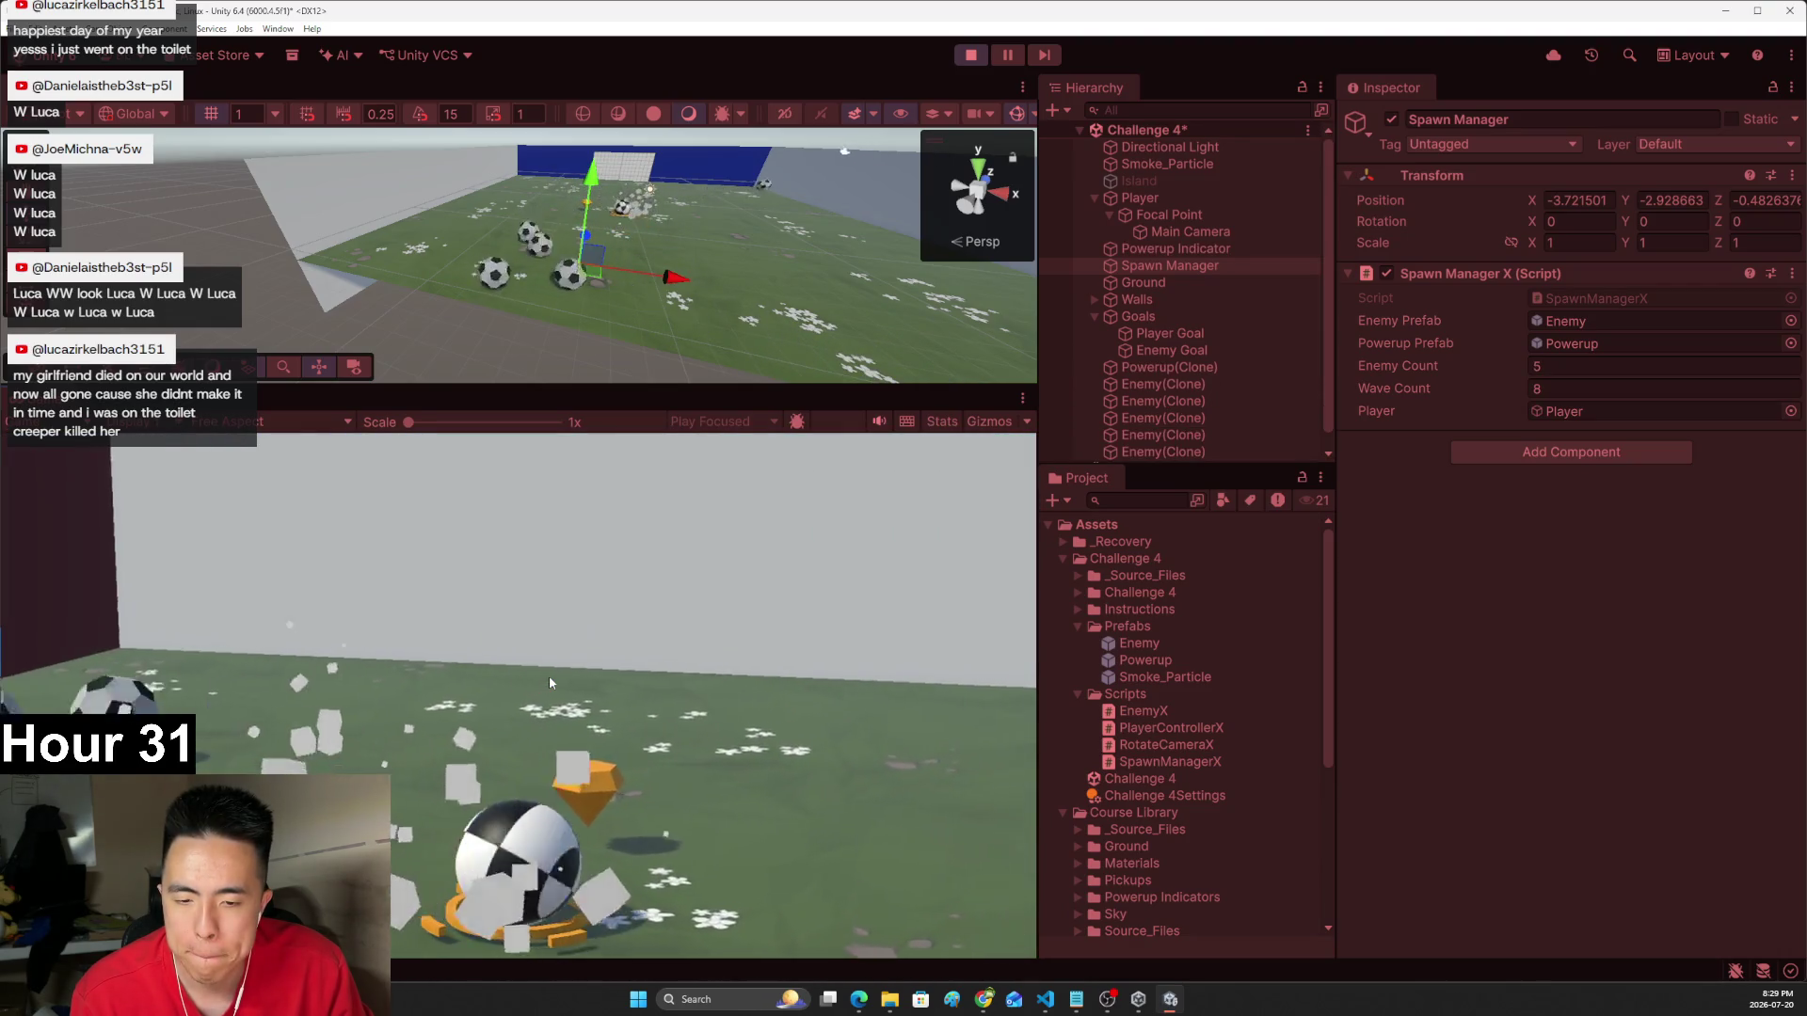
key("d")
key("d")
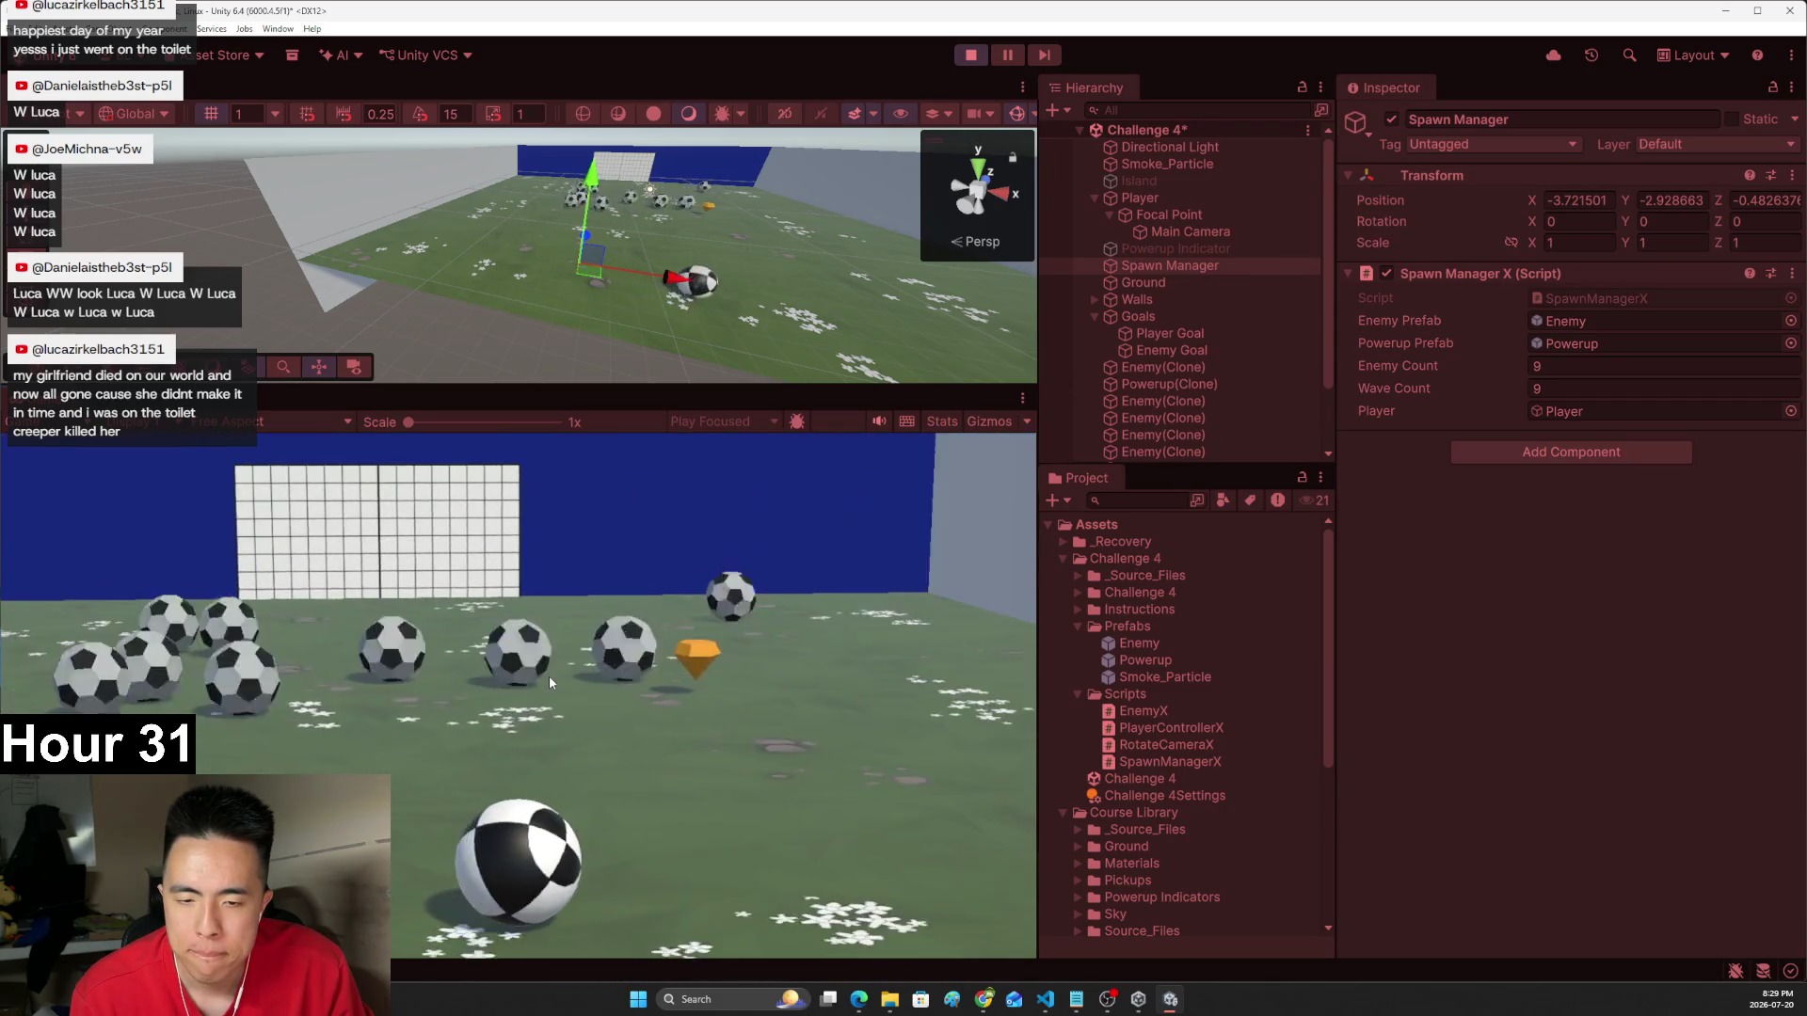
key("d")
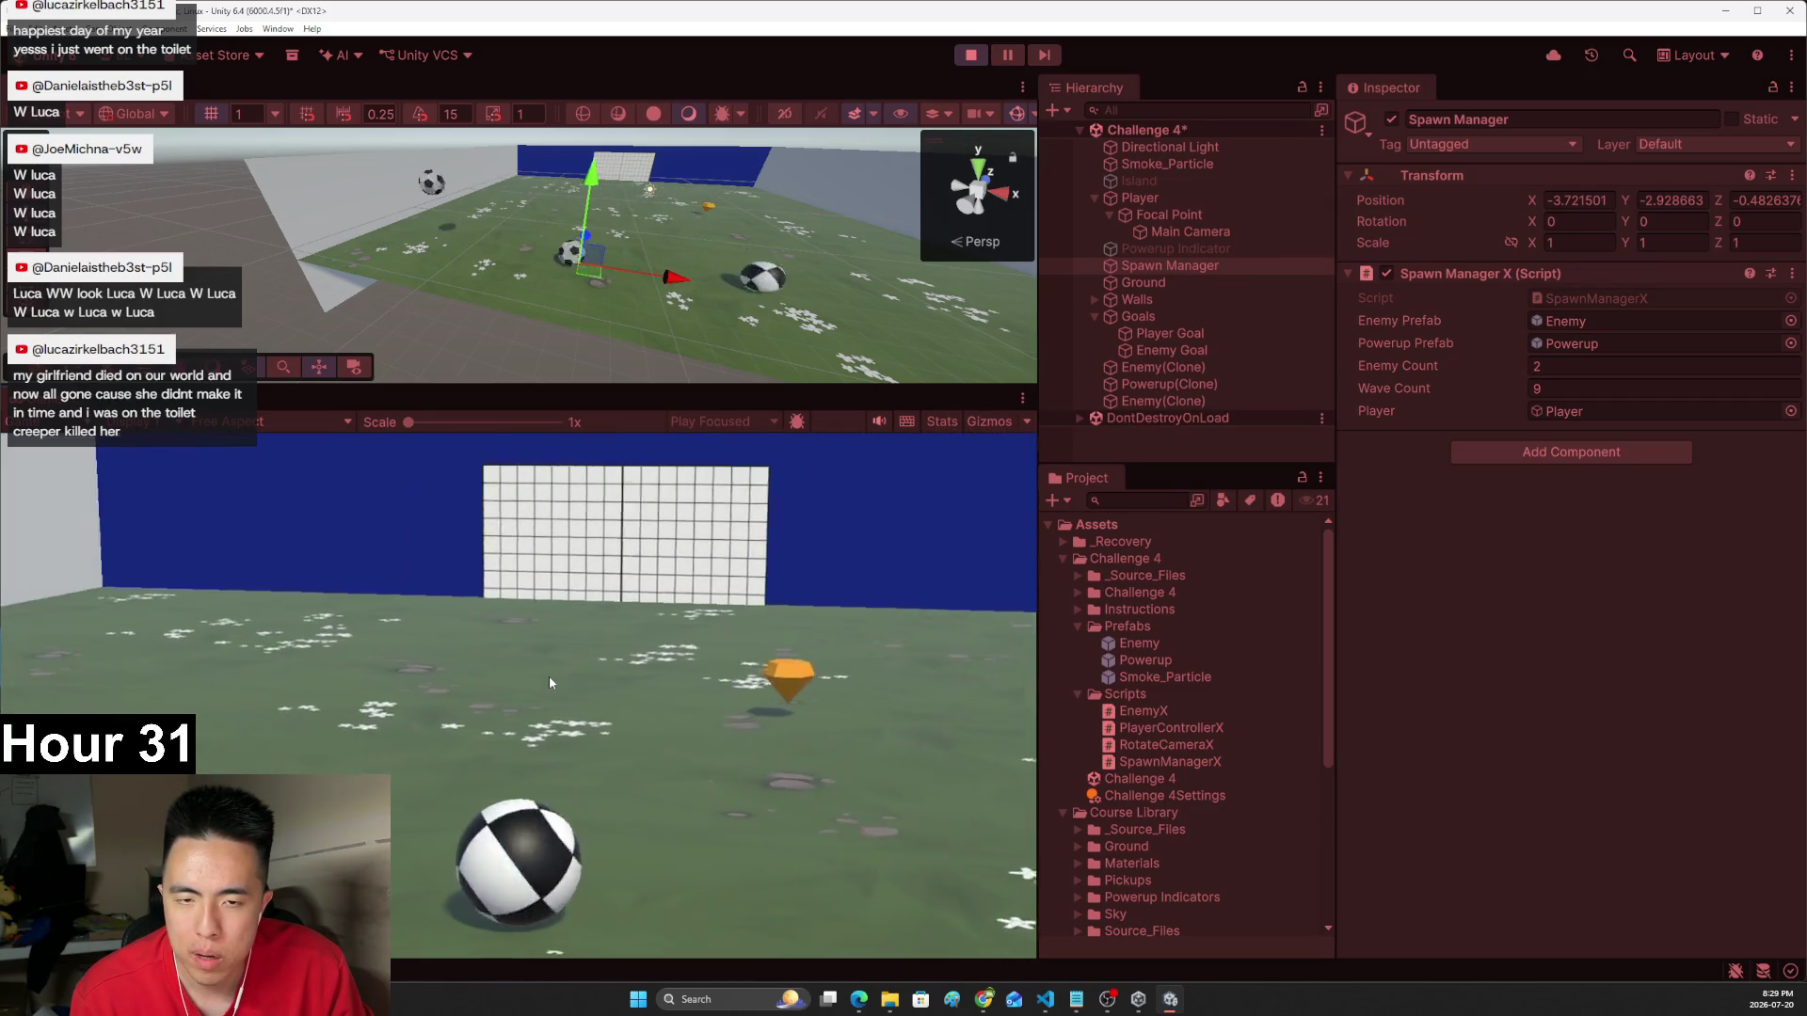
key("d")
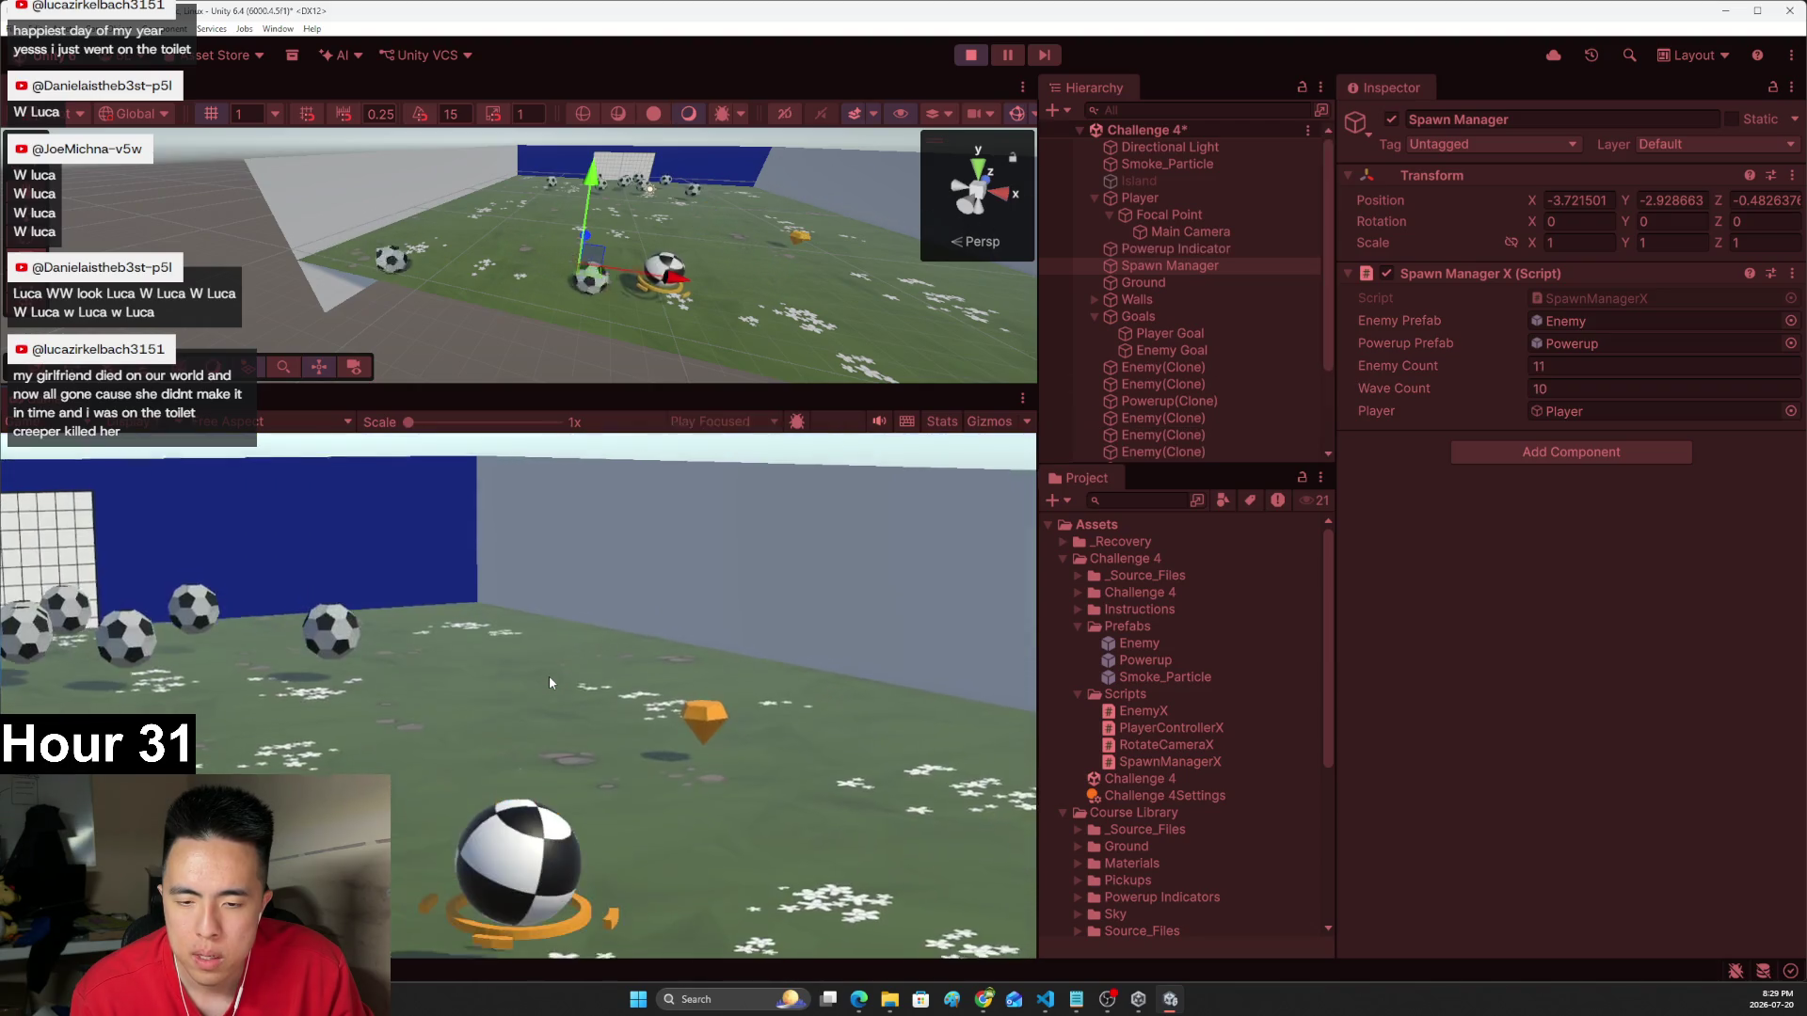
key("a")
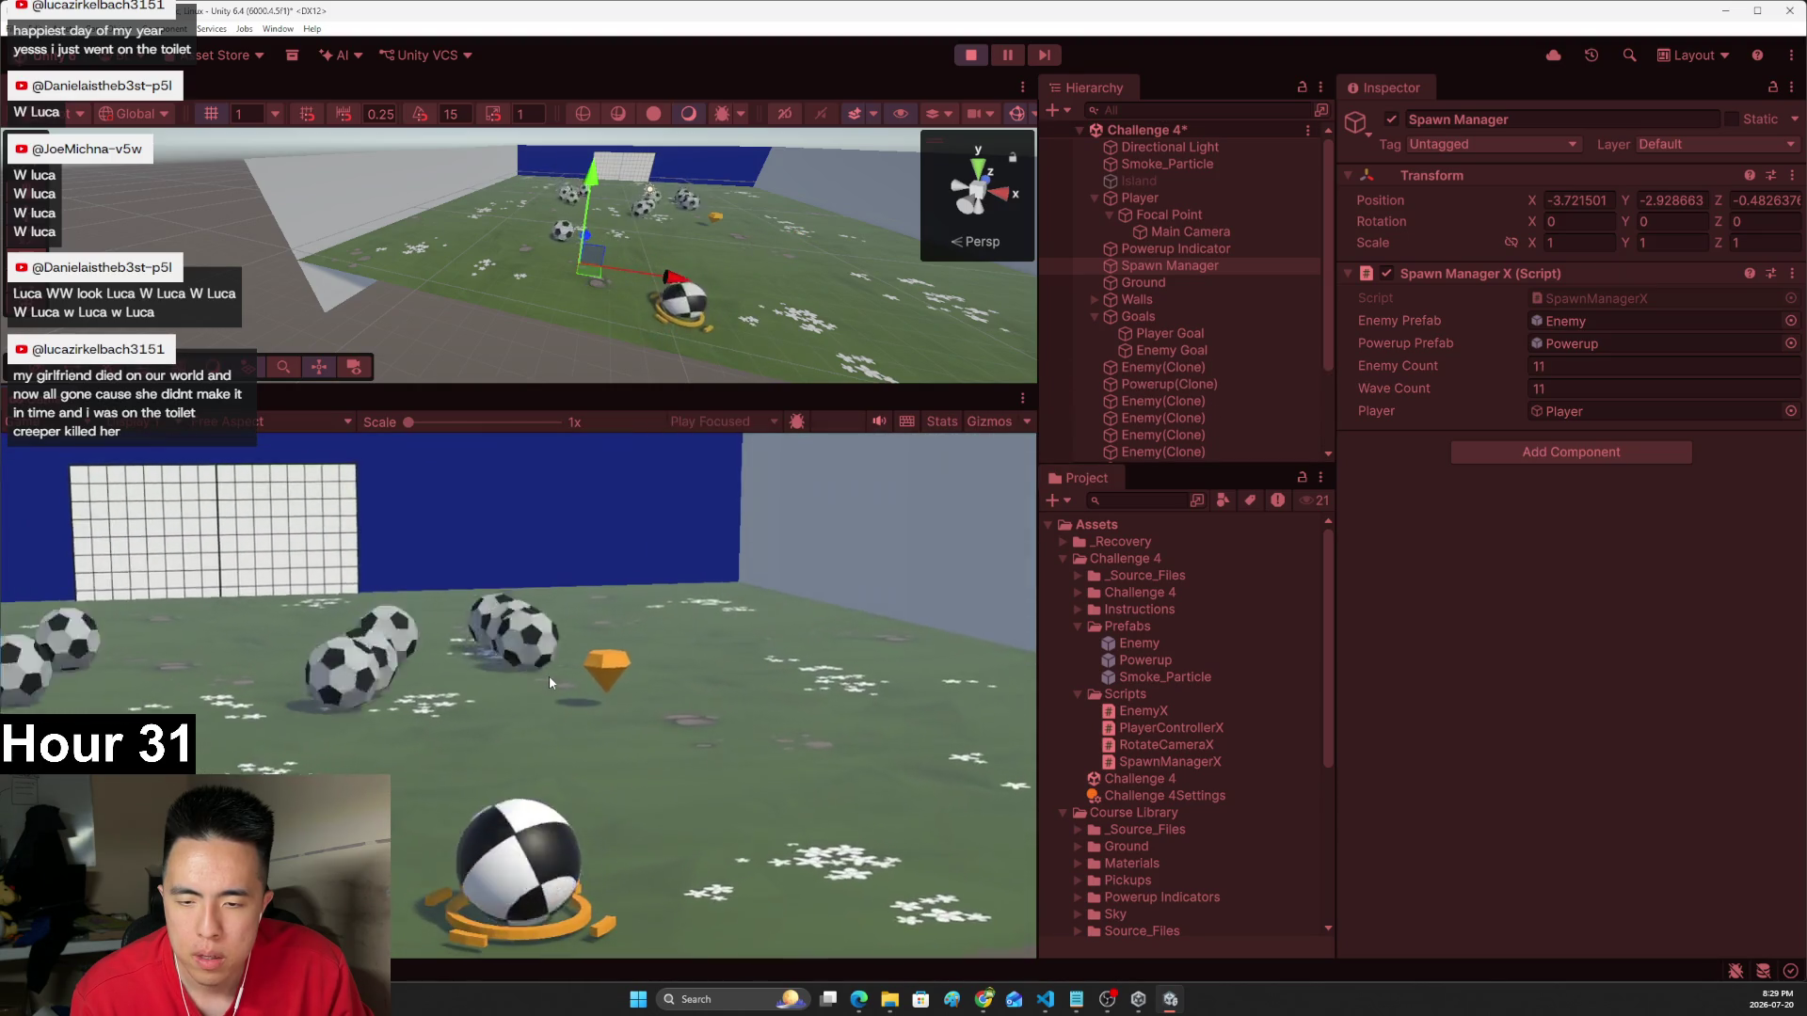
key("d")
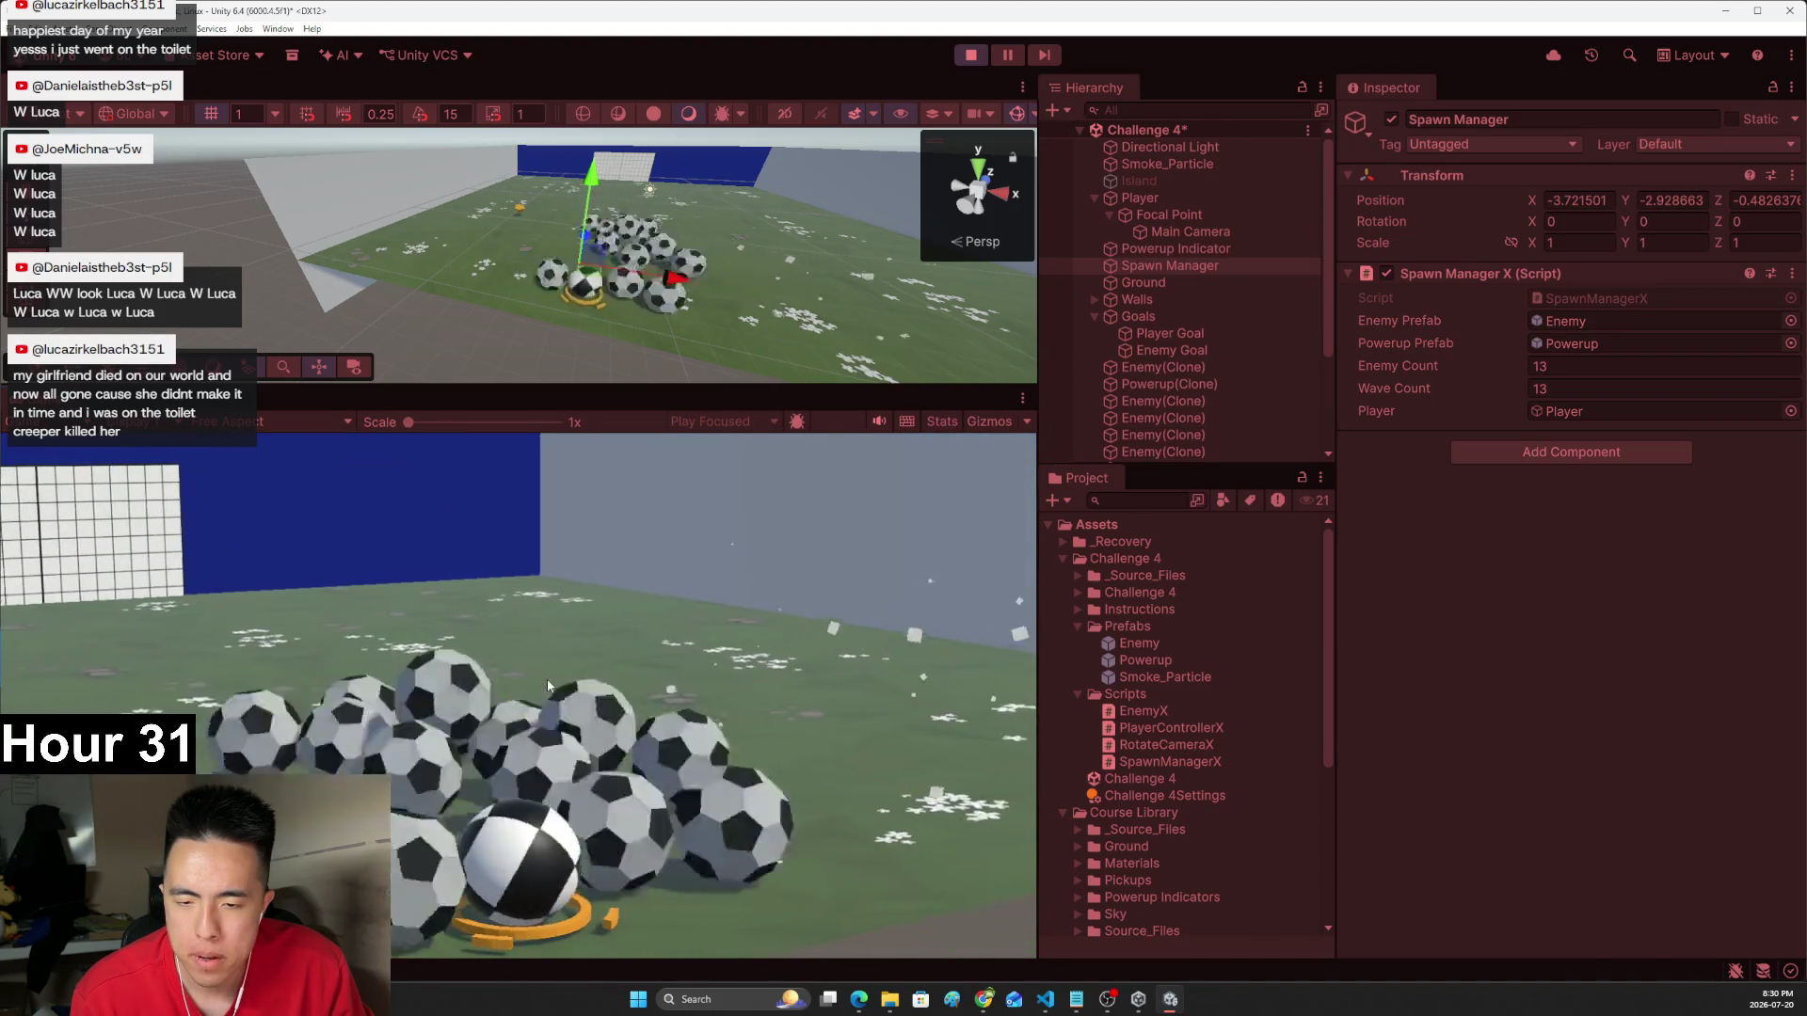
left_click(970, 55)
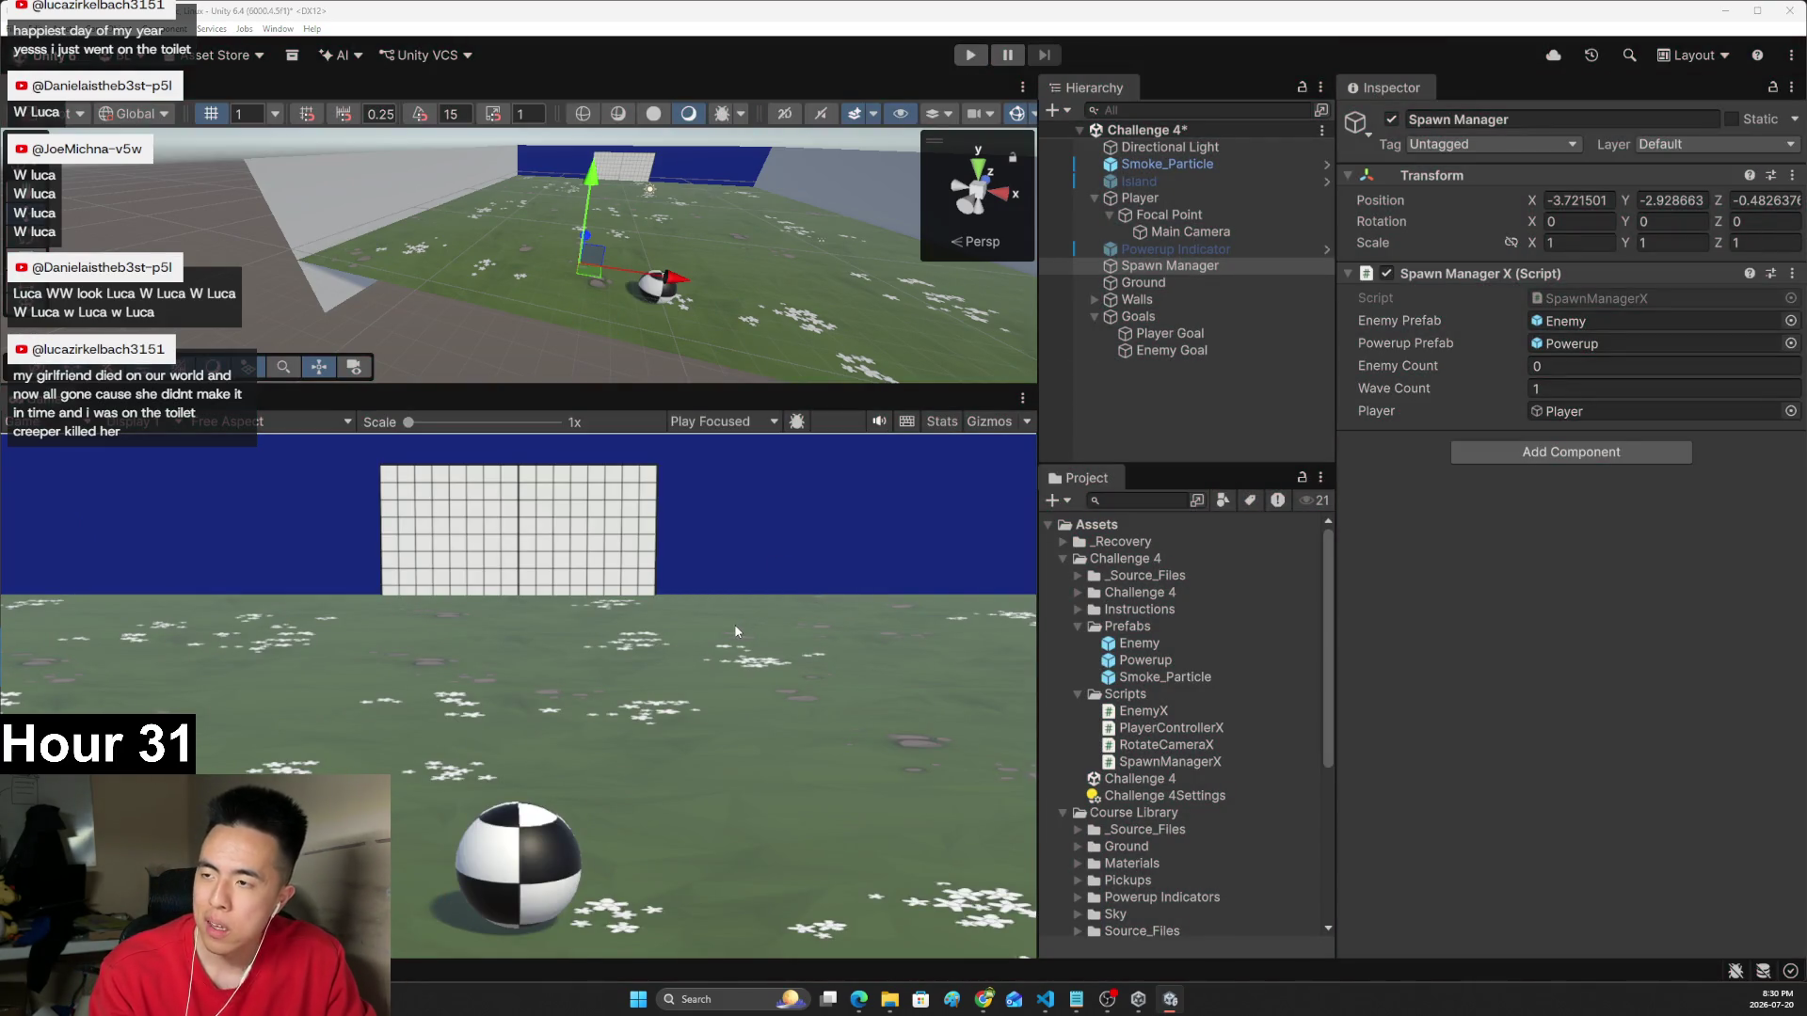
- In the browser, read the step 10 hints about tracking and increasing enemy speed
key("alt+Tab")
key("ctrl+shift+Tab")
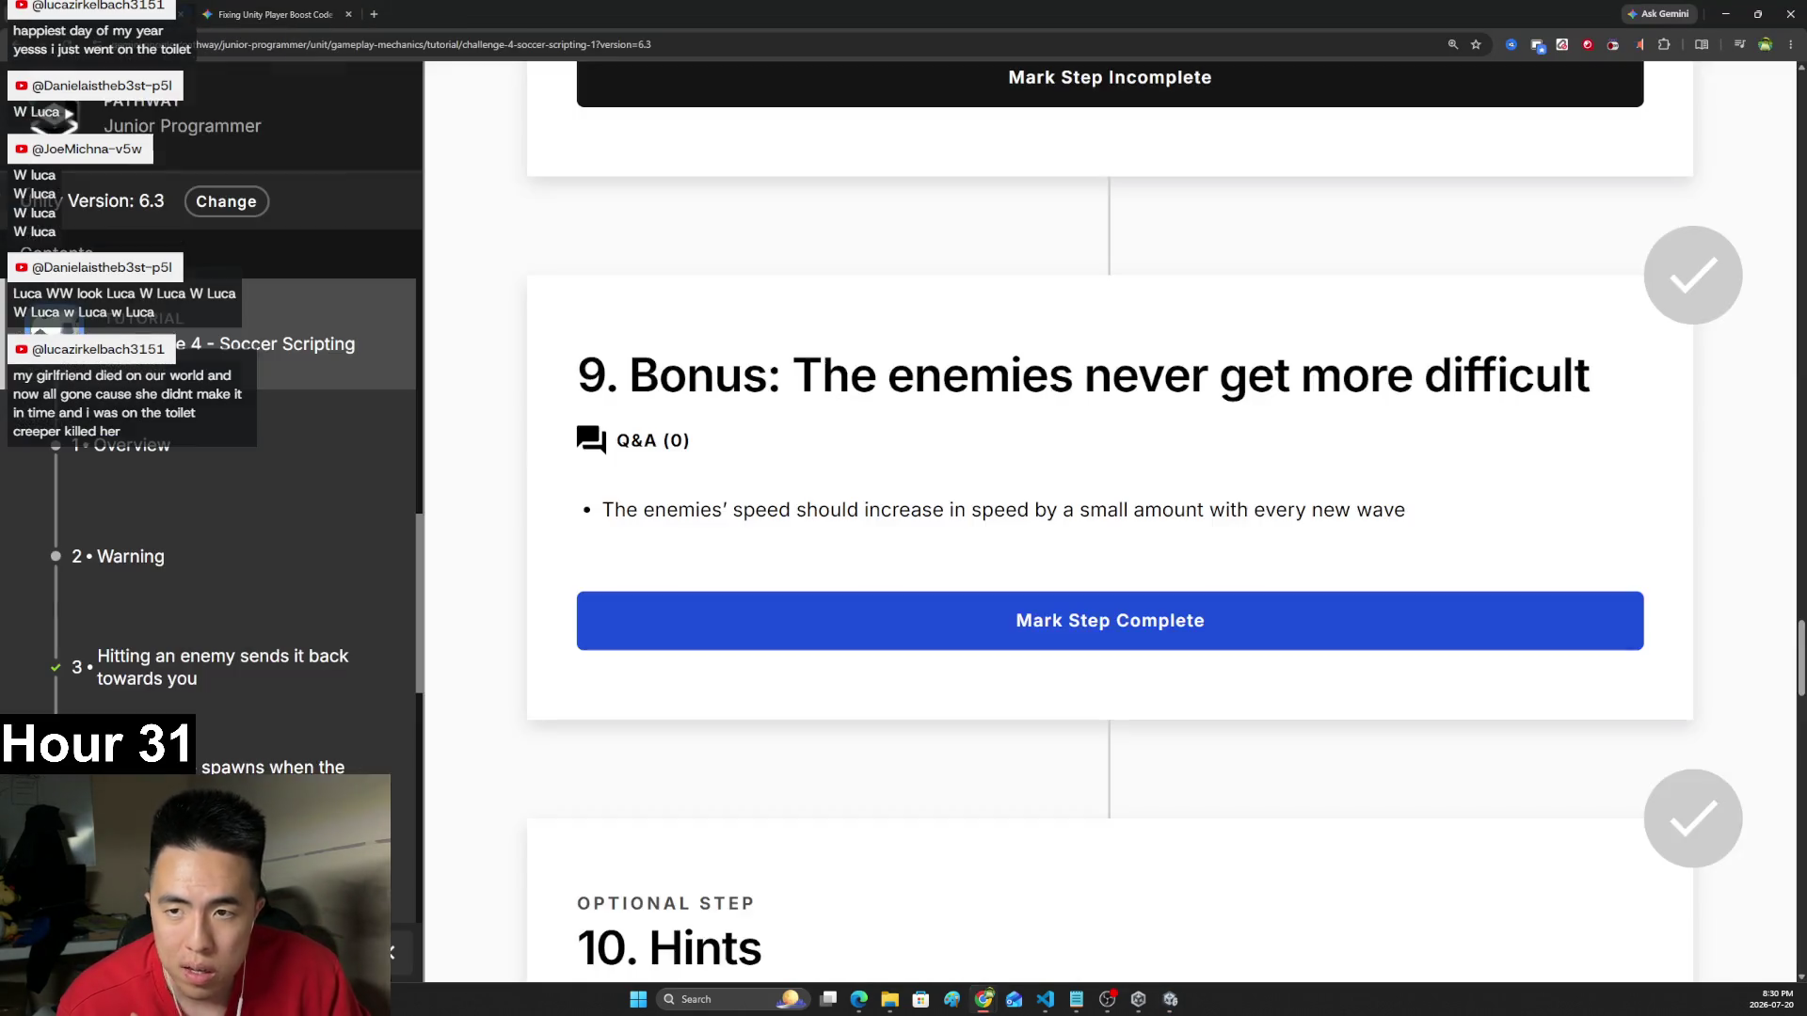
scroll(700, 456, "down", 10)
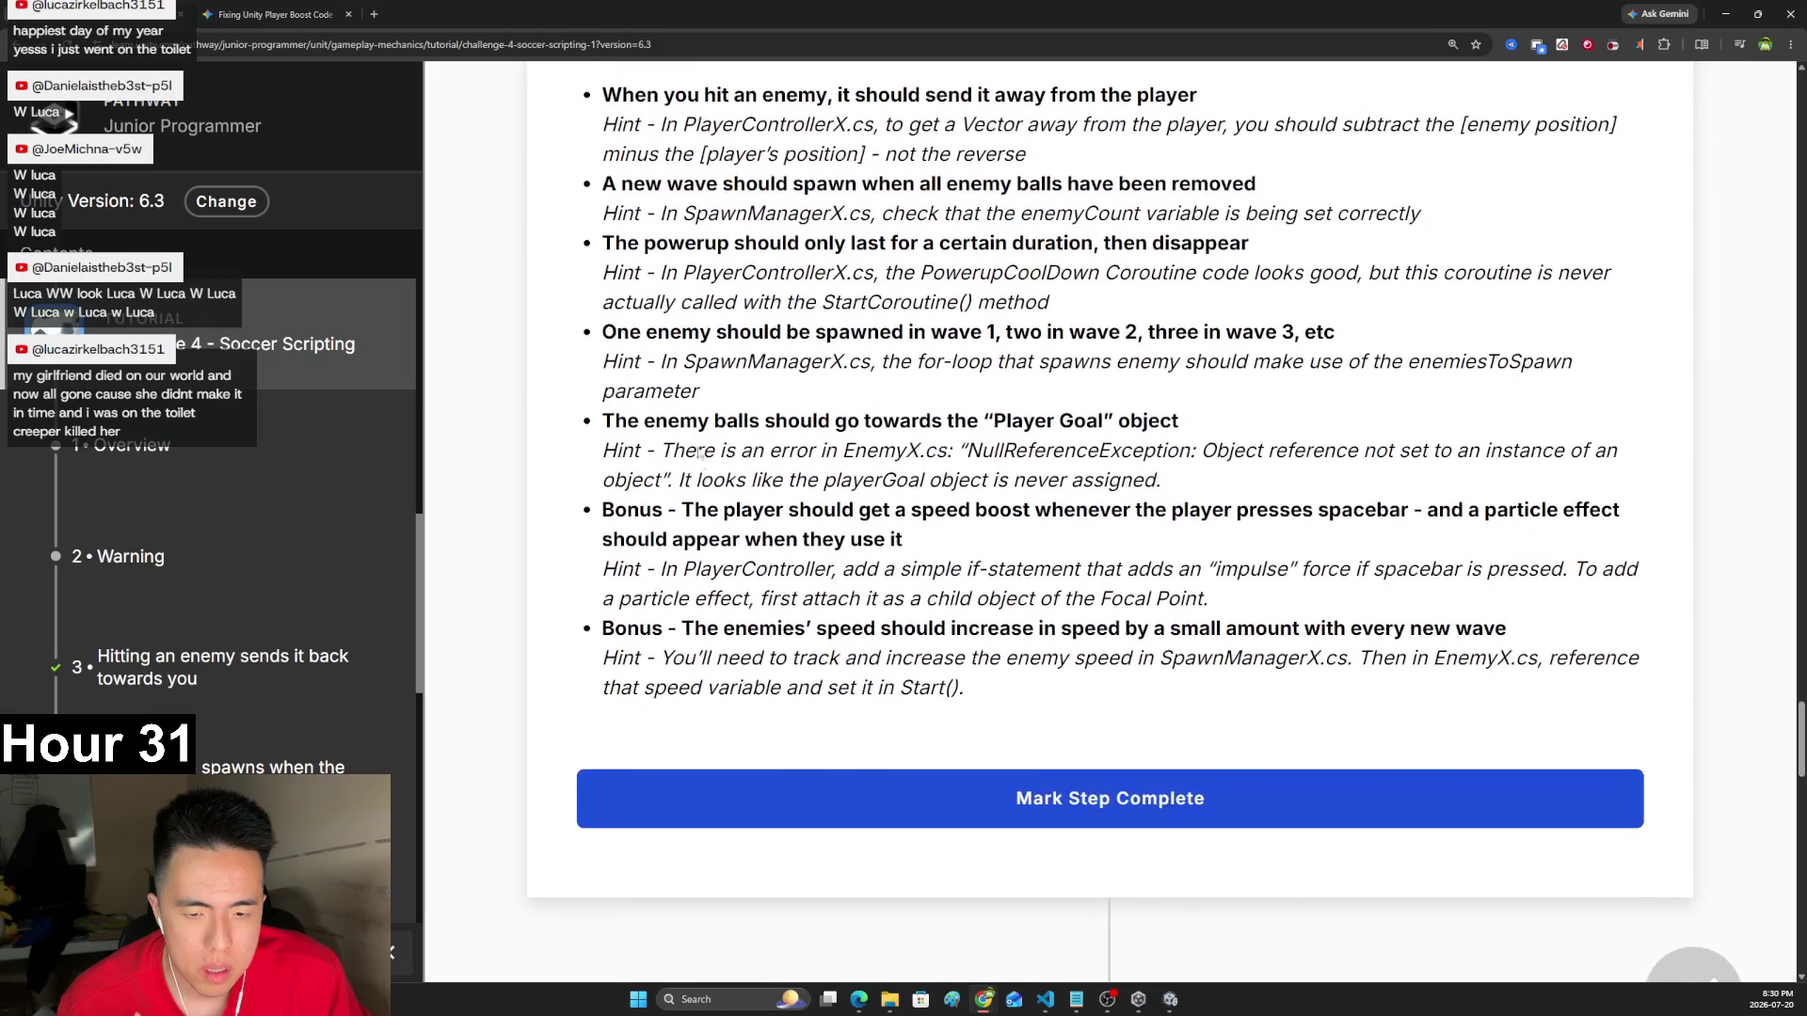
mouse_move(694, 628)
left_mouse_down()
mouse_move(853, 629)
mouse_move(742, 658)
mouse_move(1460, 681)
left_mouse_up()
left_click(1169, 699)
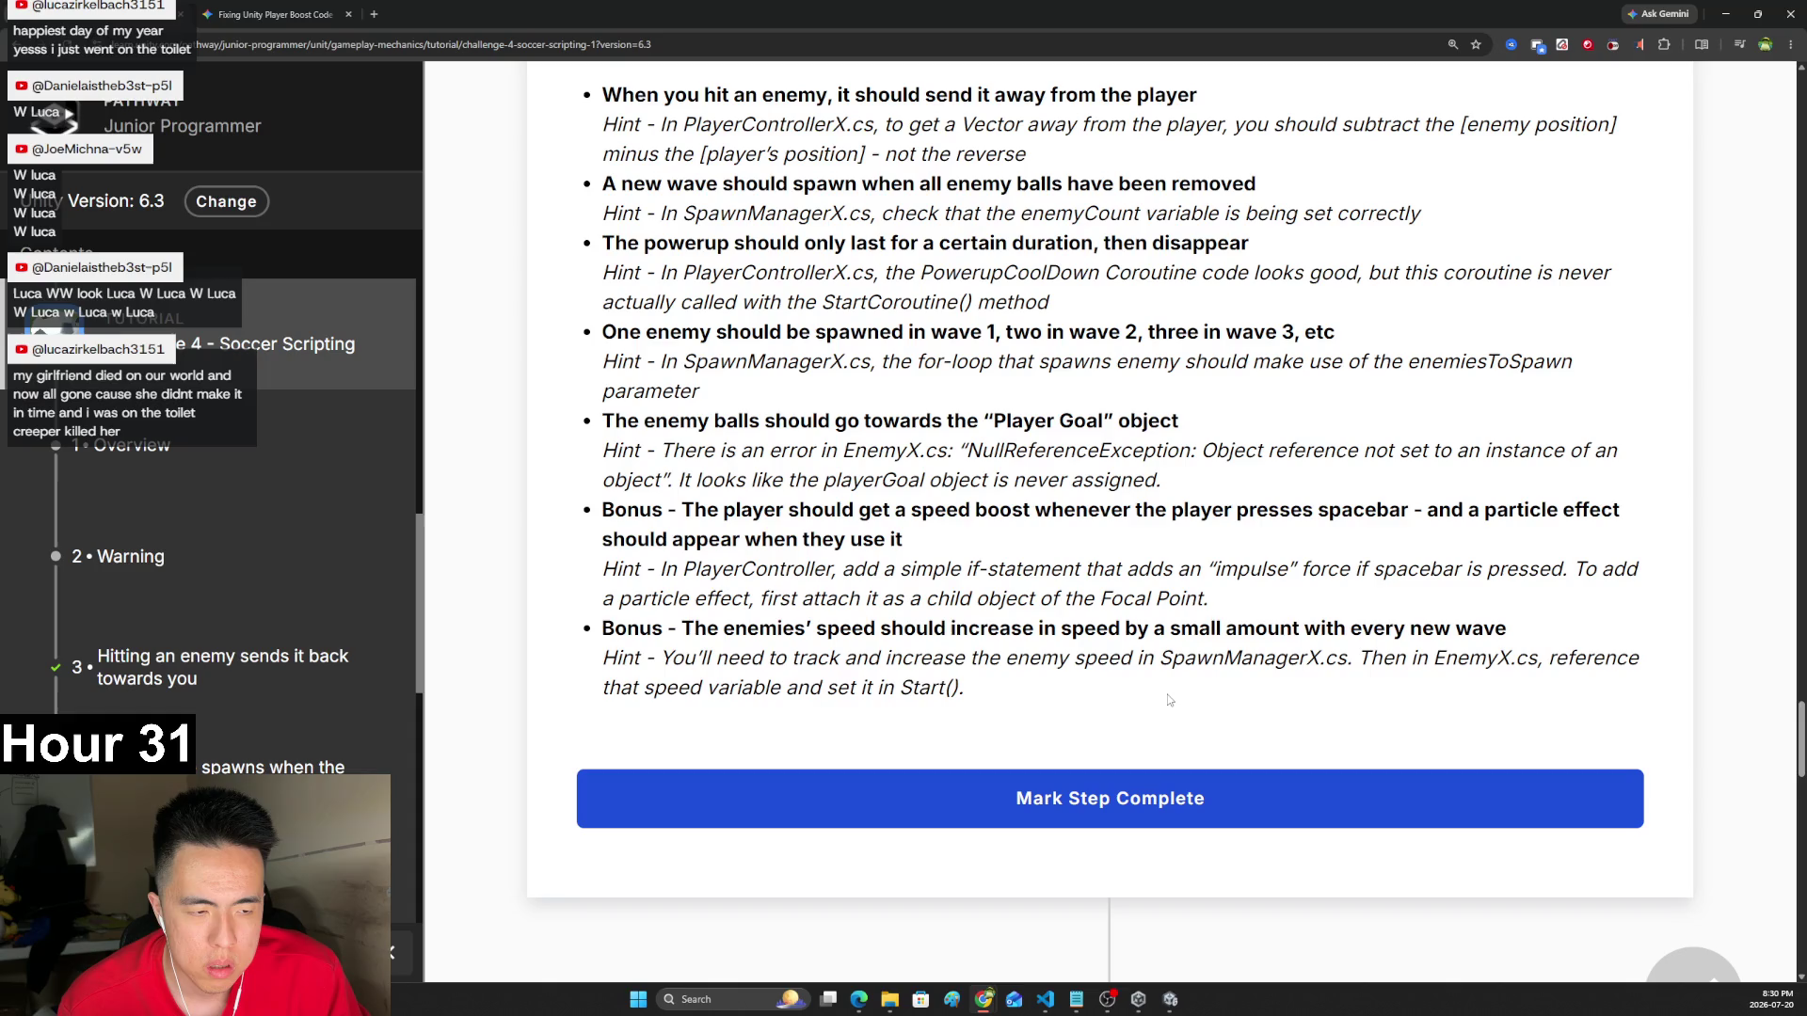
left_click_drag(683, 657, 1125, 659)
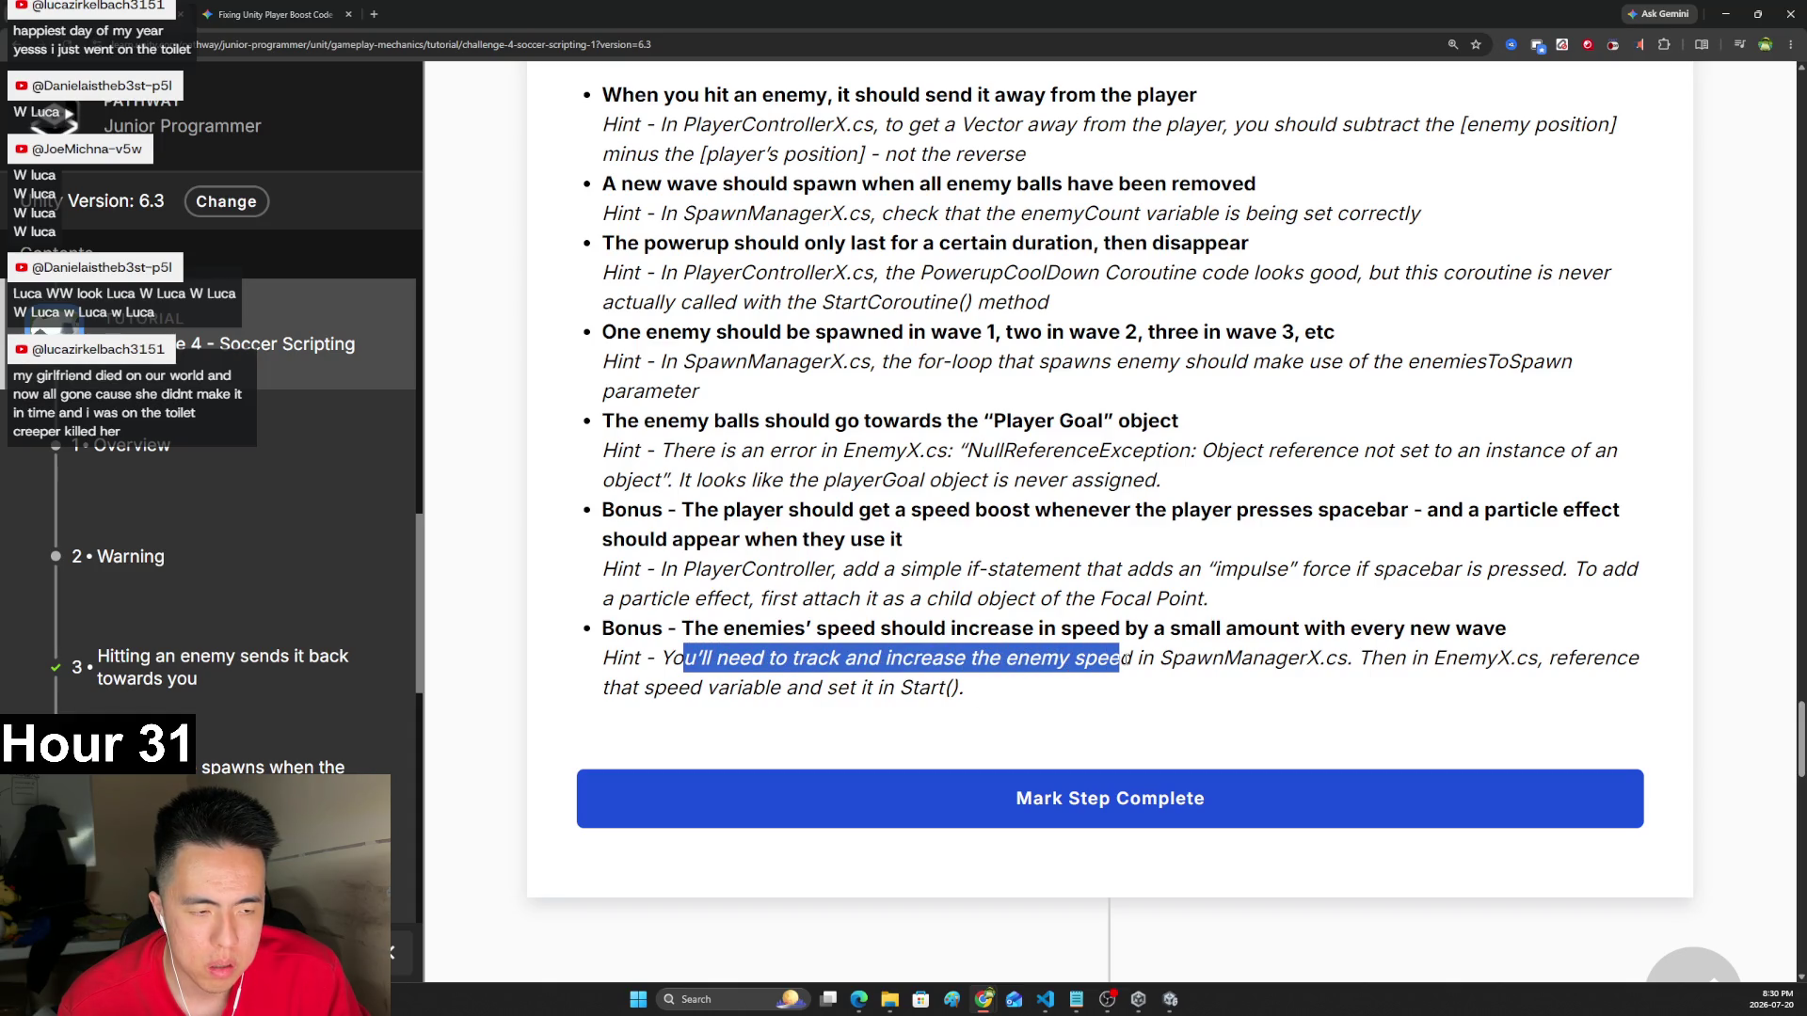
left_click(1148, 678)
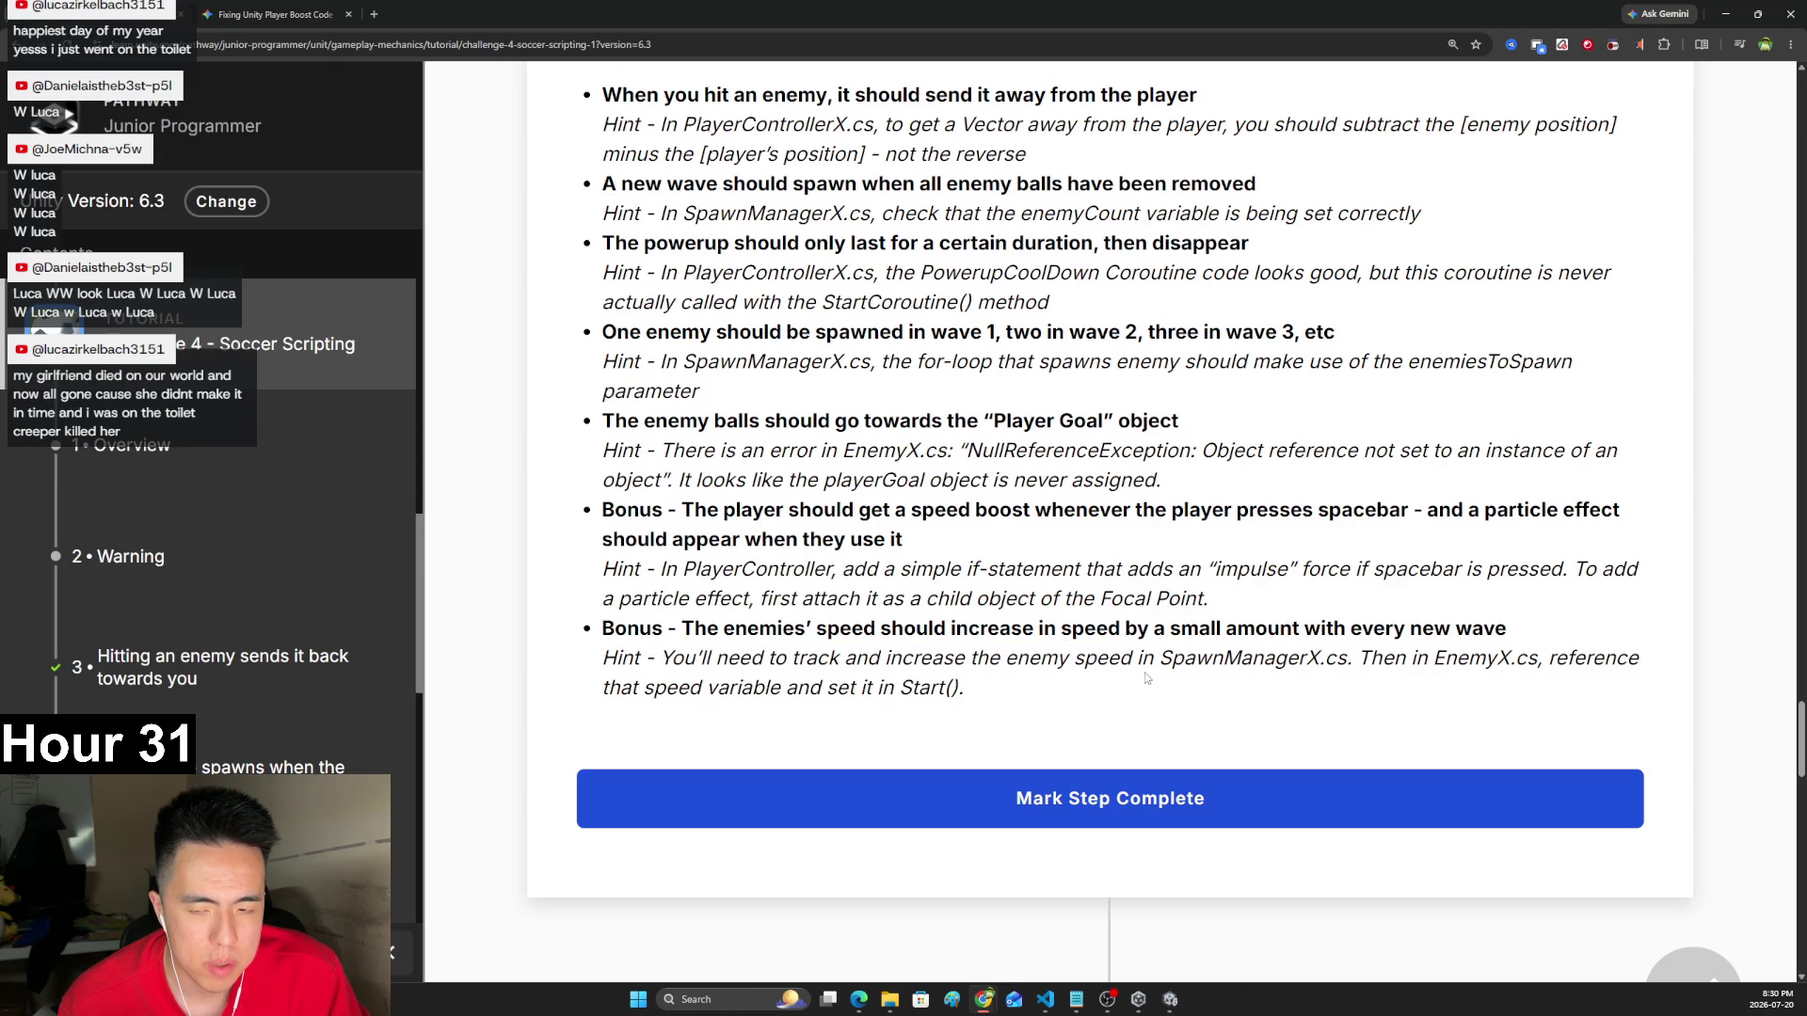
left_click_drag(622, 684, 822, 687)
left_click(1105, 709)
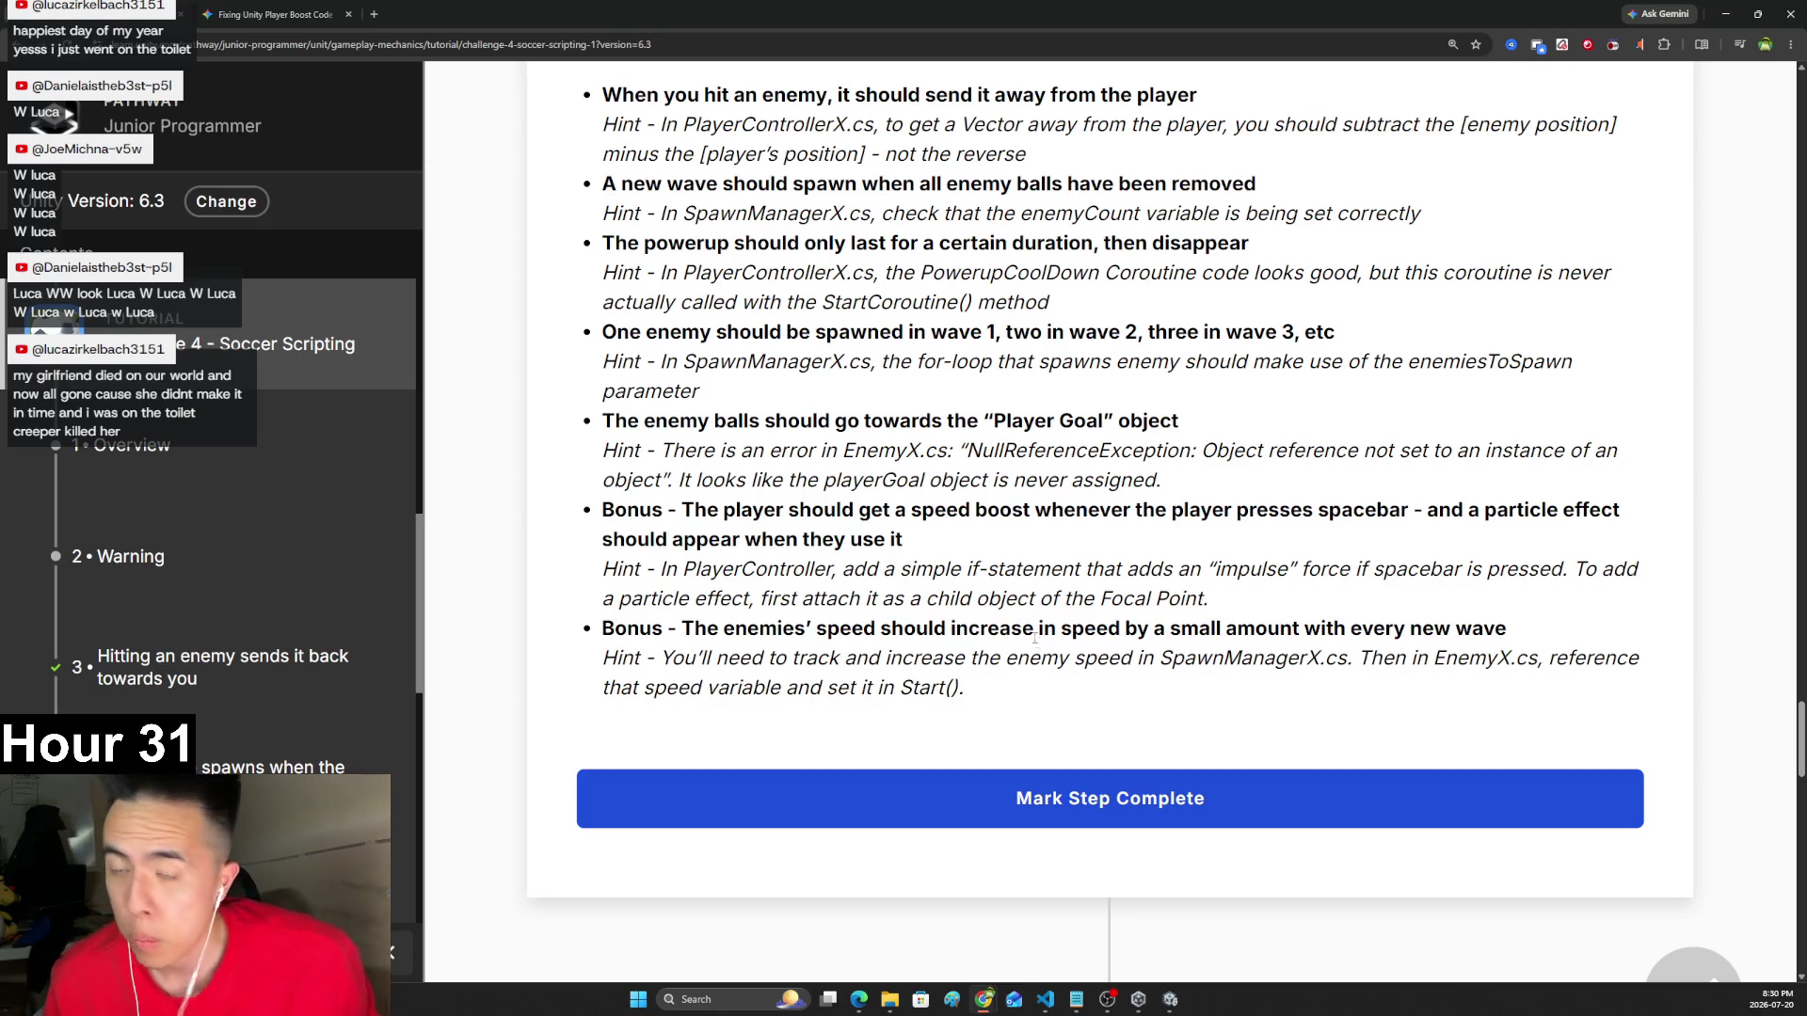
- Scroll to the bottom and mark all steps of Challenge 4 - Soccer Scripting complete
scroll(1190, 633, "down", 5)
scroll(1186, 612, "down", 15)
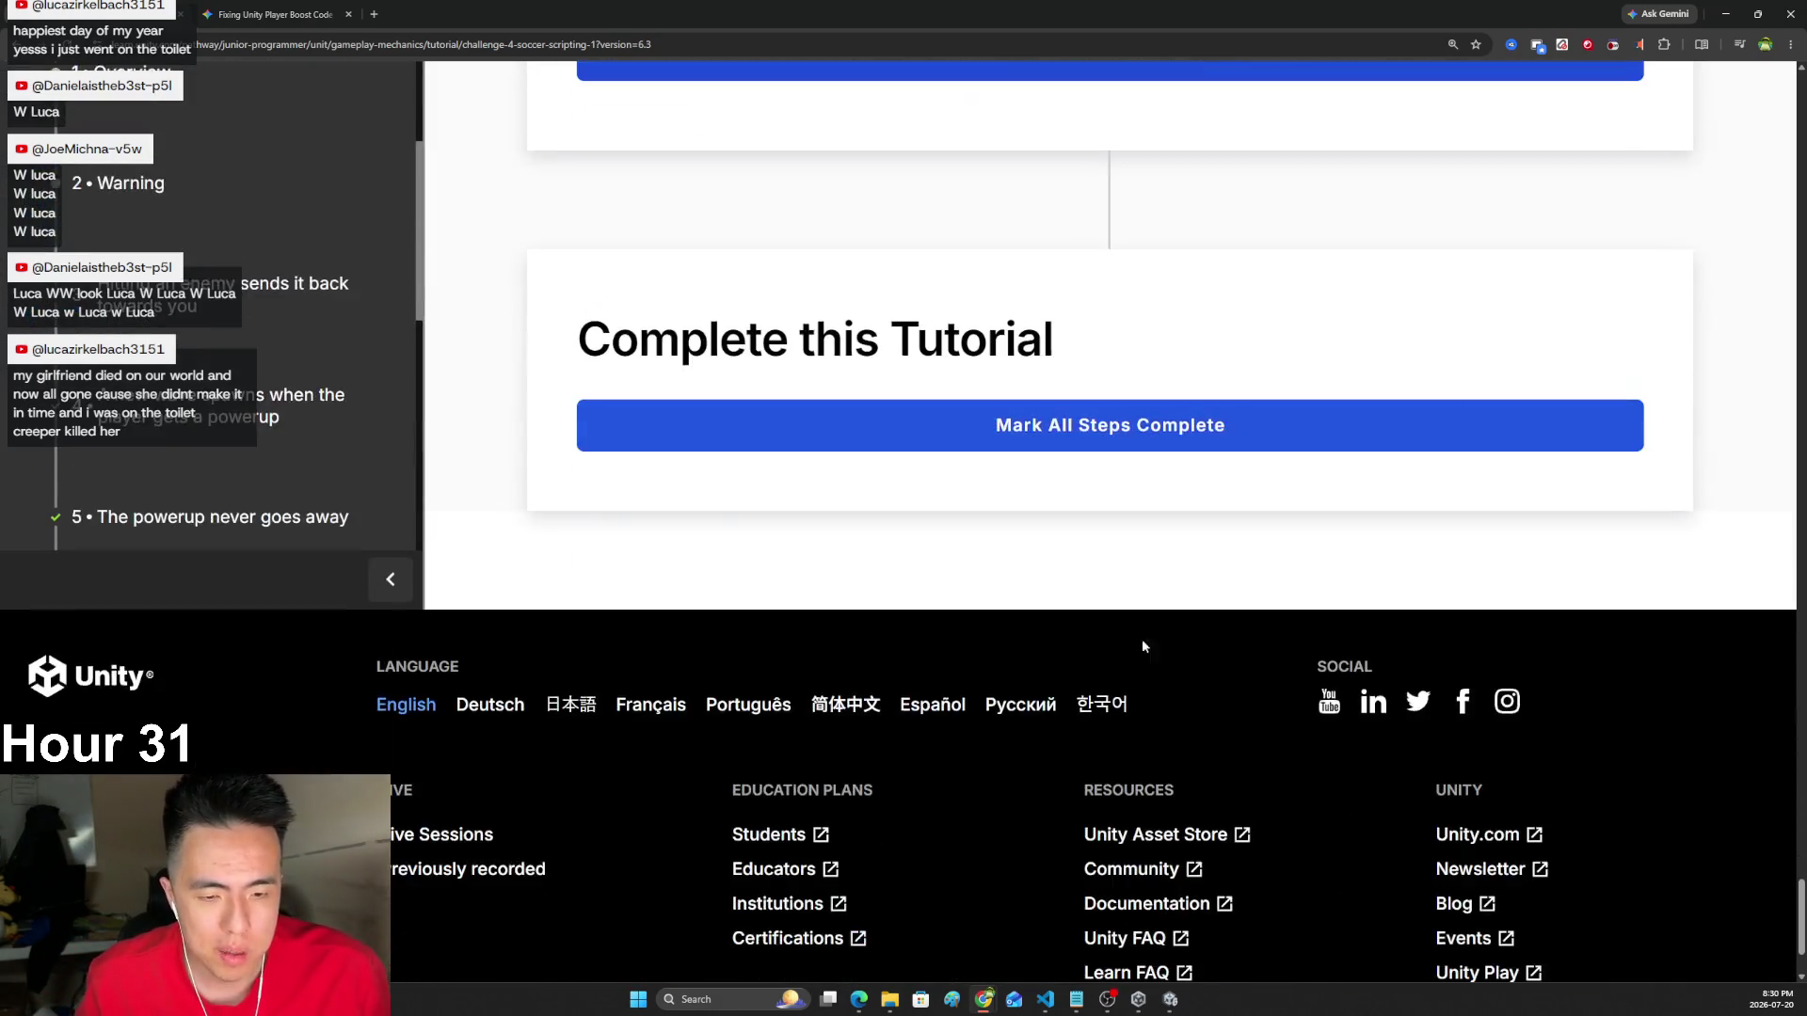
left_click(1074, 435)
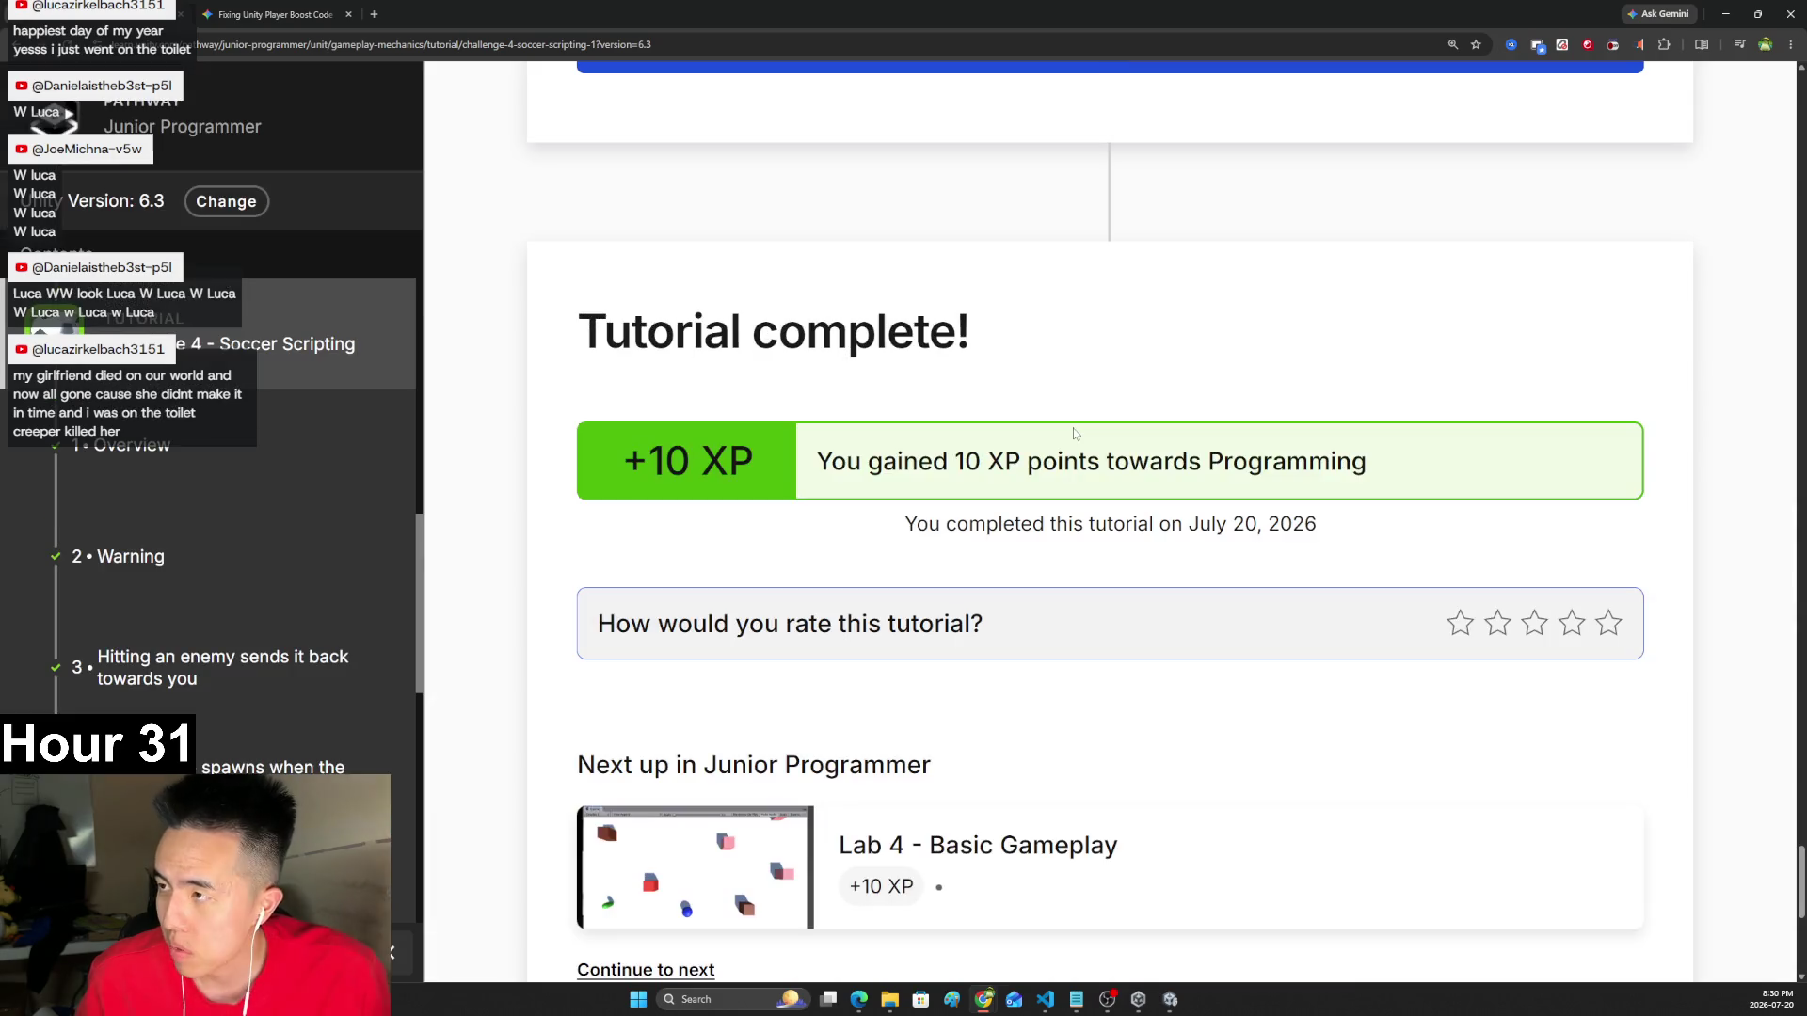
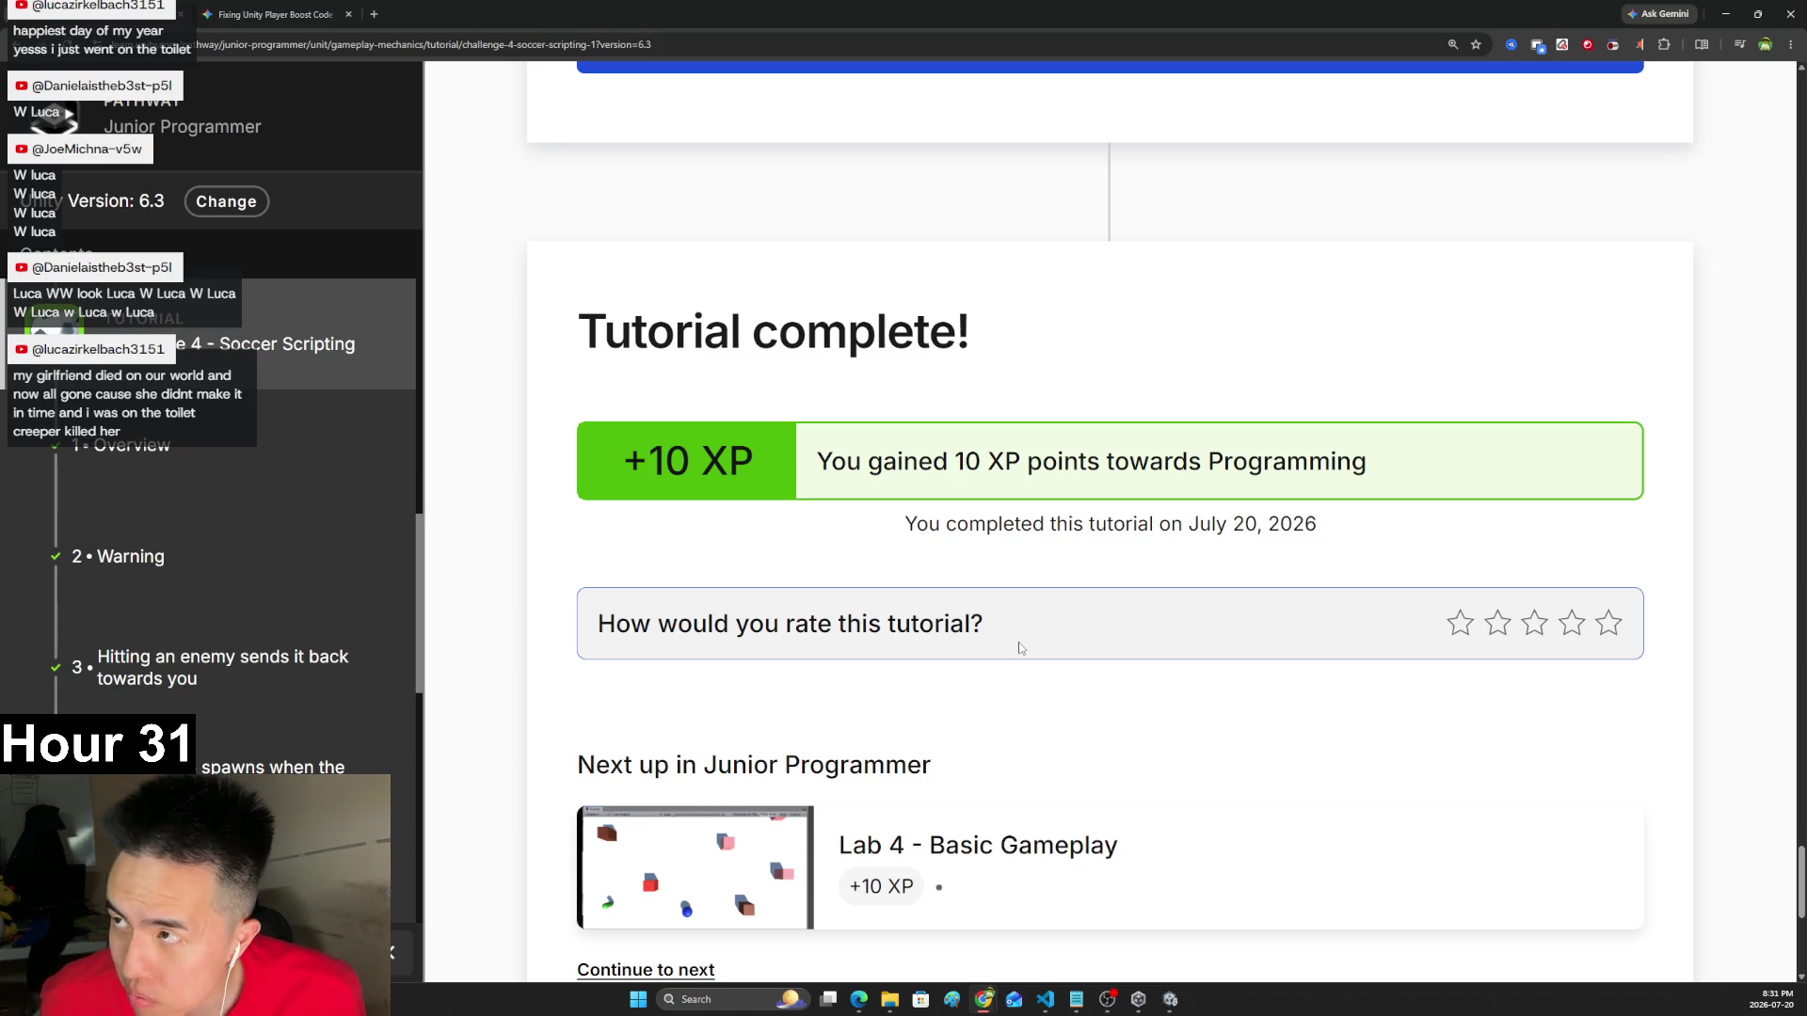
- Continue from Challenge 4 to Lab 4 - Basic Gameplay and scroll through its sections to '3. Handle object collisions'
scroll(899, 407, "down", 3)
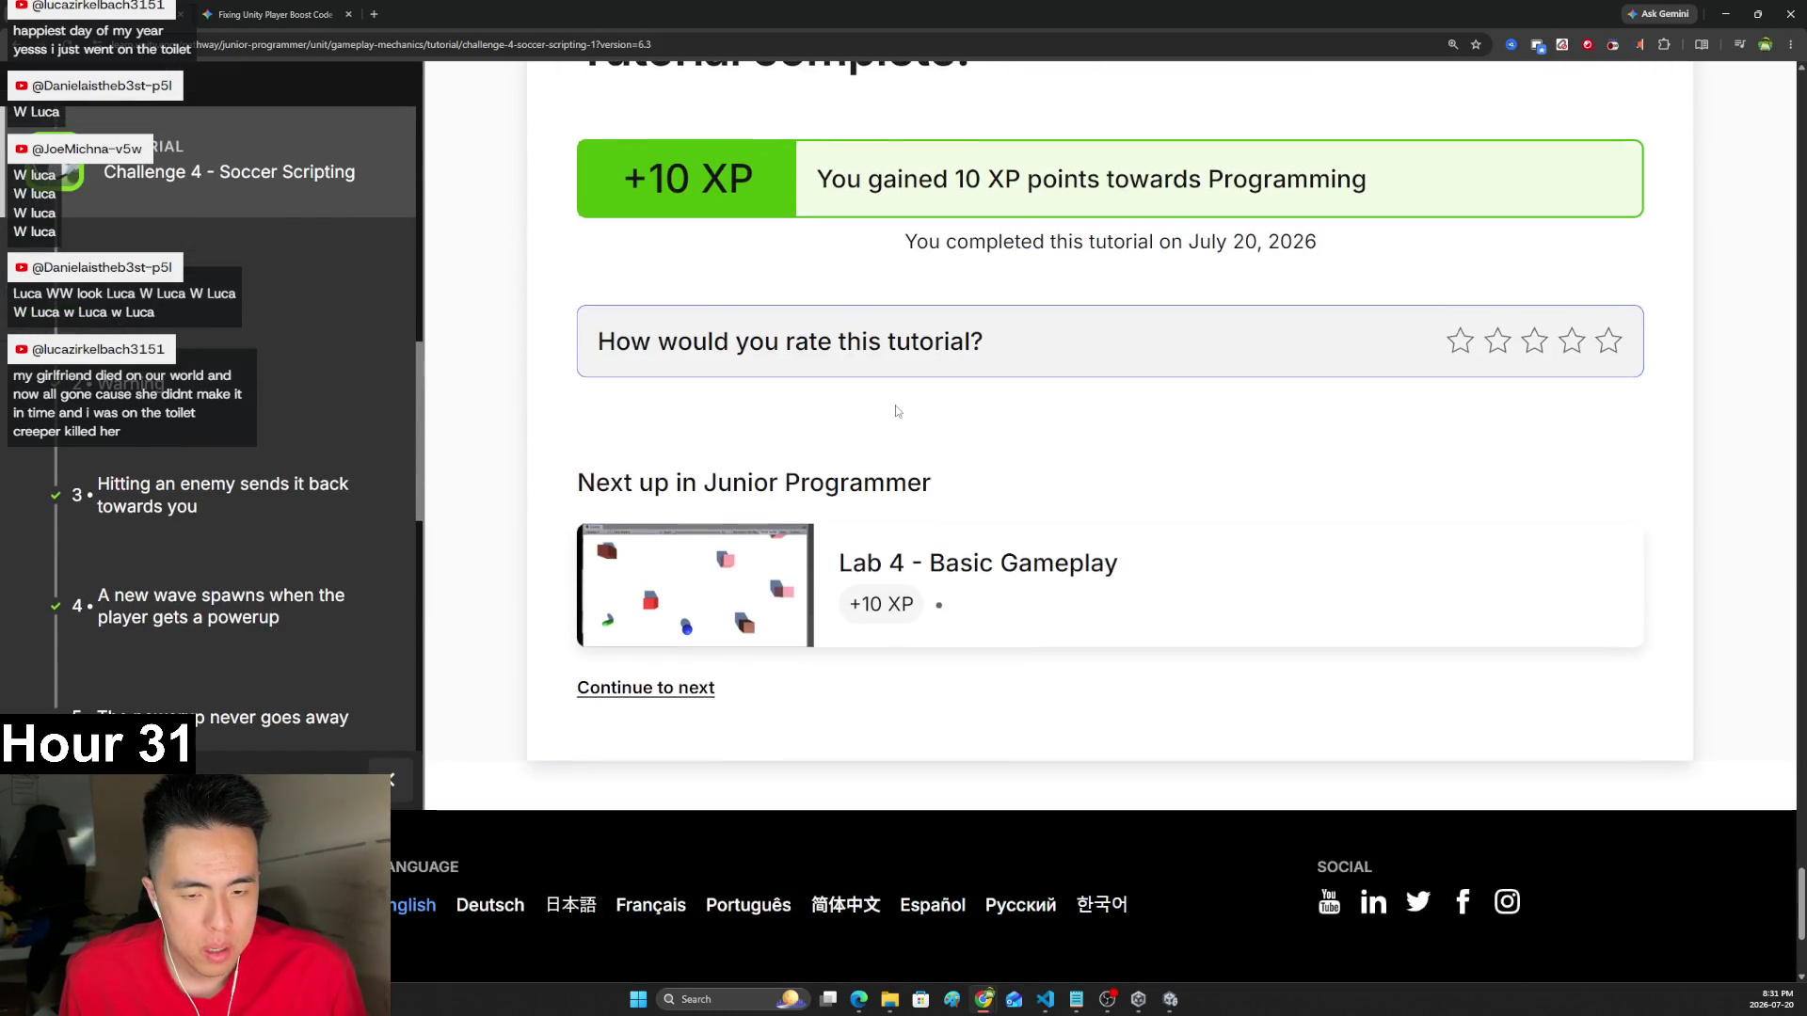
scroll(921, 505, "up", 2)
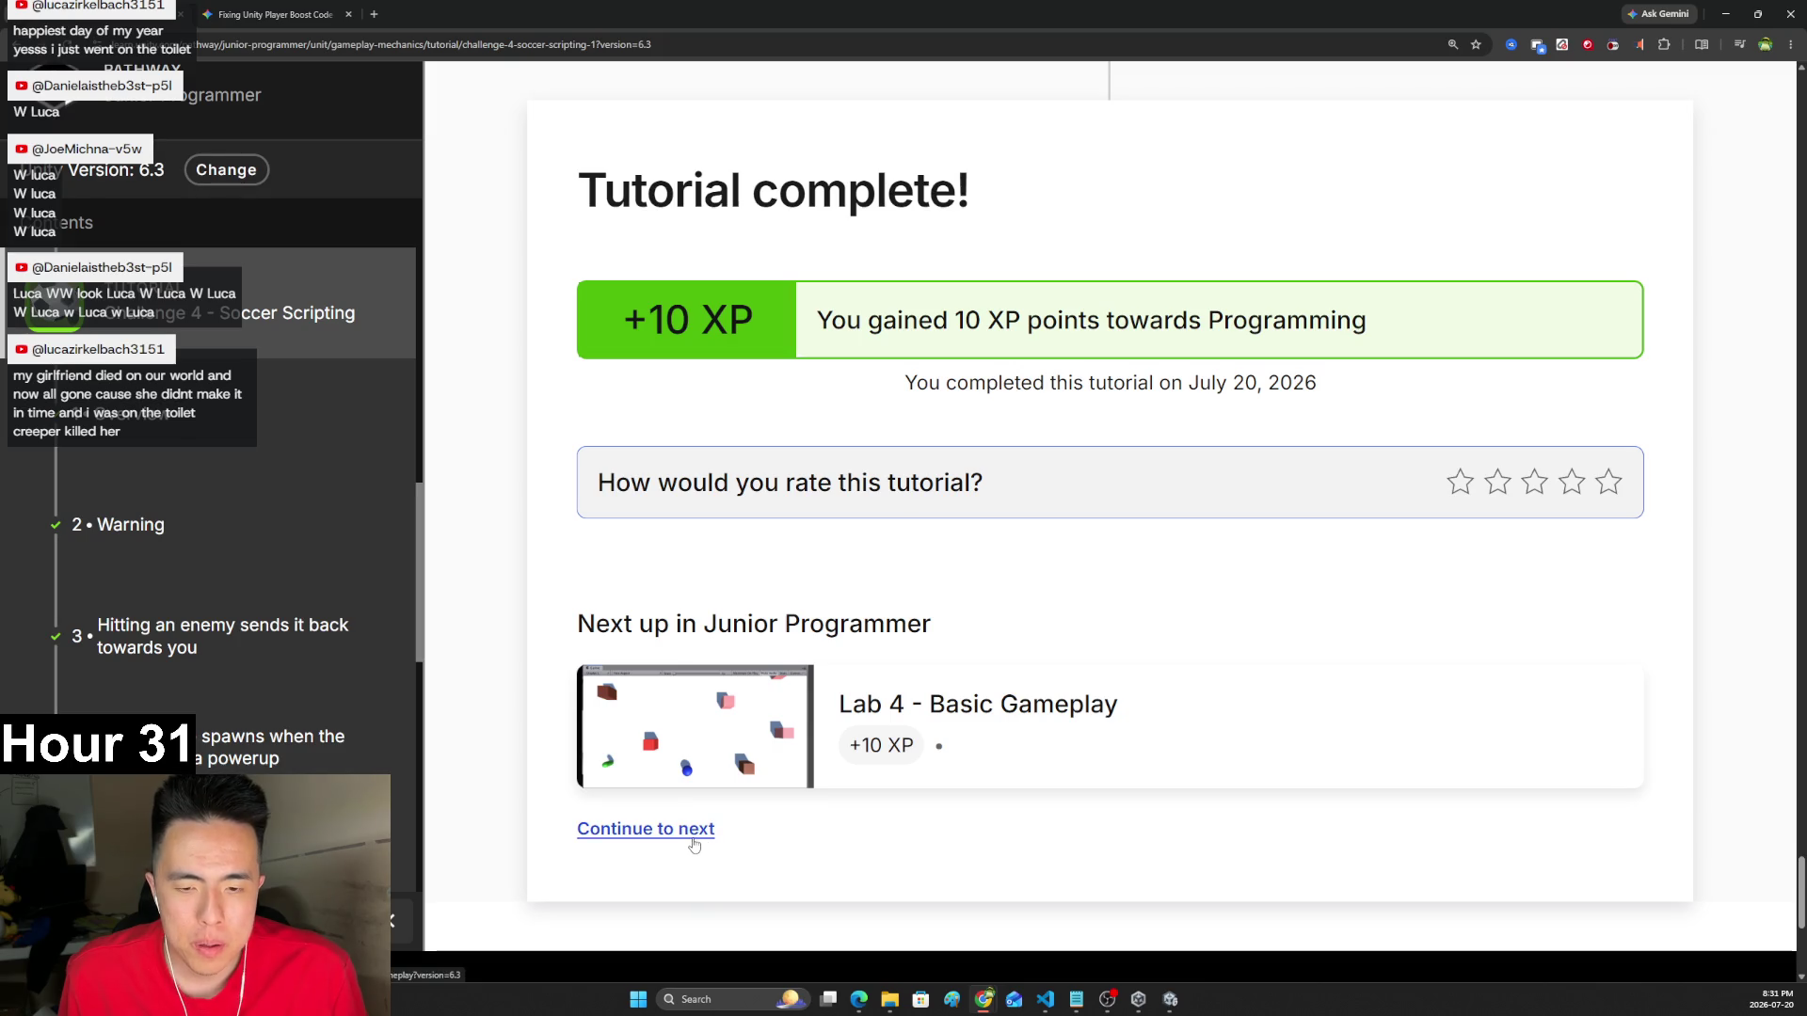
left_click(693, 841)
scroll(905, 582, "down", 3)
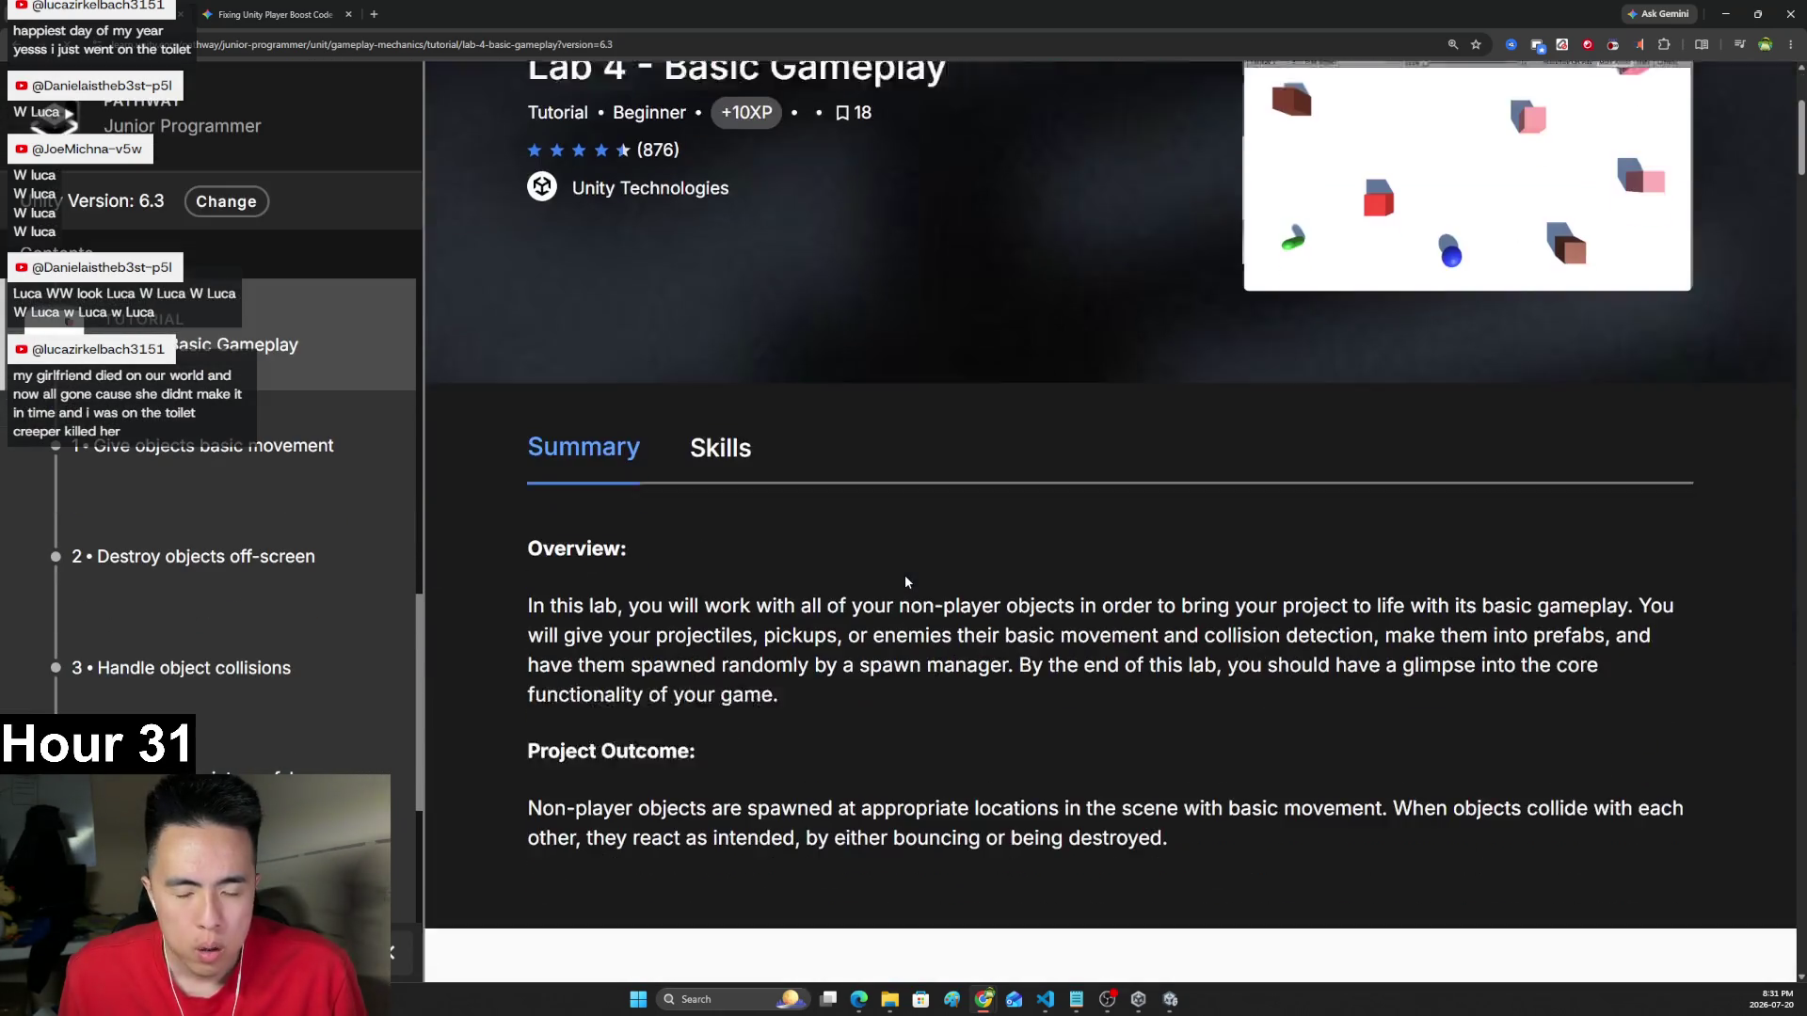
scroll(906, 581, "down", 15)
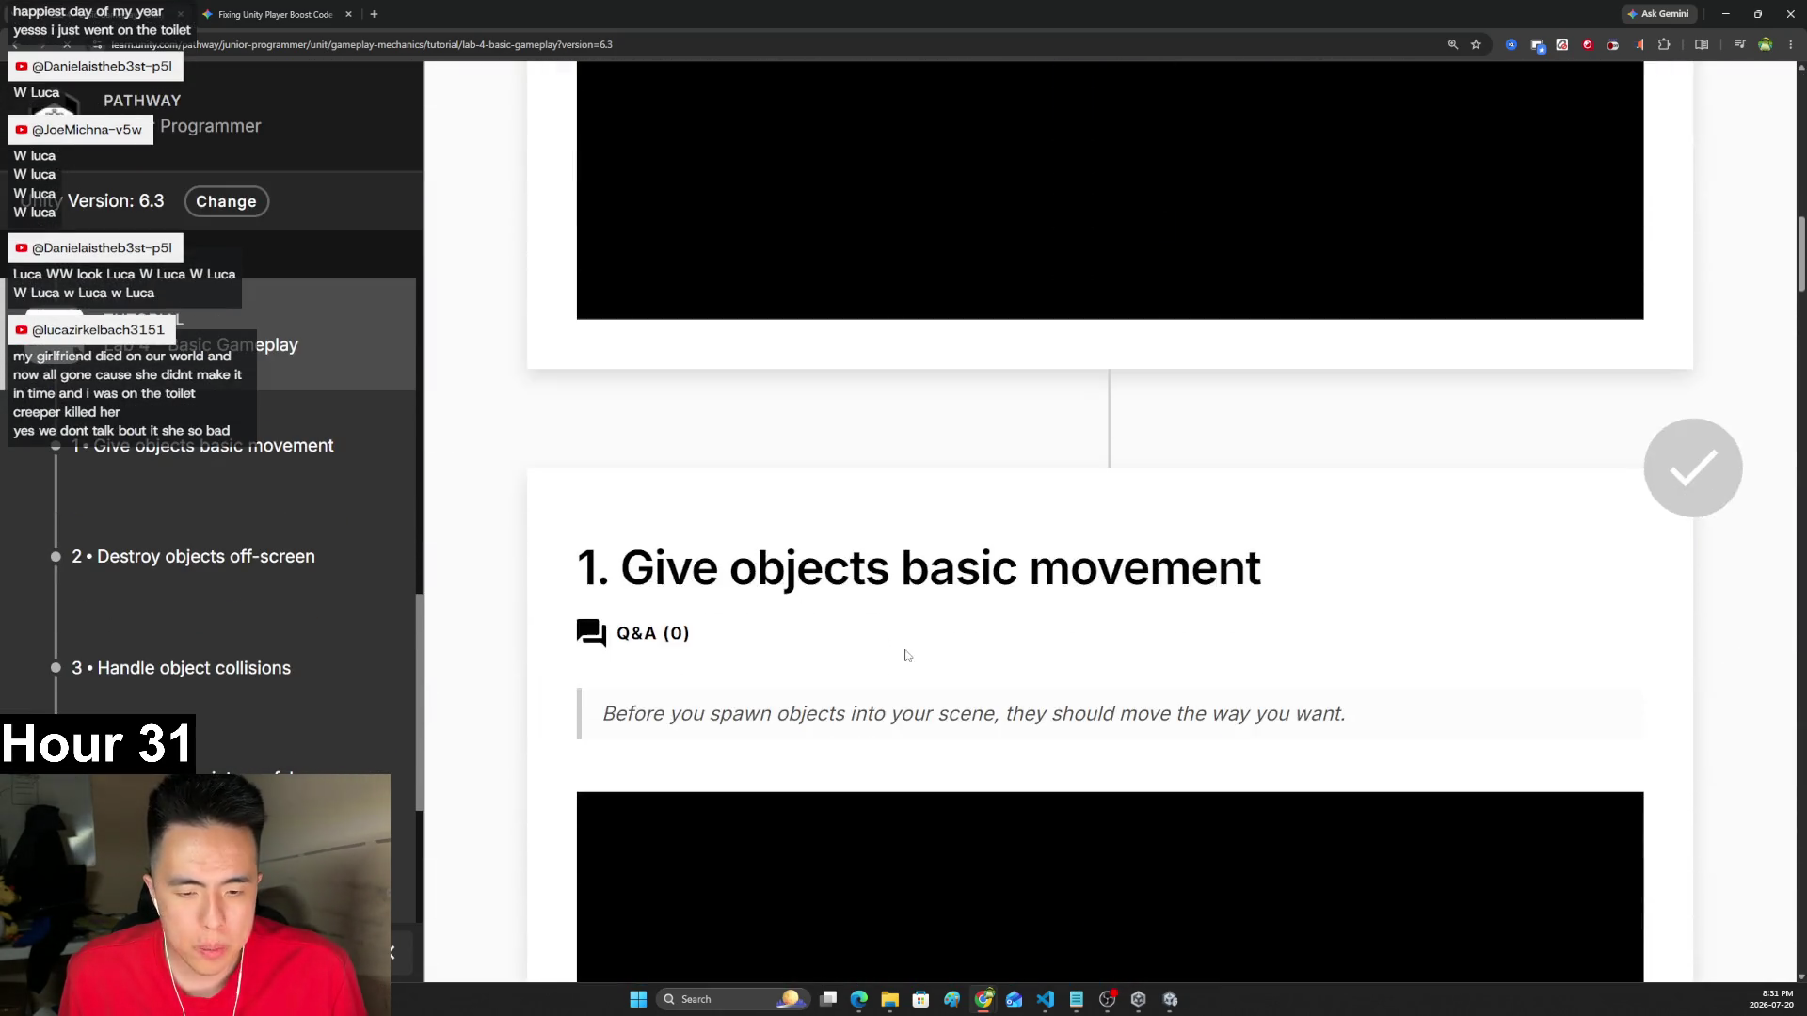
scroll(908, 655, "down", 18)
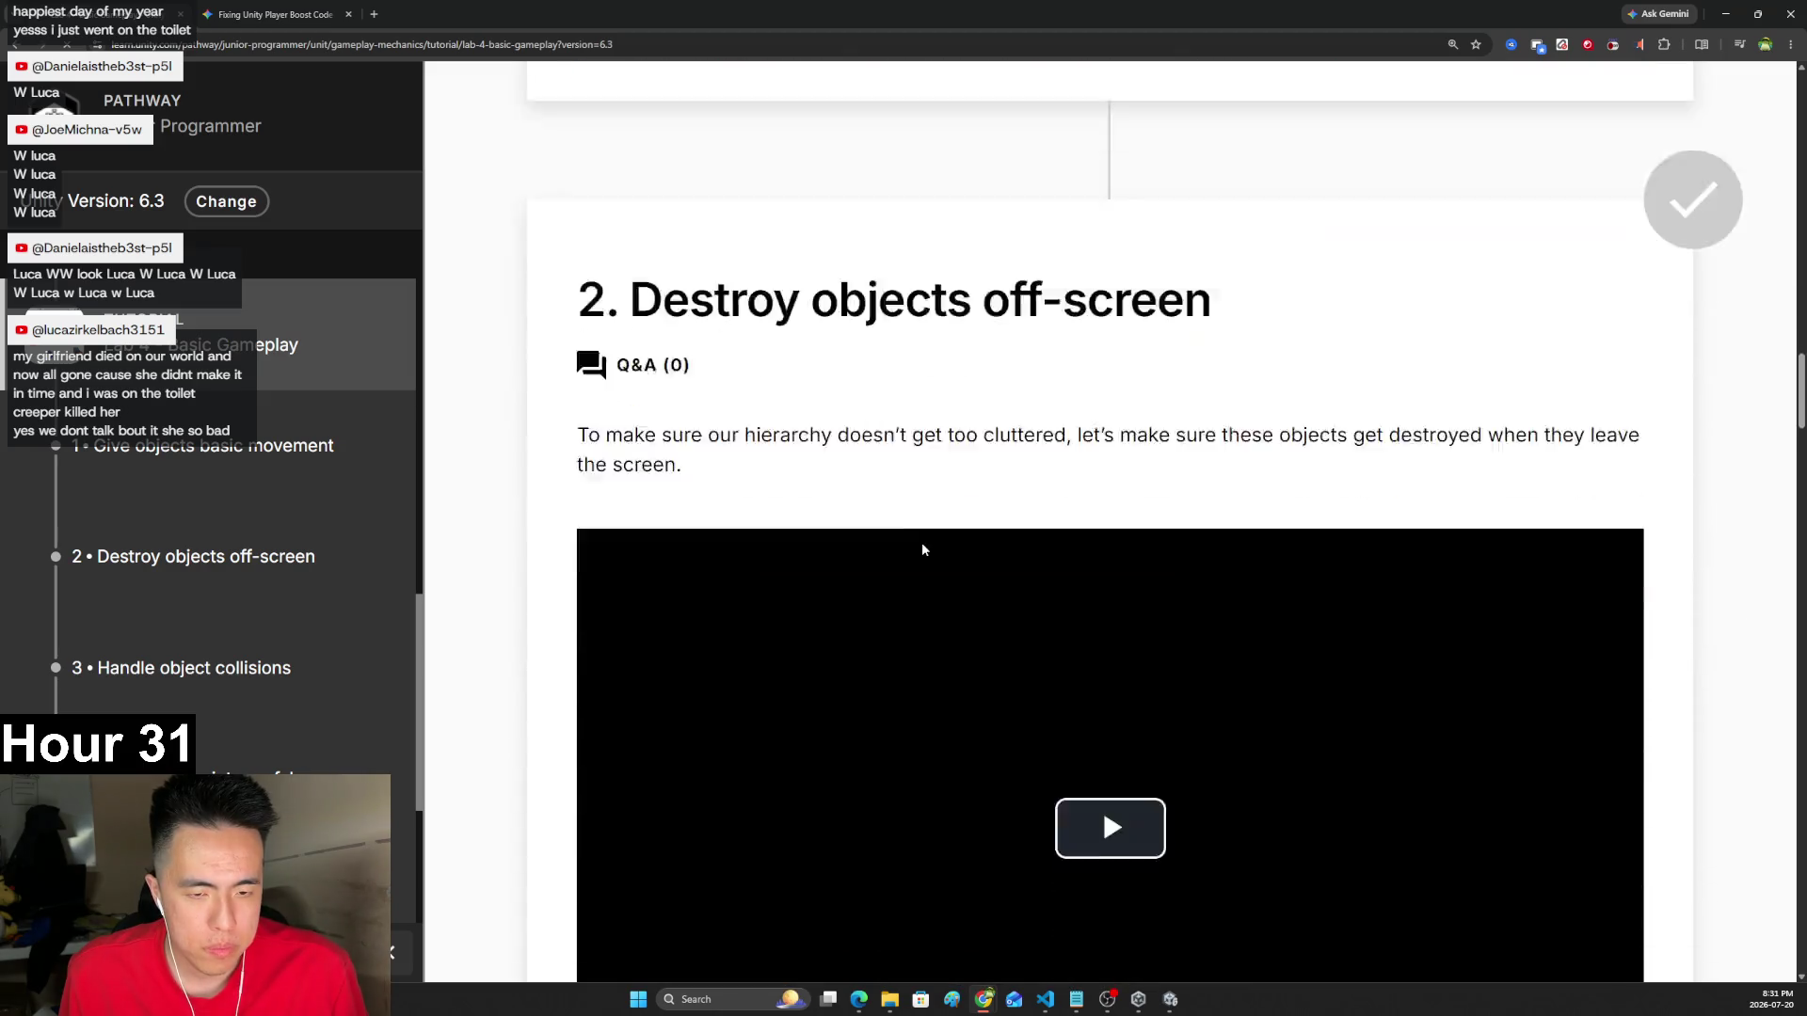
scroll(924, 542, "down", 13)
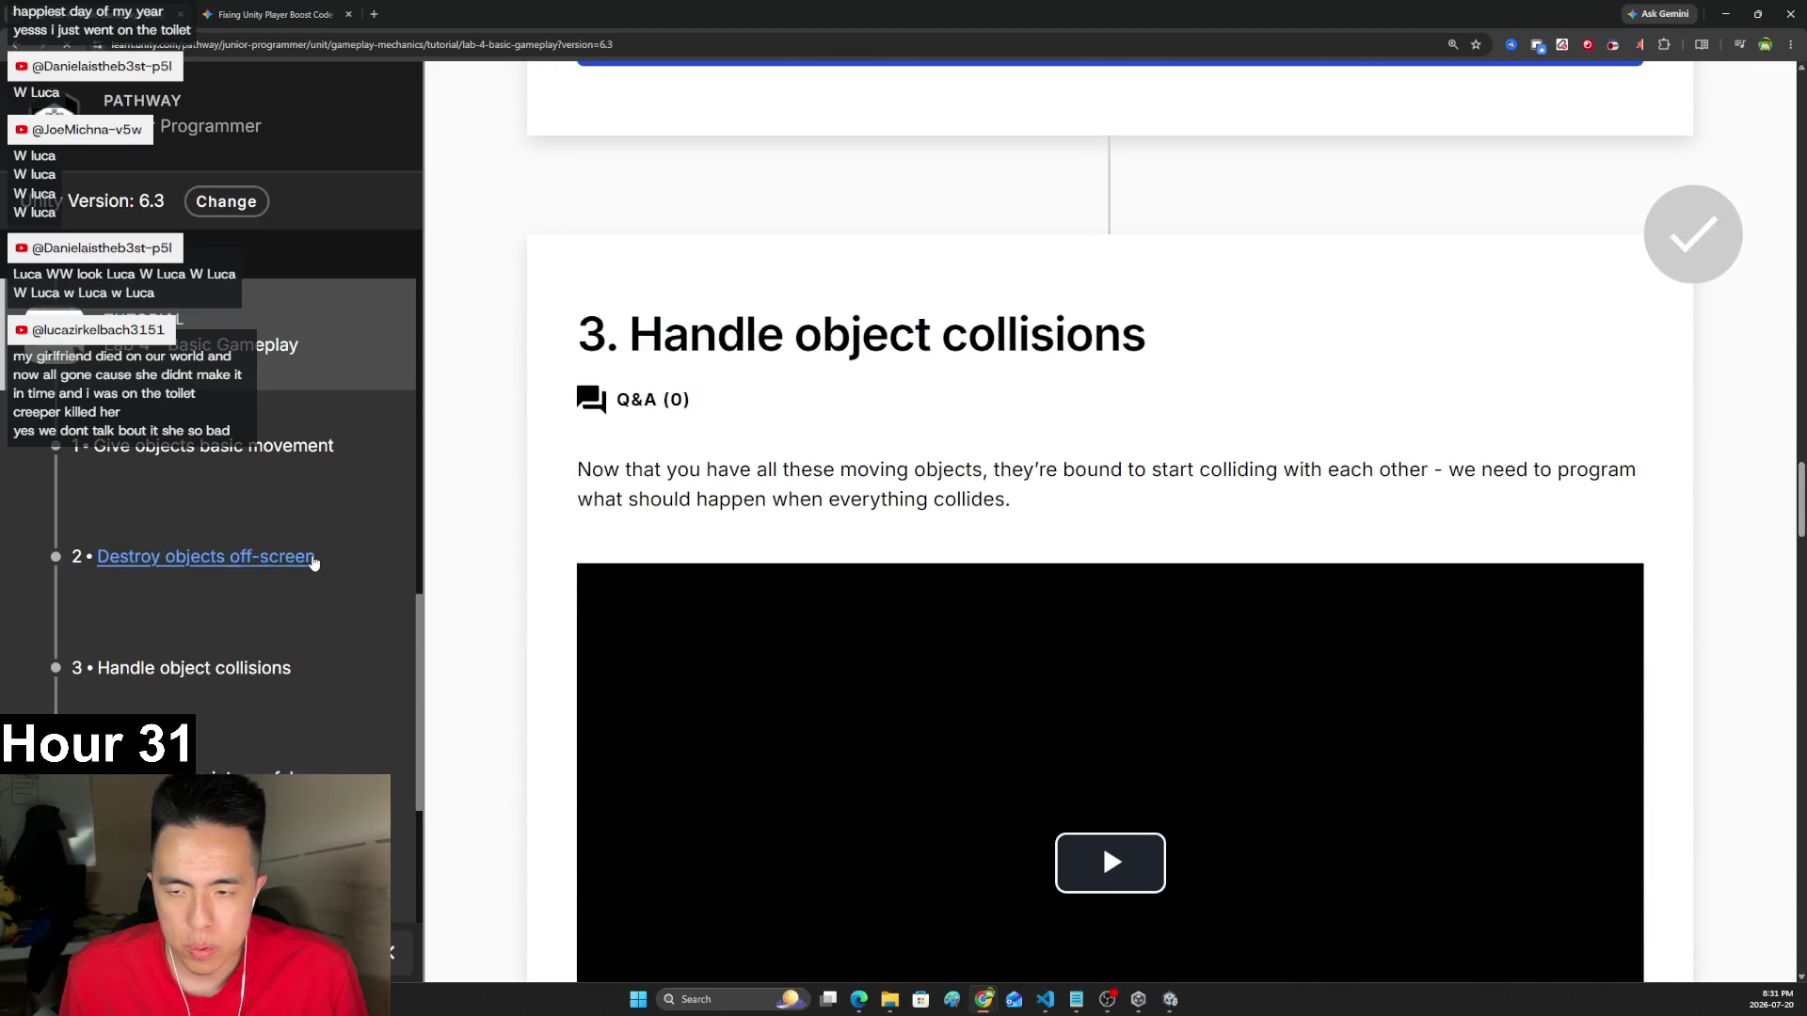
scroll(313, 562, "down", 3)
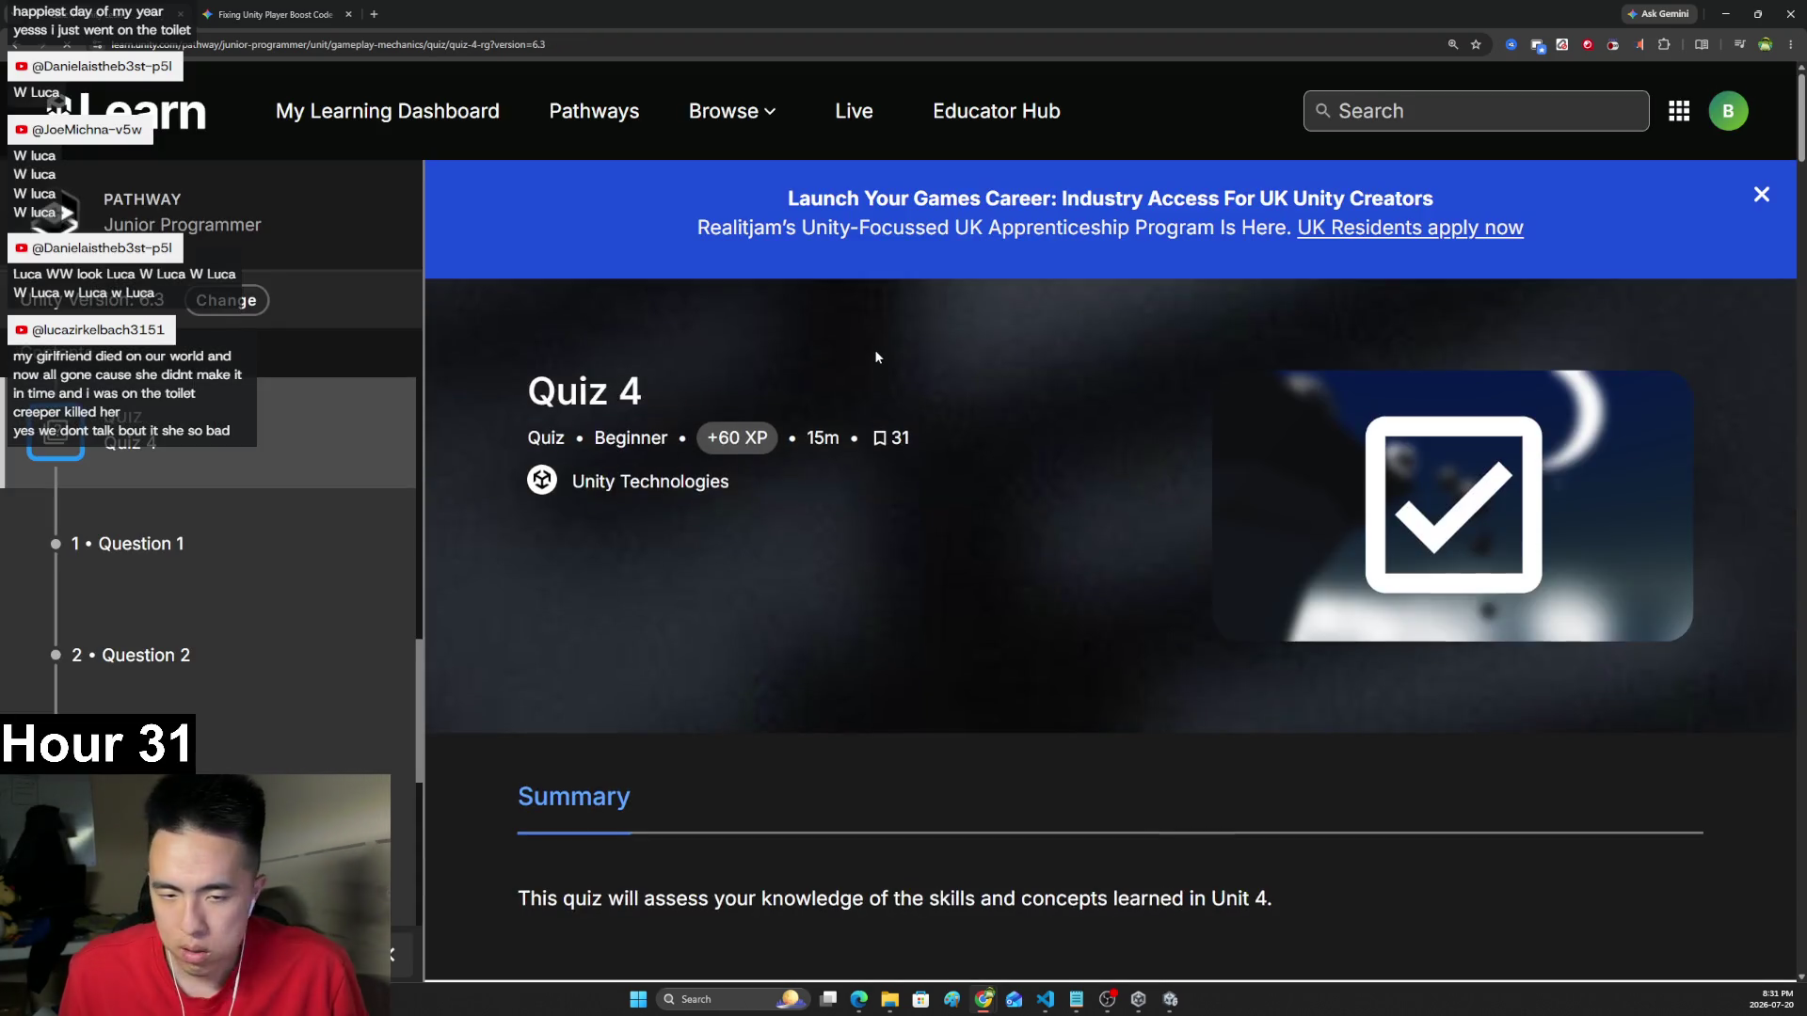
- Scroll through Quiz 4 to read Question 1's GenerateRandomAge code
scroll(874, 348, "down", 6)
scroll(872, 379, "down", 6)
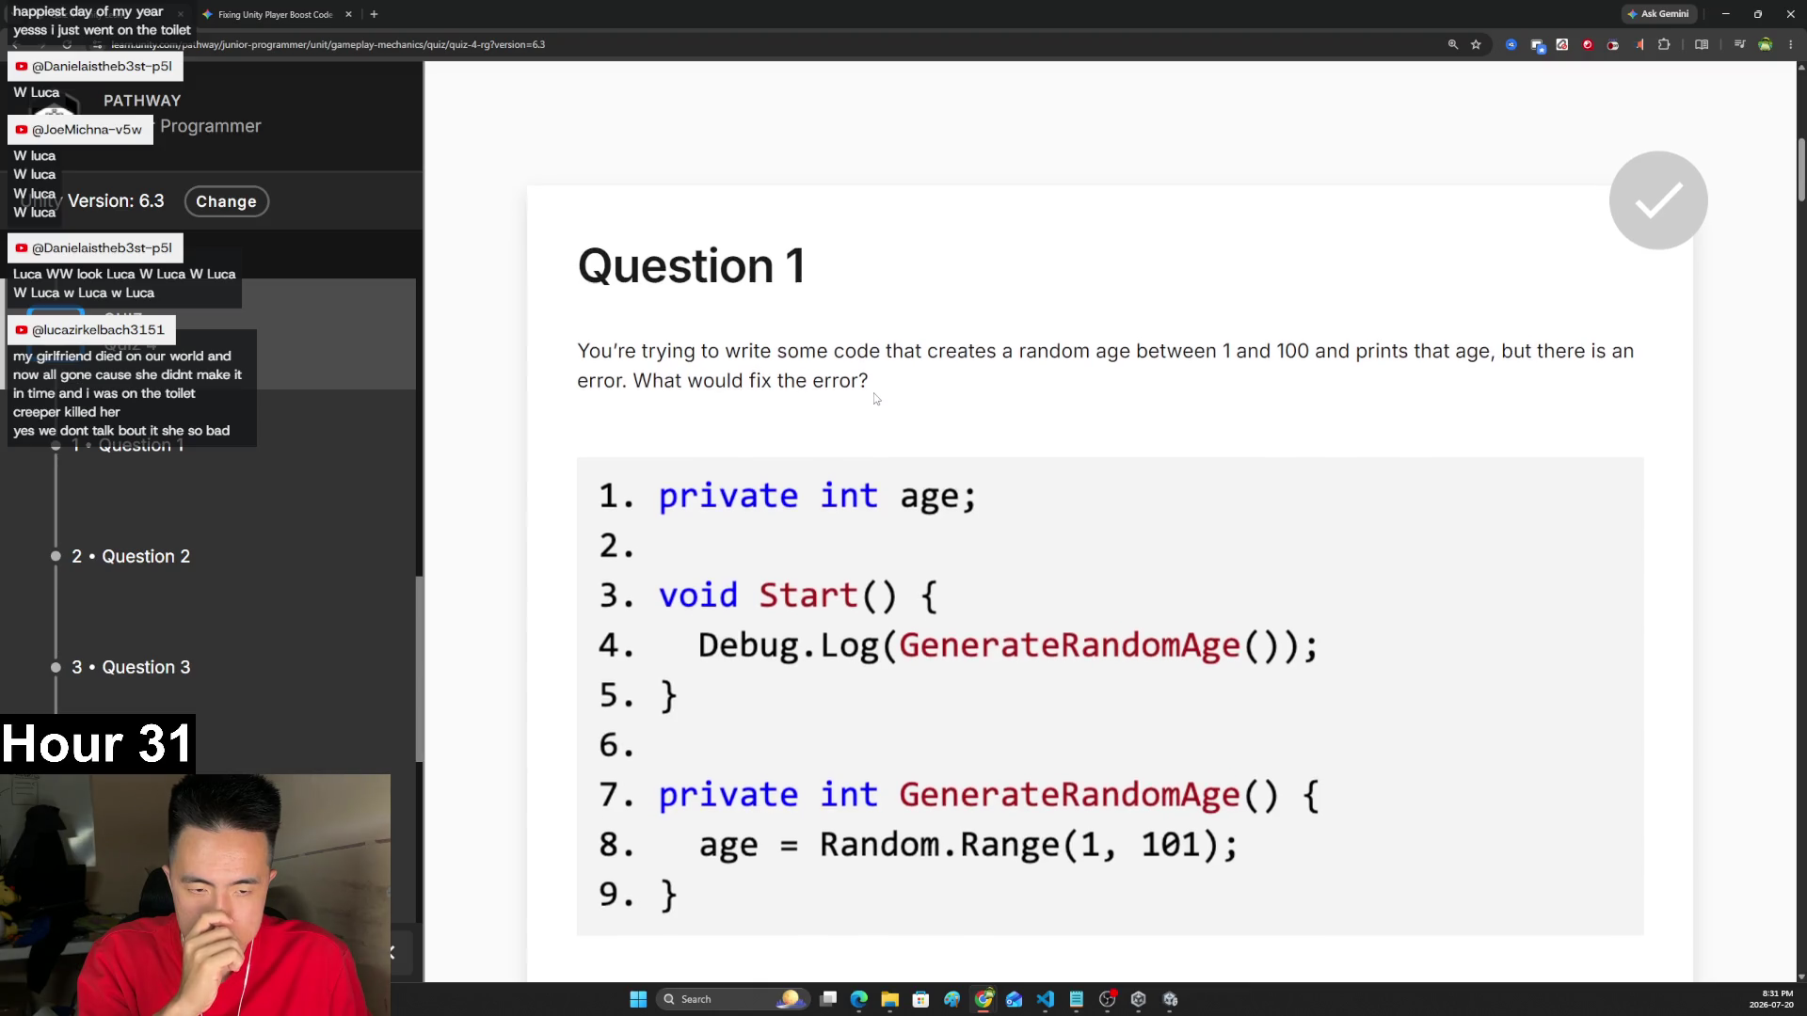
scroll(875, 386, "down", 1)
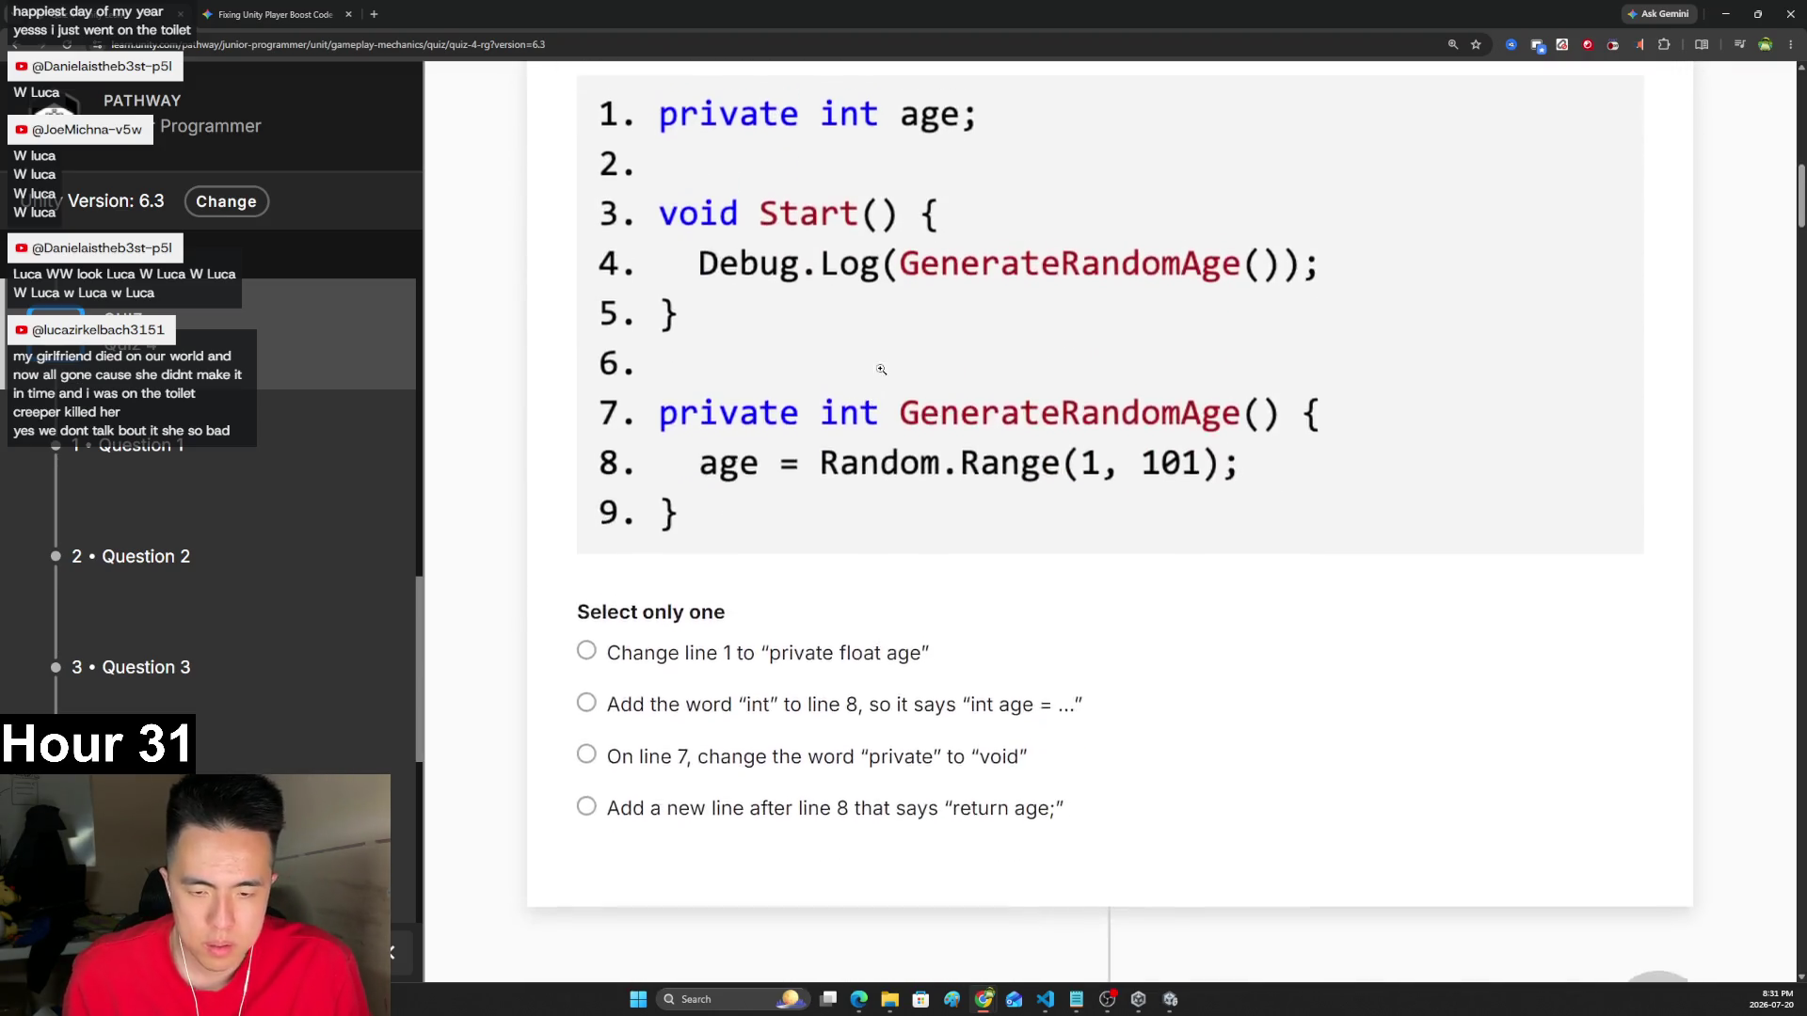
scroll(889, 352, "up", 2)
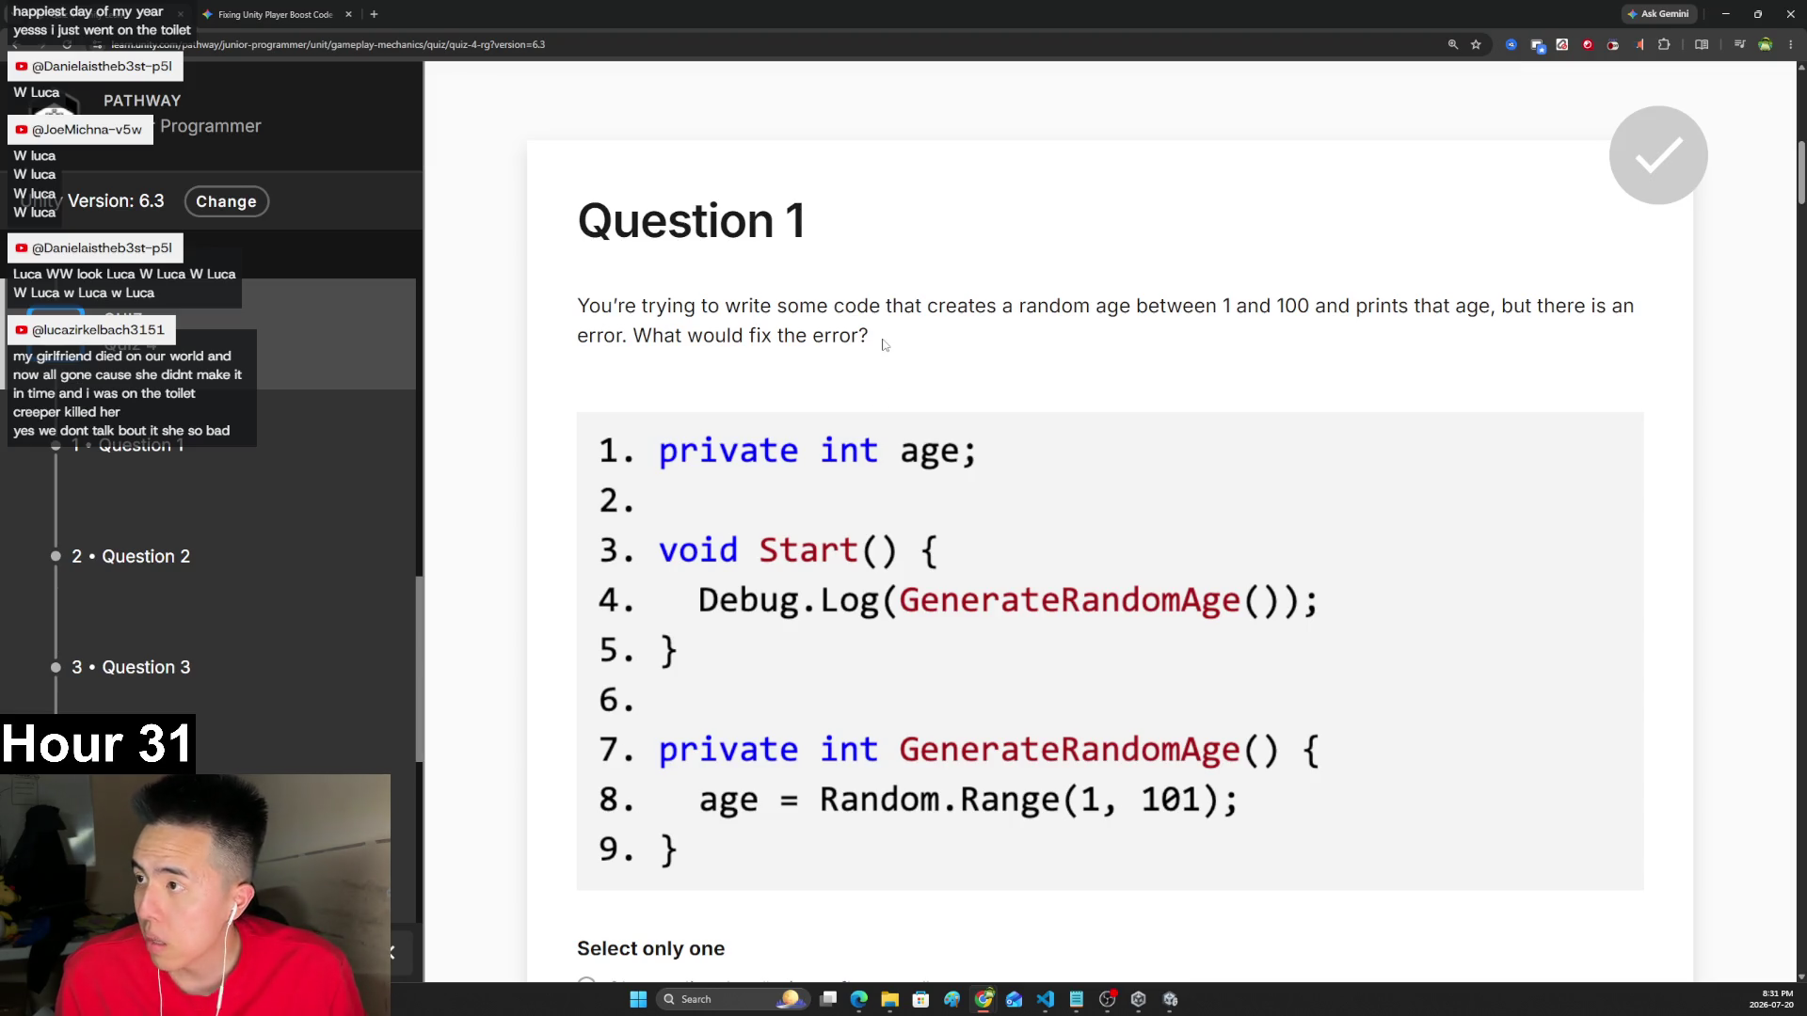
scroll(885, 344, "down", 3)
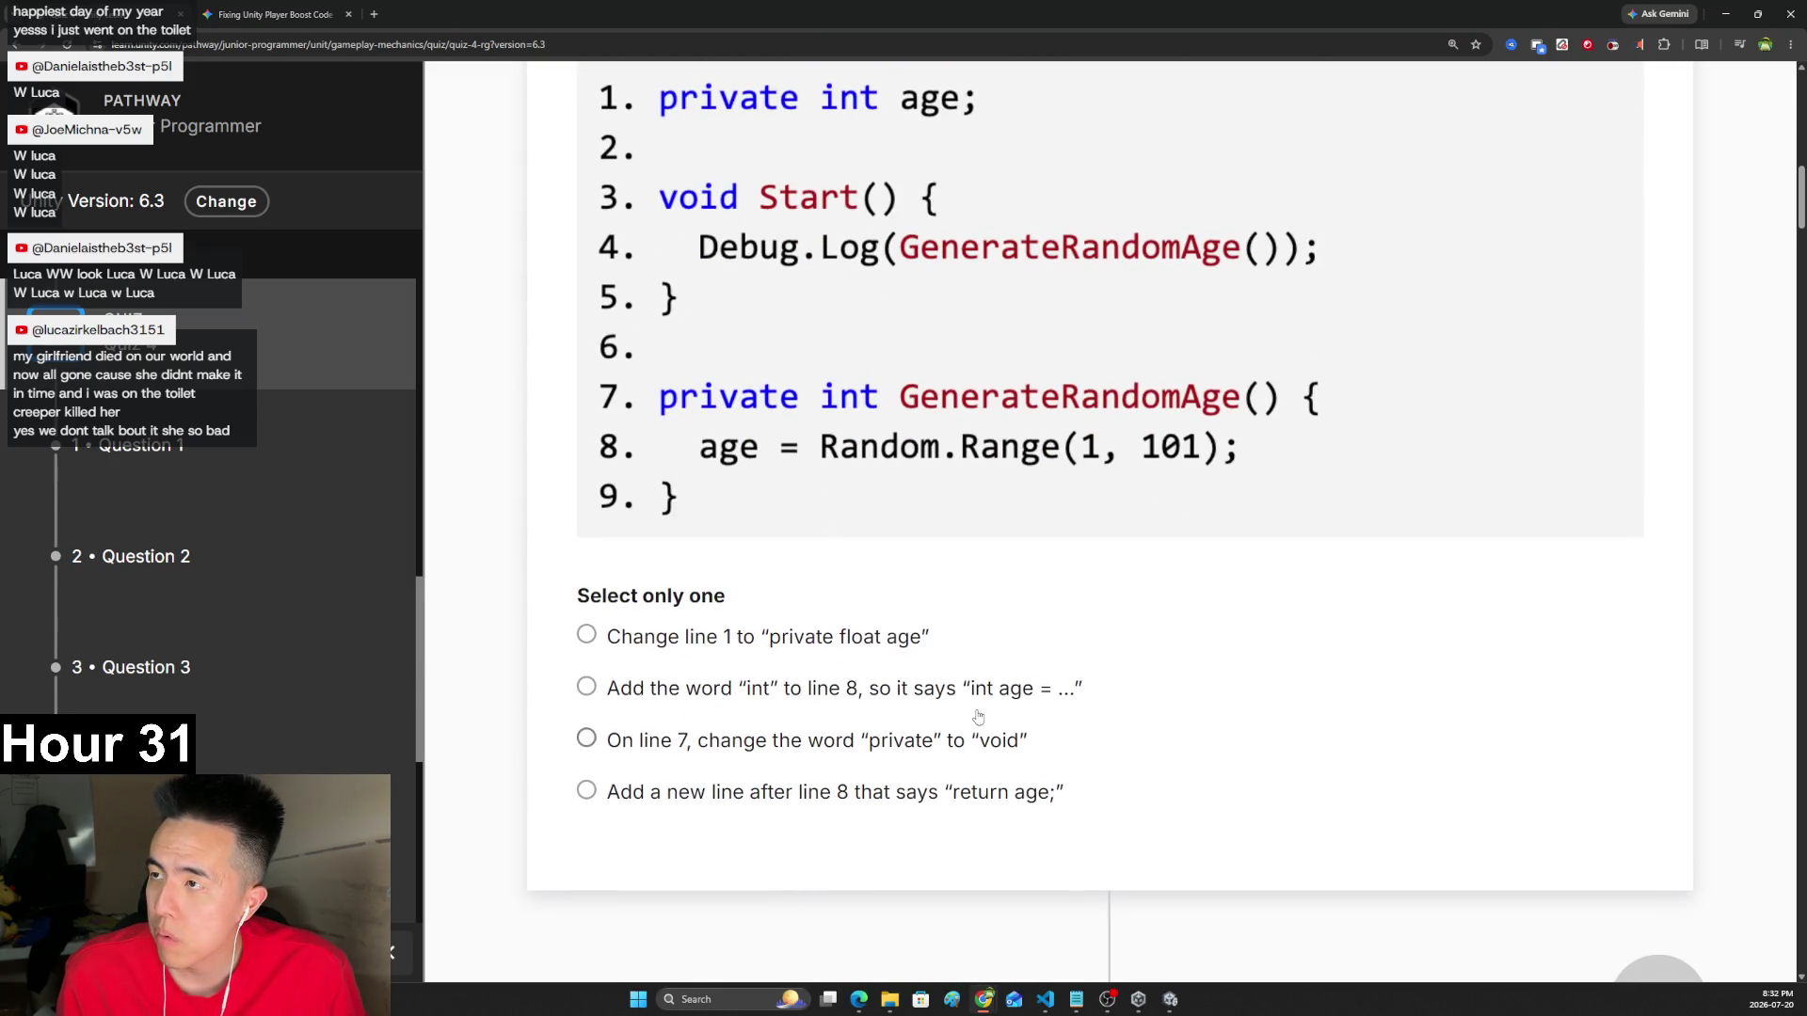
scroll(979, 720, "up", 1)
scroll(996, 735, "down", 1)
scroll(996, 735, "up", 2)
scroll(995, 735, "down", 1)
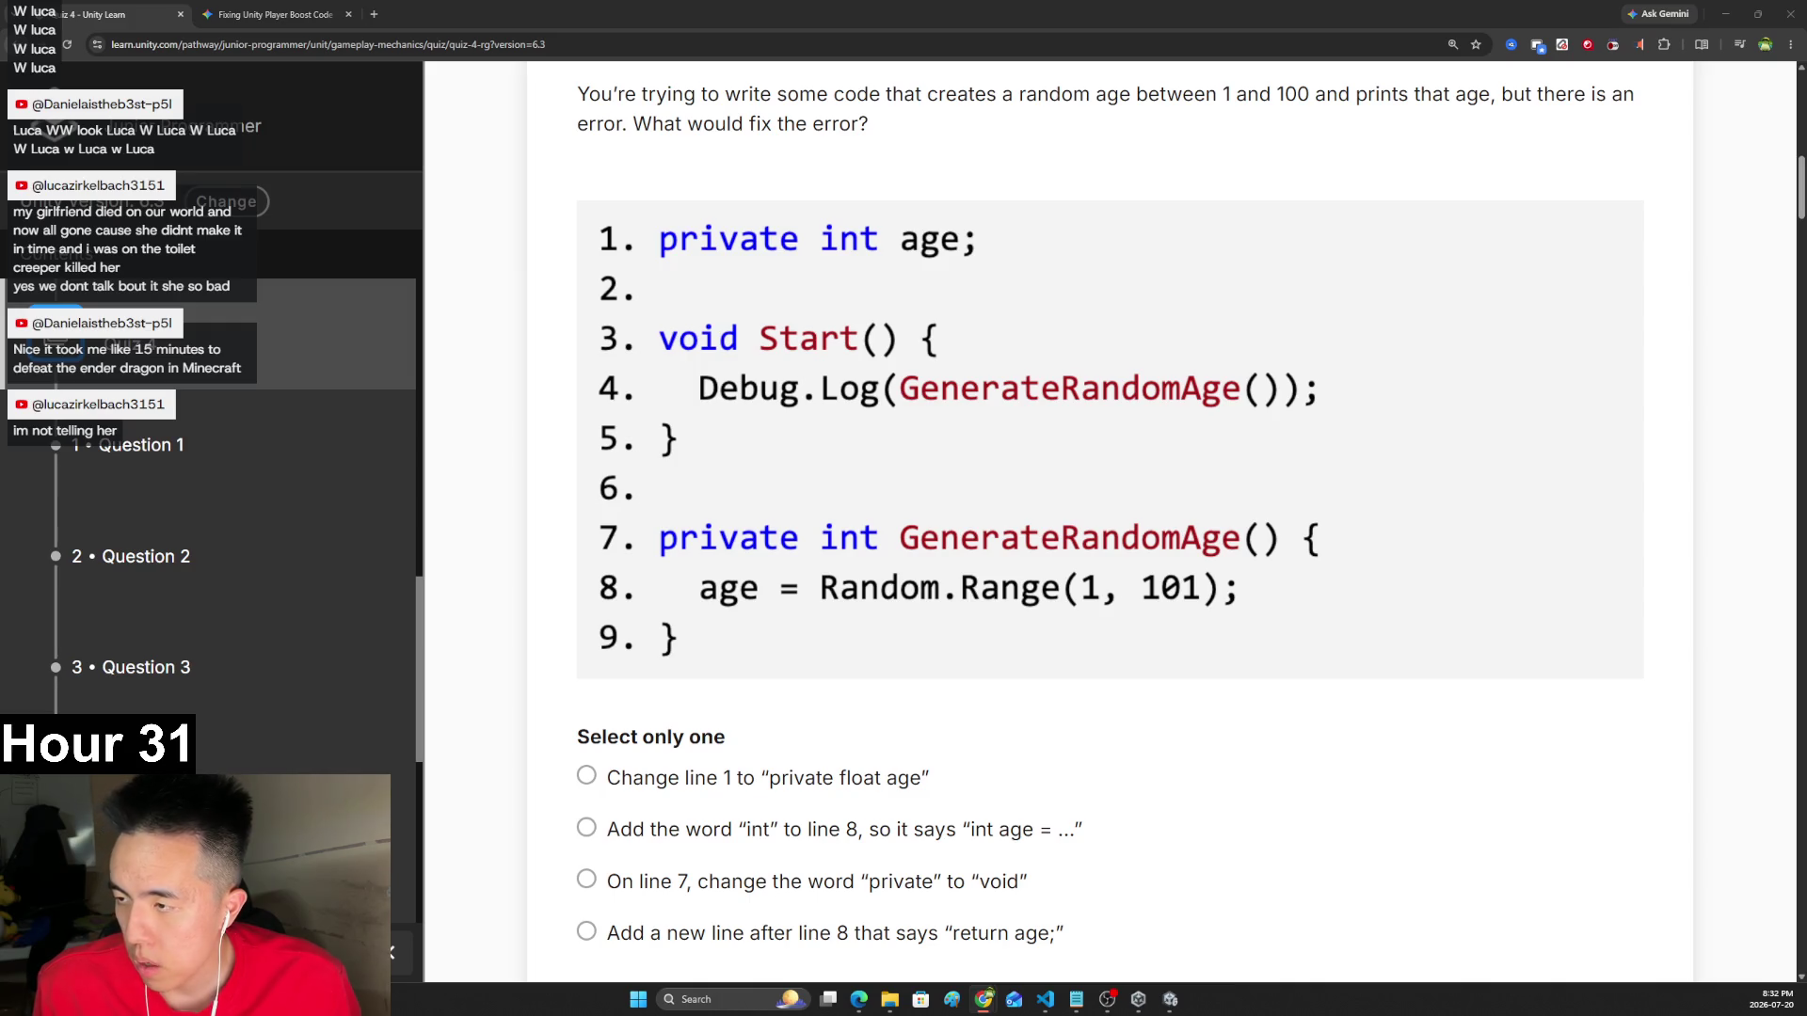
- Answer Question 1 with 'Add a new line after line 8 that says return age;', then open File Explorer
scroll(842, 404, "up", 2)
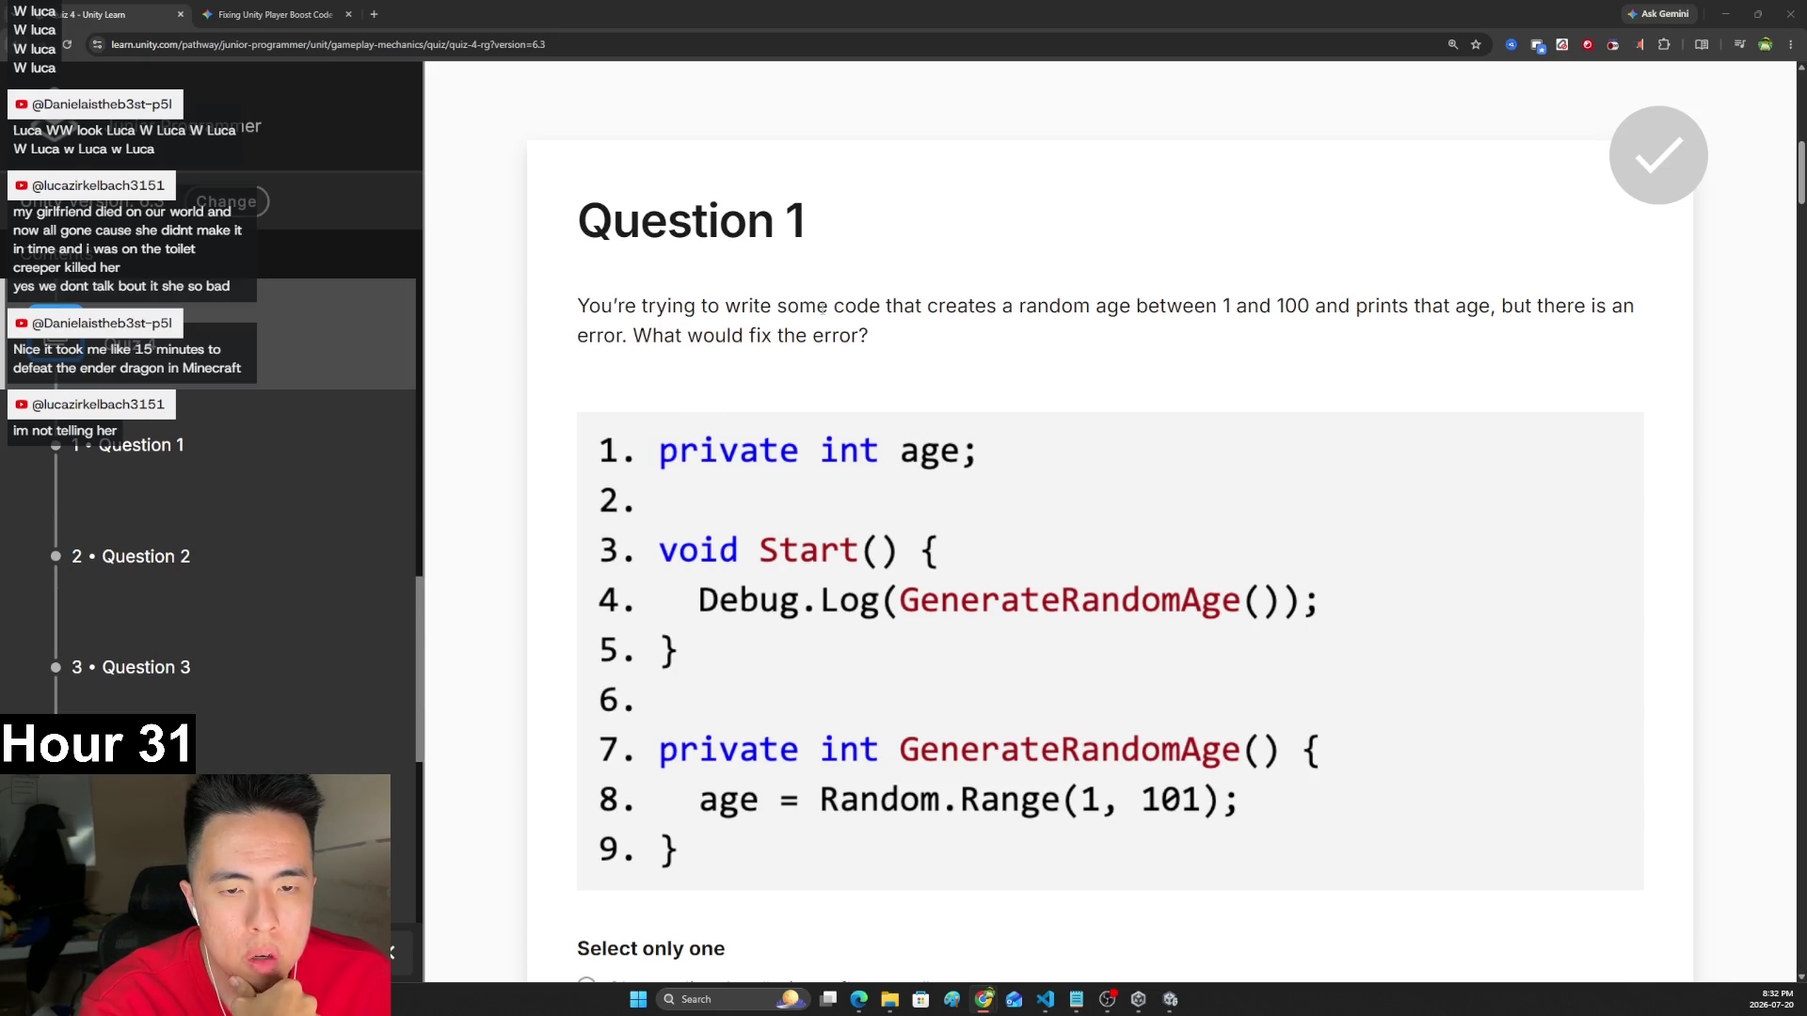
scroll(873, 324, "down", 1)
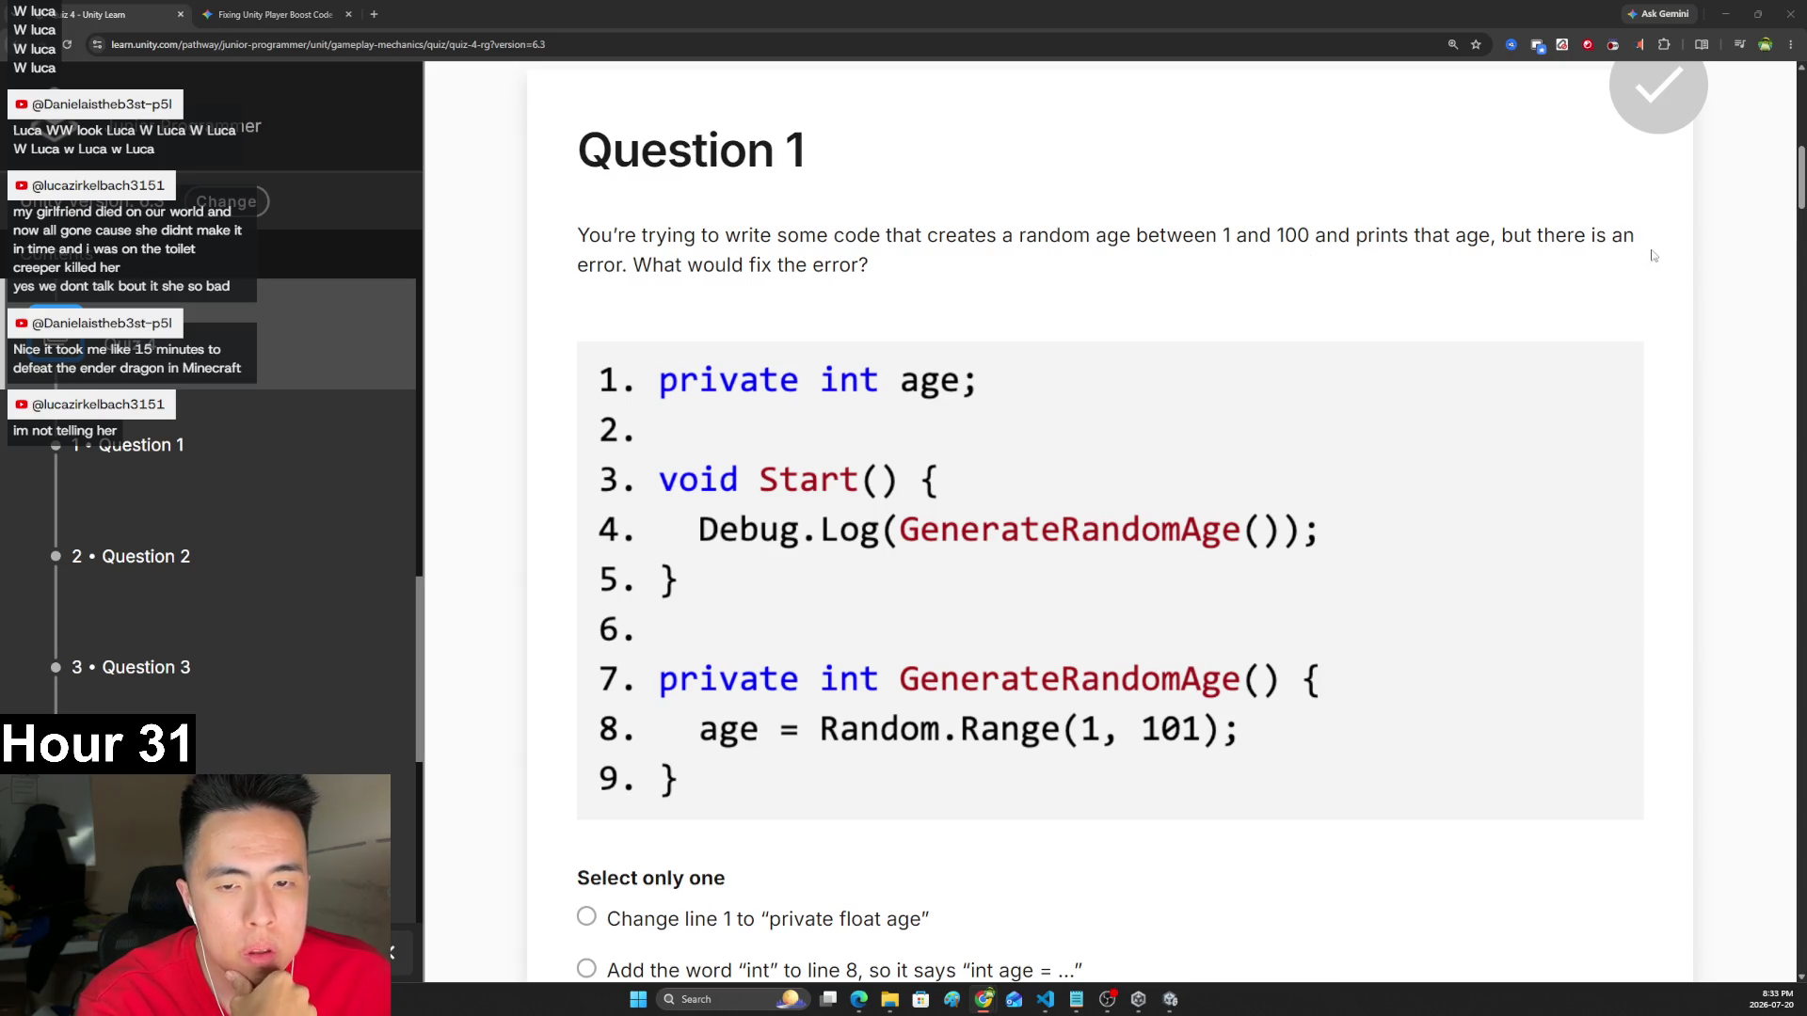
scroll(909, 272, "down", 1)
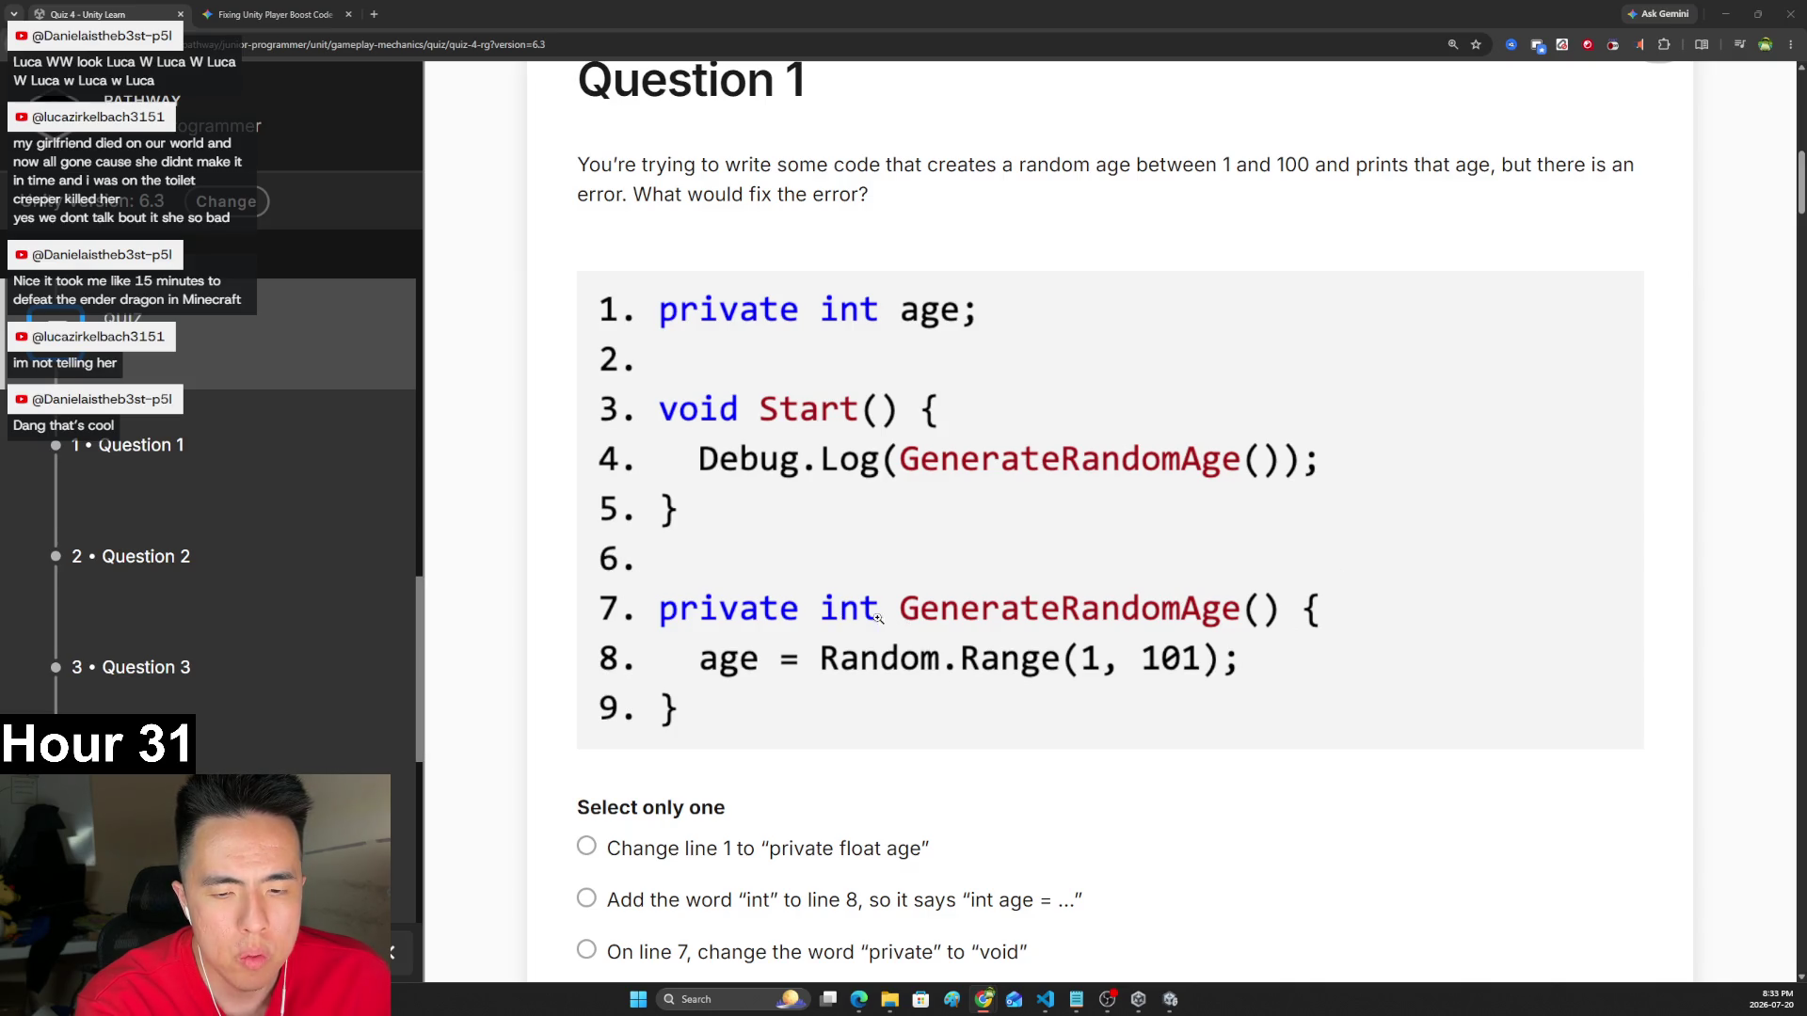
scroll(1113, 569, "down", 1)
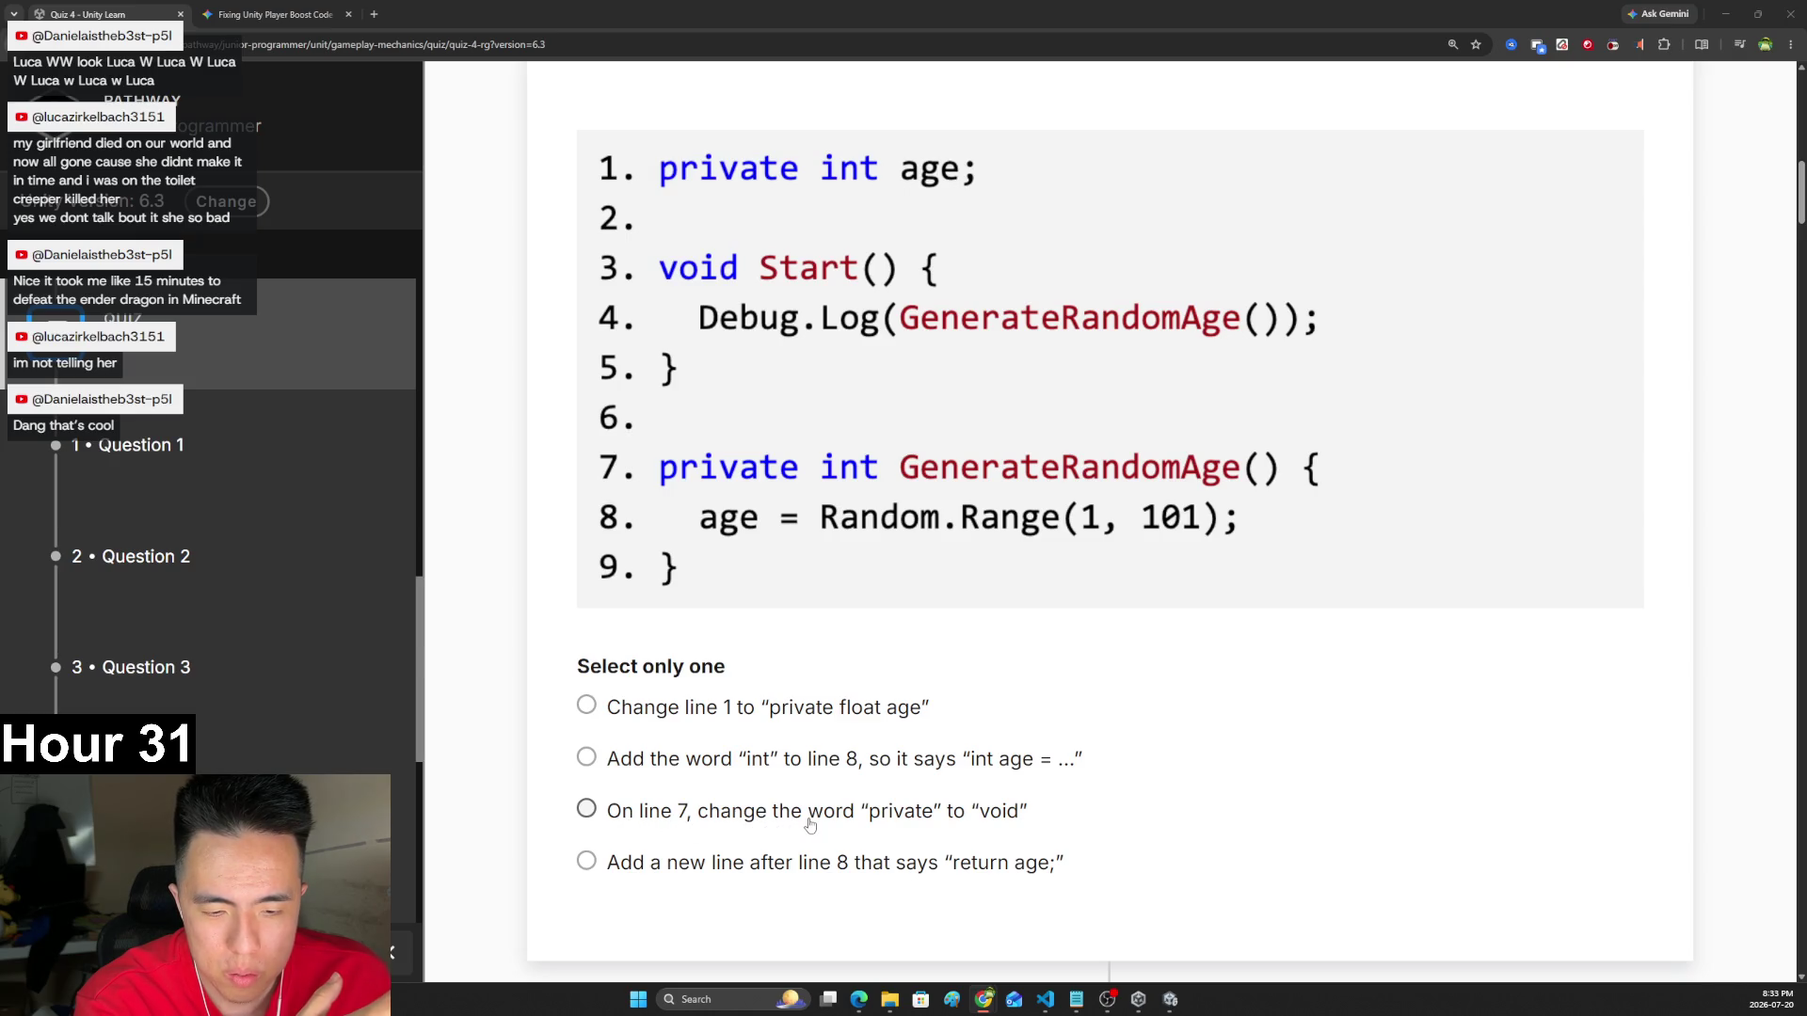
left_click(713, 869)
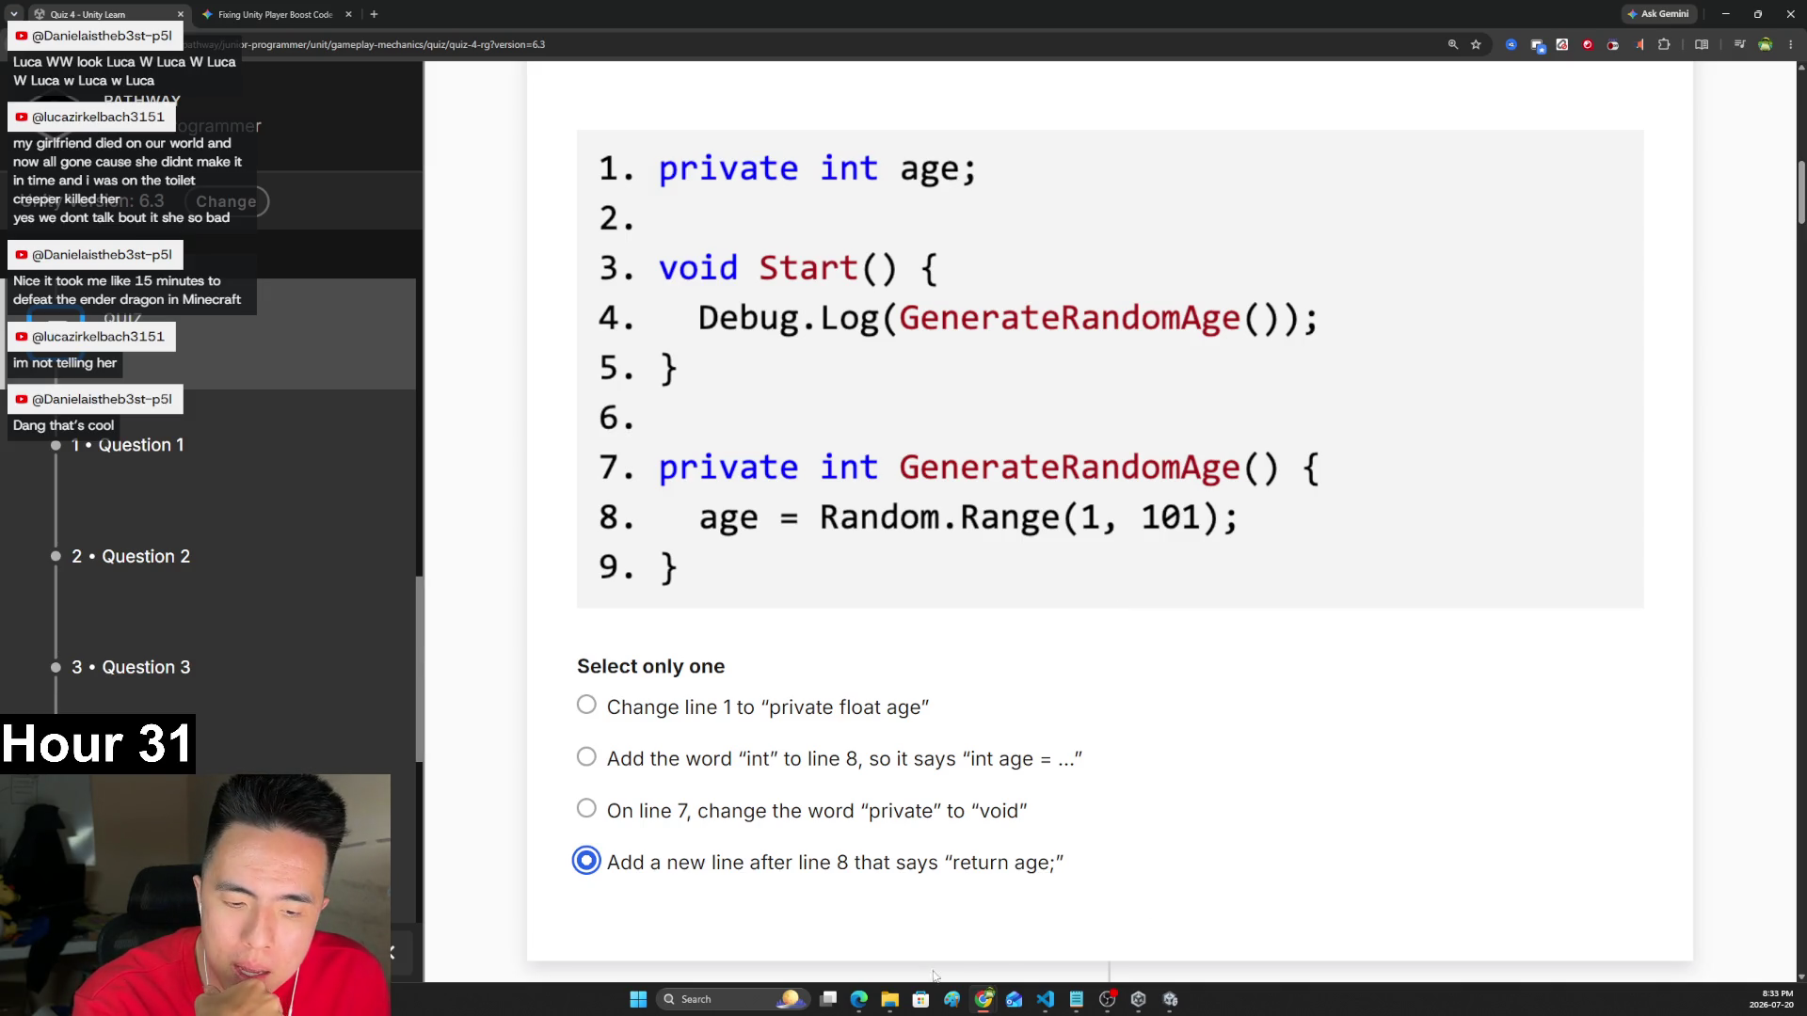
left_click(889, 1002)
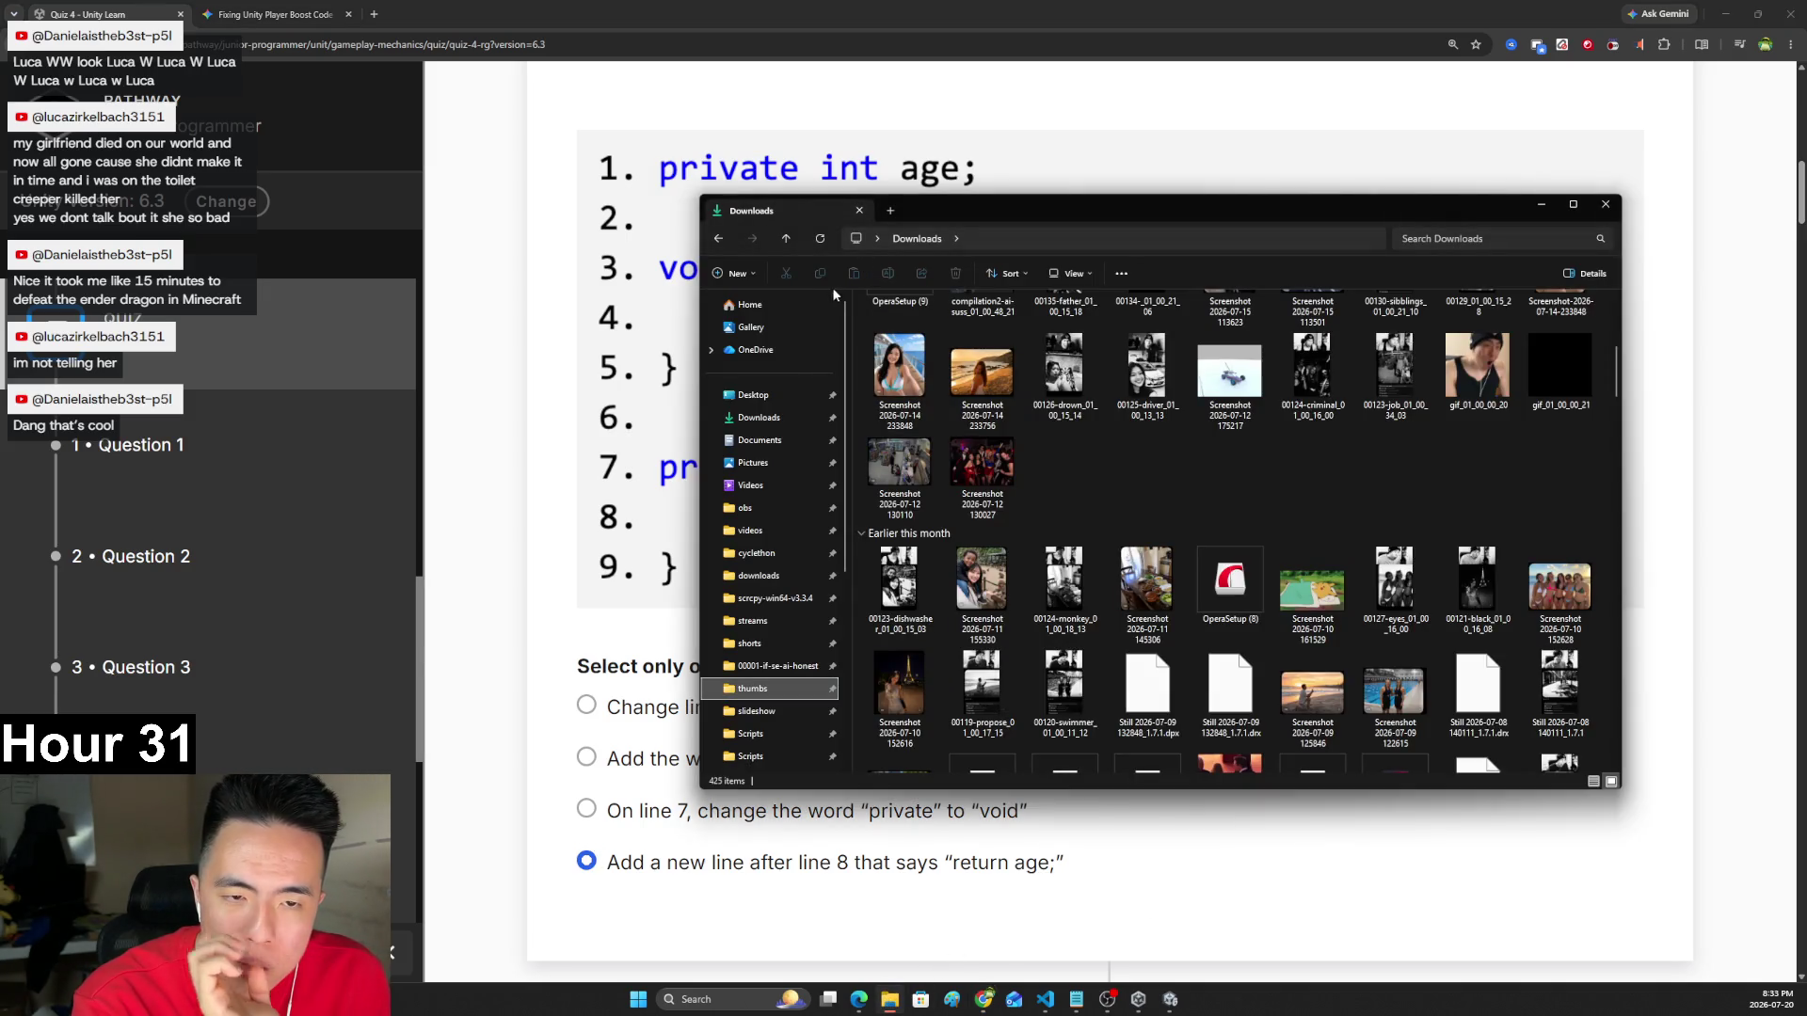
- Browse Documents > mc and Pictures > mc_speedruns, open screenshot 00025-17-11 and move the viewer to the upper left
left_click(770, 440)
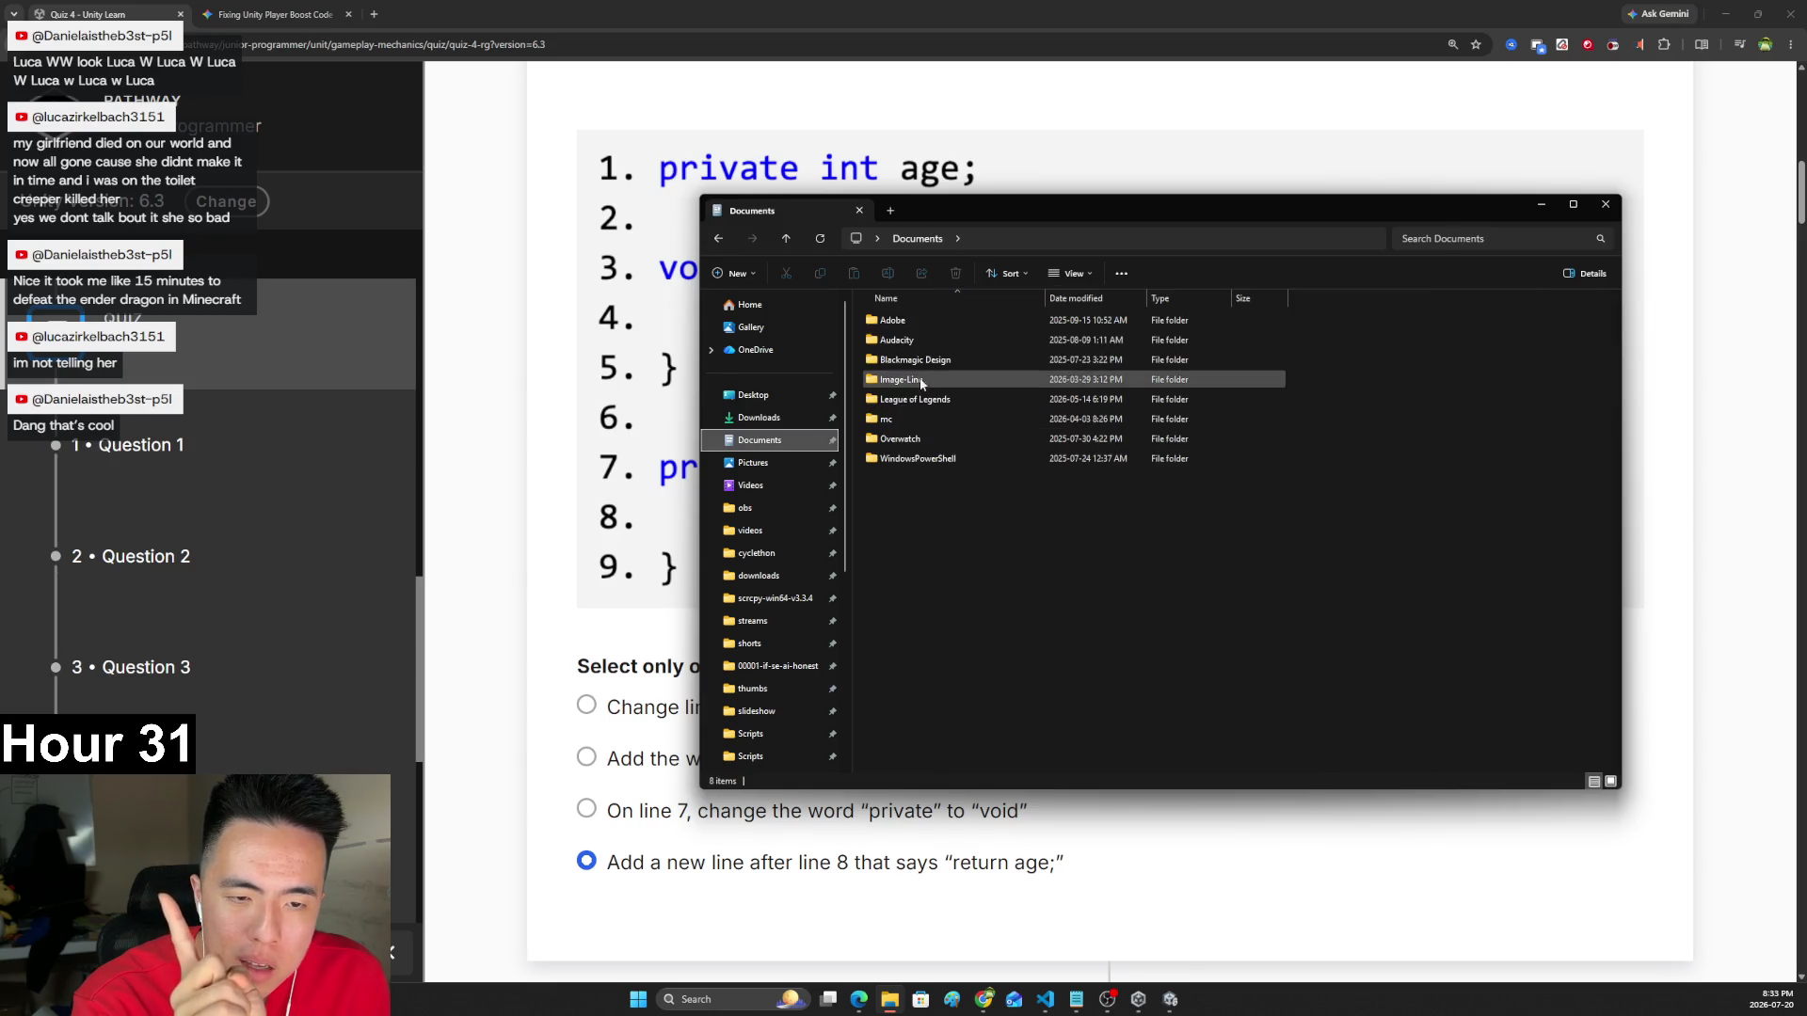
double_click(910, 419)
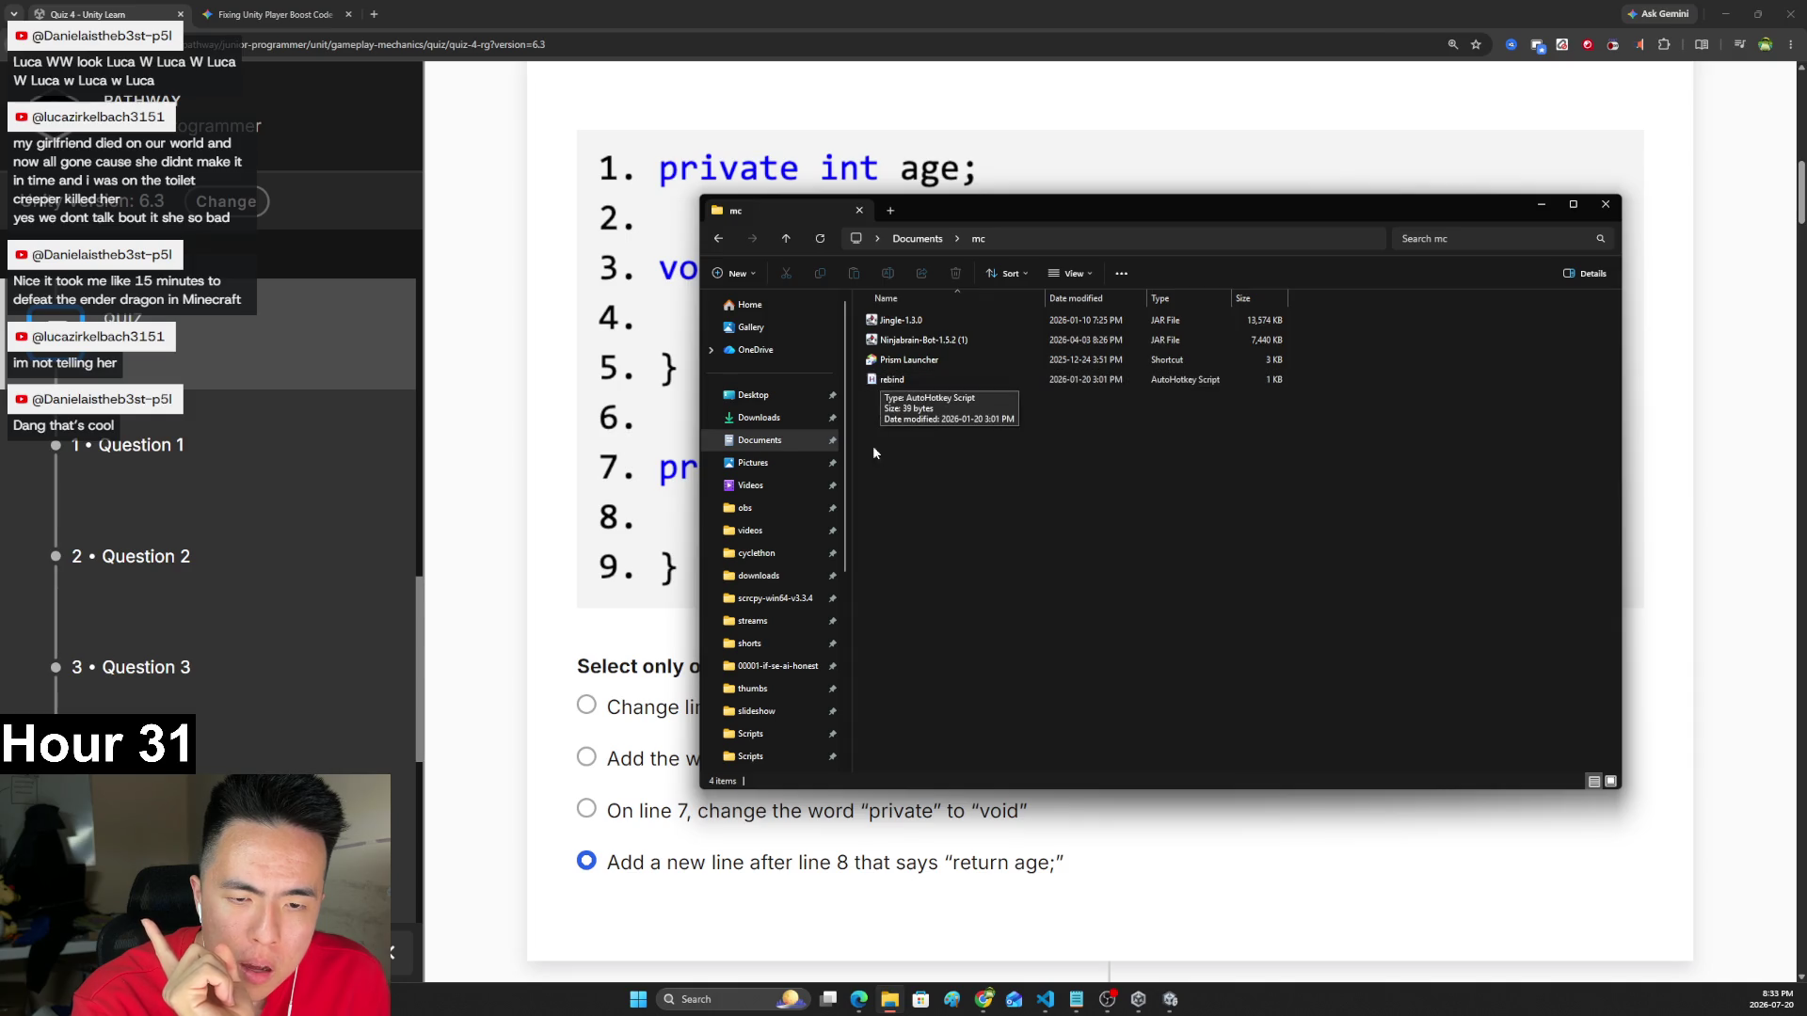
left_click(759, 462)
double_click(1023, 349)
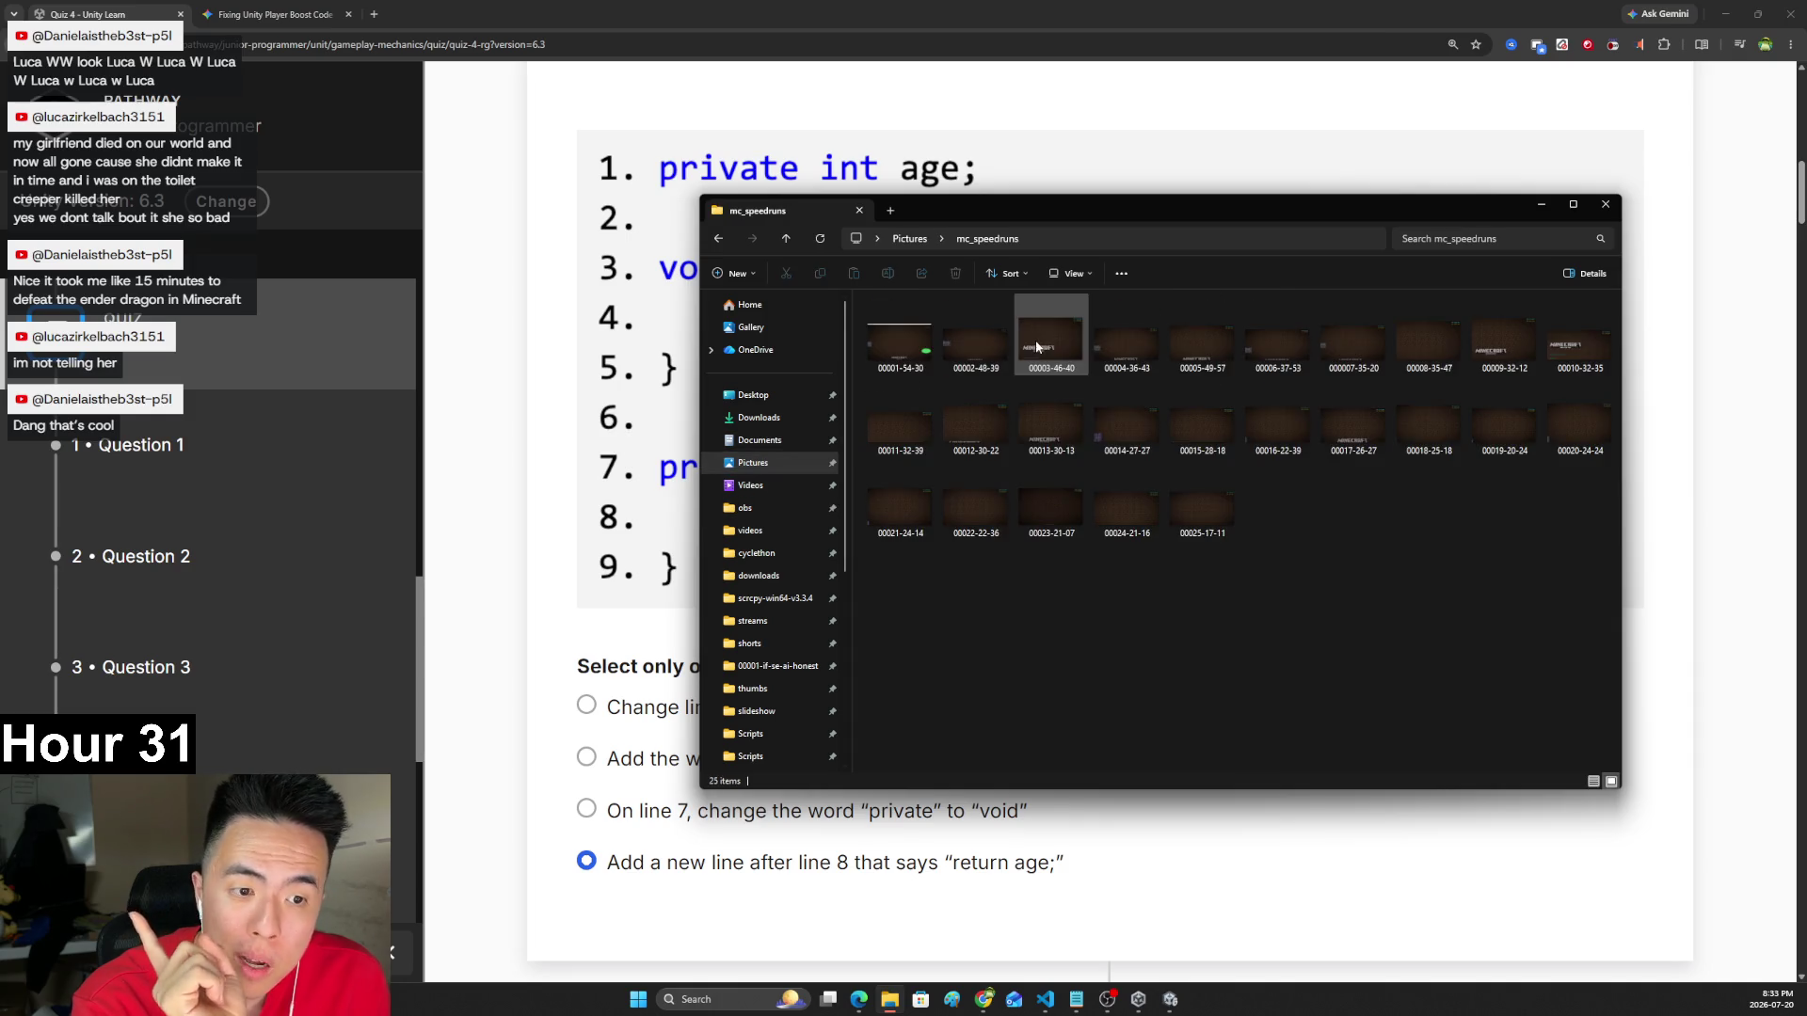
double_click(1215, 527)
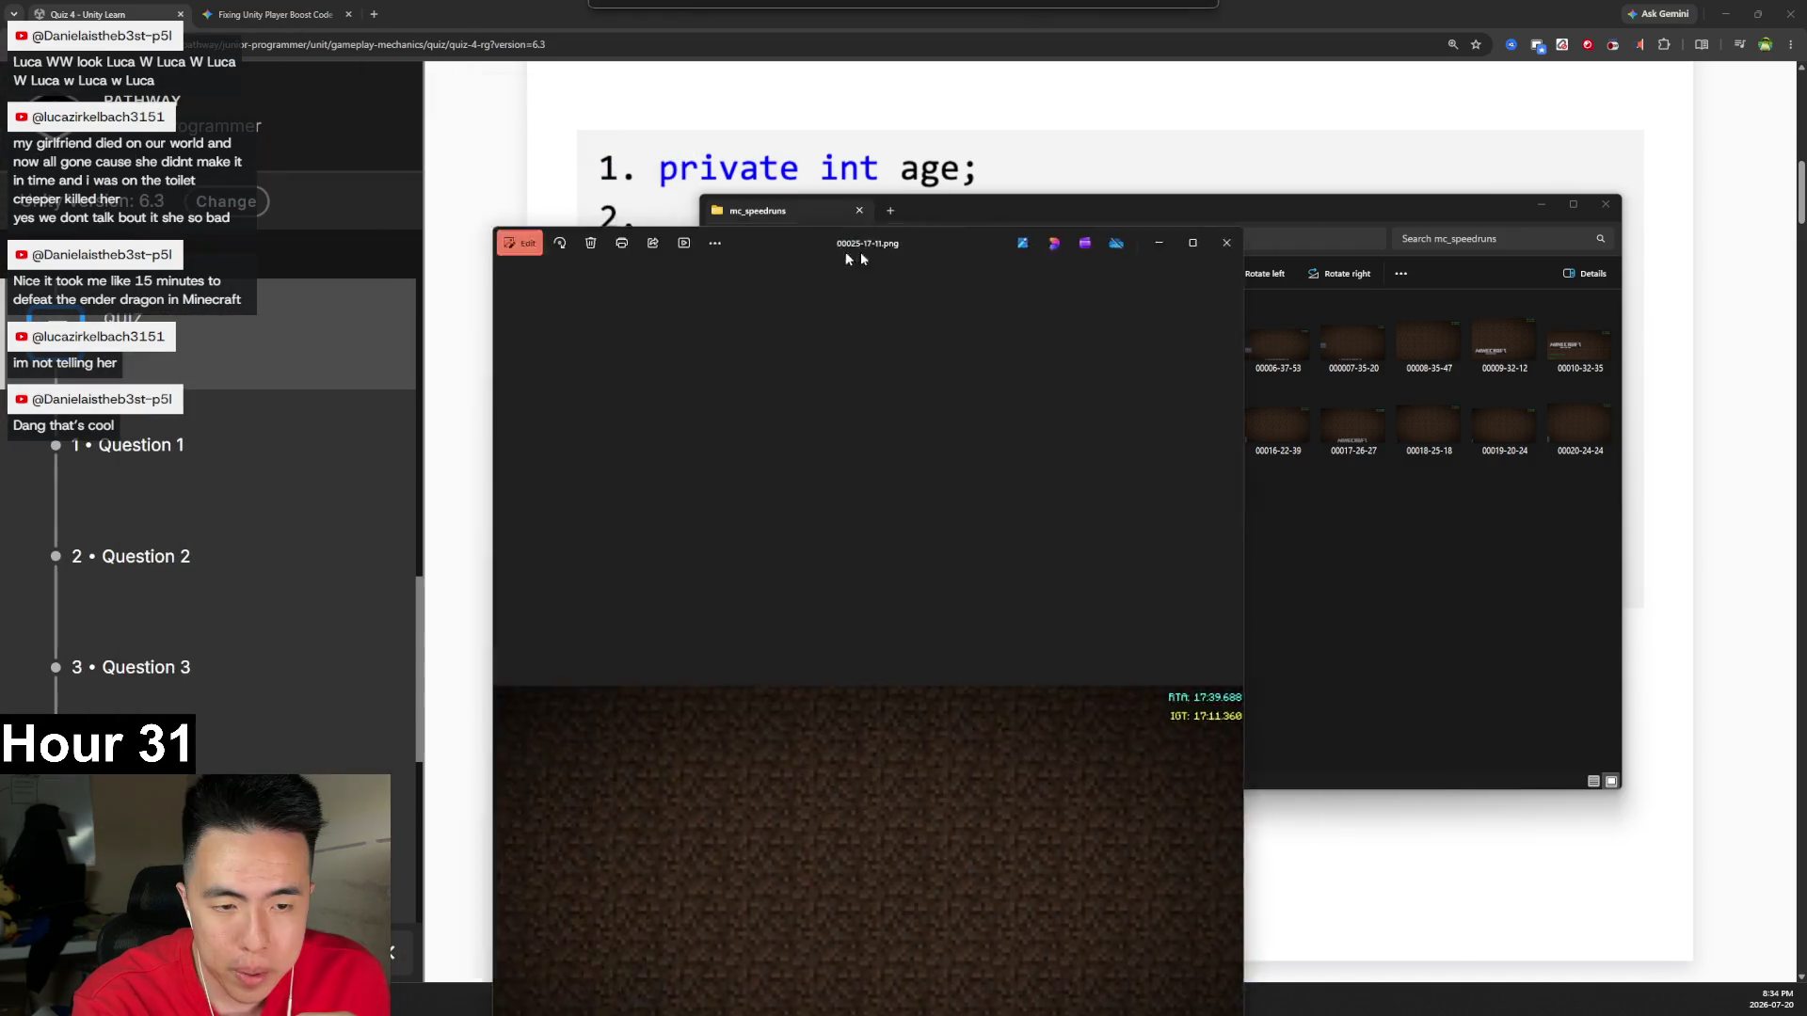
mouse_move(860, 252)
left_mouse_down()
mouse_move(899, 105)
mouse_move(811, 154)
left_mouse_up()
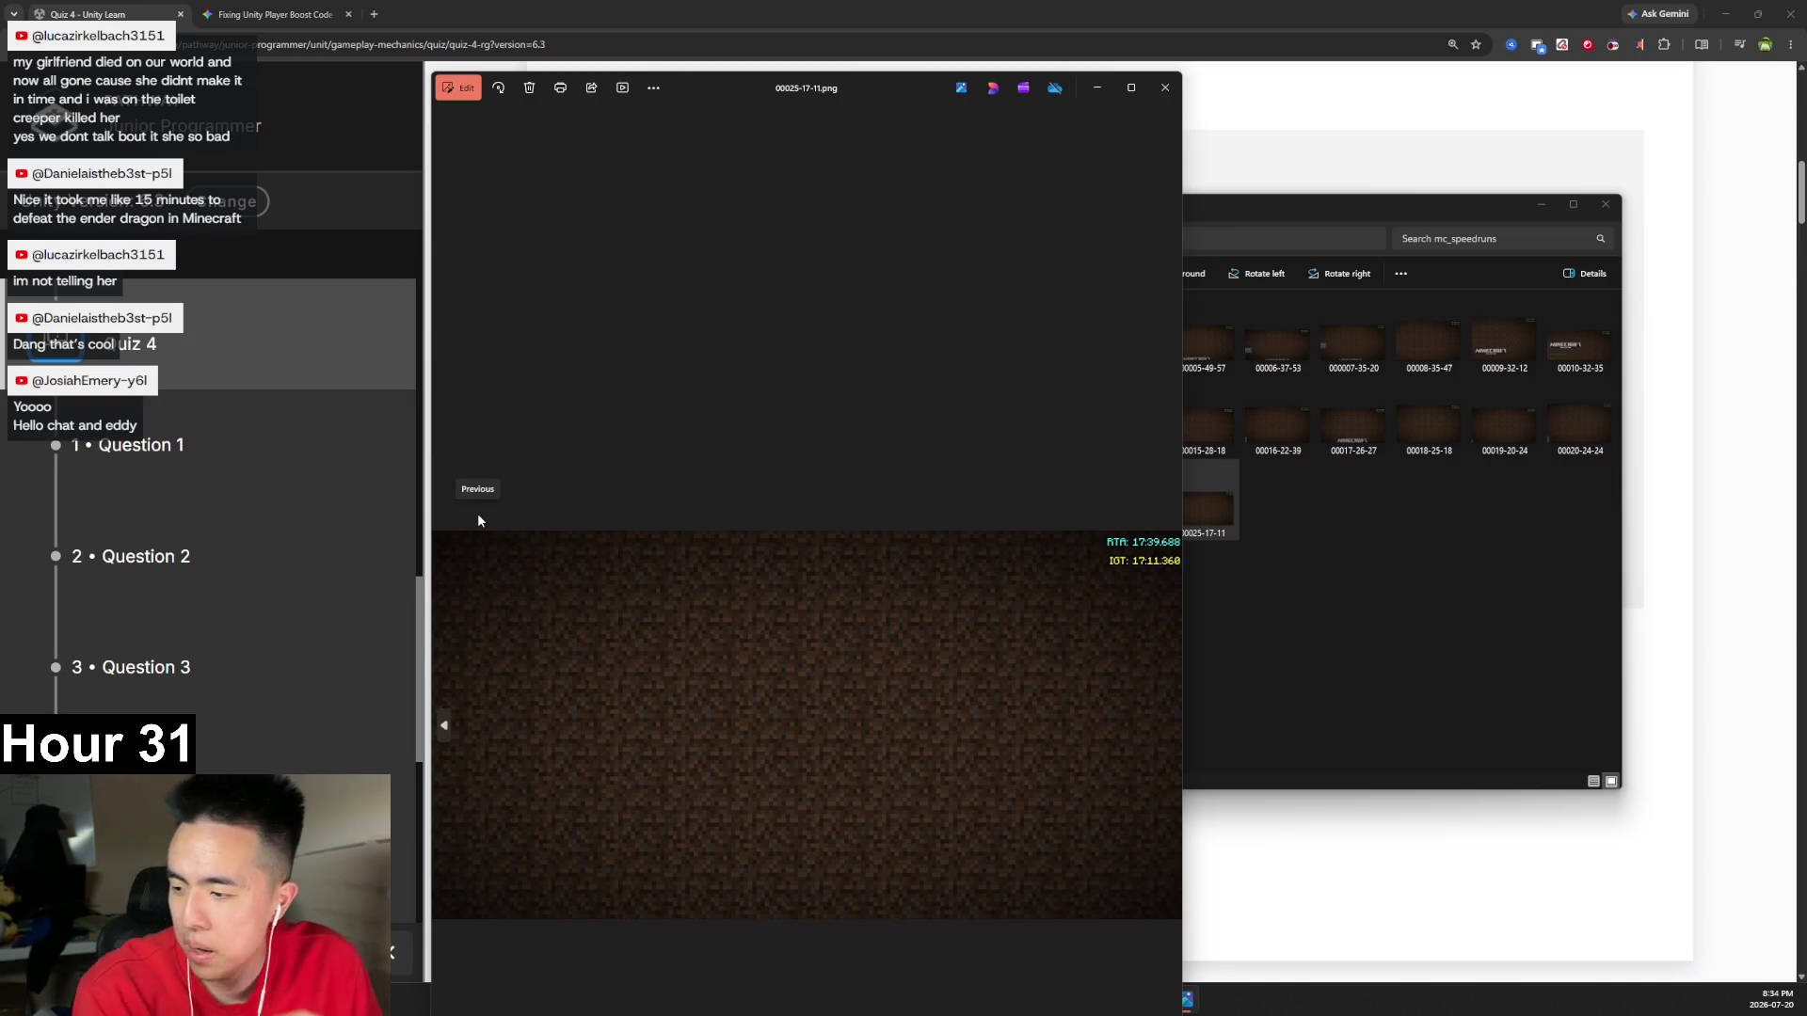
- Close the 00025-17-11 Photos viewer and minimize File Explorer to return to Quiz 4
left_click(1171, 89)
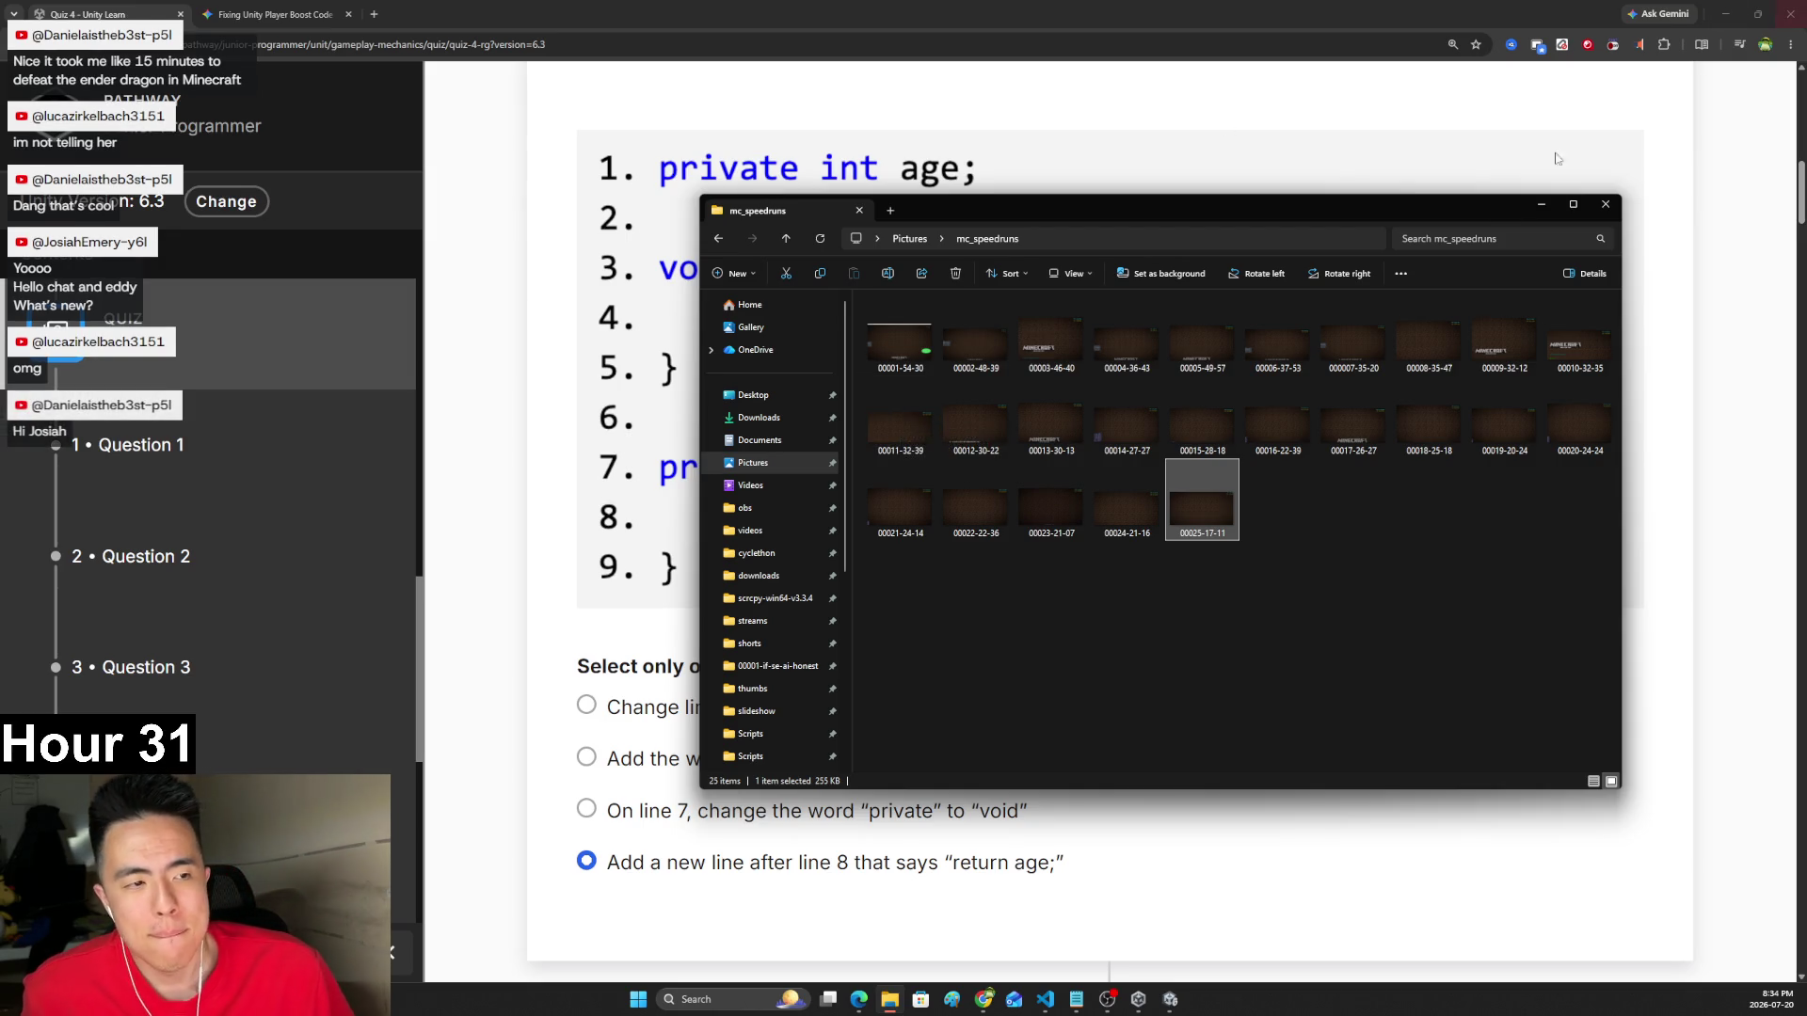
left_click(1544, 205)
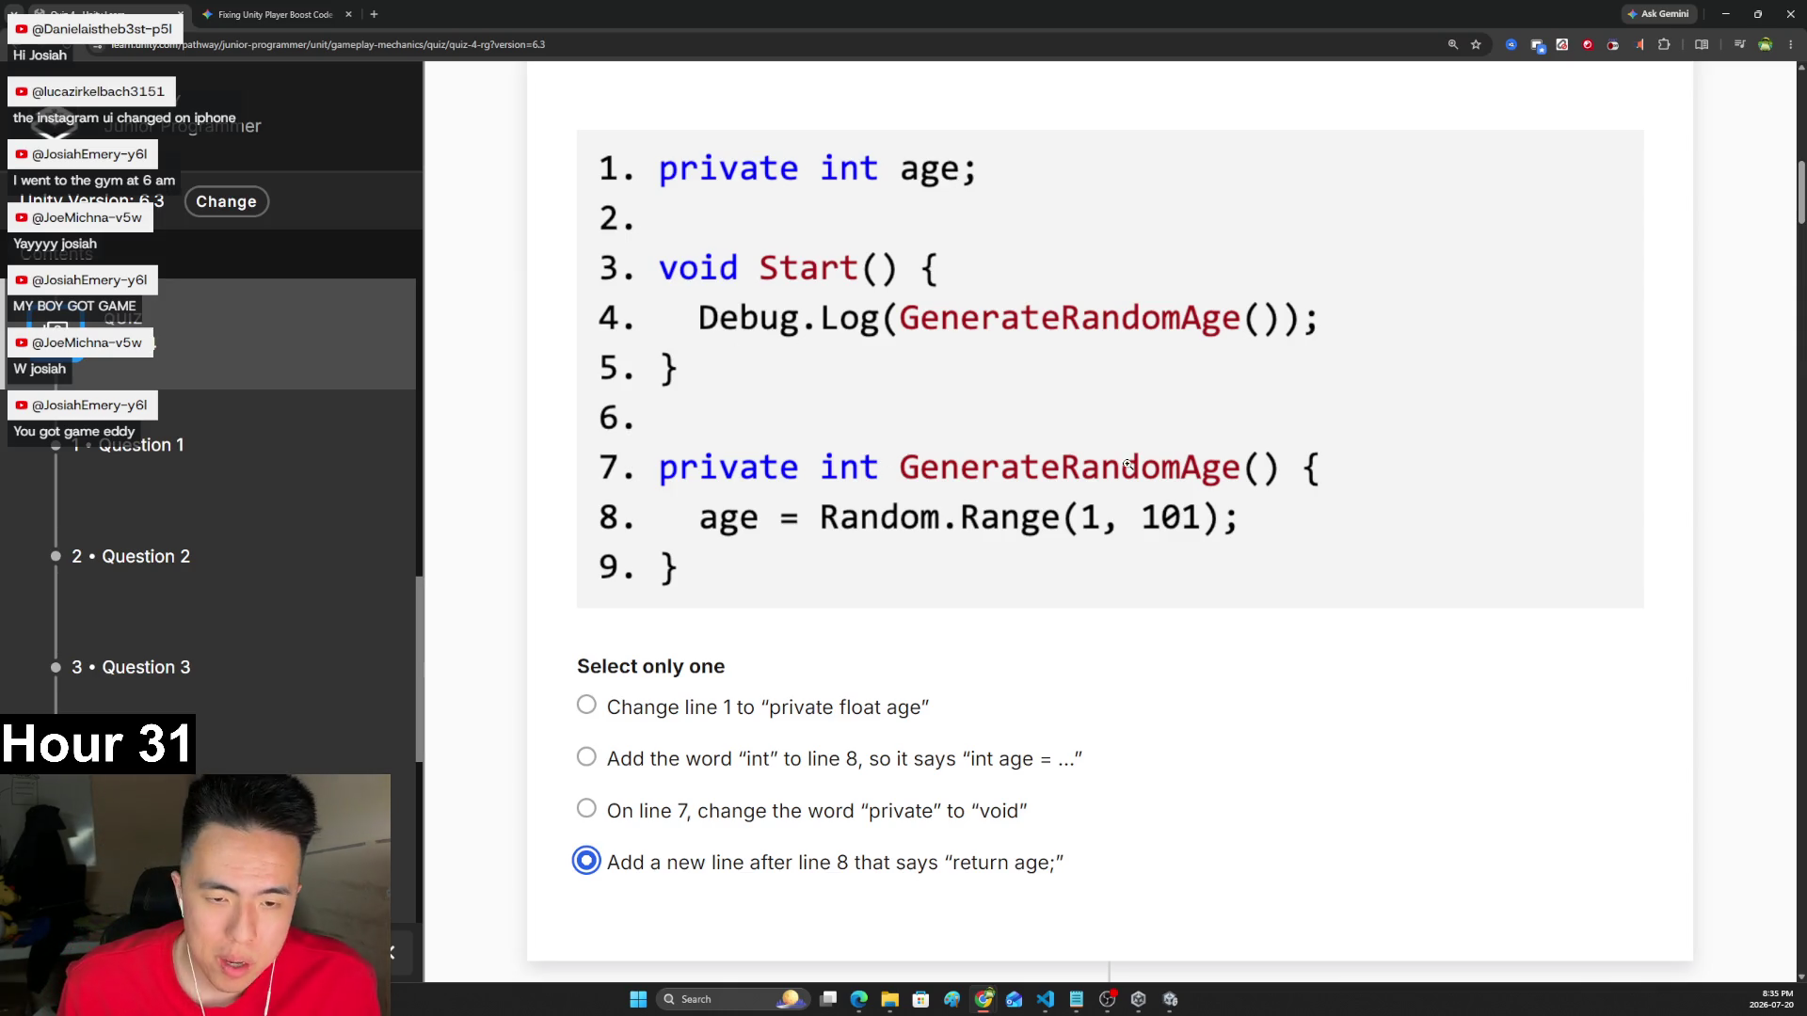
- Scroll down Quiz 4 to Question 2 about the 'Monica has 20 dollars' output
scroll(1098, 415, "down", 3)
scroll(1098, 415, "down", 4)
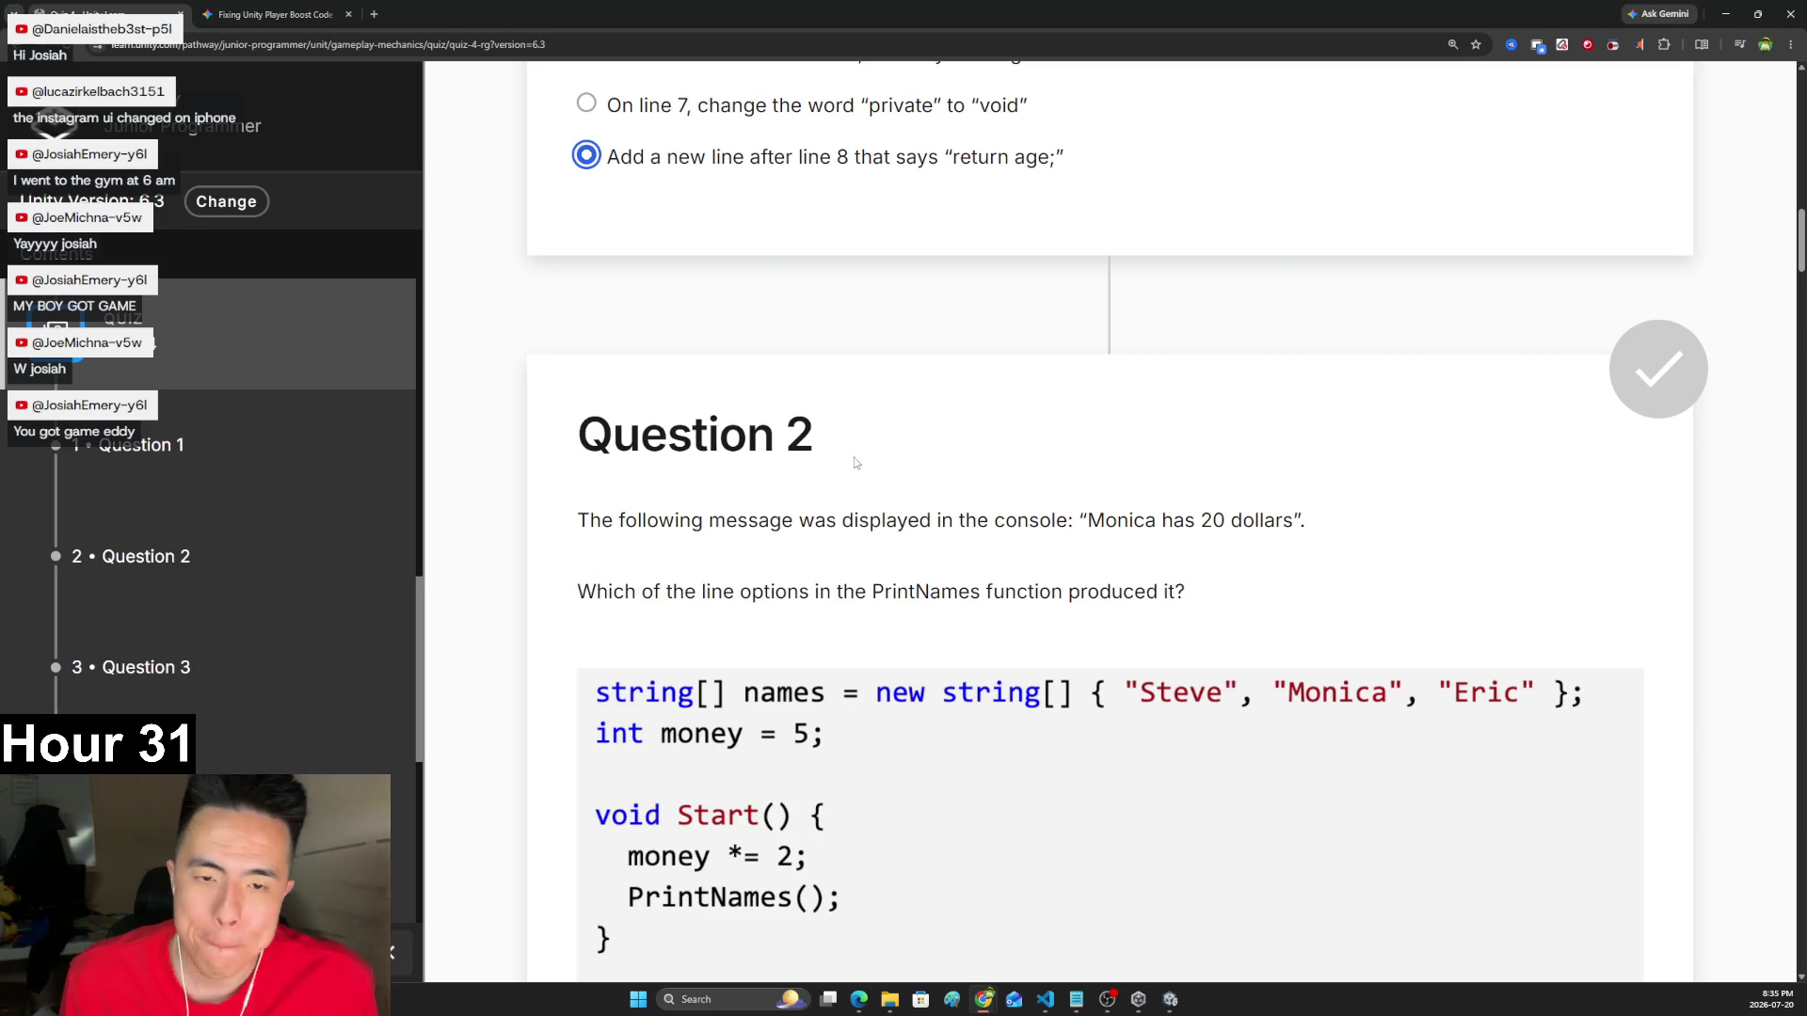
- Read Question 2's PrintNames code and question text, highlighting lines while reading
scroll(861, 443, "down", 3)
scroll(864, 442, "down", 1)
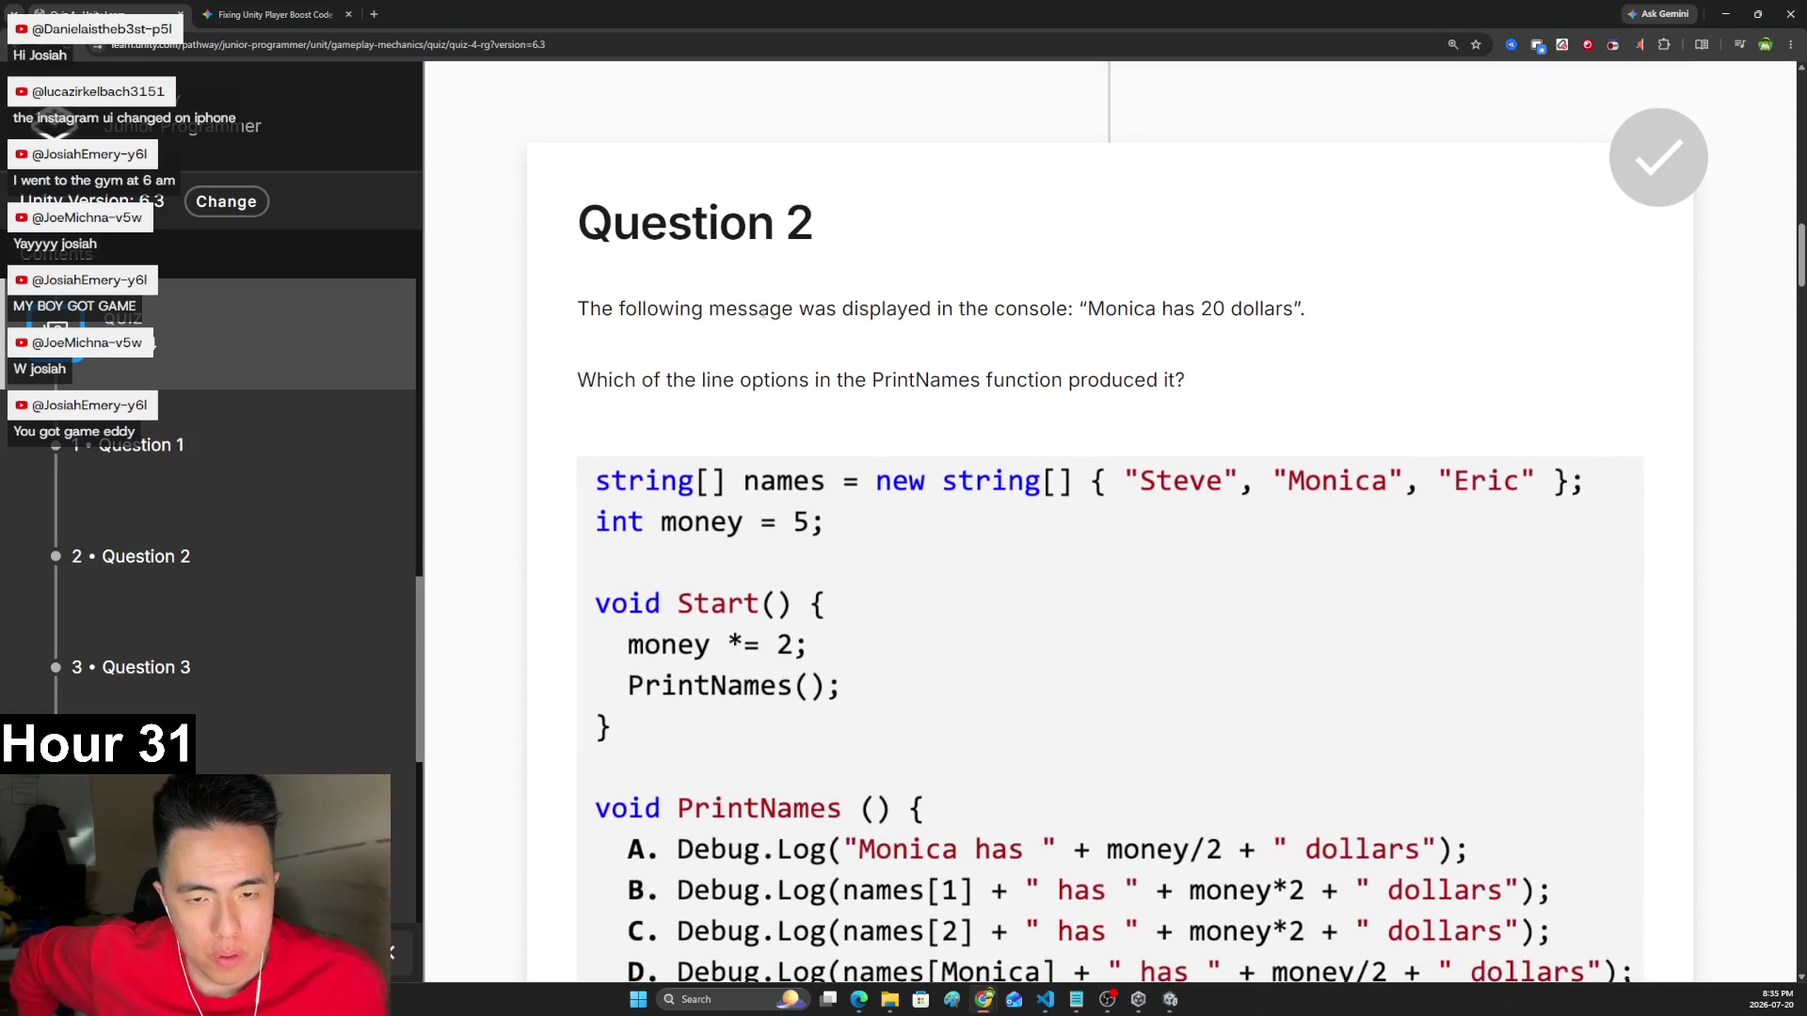
left_click_drag(1106, 309, 1280, 309)
scroll(1280, 310, "down", 1)
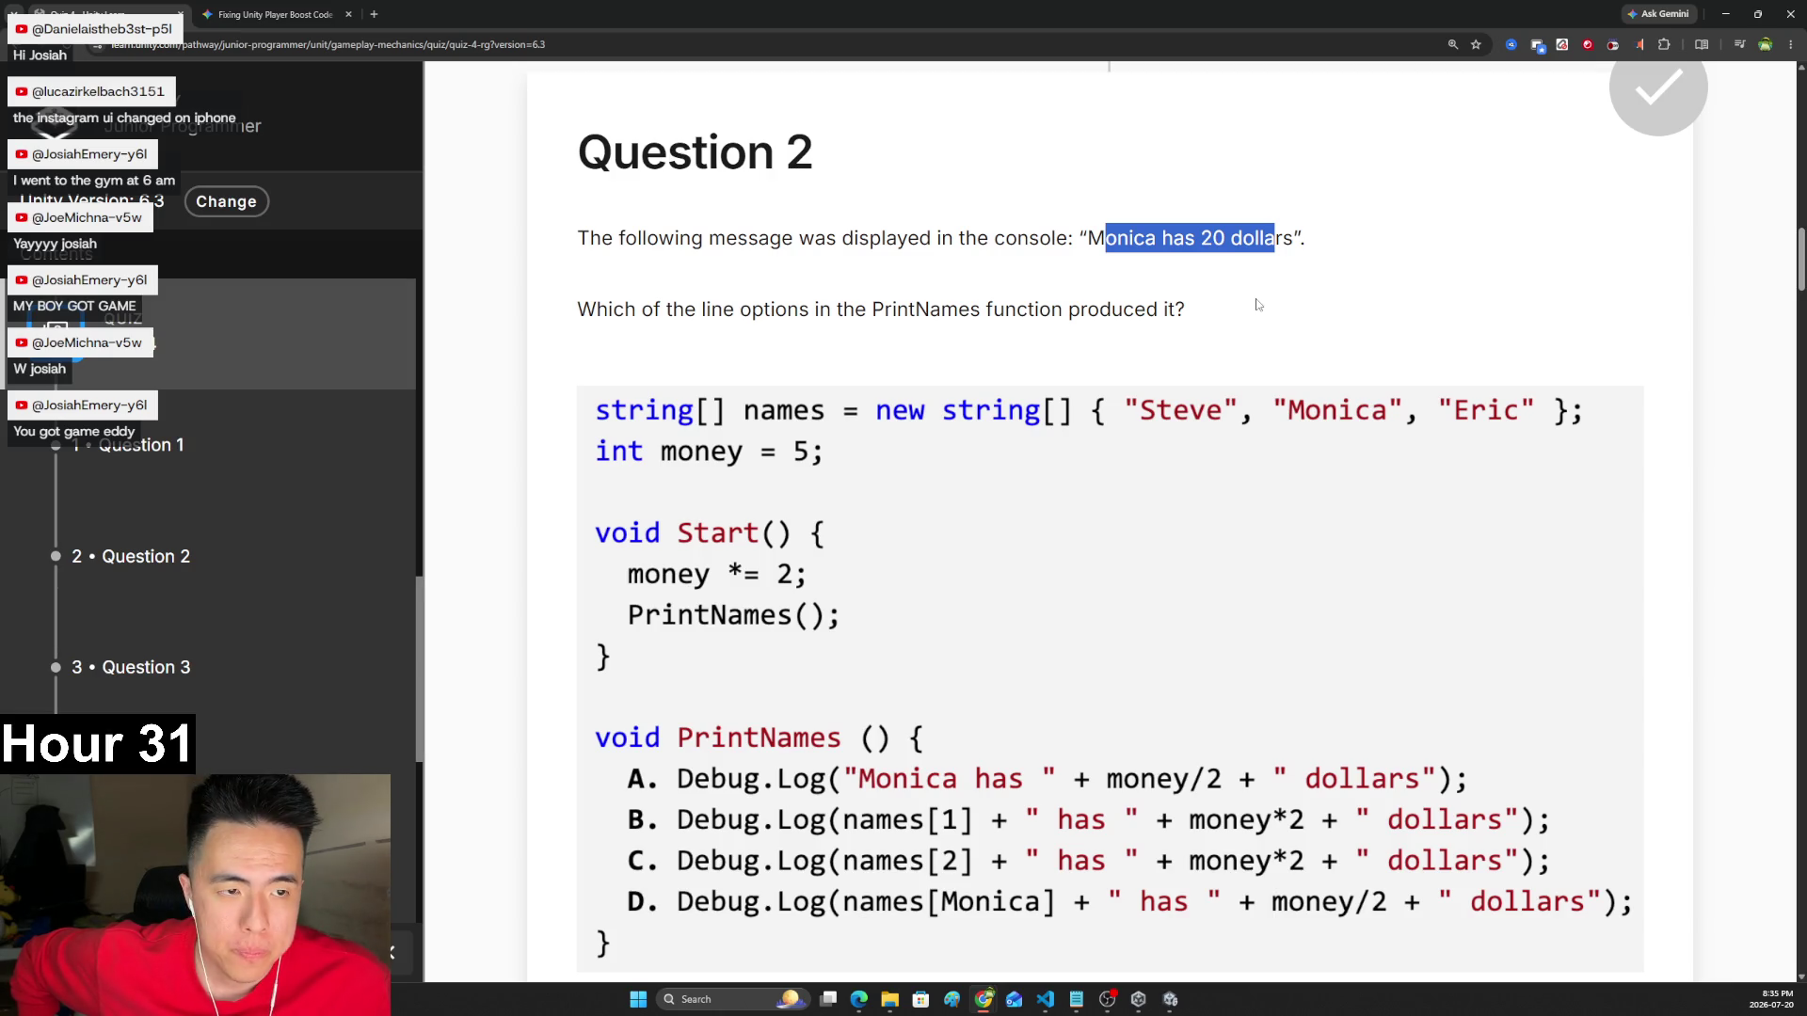
left_click(1259, 305)
left_click_drag(602, 313, 1284, 307)
left_click(1284, 306)
scroll(1315, 305, "down", 2)
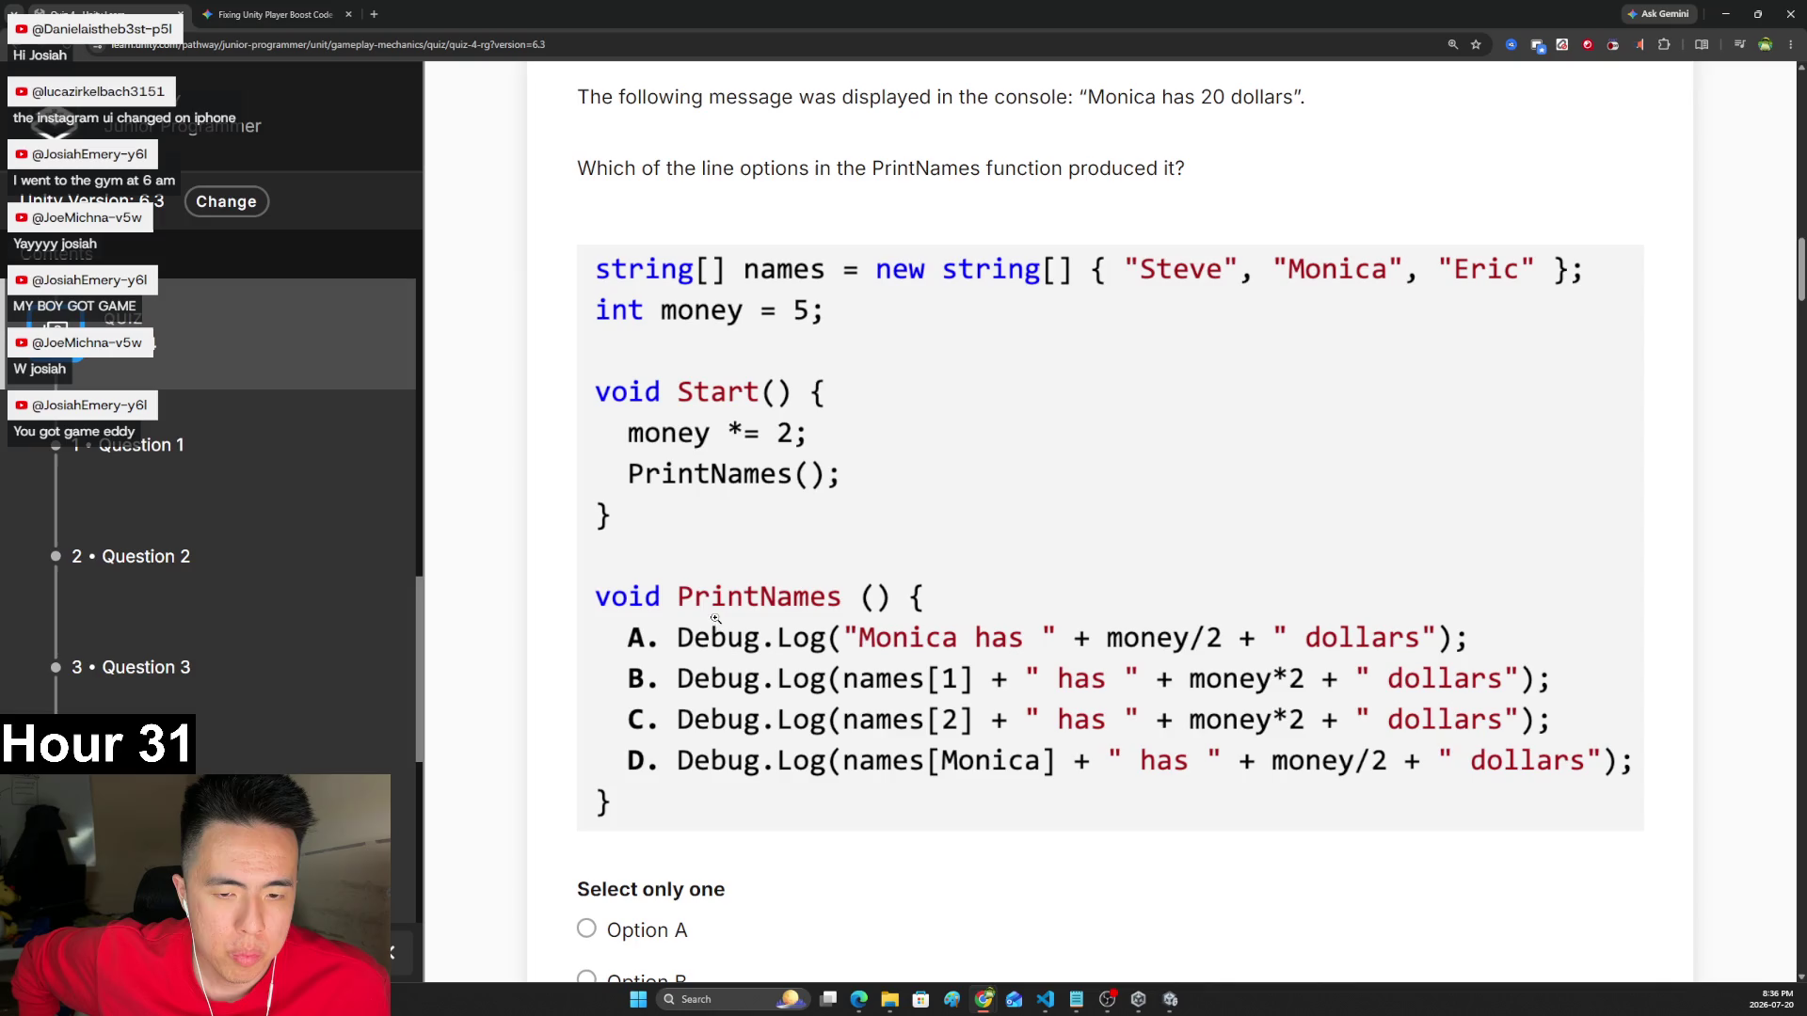
scroll(745, 555, "up", 2)
scroll(746, 554, "down", 6)
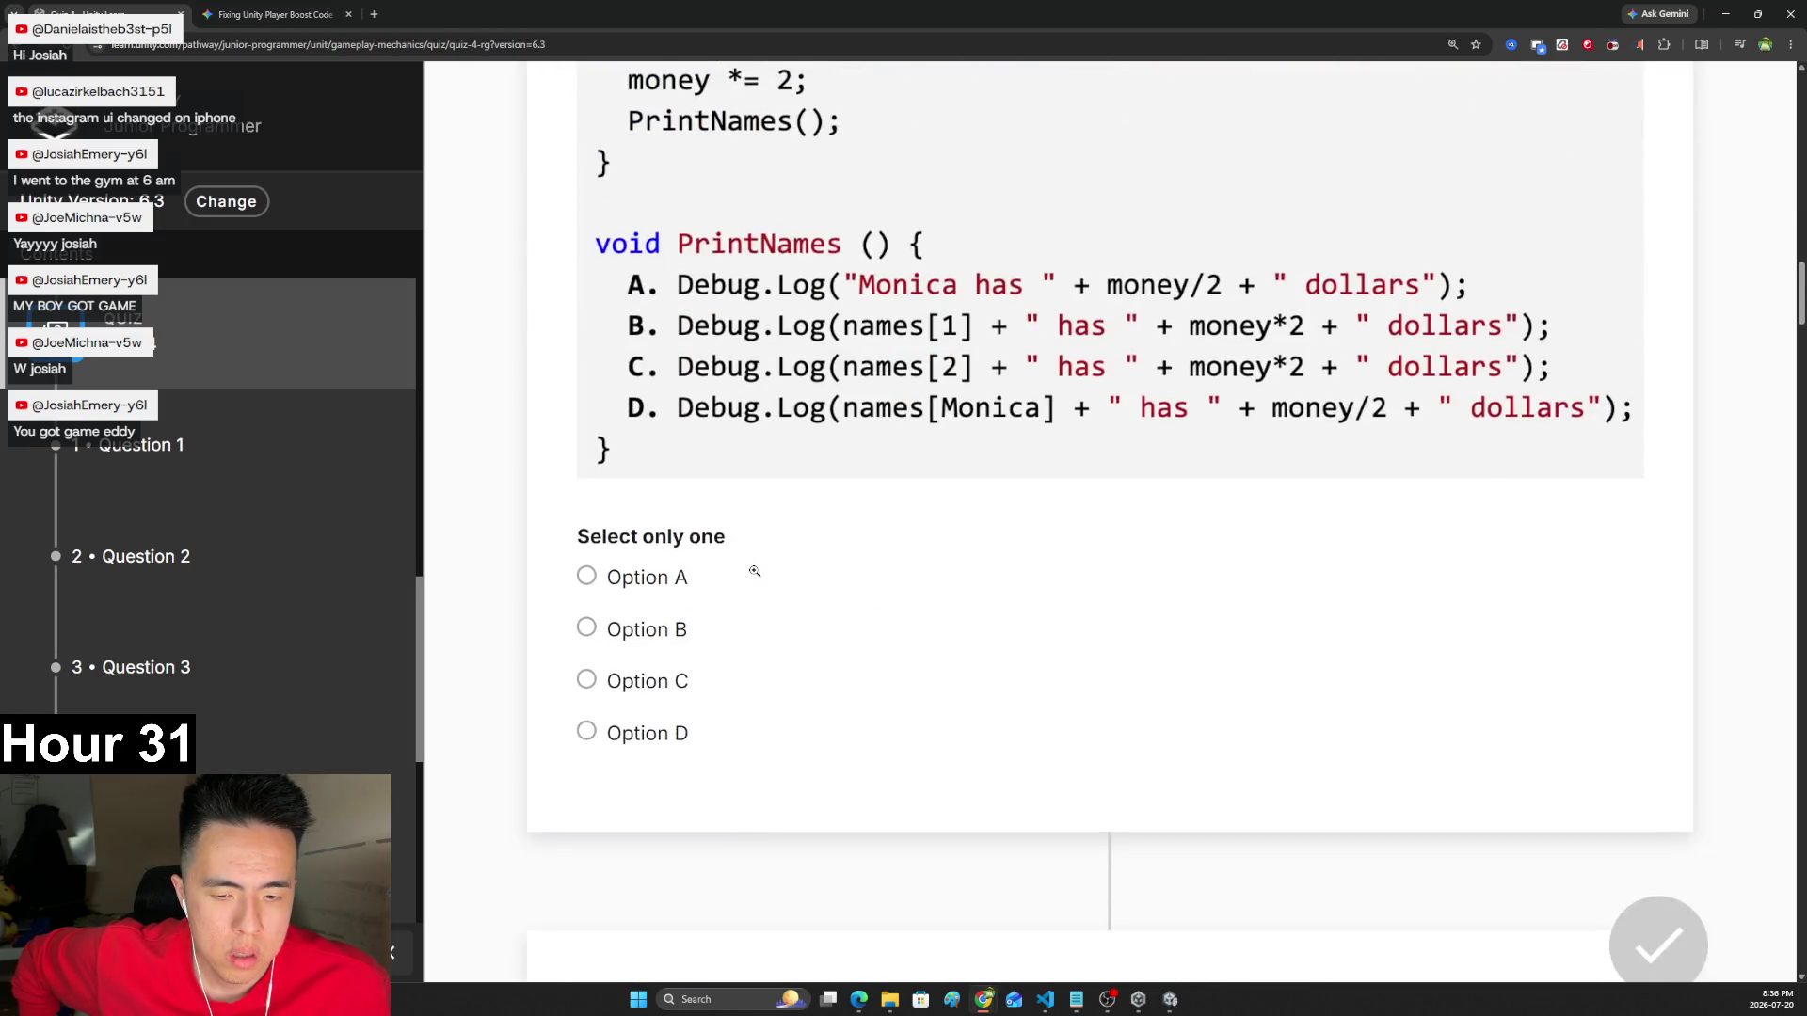
scroll(753, 569, "up", 4)
scroll(946, 801, "down", 1)
scroll(964, 794, "up", 1)
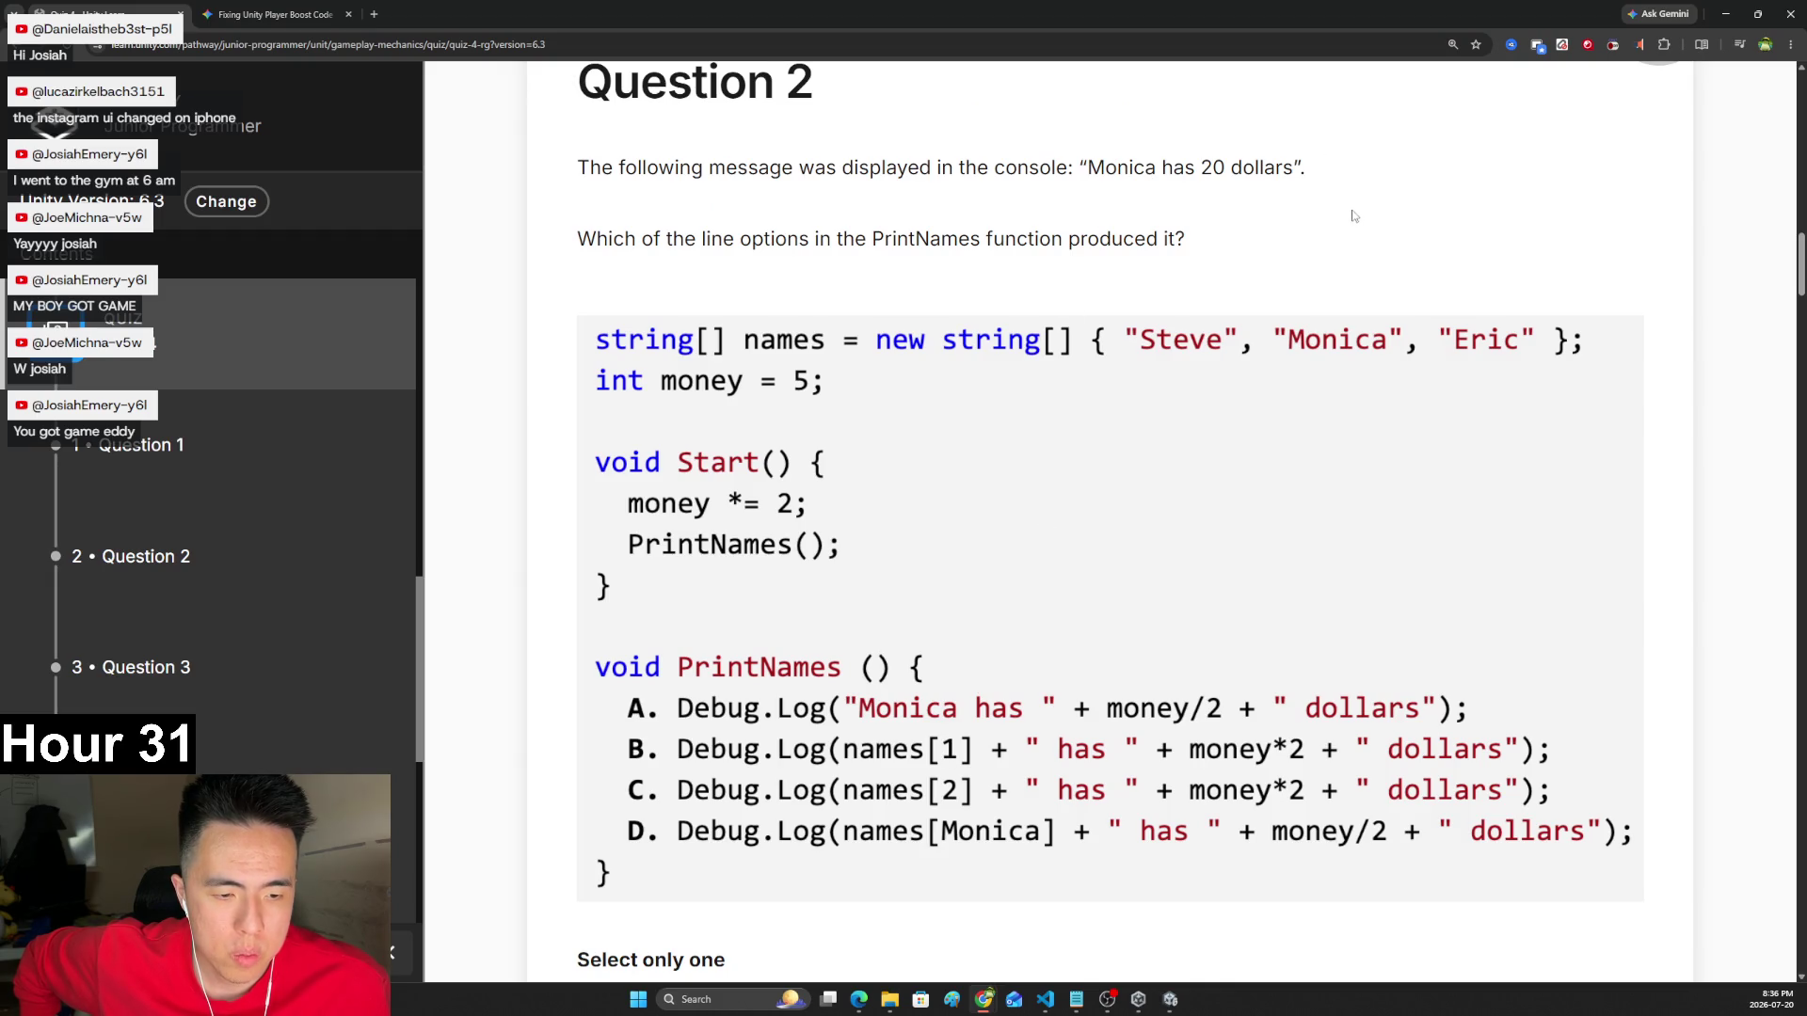
scroll(1440, 446, "down", 1)
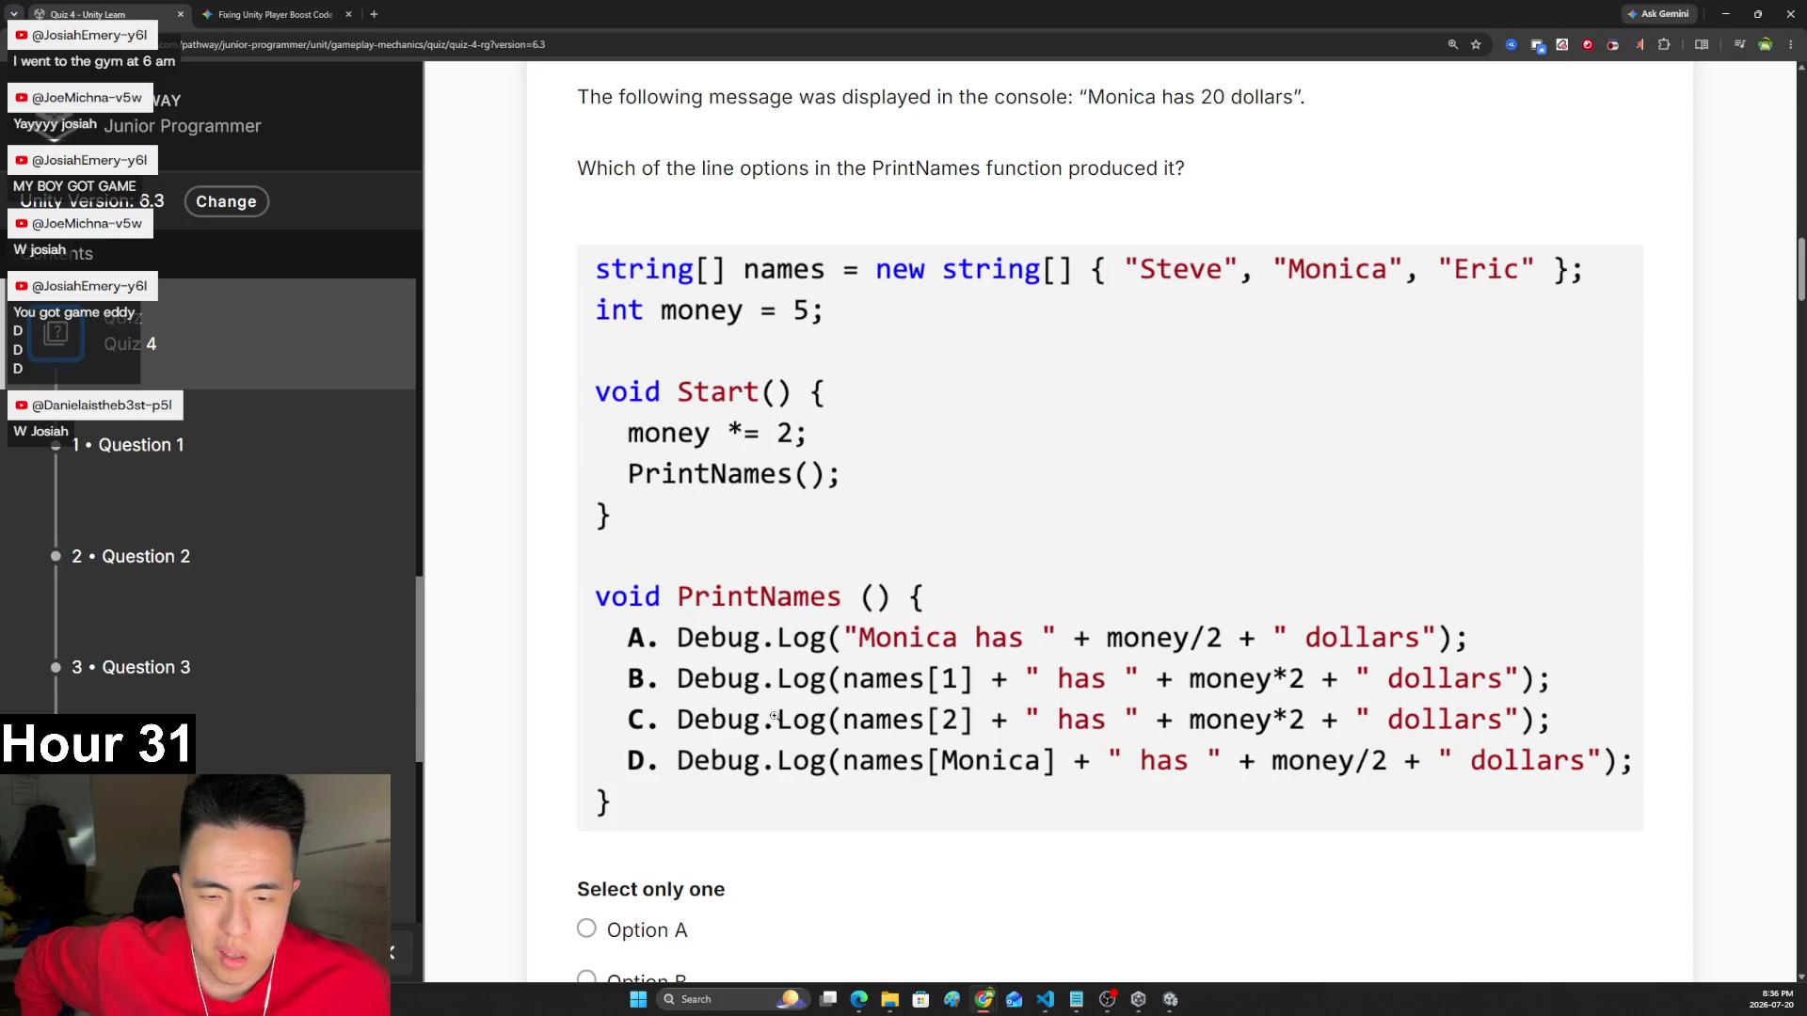
scroll(979, 725, "down", 1)
- Choose Option B, logging names[1] with money*2 dollars, and scroll on to Question 3
left_click(650, 909)
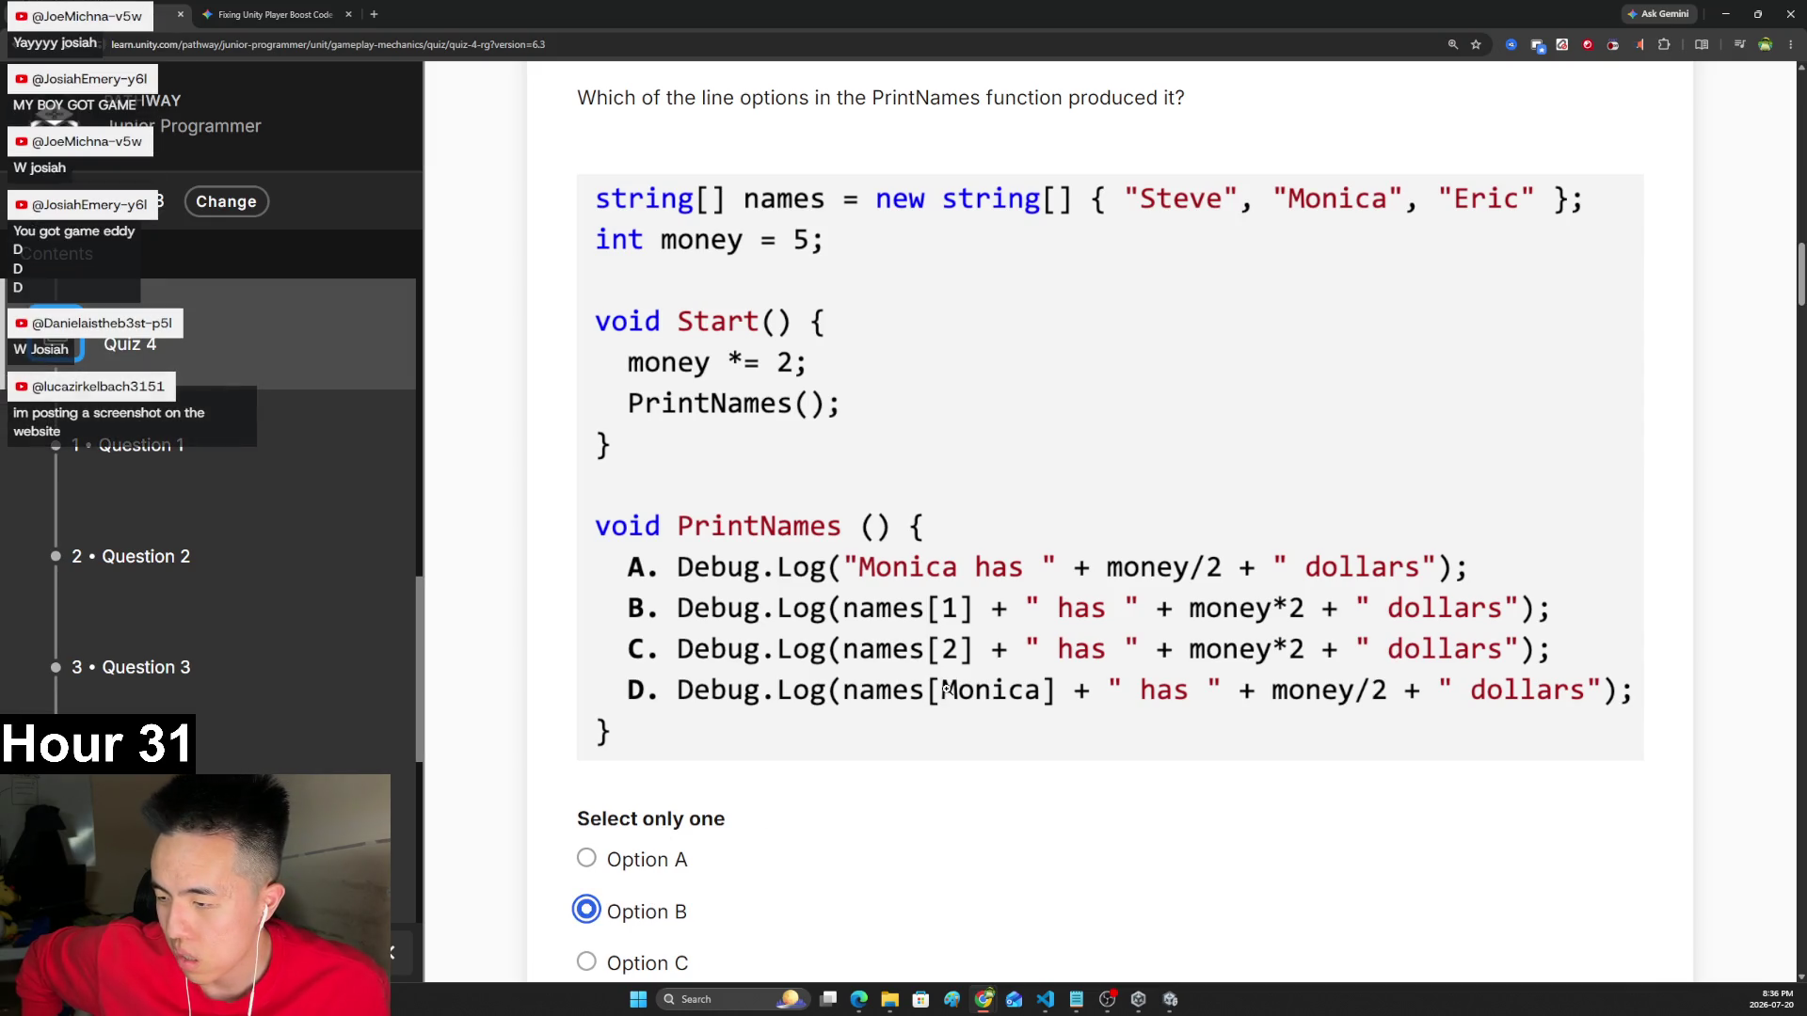
scroll(1050, 645, "up", 1)
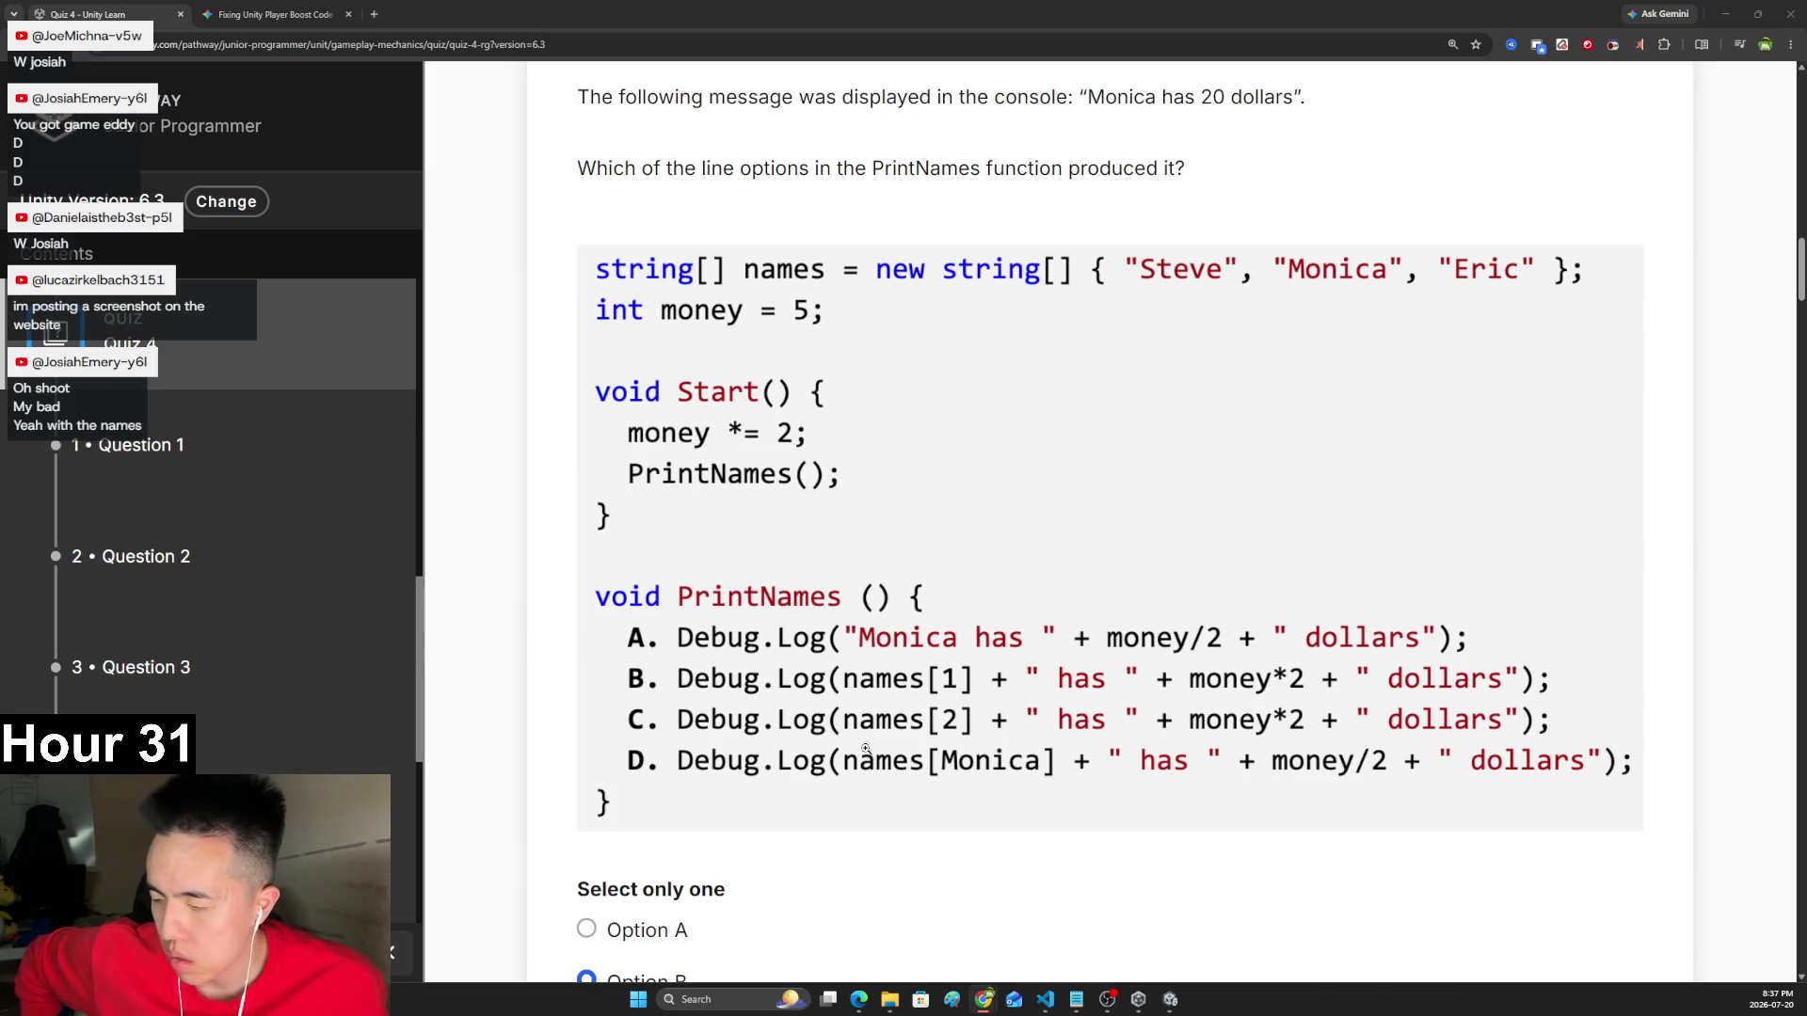
scroll(640, 586, "down", 2)
scroll(640, 586, "down", 9)
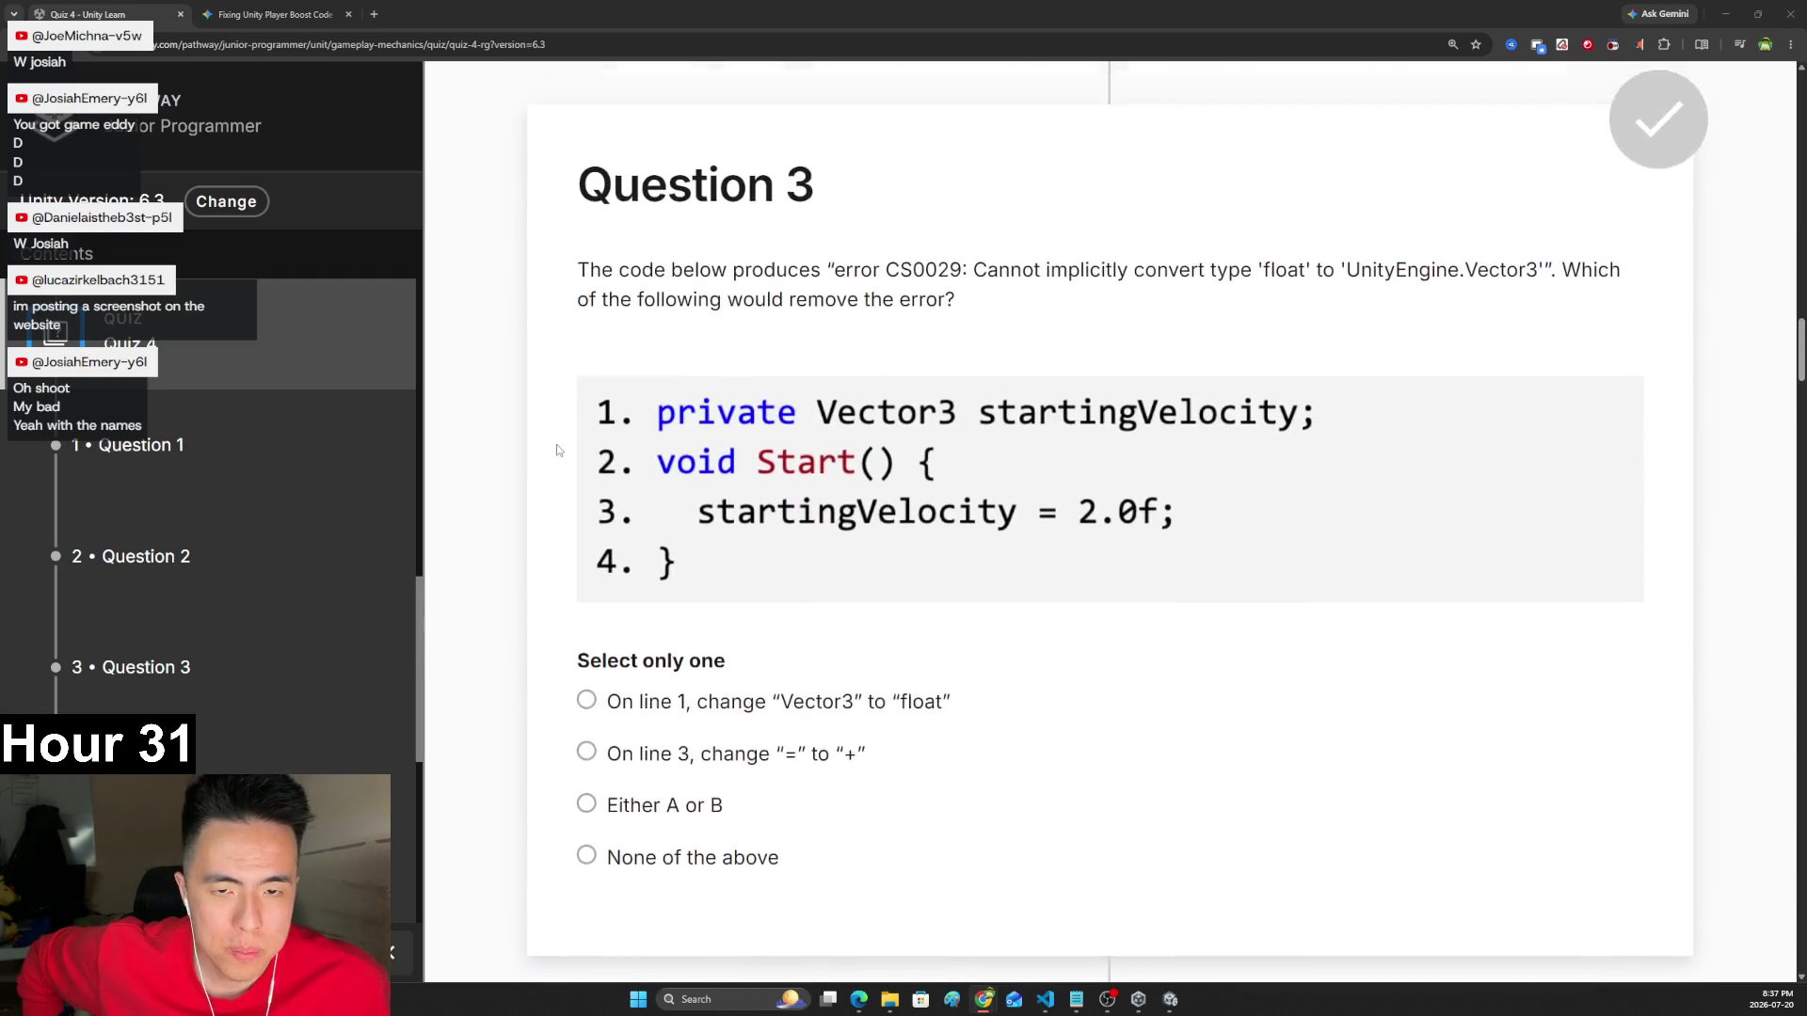
- Read Question 3's CS0029 float-to-Vector3 error message and question text
scroll(724, 322, "up", 1)
scroll(687, 259, "down", 1)
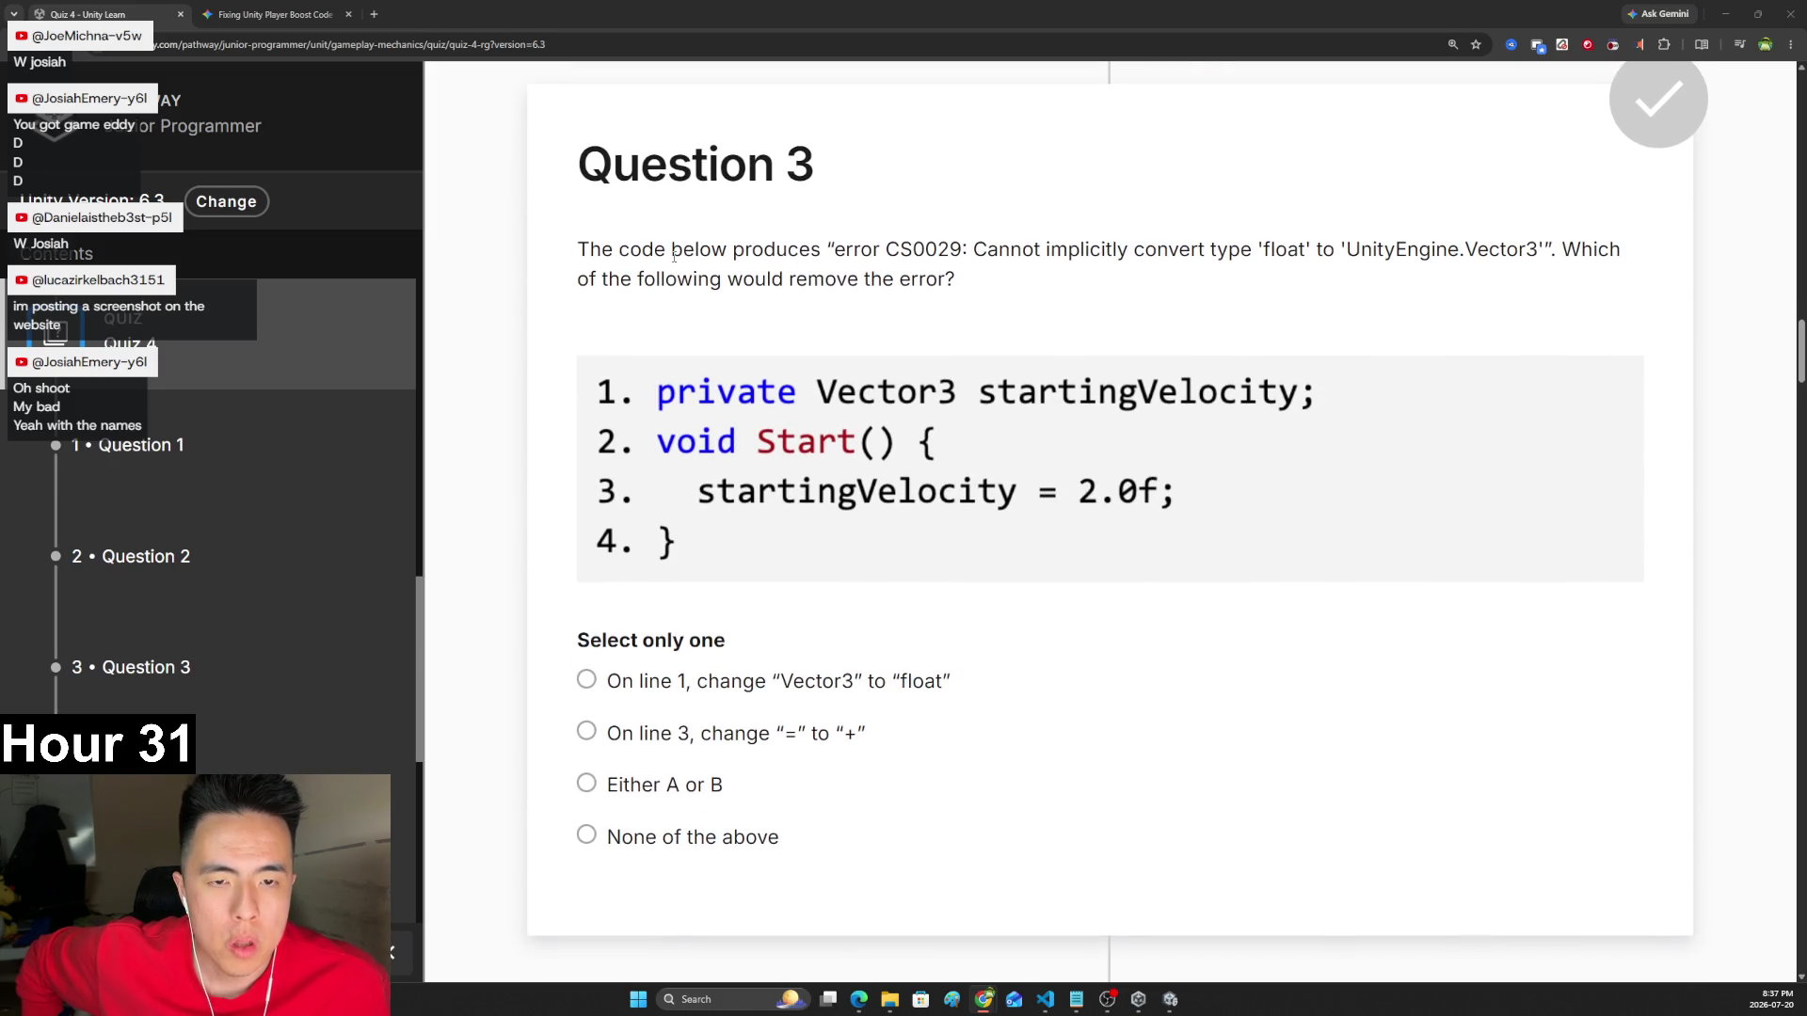
left_click_drag(833, 250, 1619, 256)
left_click(963, 251)
left_click(974, 252)
left_click(1619, 256)
left_click_drag(607, 279, 828, 280)
left_click(960, 292)
- Answer 'On line 1, change Vector3 to float' and scroll down to Question 4
scroll(1059, 273, "down", 1)
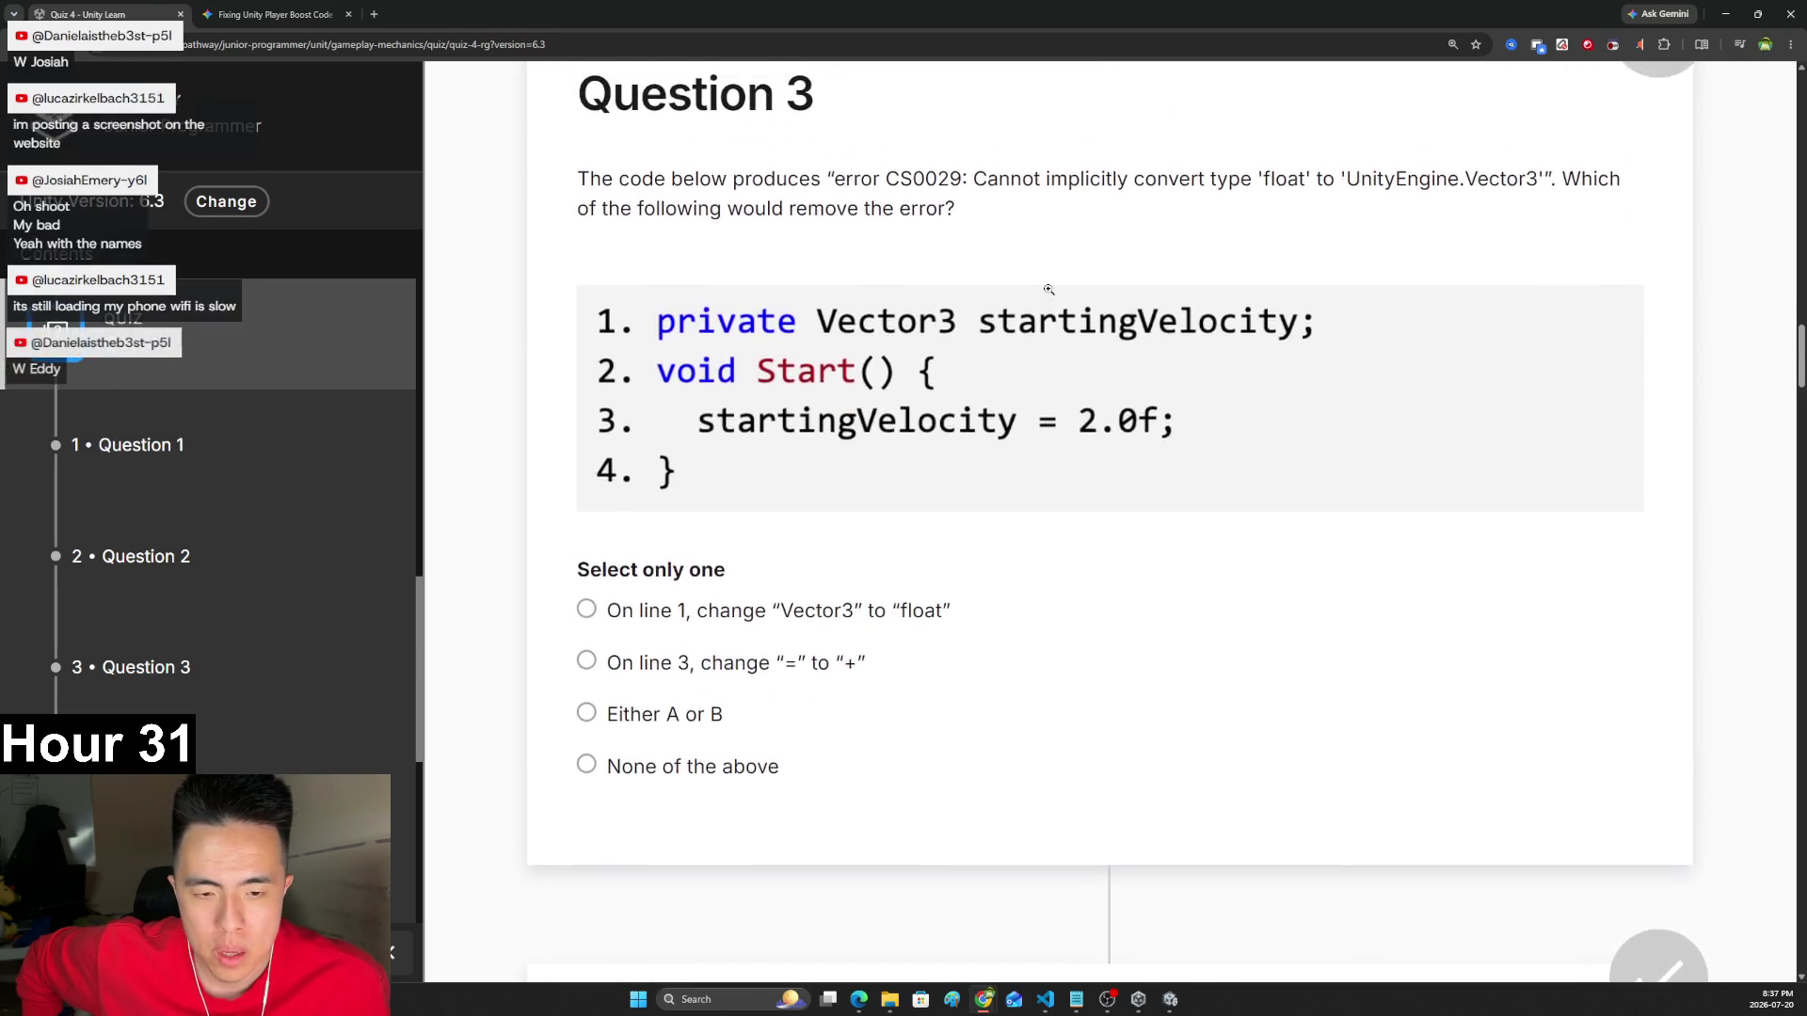
scroll(1120, 414, "up", 1)
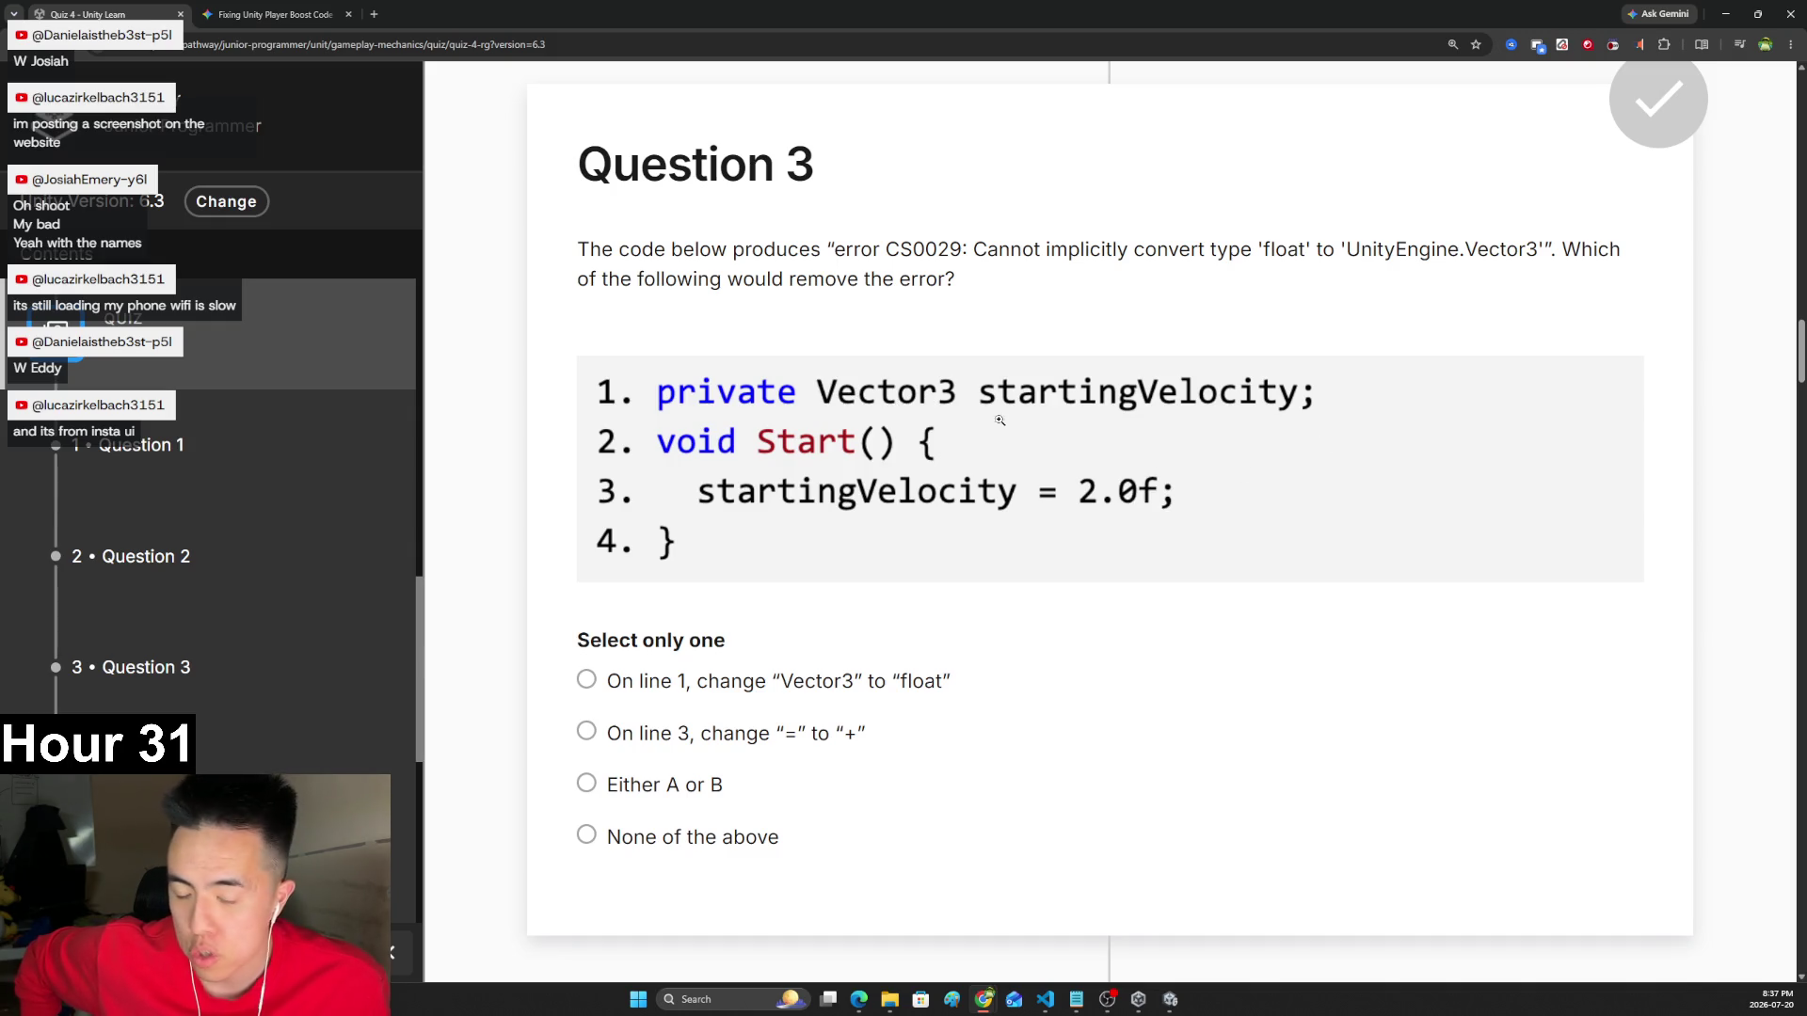
left_click(771, 685)
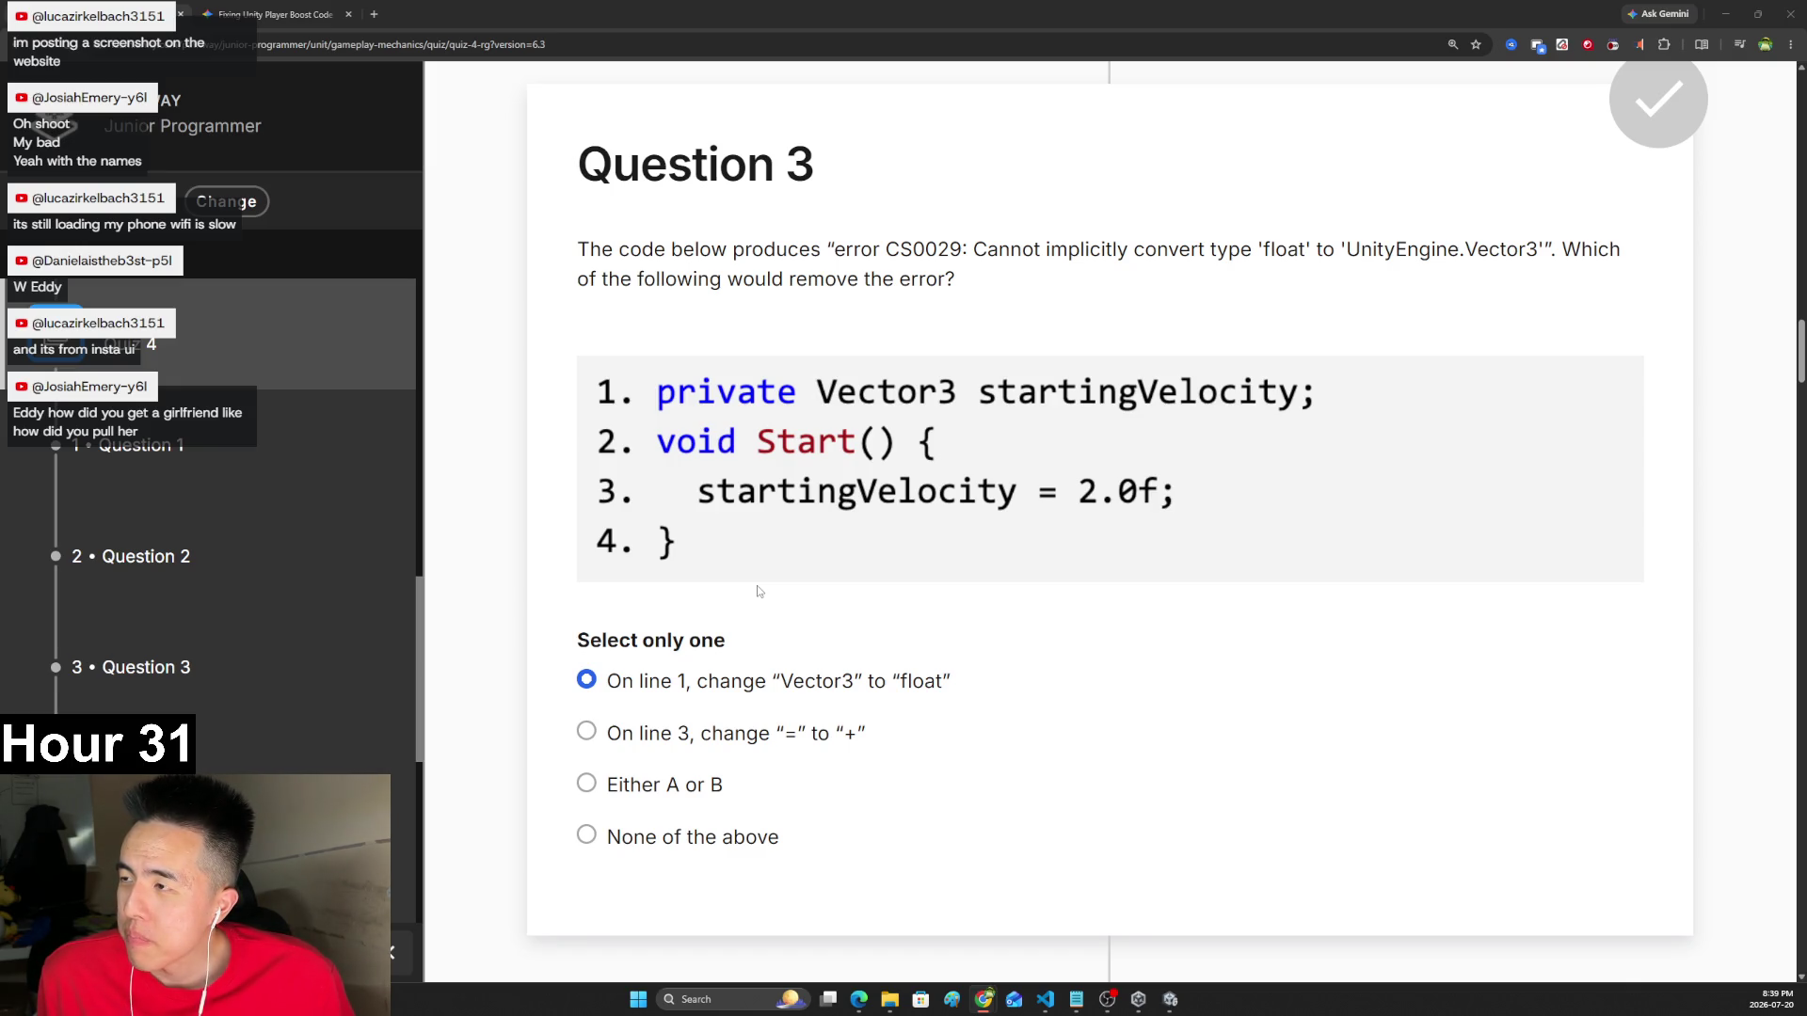
scroll(759, 591, "down", 9)
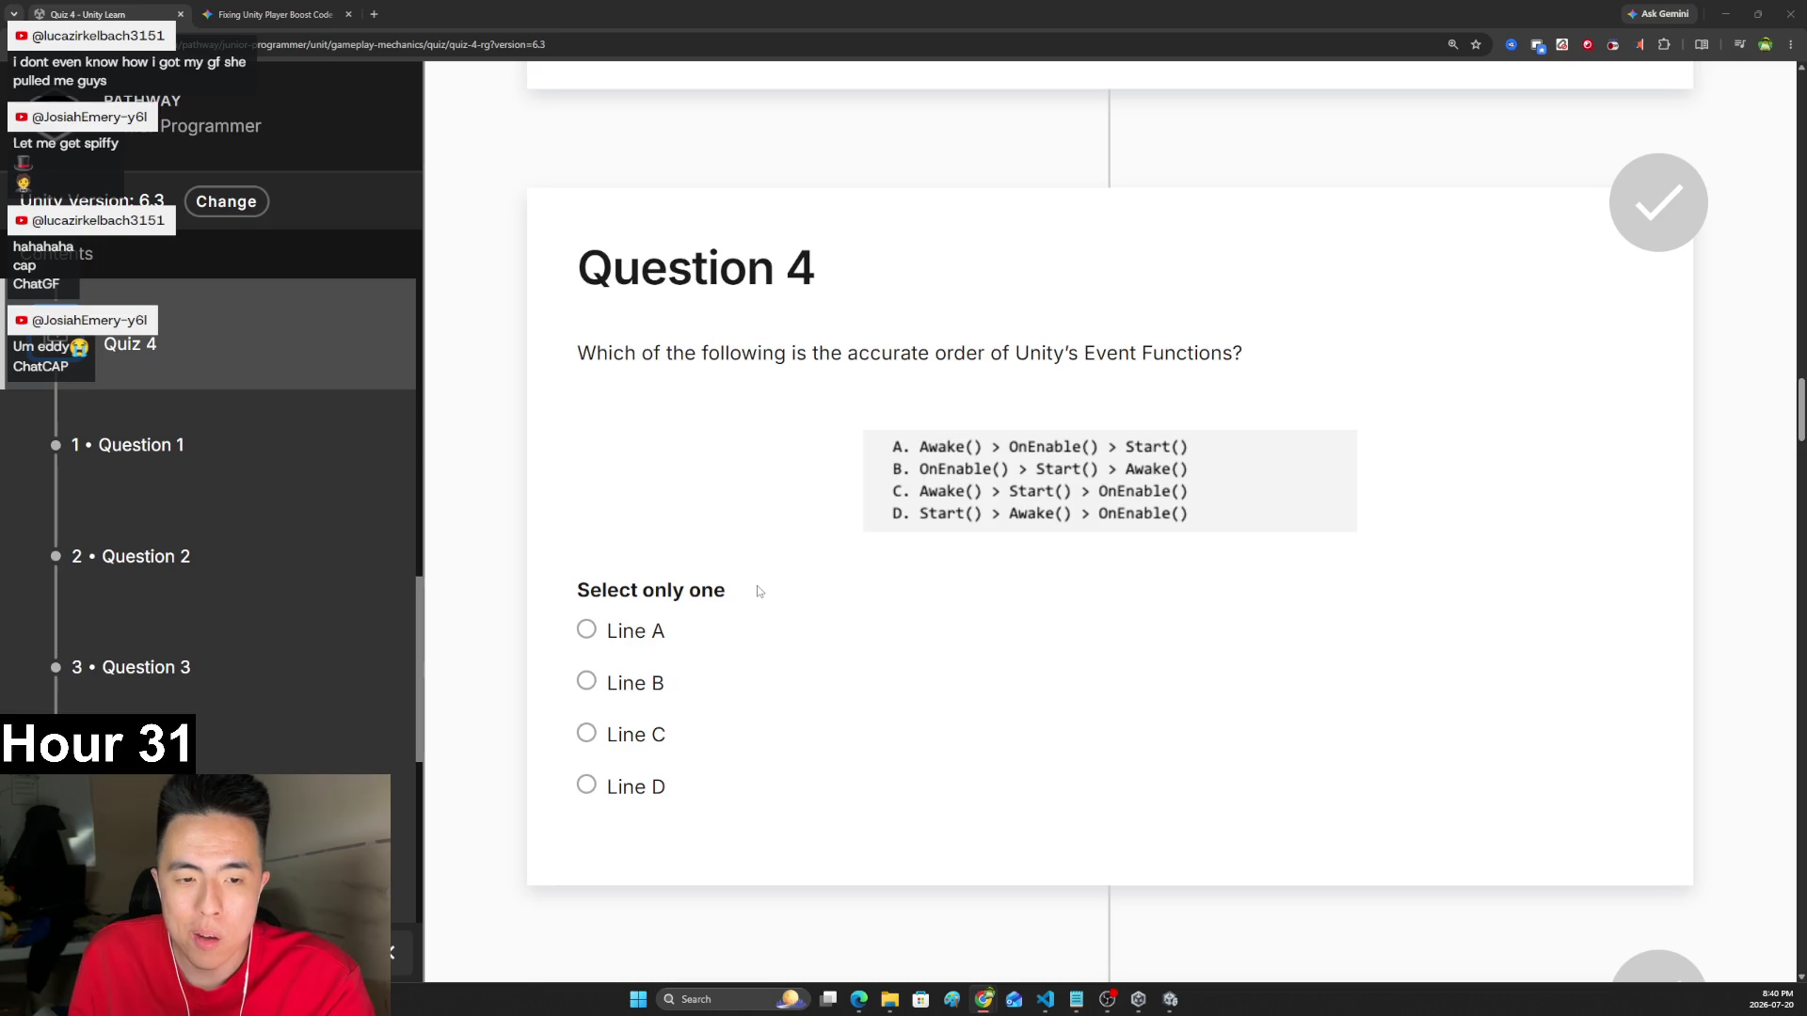
- Mark Line A (Awake > OnEnable > Start) for Question 4 and scroll on to Question 5
left_click(619, 638)
scroll(920, 591, "down", 1)
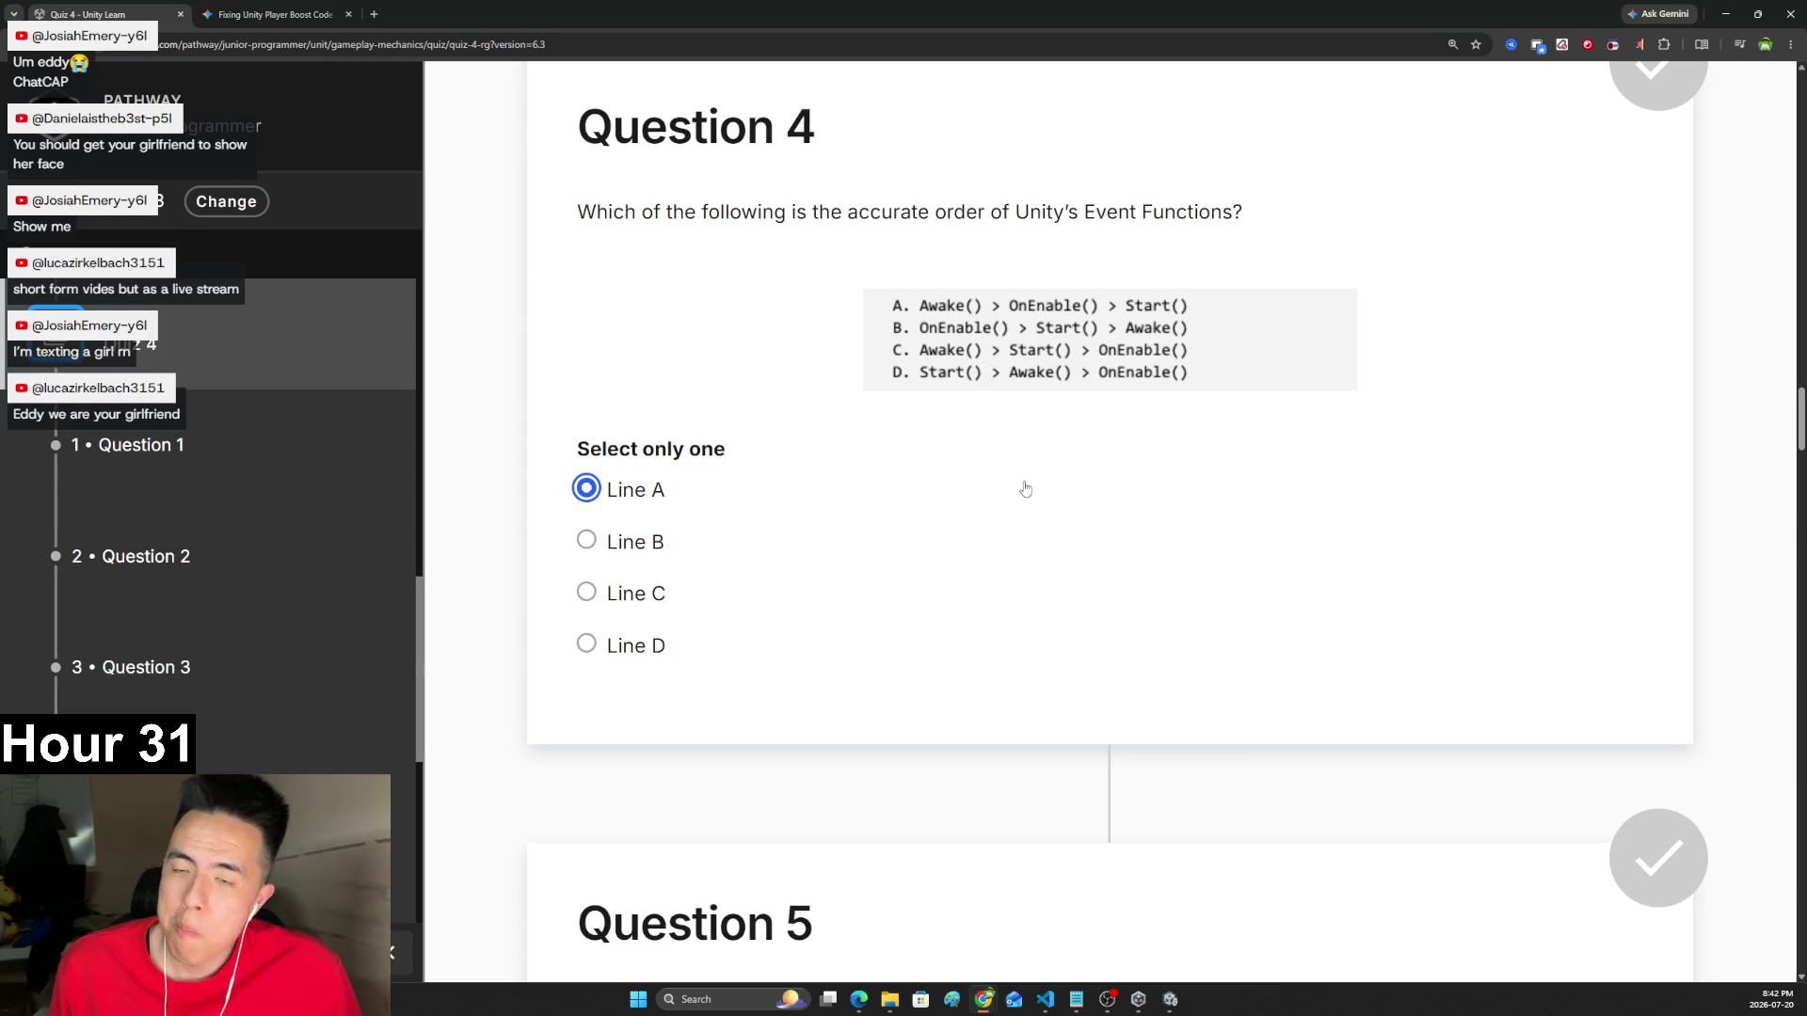
scroll(1028, 480, "down", 3)
scroll(1025, 461, "up", 2)
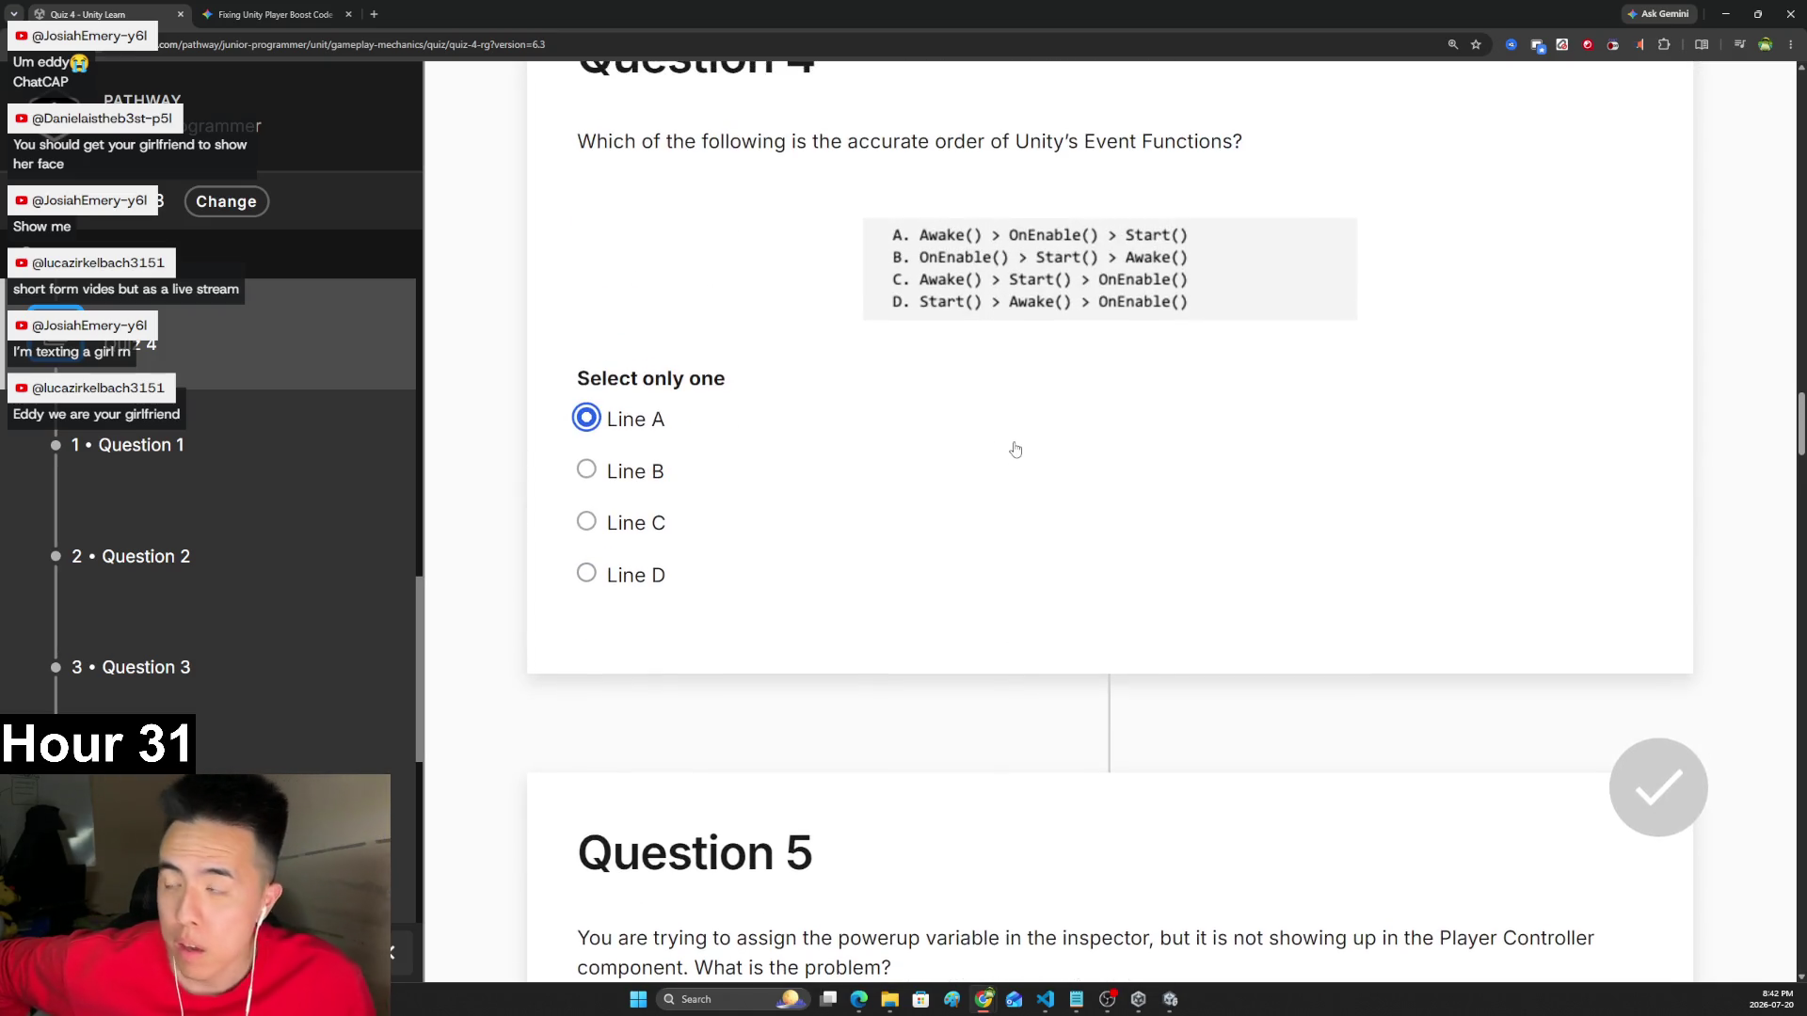
scroll(1025, 442, "up", 2)
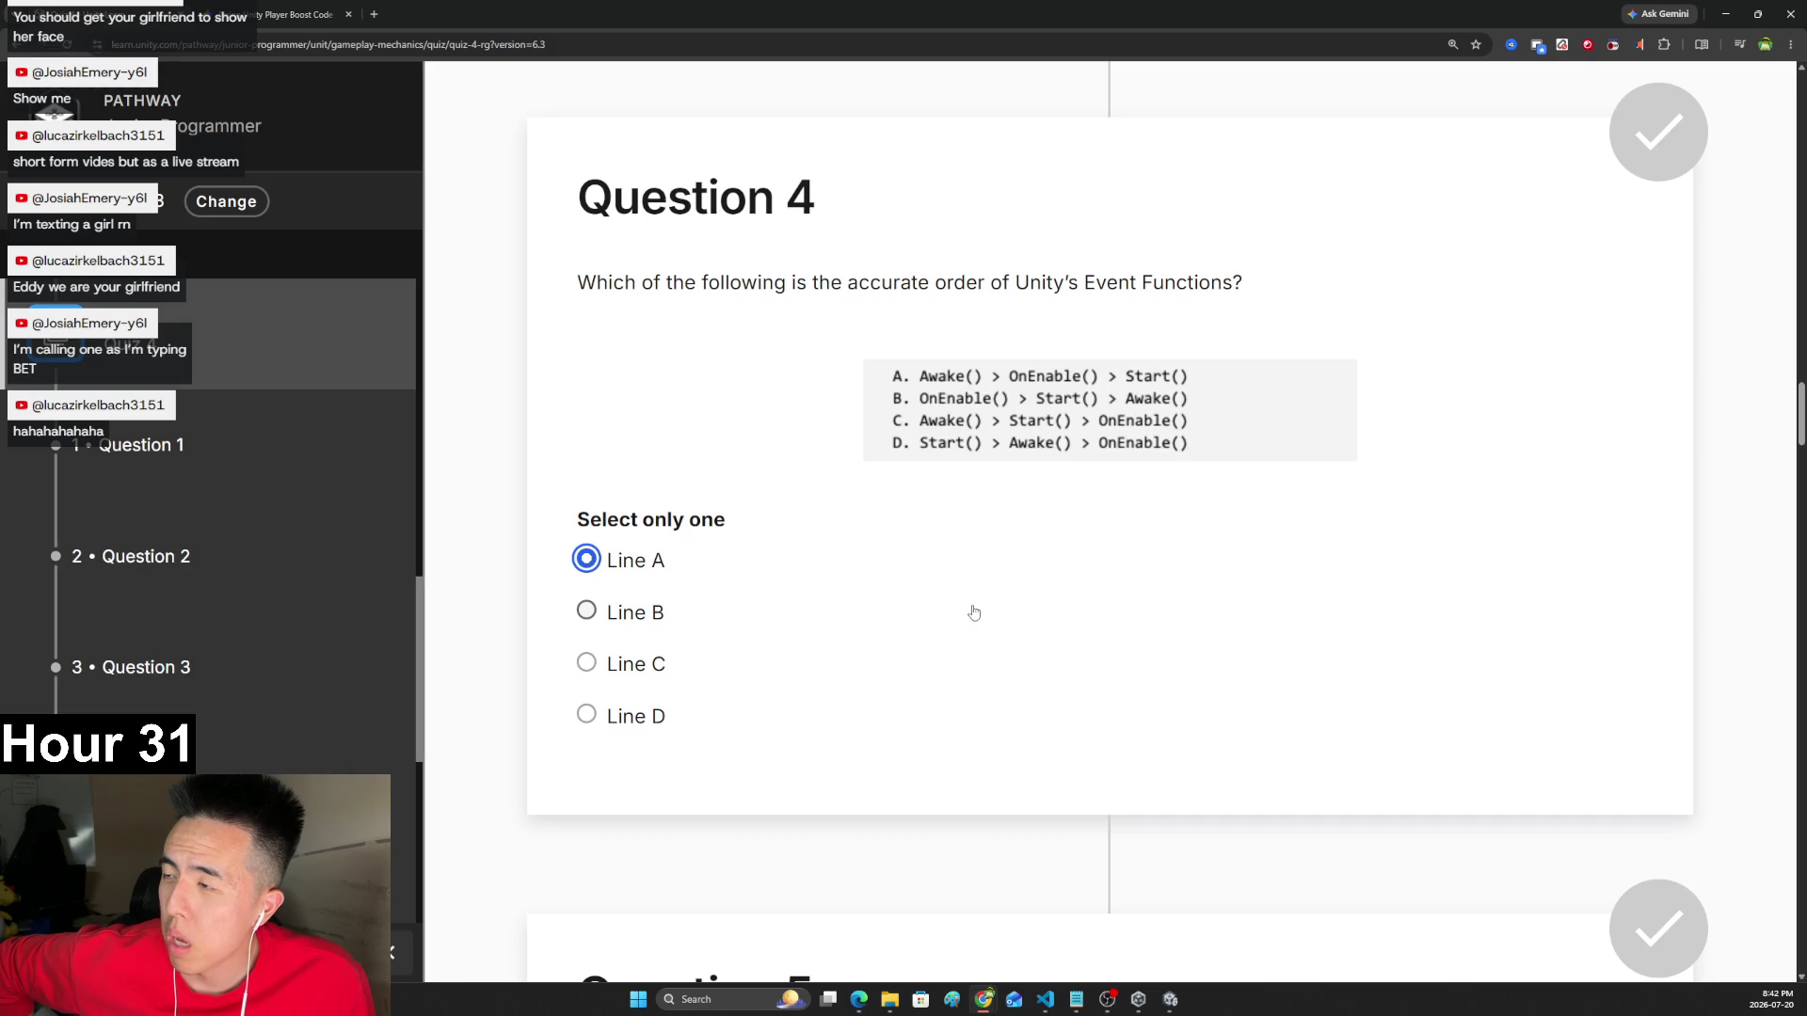
scroll(975, 613, "down", 8)
- Answer Question 5 that powerup should be public instead of private, then scroll to Question 6
scroll(960, 584, "down", 1)
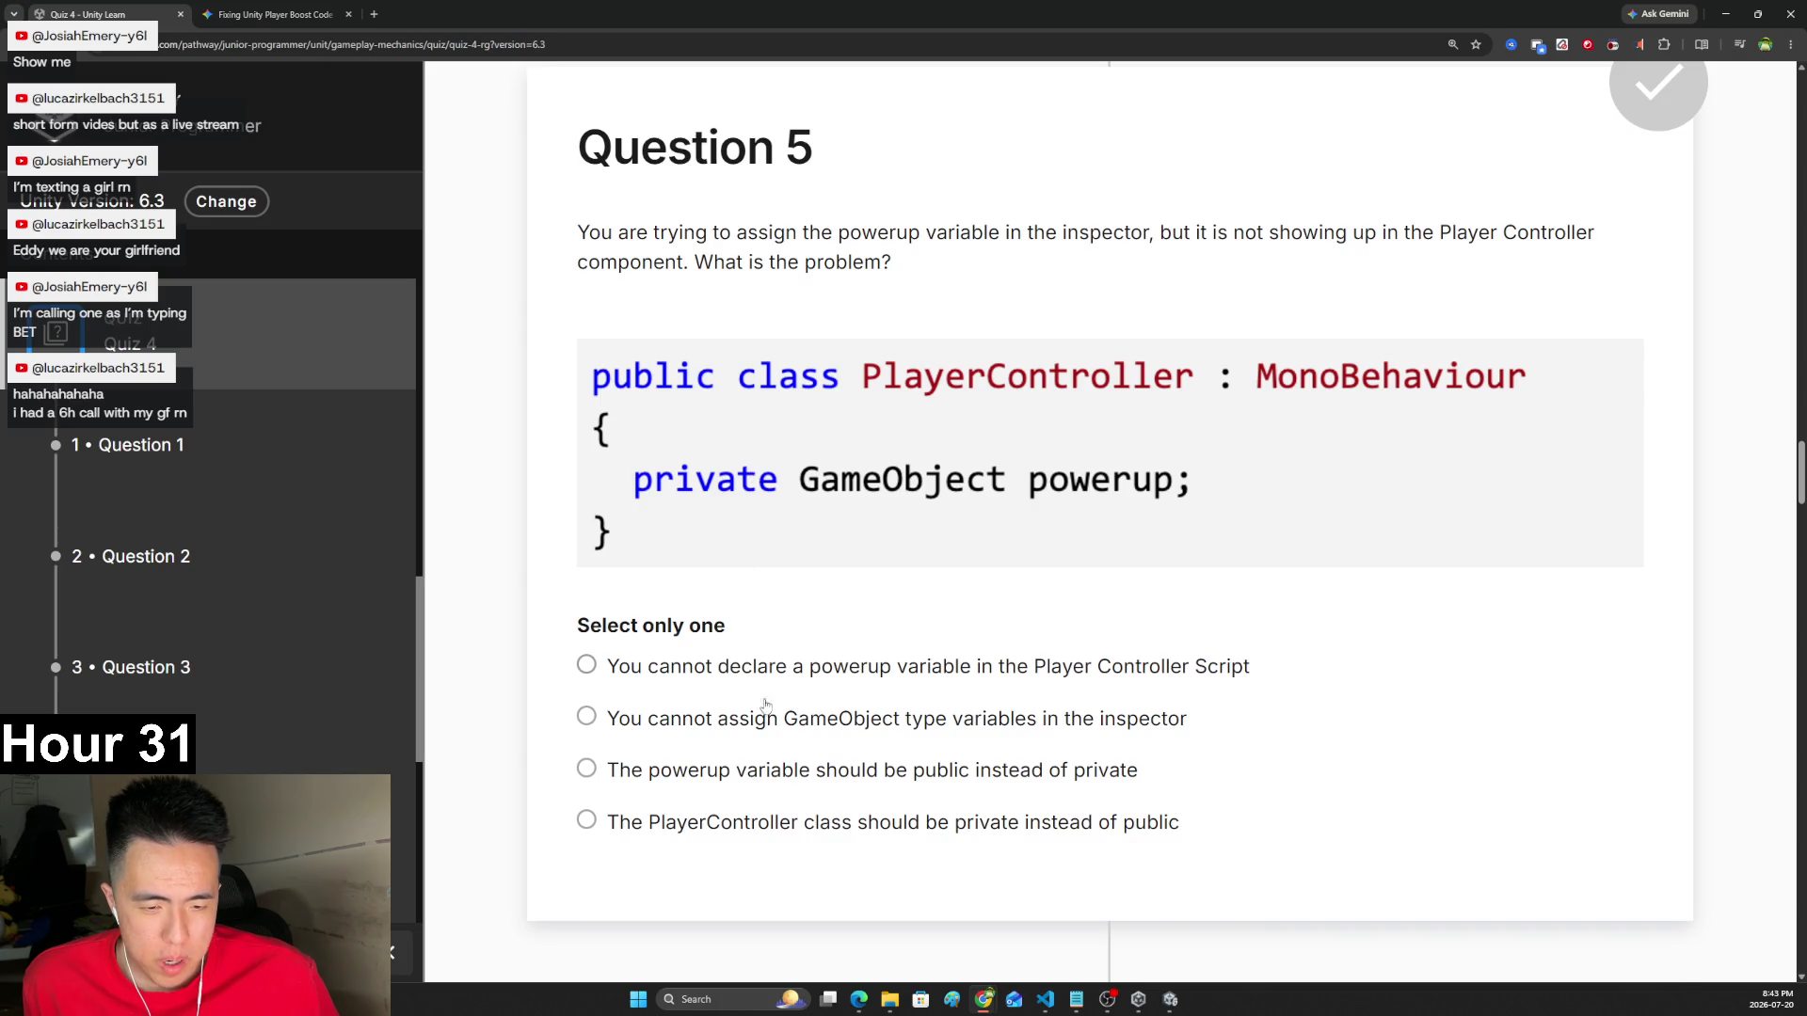
left_click(786, 779)
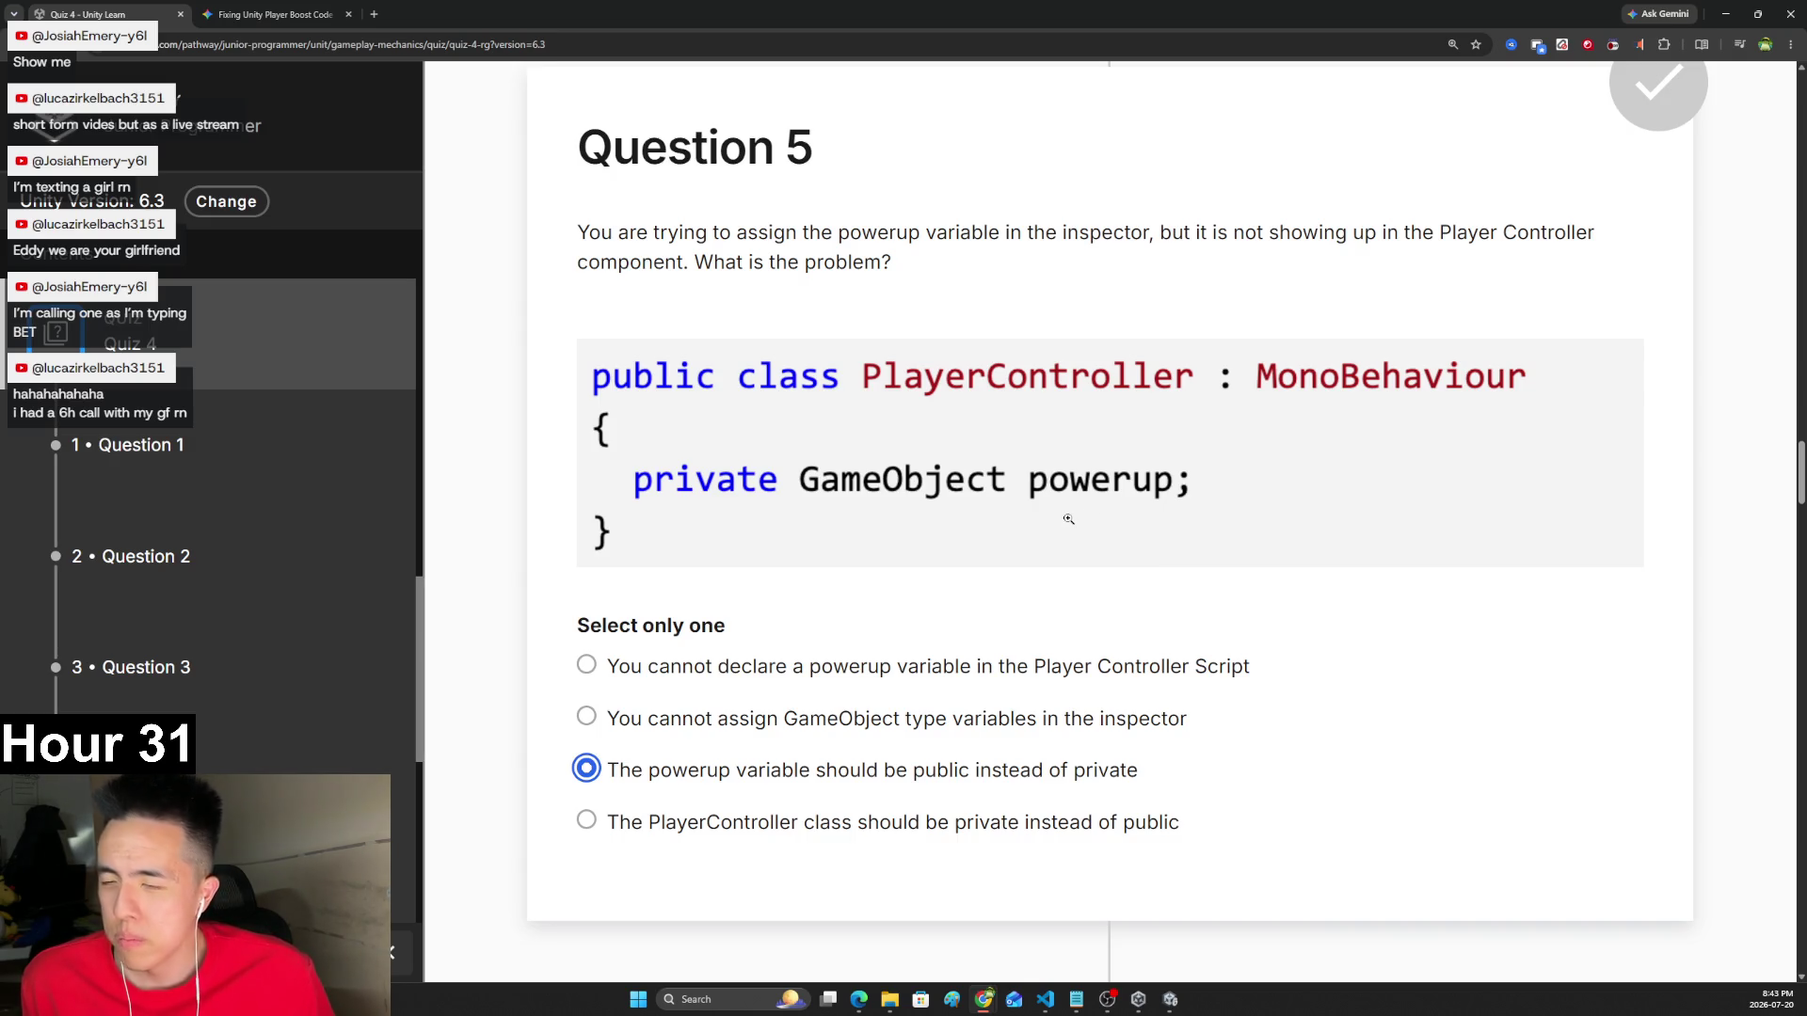
scroll(1068, 518, "down", 8)
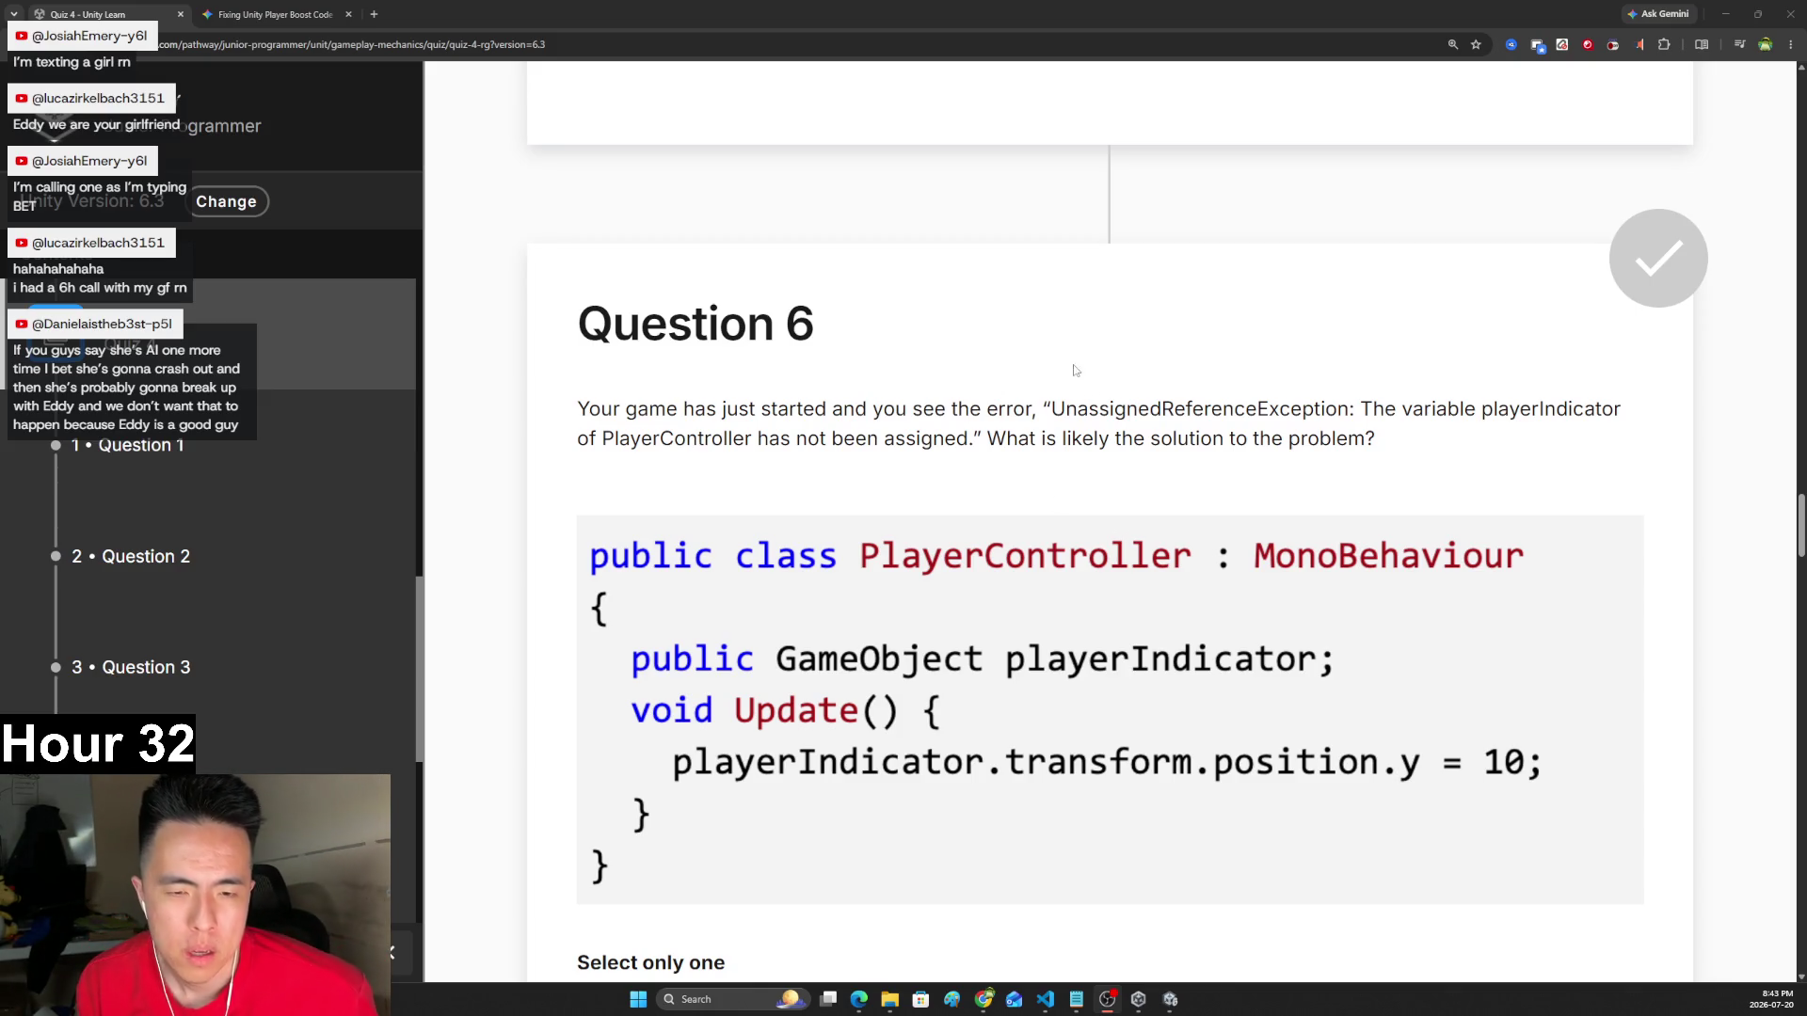
- Read Question 6's UnassignedReferenceException and answer that an object must be dragged onto playerIndicator in the inspector
scroll(1014, 354, "down", 1)
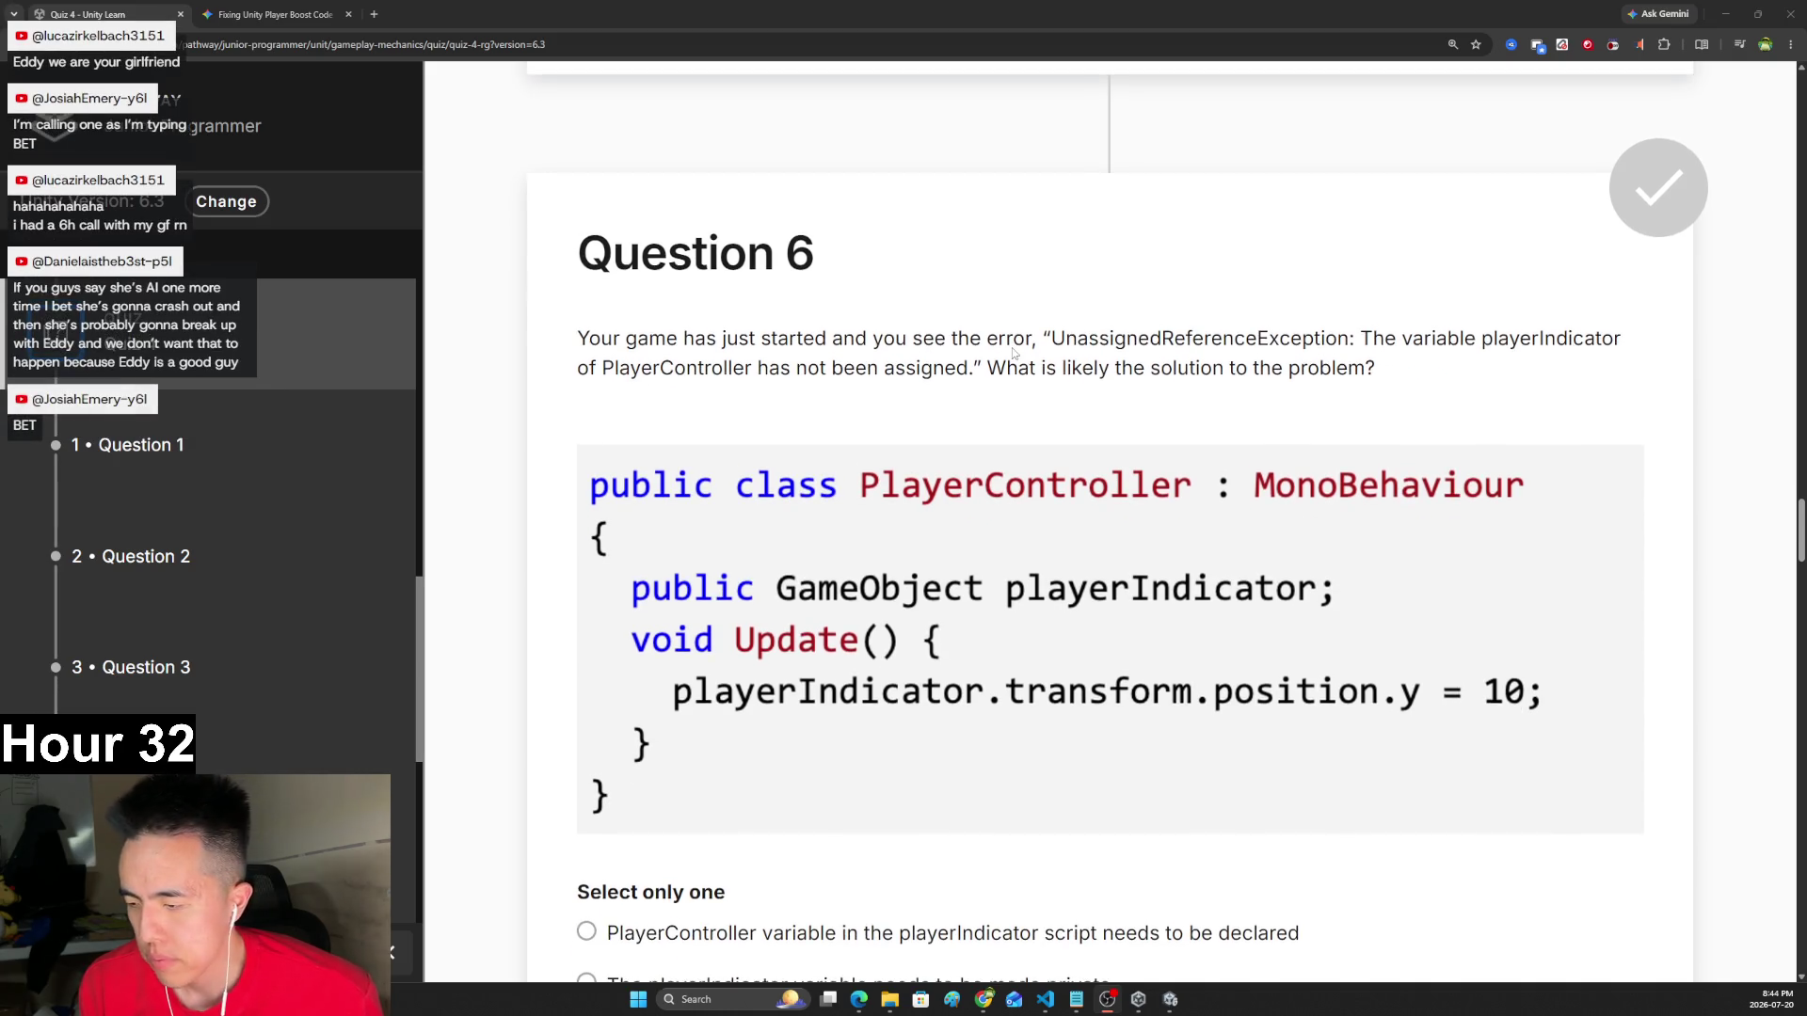
scroll(1014, 354, "up", 1)
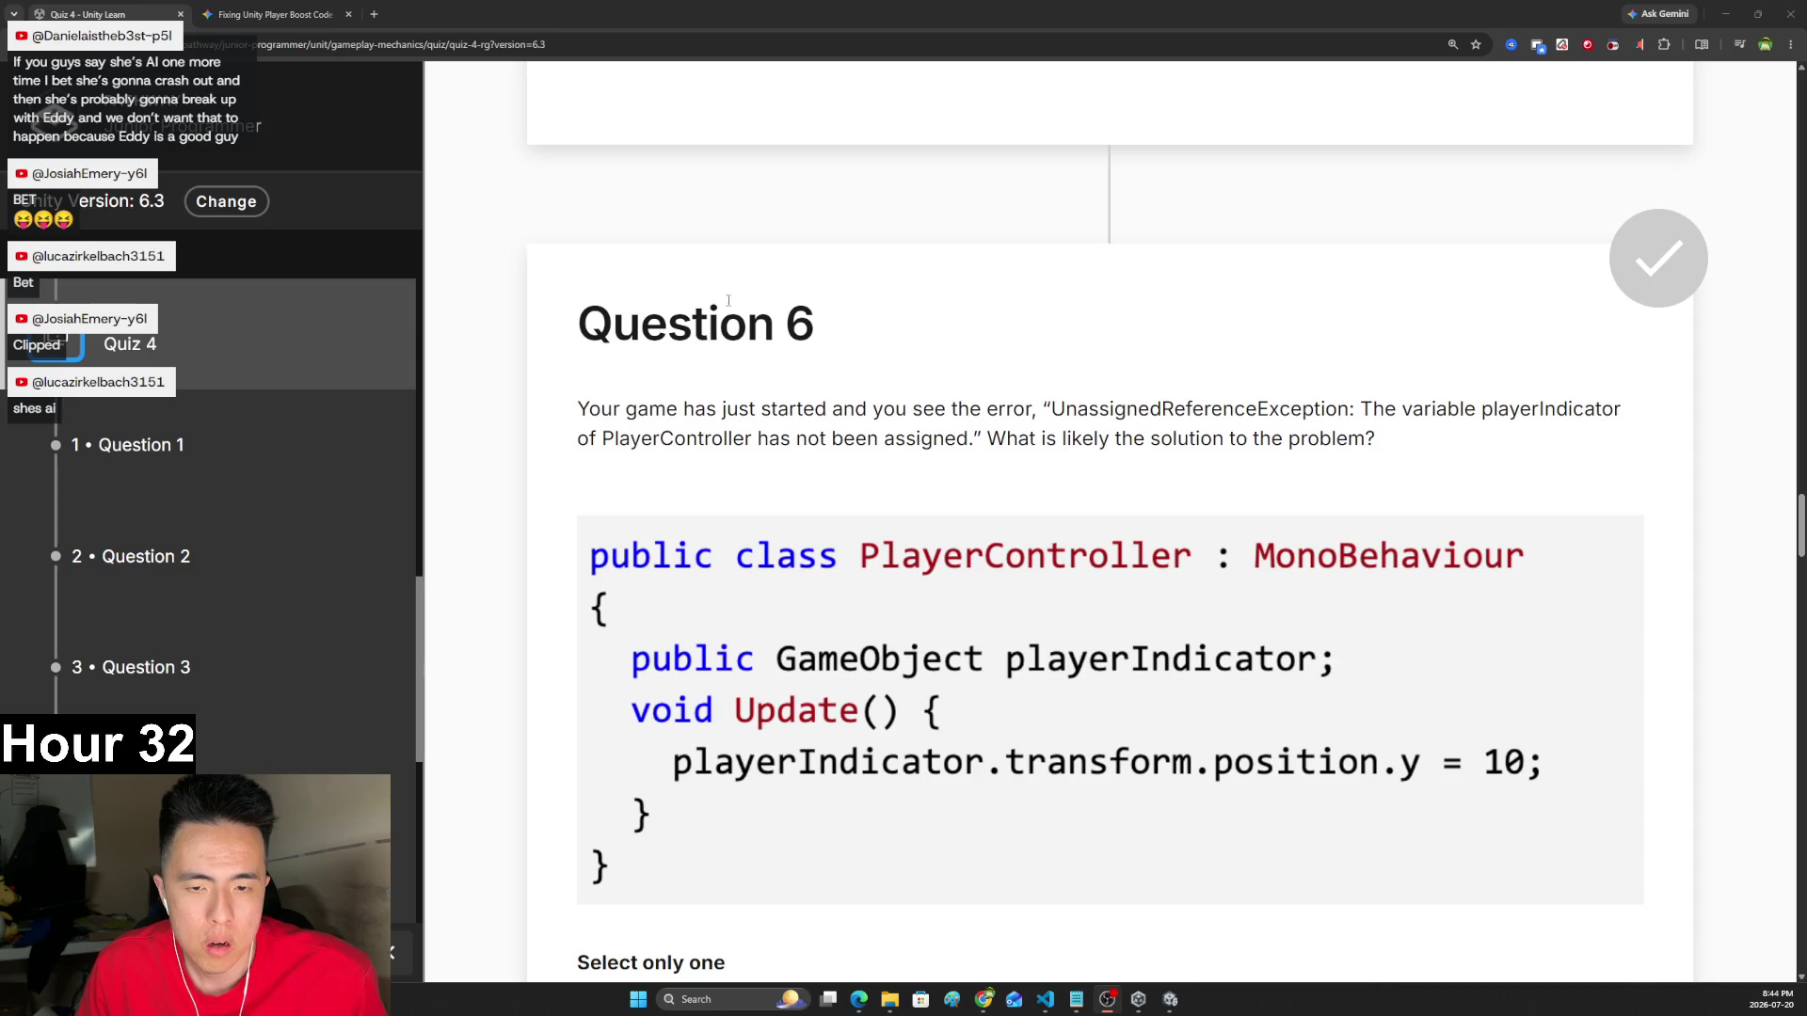
left_click_drag(602, 438, 1386, 453)
left_click(1401, 453)
scroll(1401, 453, "down", 1)
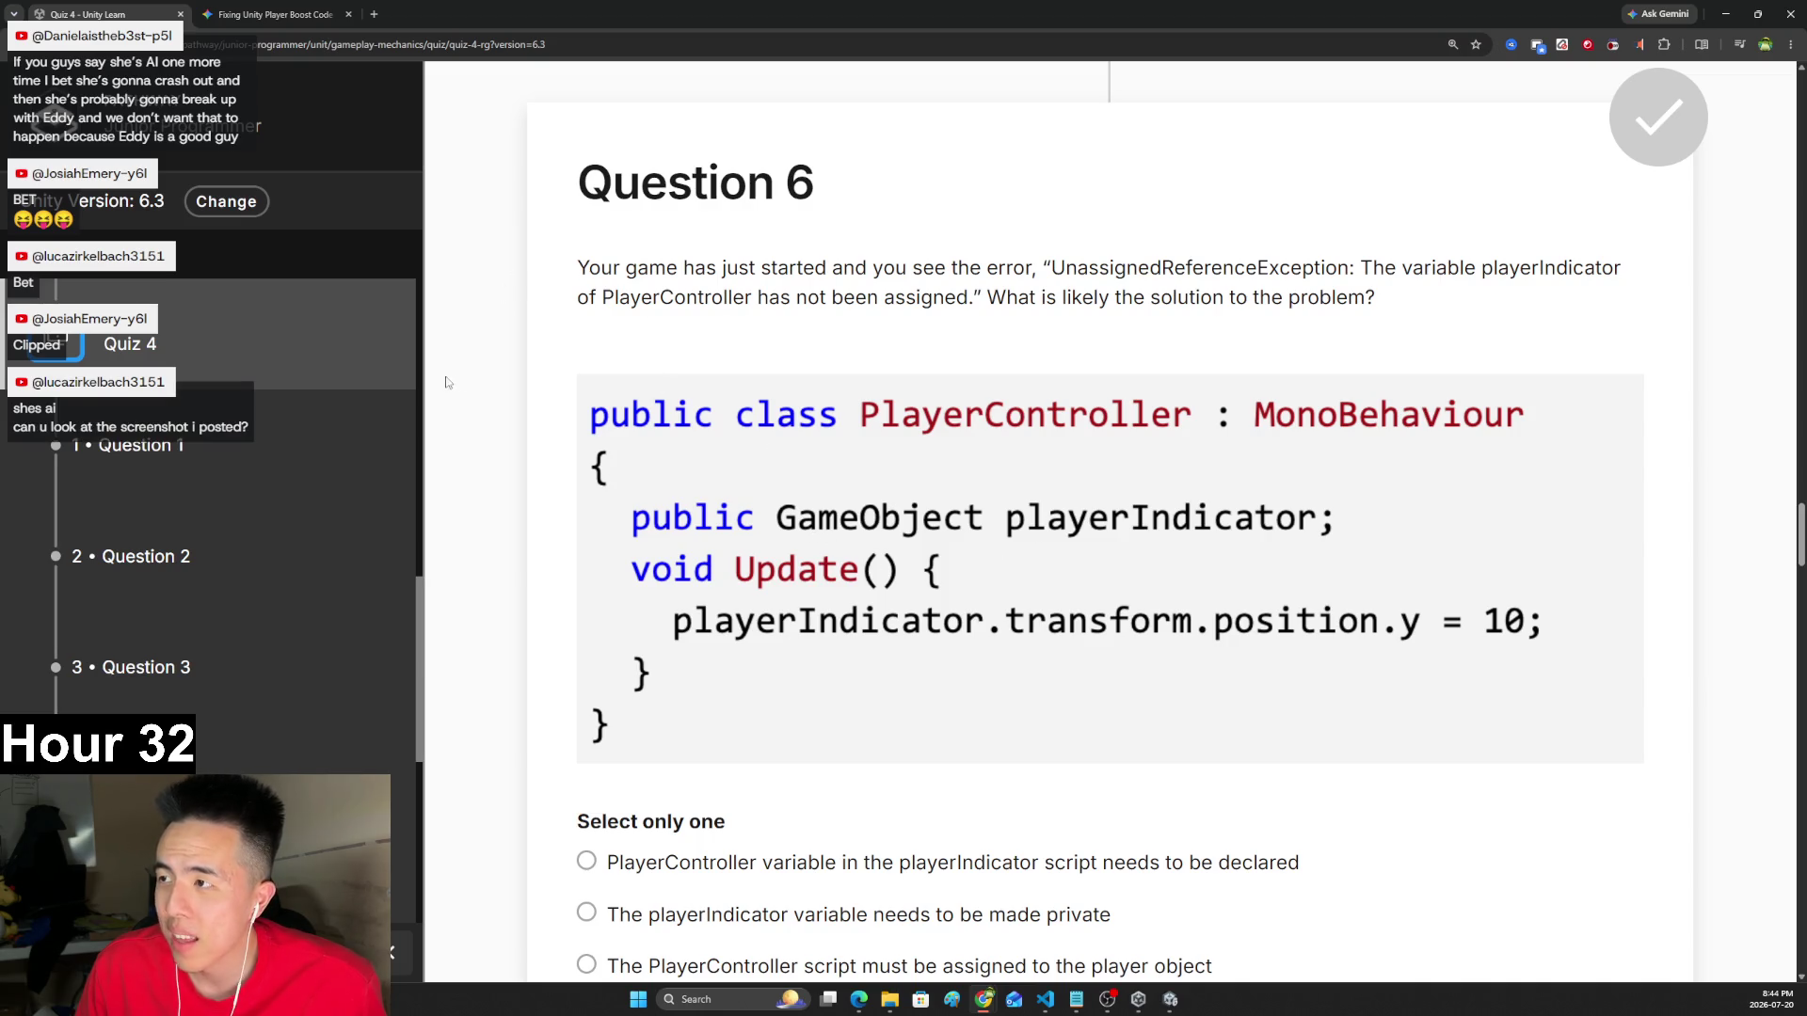
scroll(1219, 544, "down", 2)
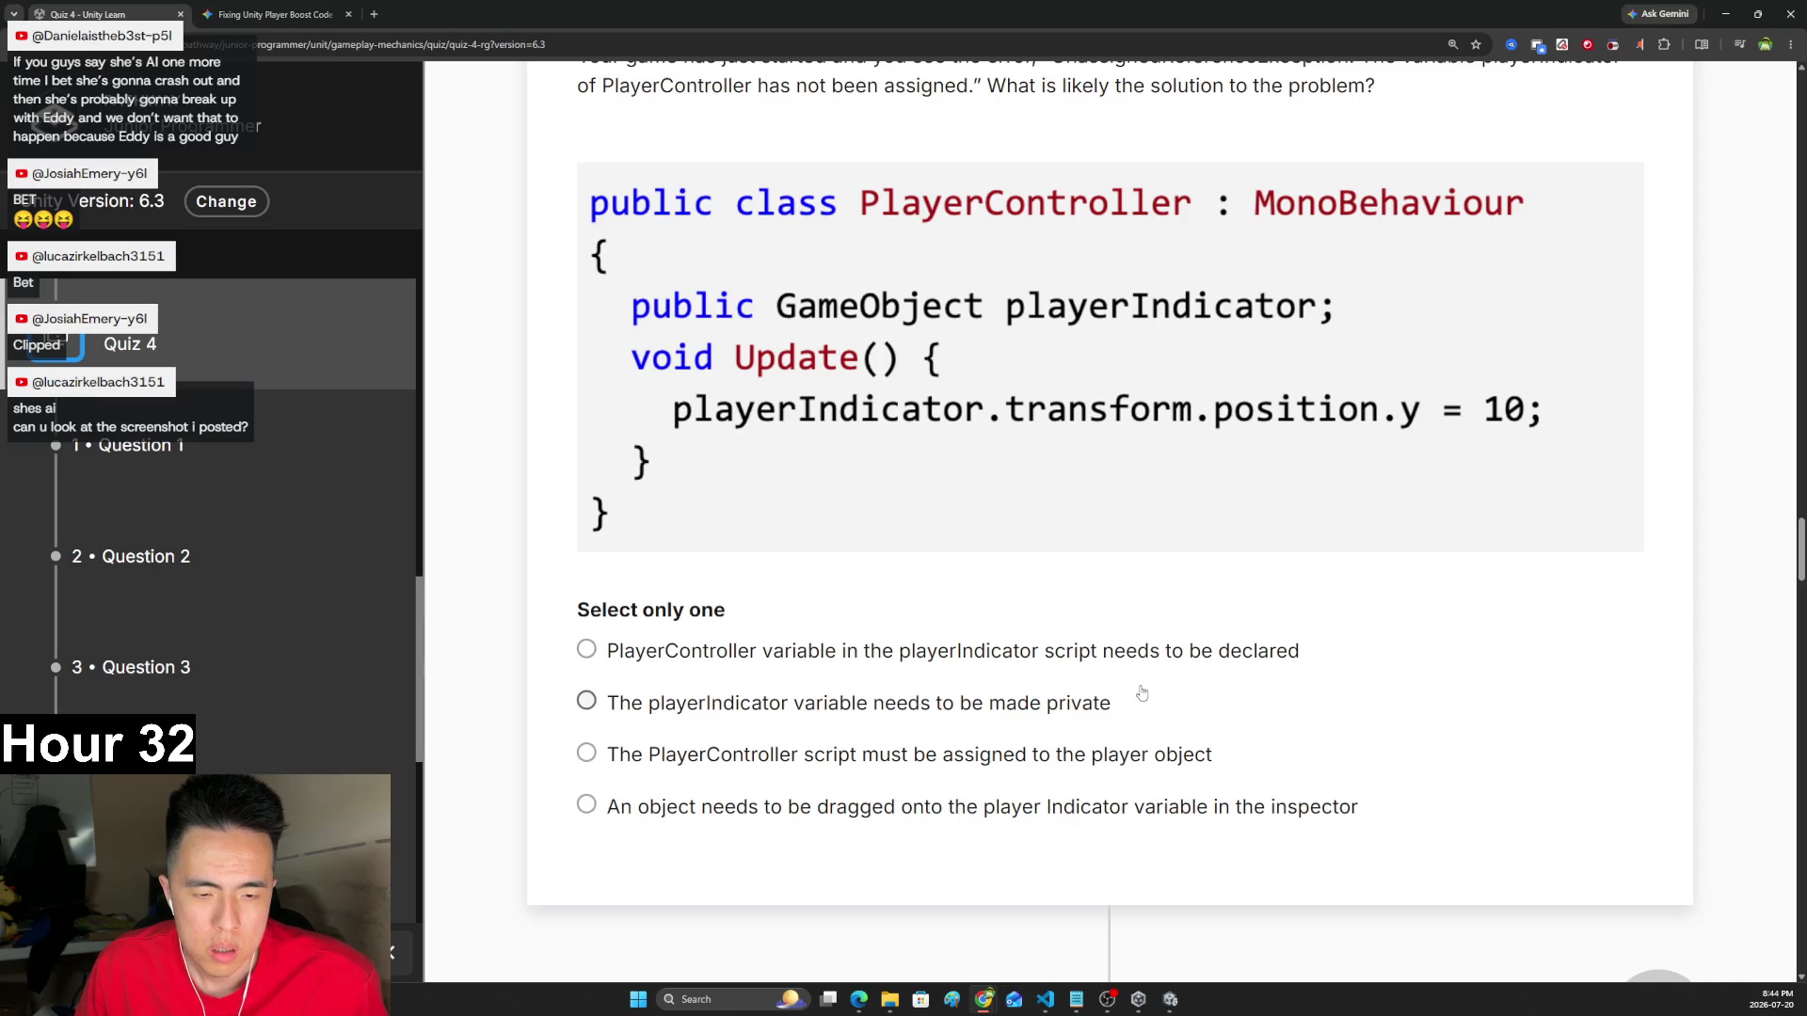
left_click(1025, 762)
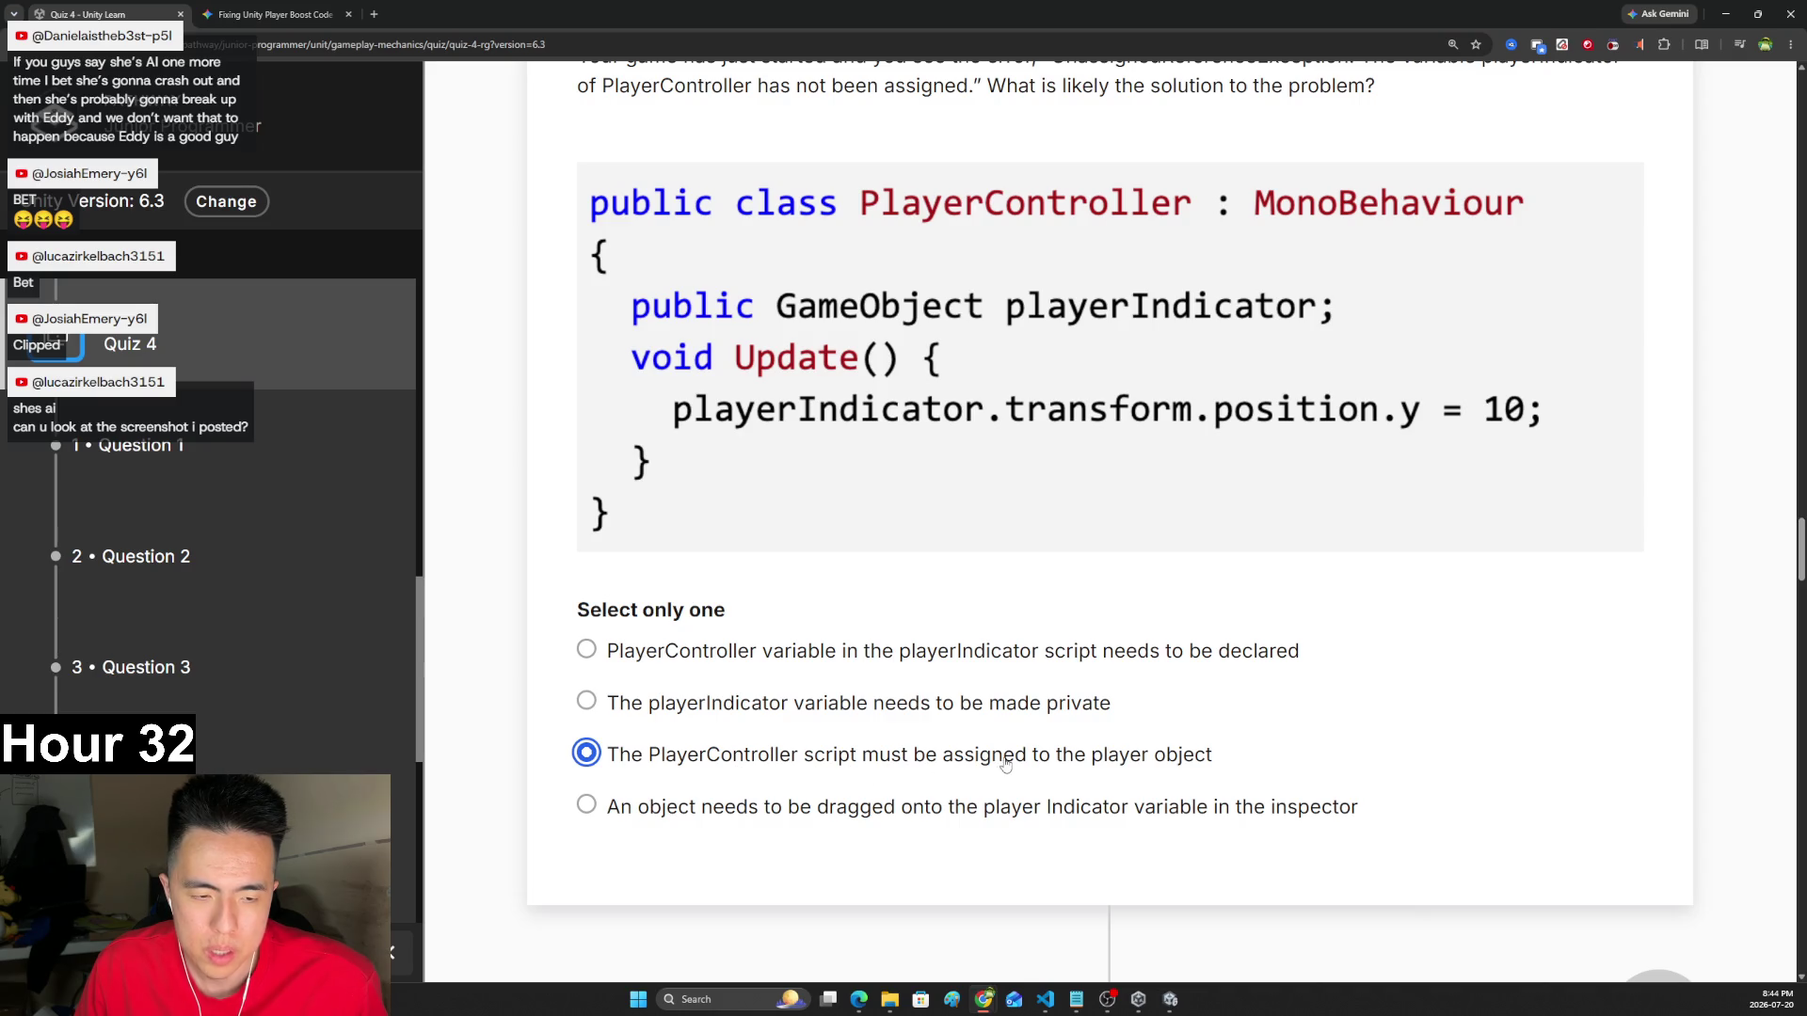
left_click(847, 807)
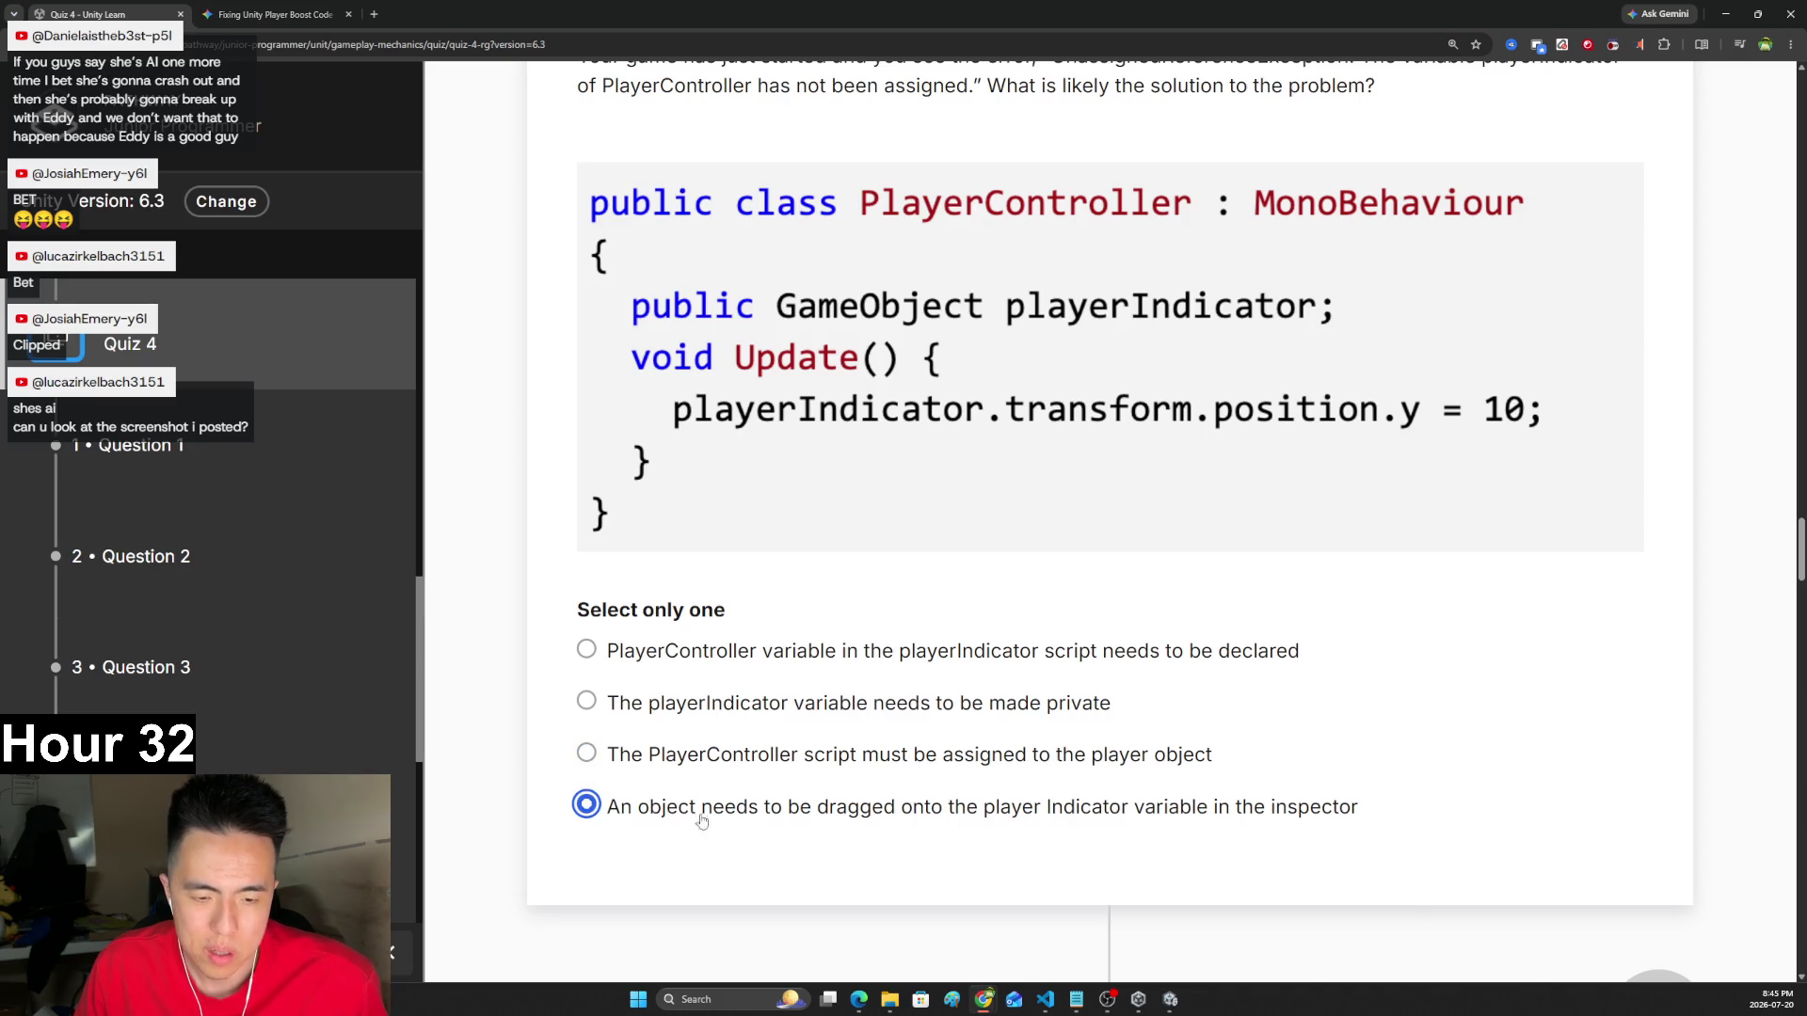
scroll(1184, 420, "down", 10)
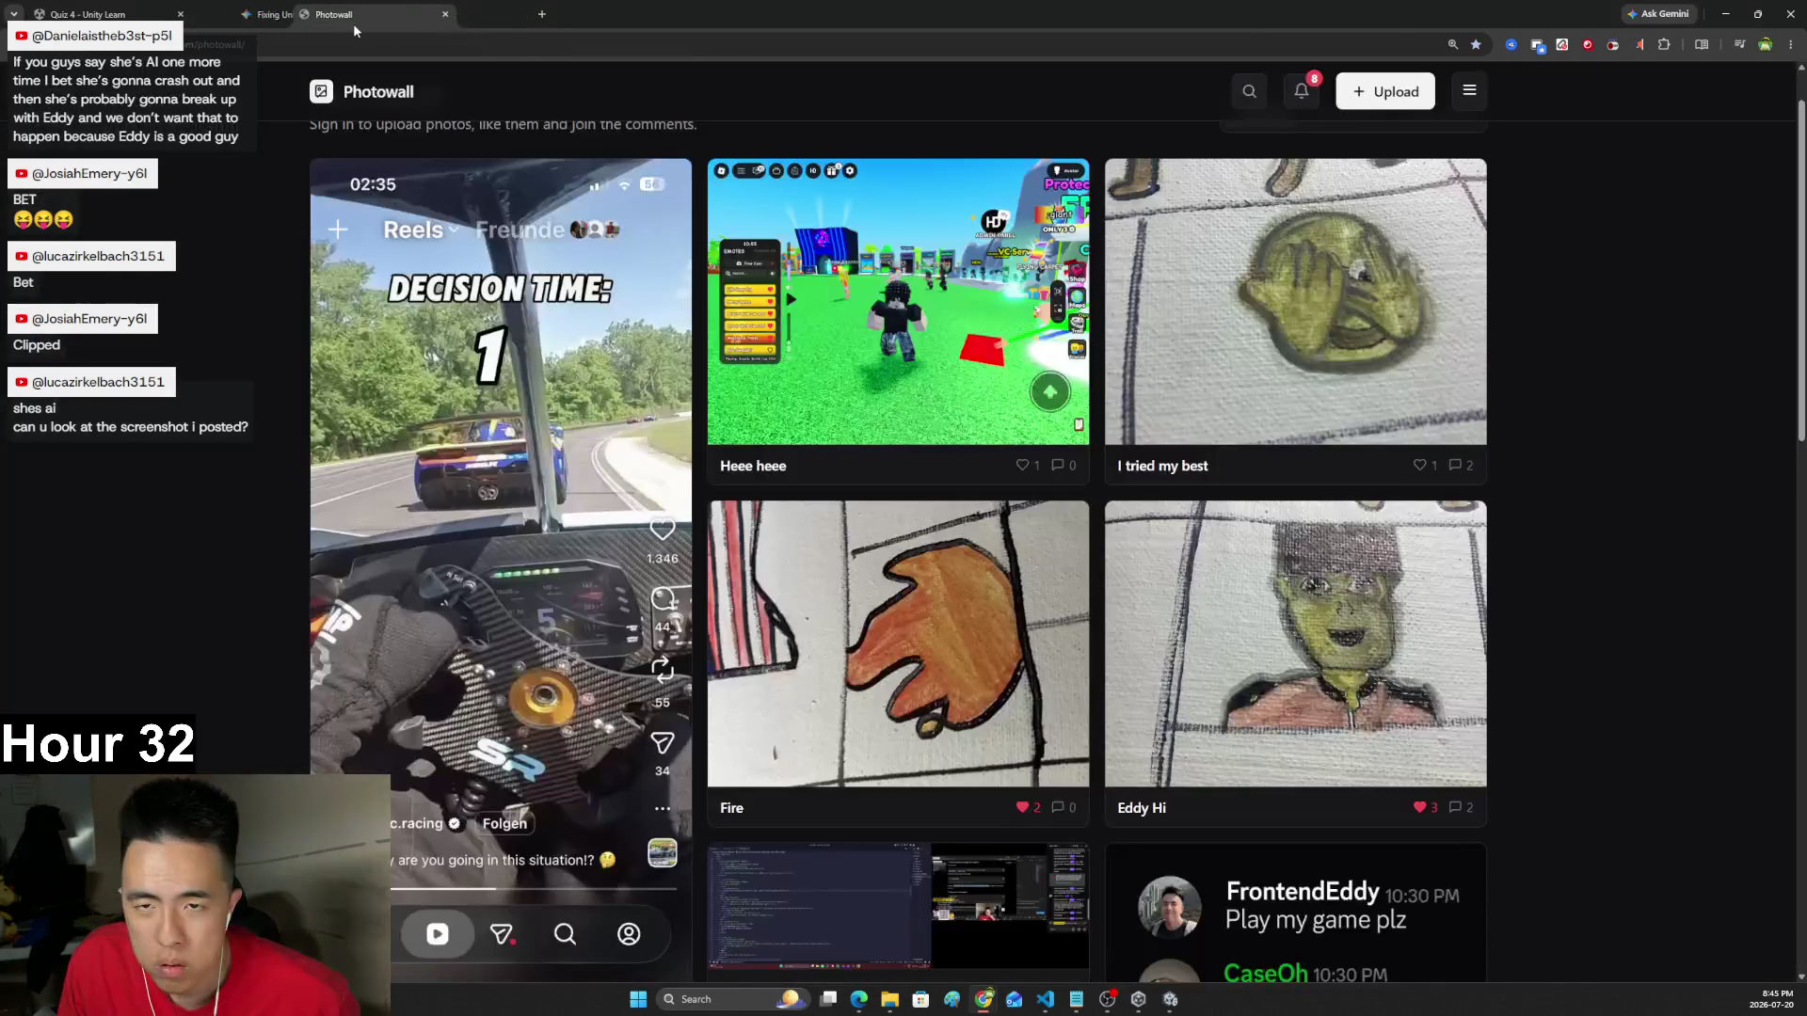
- View the insta ui post in Photowall, then close Photowall to return to the Gemini chat
left_click(358, 305)
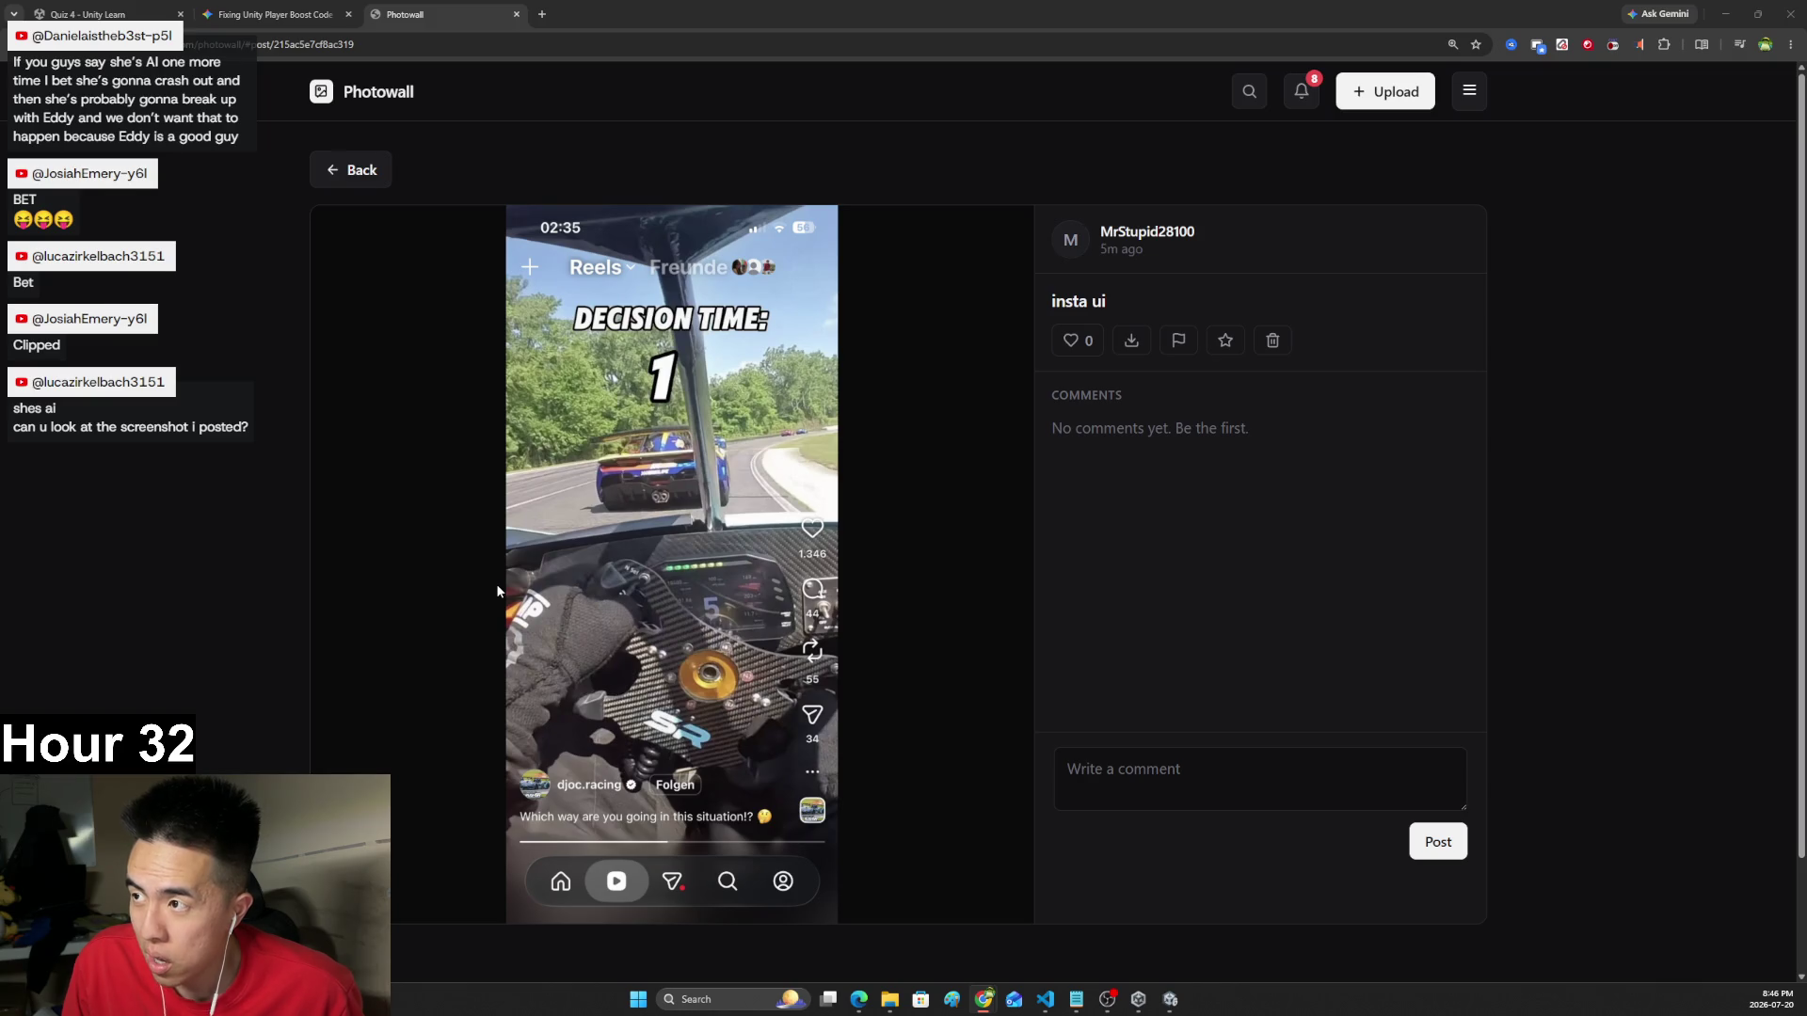
left_click(516, 14)
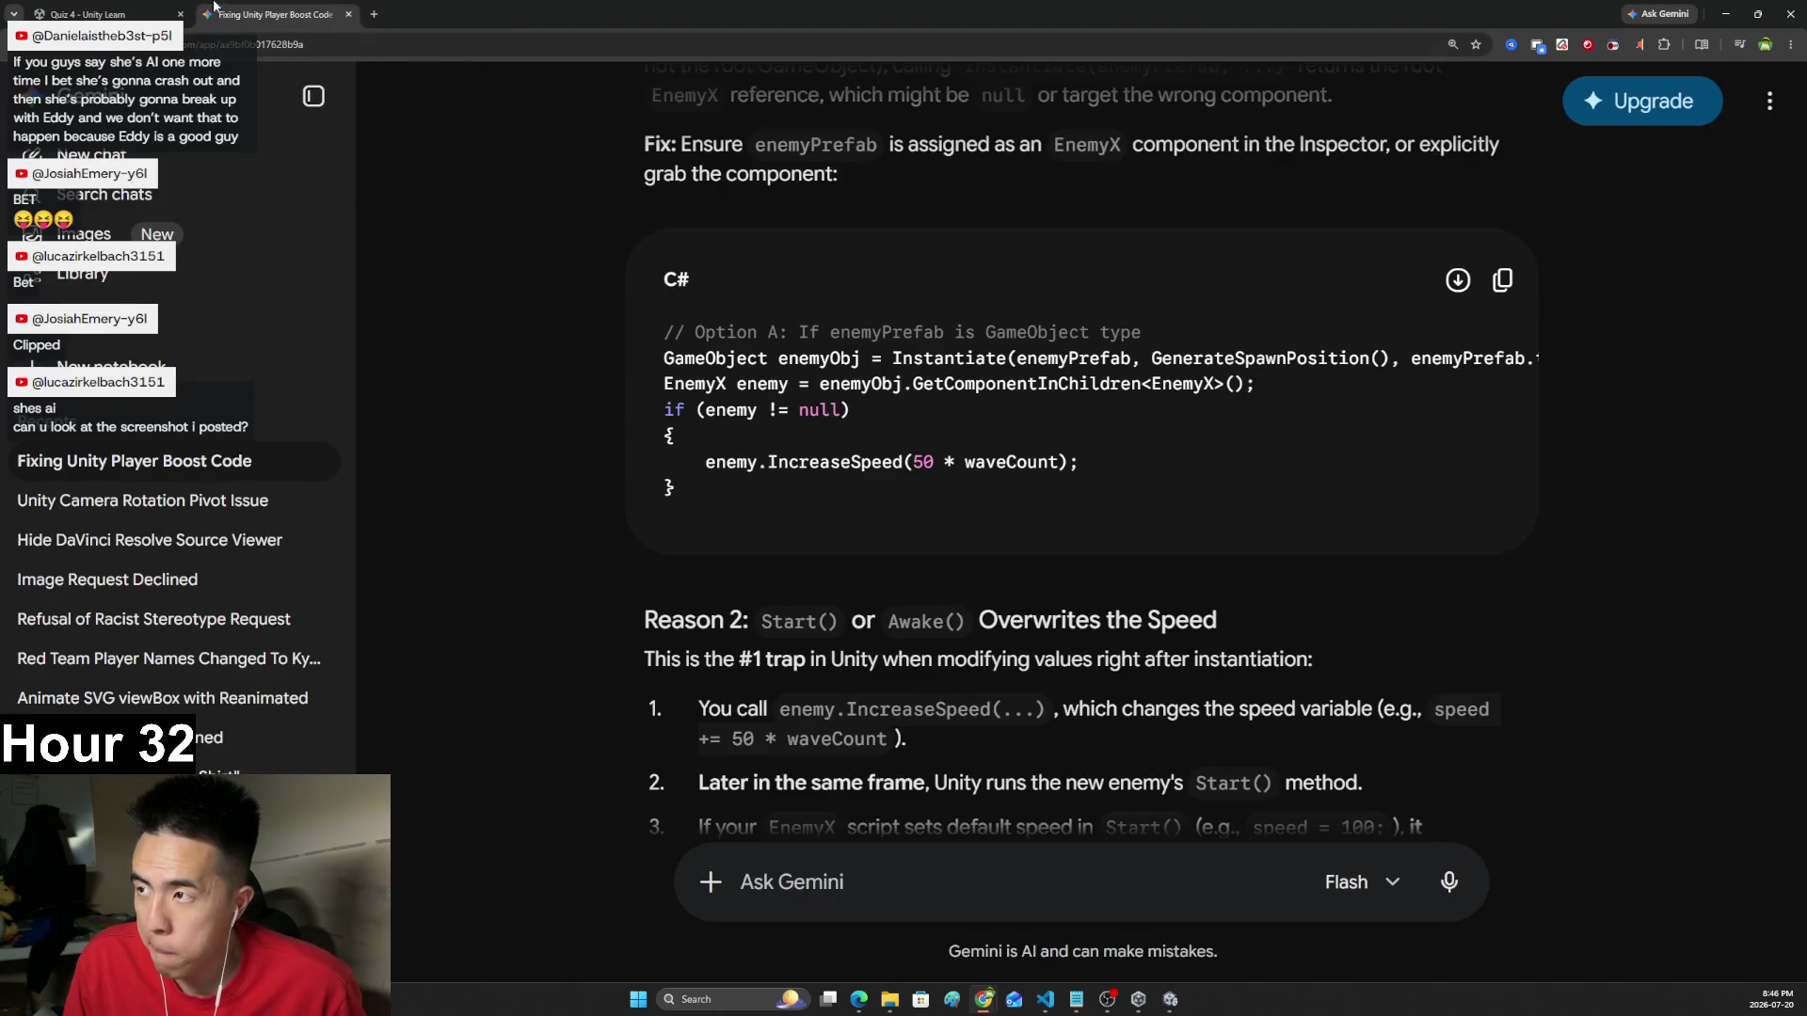
- Switch back to the Quiz 4 - Unity Learn tab, showing Question 7
key("ctrl+shift+Tab")
scroll(664, 475, "down", 1)
scroll(663, 475, "up", 1)
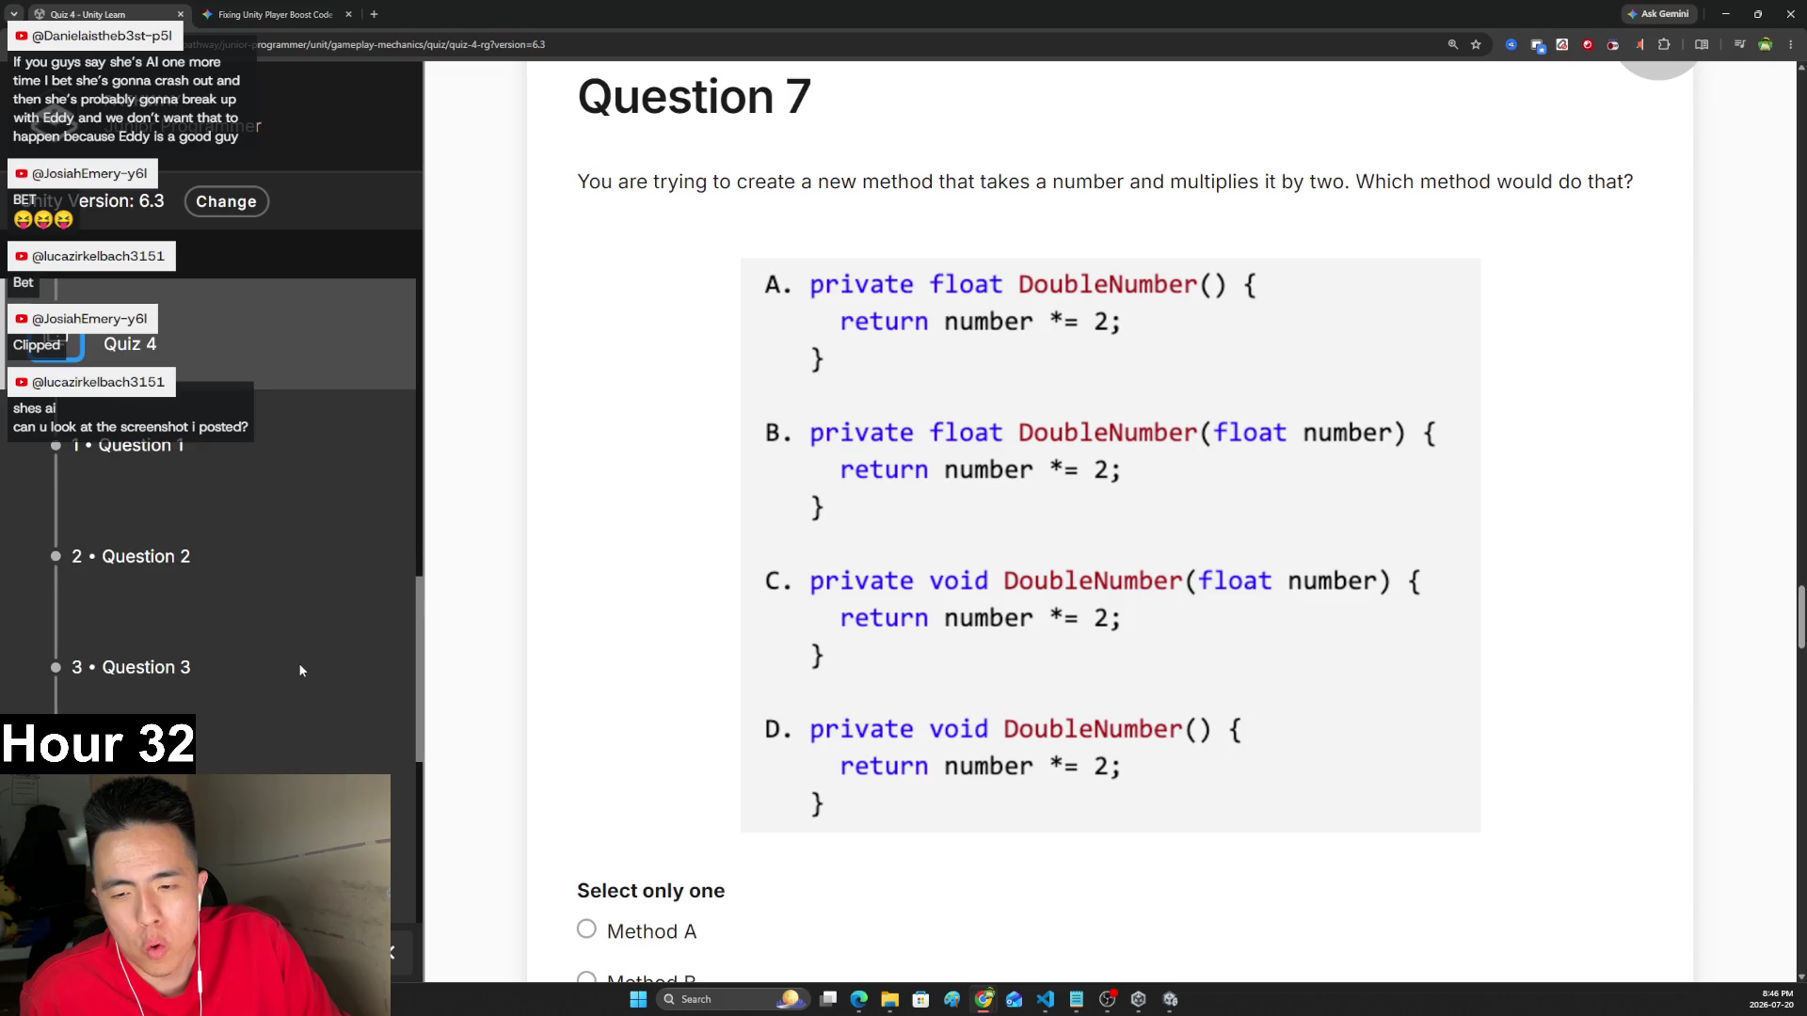
- Read Question 7 on the DoubleNumber method and select Method A as the answer
scroll(302, 649, "down", 5)
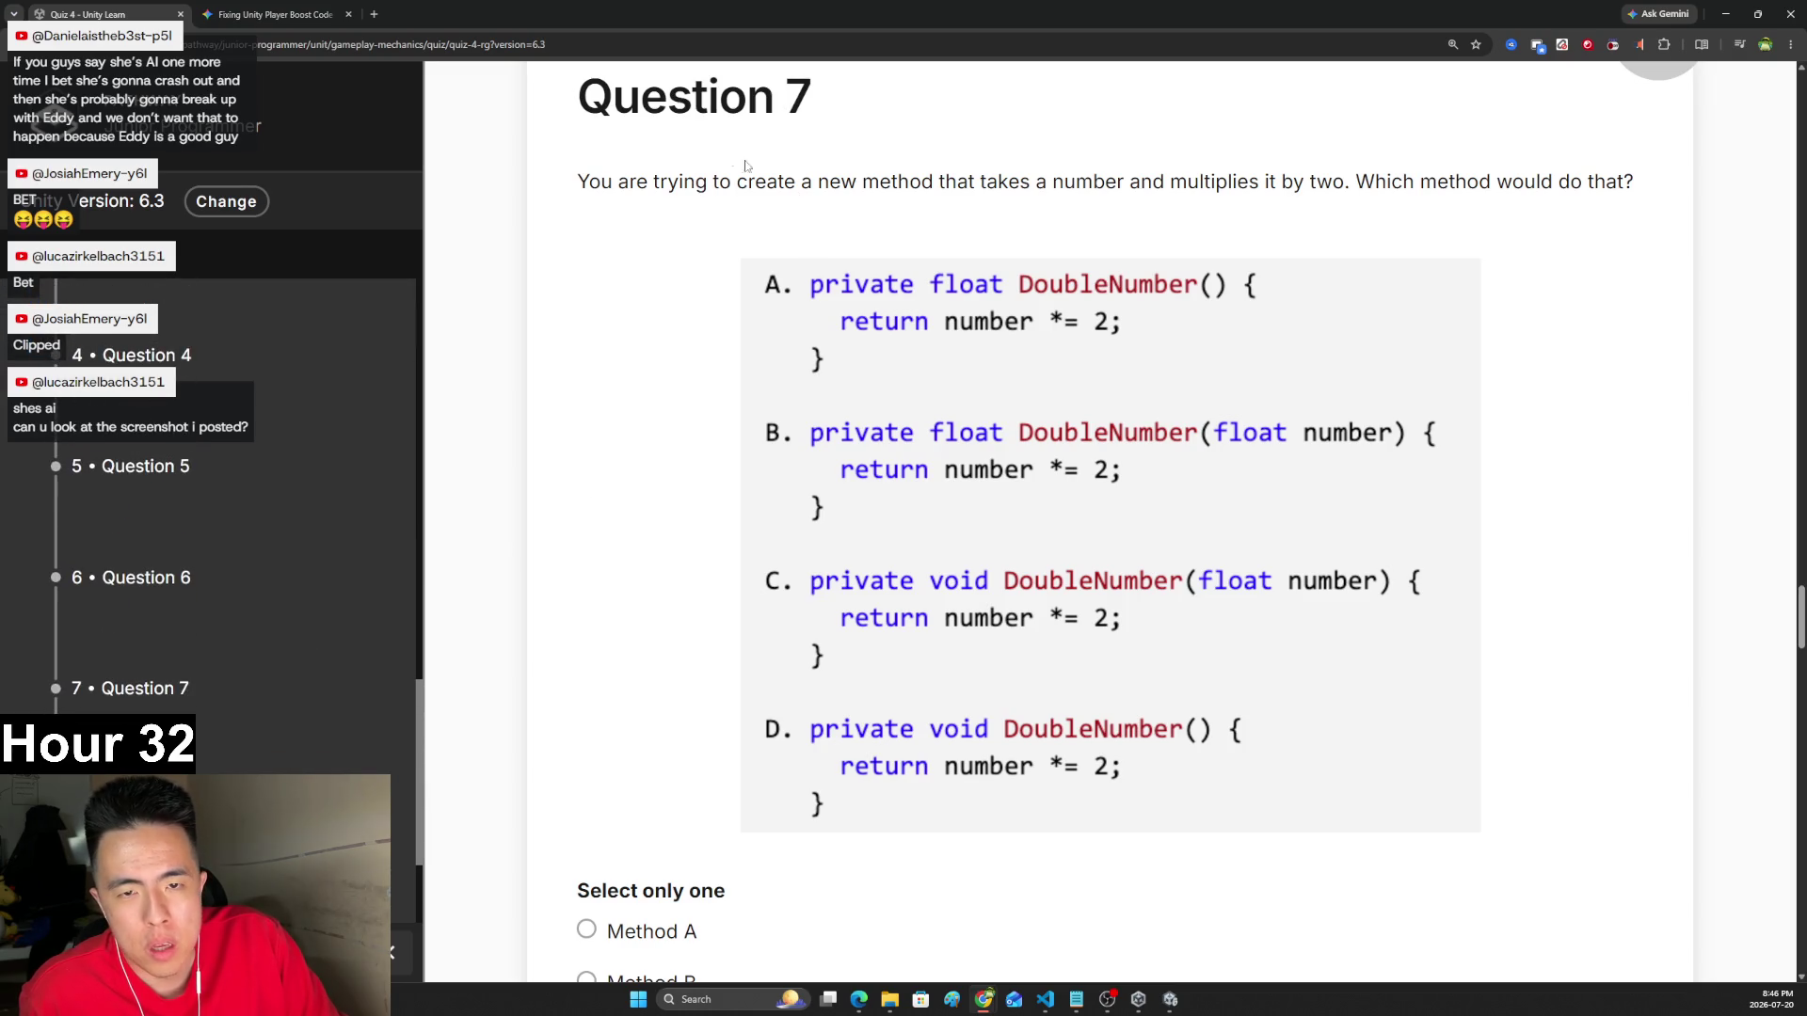
left_click_drag(777, 181, 1607, 193)
left_click(1433, 203)
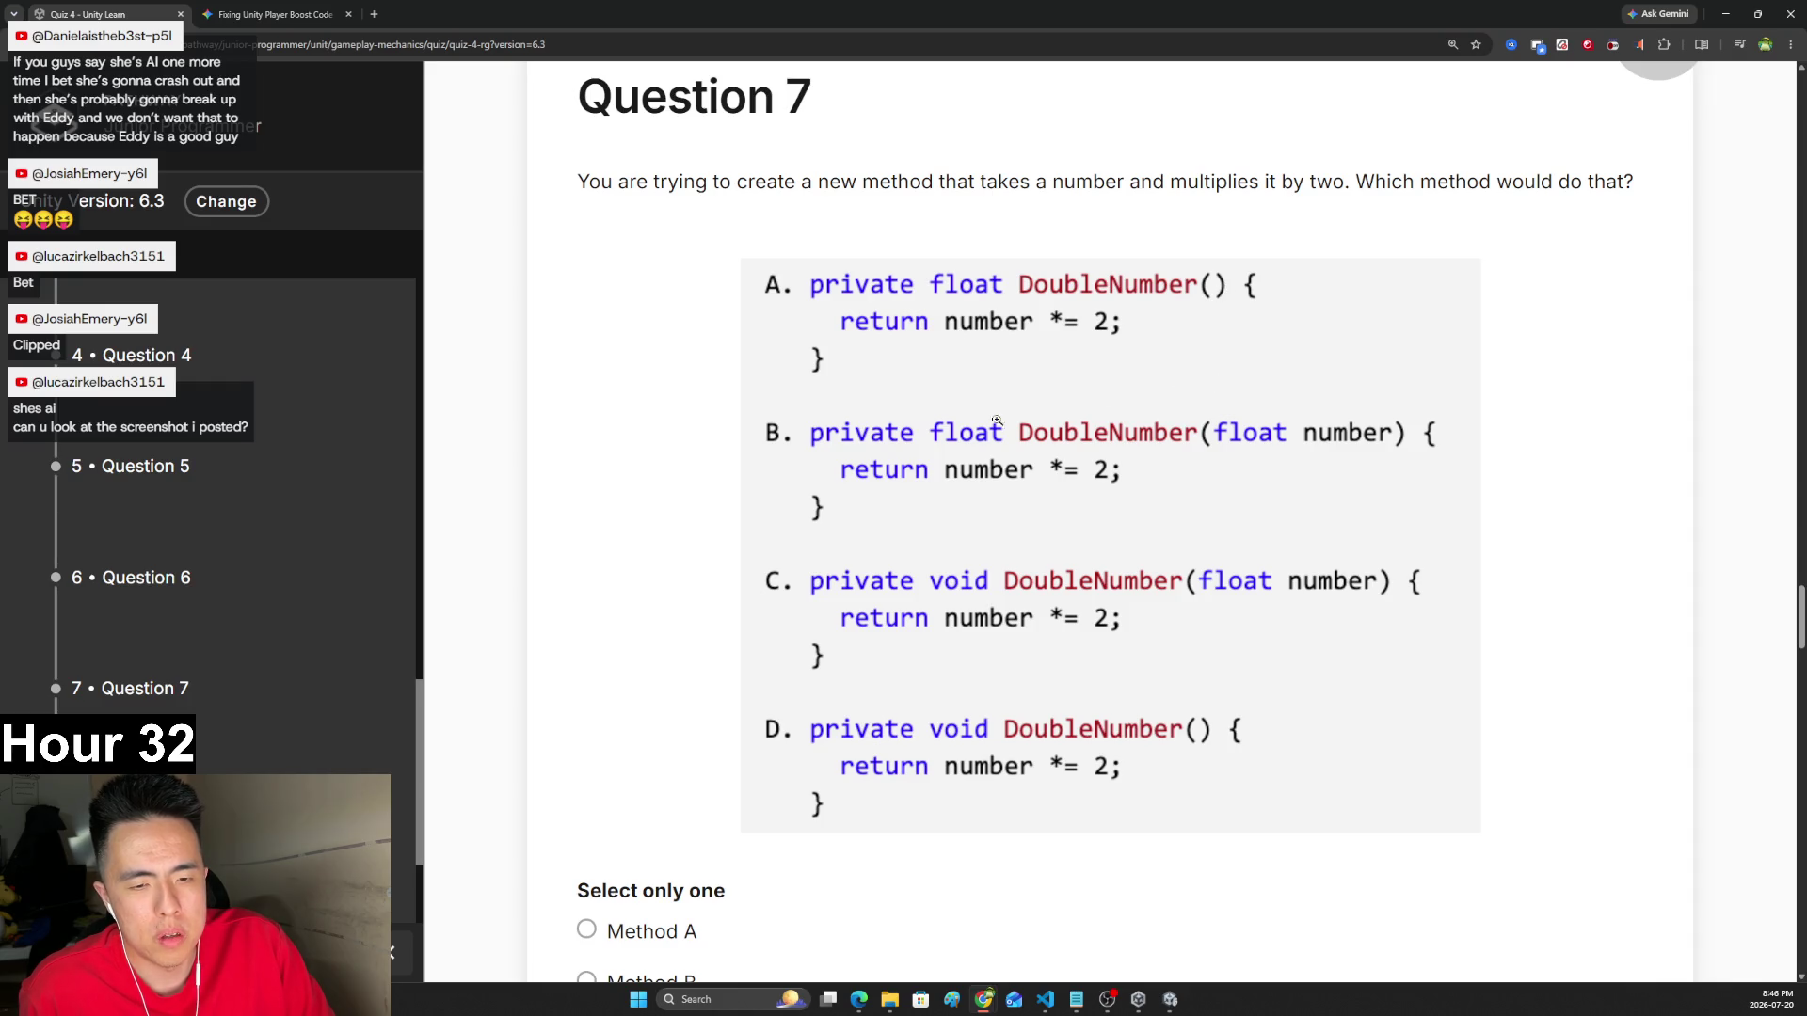
scroll(960, 448, "down", 2)
scroll(962, 453, "up", 1)
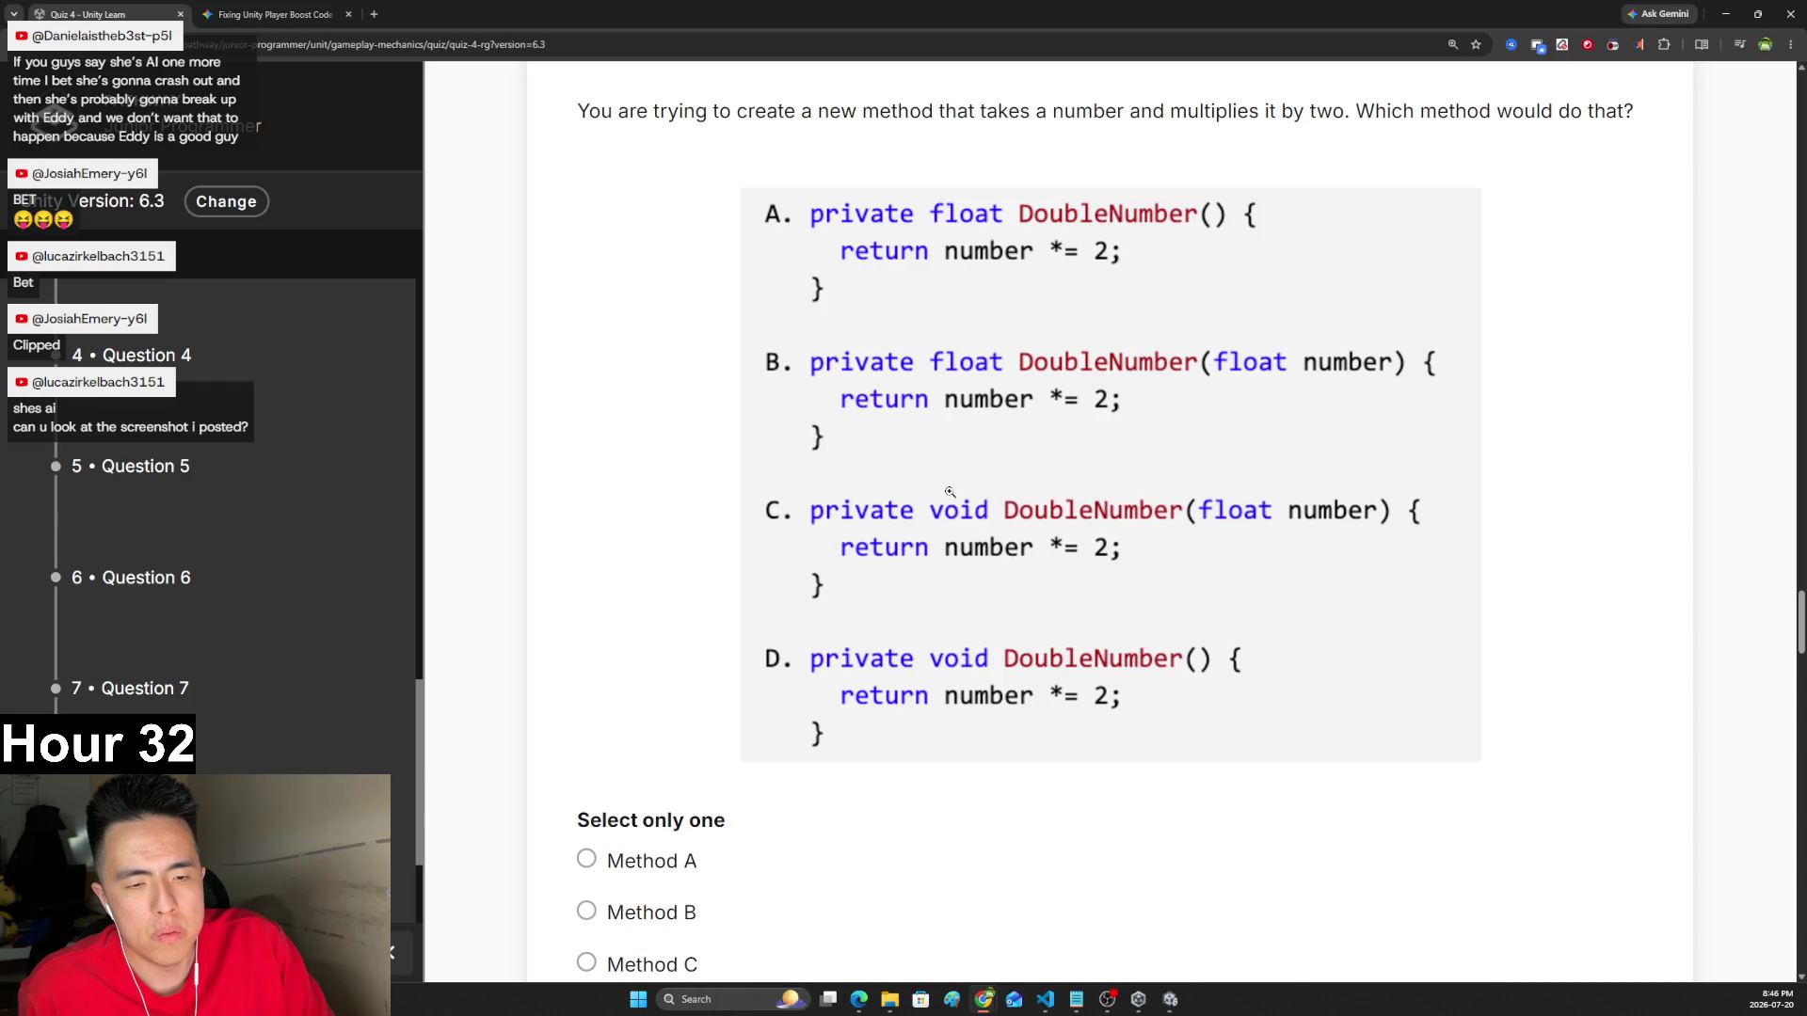
scroll(942, 555, "down", 2)
left_click(652, 744)
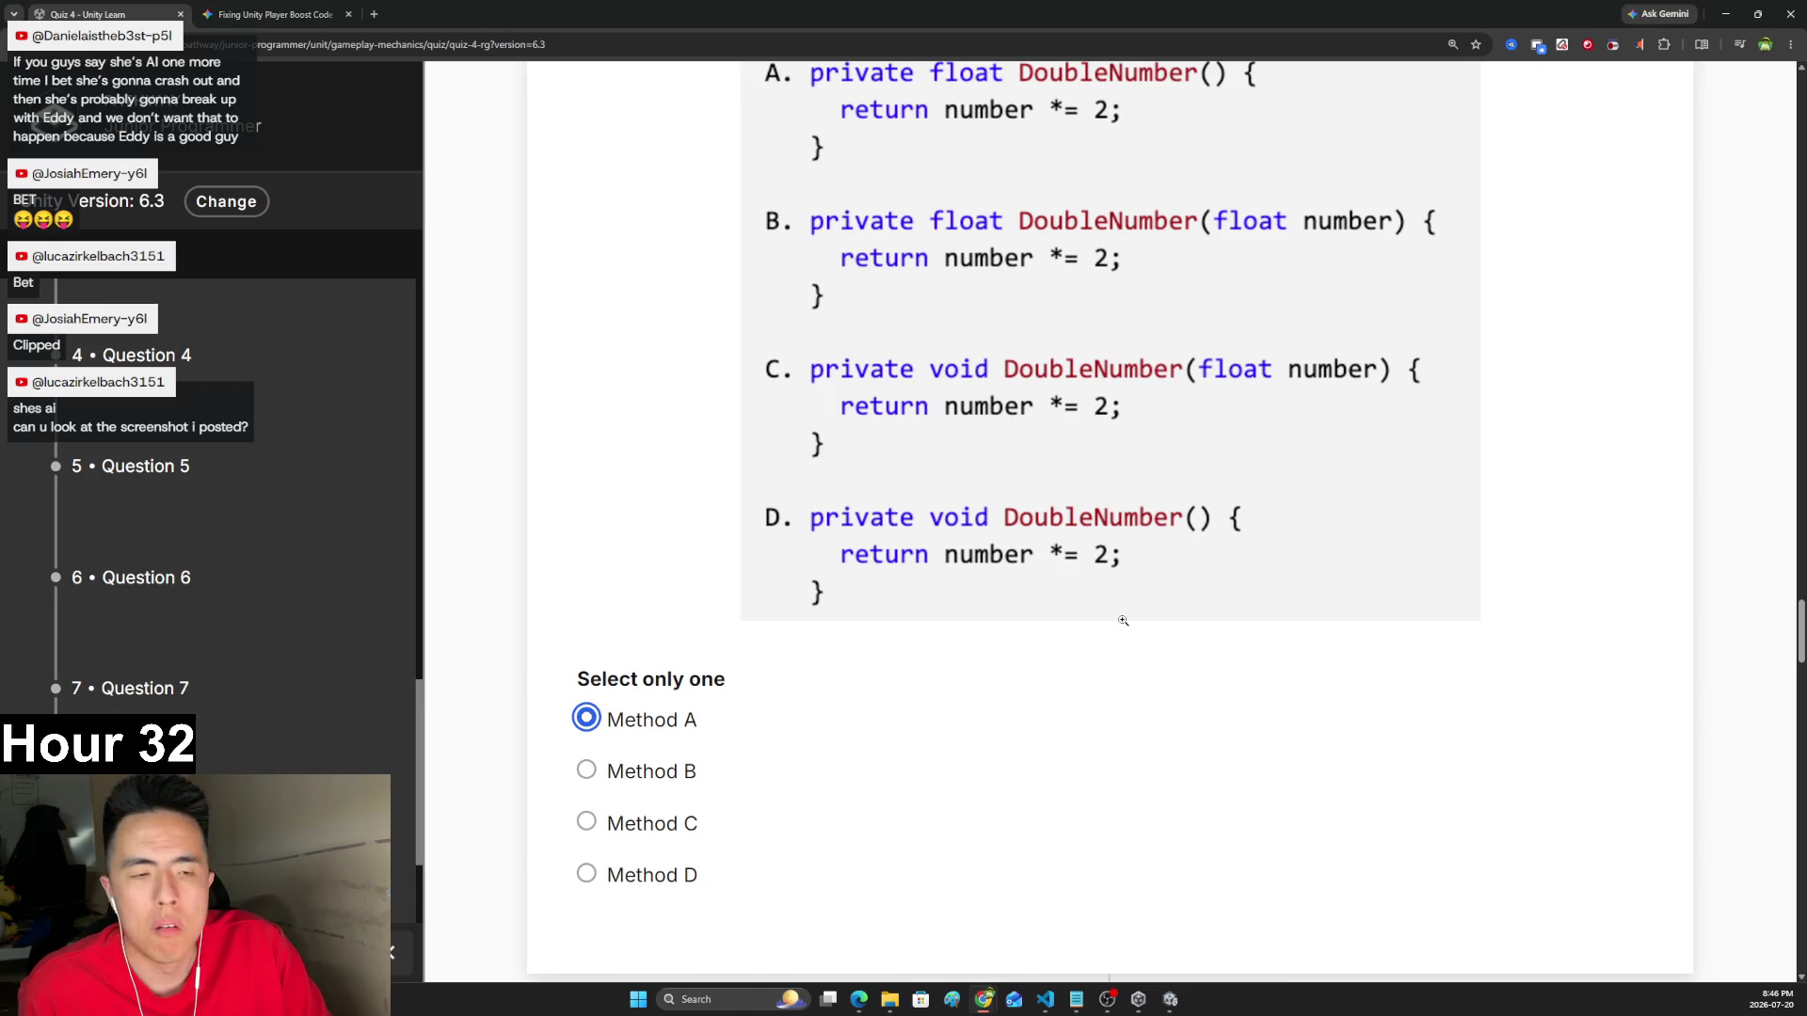
scroll(1118, 601, "down", 1)
scroll(1122, 584, "down", 8)
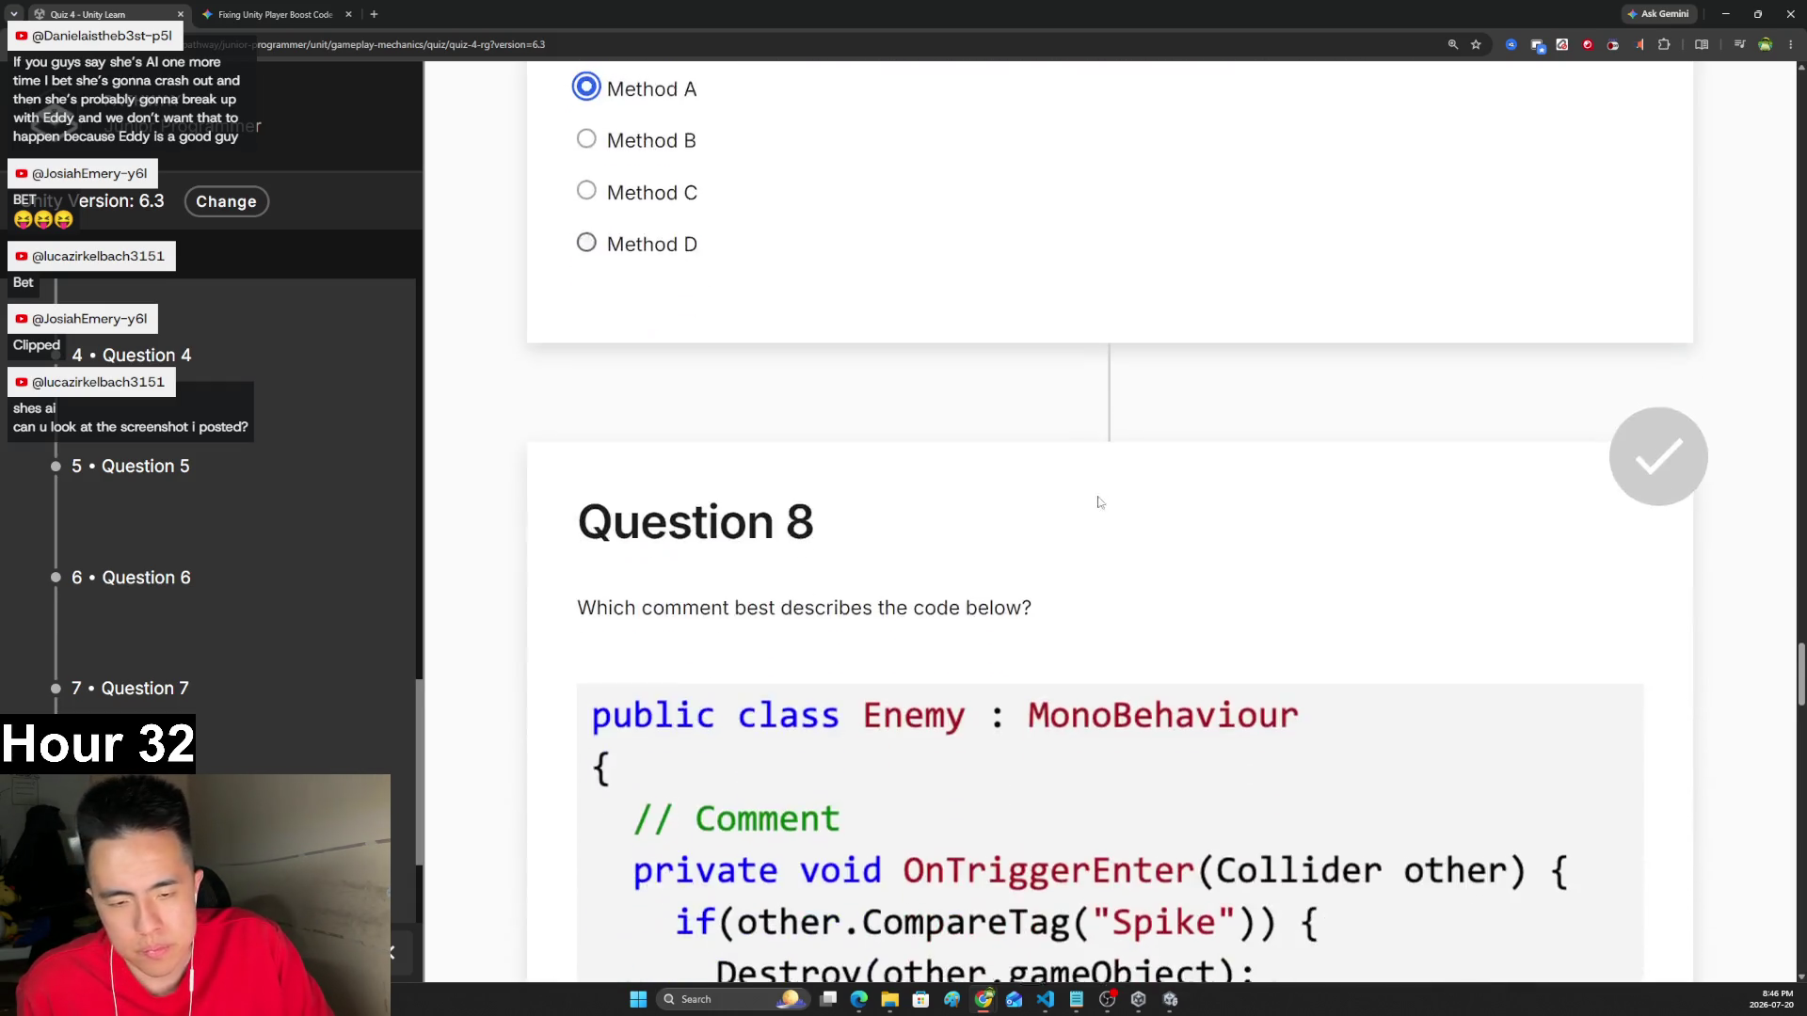
- Answer the Enemy-class comment question with 'If the enemy collides with a spike, destroy the spike'
scroll(1087, 480, "down", 2)
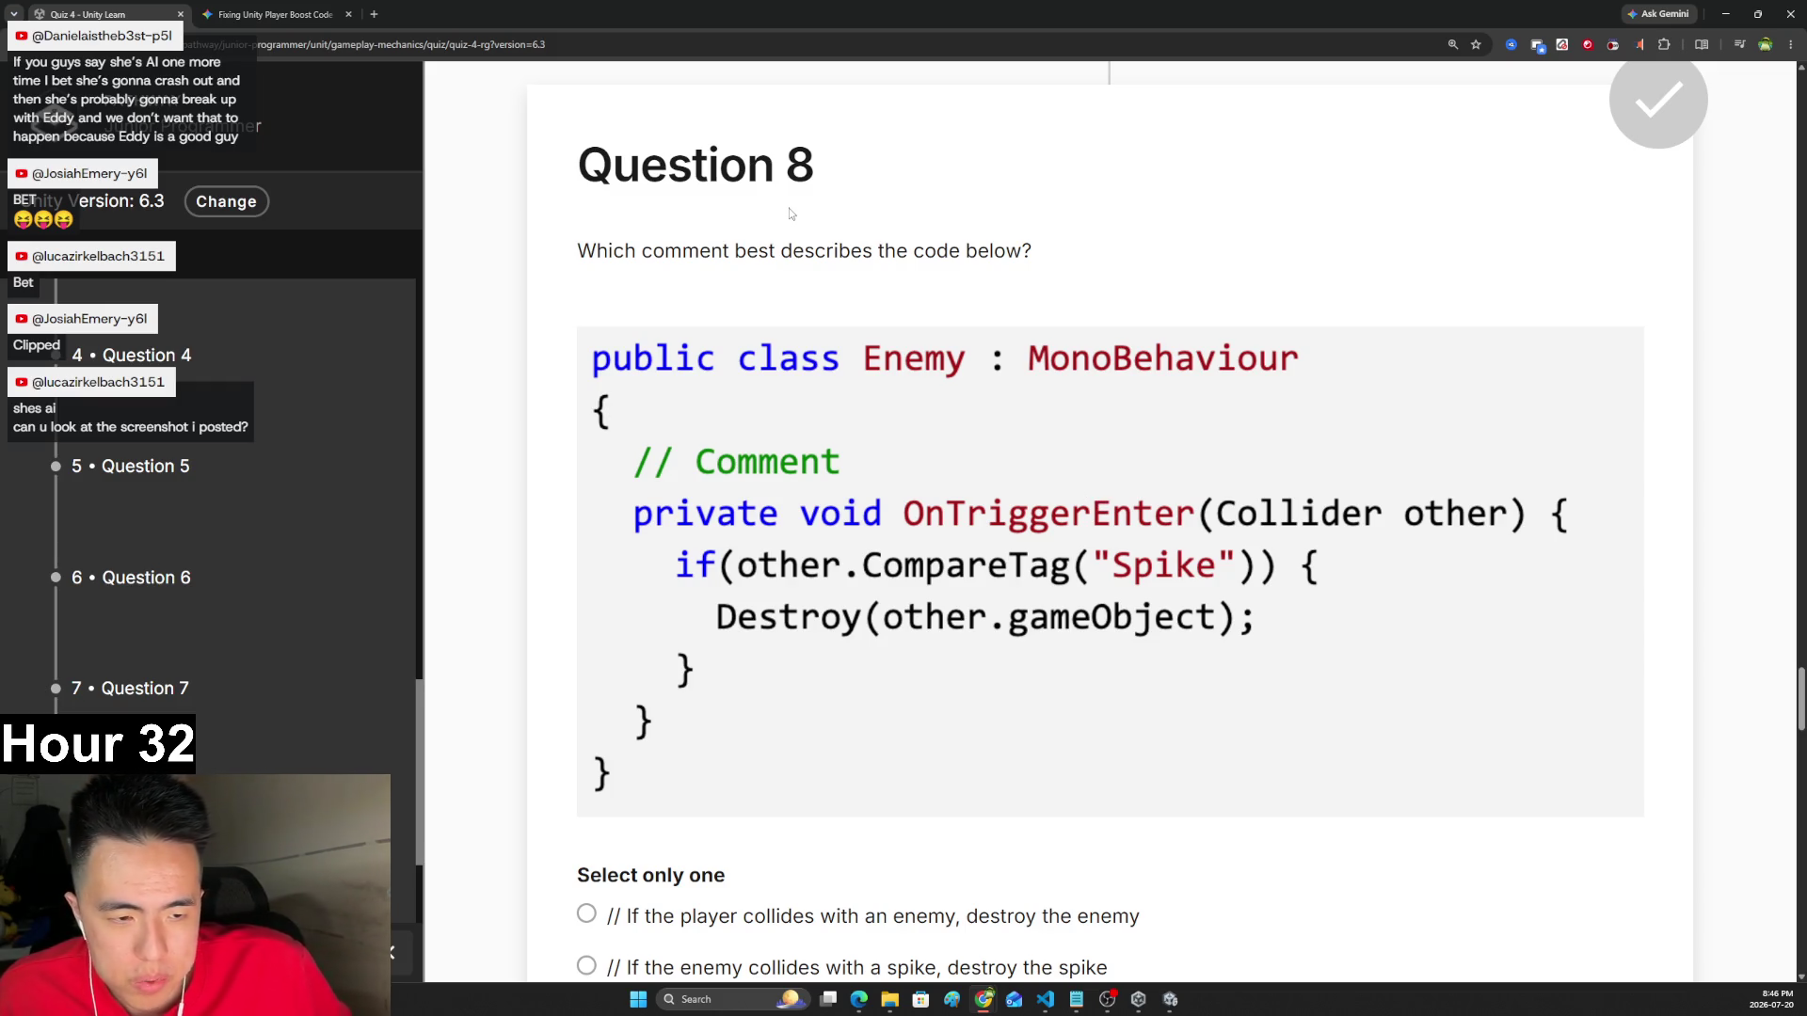
scroll(765, 235, "down", 1)
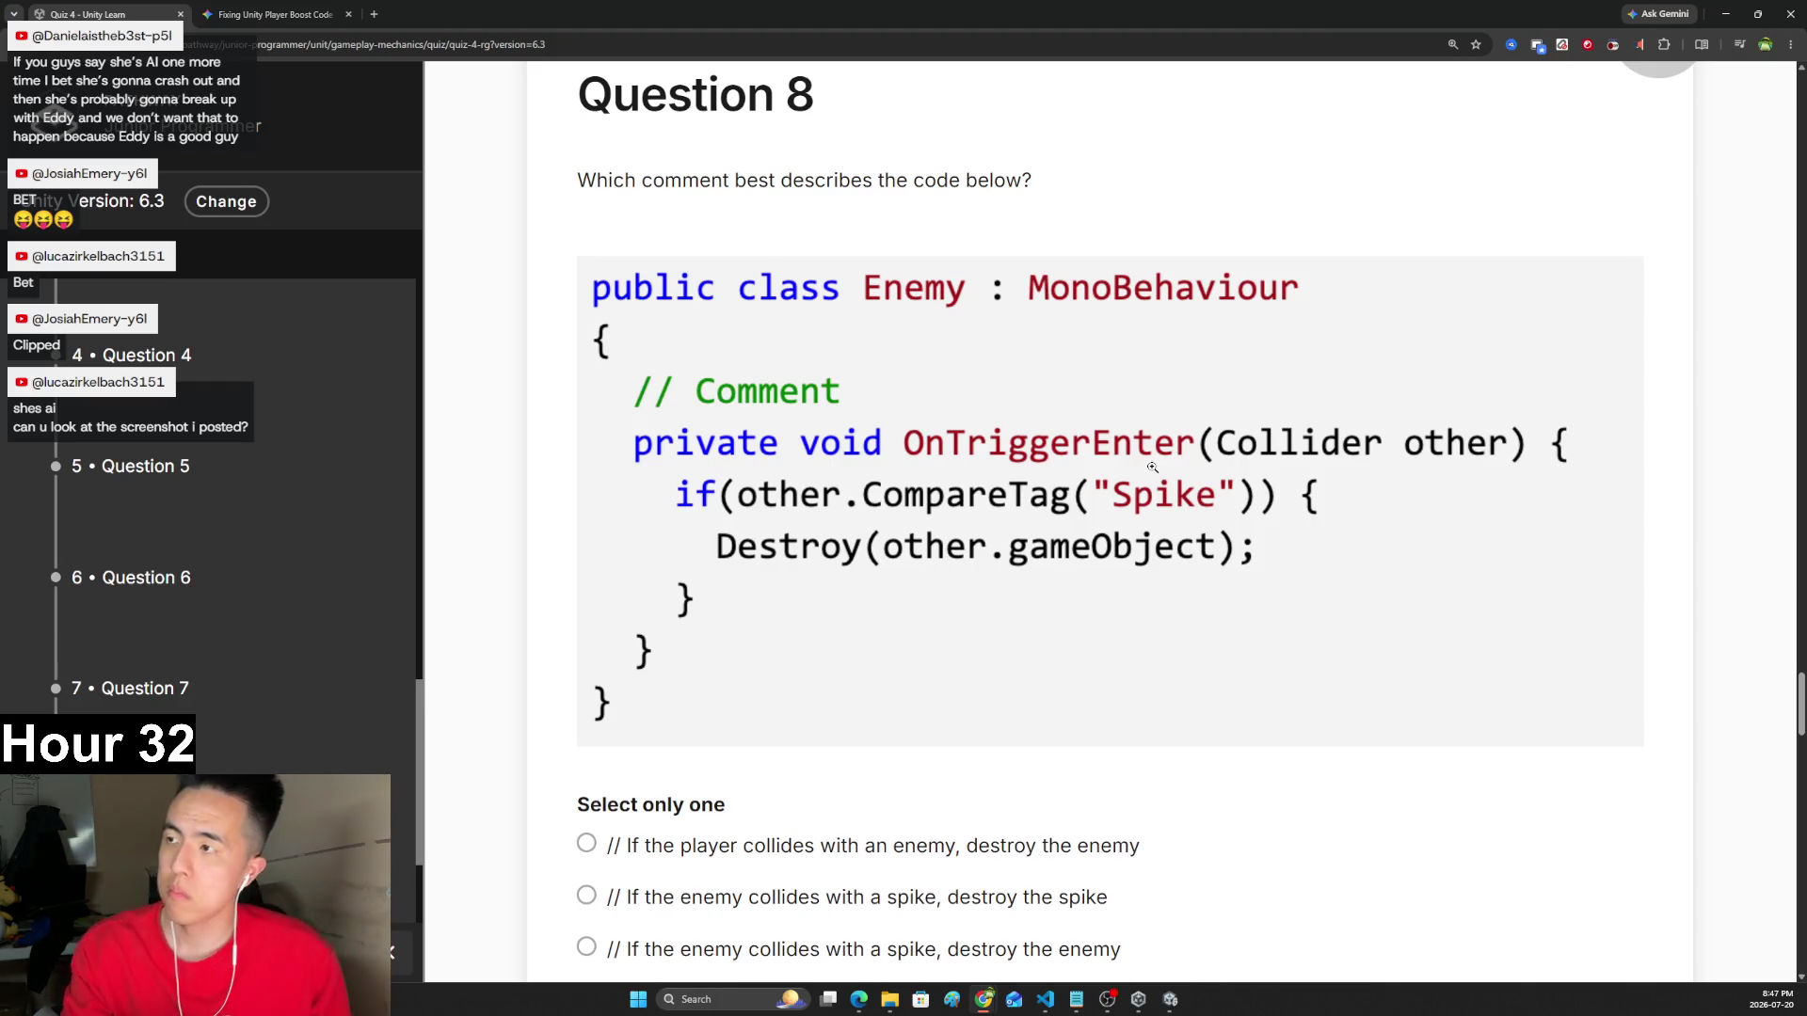
scroll(1281, 522, "down", 3)
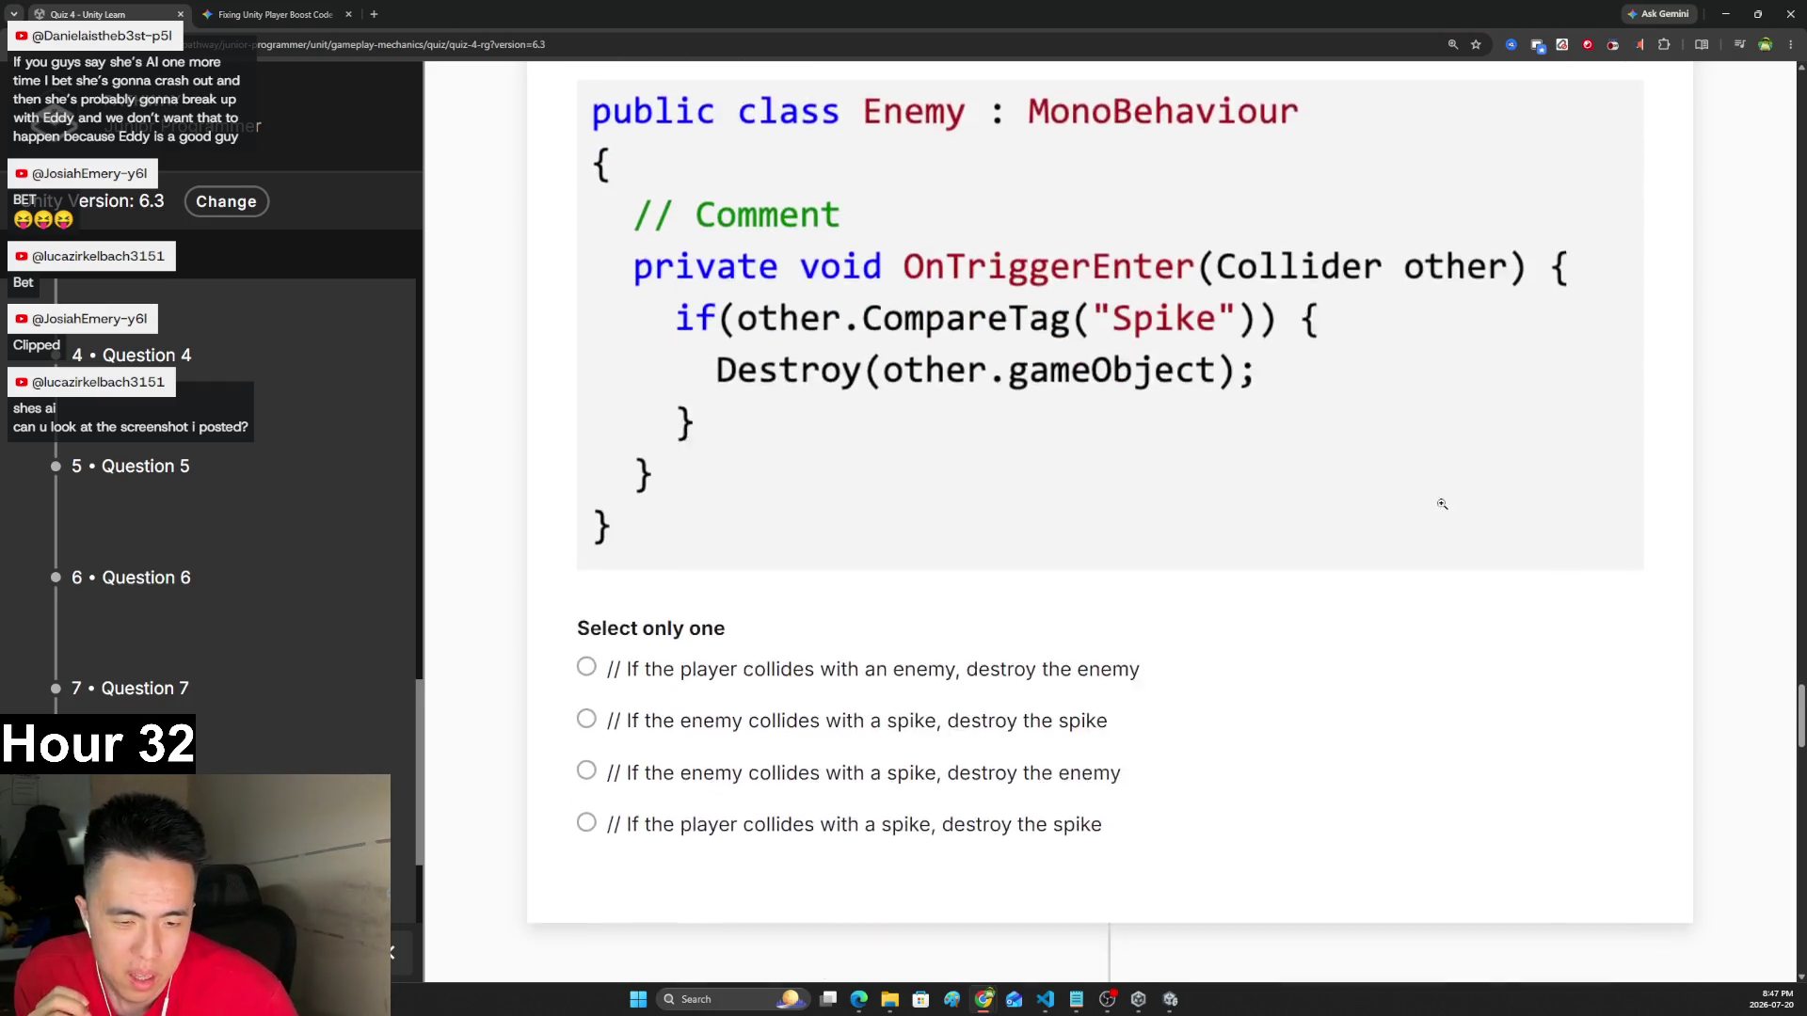
scroll(694, 572, "up", 2)
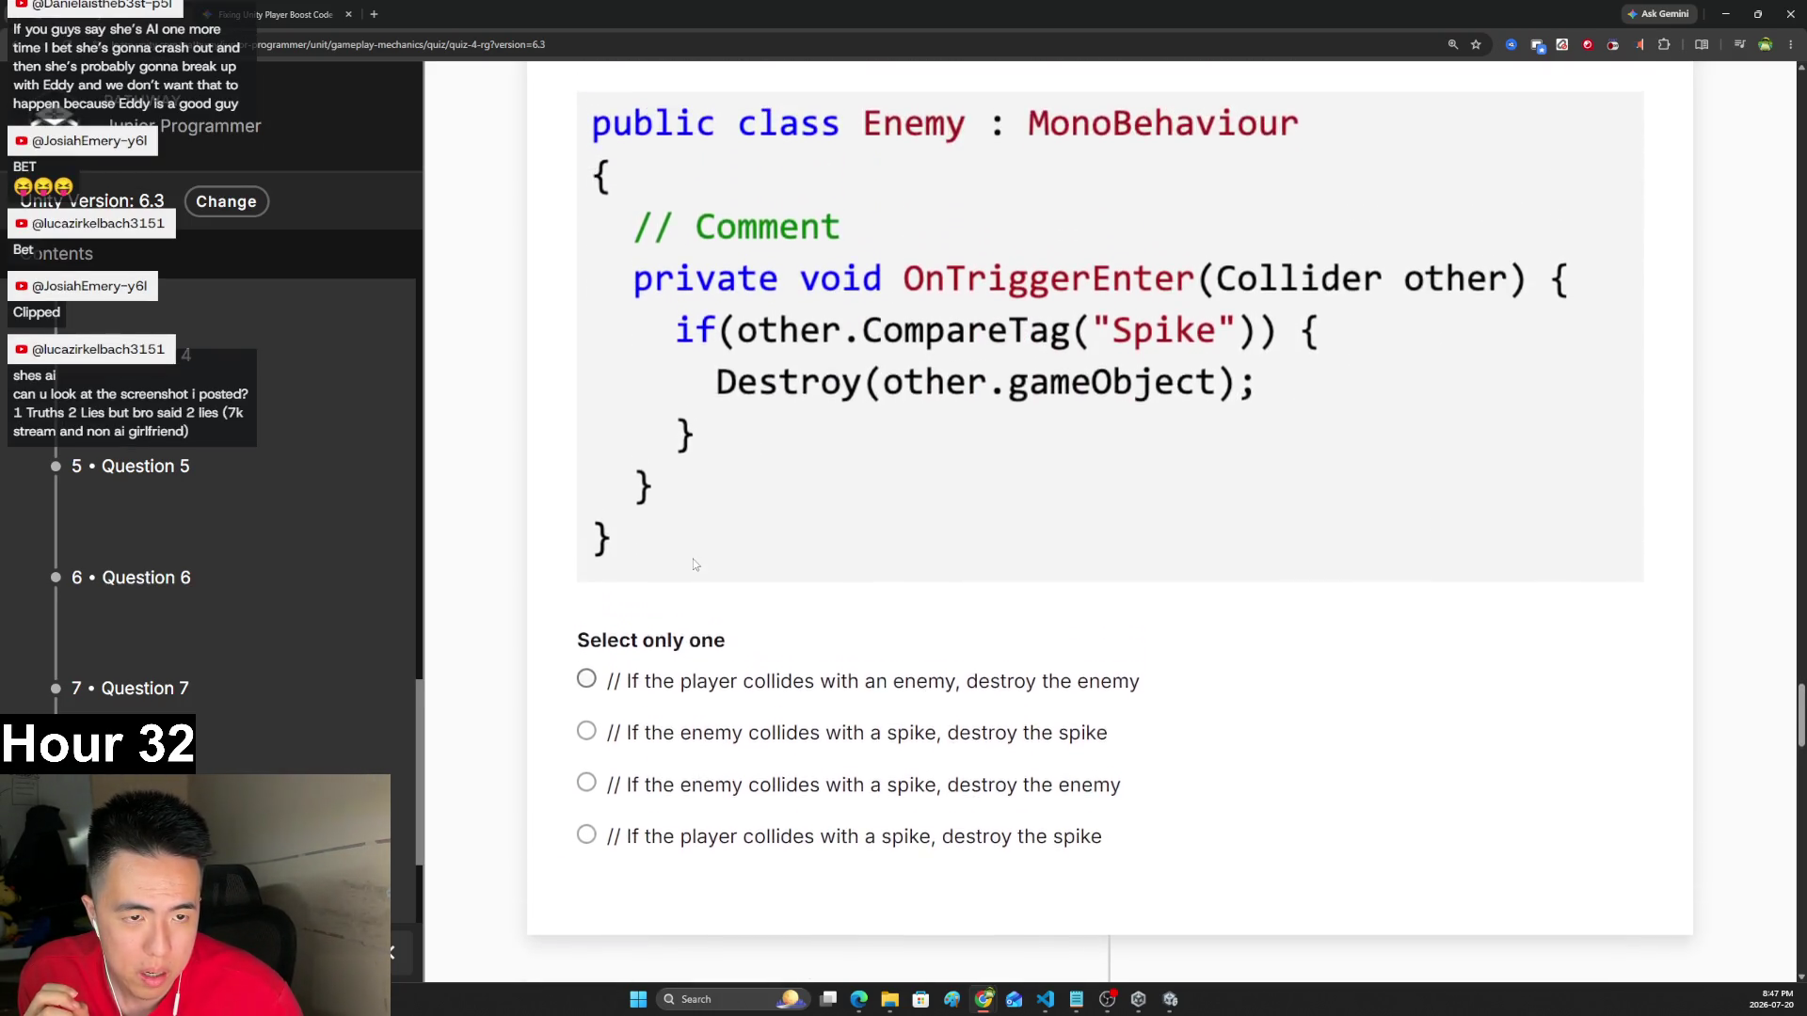
scroll(809, 729, "down", 1)
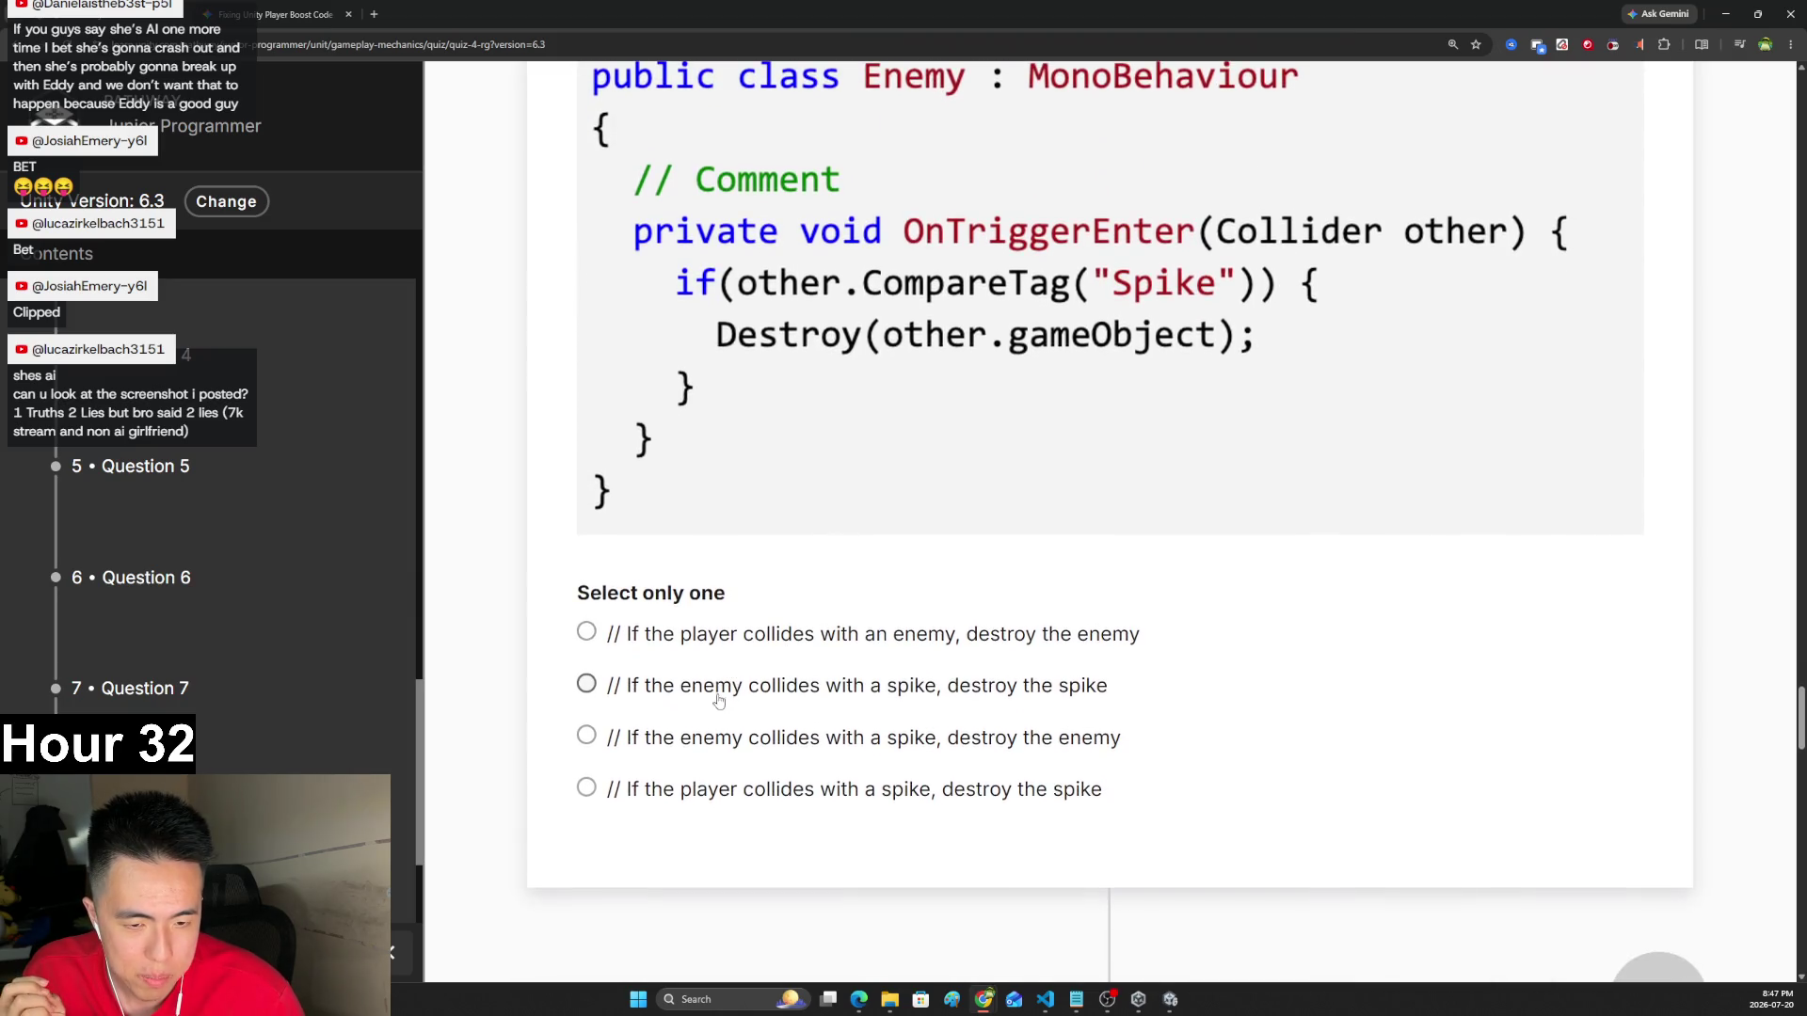
left_click(887, 745)
left_click(903, 692)
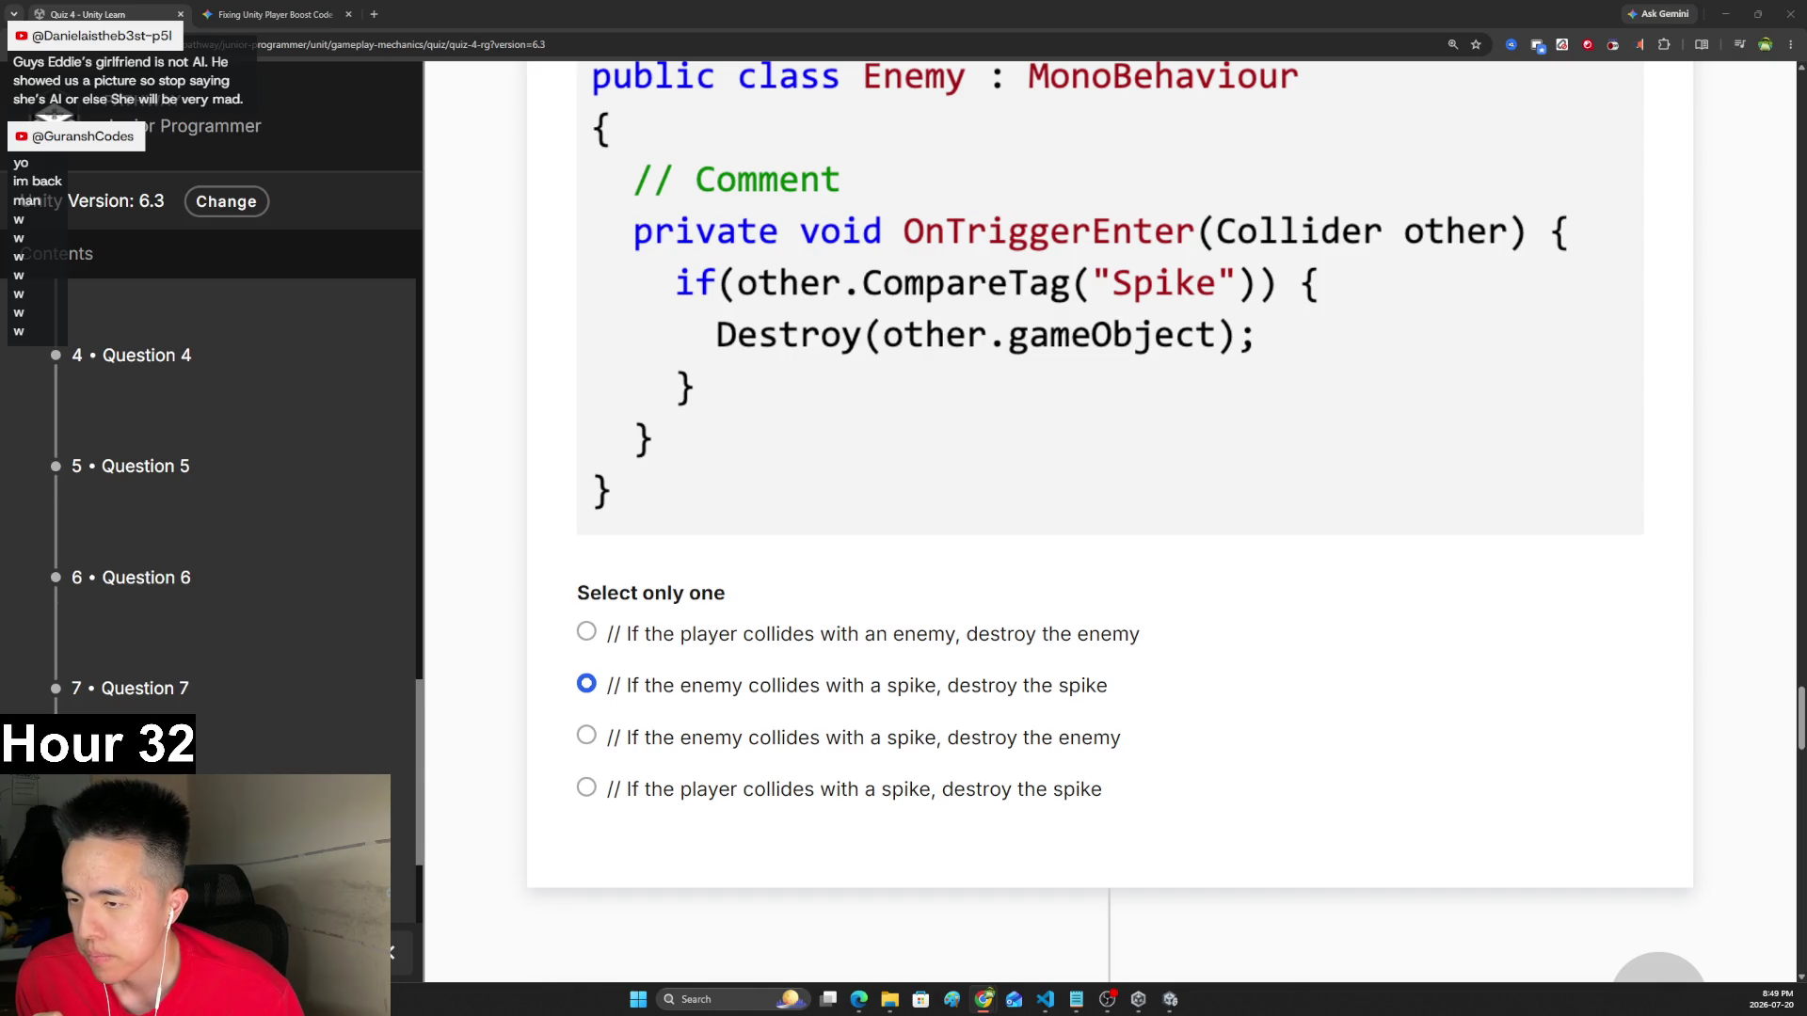
scroll(235, 527, "down", 3)
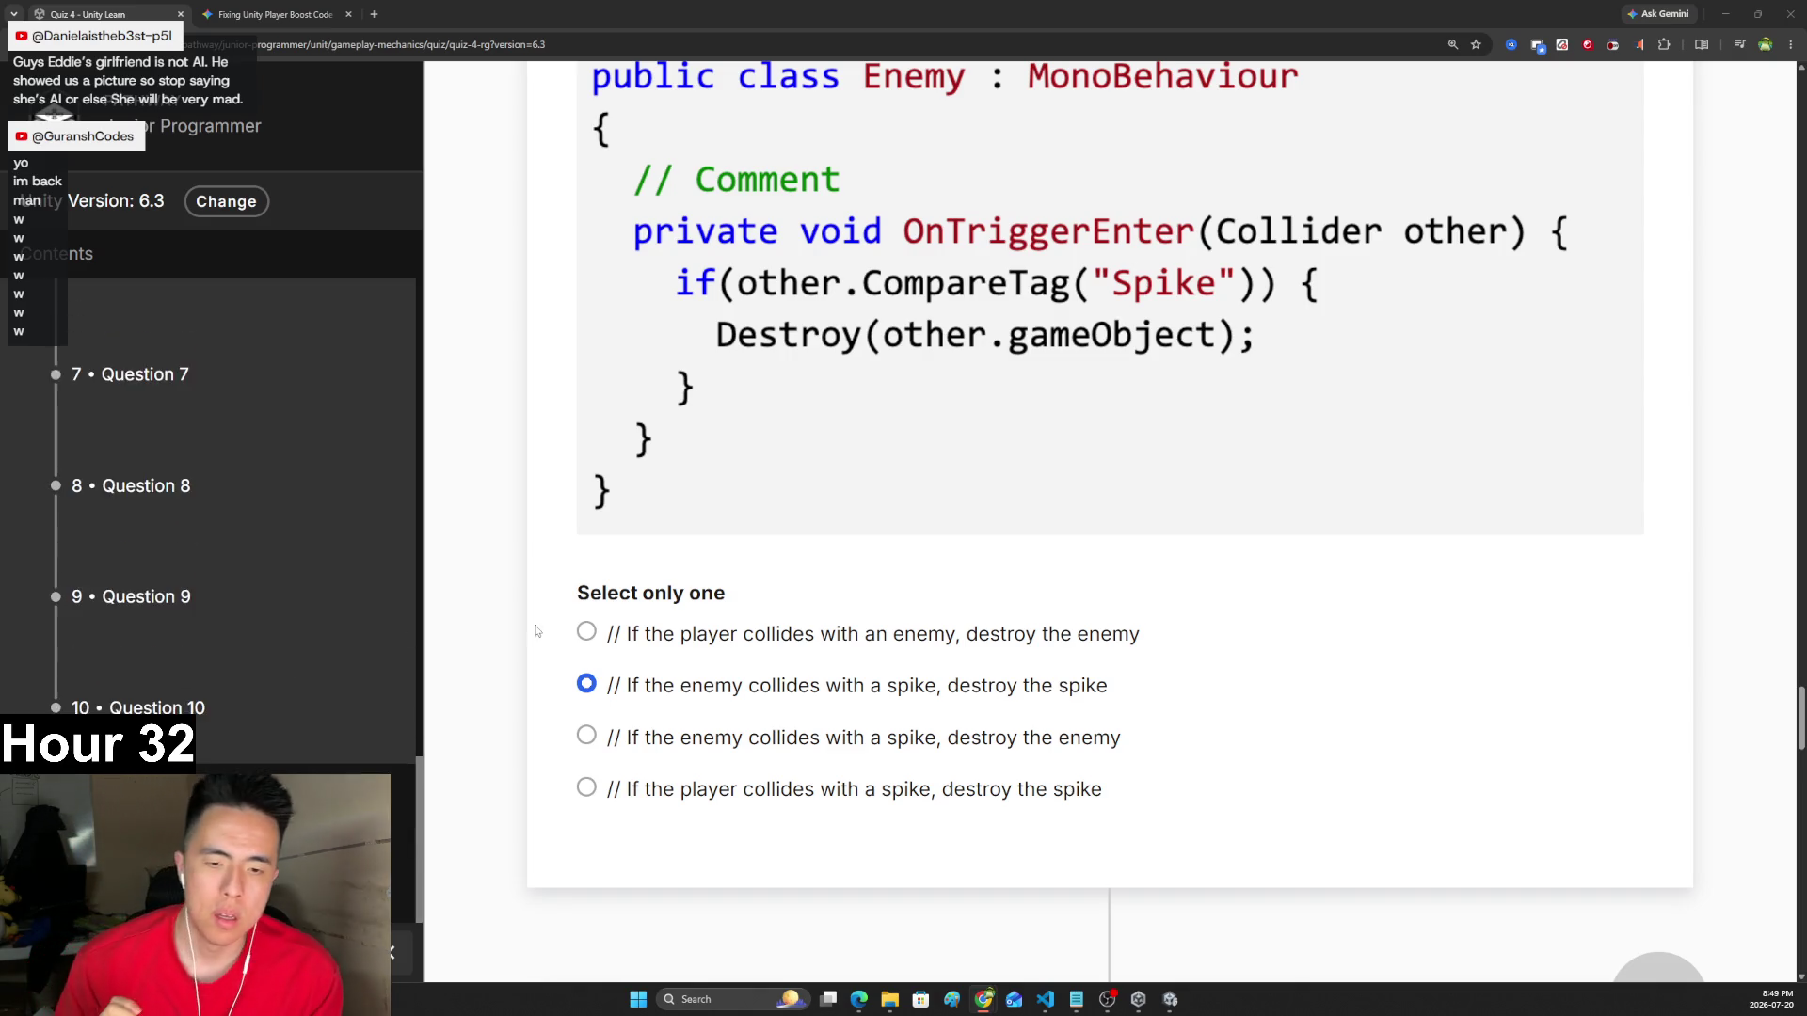
scroll(710, 605, "down", 10)
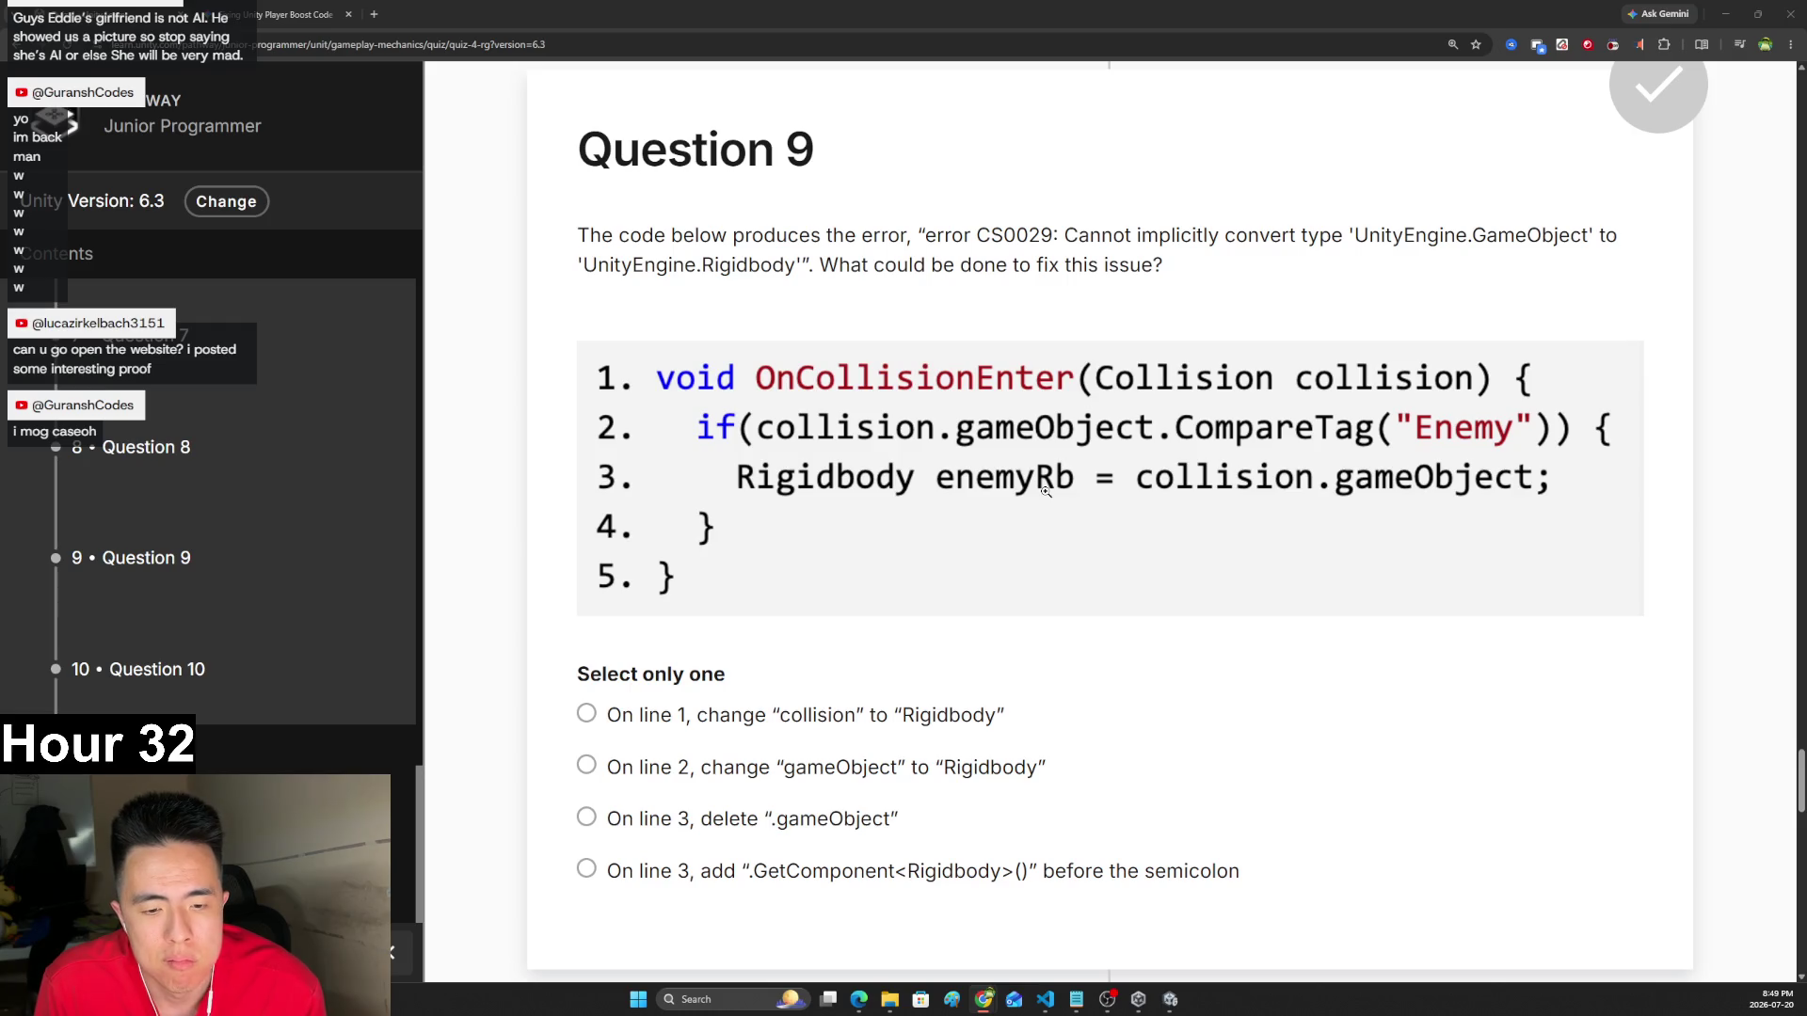
- Select 'On line 3, add .GetComponent<Rigidbody>()' for Question 9 and scroll to Question 10
left_click(899, 721)
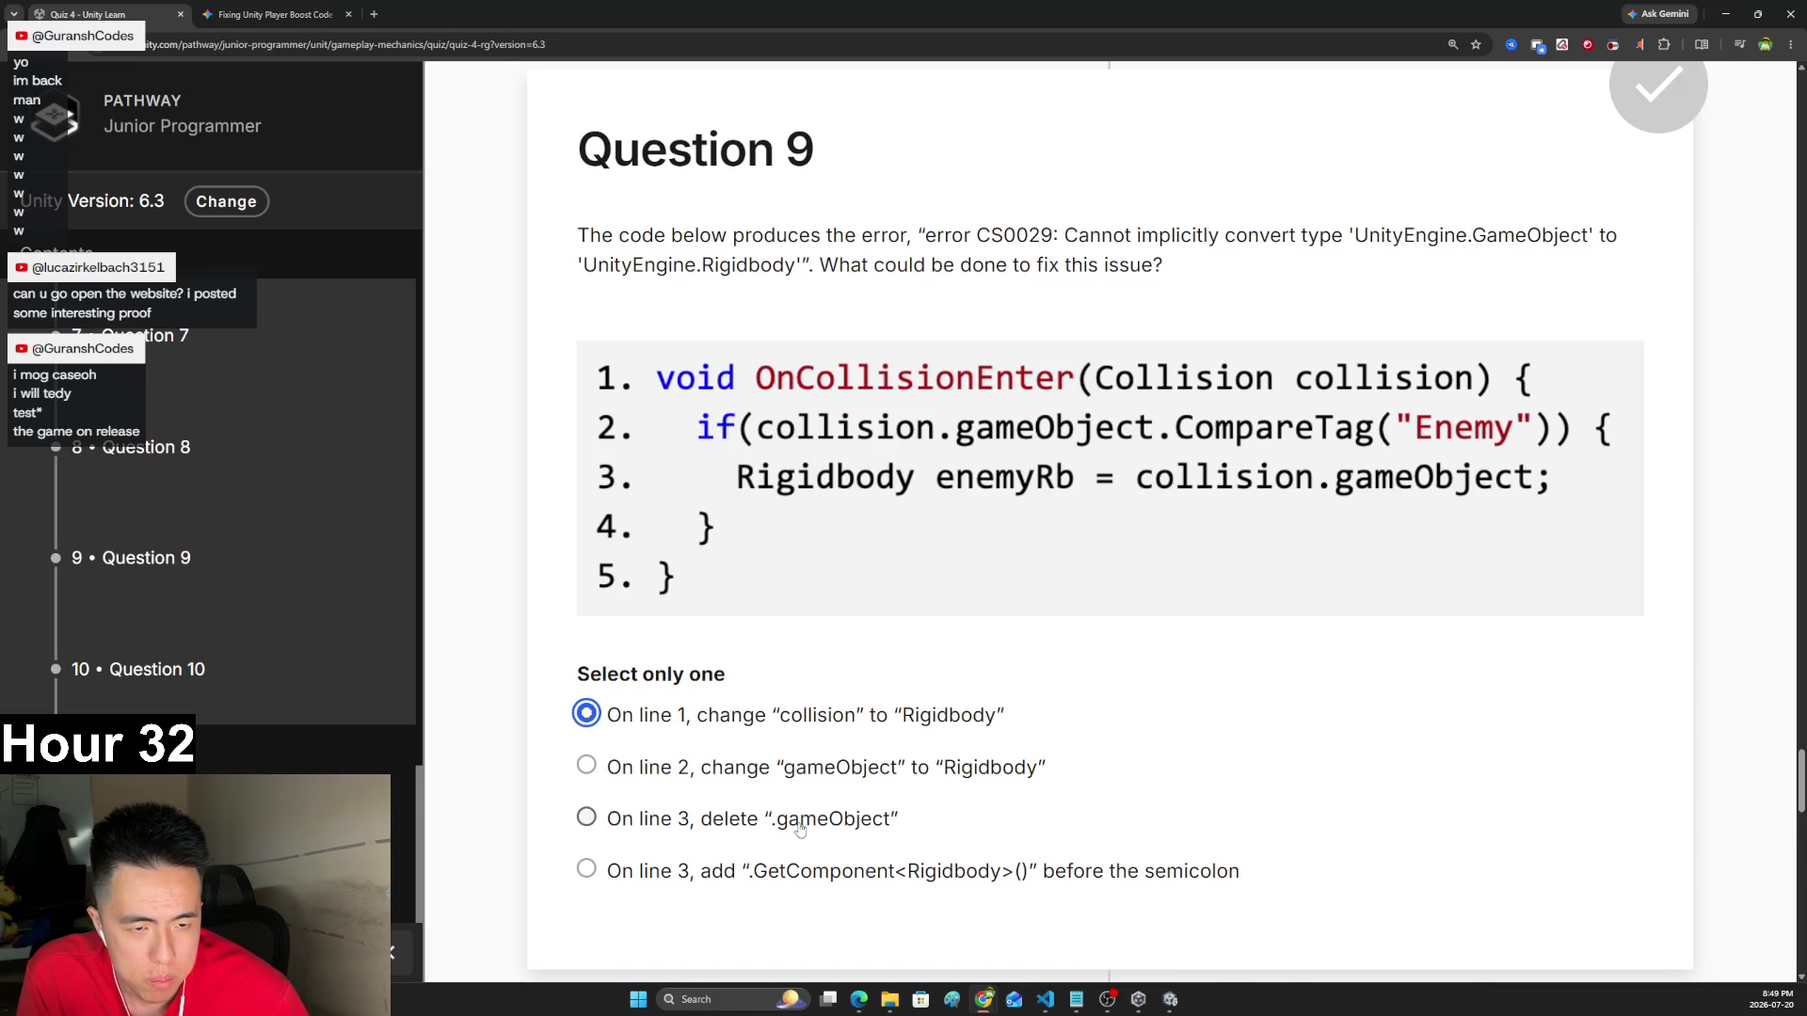
left_click(811, 880)
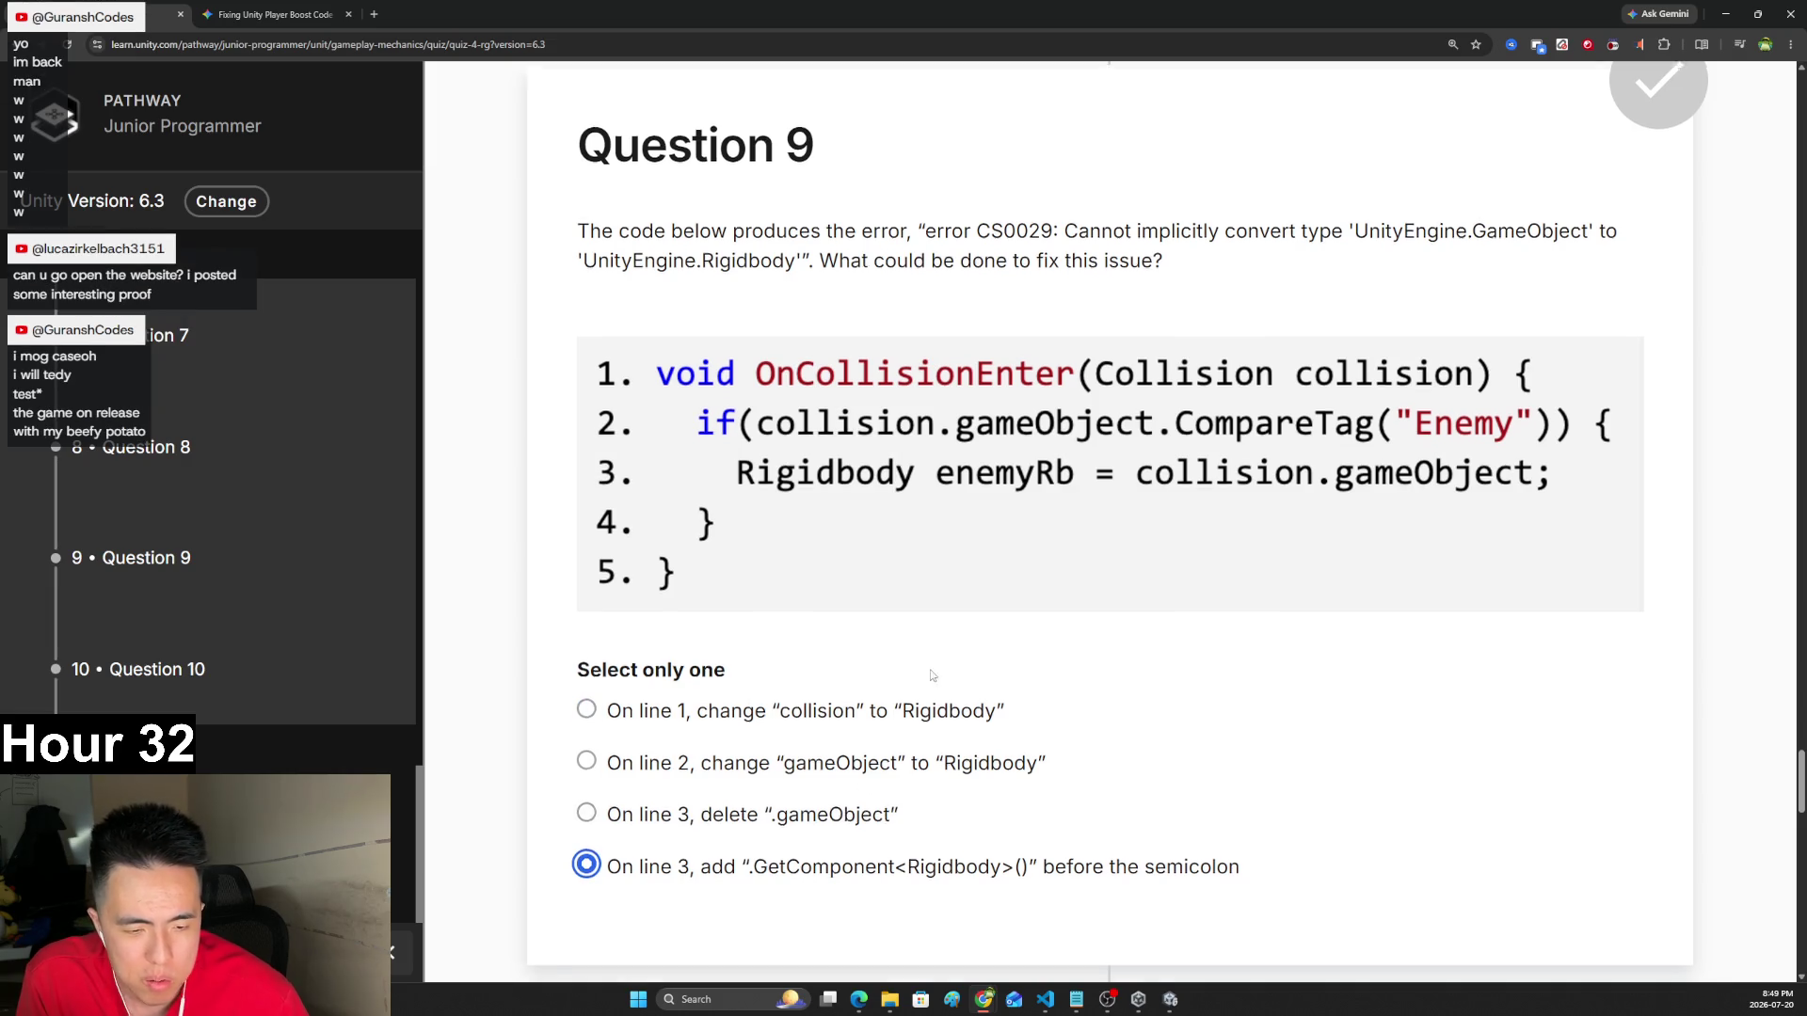
scroll(988, 565, "down", 6)
scroll(985, 538, "down", 1)
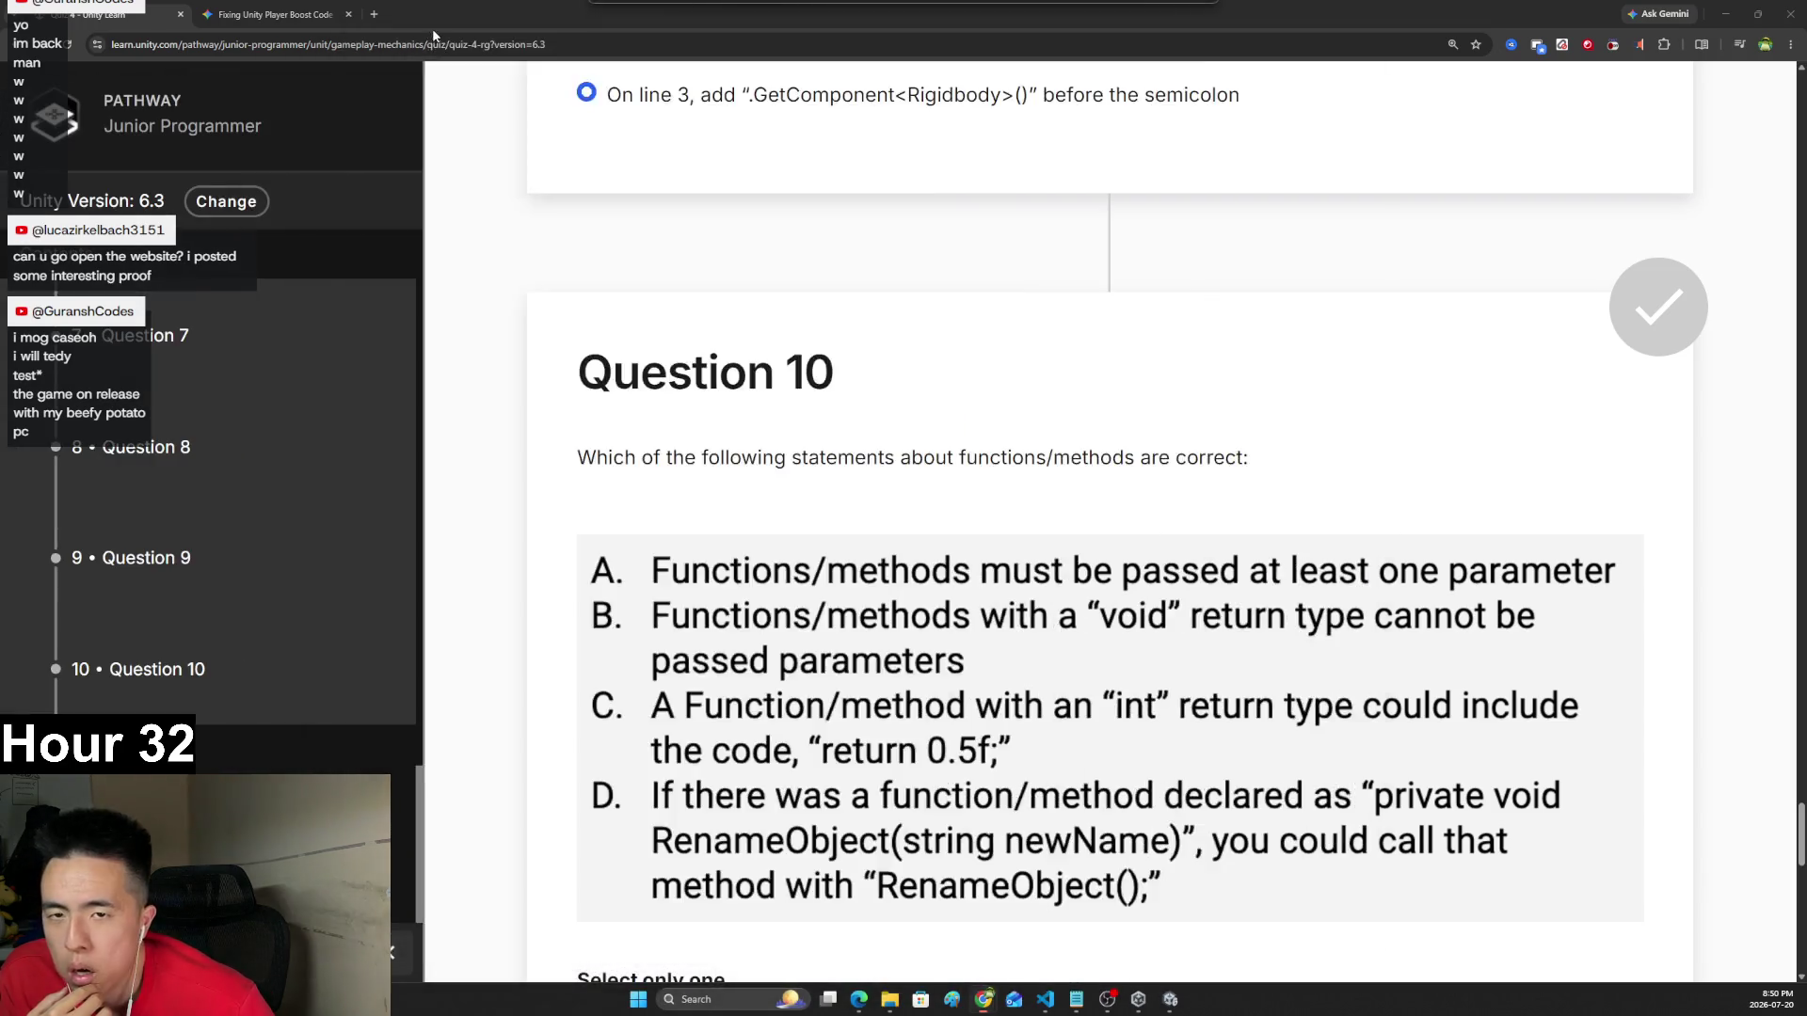
key("ctrl+shift+t")
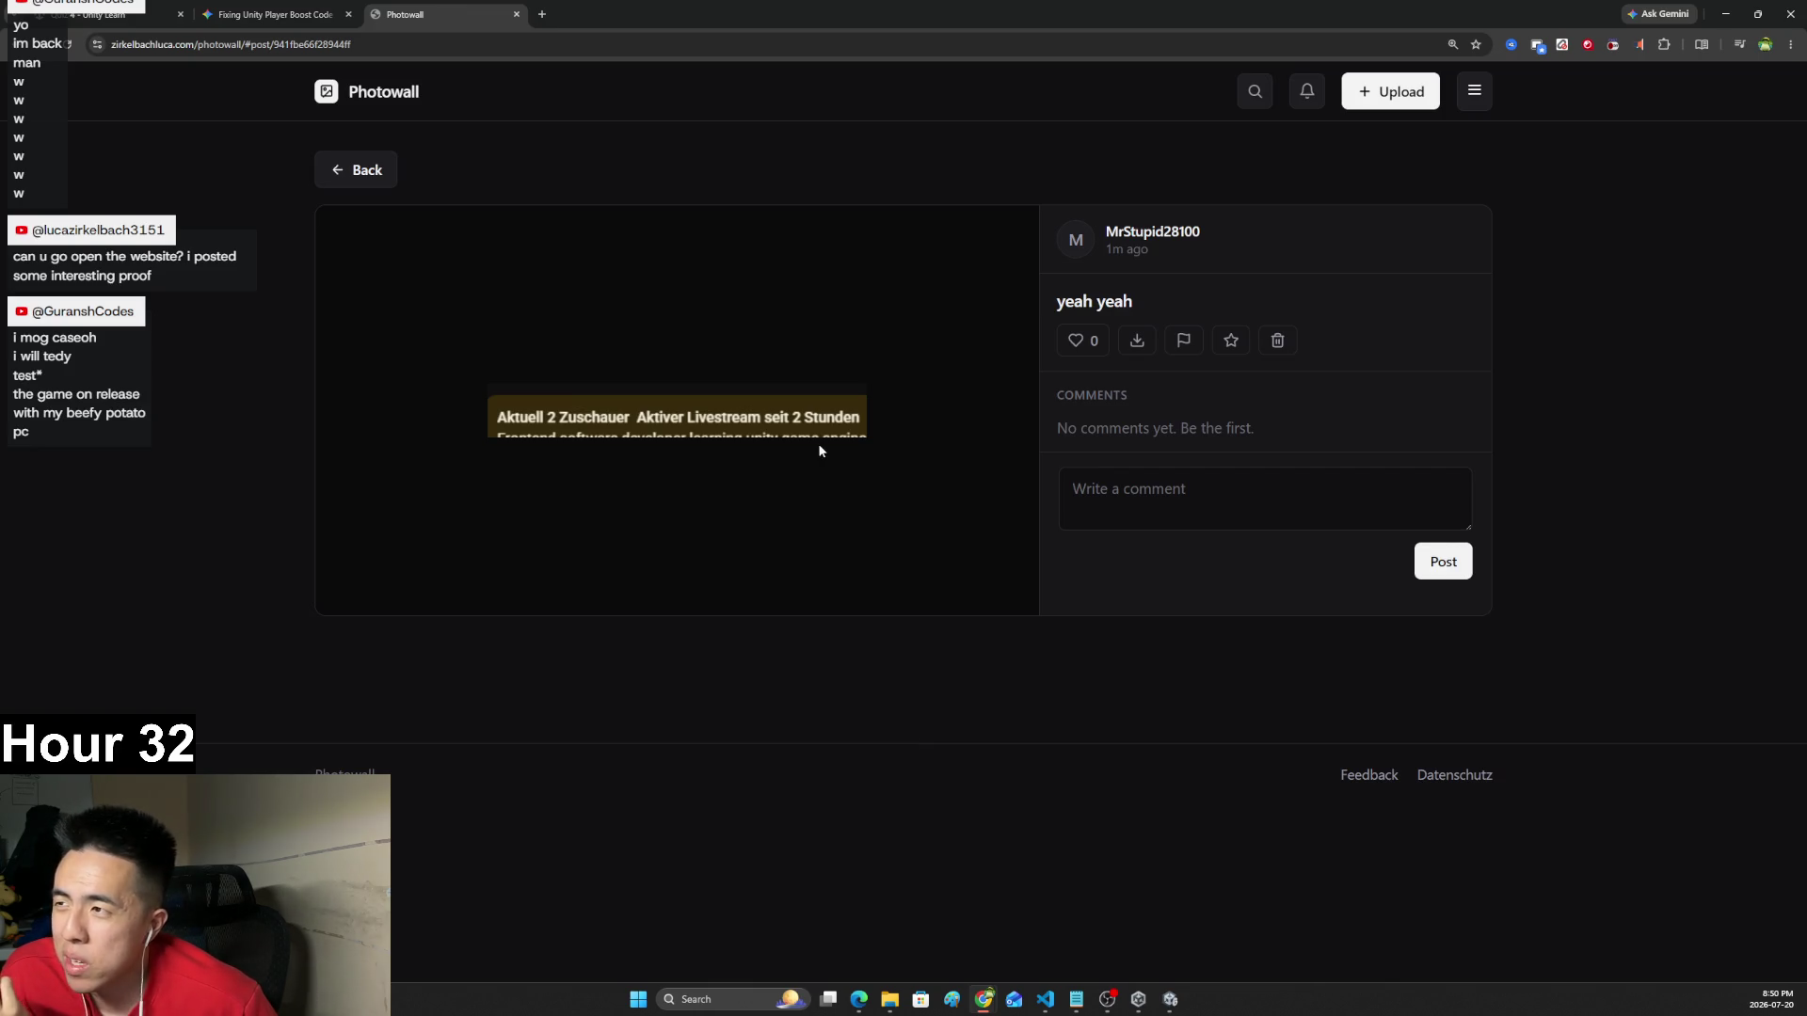
left_click(517, 15)
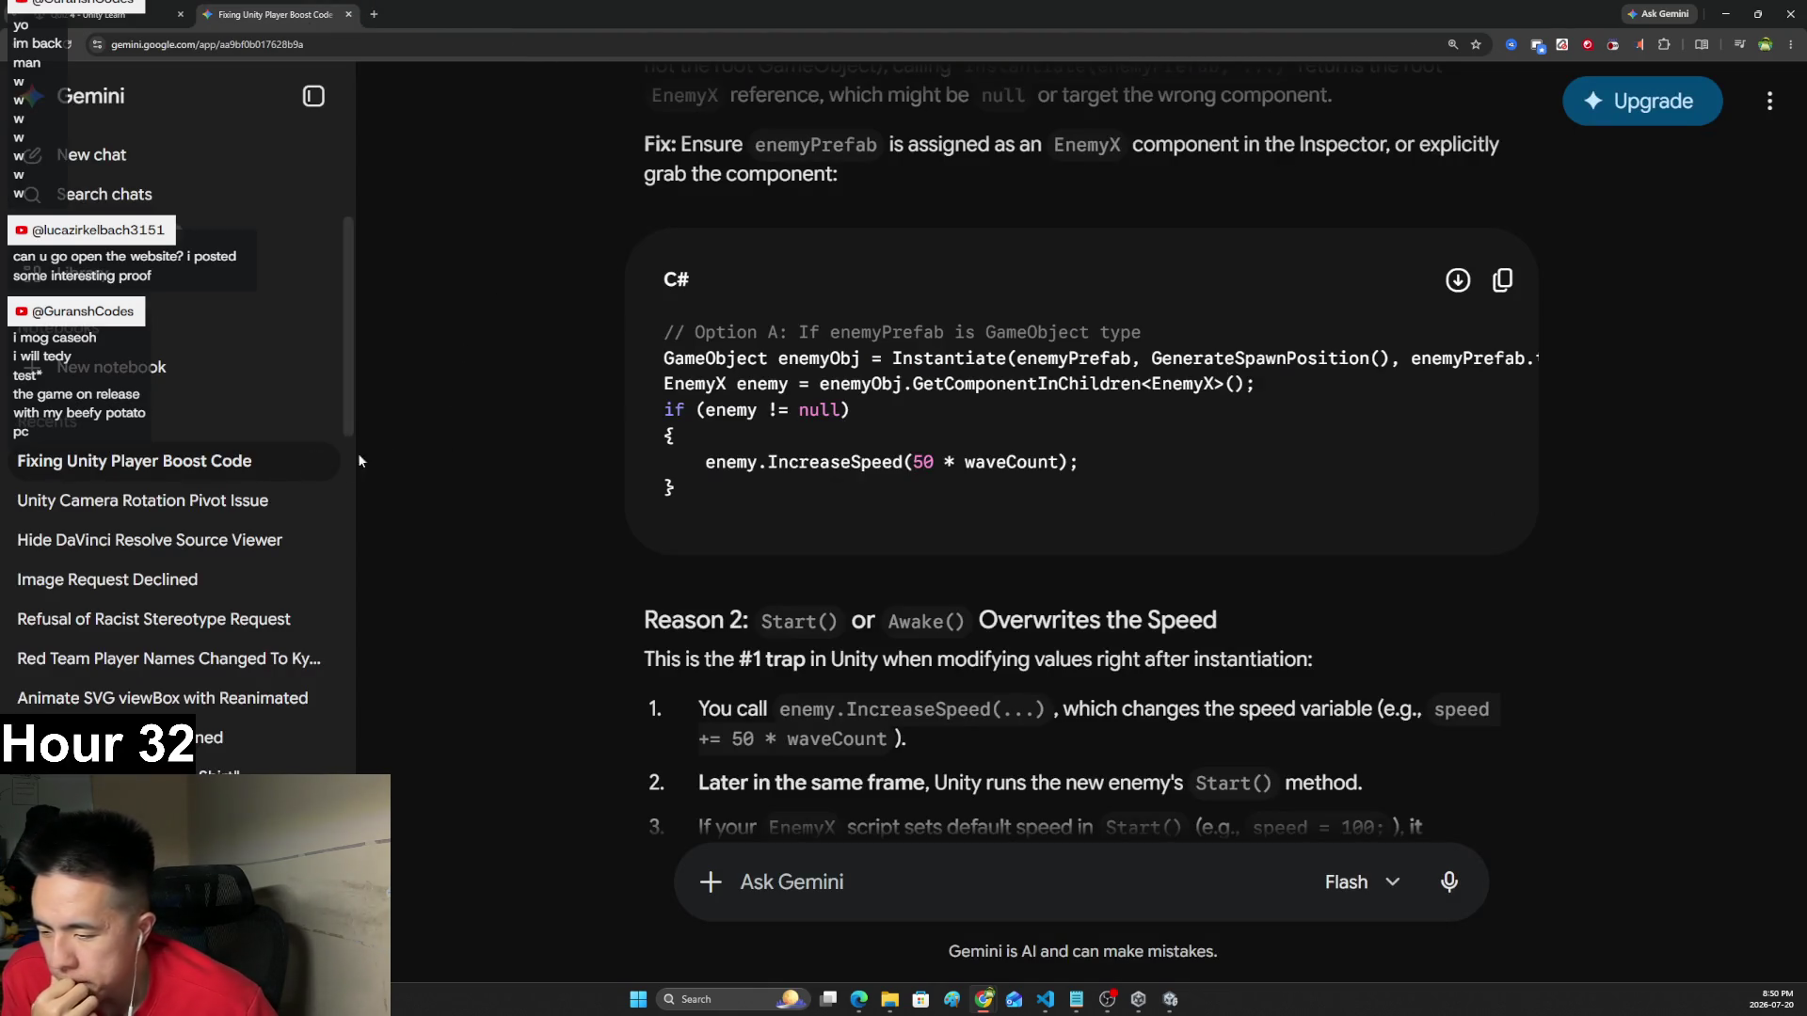
scroll(497, 489, "down", 1)
key("ctrl+shift+Tab")
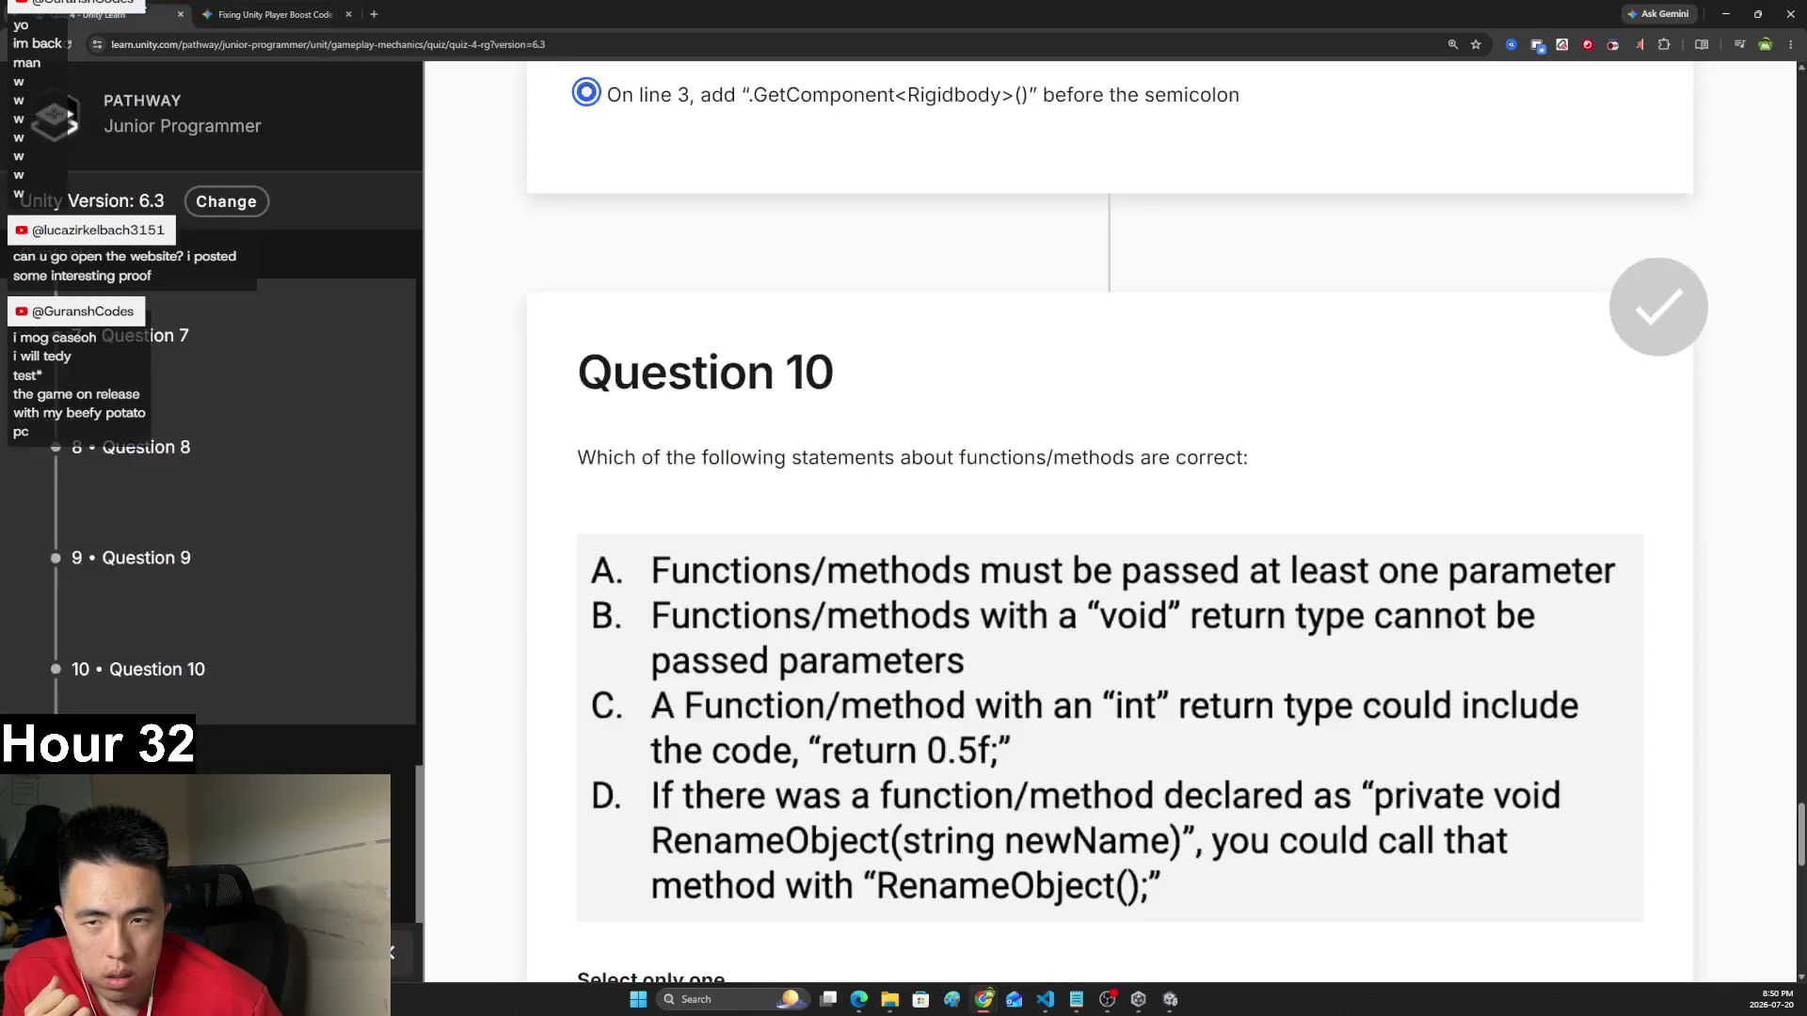
scroll(590, 590, "down", 4)
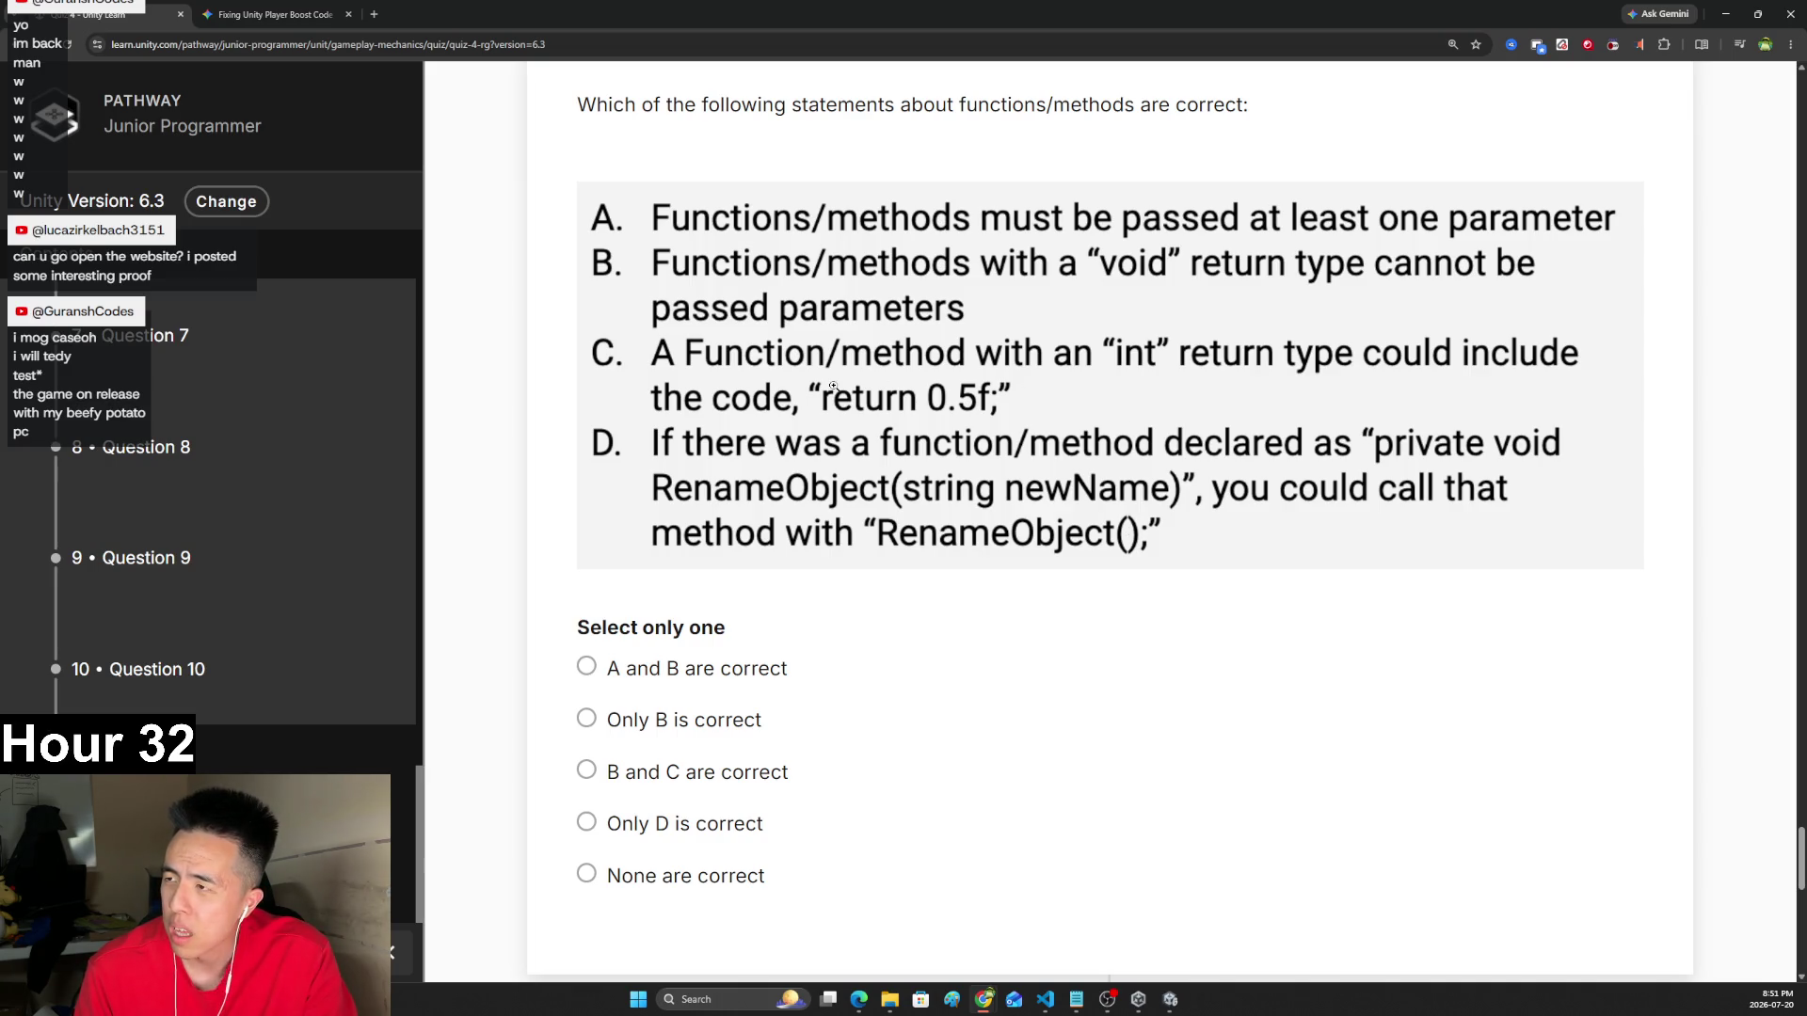
scroll(847, 471, "down", 1)
- Choose 'None are correct' for Question 10 and press Submit answers
left_click(731, 737)
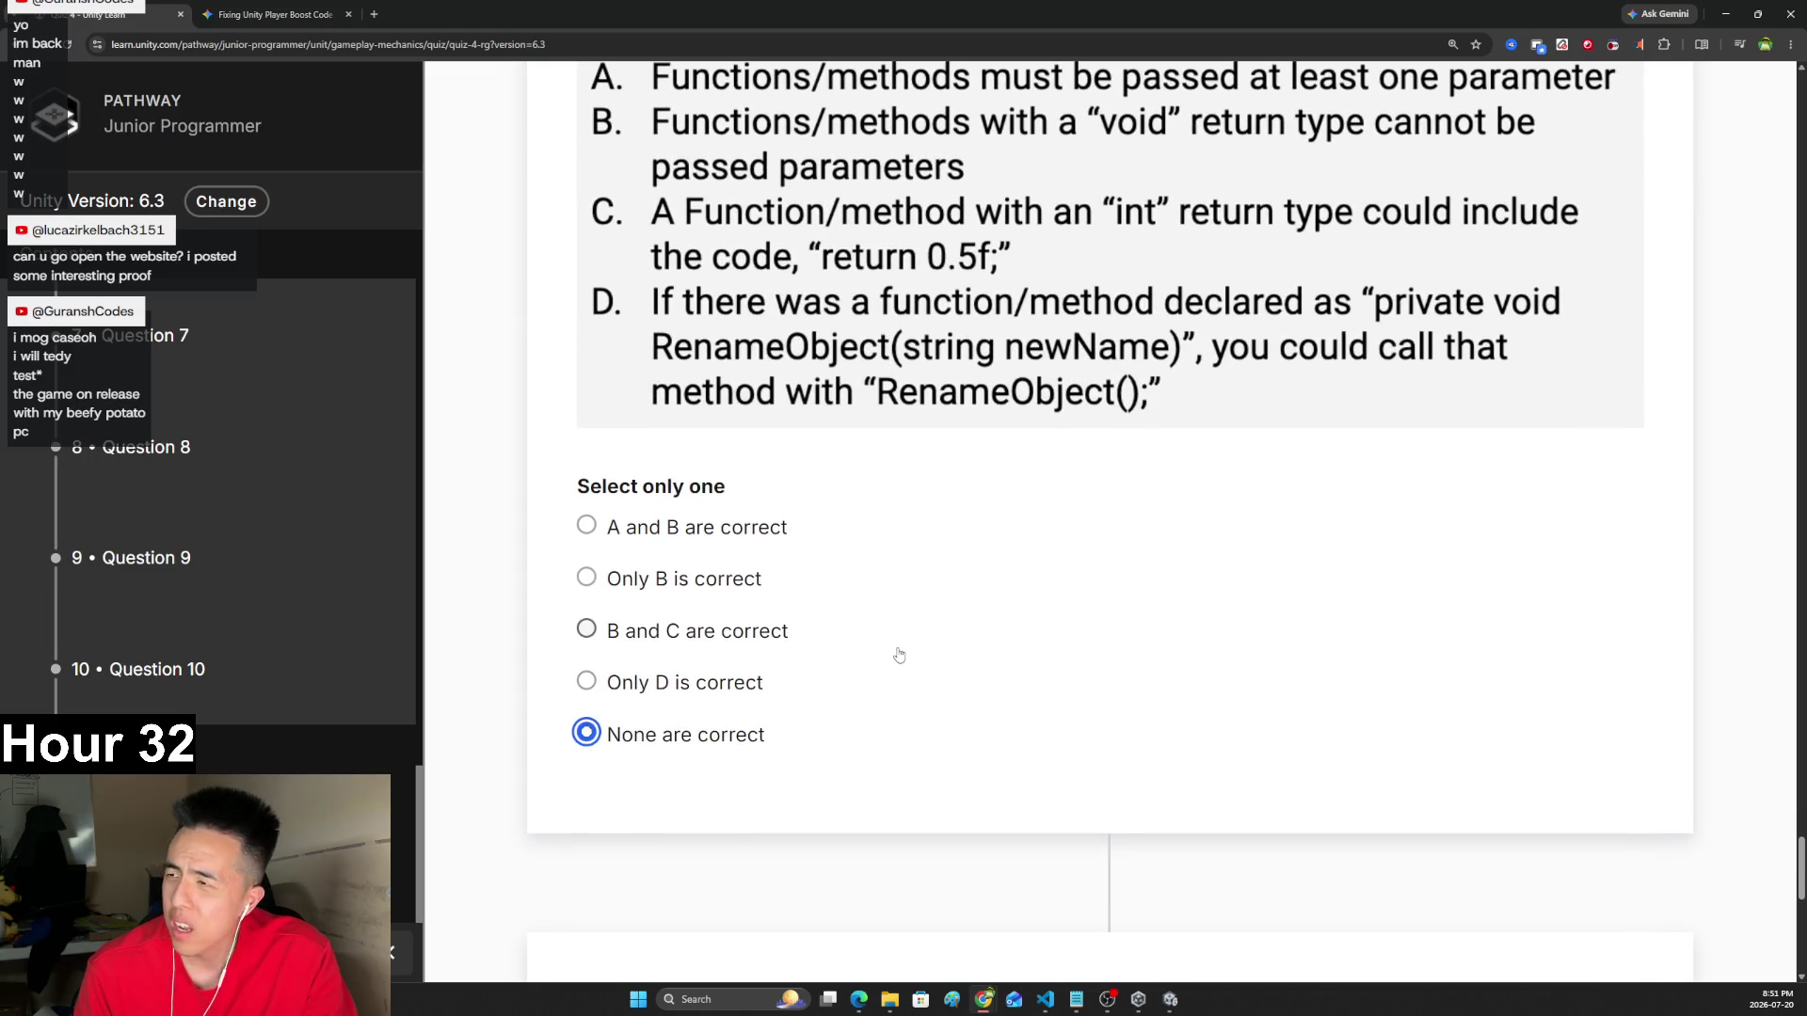
scroll(1111, 320, "down", 6)
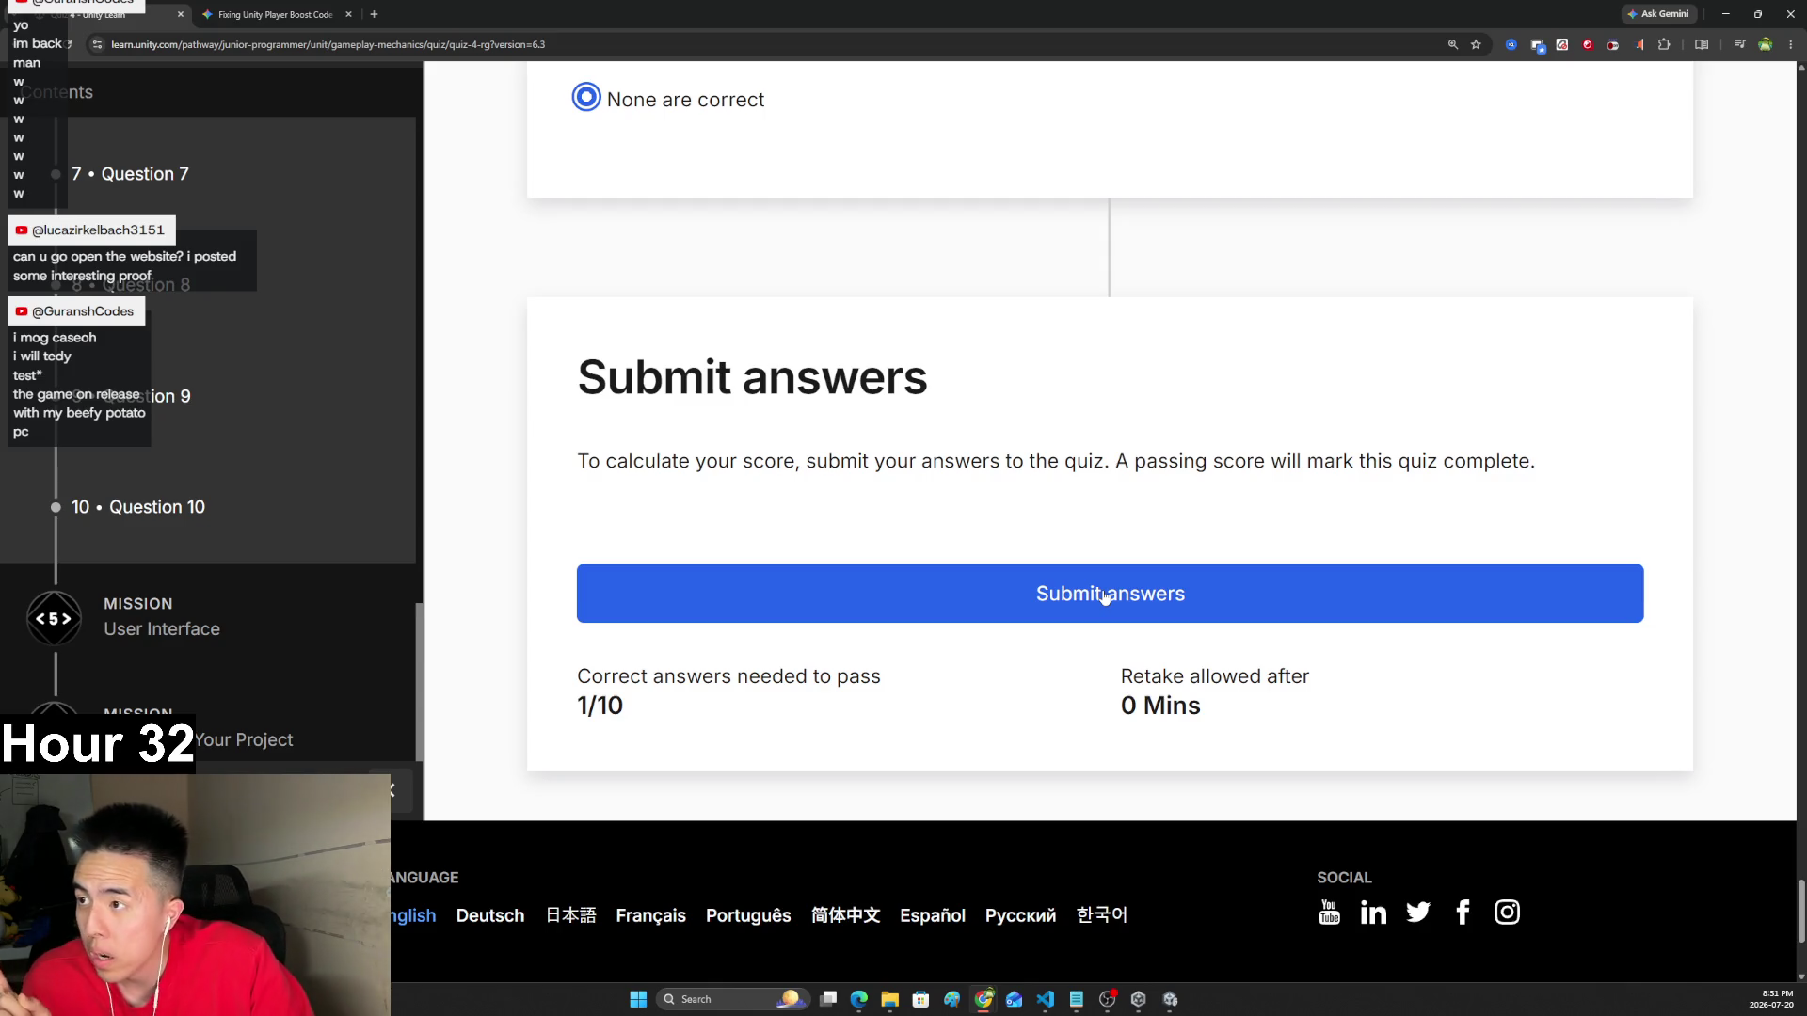
left_click(871, 577)
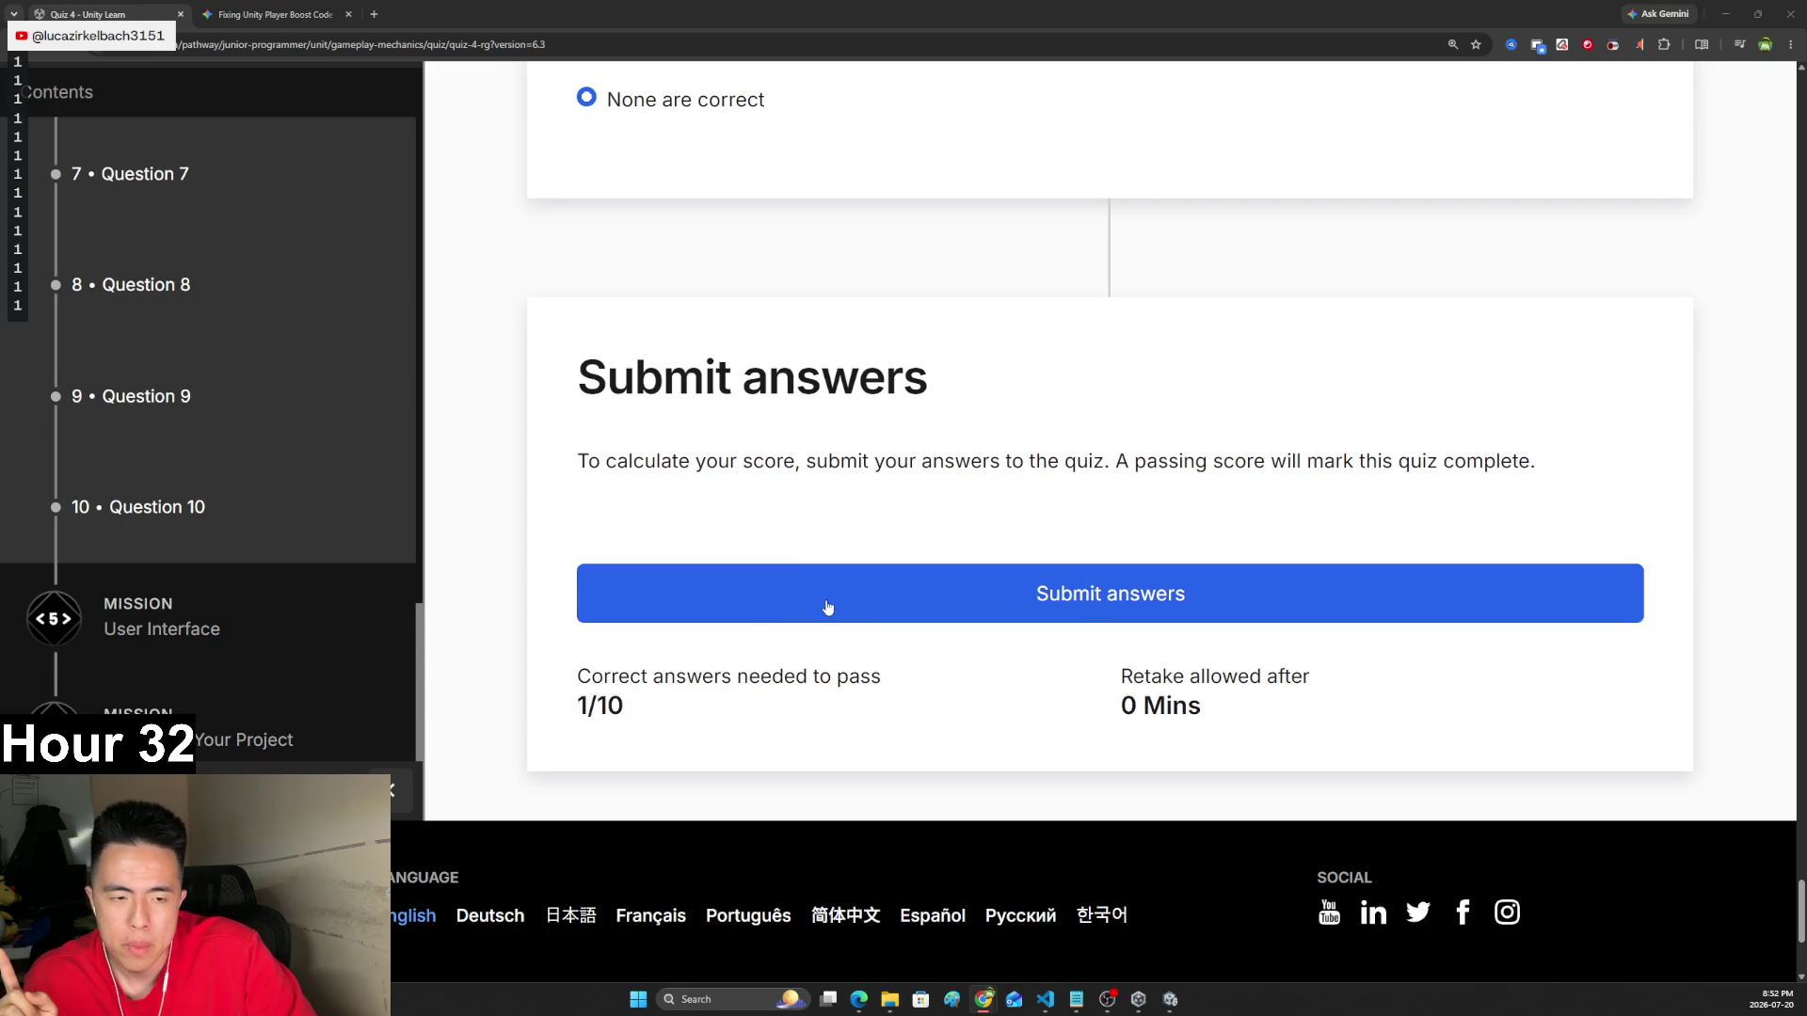
- Submit Quiz 4, review the 9/10 results including Question 7, then open the User Interface mission
left_click(928, 597)
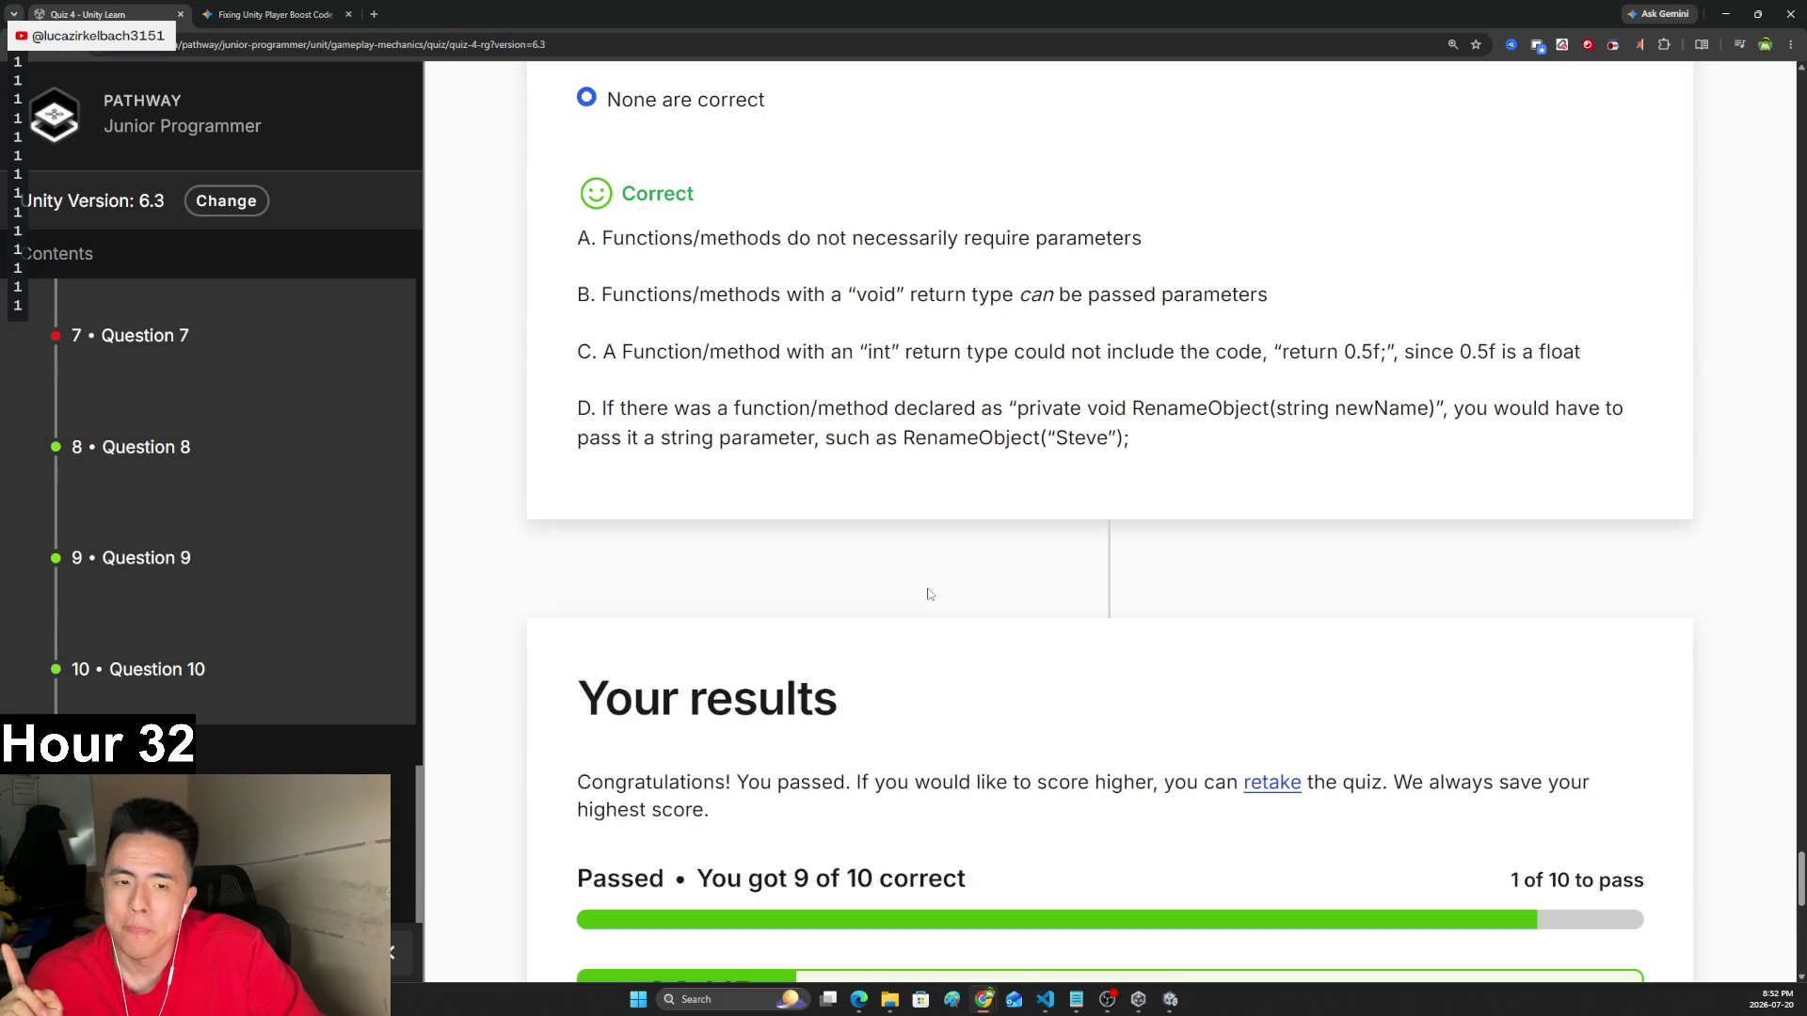
scroll(941, 584, "down", 2)
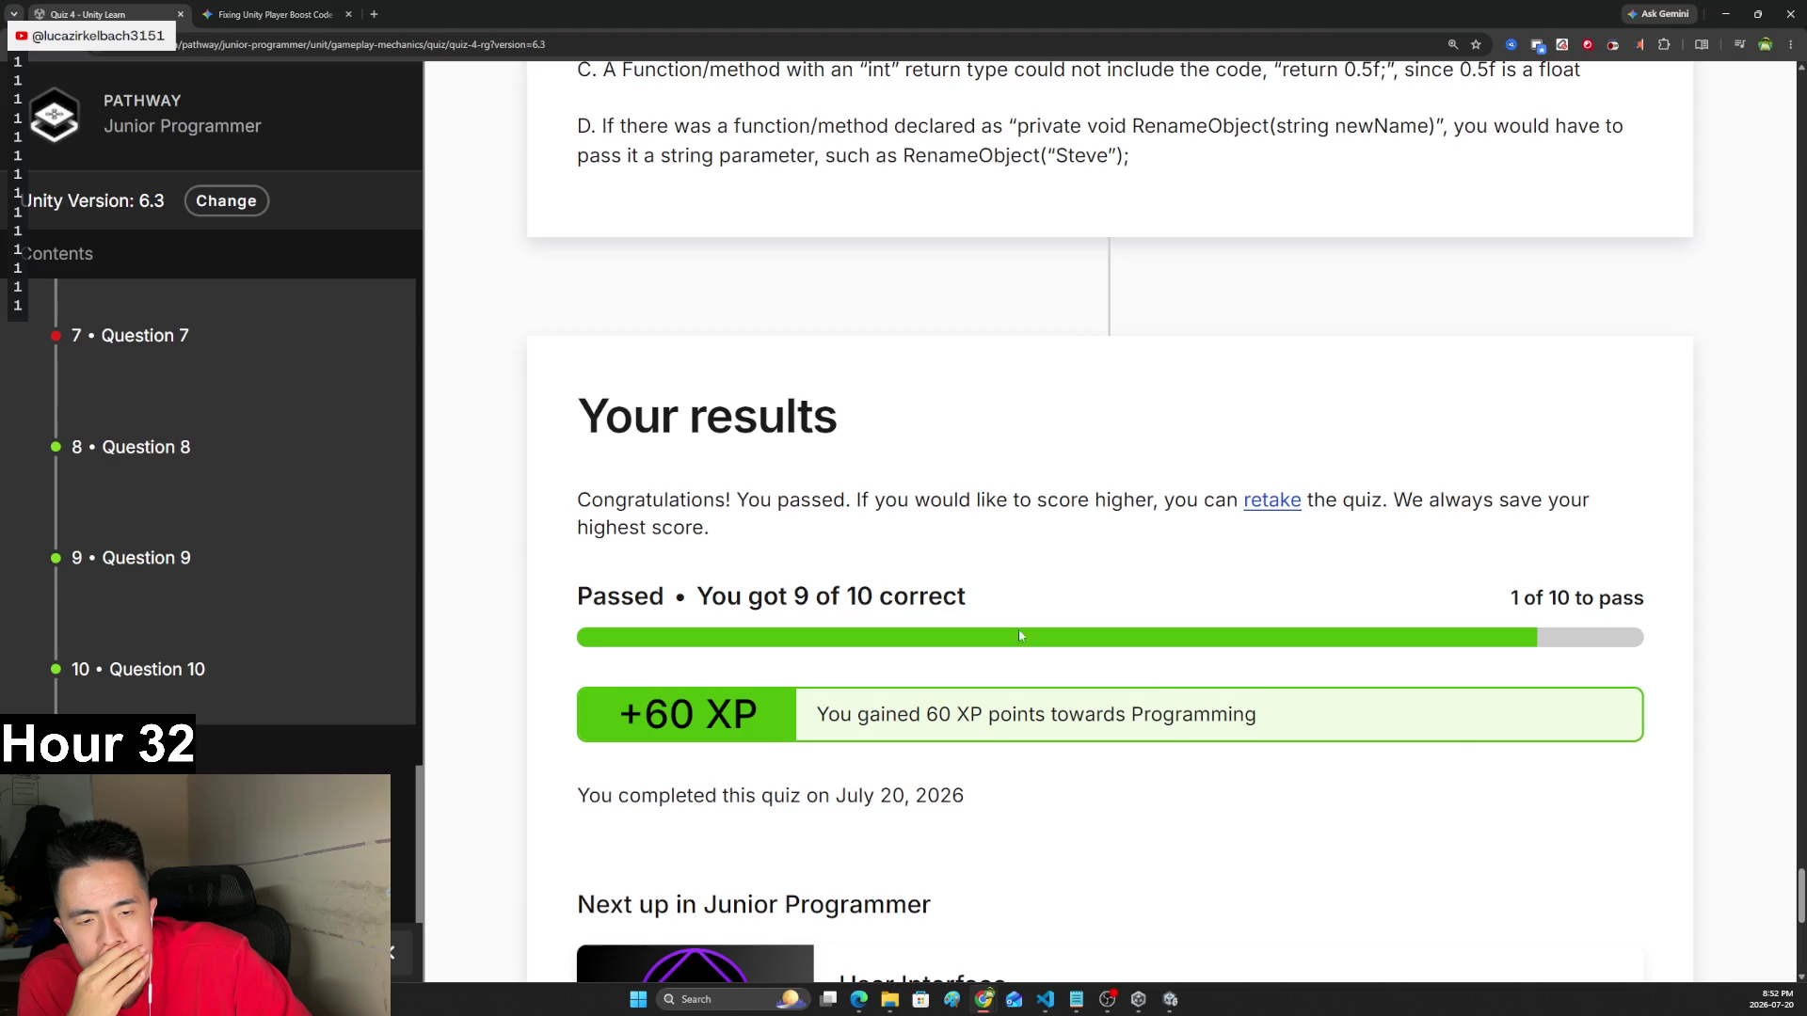
scroll(946, 604, "up", 10)
scroll(1110, 527, "up", 20)
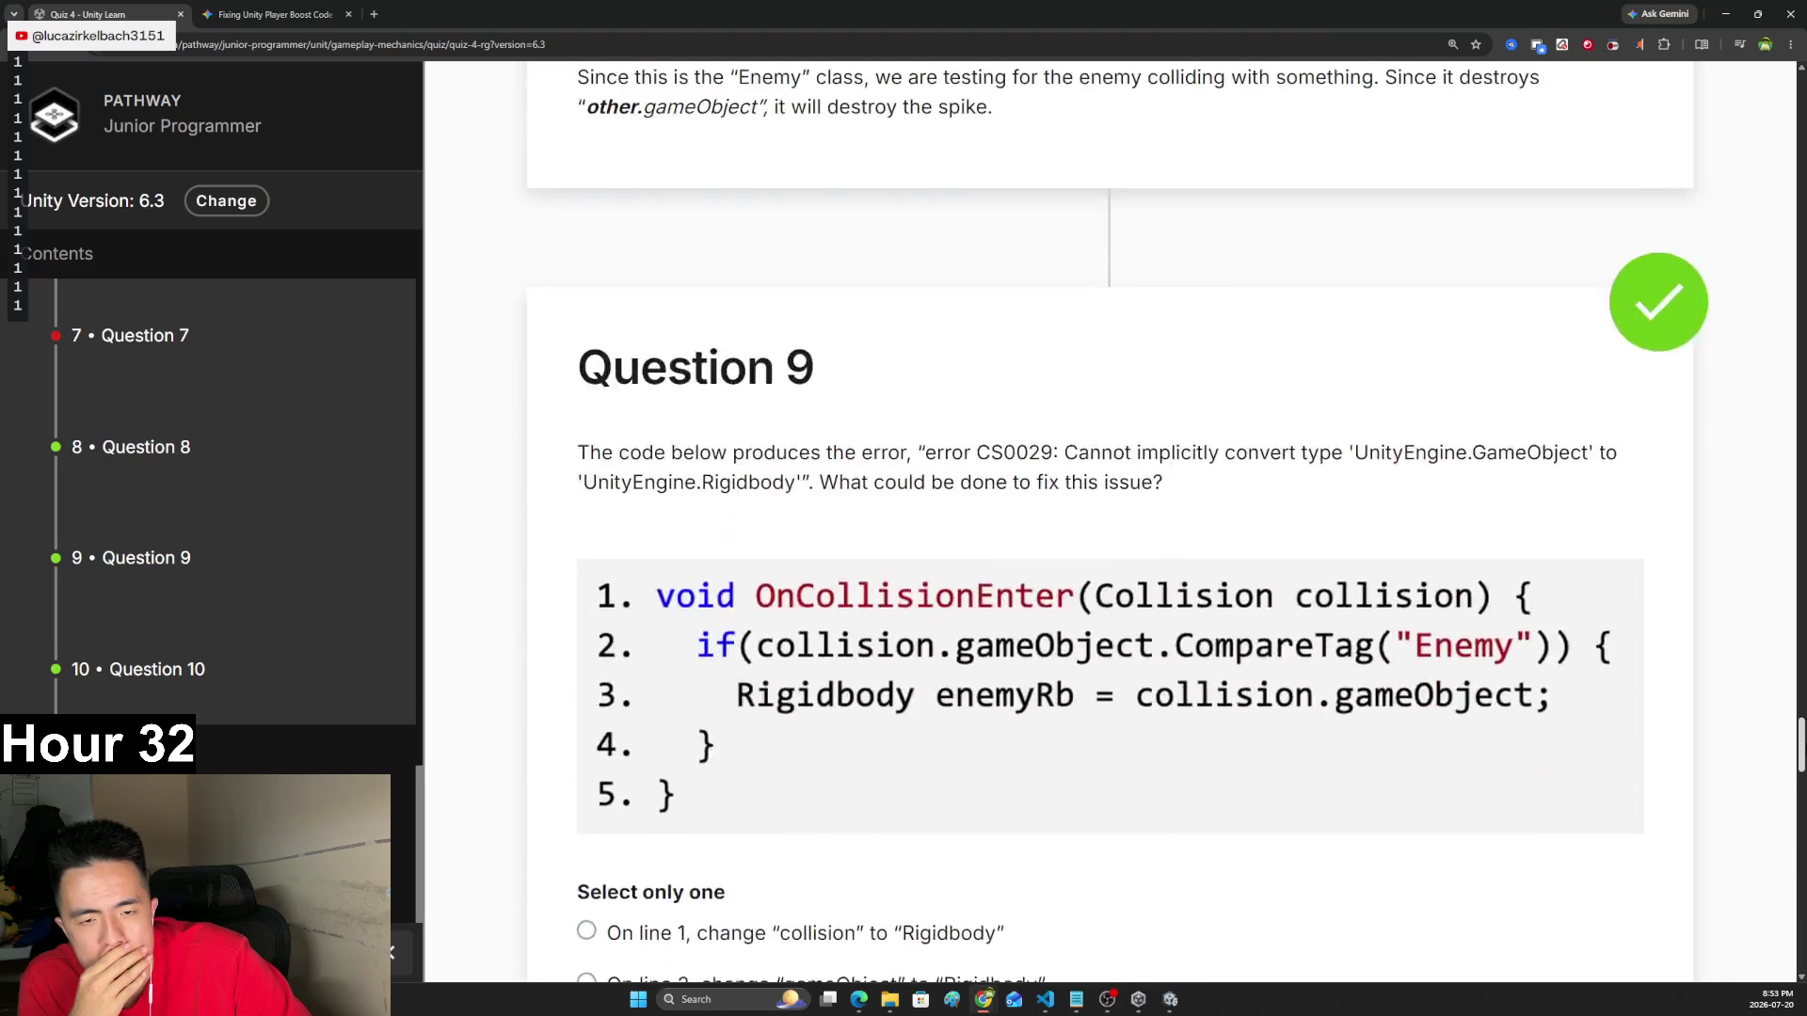
scroll(1111, 527, "up", 3)
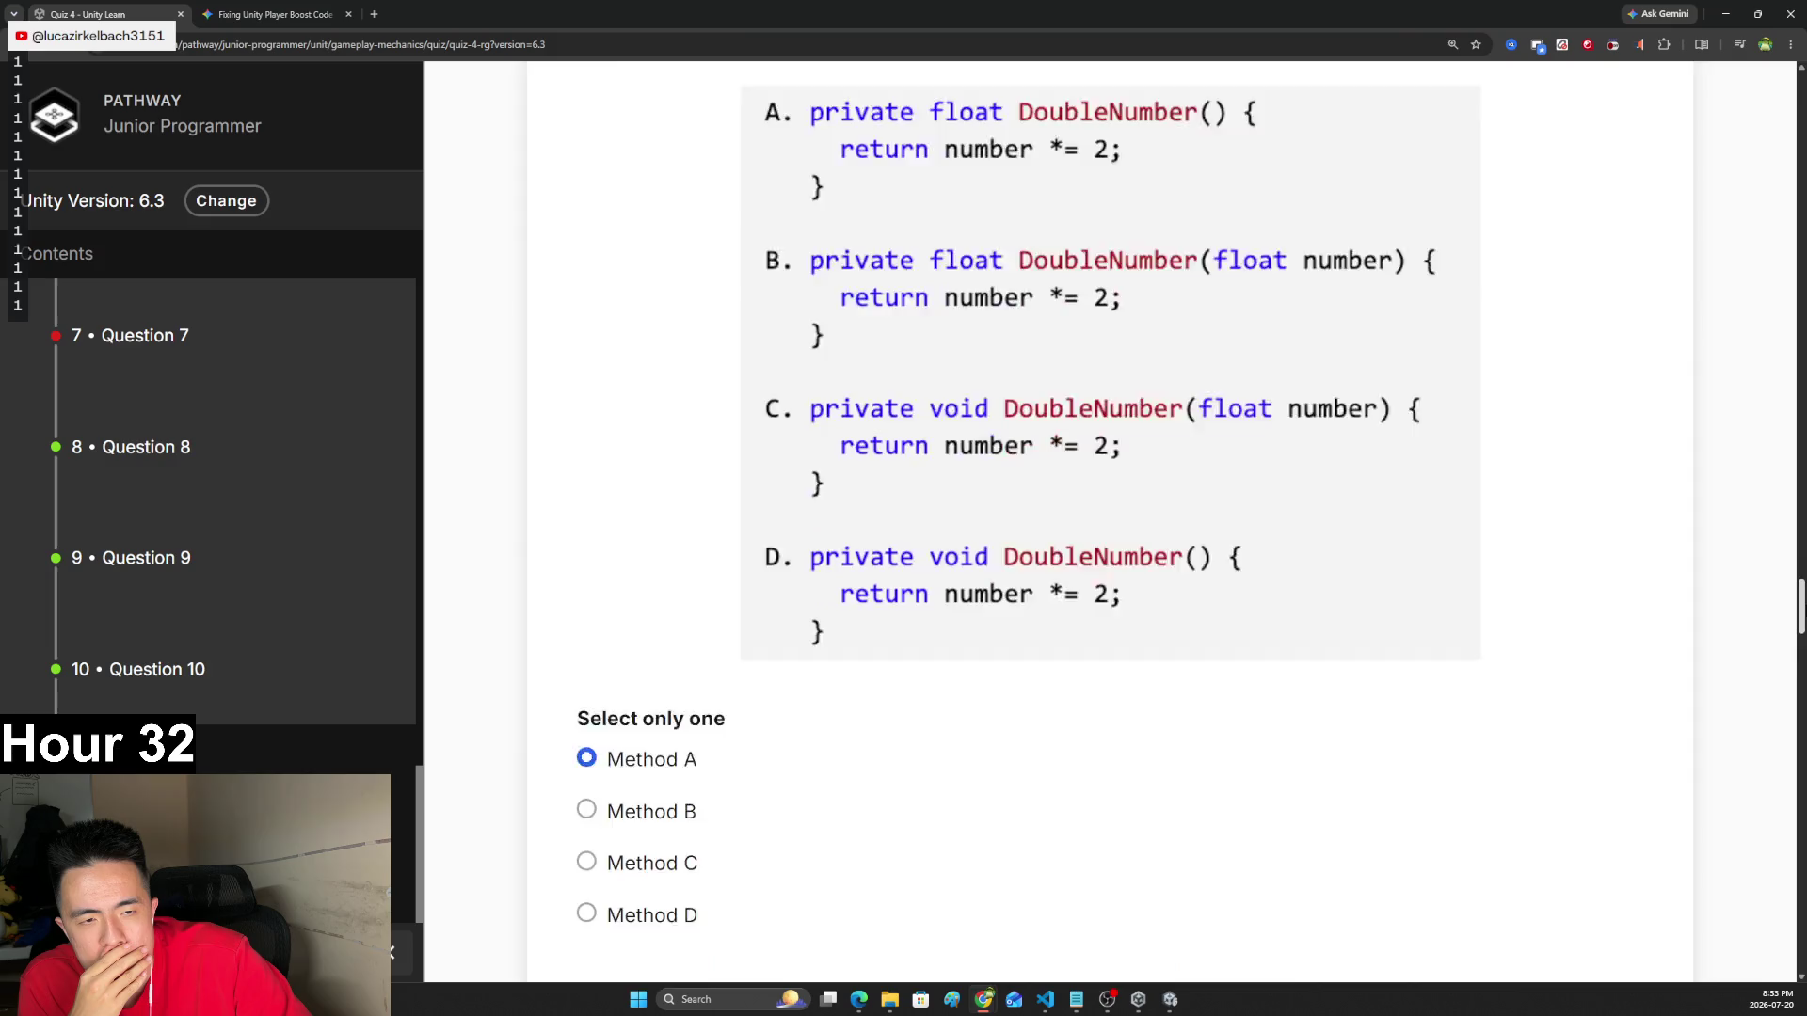
scroll(1110, 527, "down", 3)
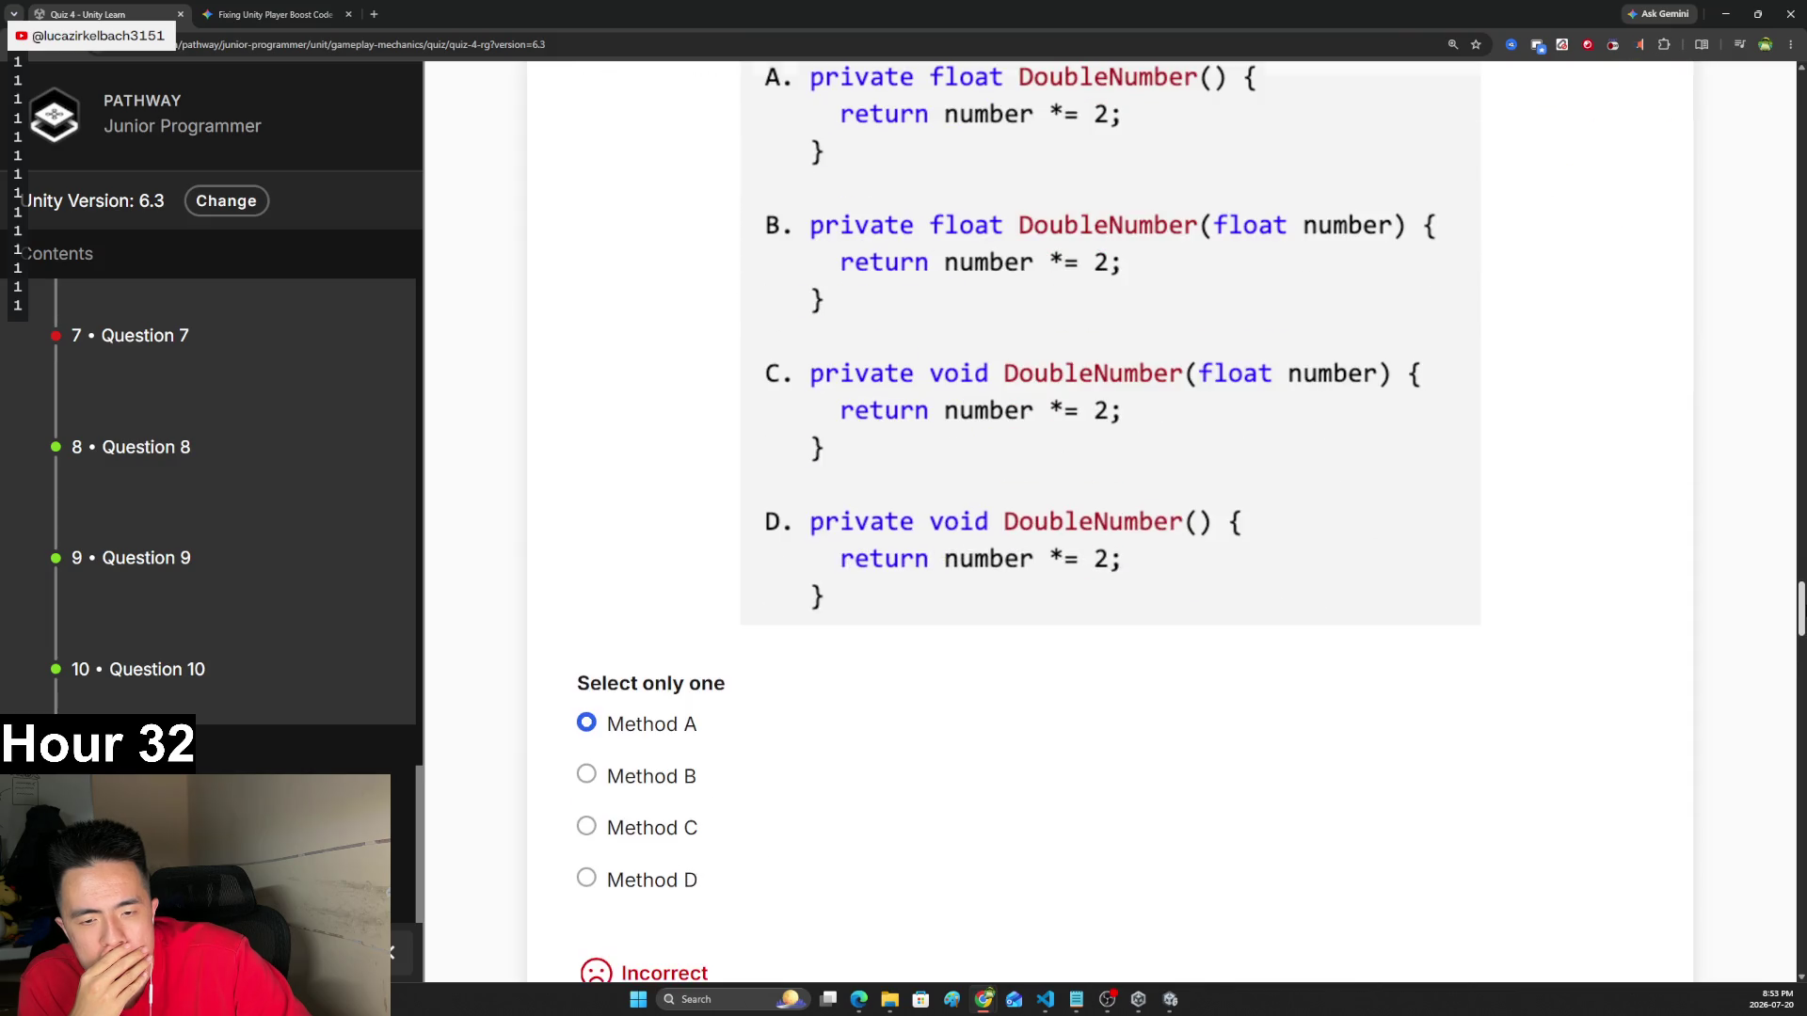
scroll(1110, 527, "up", 2)
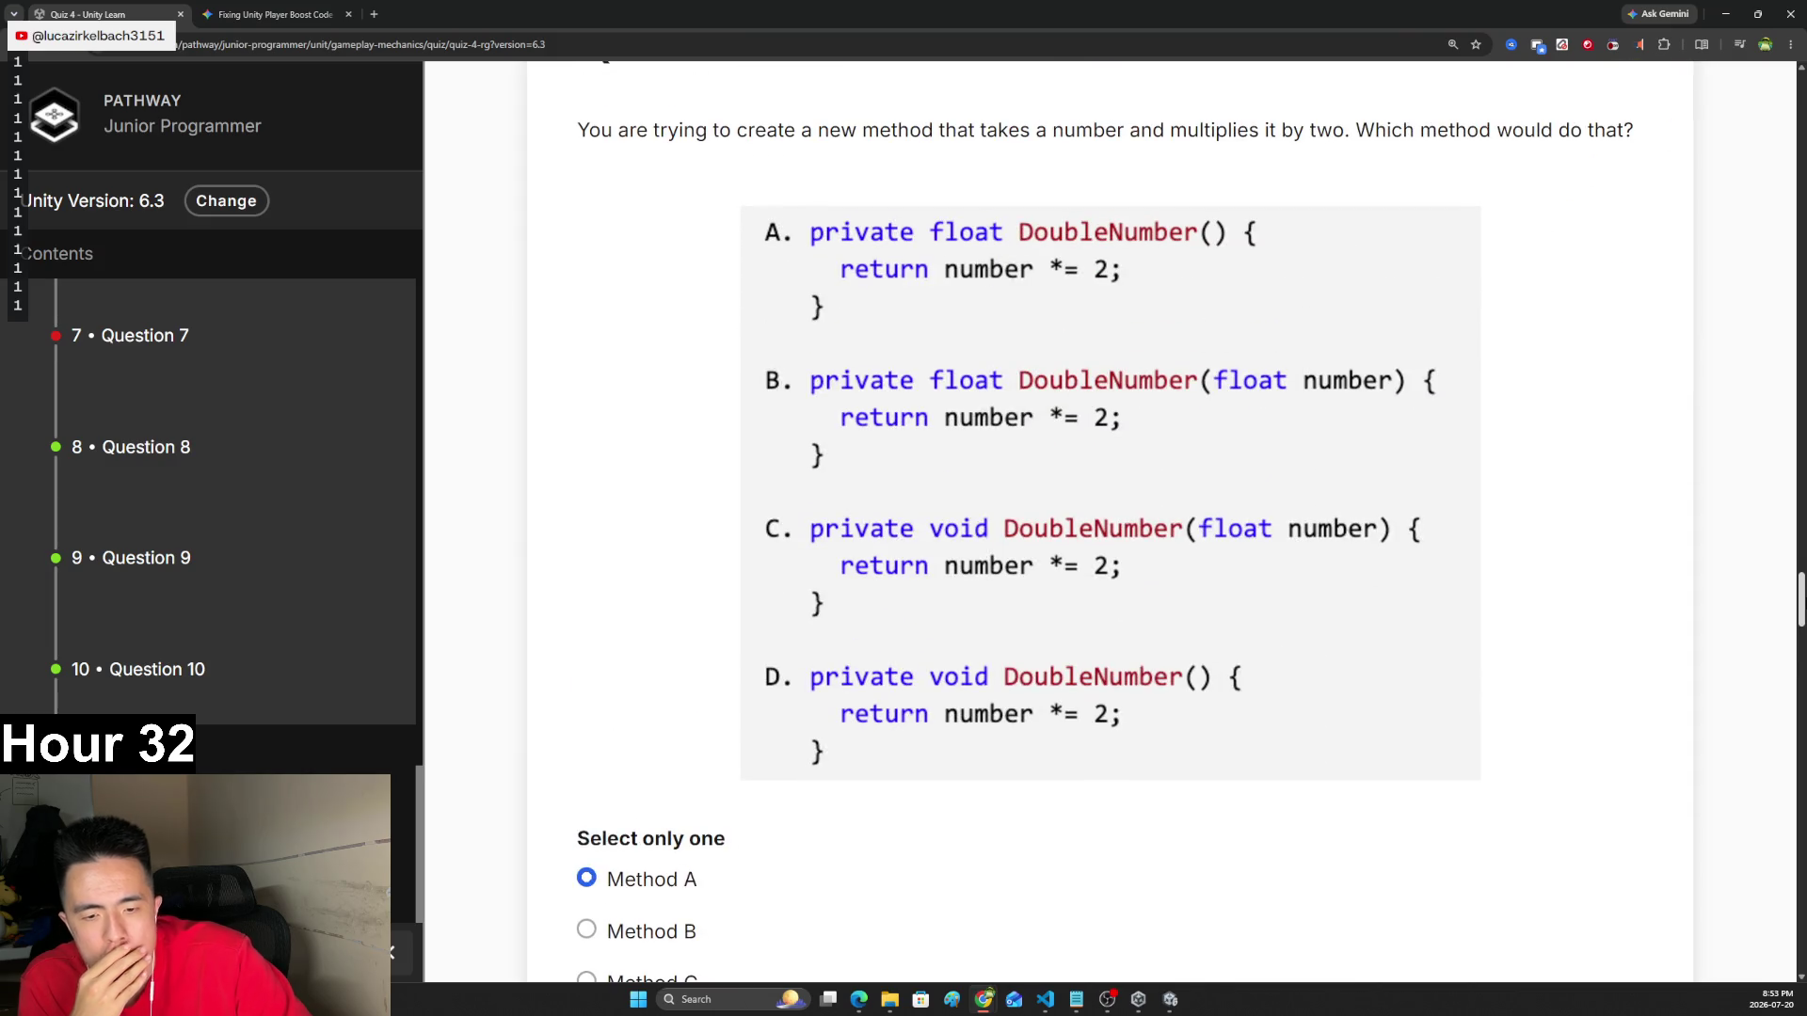
scroll(928, 731, "down", 2)
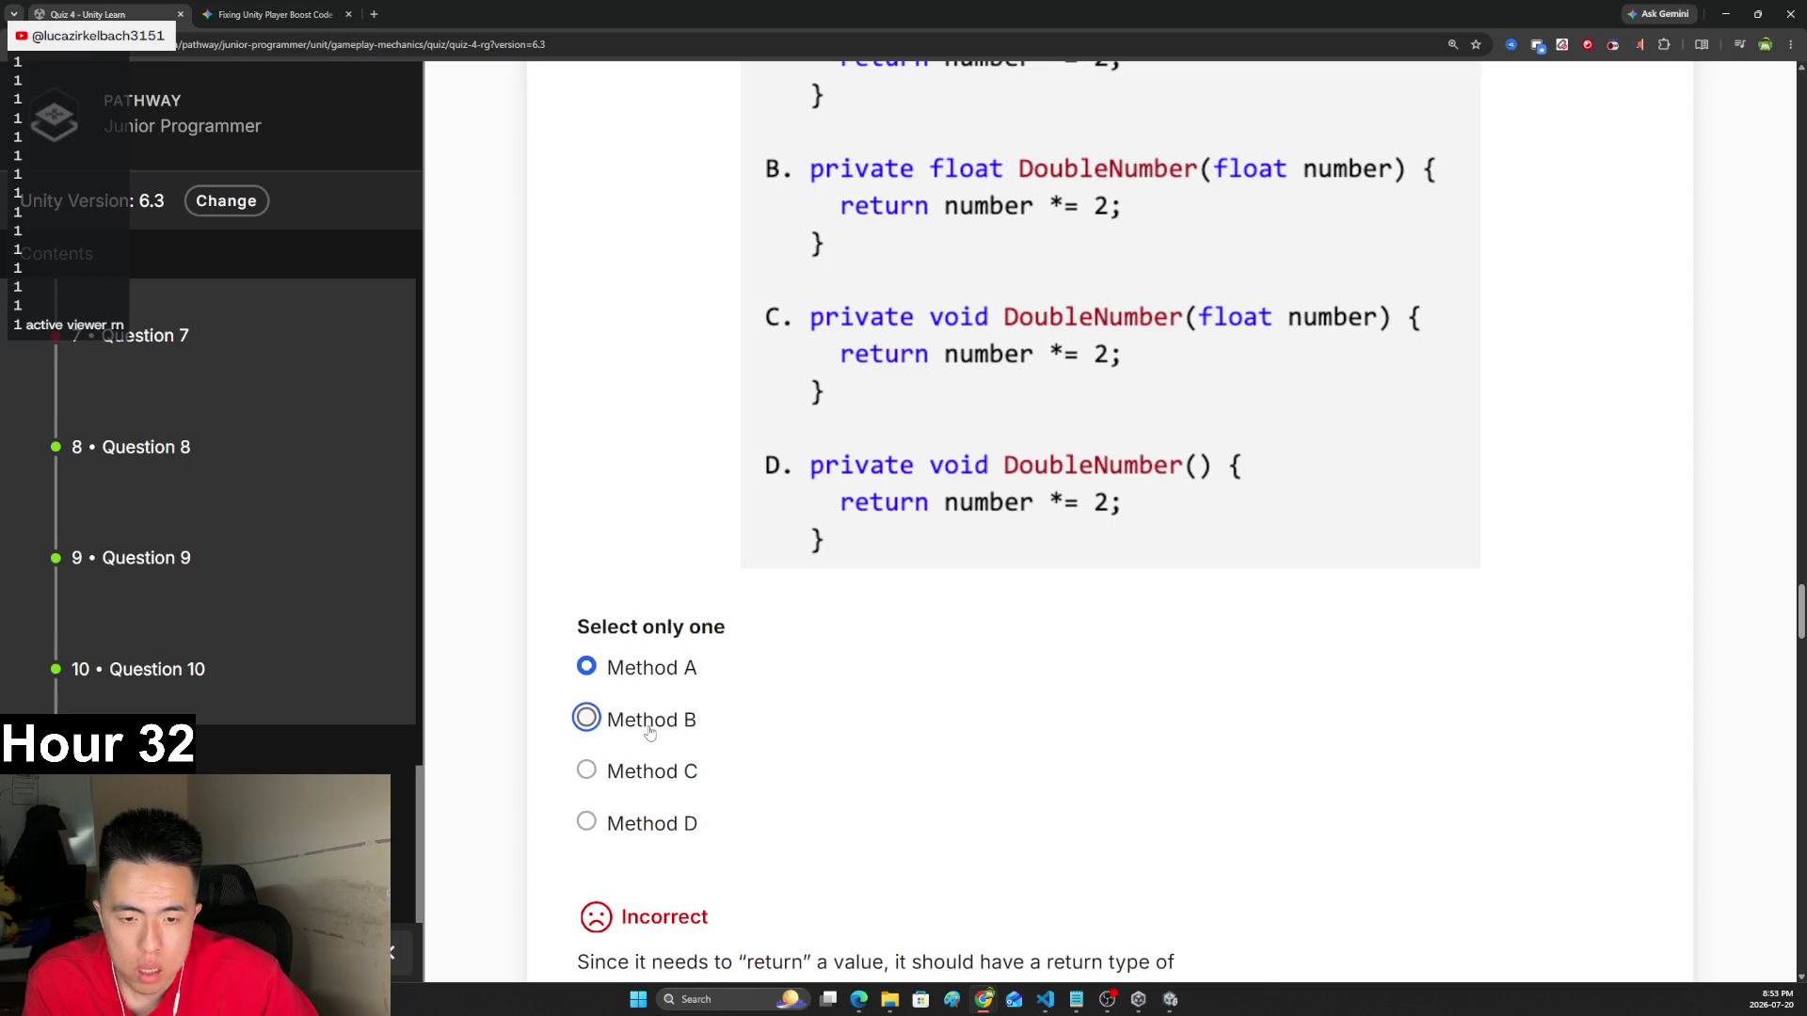
scroll(659, 727, "up", 2)
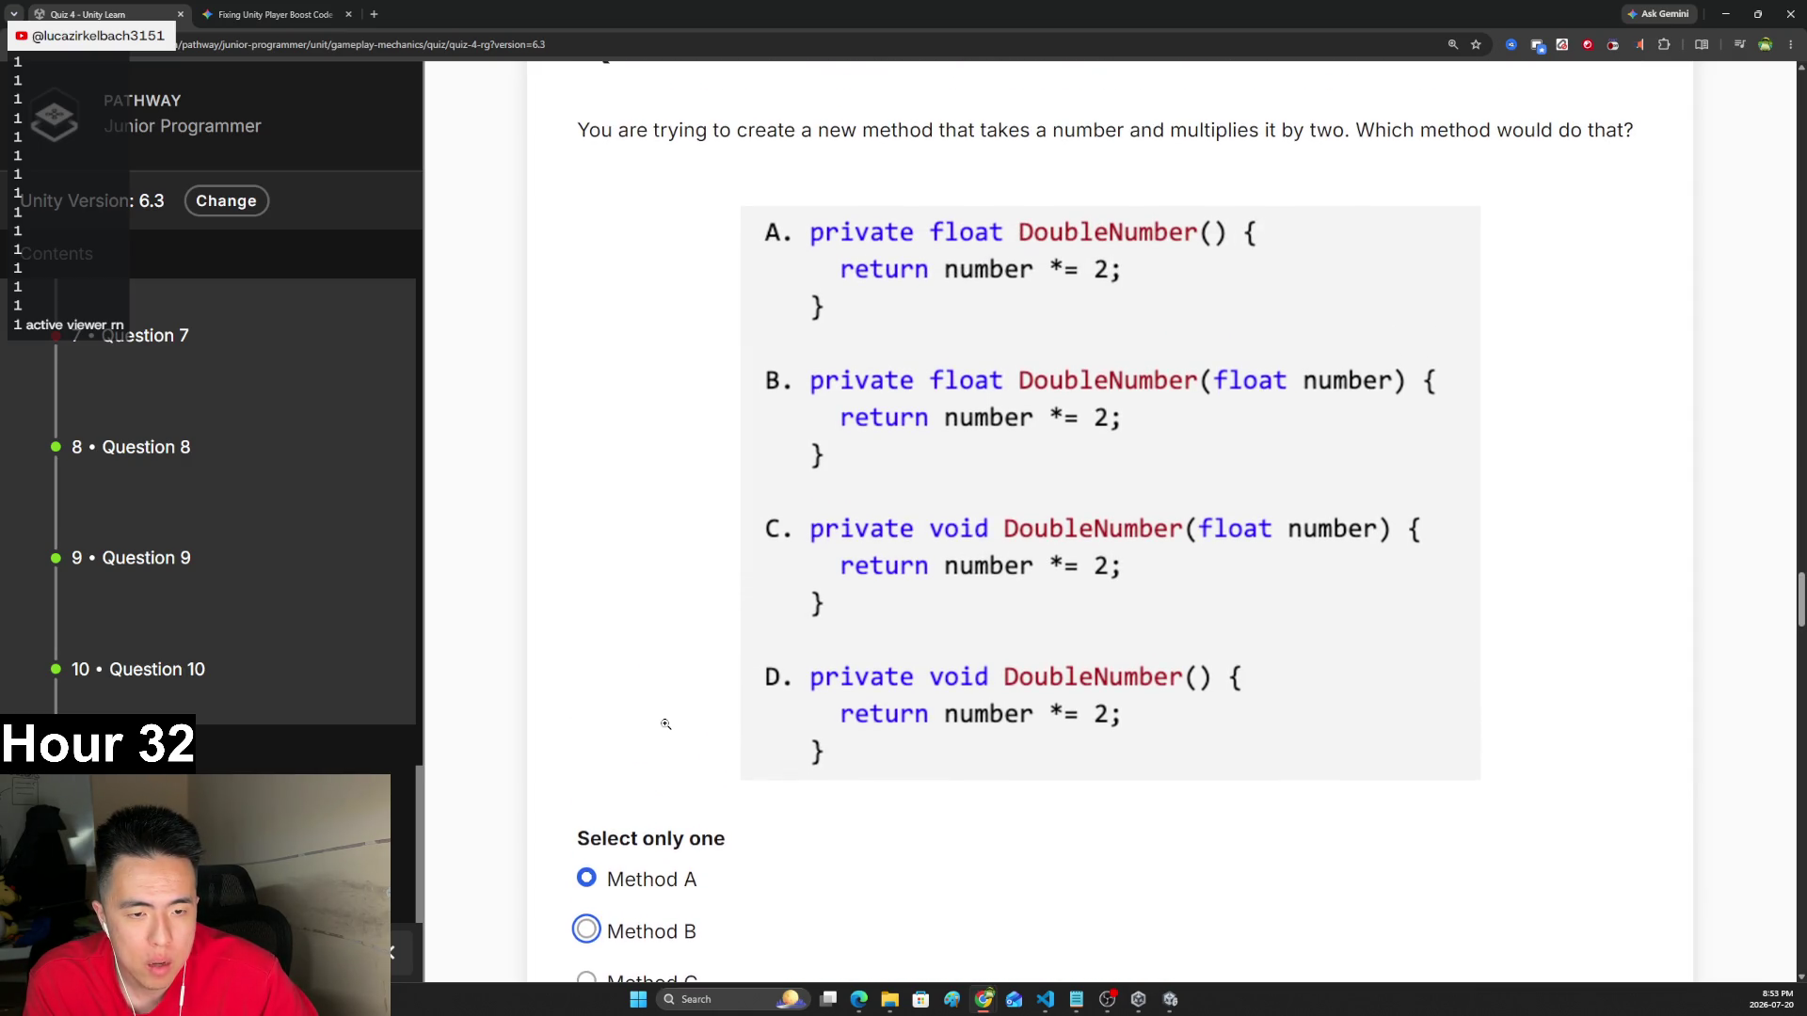
scroll(909, 584, "down", 4)
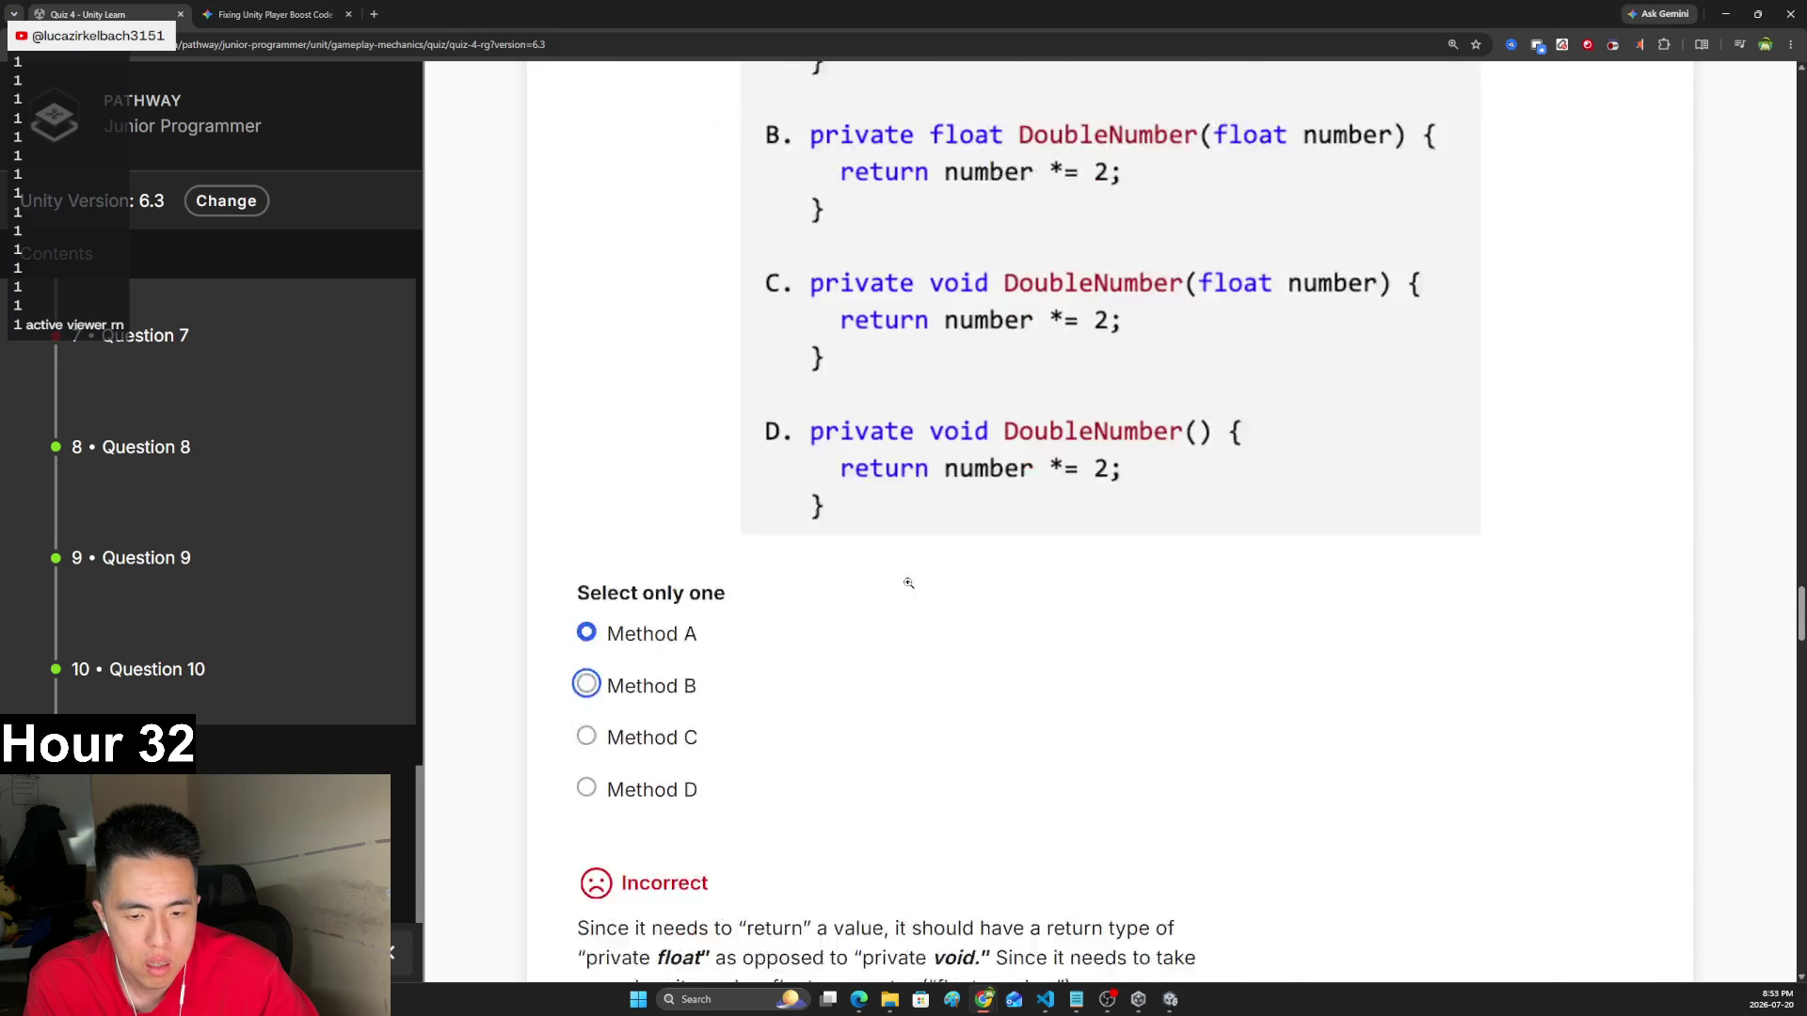
scroll(909, 583, "up", 6)
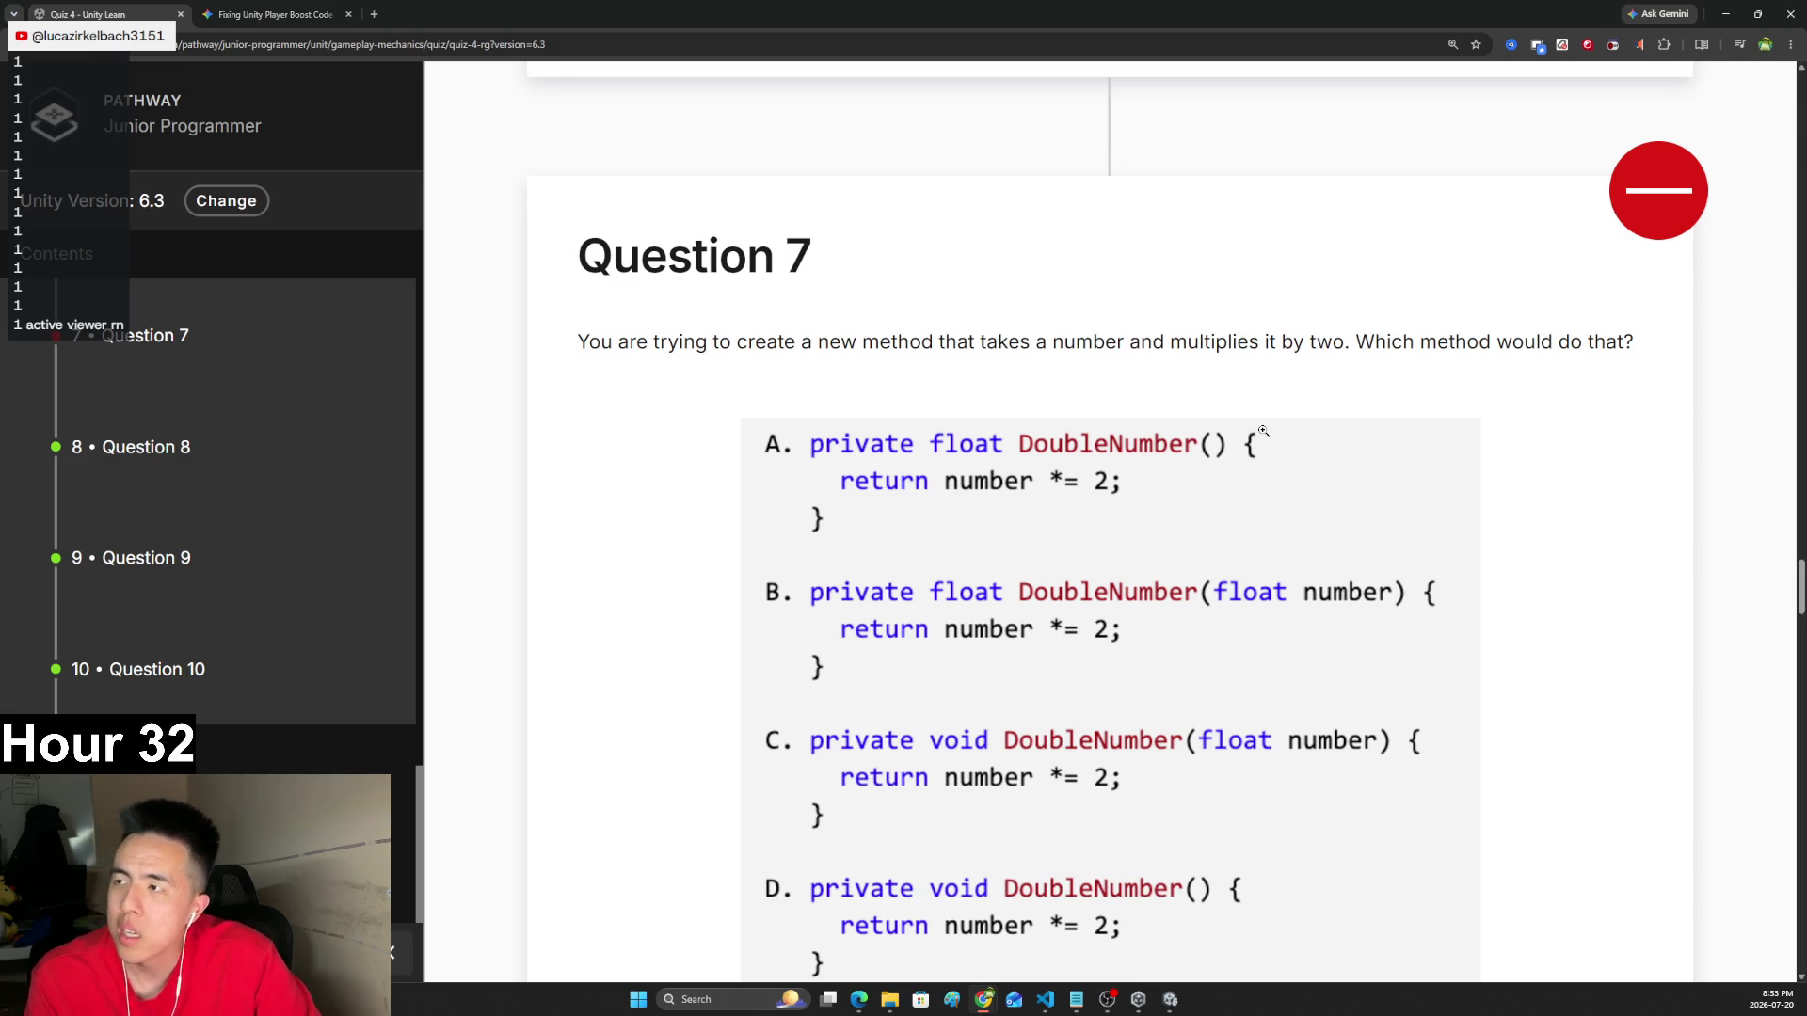
scroll(1290, 427, "down", 20)
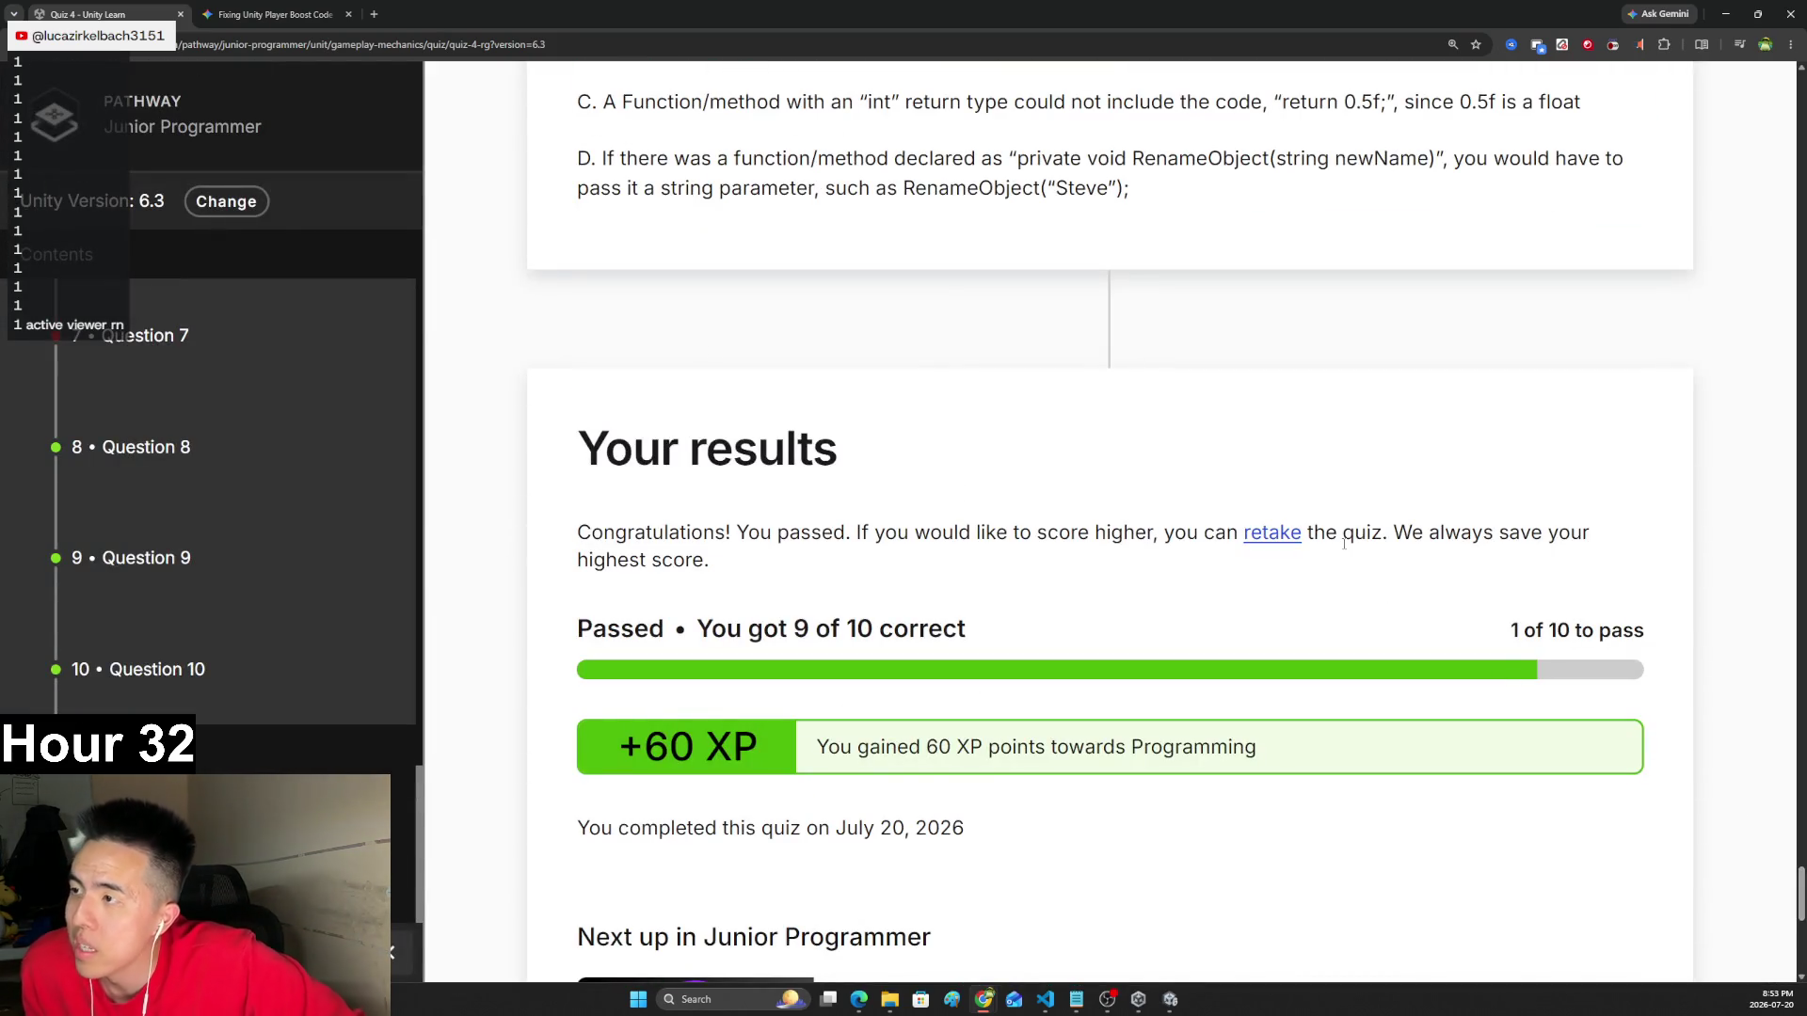
scroll(1344, 543, "down", 6)
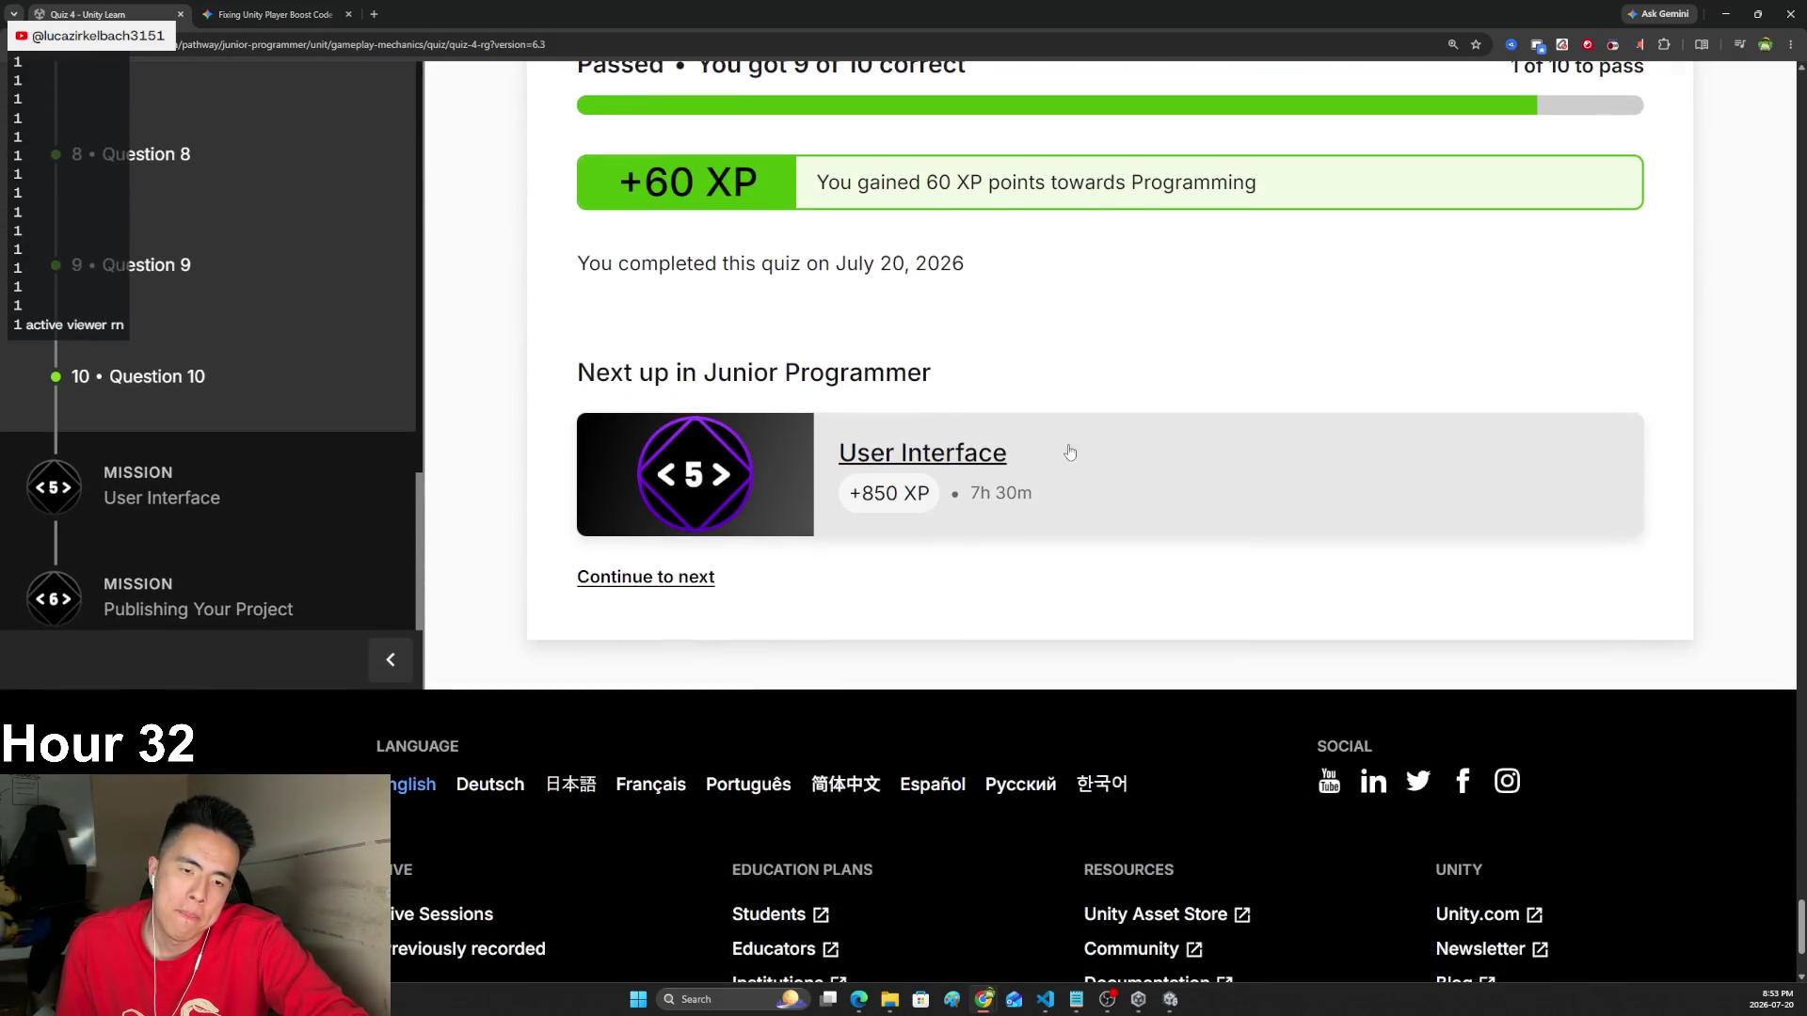
left_click(1003, 463)
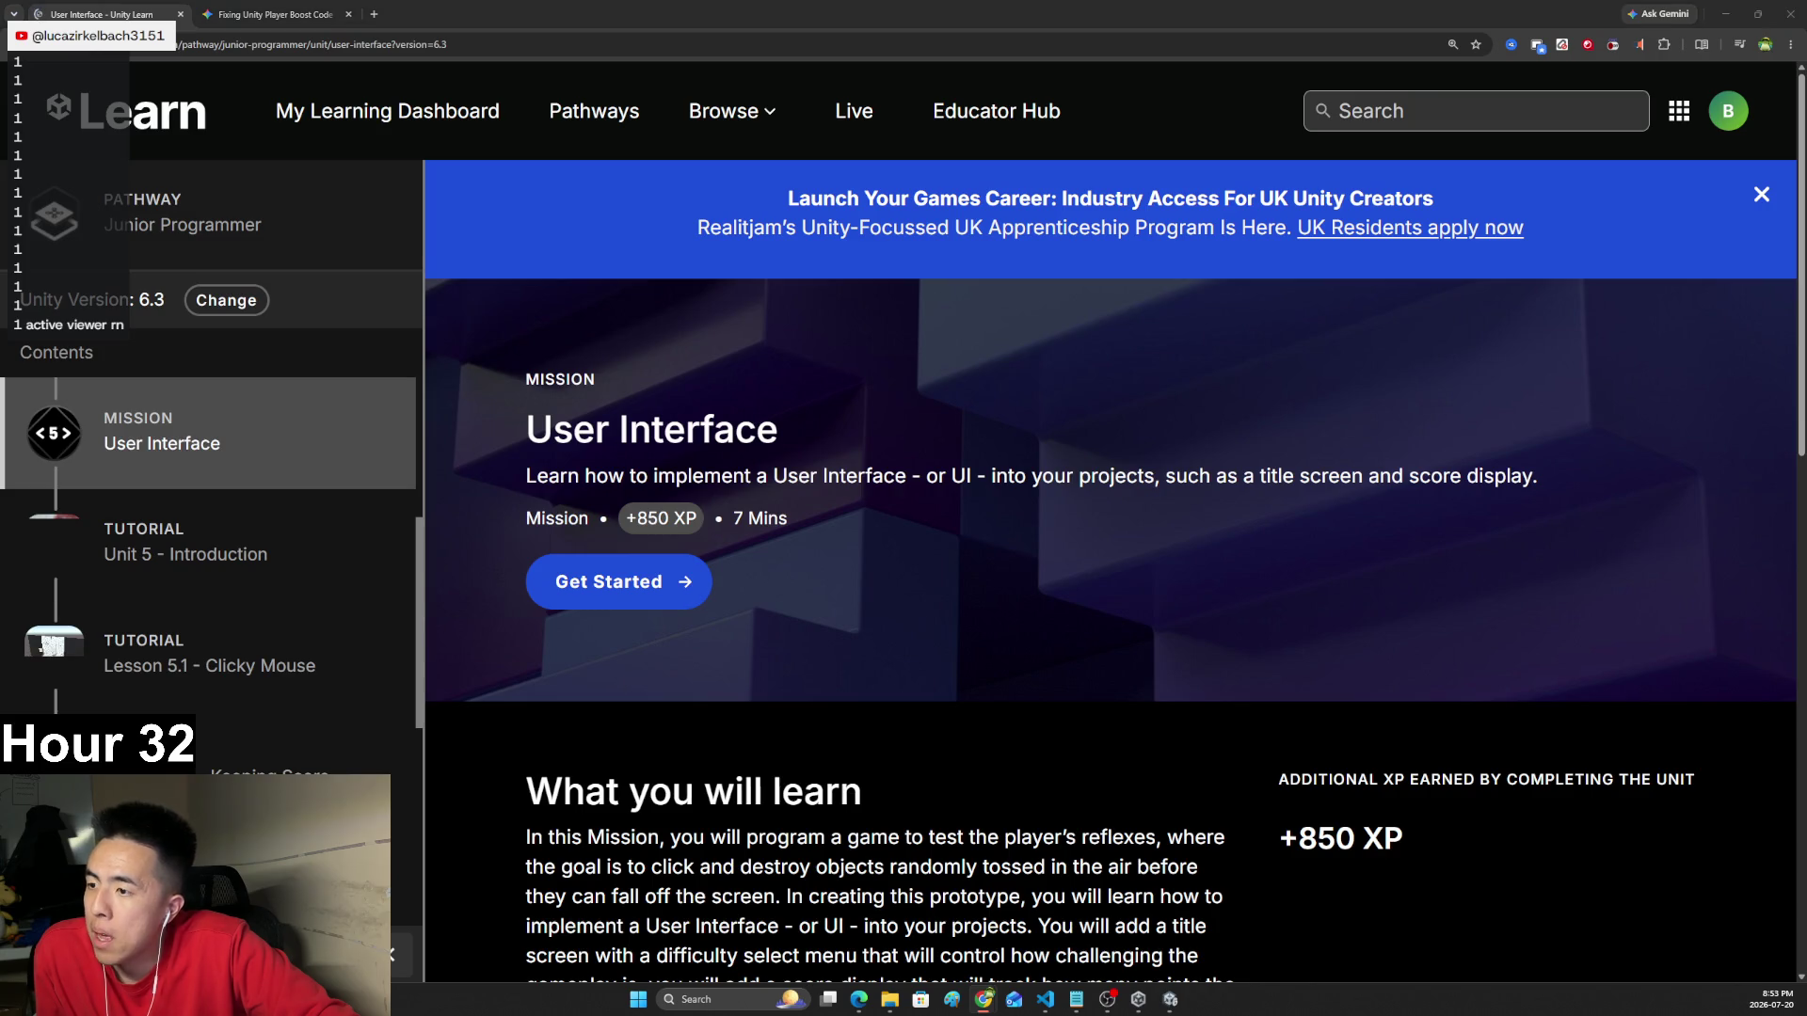
scroll(975, 532, "down", 10)
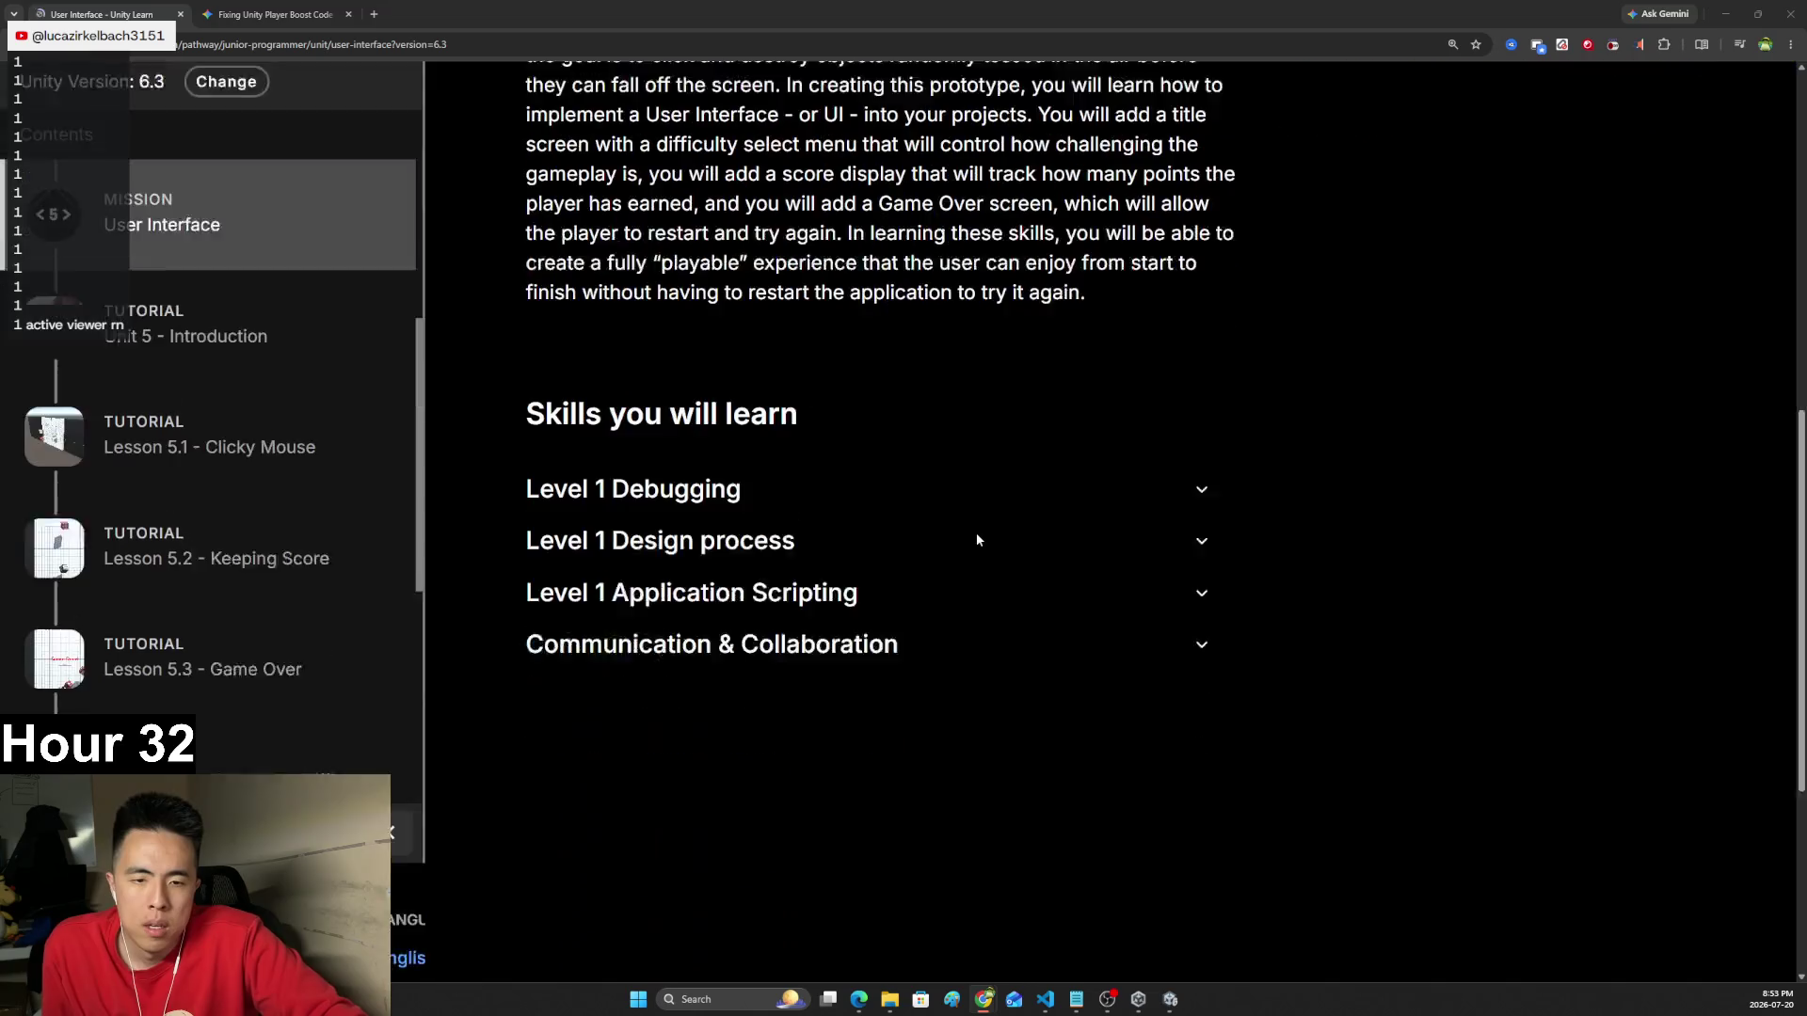
scroll(974, 500, "up", 5)
scroll(975, 504, "up", 3)
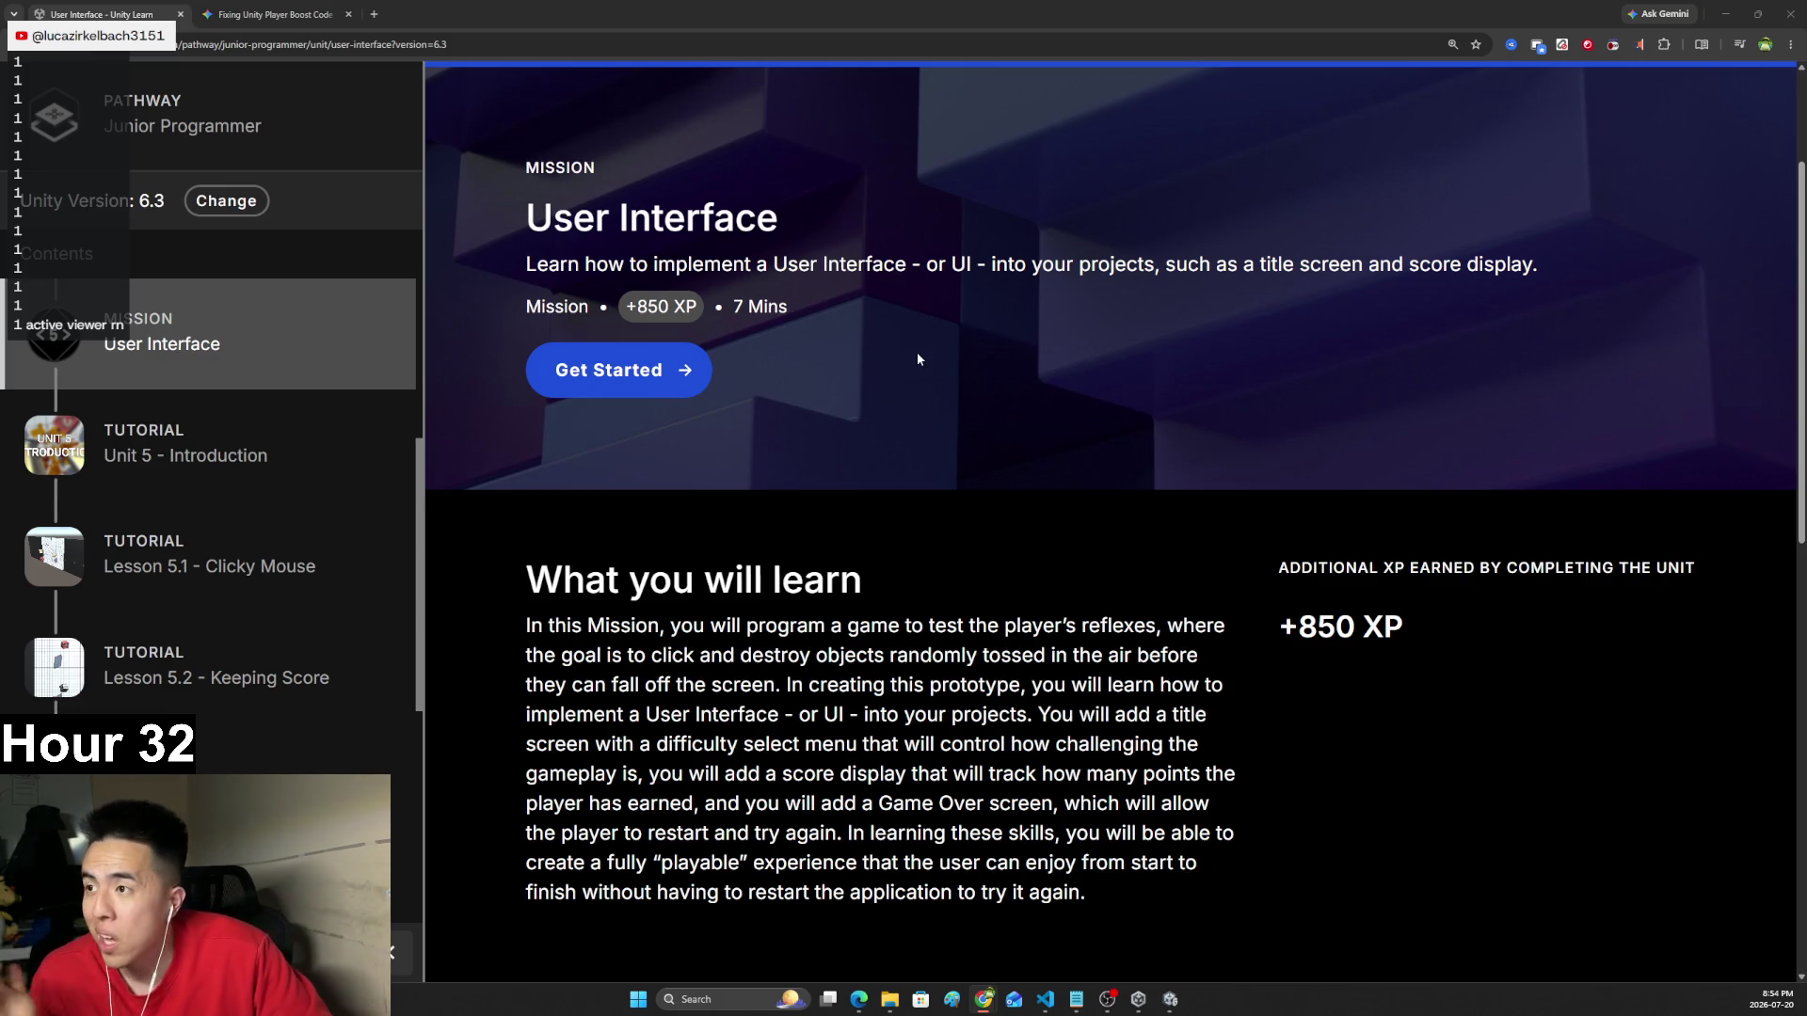
scroll(918, 353, "down", 1)
scroll(953, 473, "down", 2)
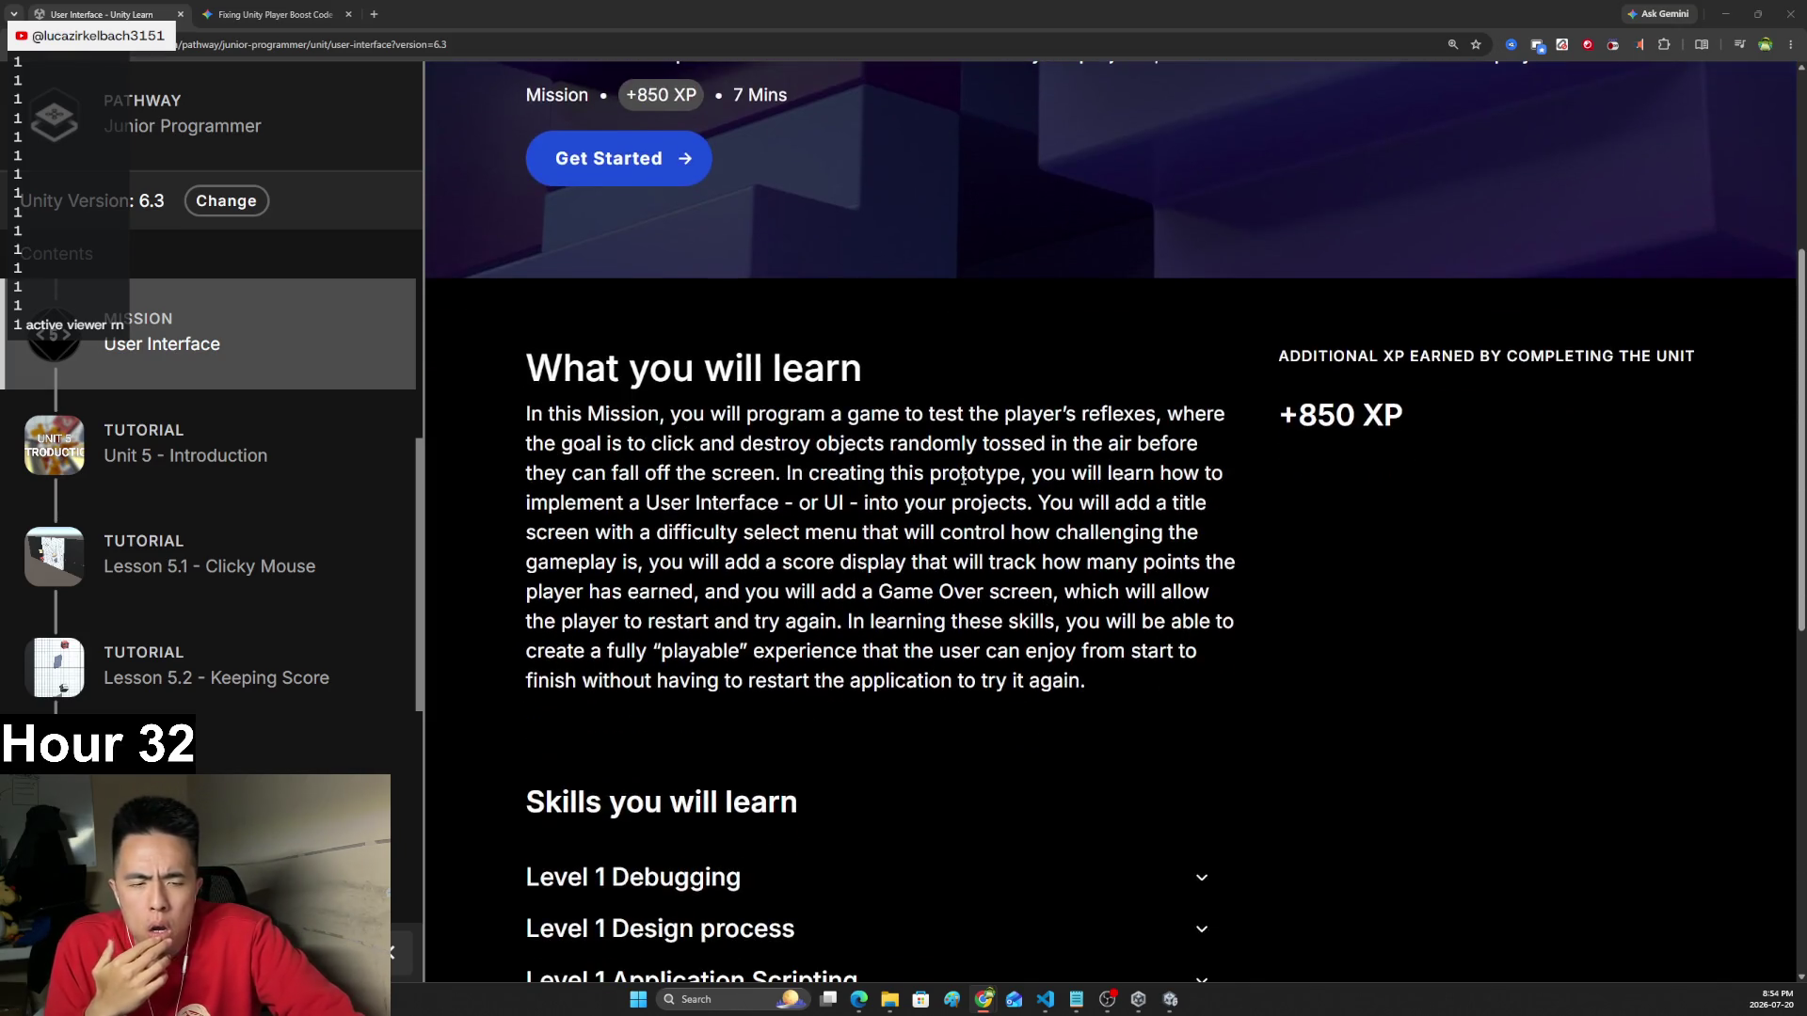
scroll(963, 477, "down", 4)
scroll(960, 452, "up", 6)
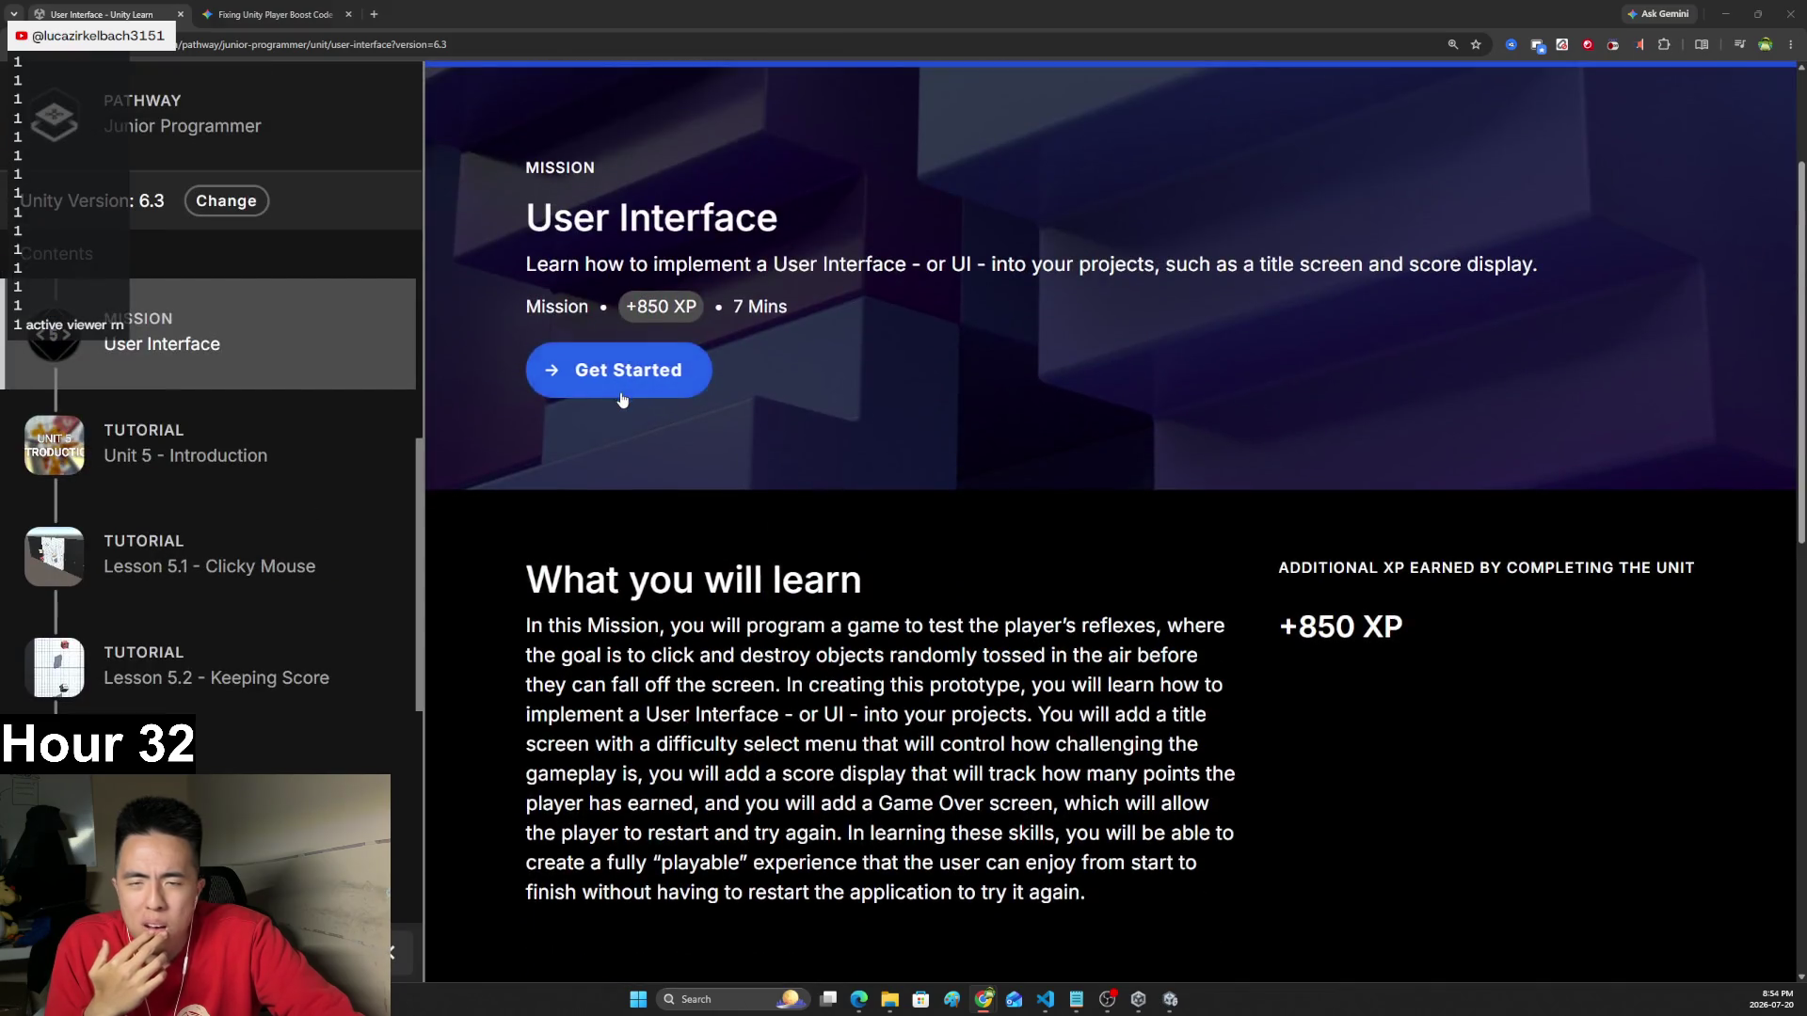
- Open the Unit 5 - Introduction tutorial and play its intro video full screen
left_click(621, 399)
scroll(959, 388, "down", 7)
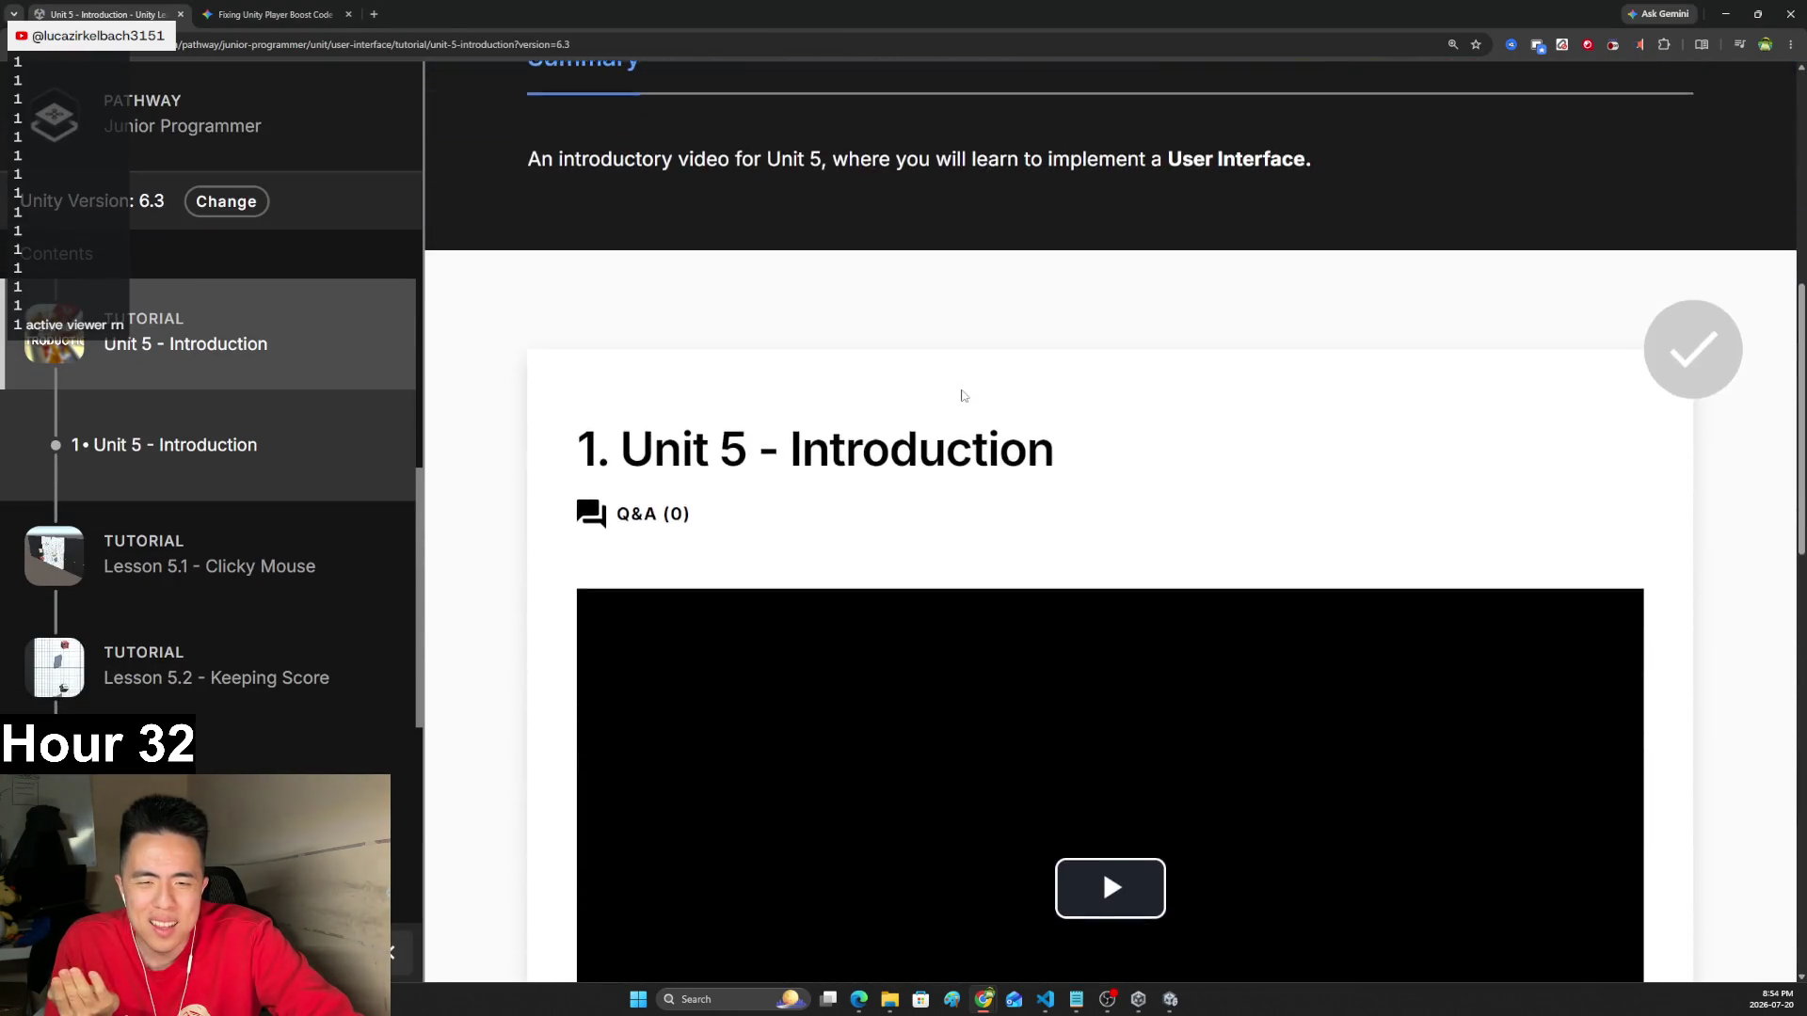
scroll(962, 395, "down", 3)
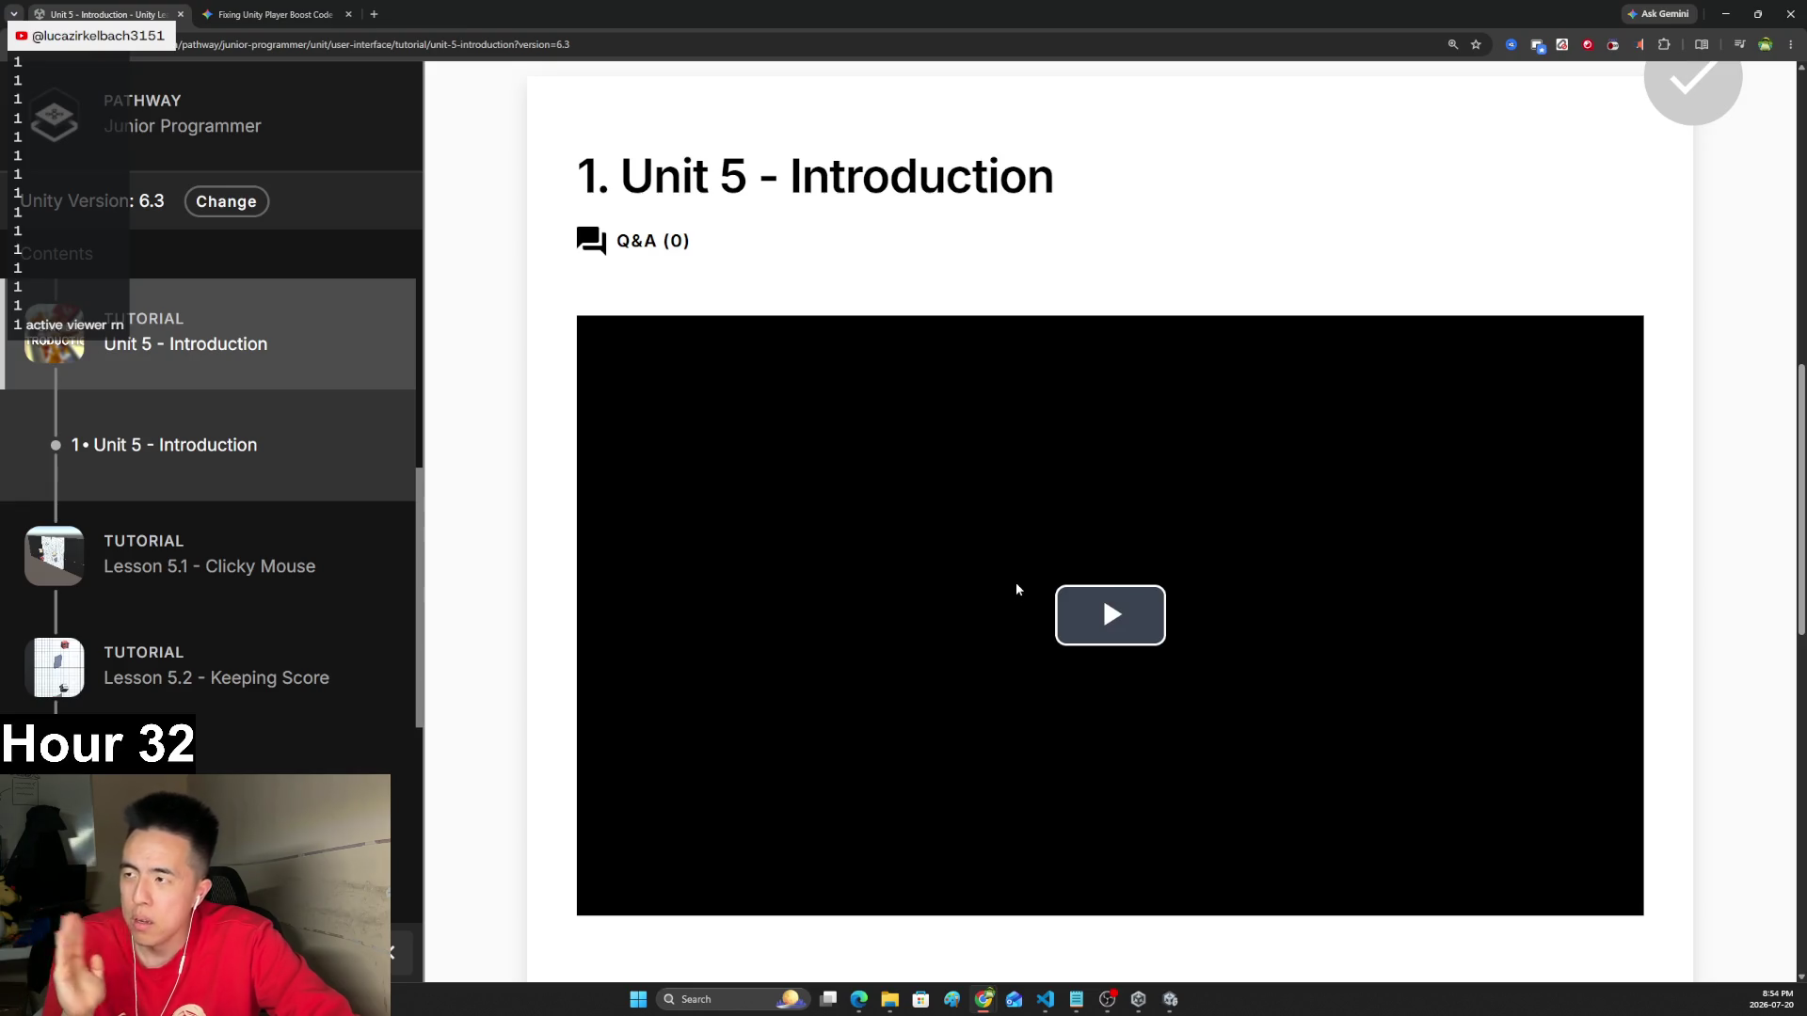
left_click(1016, 587)
left_click(1621, 904)
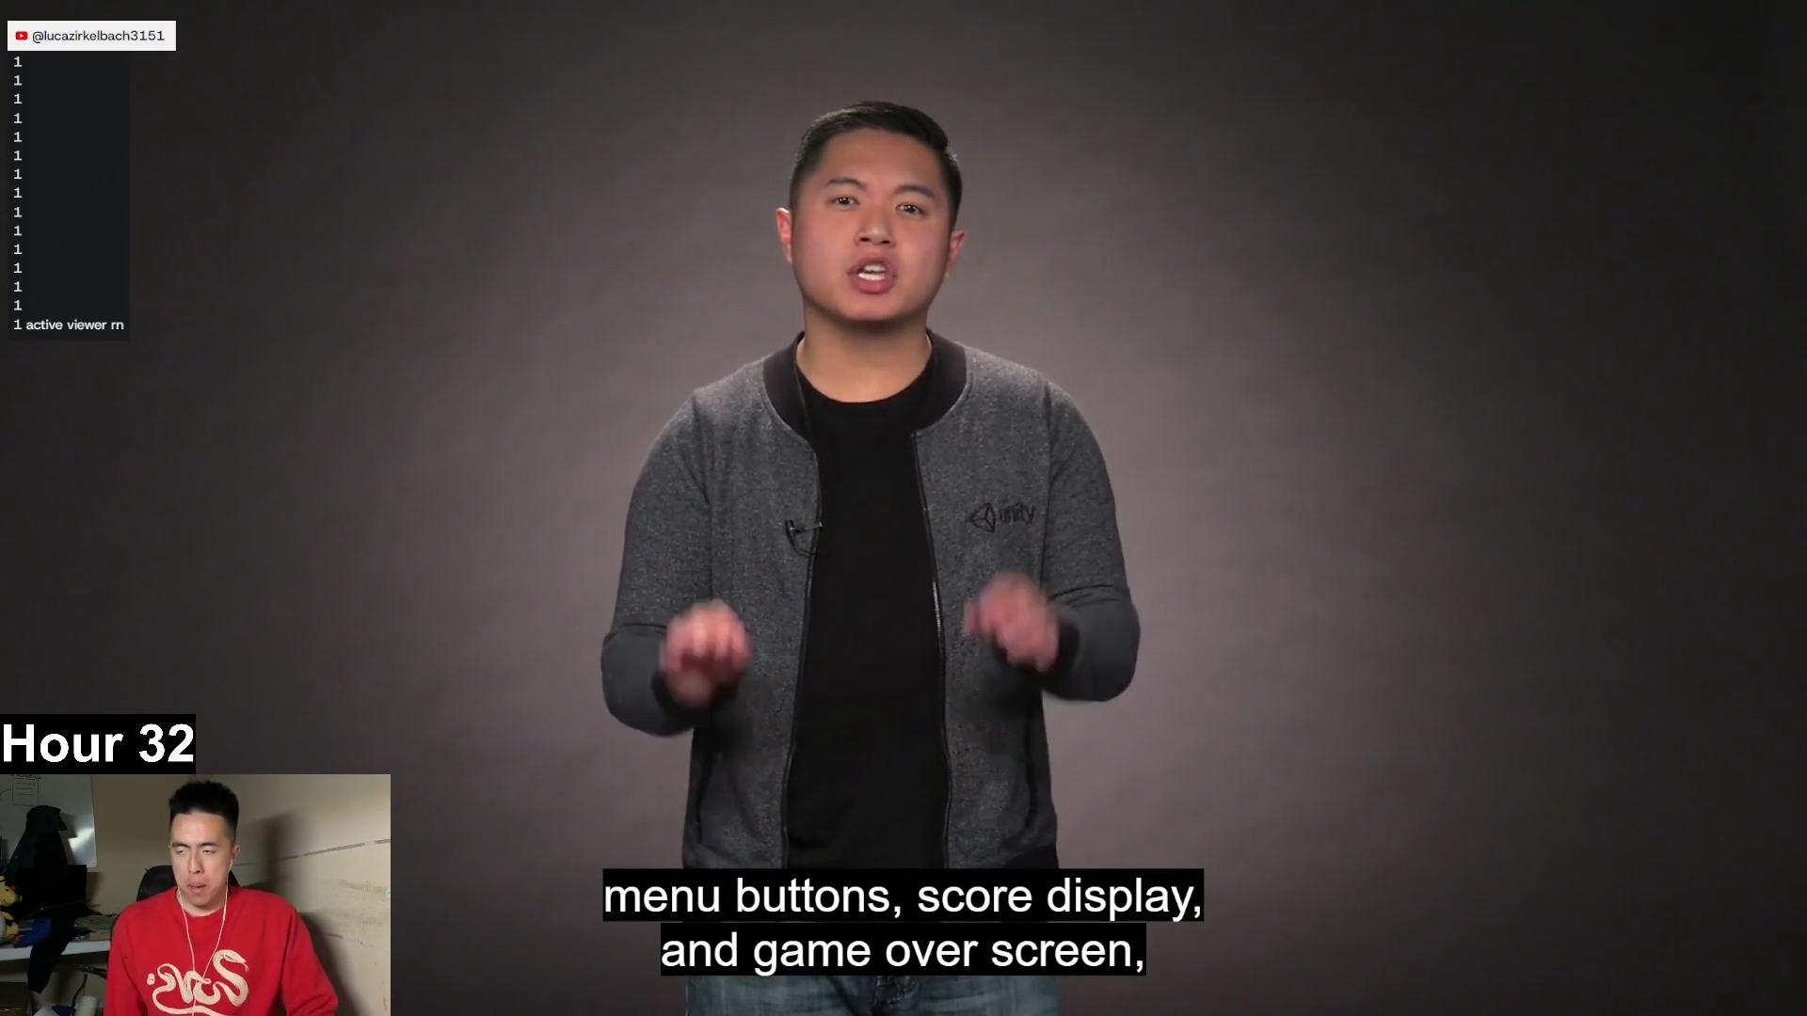
- Watch the Unit 5 introduction video until 5 seconds remain, then exit full screen
mouse_move(1251, 230)
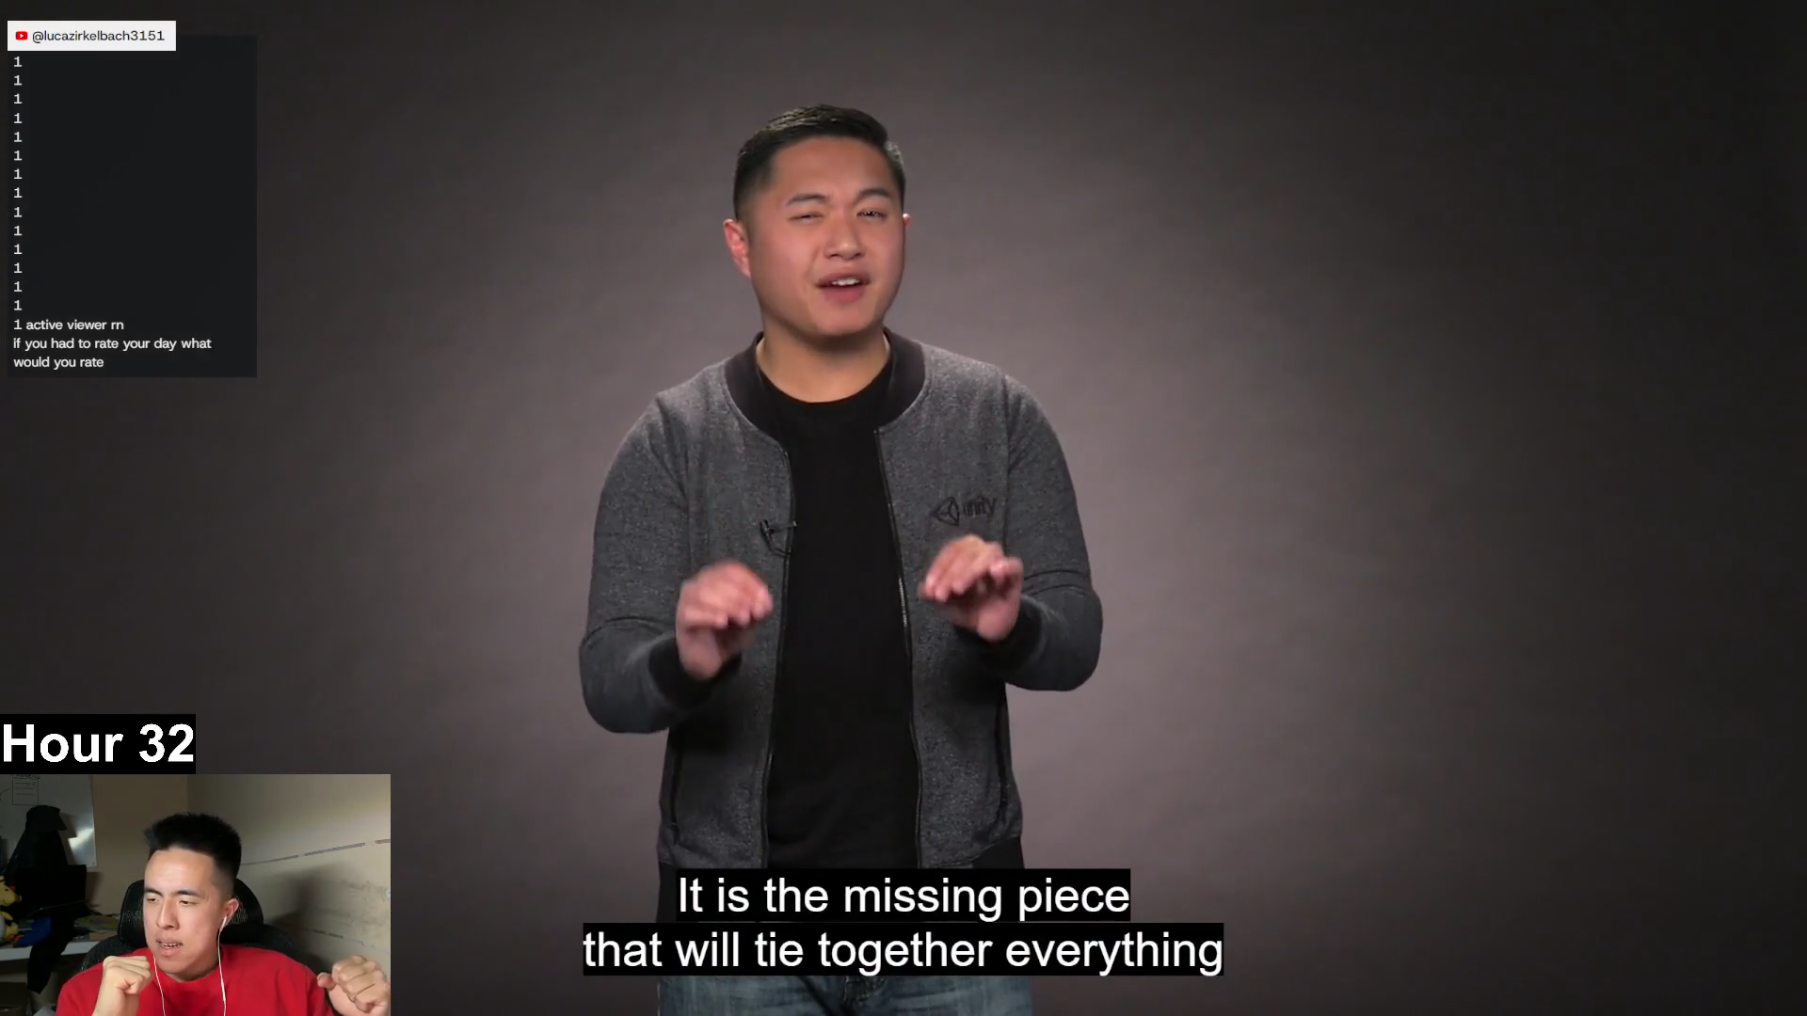
mouse_move(1020, 725)
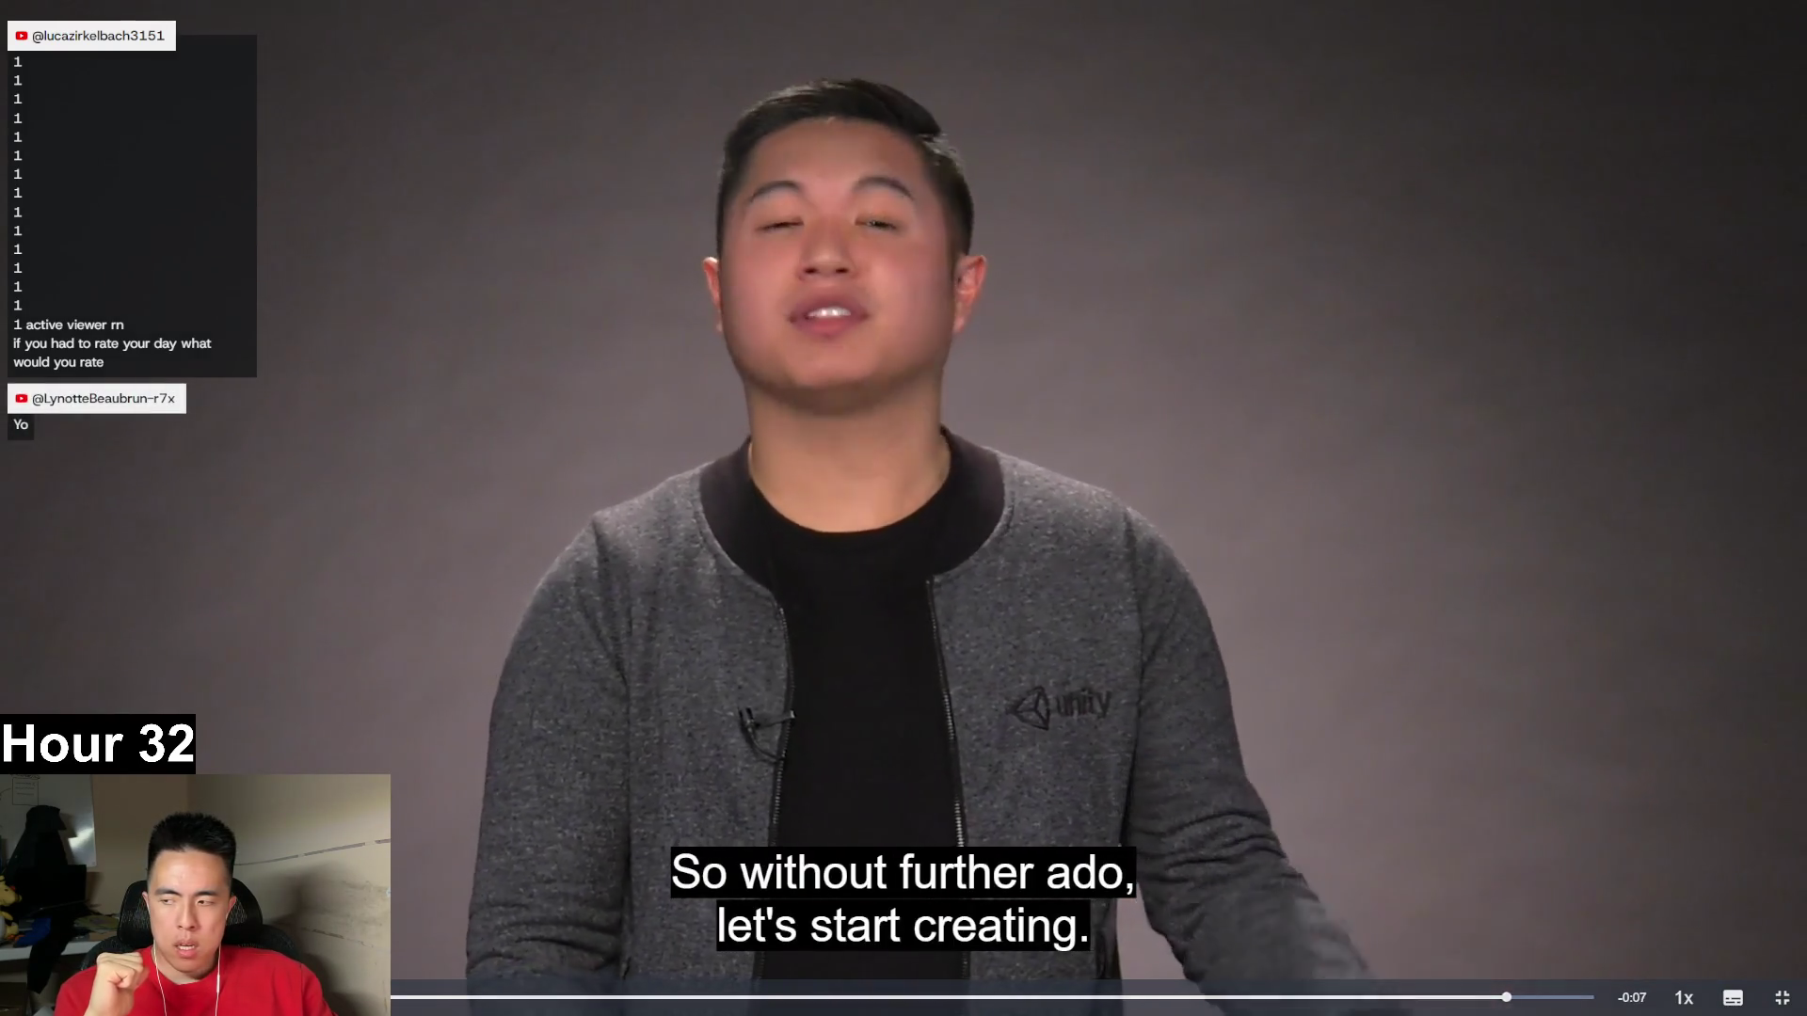
key("Escape")
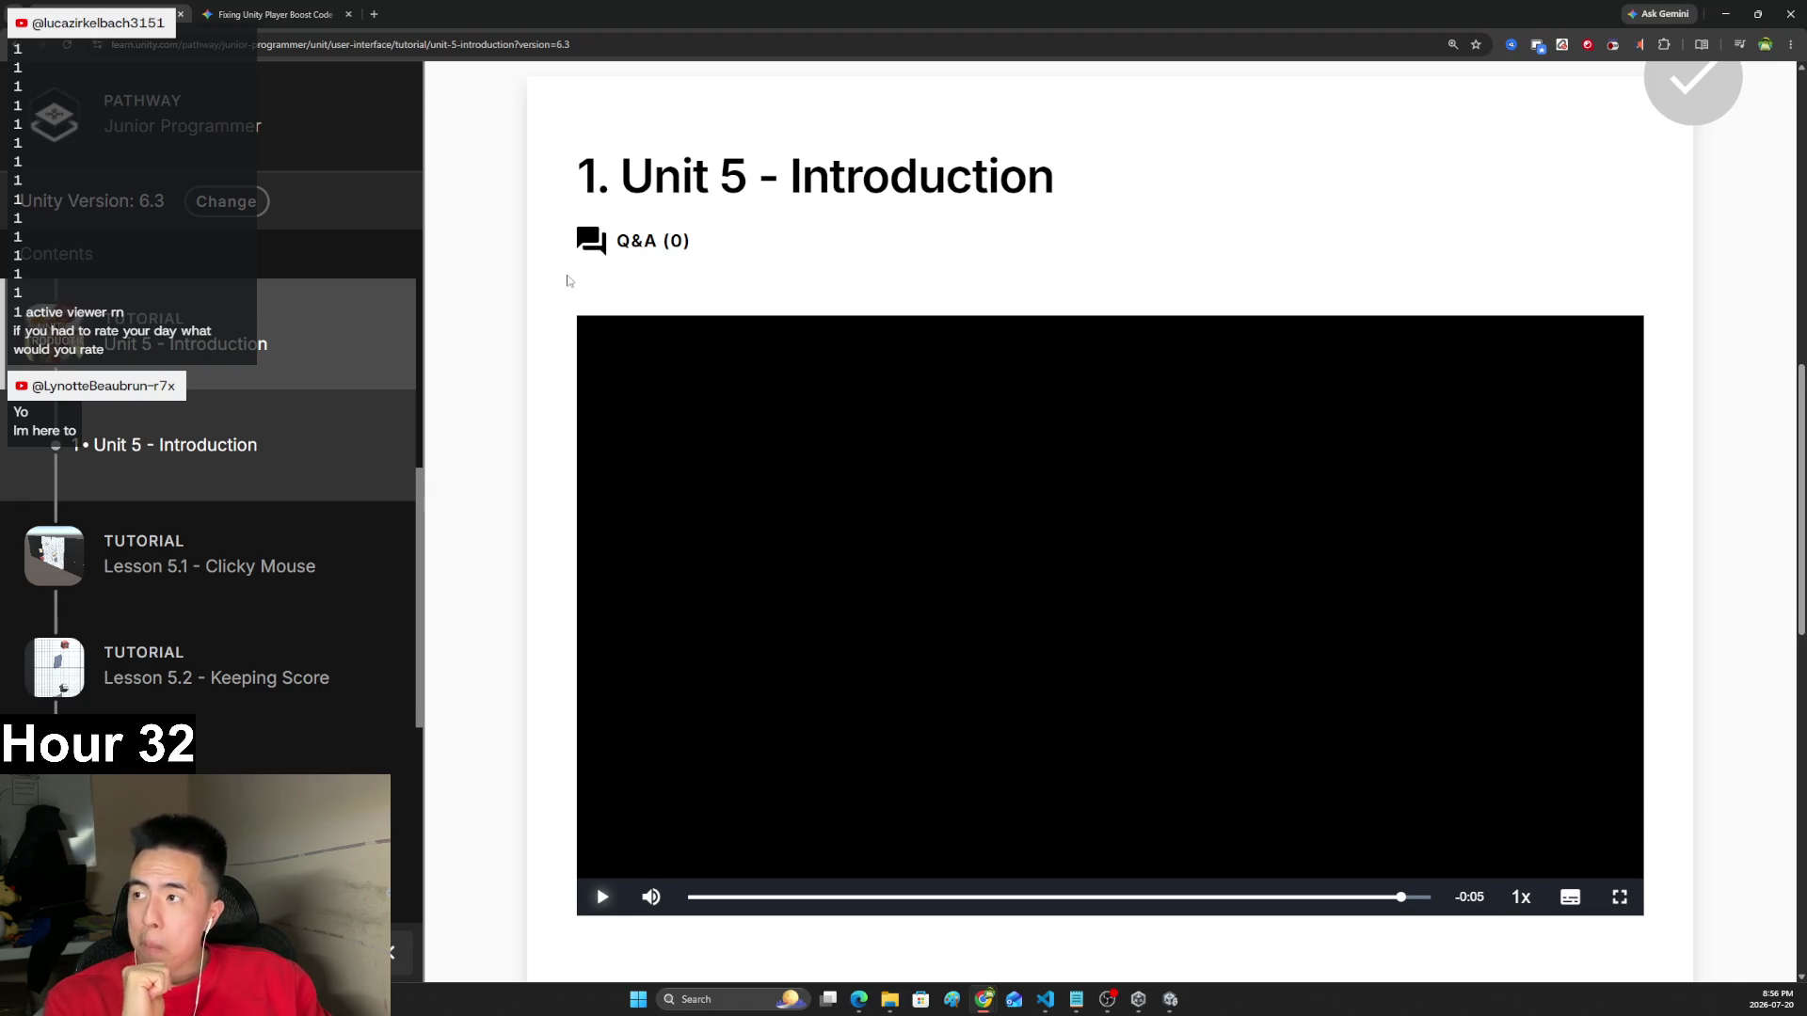
- Mark all steps of the Unit 5 introduction tutorial complete
scroll(611, 280, "down", 1)
scroll(527, 422, "down", 10)
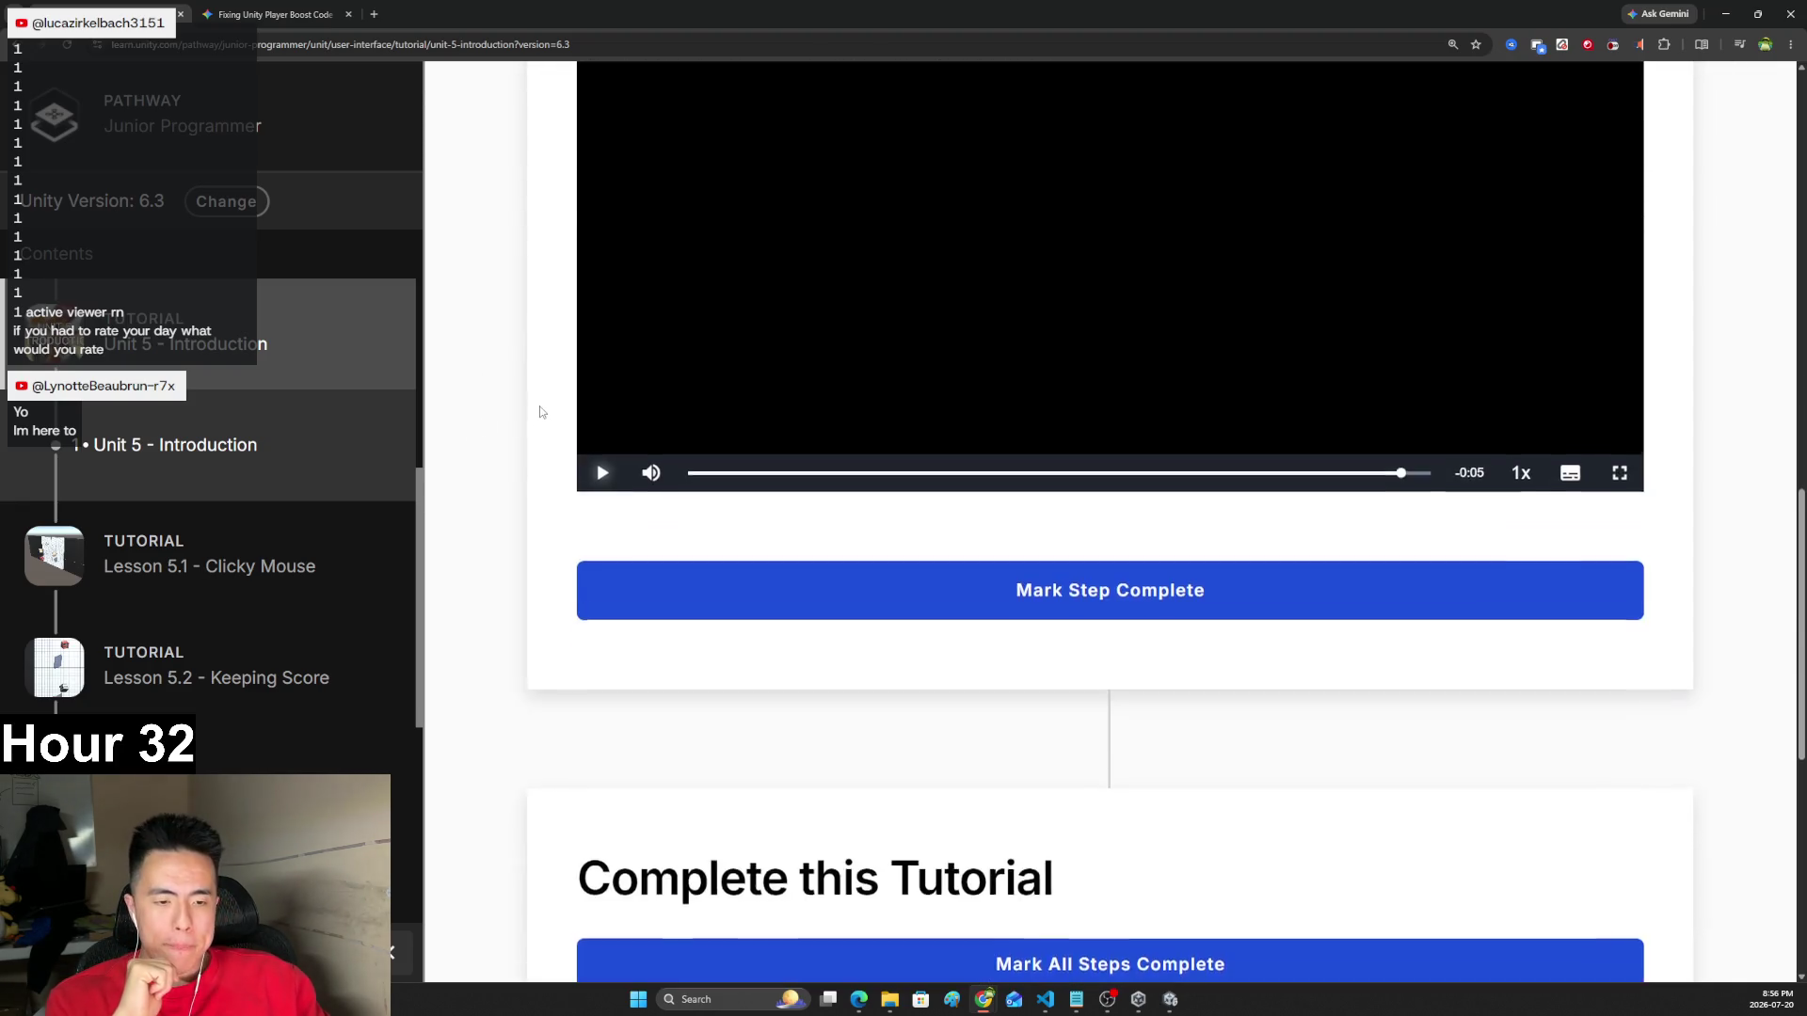
left_click(831, 274)
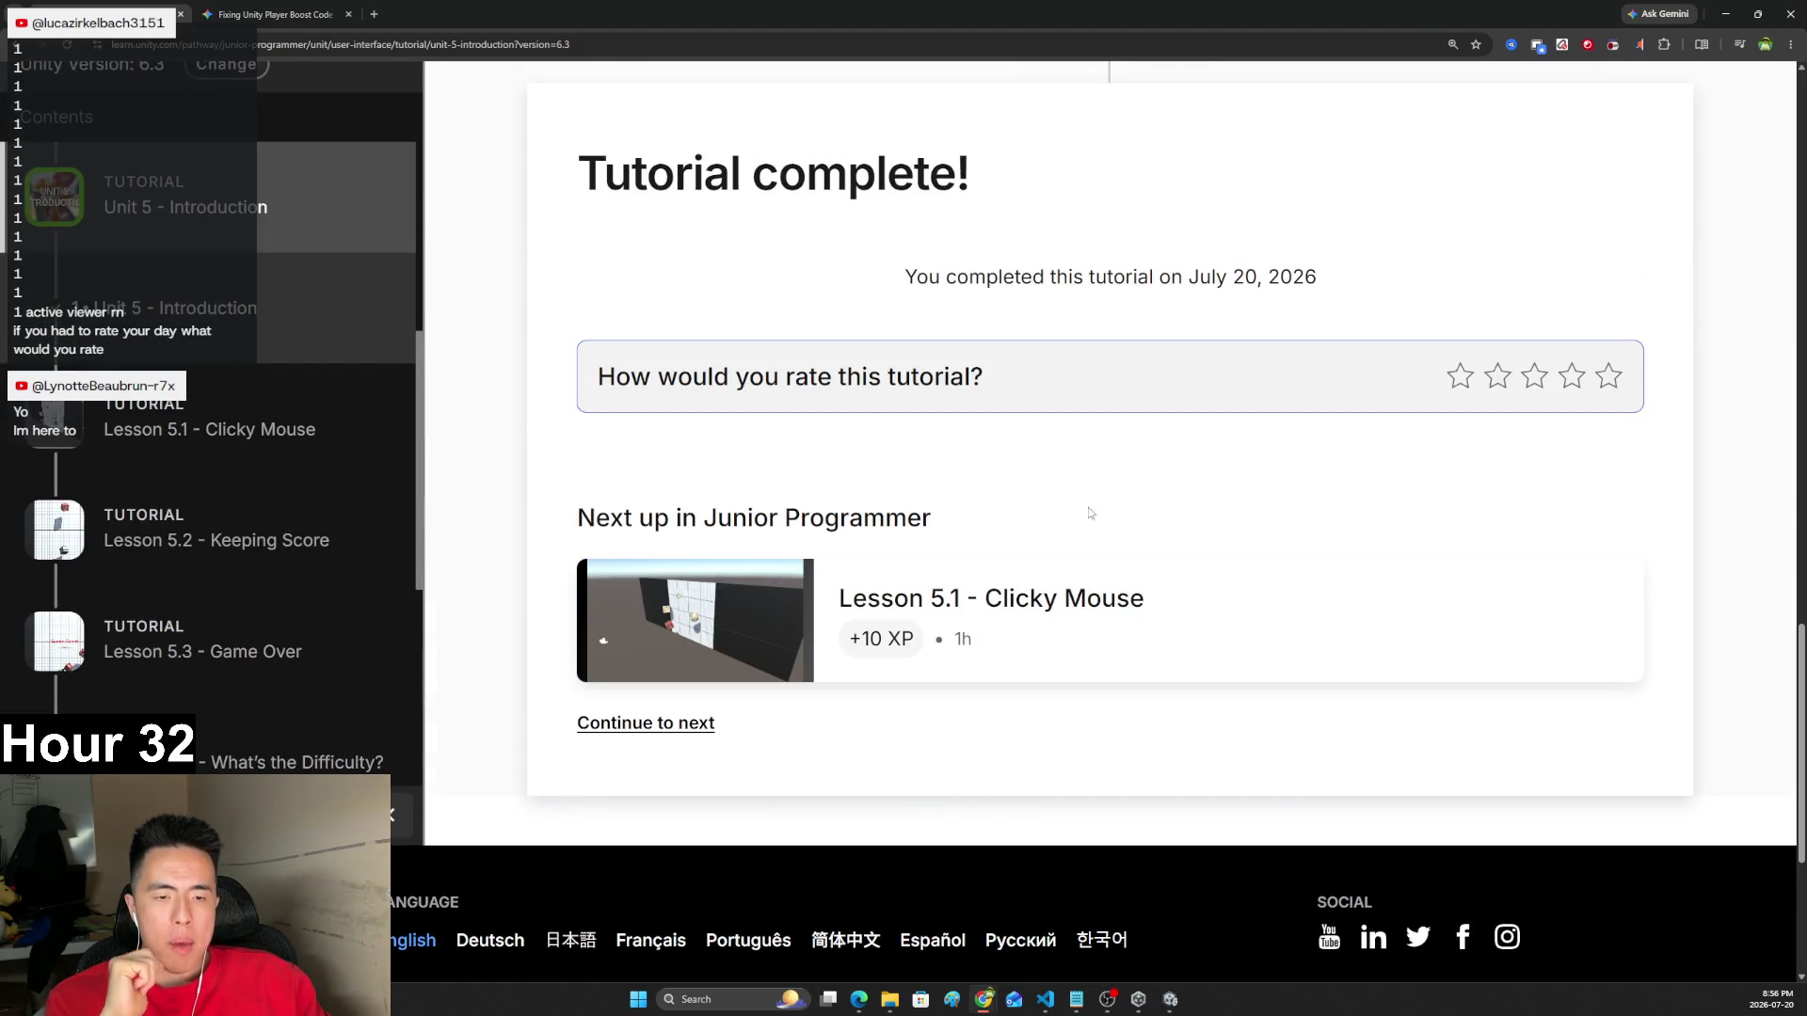
- Open Lesson 5.1 - Clicky Mouse and play its Overview Video full screen
left_click(1110, 603)
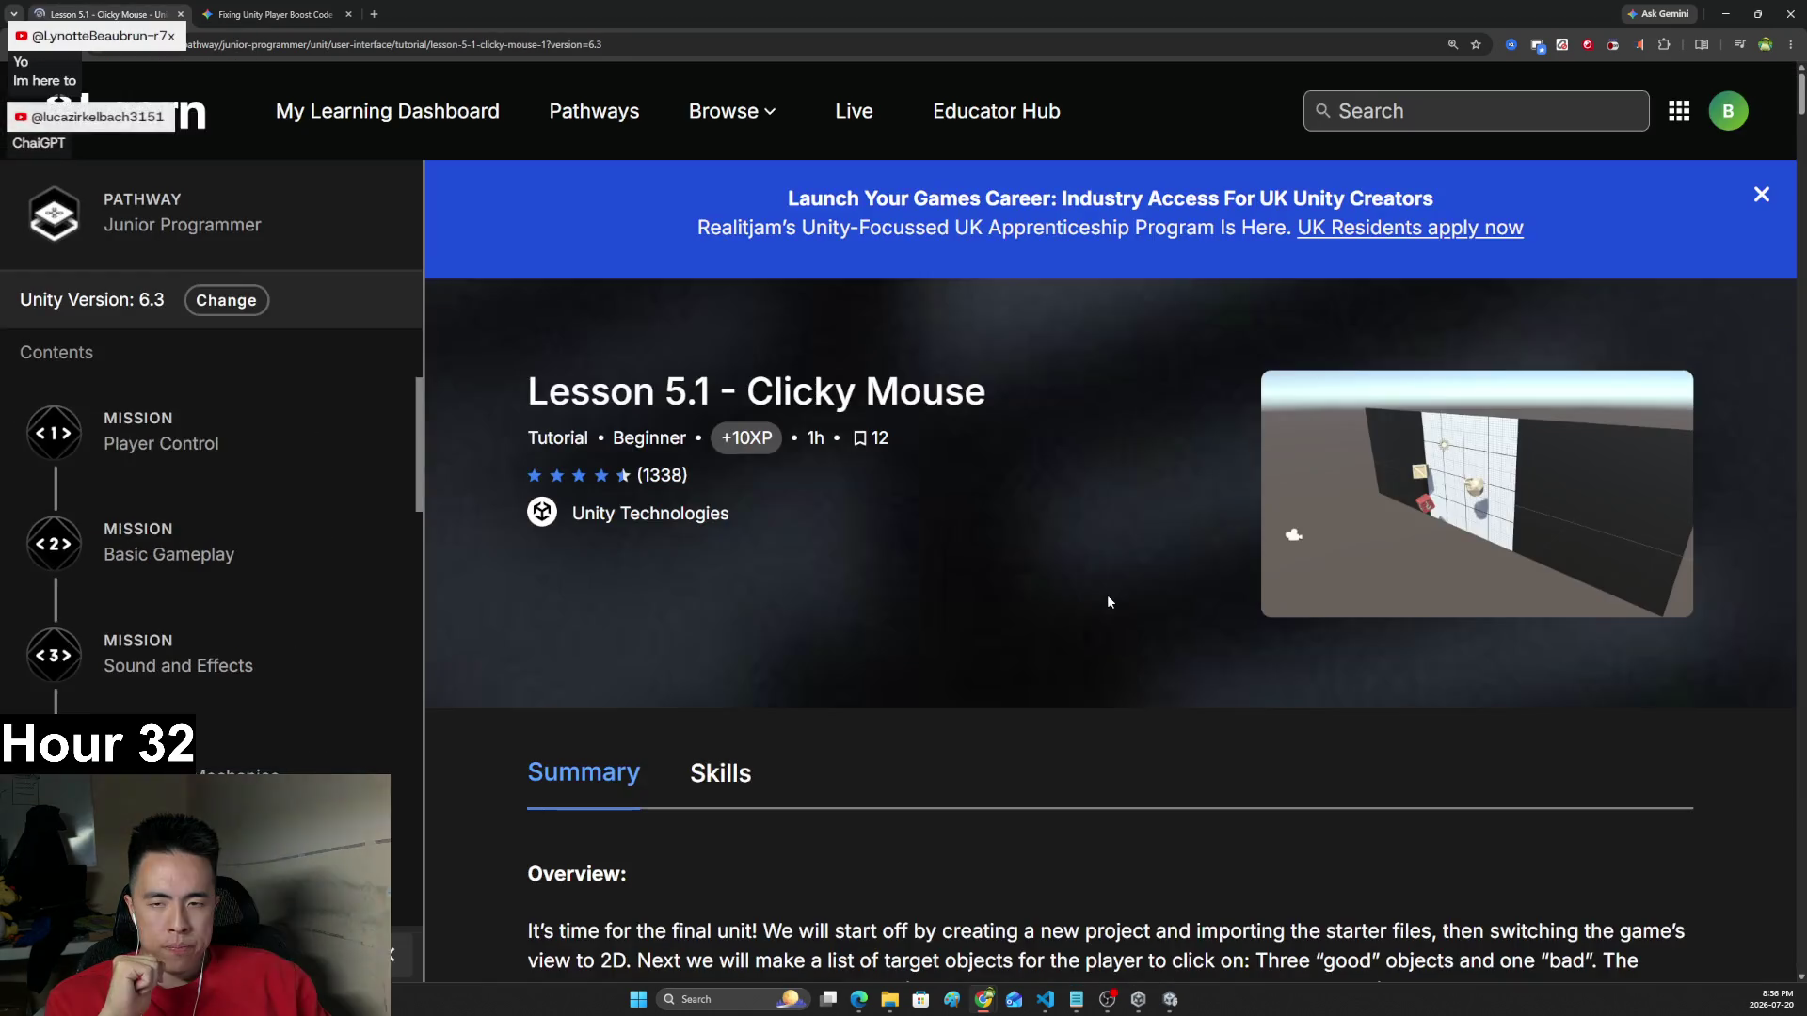
scroll(1052, 502, "down", 3)
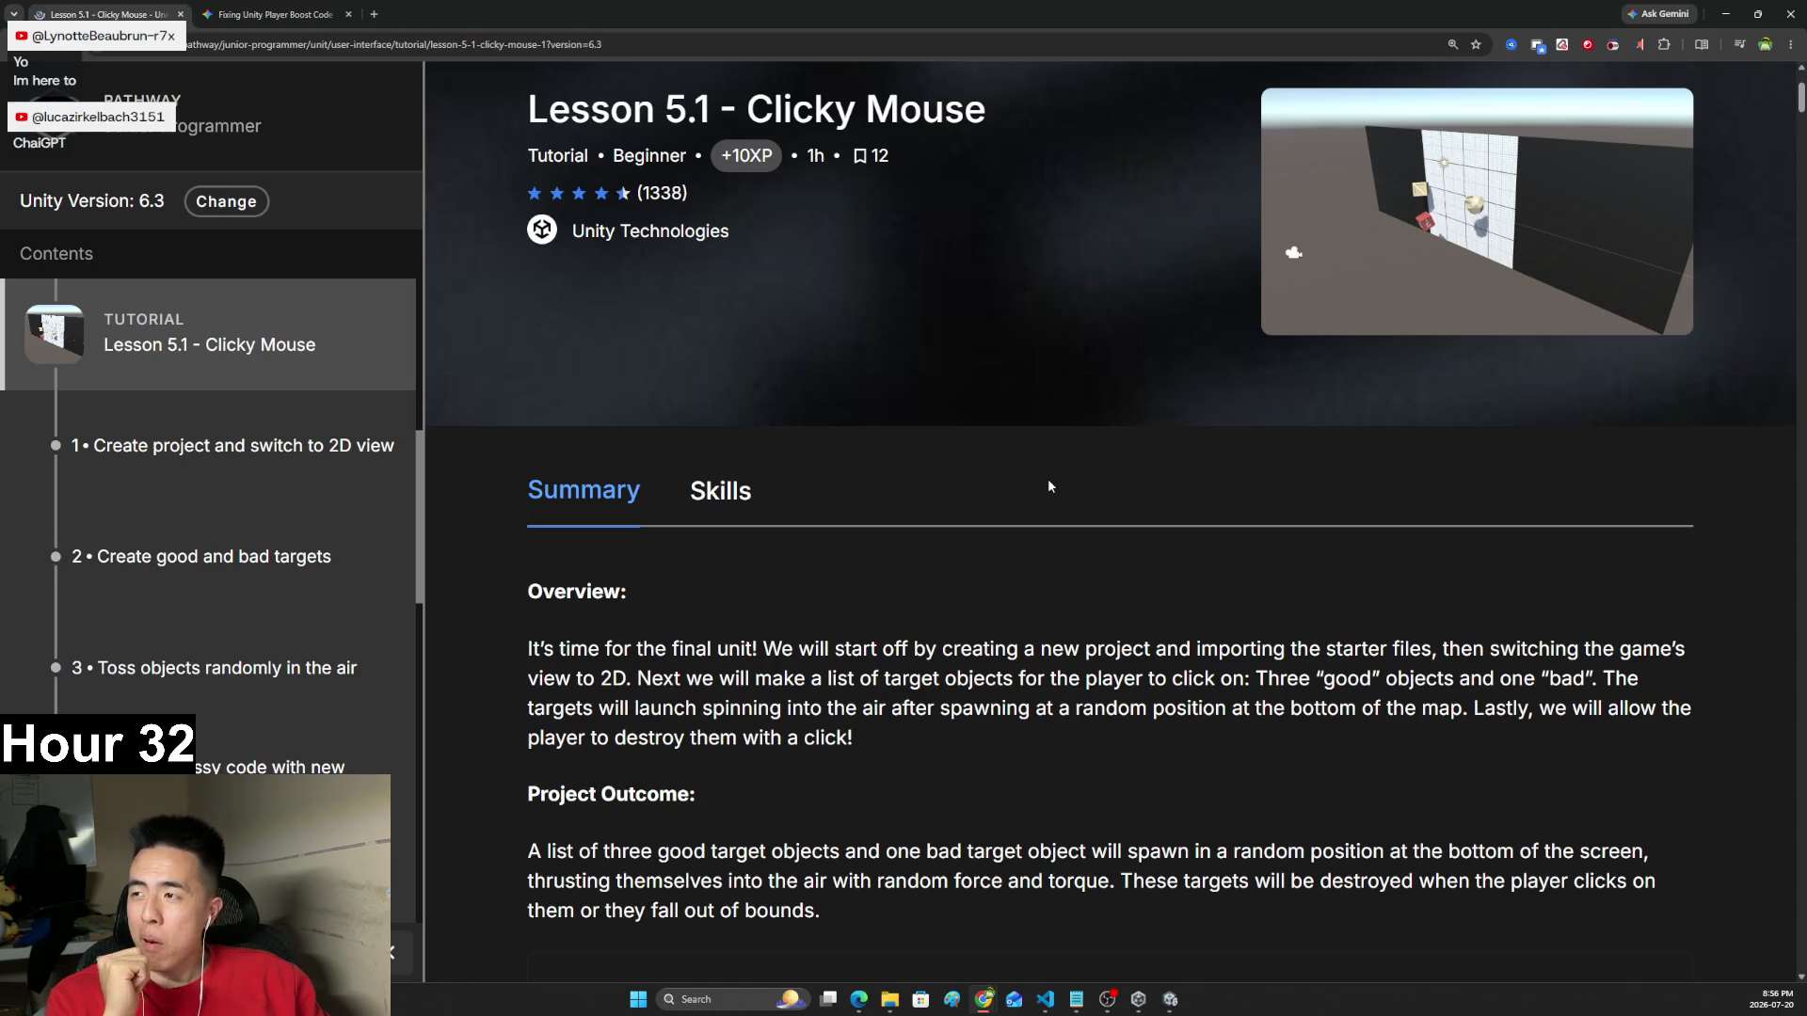
scroll(997, 372, "down", 10)
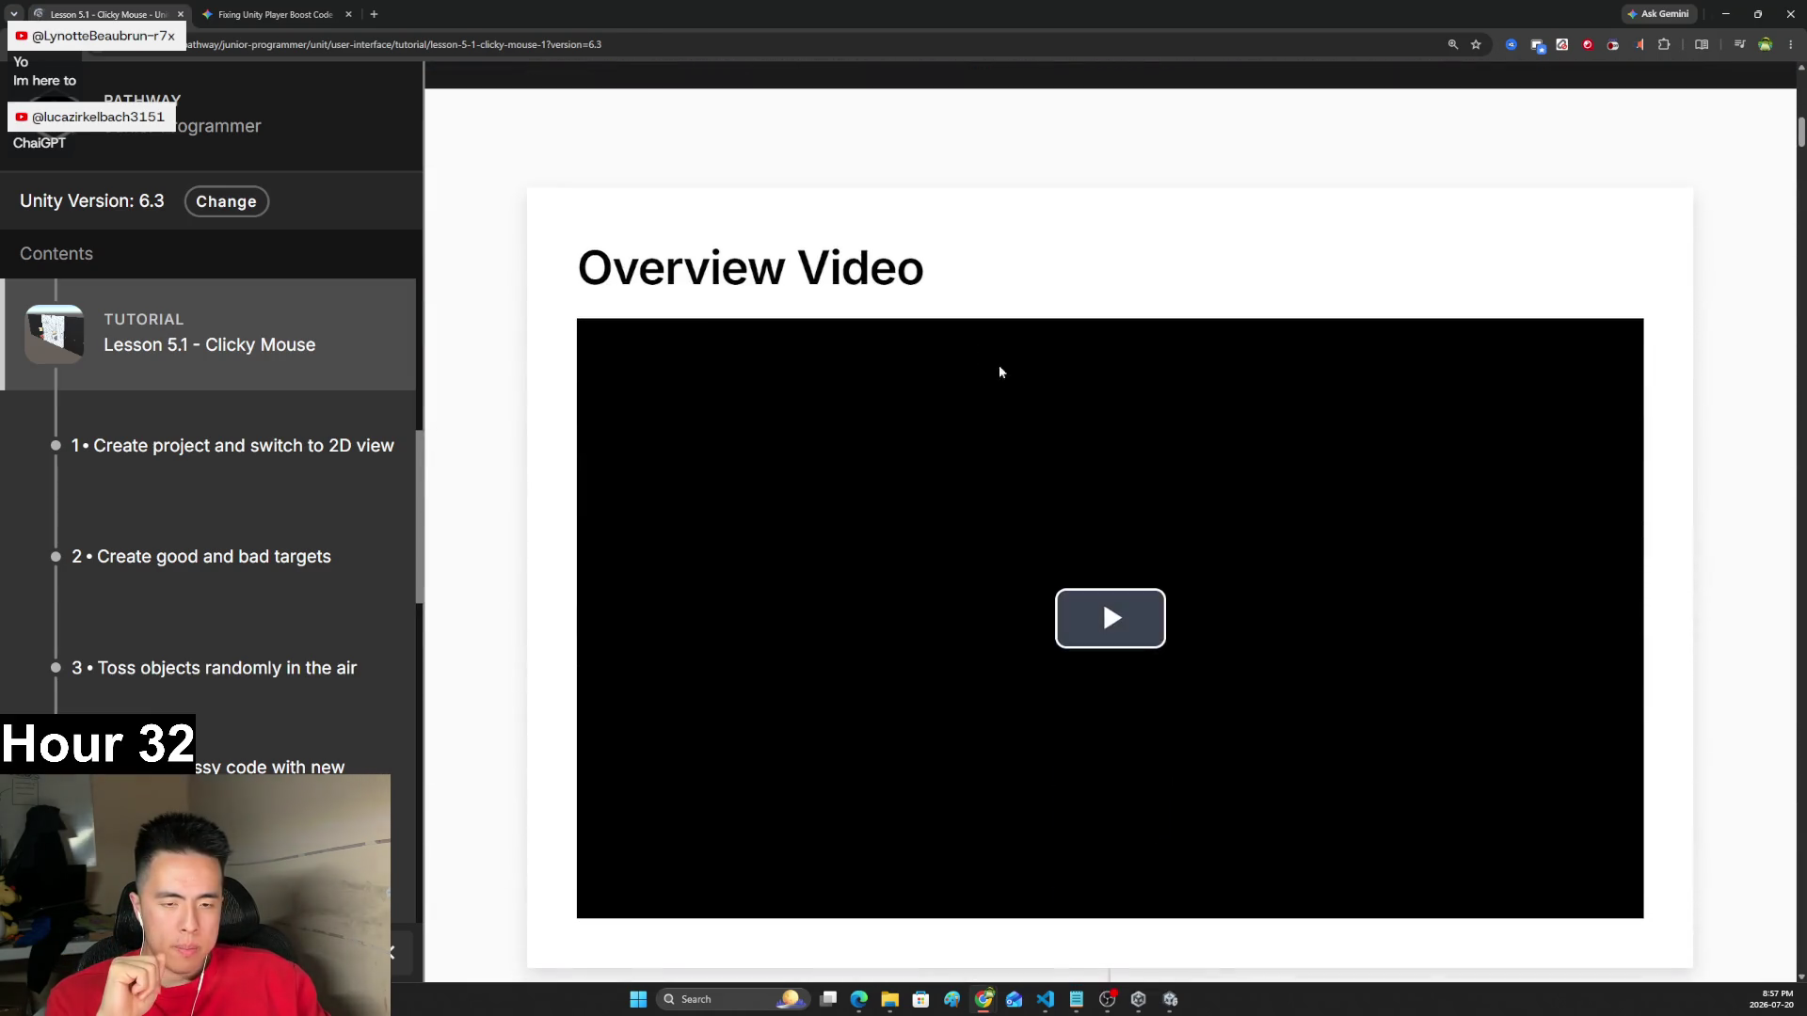
left_click(999, 372)
scroll(1199, 537, "down", 1)
left_click(1619, 763)
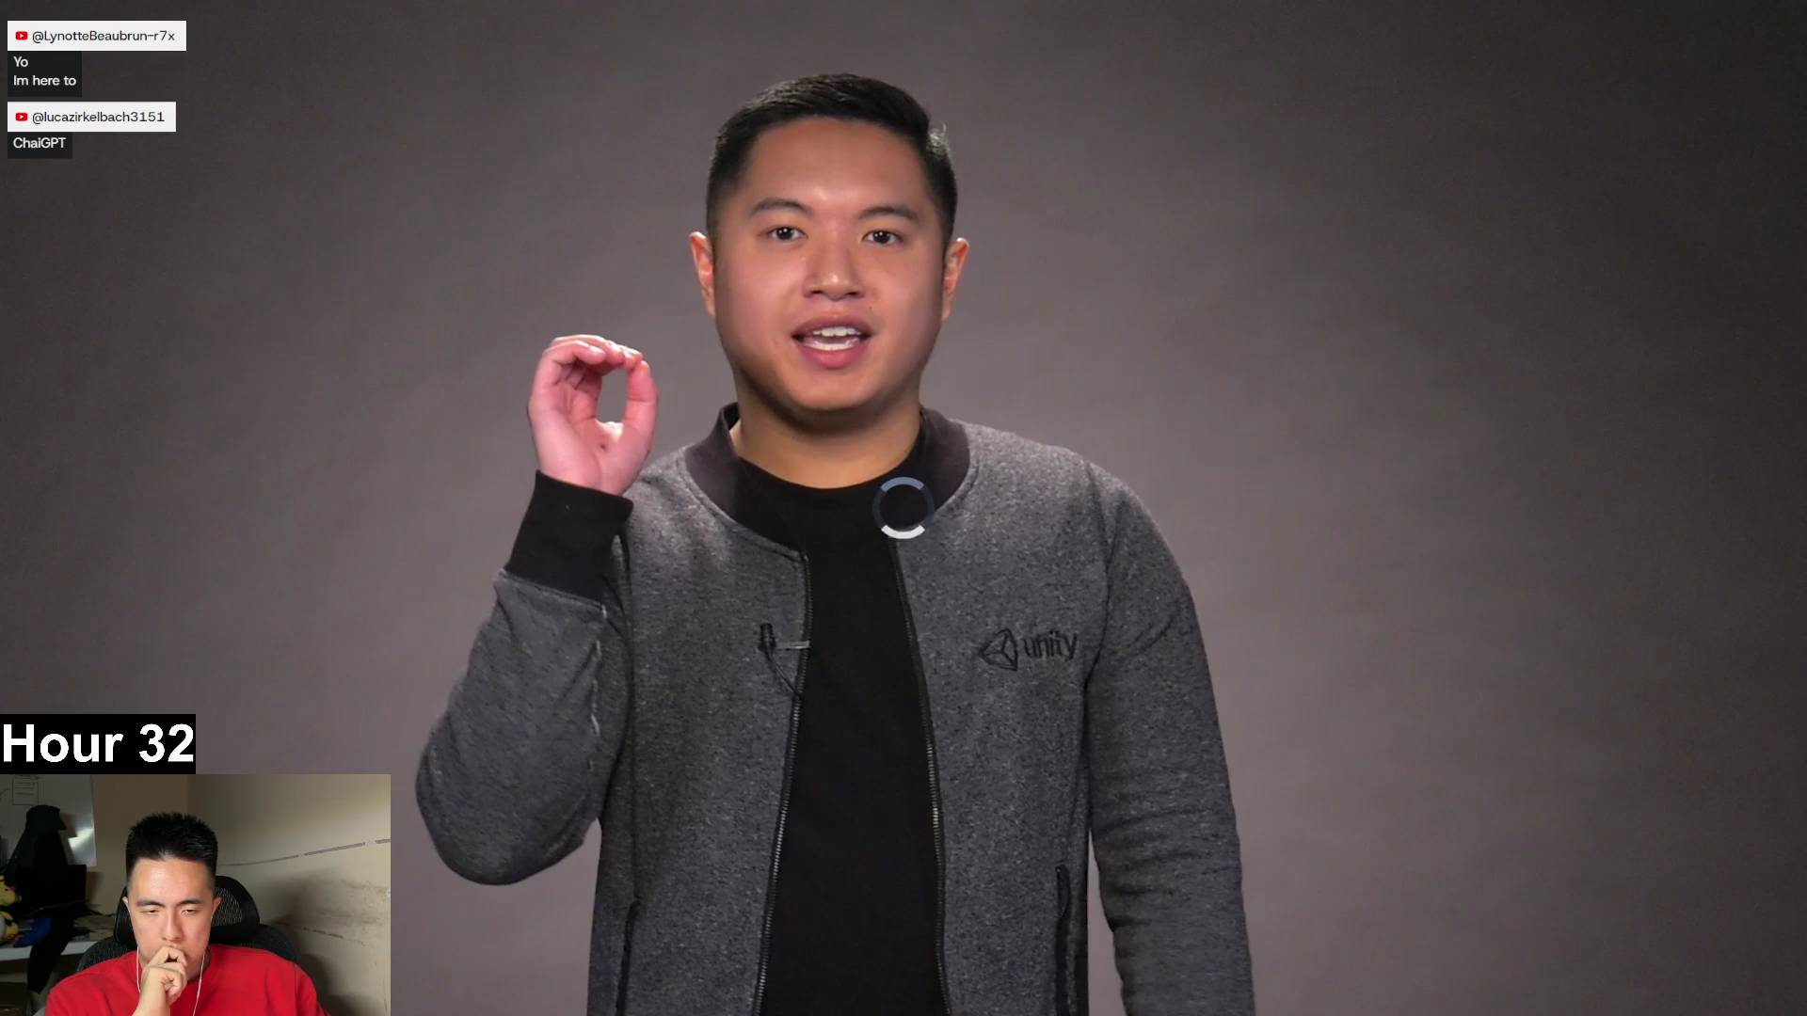
- Watch the Clicky Mouse overview video full screen, then seek back on the timeline to replay a moment
mouse_move(245, 746)
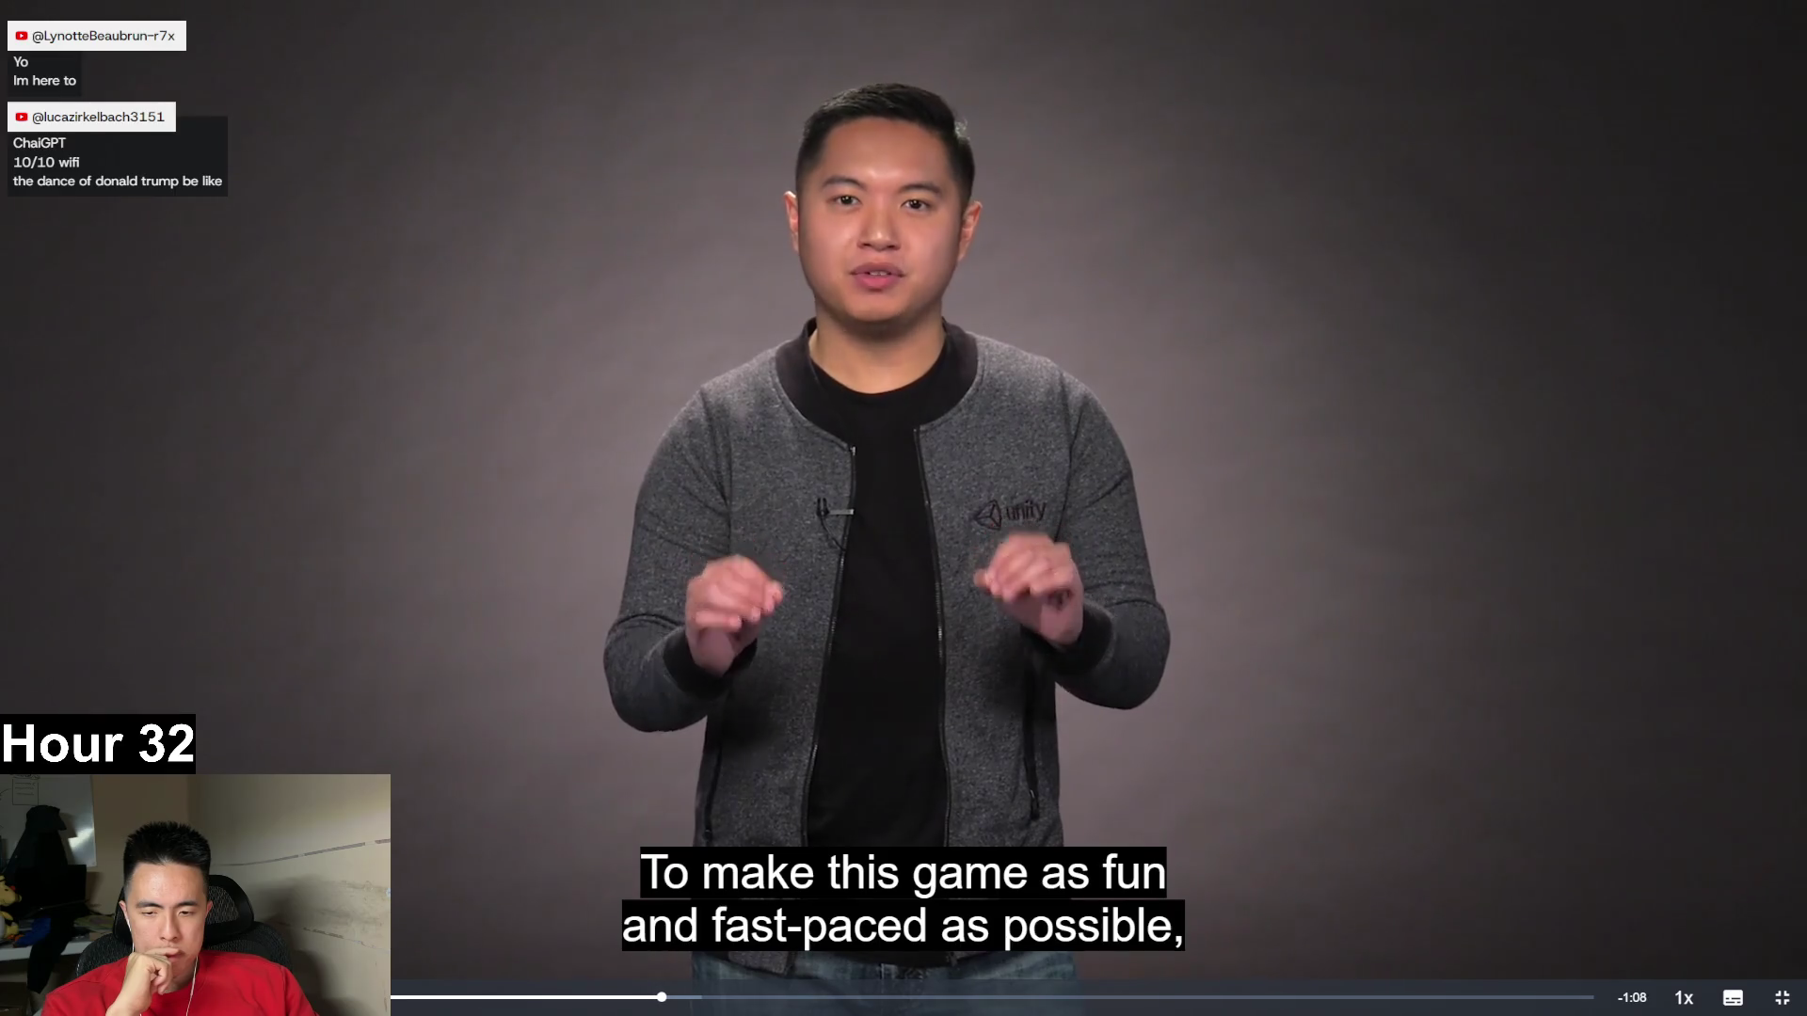
left_click(624, 997)
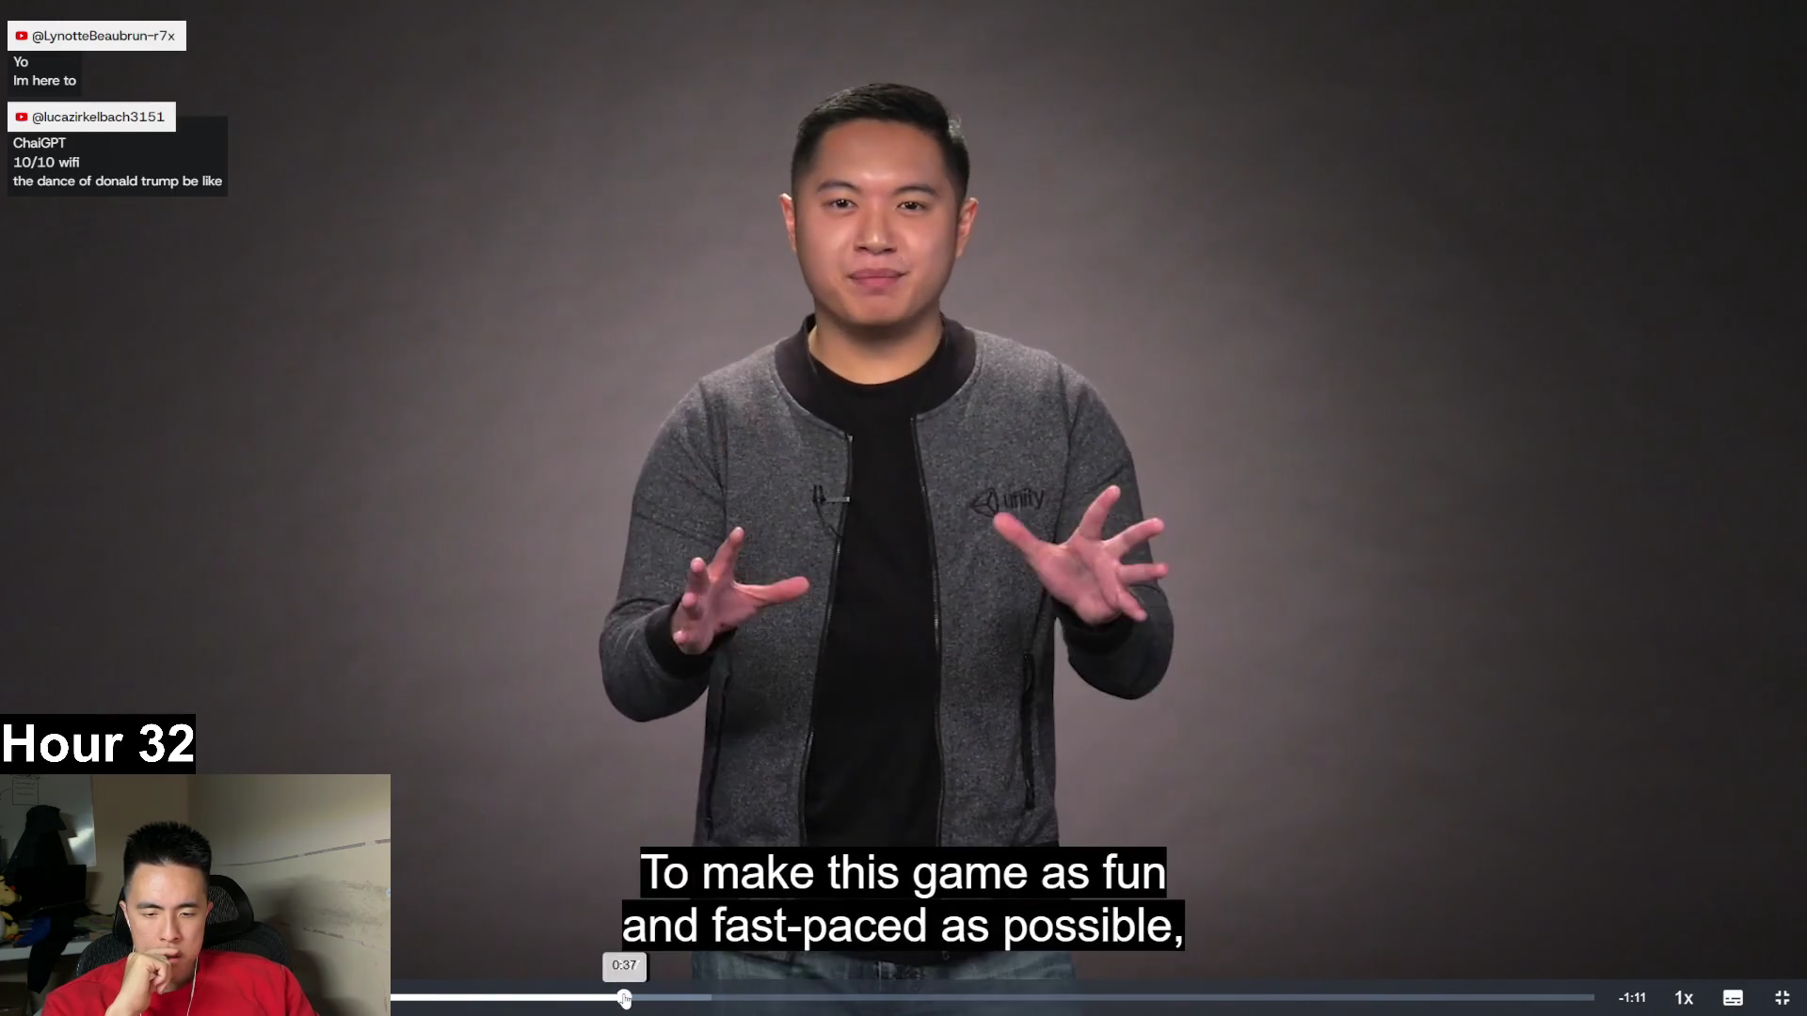
- Rewind the overview video slightly further, watch it to 4 seconds from the end, and exit full screen
left_click(576, 998)
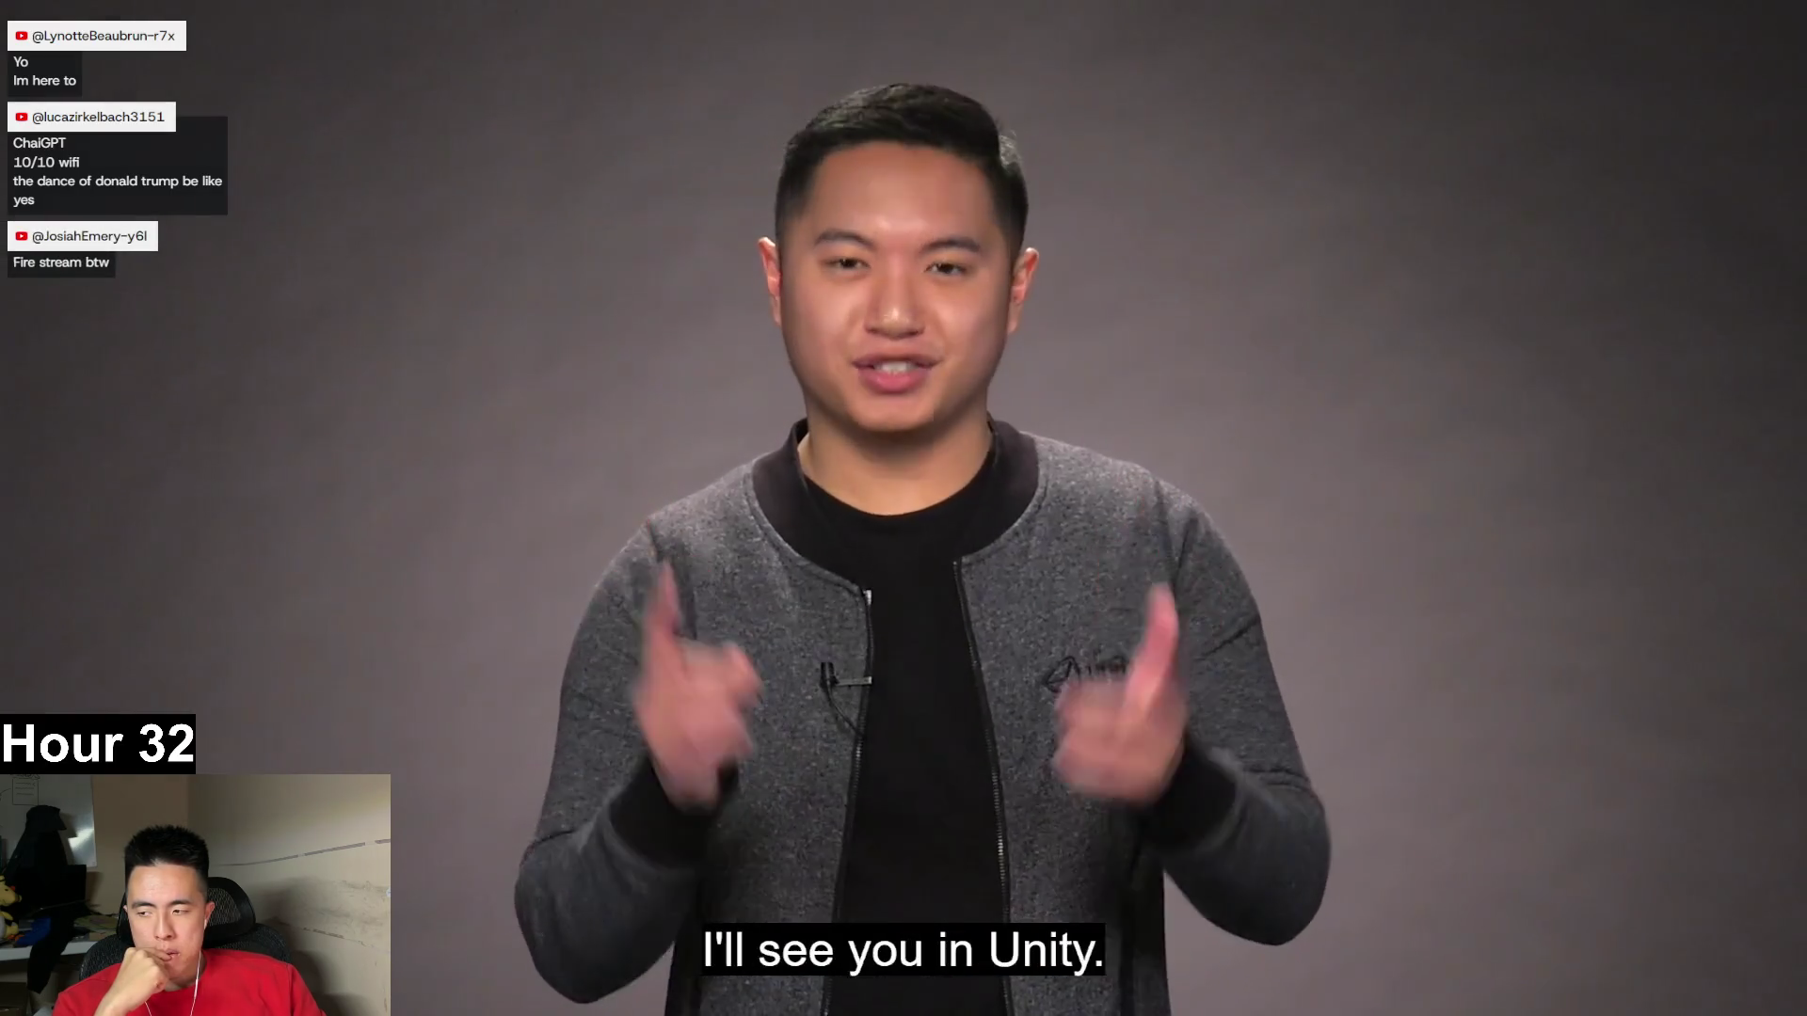
left_click(1782, 998)
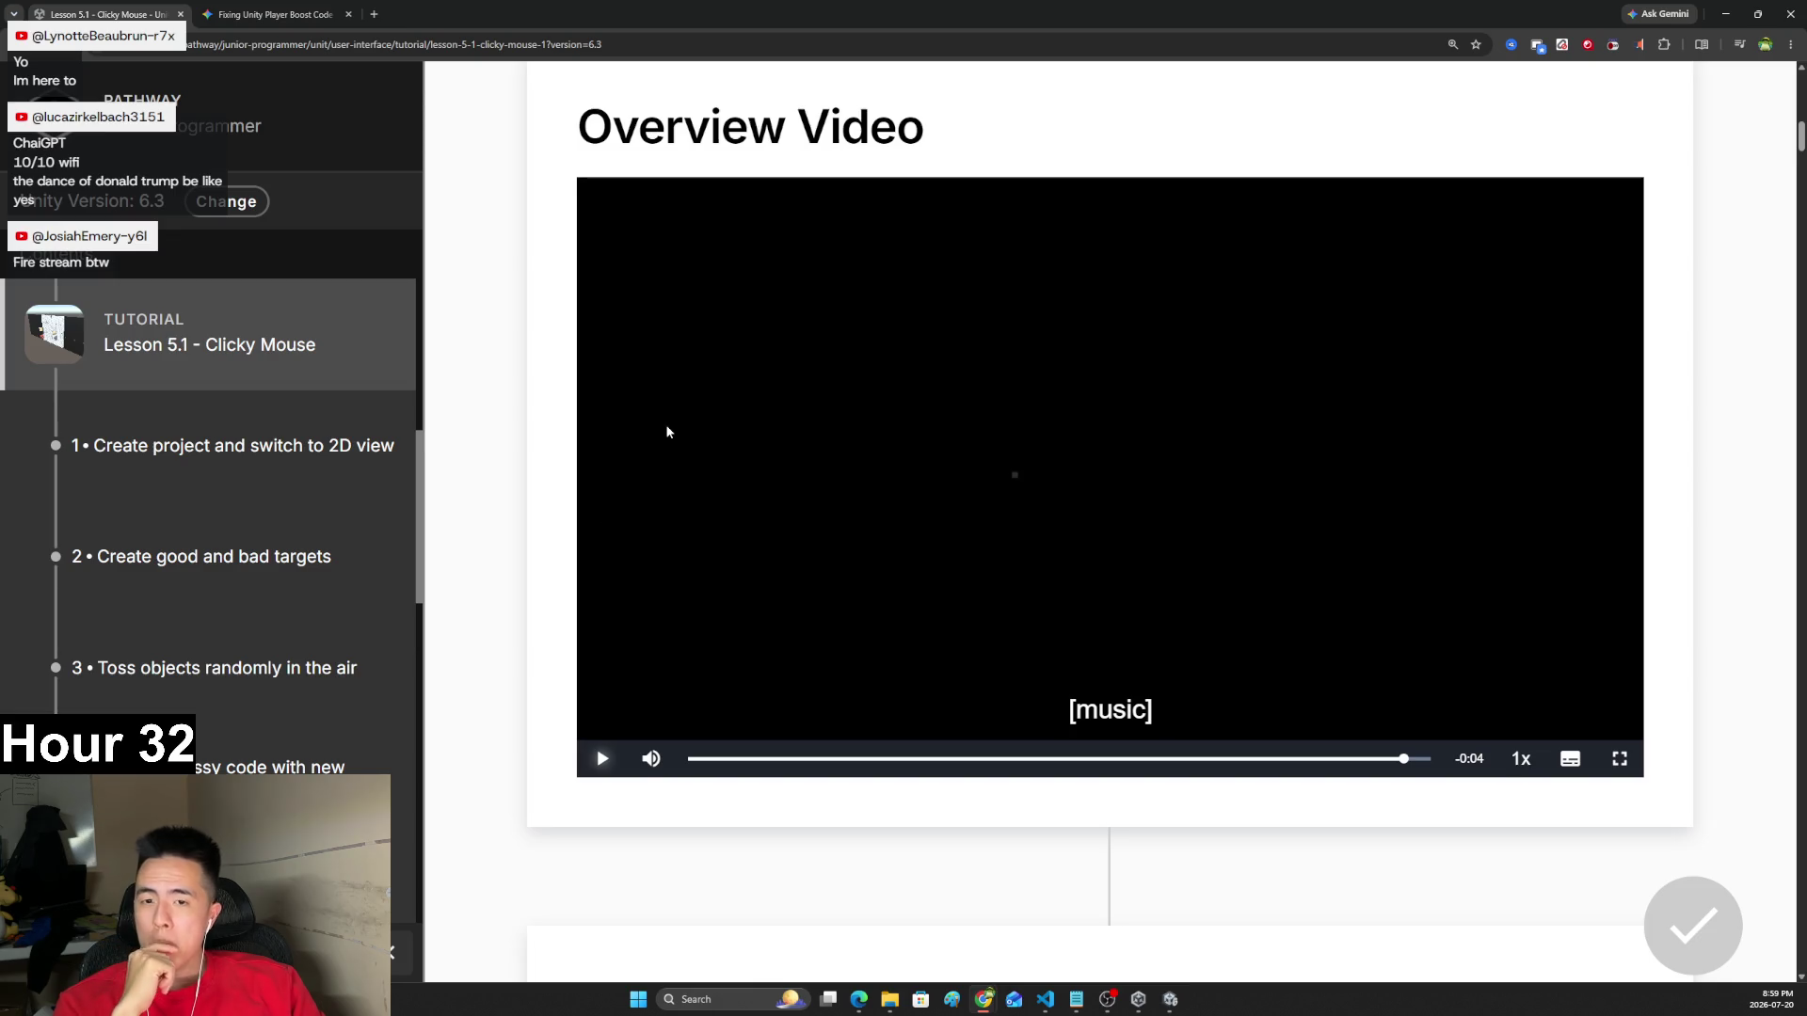
- Scroll to step 1 and play its 'Create project and switch to 2D view' video full screen
scroll(667, 432, "down", 9)
left_click(1092, 546)
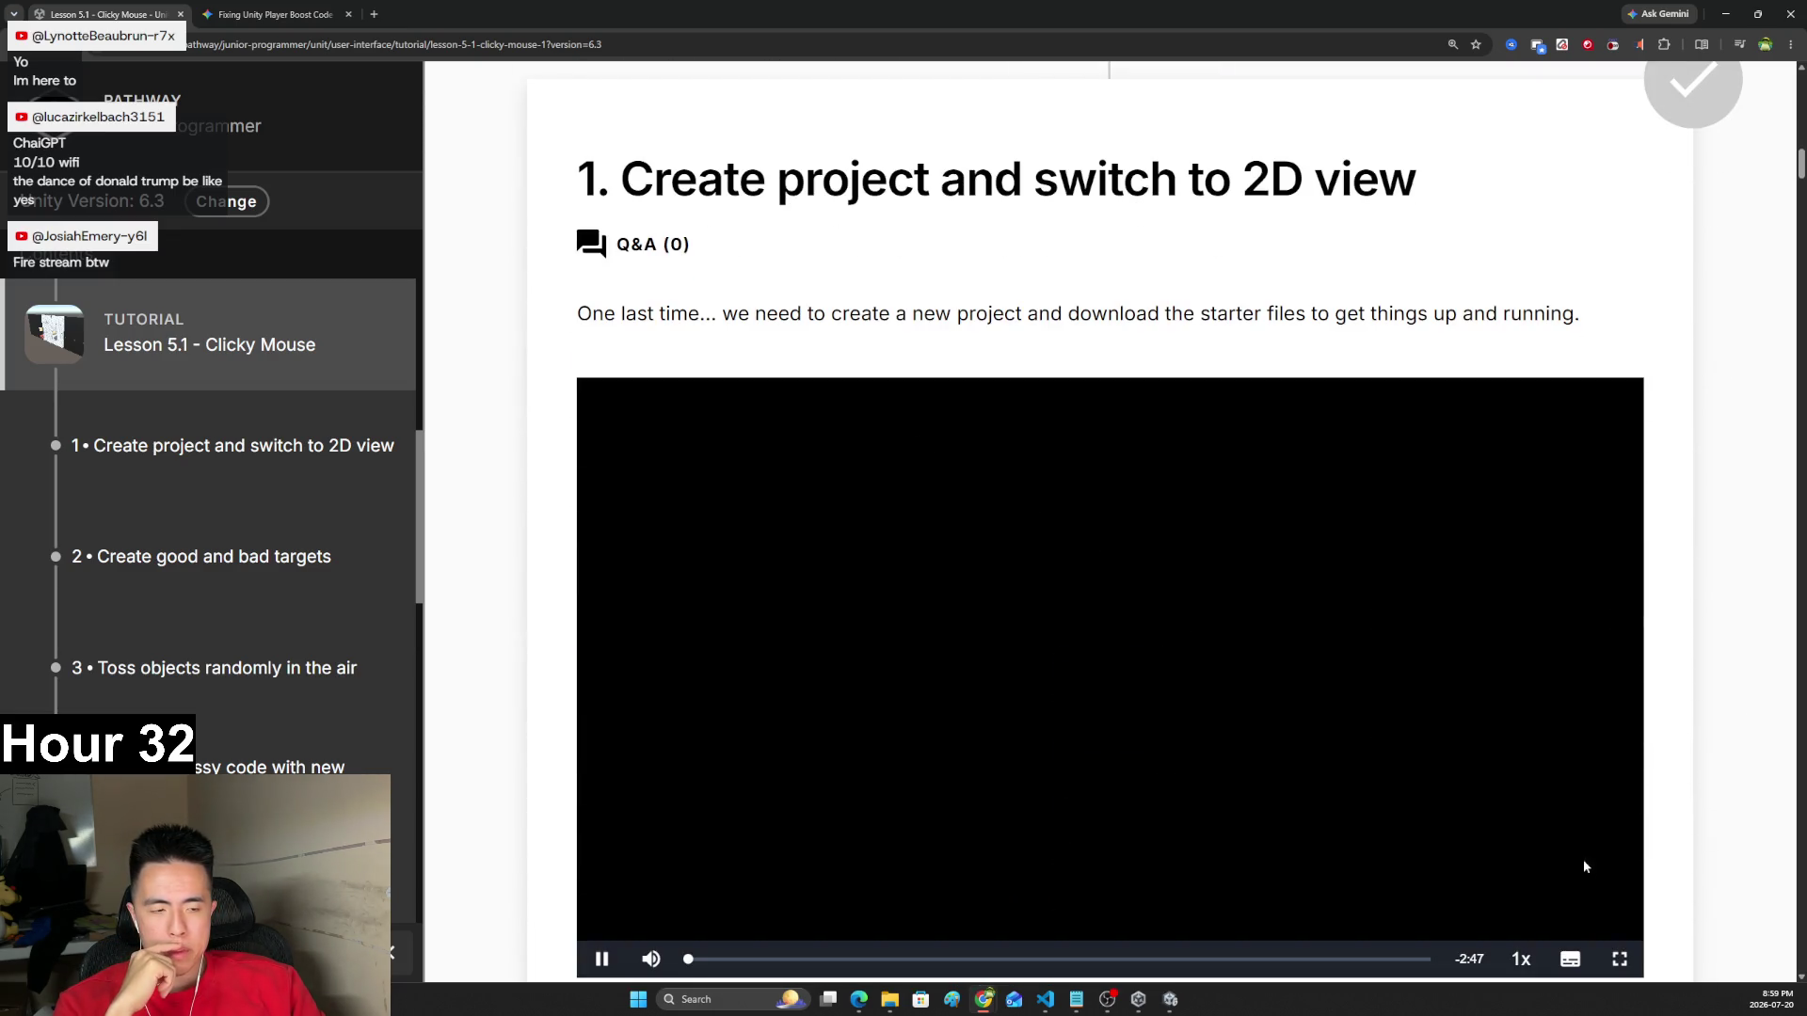
left_click(1619, 959)
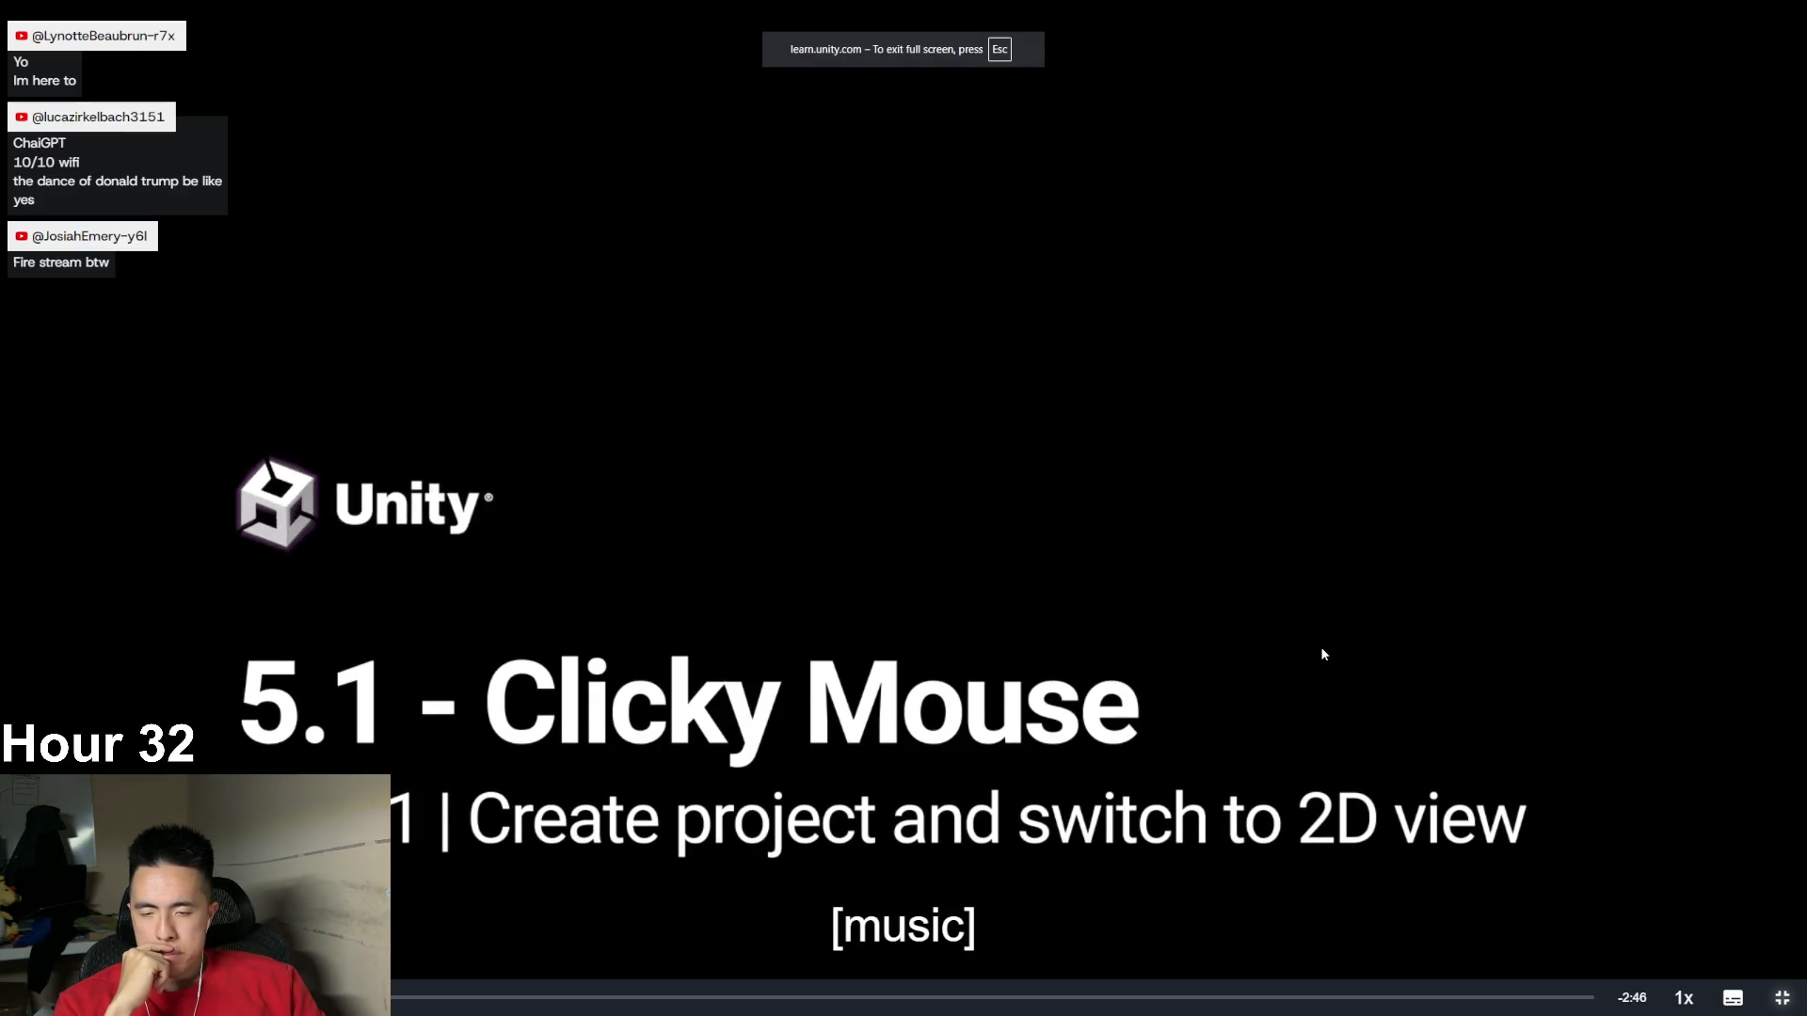
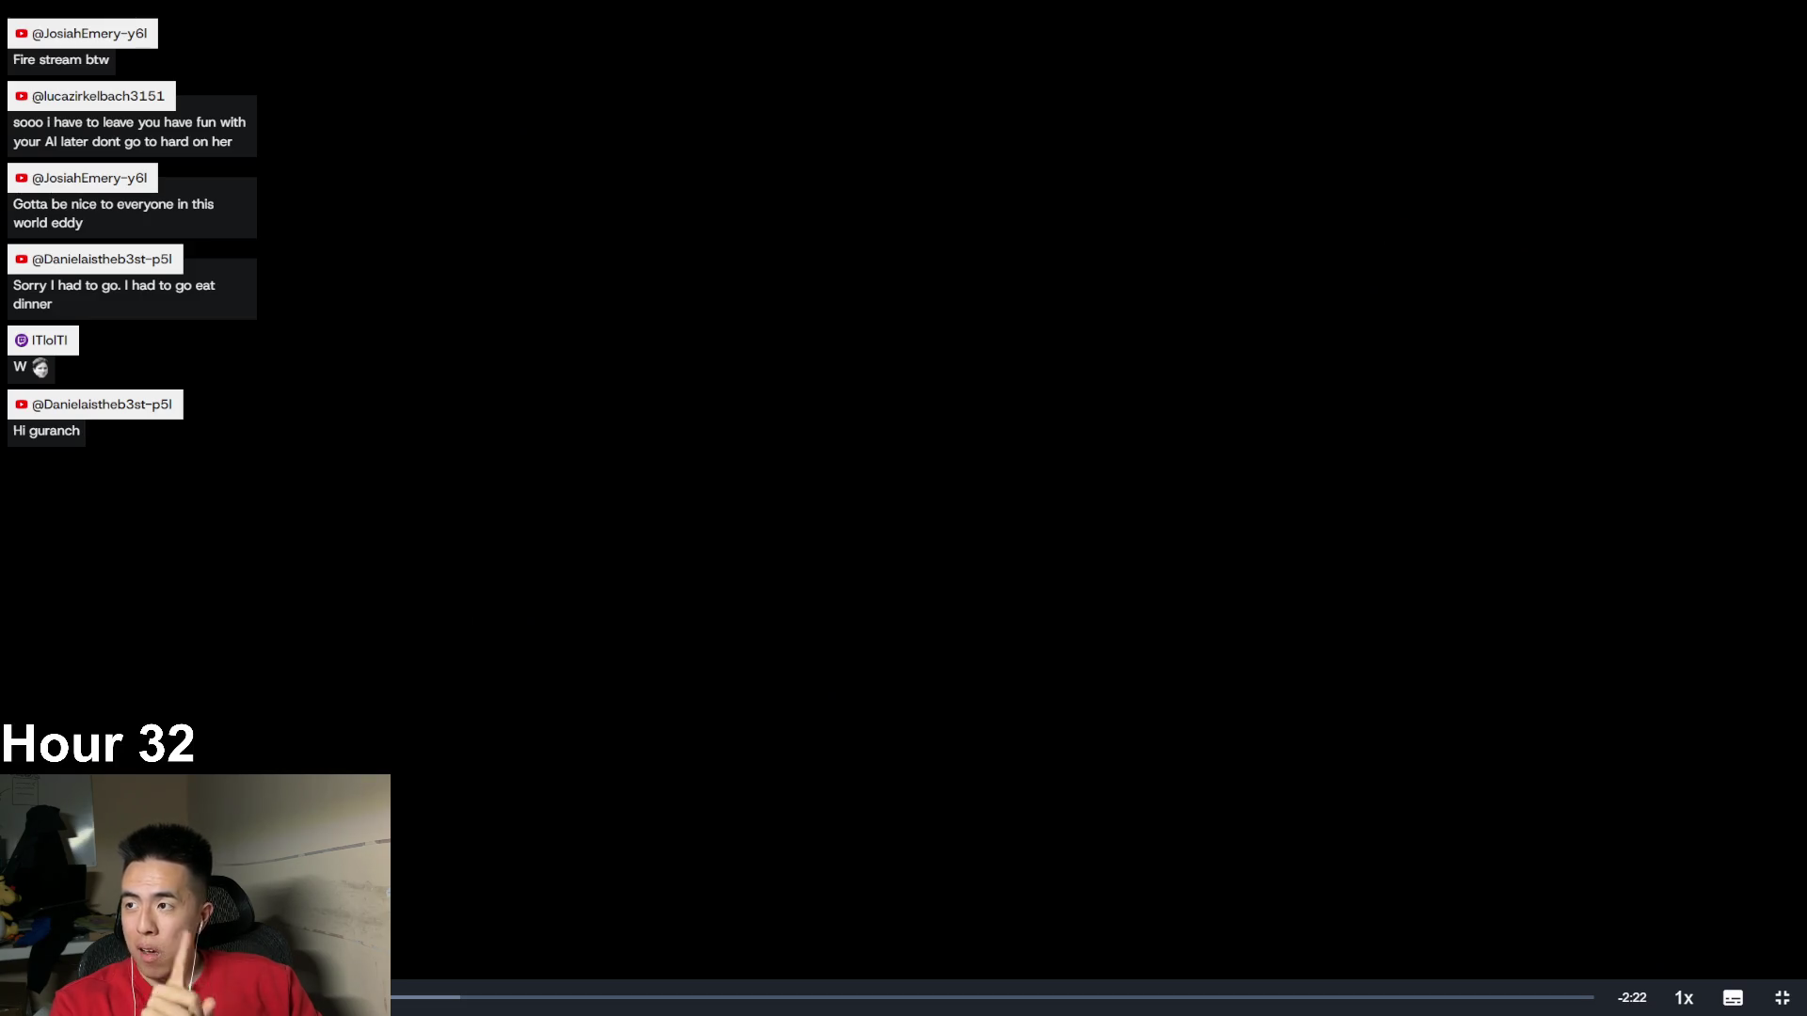
- Download Prototype 5 Starter Files.zip from the Unity Learn lesson's step list
left_click(1782, 998)
scroll(645, 597, "down", 5)
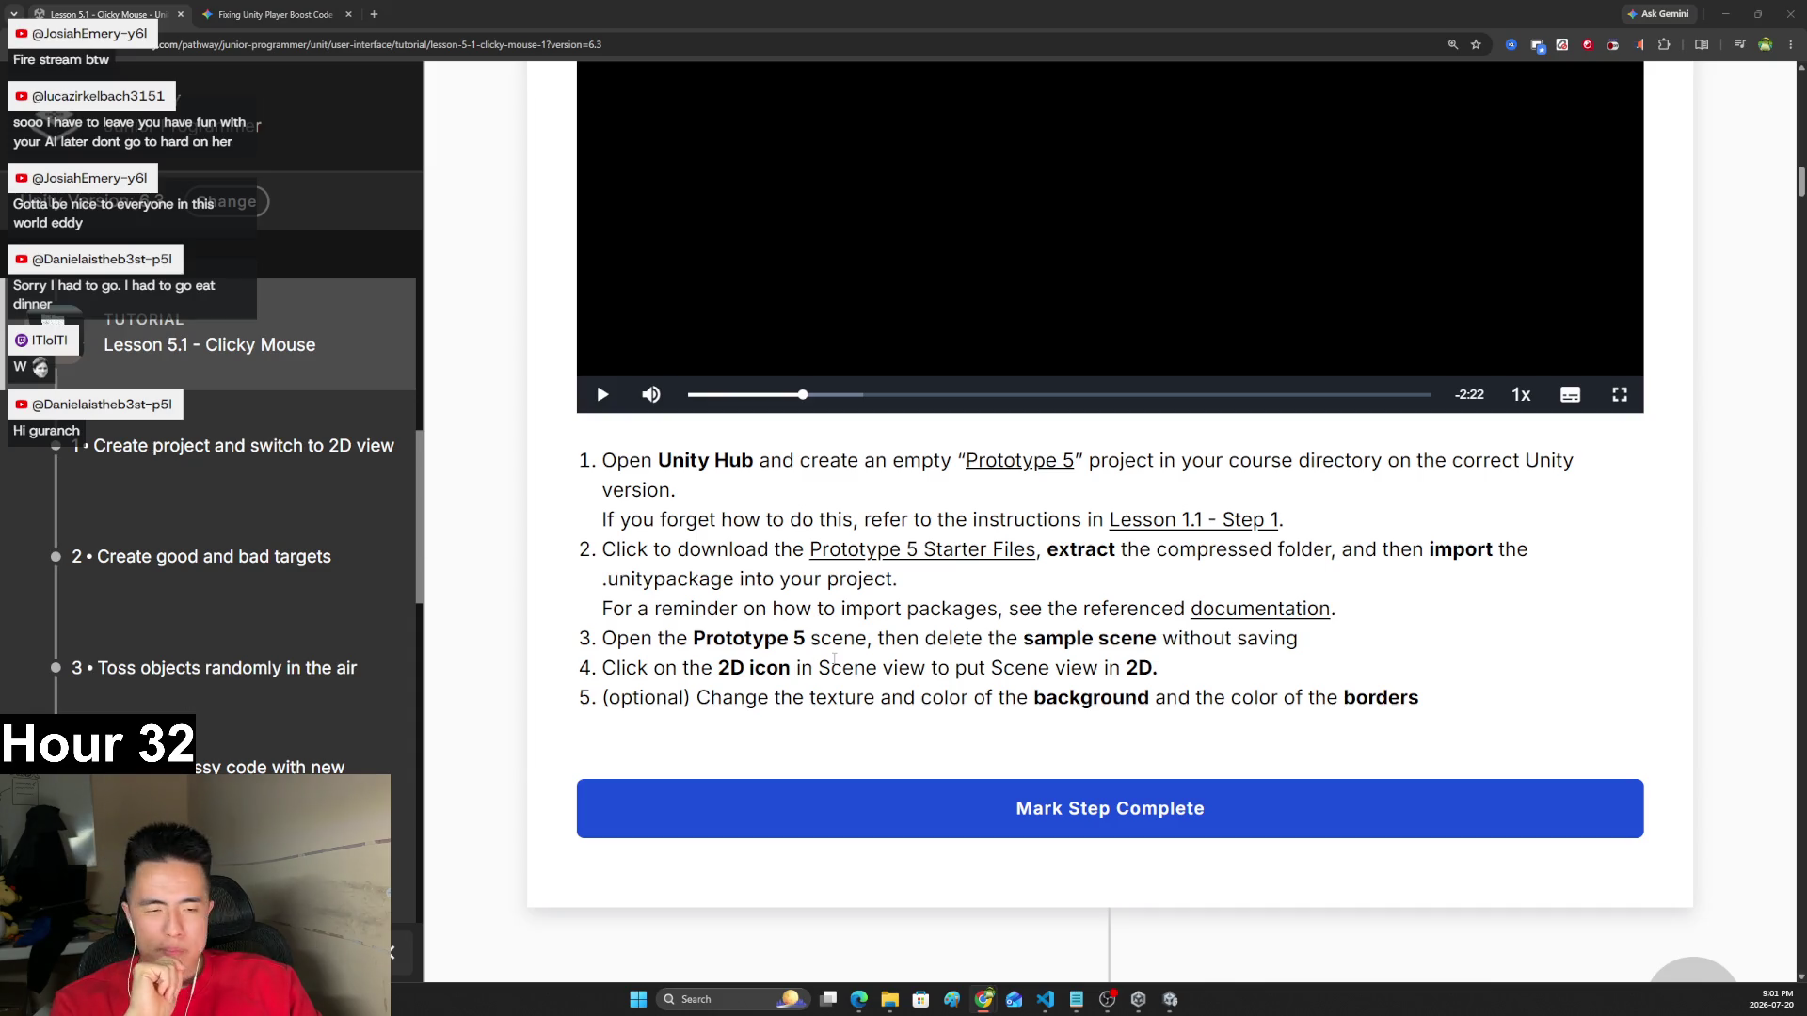
scroll(1022, 637, "up", 2)
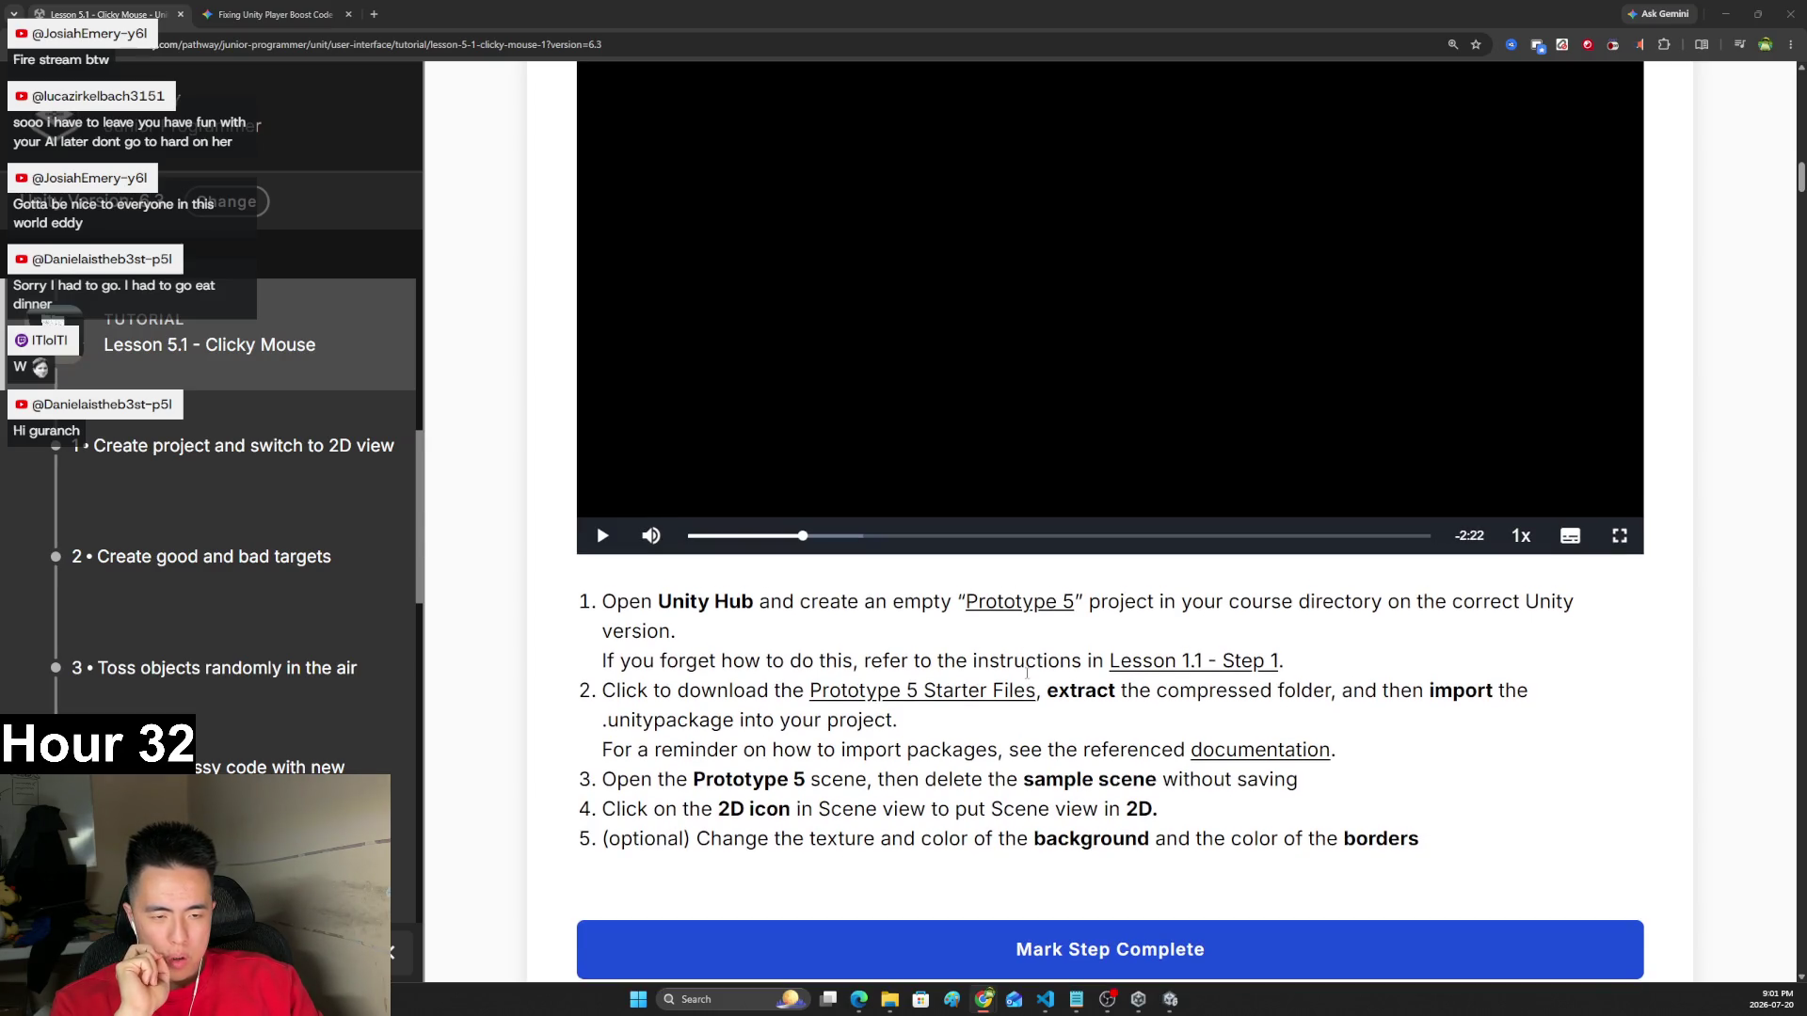
left_click(970, 700)
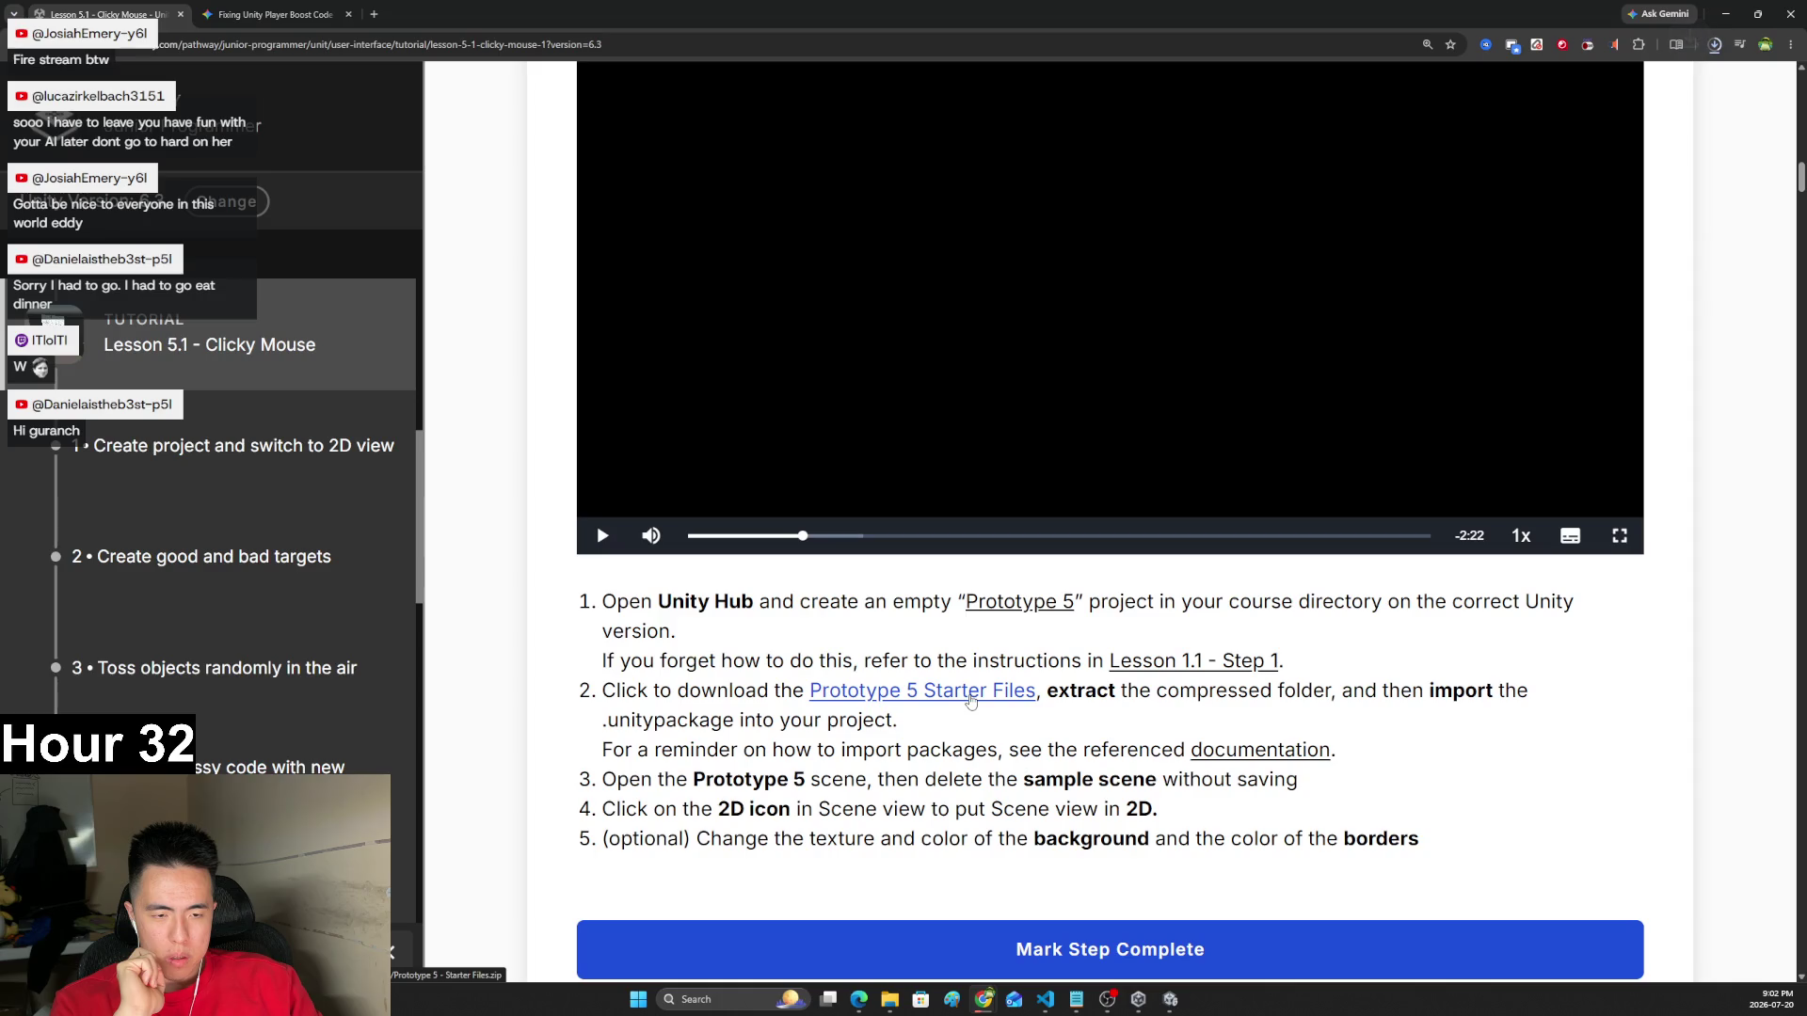
key("alt+Tab")
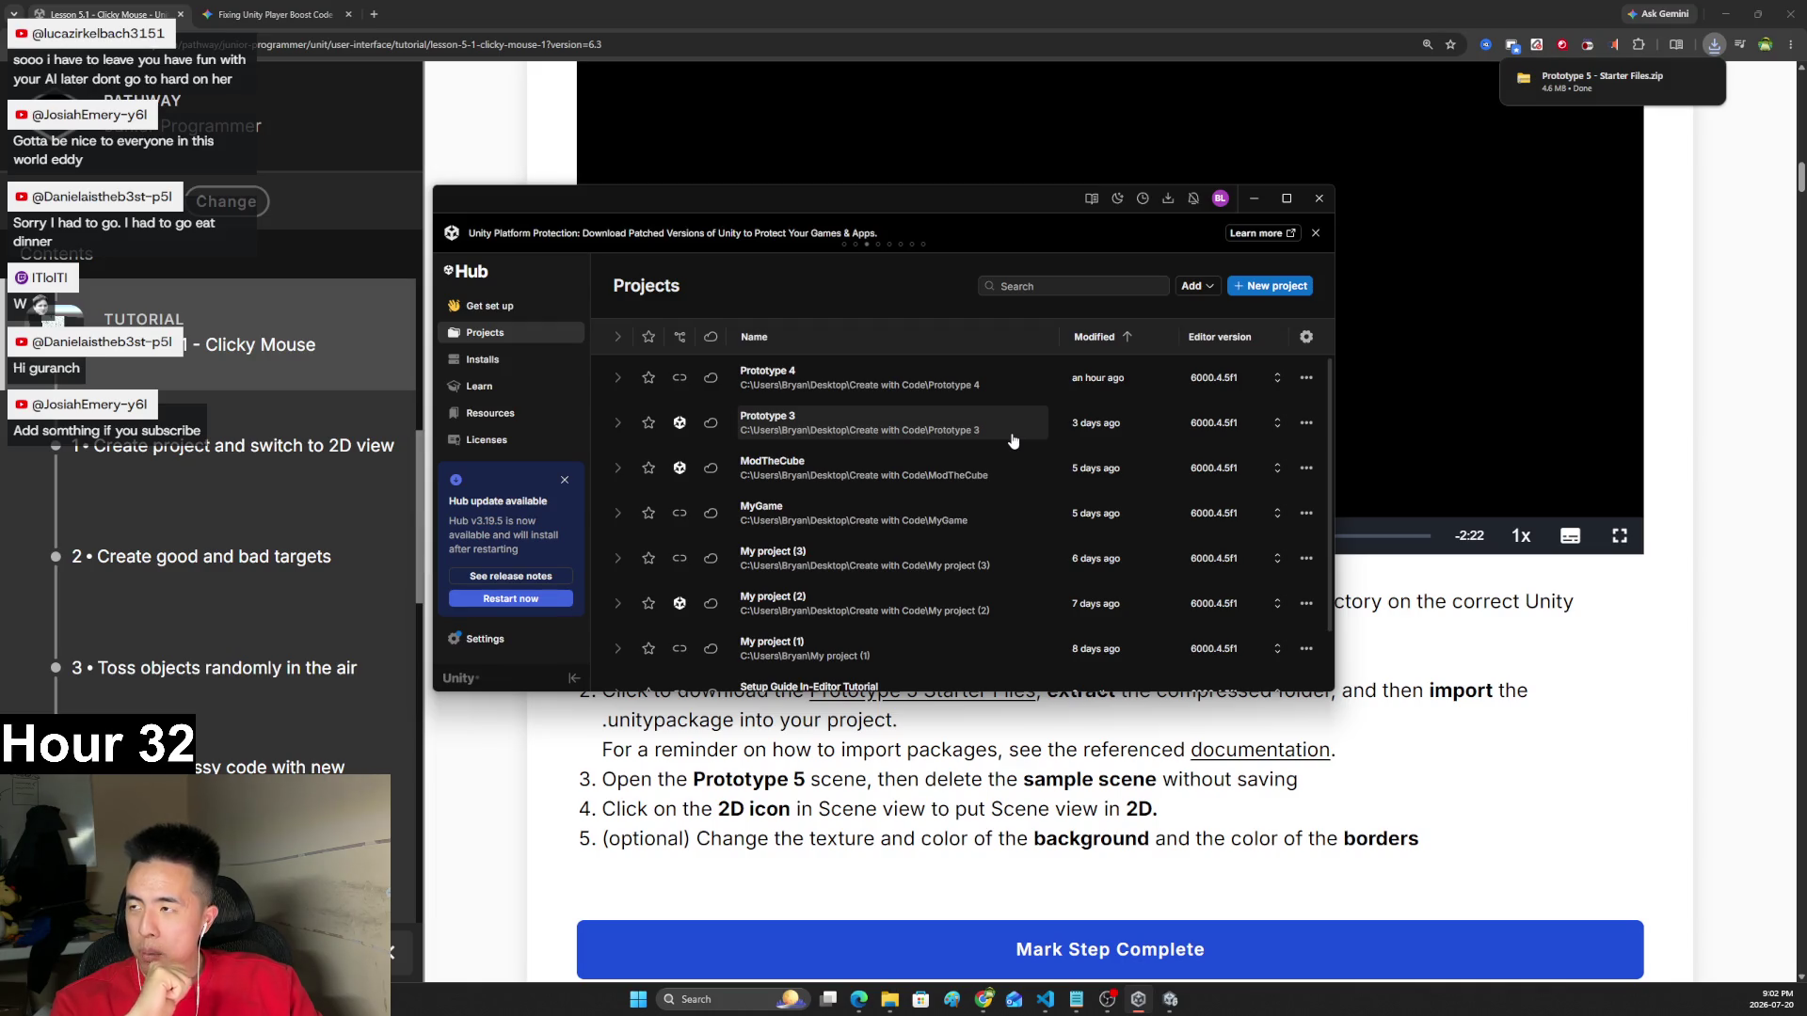
- Start a new project from Unity Hub's Projects page
key("alt+Tab")
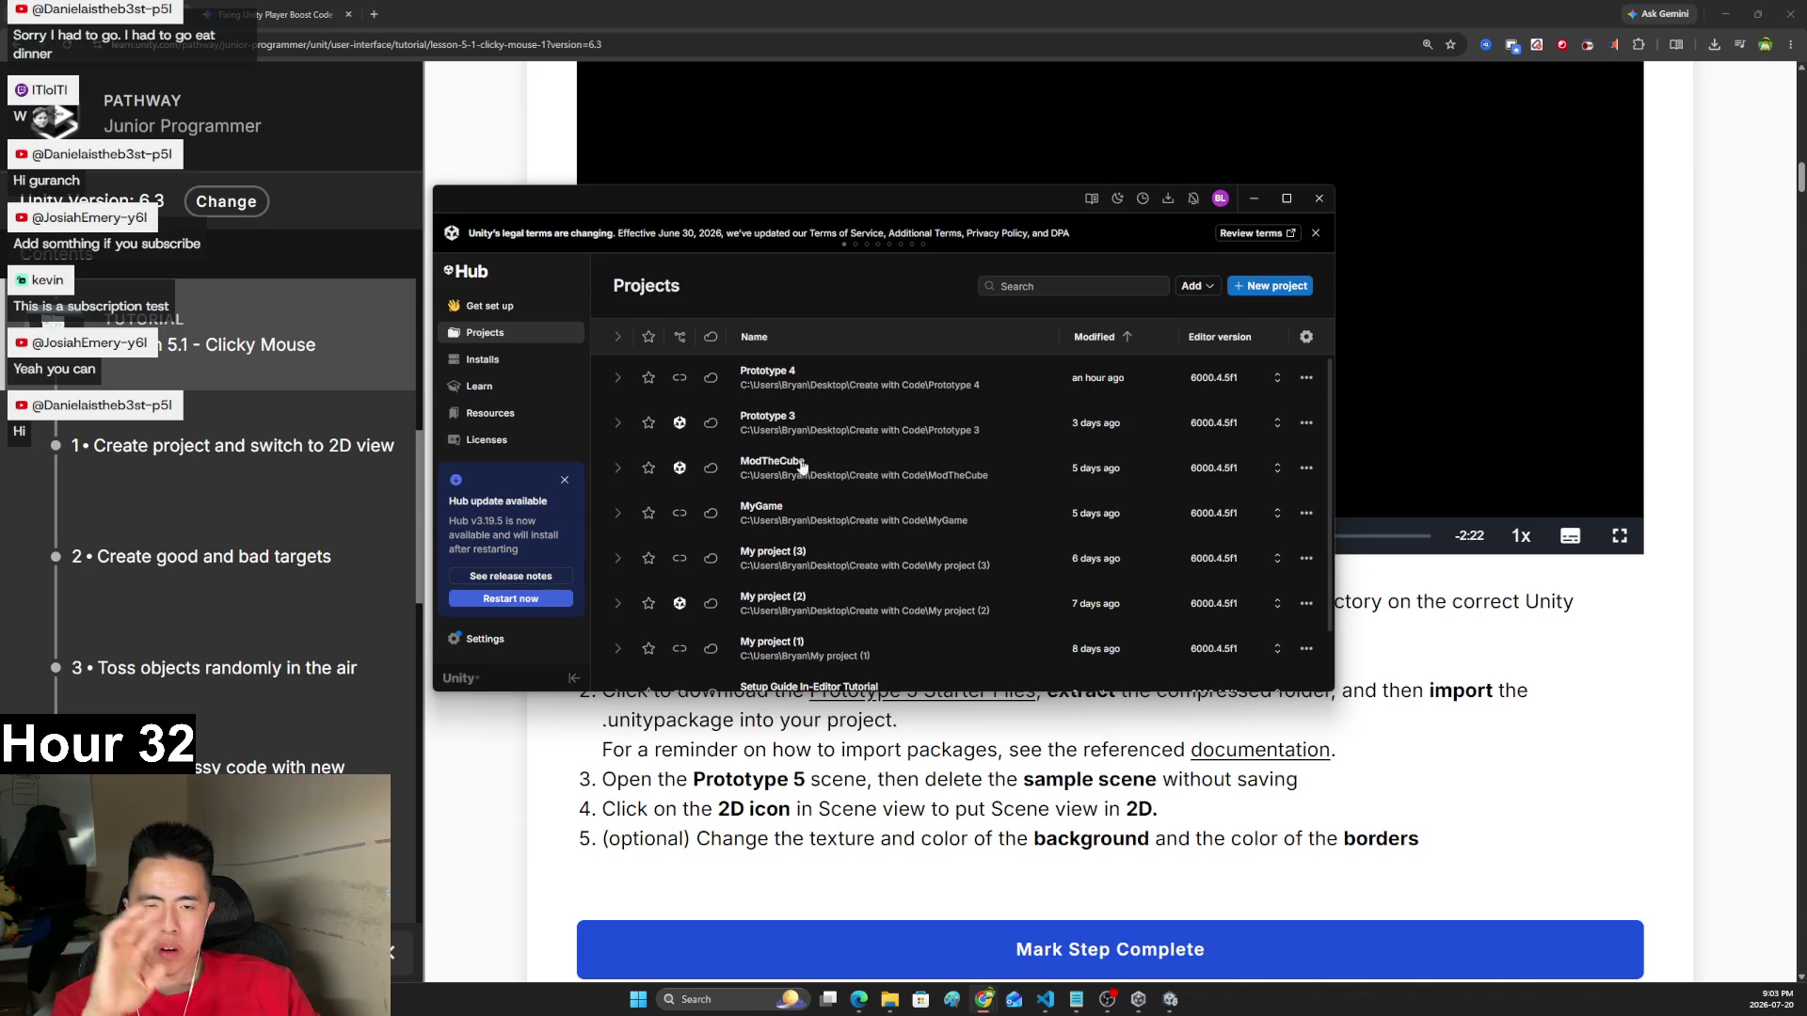
left_click(1273, 286)
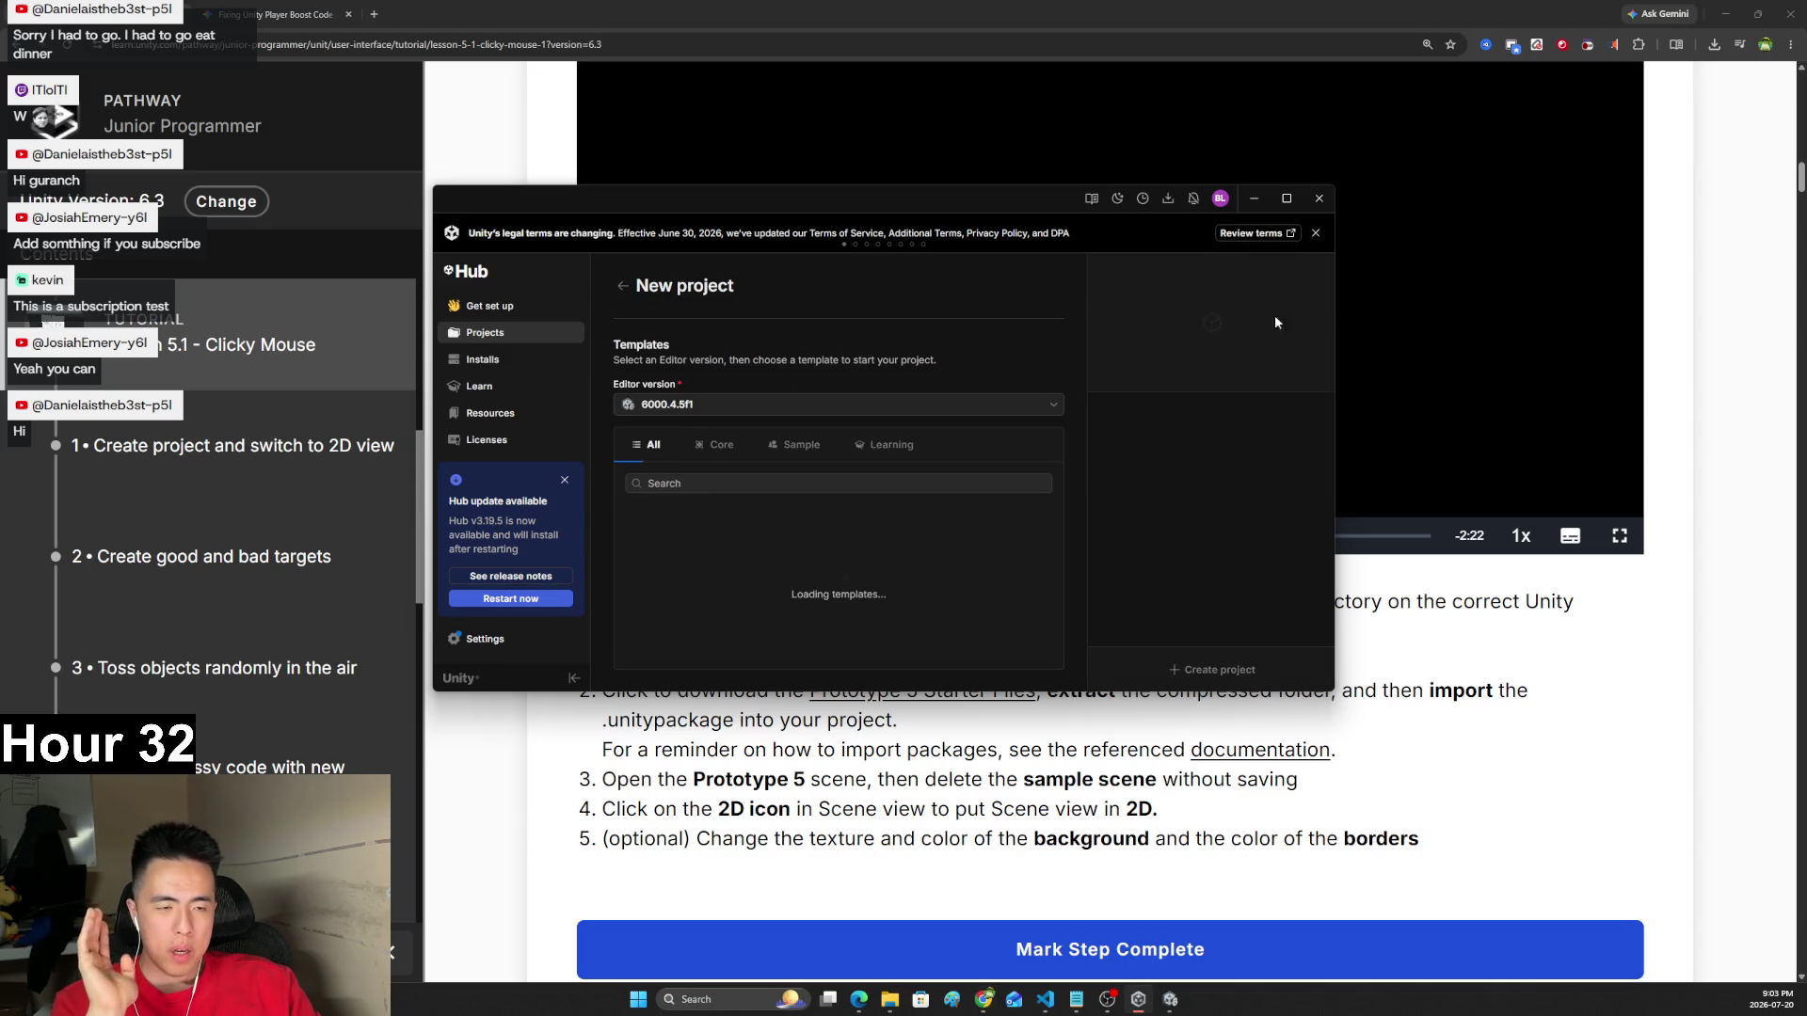
- Create a Universal 3D project named Prototype5 on editor 6000.4.5f1
left_click(1190, 474)
type("Pro")
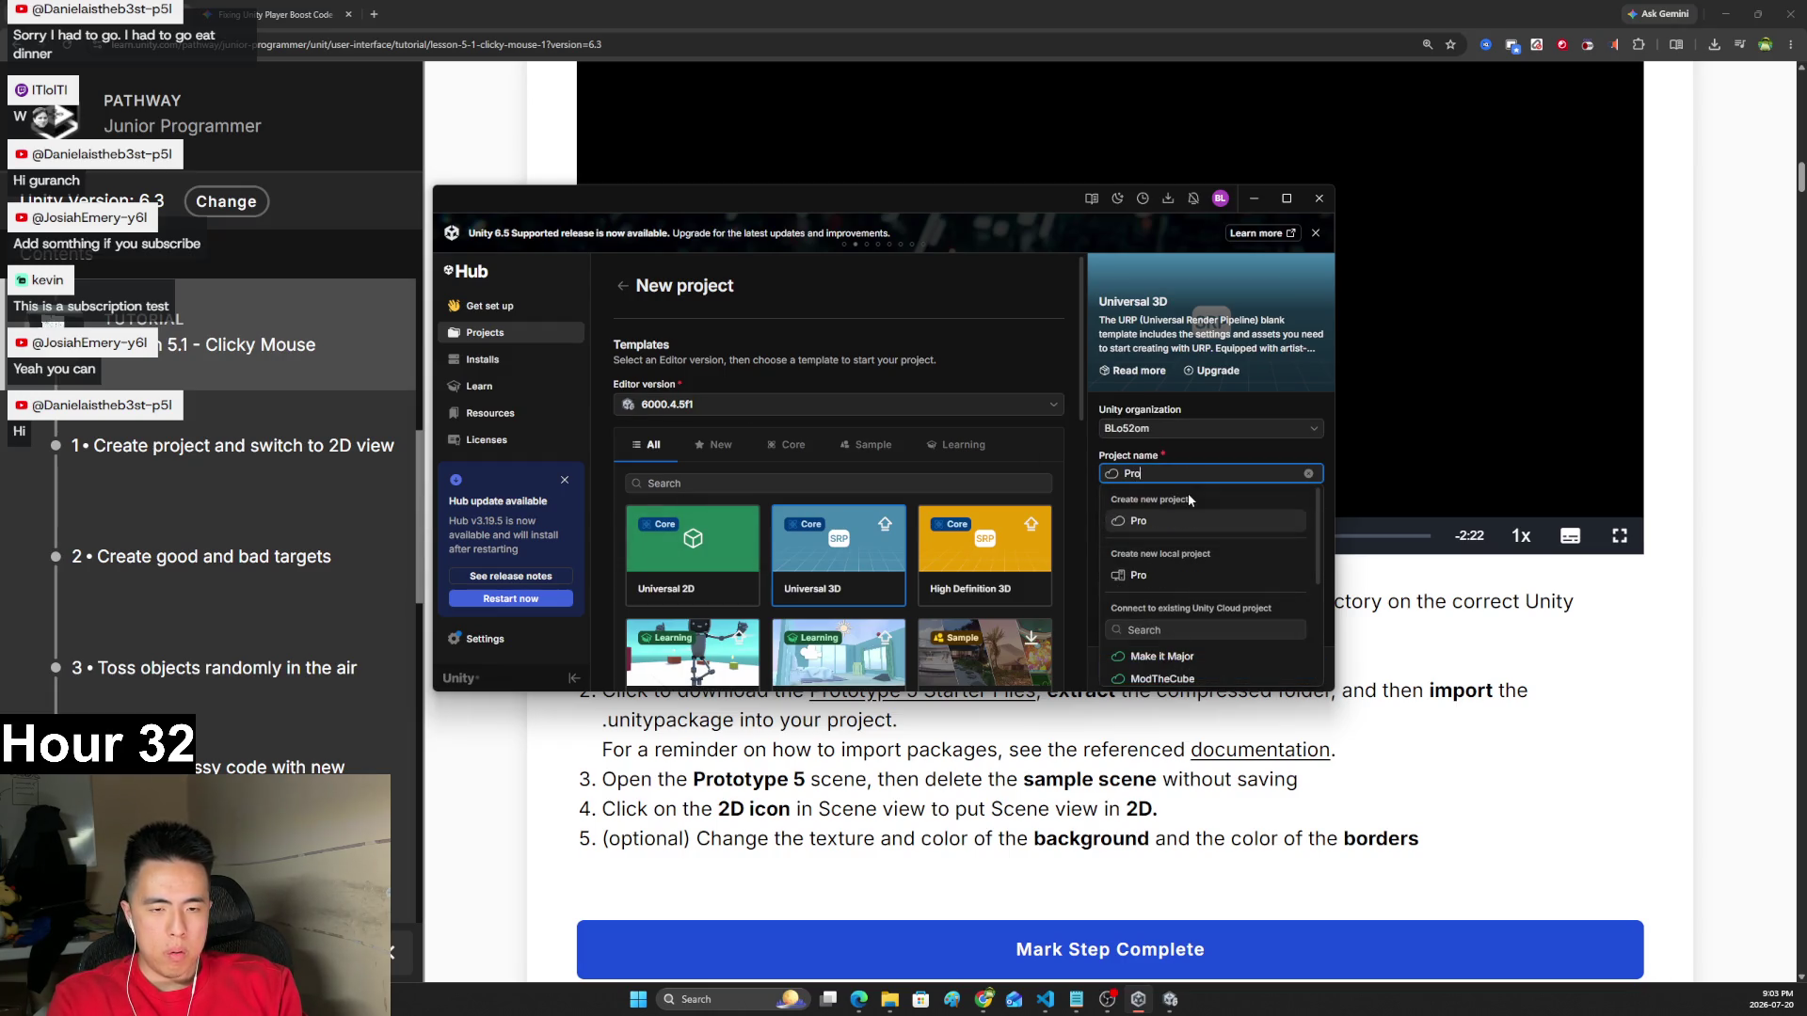
type("totype5")
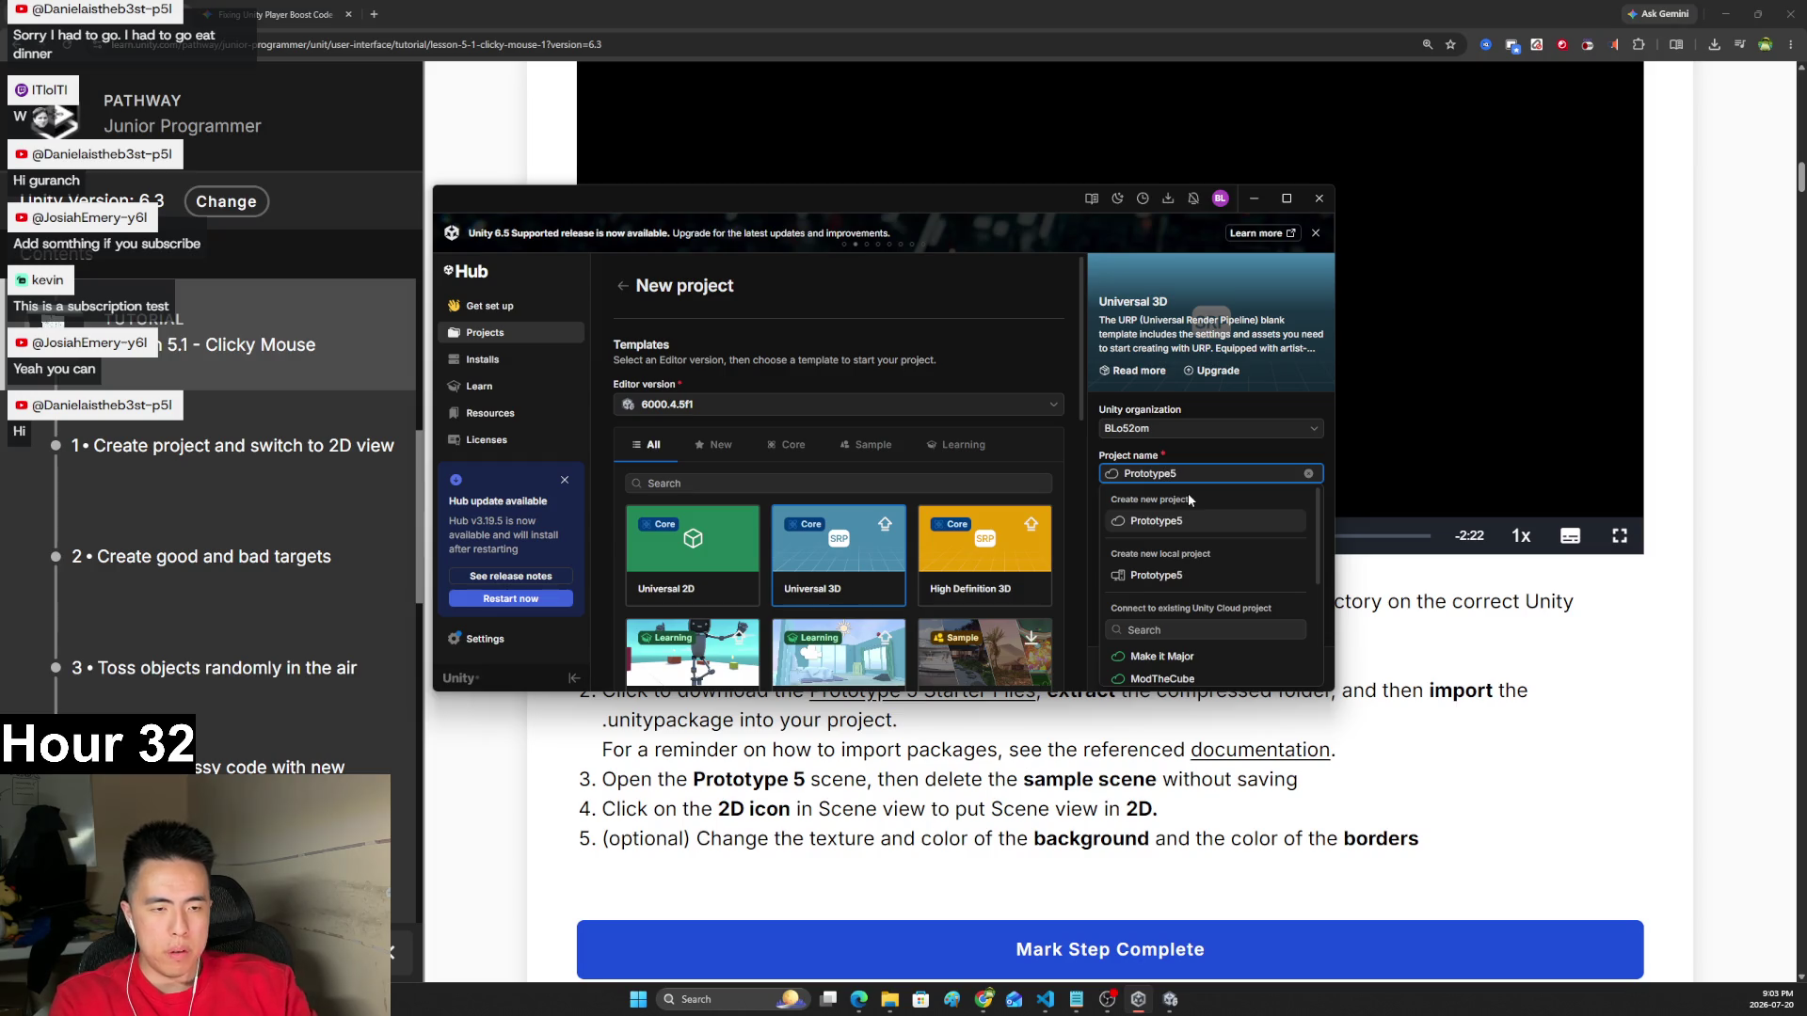
left_click(1155, 520)
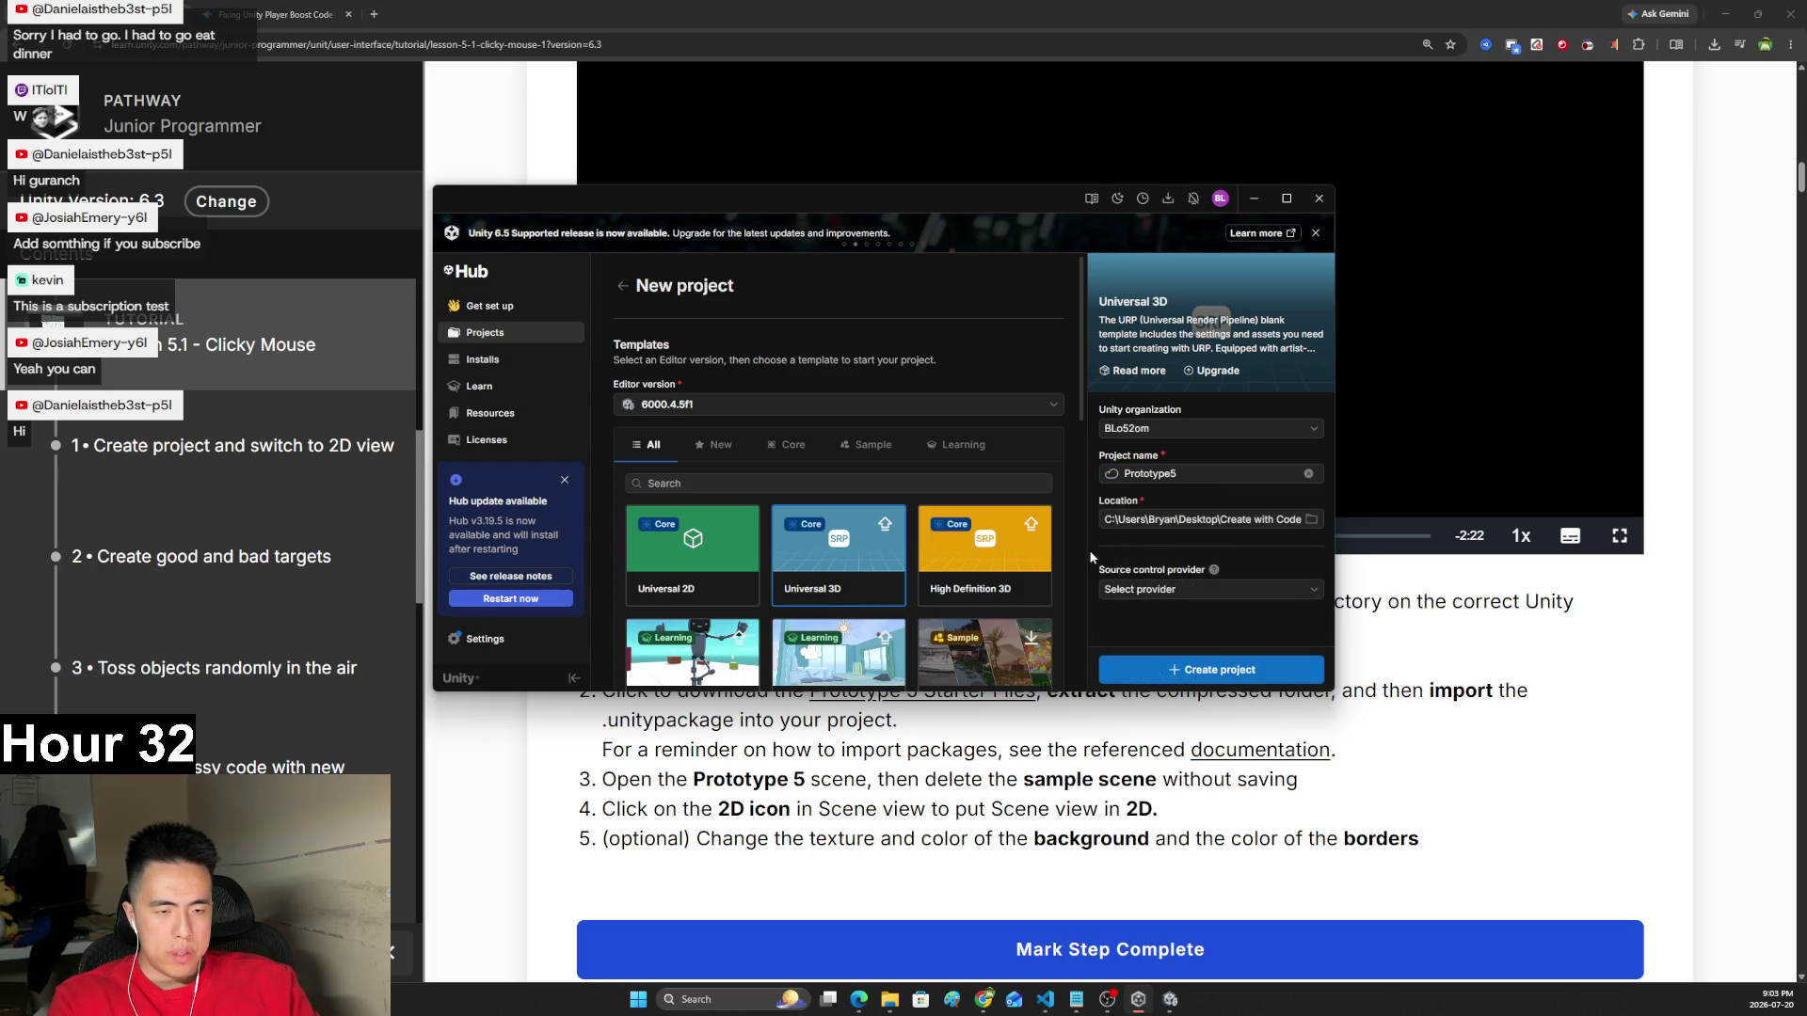
left_click(1206, 672)
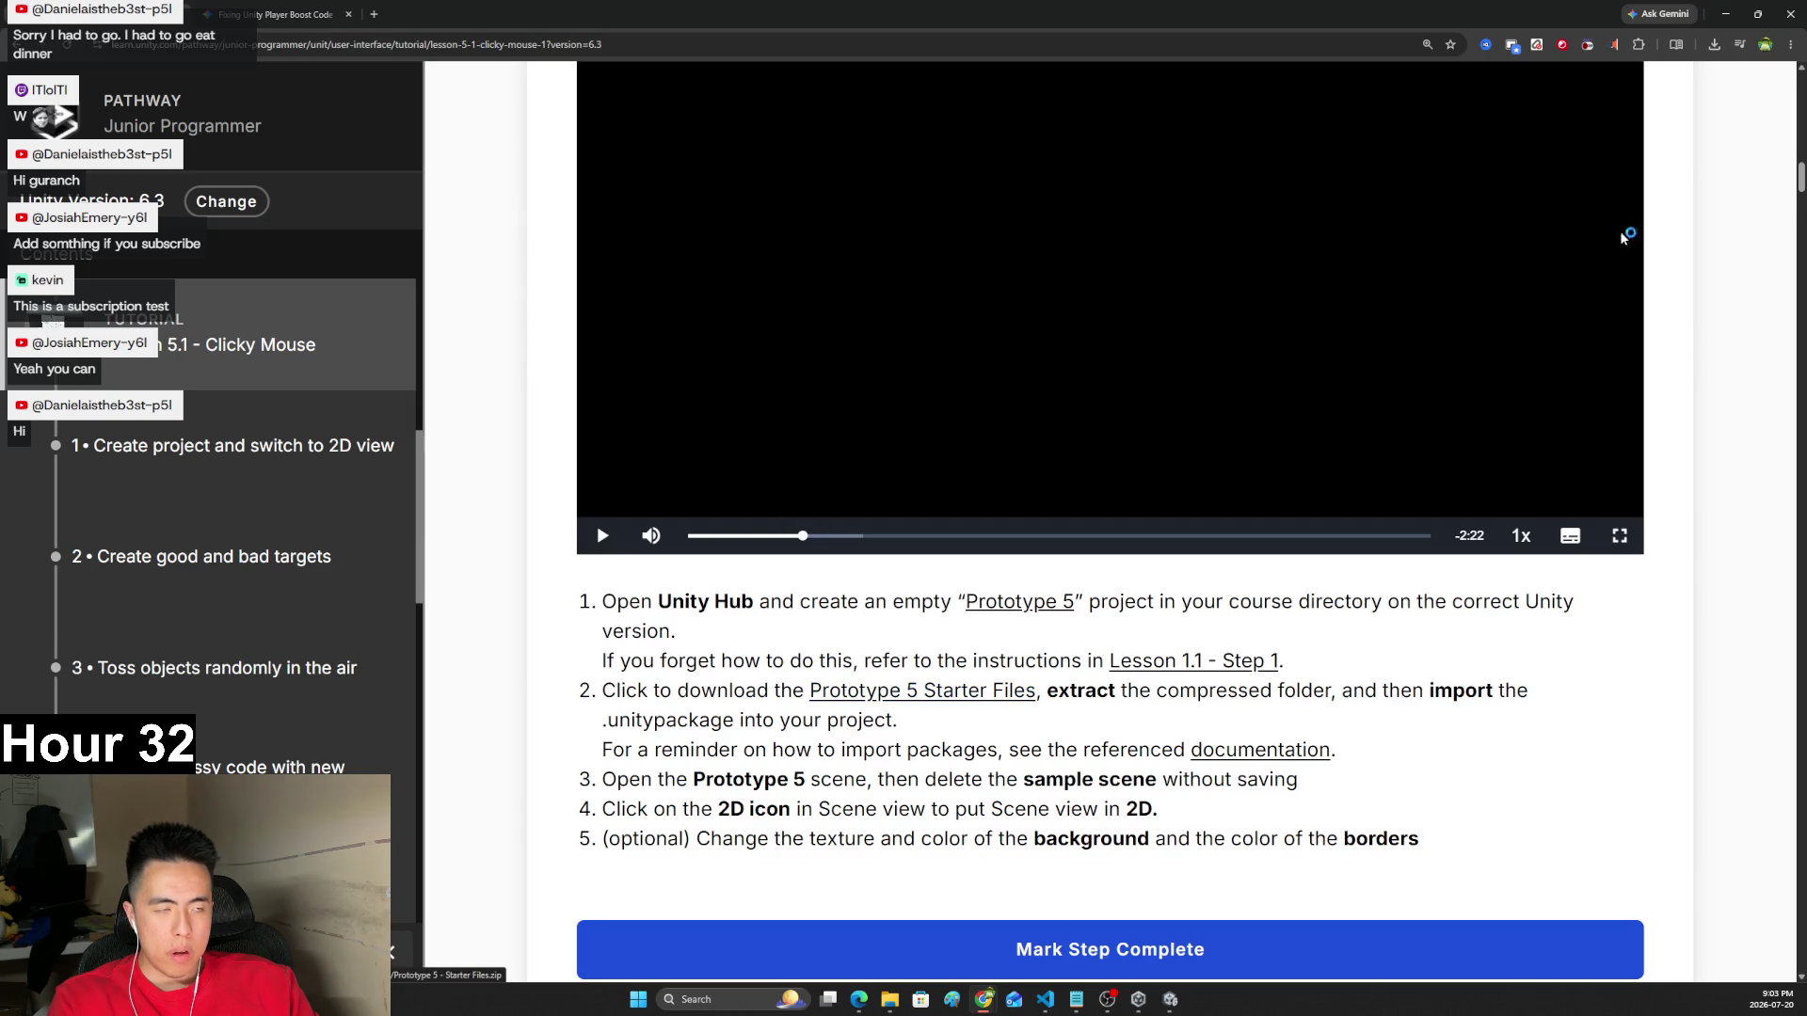
- Find the Prototype 5 - Starter Files zip through Chrome's downloads and Extract All
left_click(1713, 45)
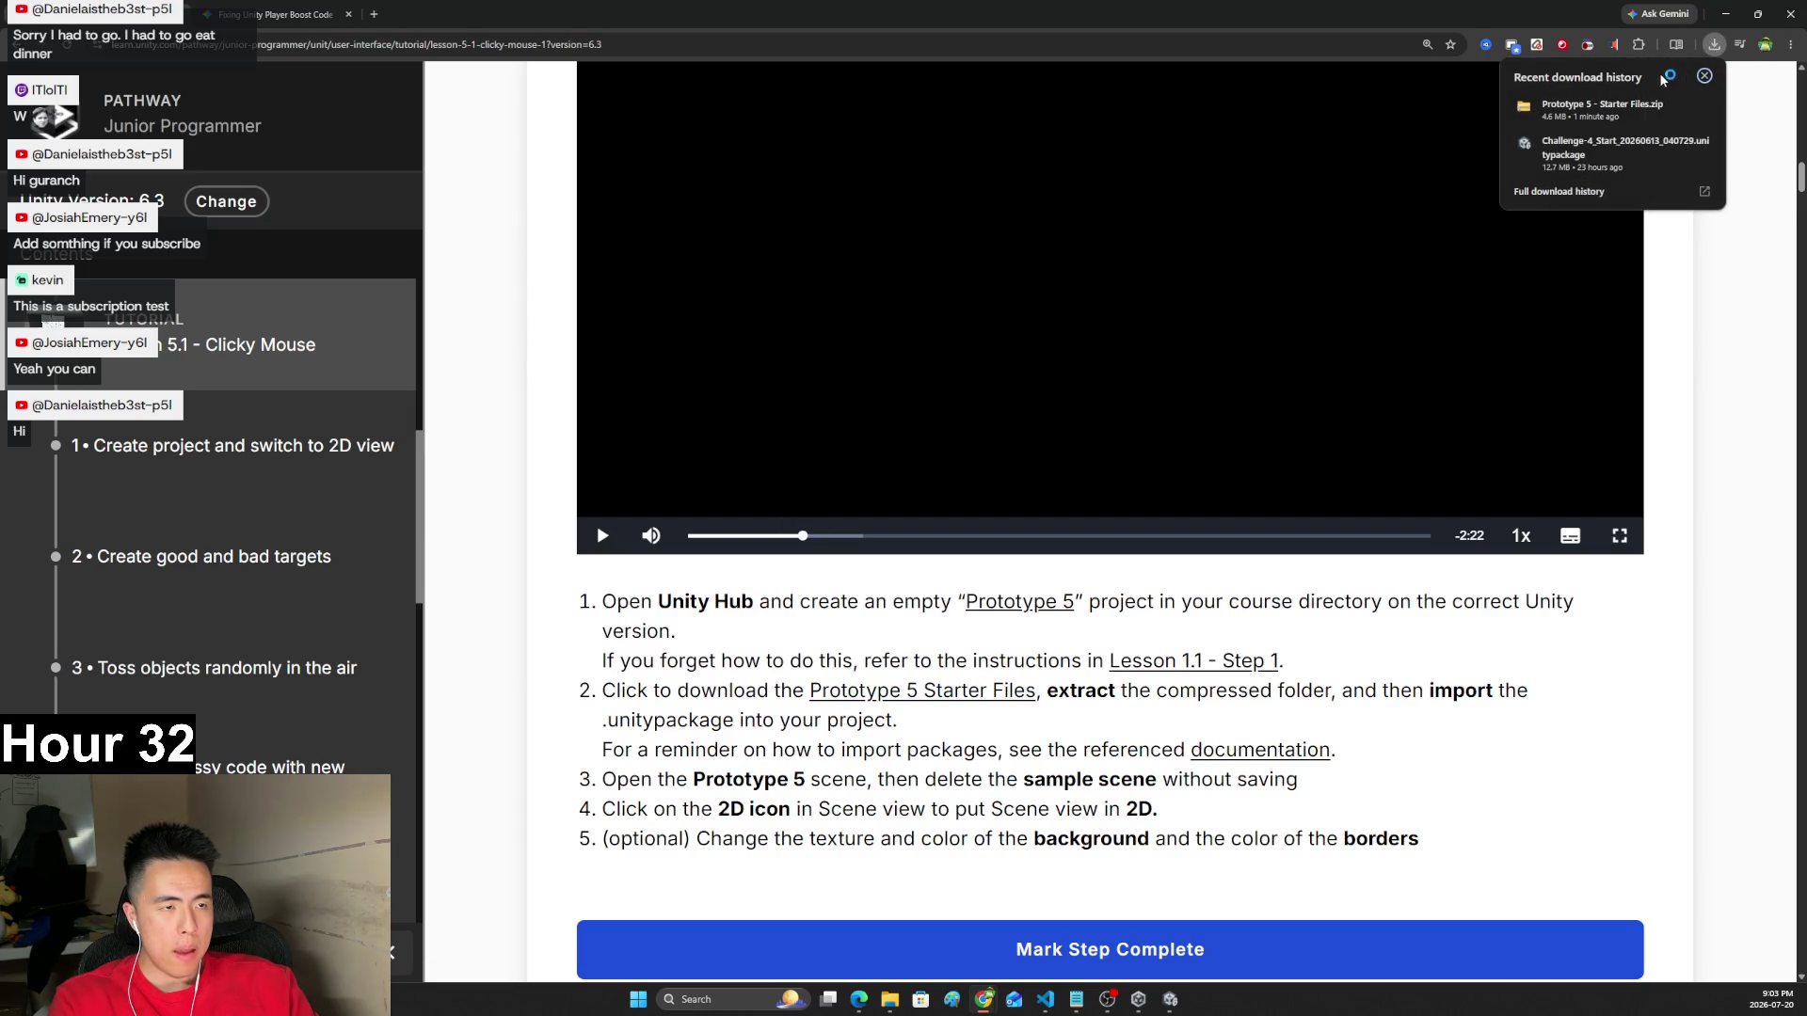
left_click(1676, 111)
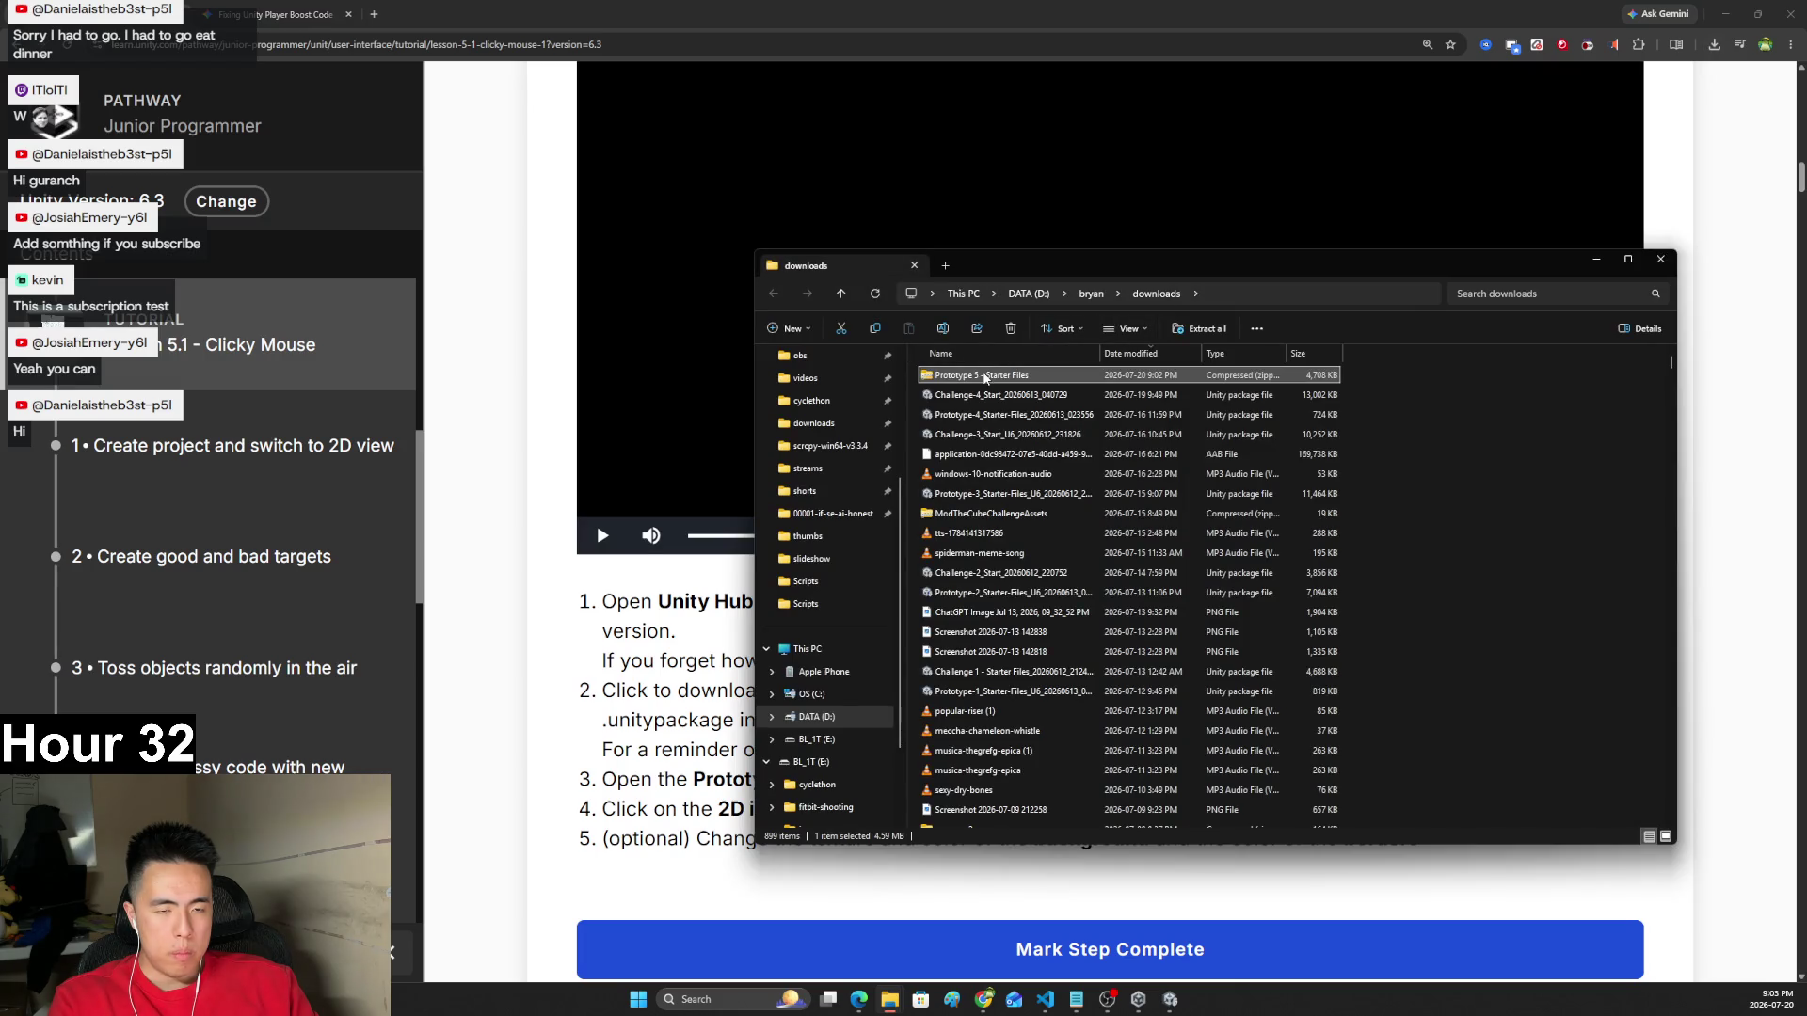
right_click(986, 378)
left_click(1038, 563)
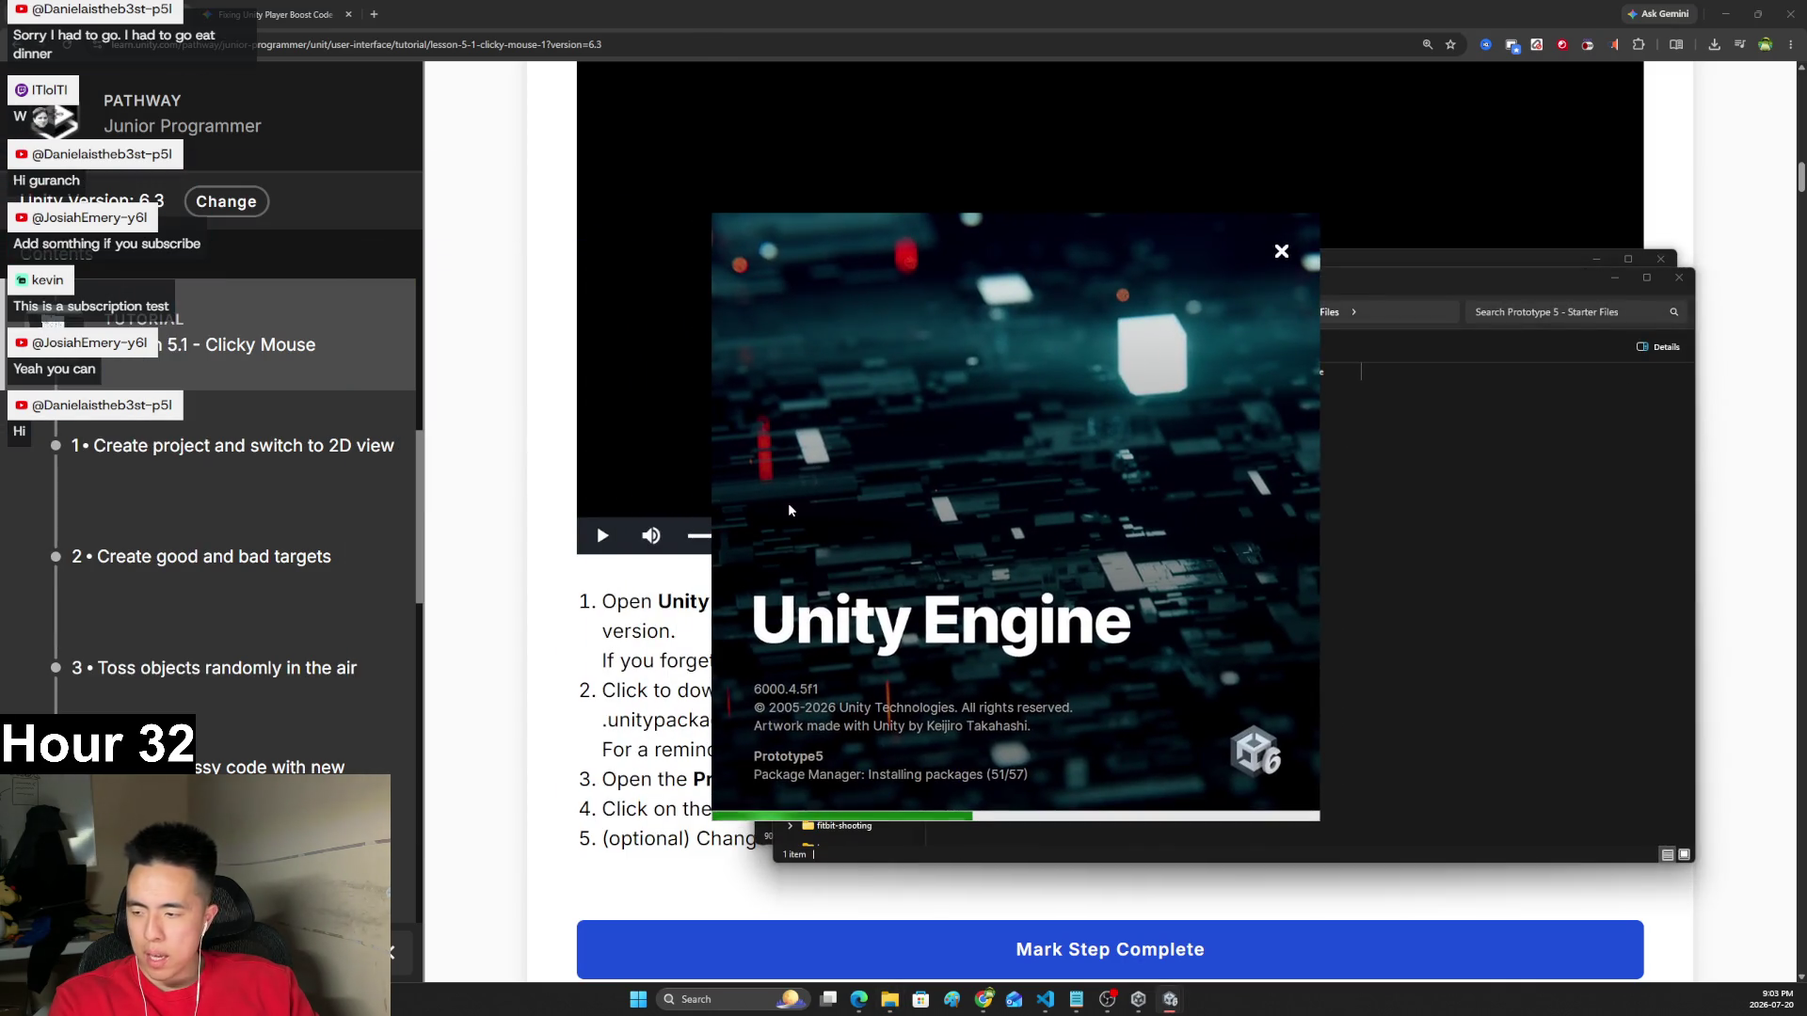
left_click(478, 628)
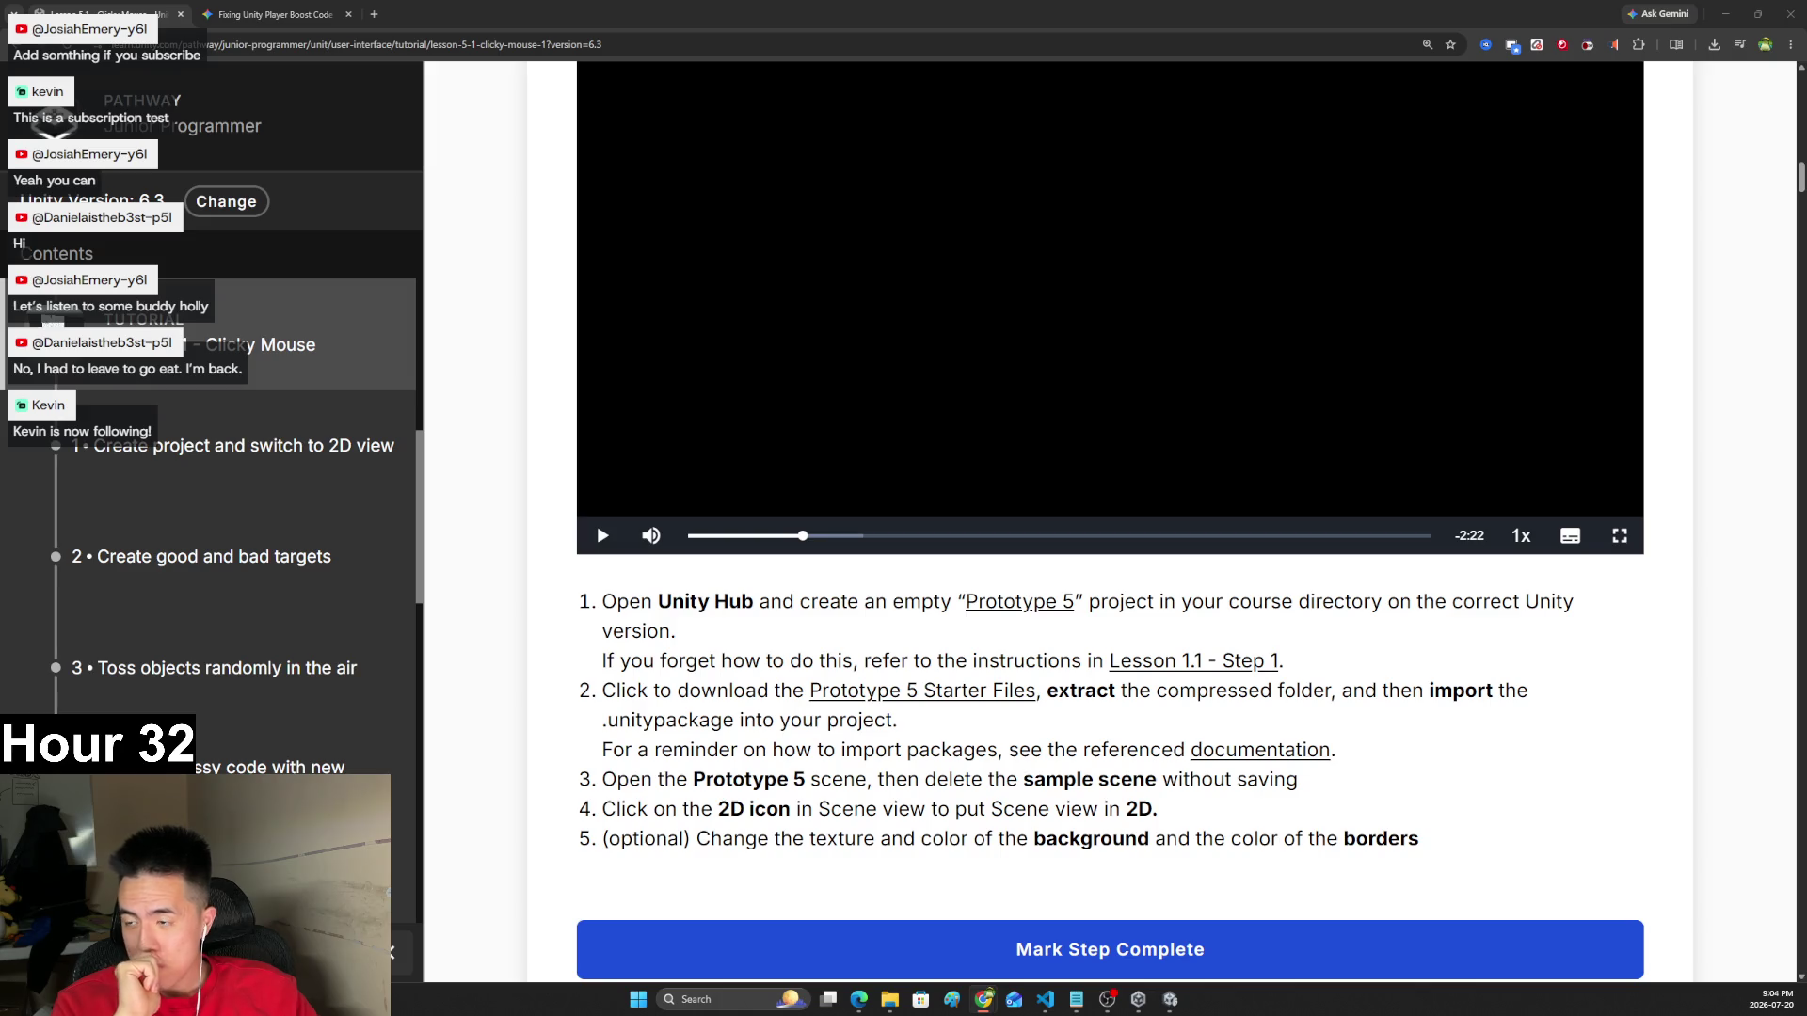
- Scroll the lesson page and briefly check the Prototype5 editor before returning
scroll(911, 588, "down", 1)
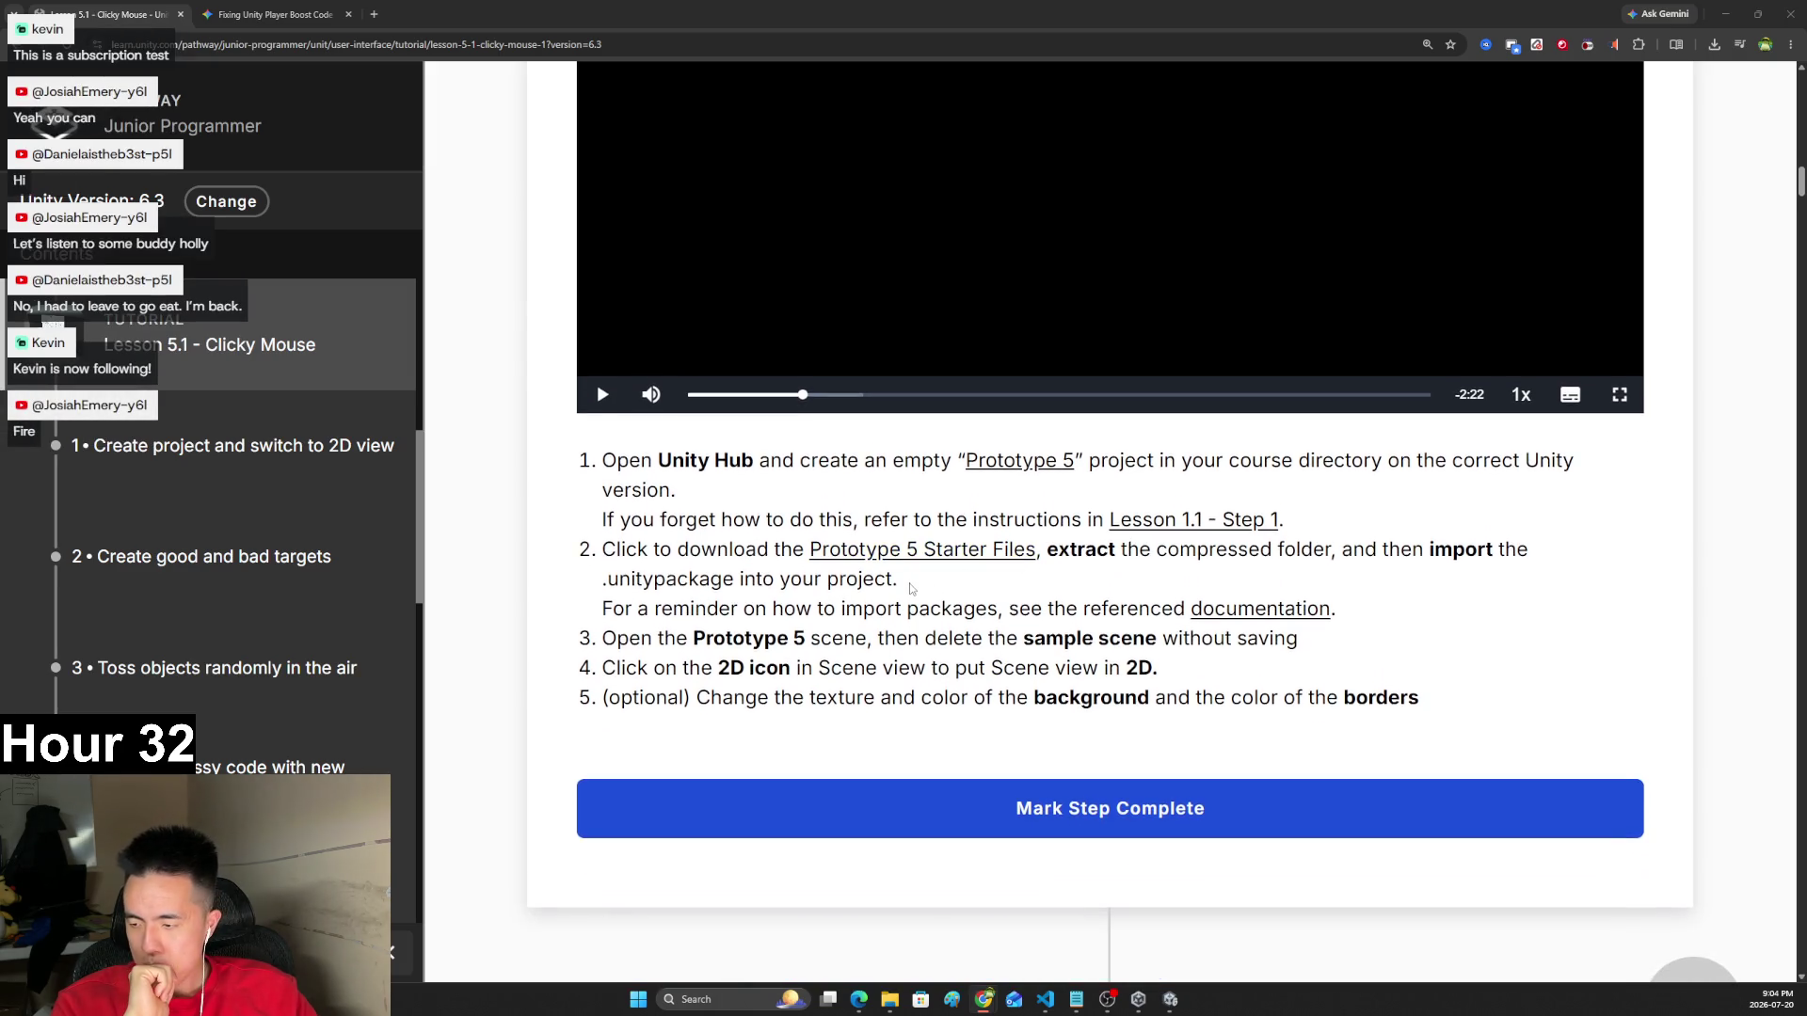
scroll(572, 578, "up", 3)
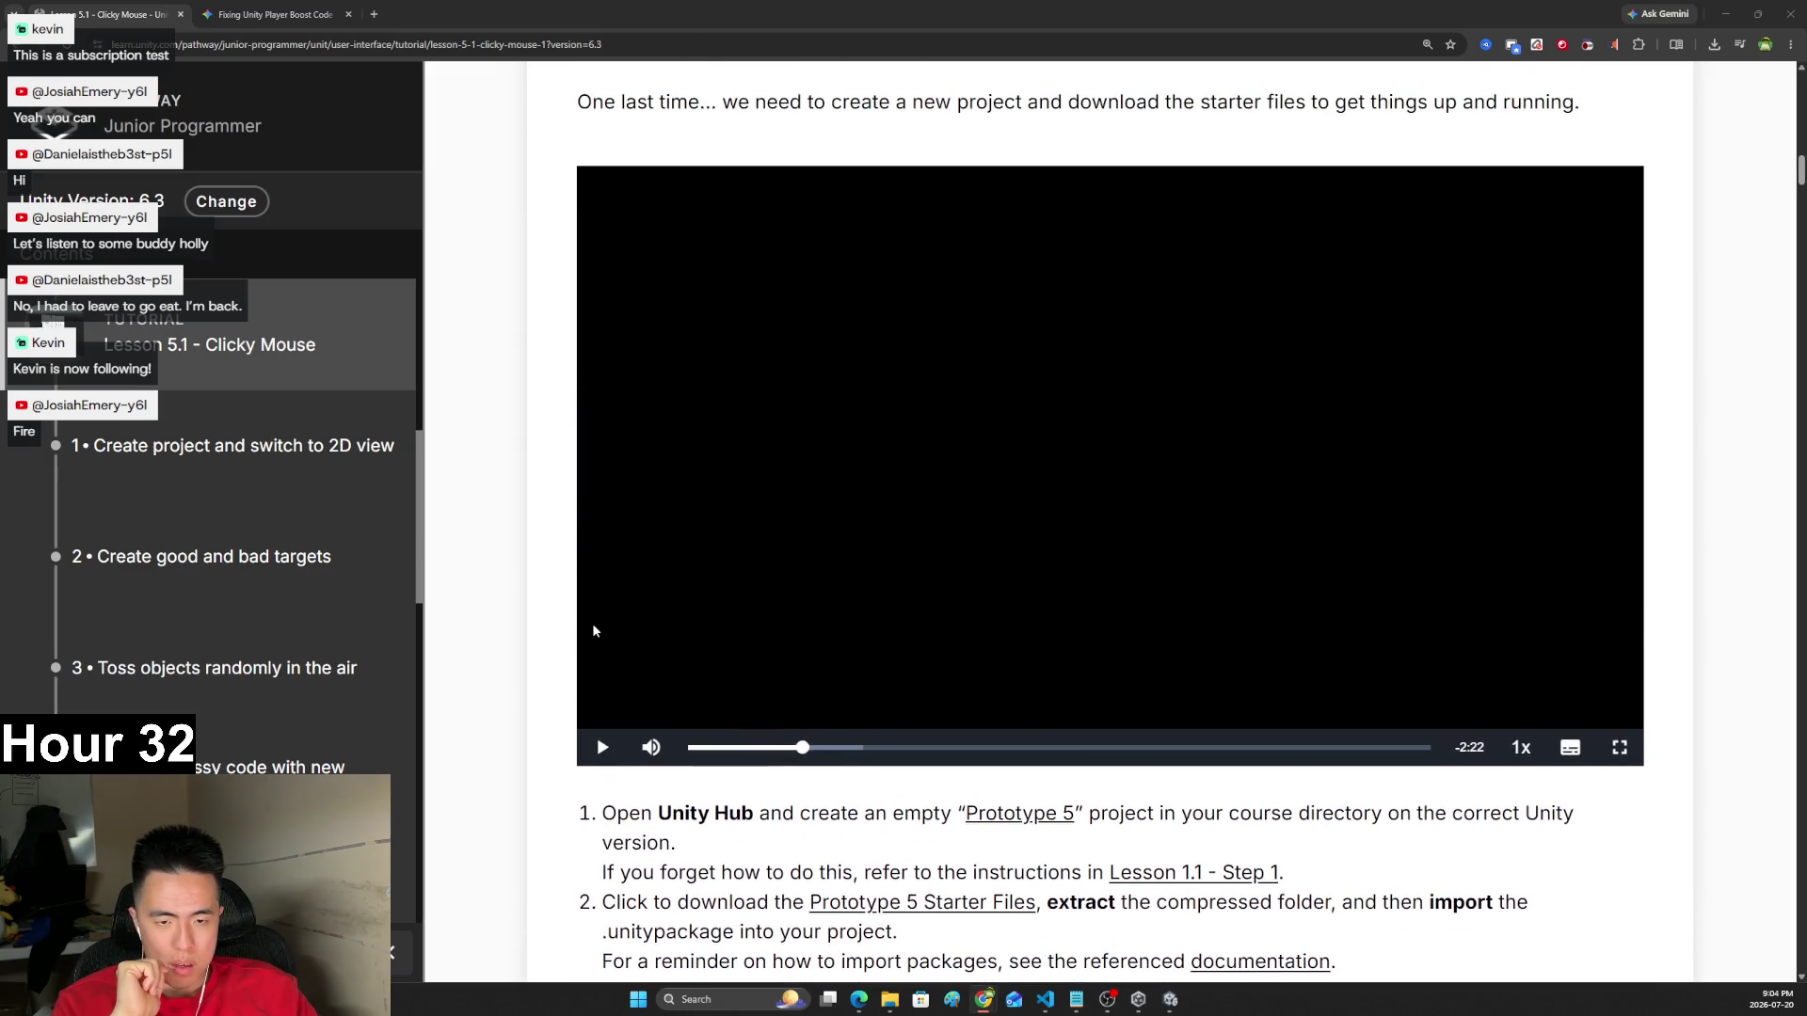
scroll(519, 591, "down", 3)
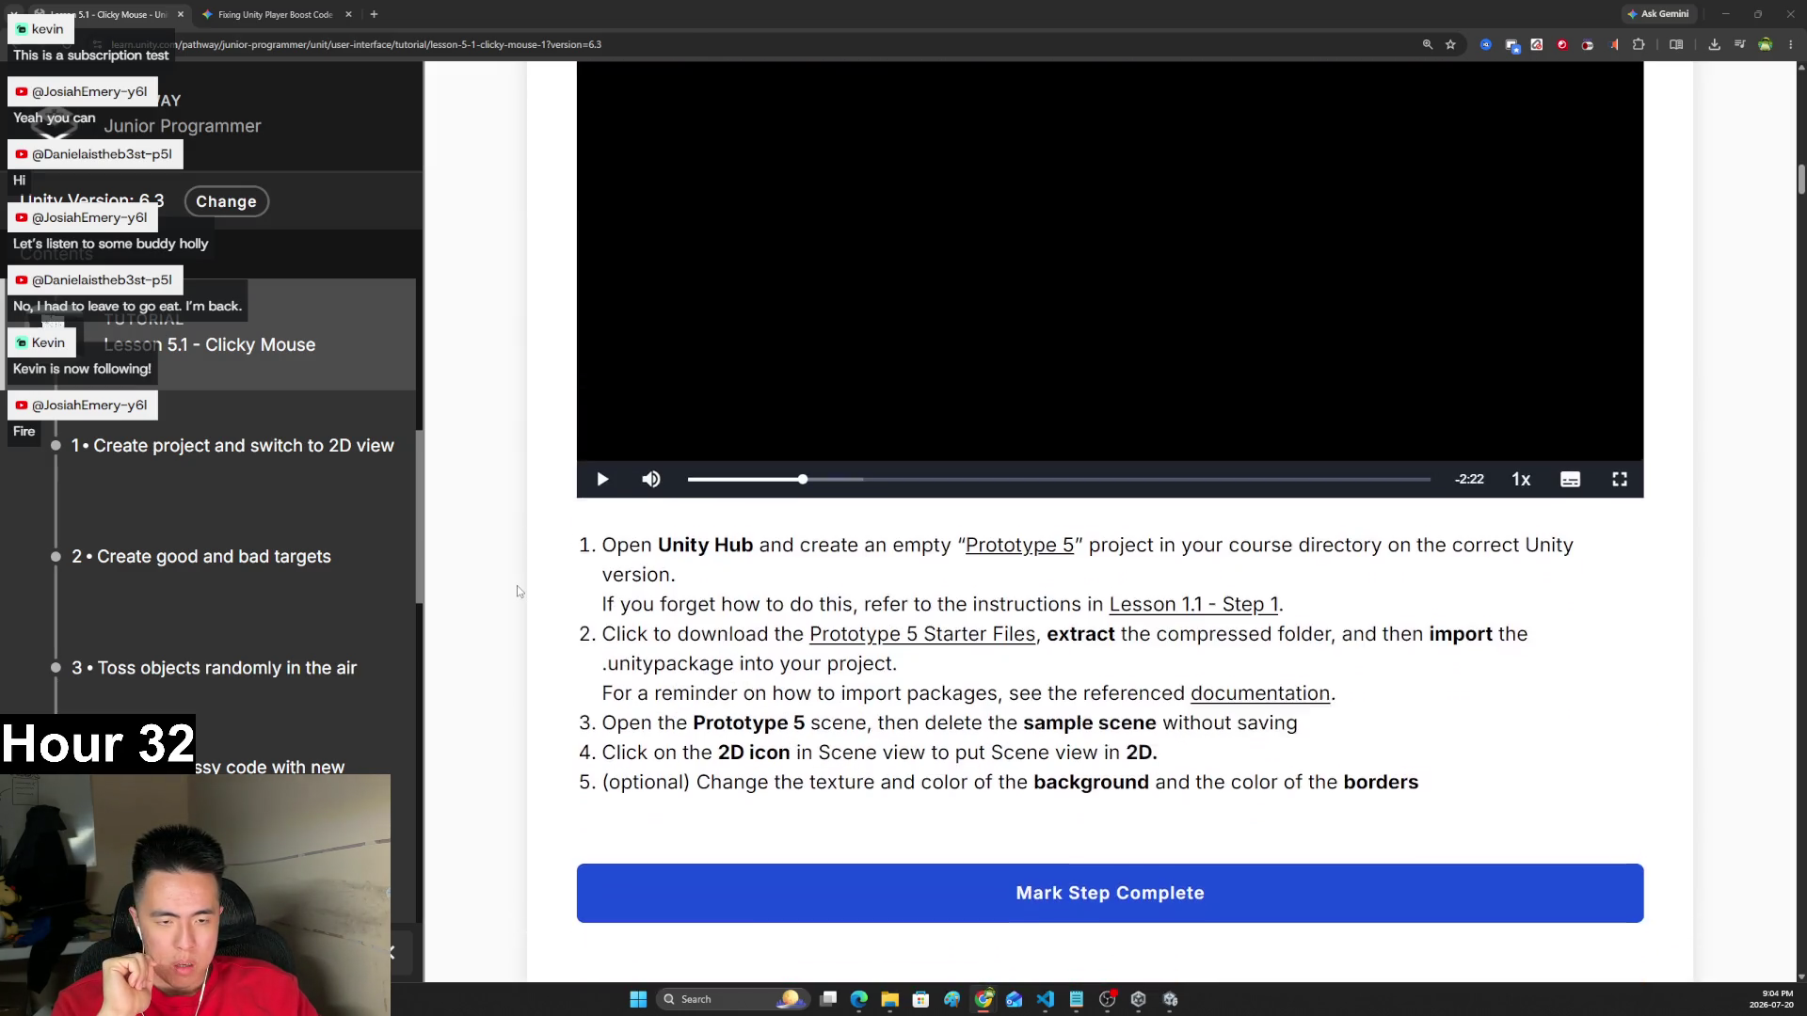
mouse_move(1171, 1007)
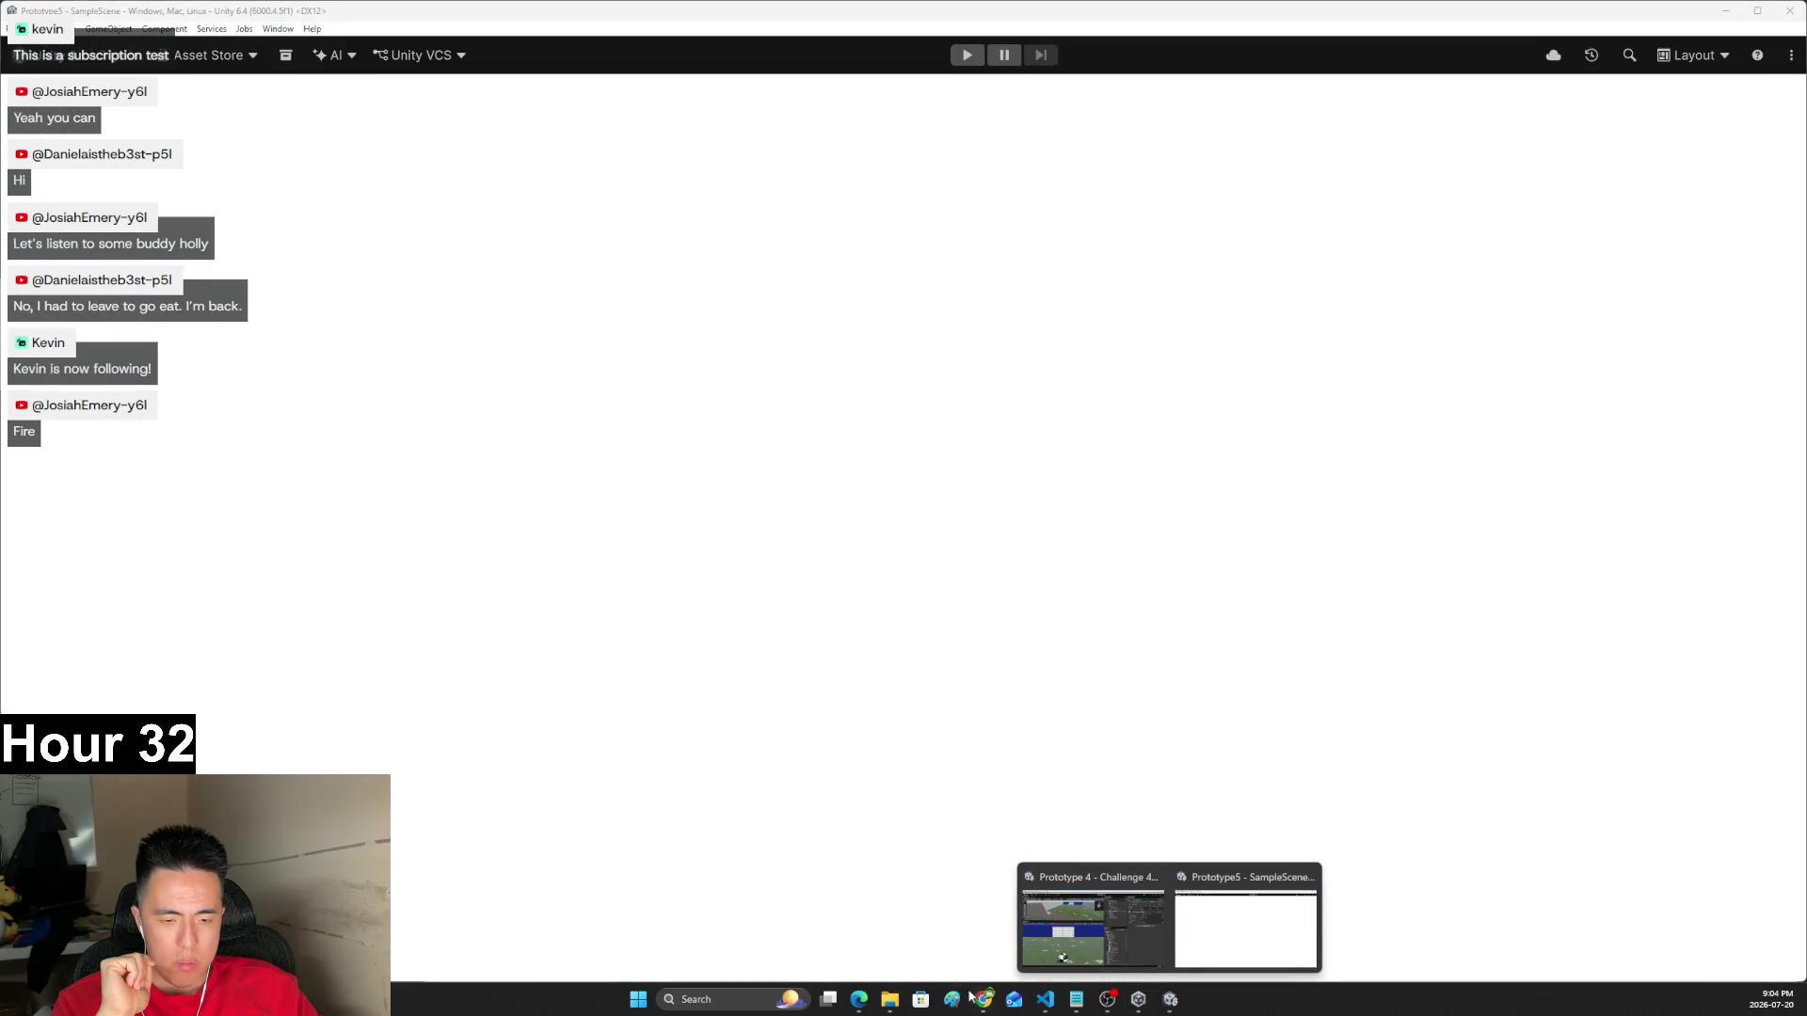
left_click(1245, 927)
mouse_move(983, 999)
left_click(953, 949)
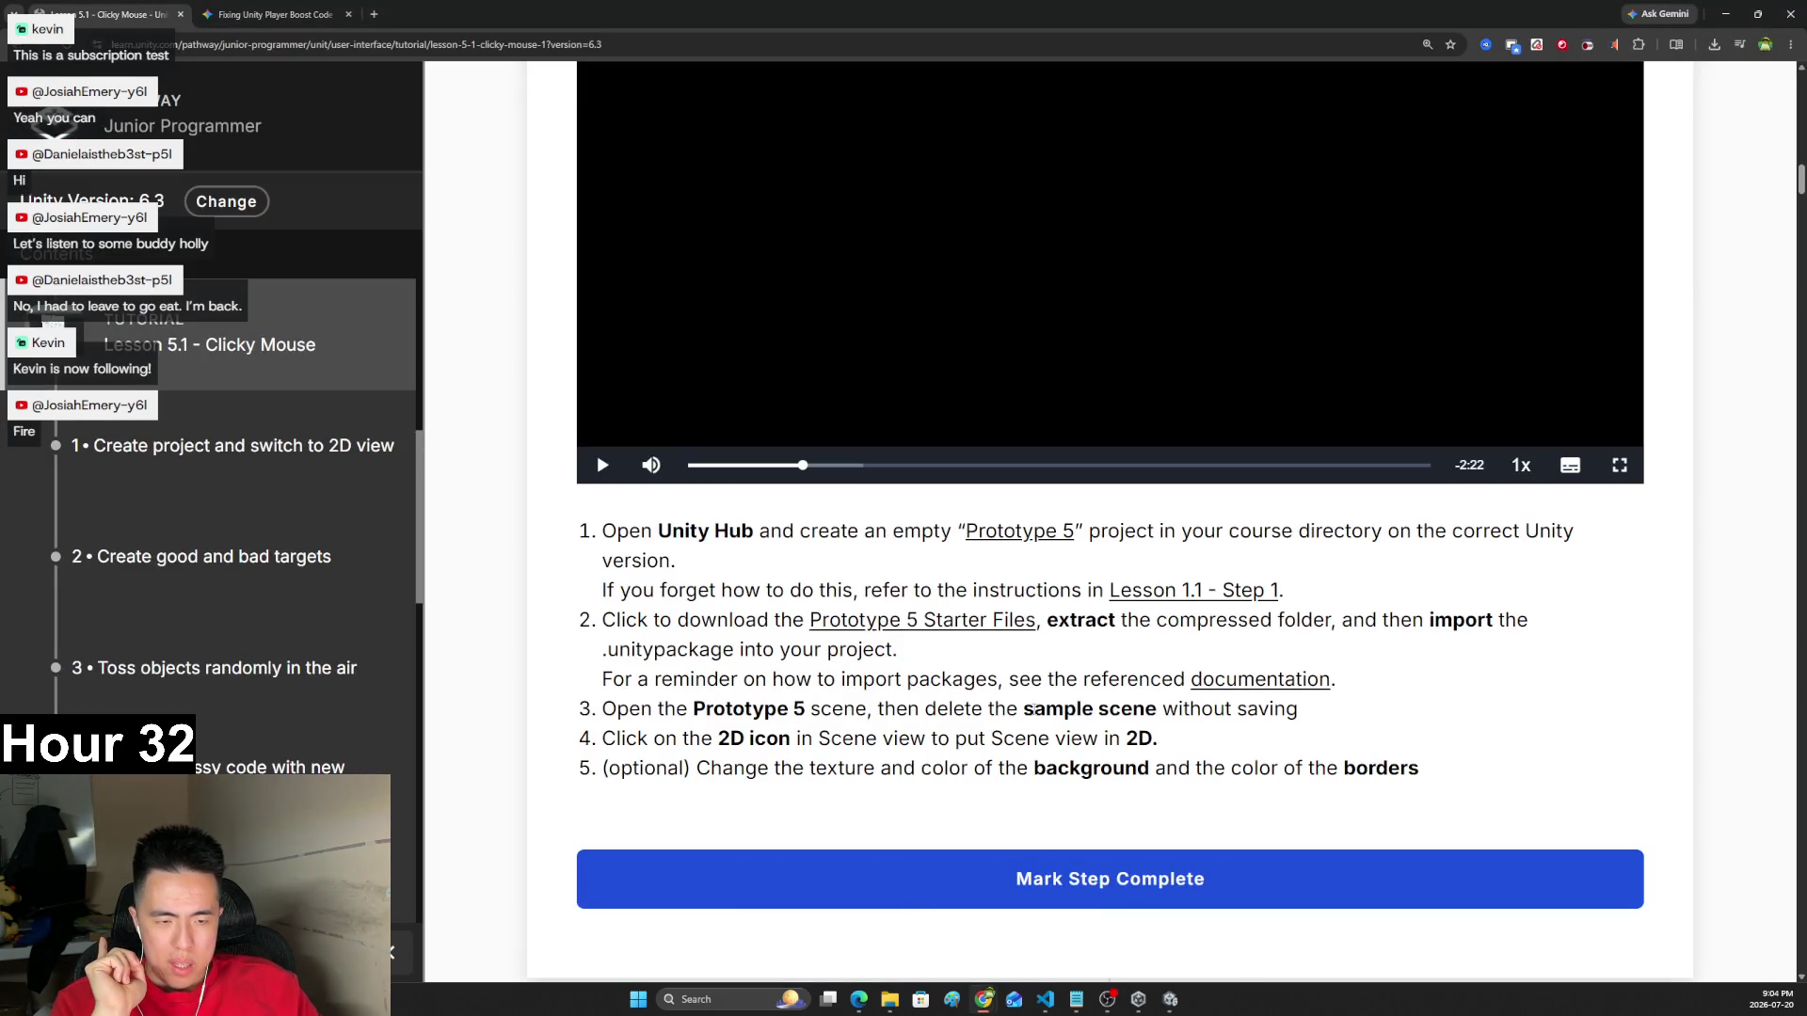
- Read through the lesson's setup steps 3 to 5 on the page
left_click_drag(1034, 710, 1137, 713)
left_click(949, 718)
left_click_drag(594, 742, 1083, 738)
left_click(1061, 769)
double_click(721, 772)
left_click(999, 769)
left_click_drag(794, 769, 1197, 769)
double_click(1092, 769)
left_click(1289, 773)
- Start the lesson video and bring up its playback speed choices
scroll(1160, 885, "up", 3)
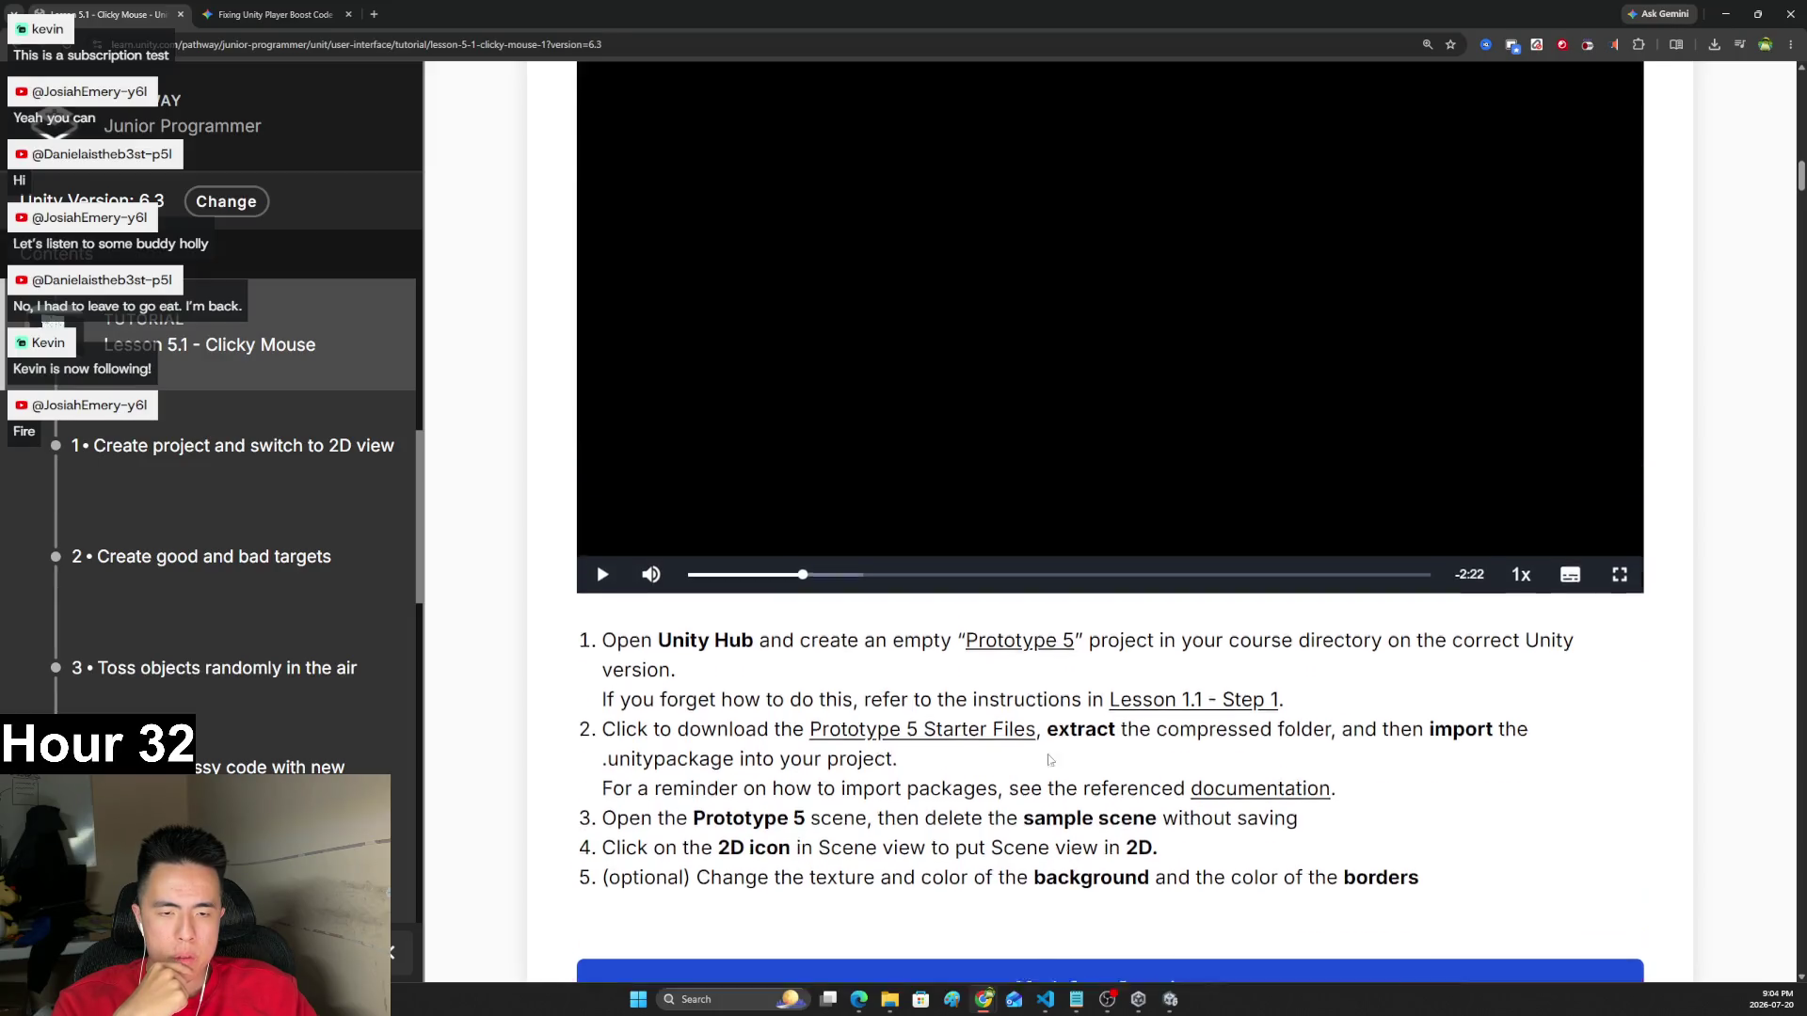
left_click(992, 631)
left_click(1527, 759)
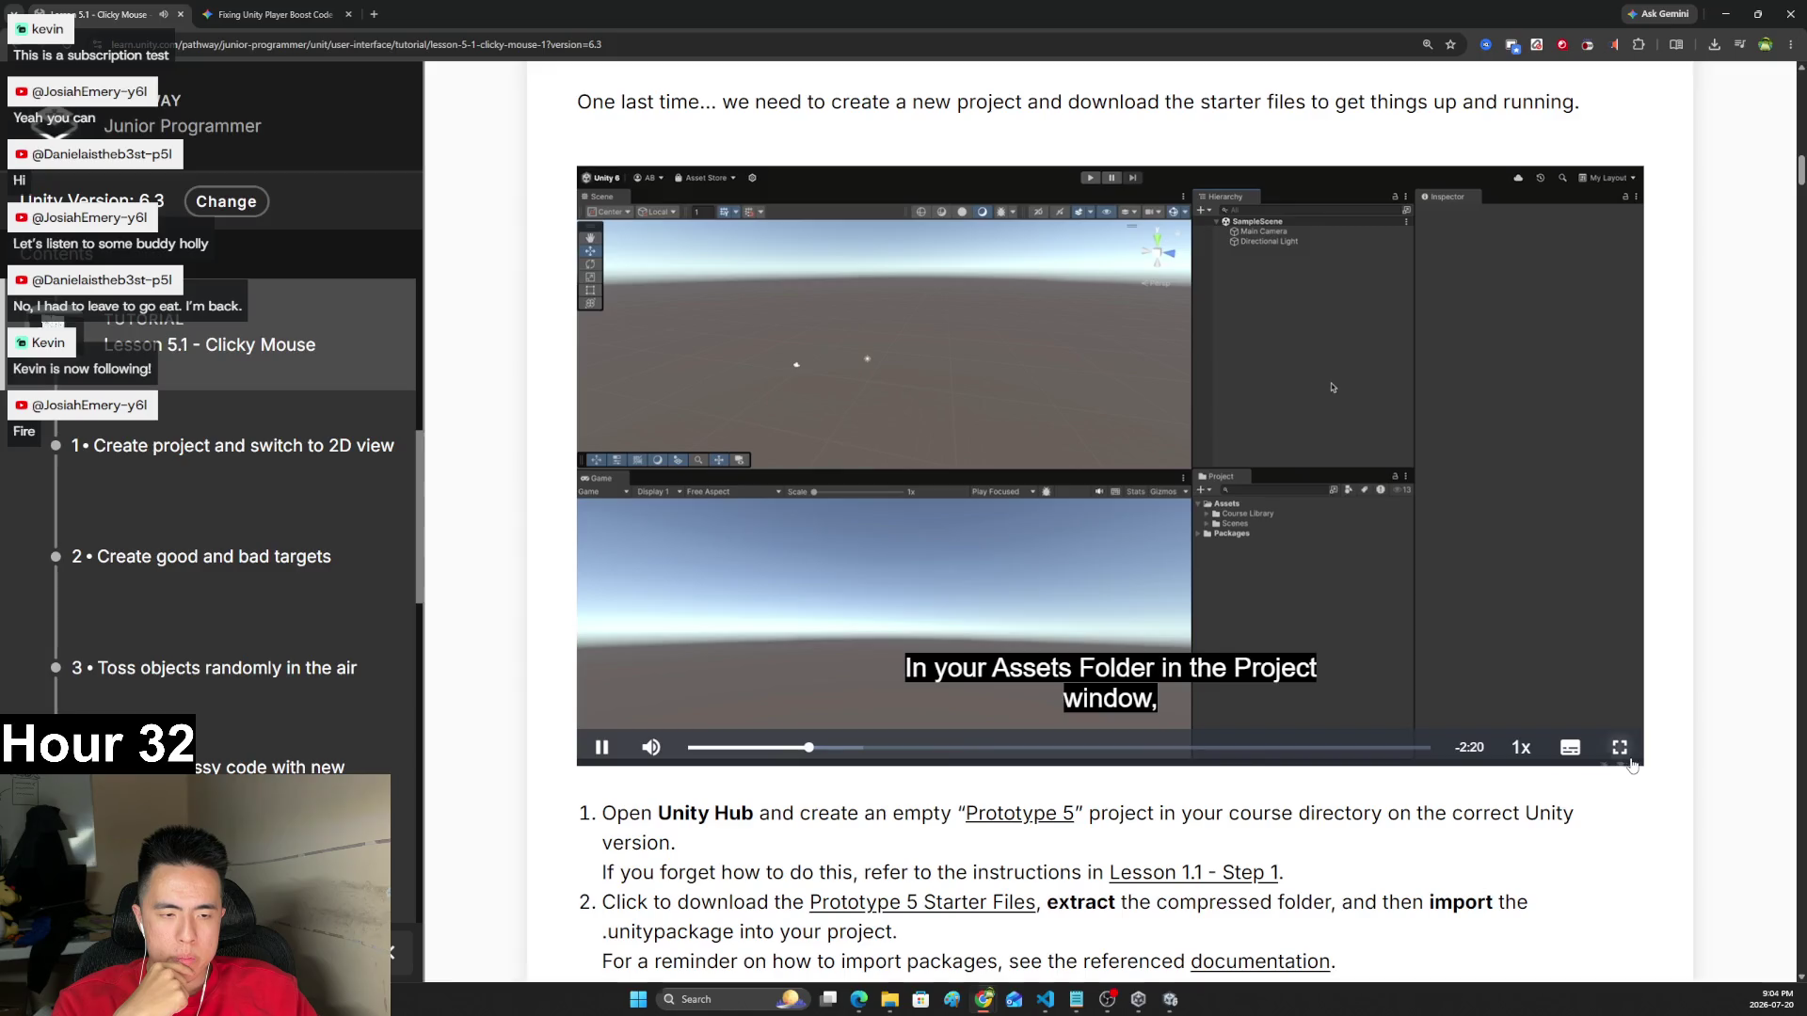
- Play the lesson video fullscreen and restart it from the beginning
left_click(1620, 748)
left_click(914, 997)
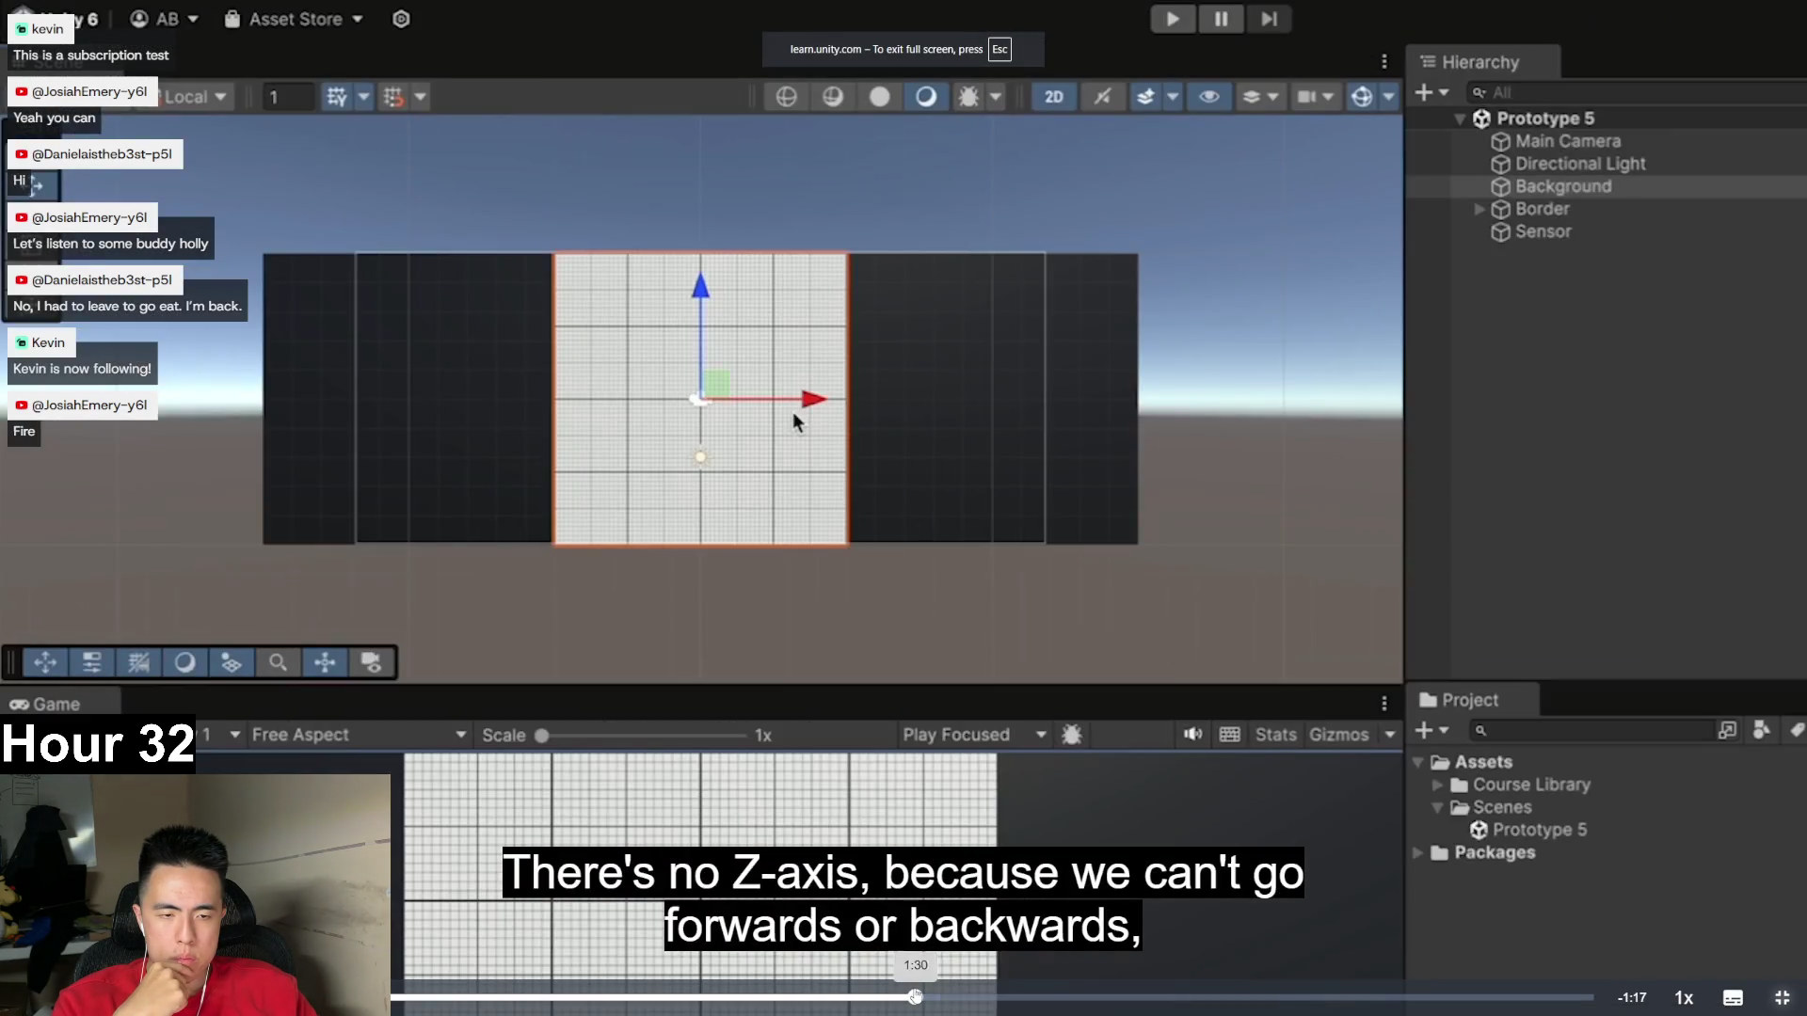
key("Home")
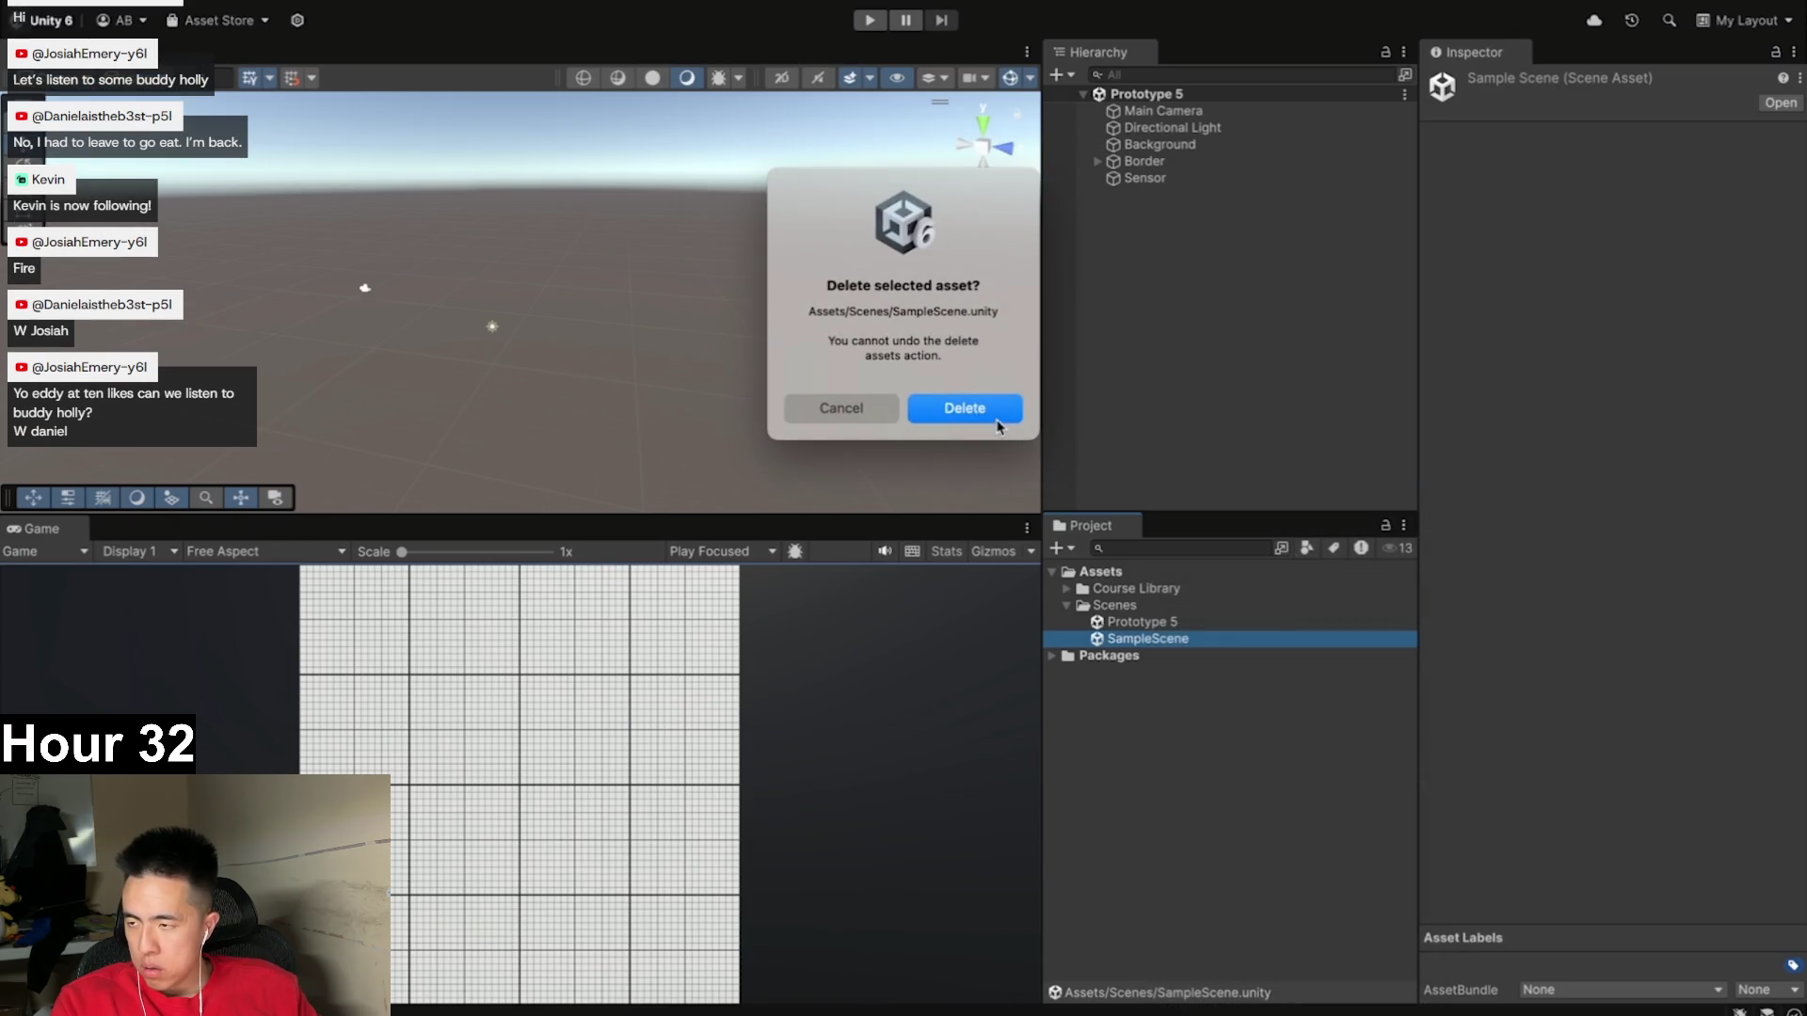
- Watch the video delete SampleScene, switch to 2D, and place Background at 0, 5, 2
left_click(1000, 416)
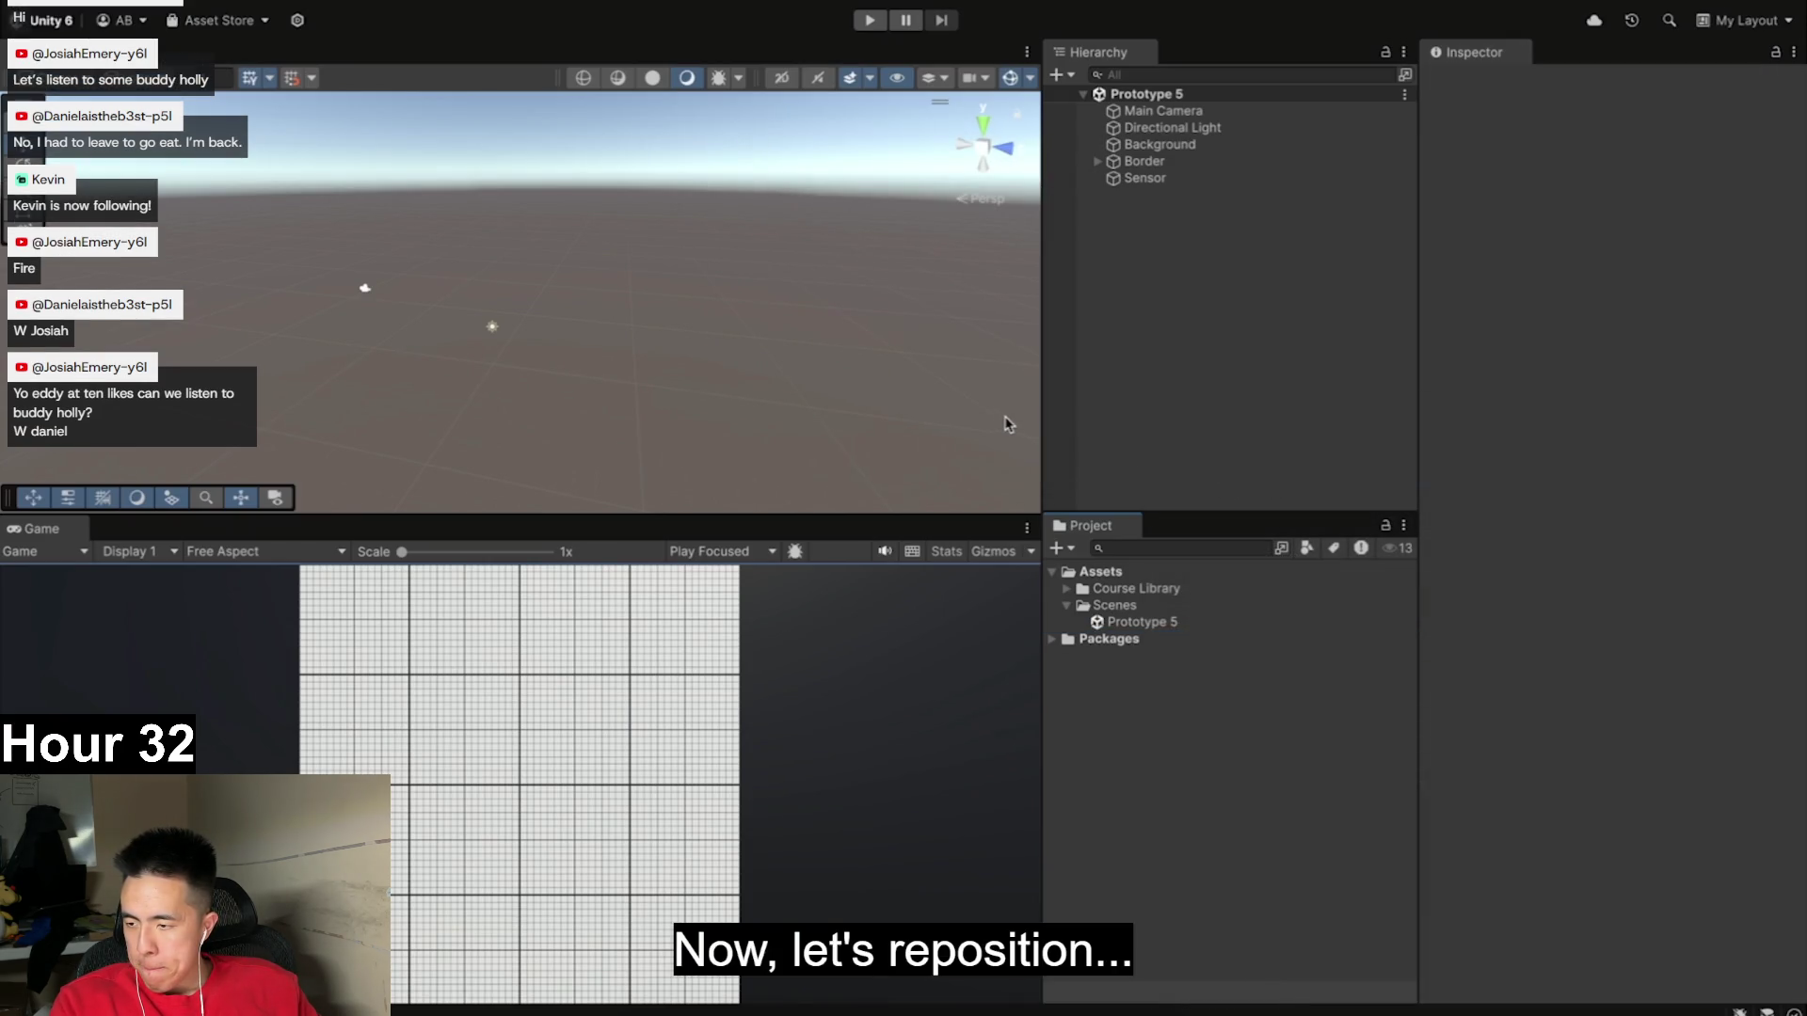
left_click(1232, 146)
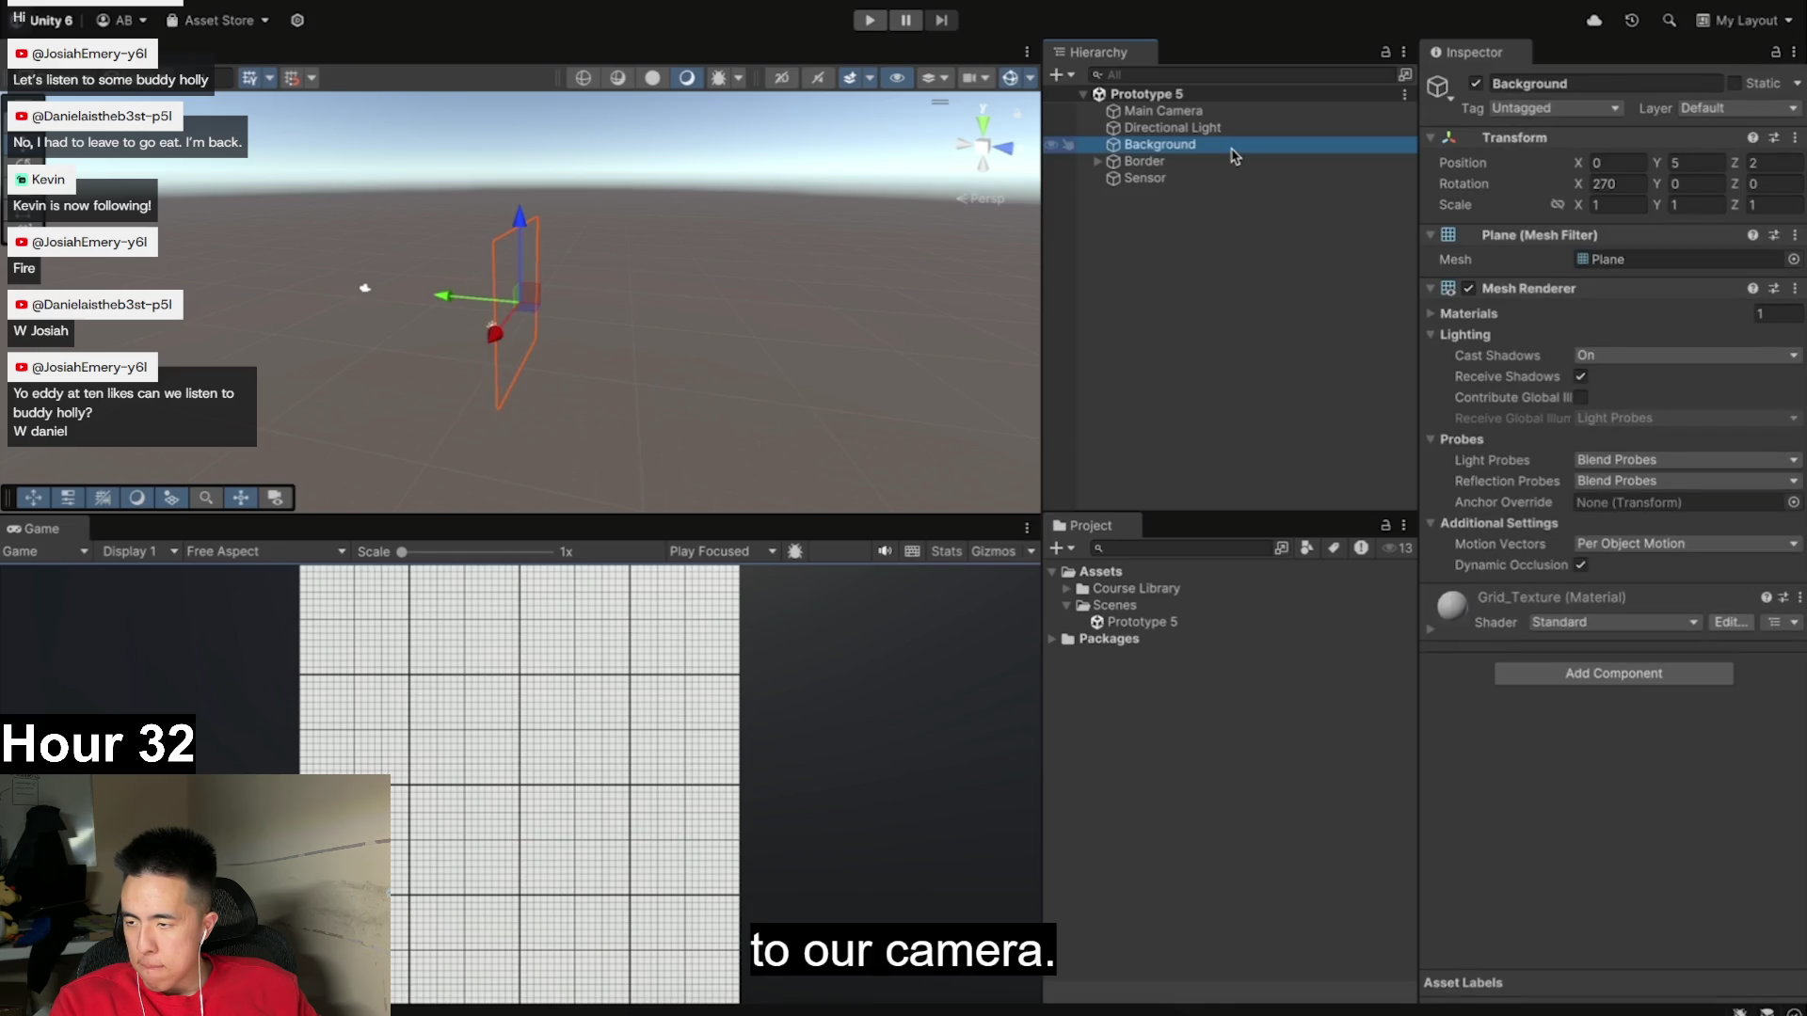
mouse_move(497, 289)
left_mouse_down()
mouse_move(828, 247)
mouse_move(904, 218)
left_mouse_up()
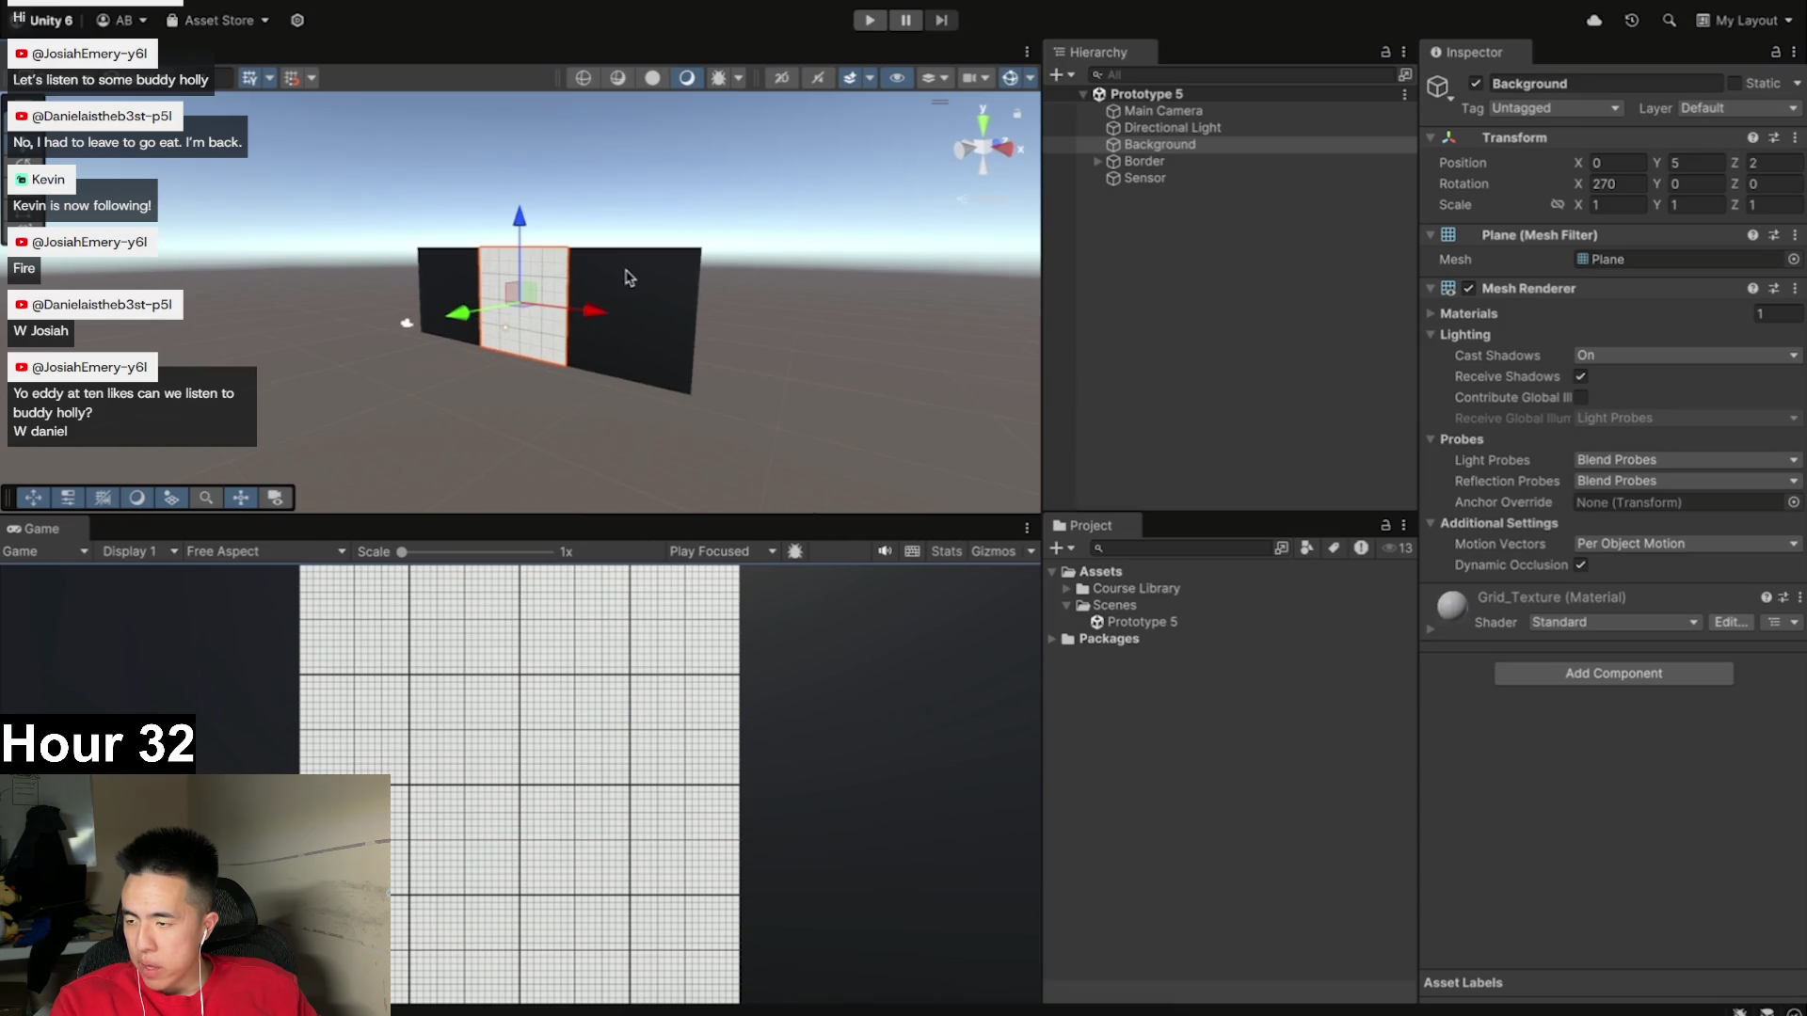
mouse_move(531, 274)
left_mouse_down()
mouse_move(677, 273)
mouse_move(641, 264)
mouse_move(705, 252)
left_mouse_up()
scroll(737, 262, "up", 3)
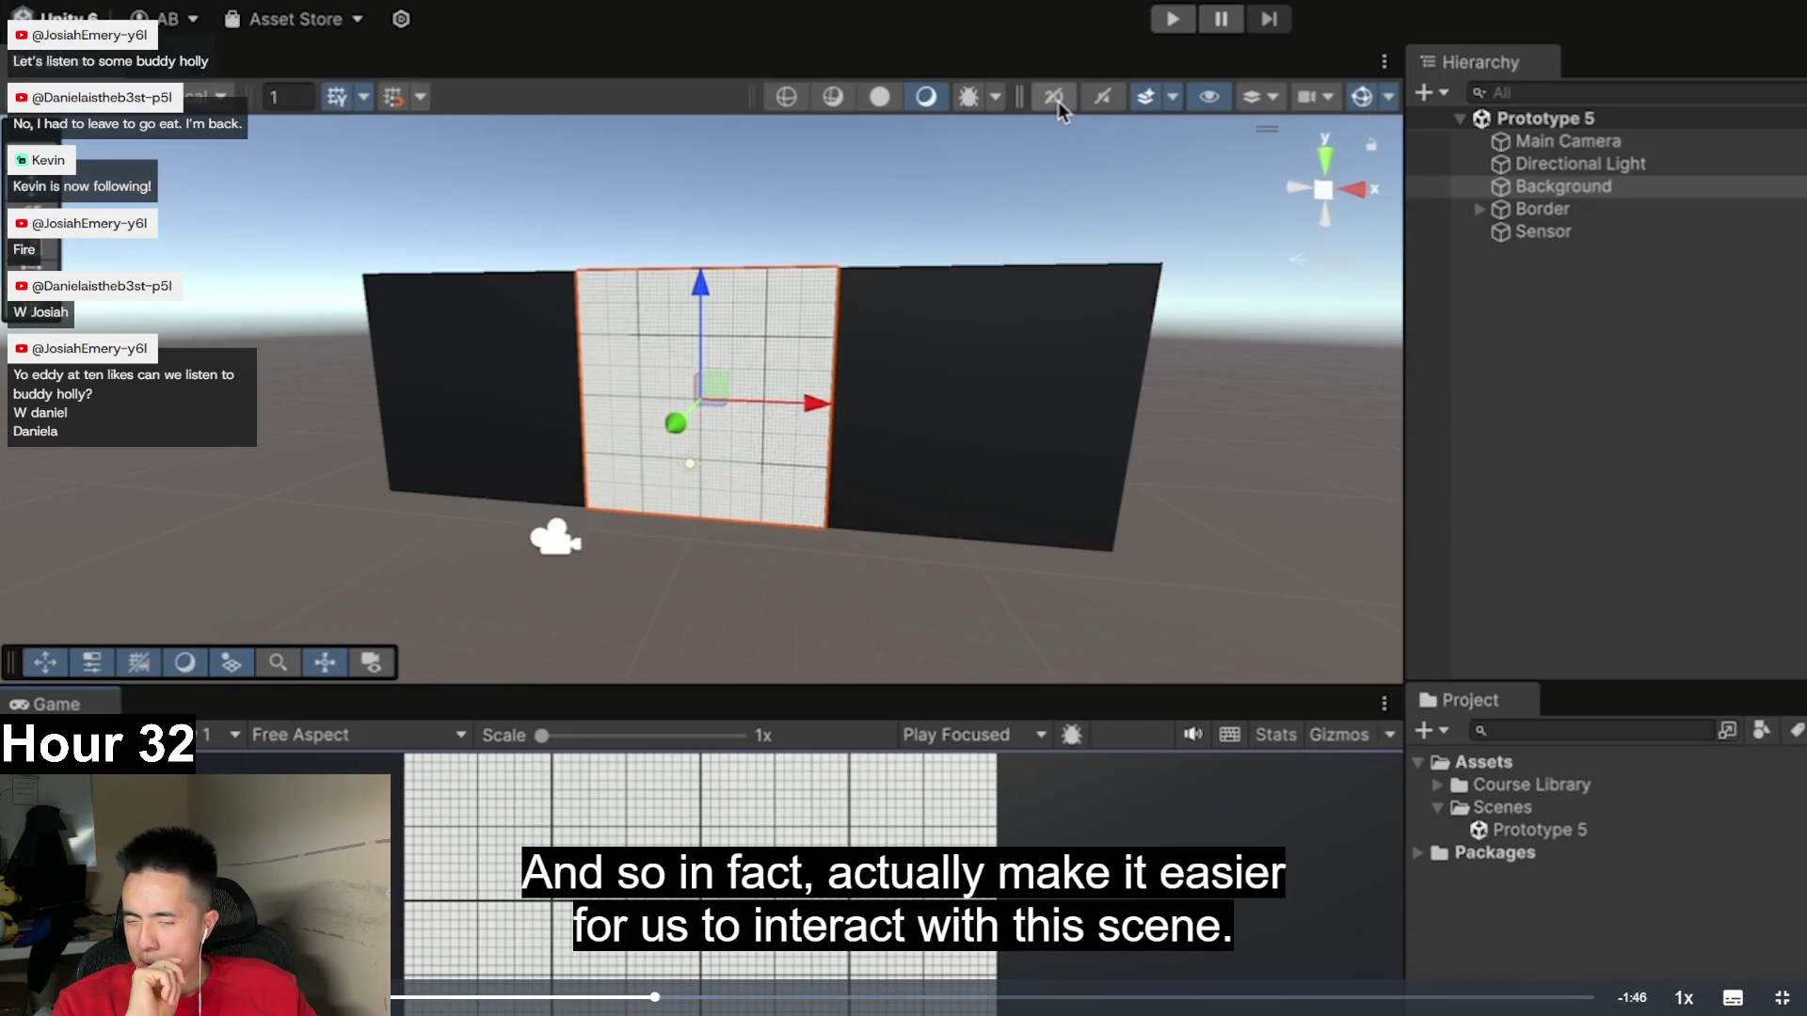
left_click(1058, 100)
left_click(1058, 99)
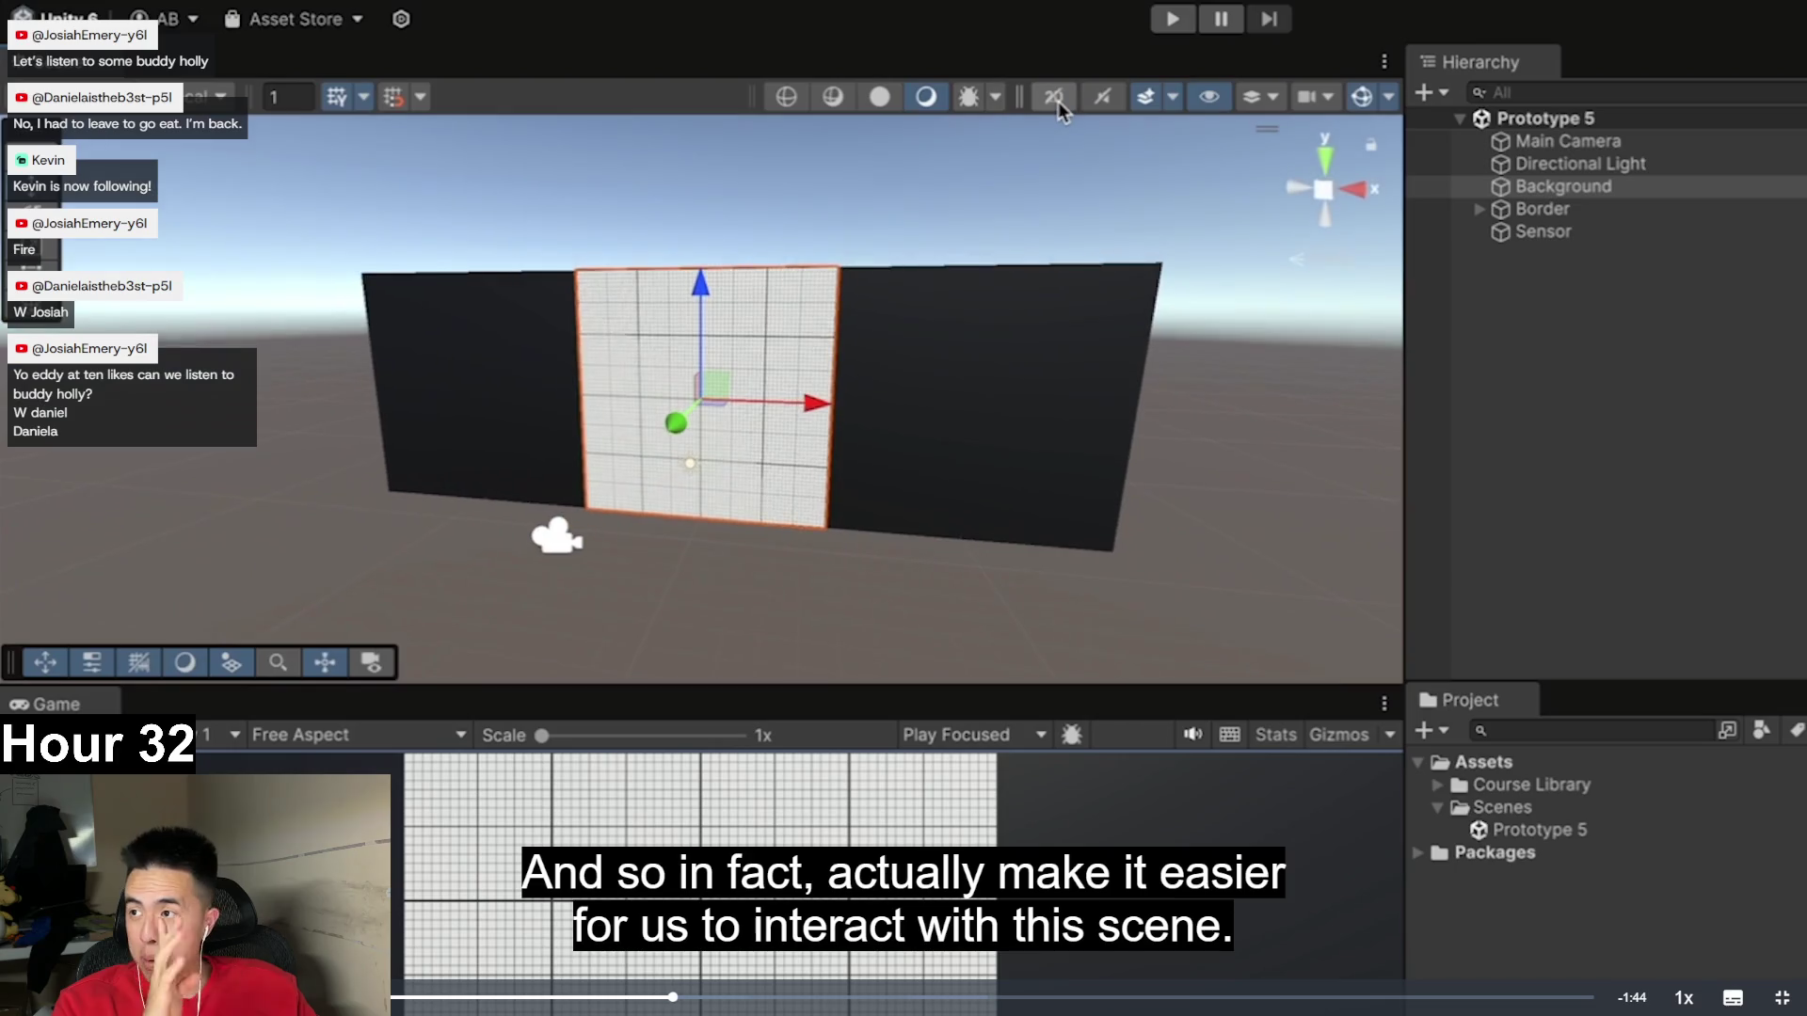
left_click(1057, 100)
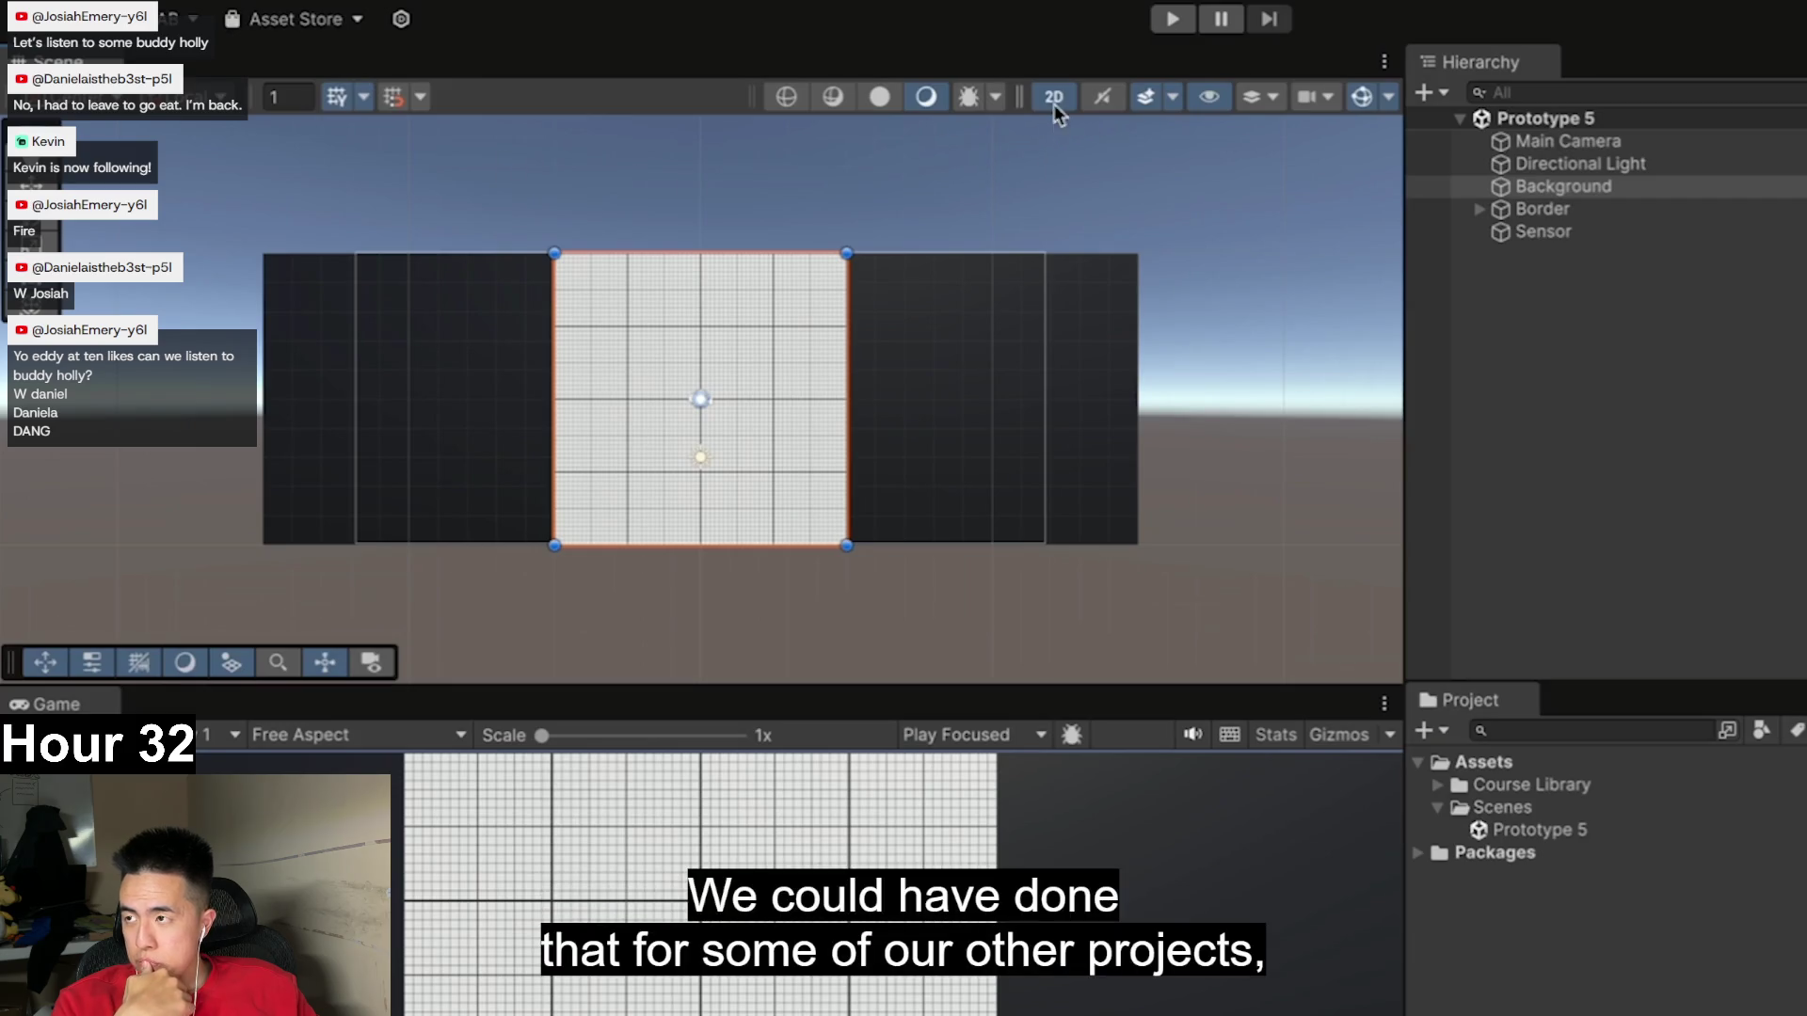
left_click(1054, 99)
left_click(1054, 99)
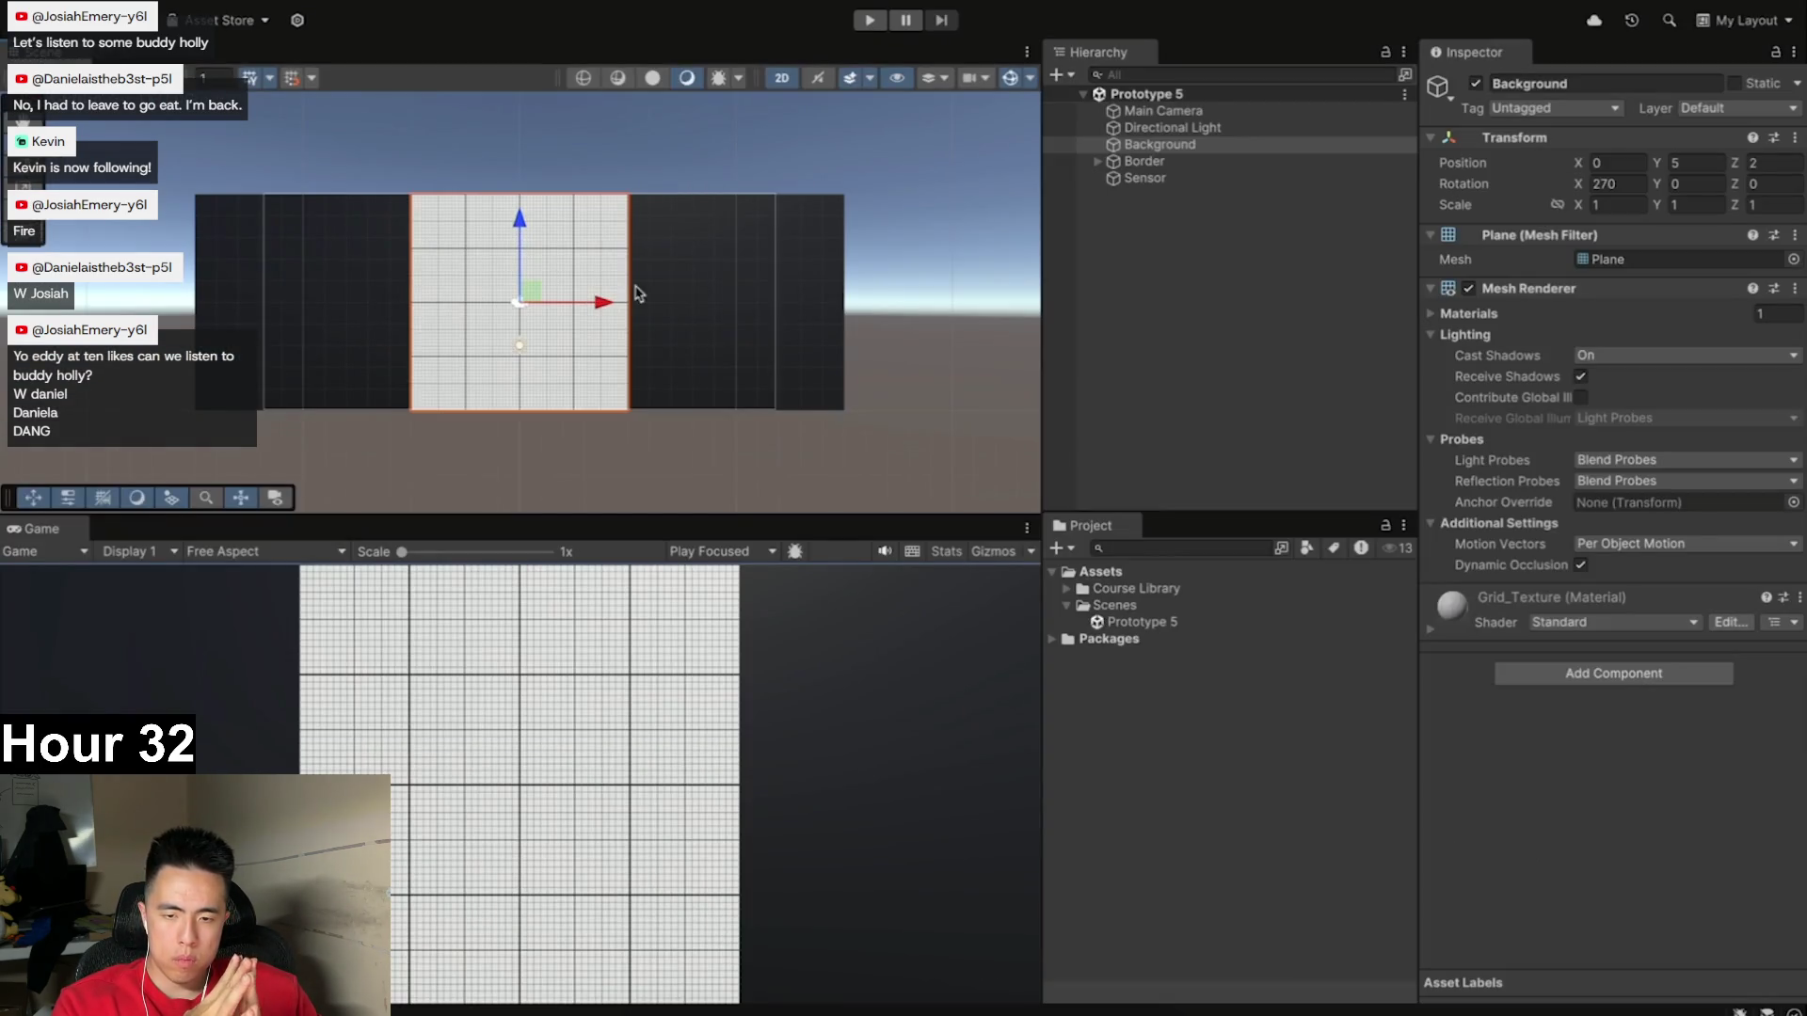
- Follow the video expanding Course Library > Textures and dragging a grid texture onto the background
left_click(1066, 590)
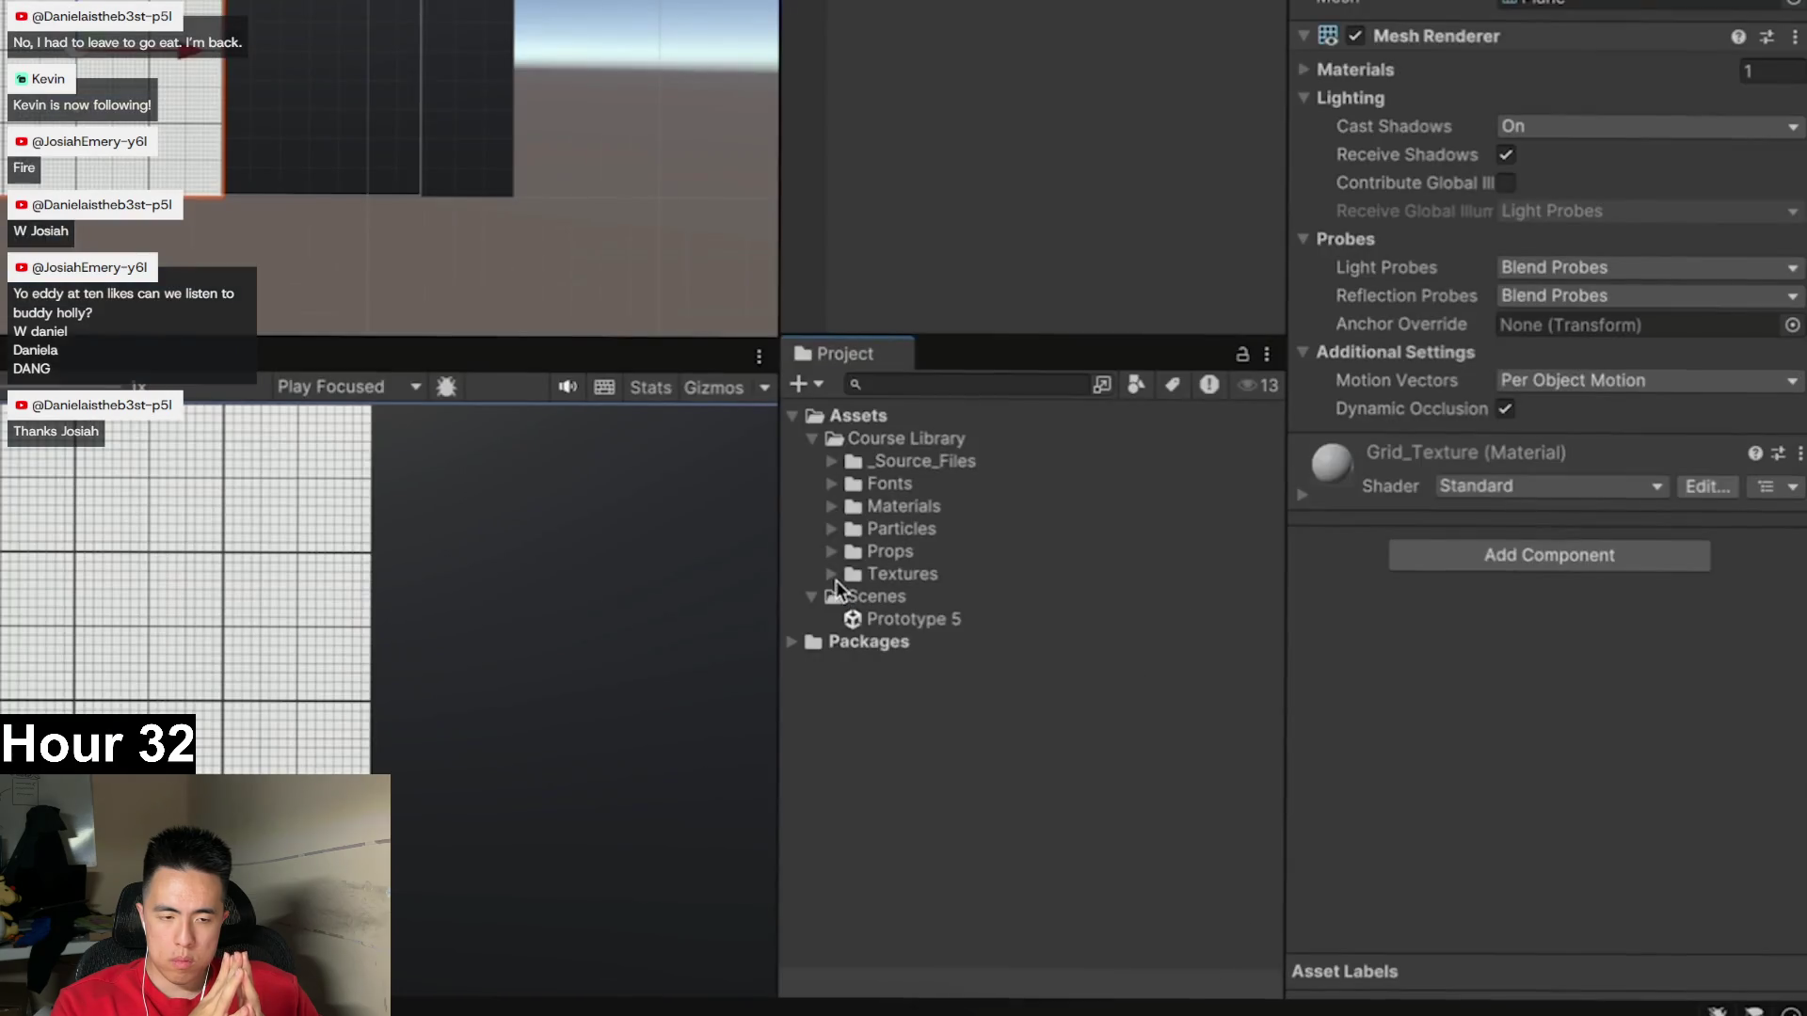
left_click(1082, 691)
left_click(832, 578)
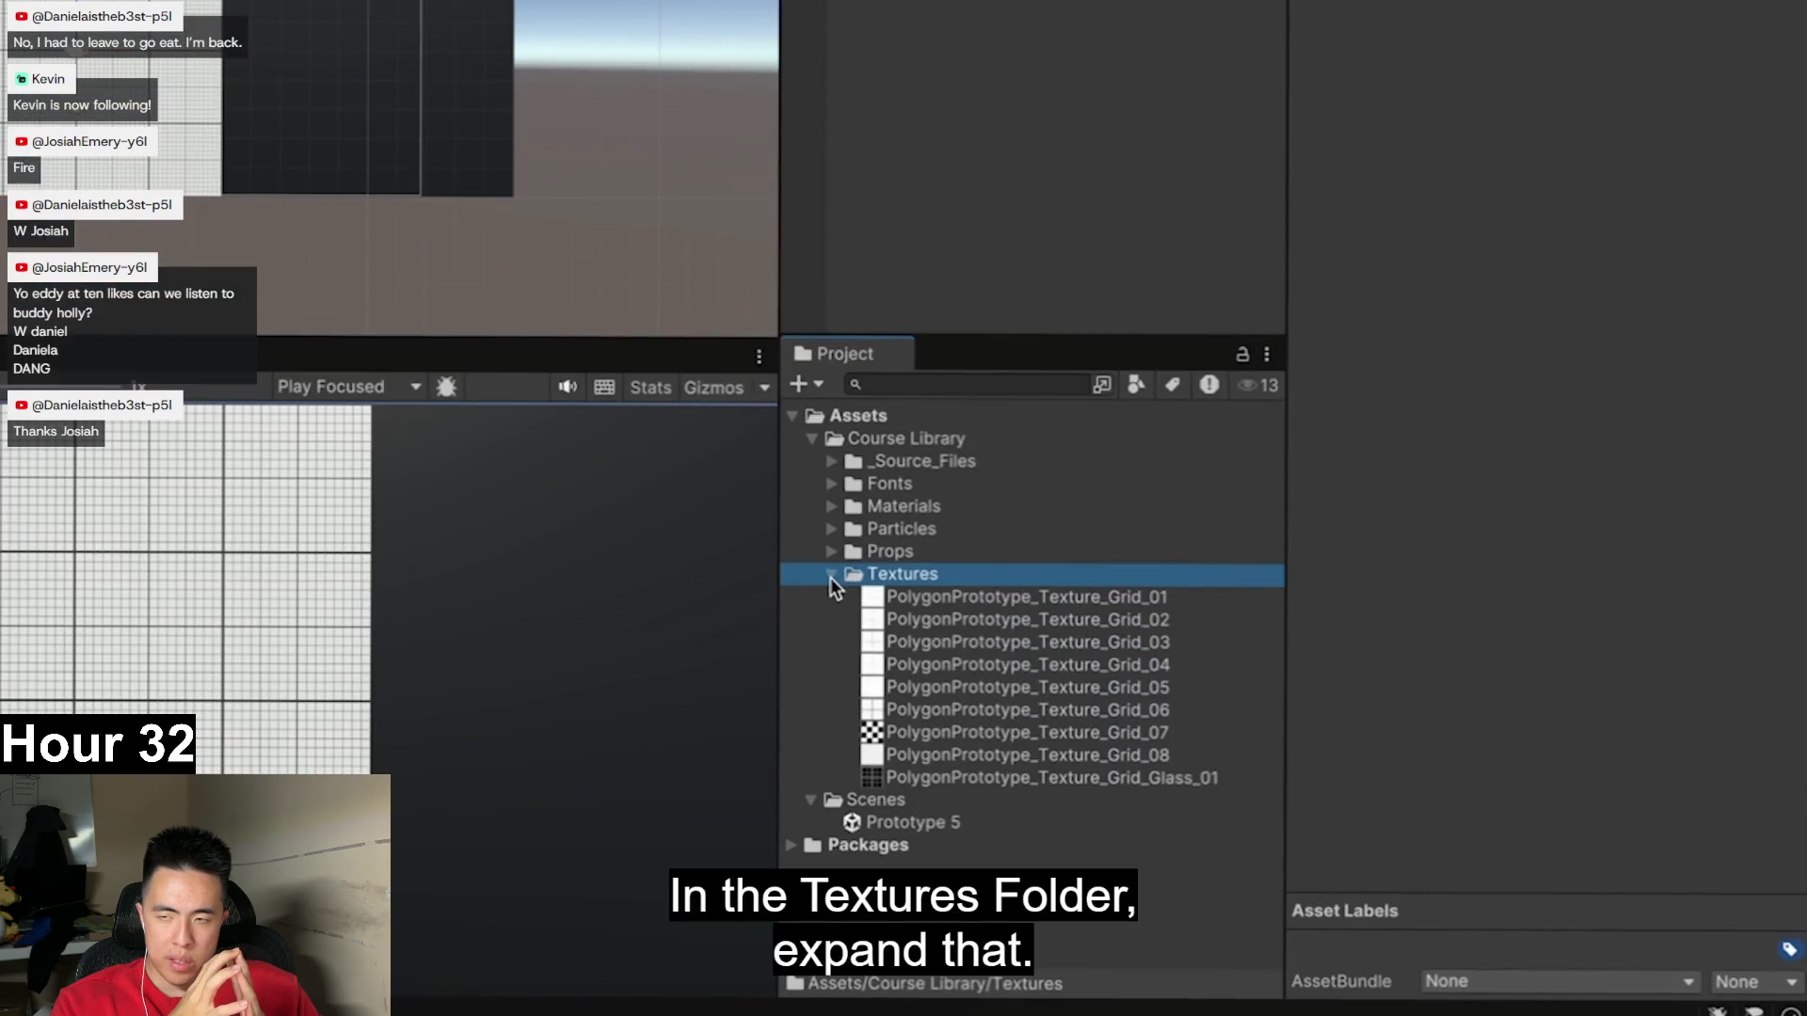
left_click(935, 602)
left_click(935, 644)
left_click(936, 687)
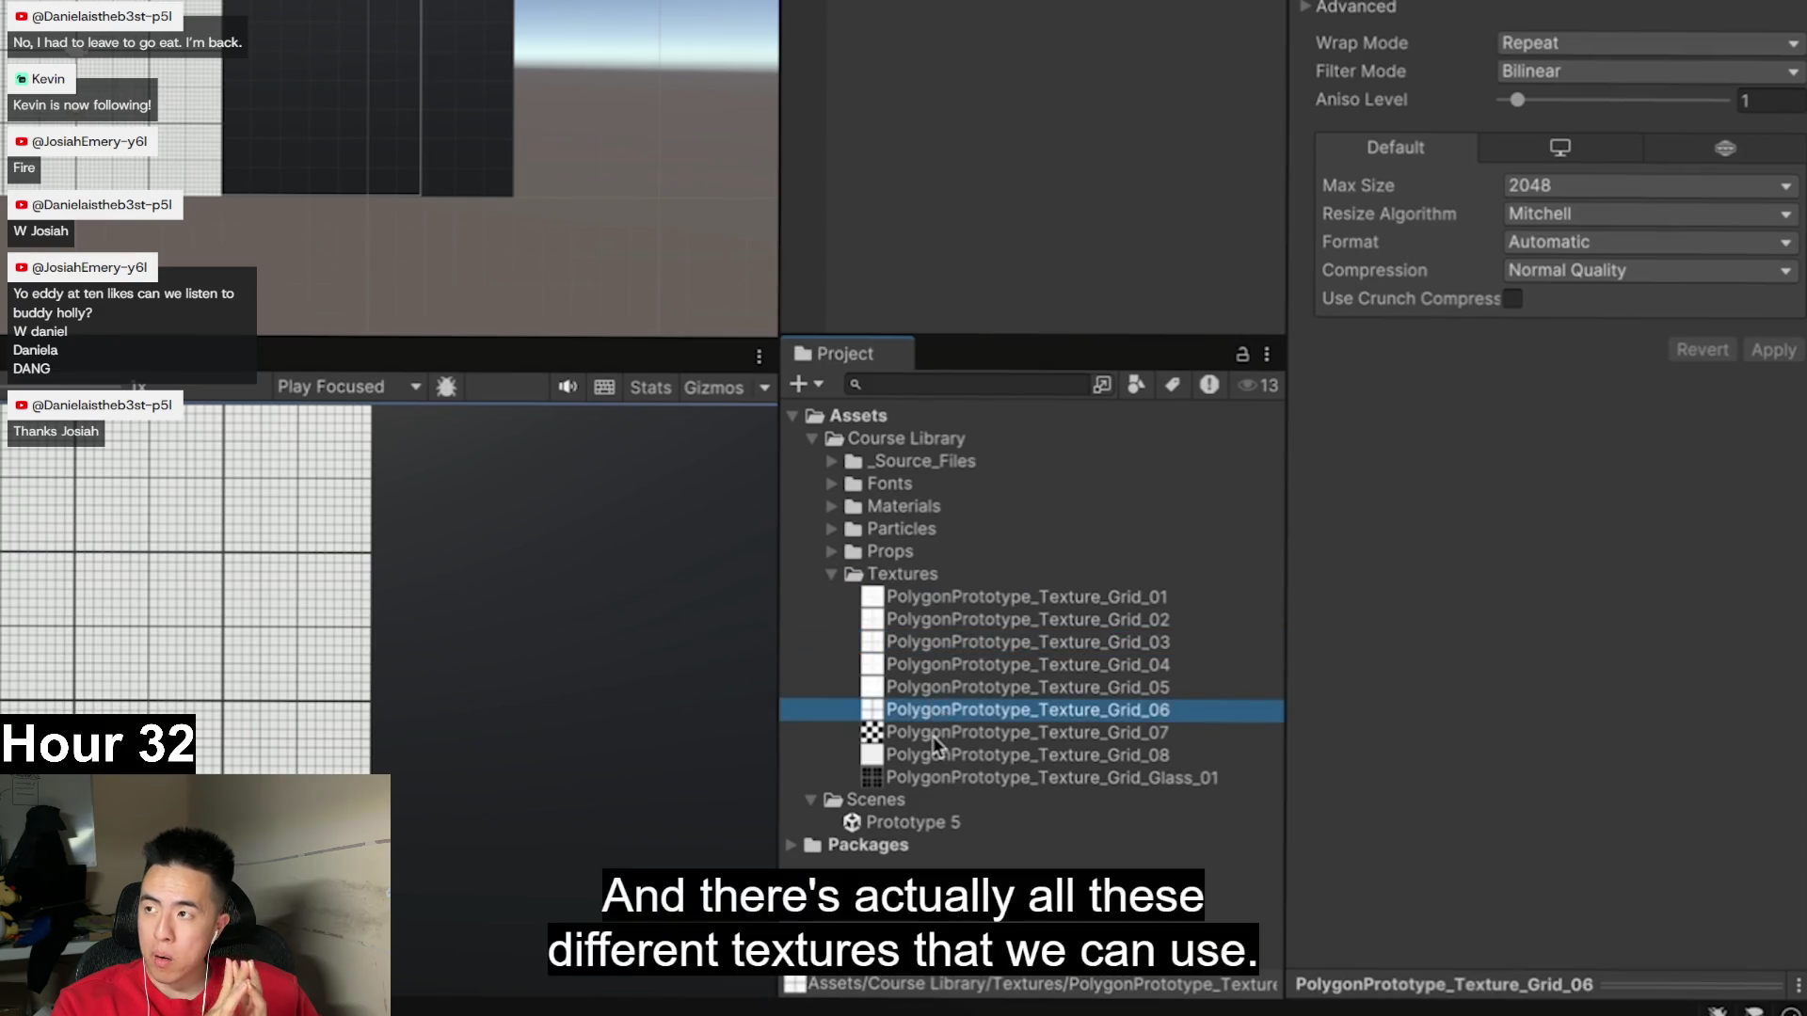
left_click(938, 734)
left_click(969, 636)
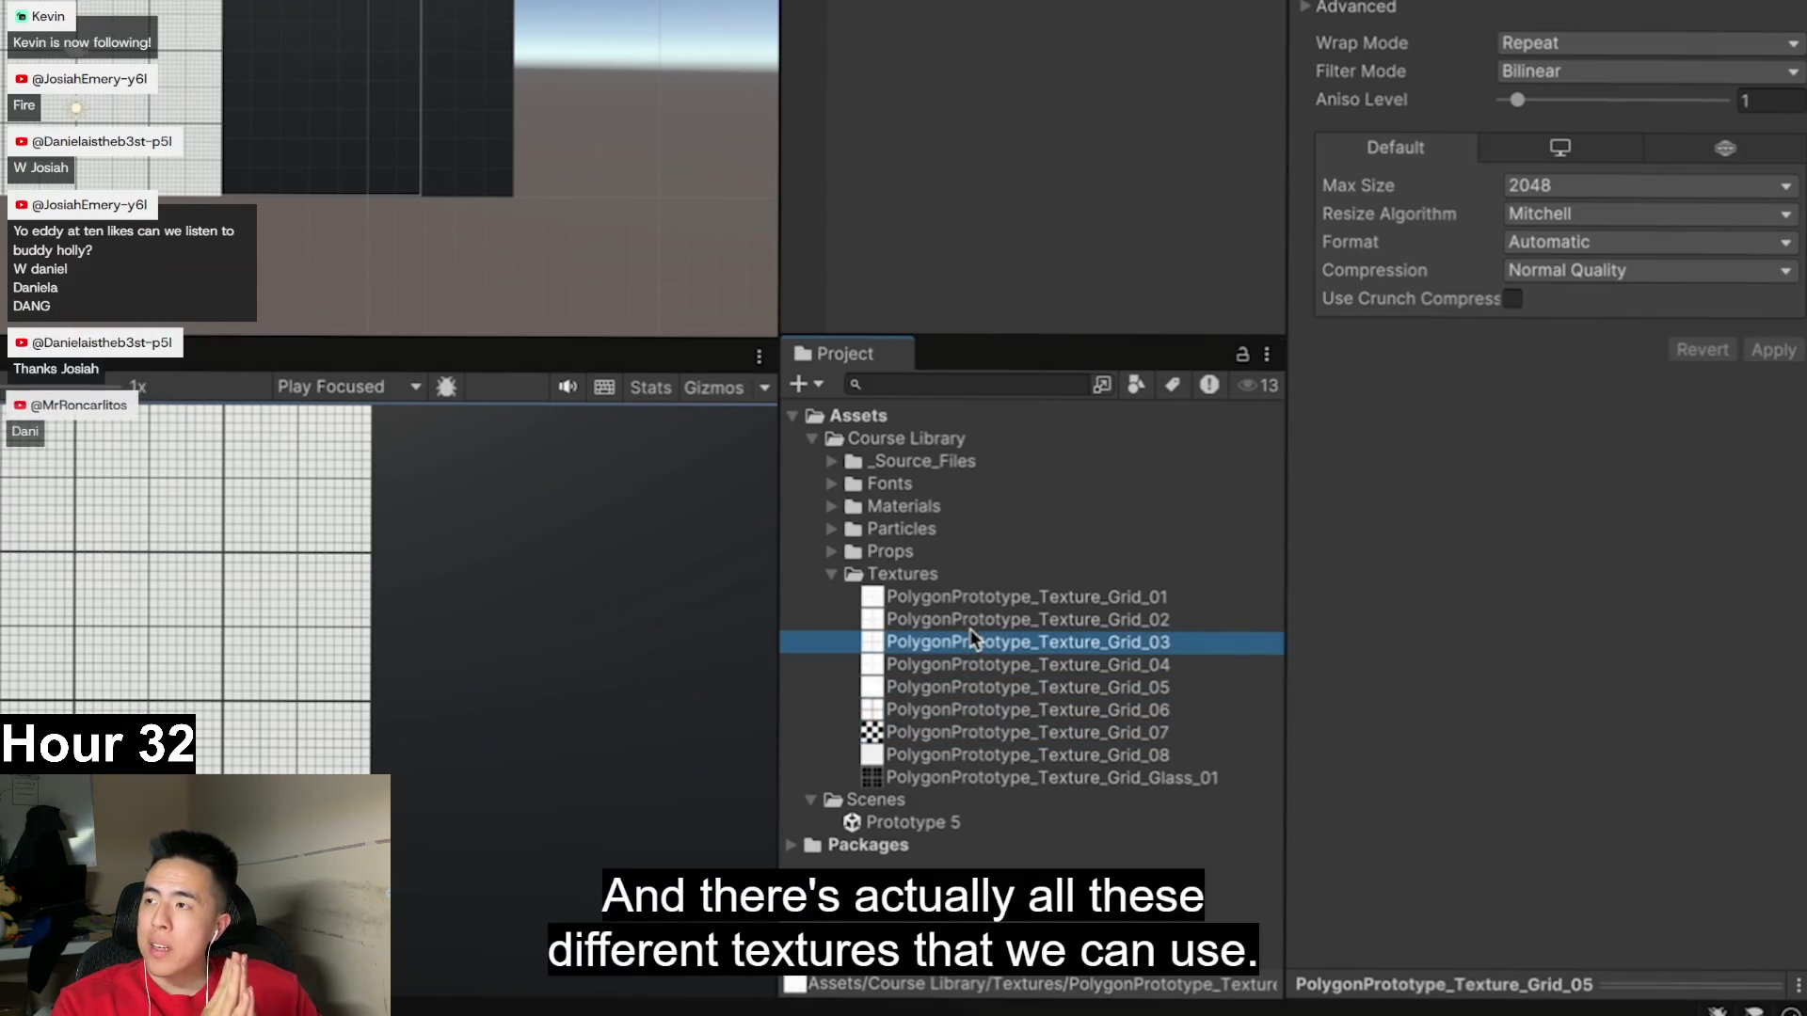
left_click(969, 731)
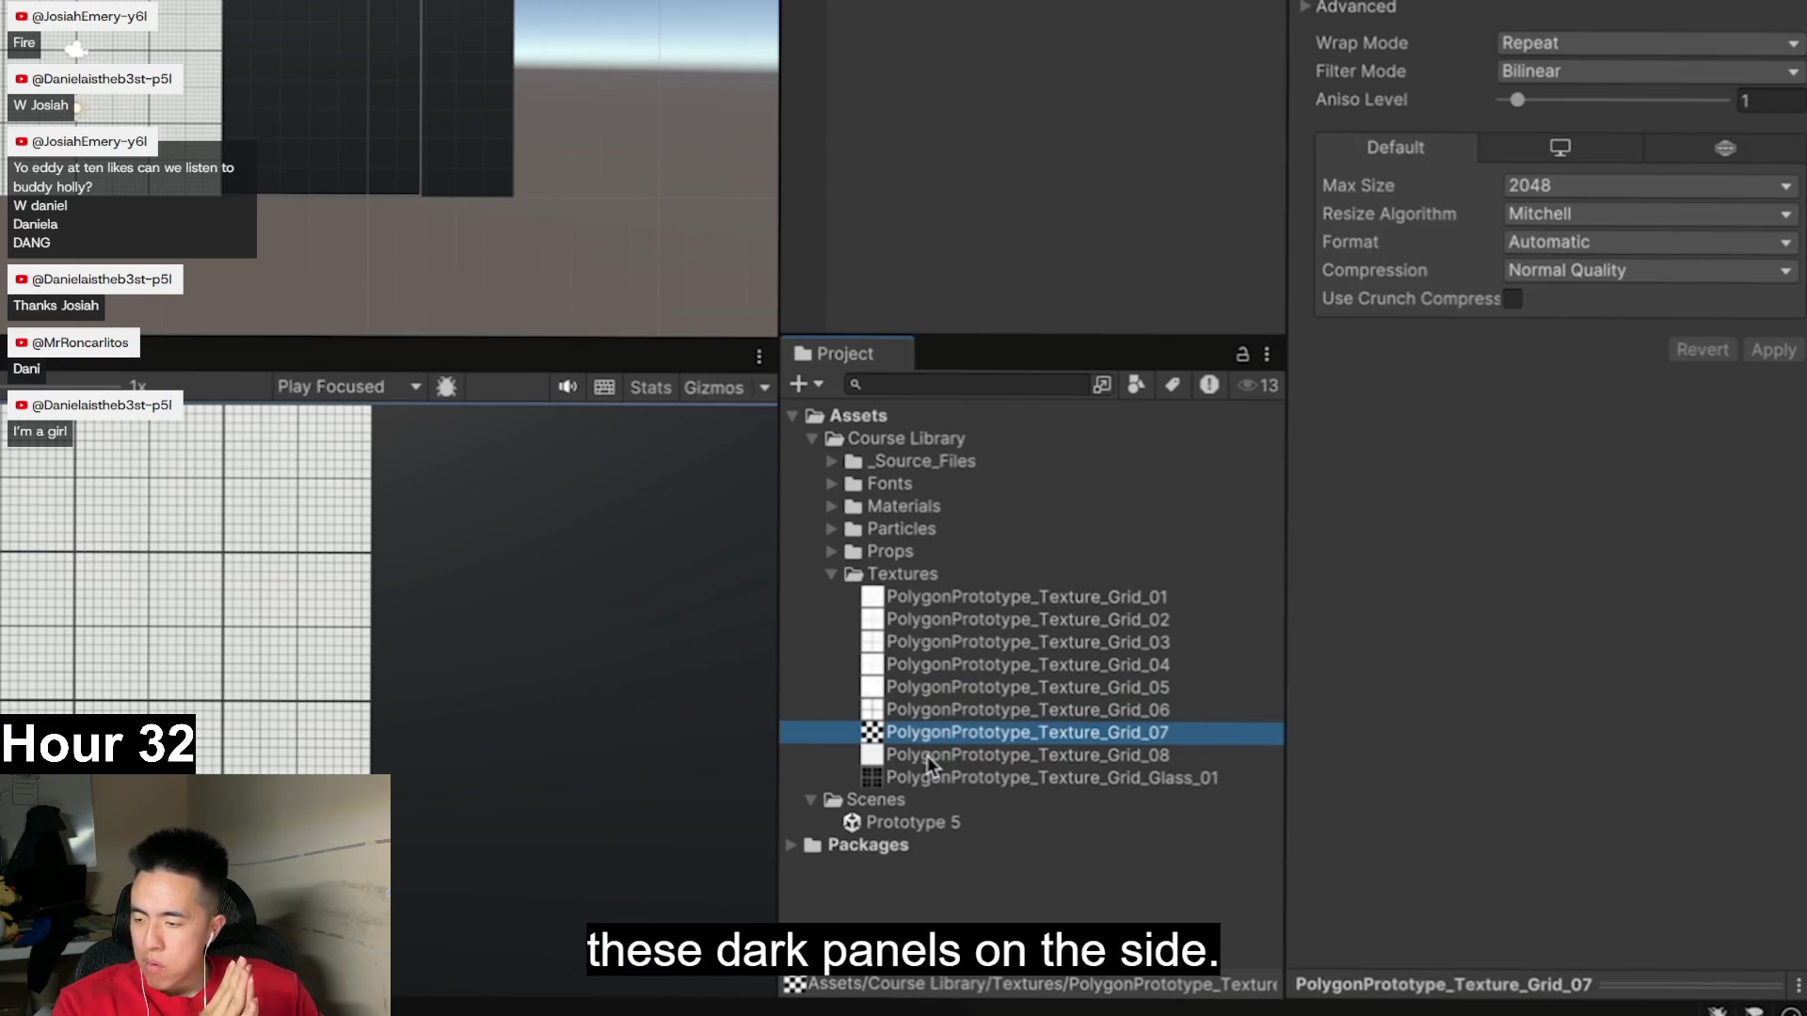
mouse_move(928, 754)
left_mouse_down()
mouse_move(527, 230)
mouse_move(386, 104)
left_mouse_up()
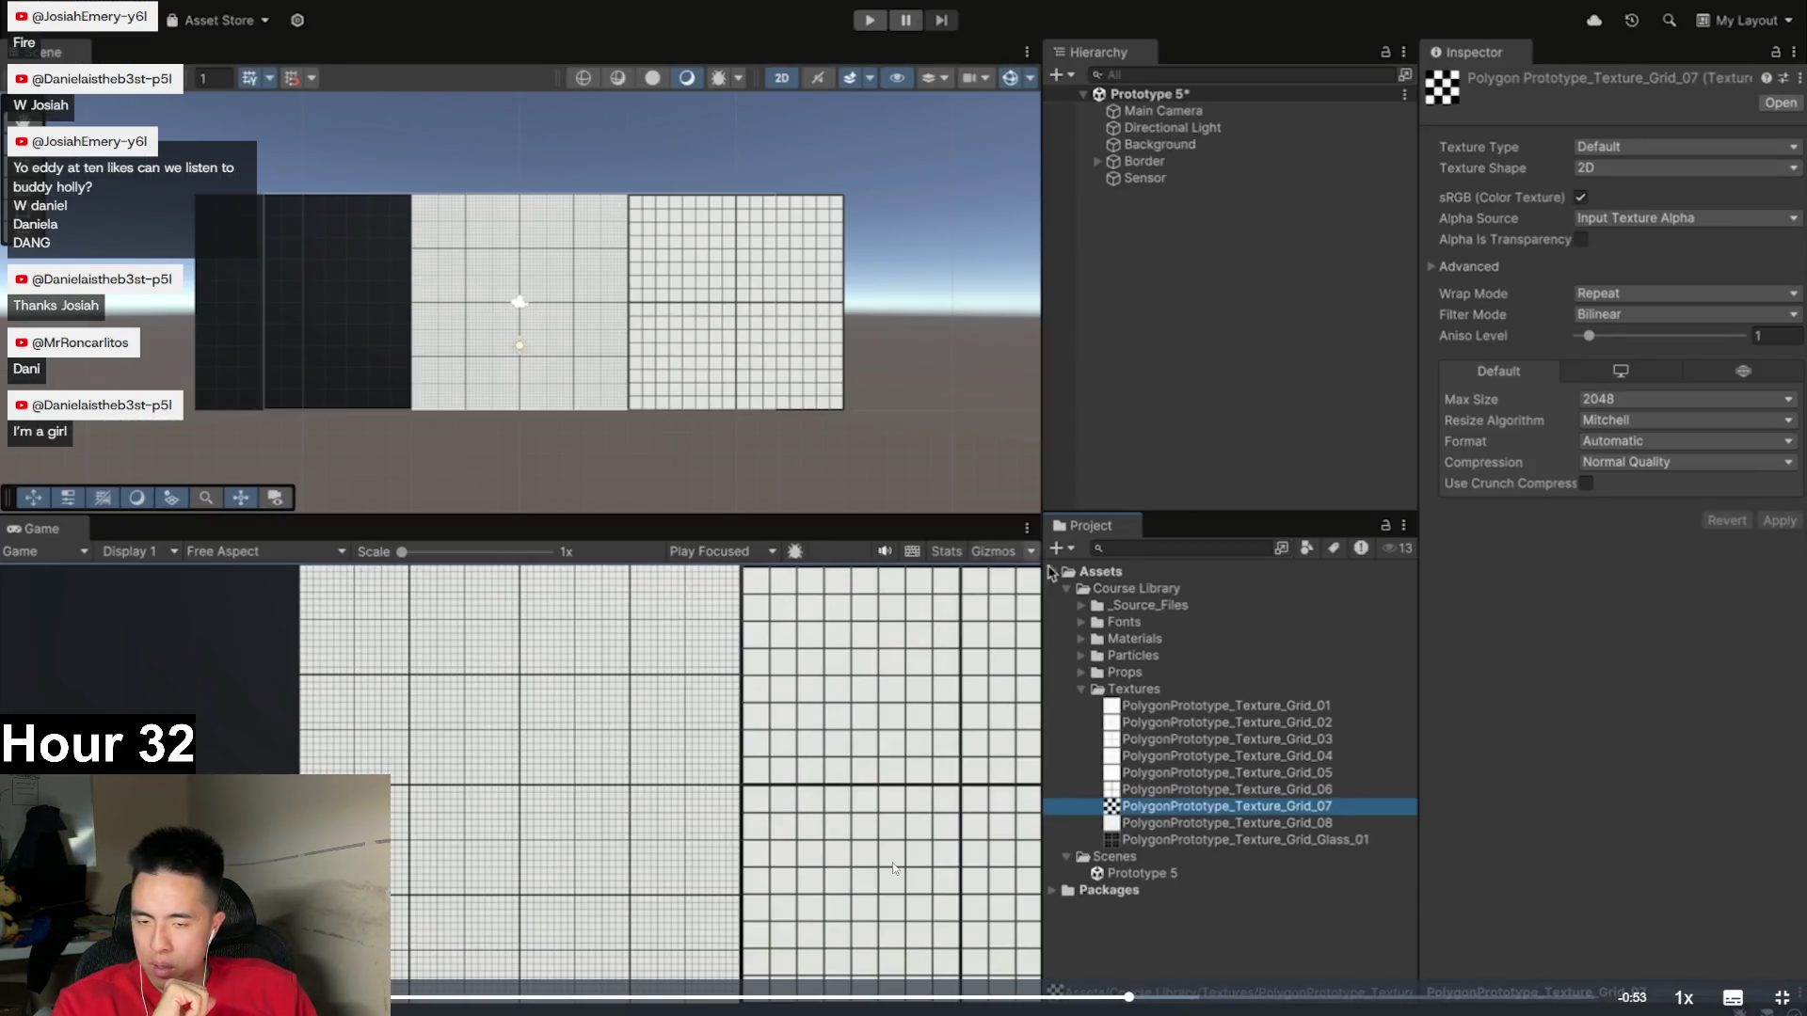
mouse_move(1221, 824)
left_mouse_down()
mouse_move(512, 468)
mouse_move(345, 324)
left_mouse_up()
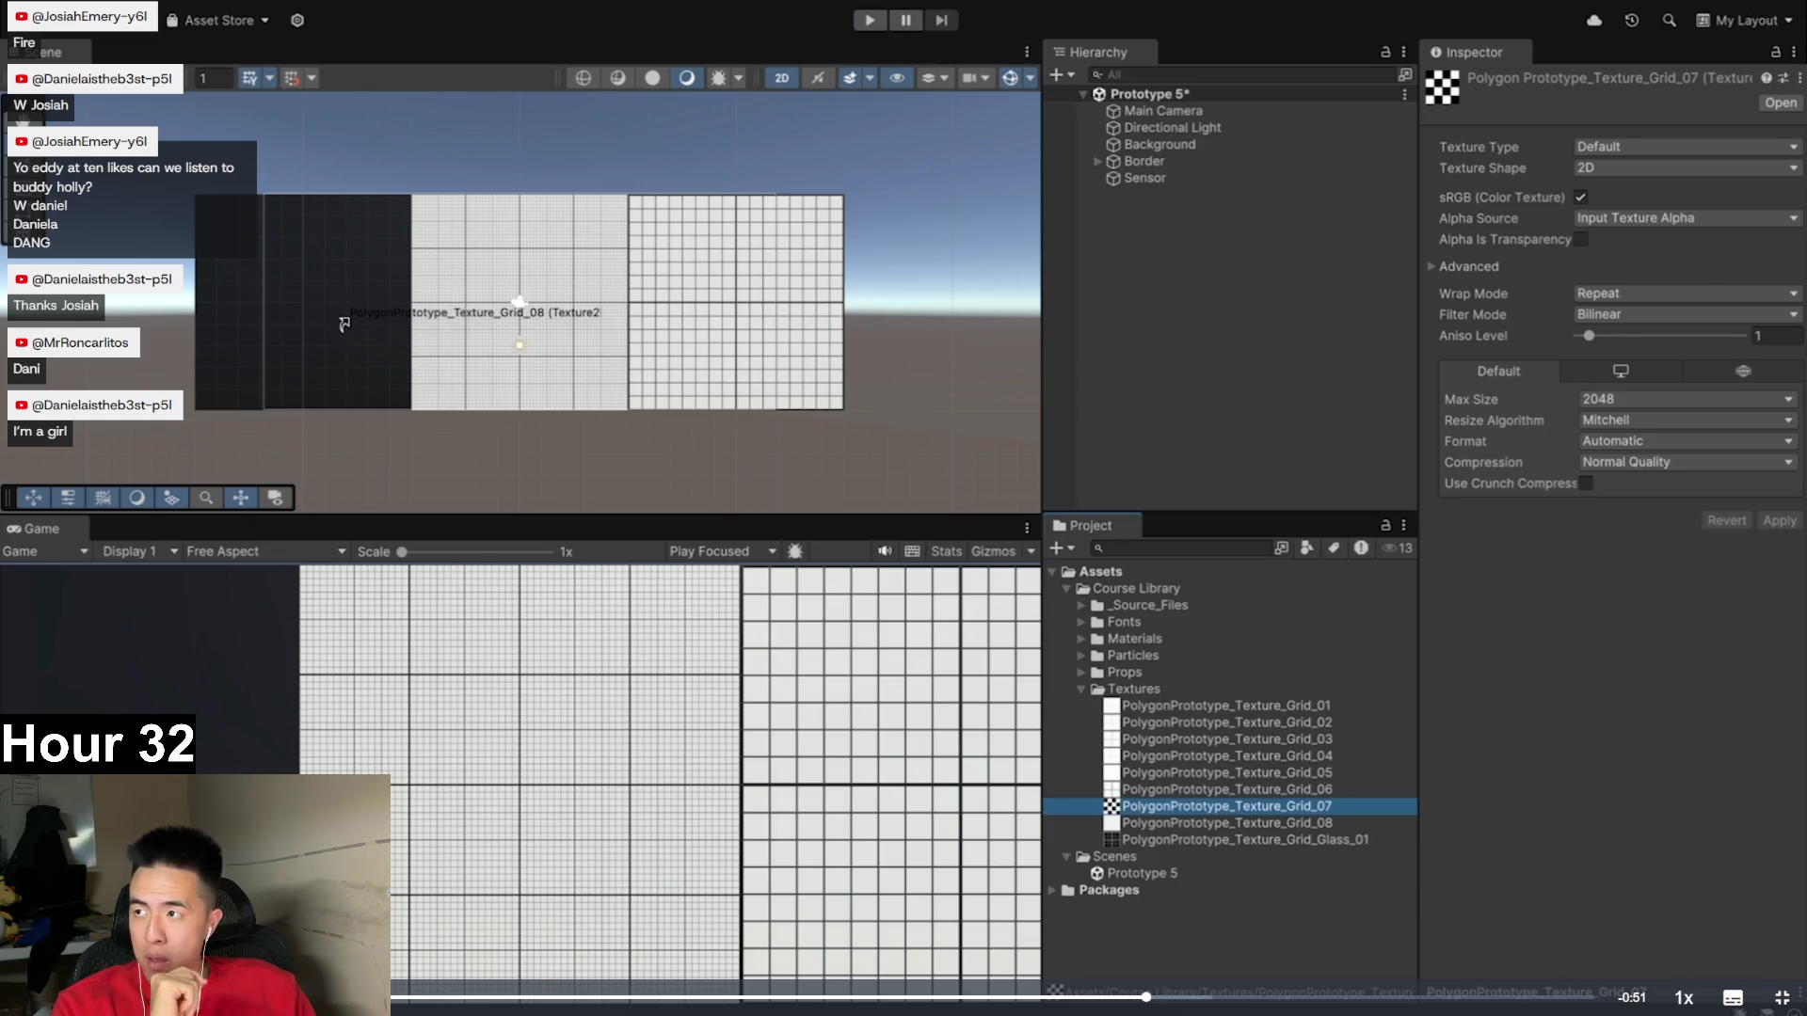
- Watch the video finish the texture demo and reach its 'it's your turn' challenge
left_click_drag(344, 325, 347, 325)
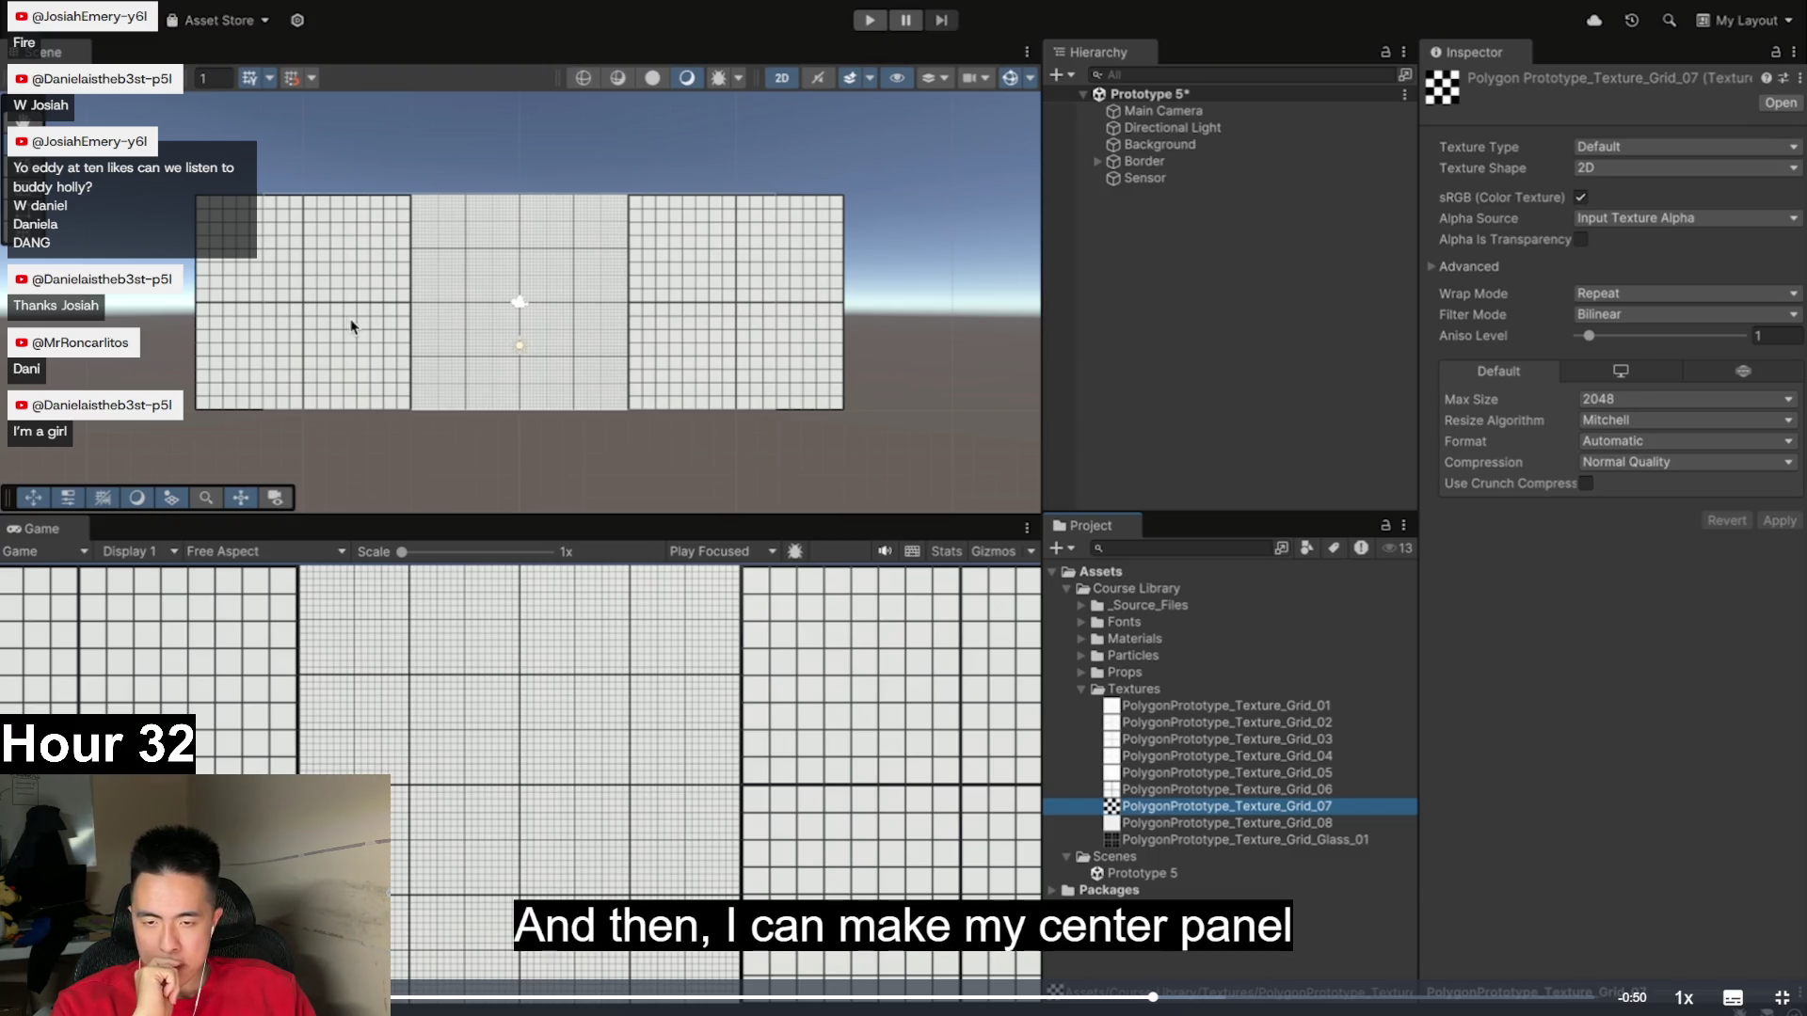
mouse_move(1156, 841)
left_mouse_down()
mouse_move(995, 723)
mouse_move(548, 320)
mouse_move(558, 344)
left_mouse_up()
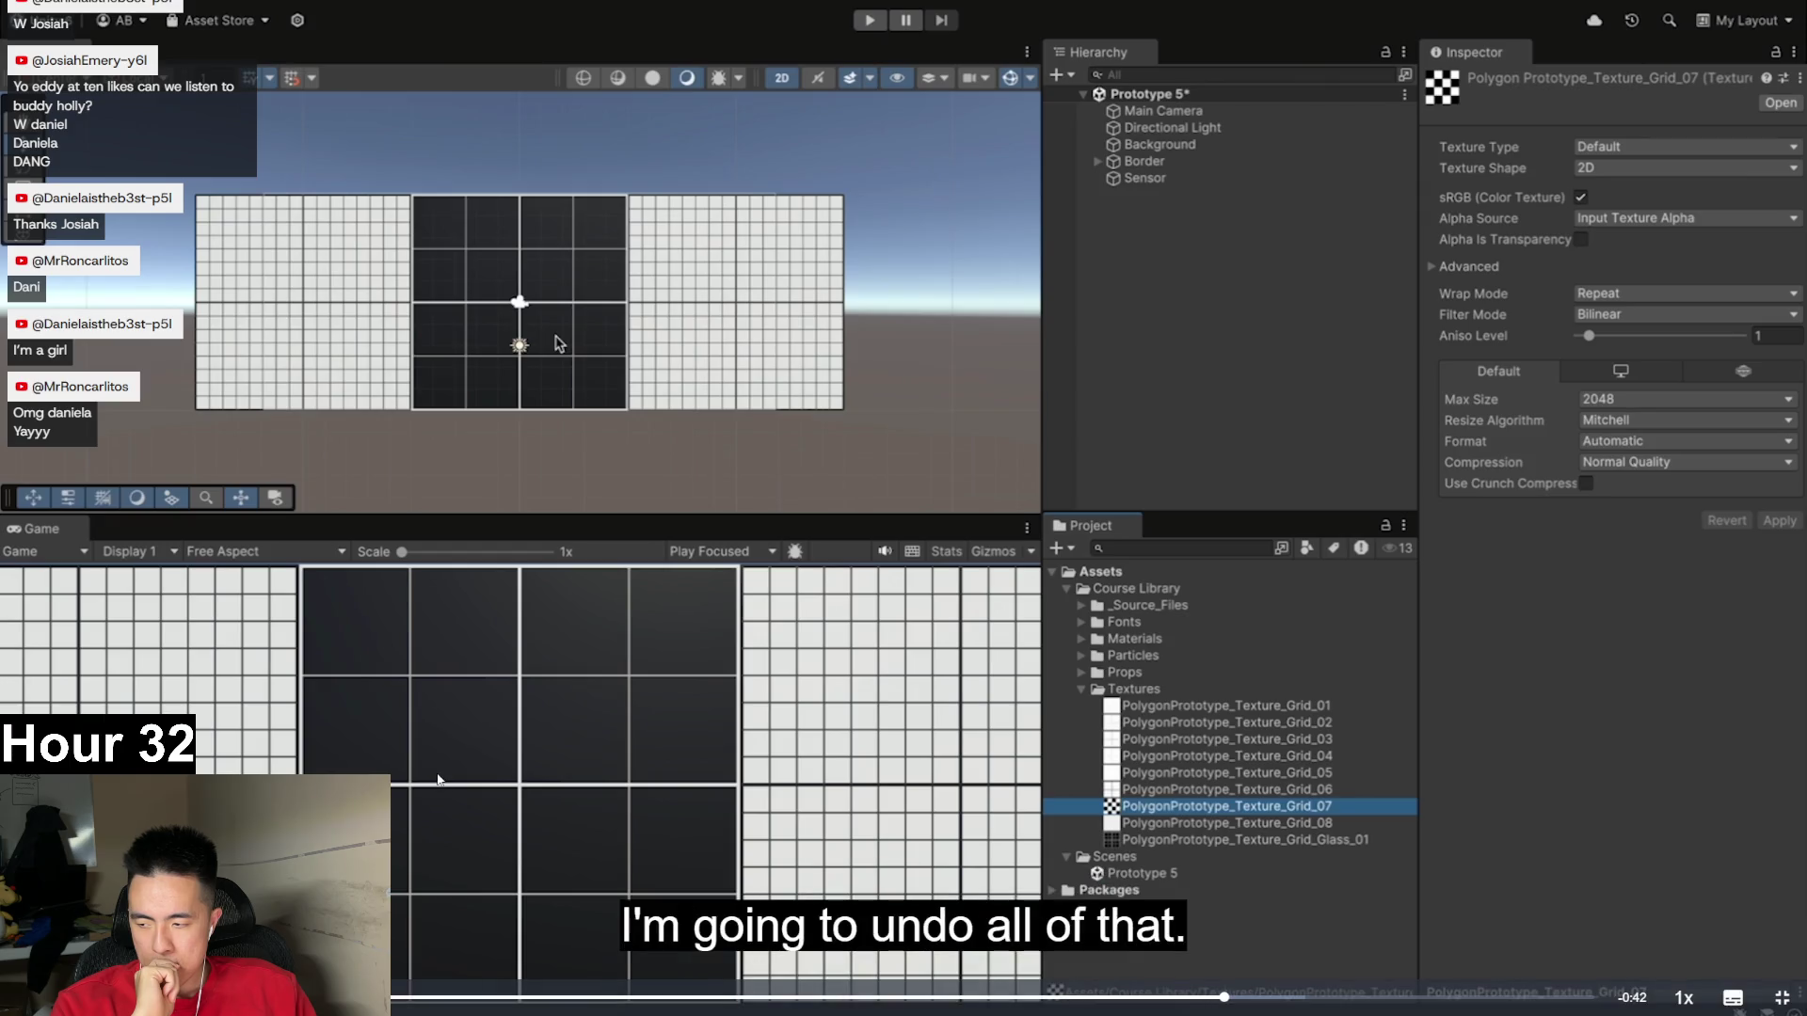
key("ctrl+z")
key("ctrl+z")
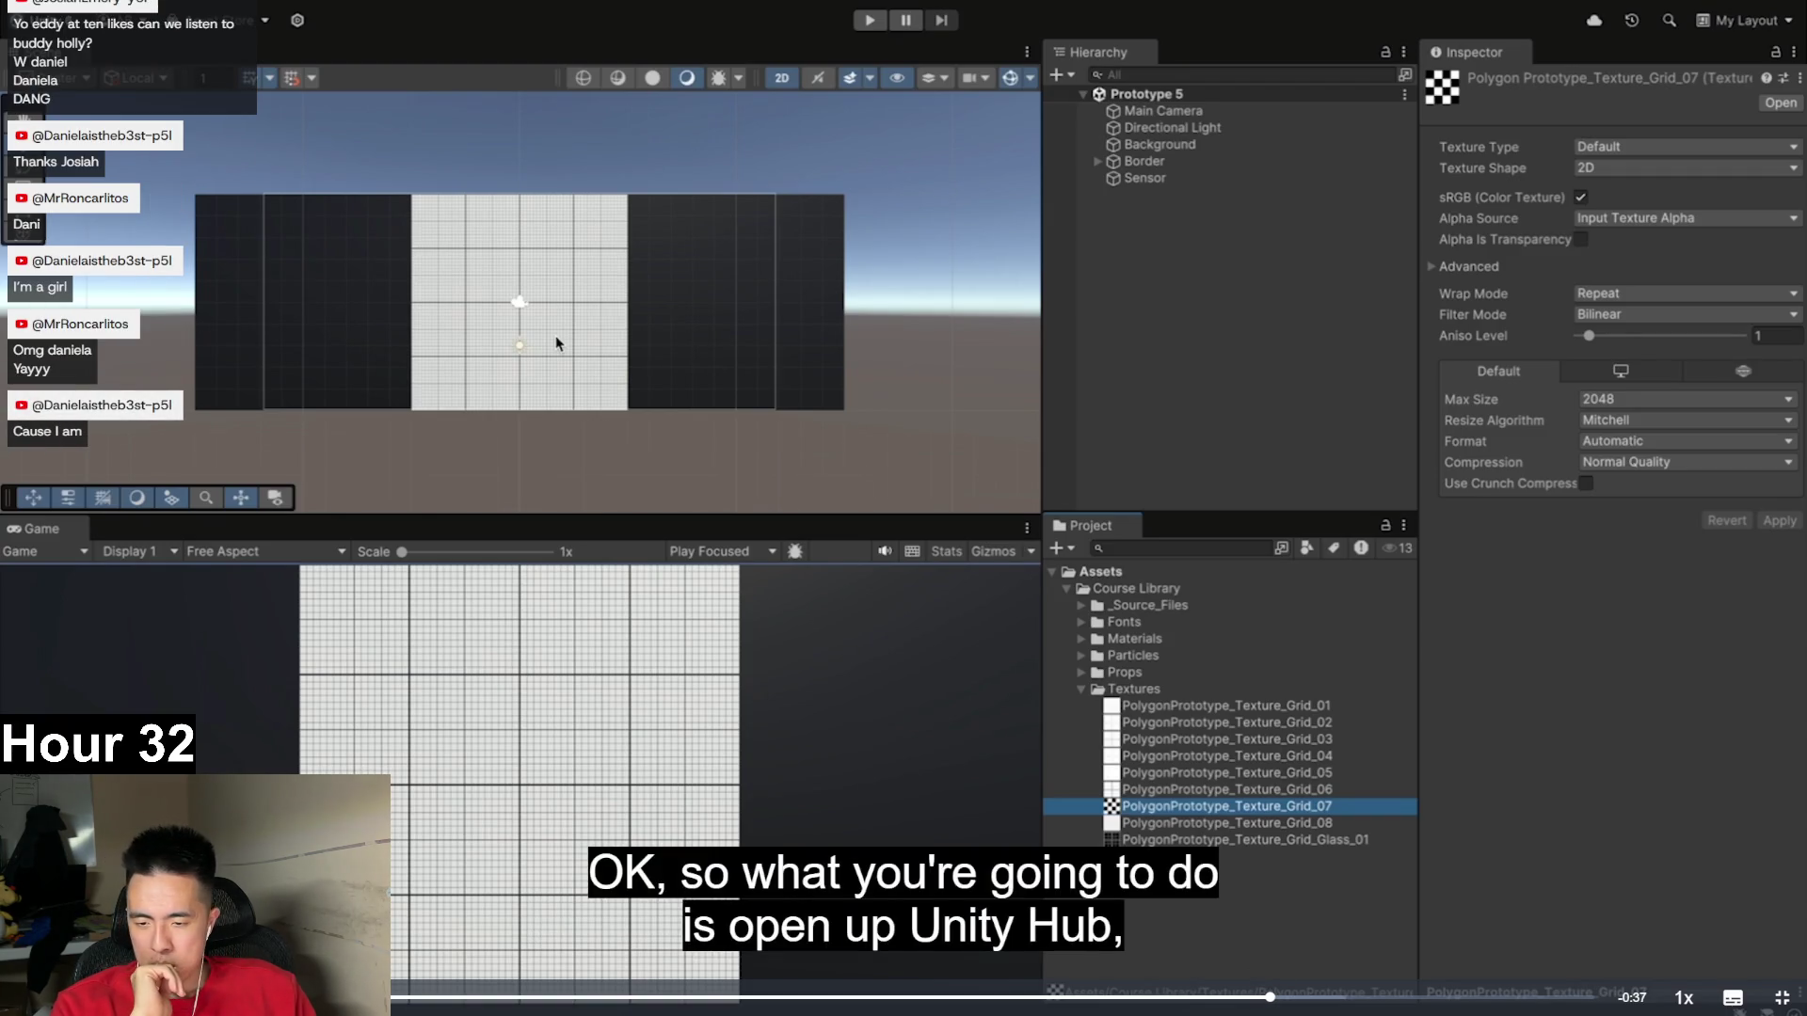
left_click(1239, 347)
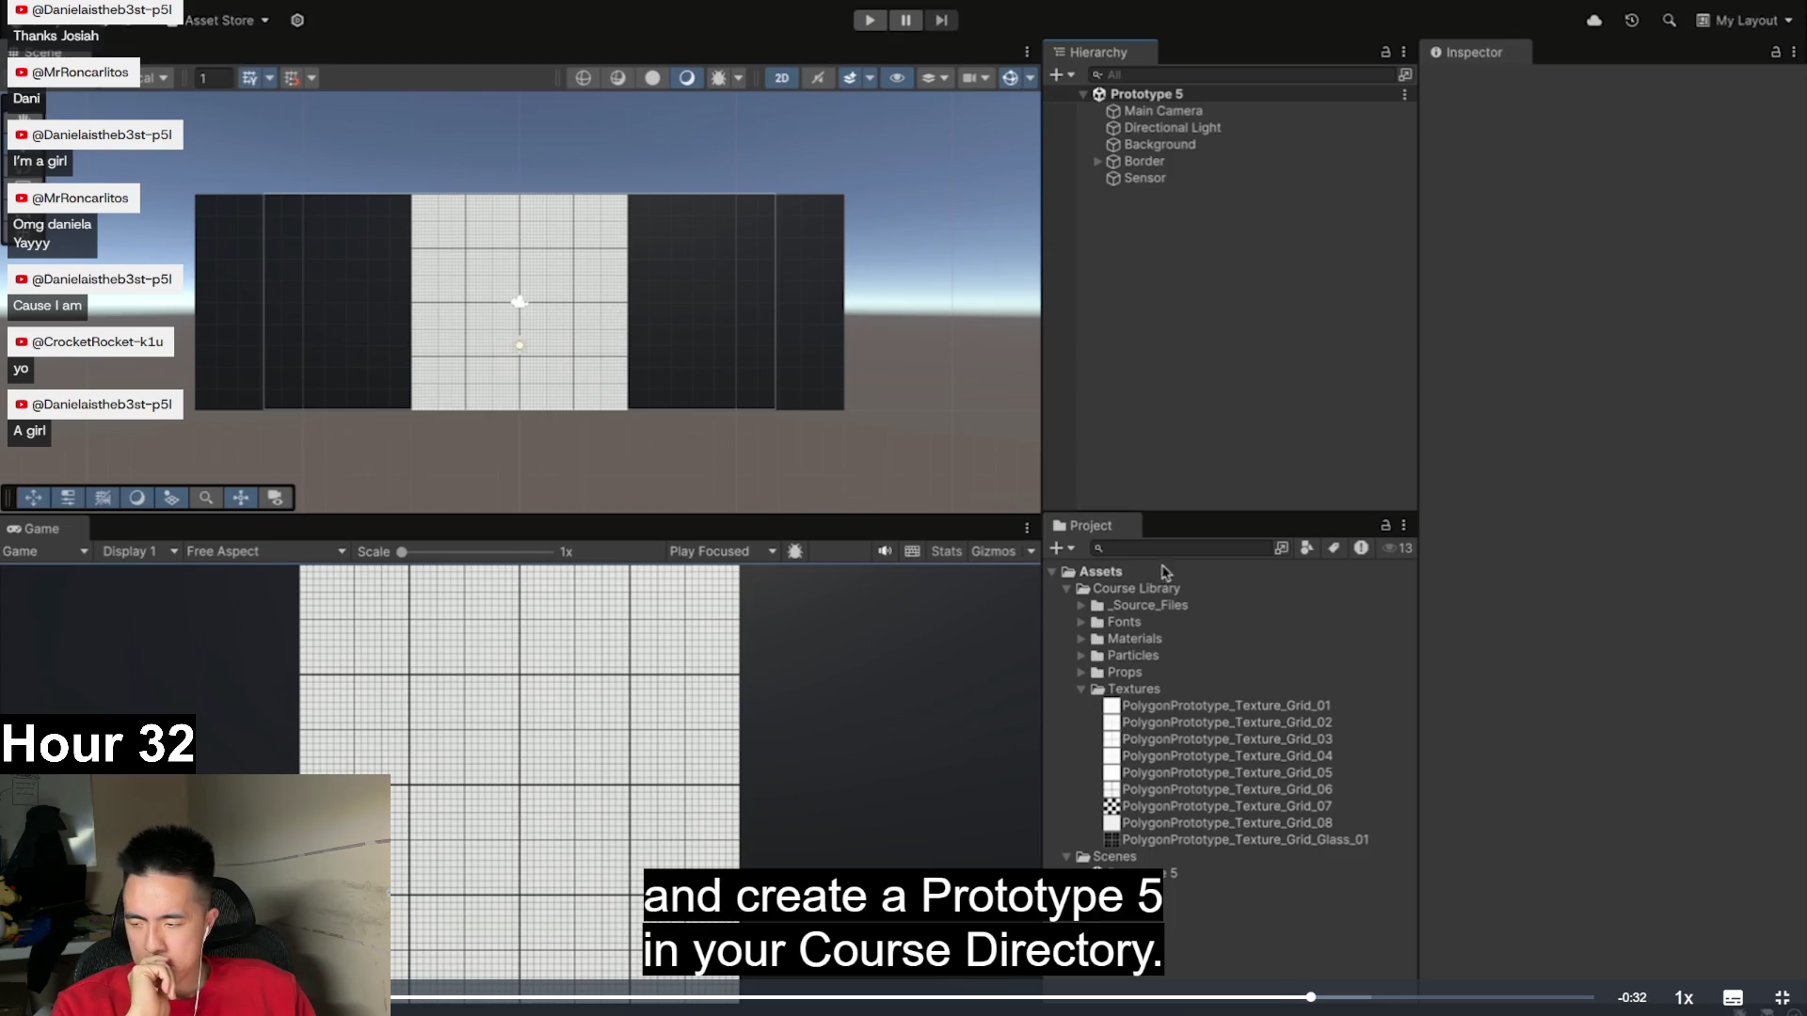
left_click(1083, 690)
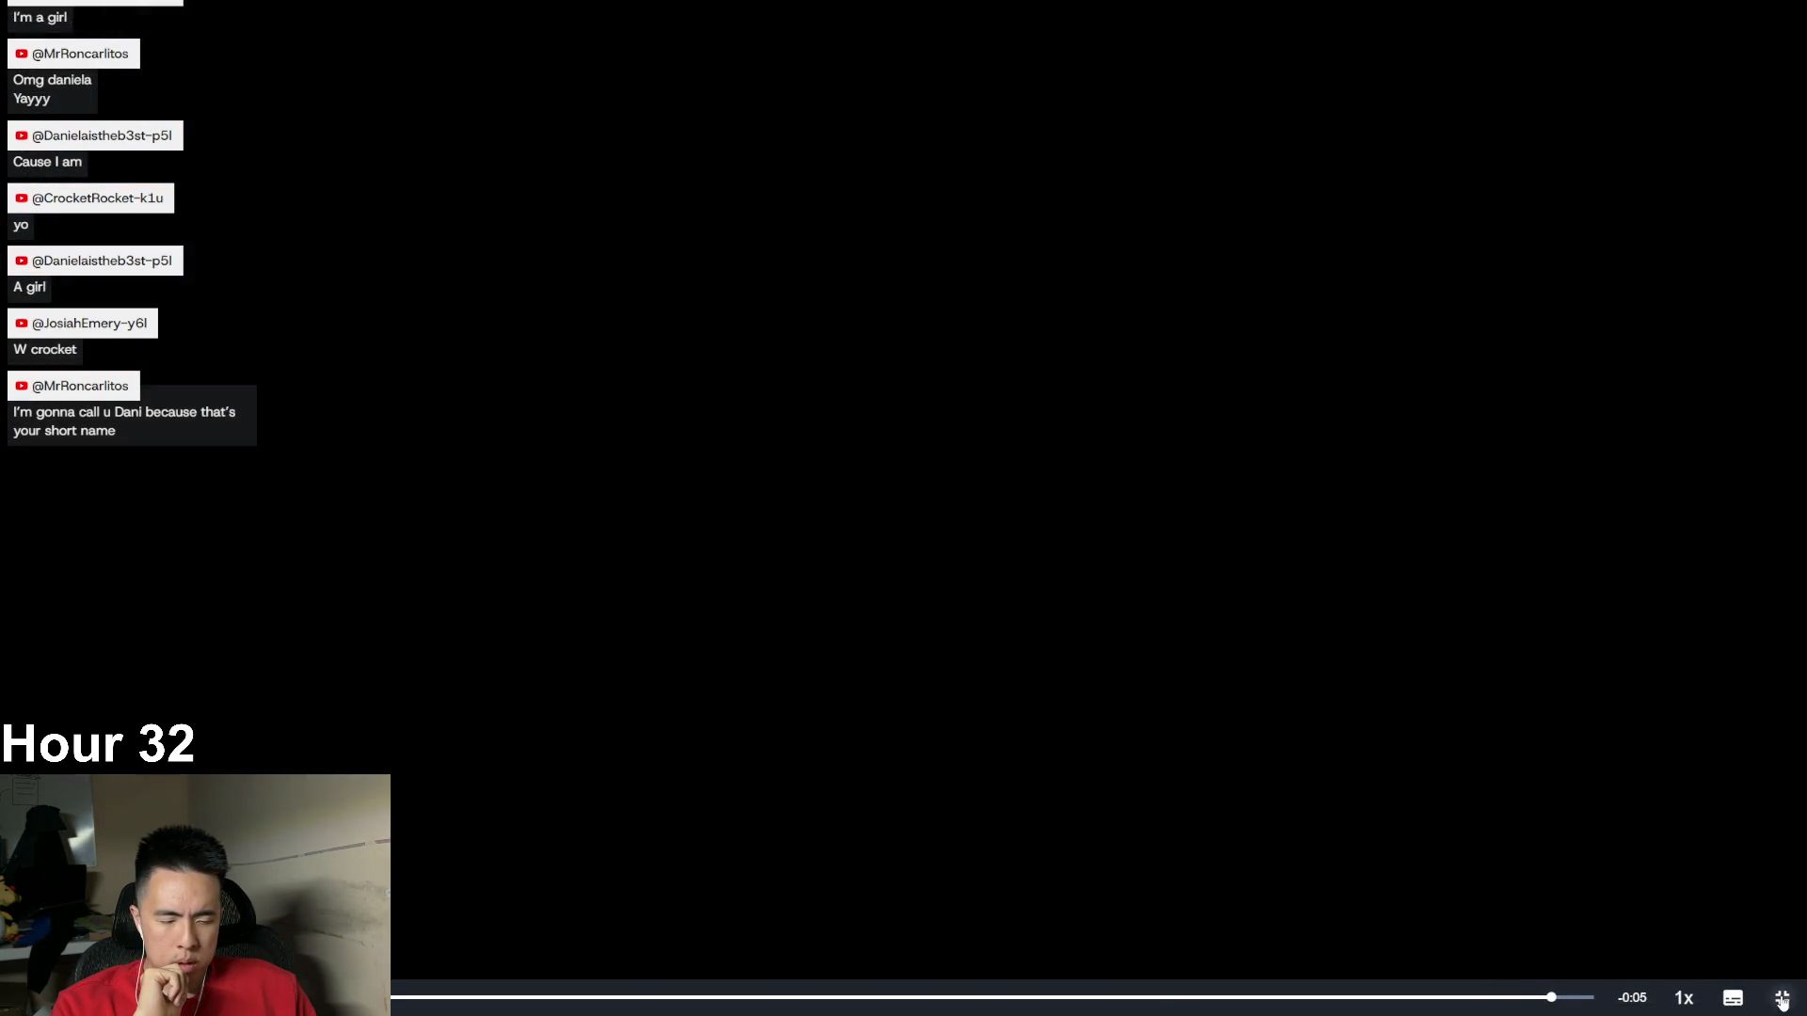
- Exit fullscreen, pause the video, and scroll toward the numbered setup steps
left_click(1782, 998)
left_click(604, 748)
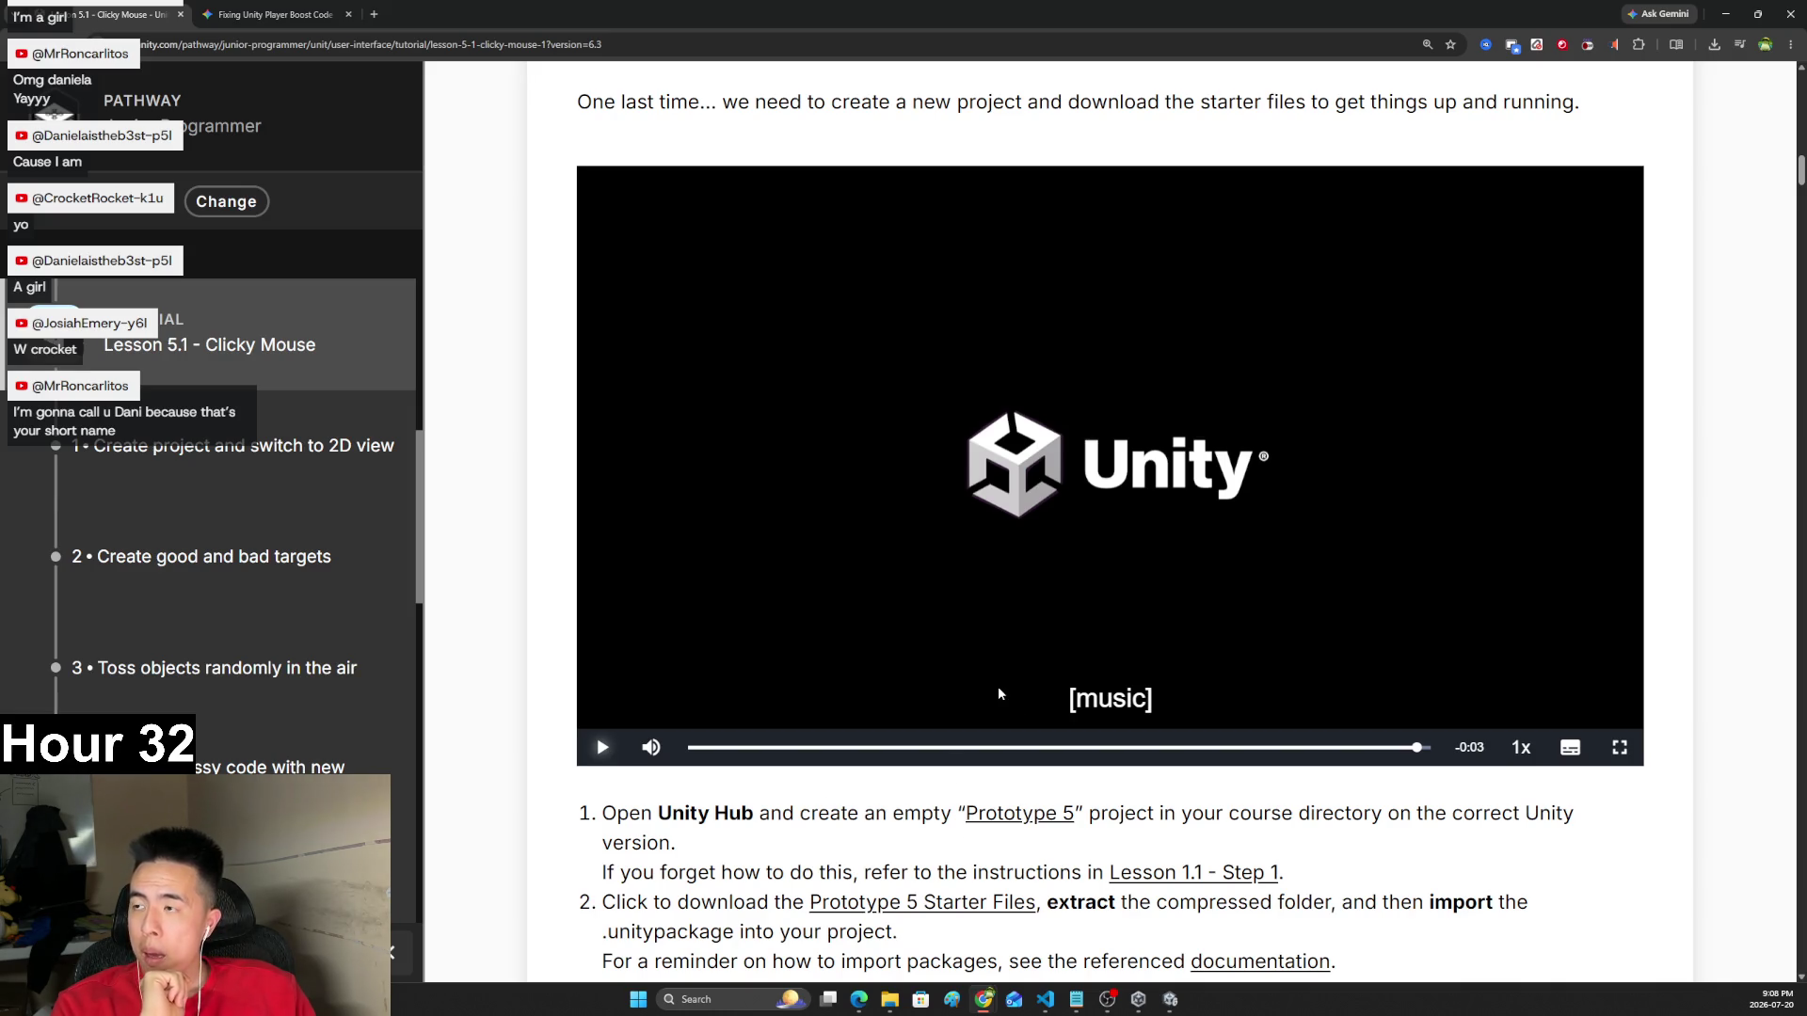
scroll(1017, 557, "down", 6)
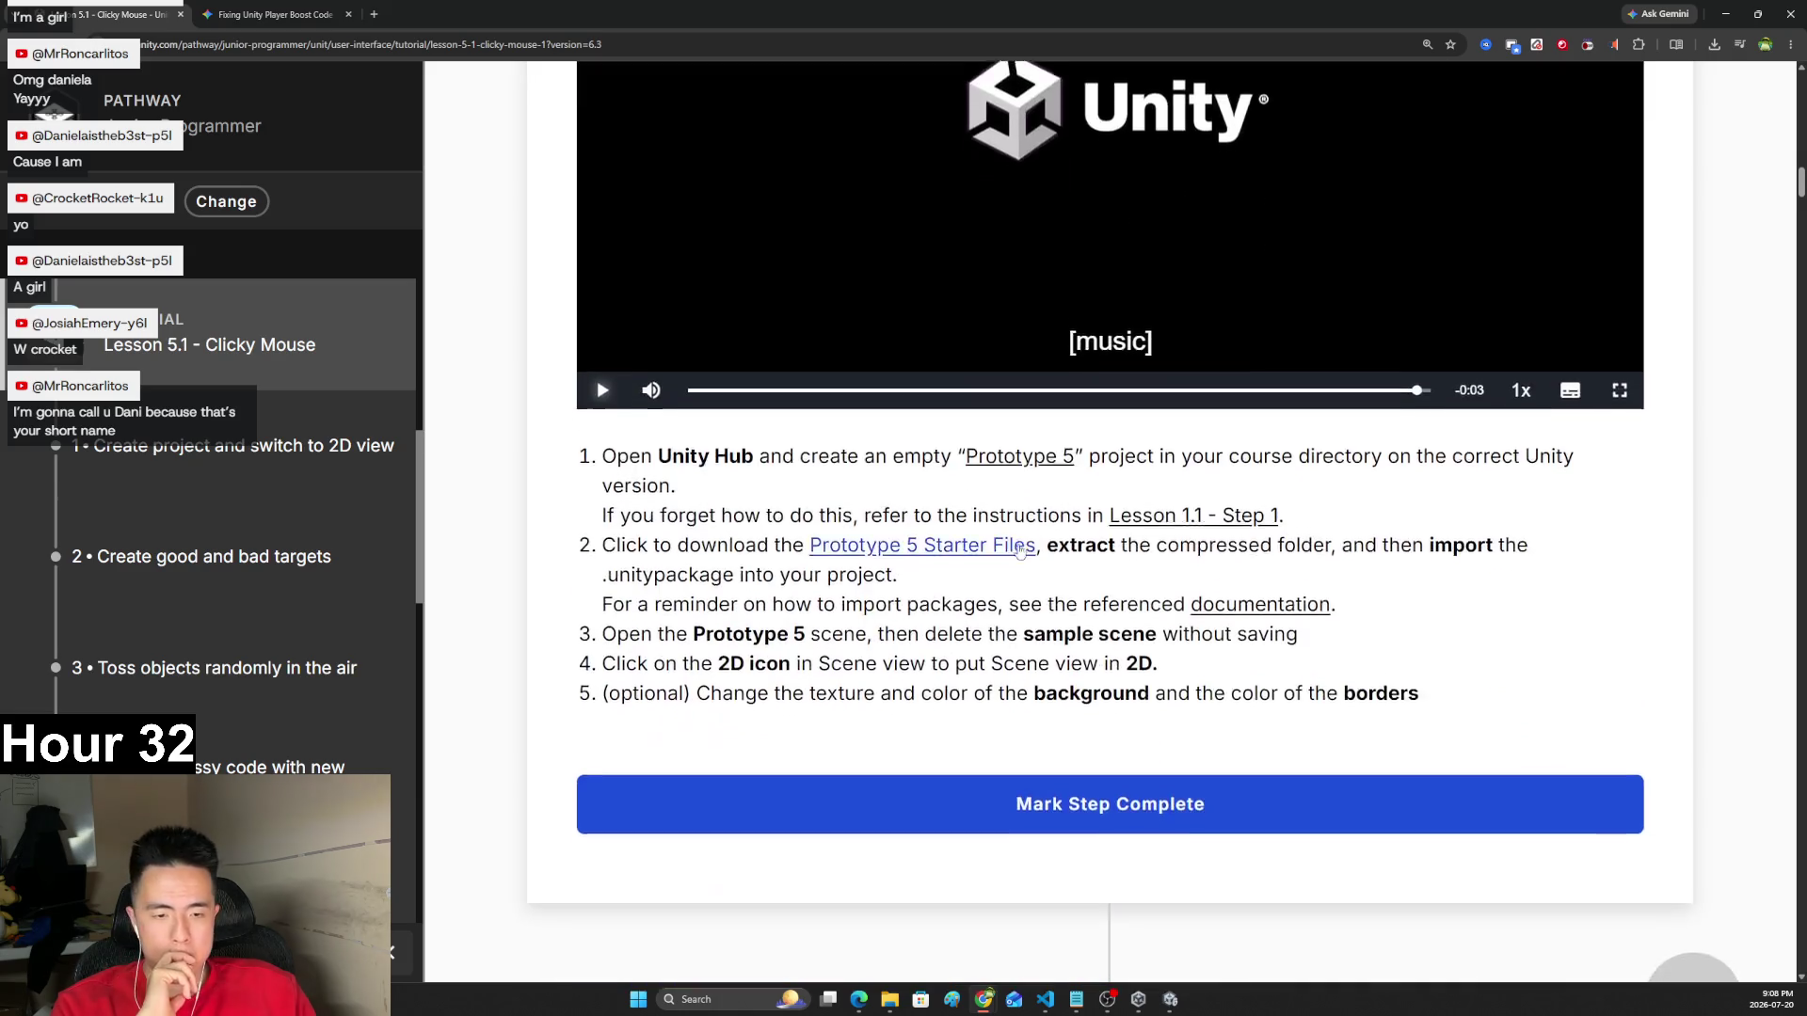
- Switch to the Prototype5 editor window and close the Prototype 4 project, answering its save prompt
mouse_move(1171, 1000)
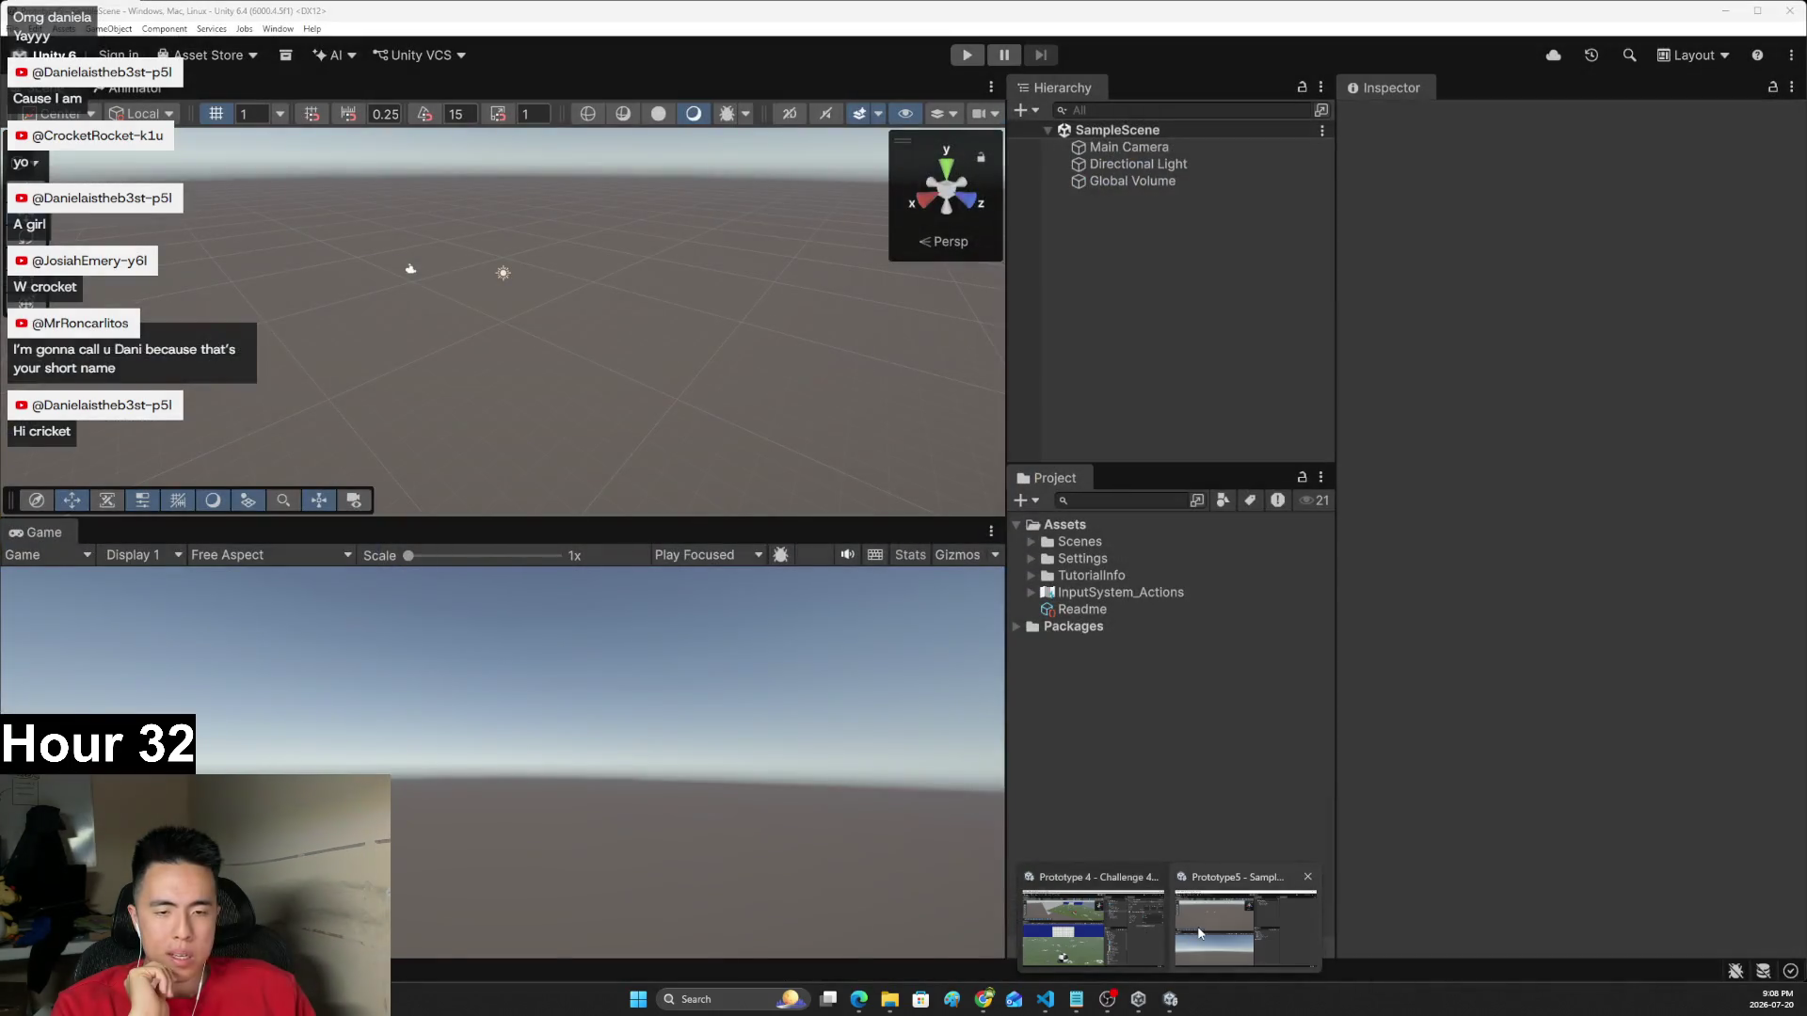
left_click(1200, 934)
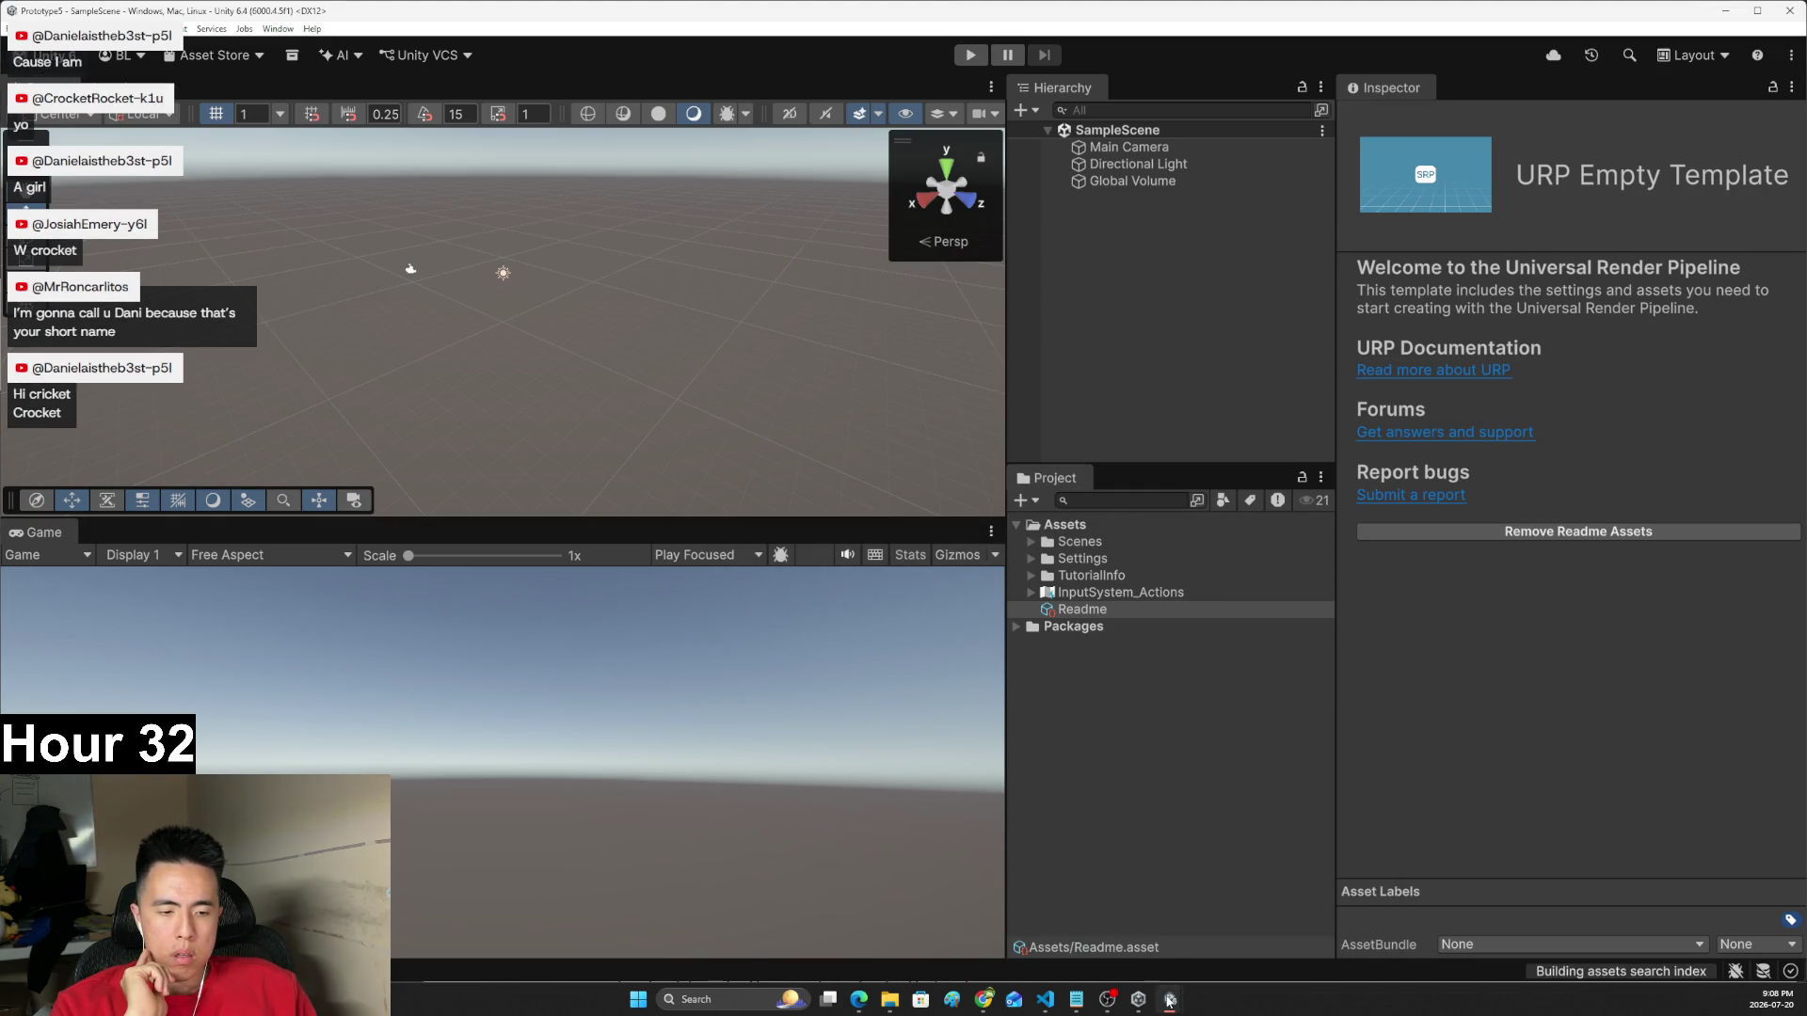
left_click(1252, 904)
left_click(926, 531)
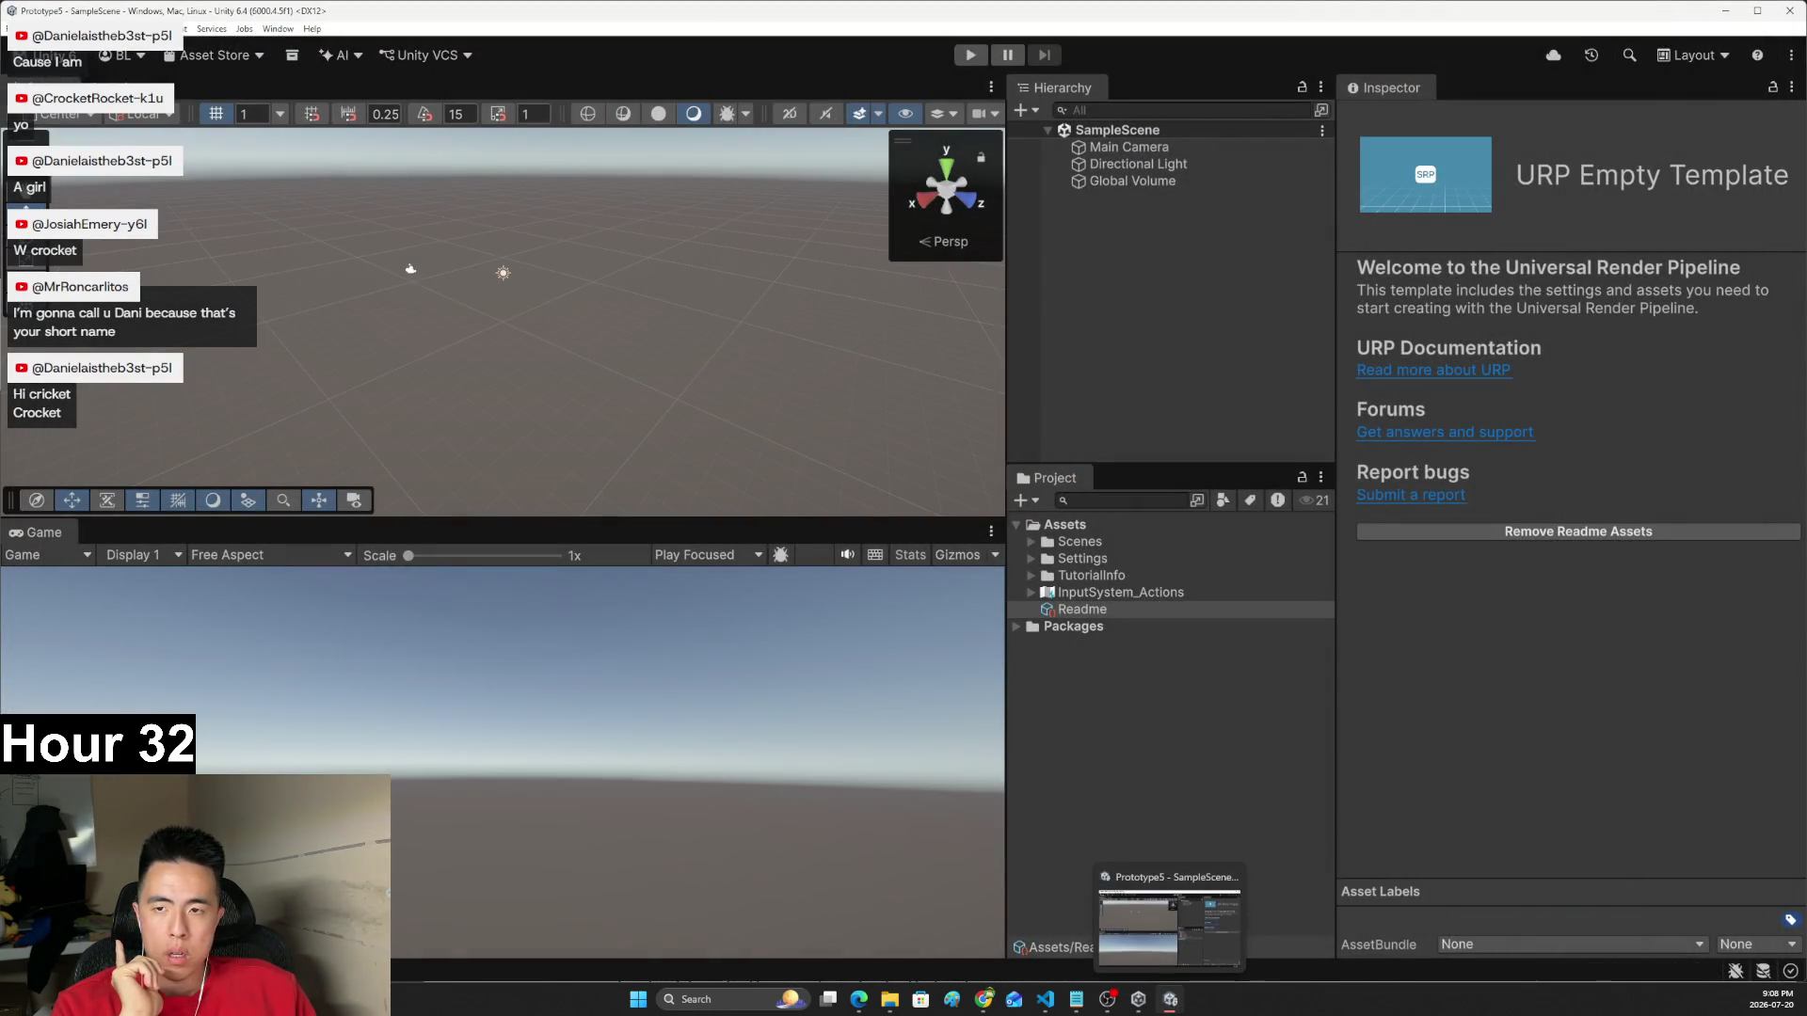
- Start a custom package import and browse to the Downloads folder on the D: drive
left_click(62, 28)
mouse_move(144, 189)
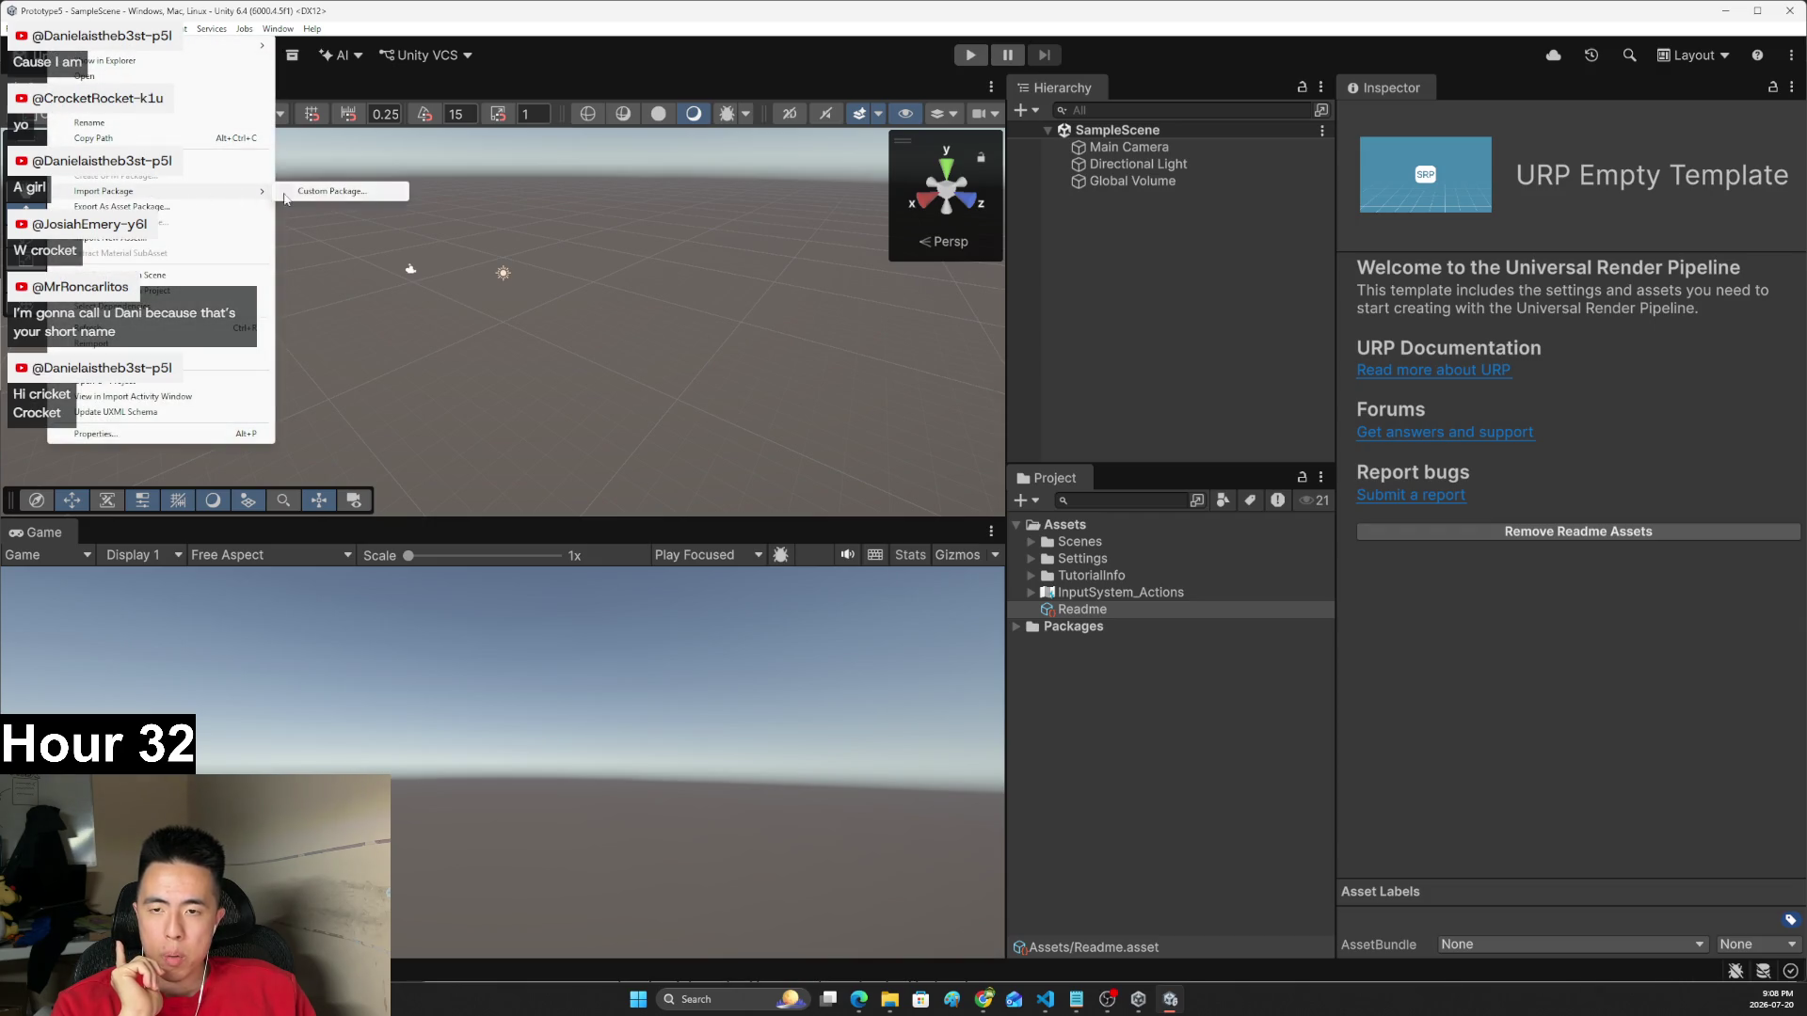
left_click(310, 191)
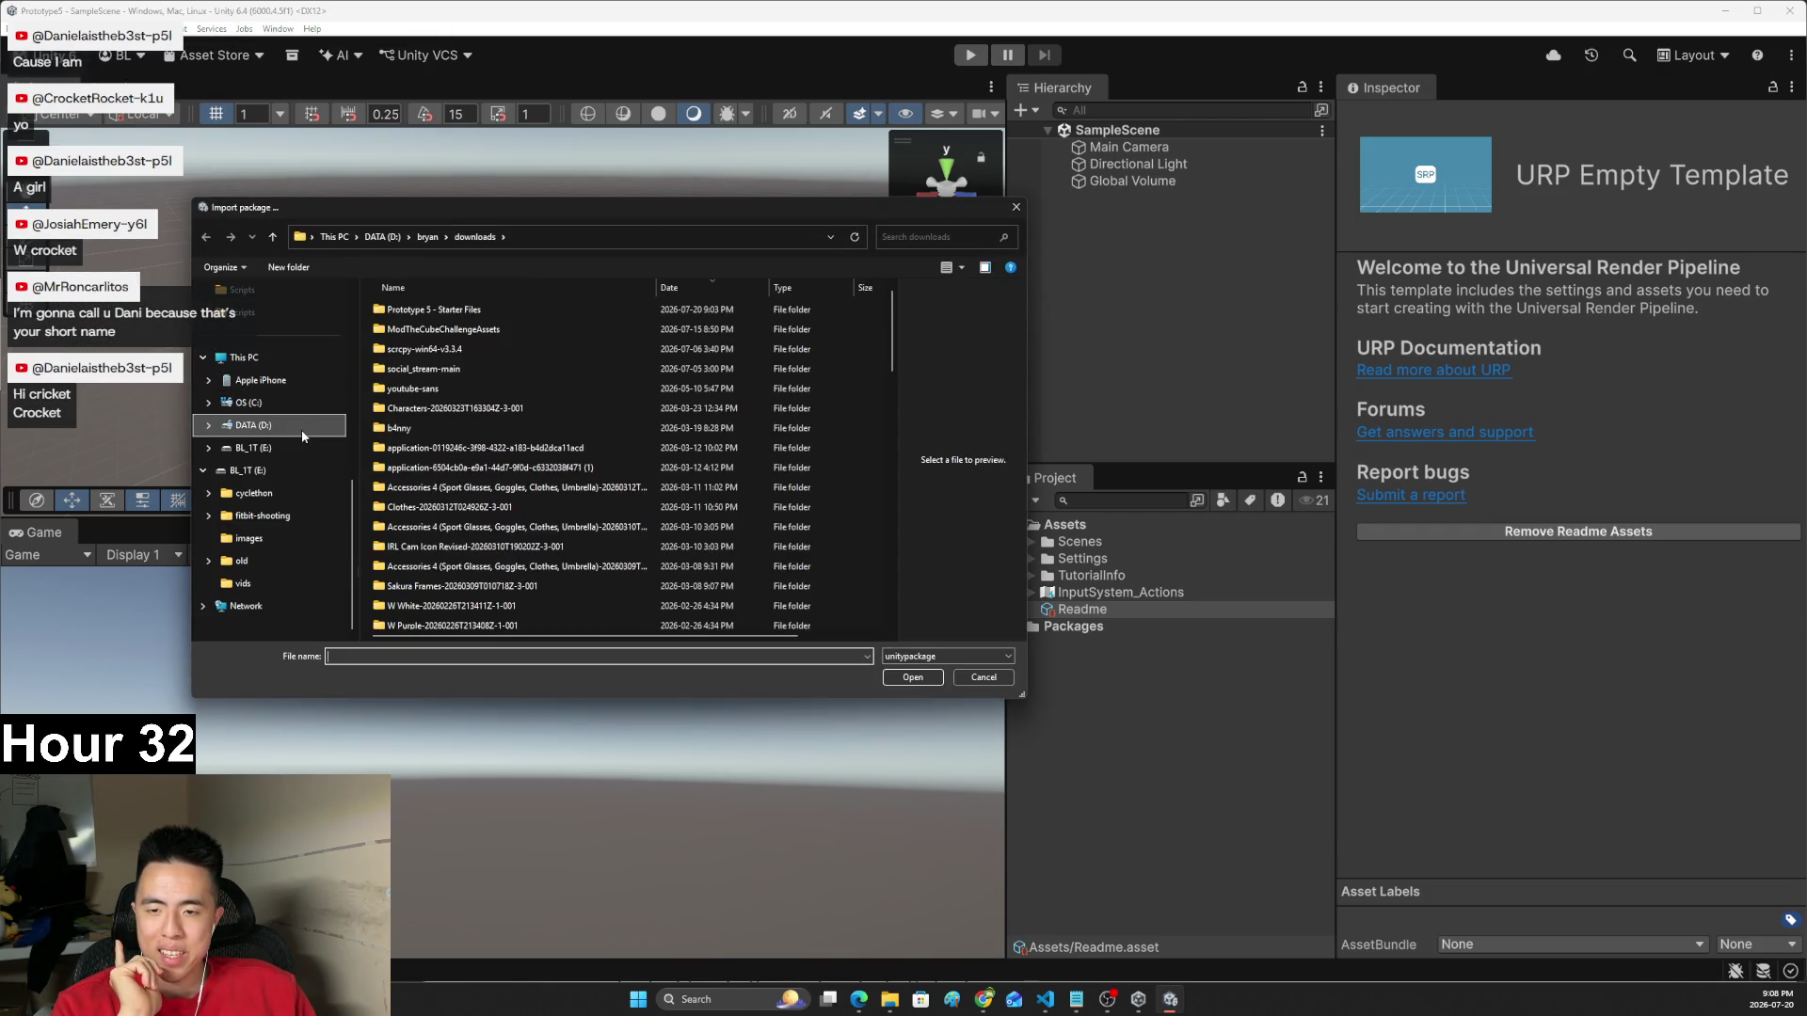
left_click(302, 426)
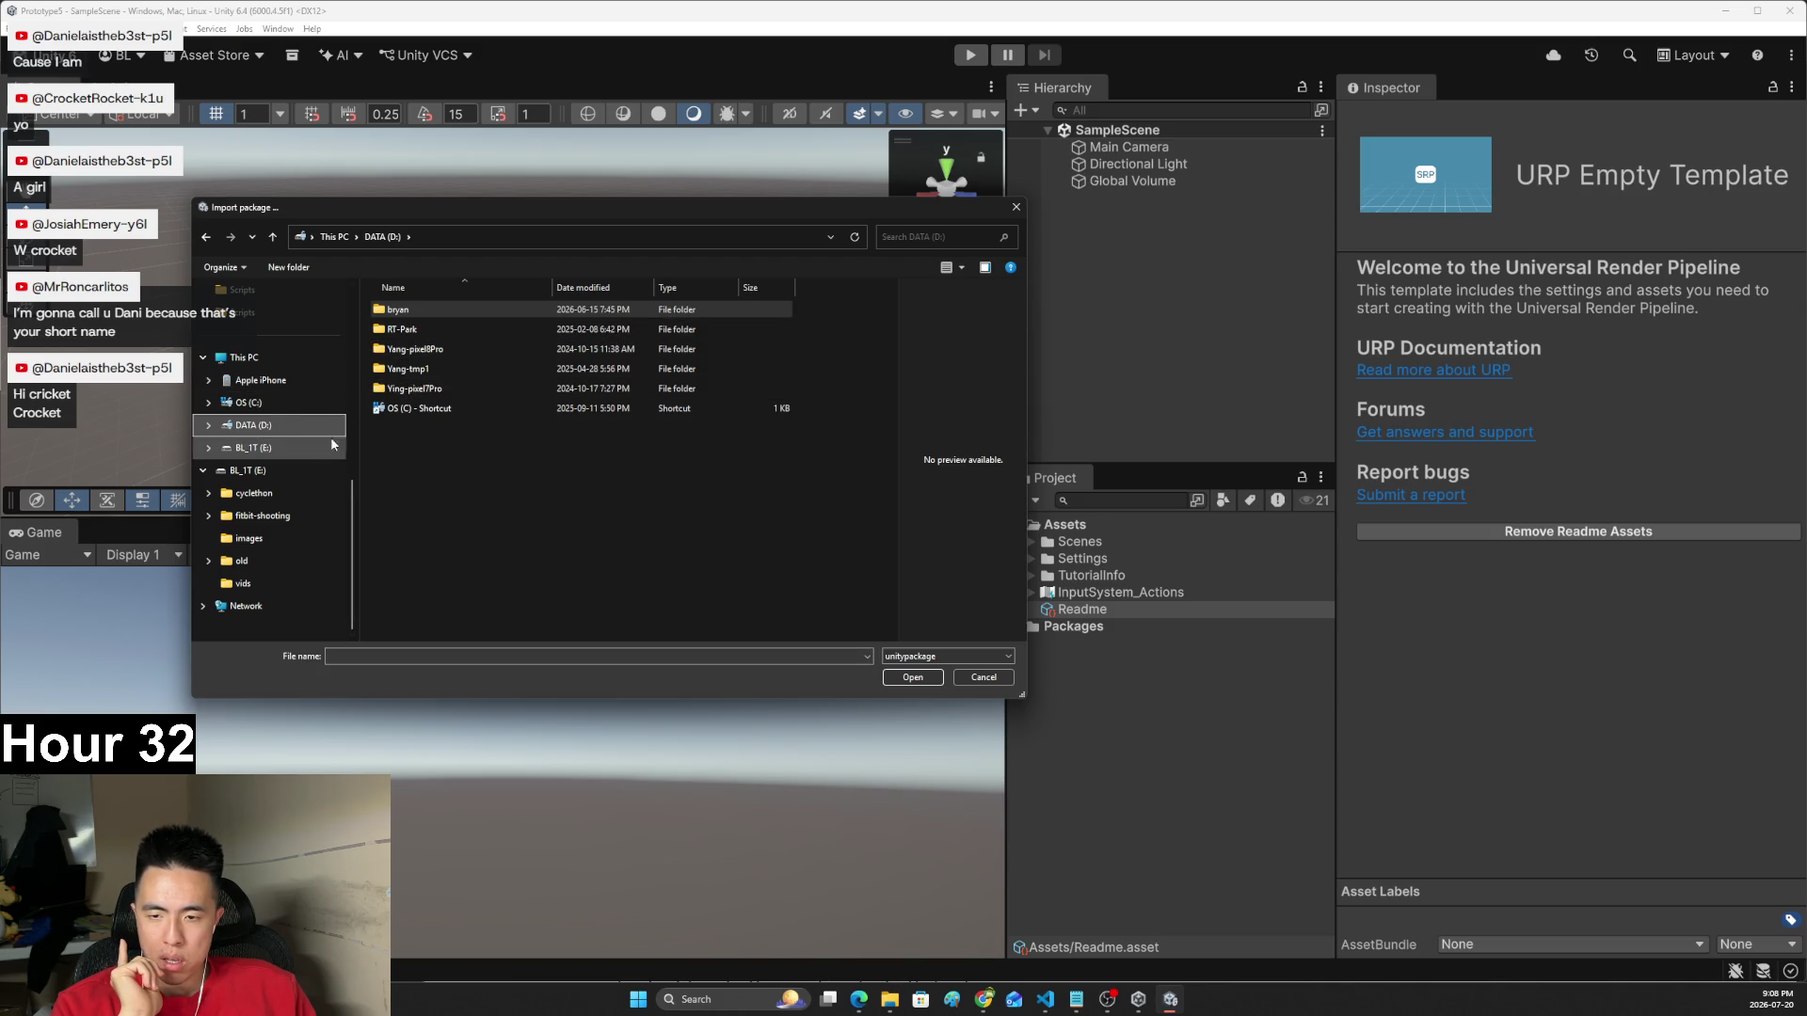
double_click(400, 309)
left_click(412, 310)
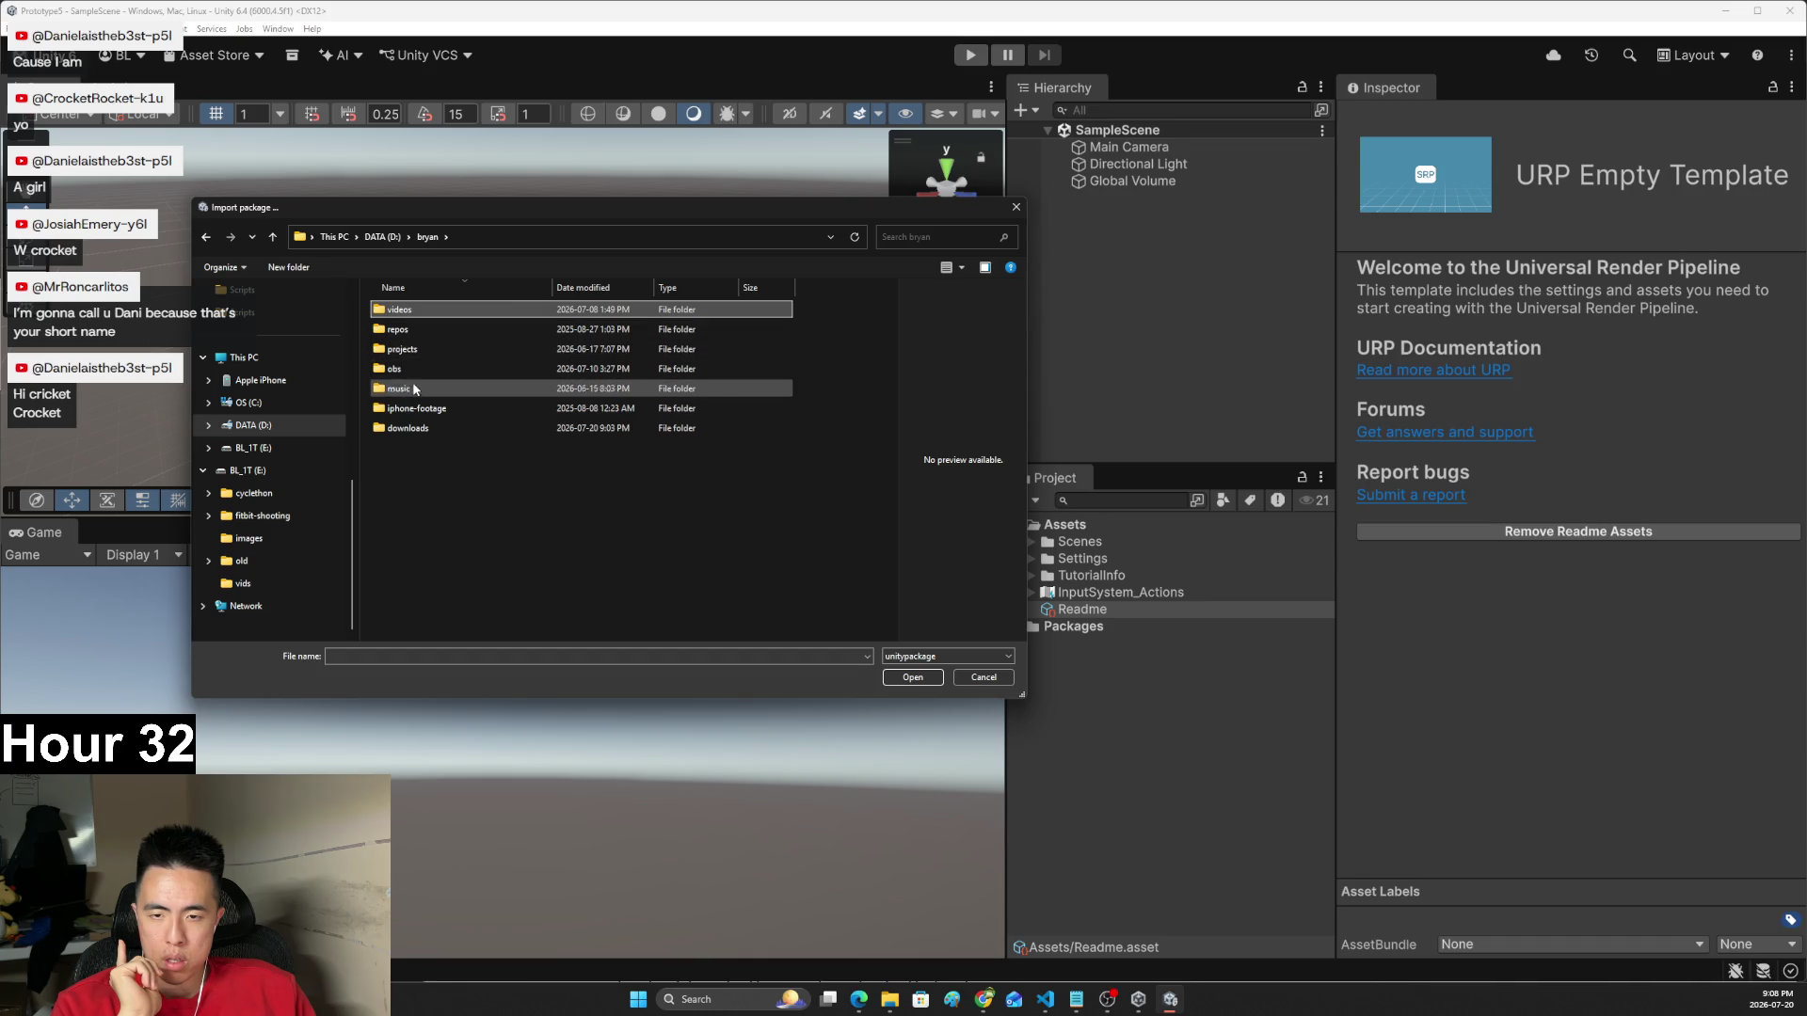
double_click(407, 429)
- Open Prototype-5_Starter-Files_U6 from the Prototype 5 - Starter Files folder
scroll(442, 395, "down", 10)
scroll(452, 395, "up", 10)
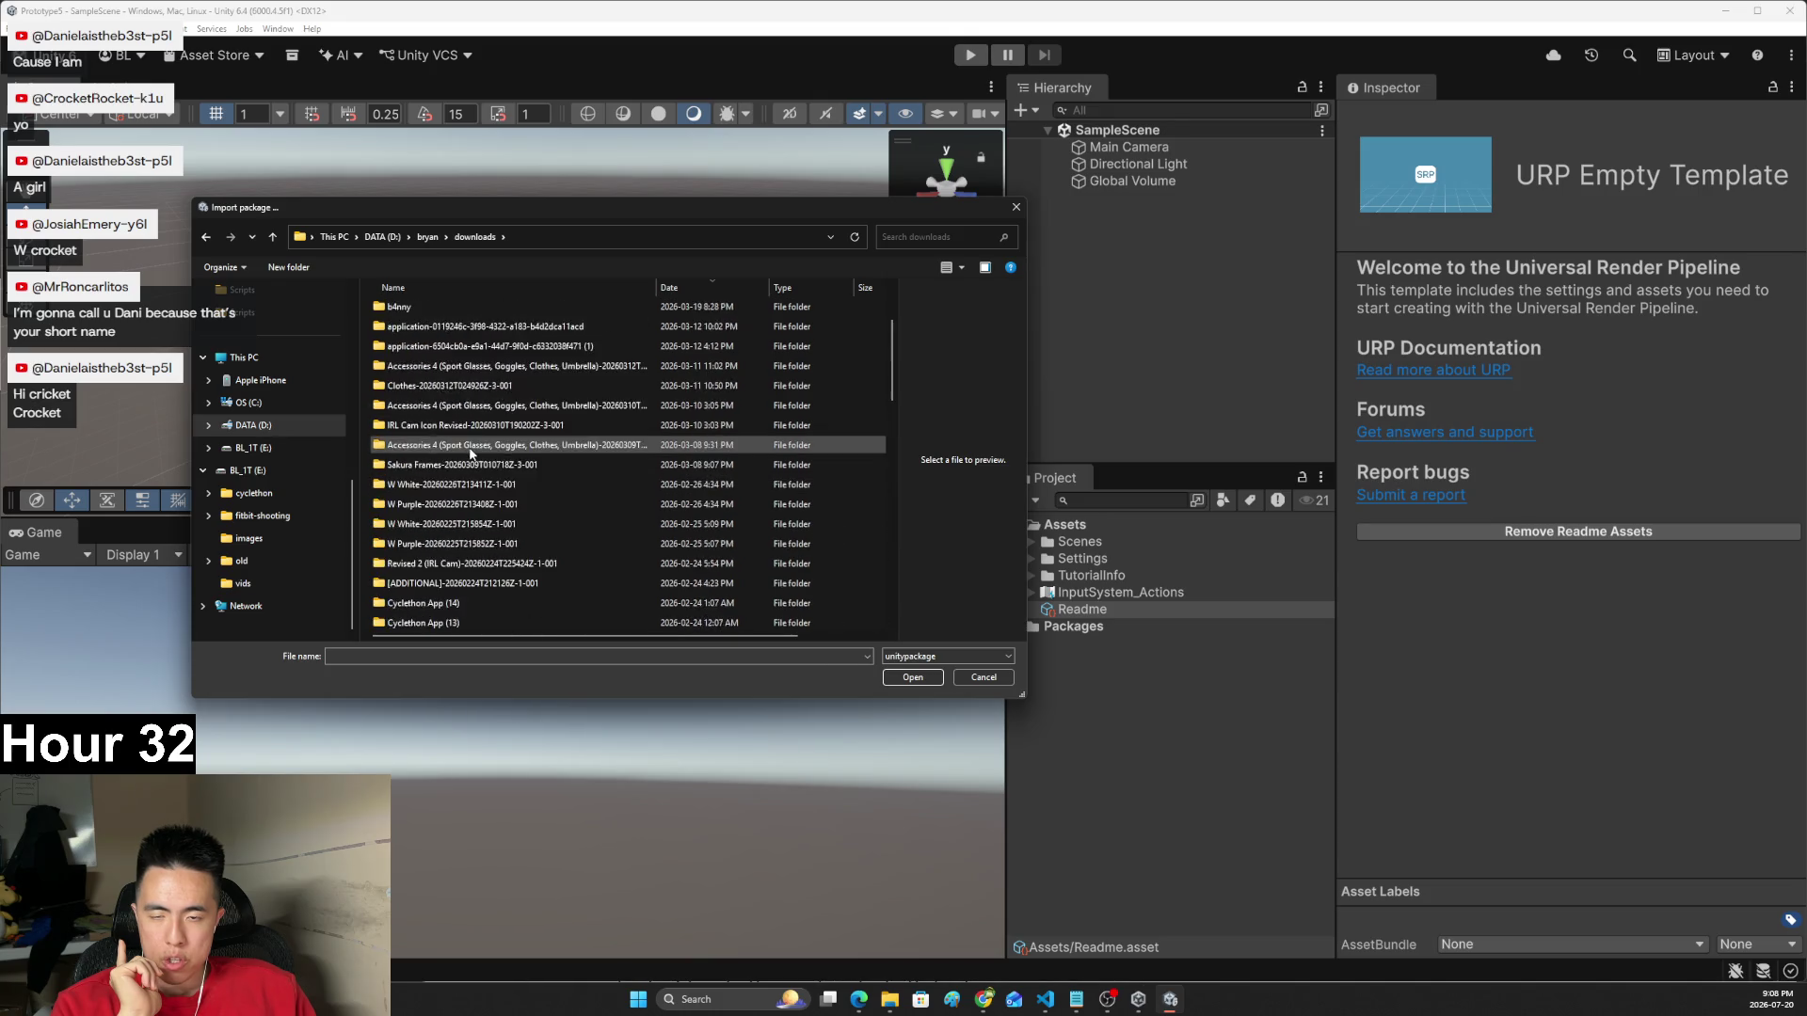
scroll(471, 455, "up", 2)
double_click(459, 312)
double_click(455, 318)
left_click(461, 316)
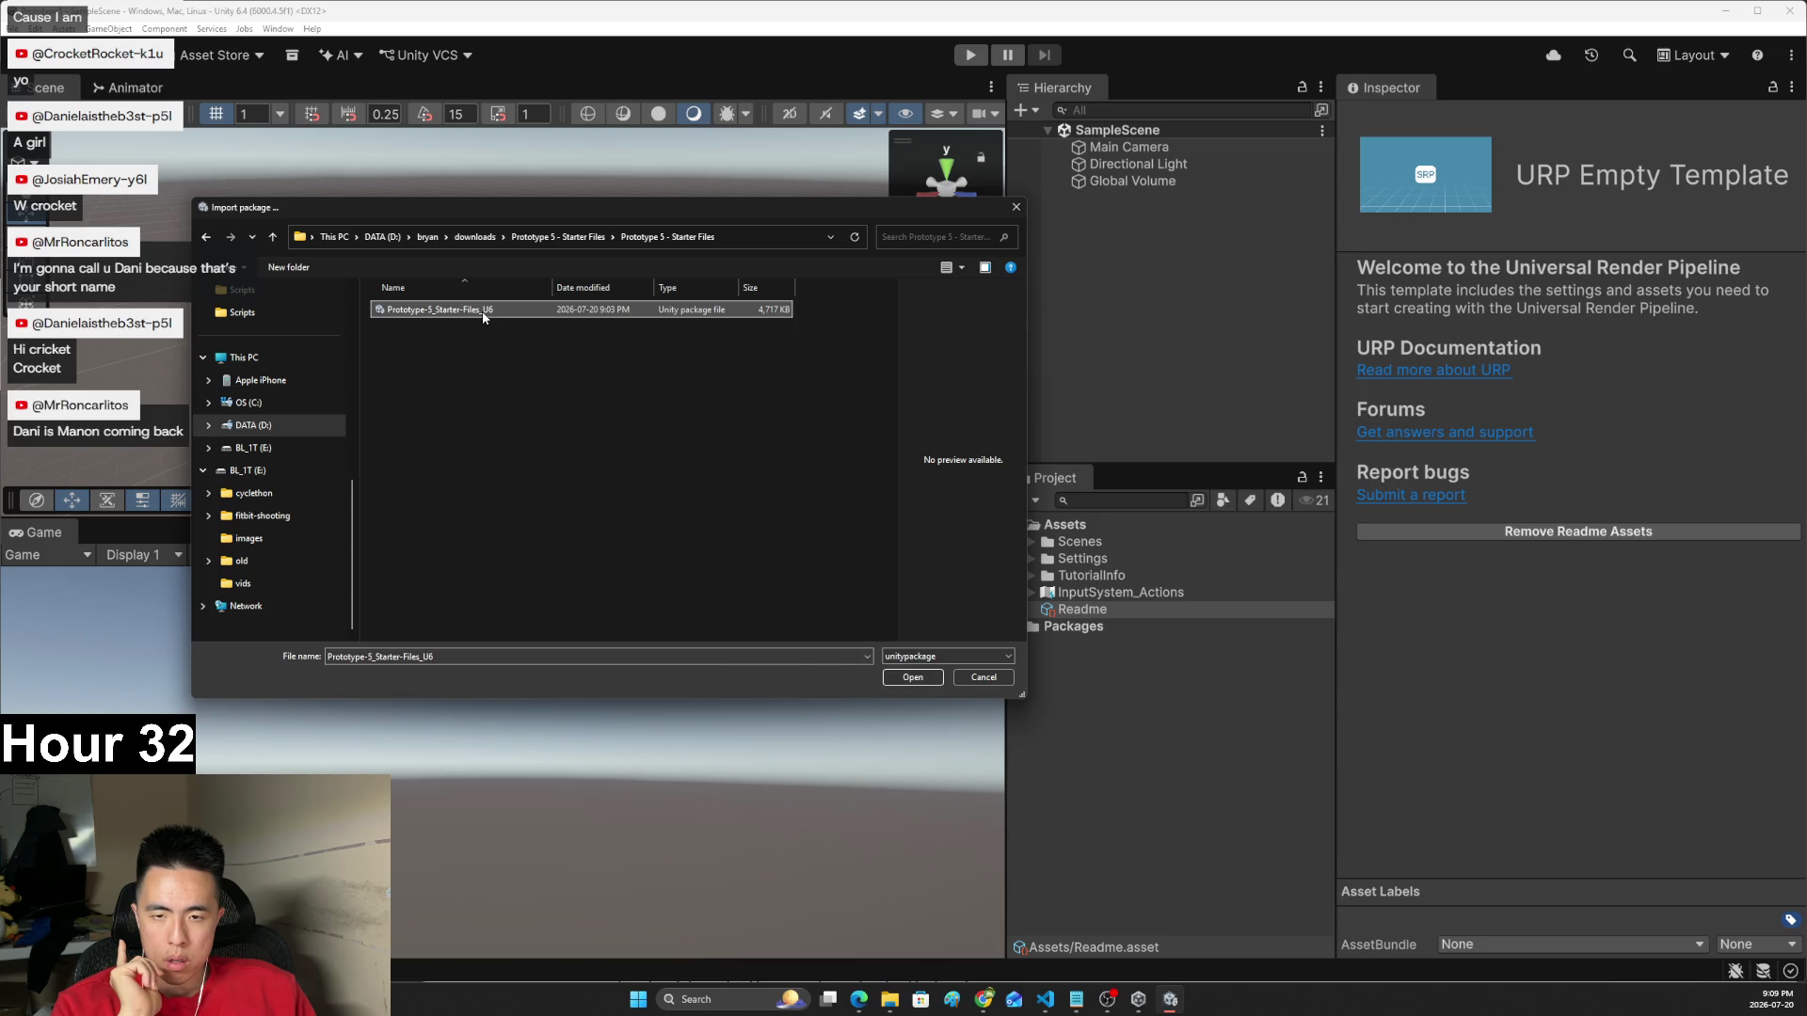
left_click(914, 680)
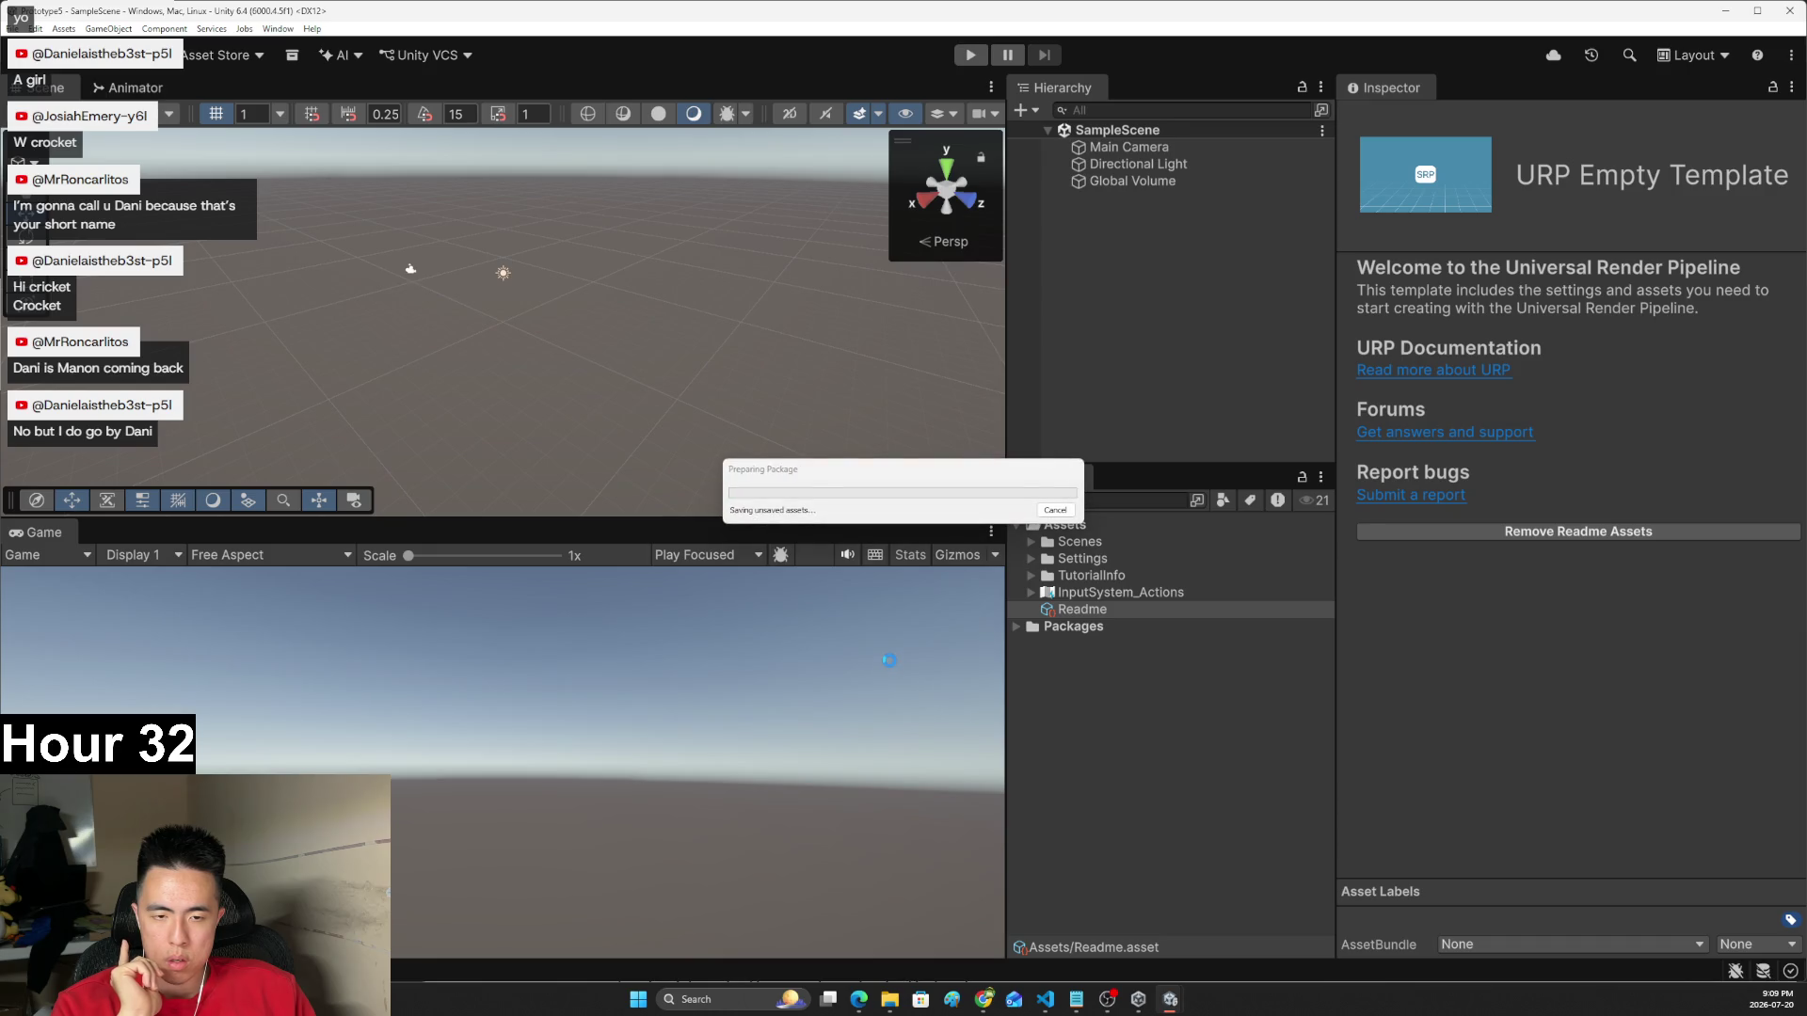
- Import all the starter package contents, then expand the Scenes folder
left_click(1311, 727)
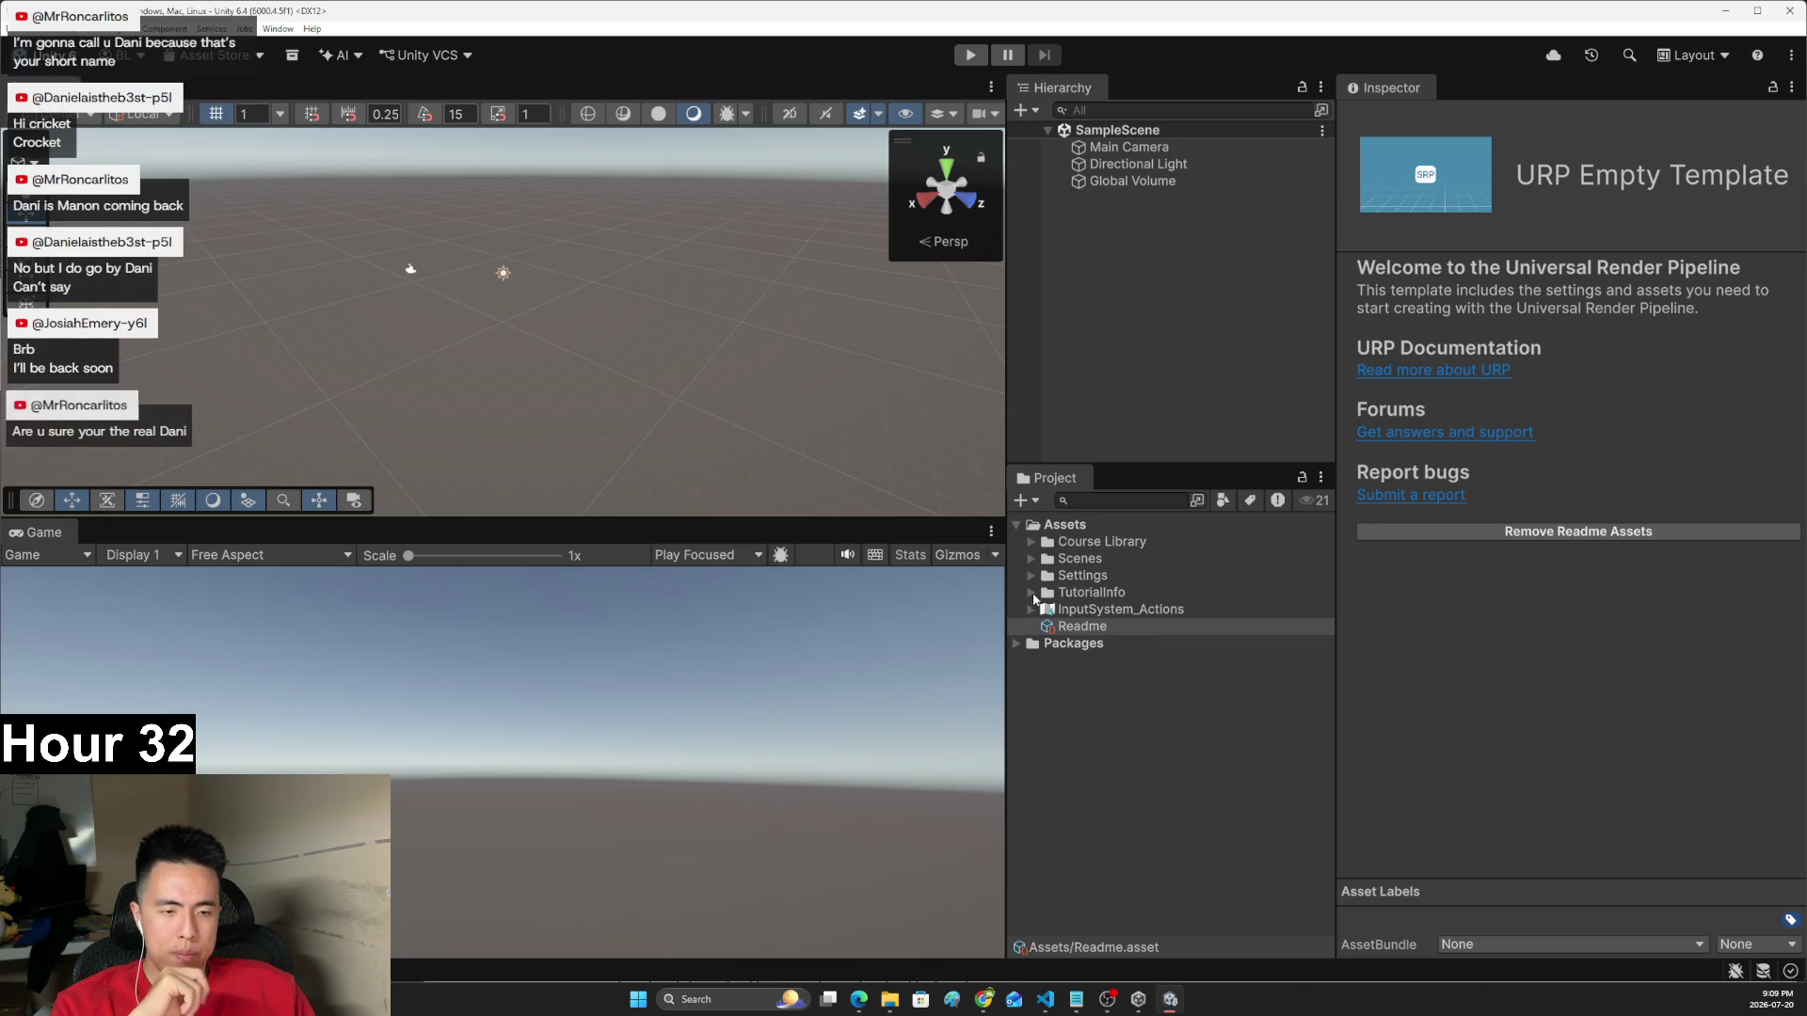
left_click(1032, 559)
- Open the Prototype 5 scene and permanently delete the SampleScene asset
left_click(1081, 592)
right_click(1082, 592)
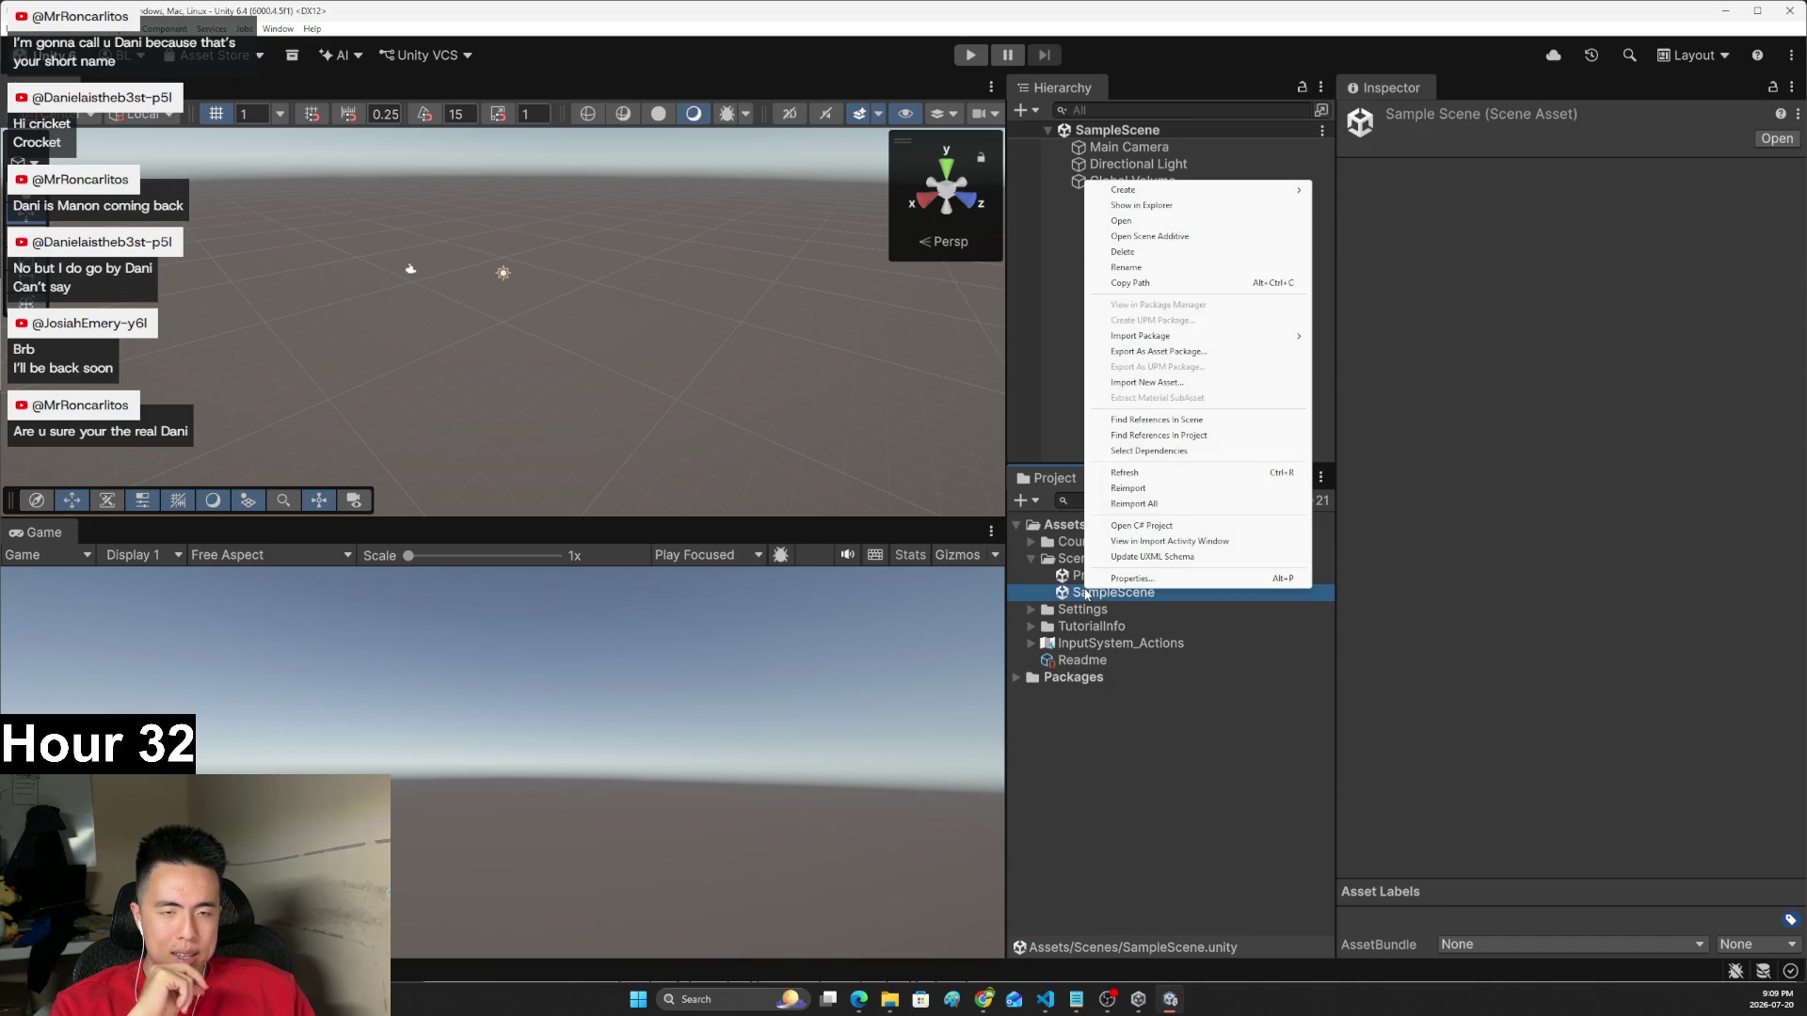
left_click(1066, 577)
double_click(1067, 577)
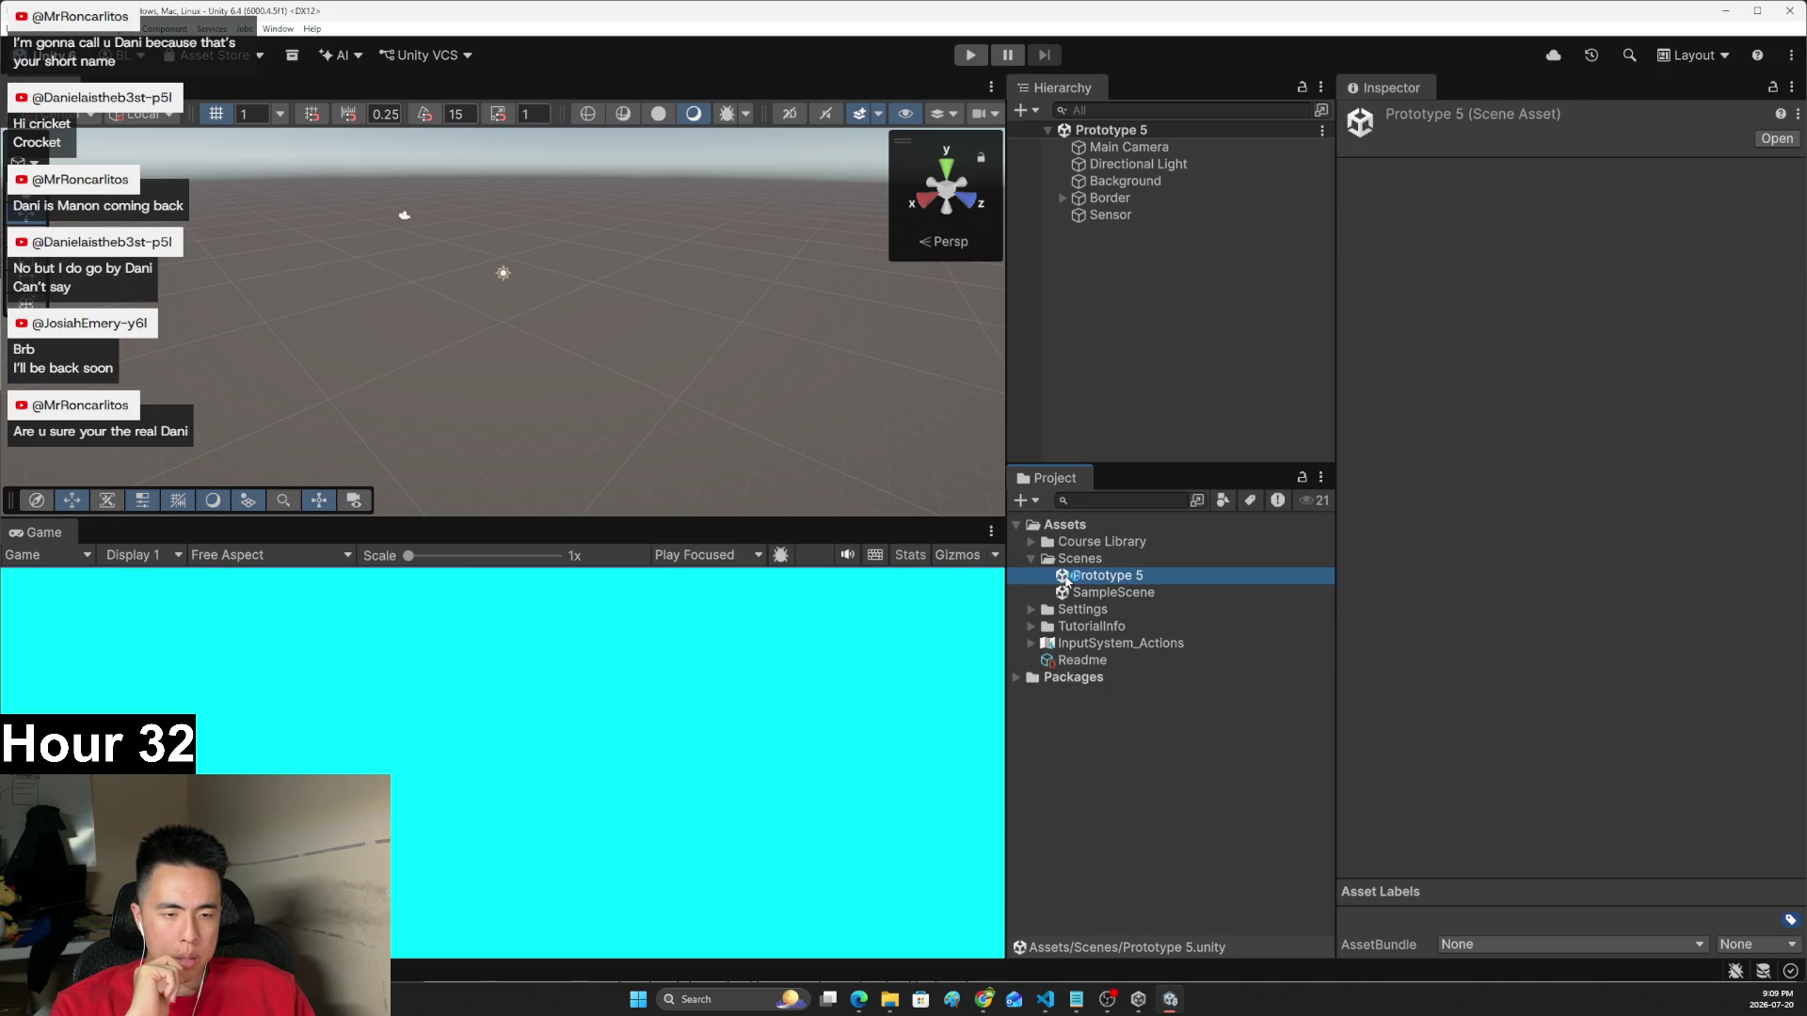
left_click(1102, 594)
right_click(1102, 598)
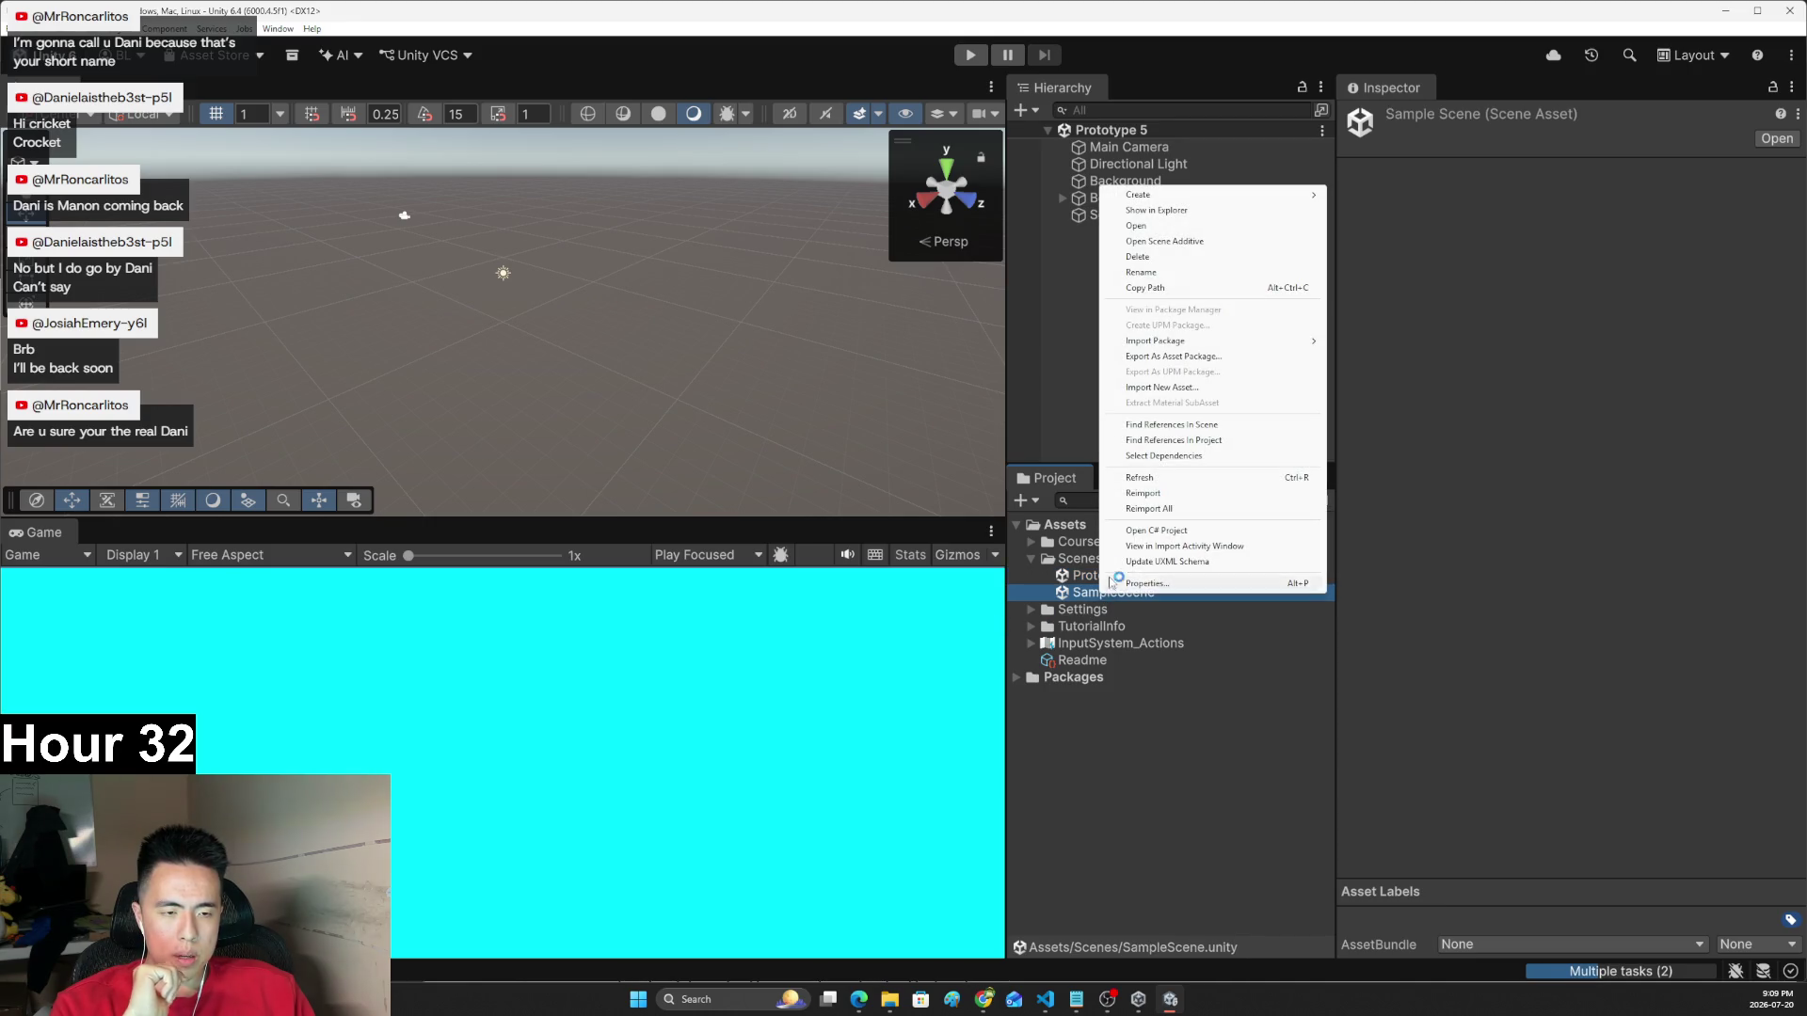
left_click(1167, 260)
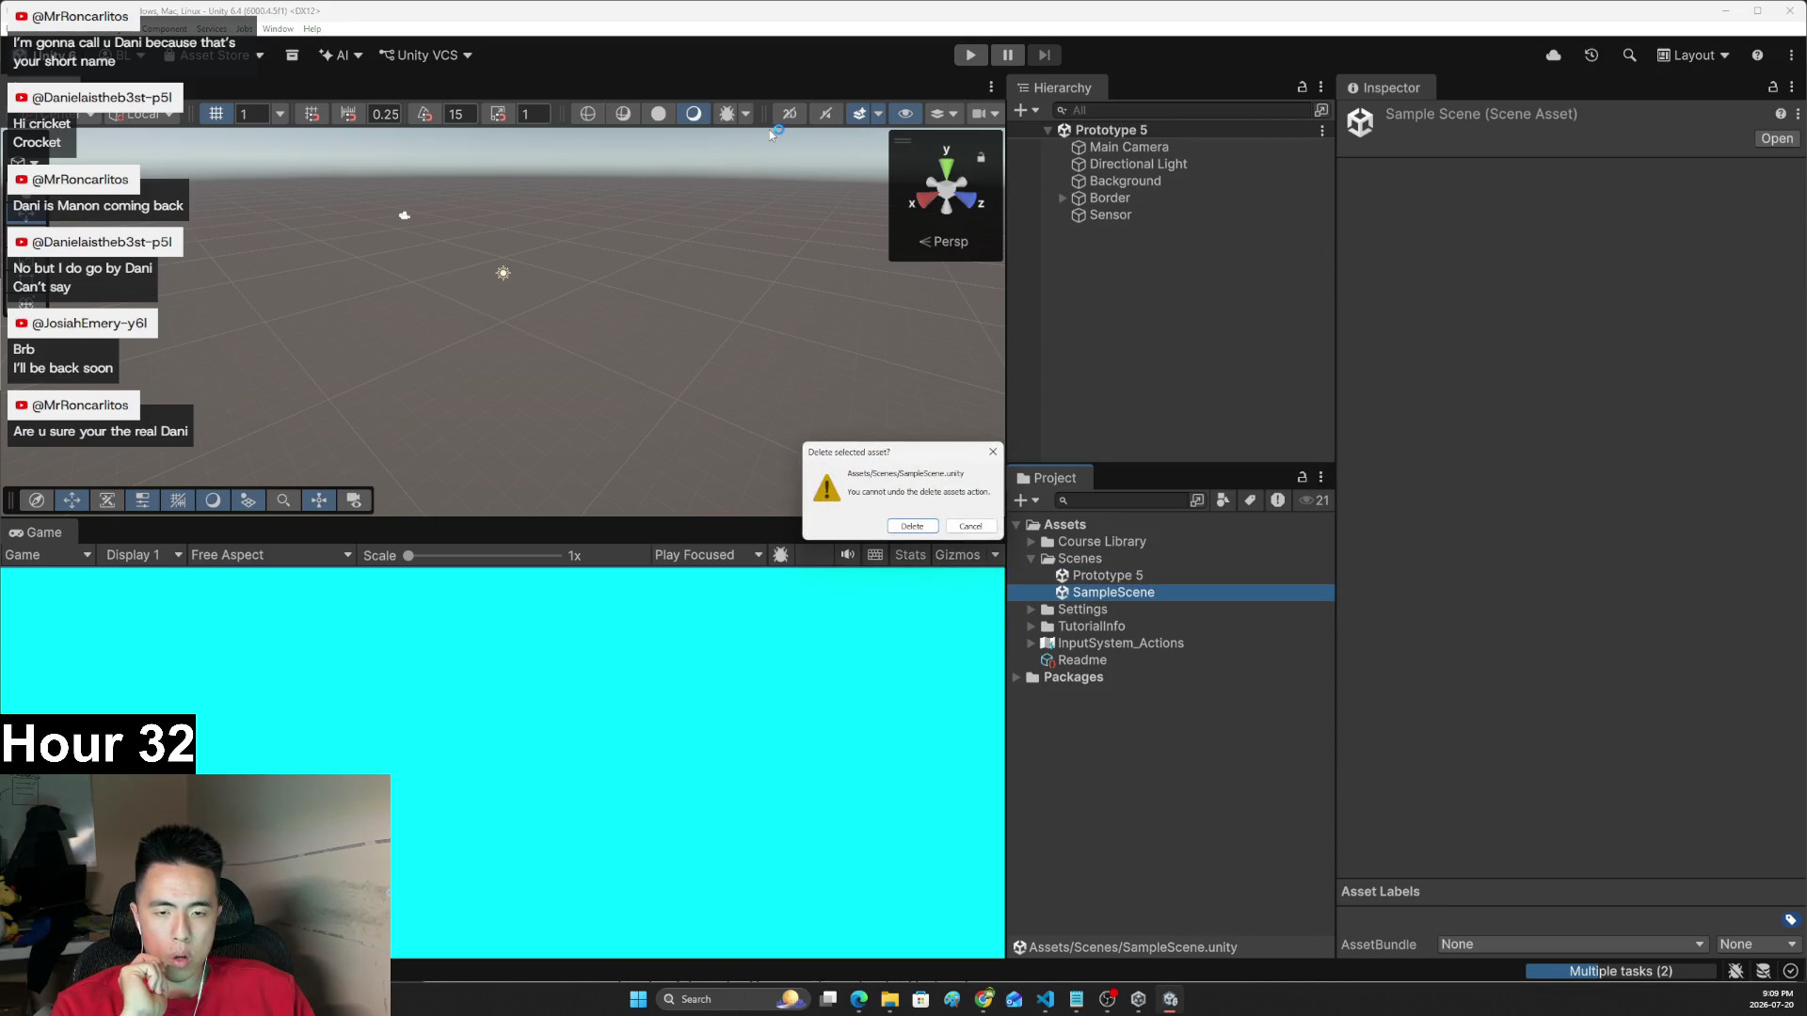
left_click(919, 532)
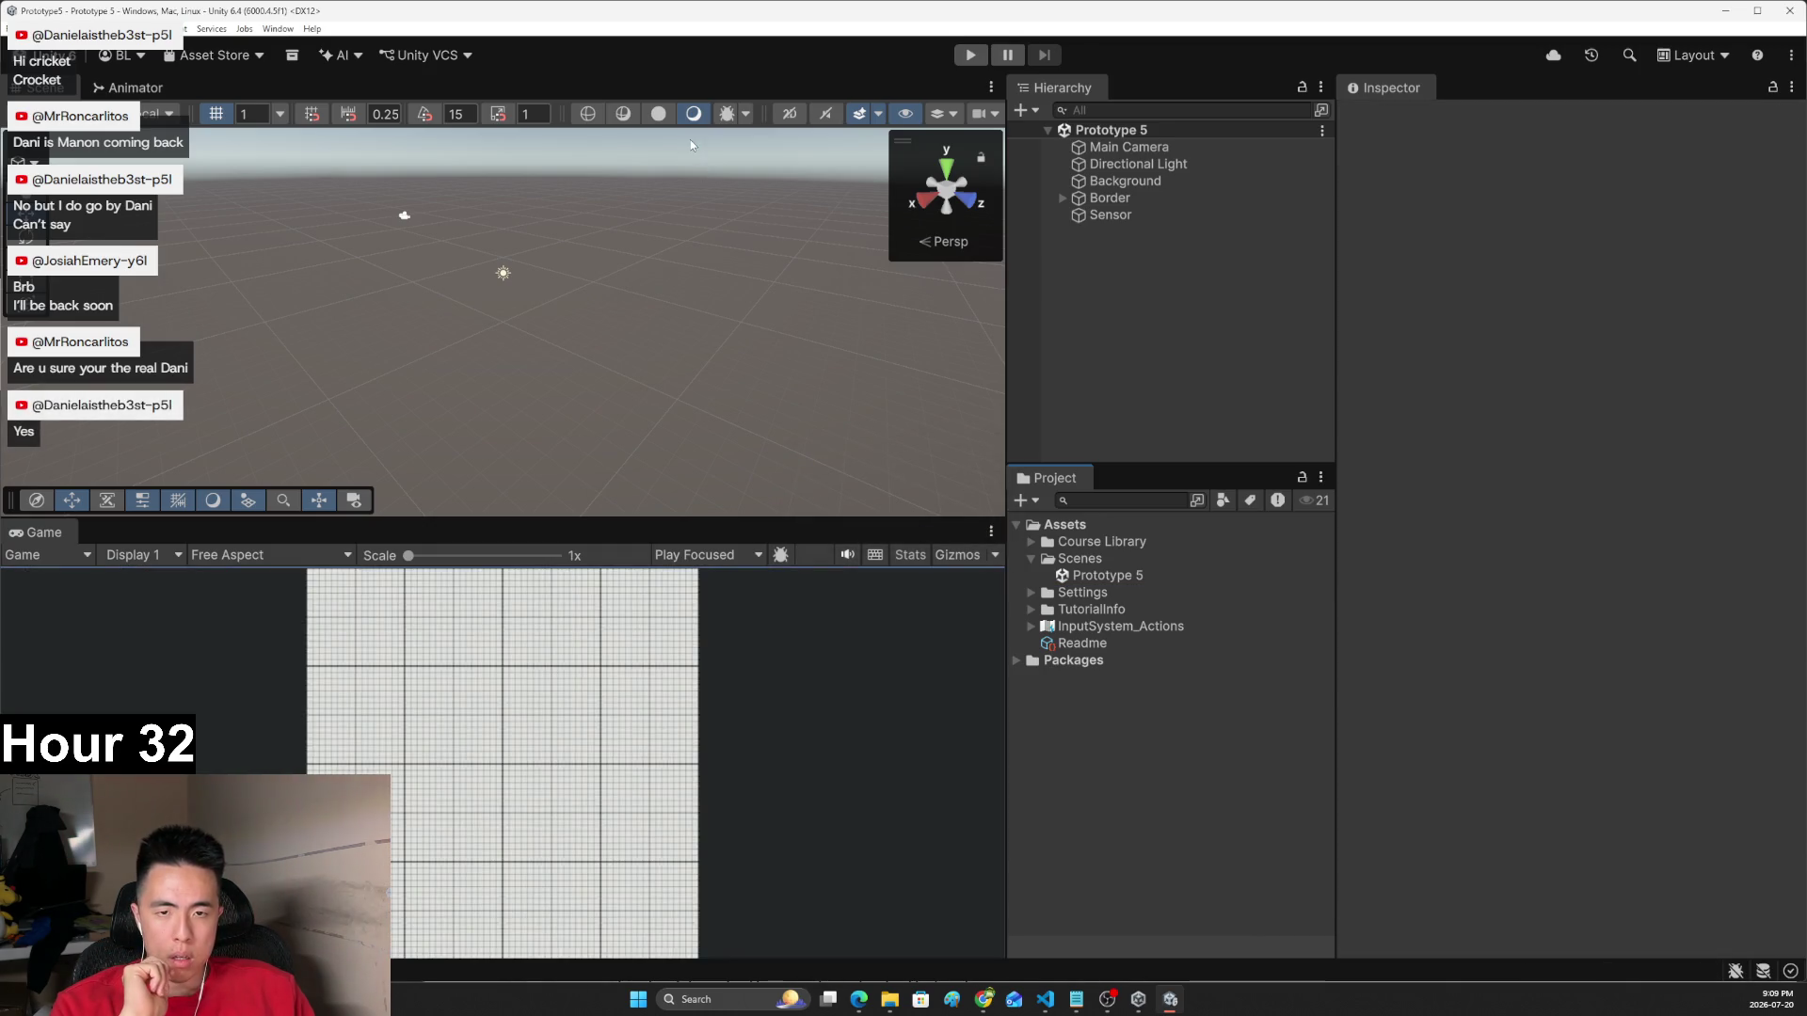
- Turn on 2D mode in the Scene view and widen and heighten the Scene and Game panels
mouse_move(1006, 144)
left_mouse_down()
mouse_move(1349, 144)
mouse_move(1045, 144)
left_mouse_up()
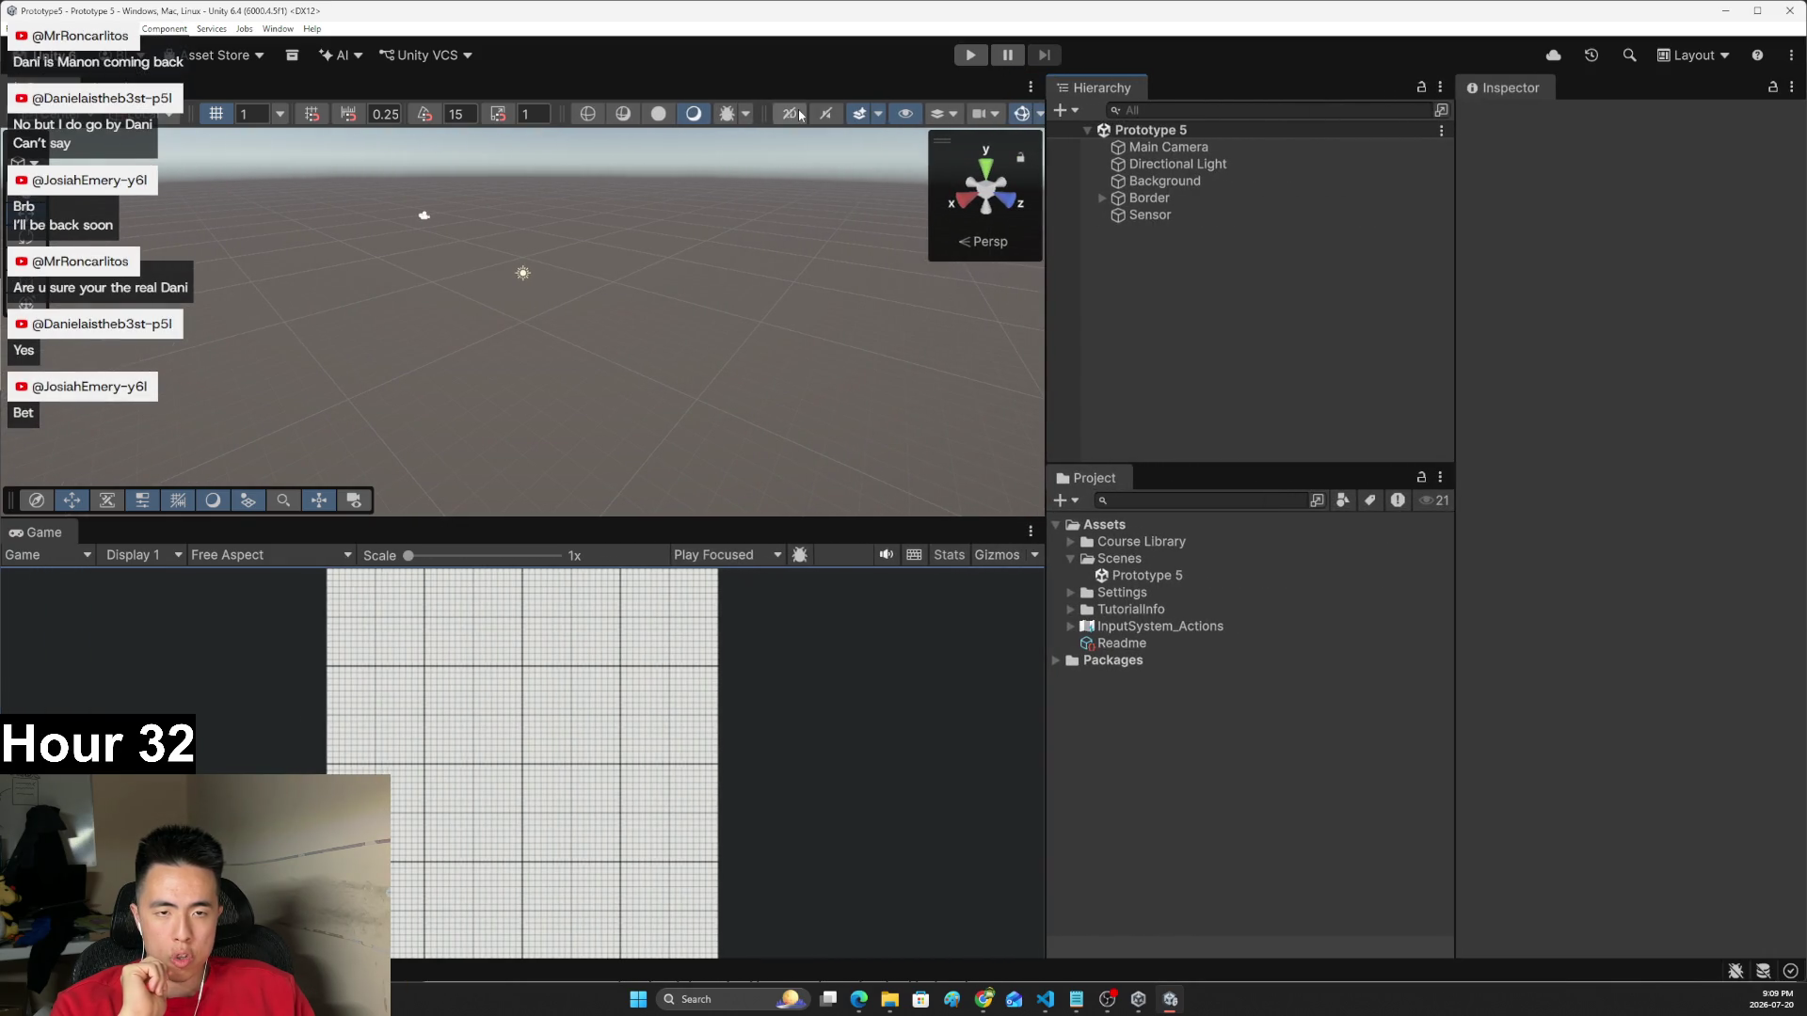
left_click(791, 114)
left_click(790, 114)
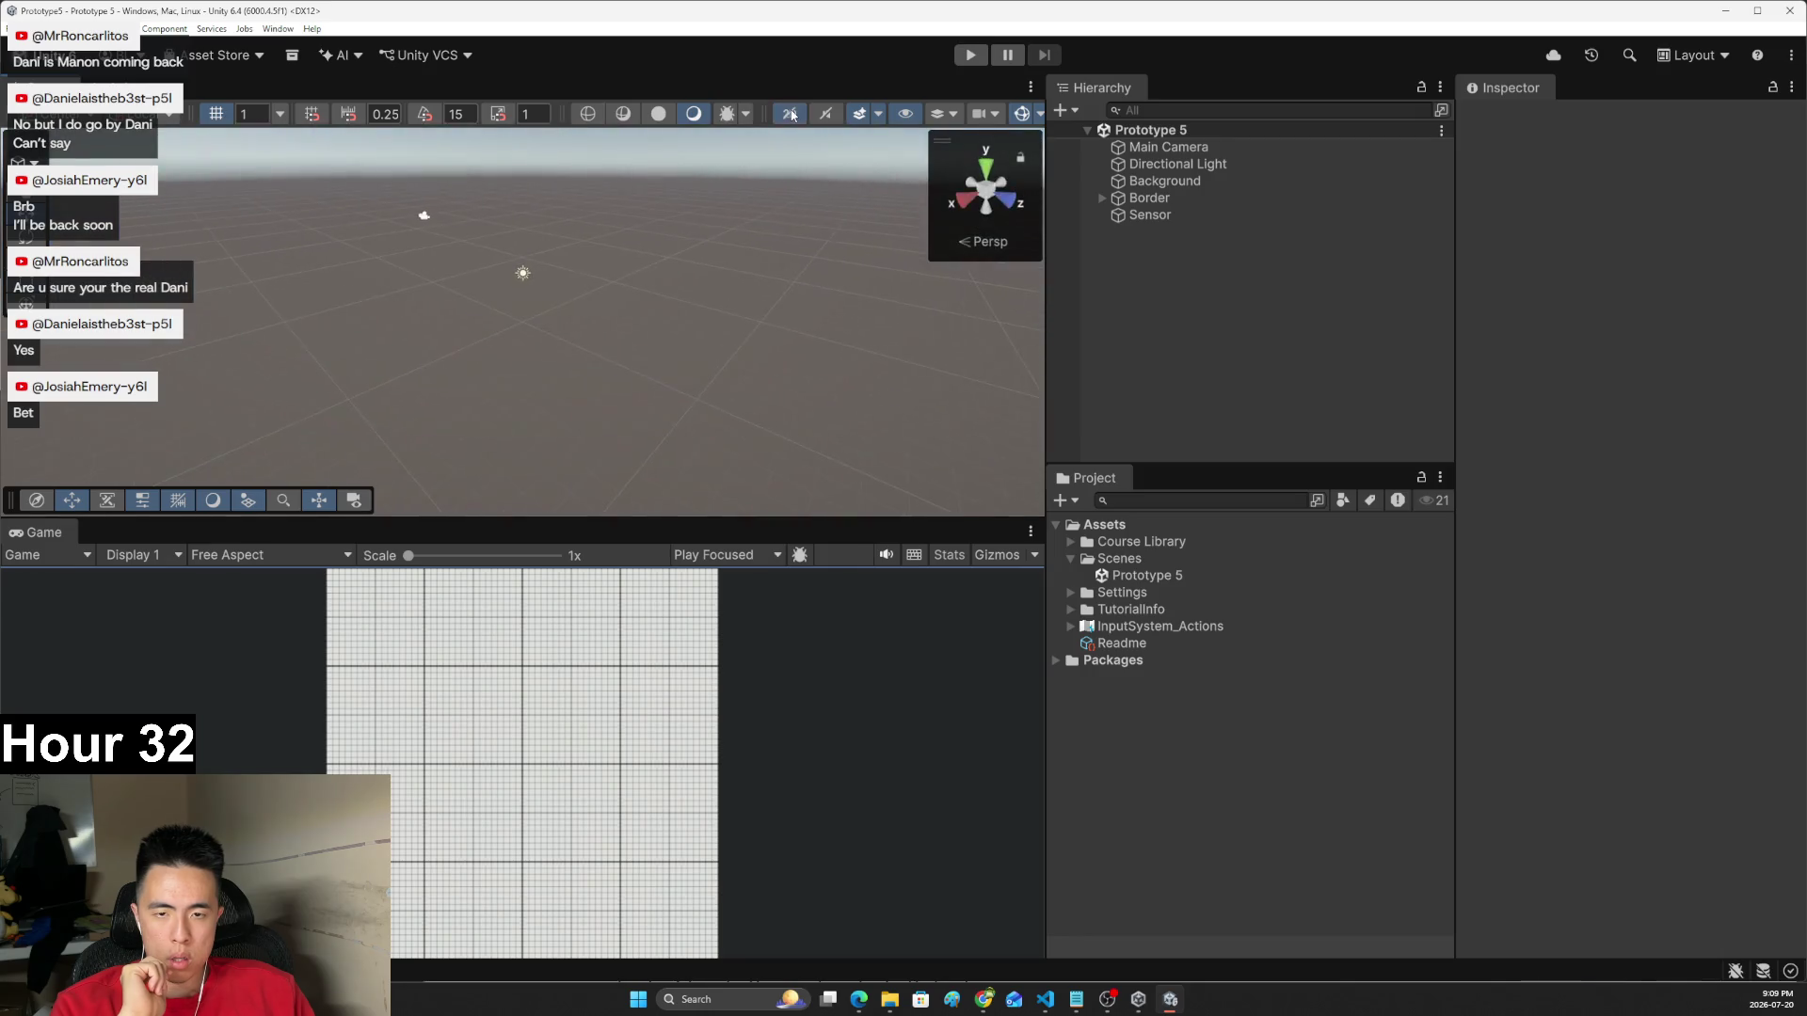
left_click_drag(632, 515, 632, 442)
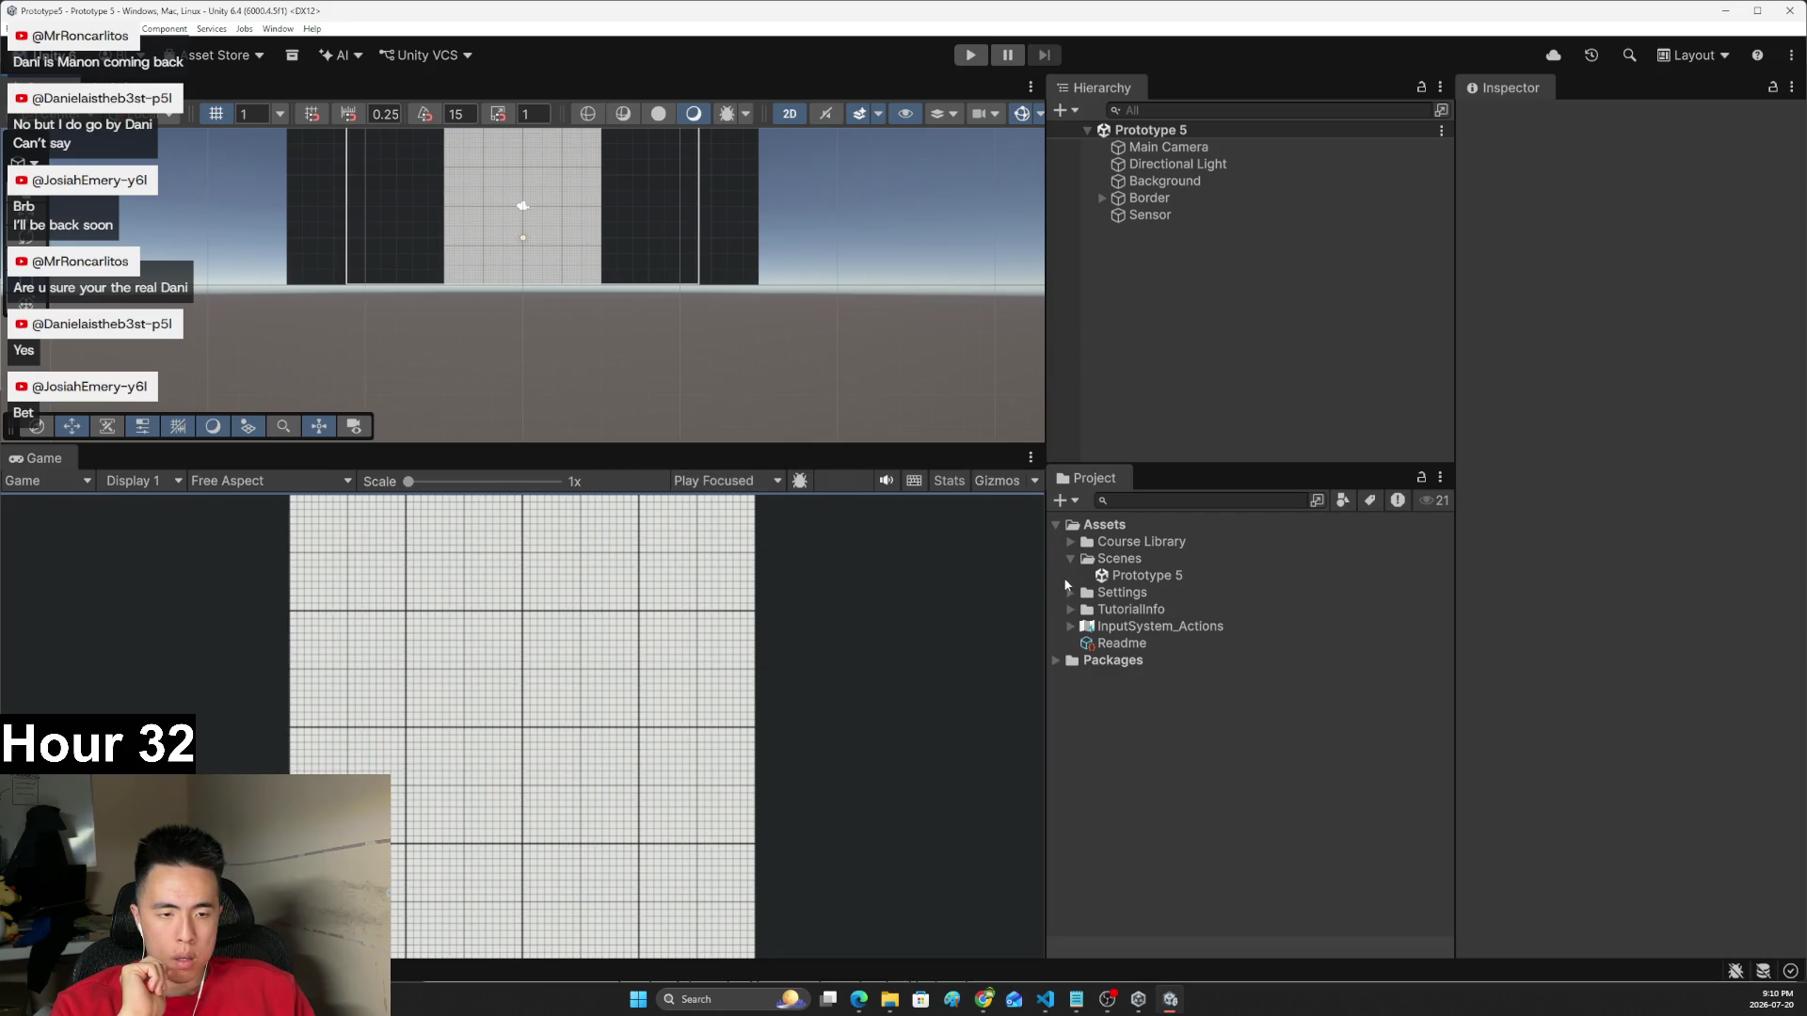
left_click_drag(1045, 571, 1178, 566)
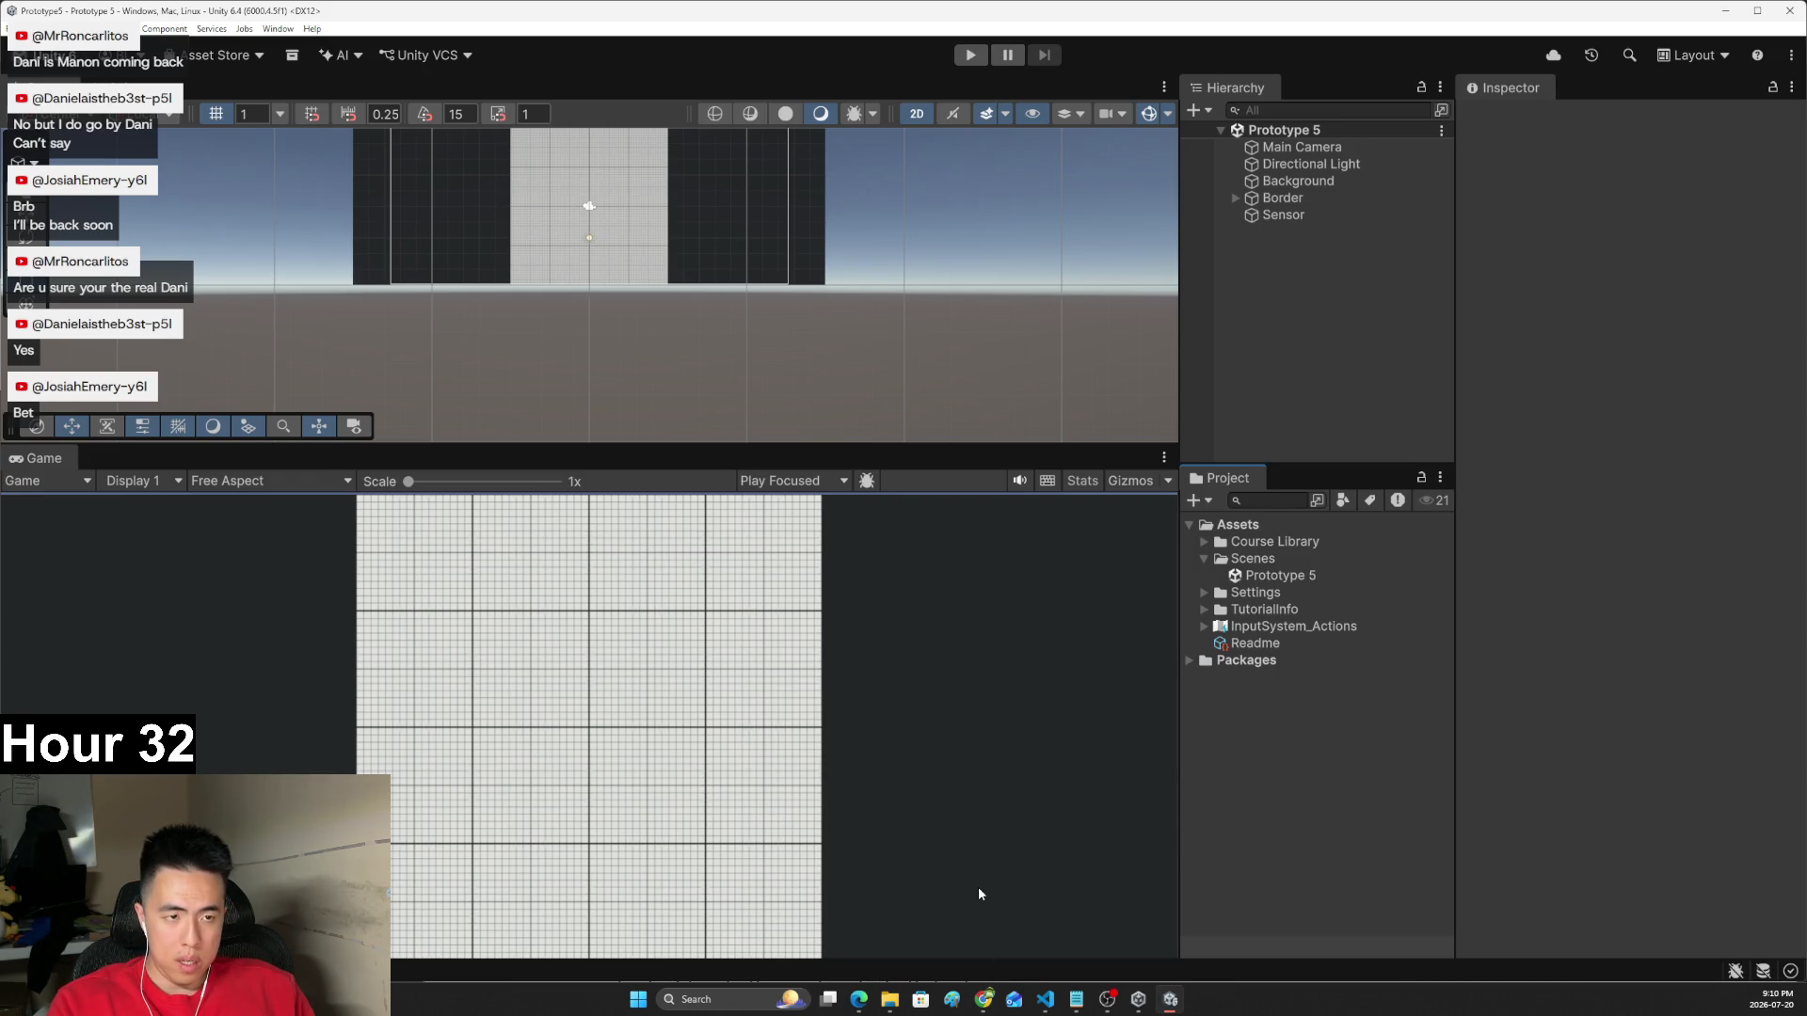
- Bring up the Clicky Mouse page and play the 'Create good and bad targets' video full screen
mouse_move(984, 1000)
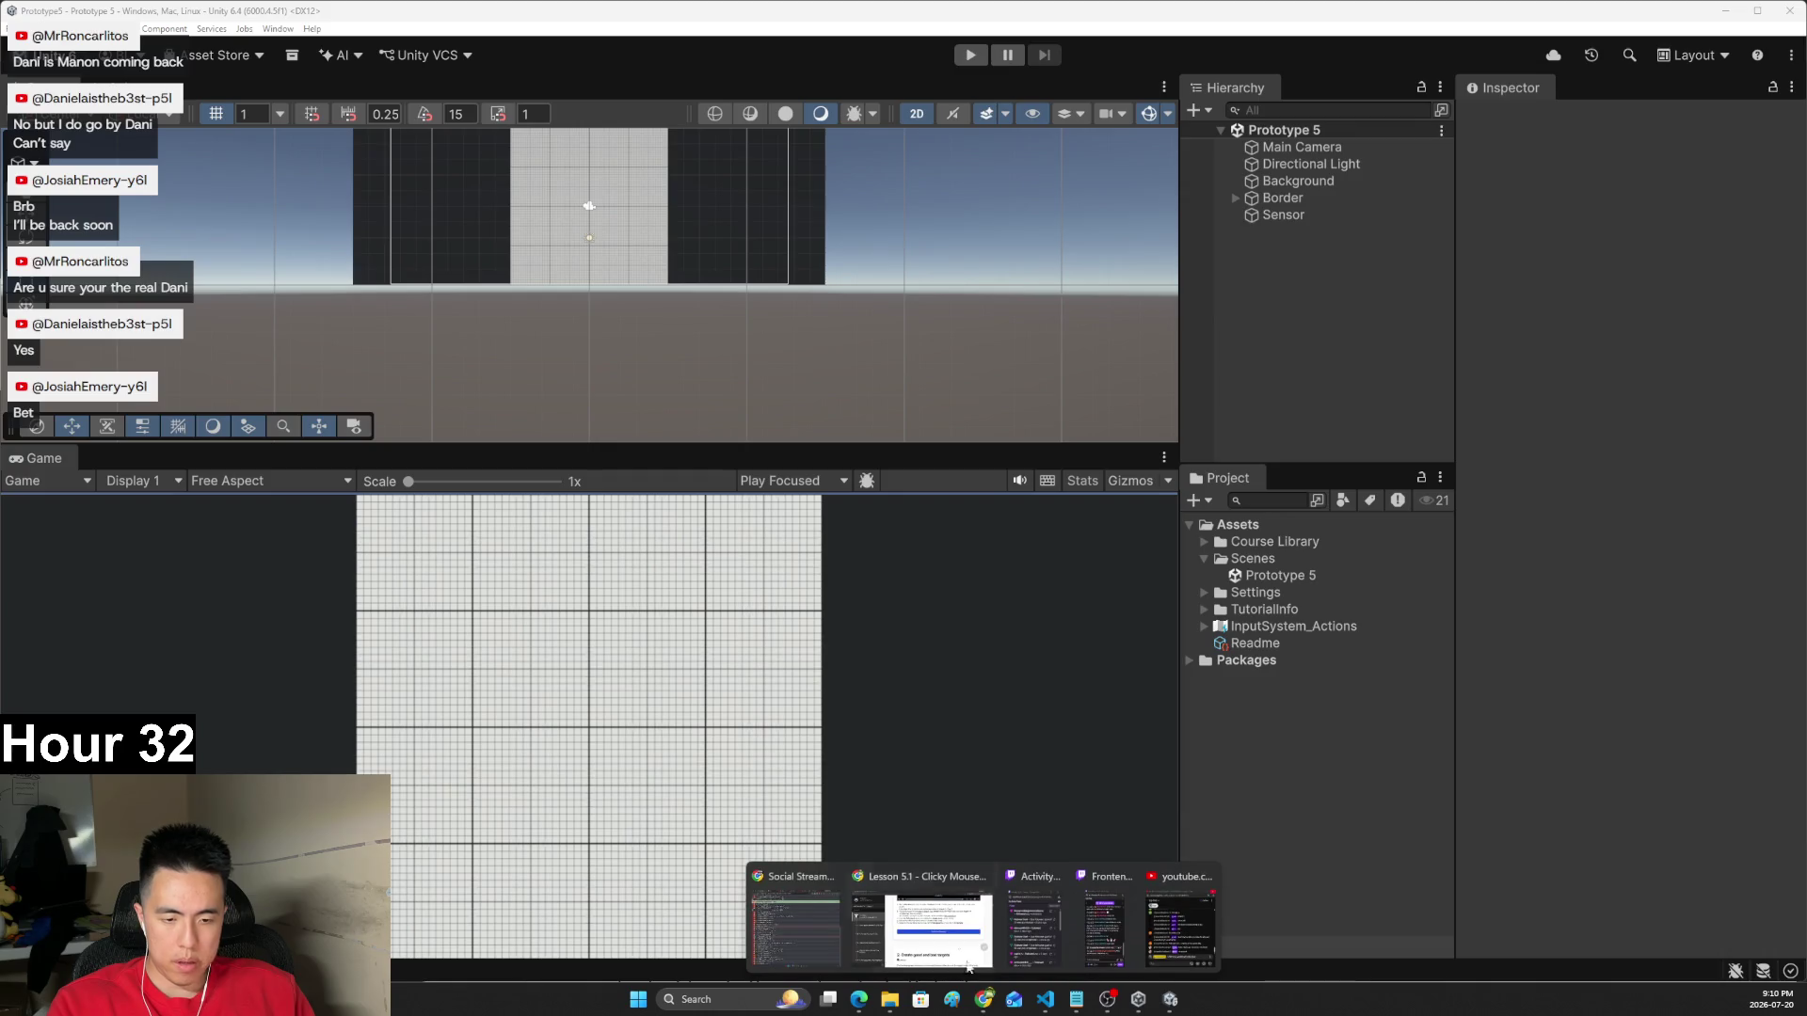
left_click(927, 918)
scroll(980, 572, "down", 1)
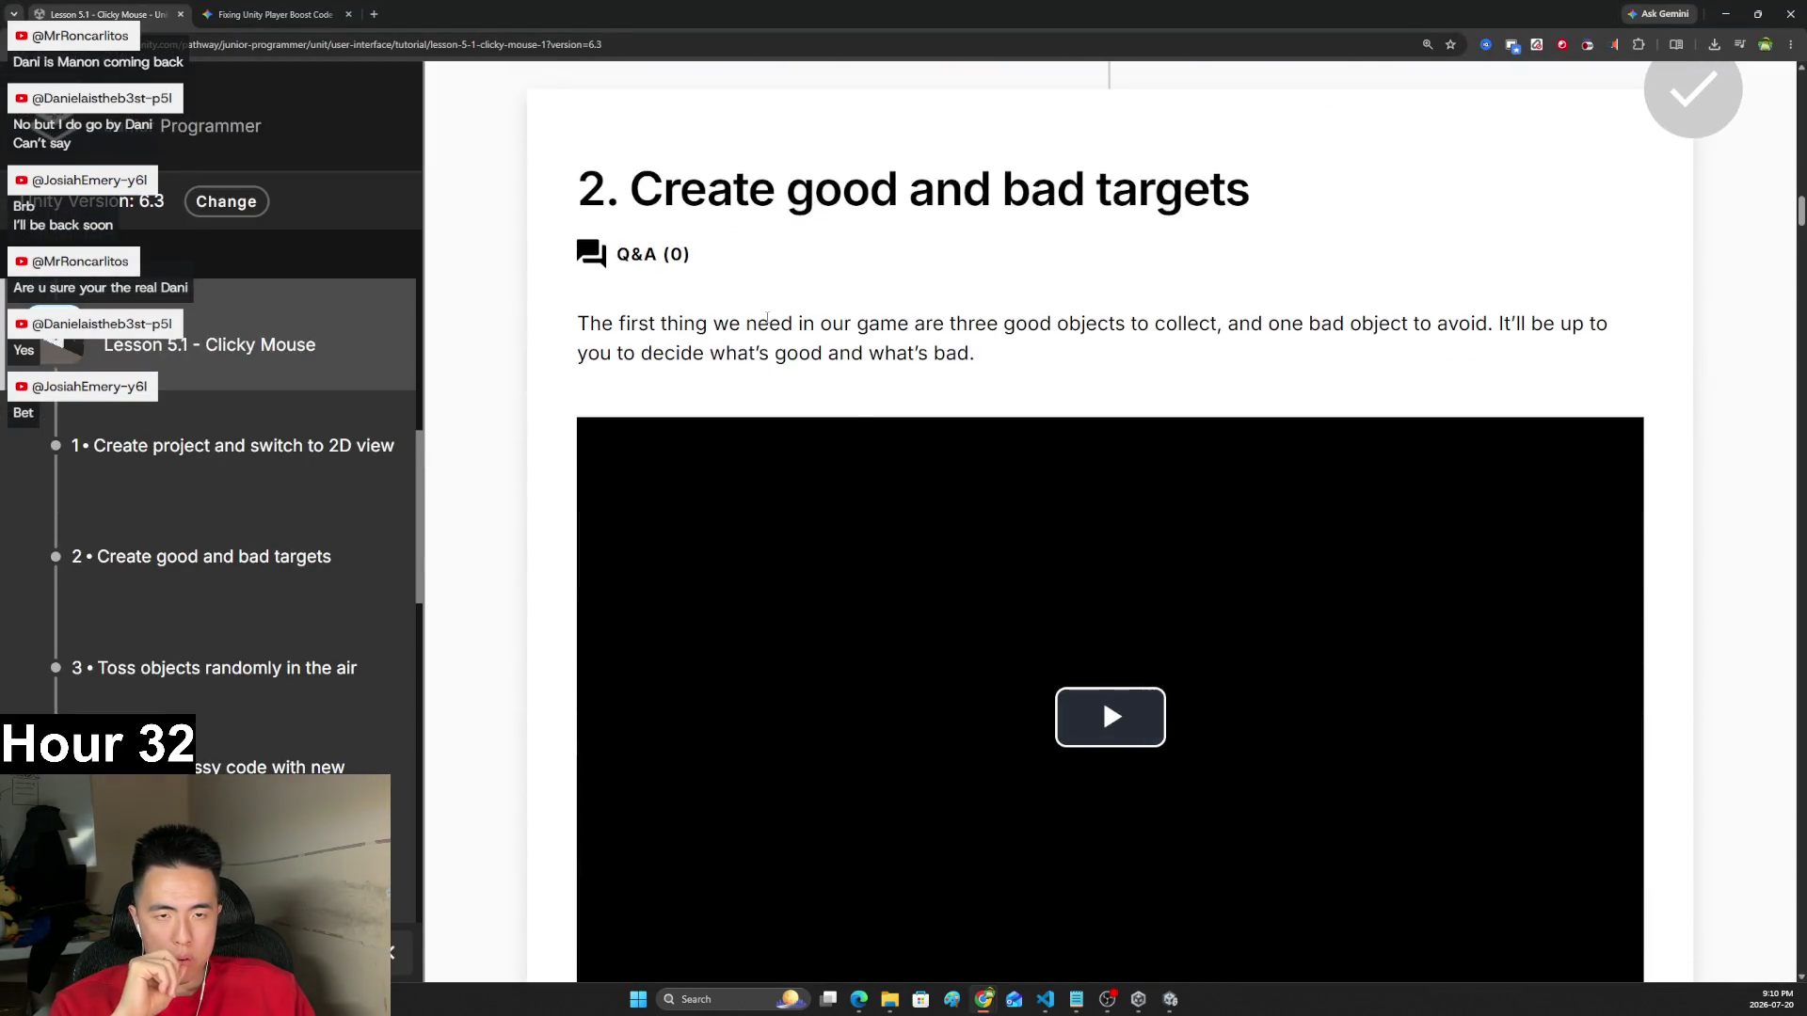
scroll(802, 389, "down", 1)
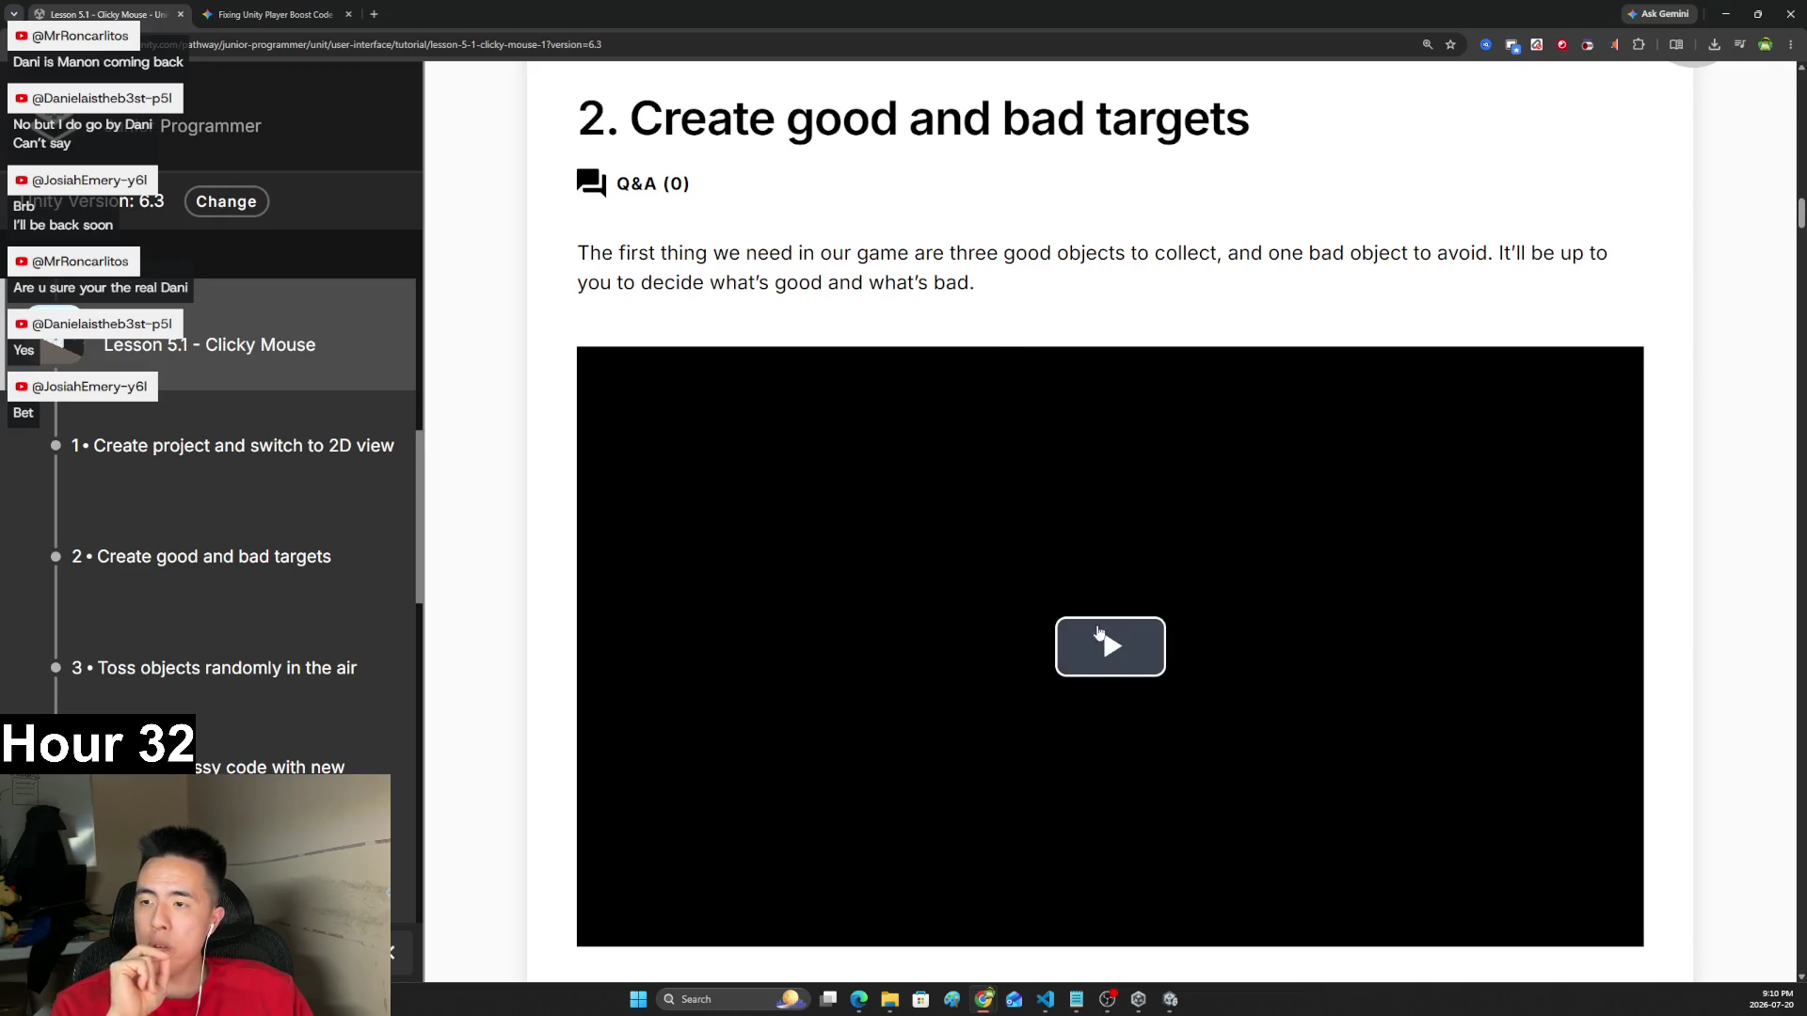
scroll(1129, 614, "down", 2)
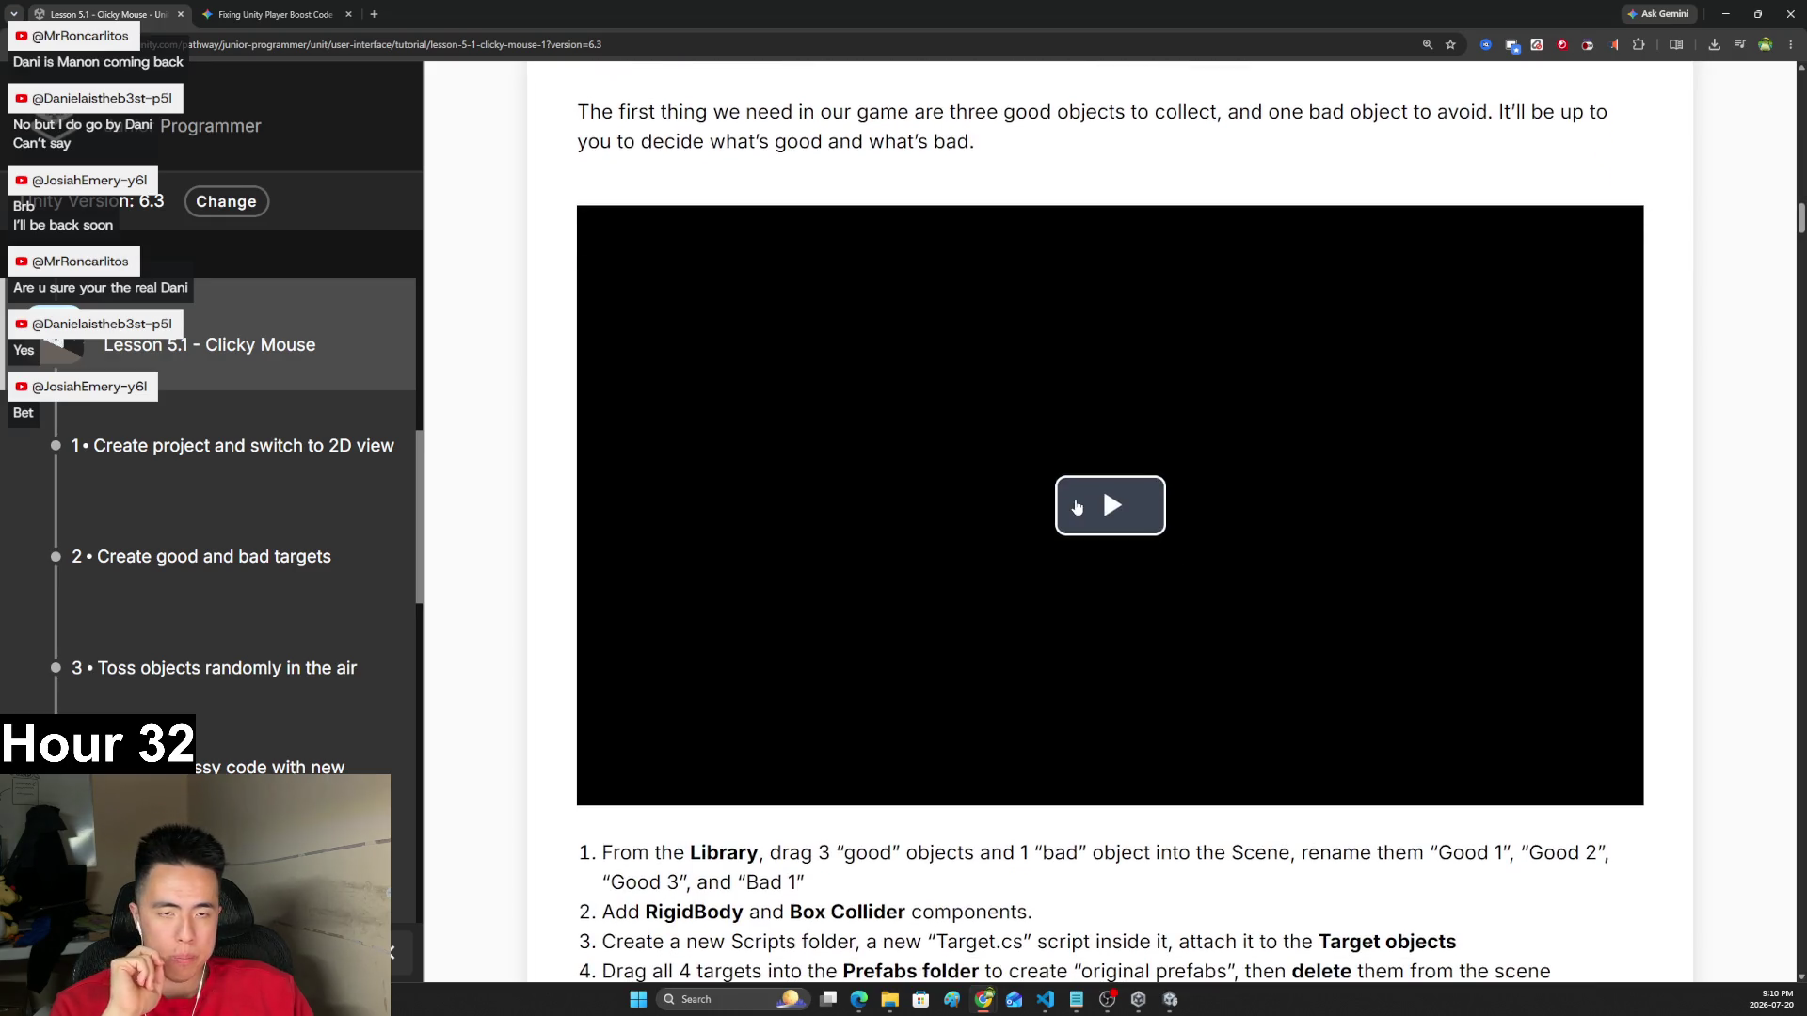
left_click(1106, 503)
double_click(1450, 623)
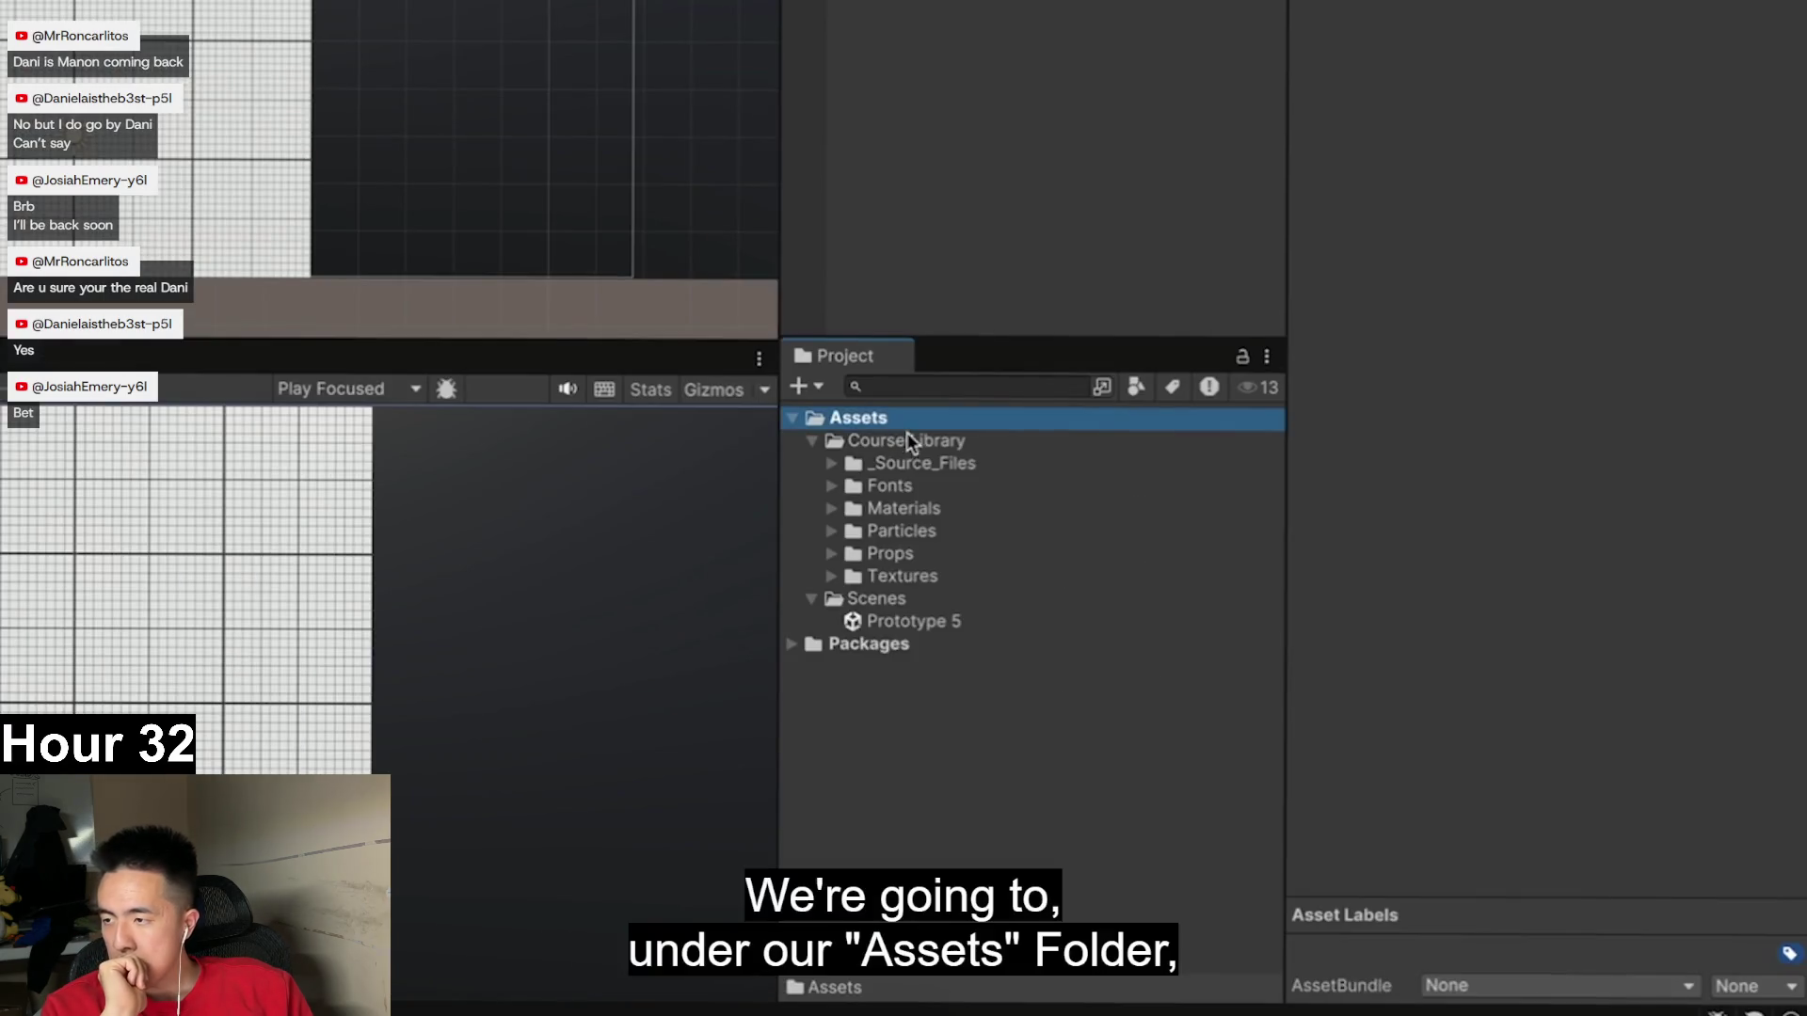
- Watch the video place Crate_01, Crate_Question_01, Synty_Cube_01 and Skull_01 in the scene
mouse_move(759, 581)
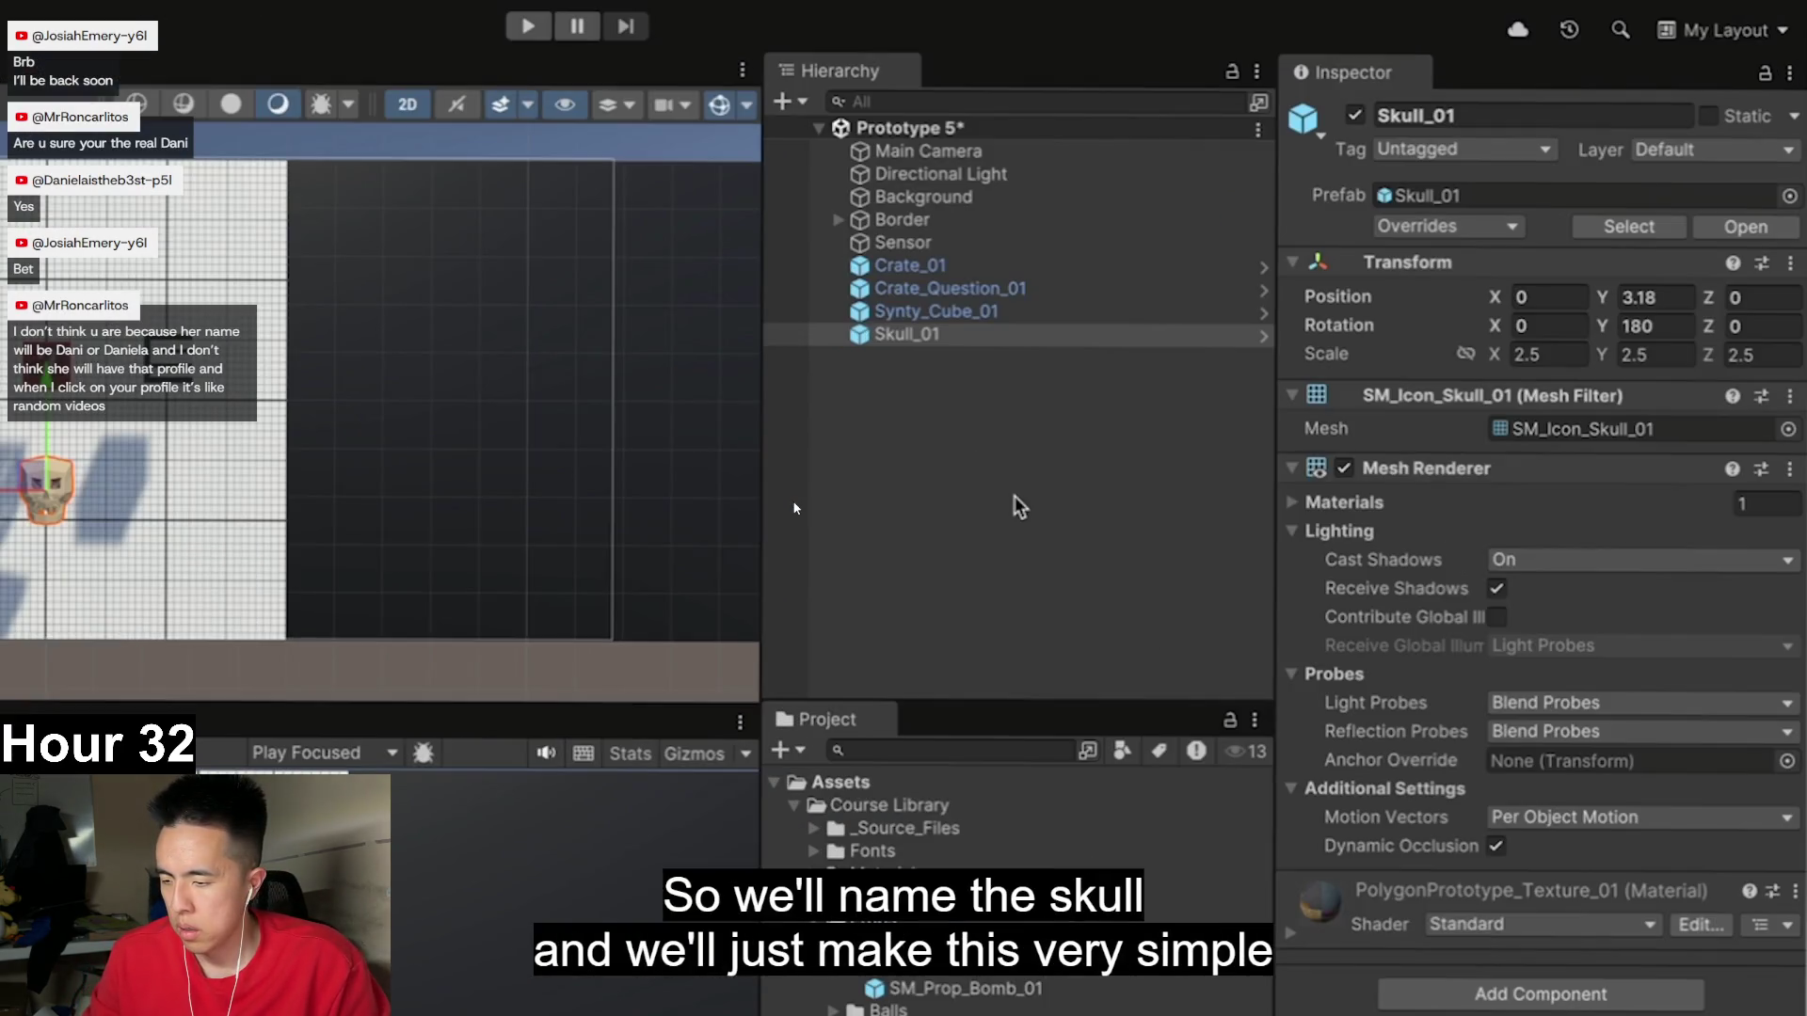
- Rename the skull prop to Bad 1 and the first good prop to Good 1
left_click(935, 335)
type("Bad 1")
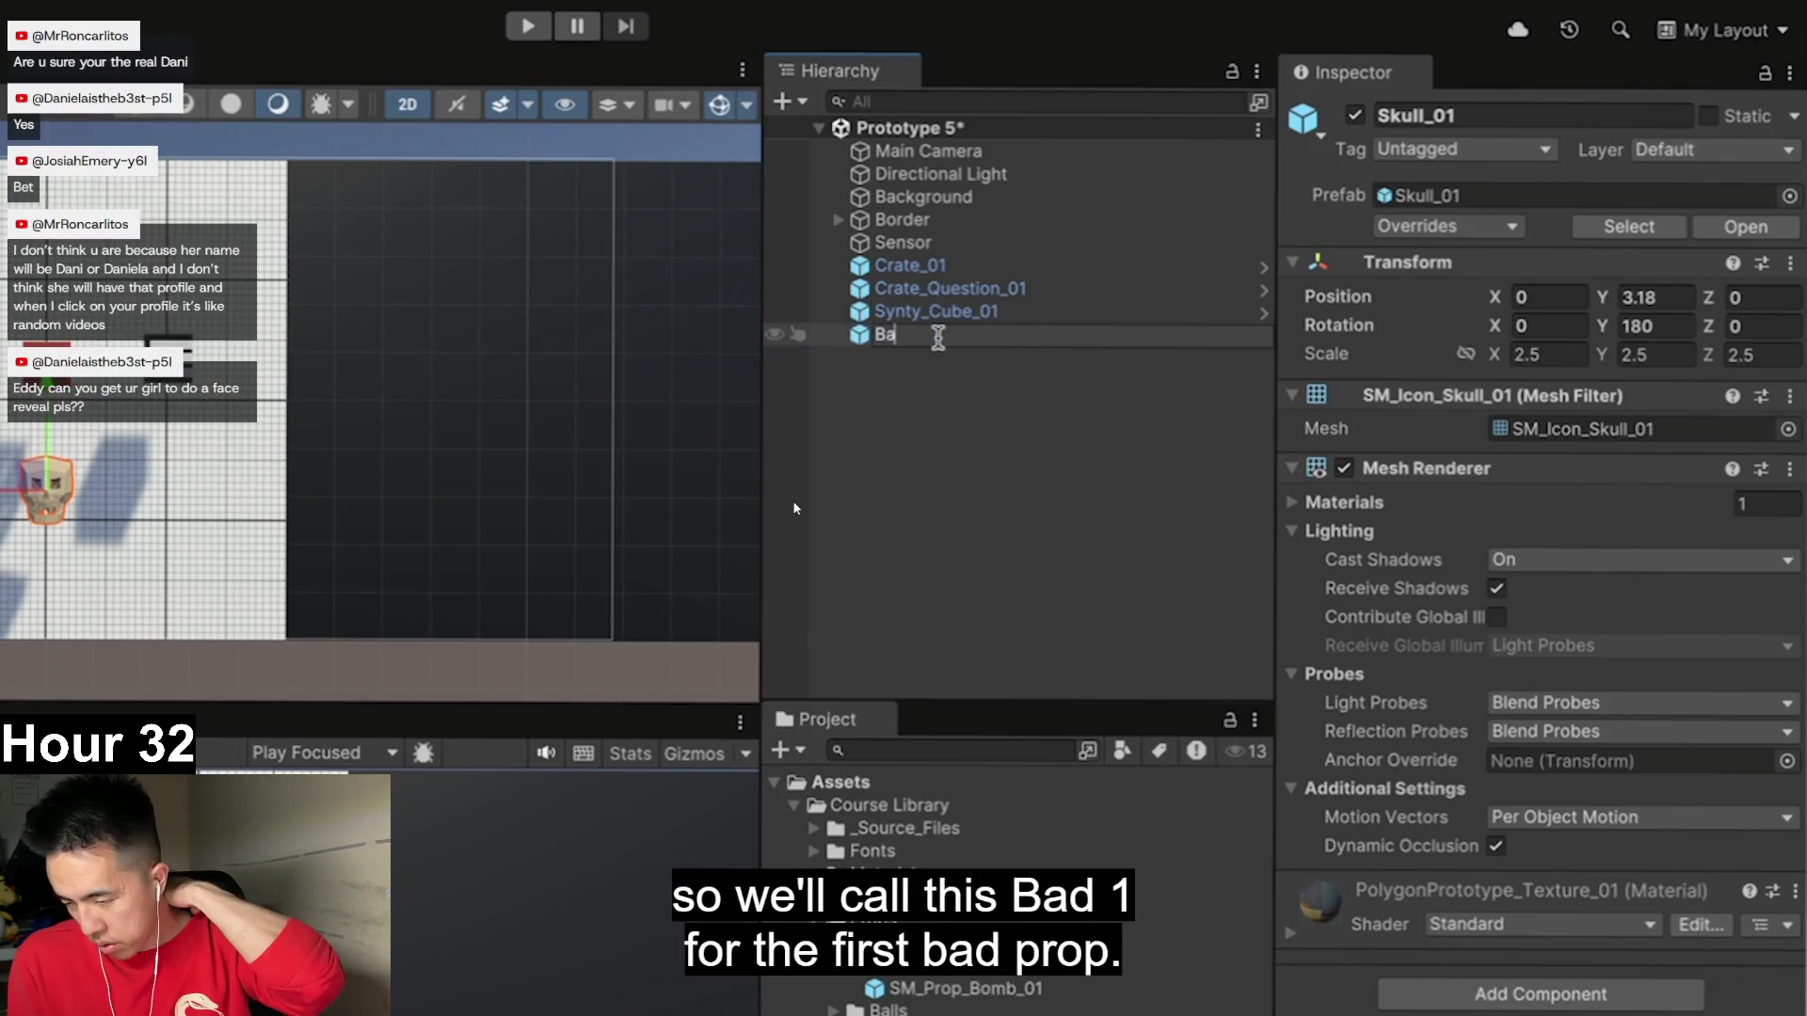
key("Return")
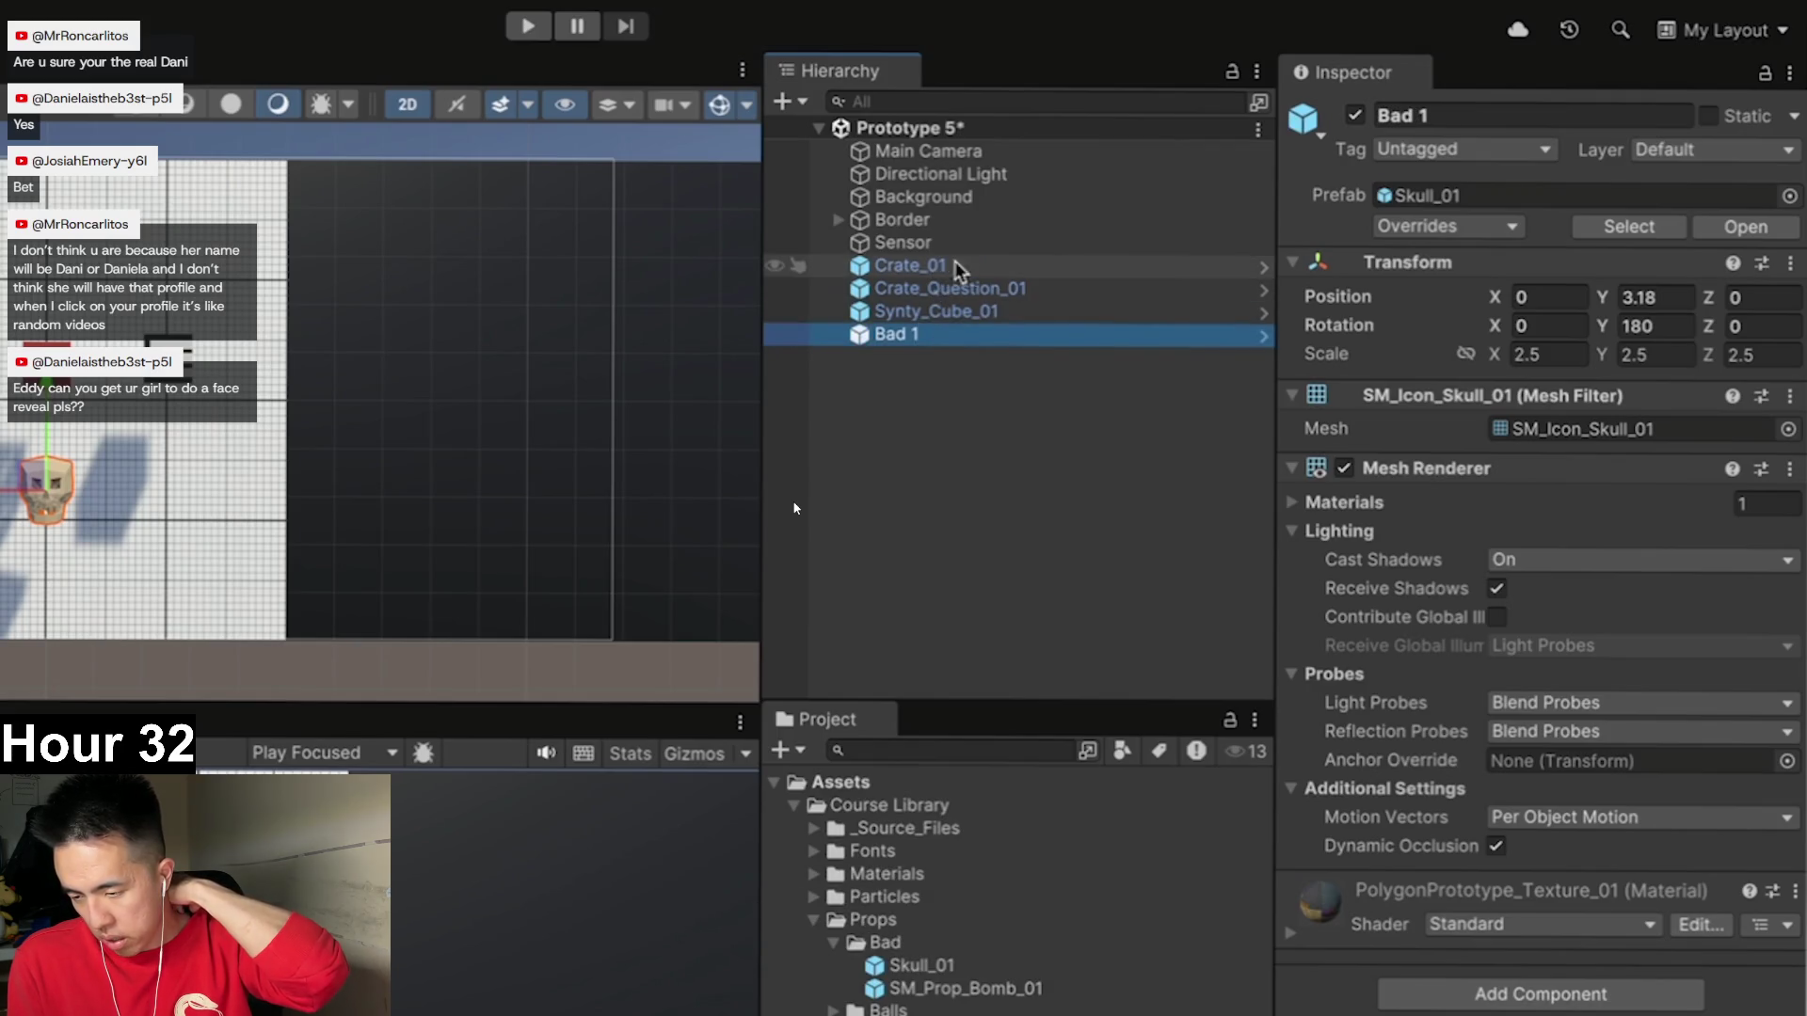
left_click(996, 267)
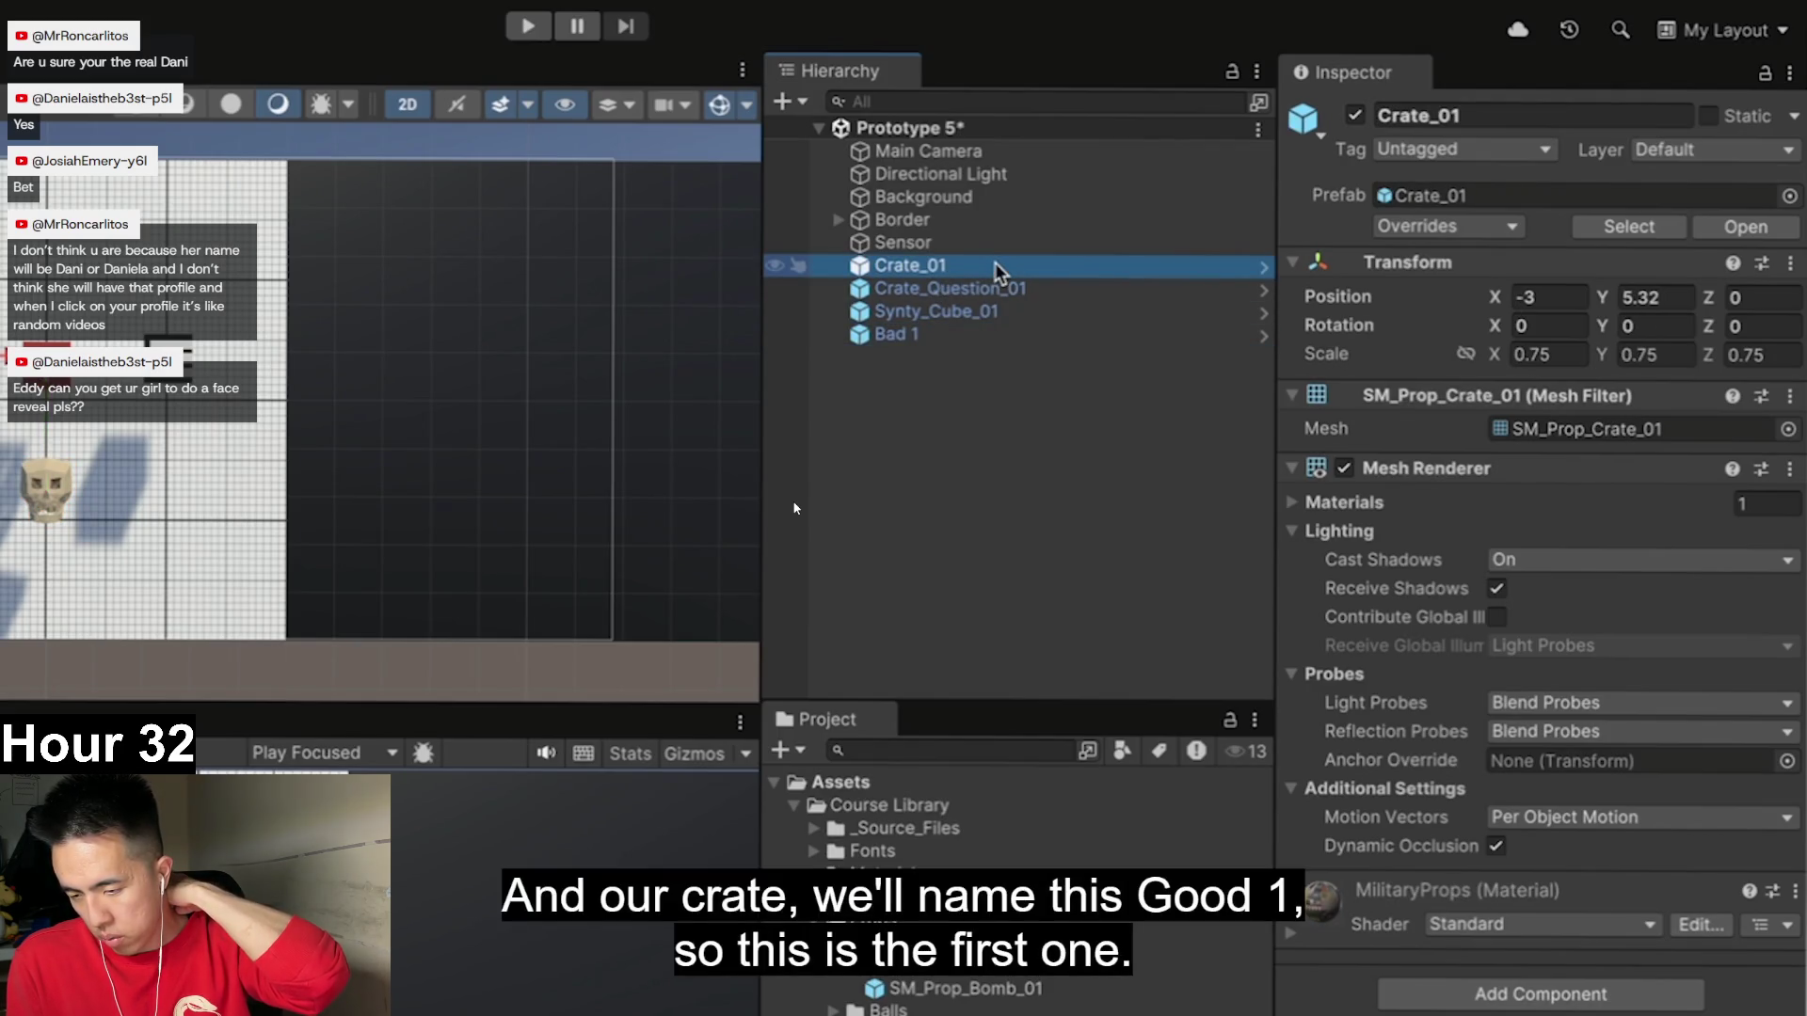
left_click(1525, 115)
type("Good 1")
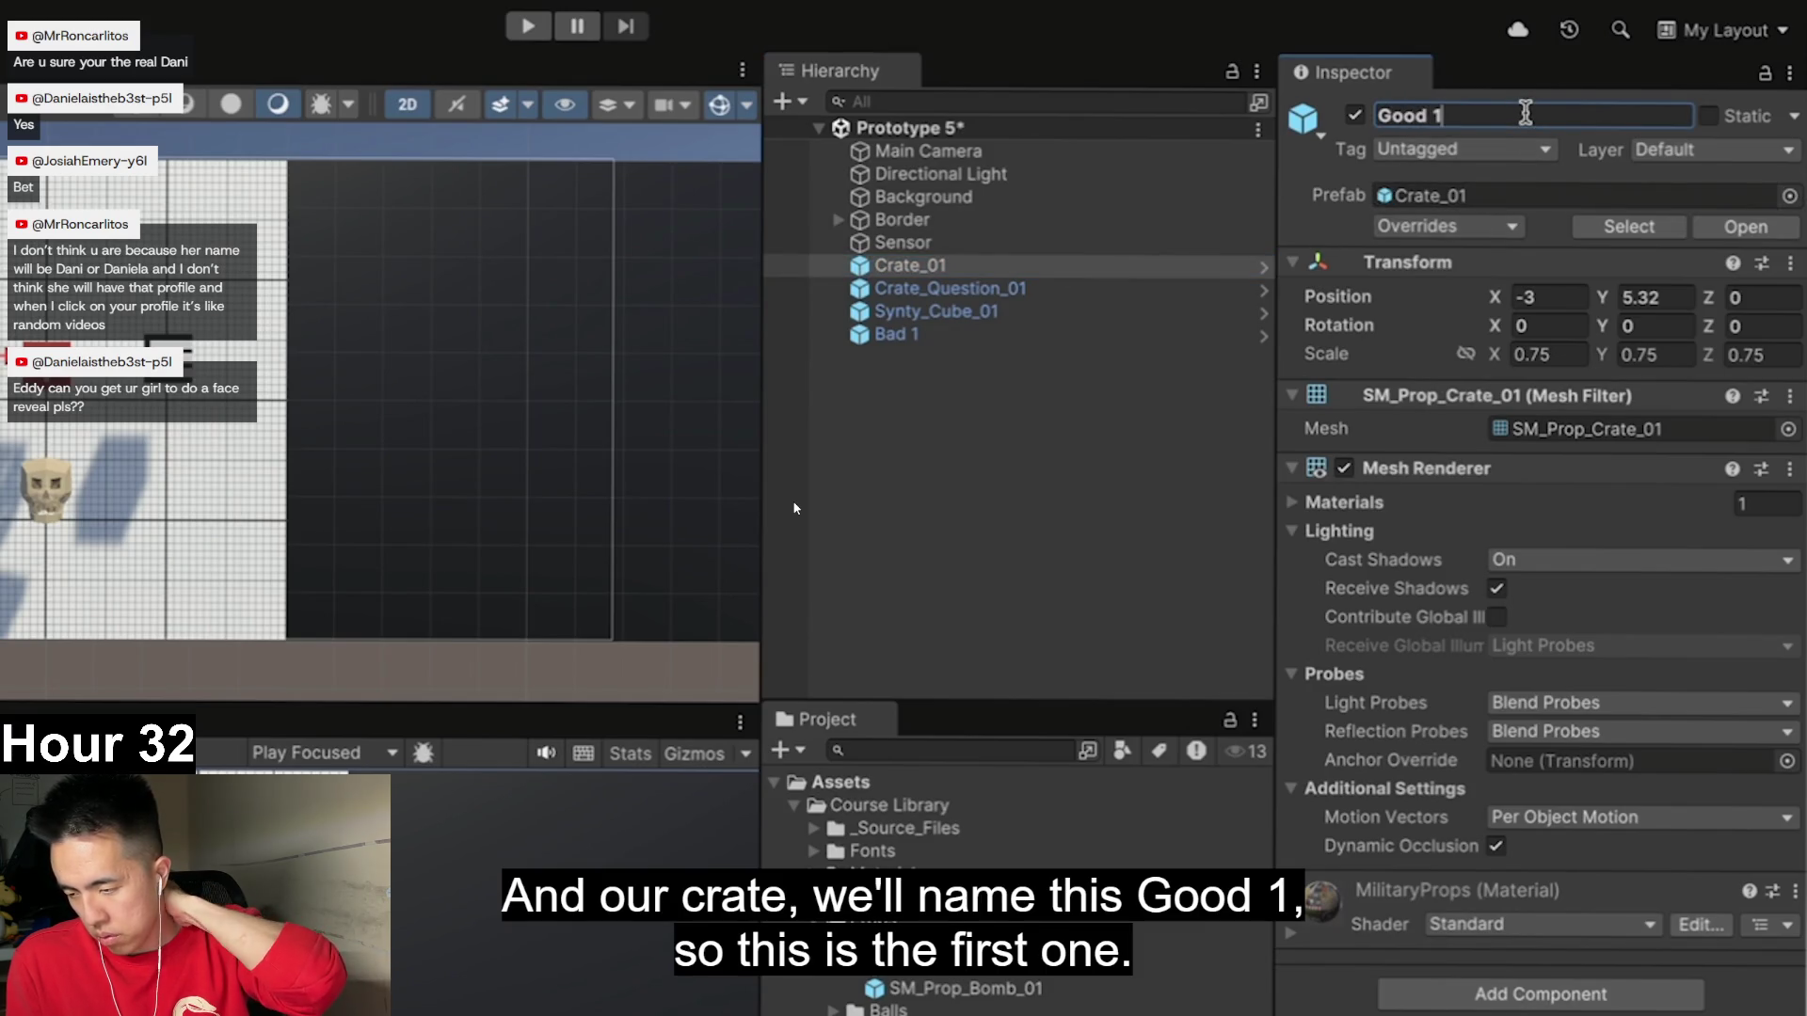
key("Return")
- Rename the remaining two props to Good 2 and Good 3
left_click(1082, 290)
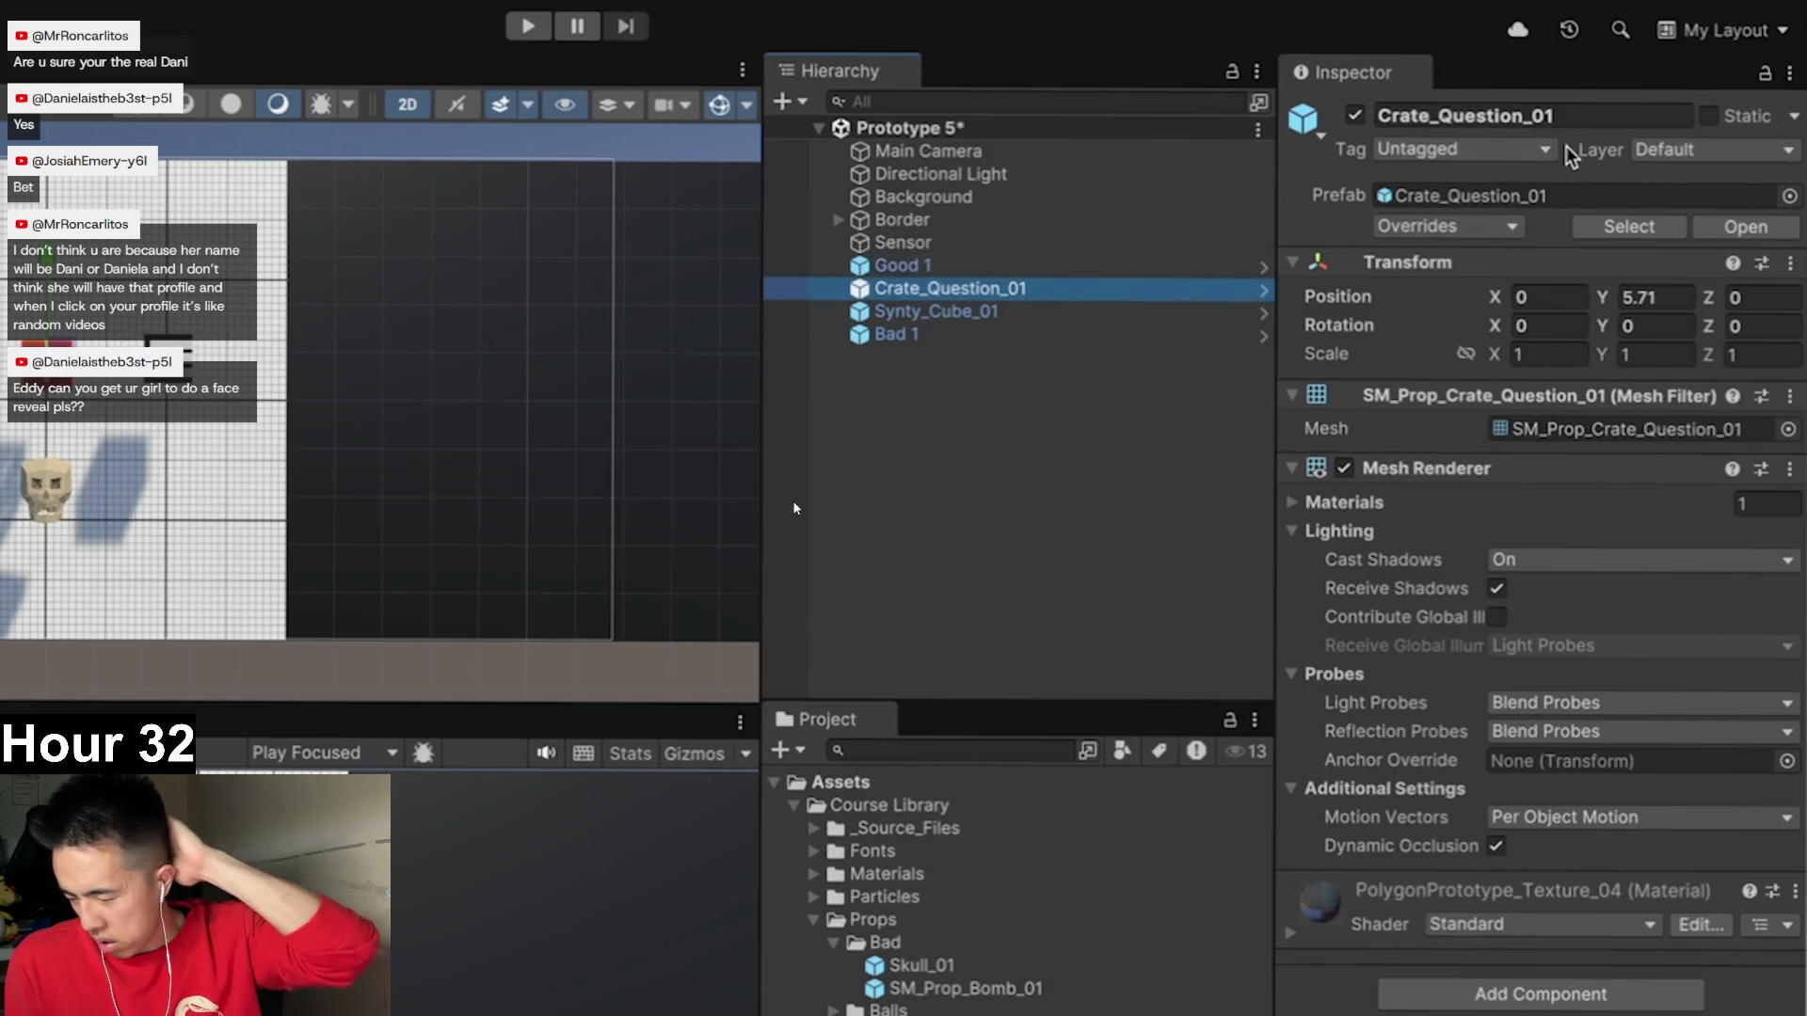
left_click(1609, 115)
type("Good 2")
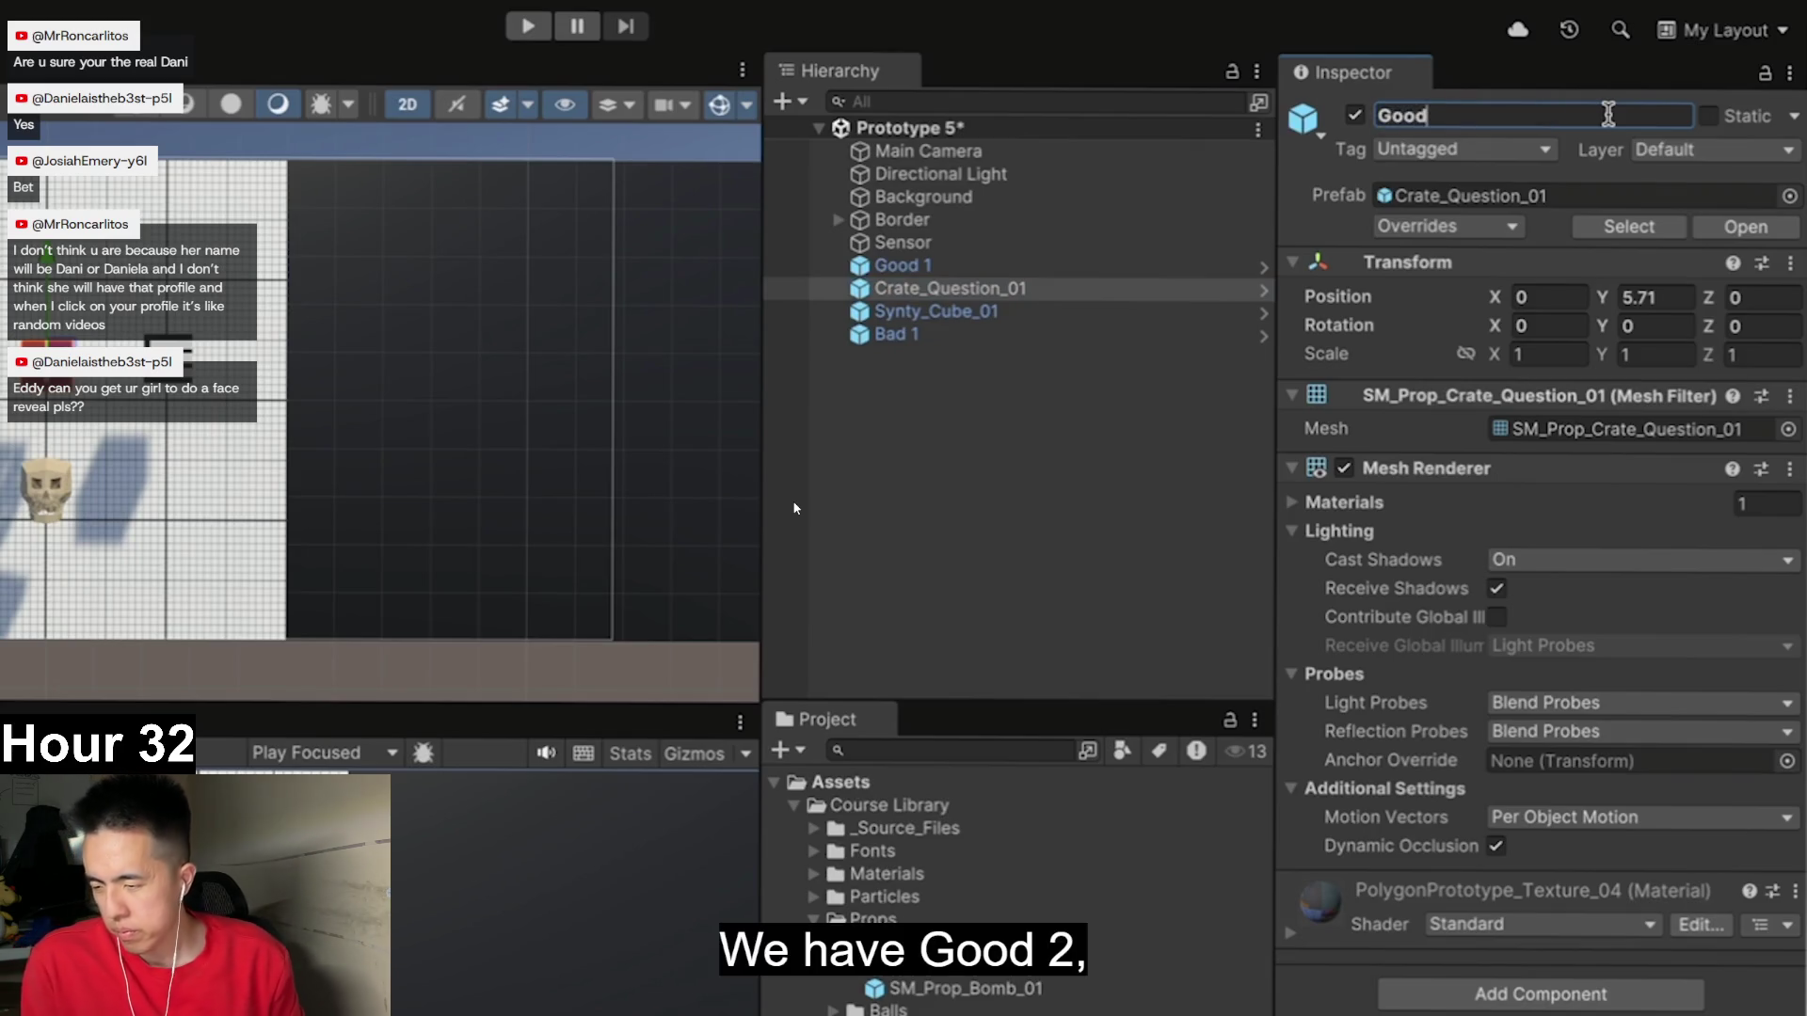
key("Return")
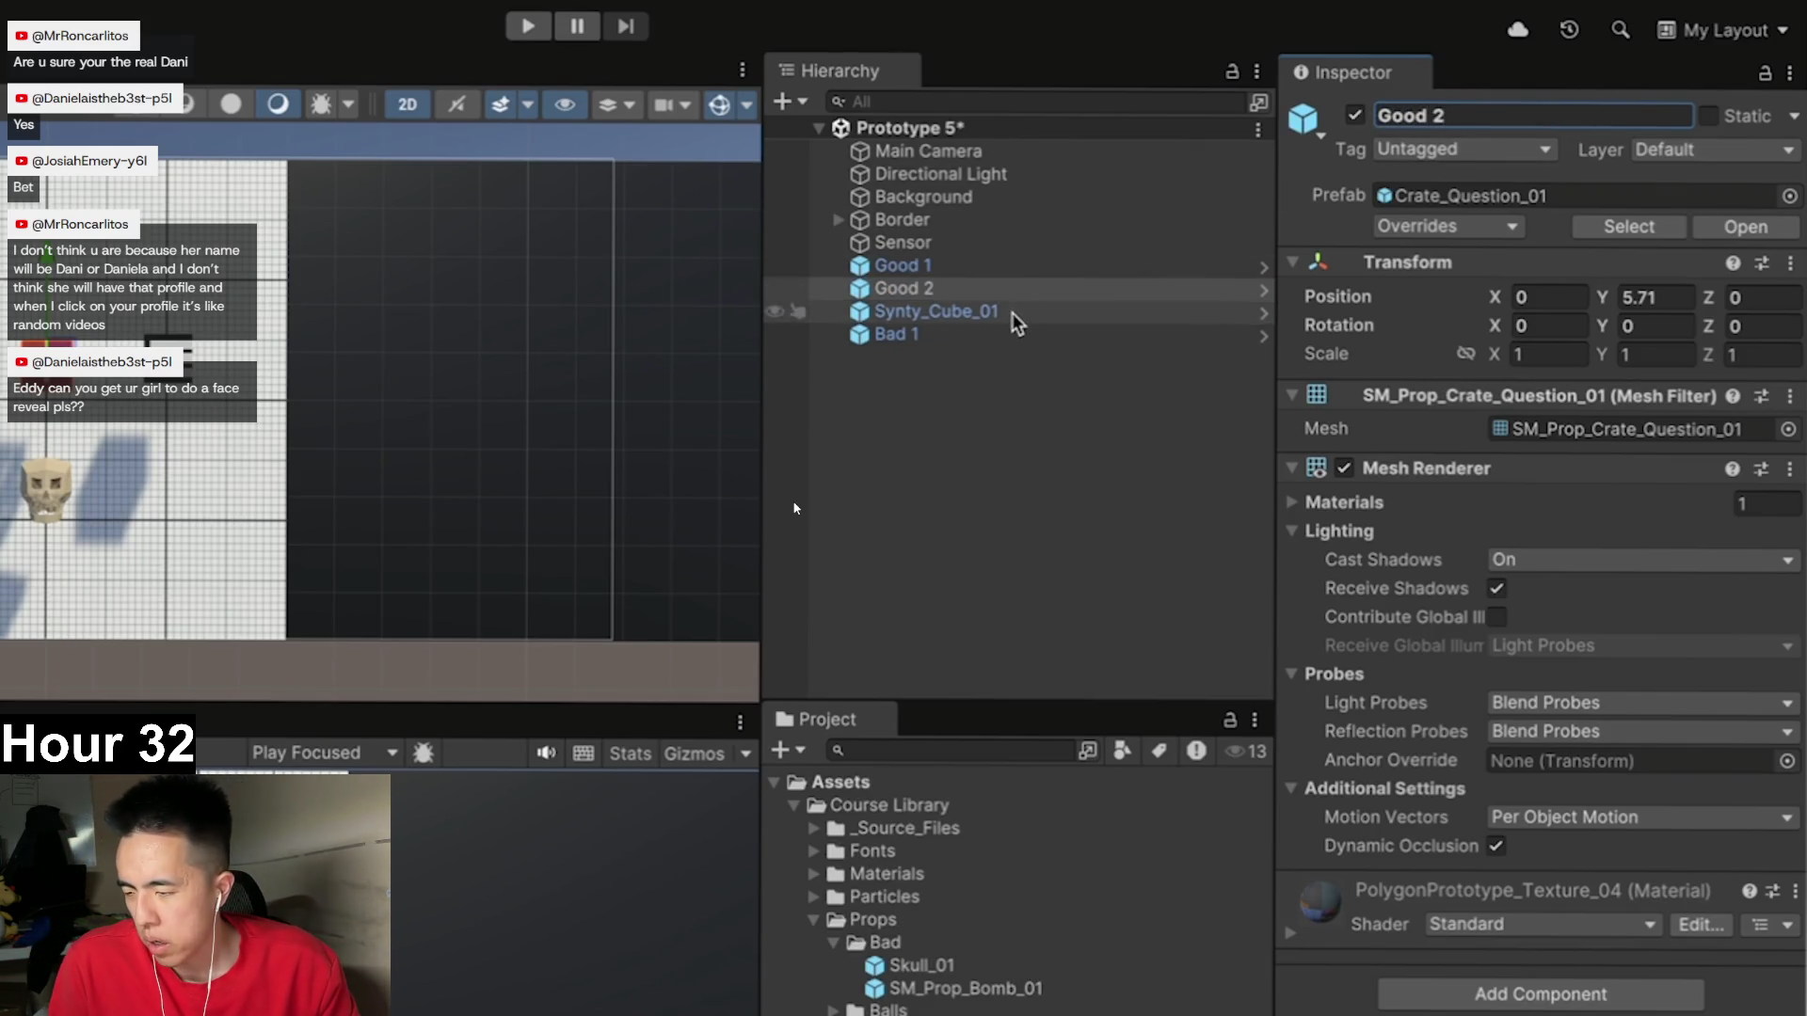
left_click(1017, 312)
left_click(1589, 113)
type("G")
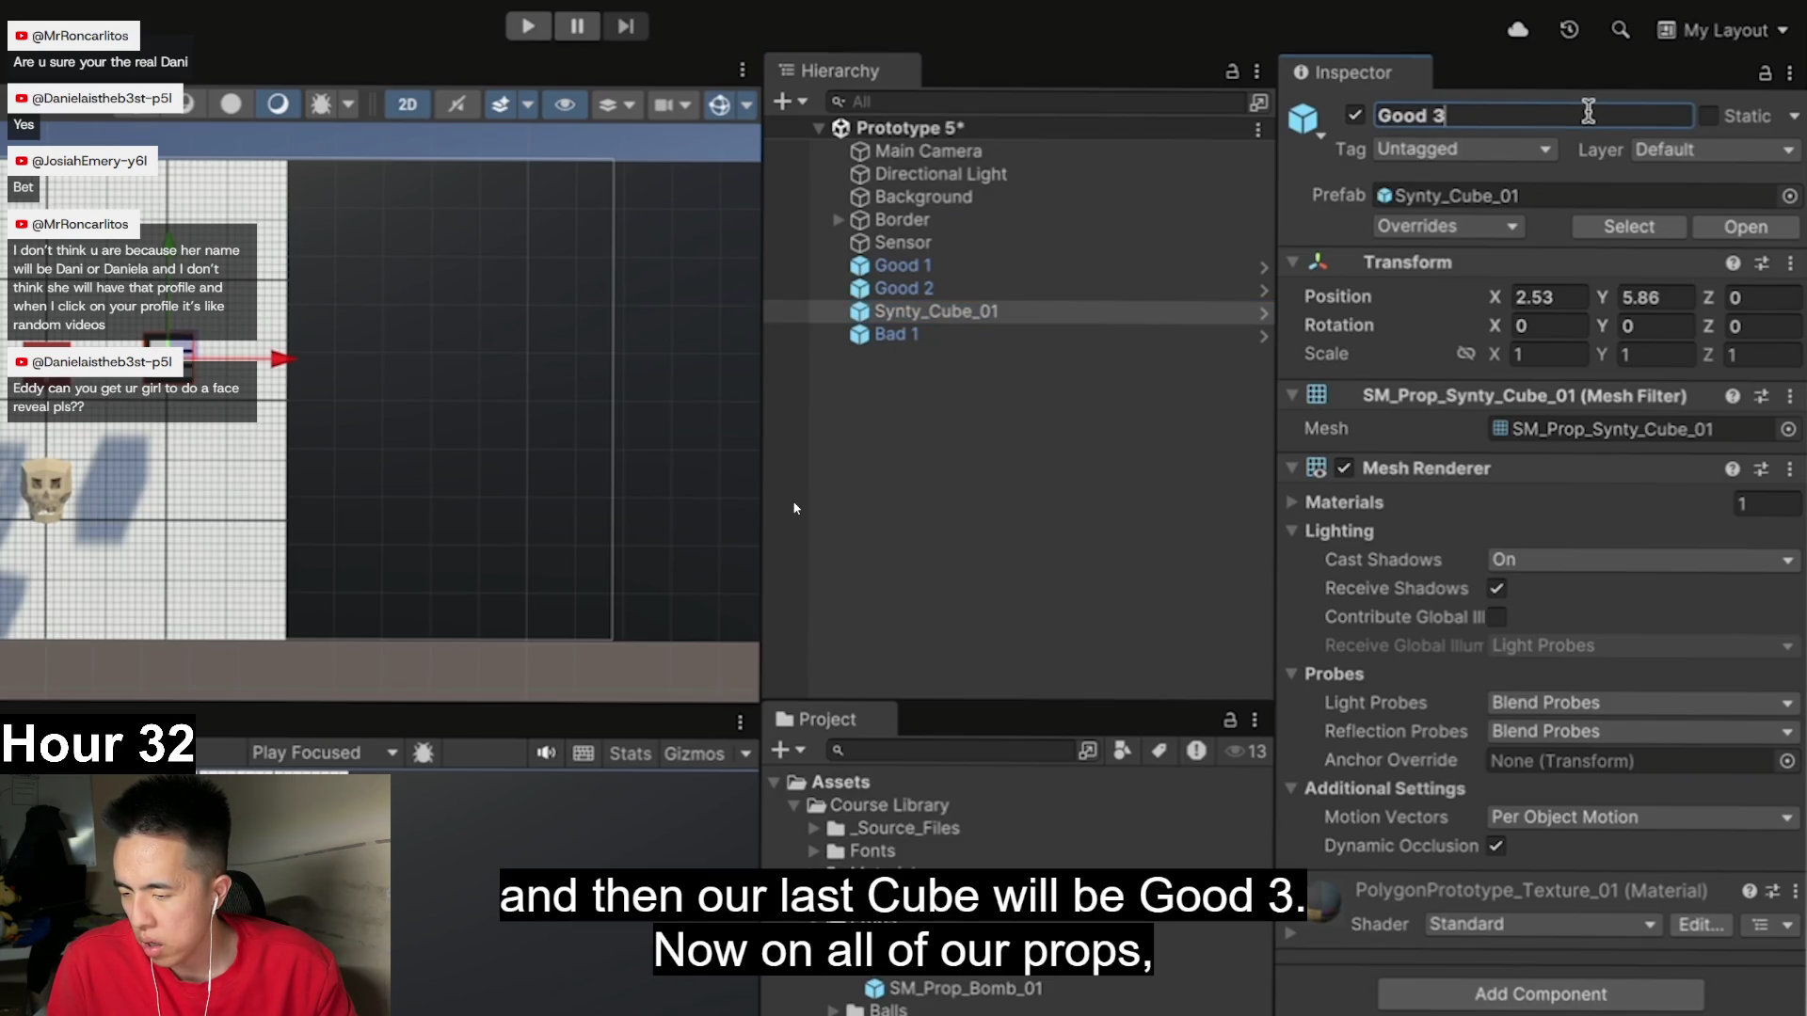
key("Return")
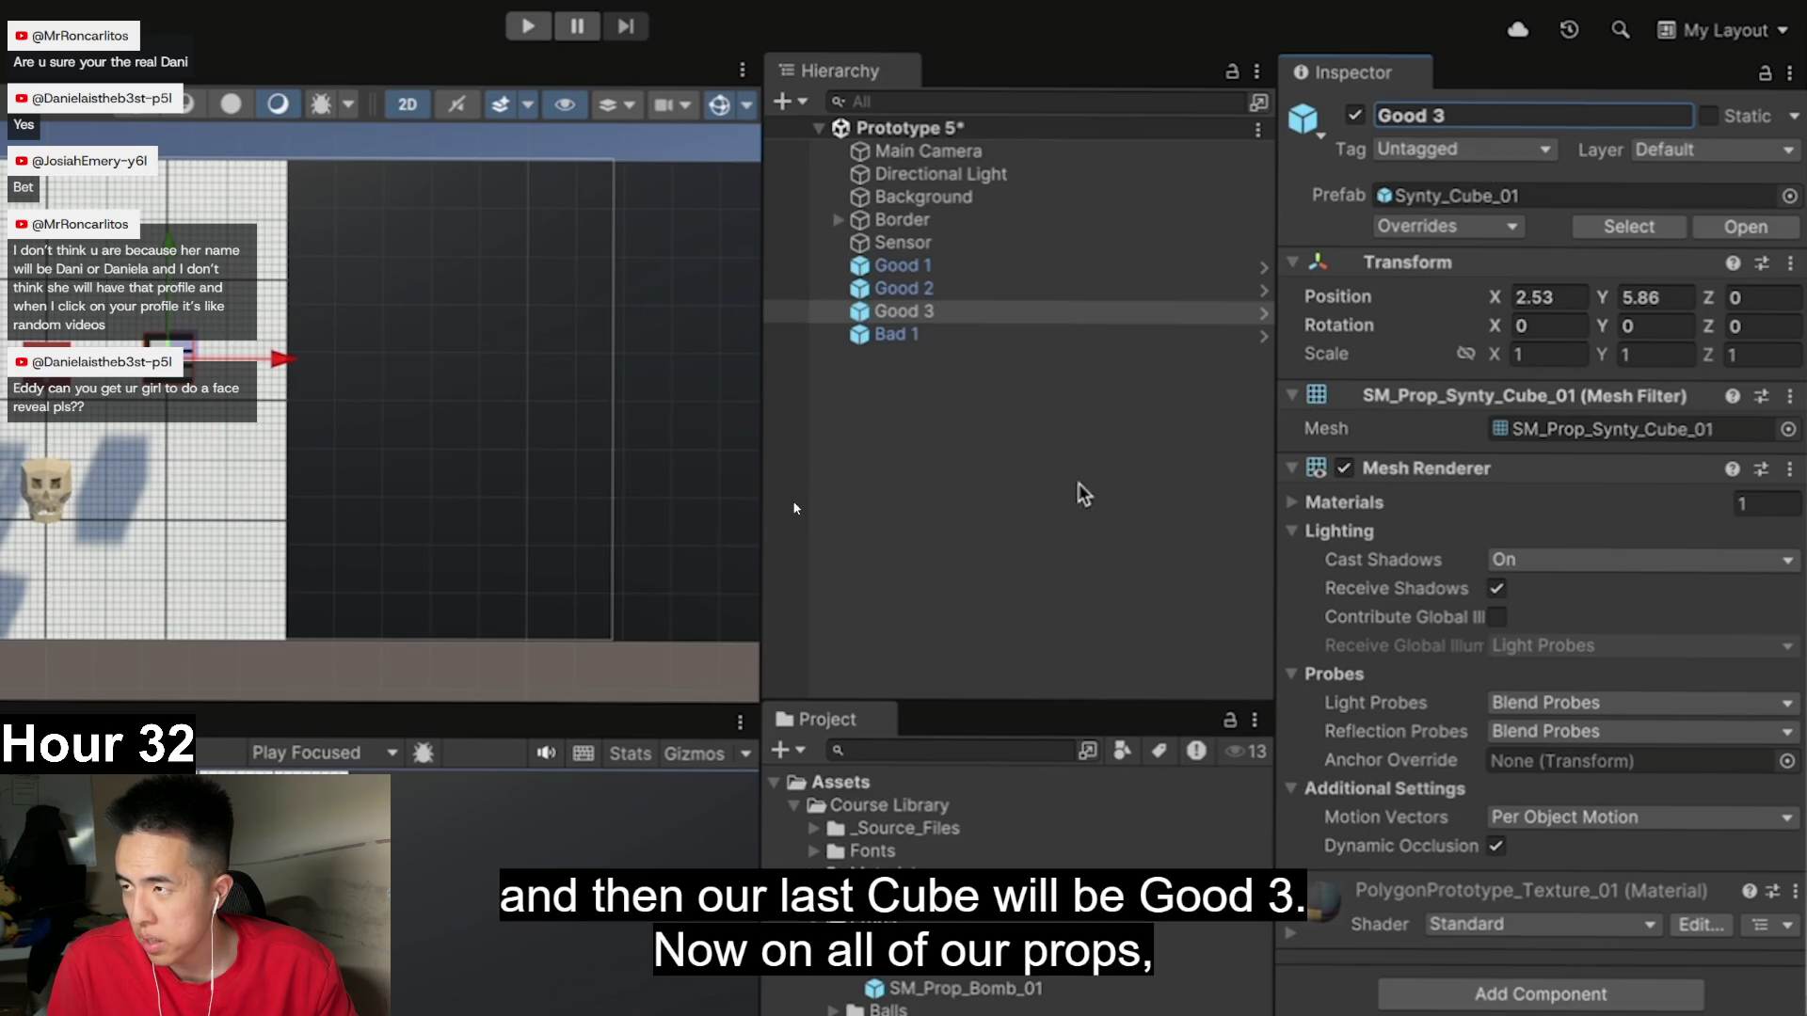
left_click(1071, 504)
left_click(1001, 267)
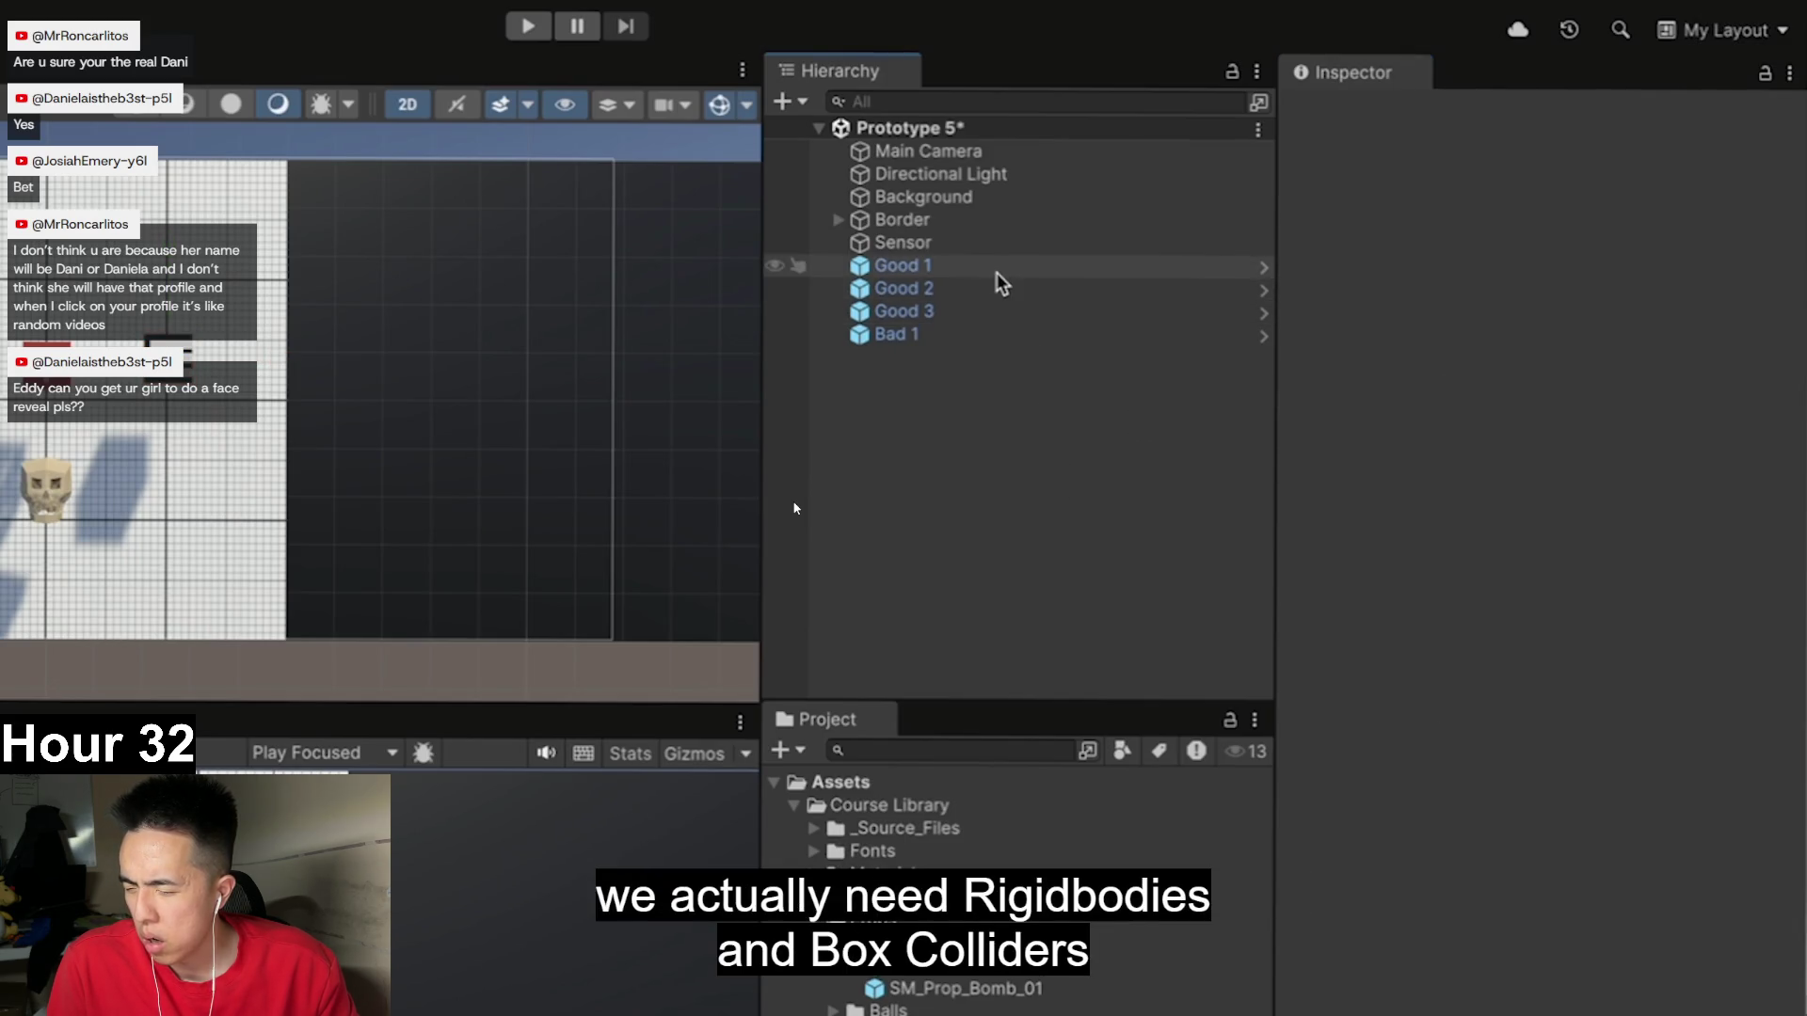
- Follow the video adding Rigidbody and Box Collider, then creating Scripts/Target.cs
left_click(1000, 288)
left_click(977, 336)
left_click(980, 267)
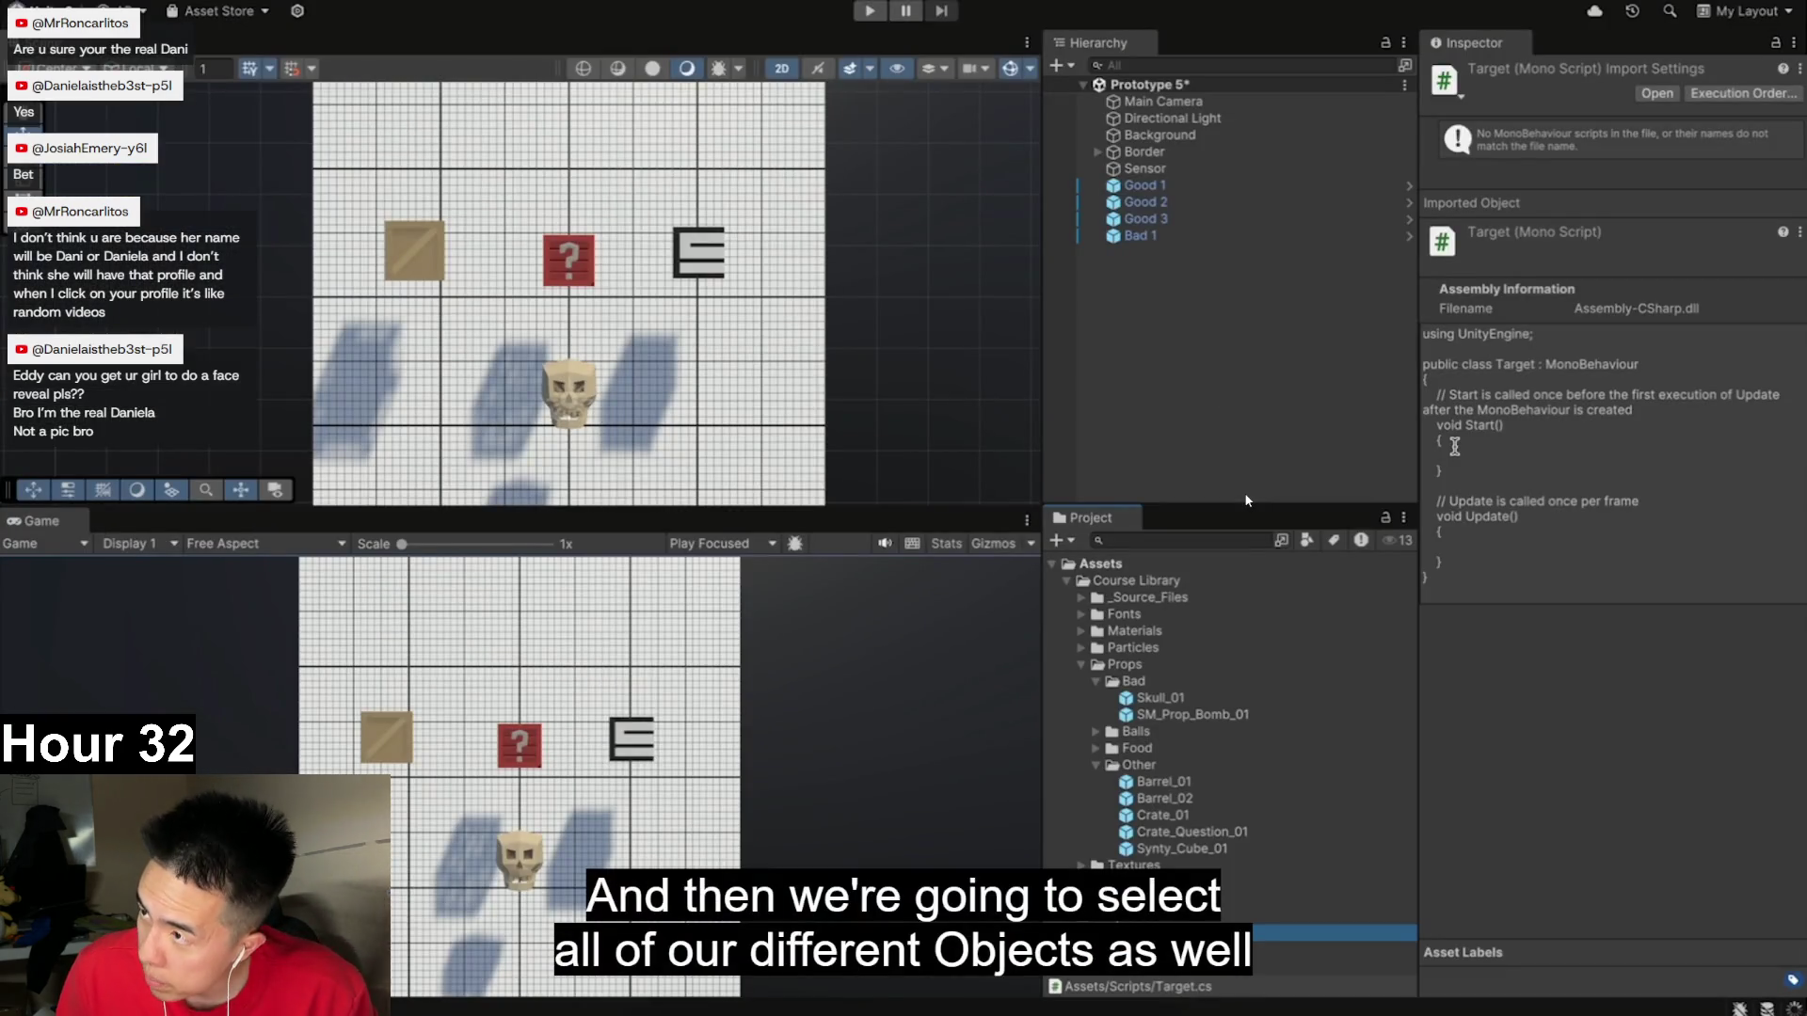
- Add the Target component to Good 1, Good 2, Good 3 and Bad 1 together via Add Component
left_click(1174, 237, "shift")
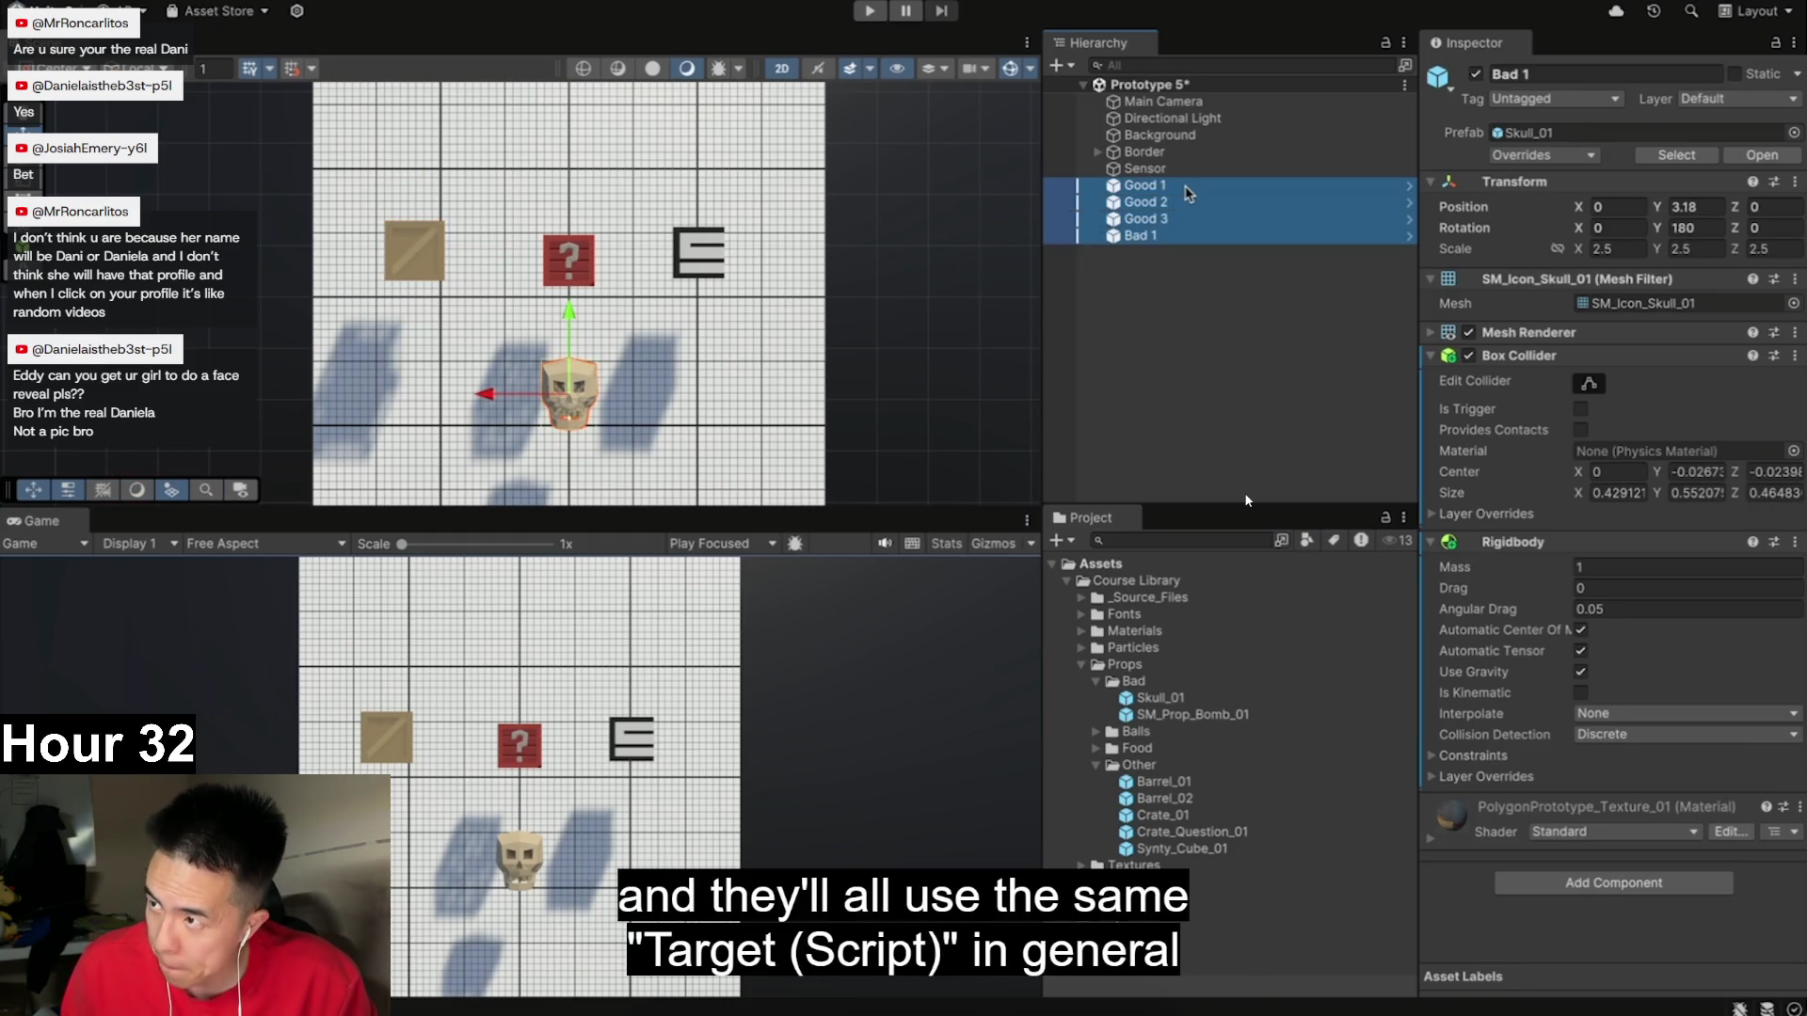
left_click(1614, 883)
type("rig")
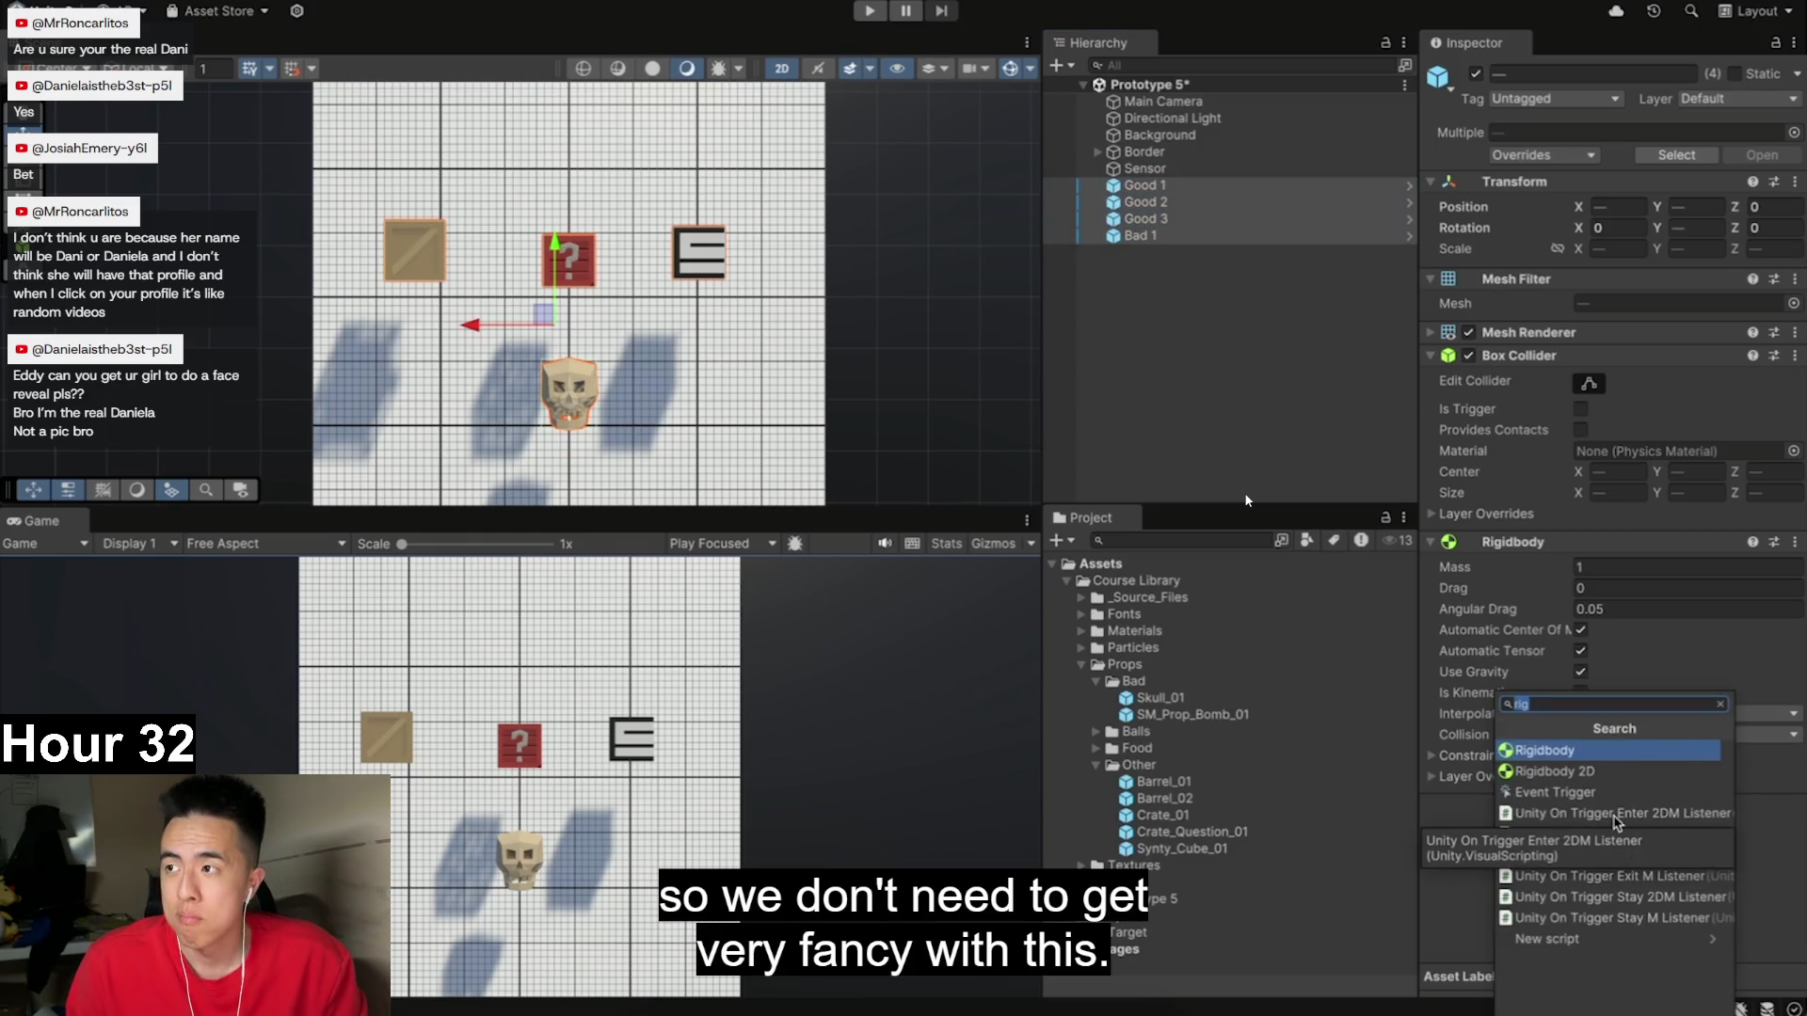
type("tar")
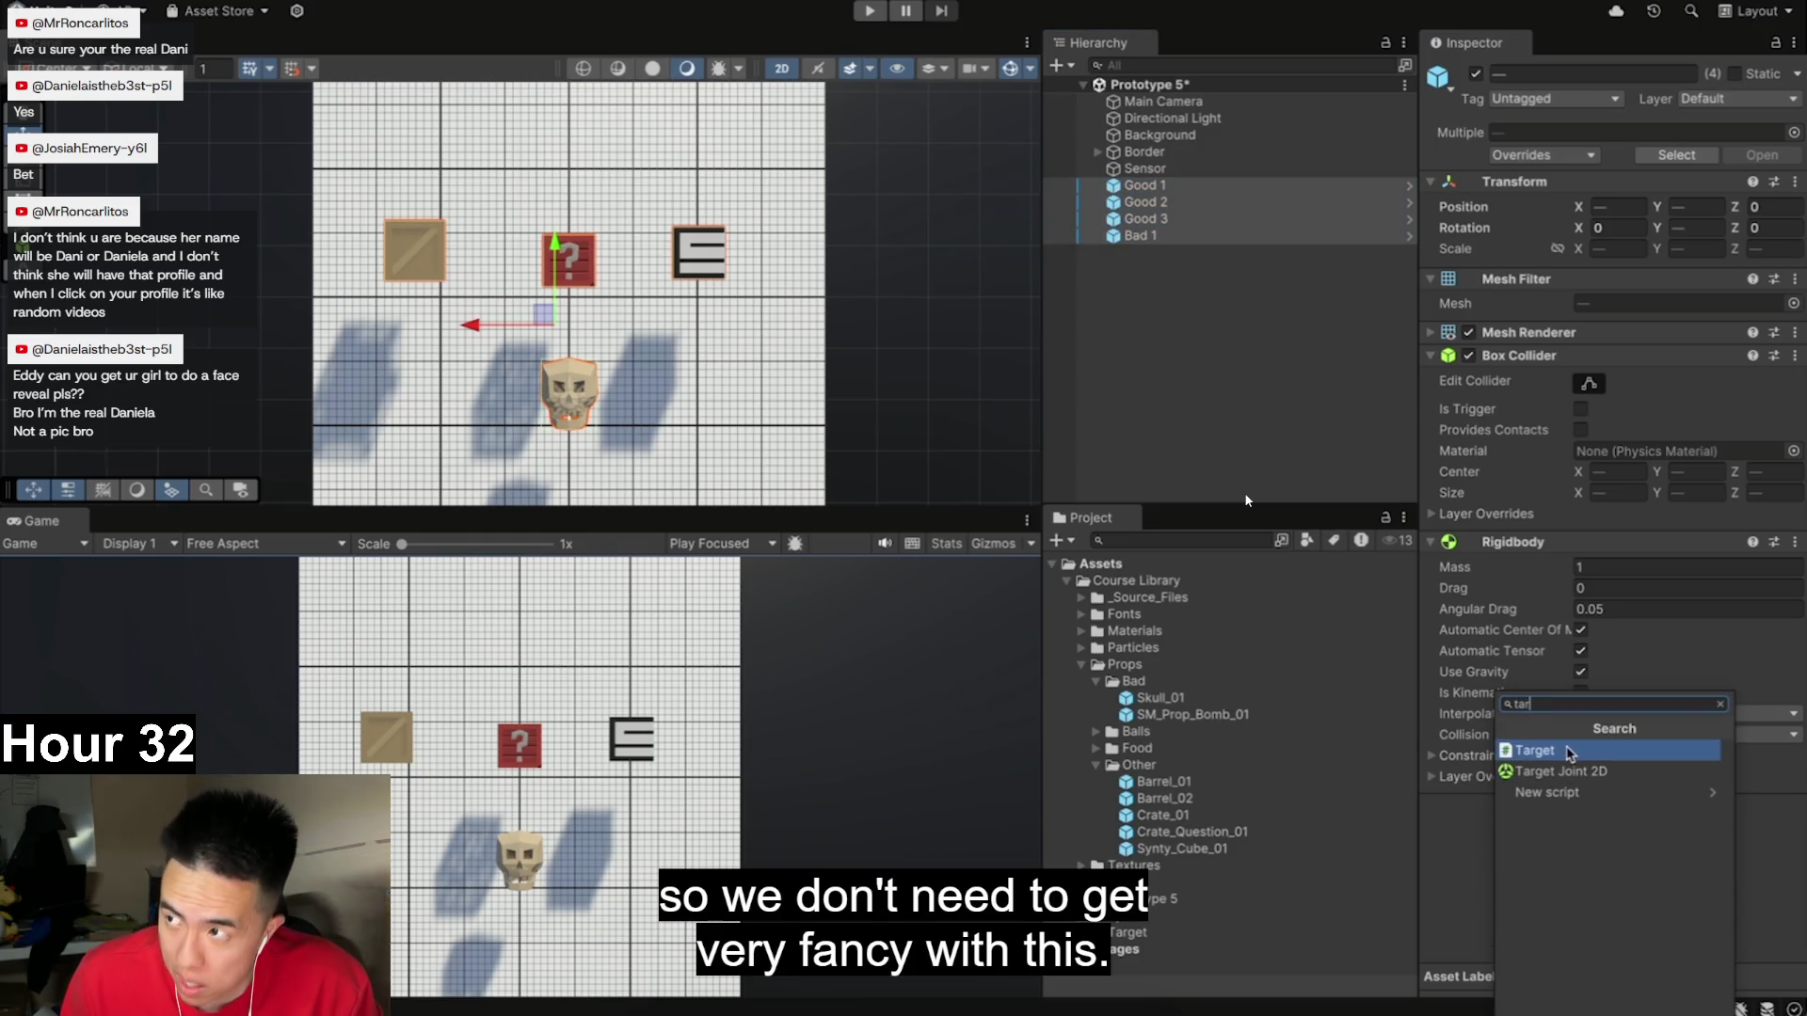
left_click(1571, 751)
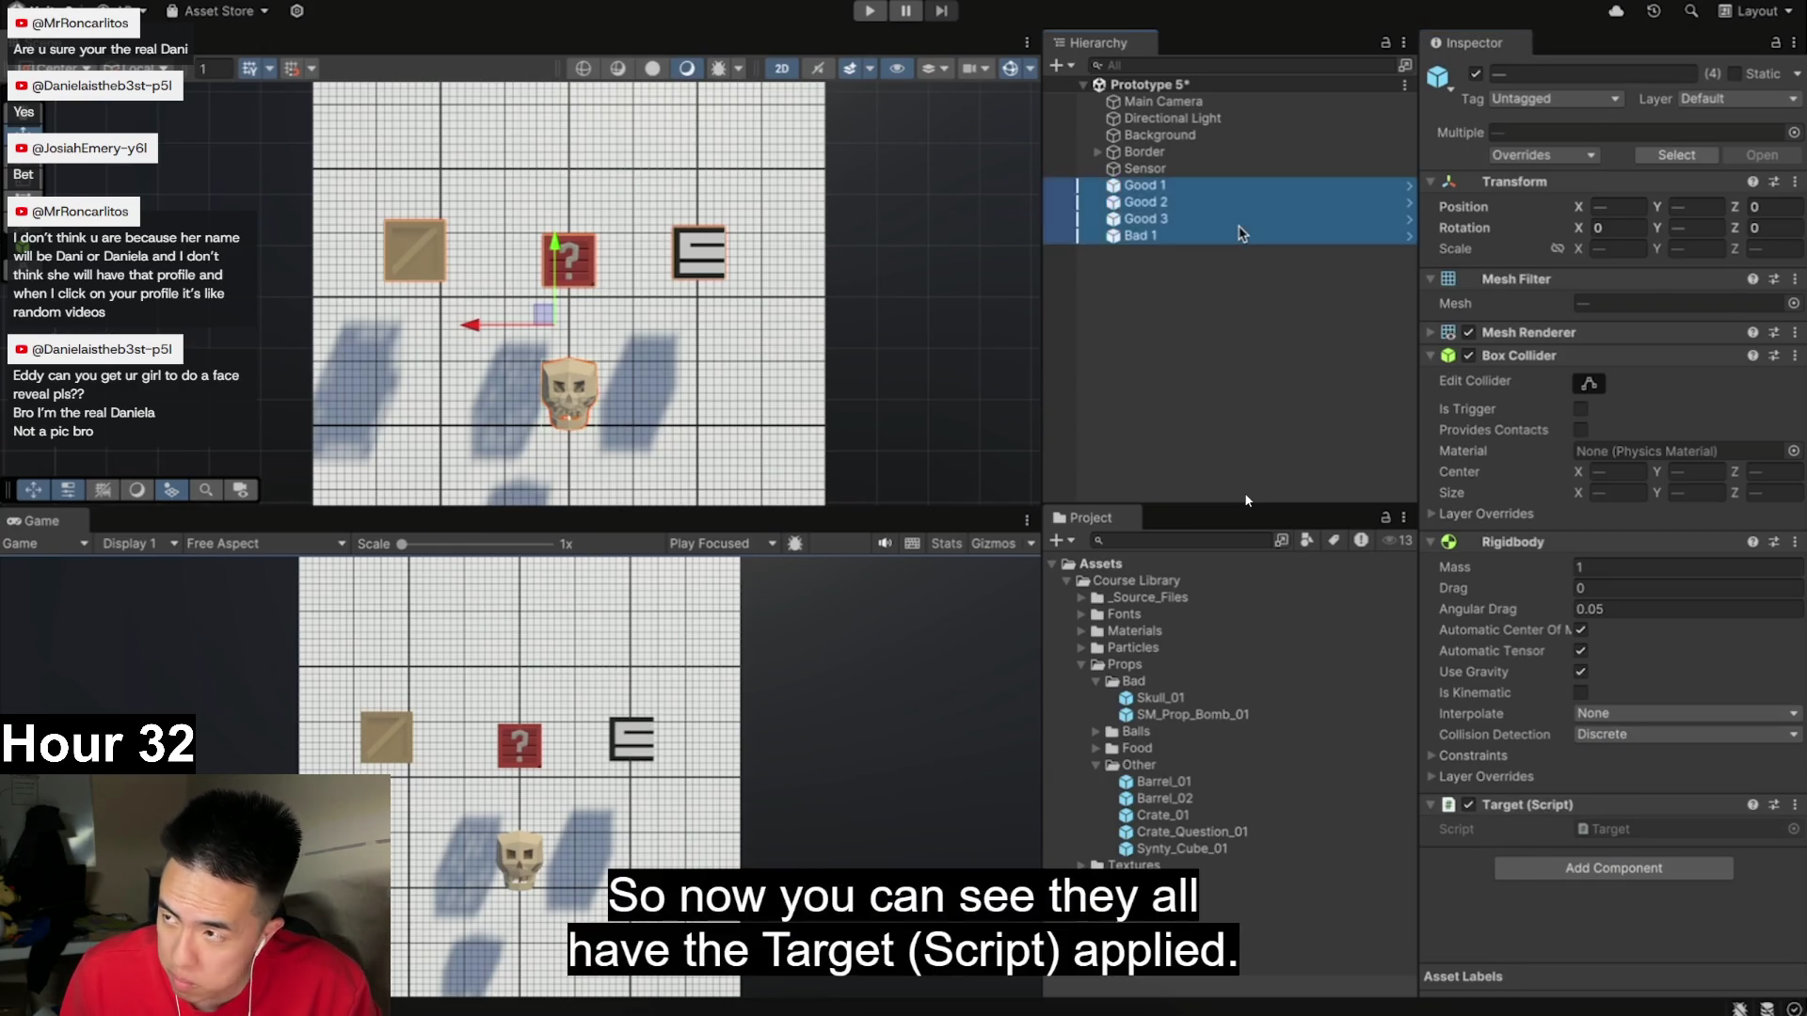
left_click(1214, 185)
left_click(1229, 202)
left_click(1228, 236)
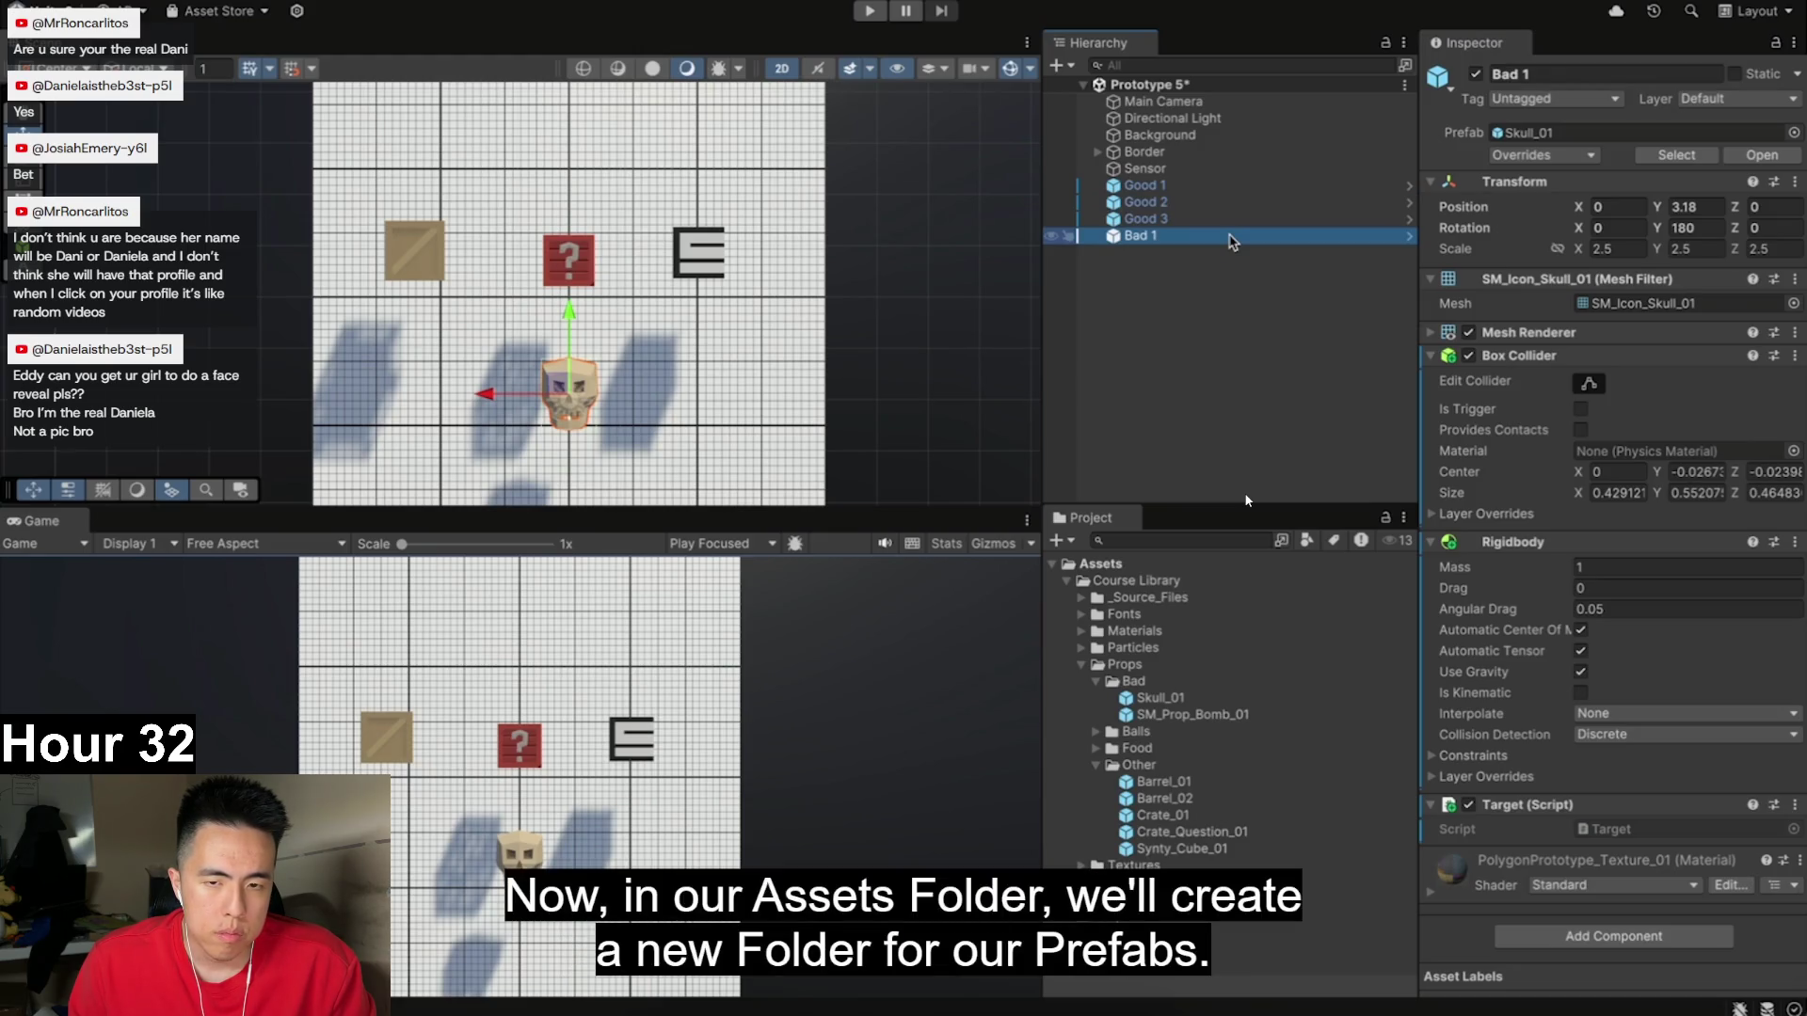
- Drag Good 1, Good 2, Good 3 and Bad 1 into the Project window as original prefabs
left_click(1119, 566)
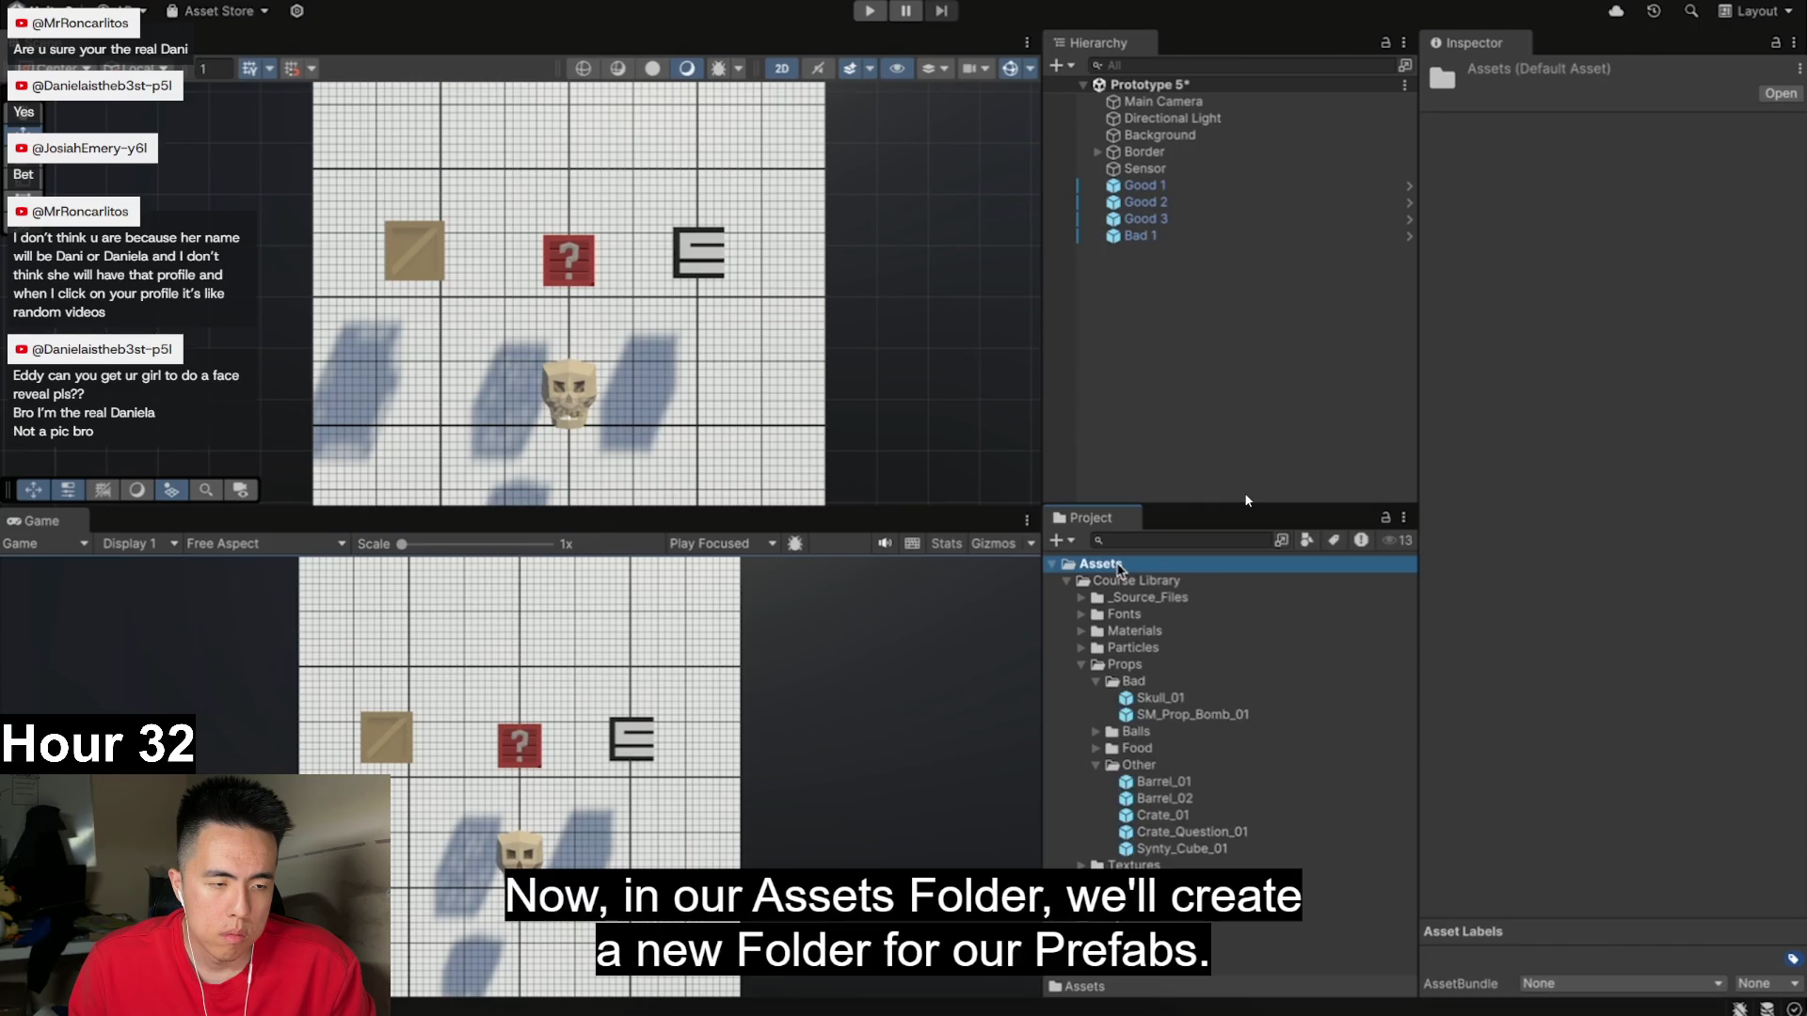
right_click(1119, 568)
mouse_move(1308, 395)
left_click(1480, 402)
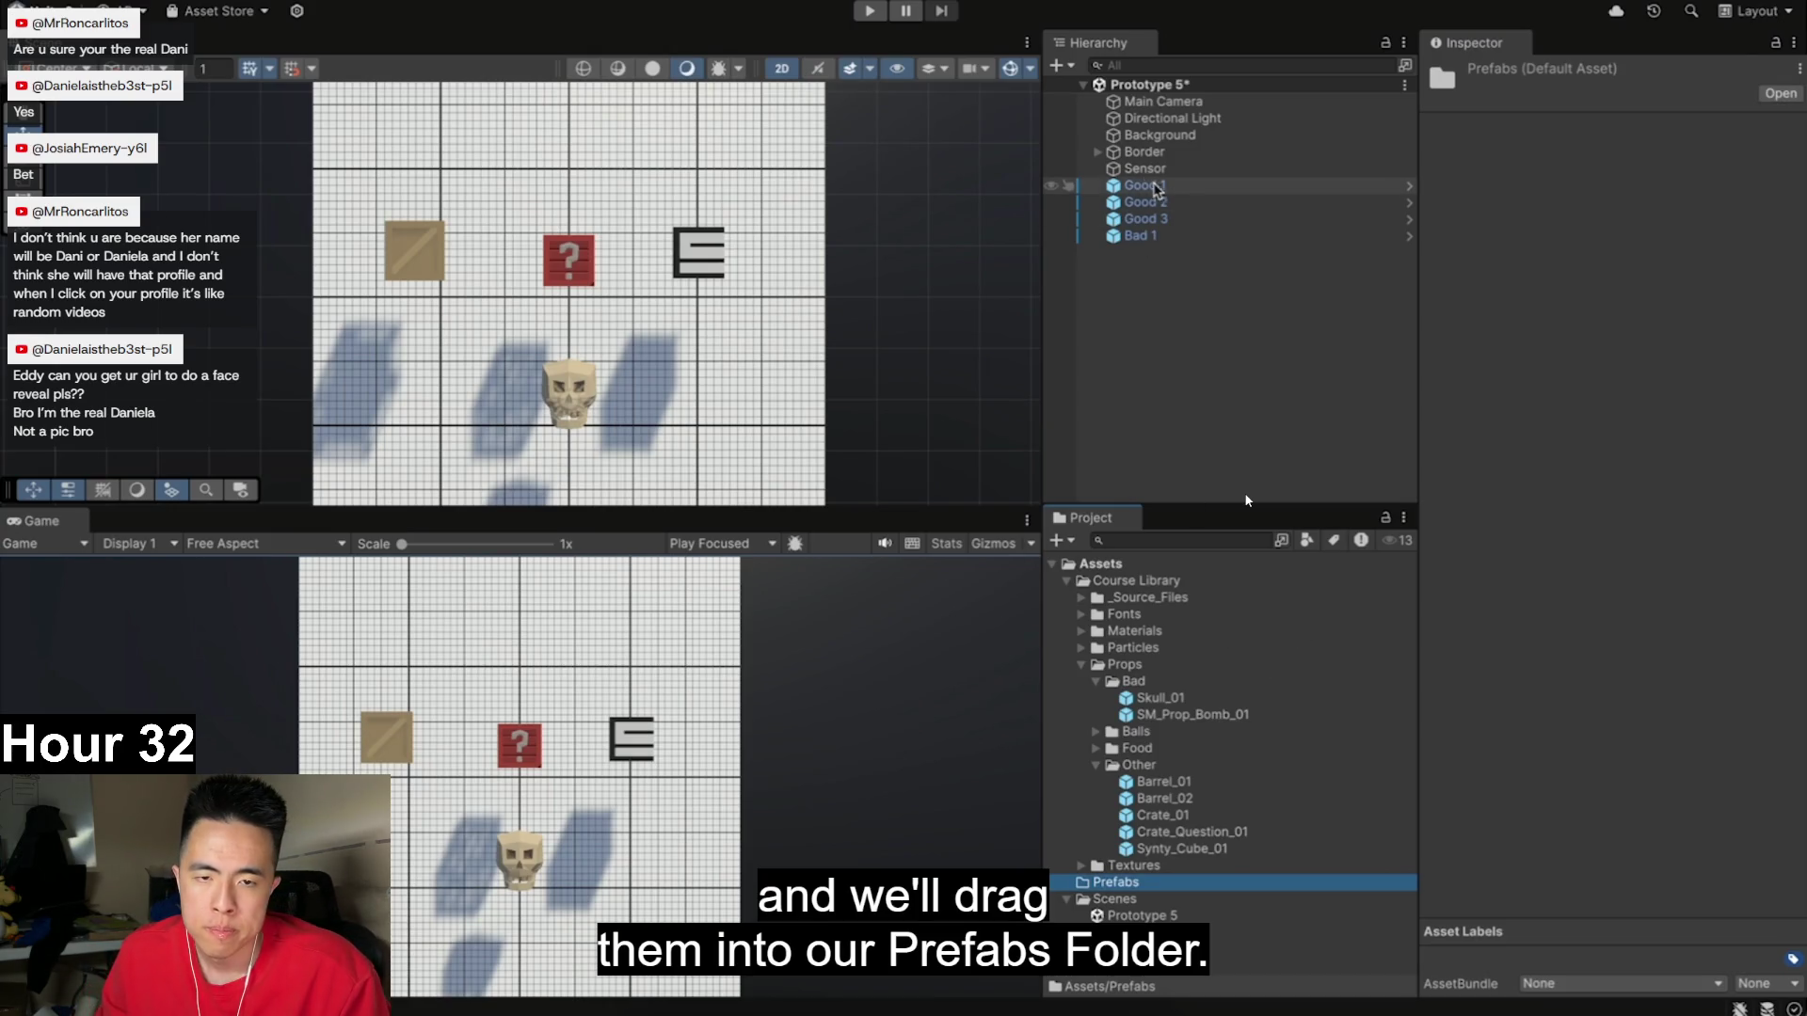
mouse_move(1179, 188)
left_mouse_down()
mouse_move(1177, 772)
mouse_move(1146, 888)
left_mouse_up()
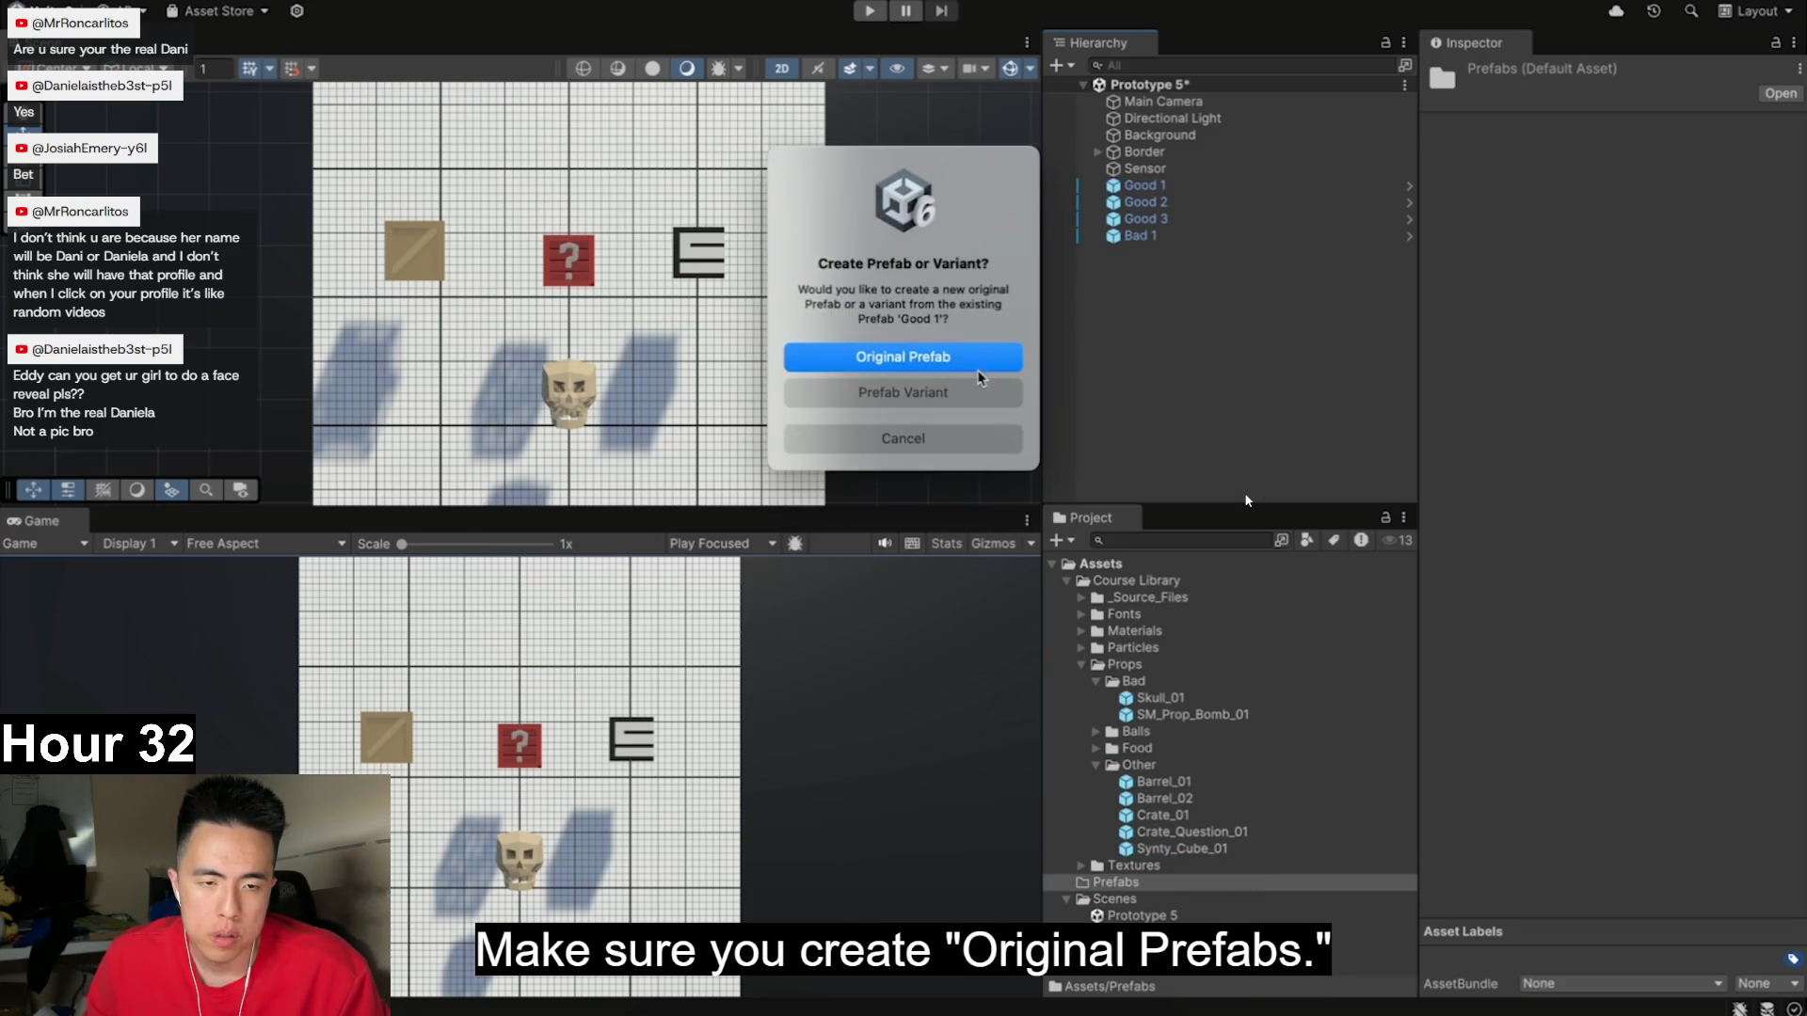
left_click(969, 355)
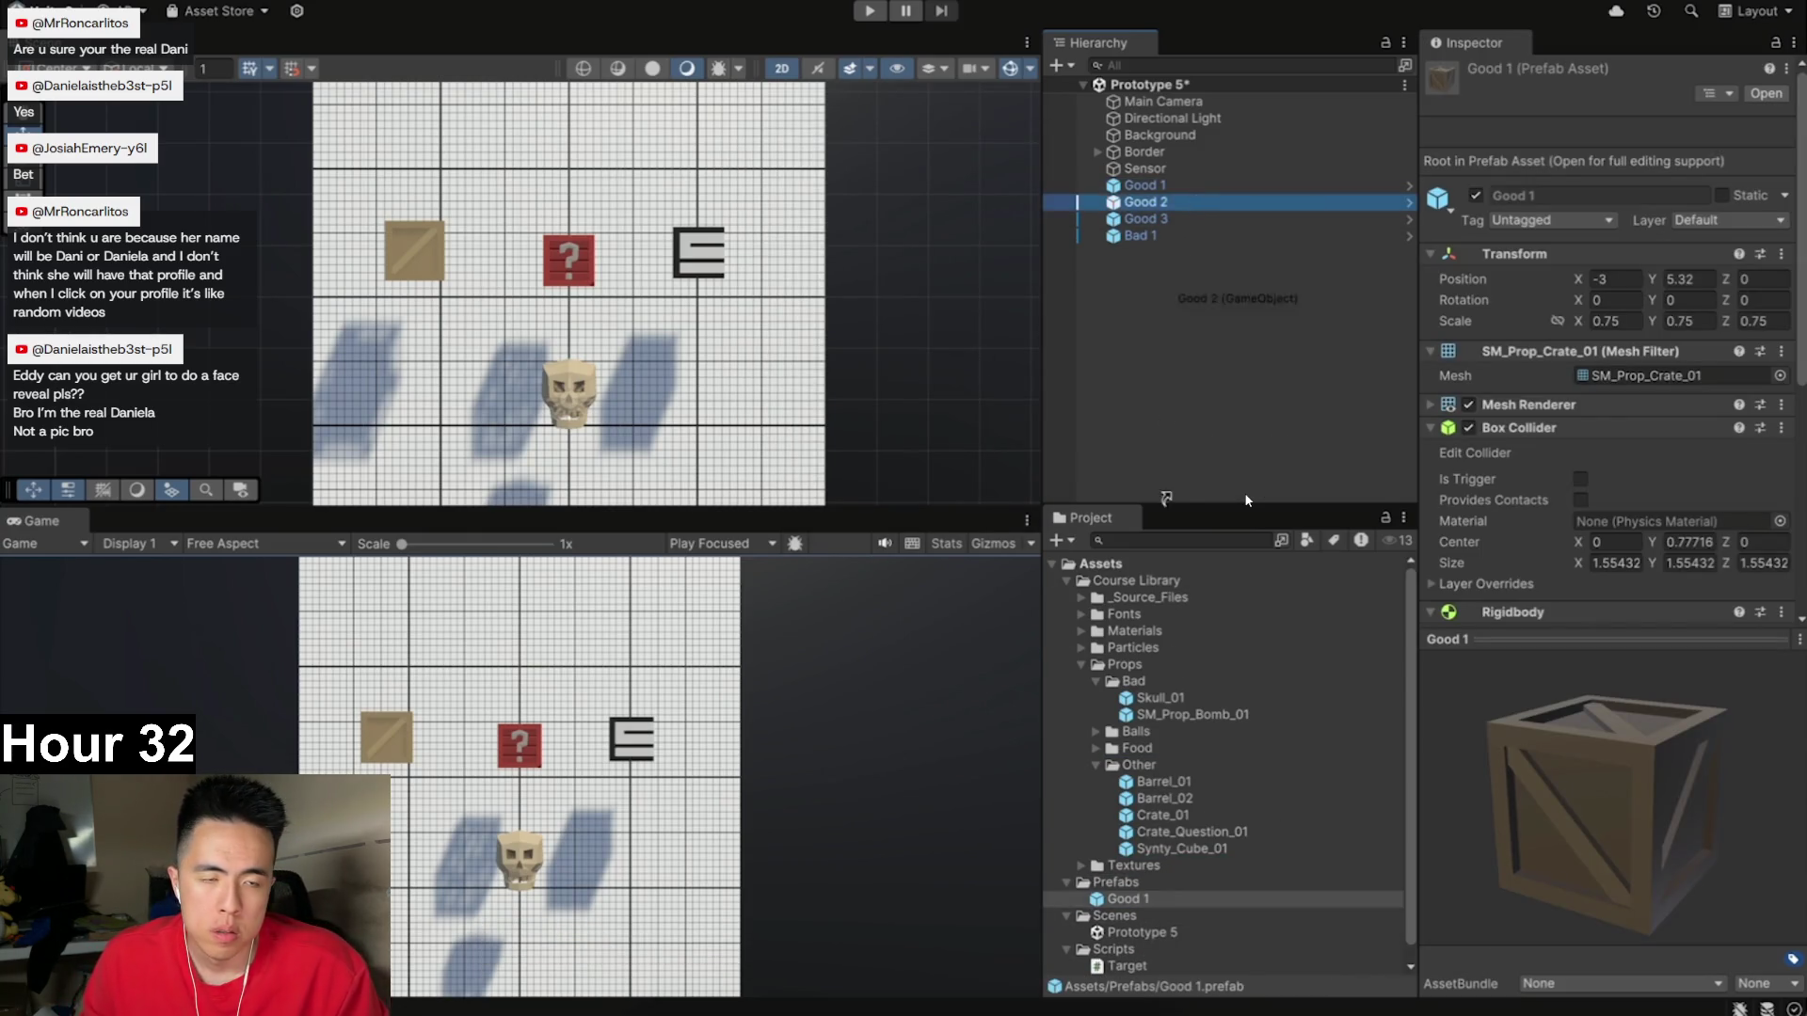
left_click_drag(1156, 890, 1153, 889)
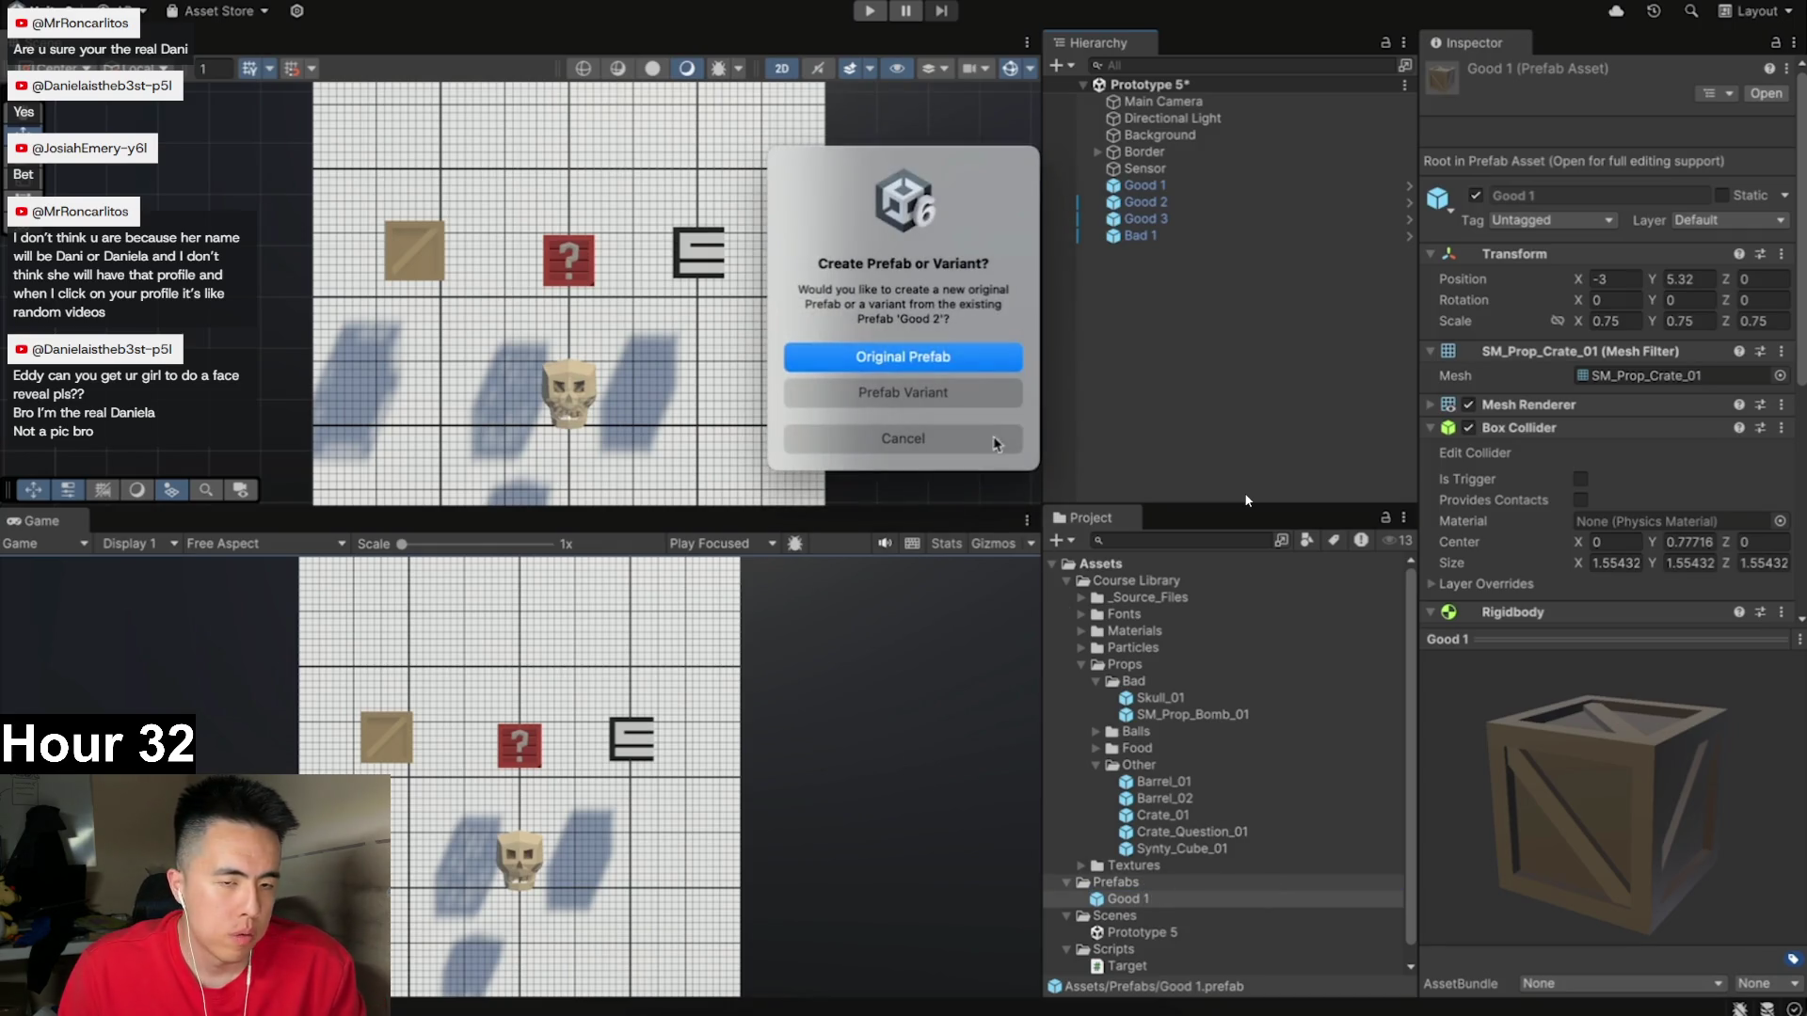
left_click(975, 358)
left_click(1166, 219)
left_click_drag(1166, 221, 1122, 890)
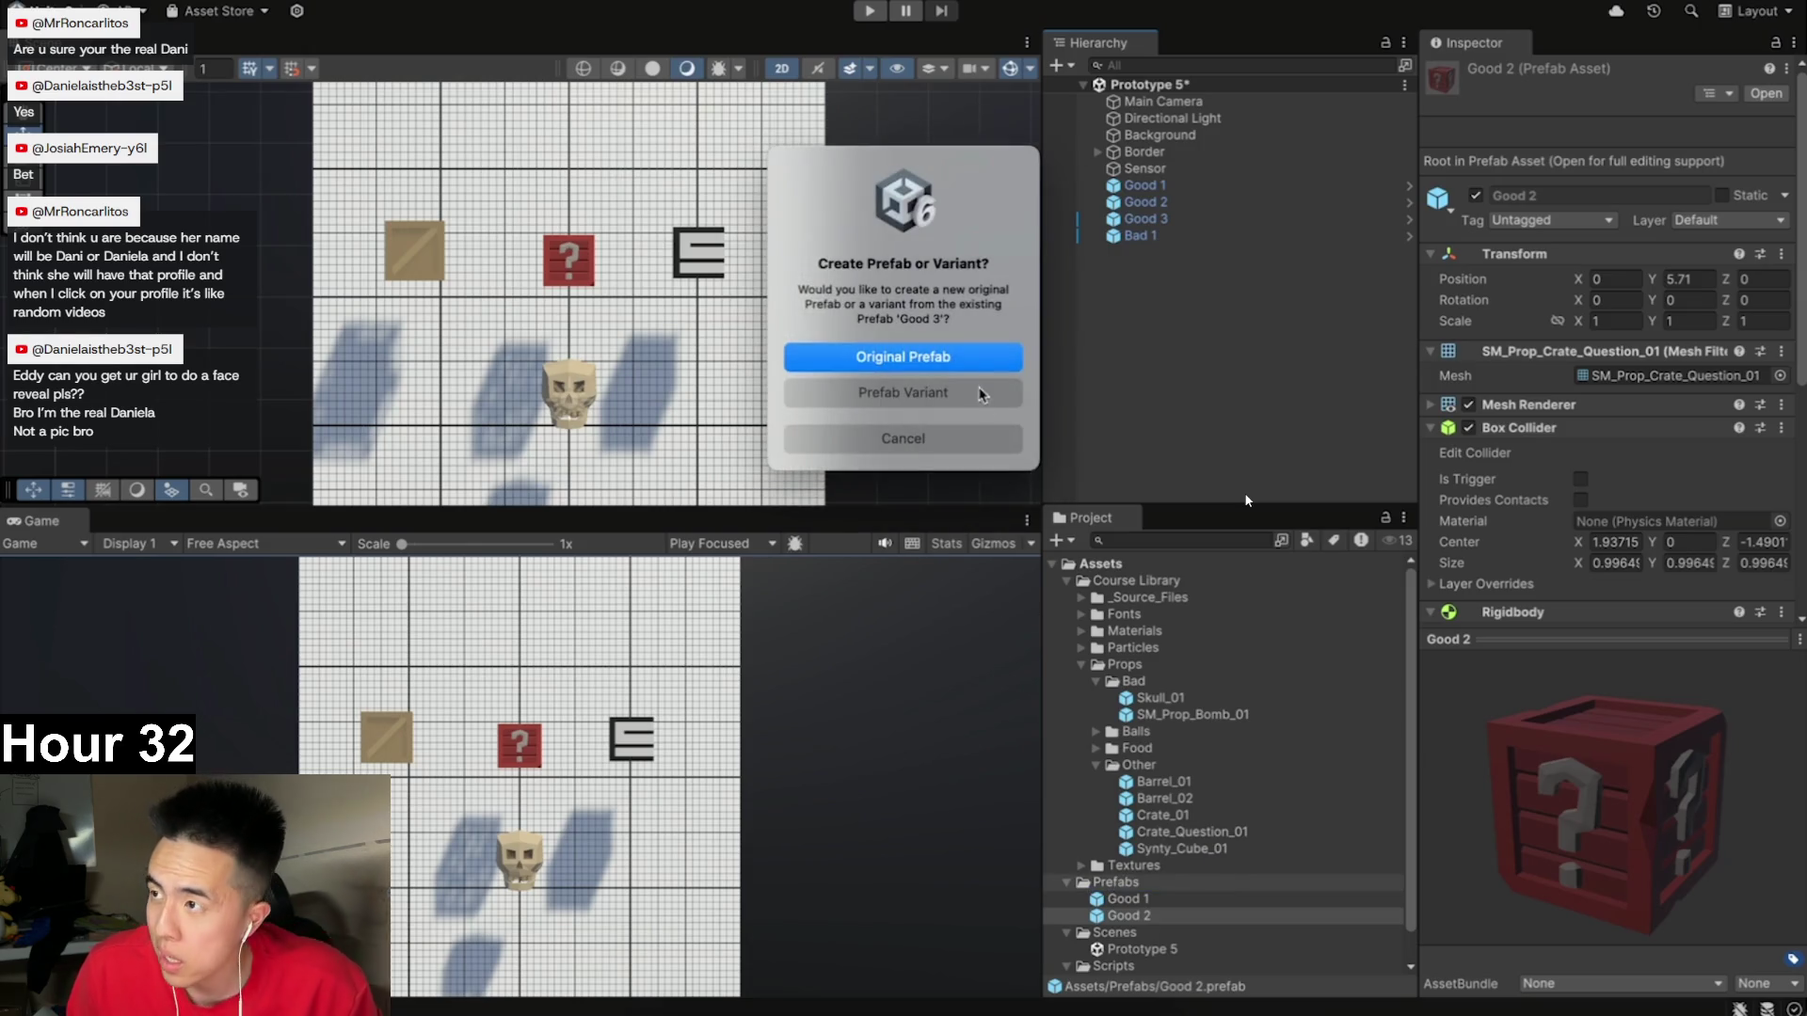
left_click(979, 362)
left_click(1131, 240)
left_click_drag(1132, 240, 1121, 890)
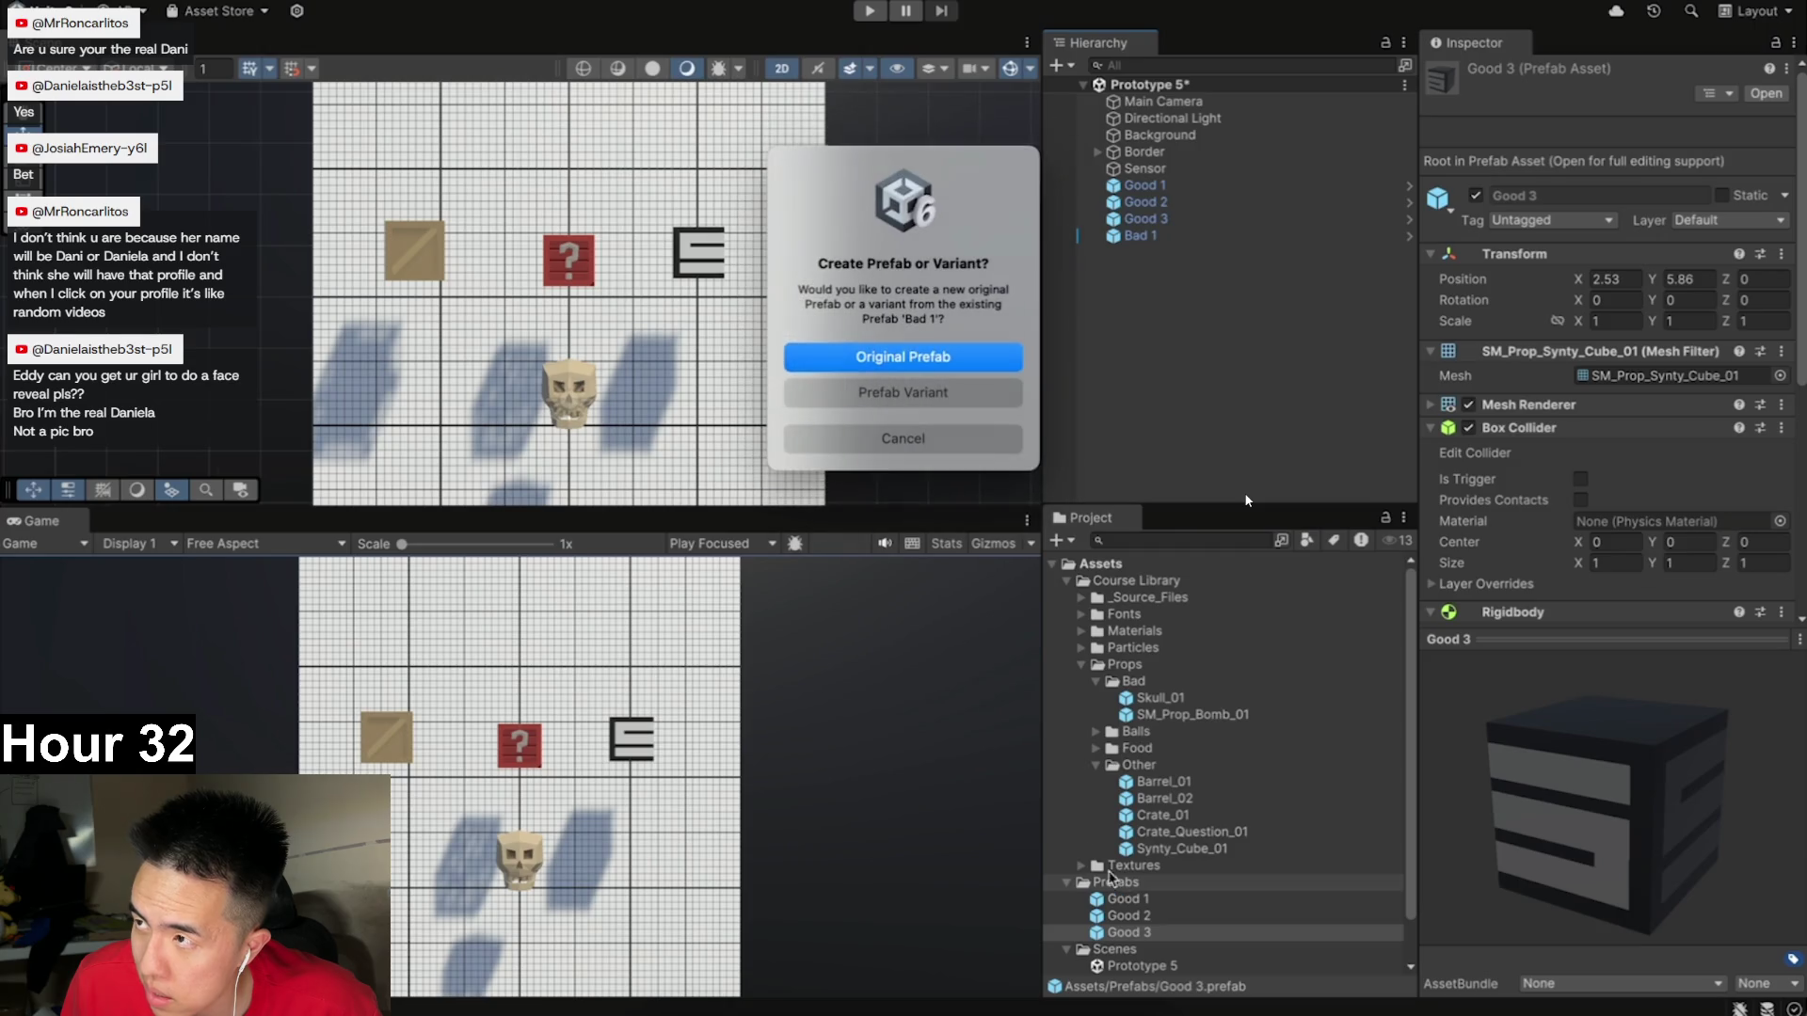
left_click(968, 356)
- Inspect the new Good 1, Good 2, Good 3 and Bad 1 prefab assets
left_click(1107, 918)
left_click(1124, 933)
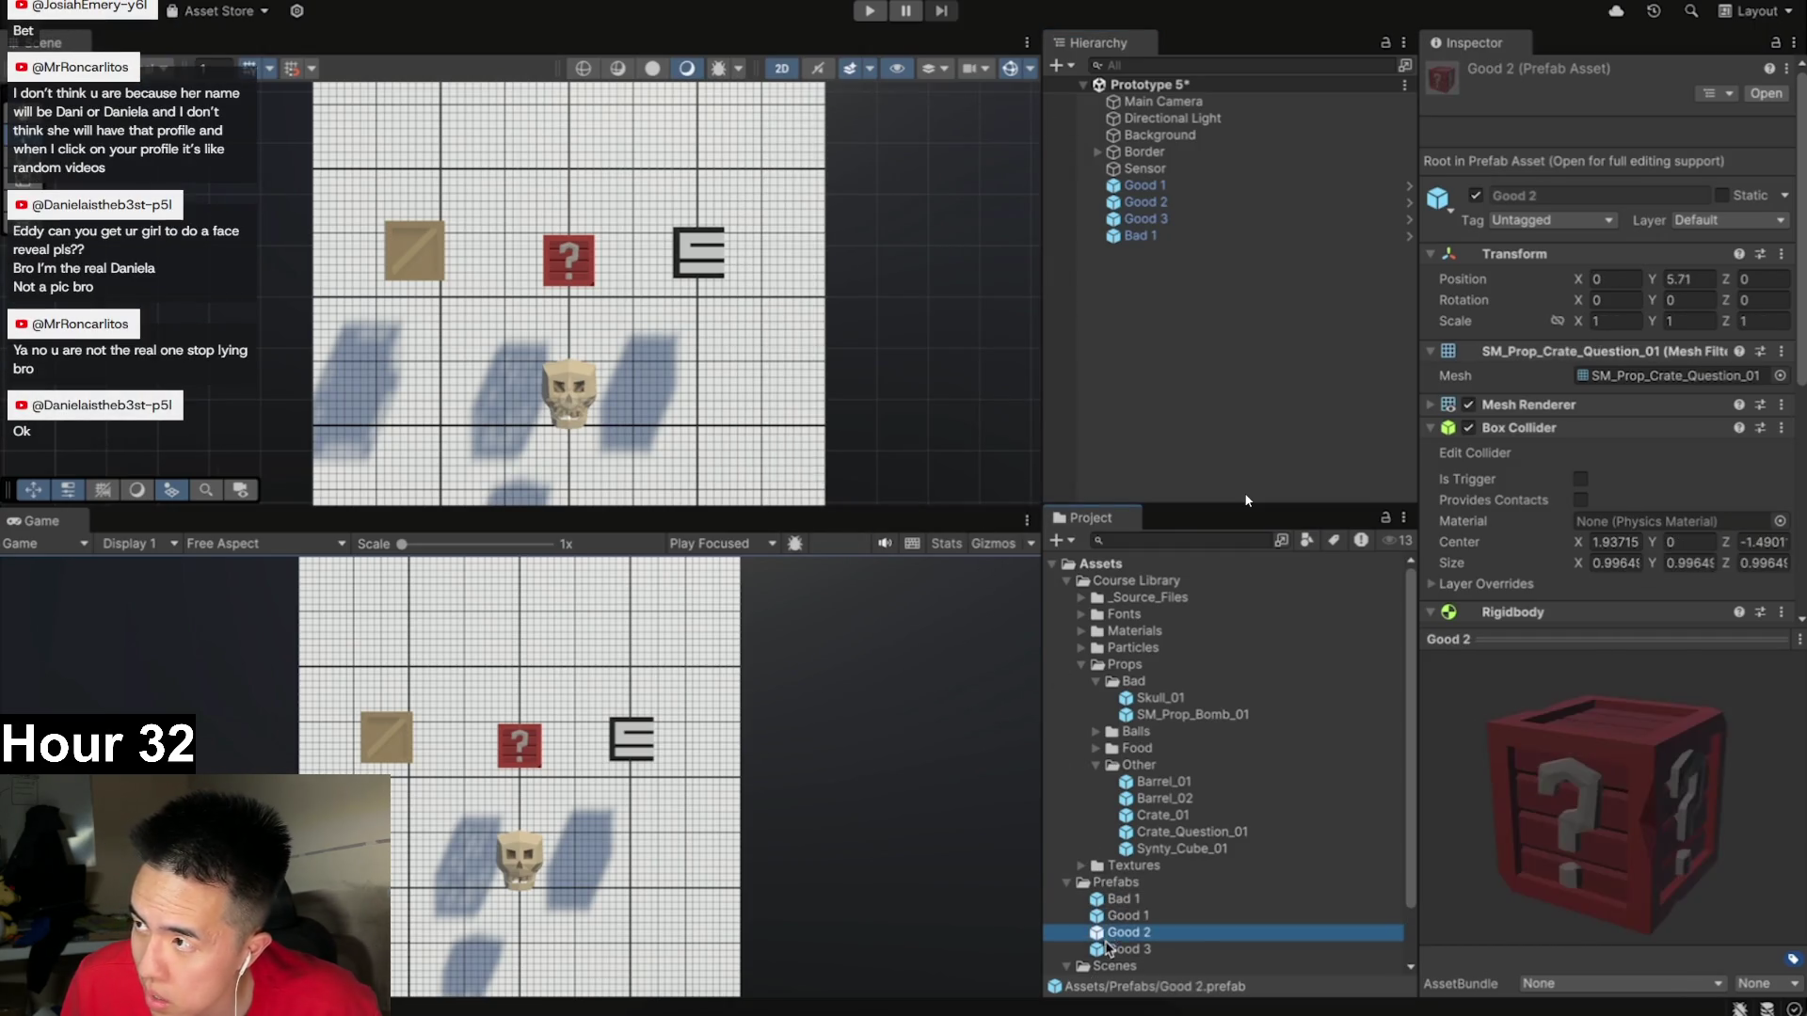
left_click(1128, 950)
left_click(1121, 899)
left_click(1180, 356)
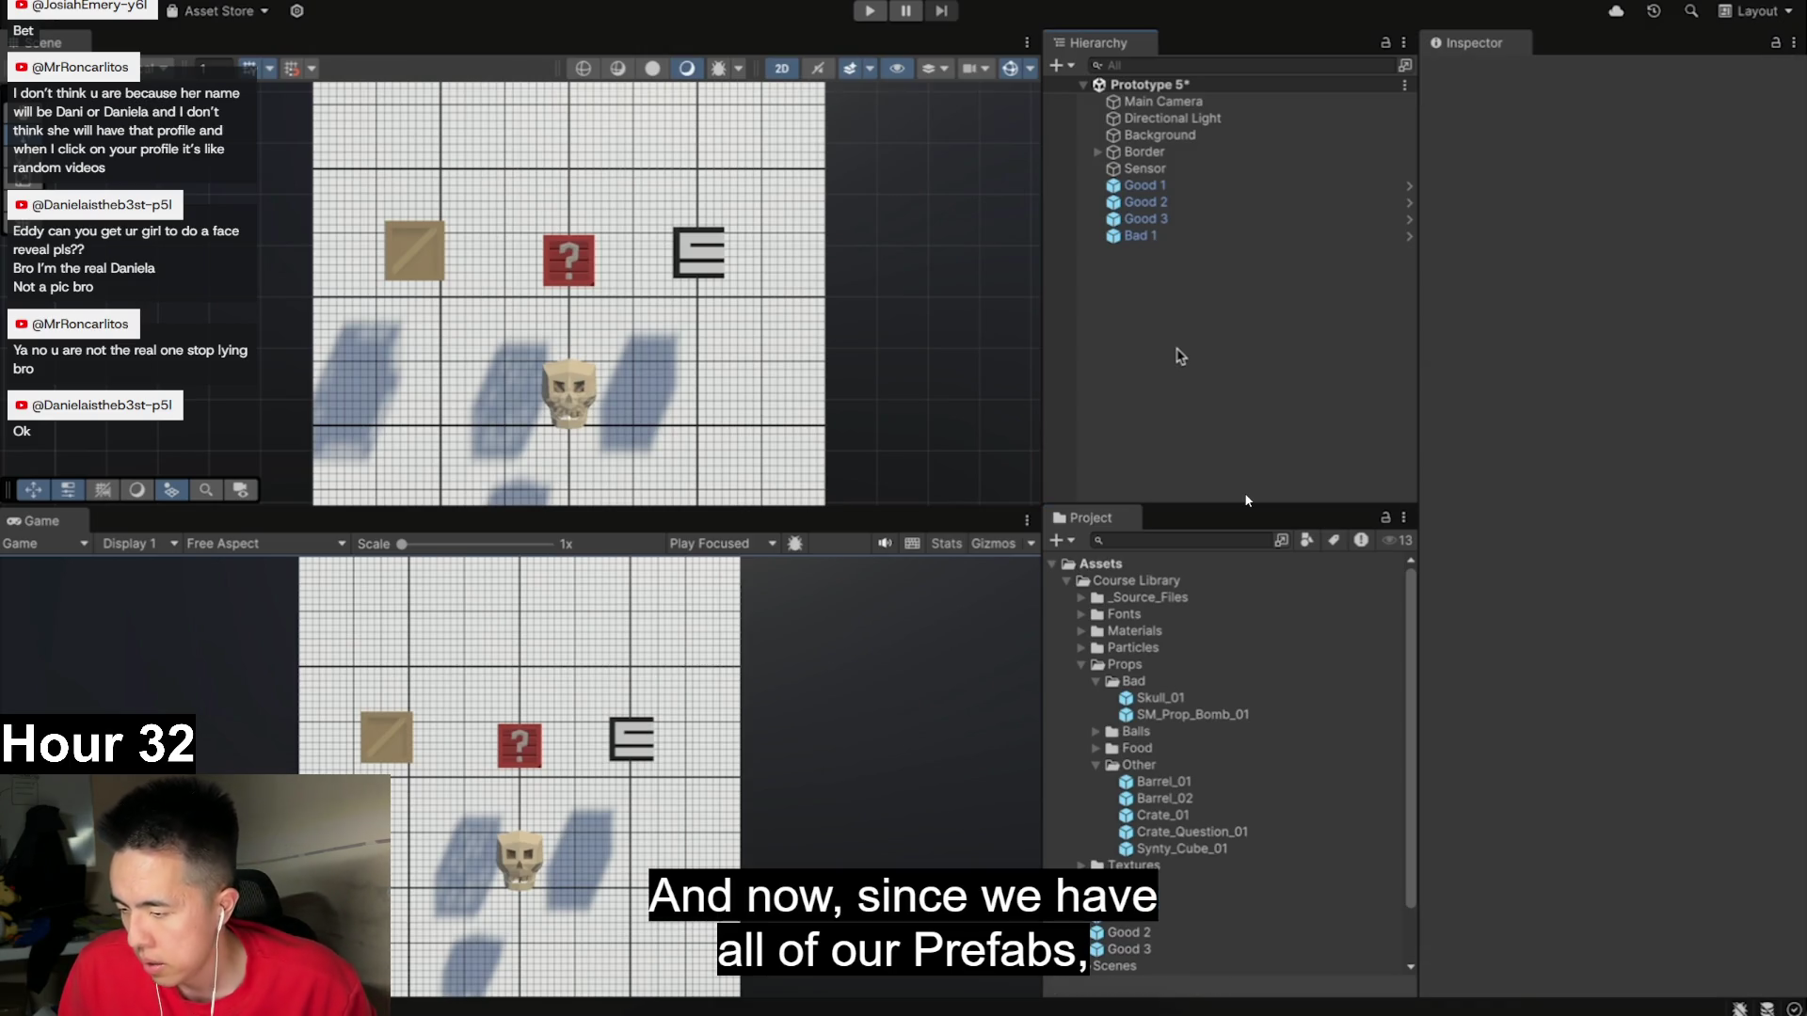
left_click(1107, 918)
left_click(1127, 950)
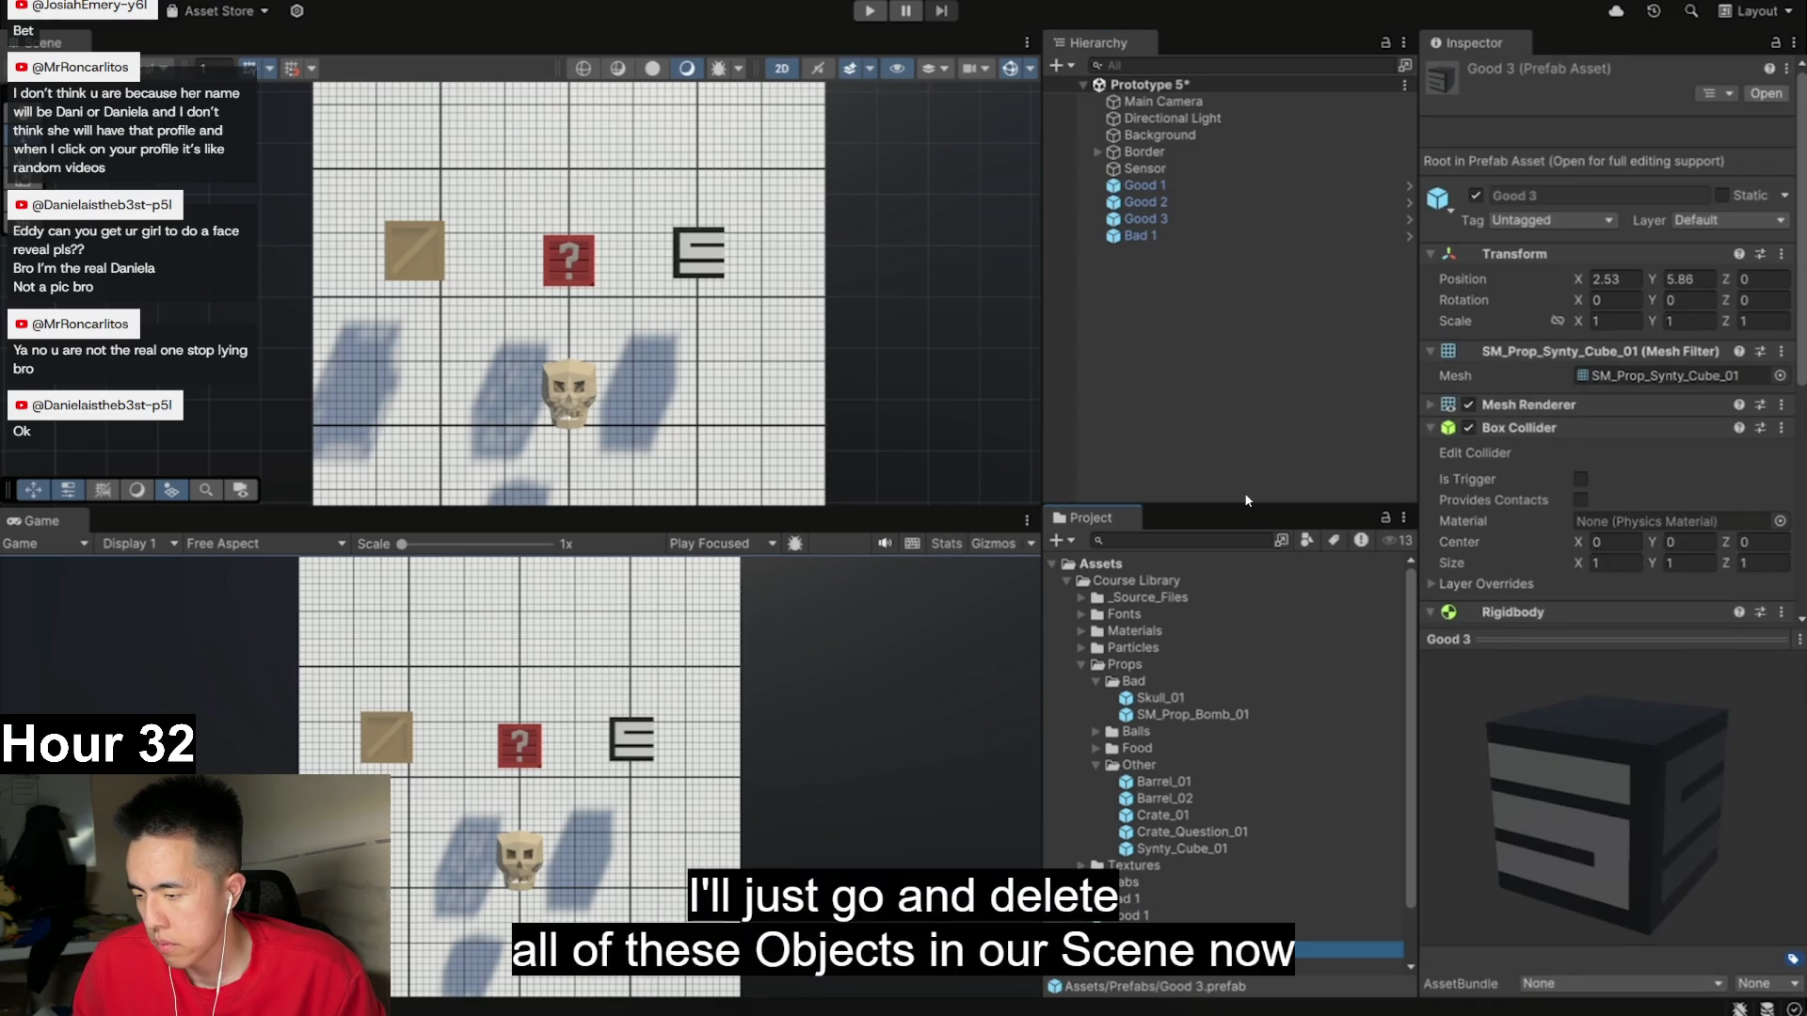
- Delete Good 1 through Bad 1 from the Hierarchy and save the scene
left_click(1145, 185)
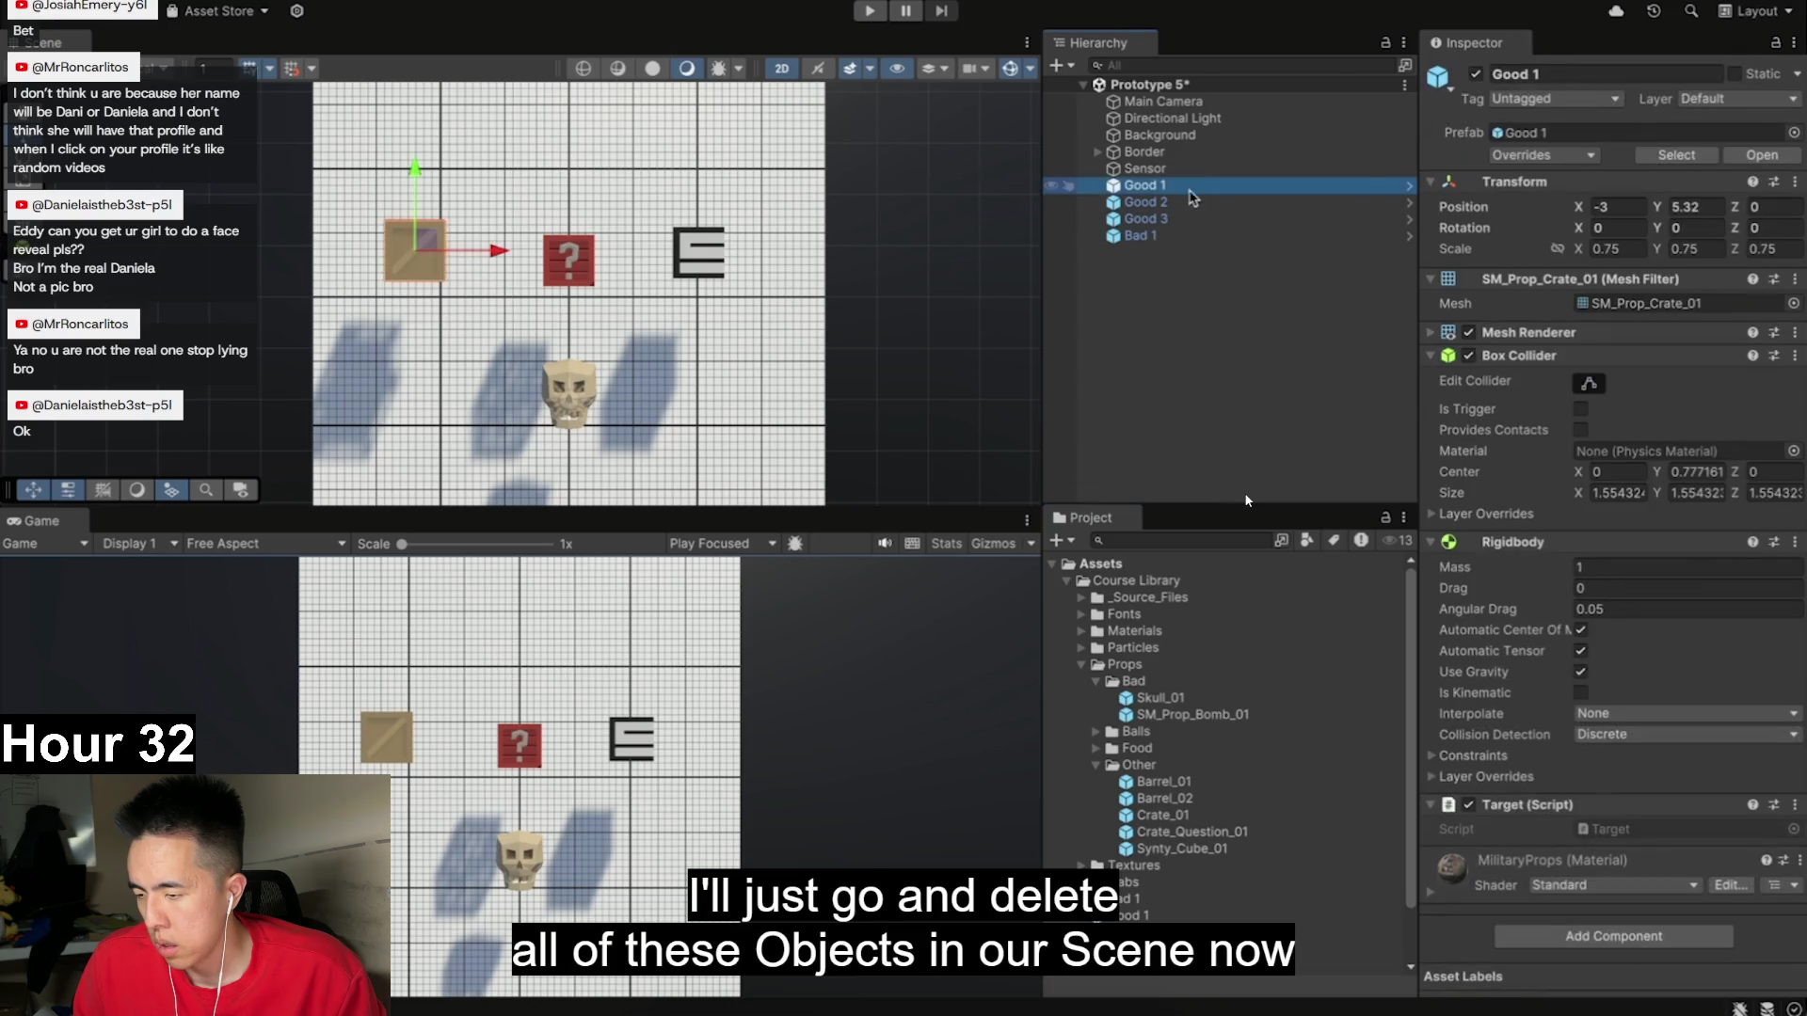
left_click(1179, 237, "shift")
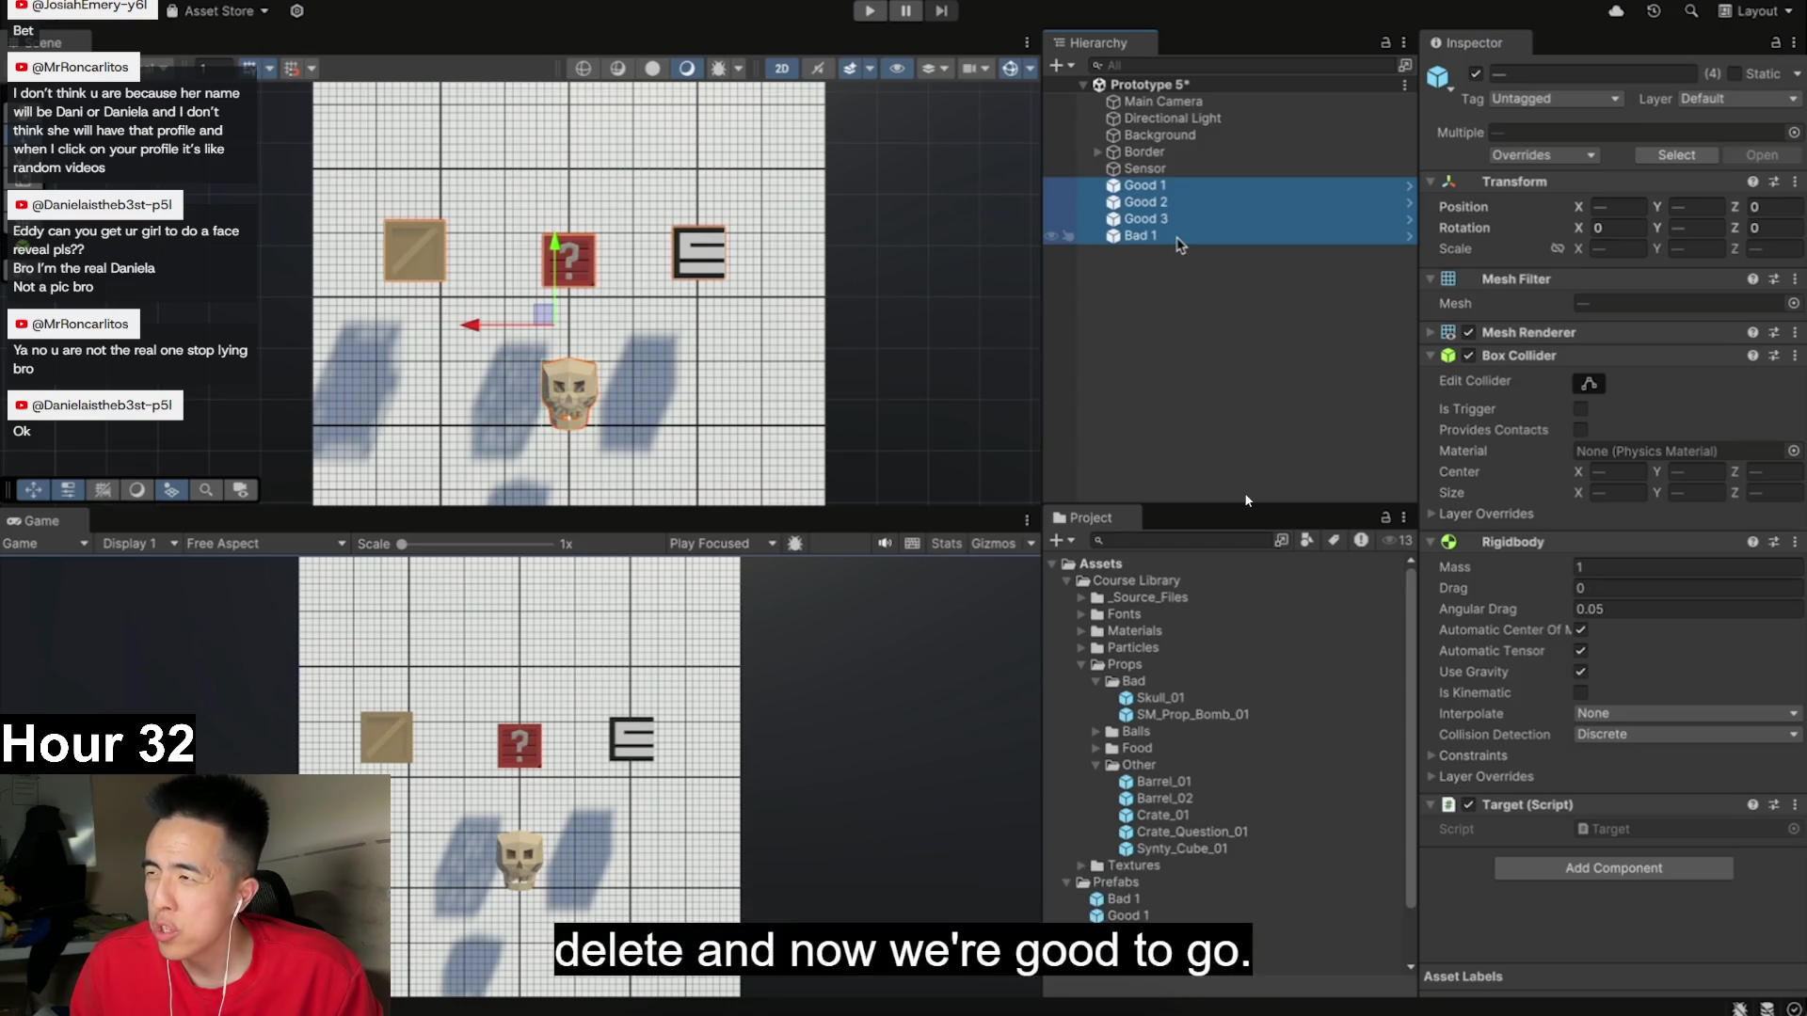
key("Delete")
key("ctrl+s")
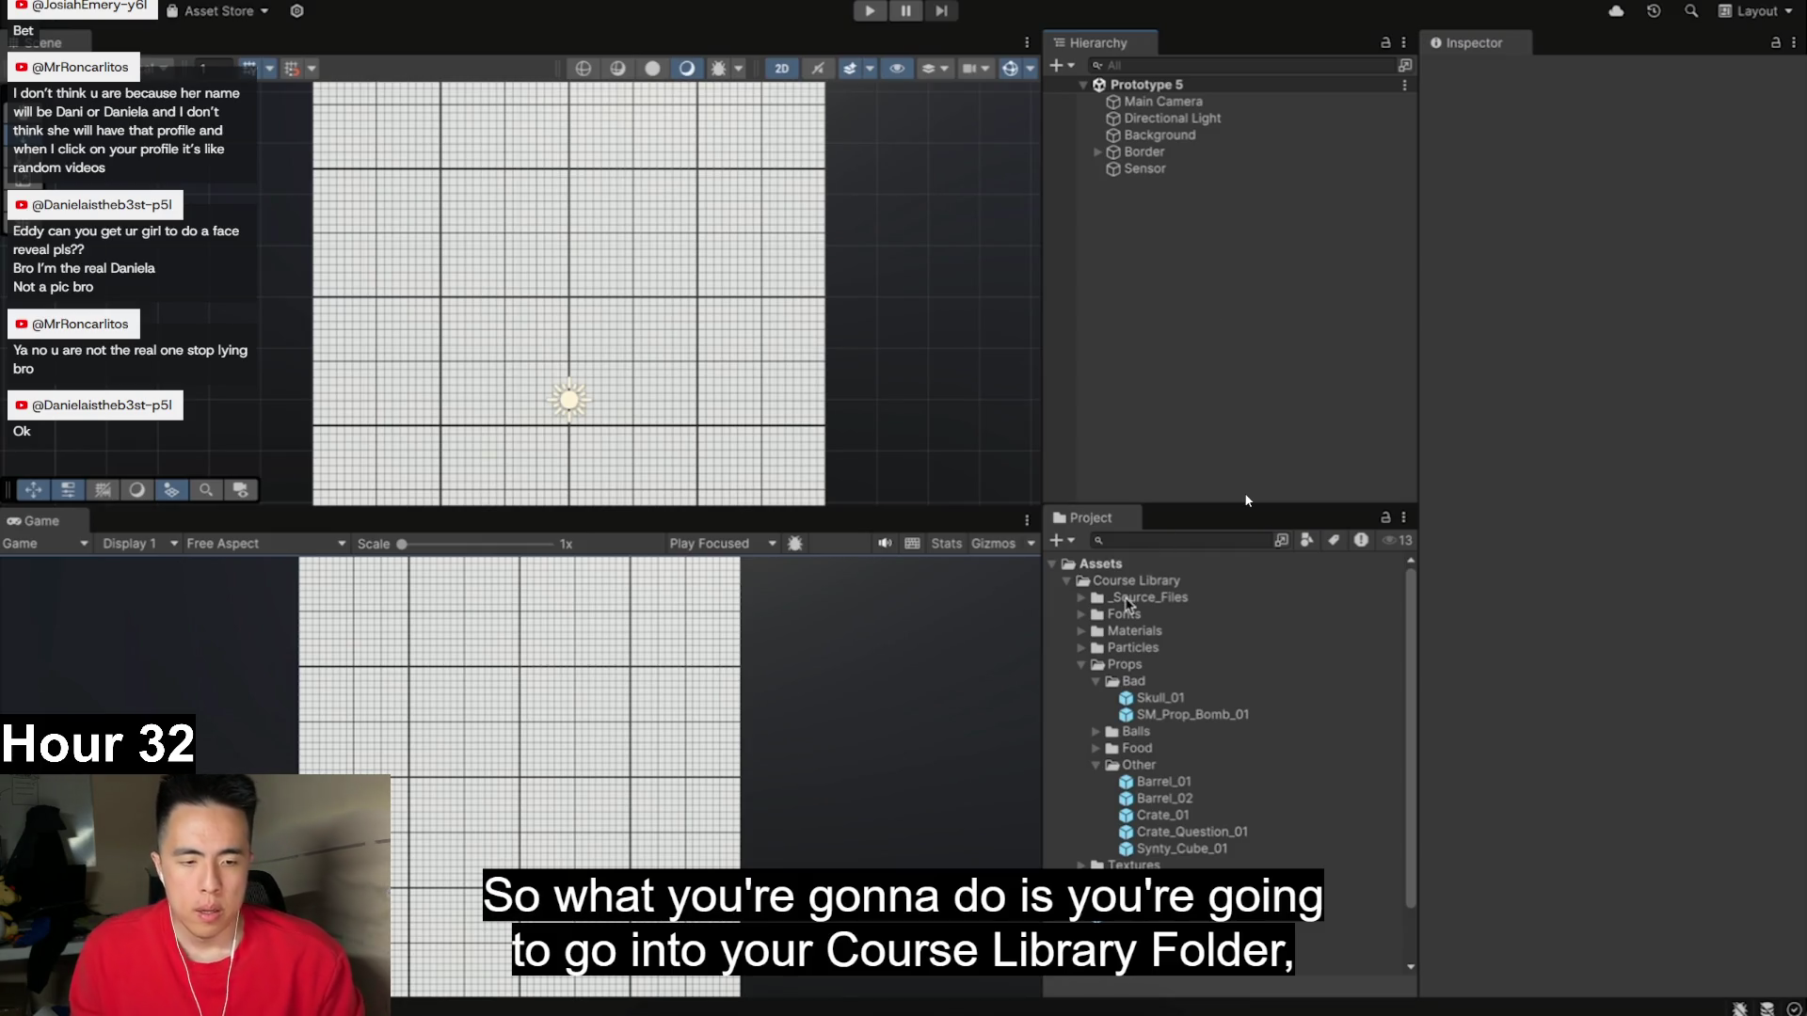
- Browse the Props folder, previewing Skull_01, bomb, ball, food and Crate_01 props and the Bad 1 prefab
left_click(1123, 664)
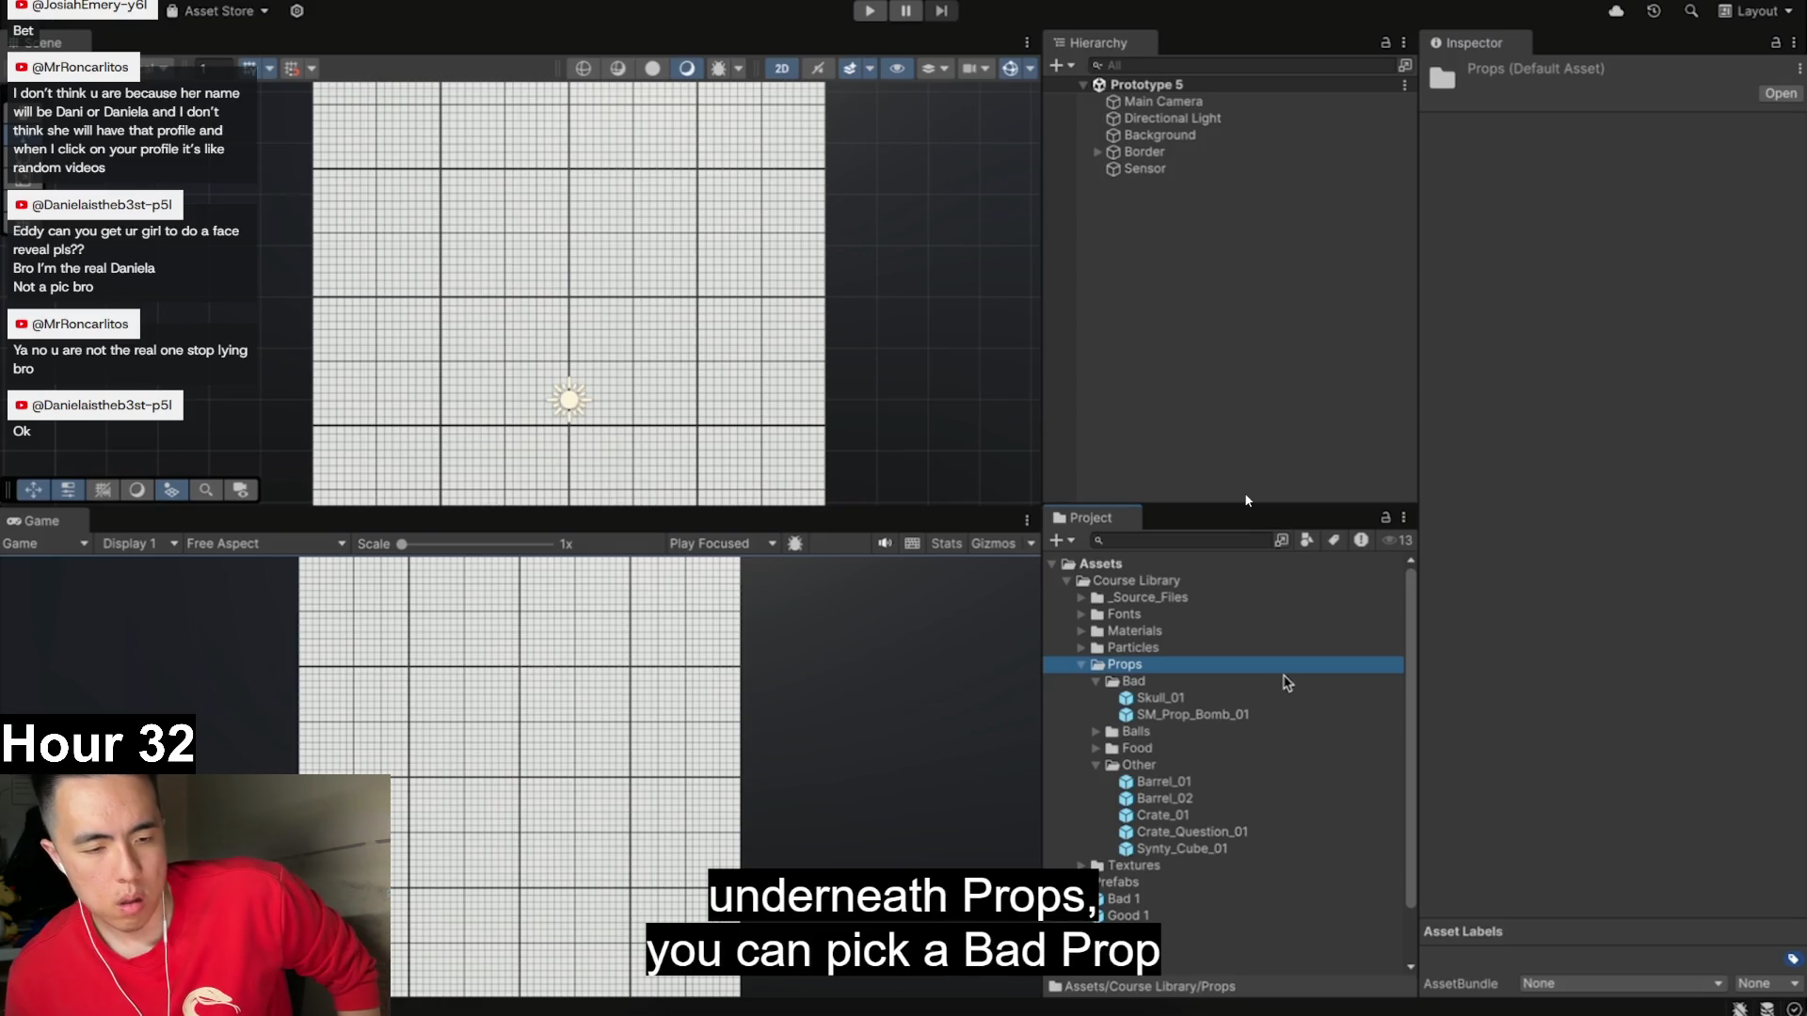
left_click(1157, 698)
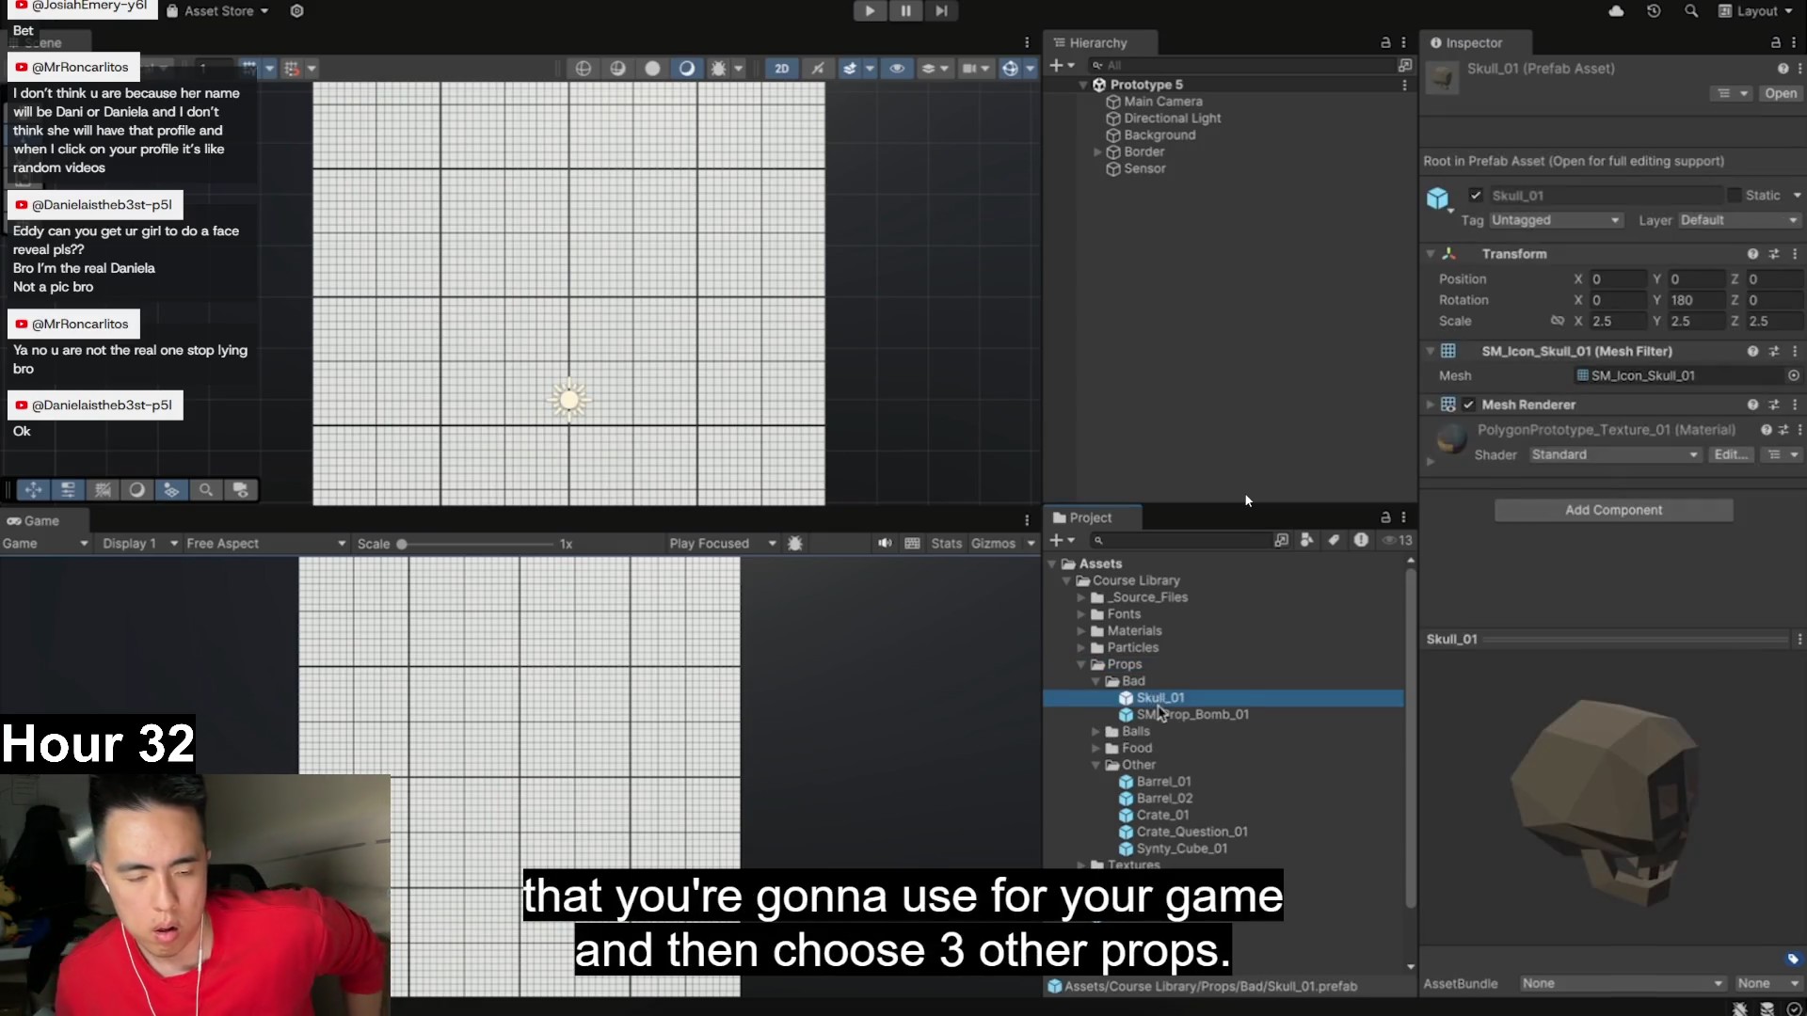
left_click(1160, 716)
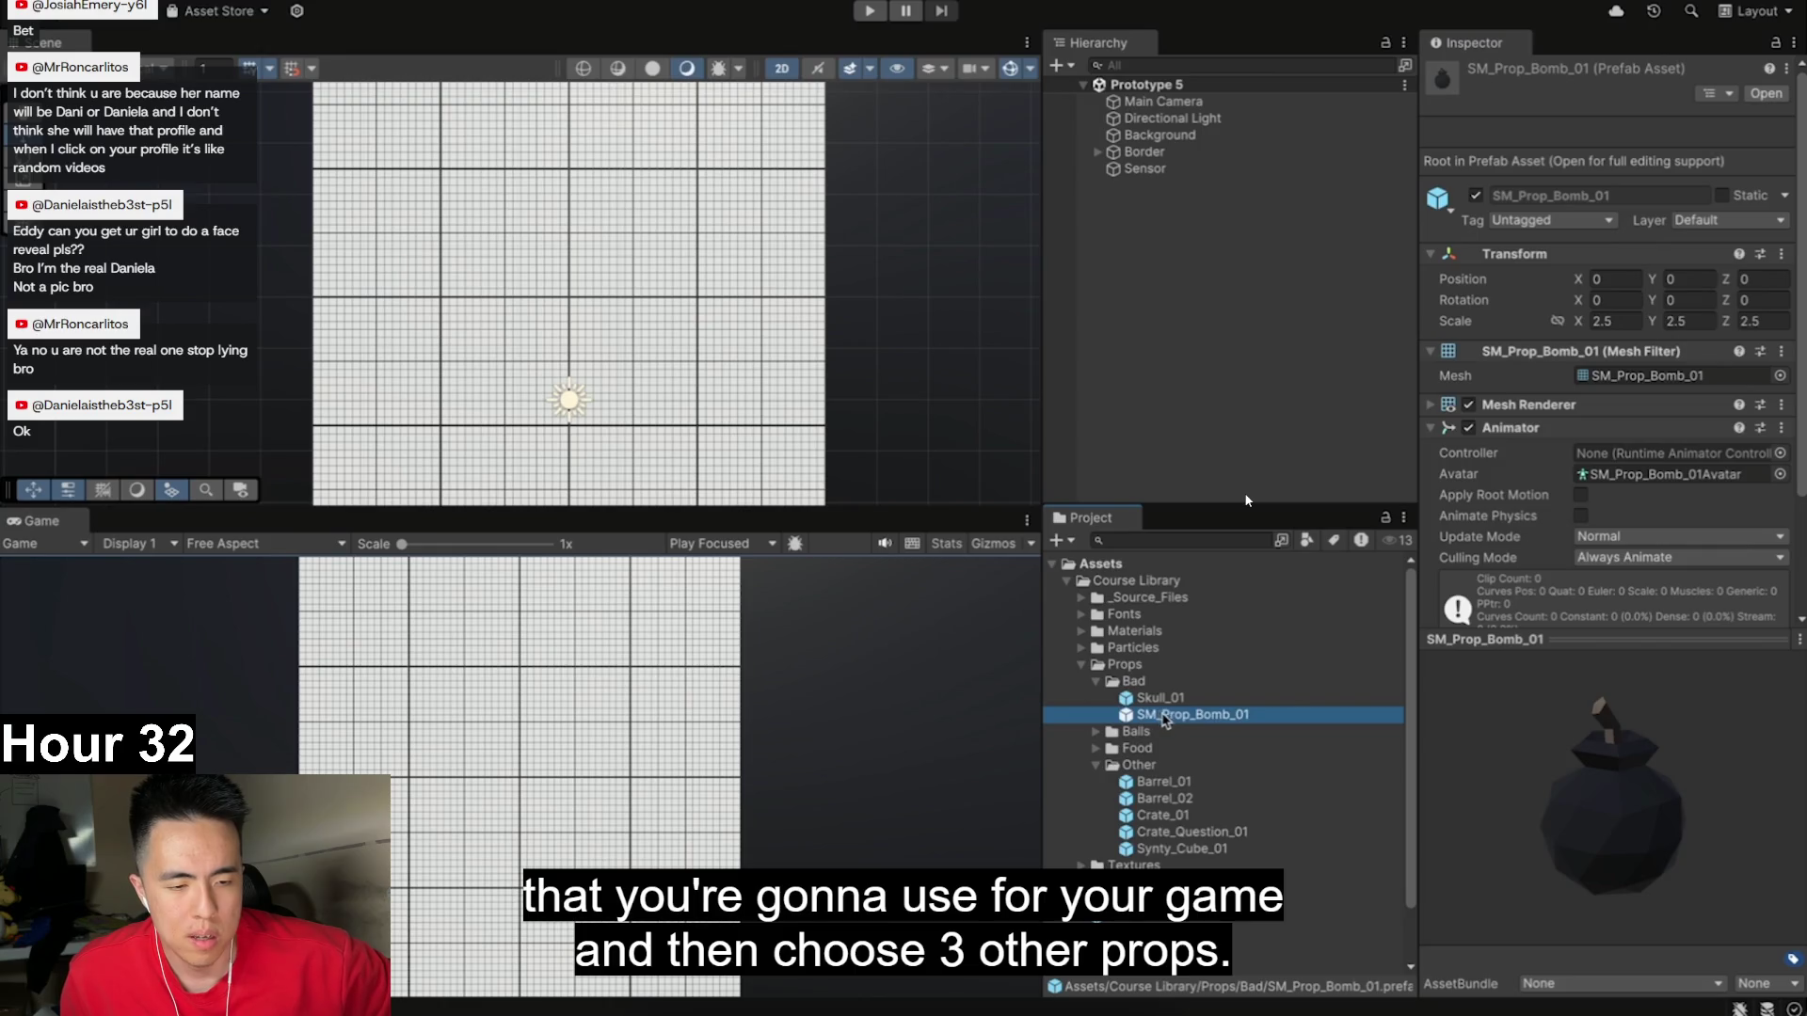
left_click(1098, 732)
left_click(1171, 799)
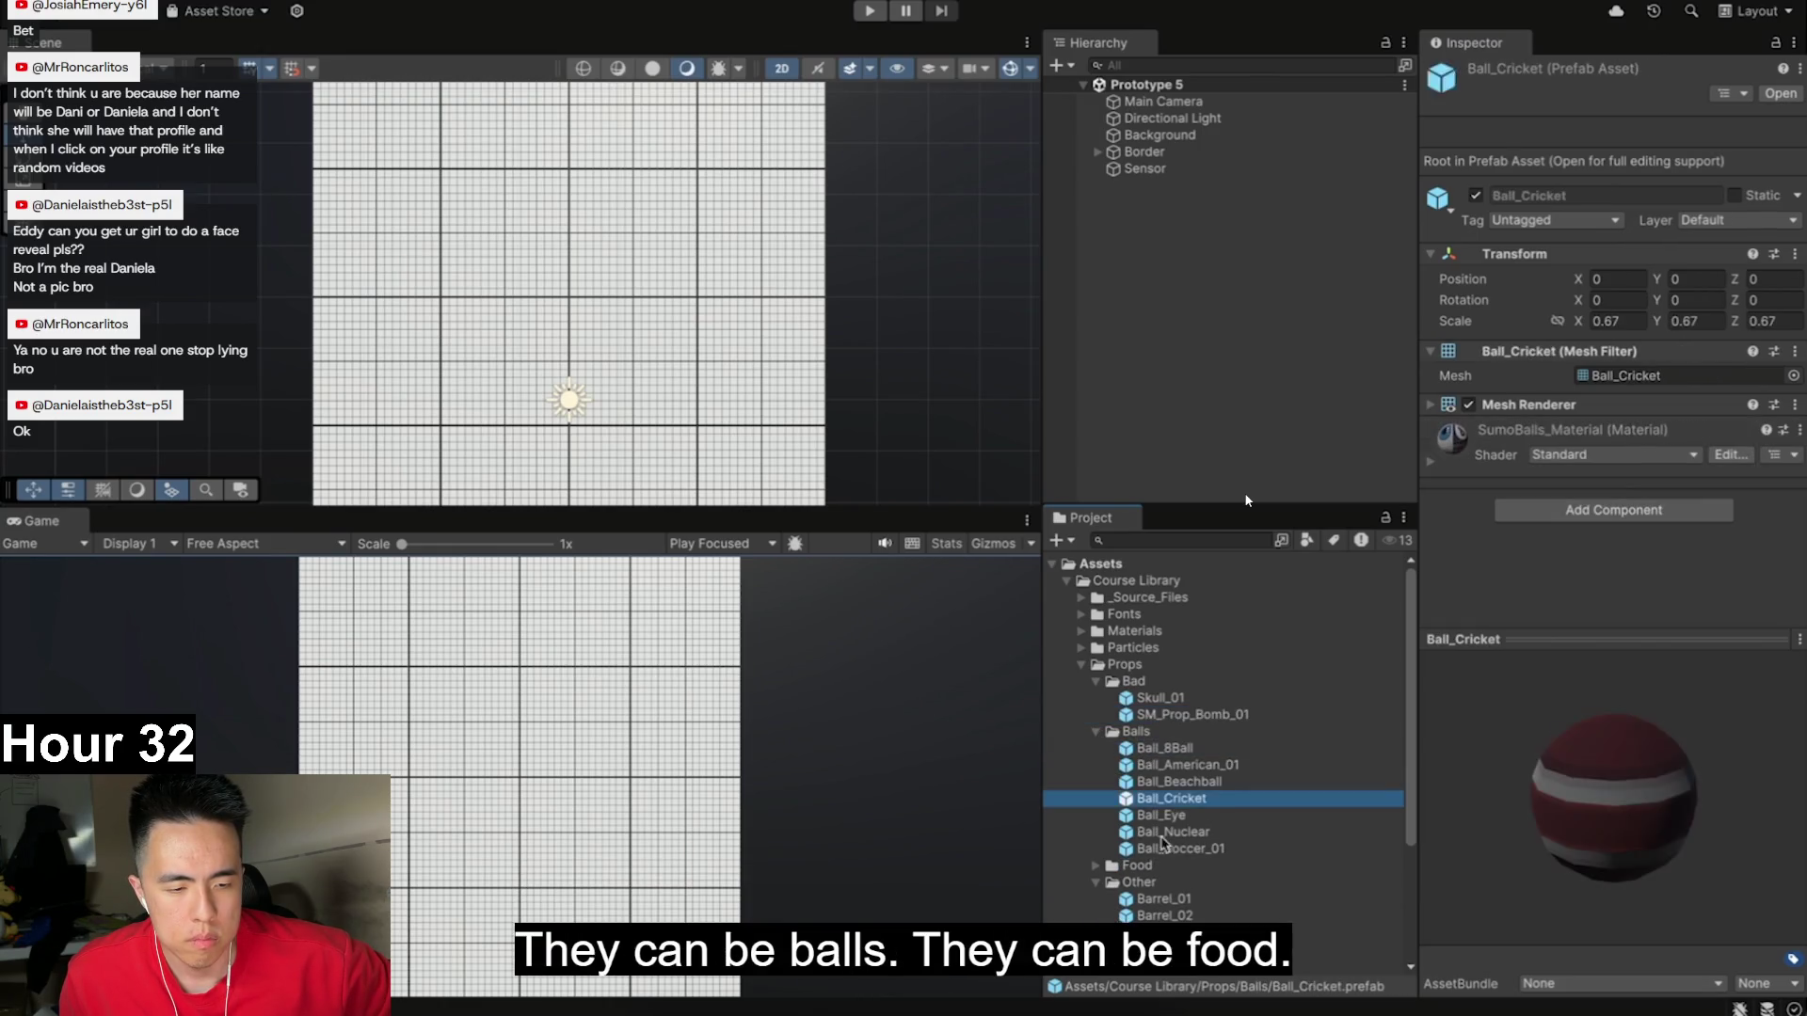
left_click(1210, 899)
left_click(1214, 949)
left_click(1214, 916)
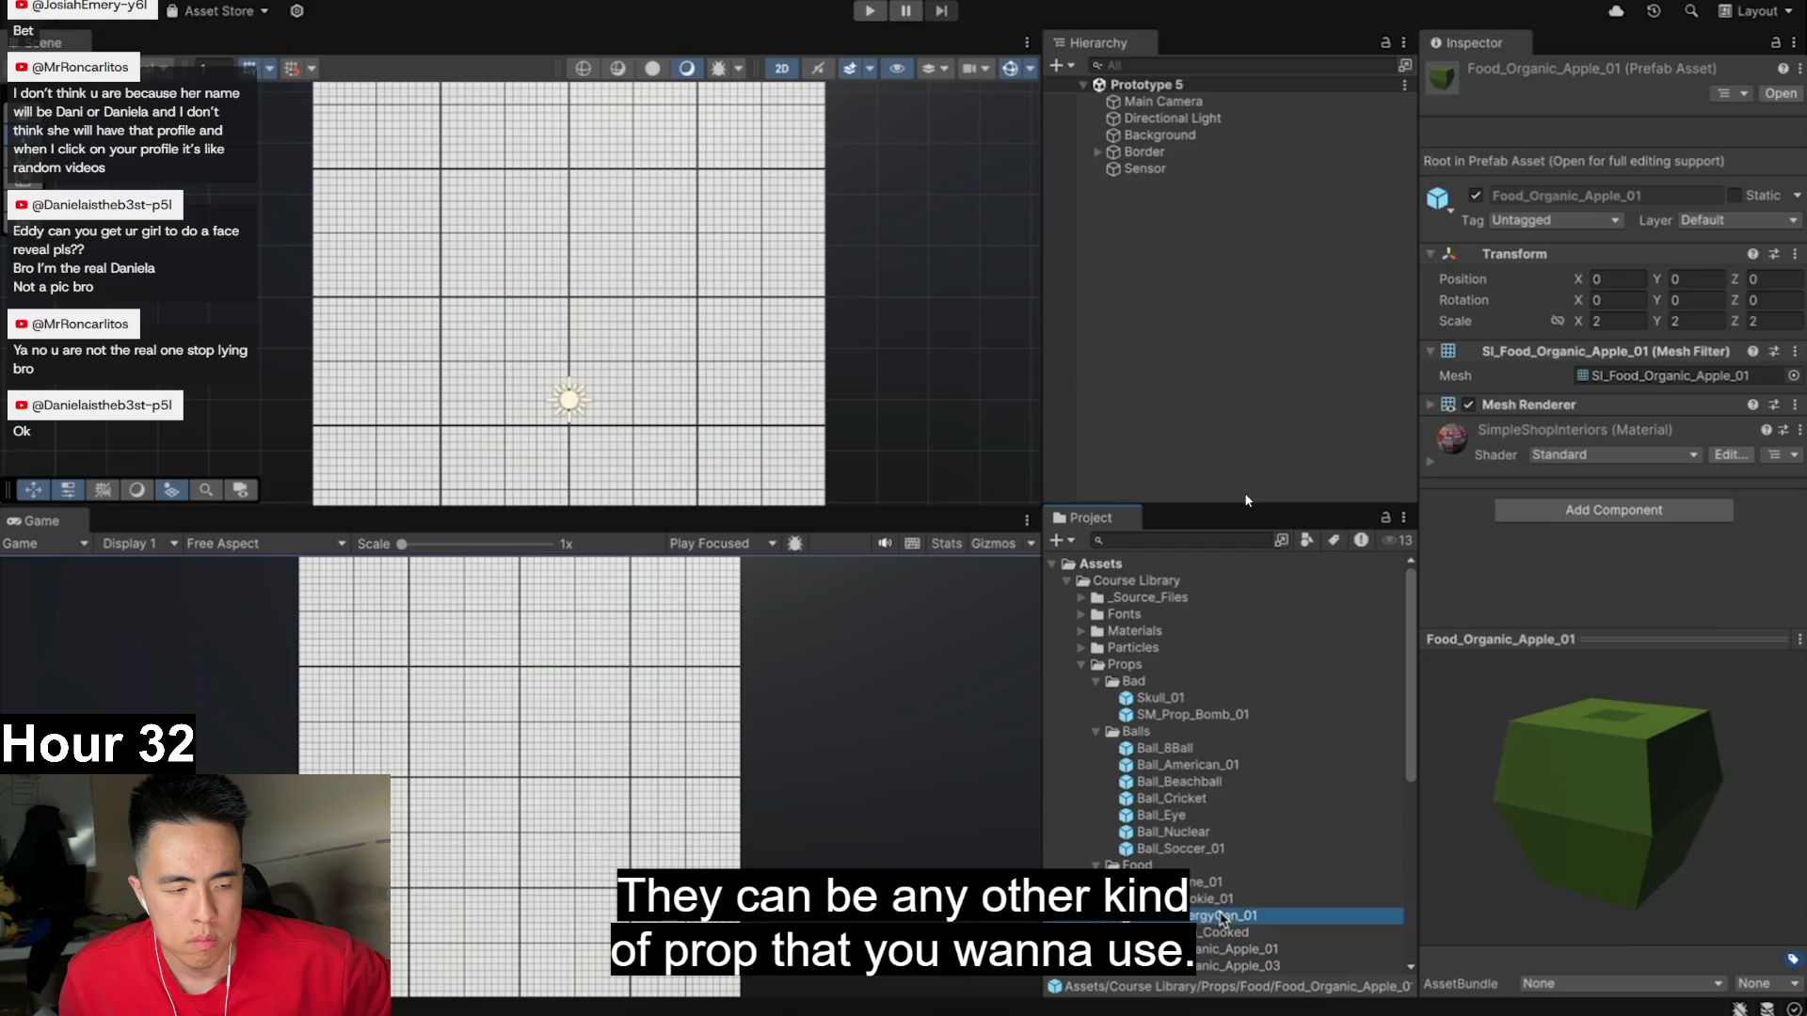
scroll(1214, 923, "down", 3)
left_click(1223, 908)
left_click(1214, 956)
scroll(1214, 950, "down", 5)
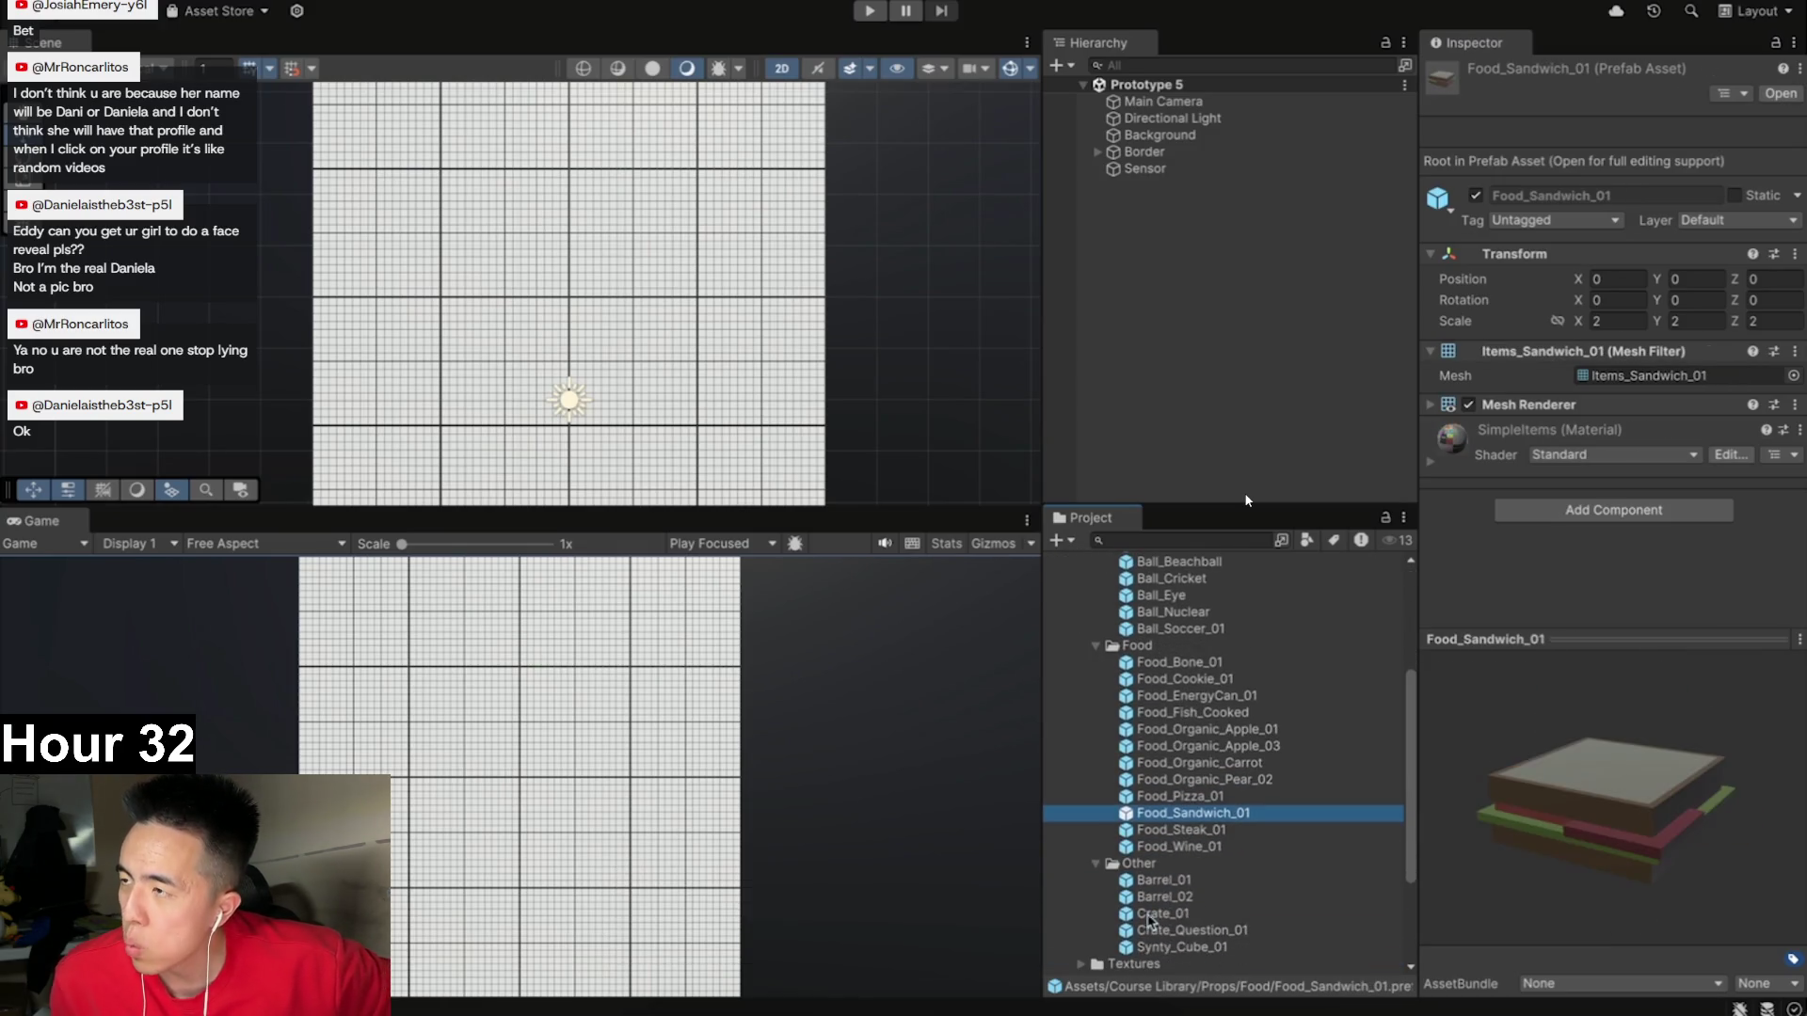
left_click(1163, 908)
left_click(1155, 902)
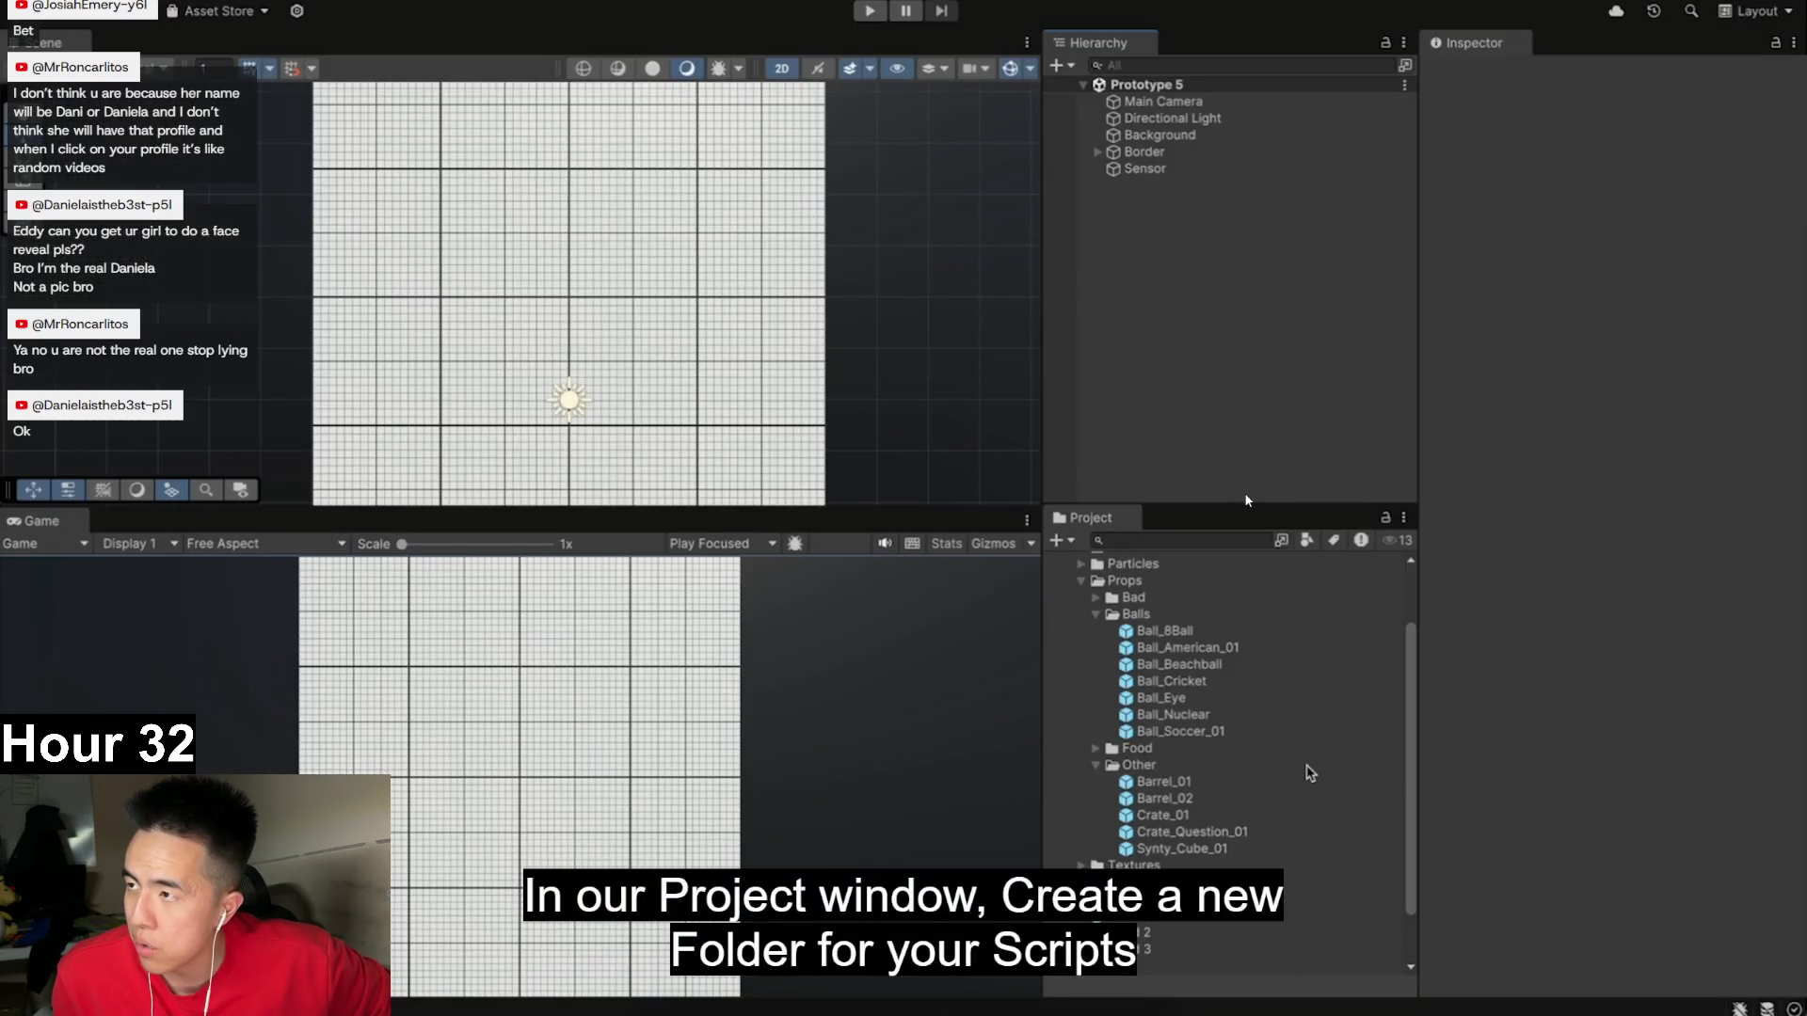
scroll(1243, 659, "down", 2)
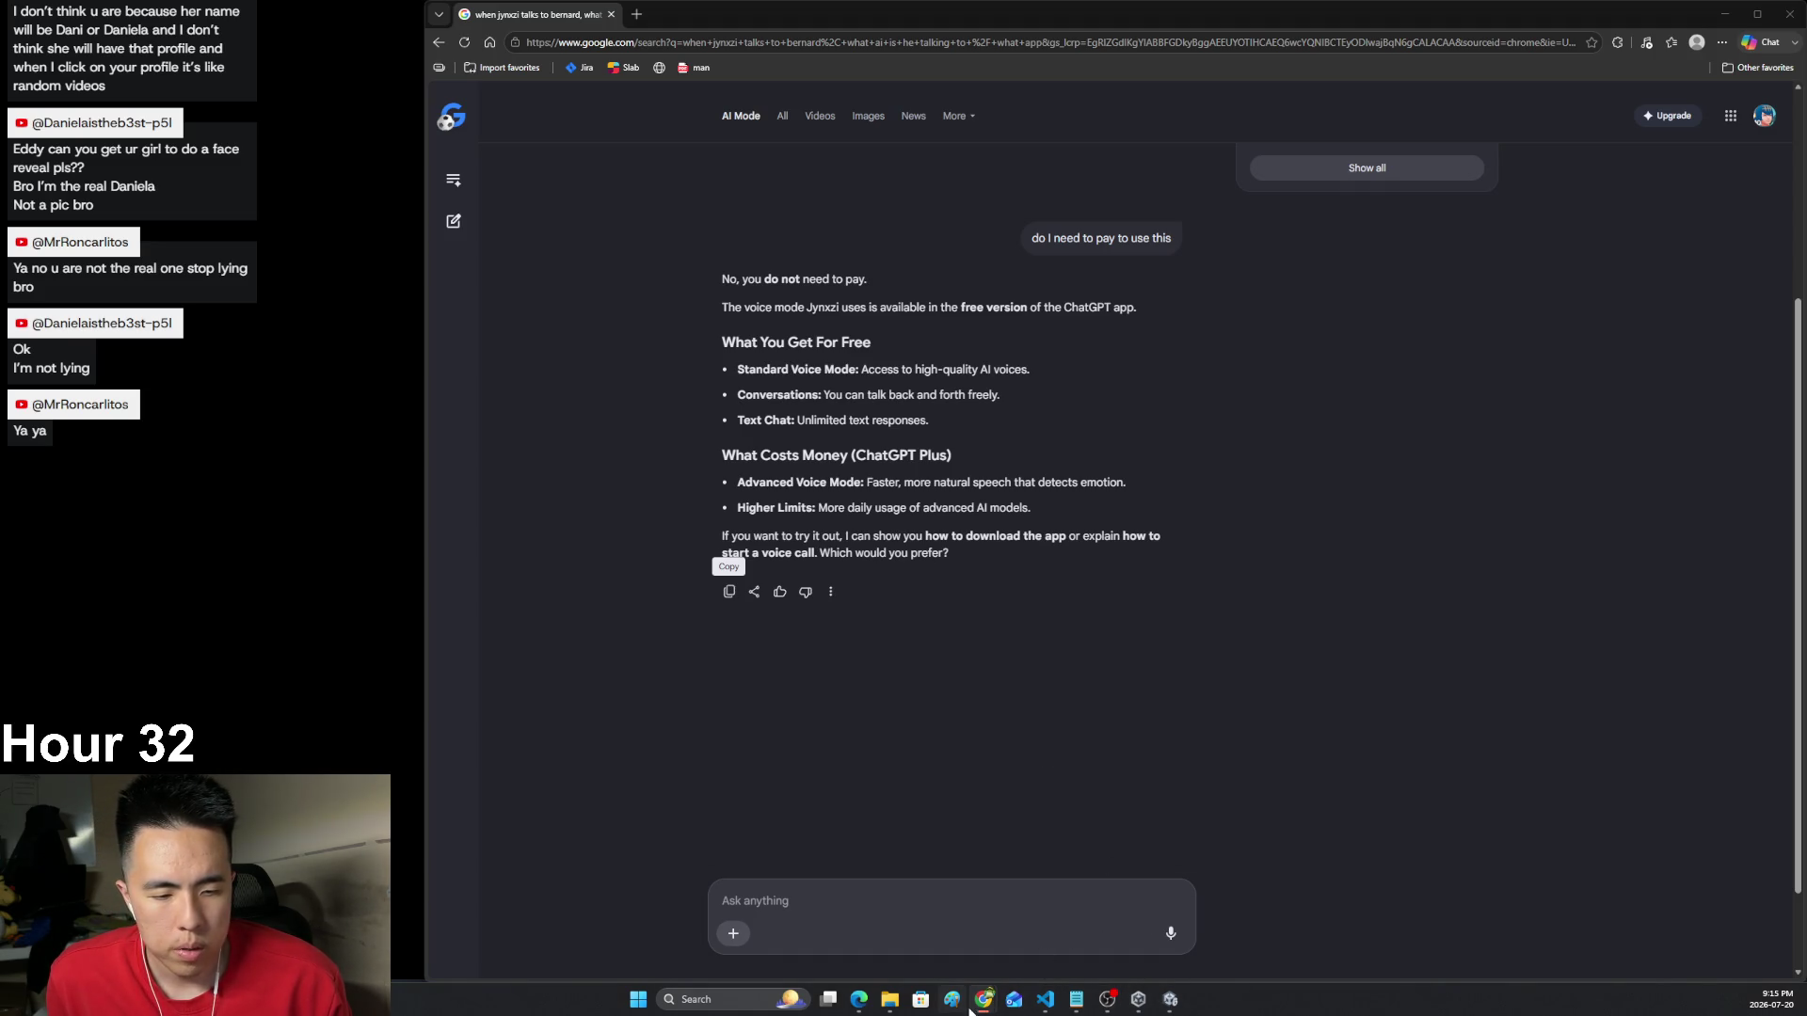
- Exit the full-screen lesson video, scroll to the target-setup steps, and return to the Unity Editor
mouse_move(976, 1009)
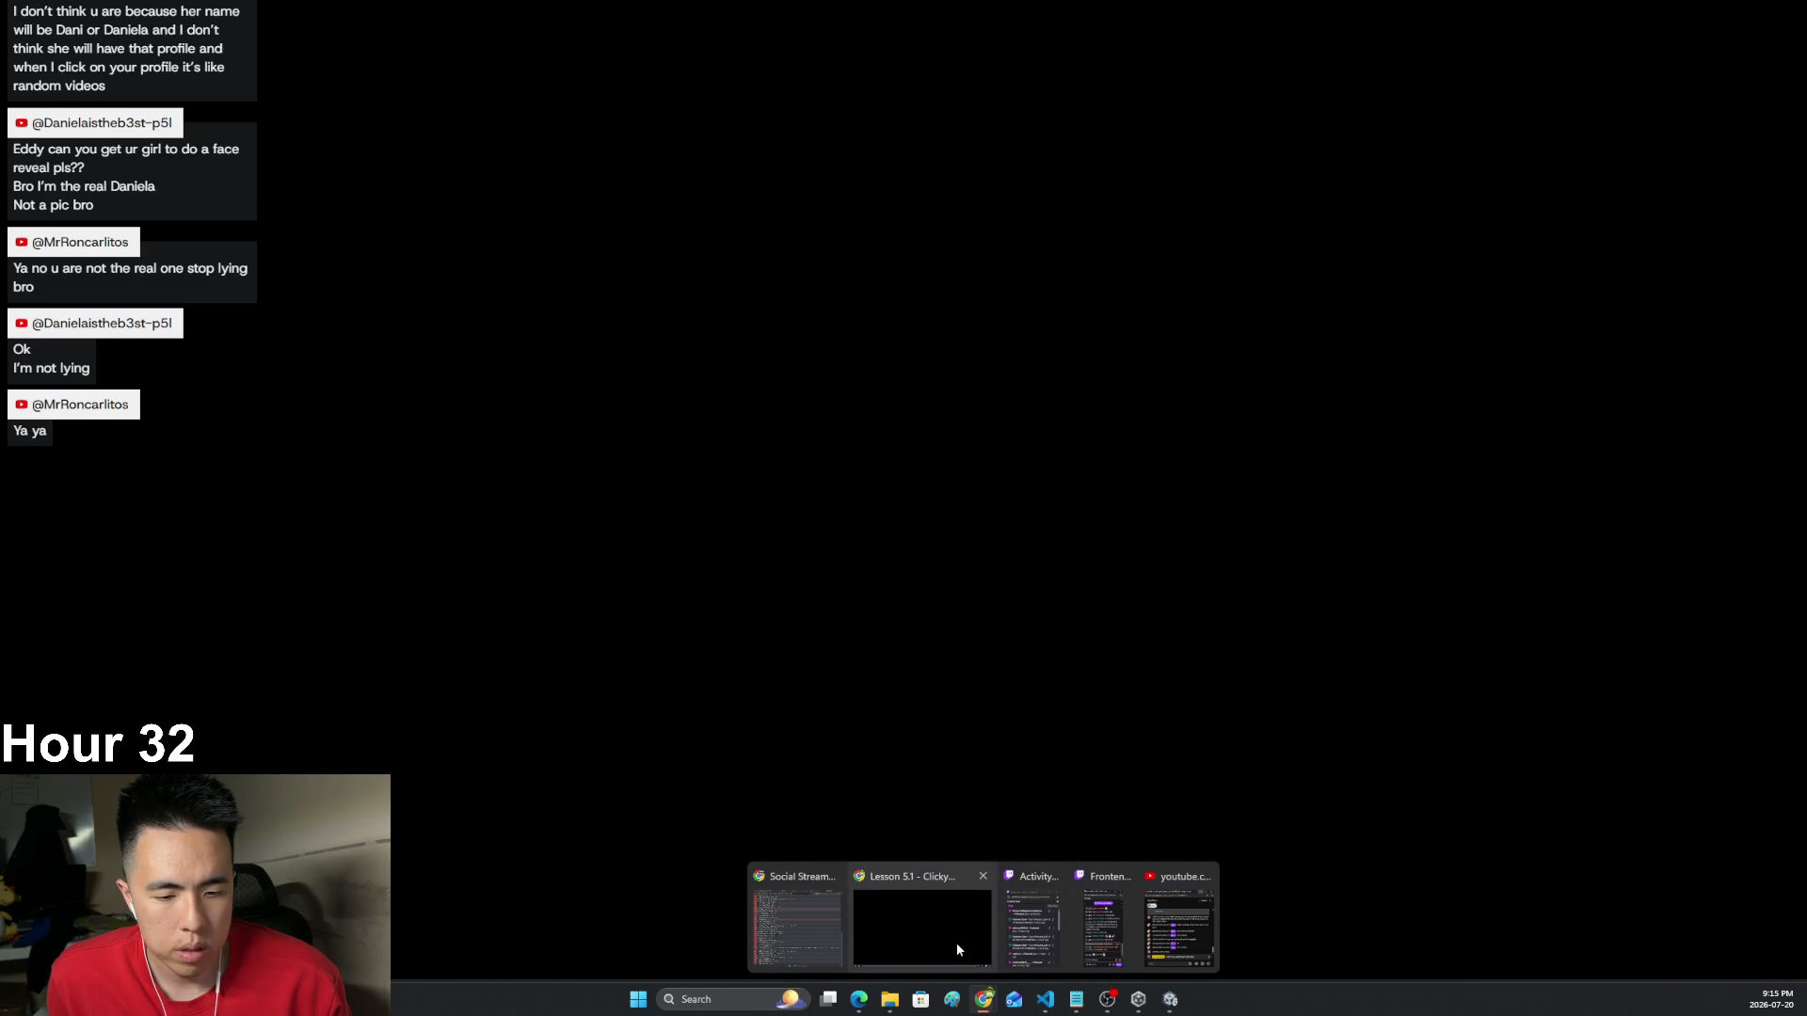
left_click(957, 943)
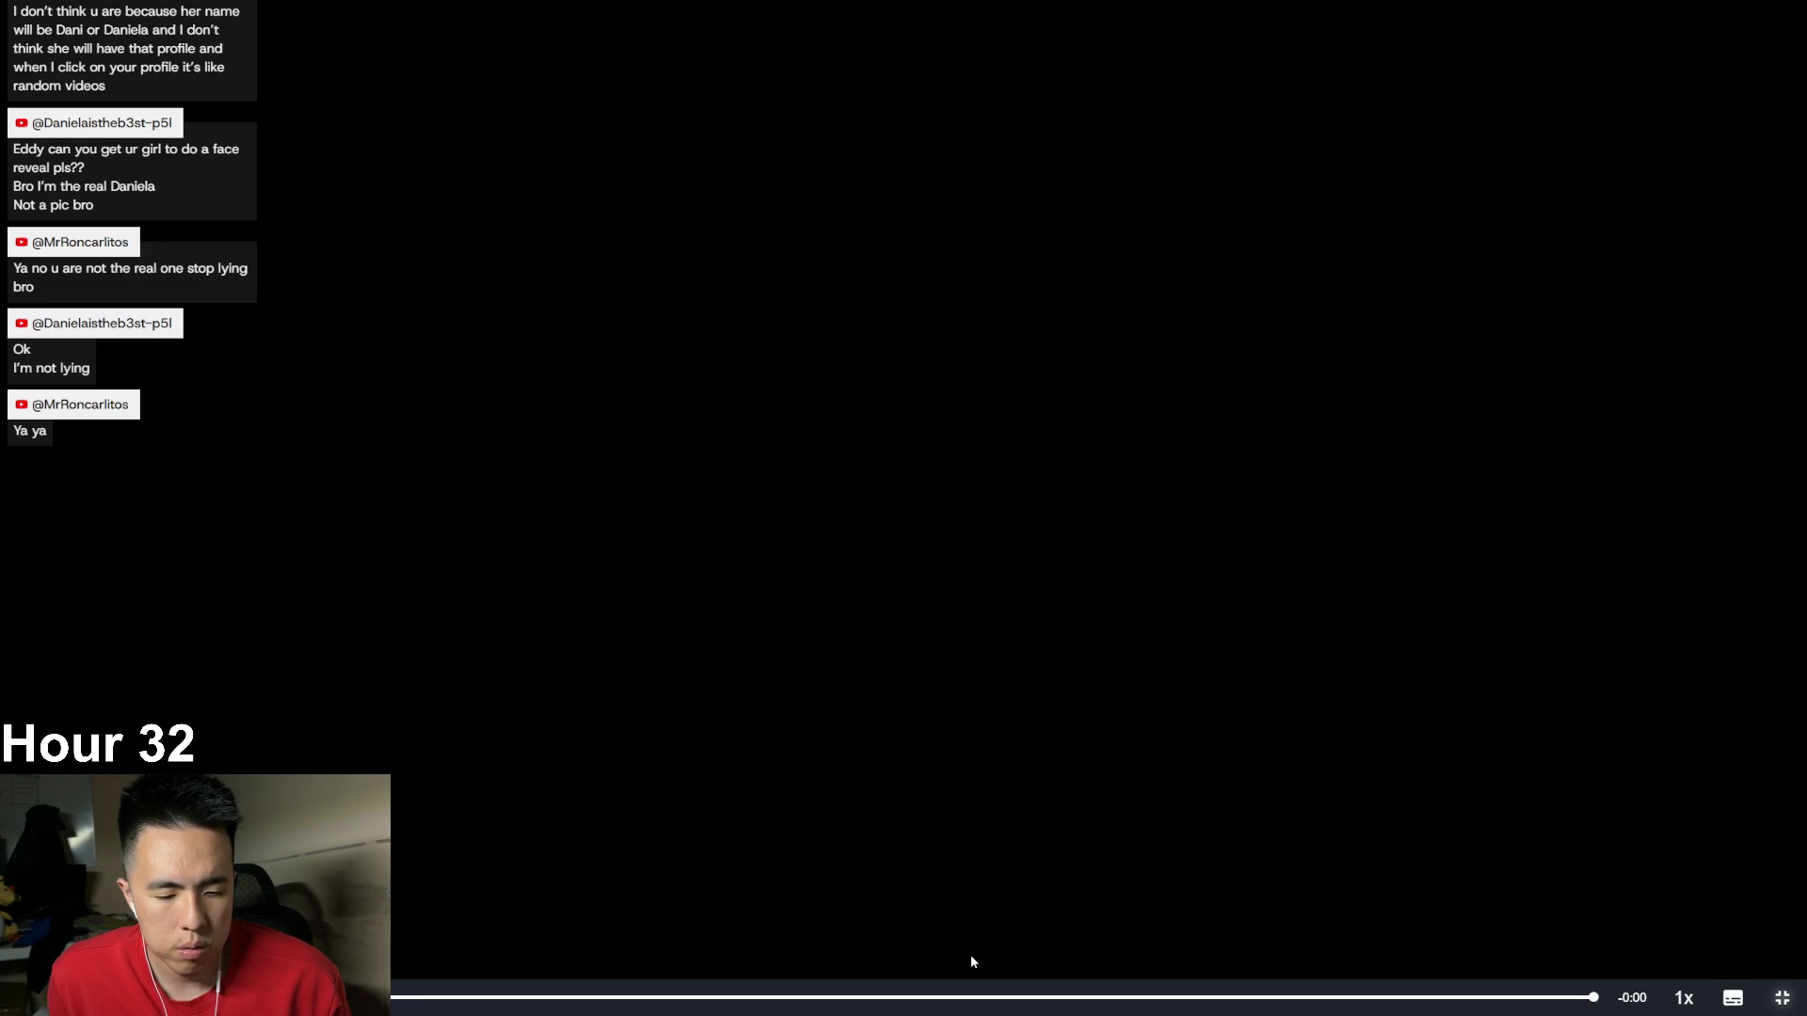
left_click(1781, 998)
scroll(1262, 887, "down", 3)
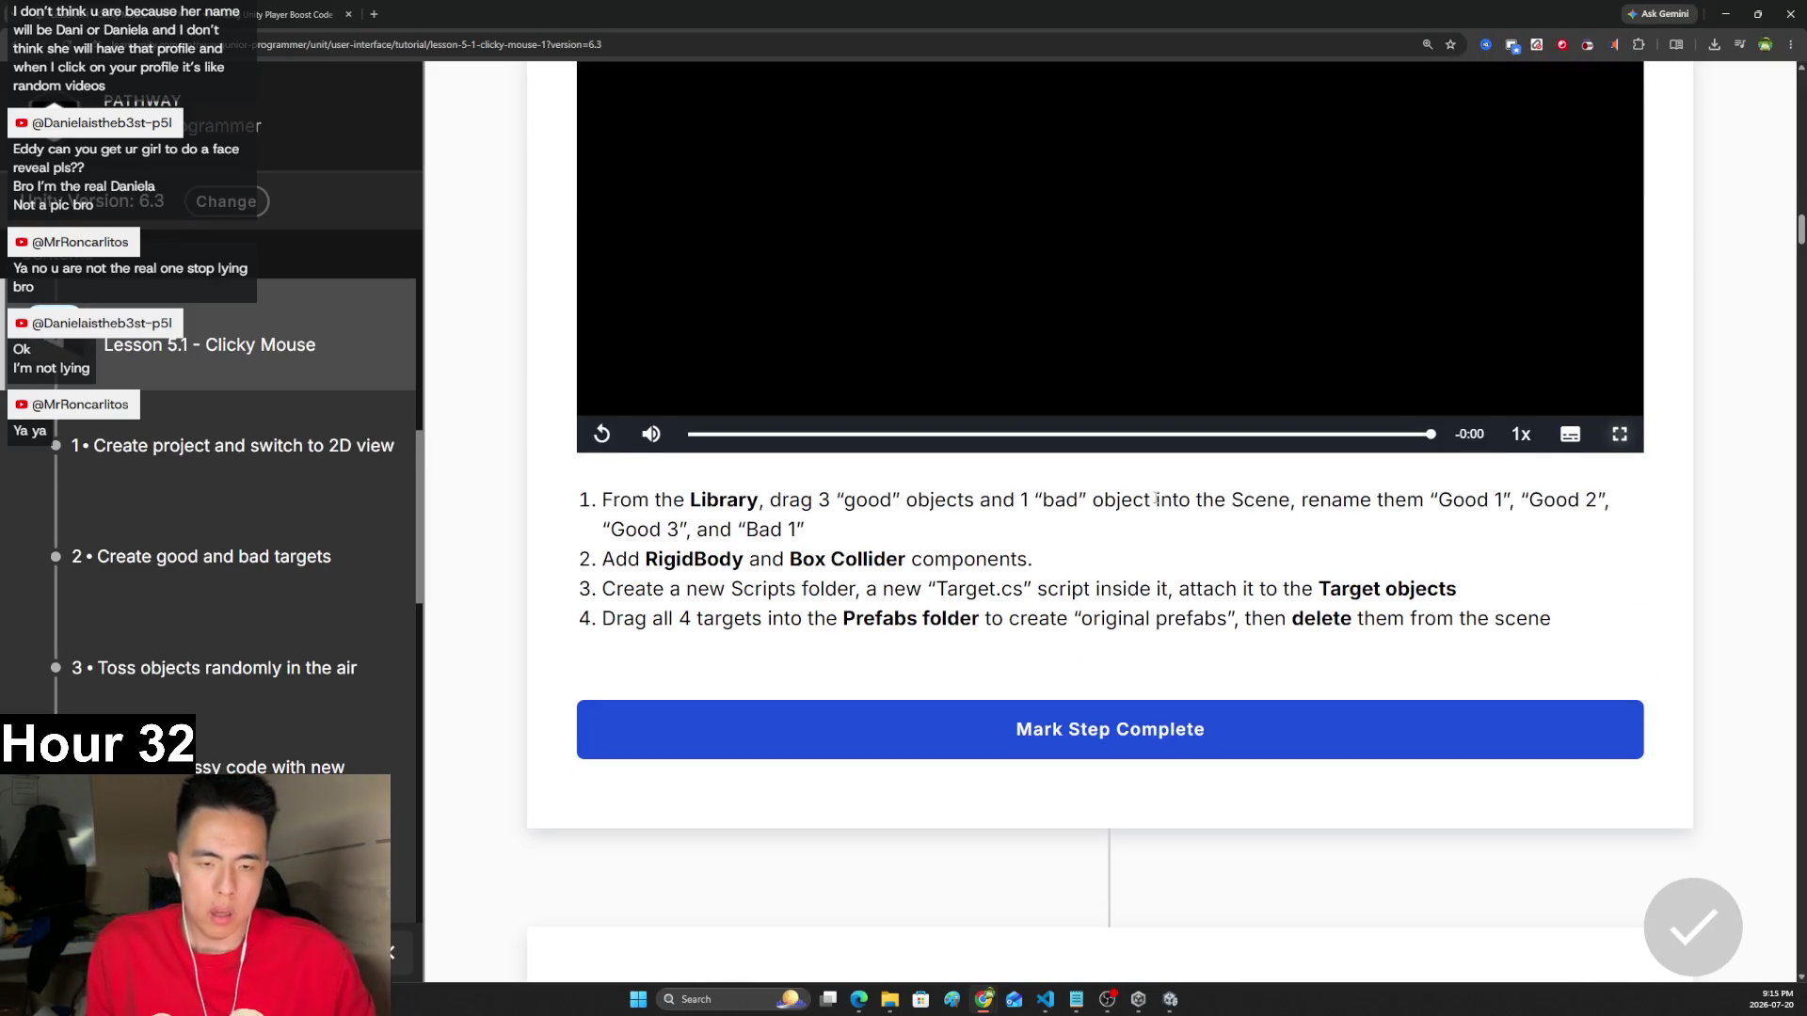
left_click(1170, 1000)
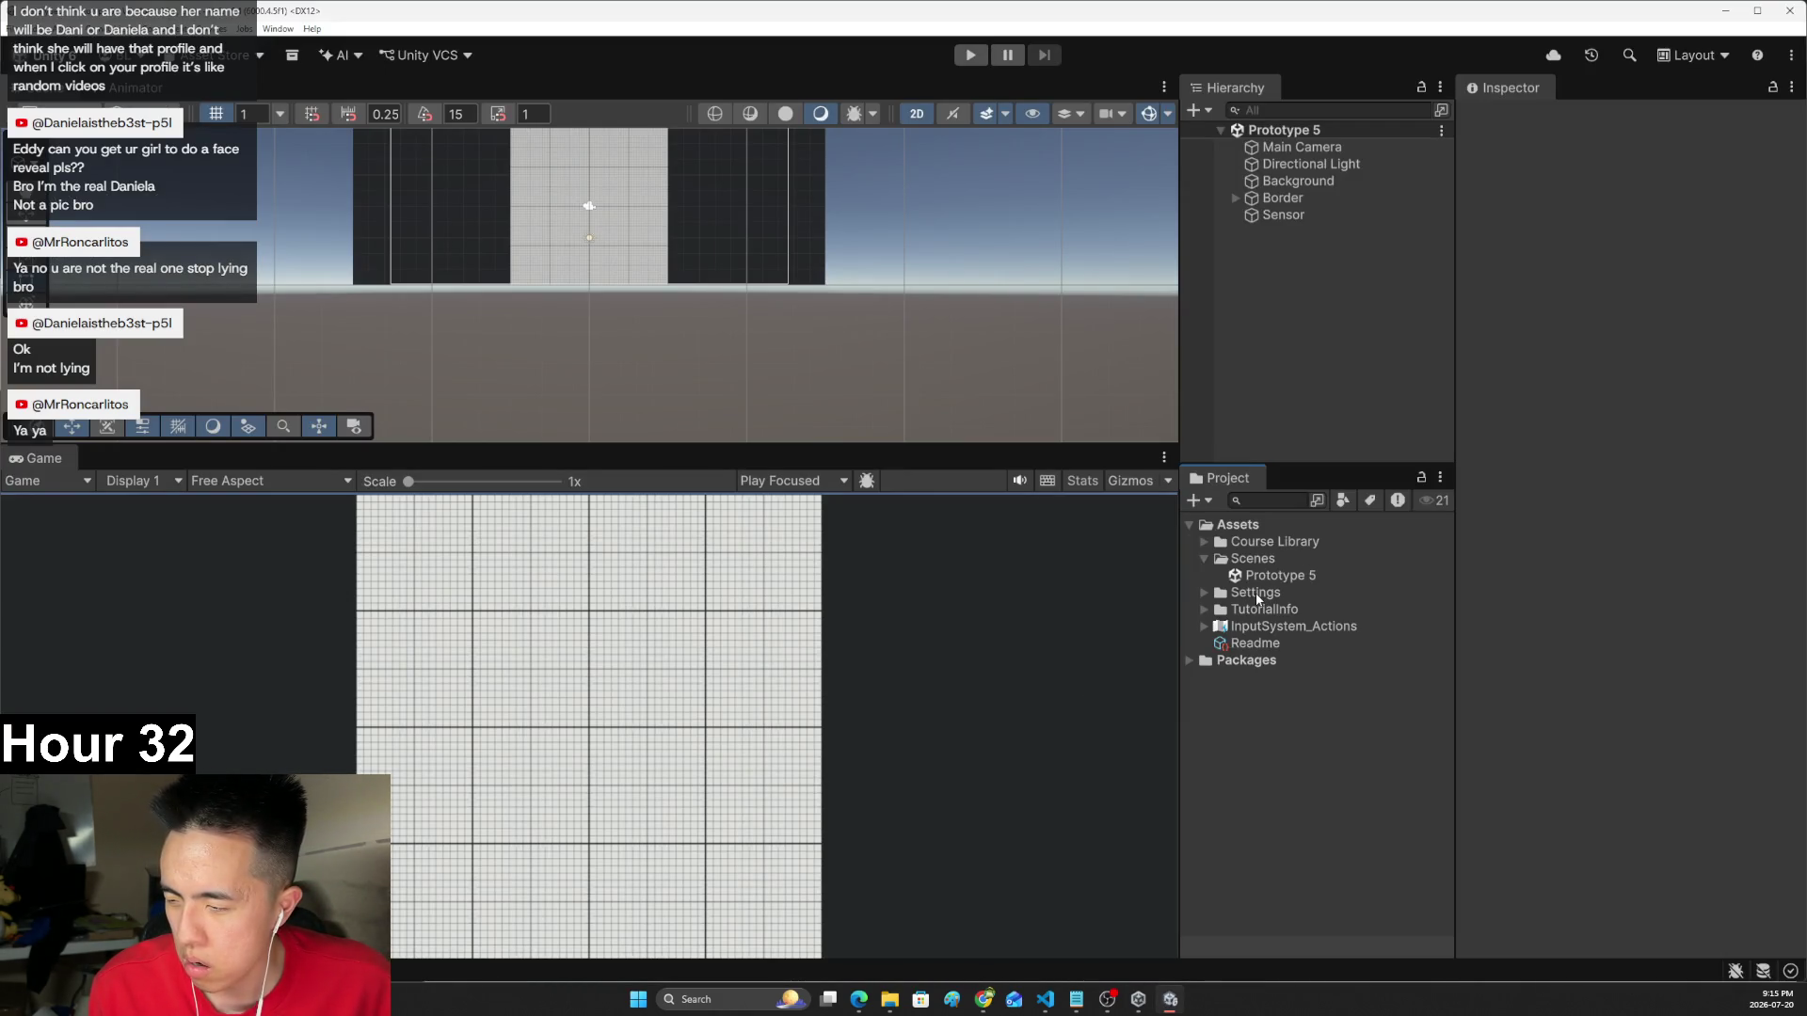
- Drag SM_Prop_Bomb_01 from Course Library > Props > Bad into the Scene view
left_click(1206, 593)
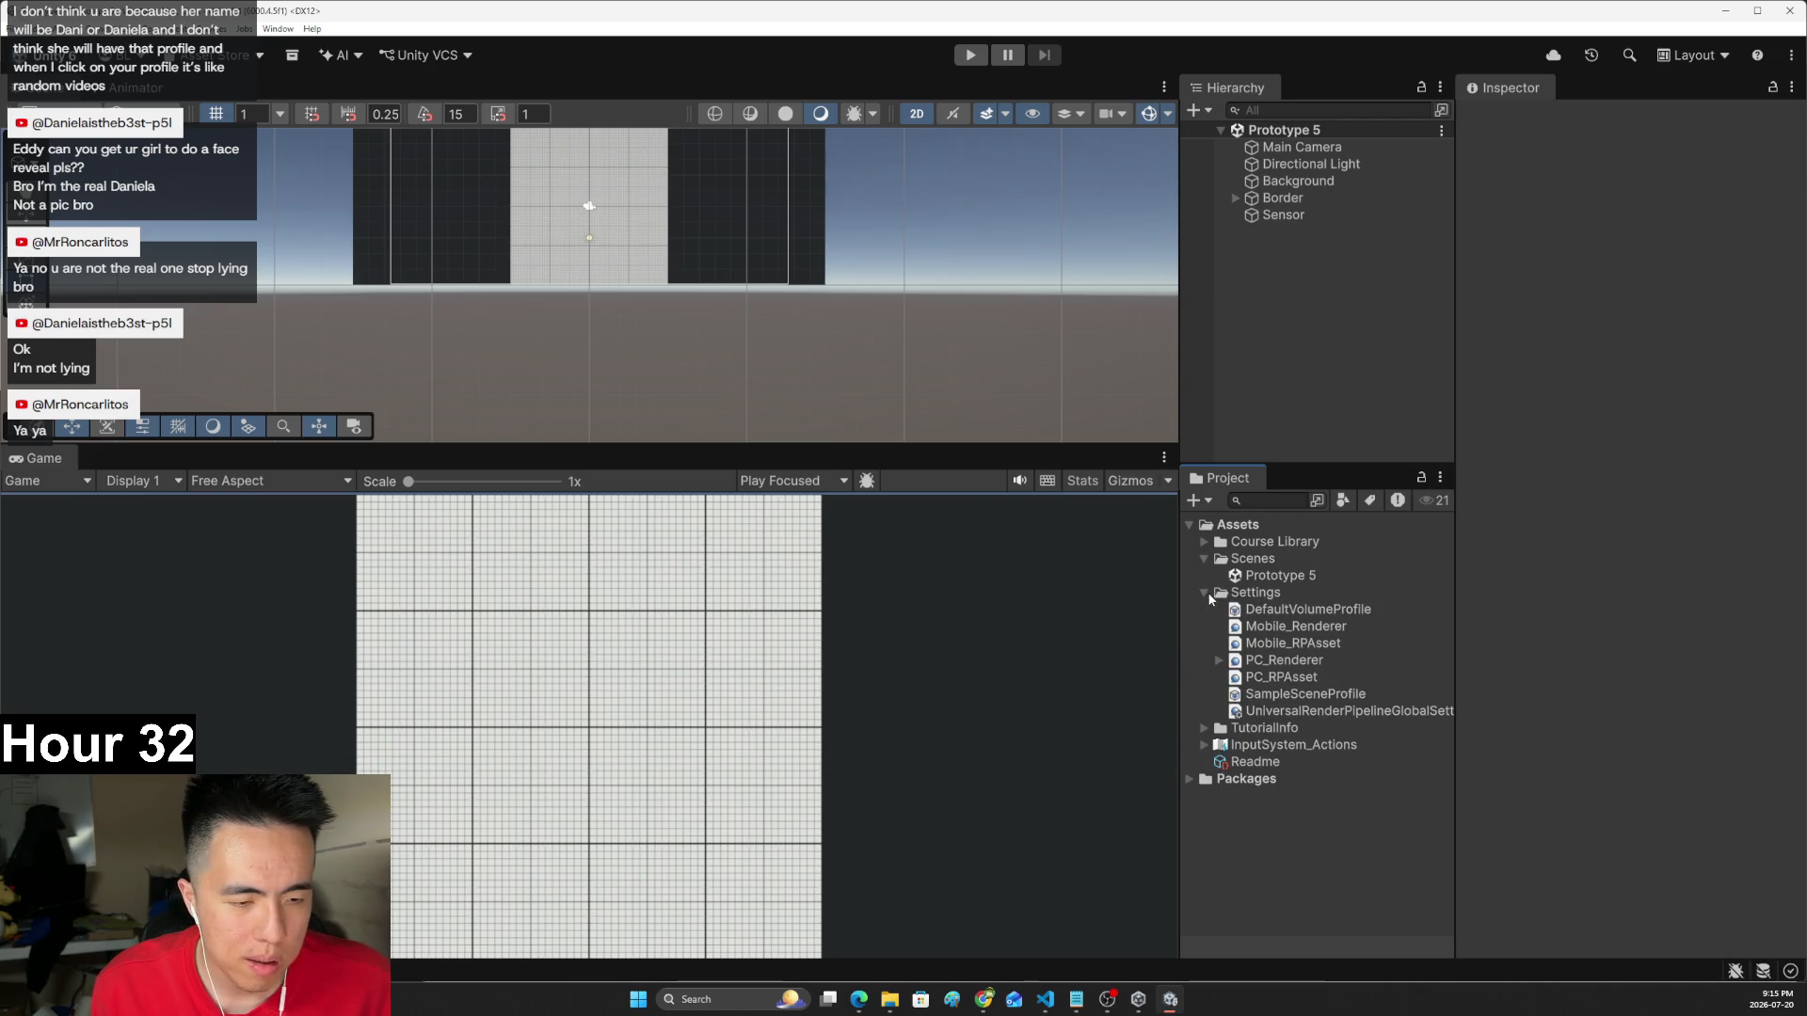
left_click(1206, 593)
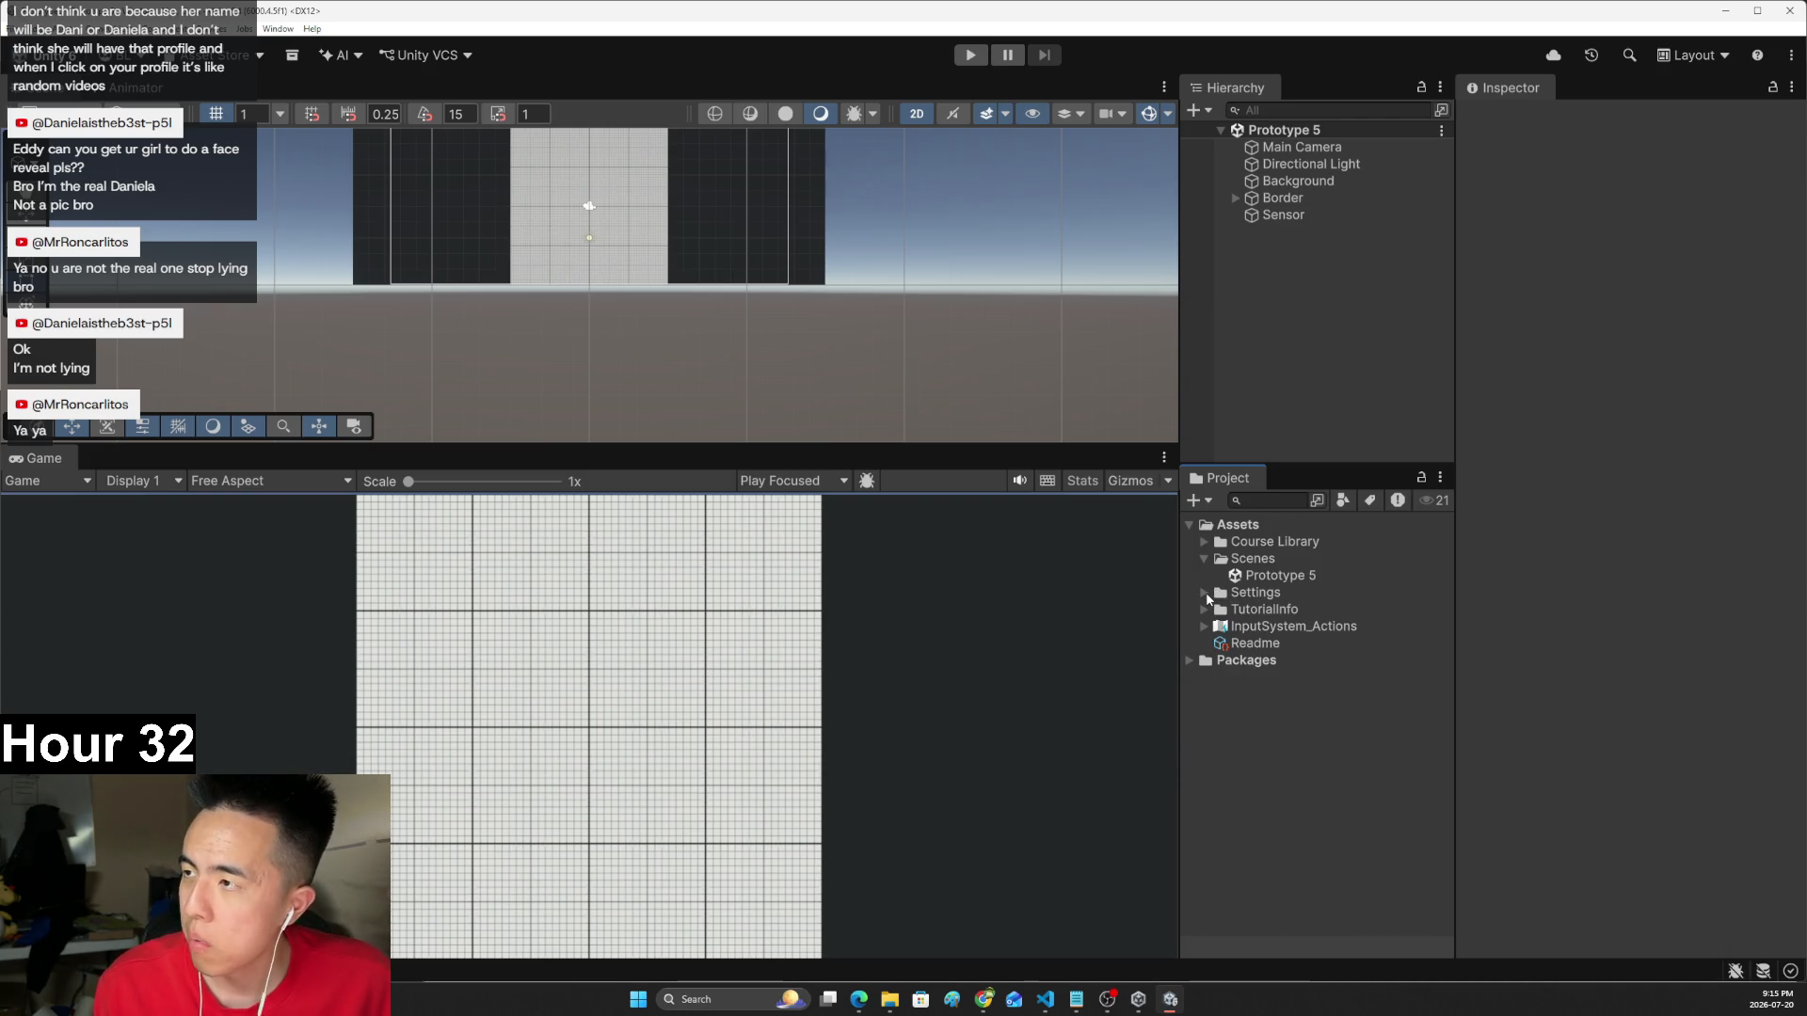
left_click(1206, 542)
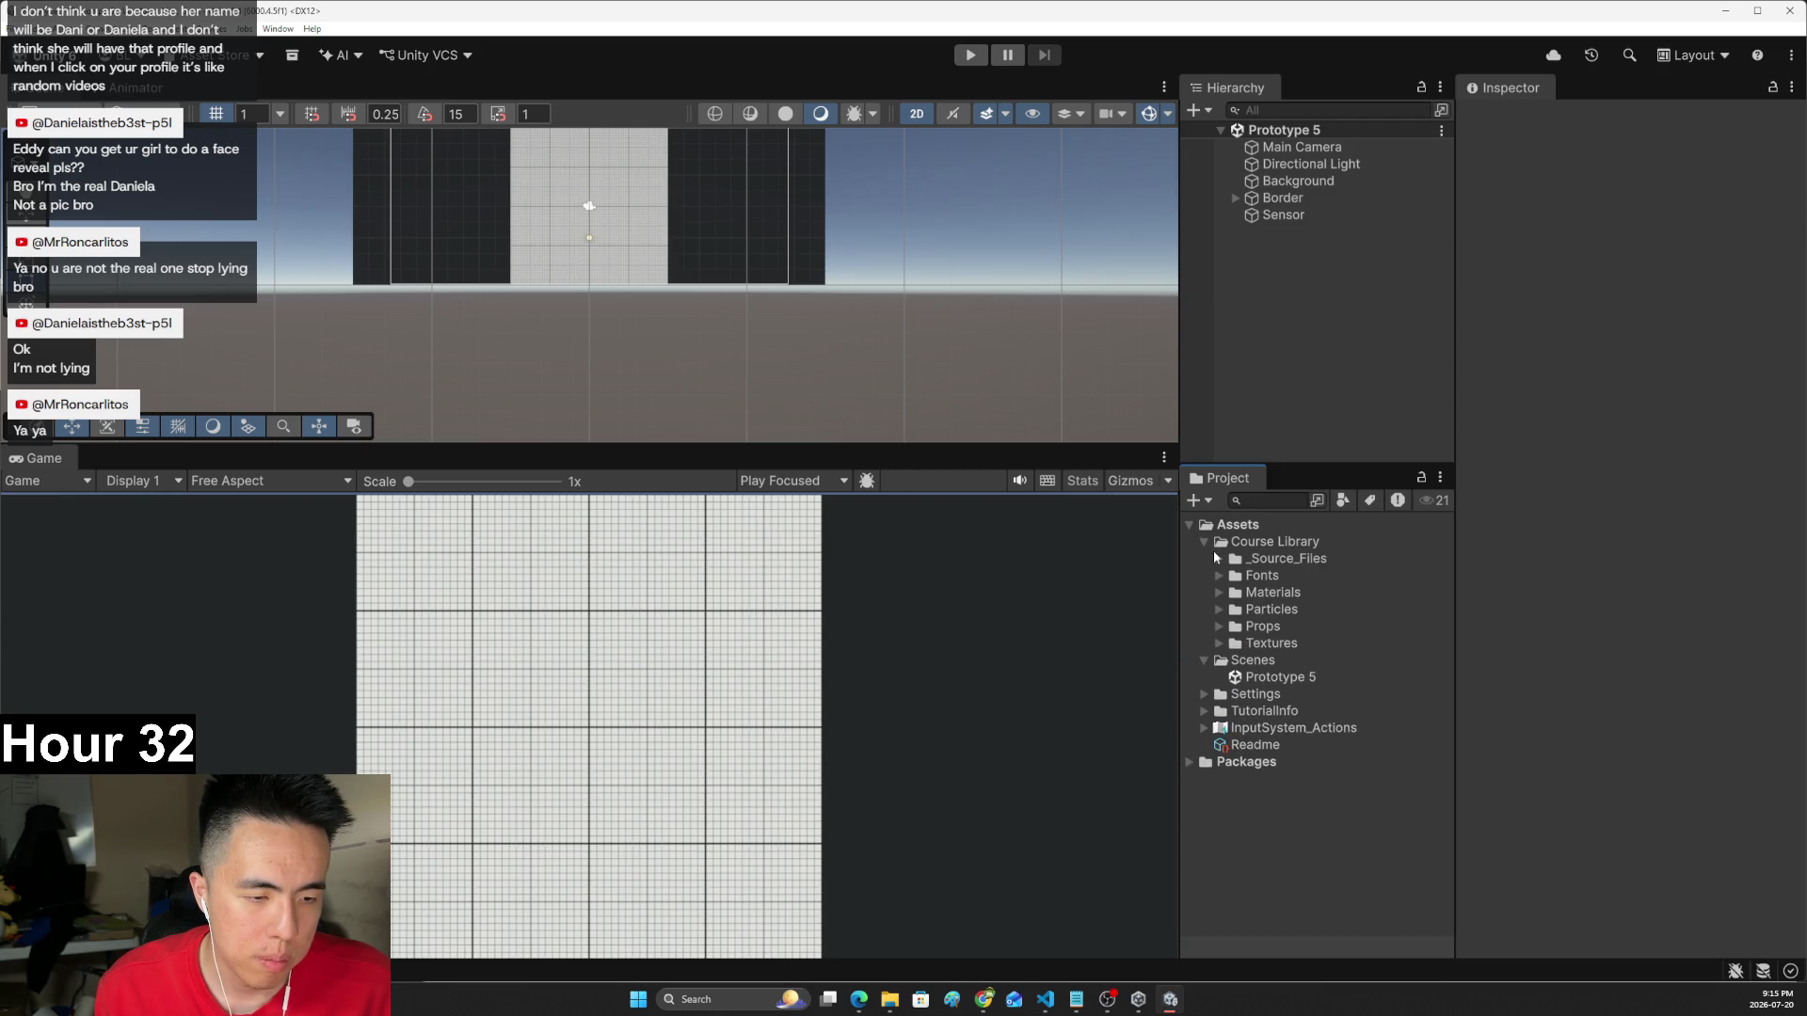
left_click(1218, 610)
left_click(1217, 610)
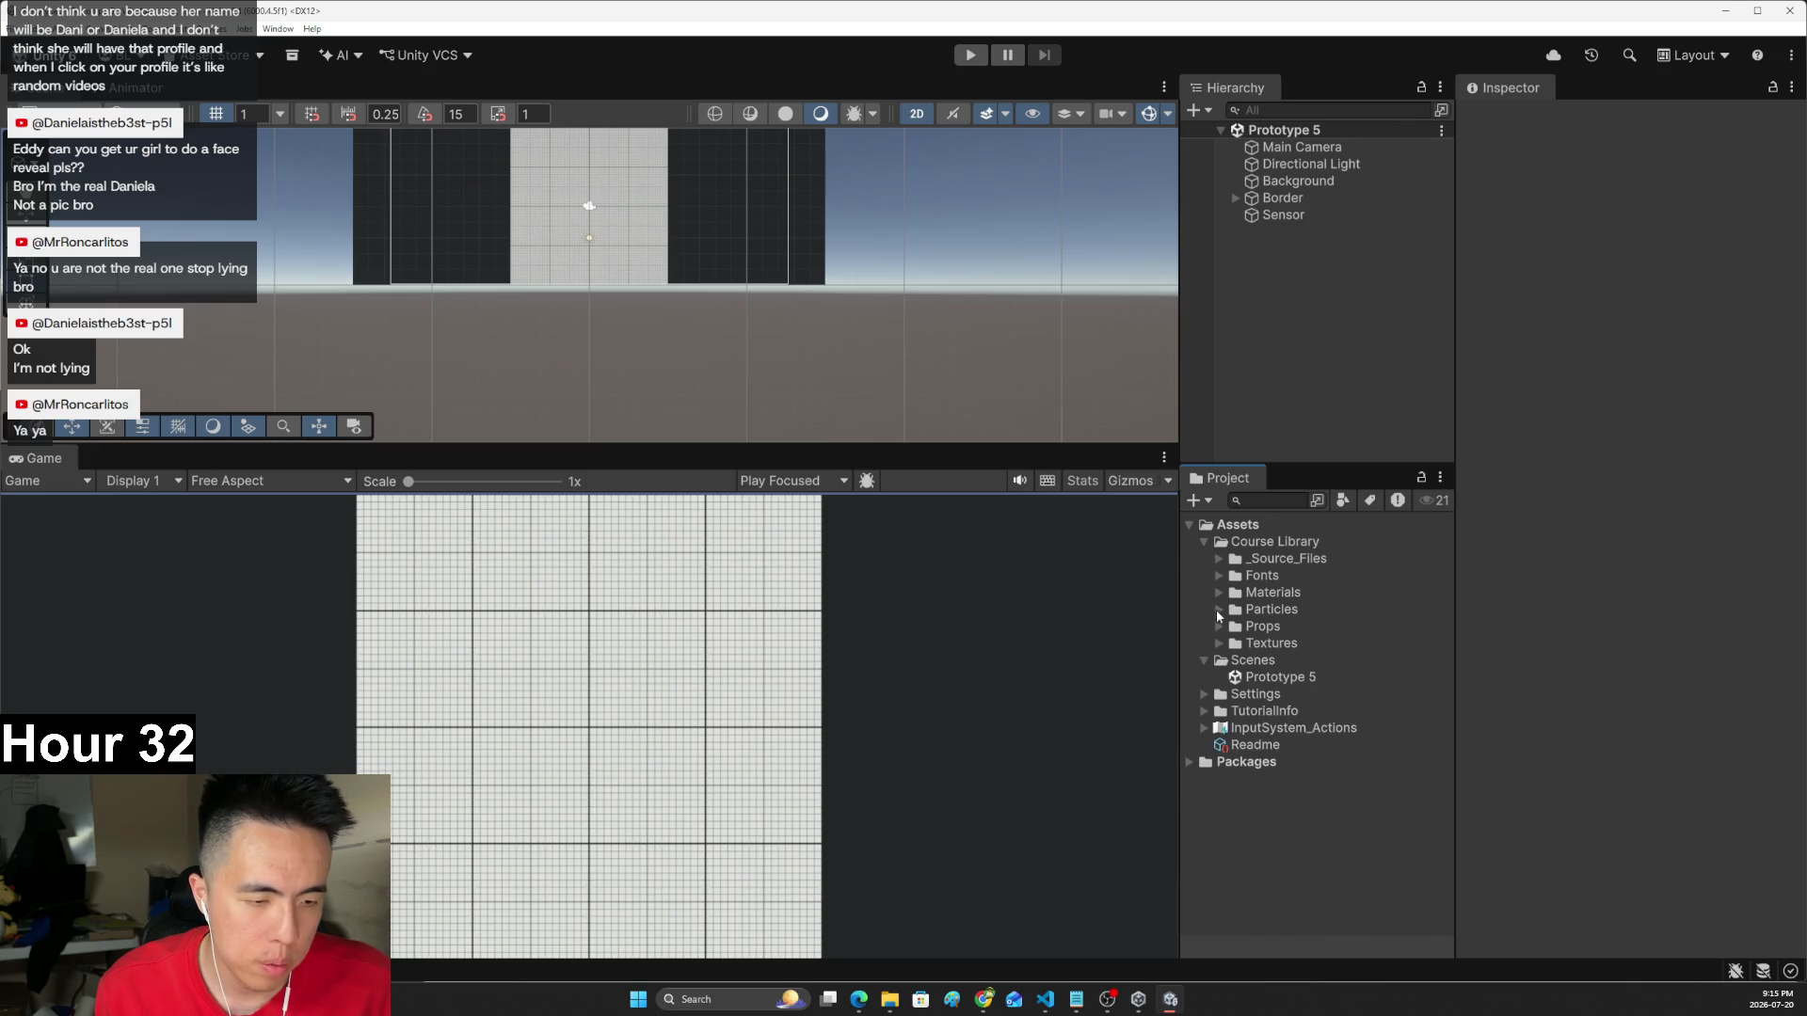
left_click(1217, 625)
left_click(1233, 647)
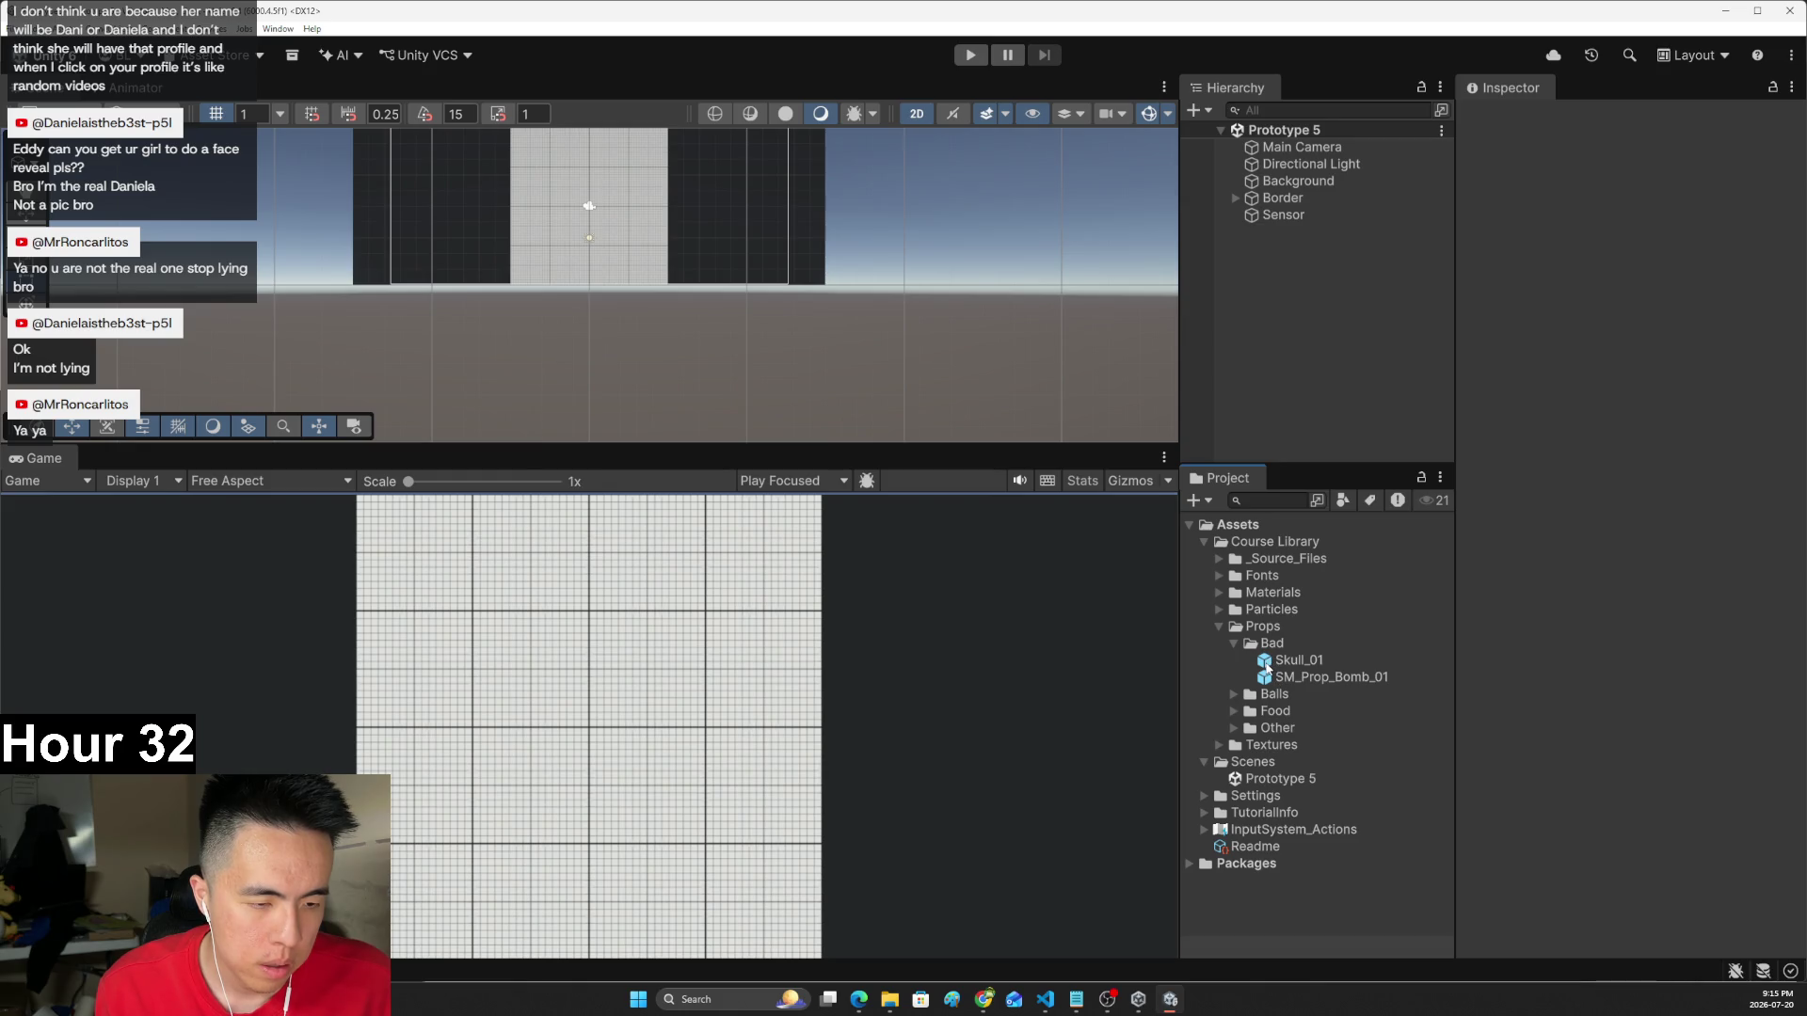
mouse_move(1282, 677)
left_mouse_down()
mouse_move(1142, 653)
mouse_move(579, 247)
mouse_move(590, 188)
left_mouse_up()
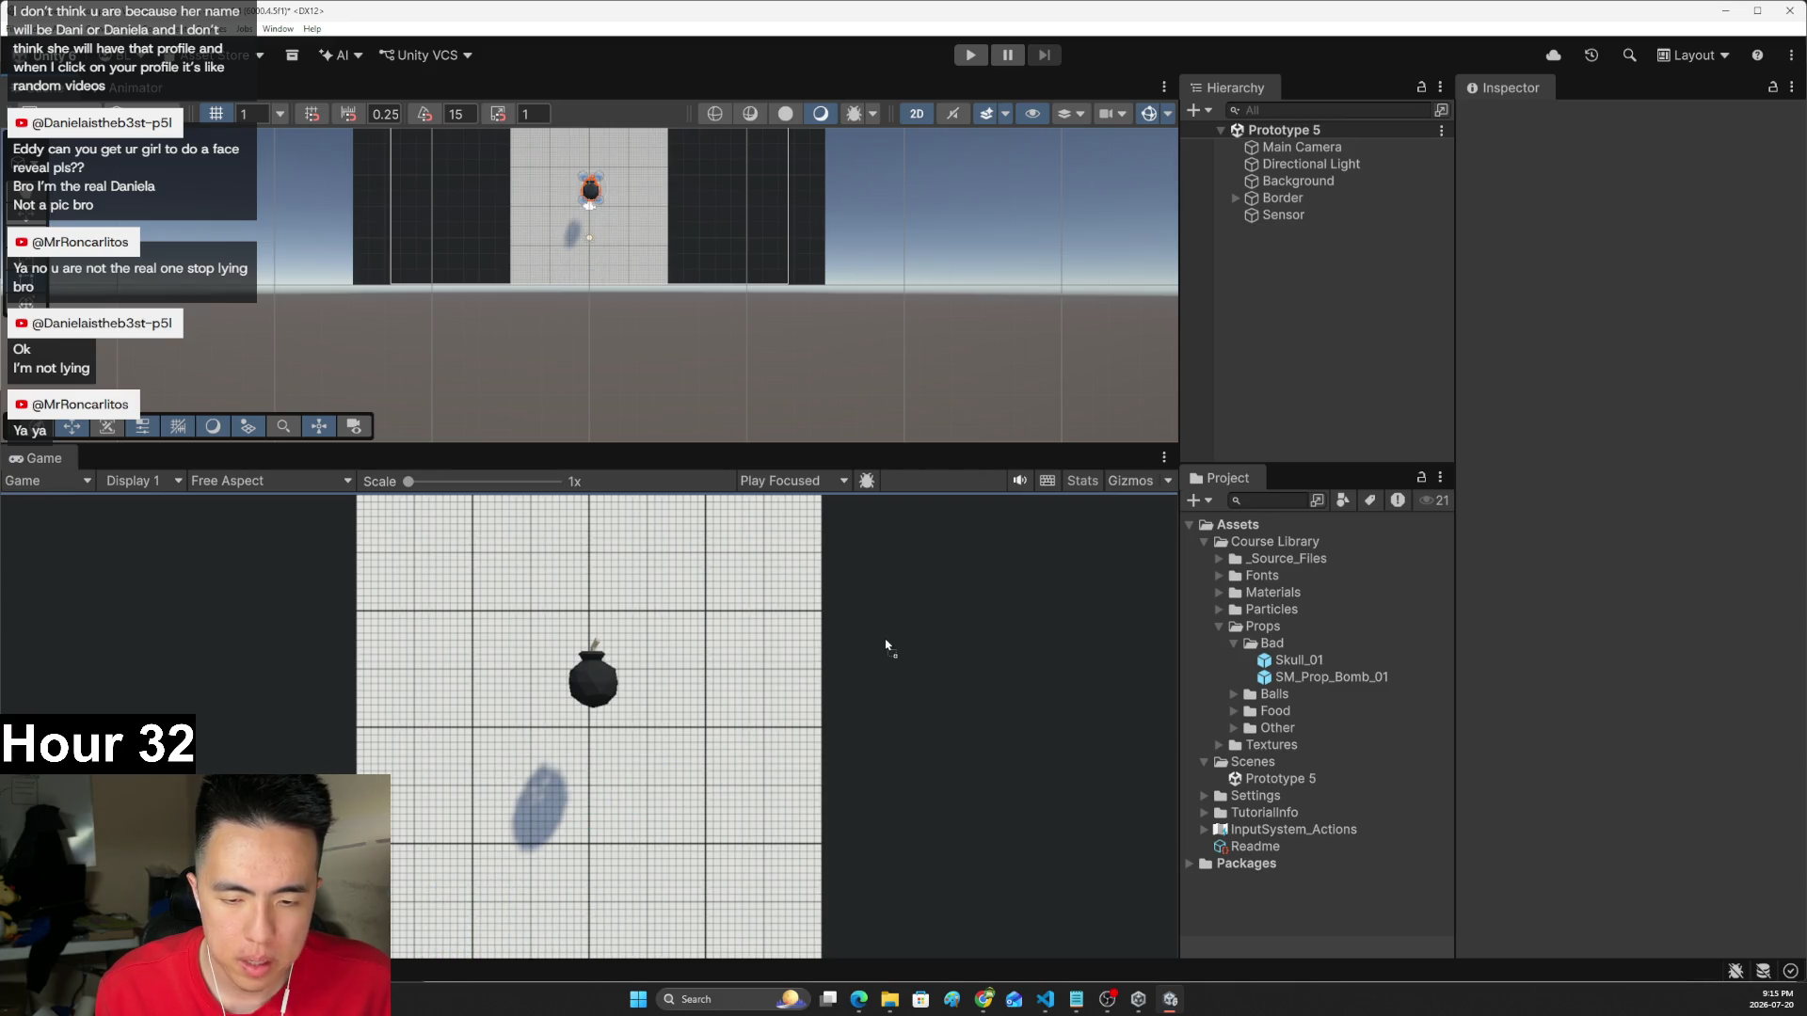
- Review the lesson web page for the next instructions
key("alt+Tab")
scroll(911, 565, "down", 4)
scroll(908, 593, "up", 3)
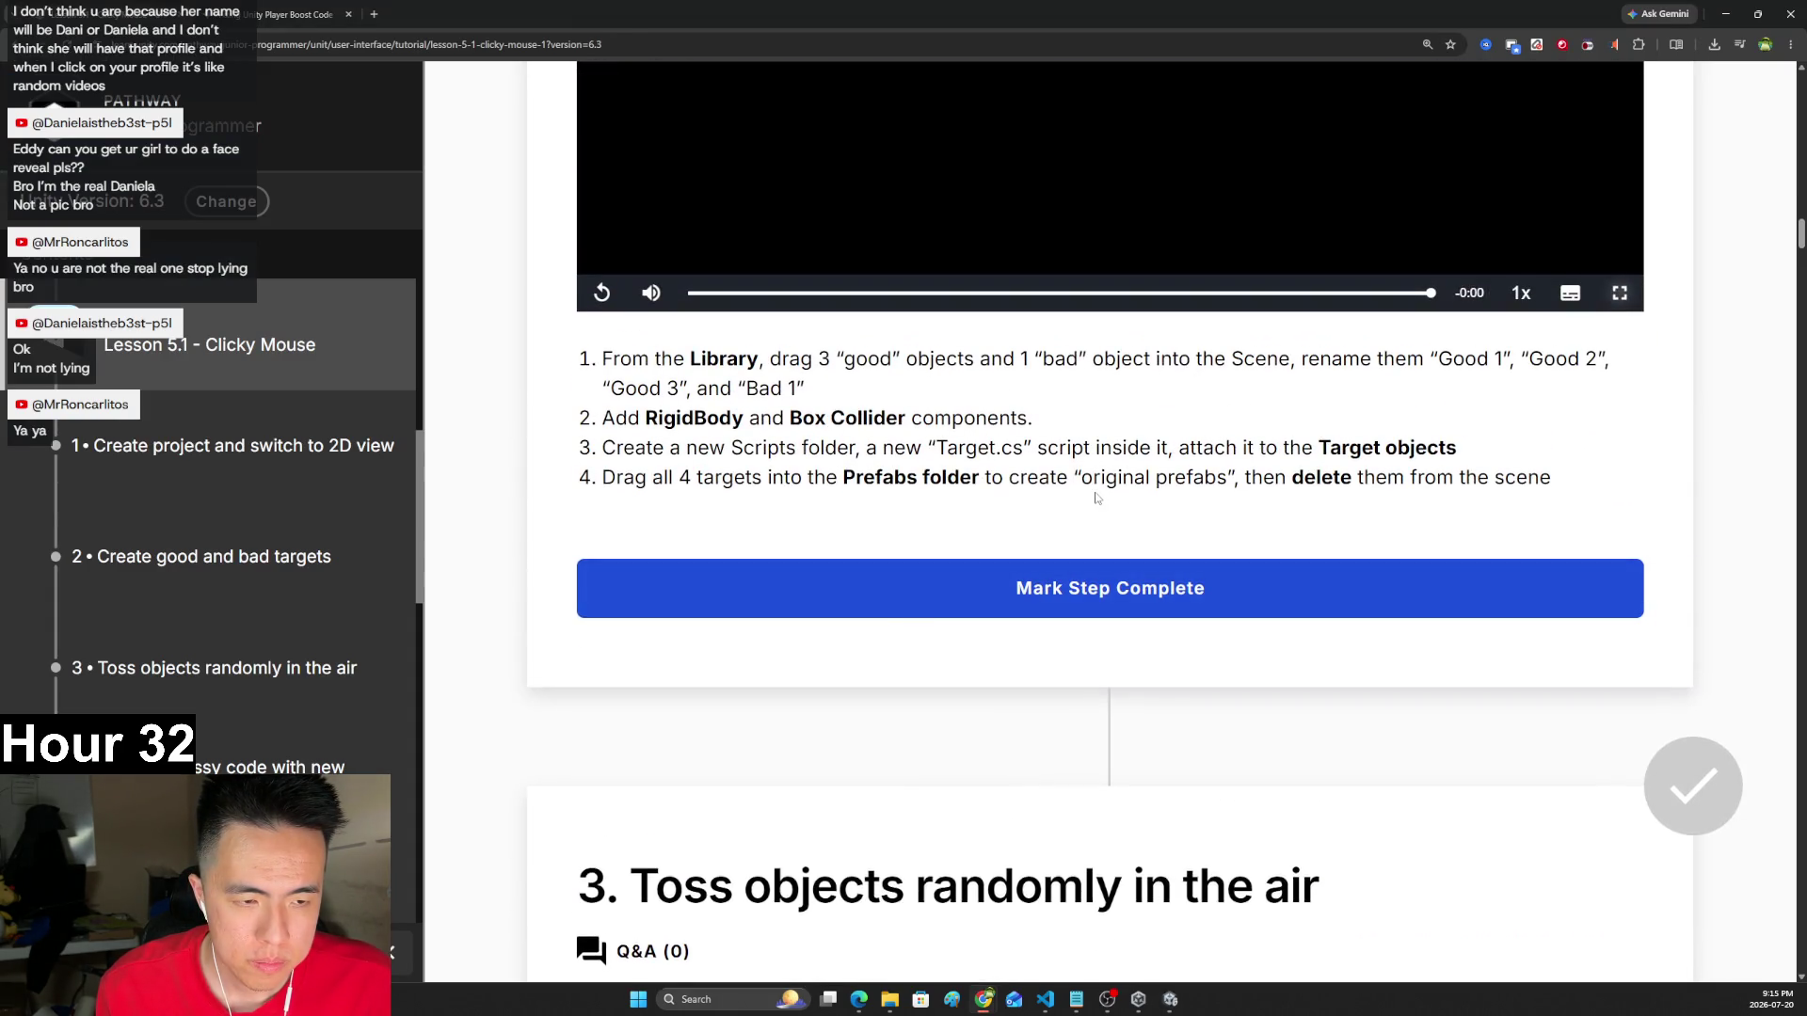
scroll(1098, 518, "down", 2)
scroll(1097, 518, "up", 3)
key("alt+Tab")
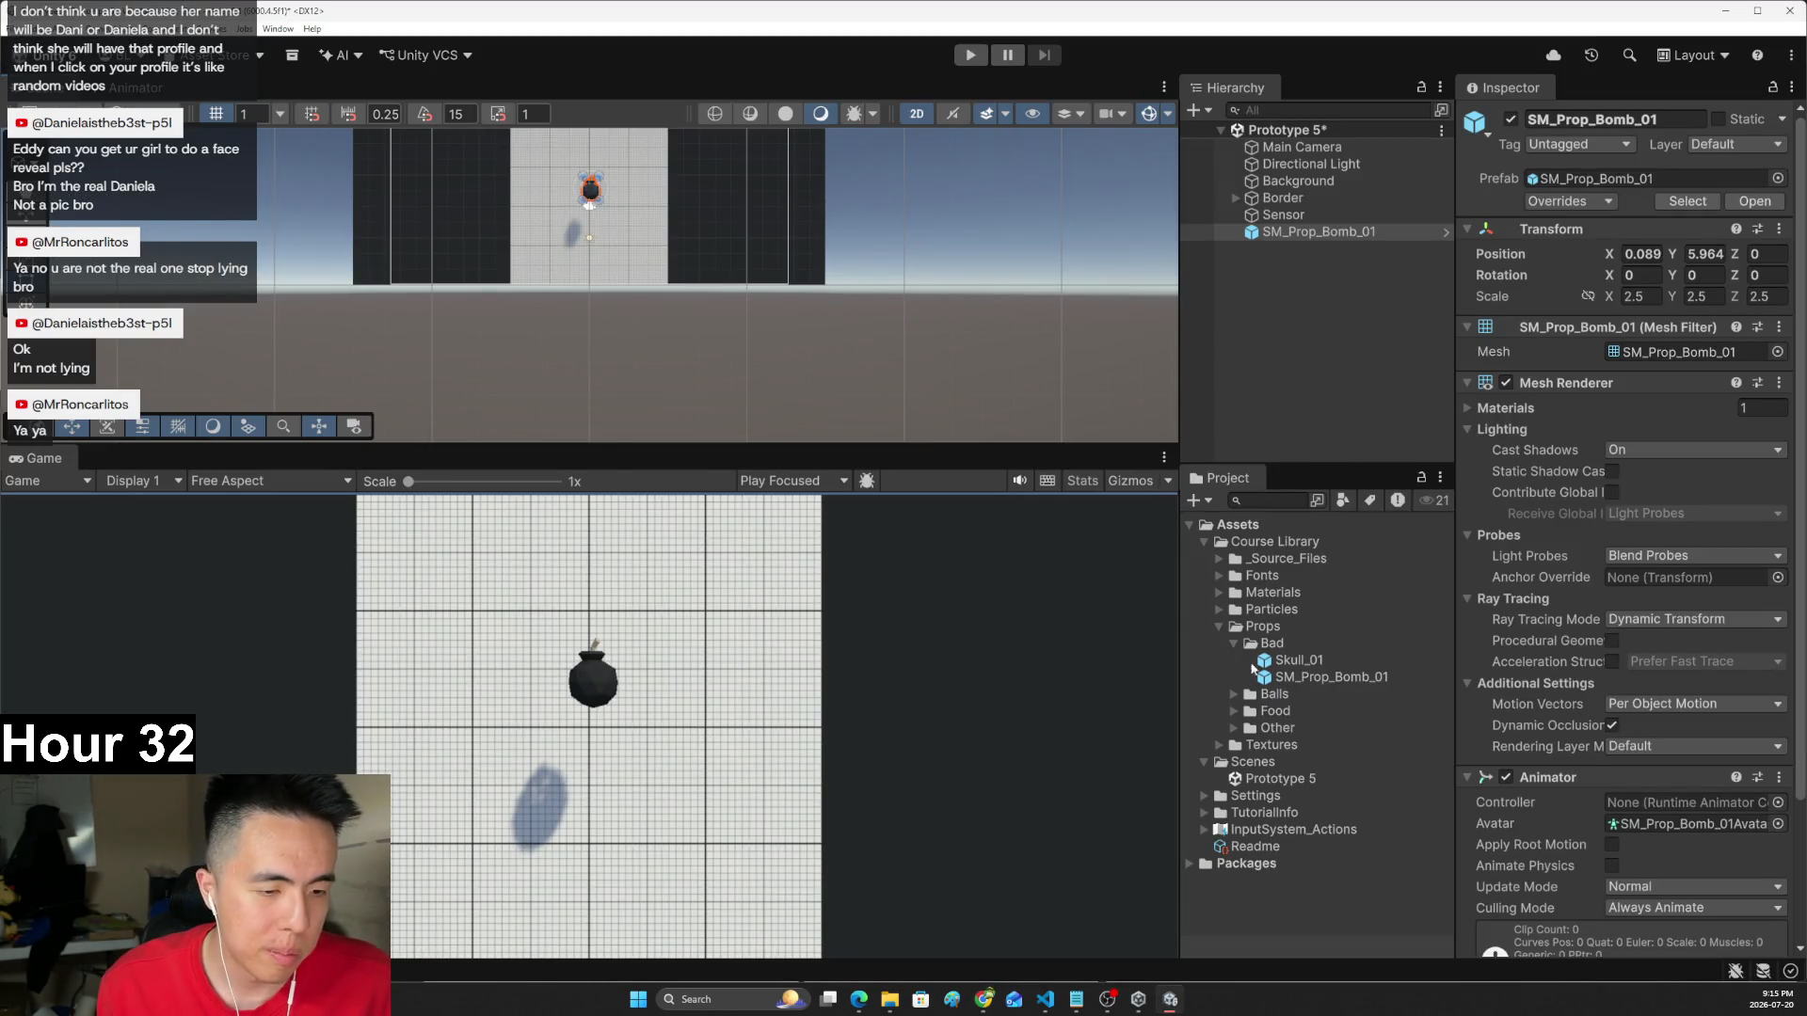
- Preview the Food folder's models: bone, cookie, cooked fish, pizza, sandwich, steak and wine
left_click(1234, 694)
scroll(1264, 743, "down", 1)
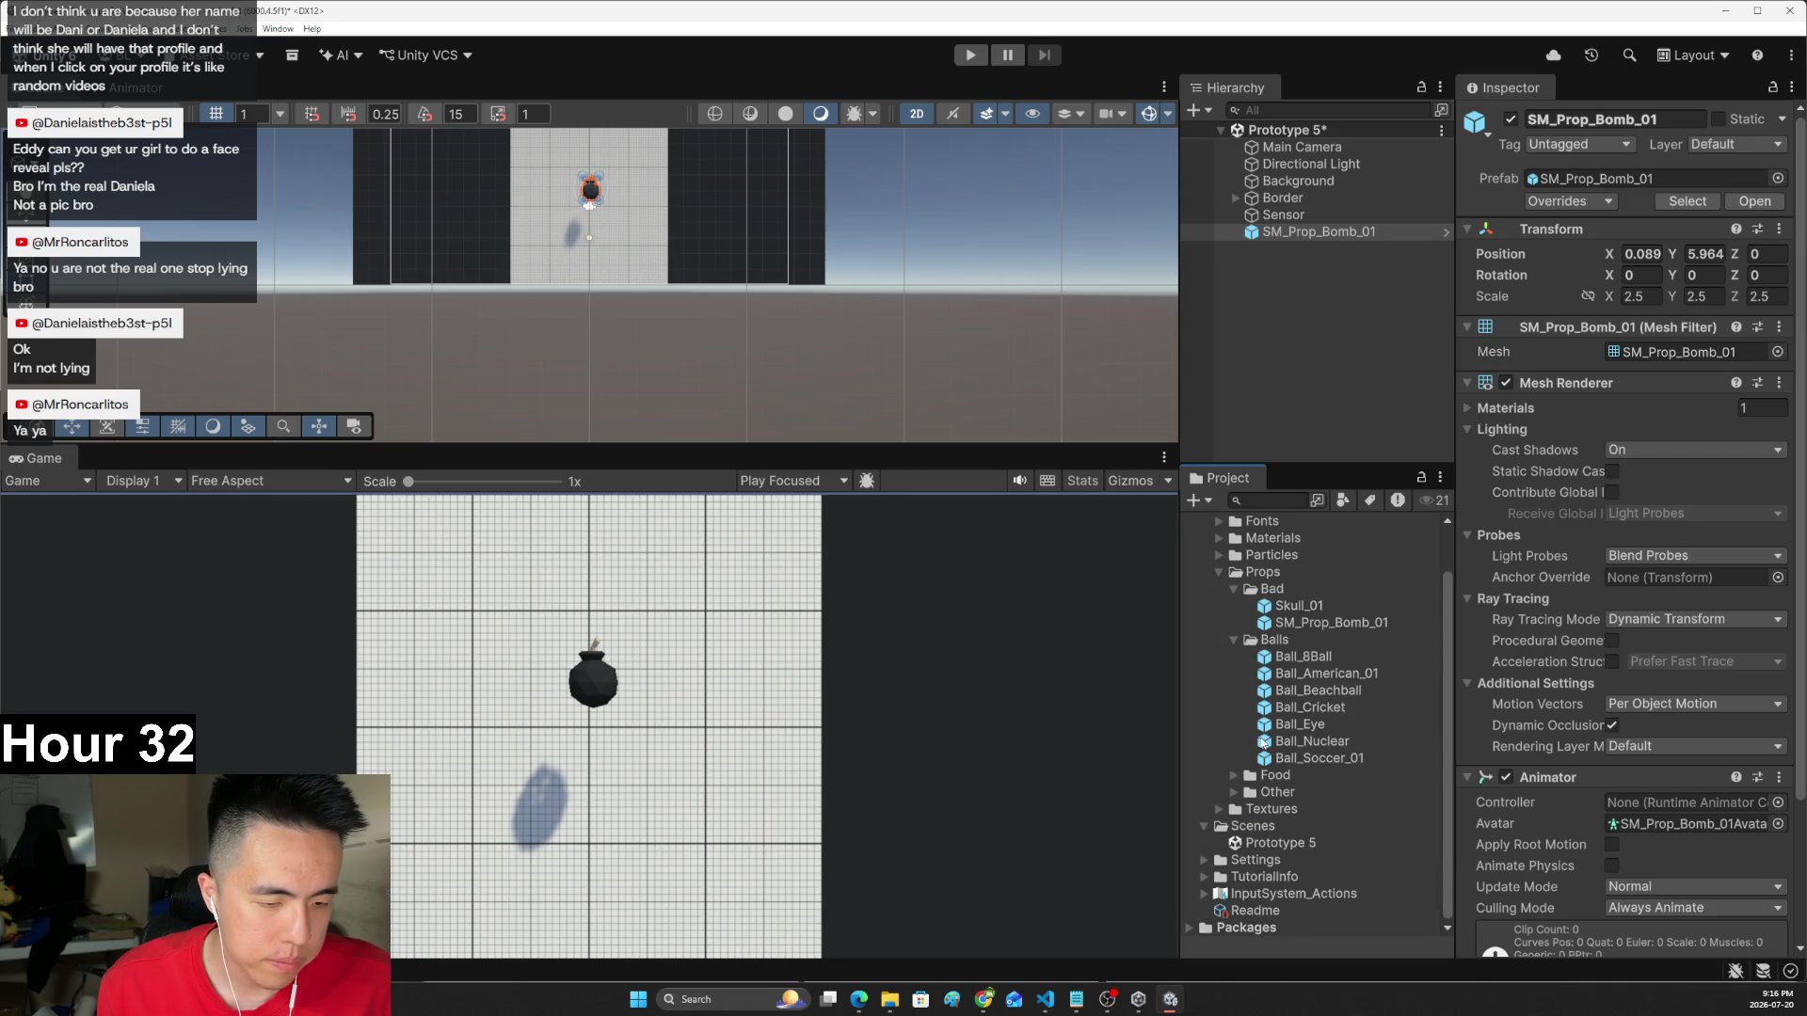
left_click(1235, 774)
scroll(1319, 770, "down", 2)
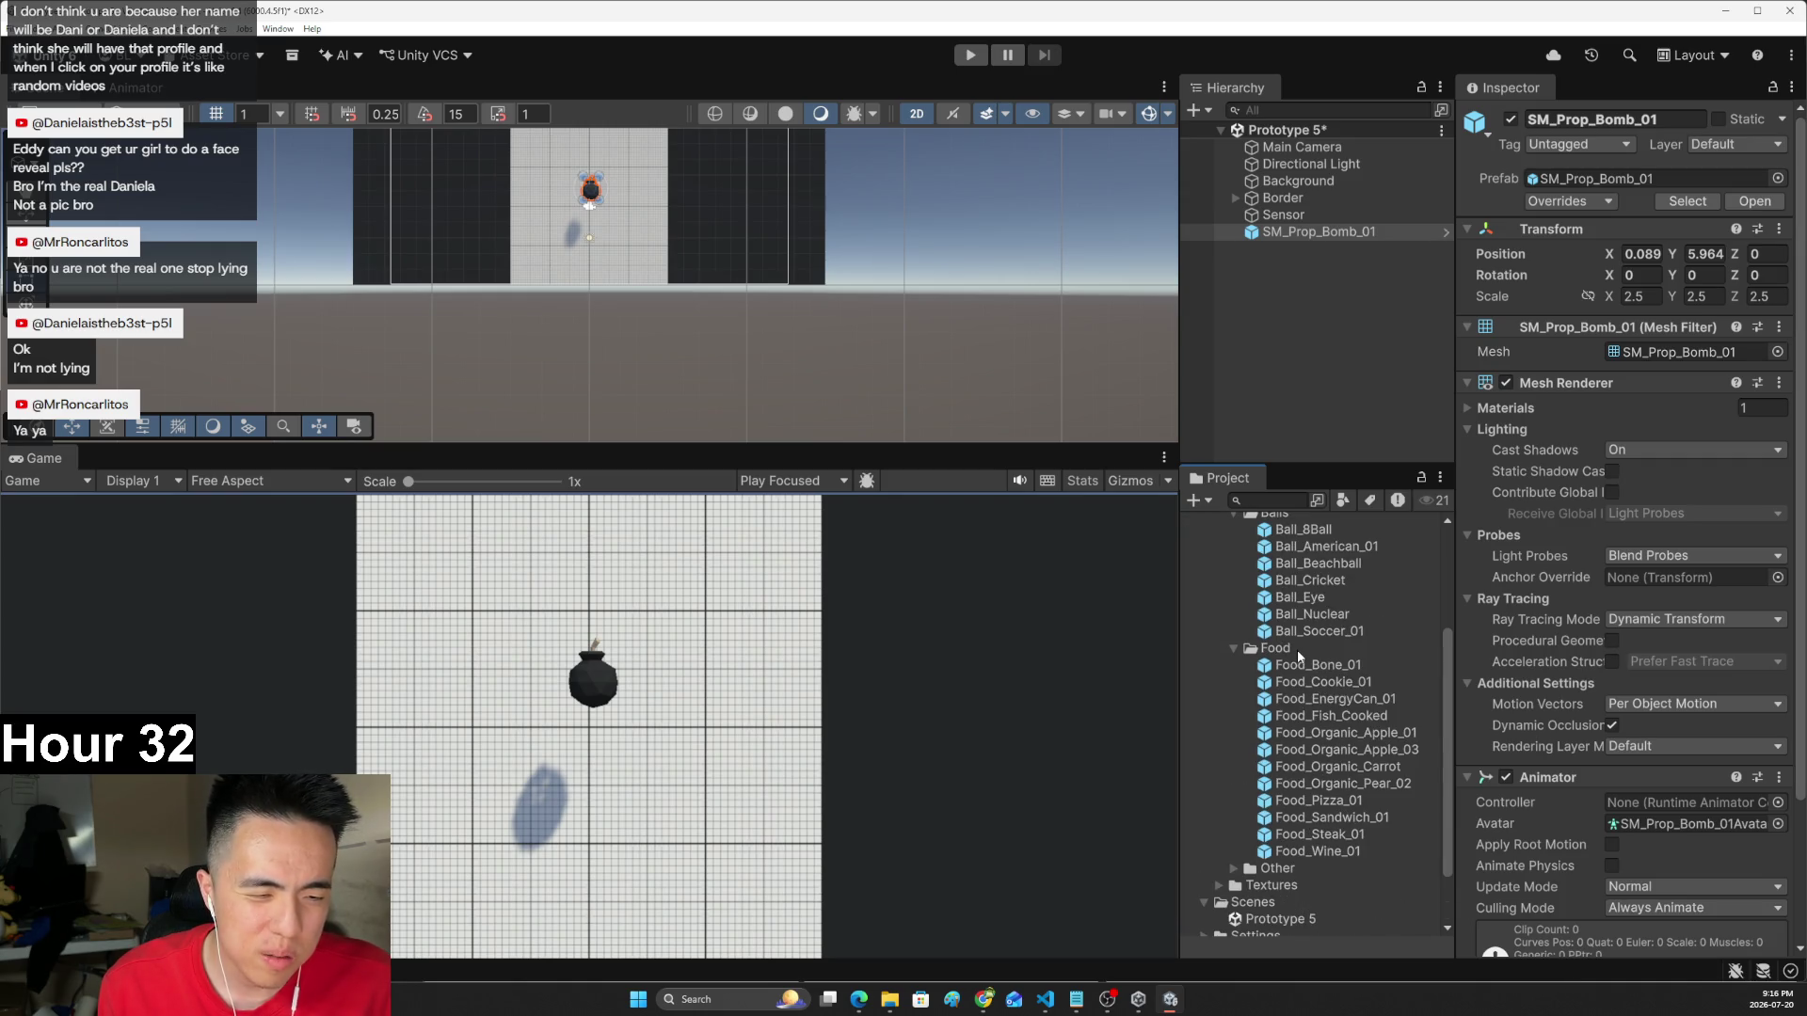
left_click(1301, 664)
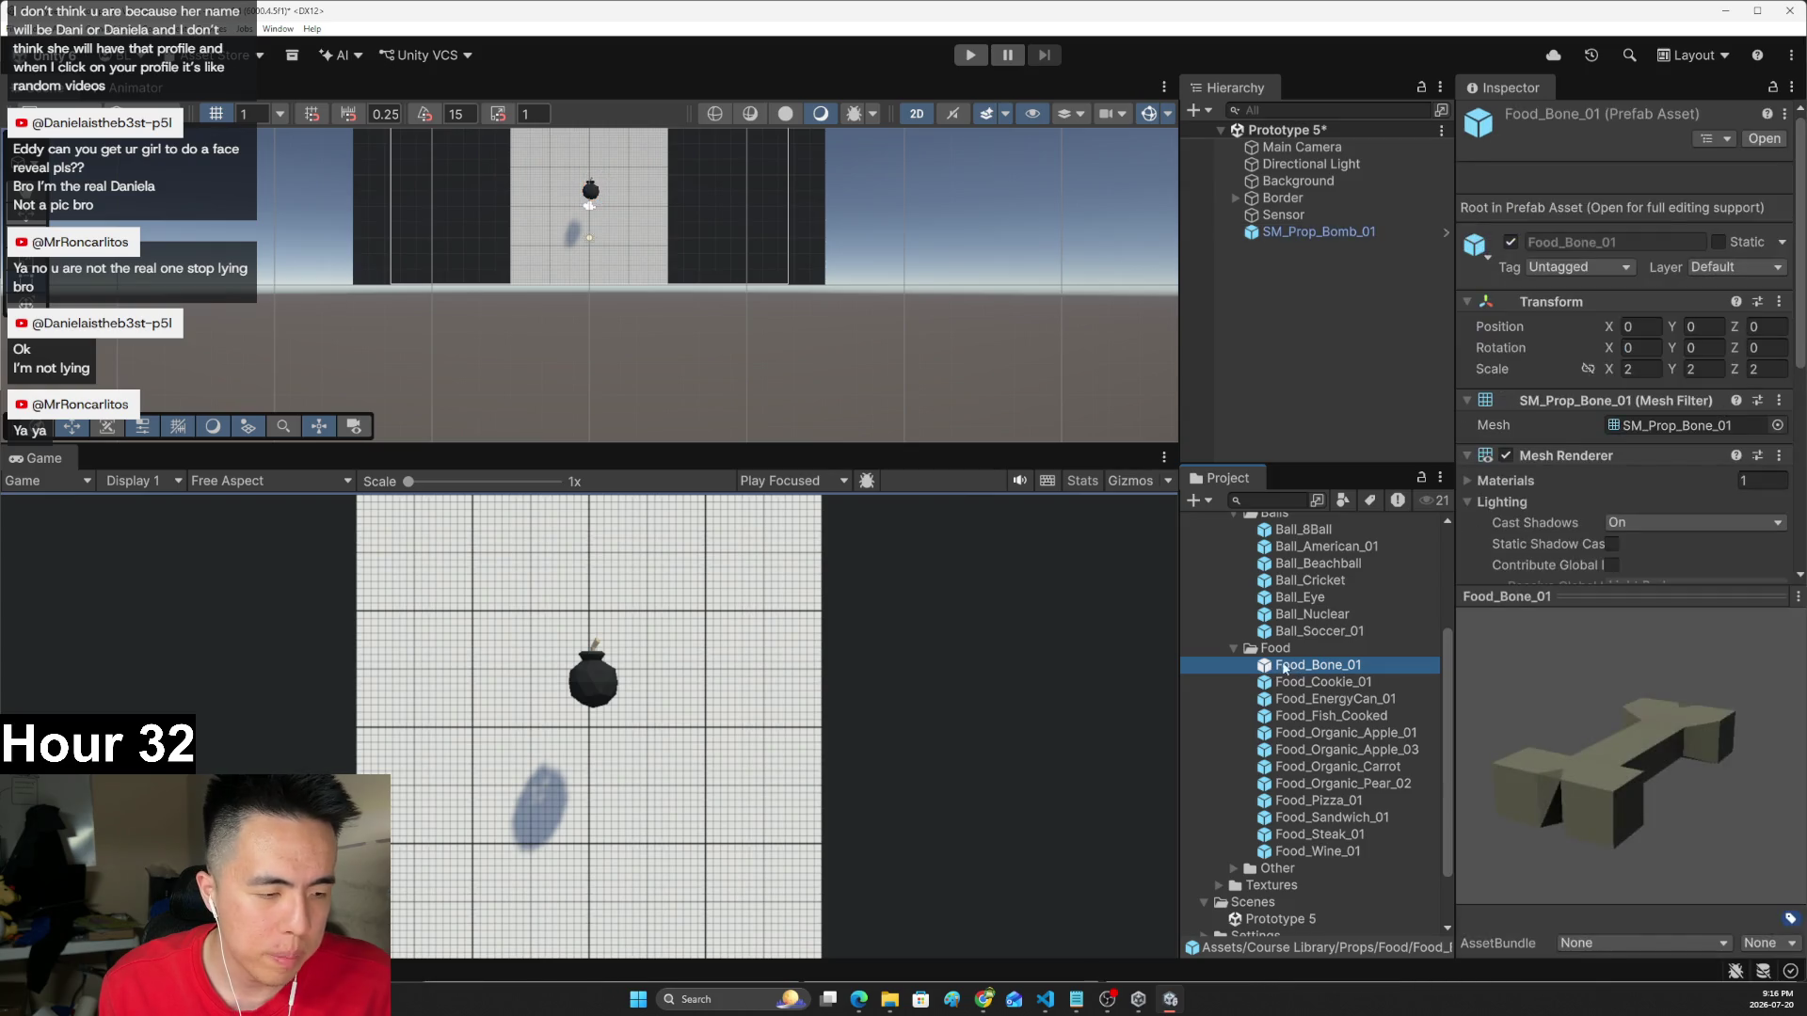
left_click(1323, 684)
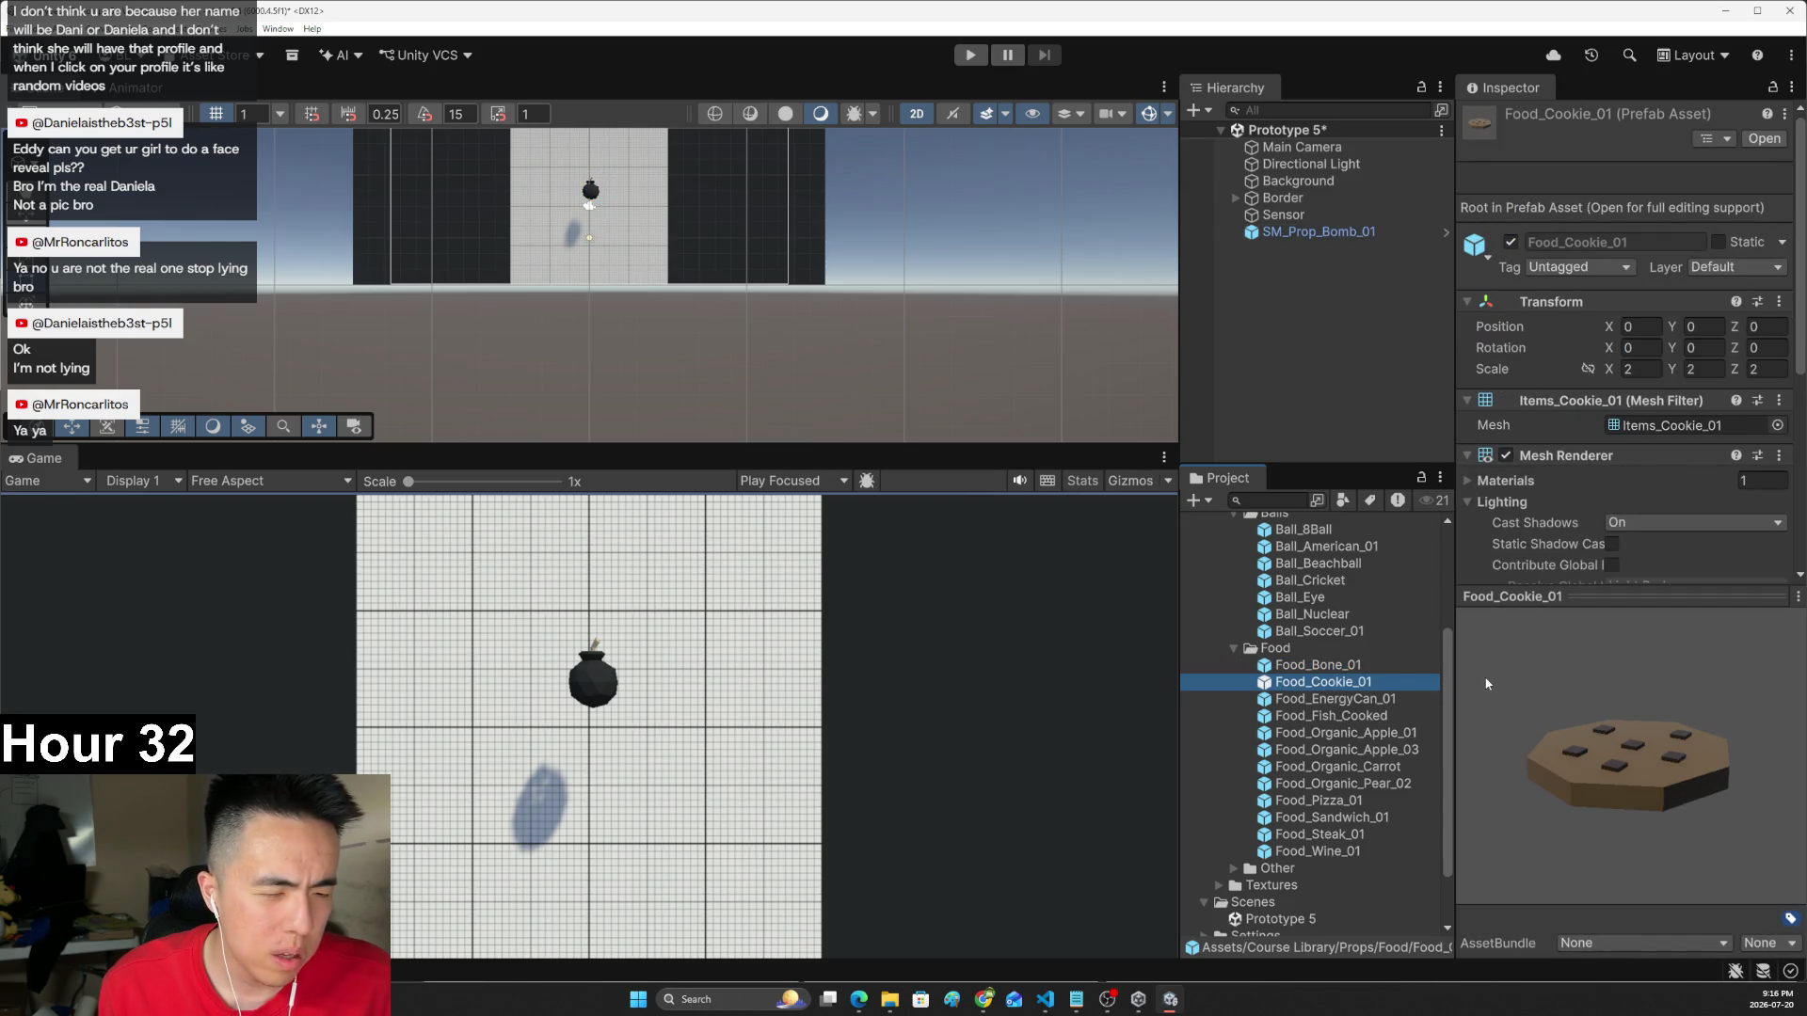
left_click(1356, 698)
left_click(1352, 717)
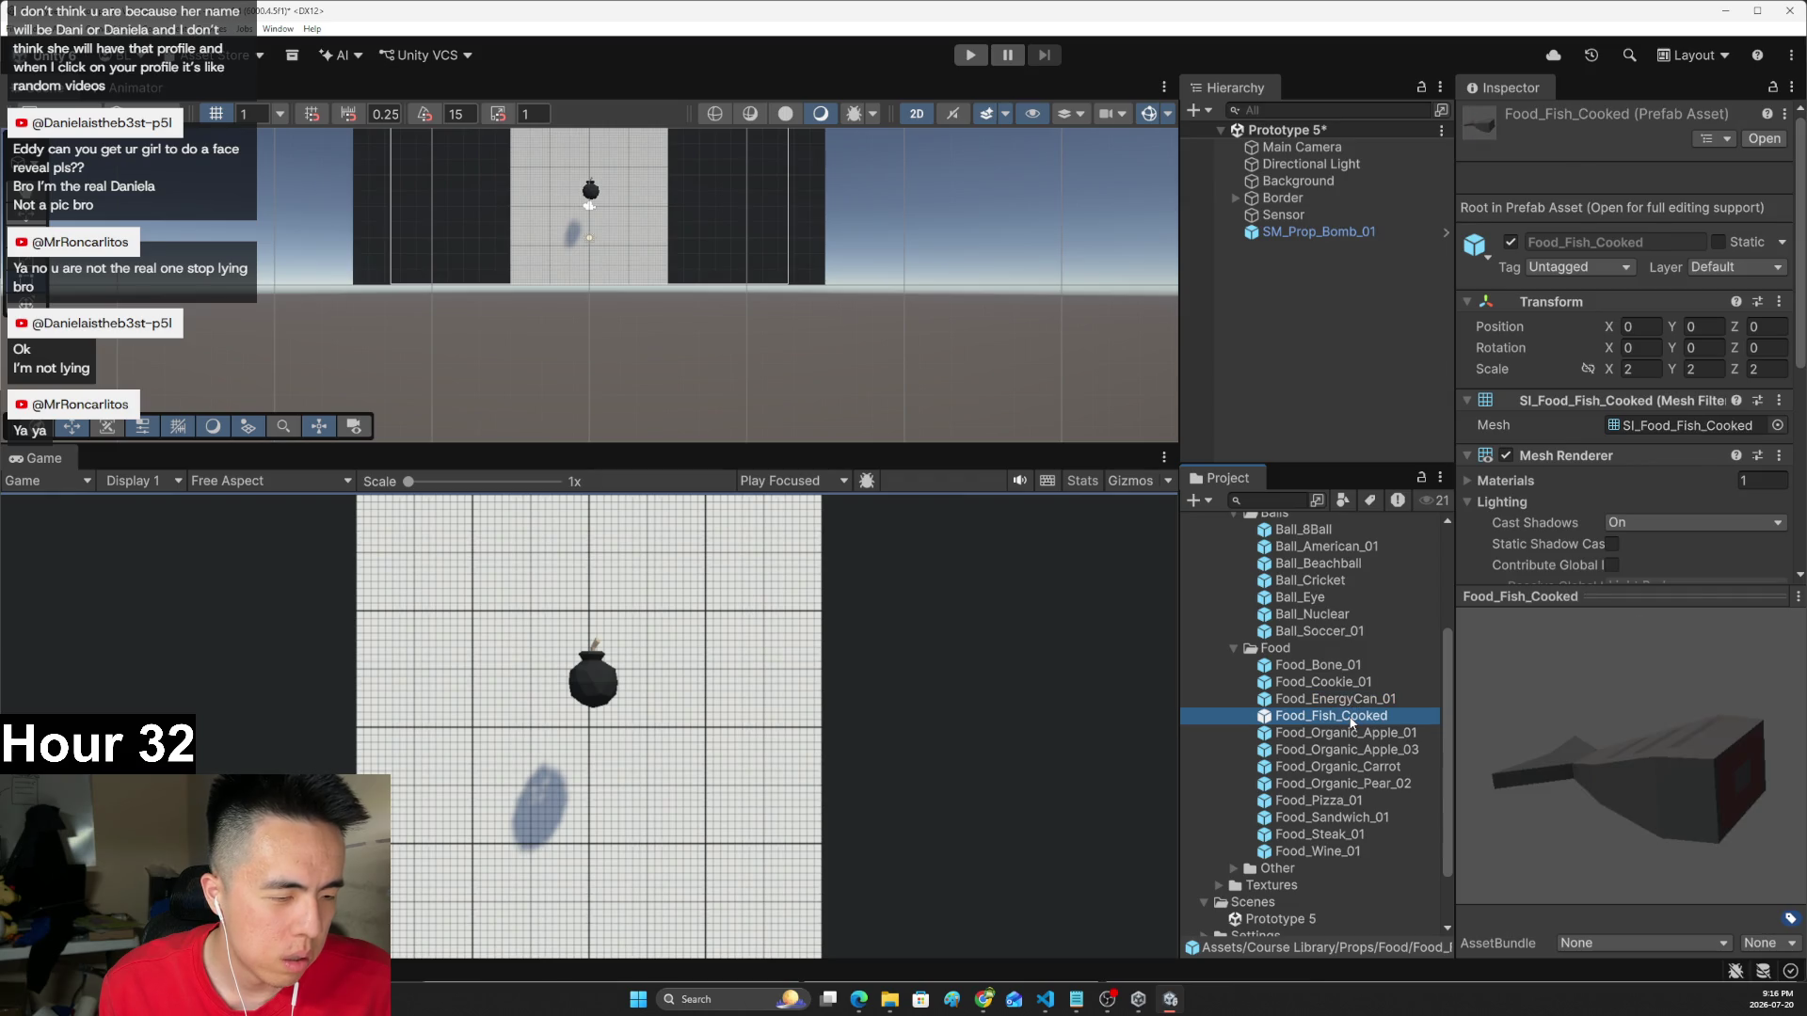
left_click(1344, 802)
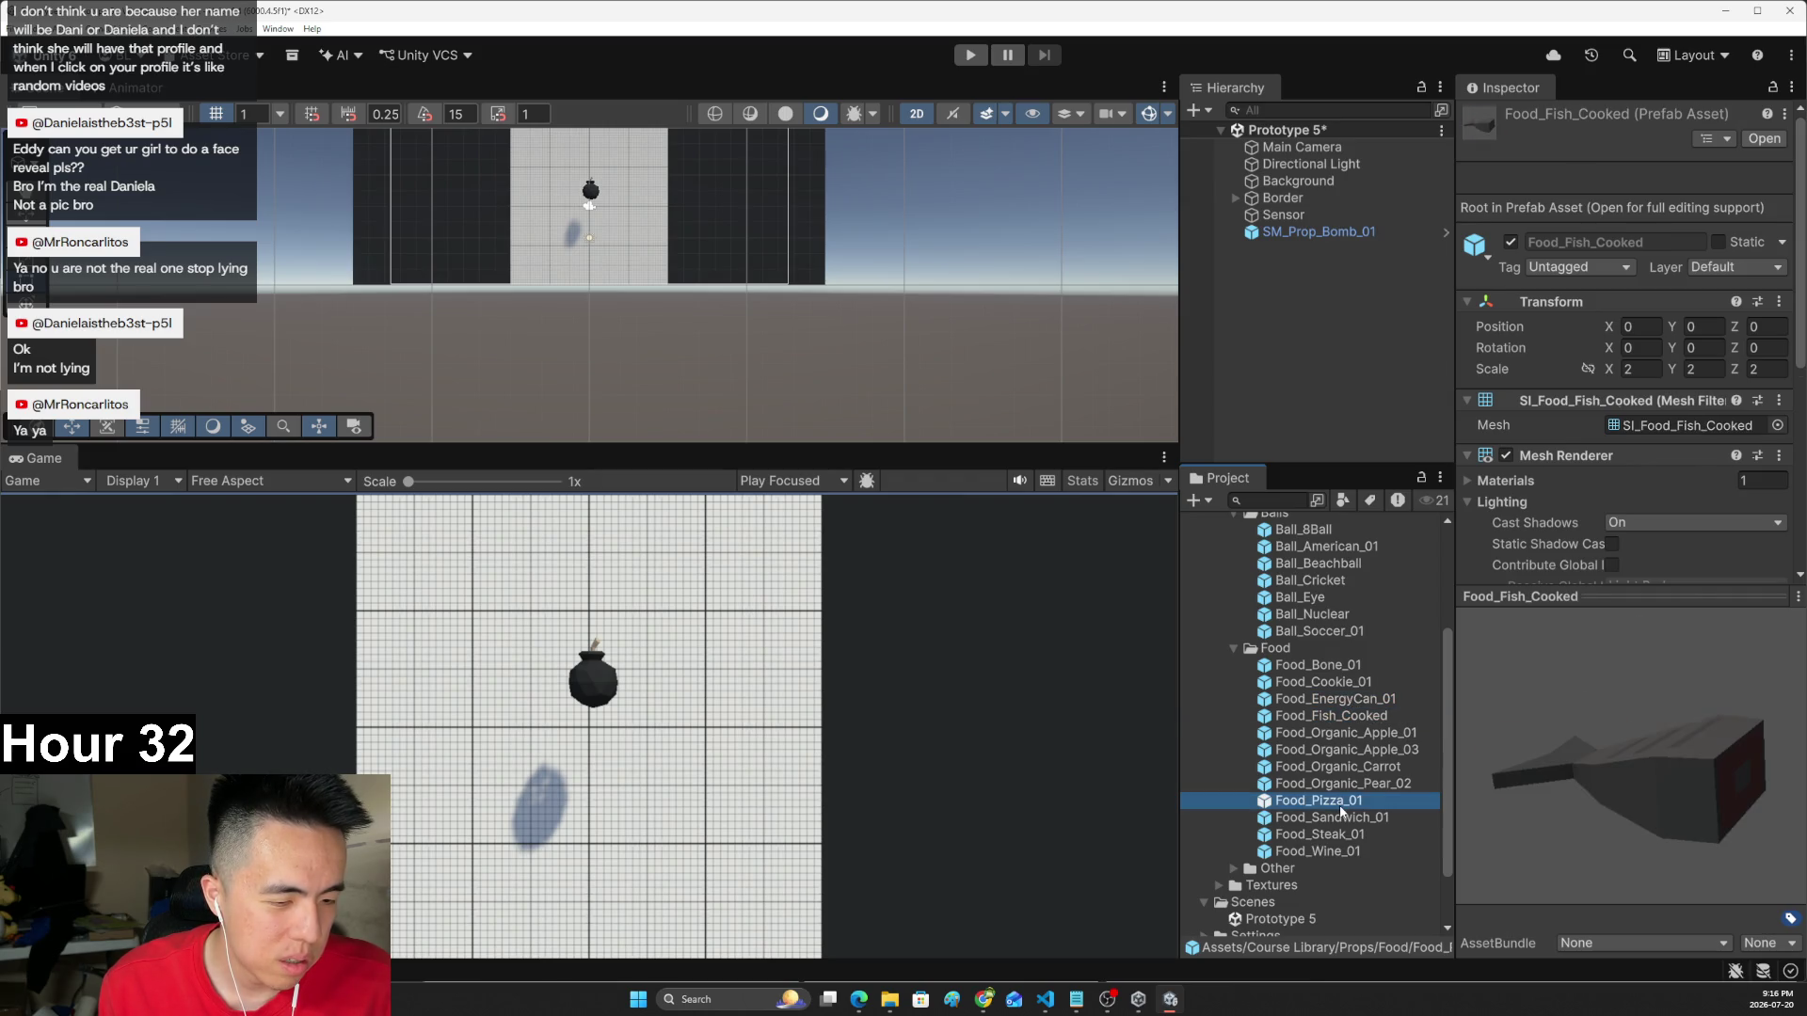
left_click(1344, 819)
left_click(1346, 836)
left_click(1346, 852)
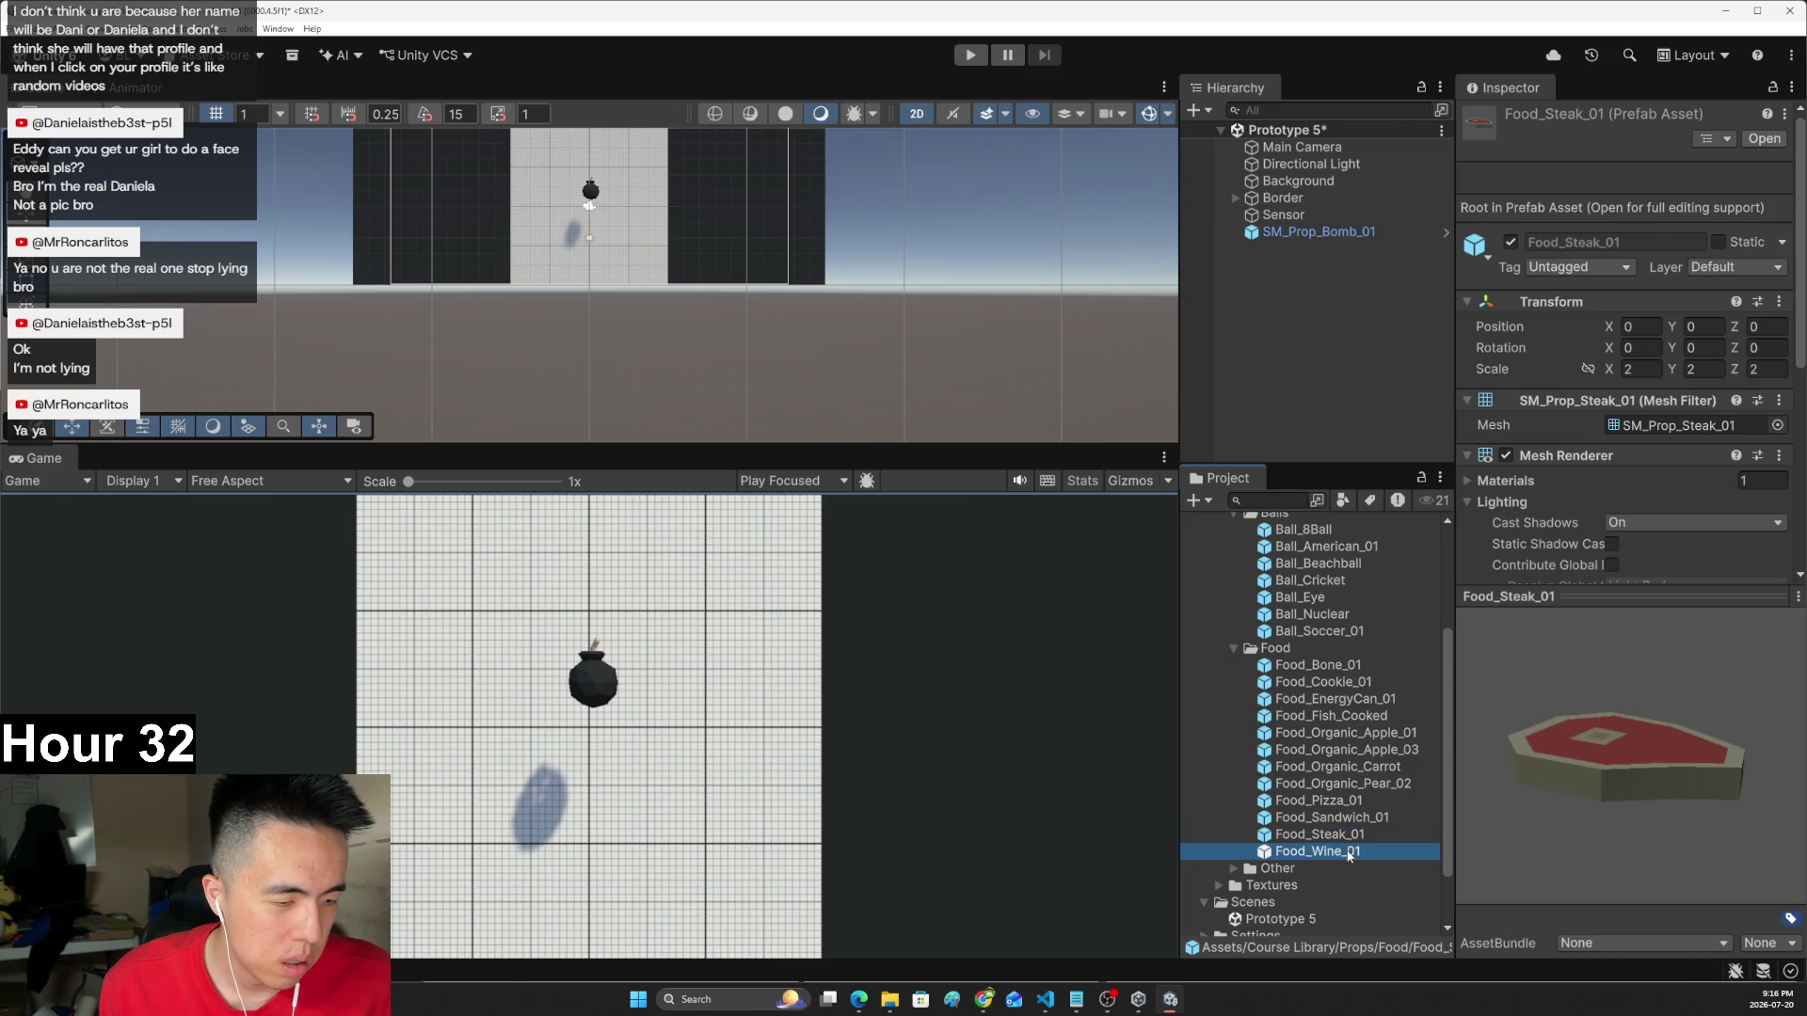
- Add Food_Steak_01 and Food_Cookie_01 to the scene
left_click(1346, 836)
scroll(1346, 828, "up", 1)
left_click_drag(1330, 304, 1330, 305)
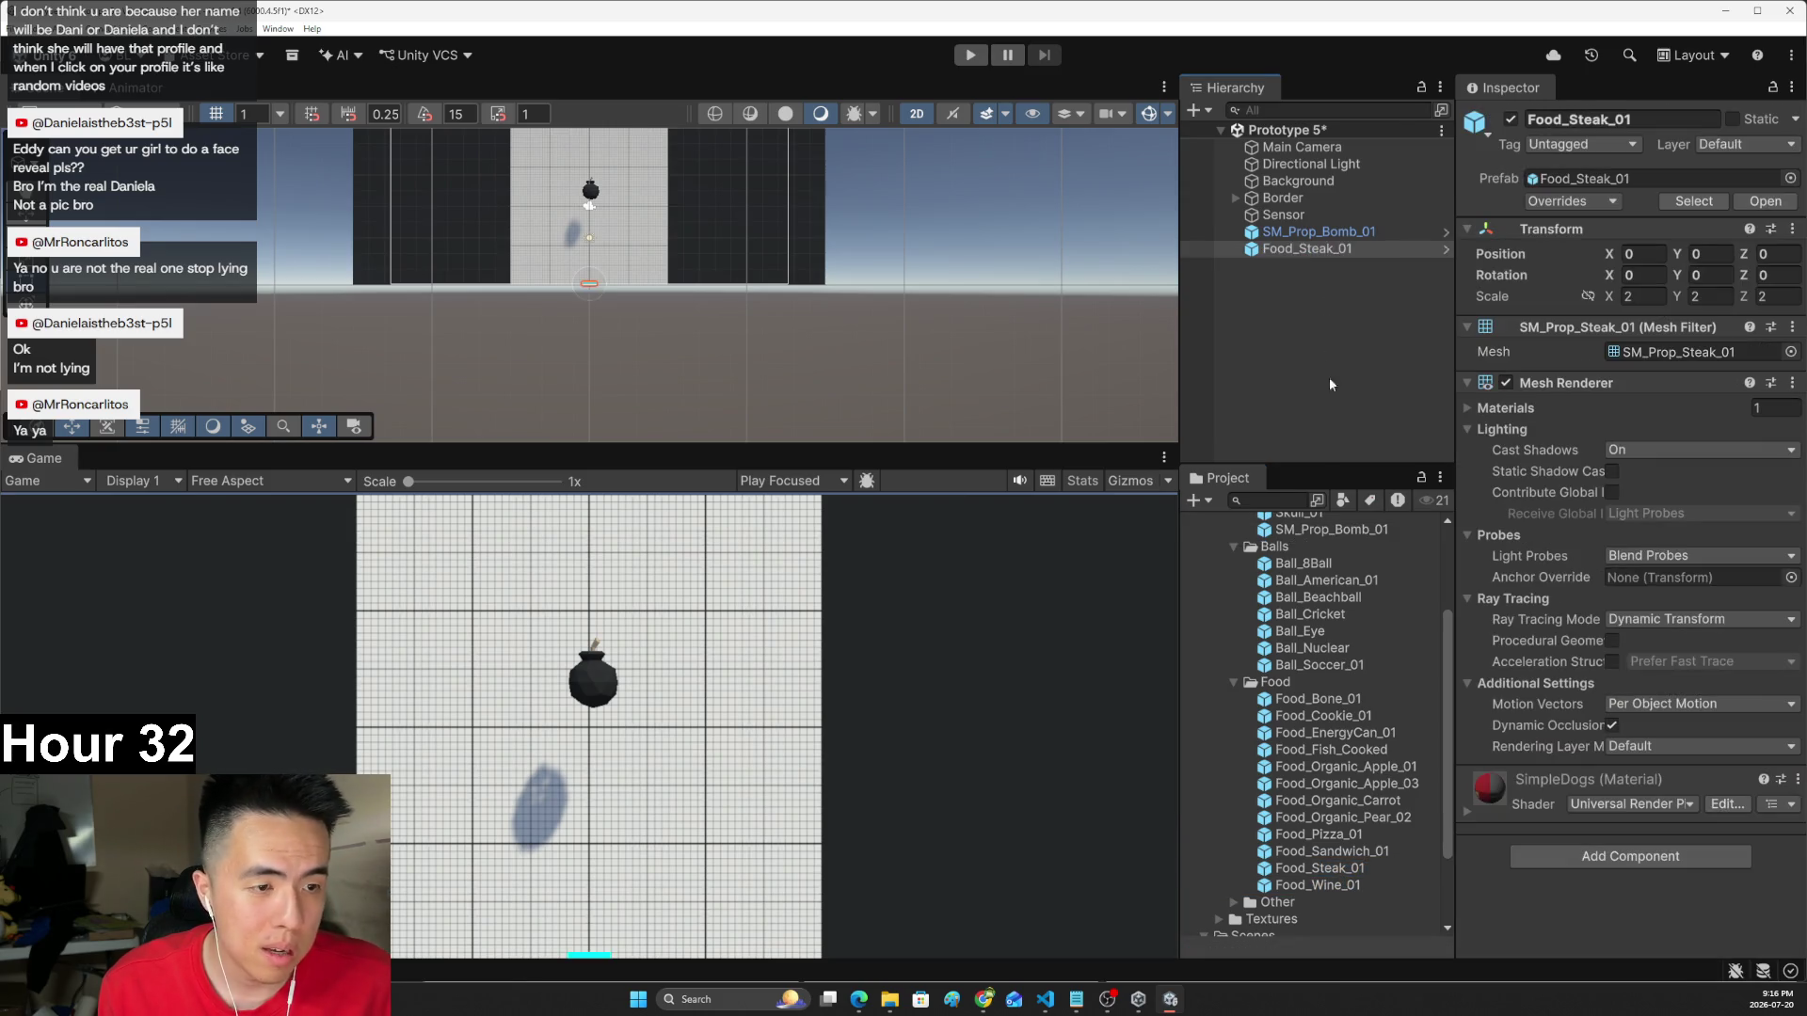
left_click(1327, 835)
left_click(1328, 818)
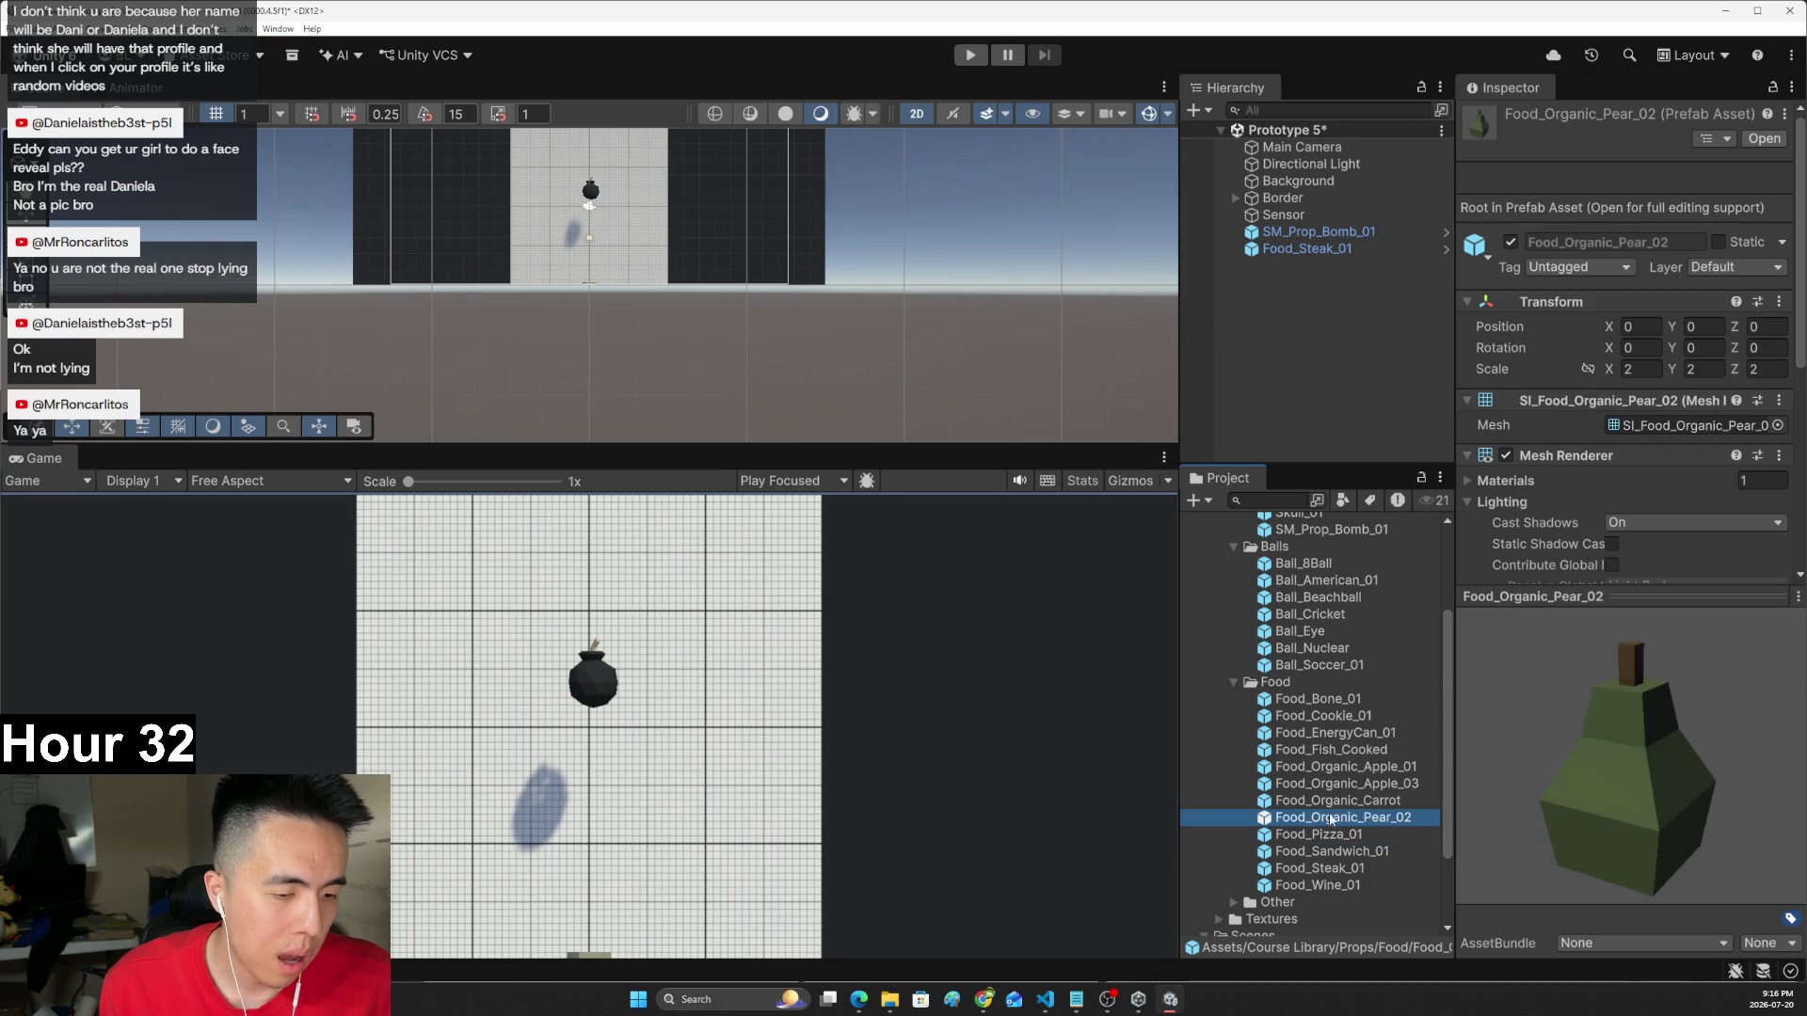
left_click_drag(1318, 715, 1309, 266)
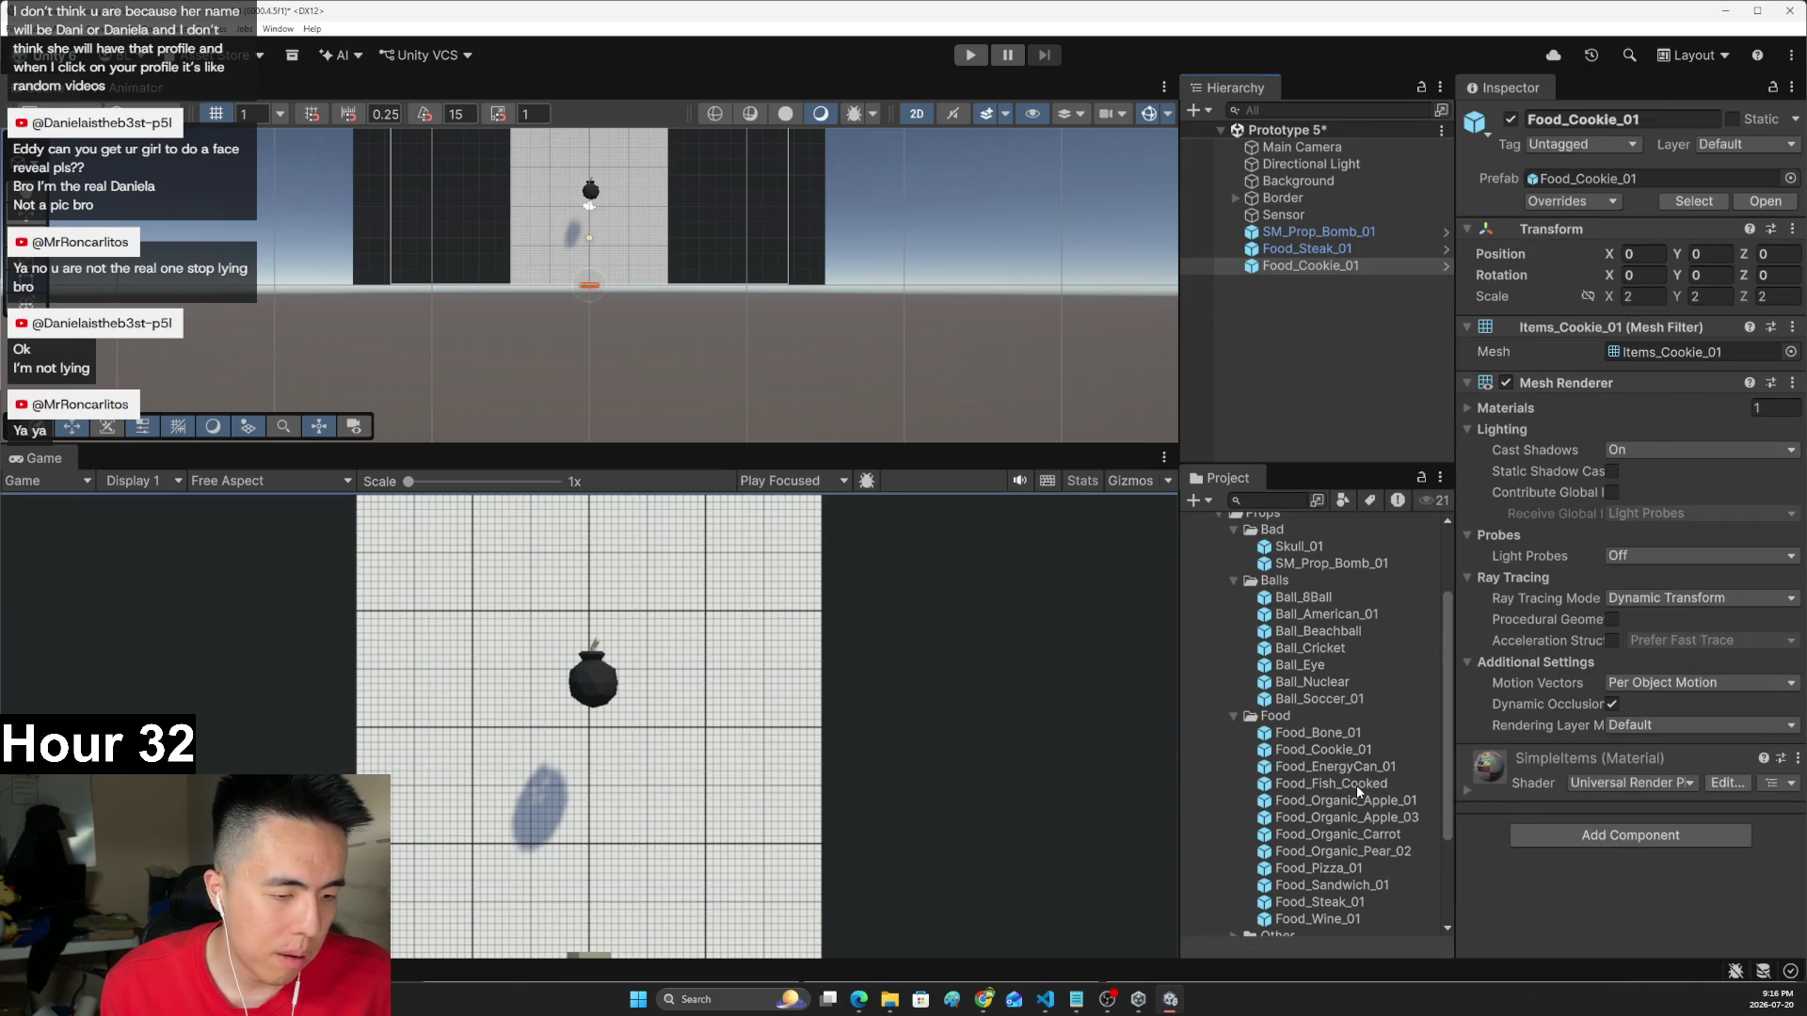
- Compare the remaining food models and add Food_Fish_Cooked to the scene
left_click(1358, 785)
left_click(1348, 852)
left_click(1344, 870)
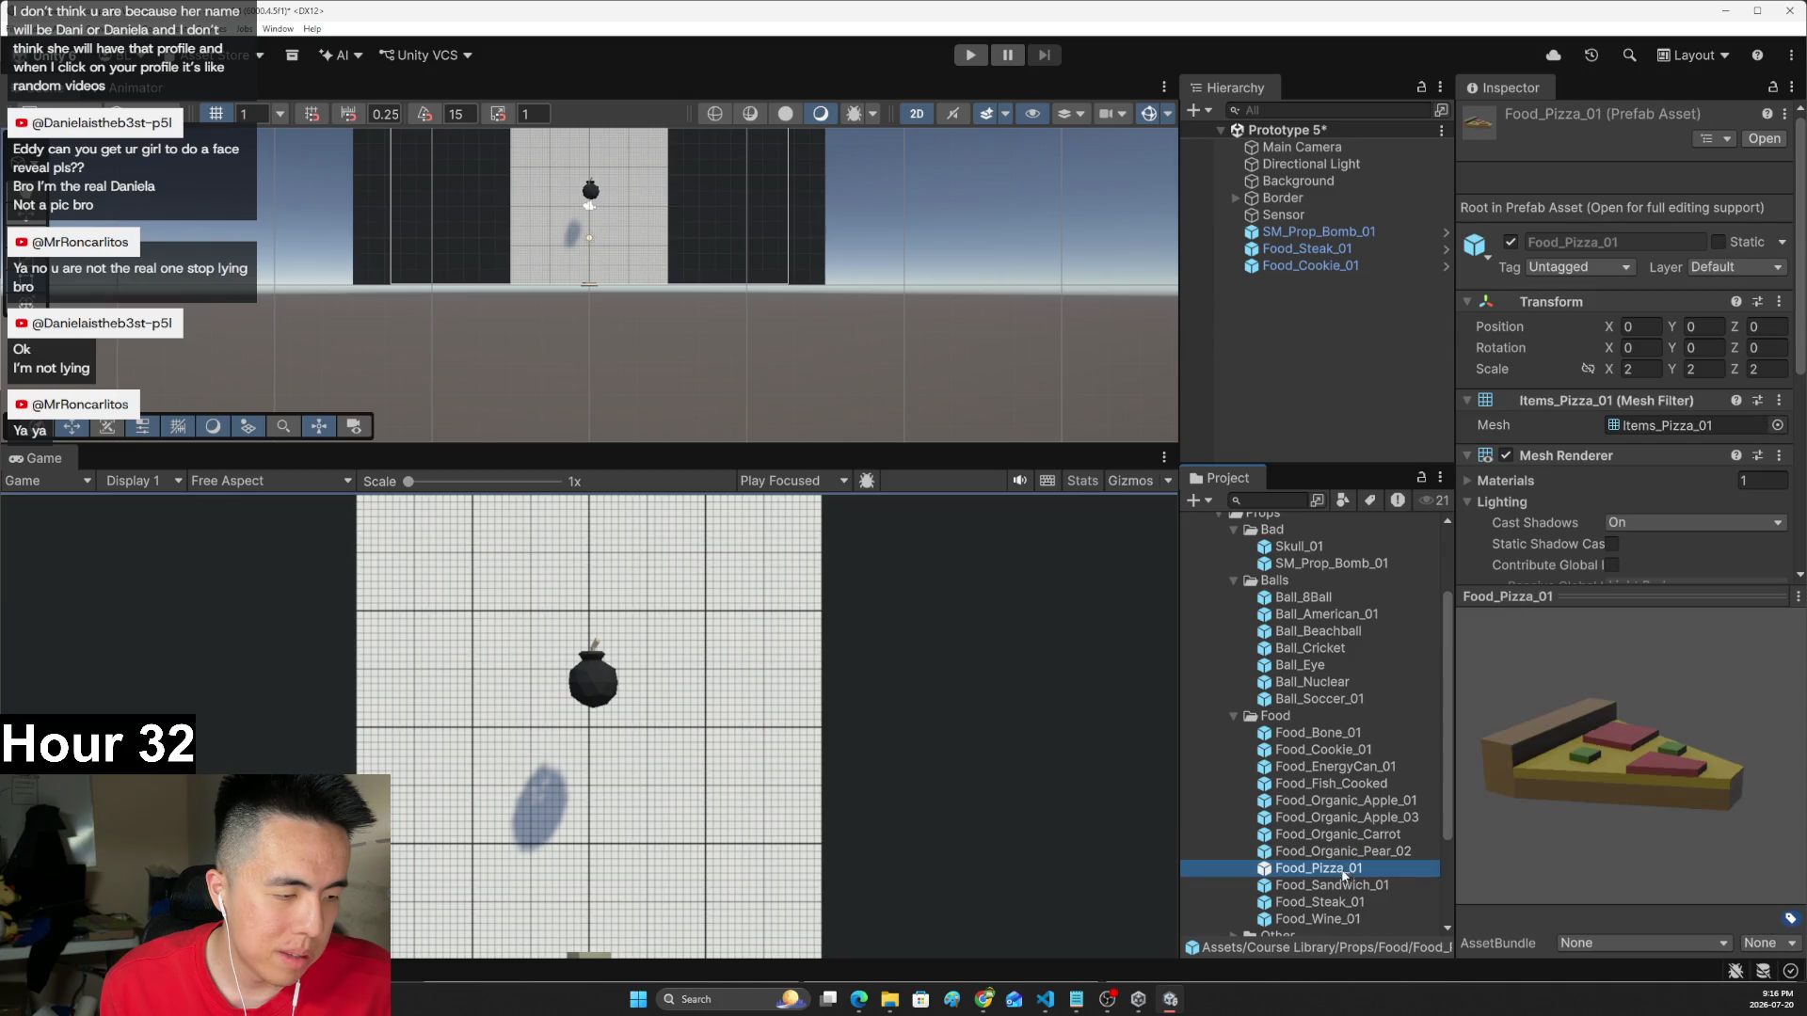
left_click(1344, 885)
left_click(1352, 902)
left_click(1356, 918)
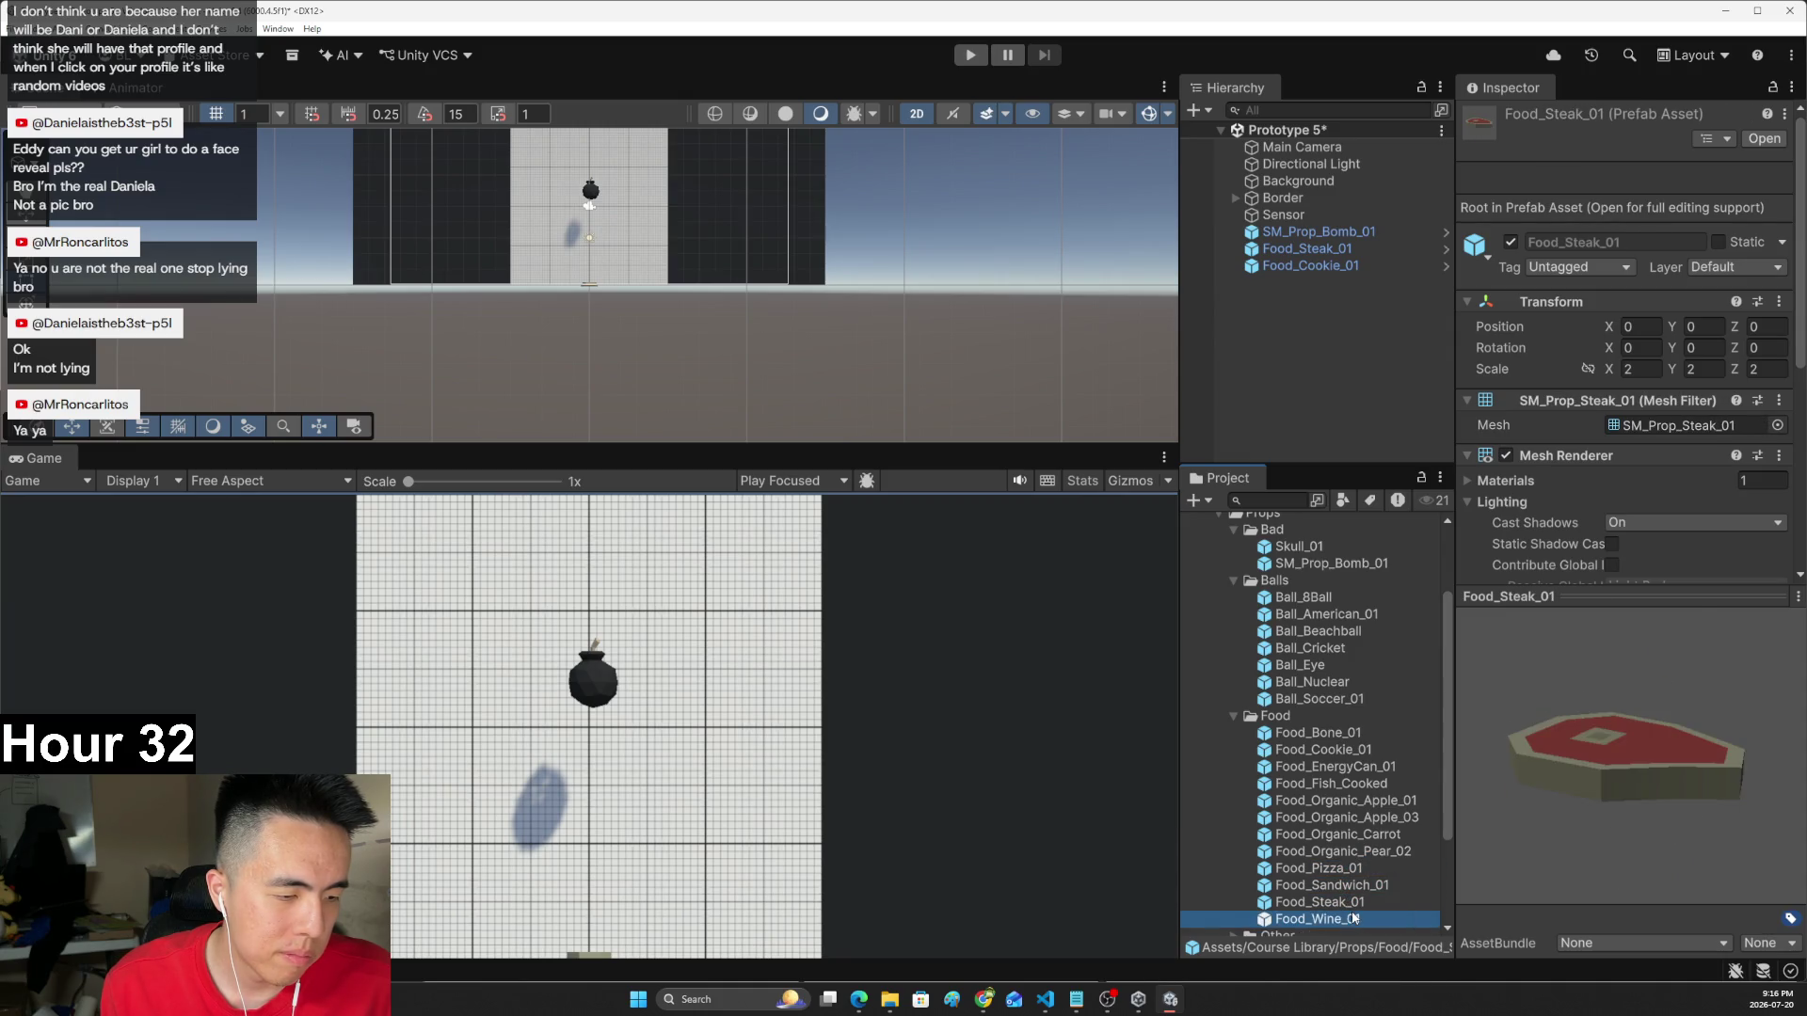
left_click(1359, 904)
left_click(1364, 853)
left_click(1359, 819)
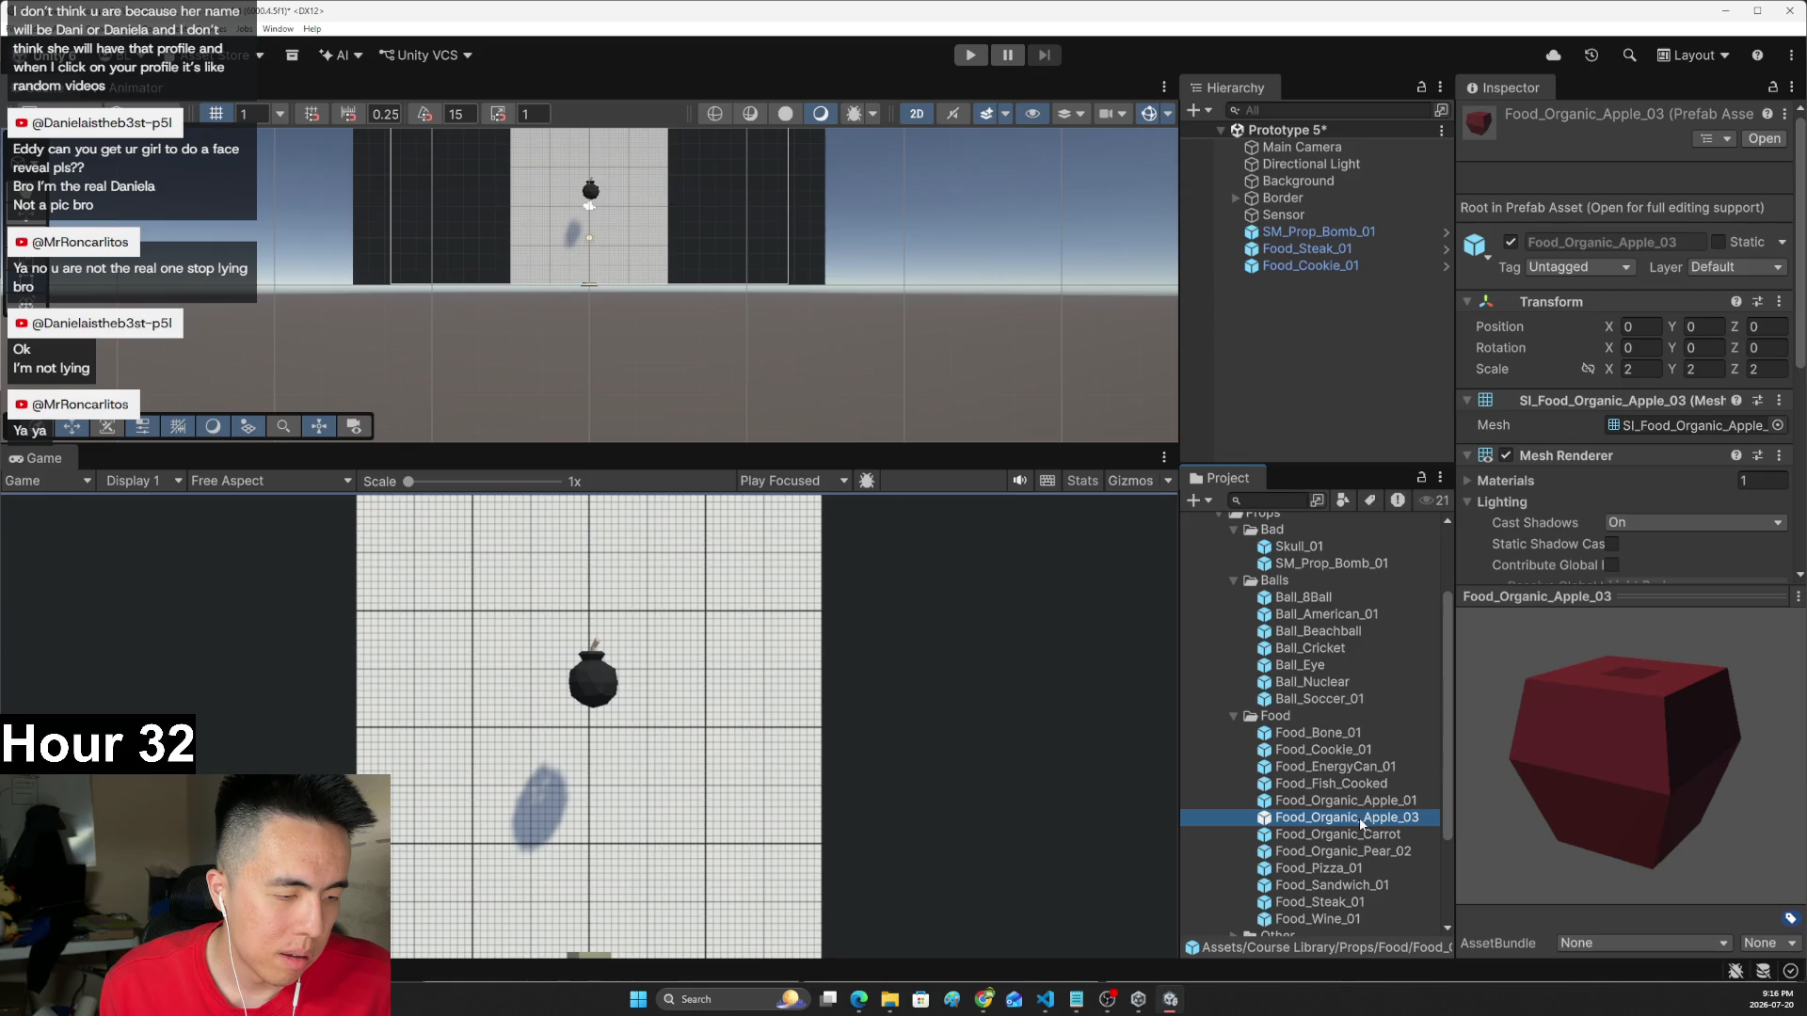
left_click(1359, 800)
left_click(1359, 783)
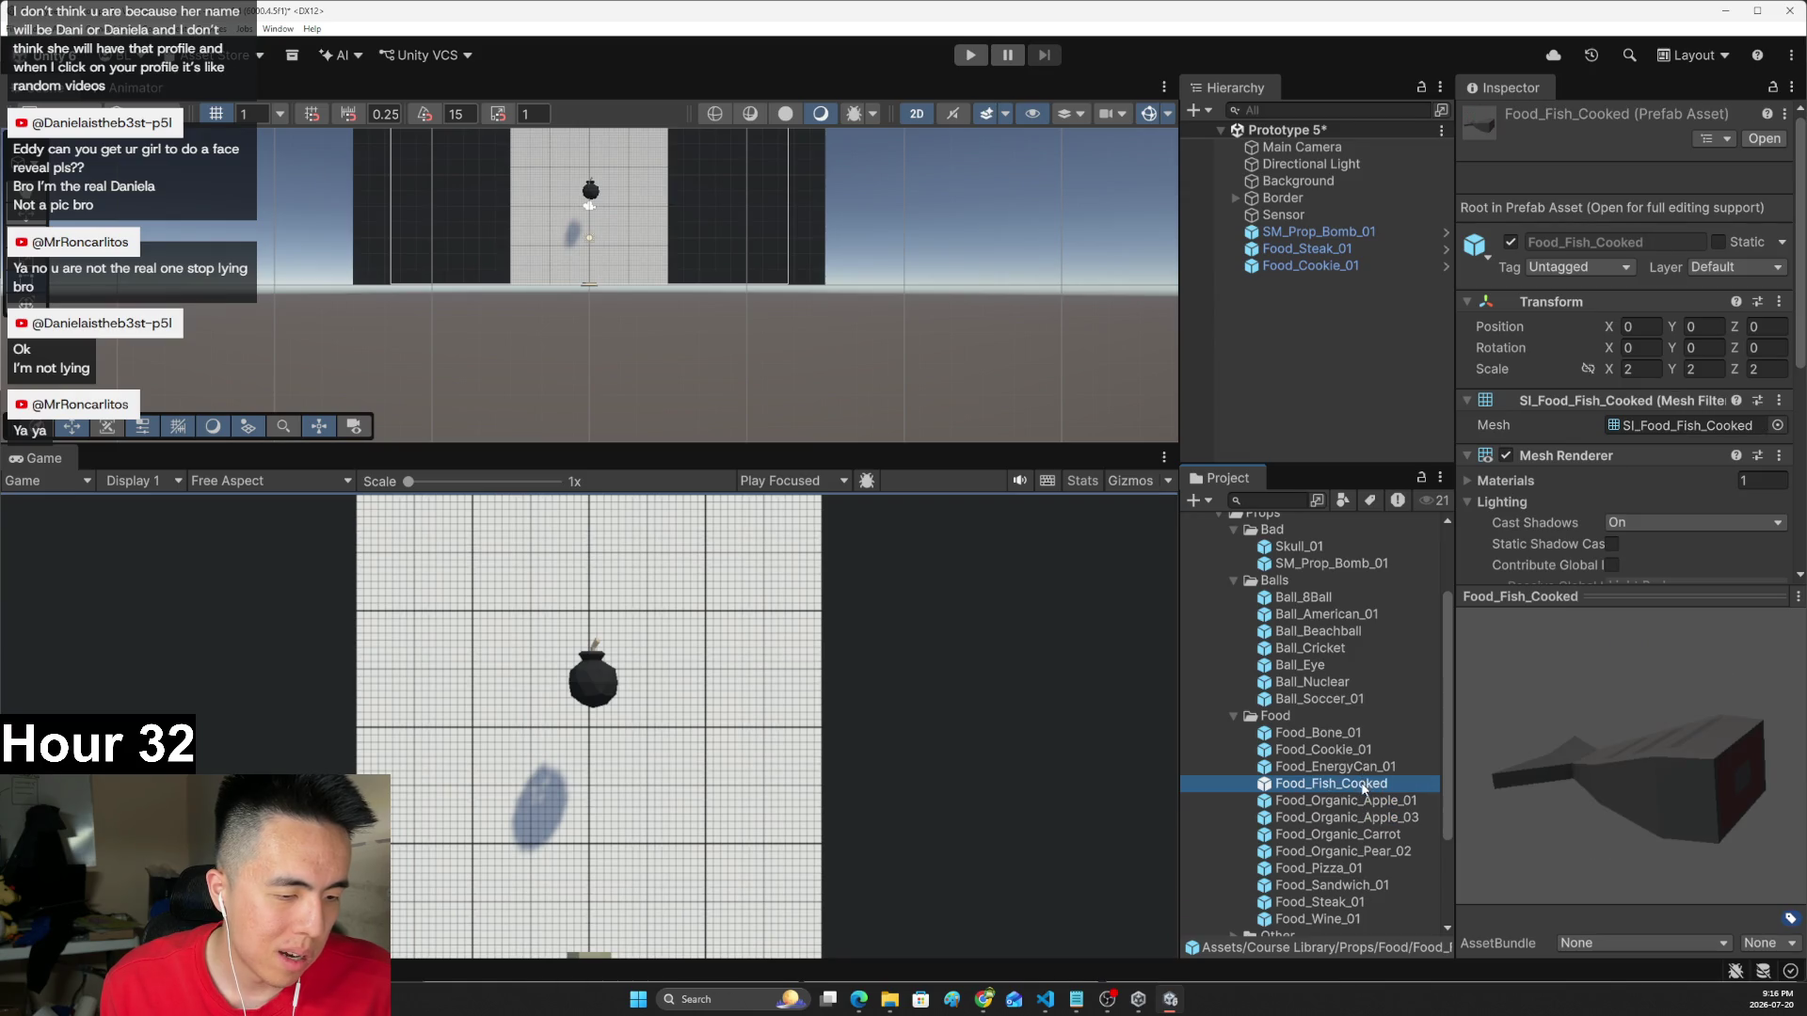
left_click(1368, 767)
left_click_drag(1368, 784, 1340, 327)
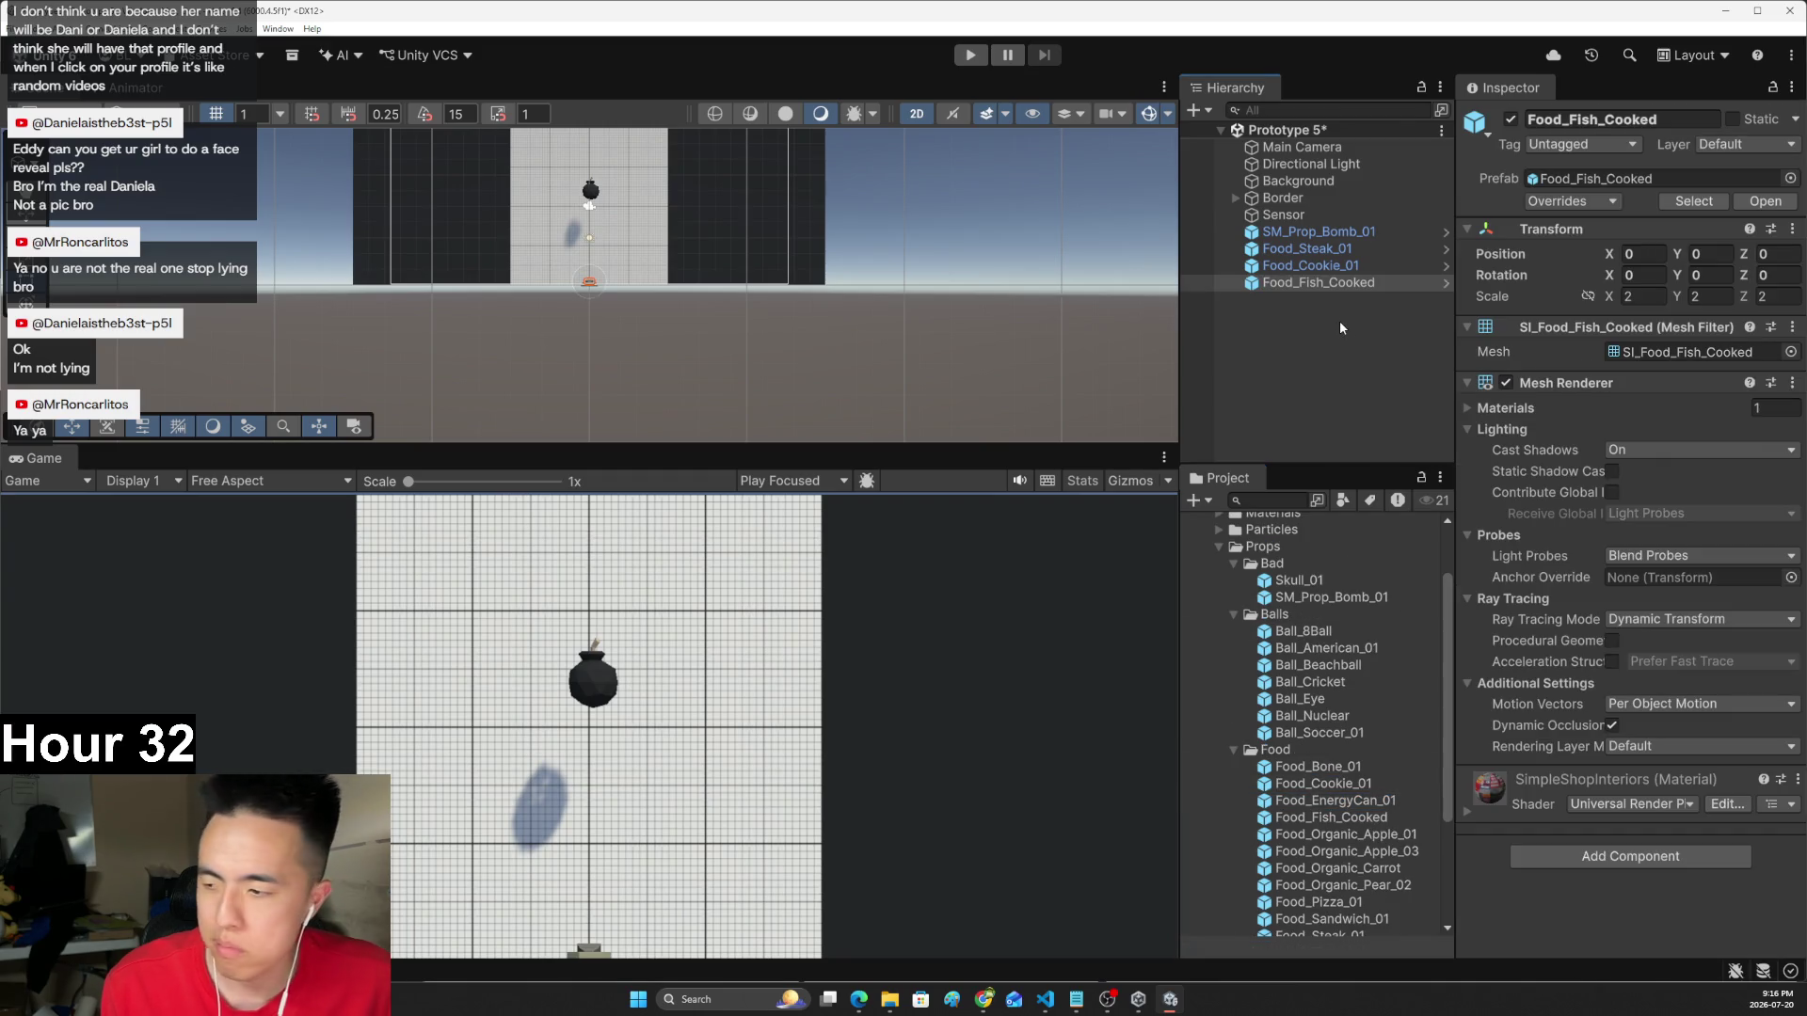
key("alt+Tab")
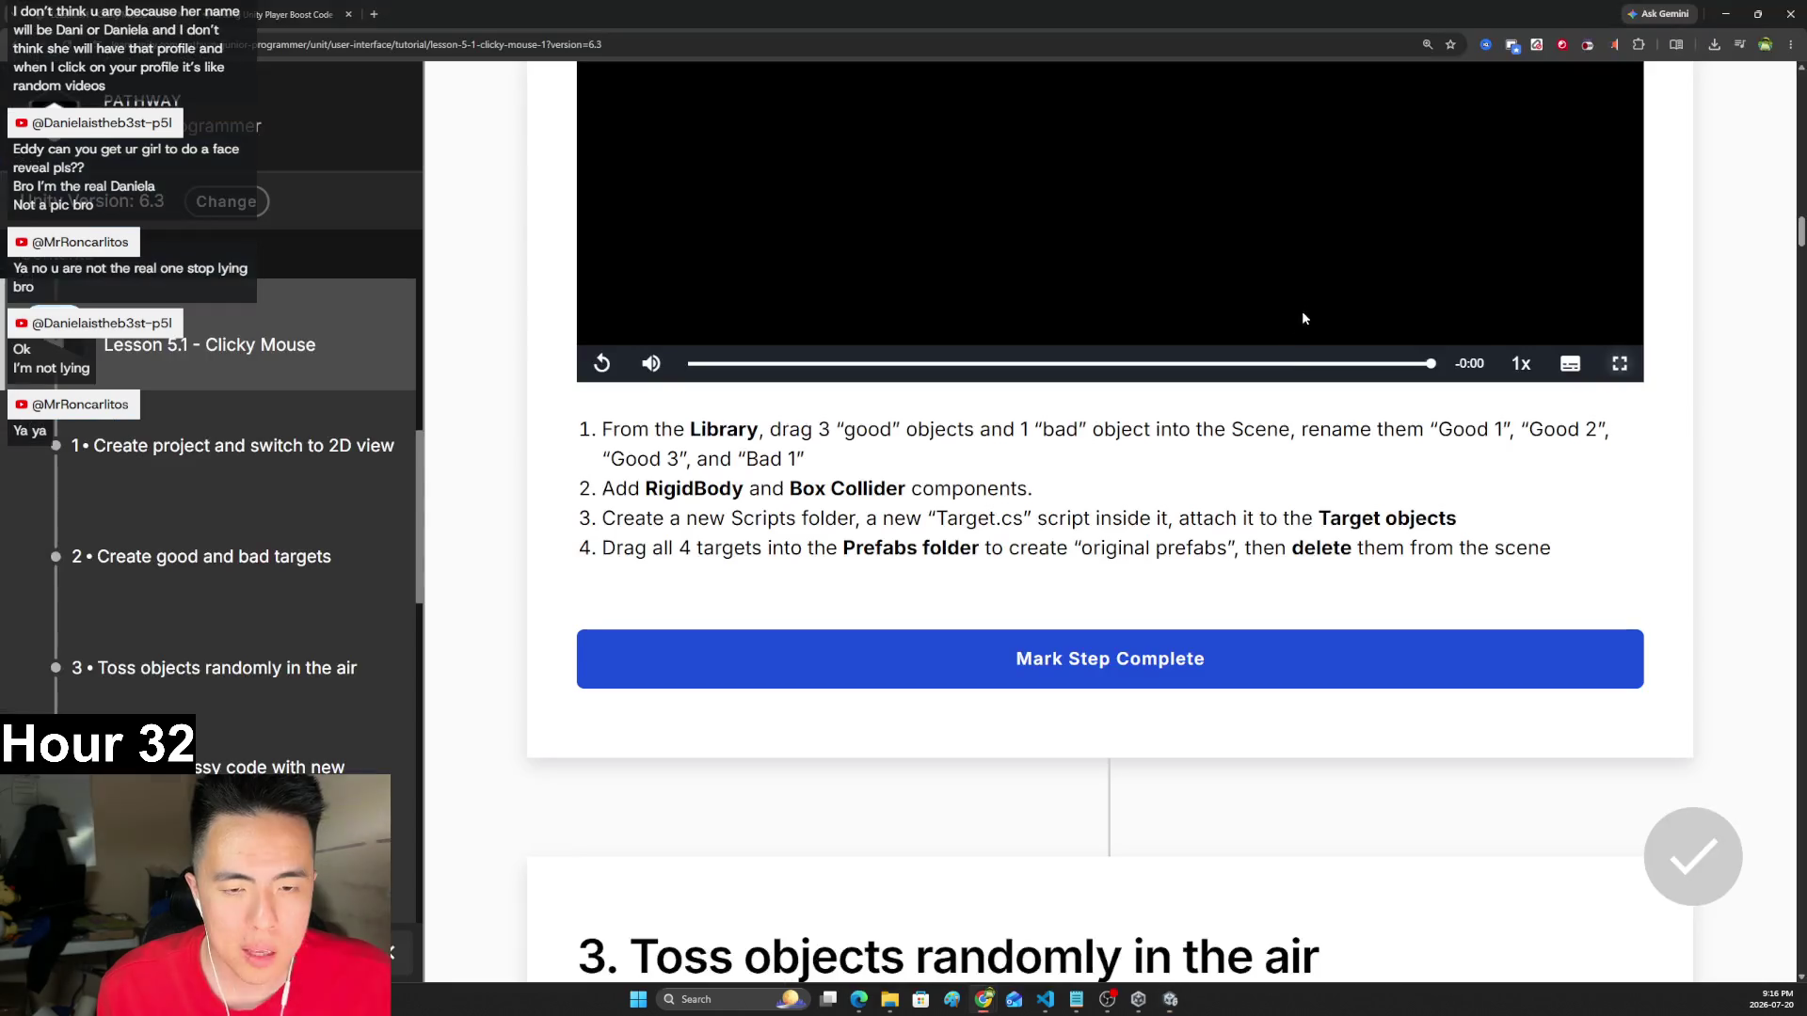
key("alt+Tab")
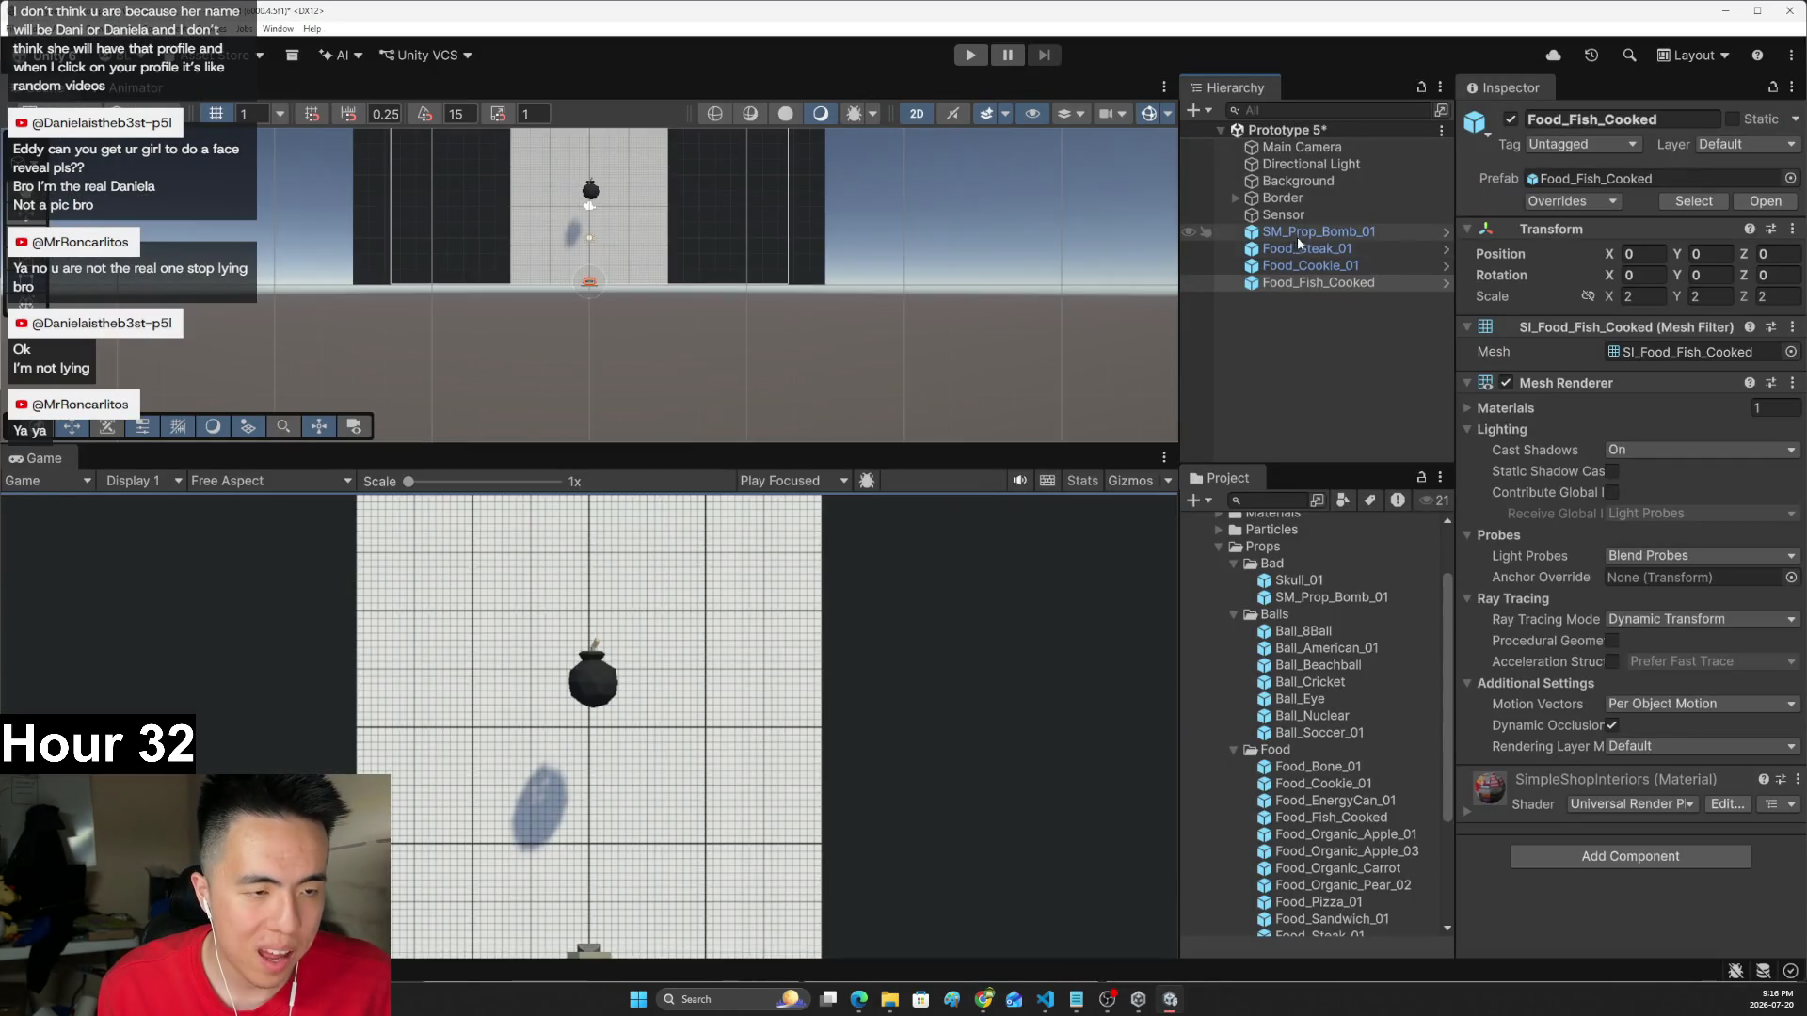
key("alt+Tab")
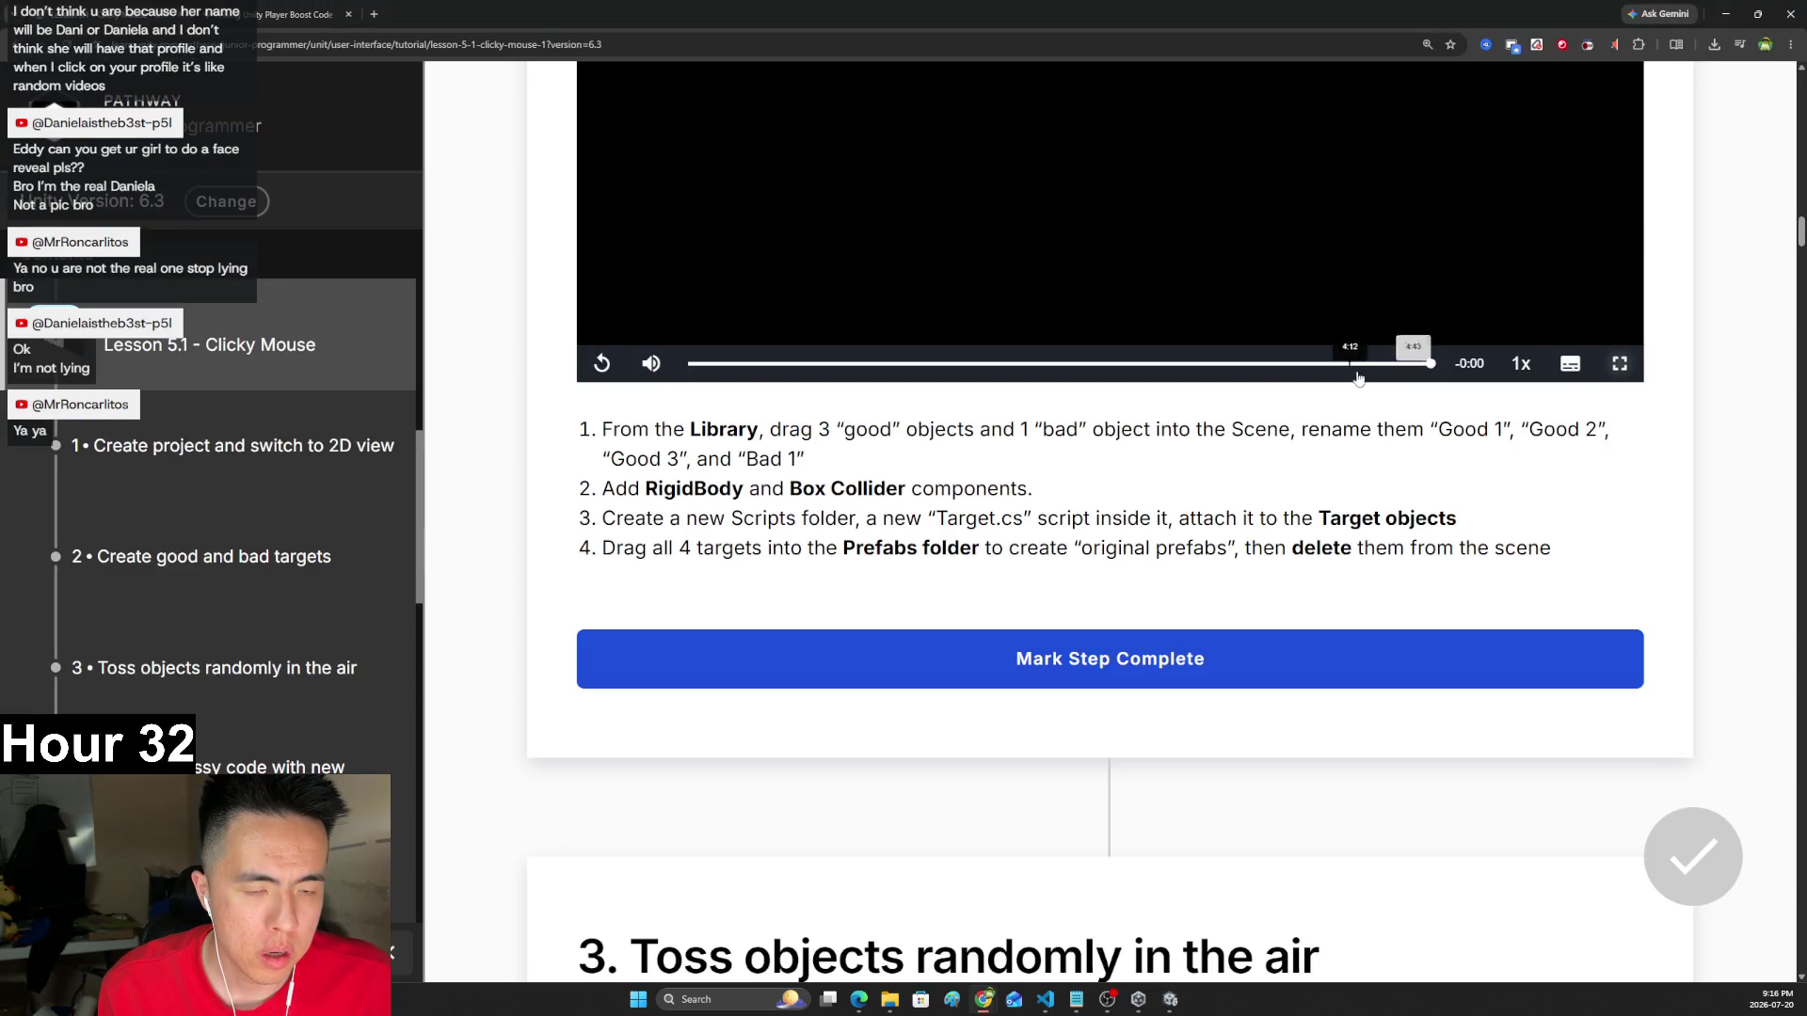
key("alt+Tab")
left_click(1317, 232)
- Rename SM_Prop_Bomb_01 to 'Bad 1'
left_click(1590, 120)
type("Bad 1")
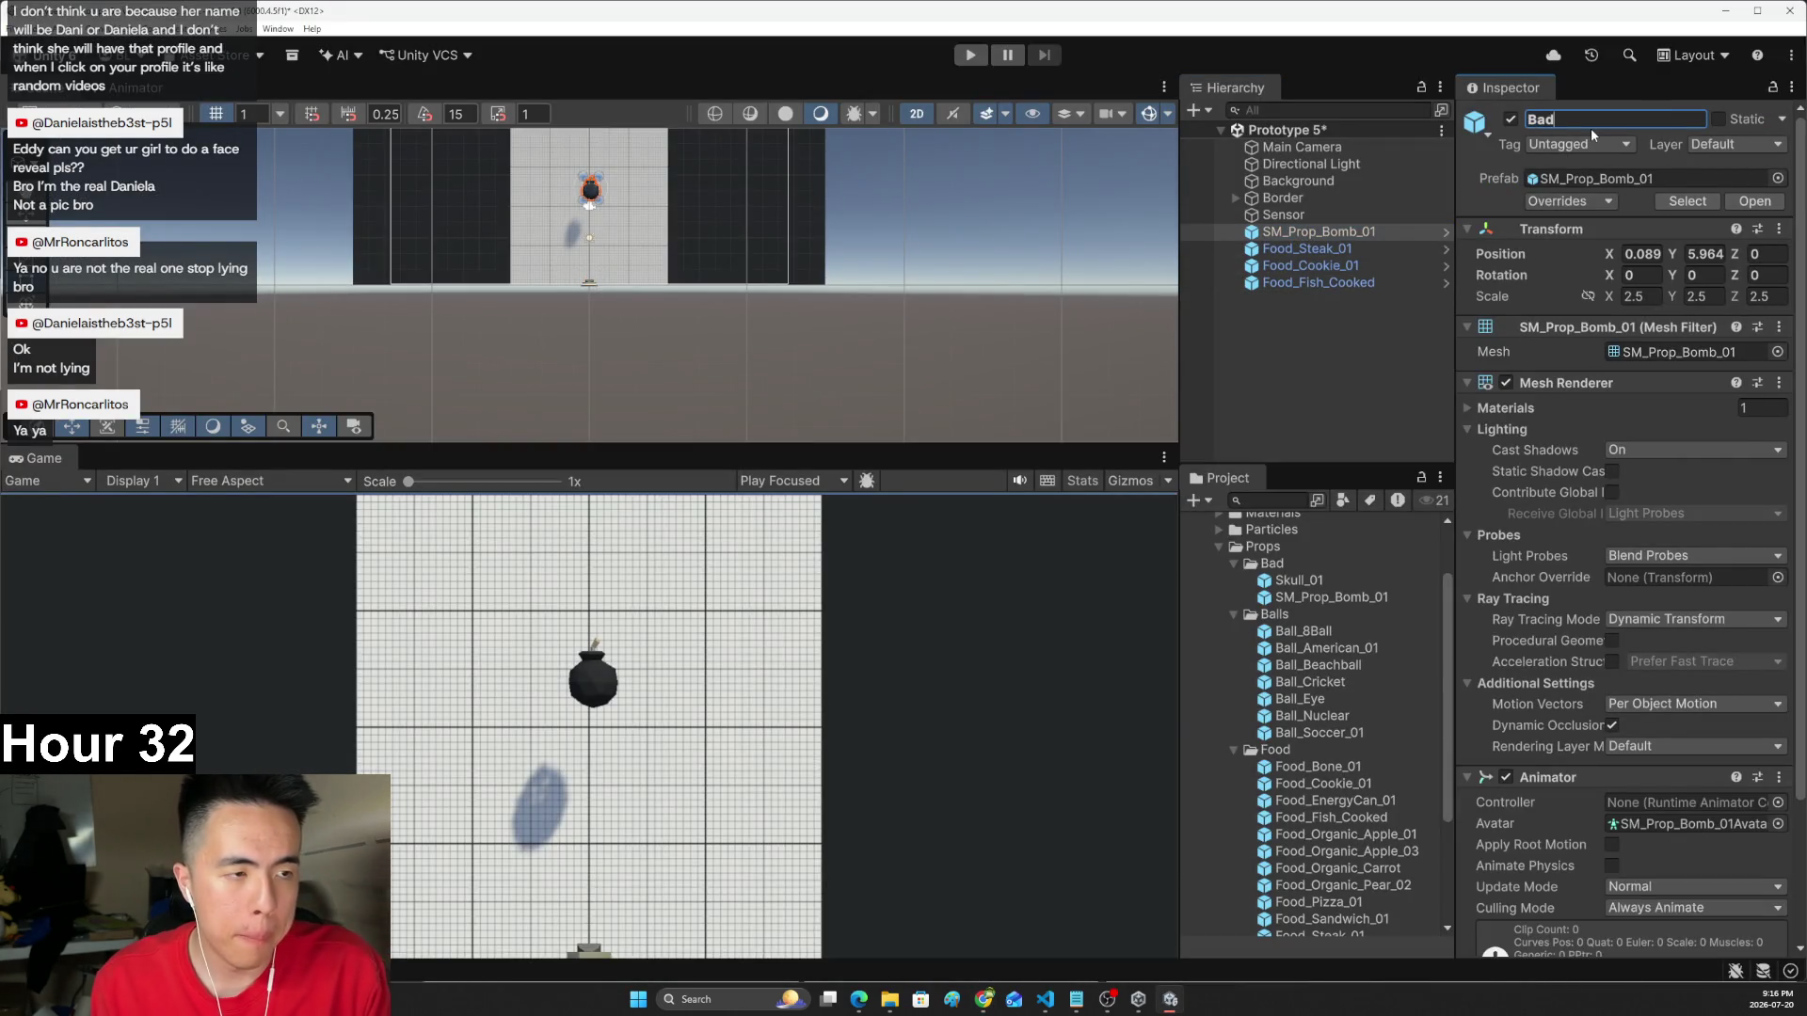
key("Return")
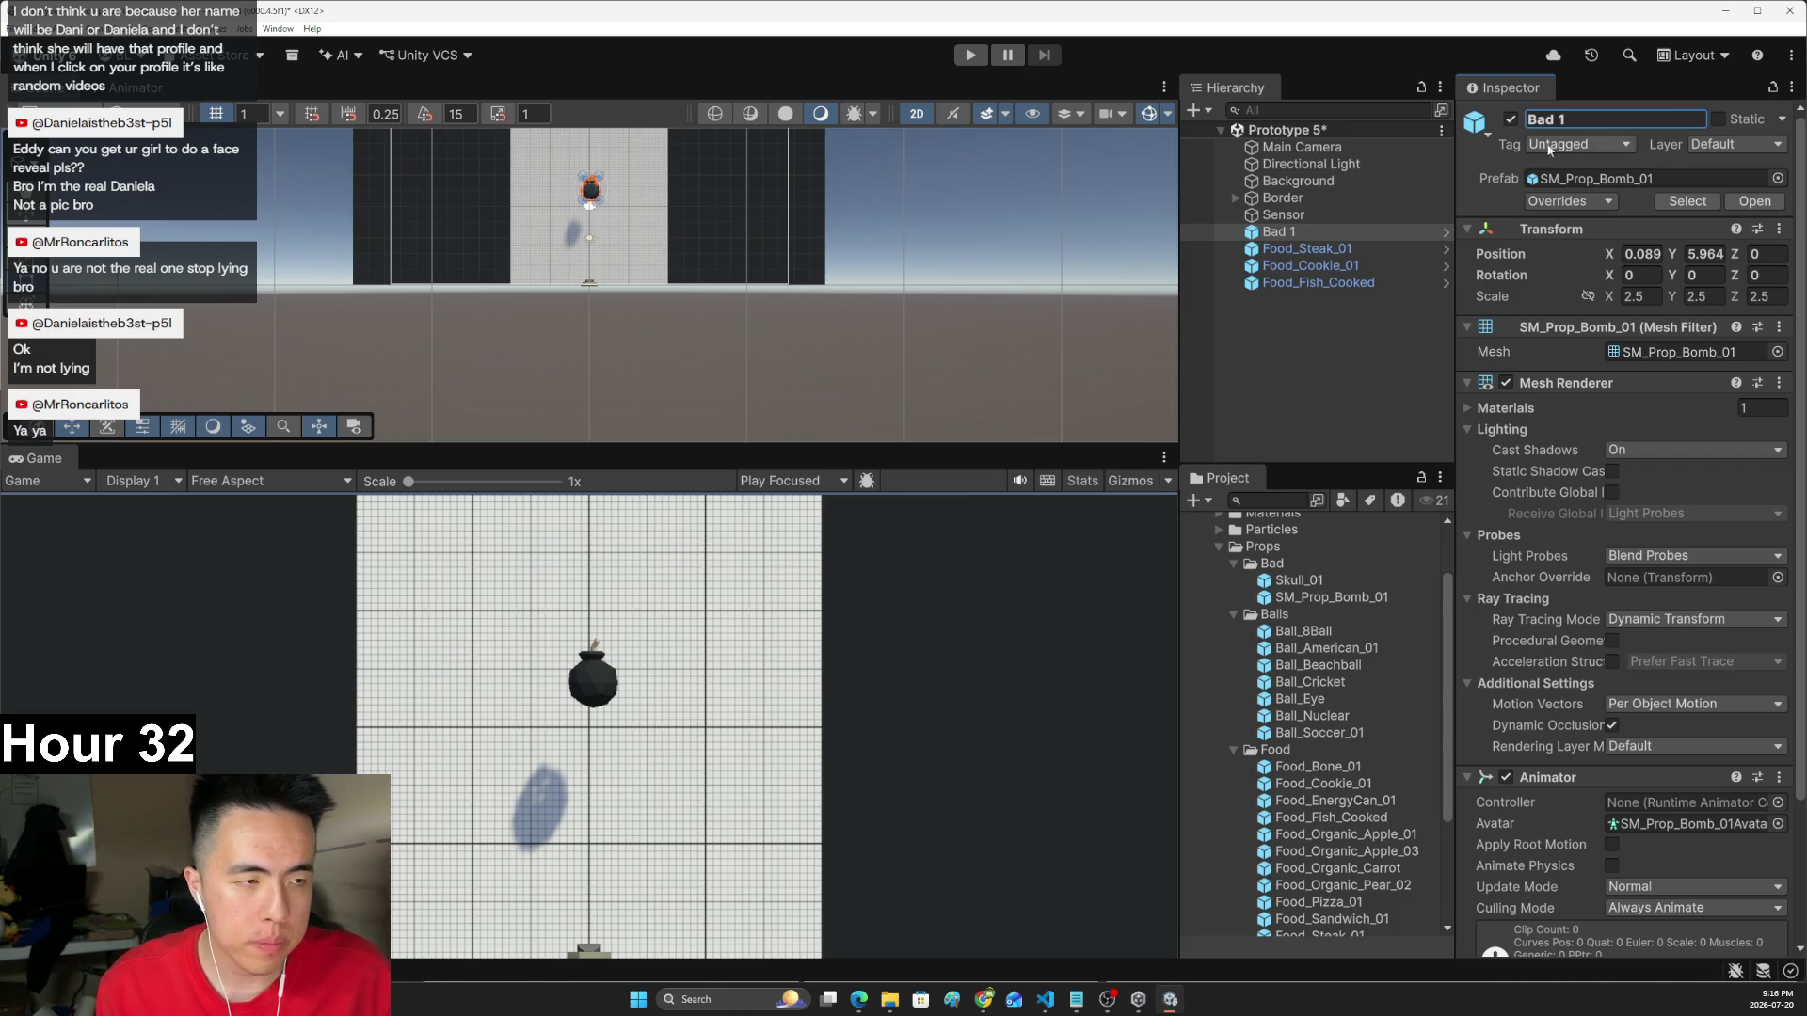
- Stand Food_Steak_01 upright with X rotation 90 and move it up-left
left_click(1304, 248)
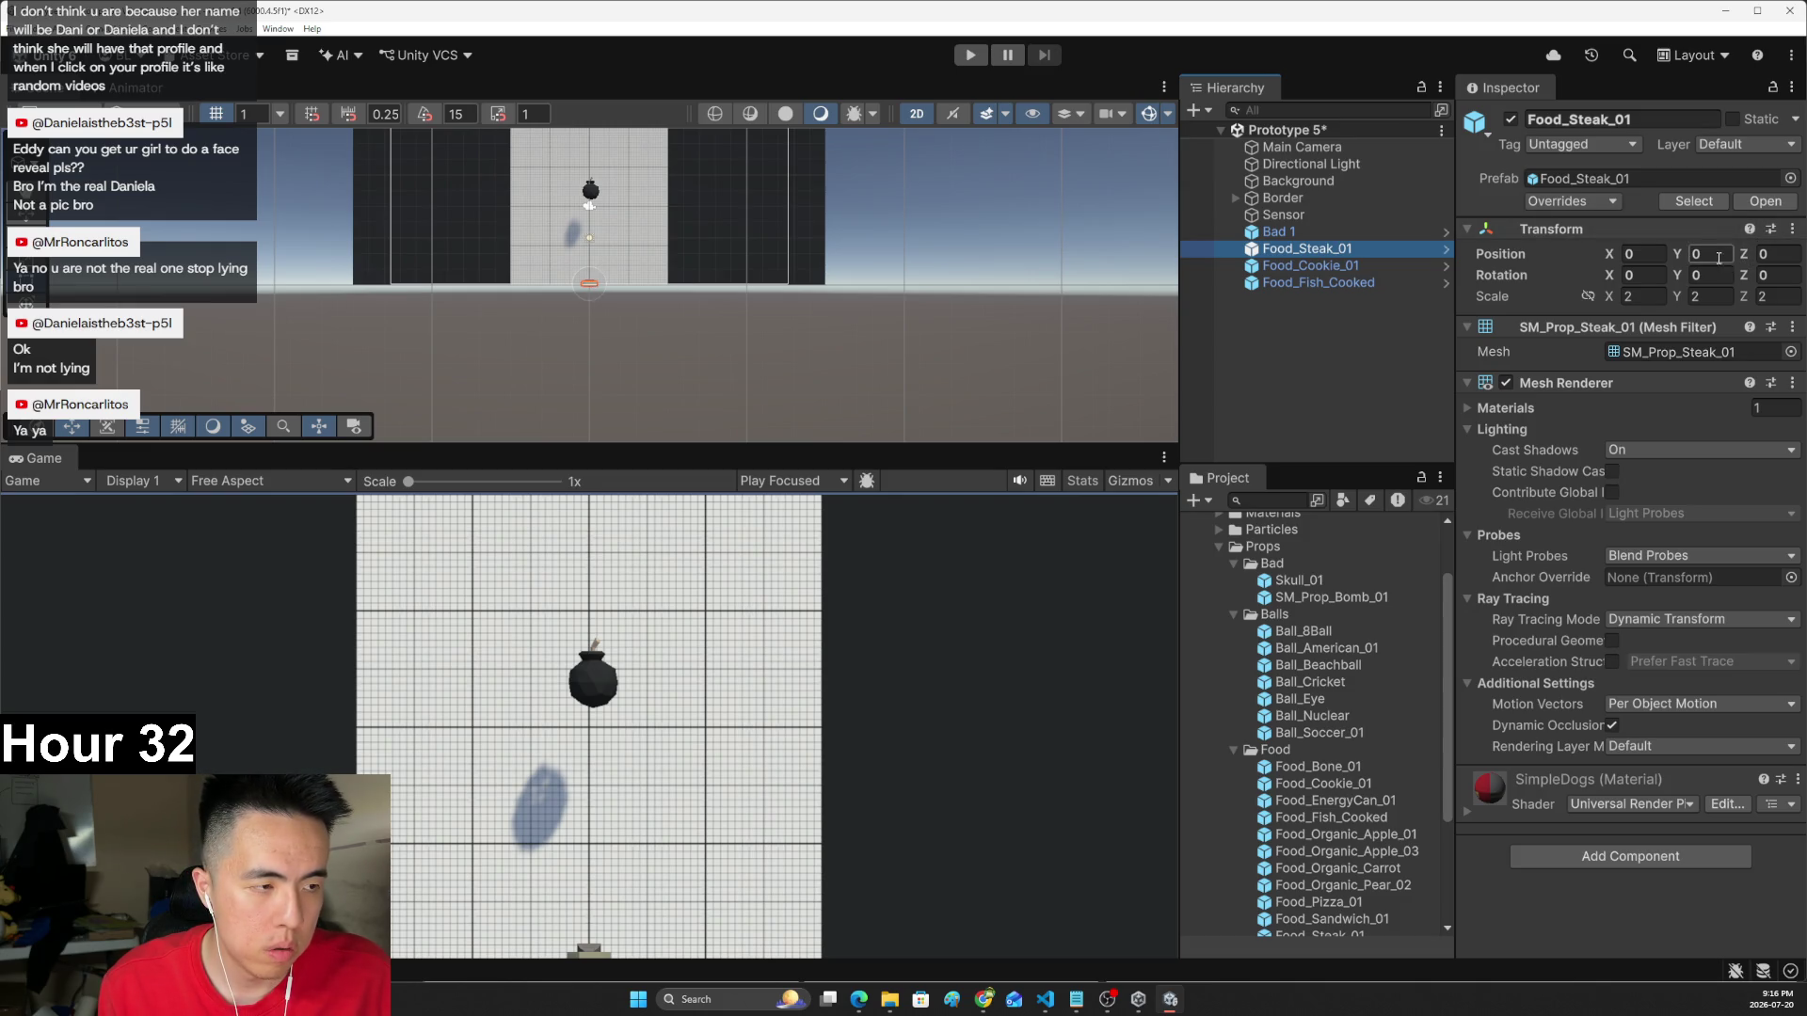
left_click(1708, 275)
left_click(1770, 275)
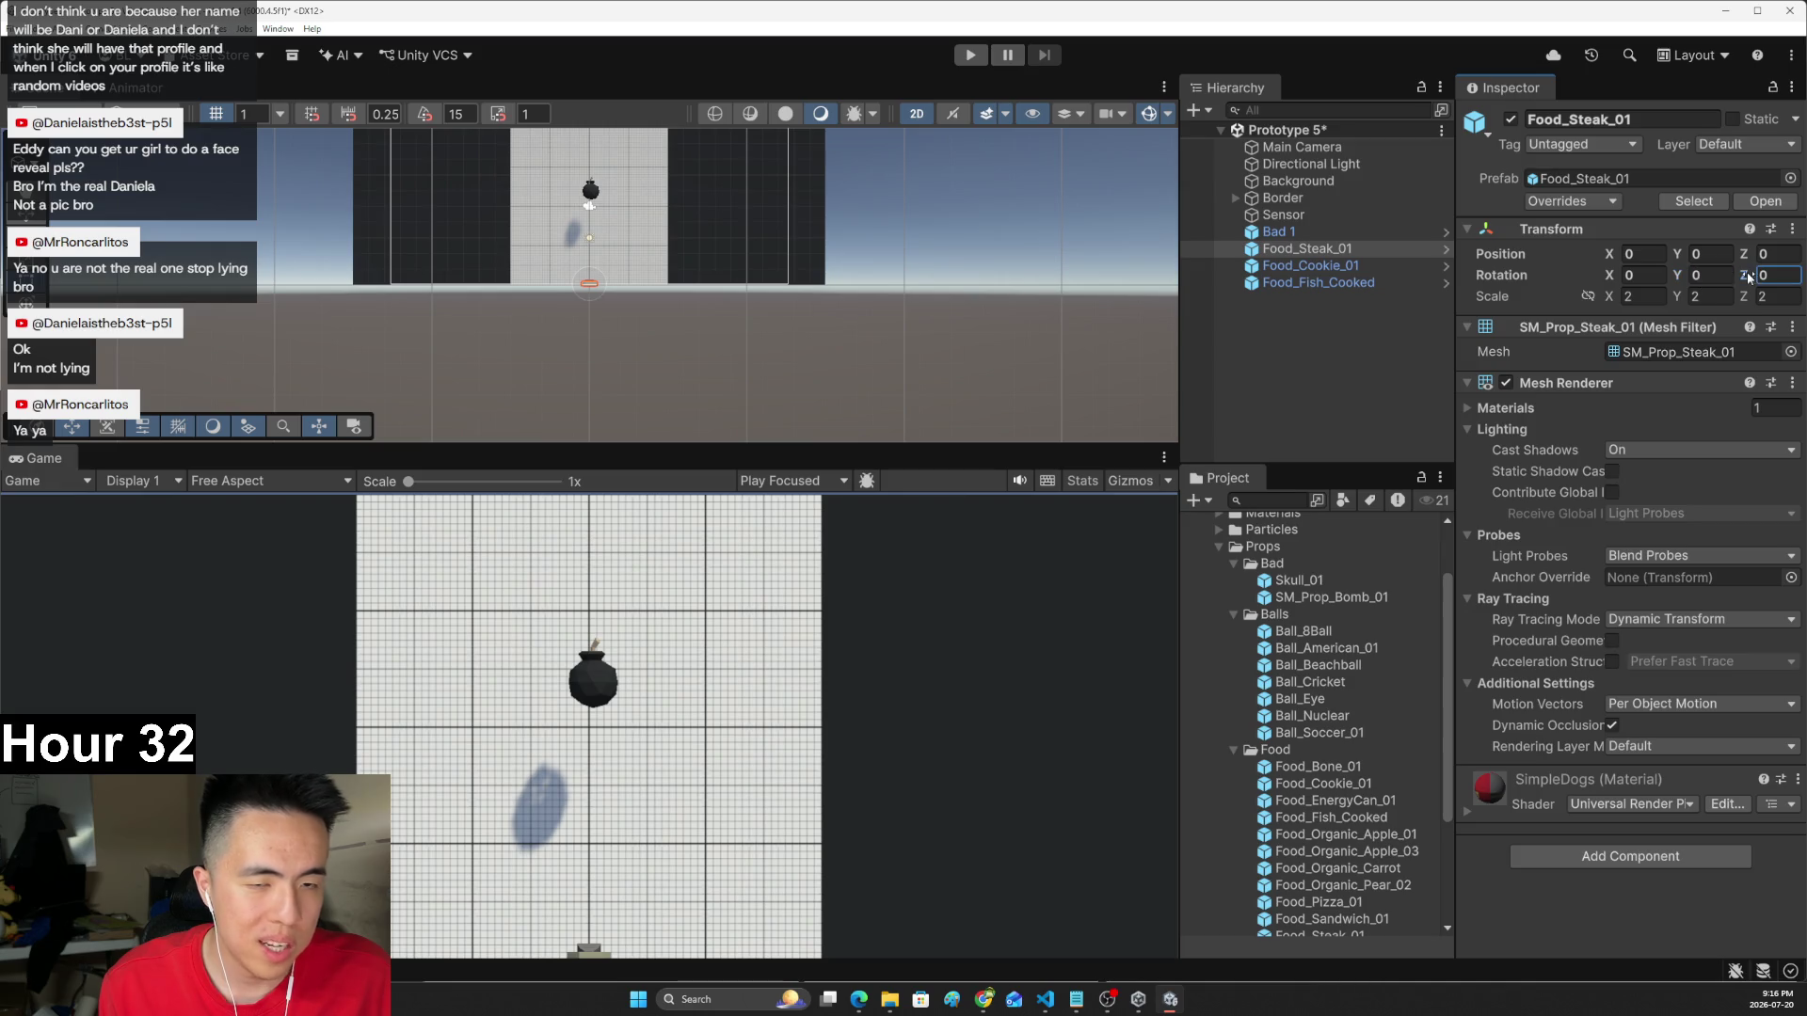
key("shift+Tab")
key("shift+Tab")
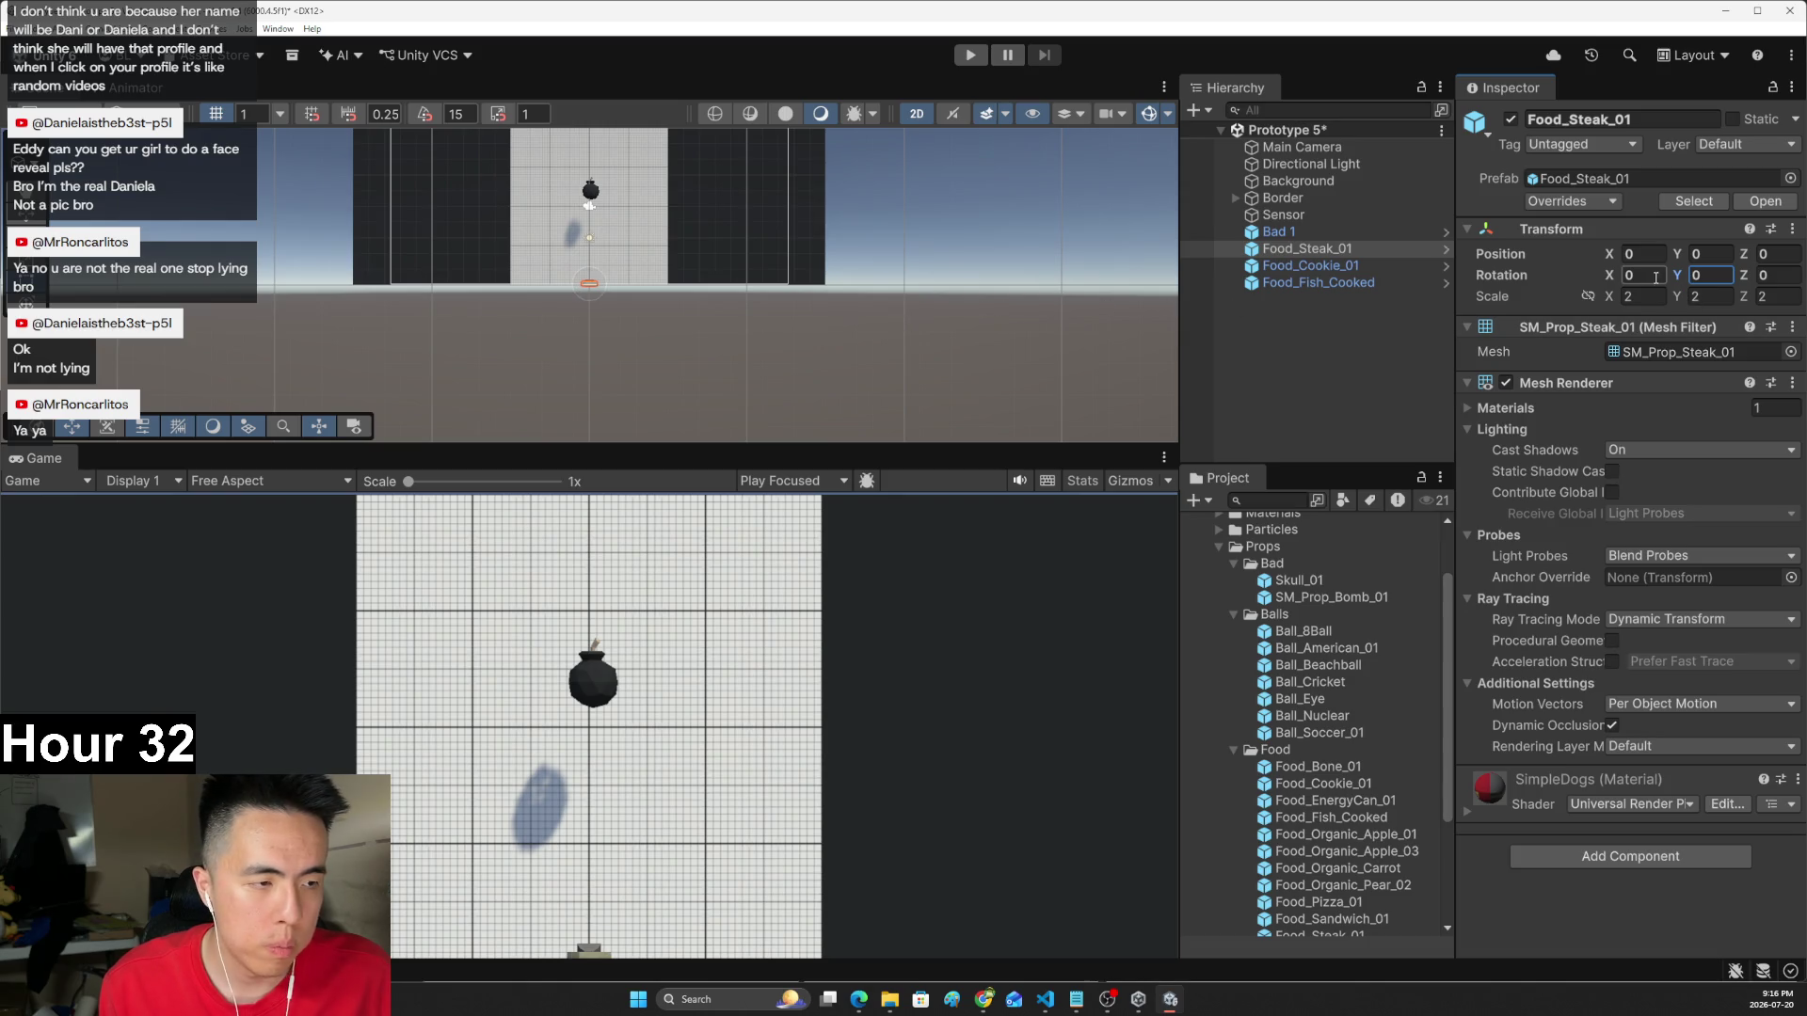
type("63.31")
key("BackSpace")
key("BackSpace")
key("BackSpace")
type("88.69")
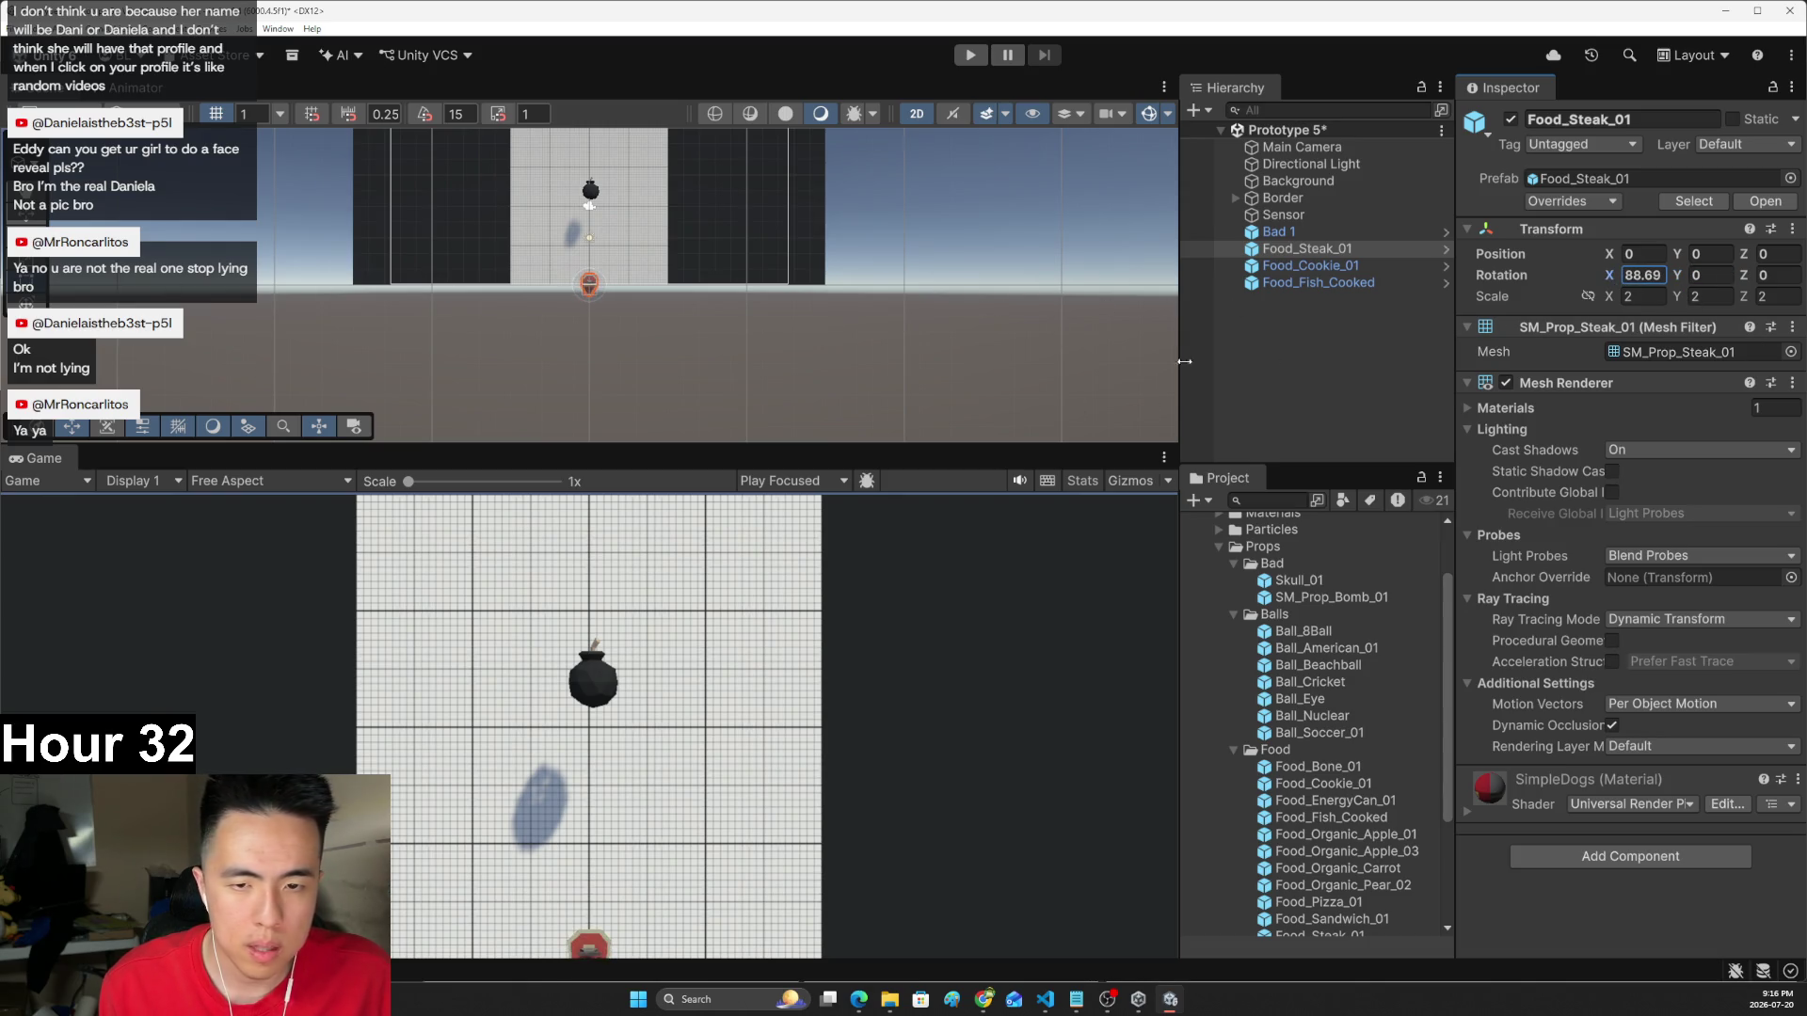
left_click(1661, 275)
type("90")
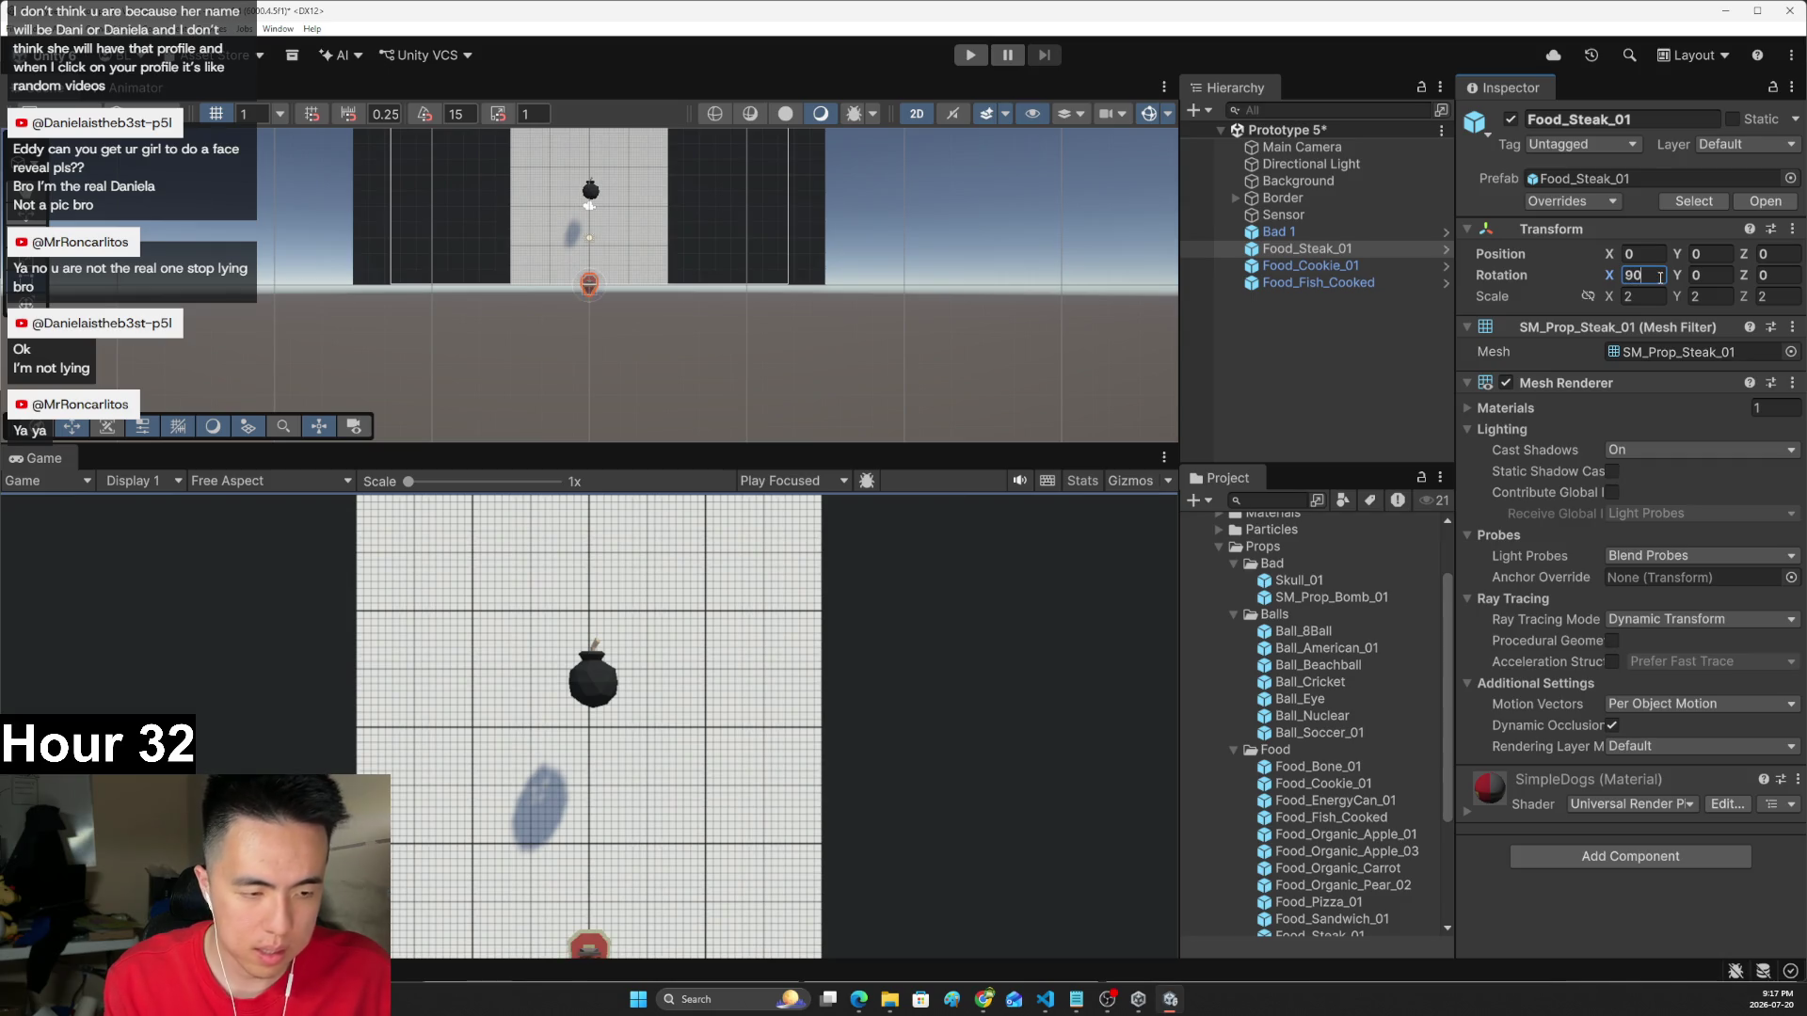
left_click_drag(589, 282, 535, 243)
- Set the cooked fish's X rotation to 90 and move it upward
left_click(591, 282)
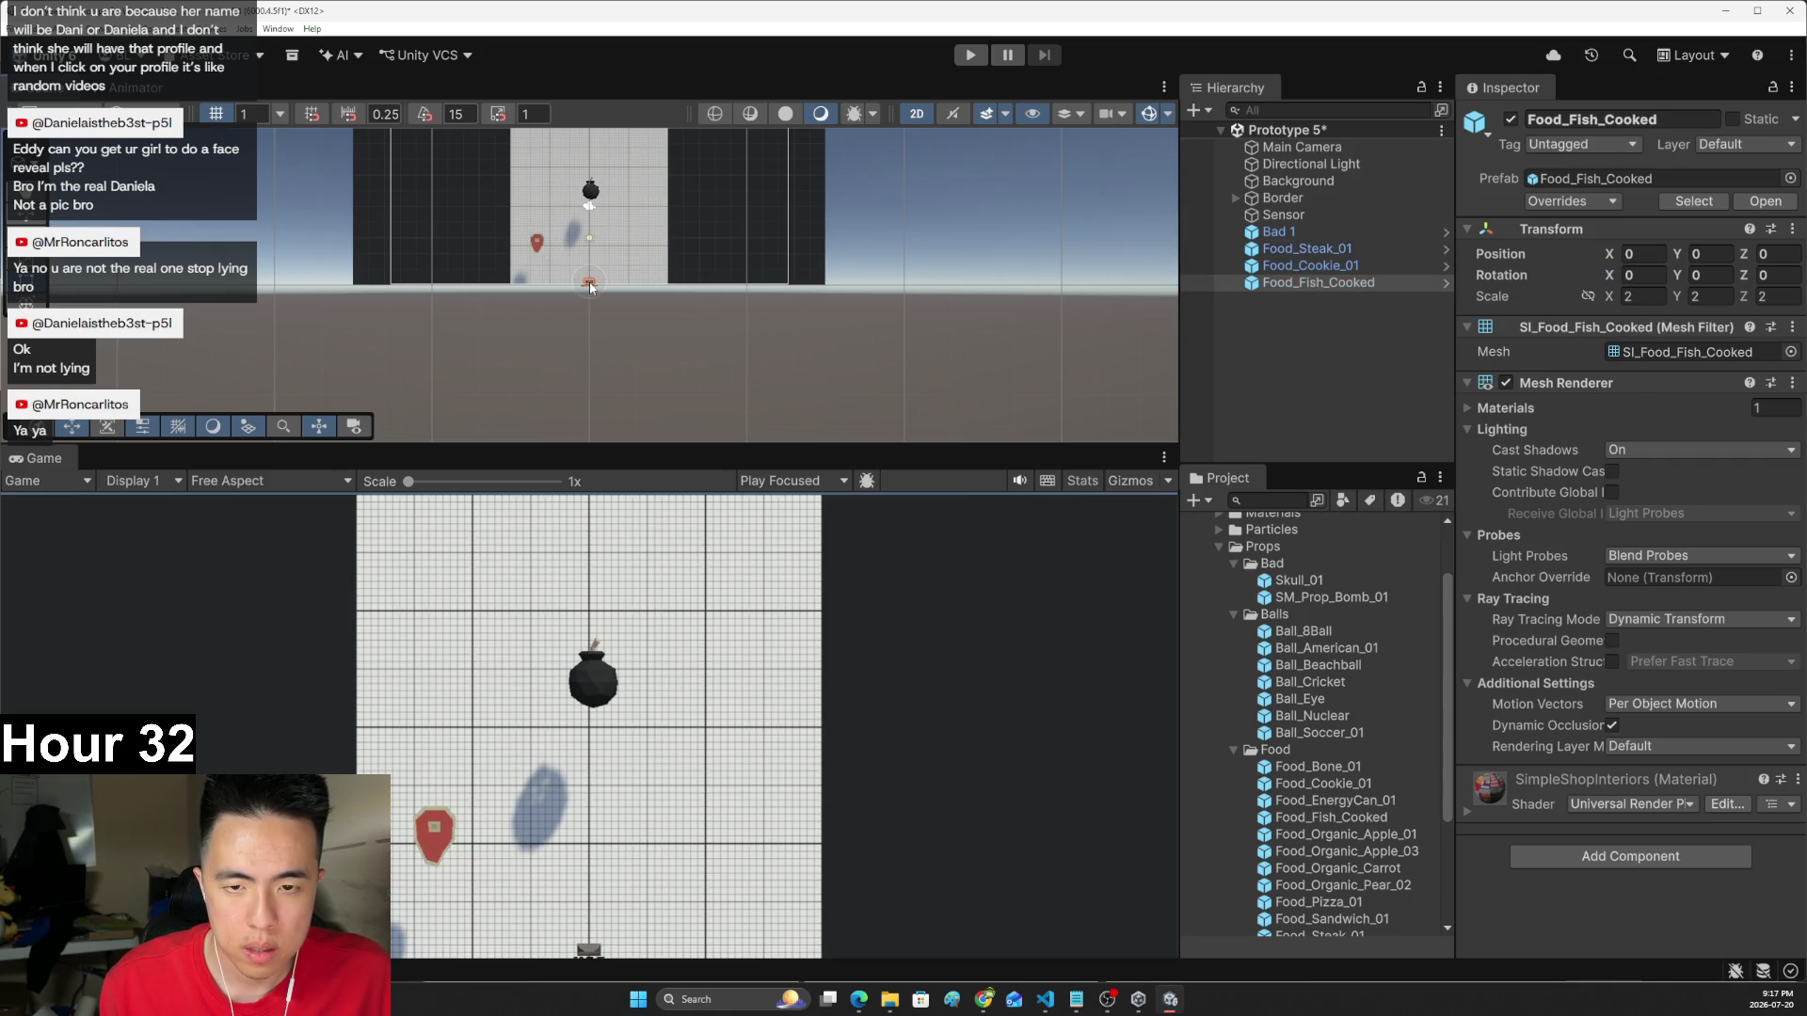
left_click(1602, 274)
type("90")
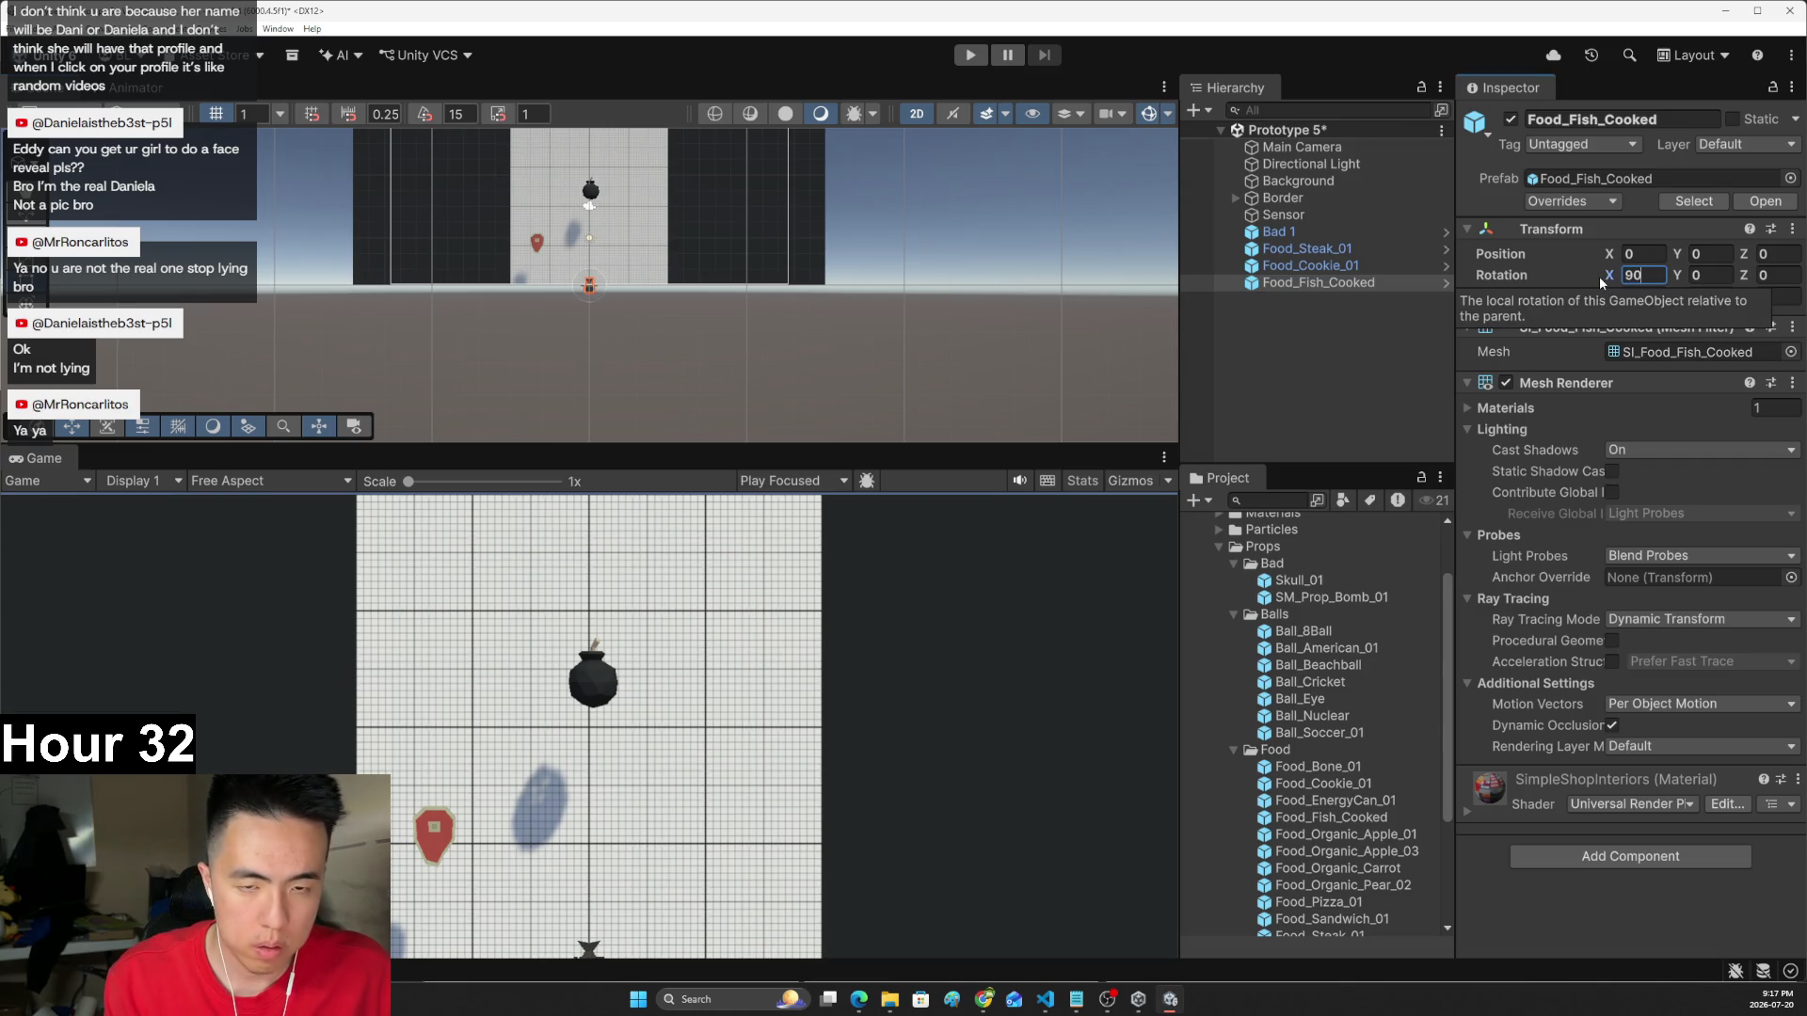
left_click_drag(592, 287, 586, 242)
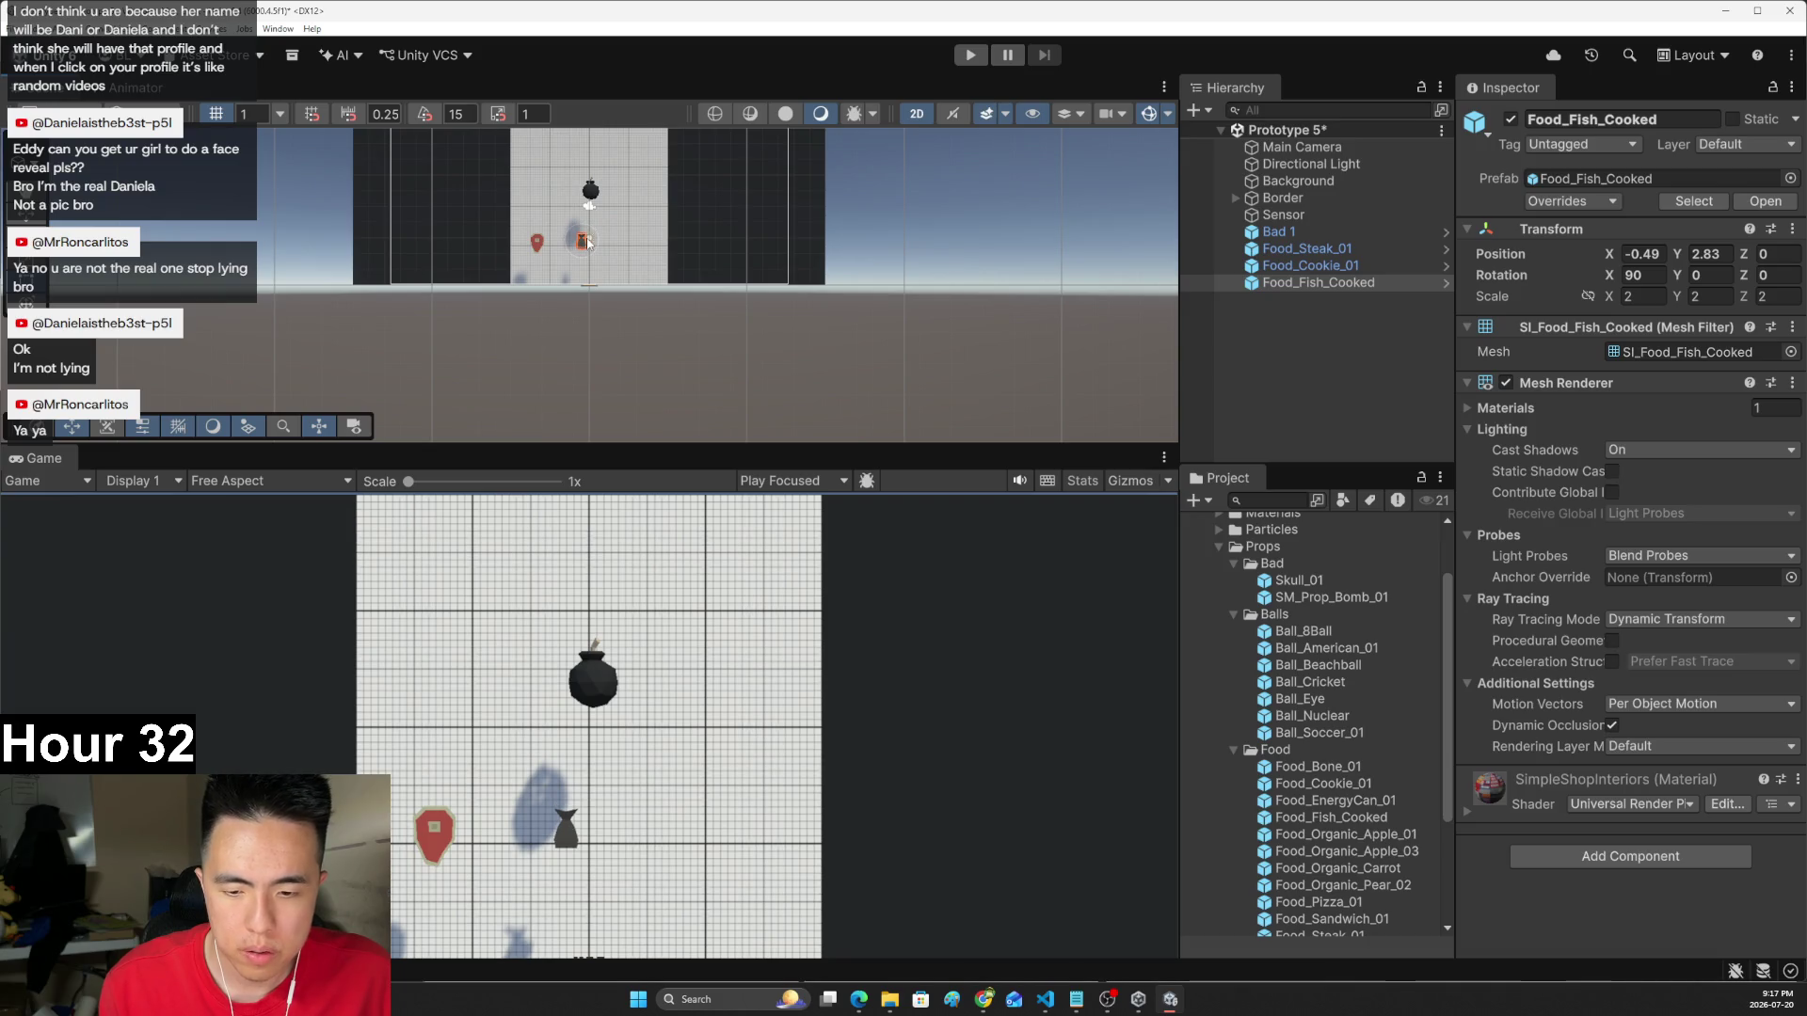
- Move the cookie up-right to 2.87, 2.51 and set its X rotation to -90
left_click(593, 285)
left_click(1631, 277)
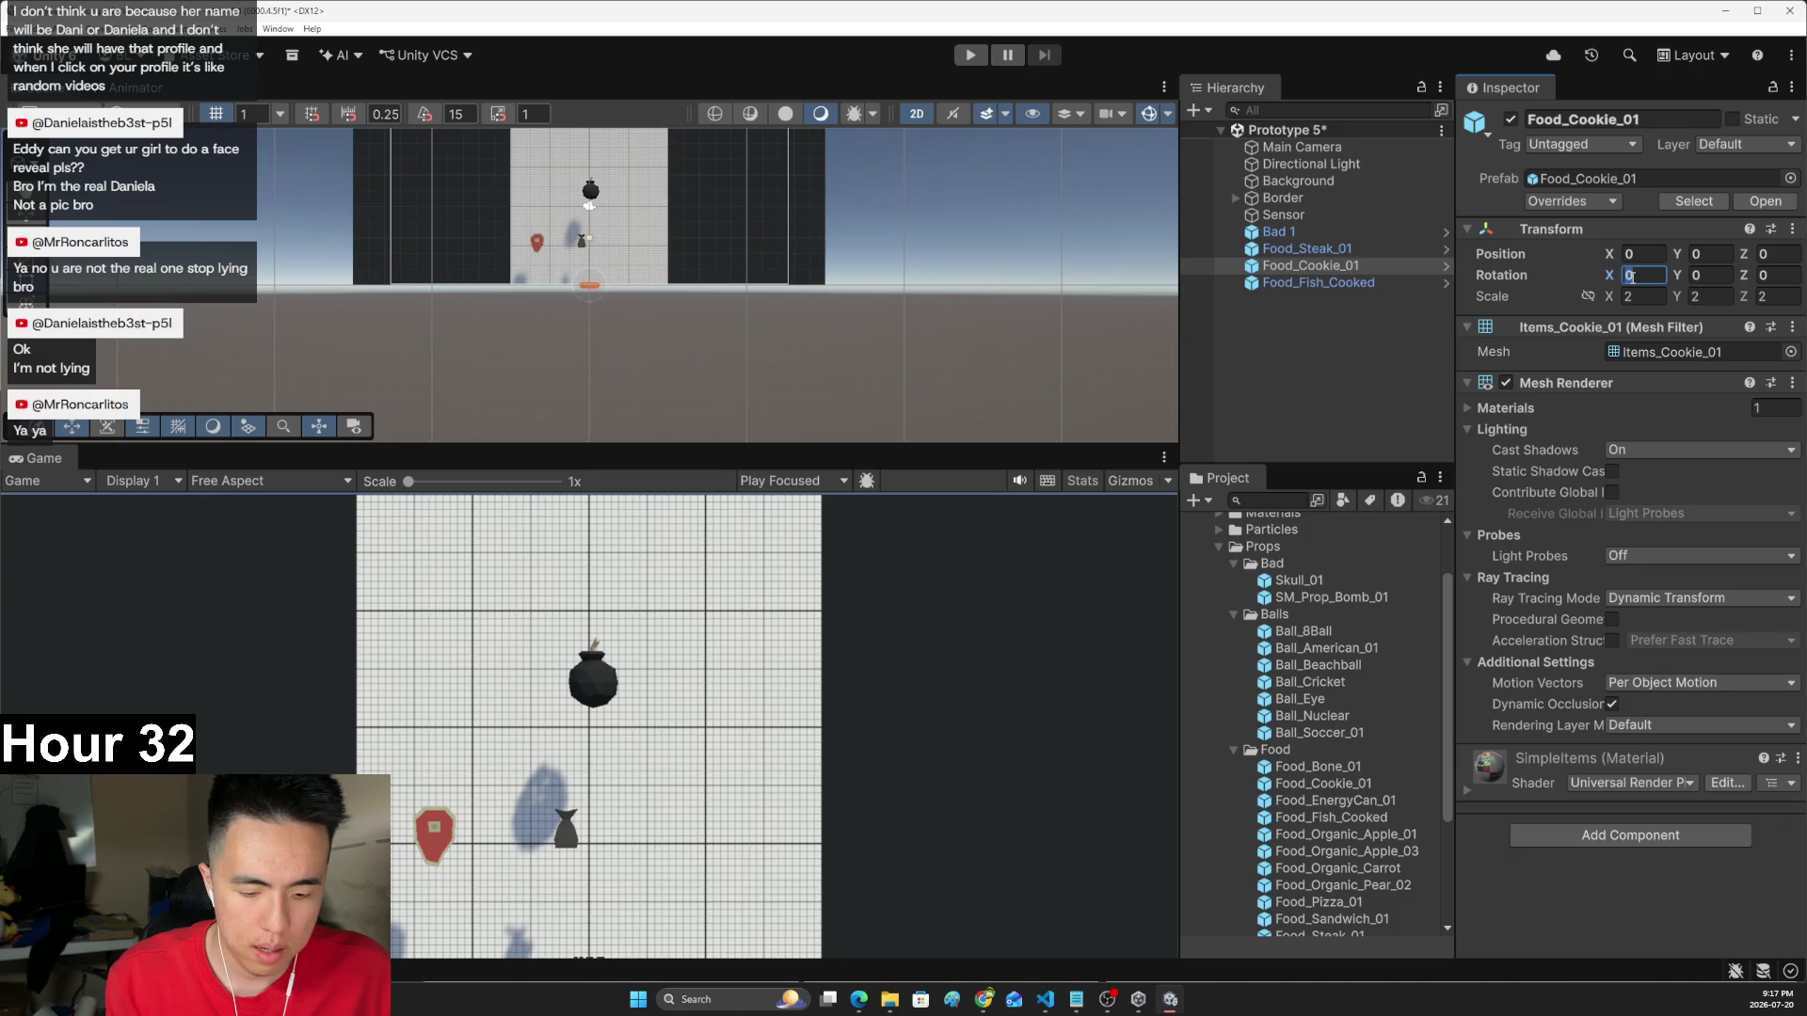
type("90")
mouse_move(590, 292)
left_mouse_down()
mouse_move(666, 229)
mouse_move(639, 252)
left_mouse_up()
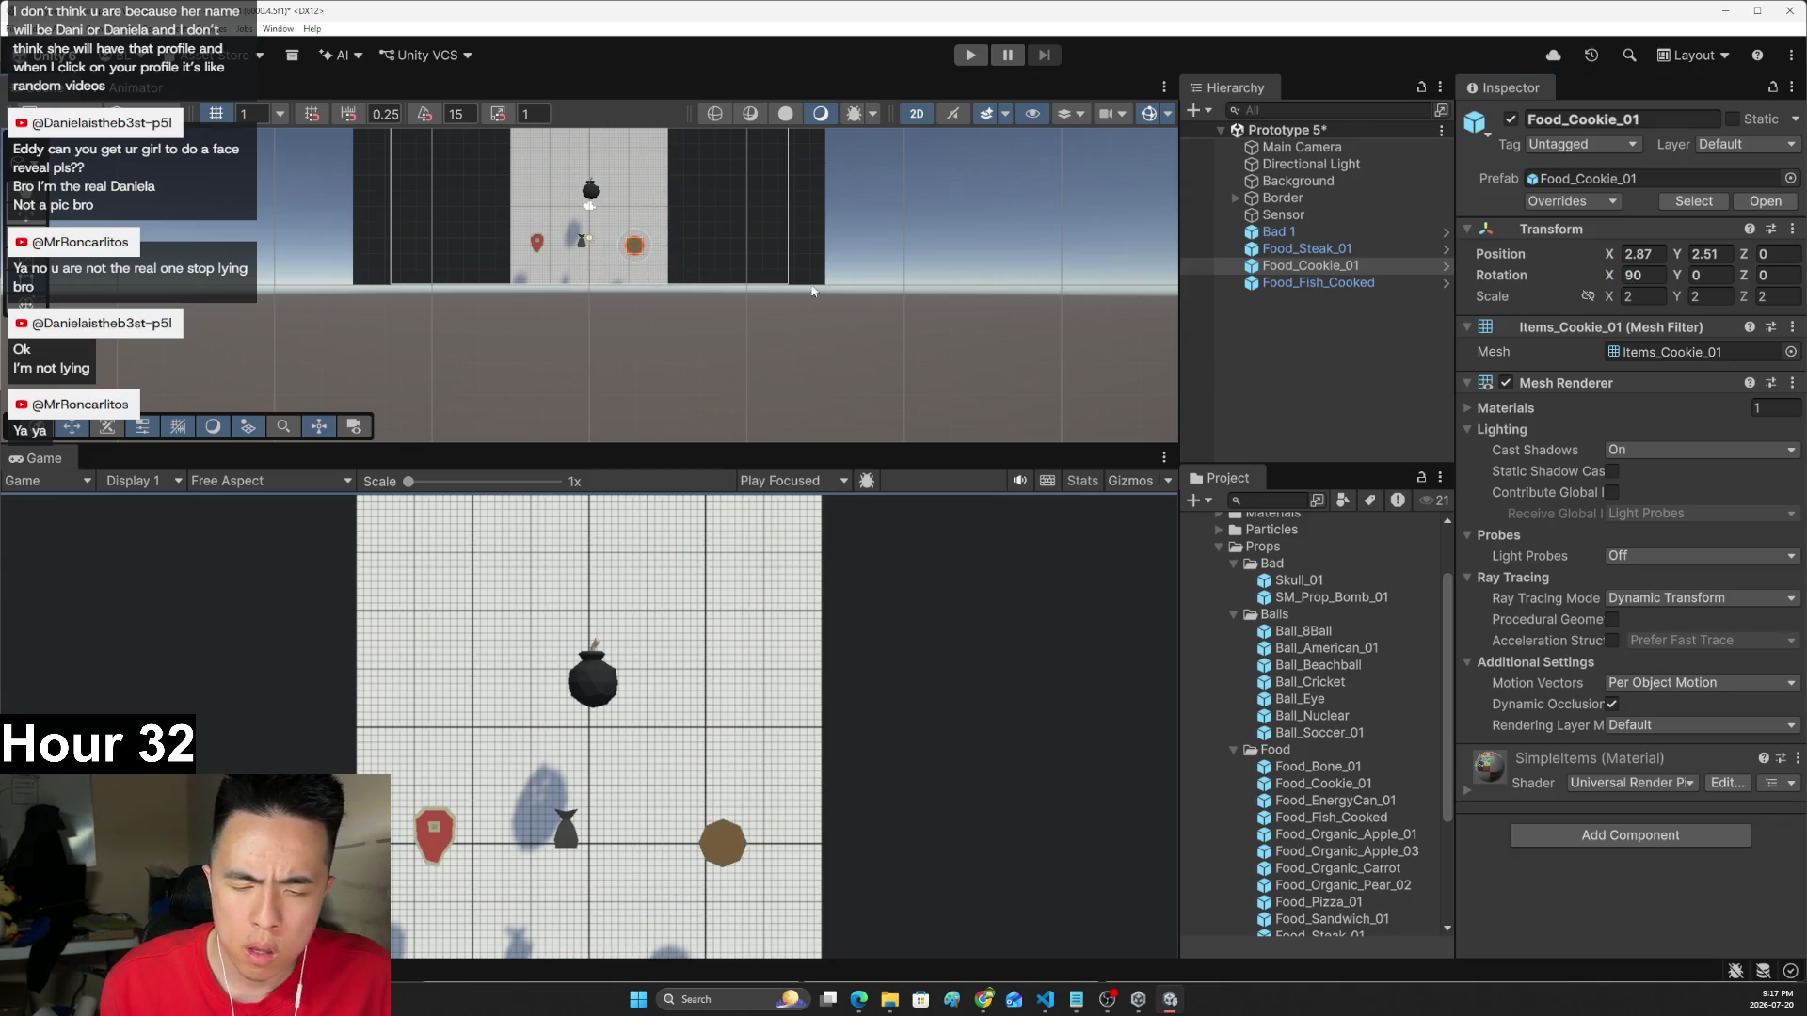
left_click(1638, 274)
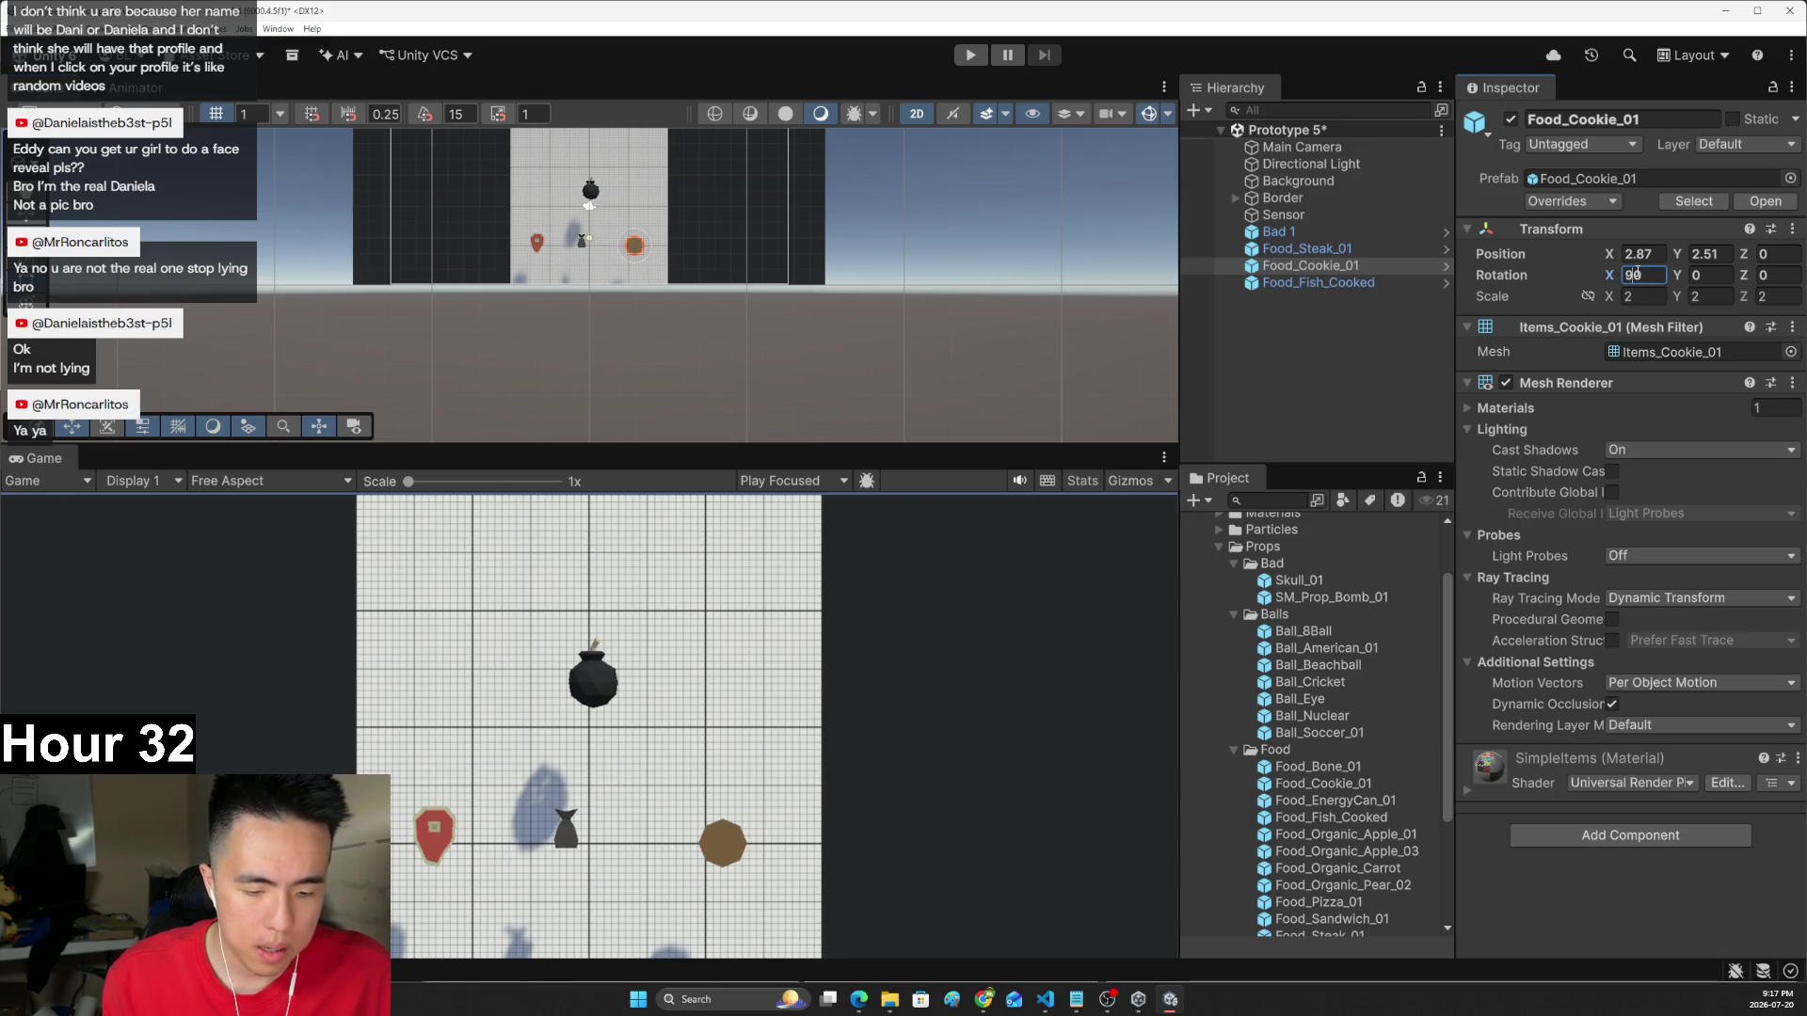
key("Home")
type("-")
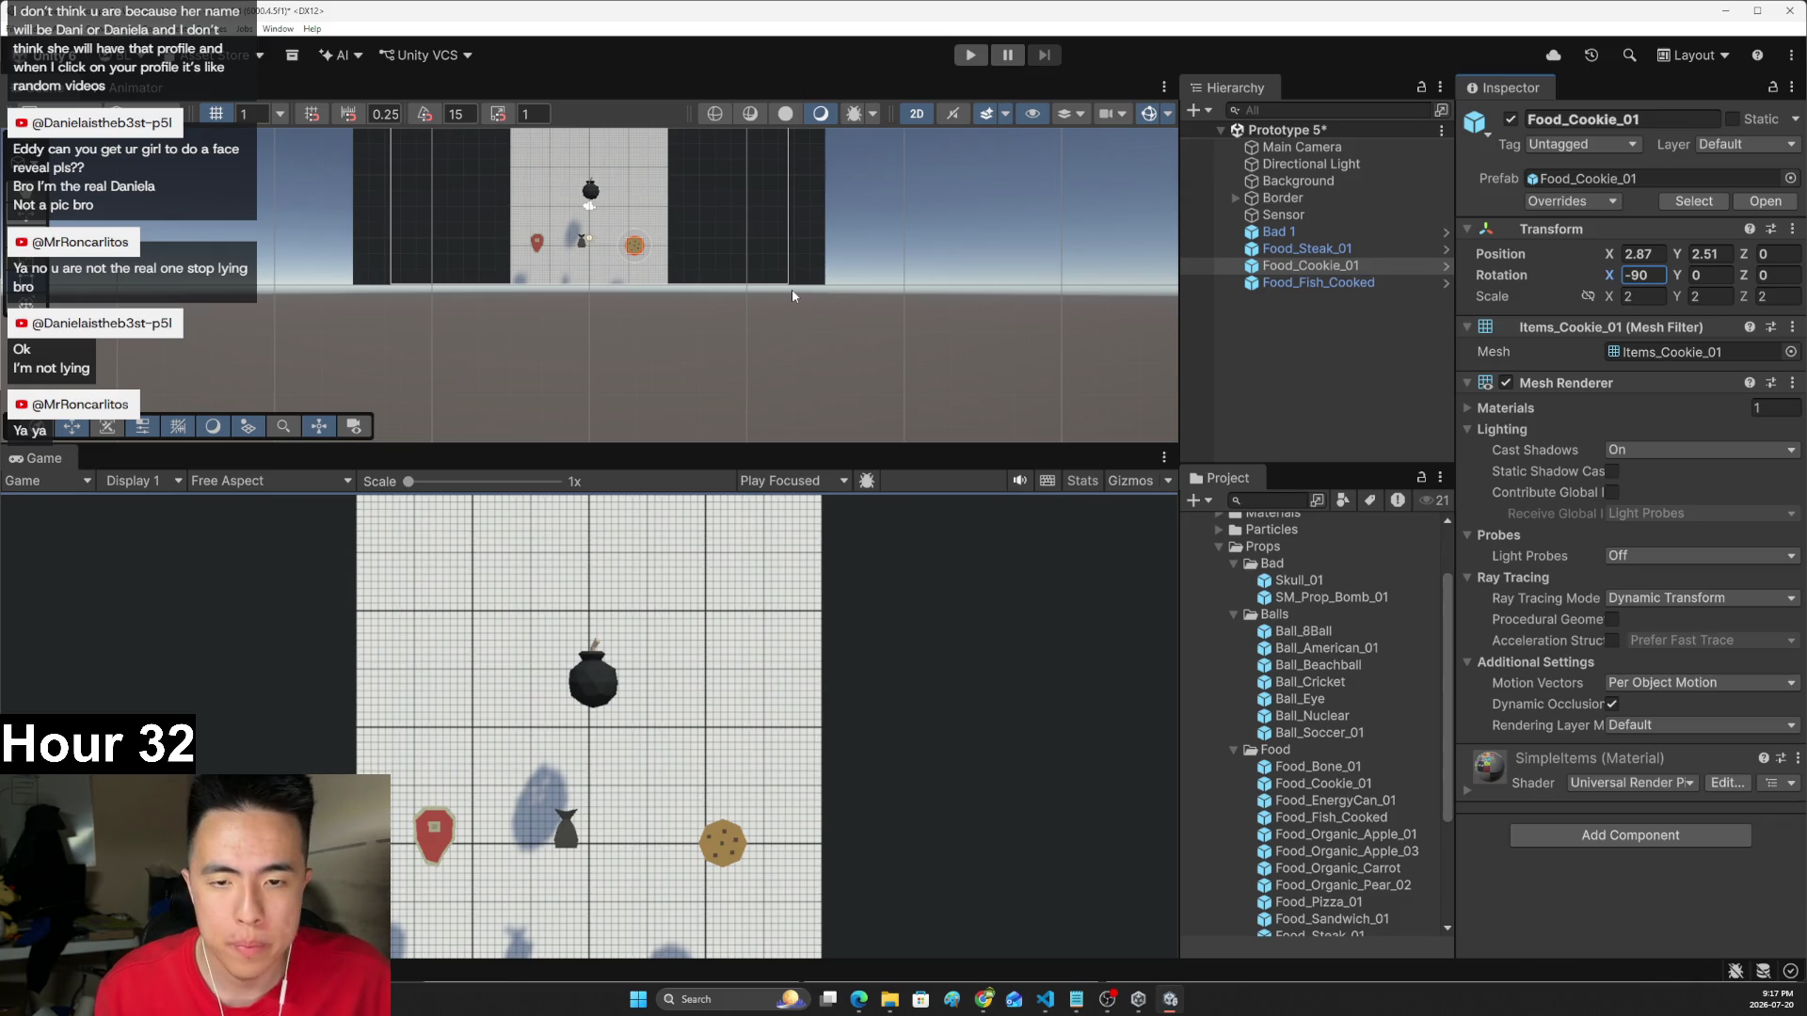
left_click(1293, 250)
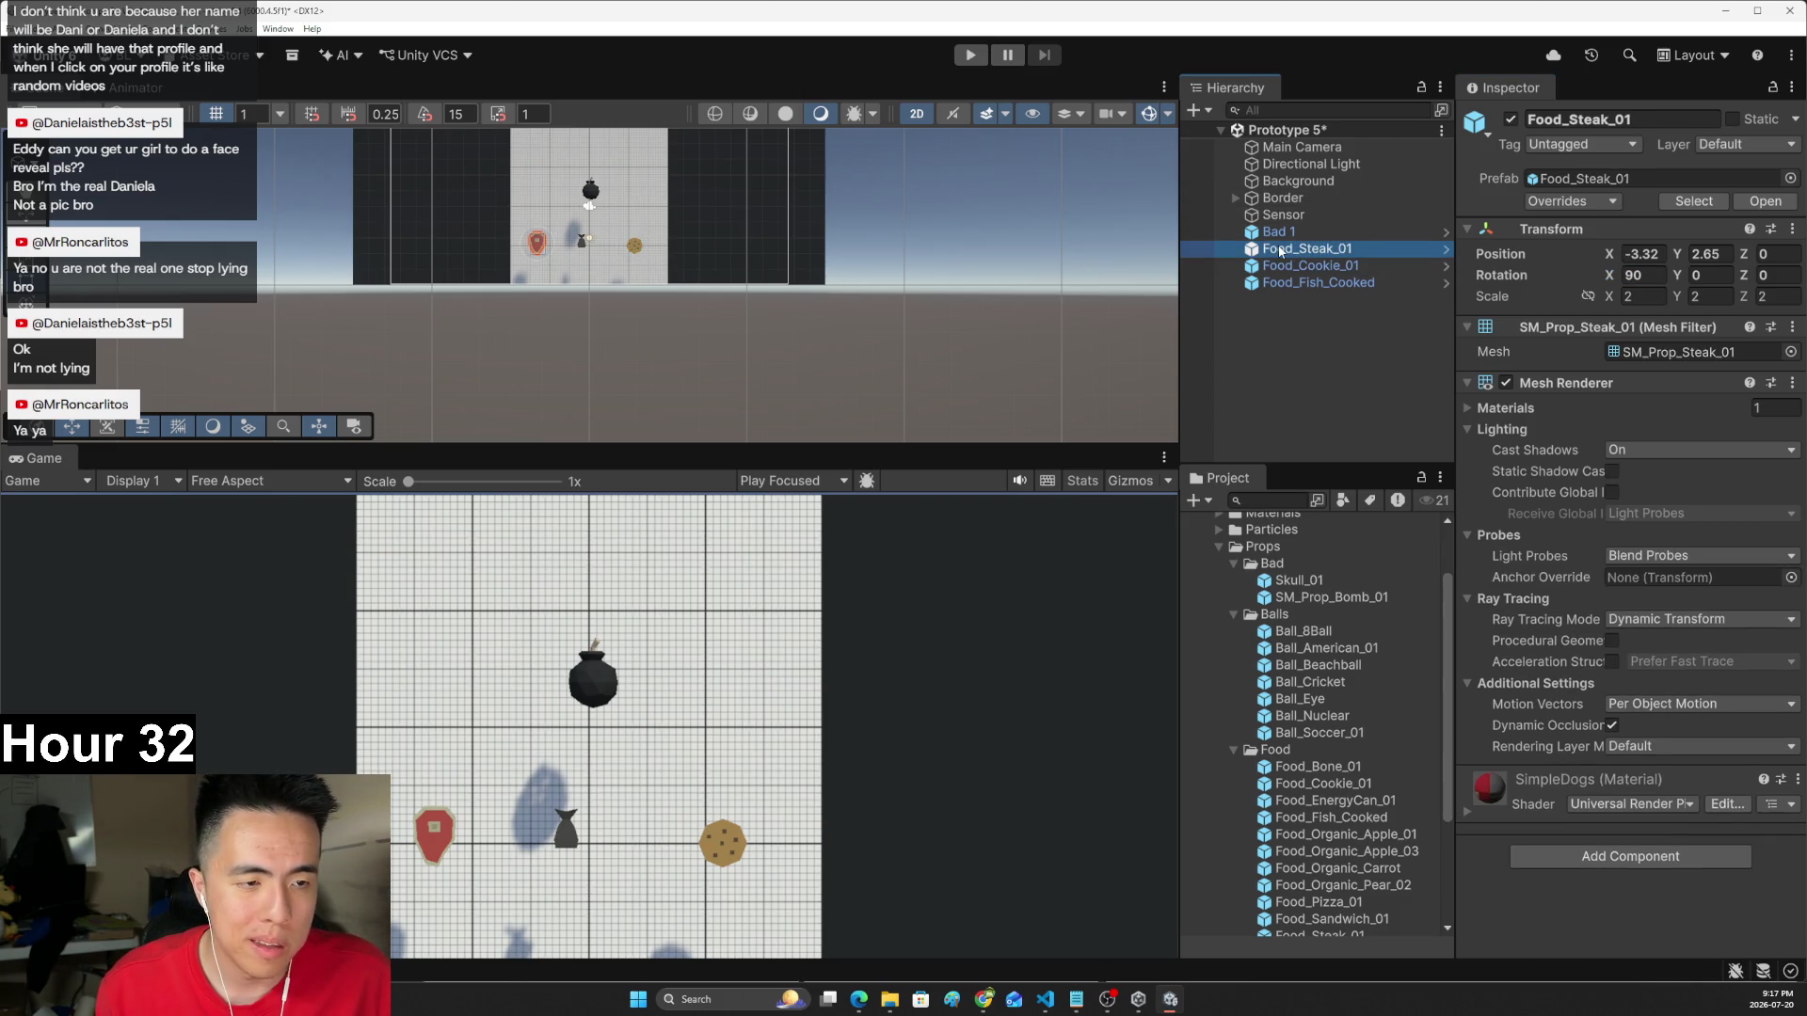
- Rename the steak, cookie and cooked fish to 'Good 1', 'Good 2' and 'Good 3'
left_click(1293, 251)
type("Goo")
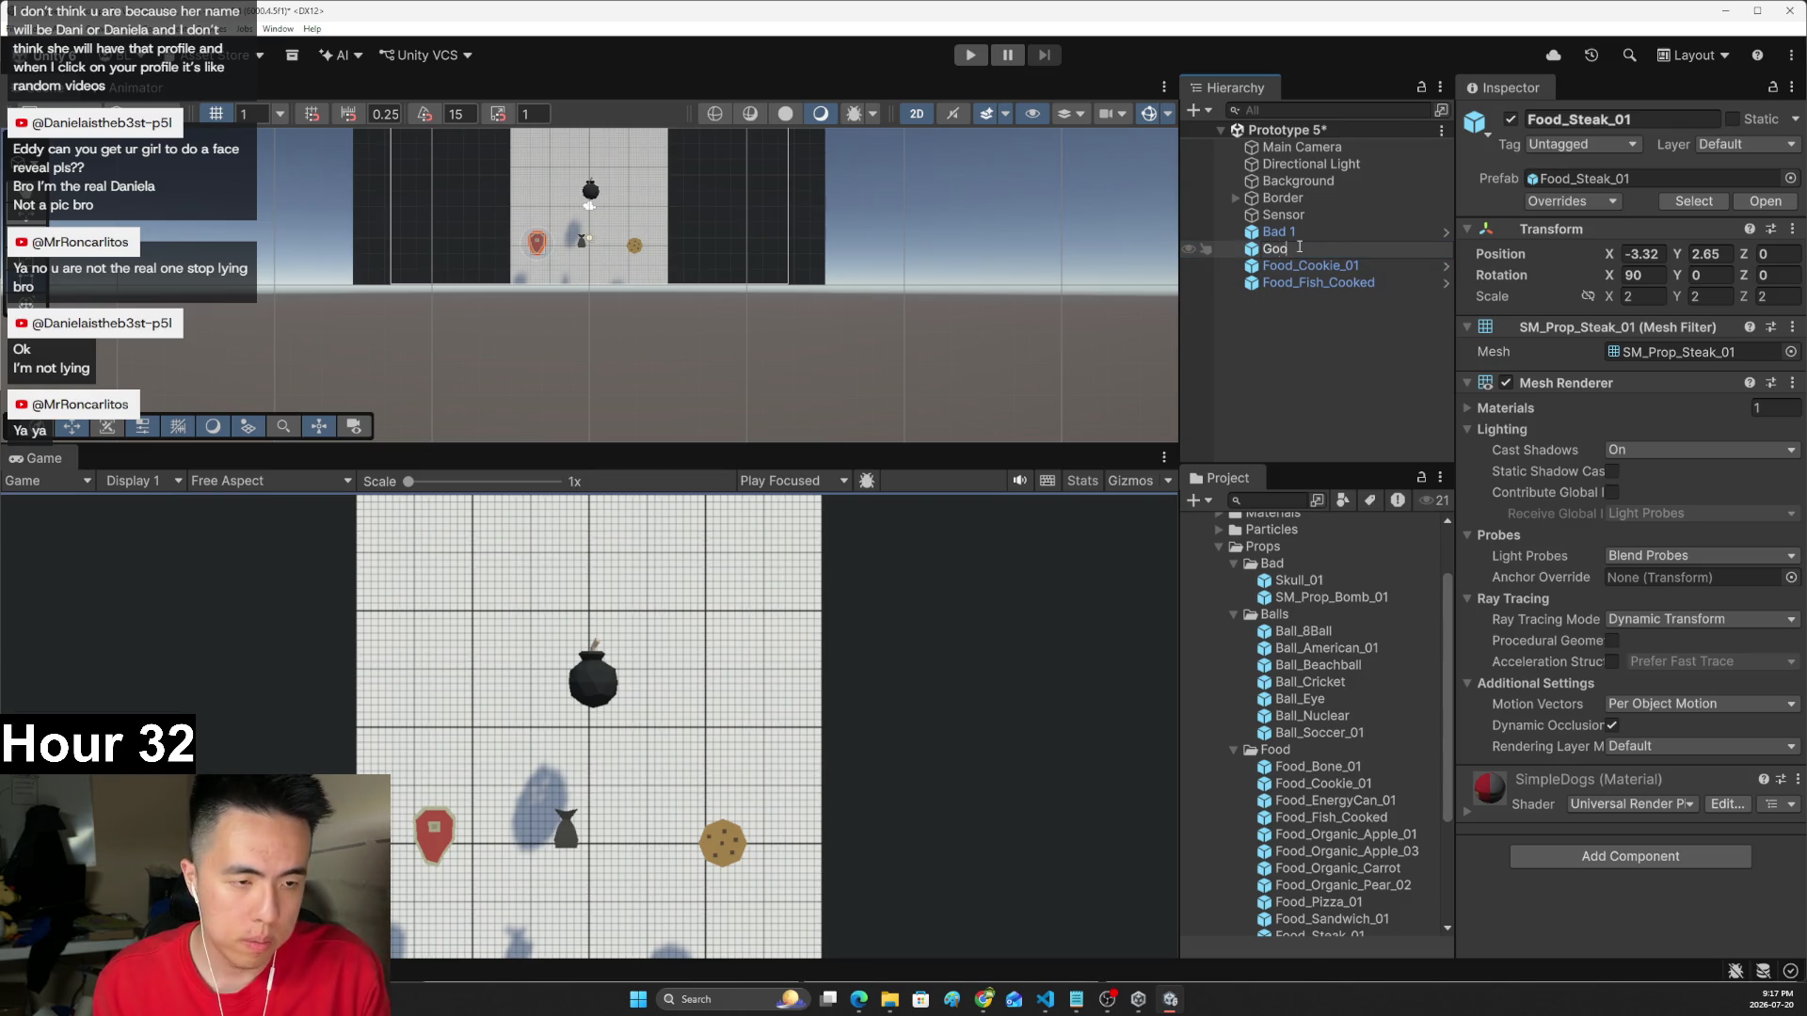
type("d 1")
key("Return")
left_click(1288, 268)
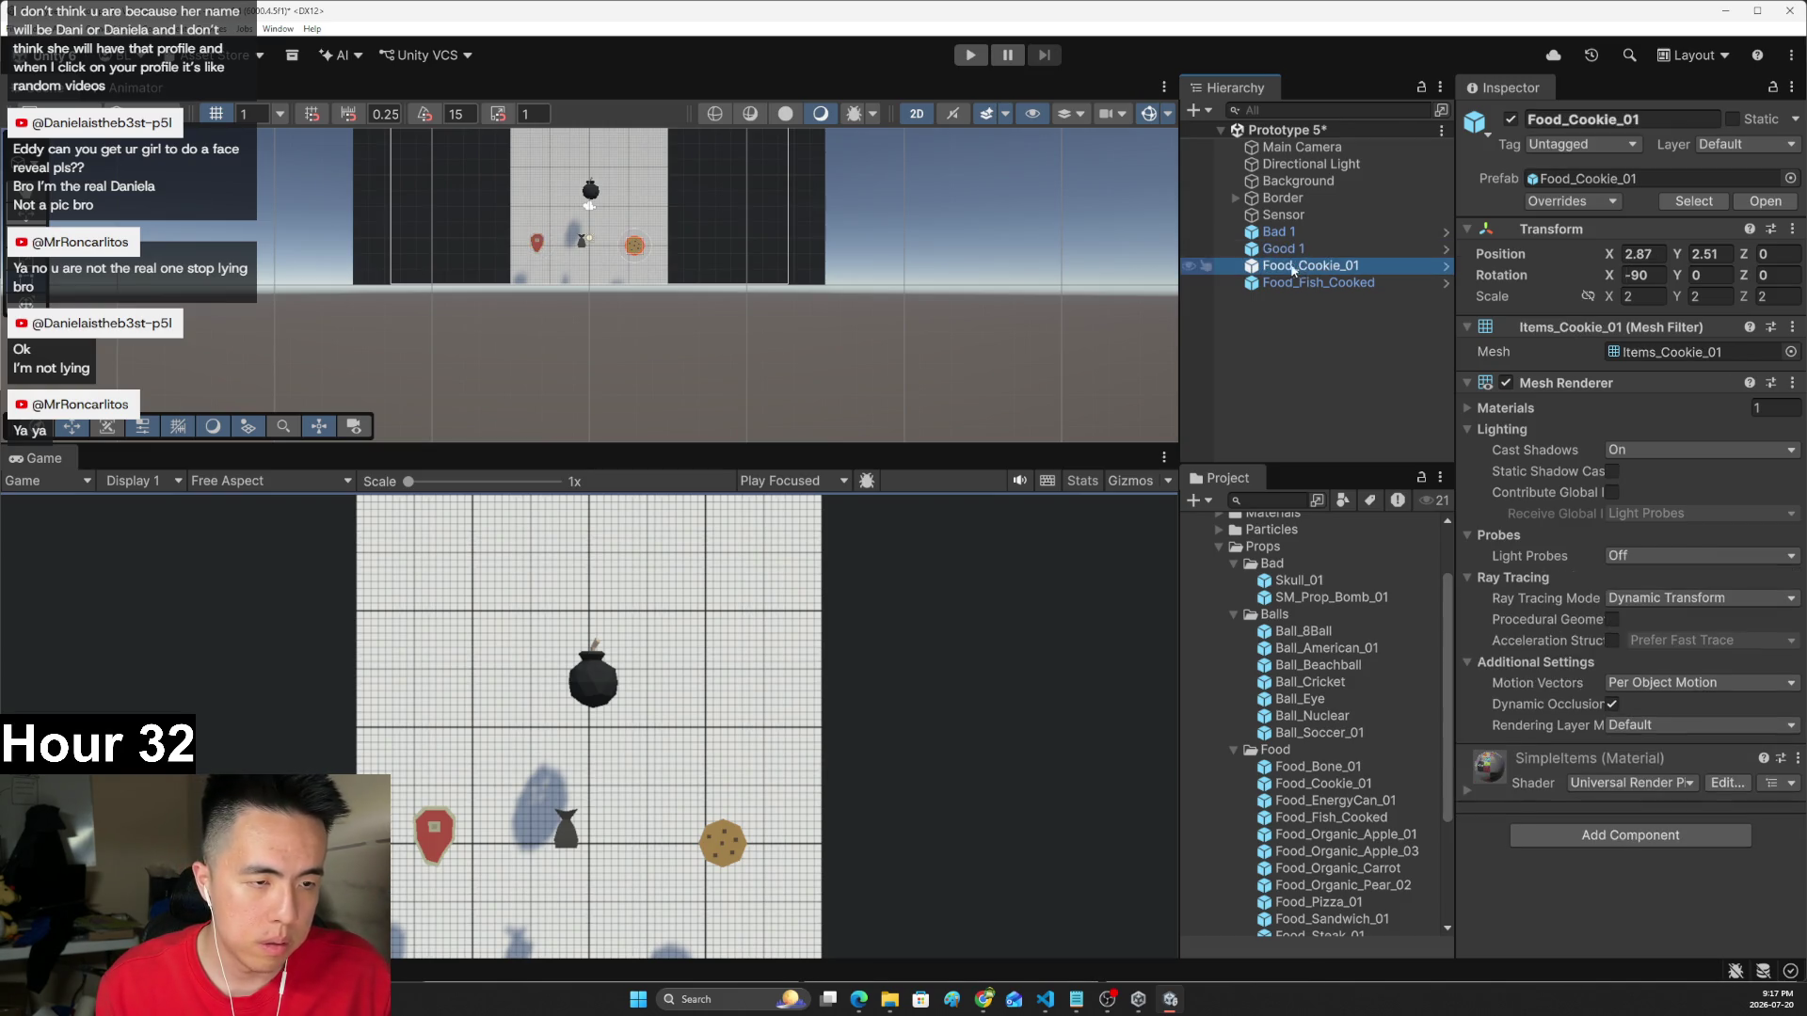
left_click(1288, 274)
type("Good 2")
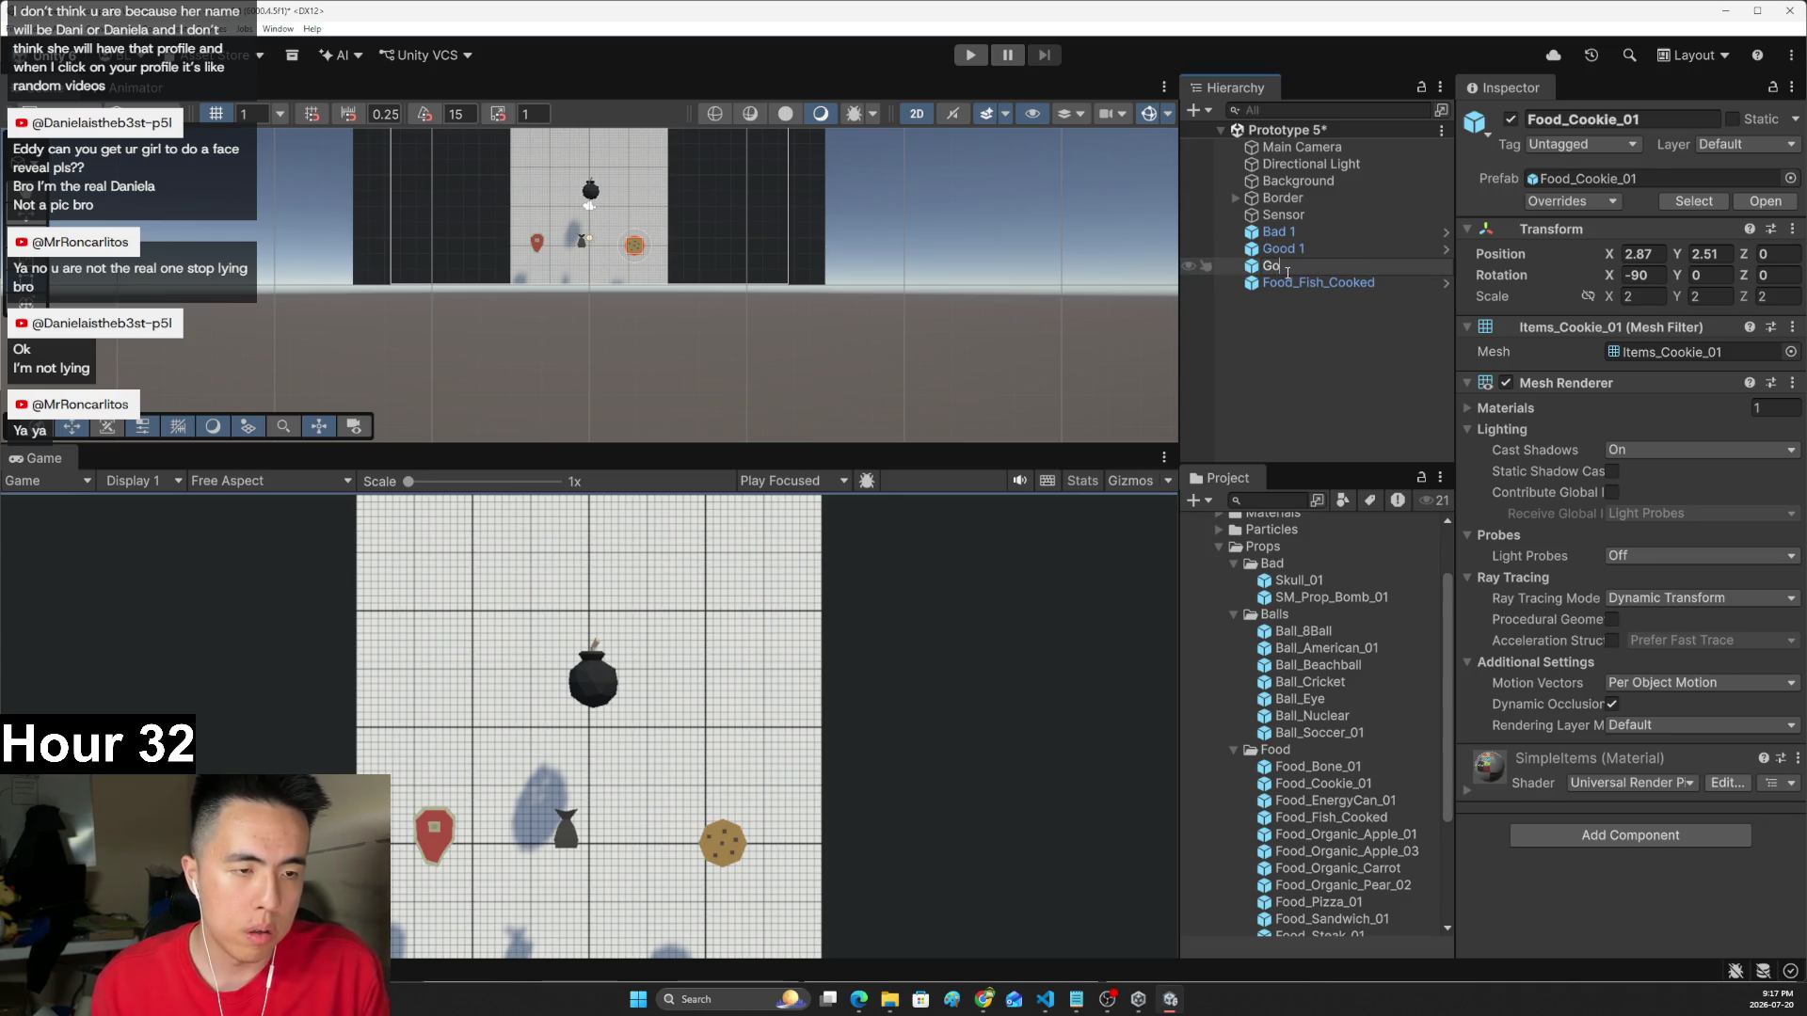
key("Return")
left_click(1299, 284)
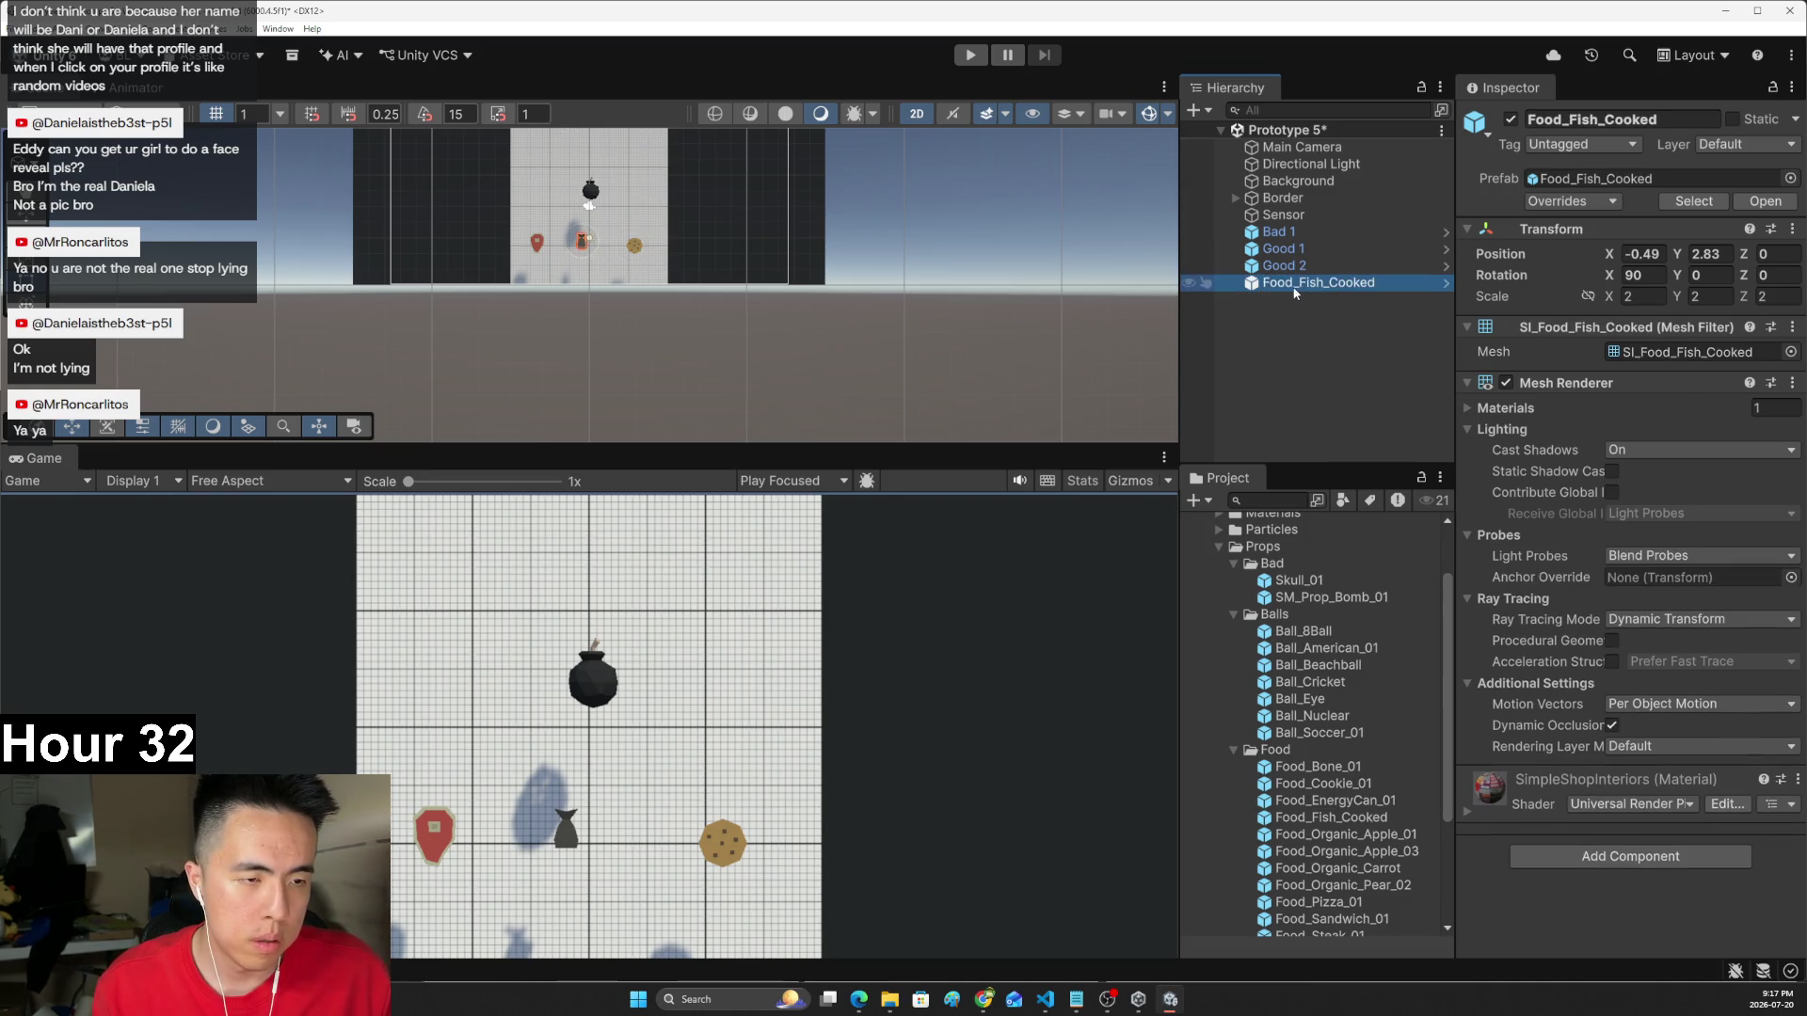
left_click(1295, 284)
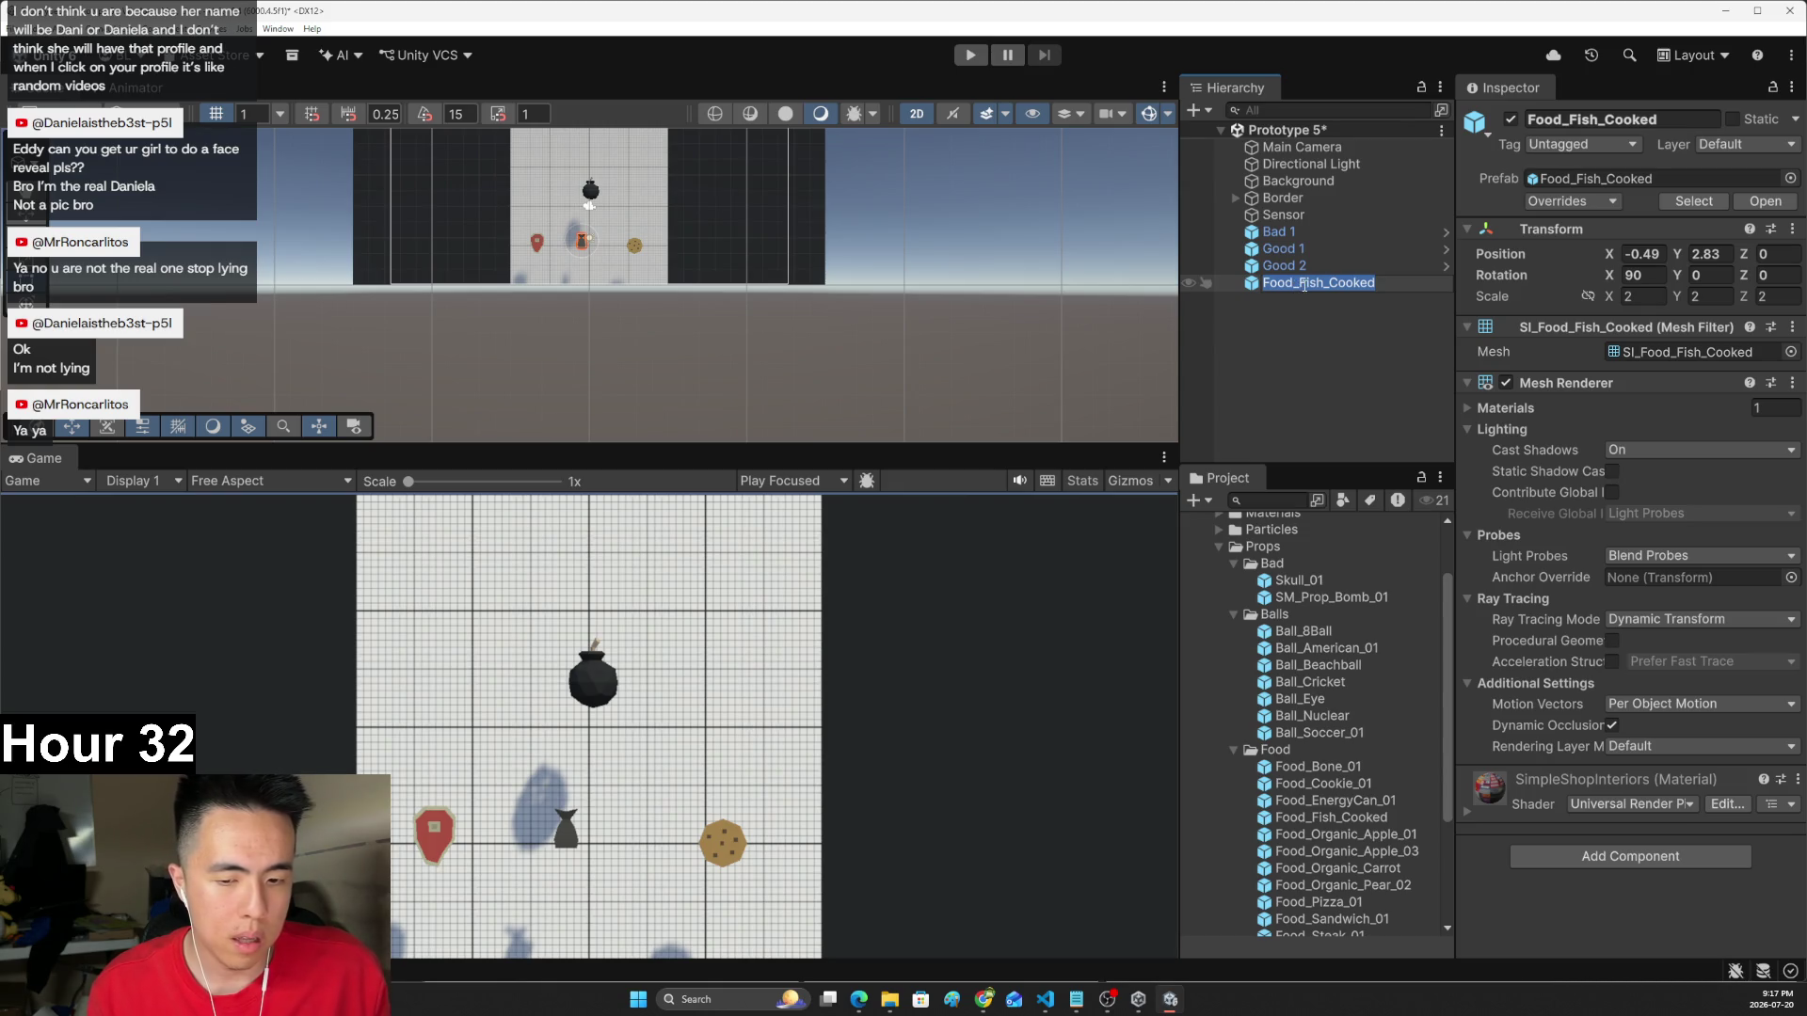
type("Good 3")
key("Return")
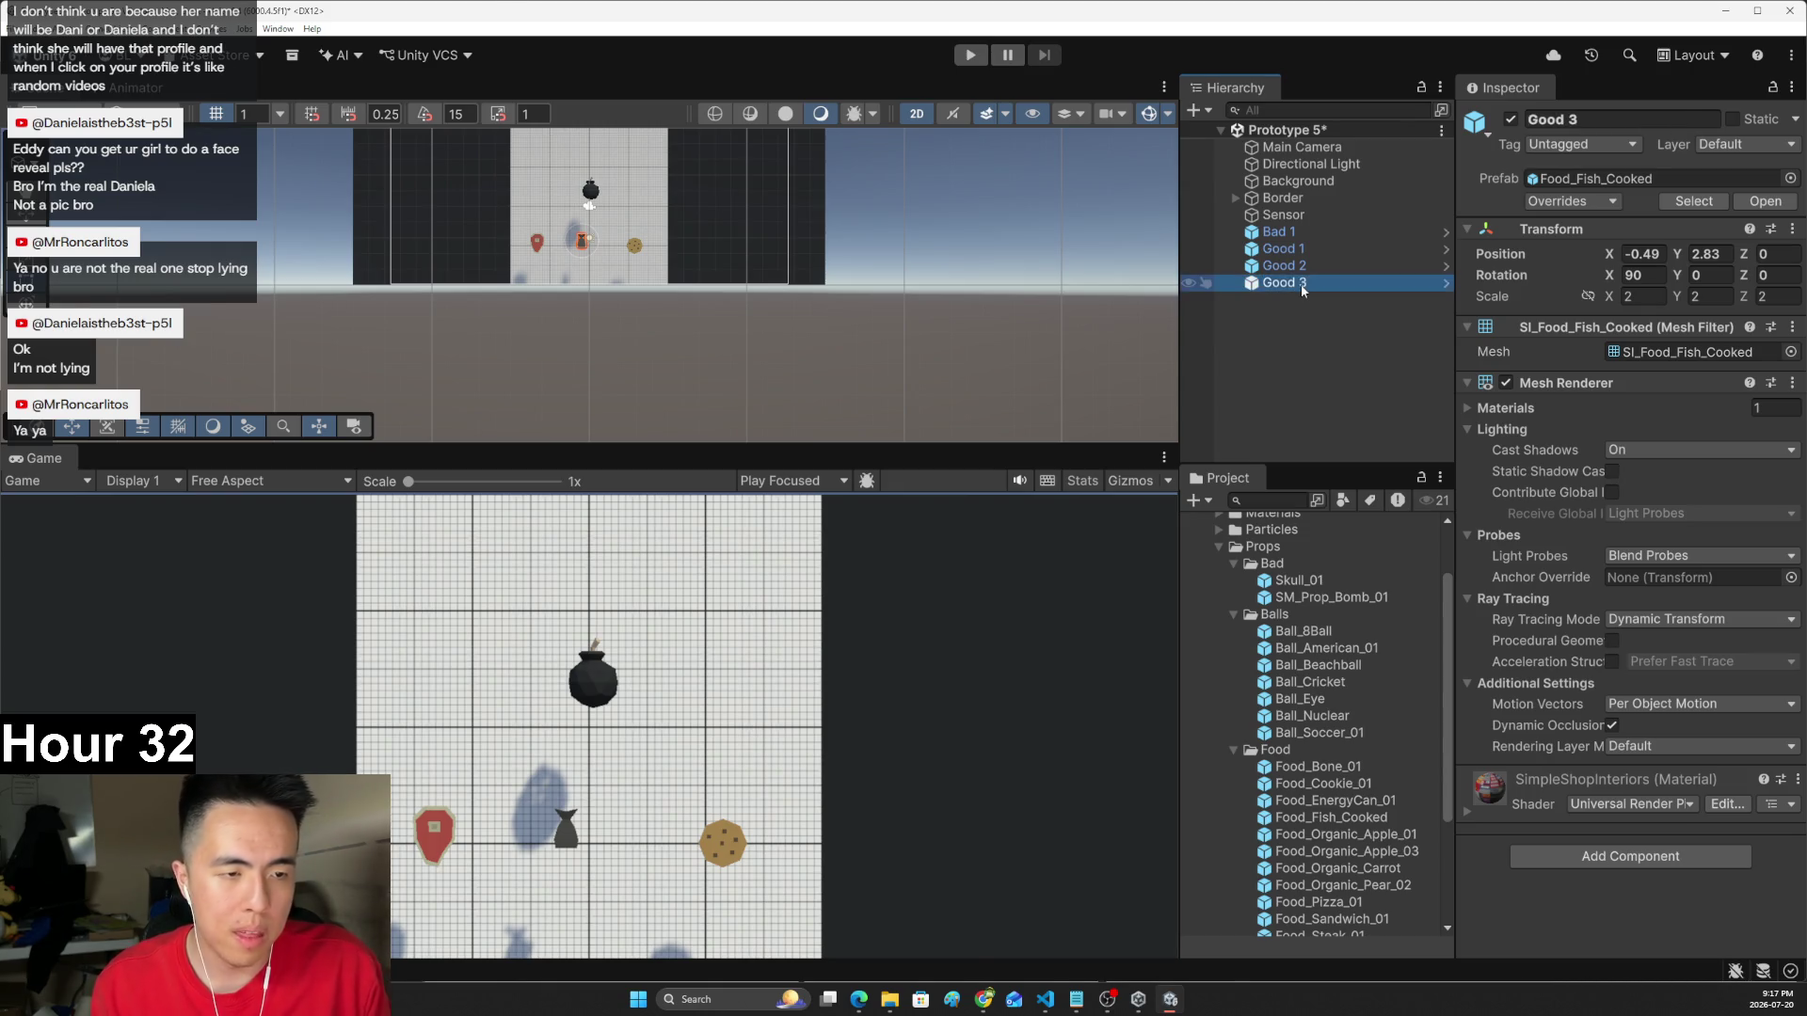
key("alt+Tab")
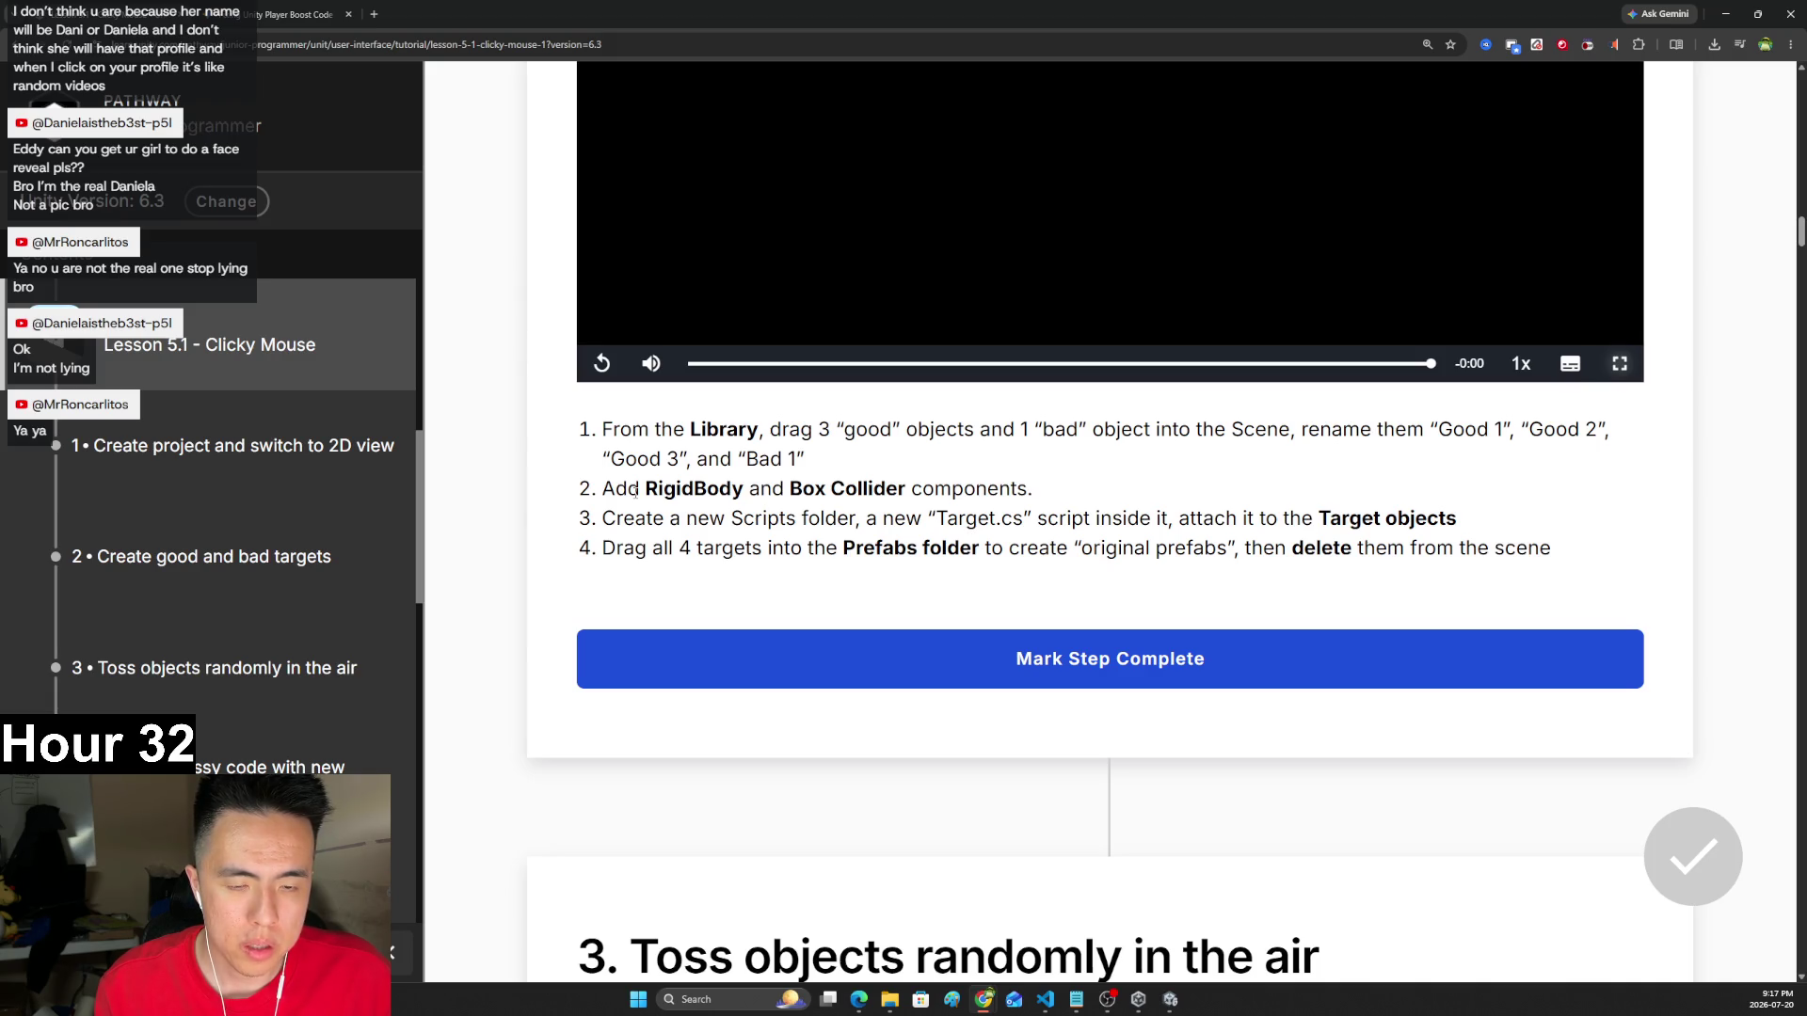
- Add Rigidbody and Box Collider components to Bad 1 through Good 3 together
key("alt+Tab")
left_click(1275, 231, "shift")
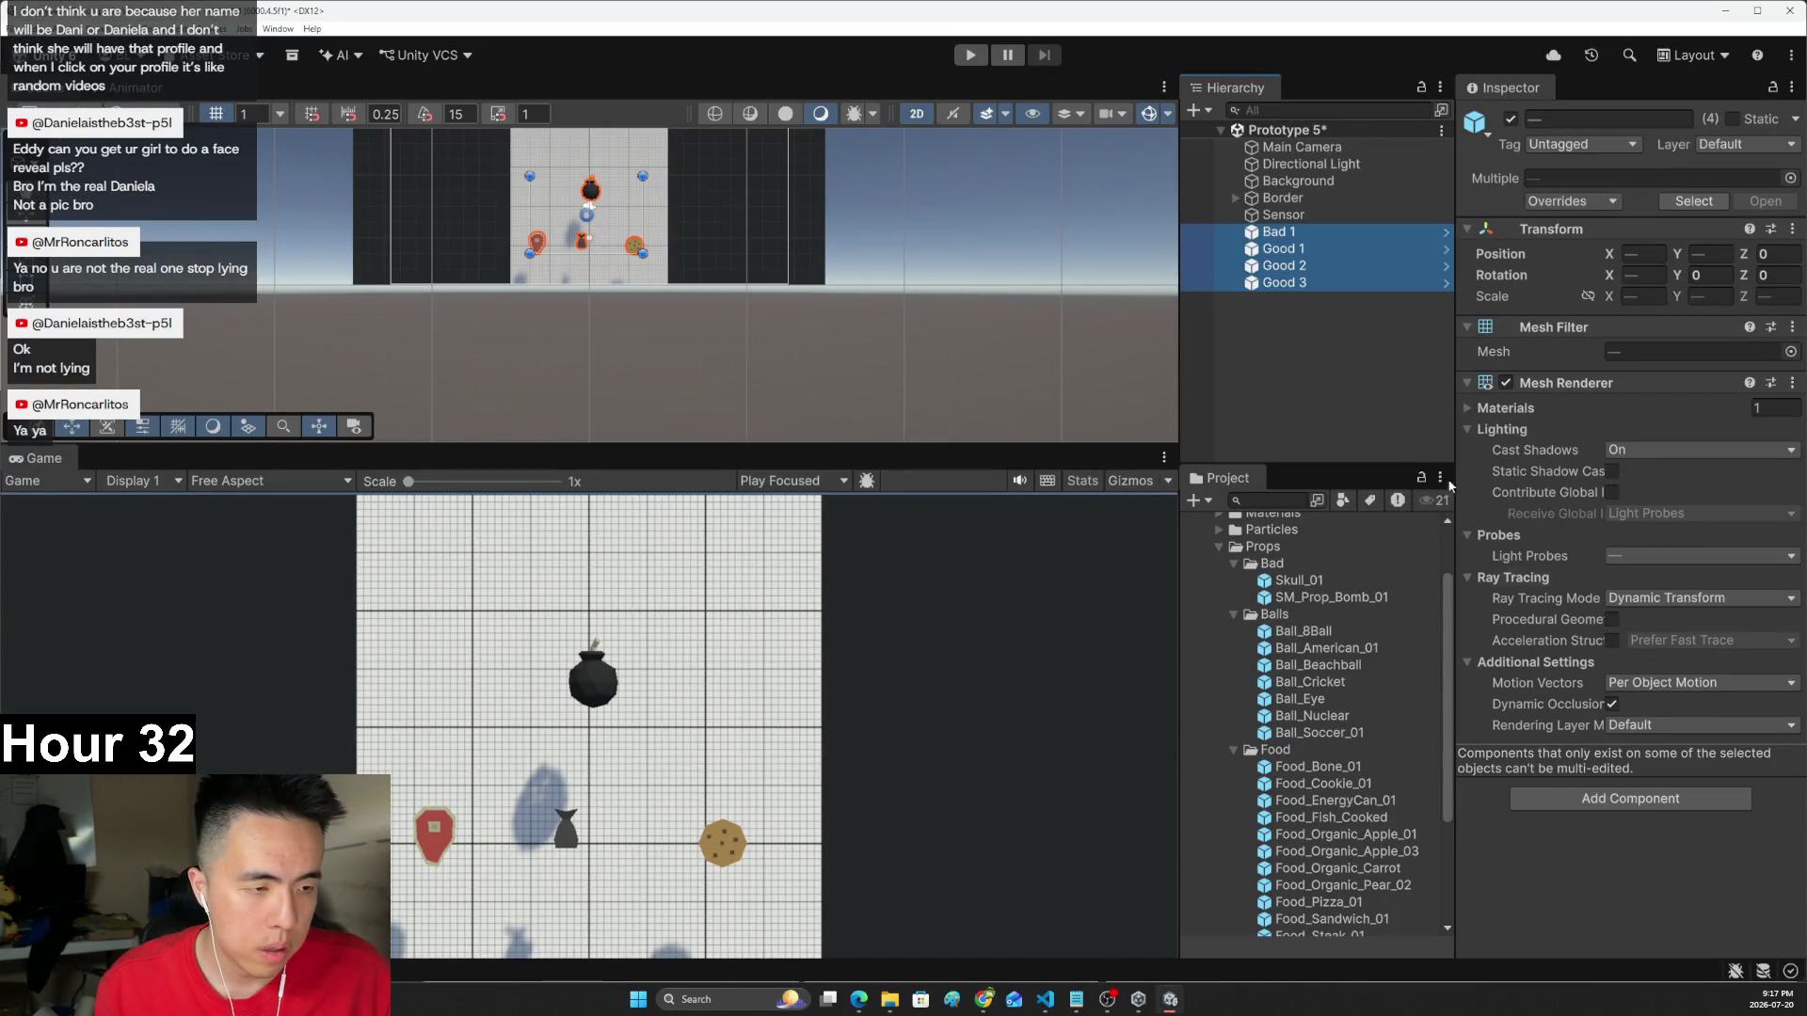
left_click(1582, 798)
type("rigi")
key("Return")
left_click(1657, 932)
type("box")
key("Return")
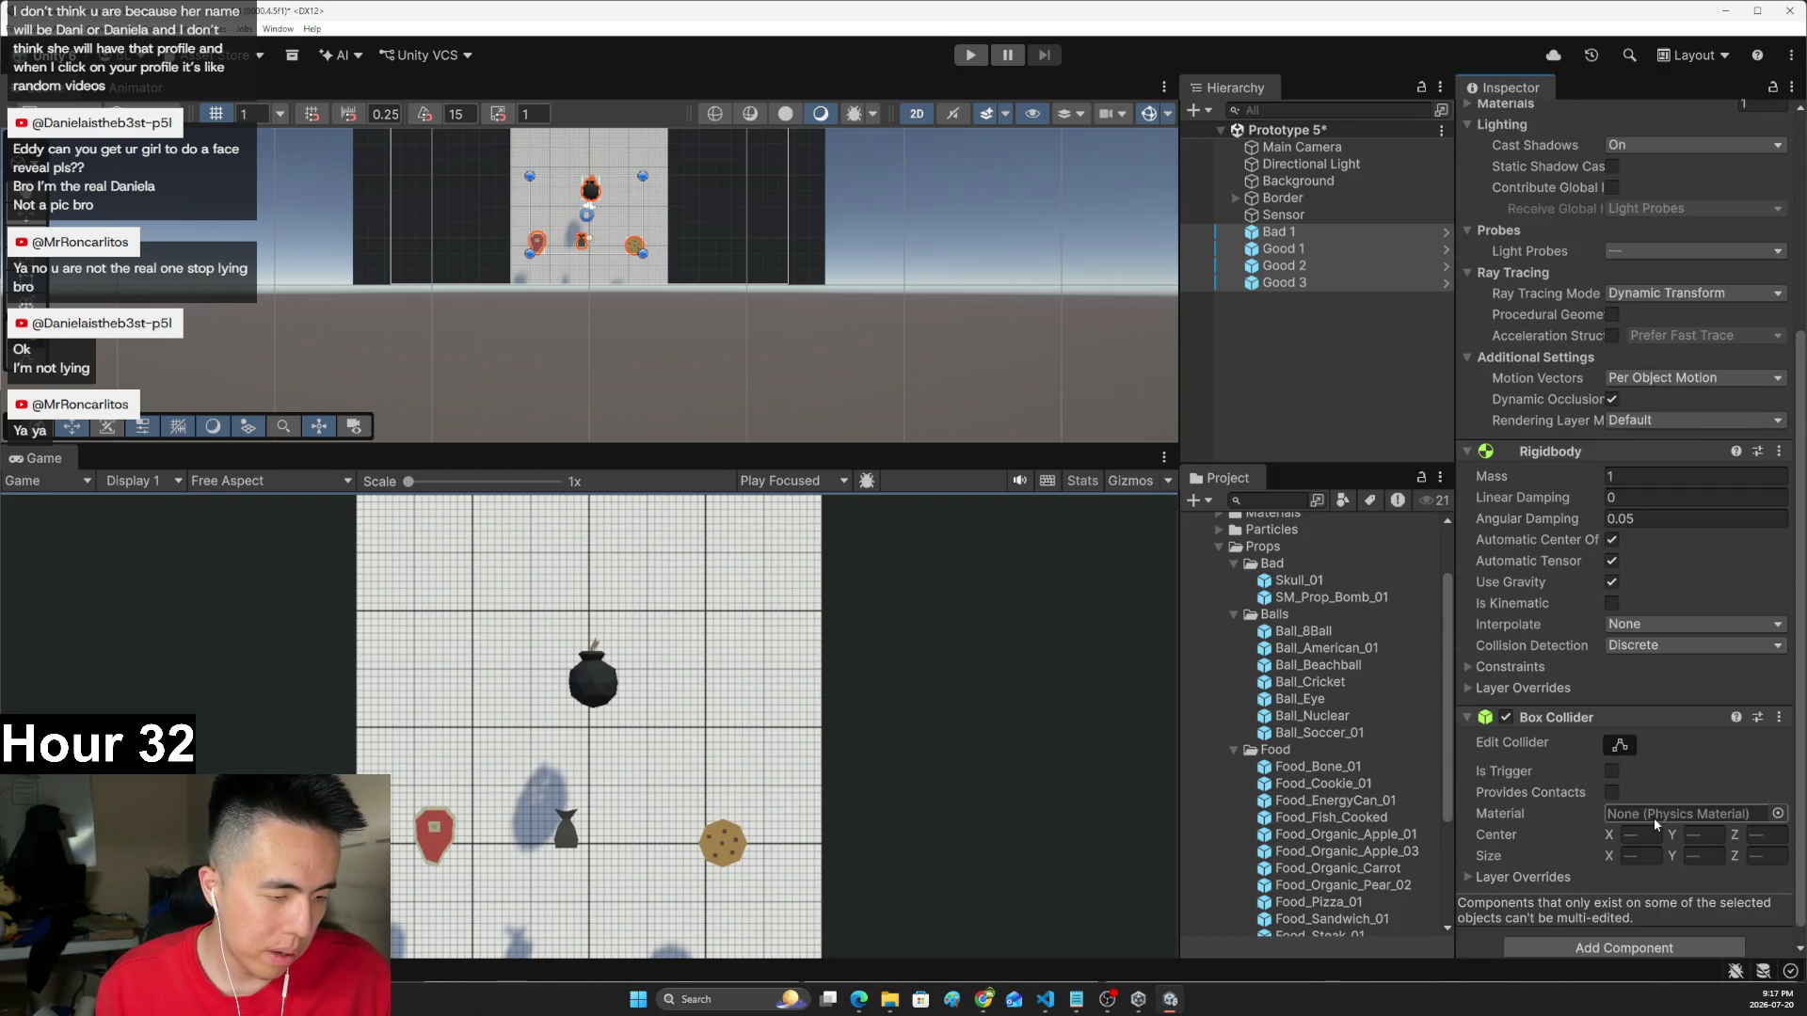
- Reselect Good 2, Good 1 and Bad 1 to check their new components
left_click(1356, 266)
left_click(1353, 250, "ctrl")
left_click(1359, 232, "ctrl")
key("alt+Tab")
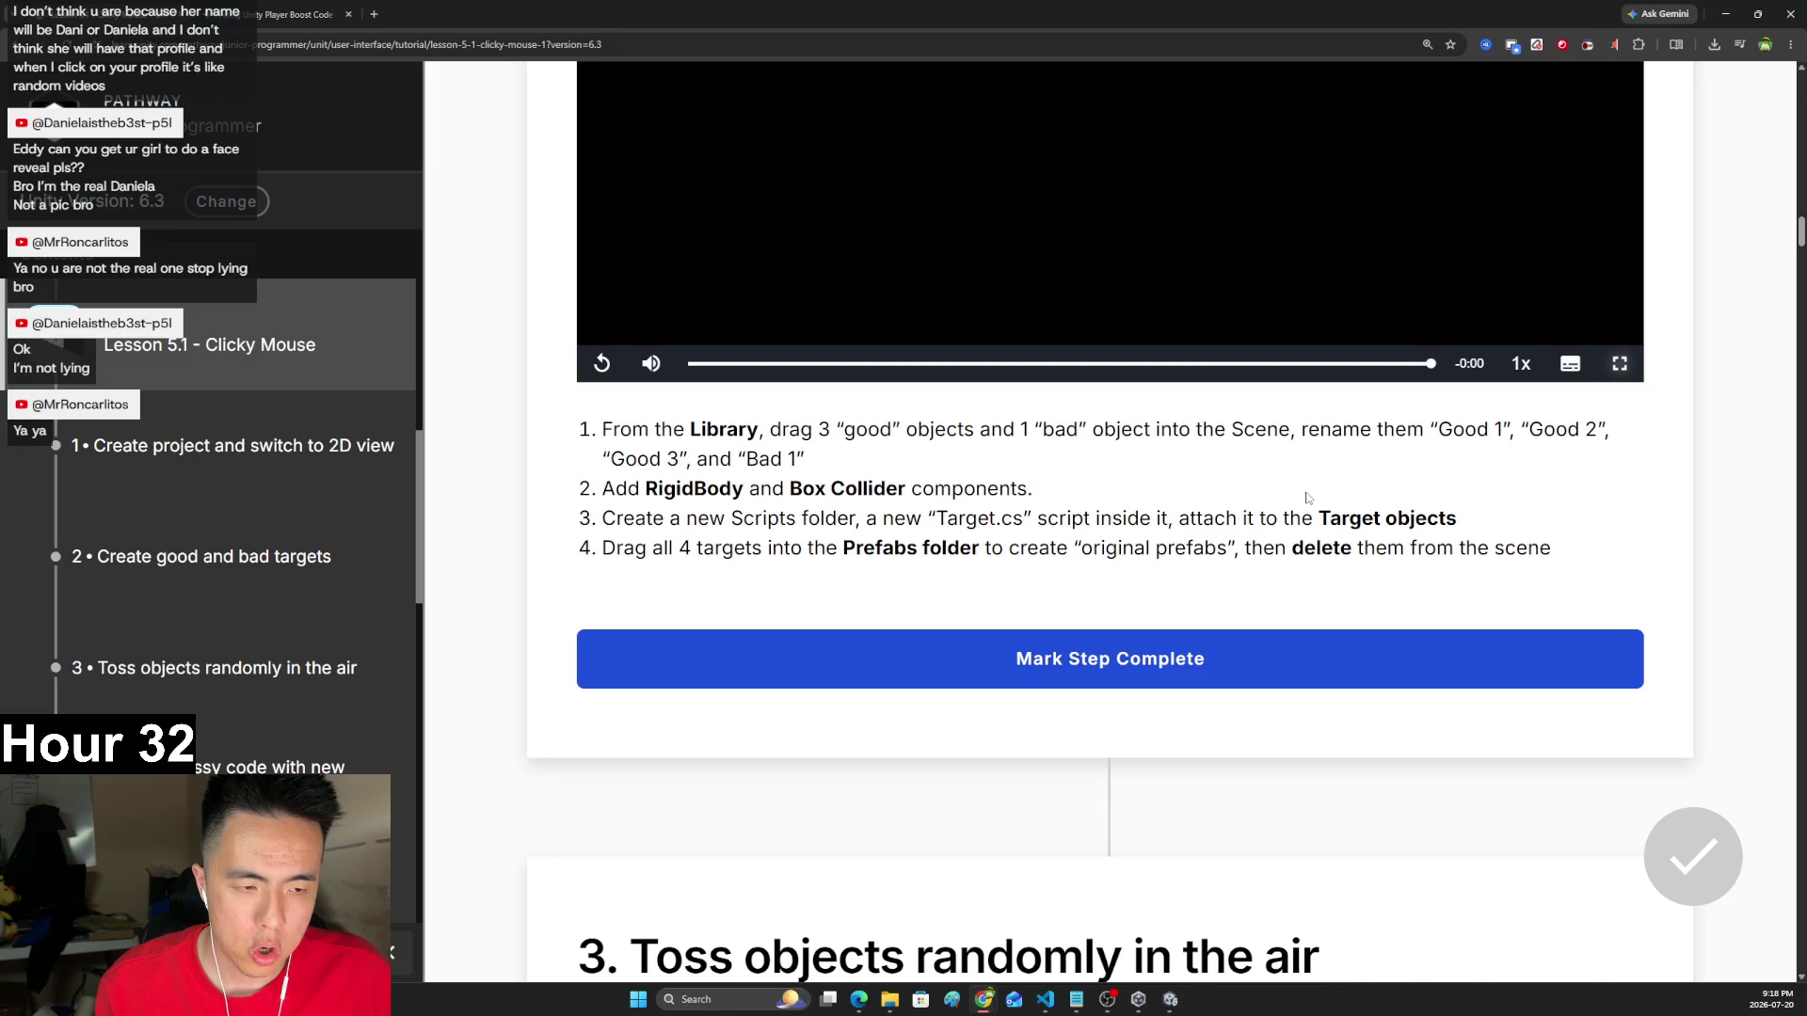
- Create a new folder named 'Scripts' under Assets
key("alt+Tab")
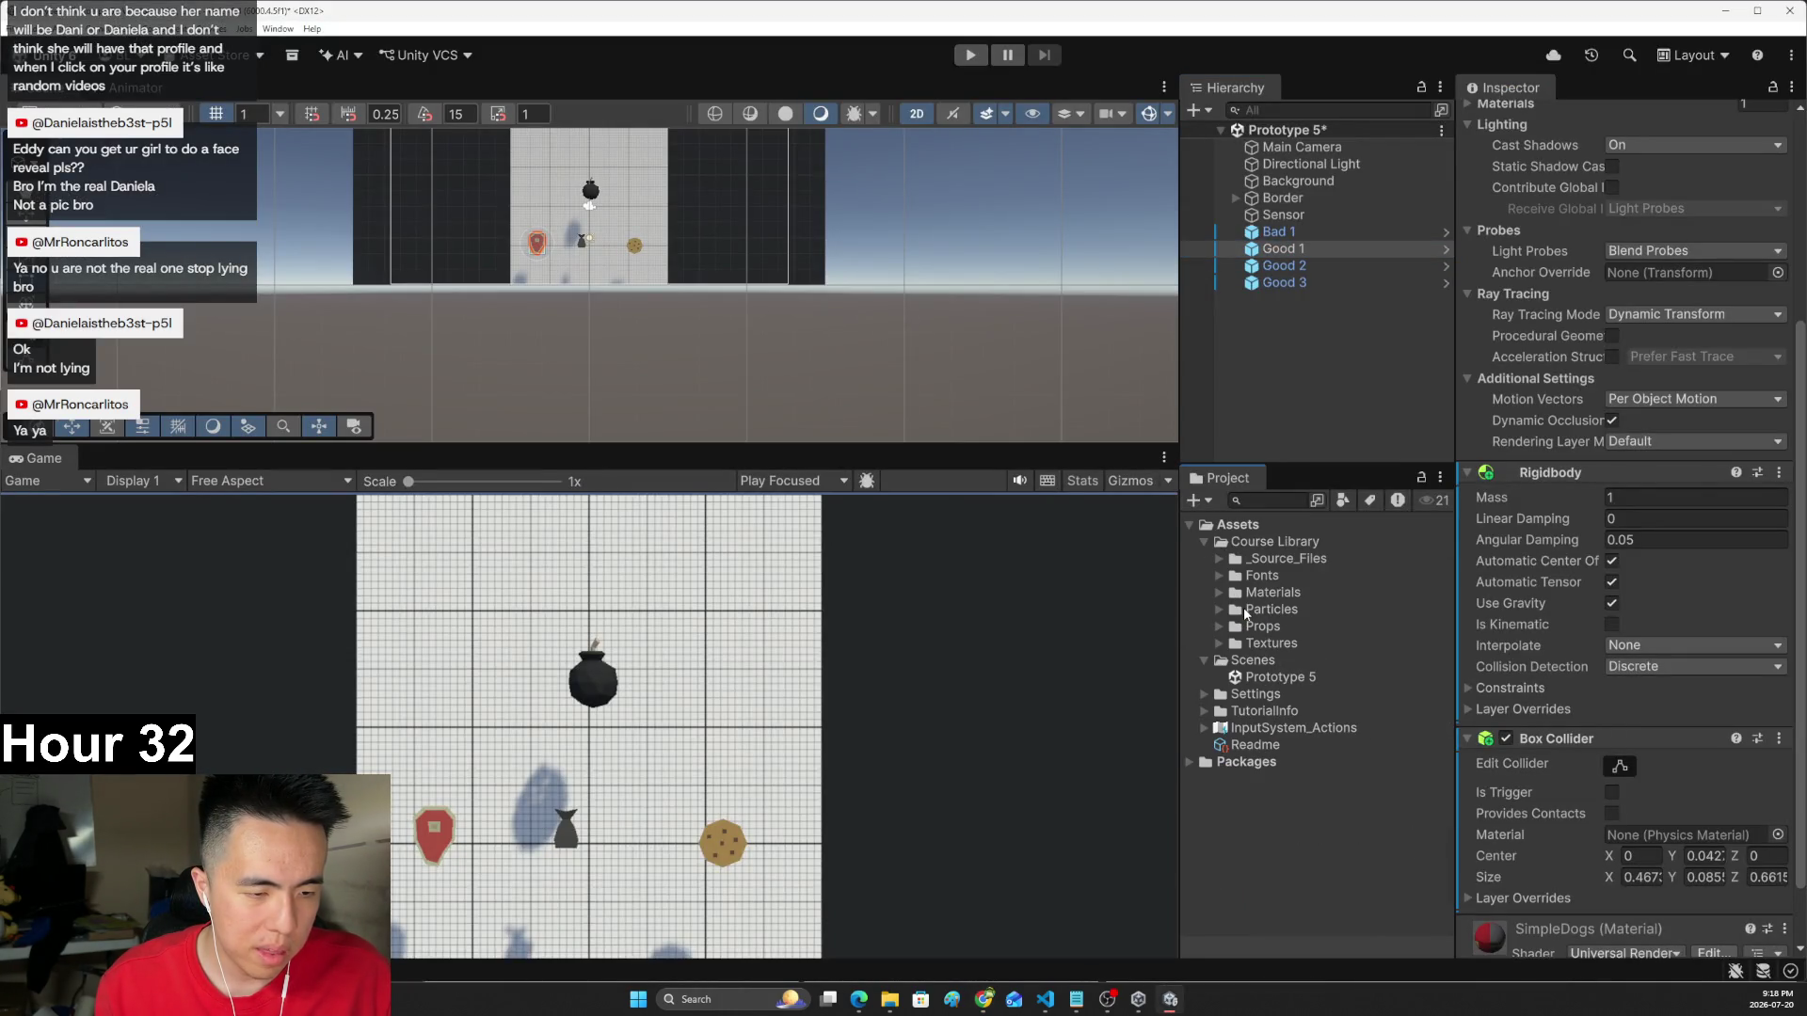
left_click(1205, 543)
right_click(1225, 697)
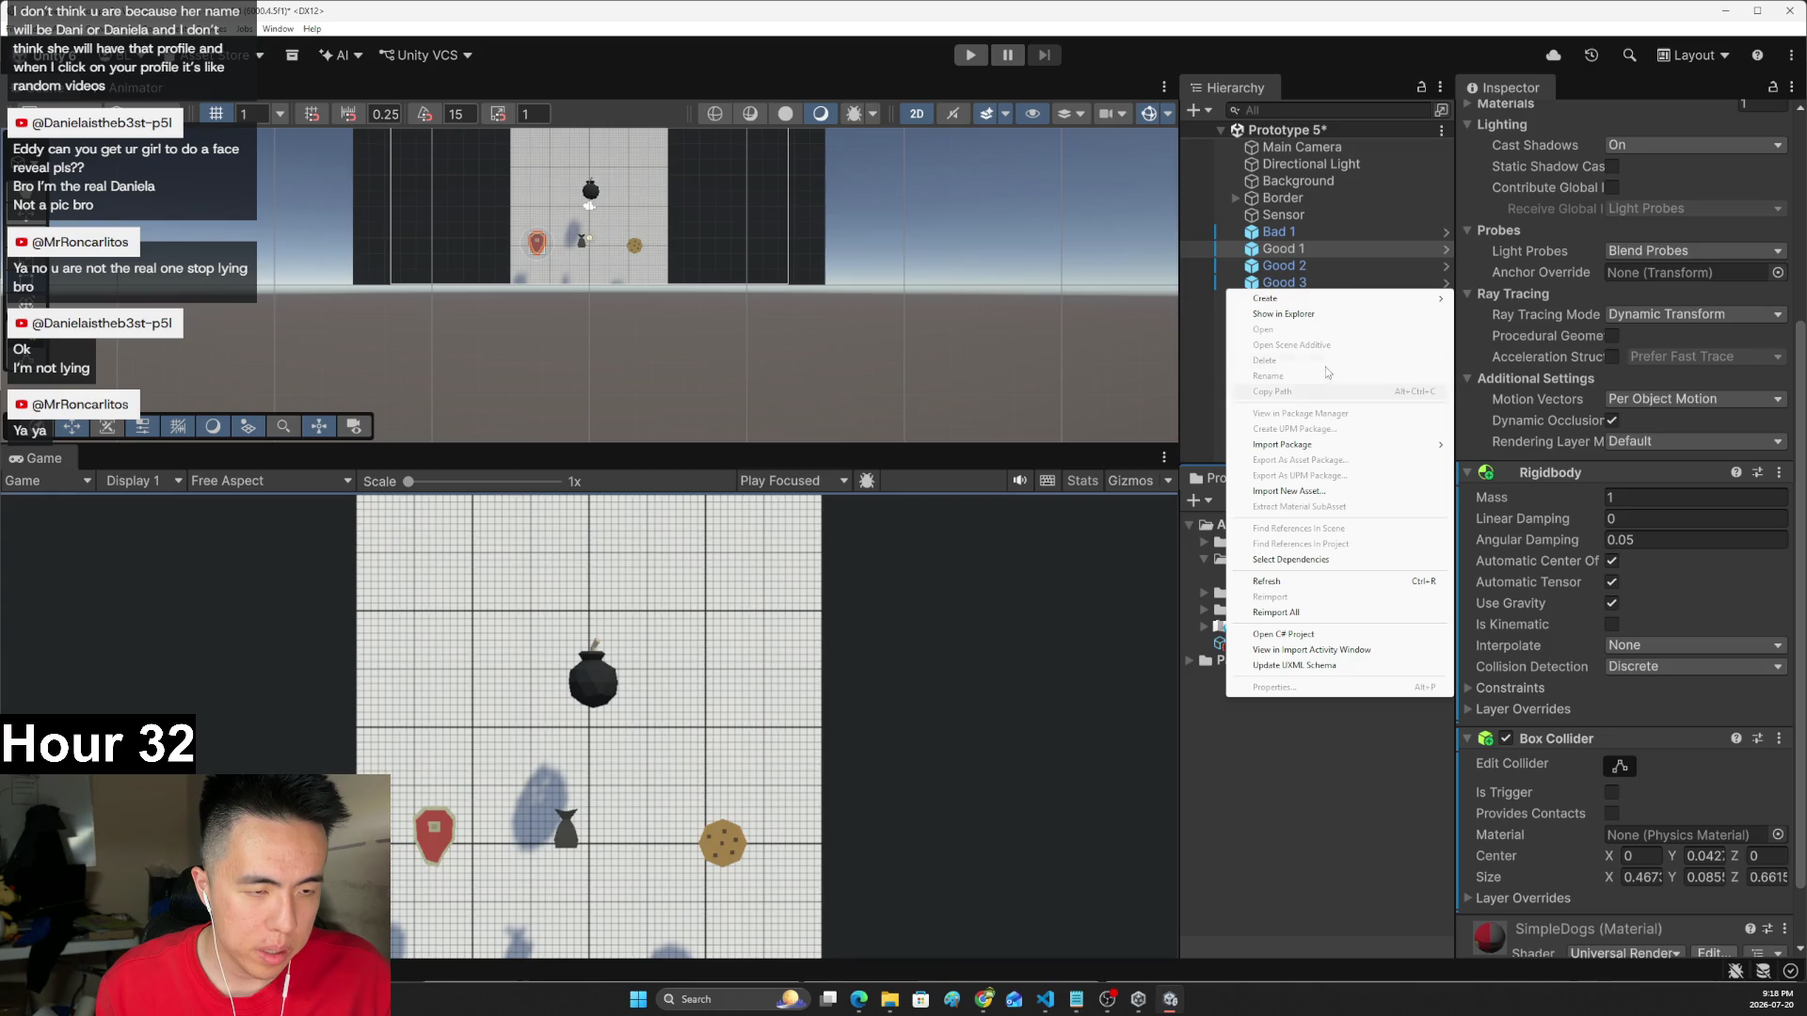
mouse_move(1340, 299)
left_click(1481, 298)
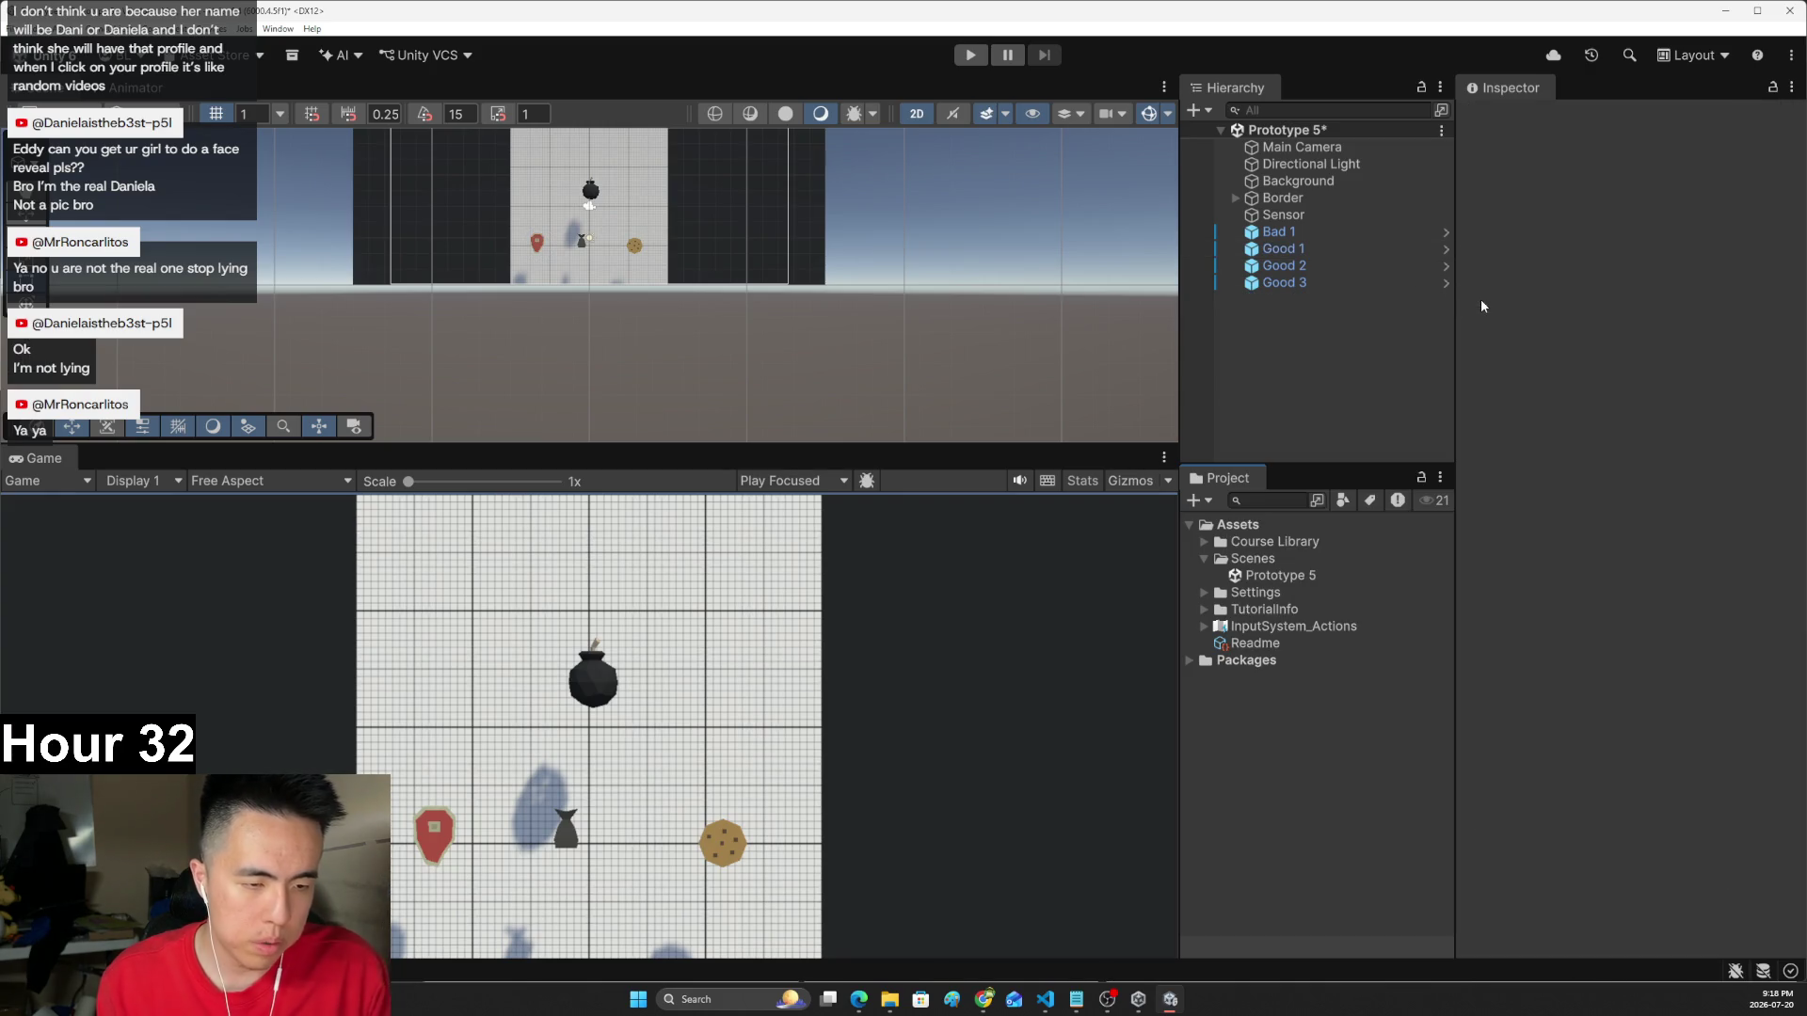
right_click(1200, 776)
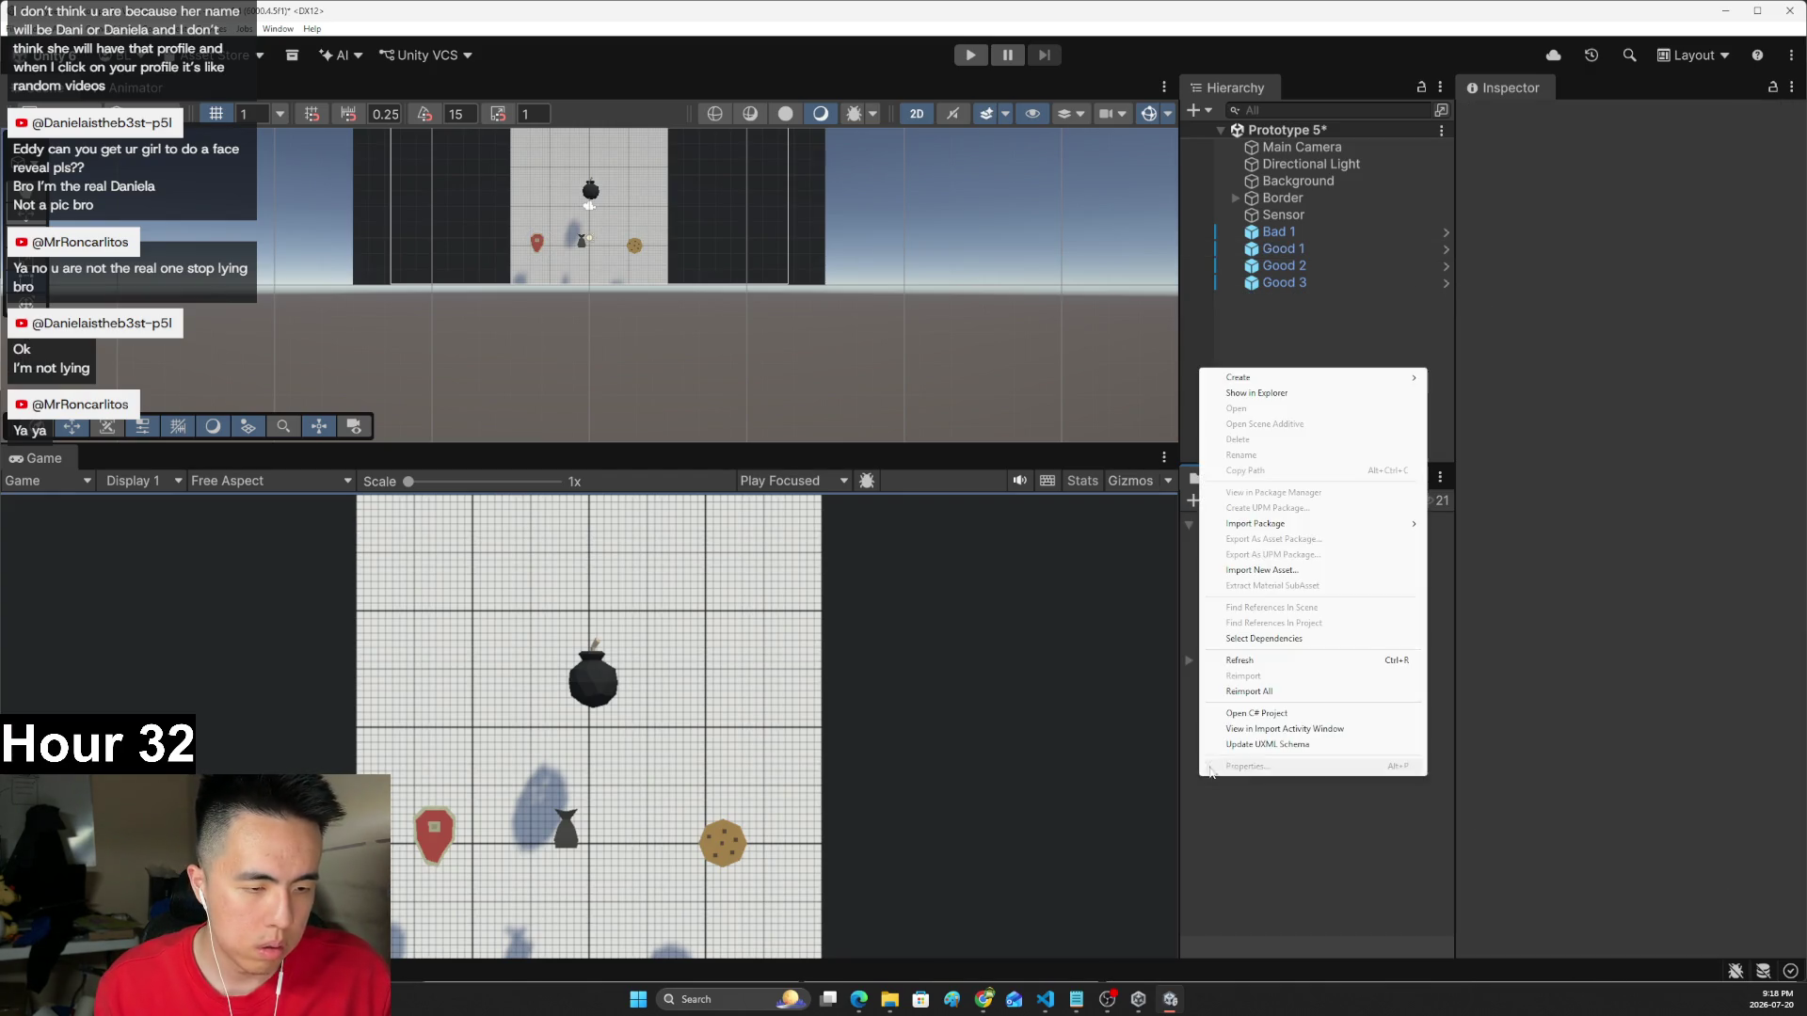
left_click(1461, 377)
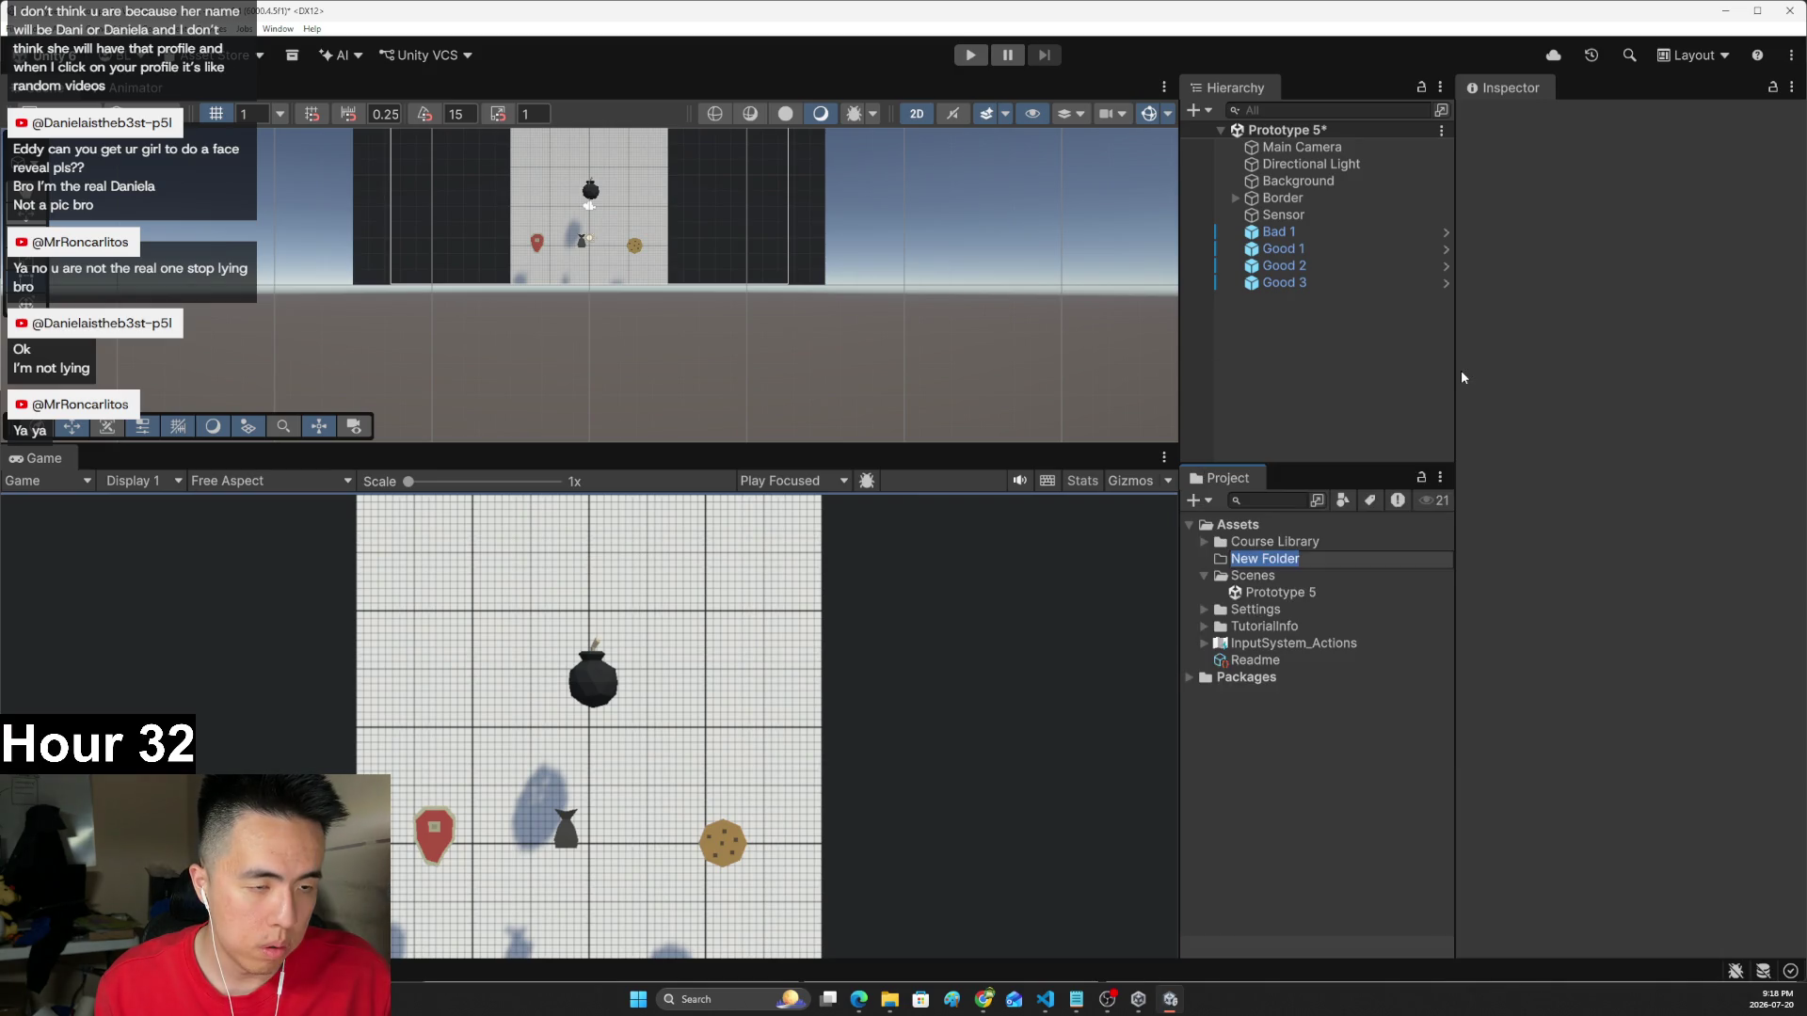
type("Scripts")
key("Return")
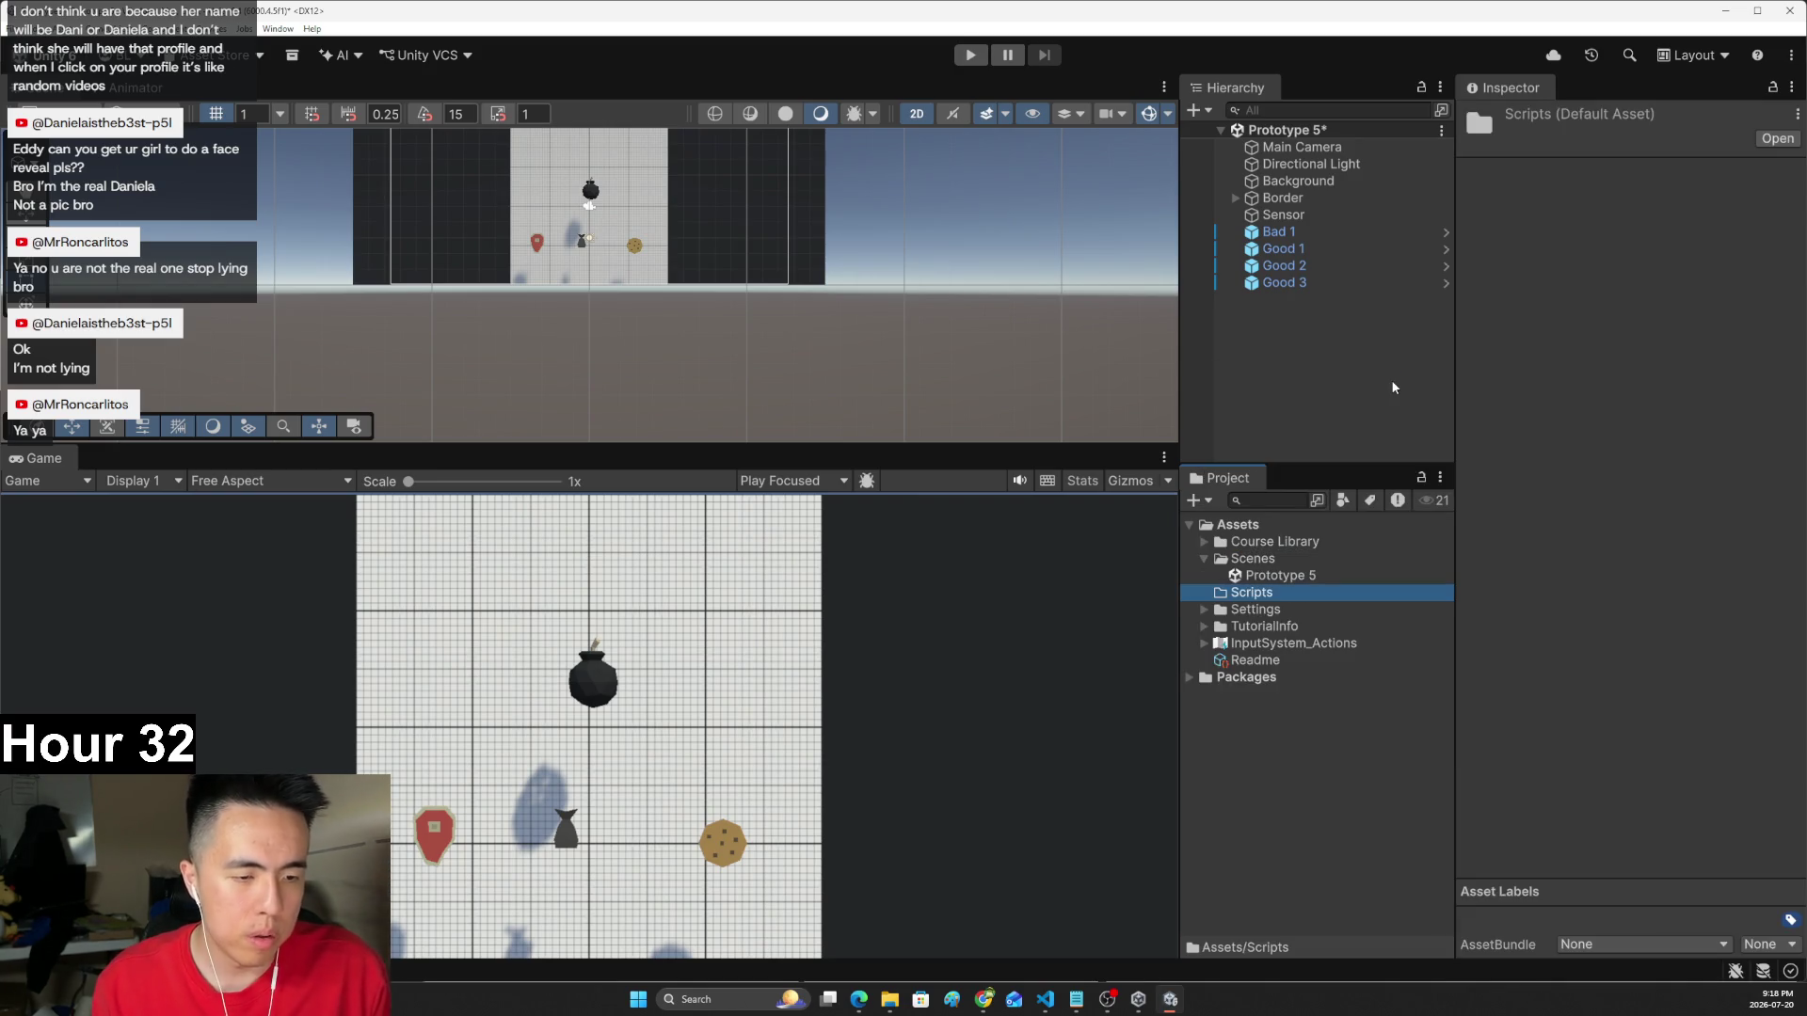
- Create a second folder named 'Prefabs' under Assets
right_click(1249, 750)
mouse_move(1417, 348)
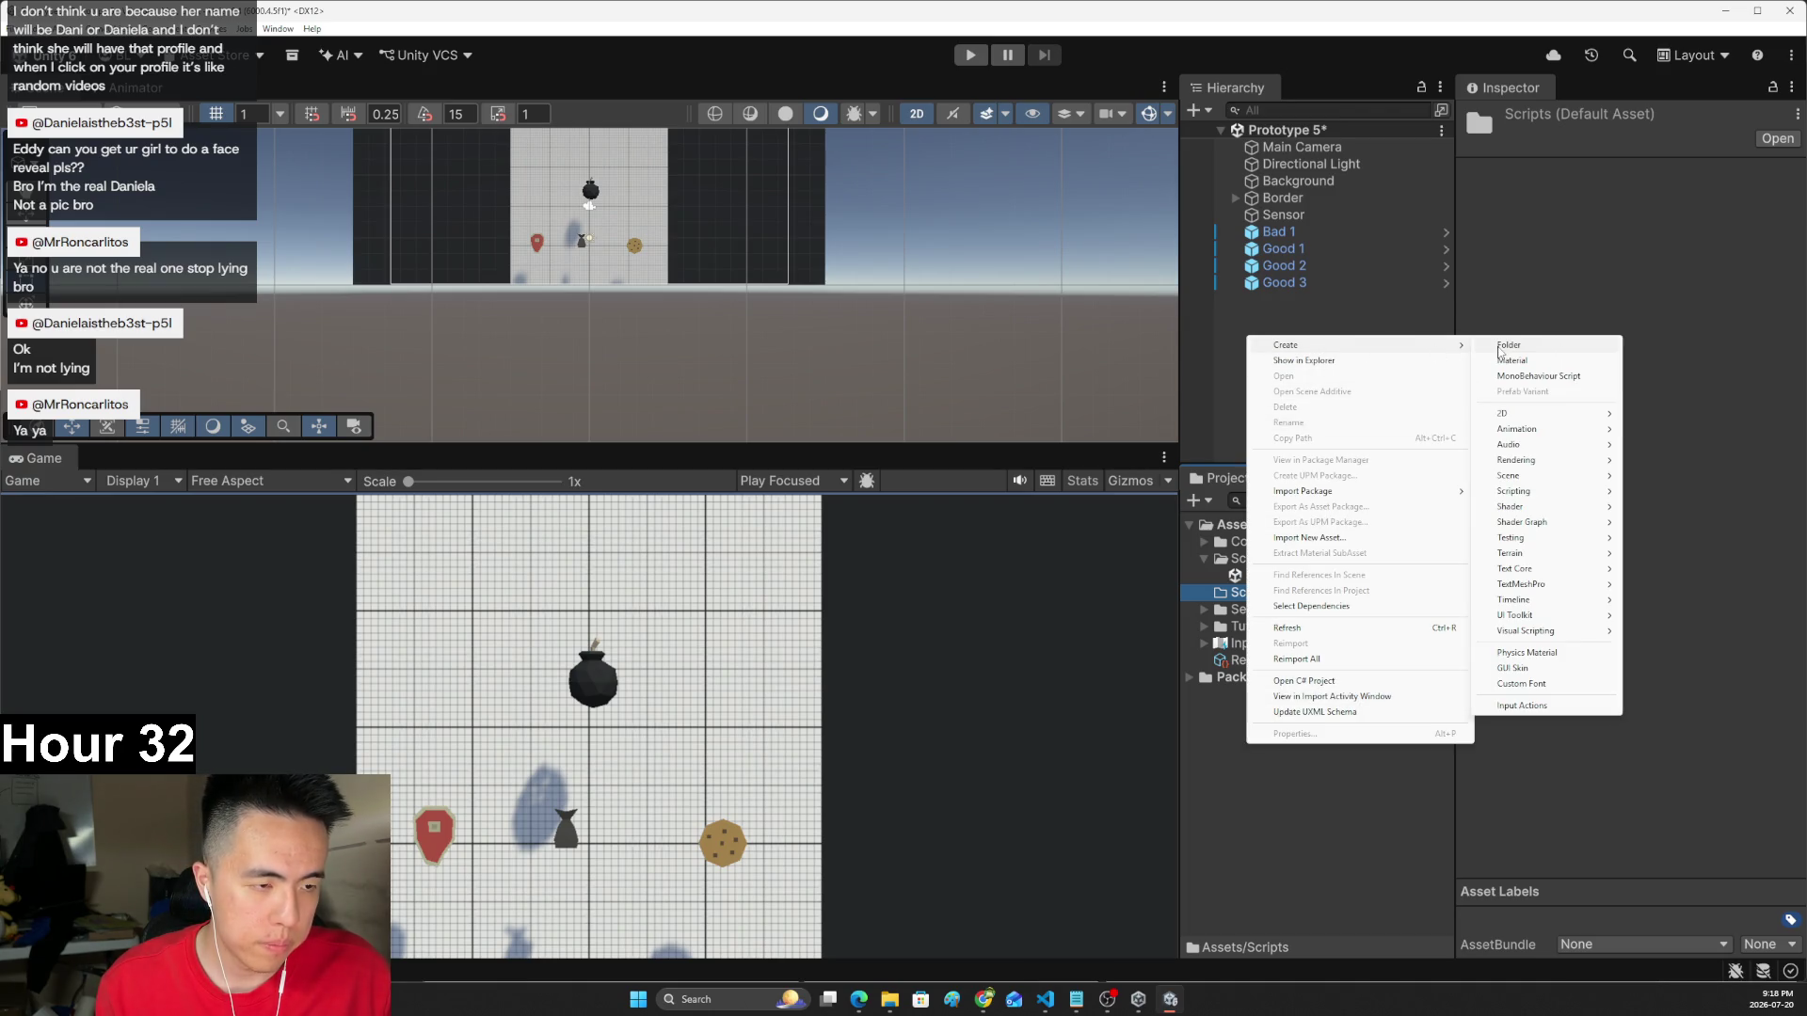
left_click(1504, 346)
type("Prefabs")
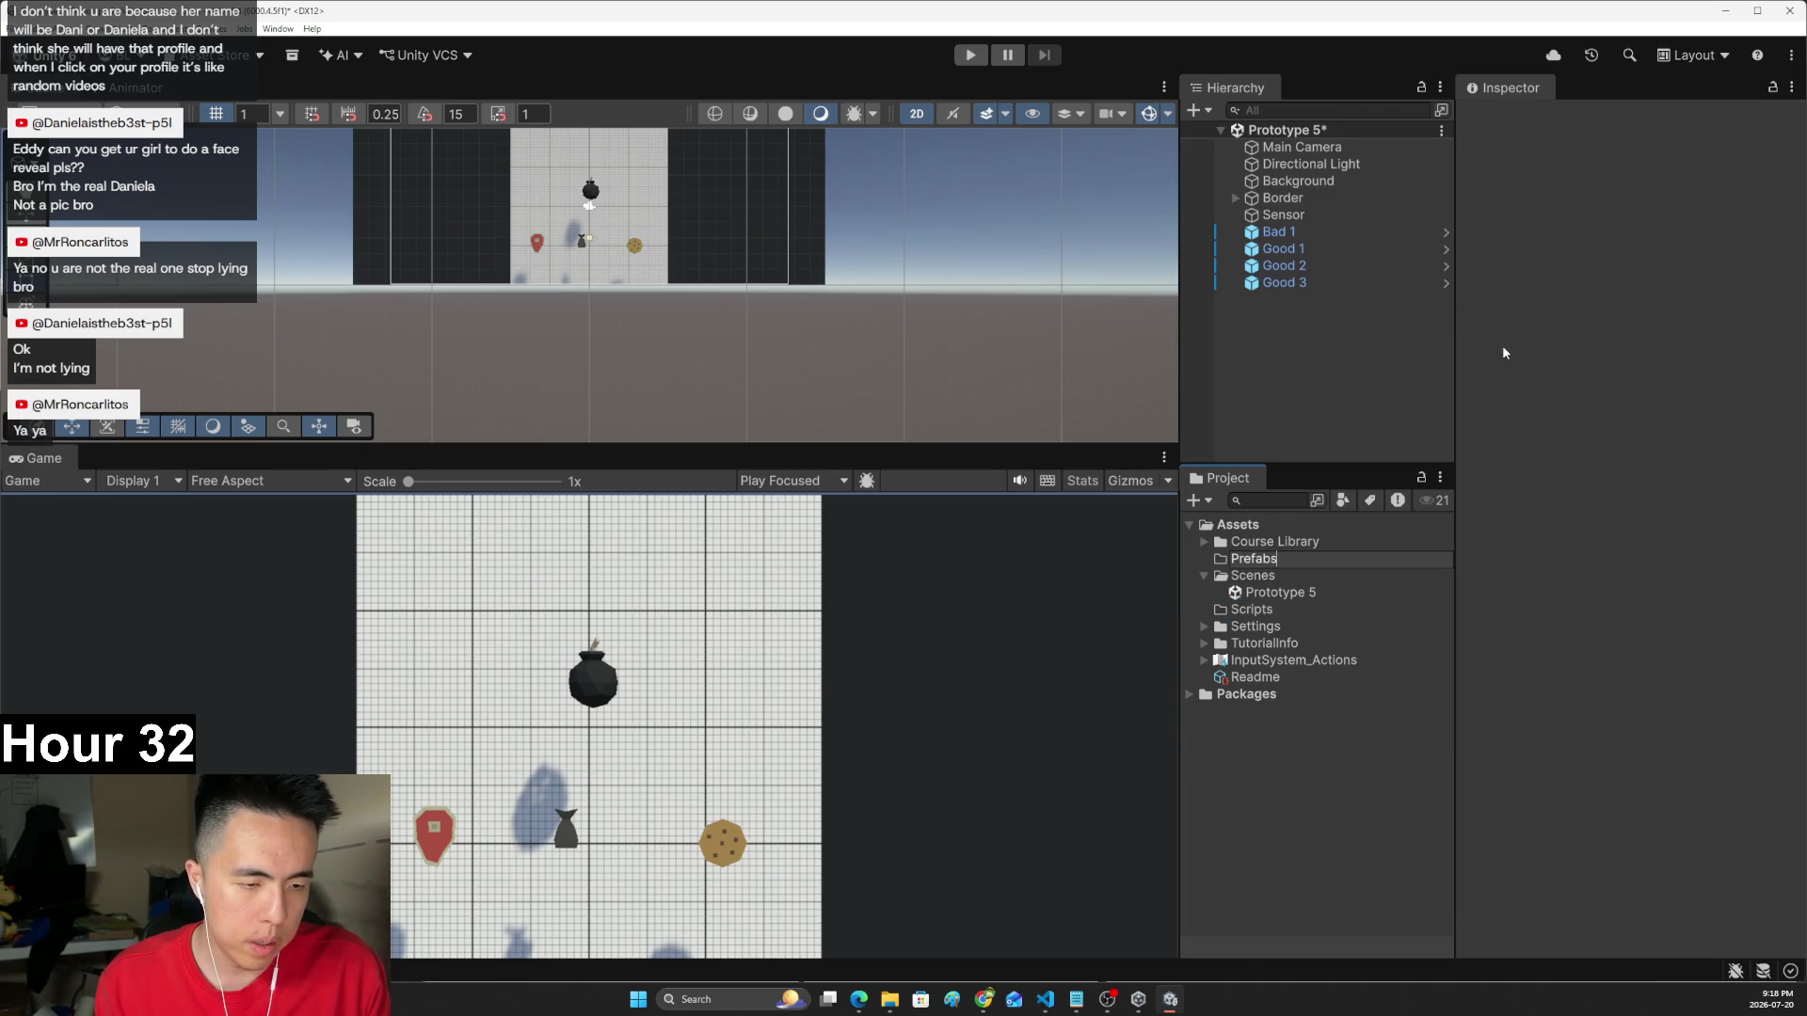
key("Return")
right_click(1288, 609)
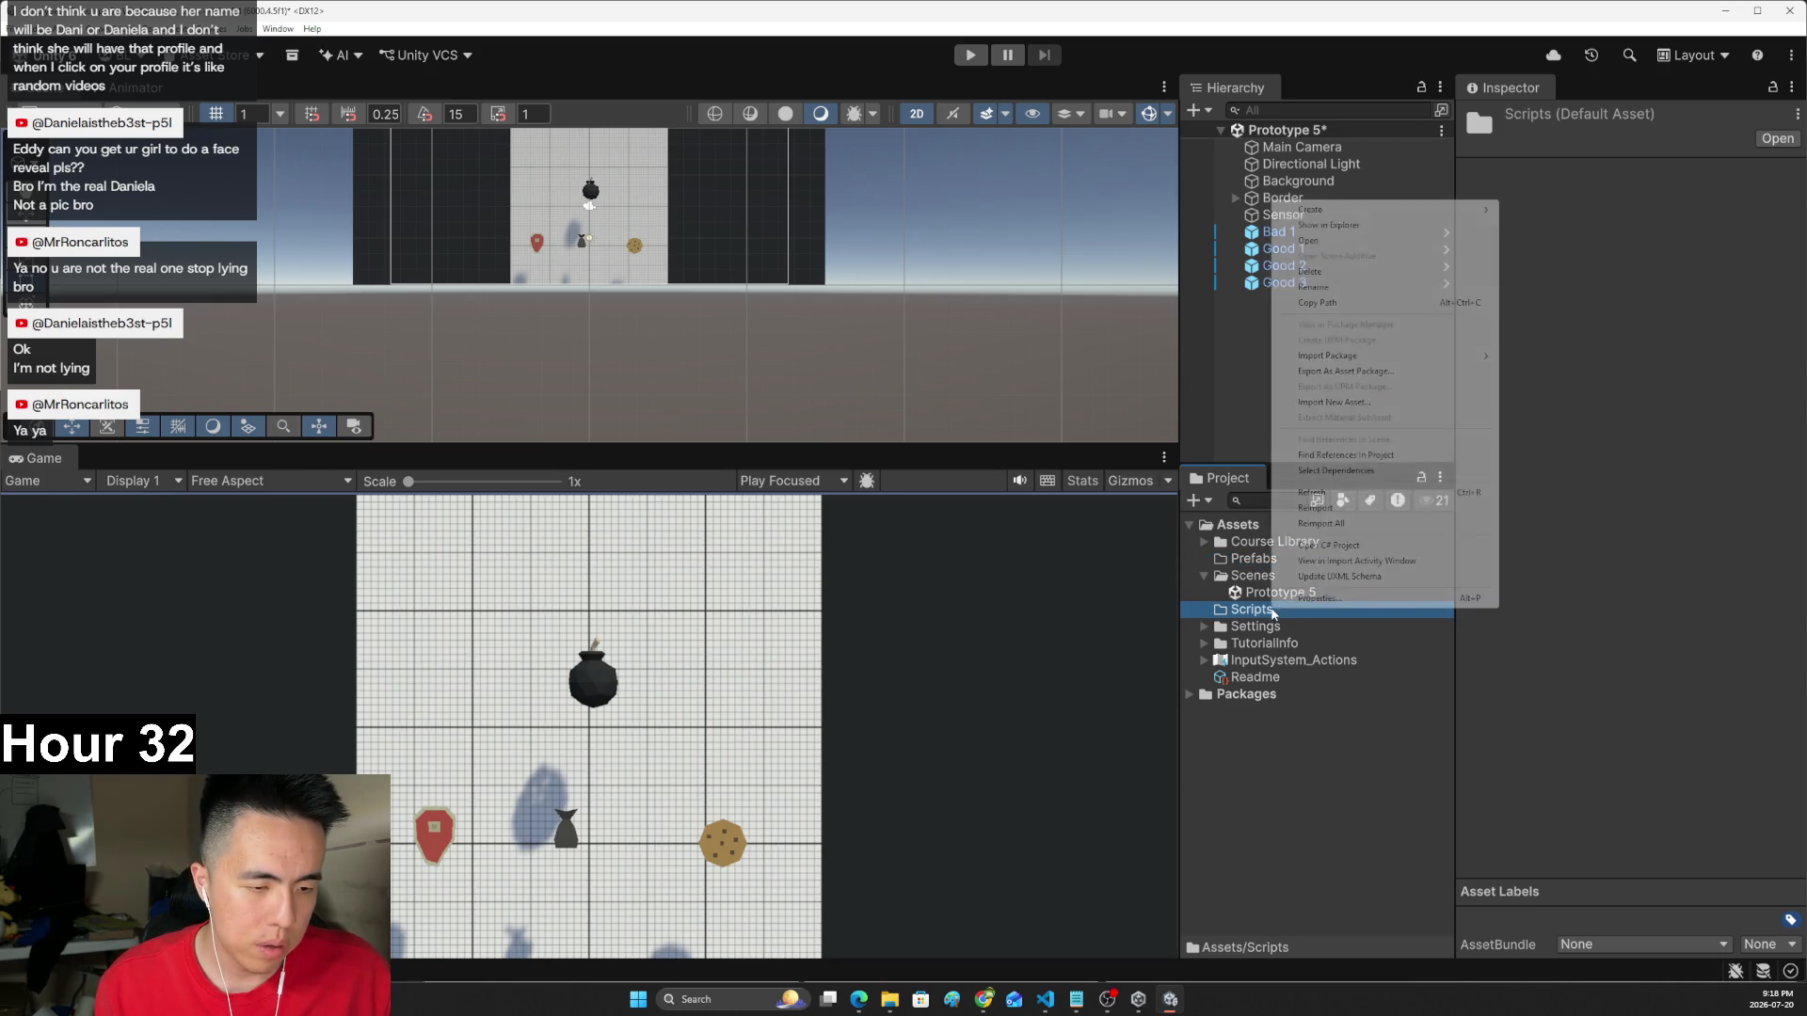
- Create a new MonoBehaviour script inside the Scripts folder
mouse_move(1440, 214)
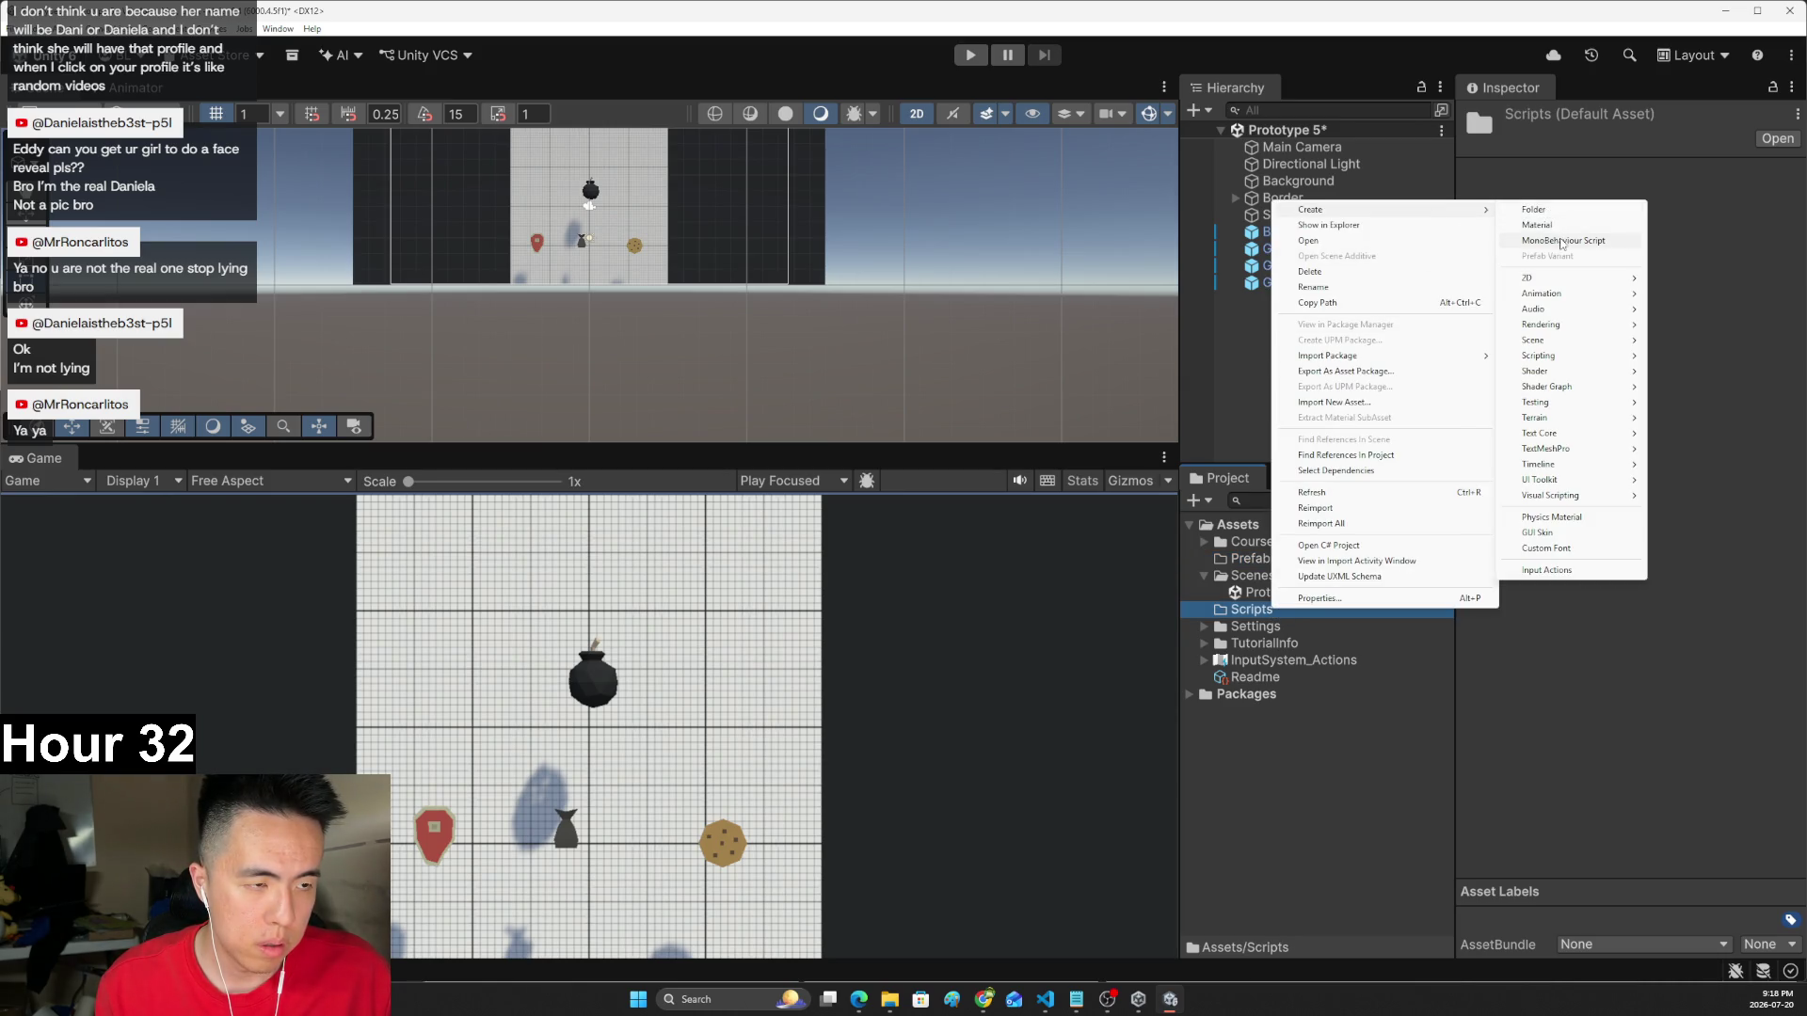
left_click(1563, 241)
key("alt+Tab")
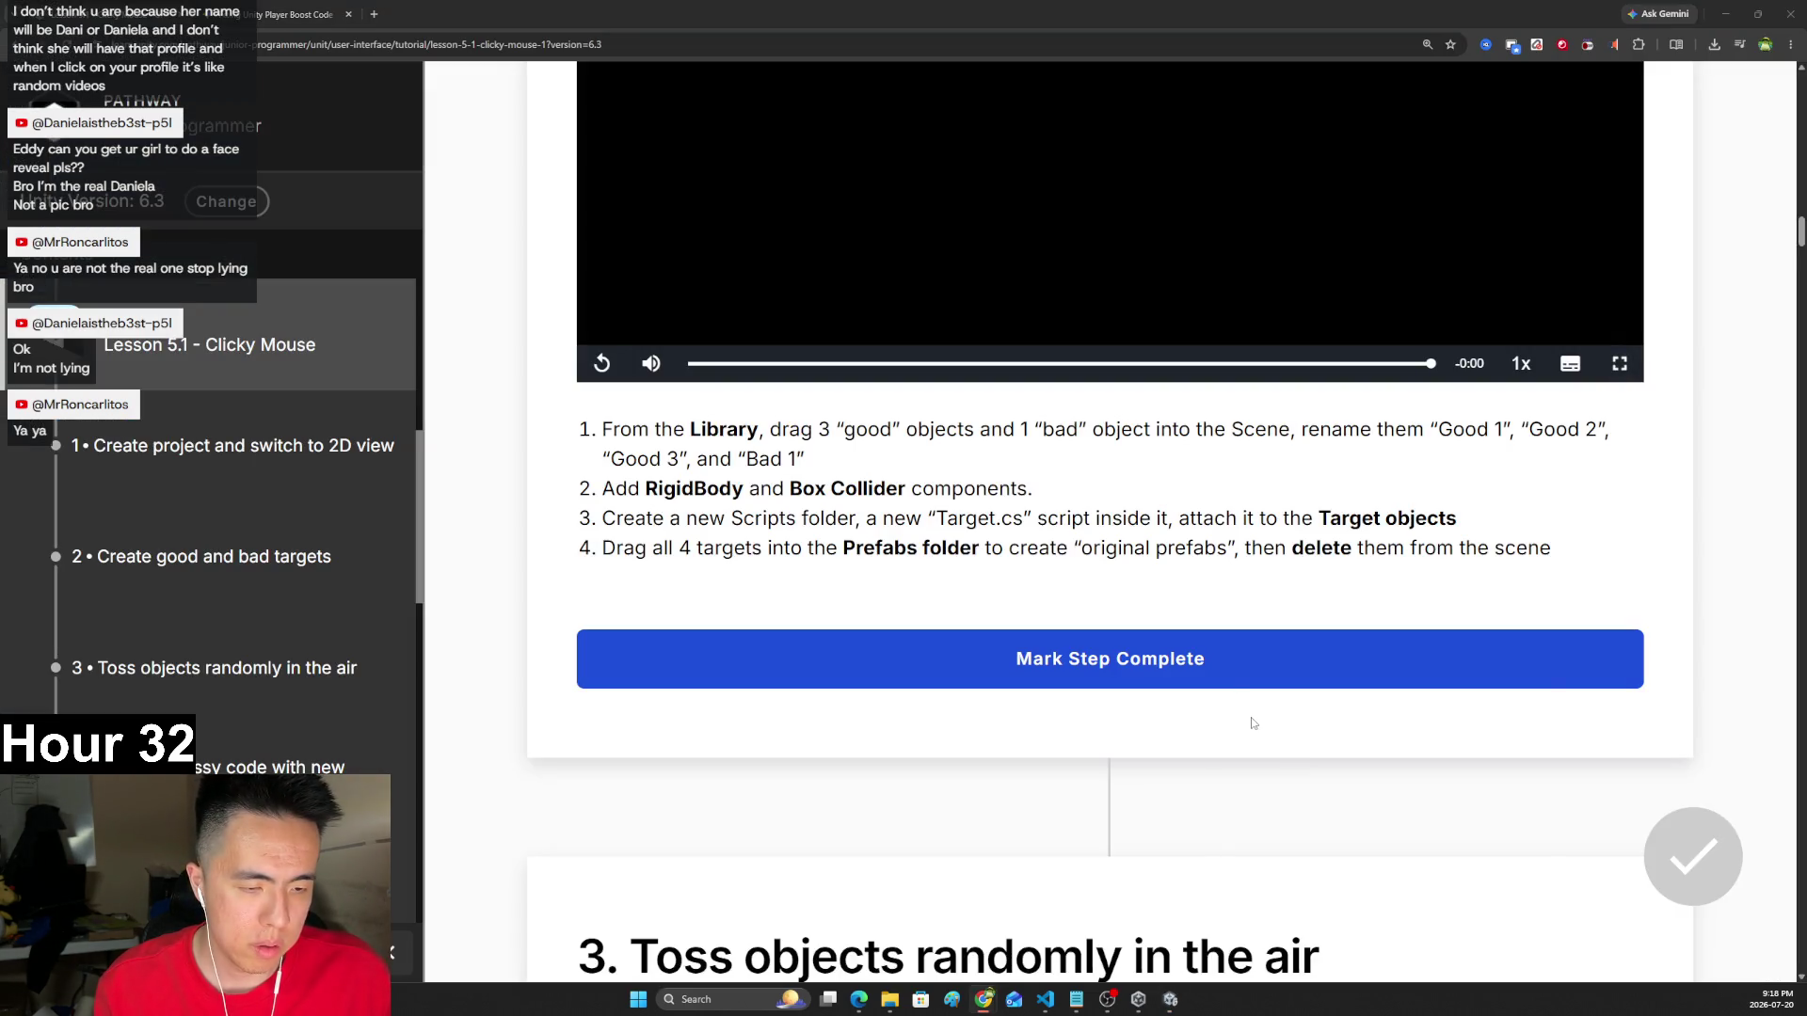
left_click(1047, 1001)
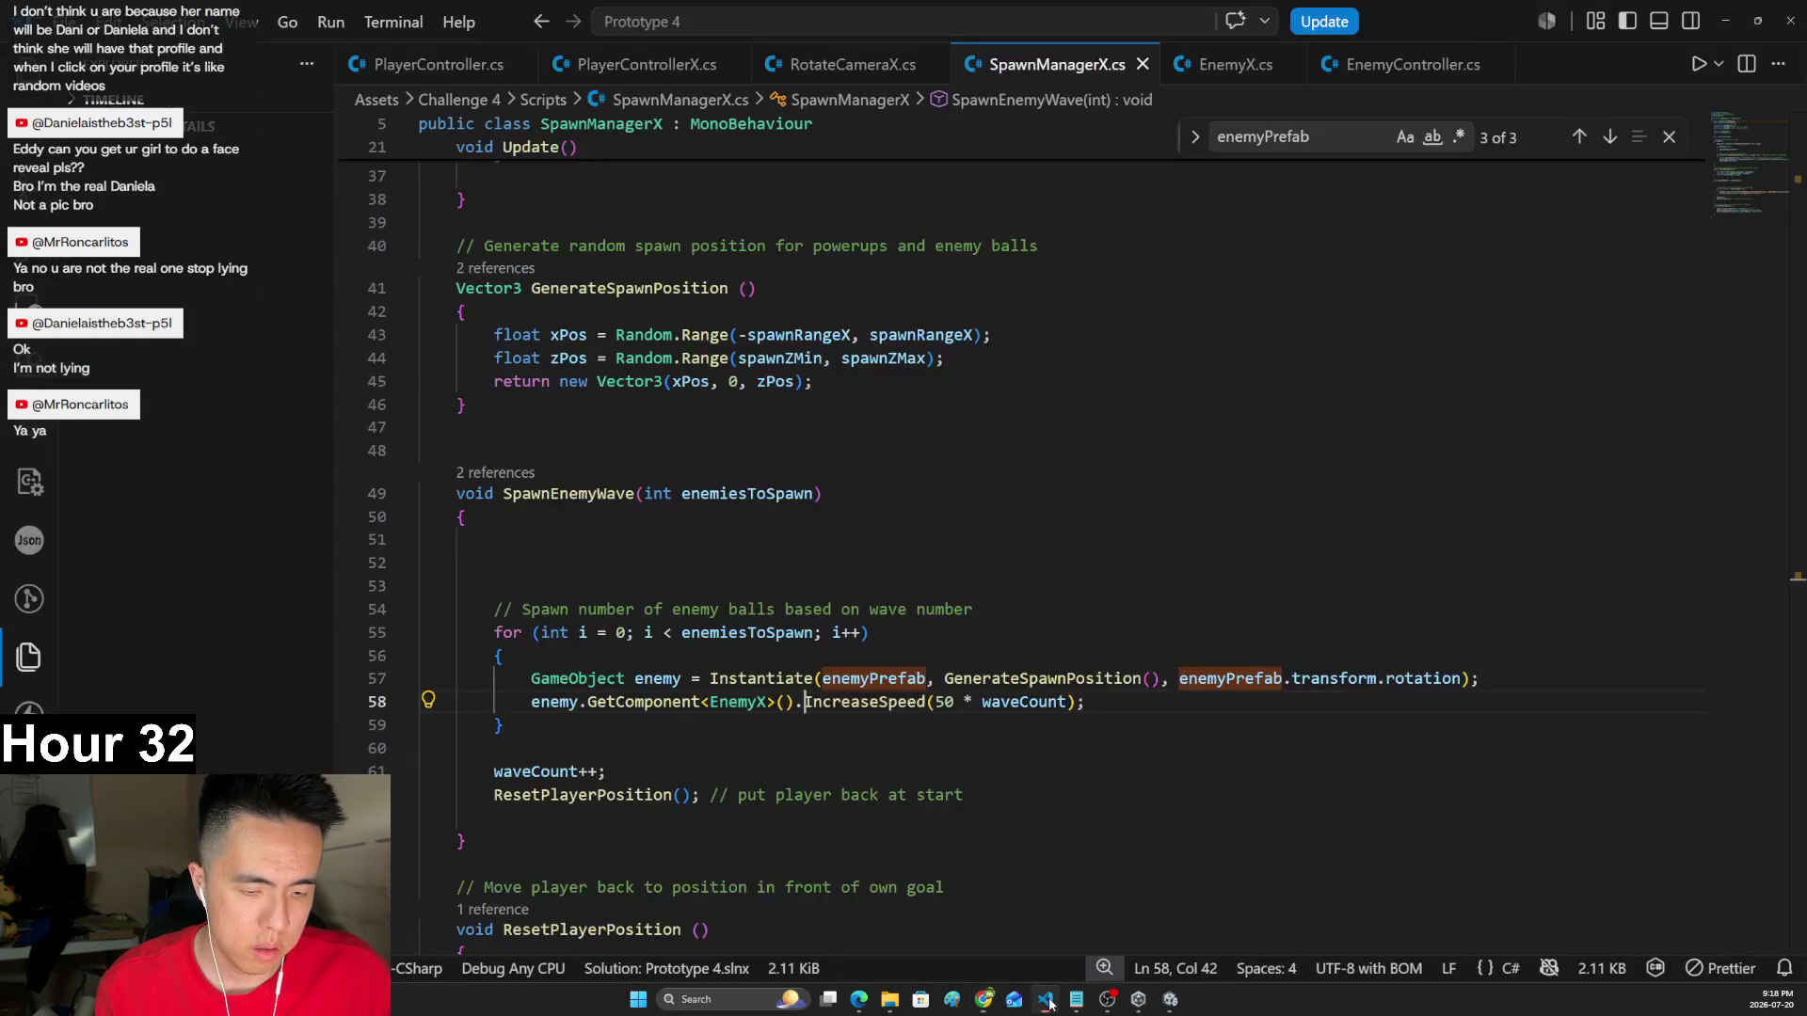
left_click(1048, 1003)
left_click(1050, 1003)
left_click(1050, 1003)
left_click(1170, 1000)
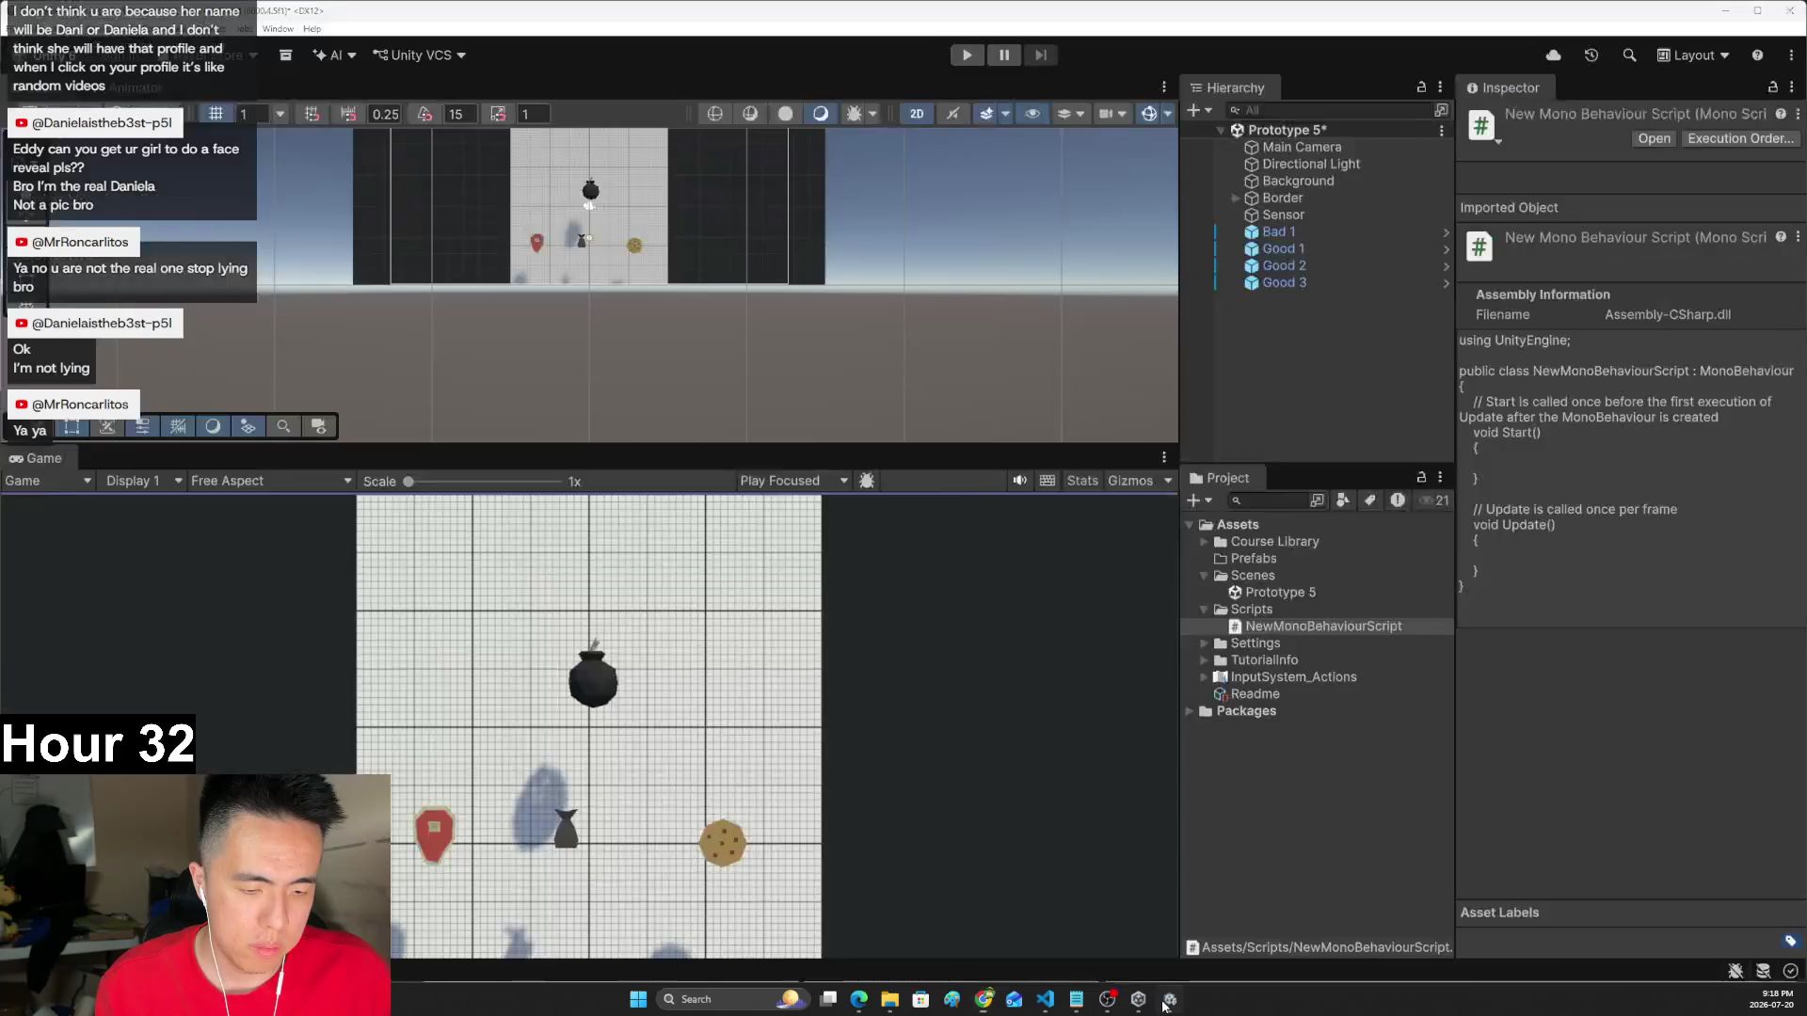
- Delete the default-named NewMonoBehaviourScript asset
right_click(1284, 628)
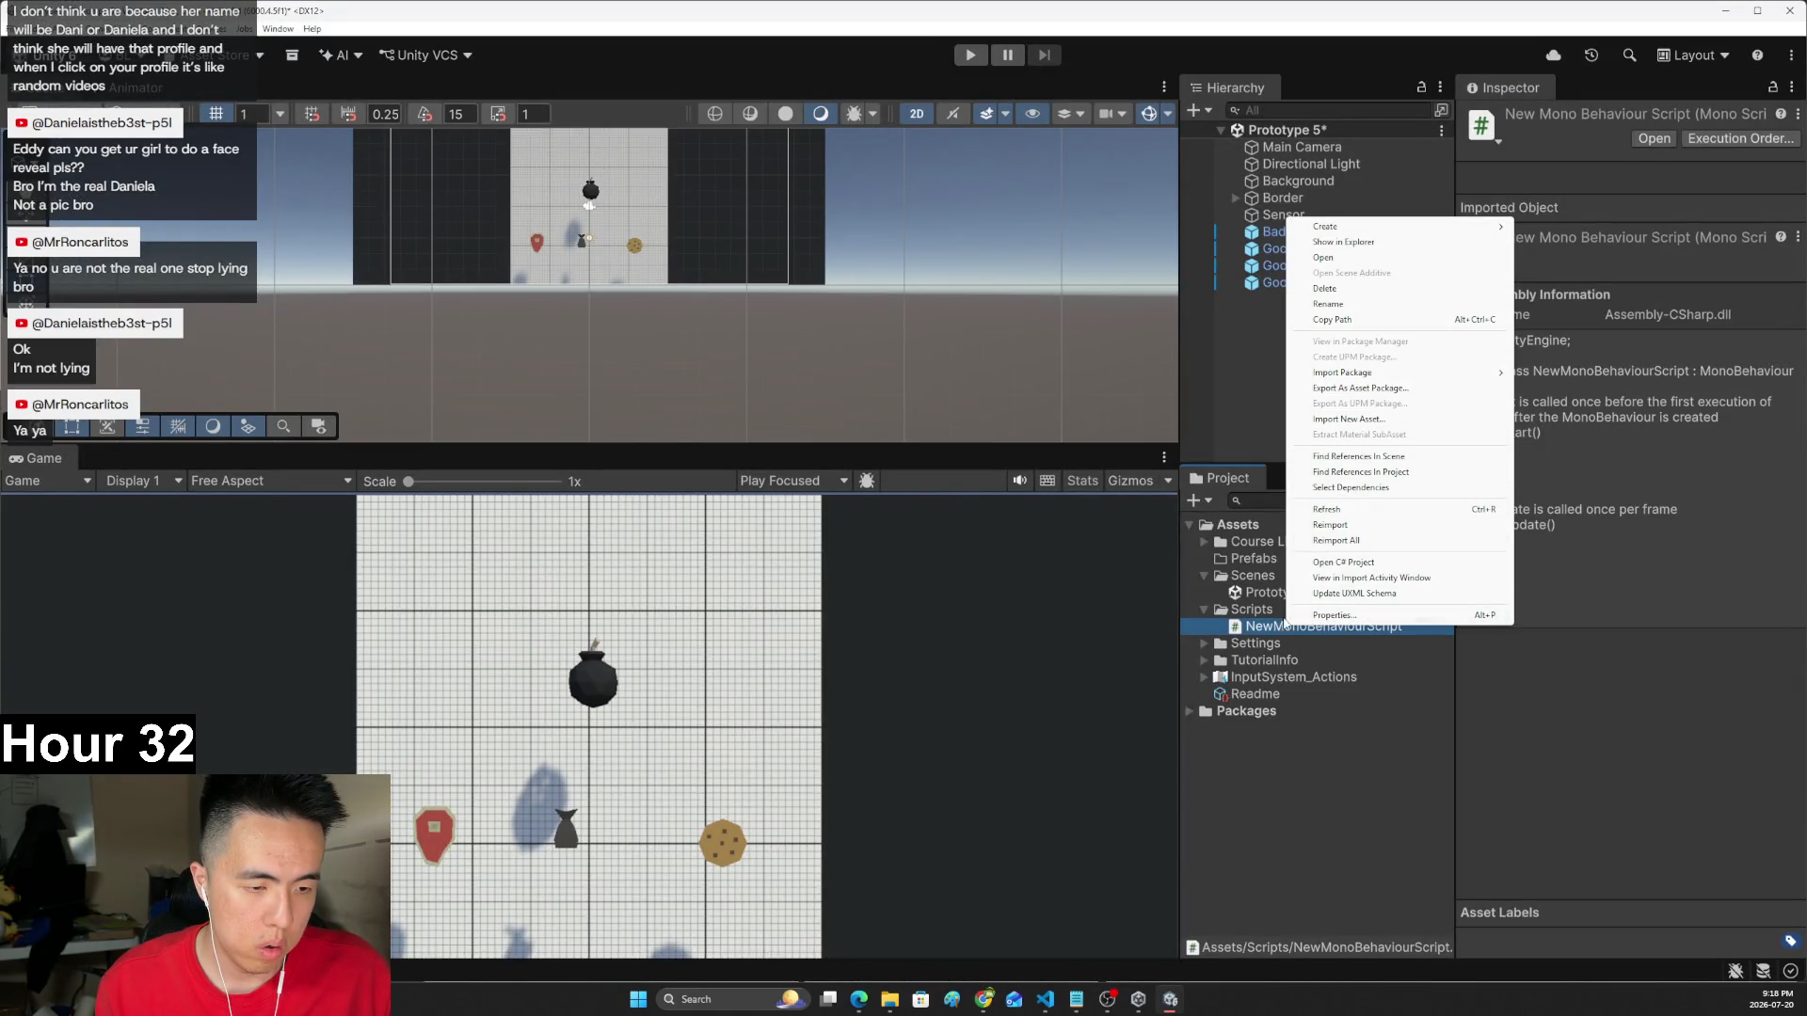
left_click(1272, 627)
right_click(1272, 626)
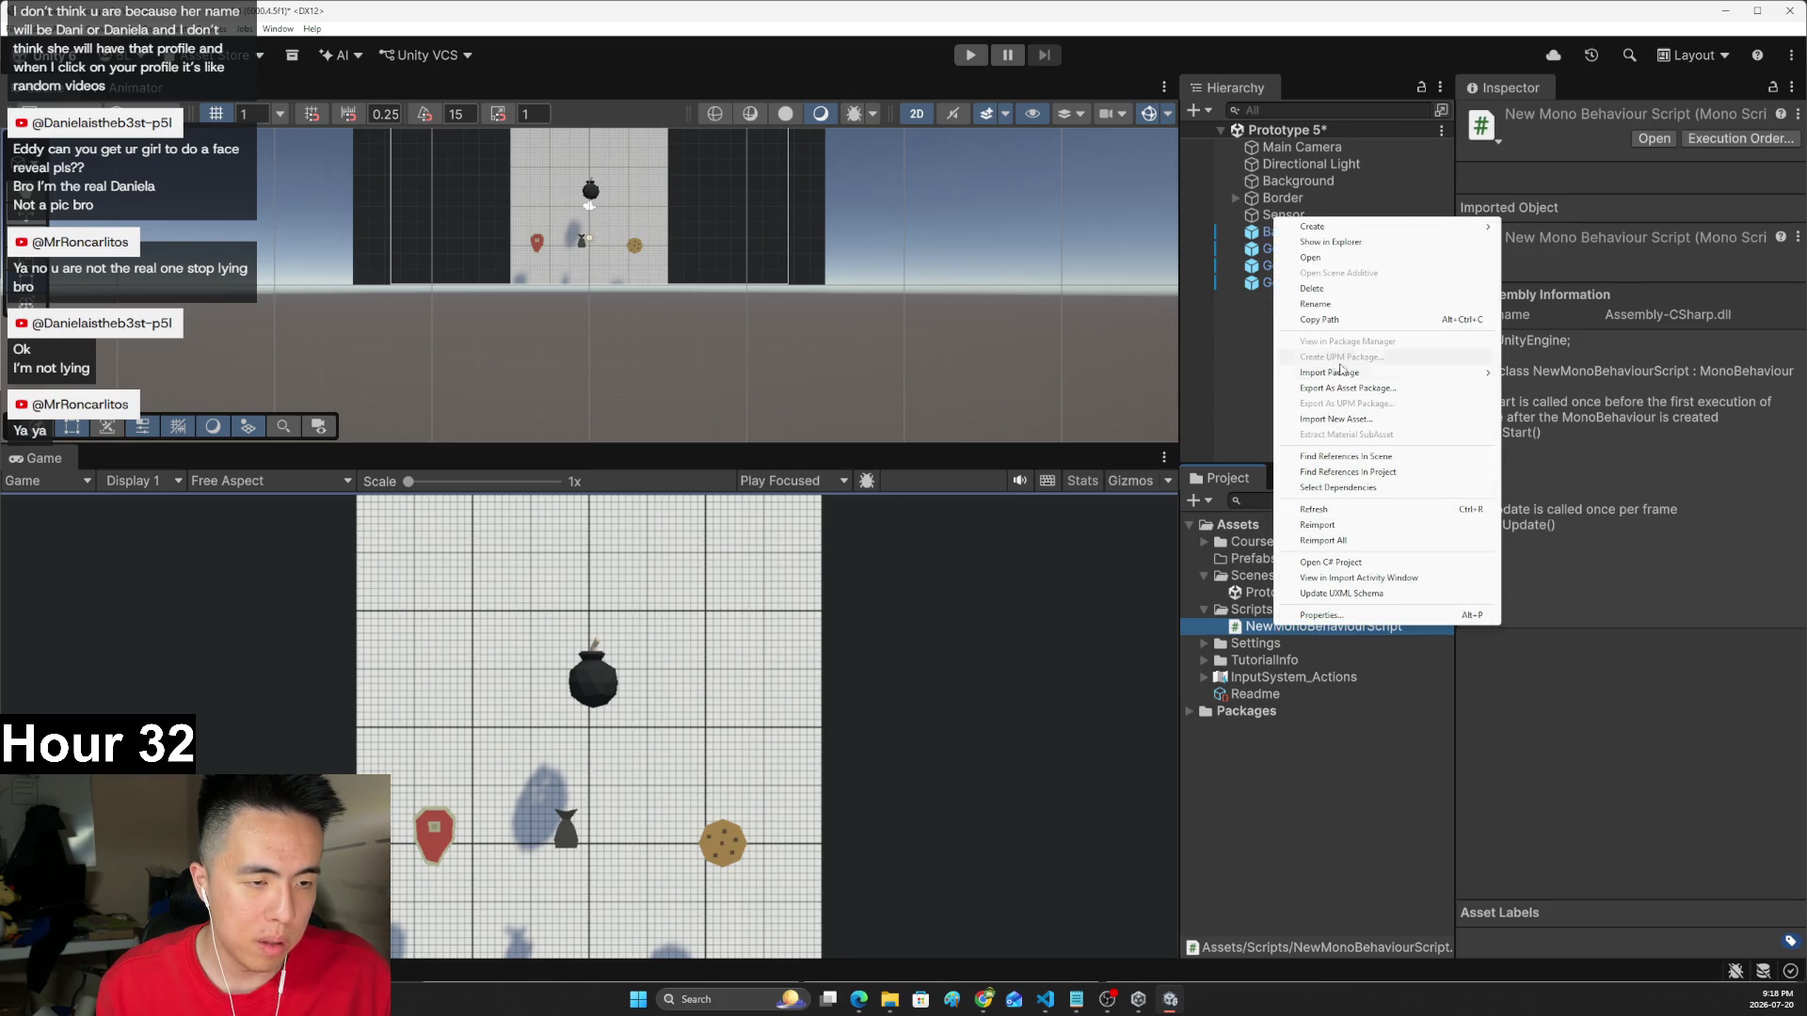
left_click(1313, 288)
key("Return")
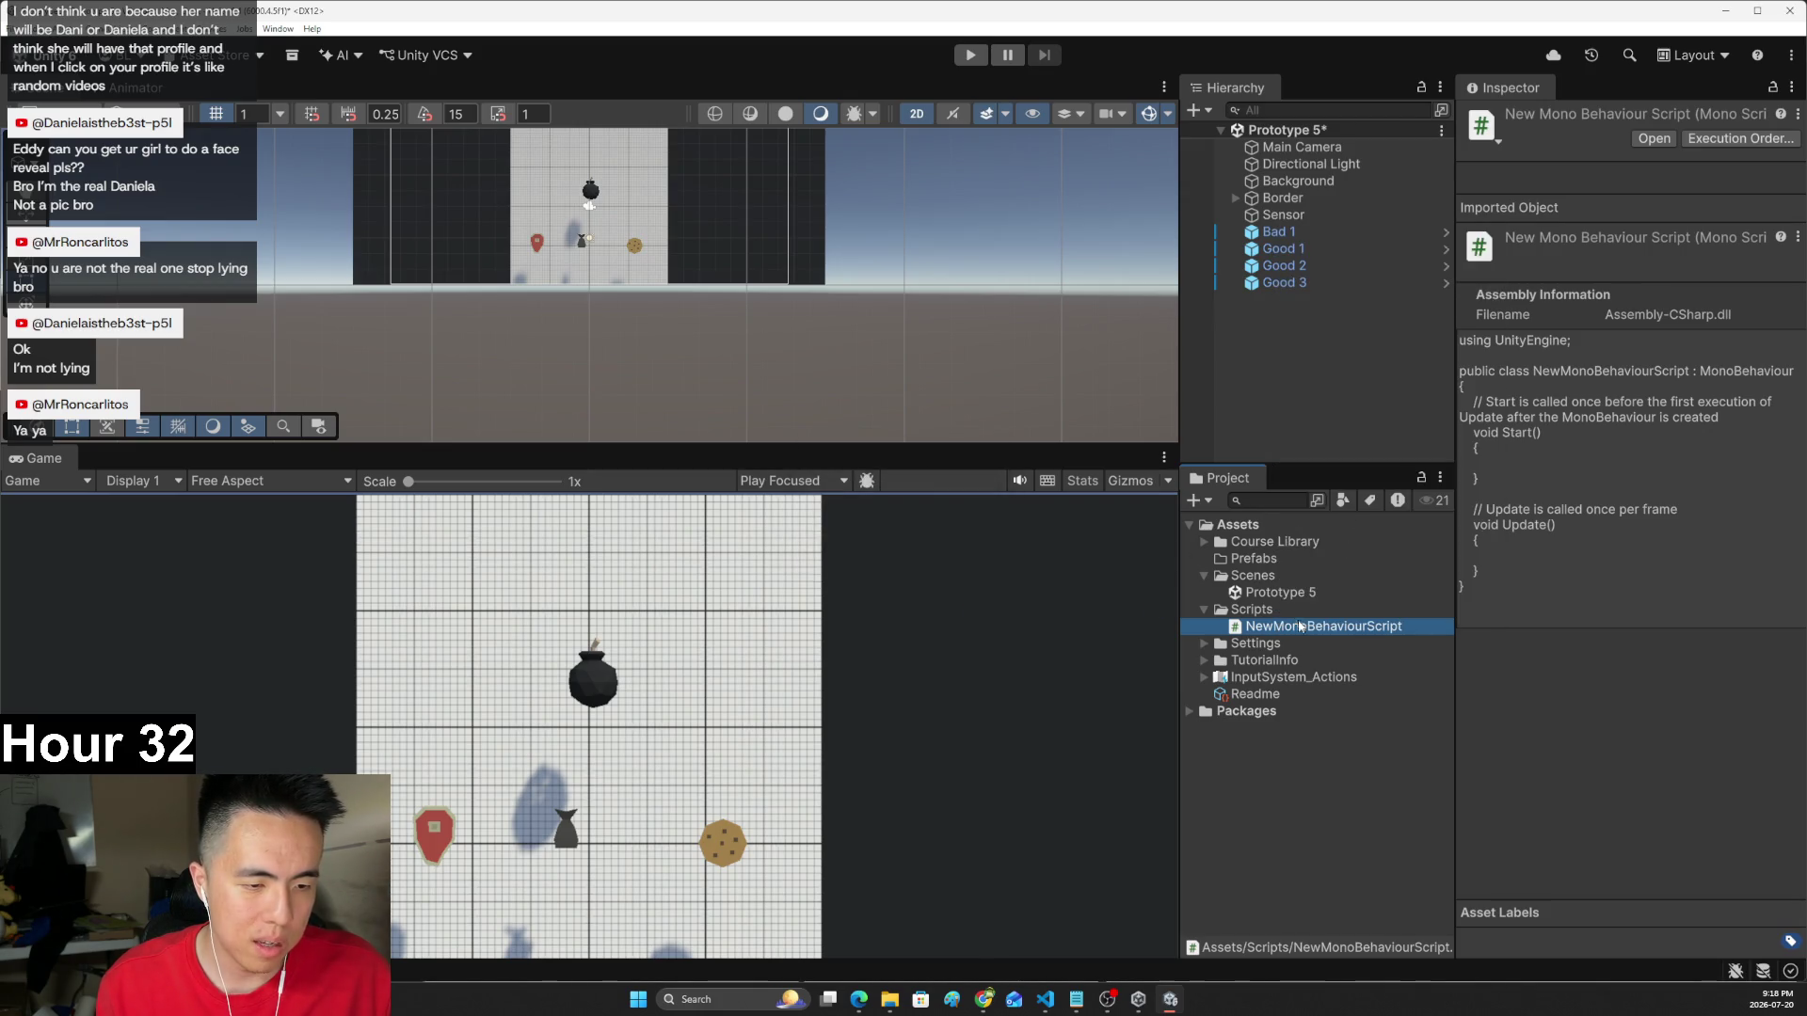
- Create a new C# script in Scripts named 'Target'
right_click(1251, 611)
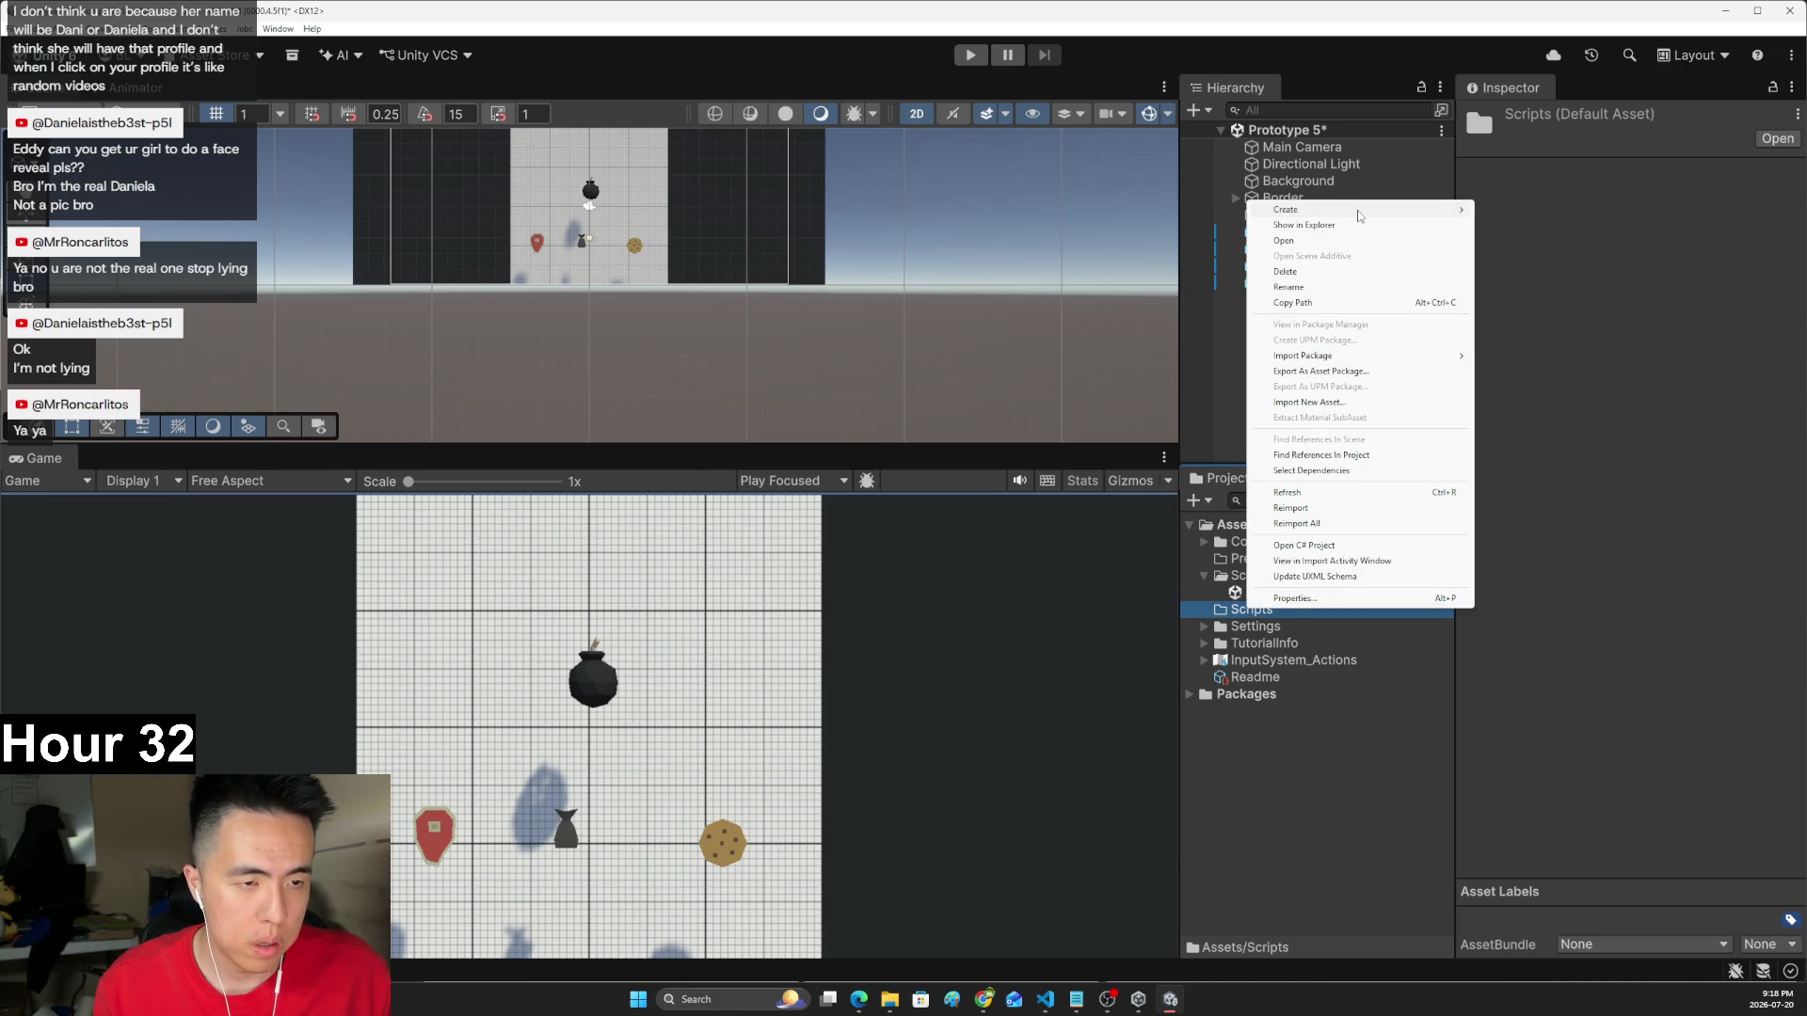
mouse_move(1360, 212)
left_click(1539, 240)
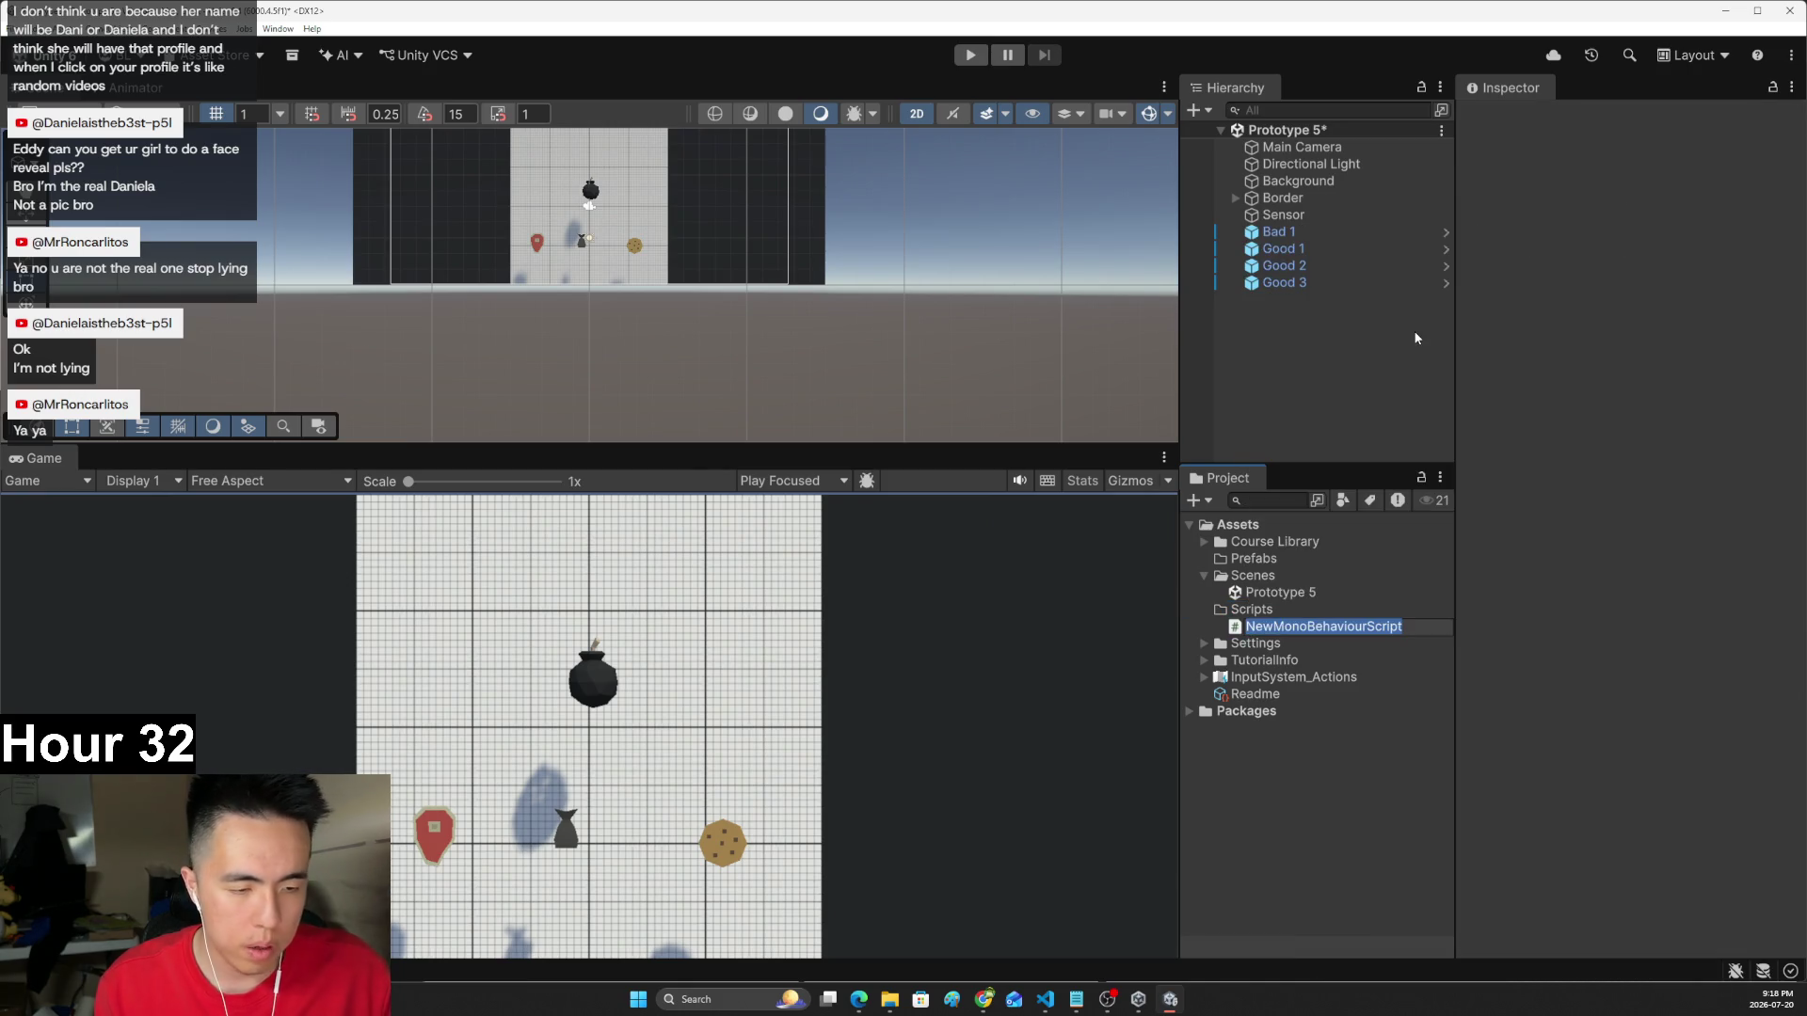
type("Target")
key("Return")
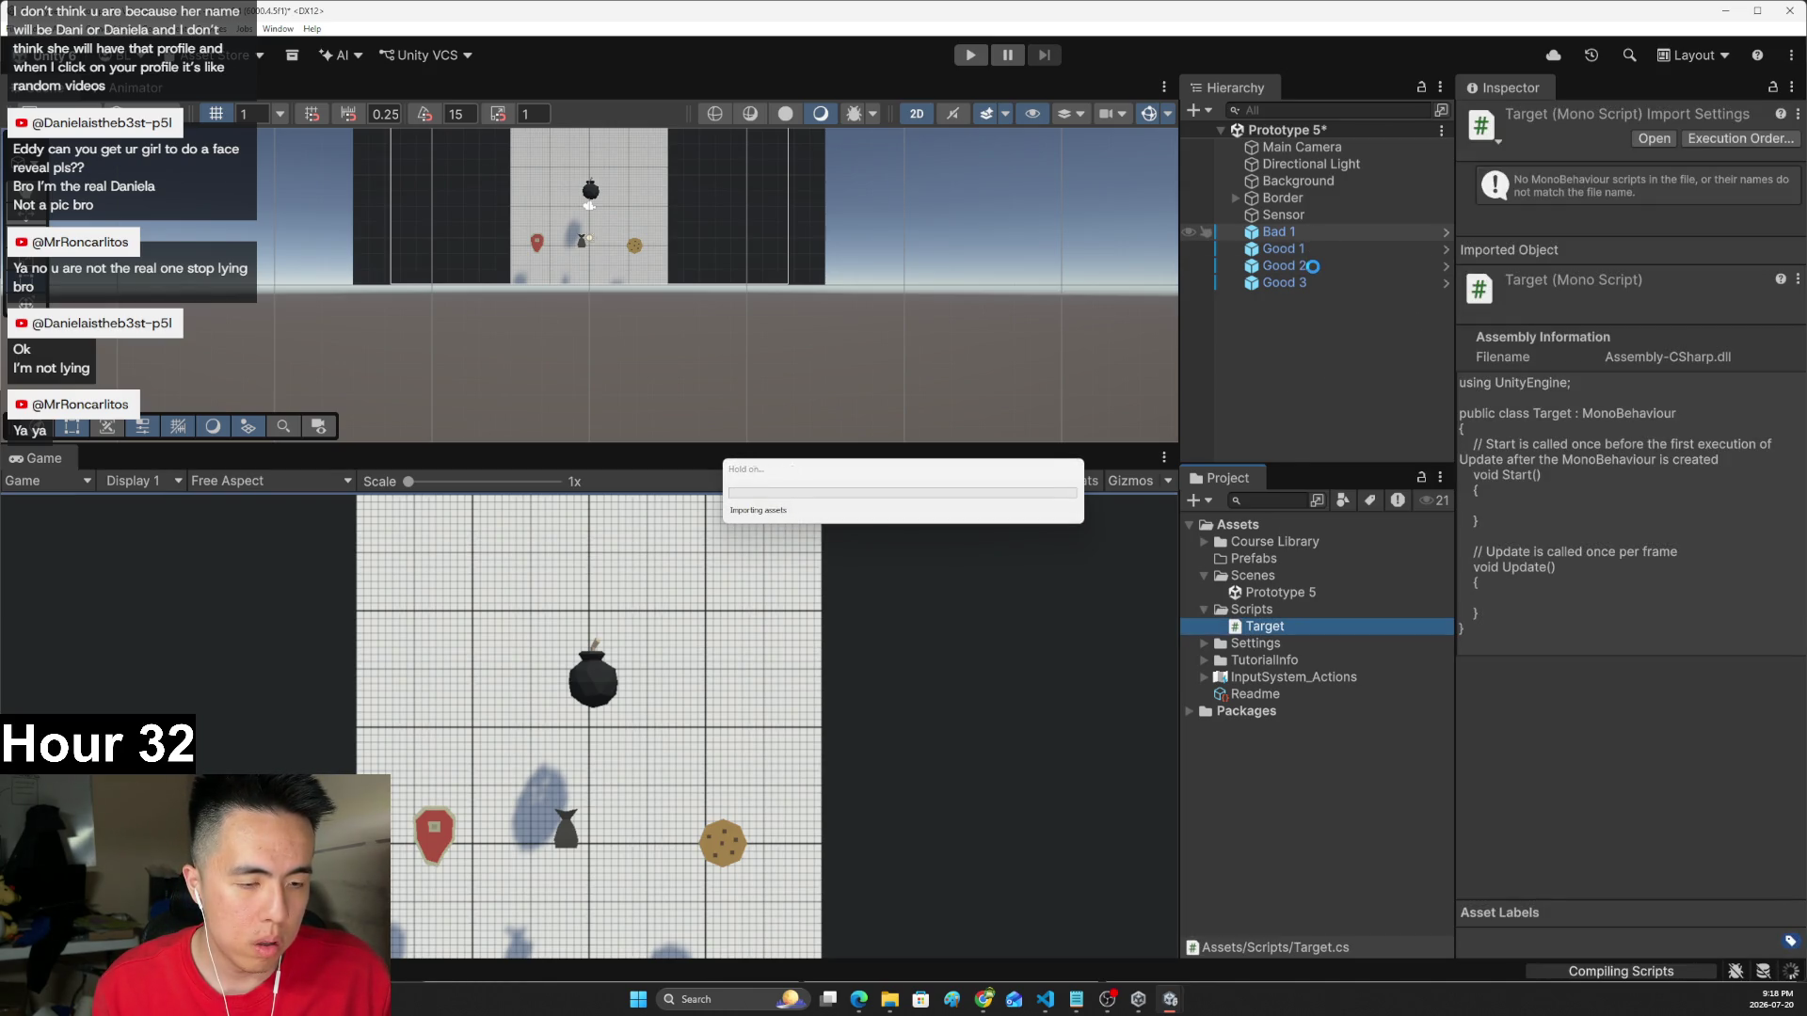
left_click(1291, 233)
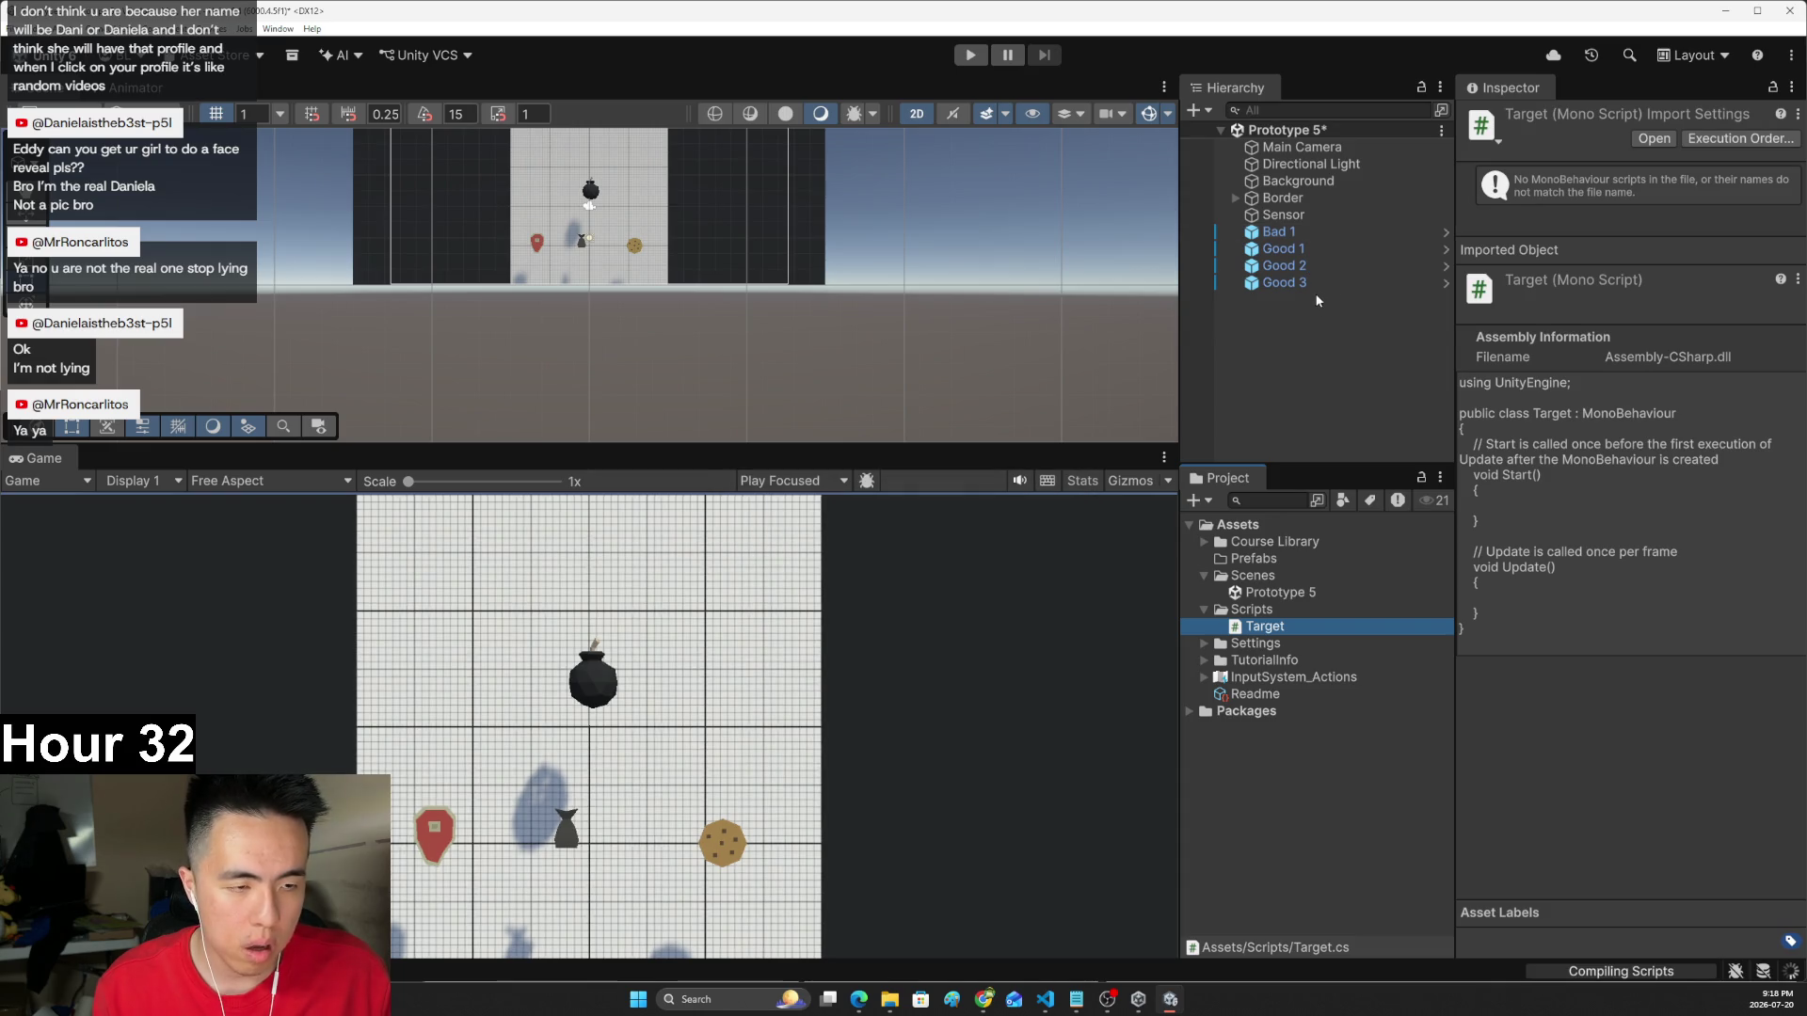
- Select the Bad 1 and Good 1–3 targets and the Target script asset in turn
left_click(1303, 283, "shift")
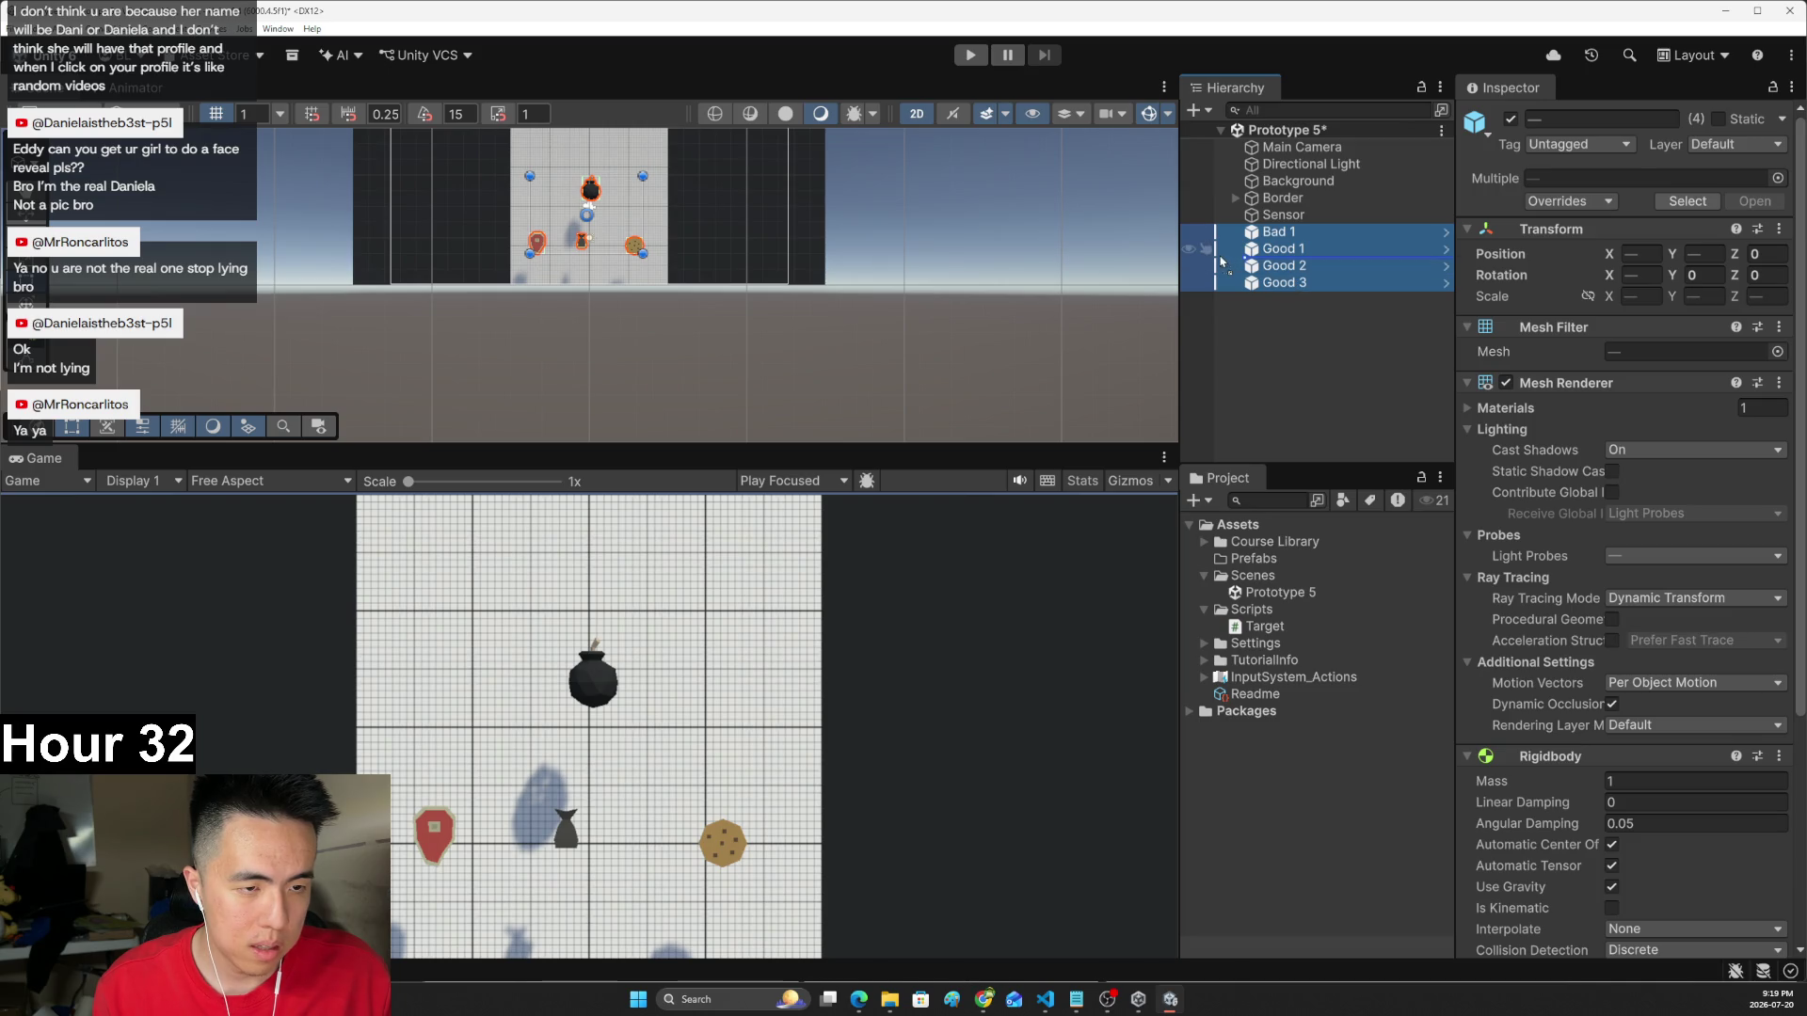
left_click(1234, 282, "shift")
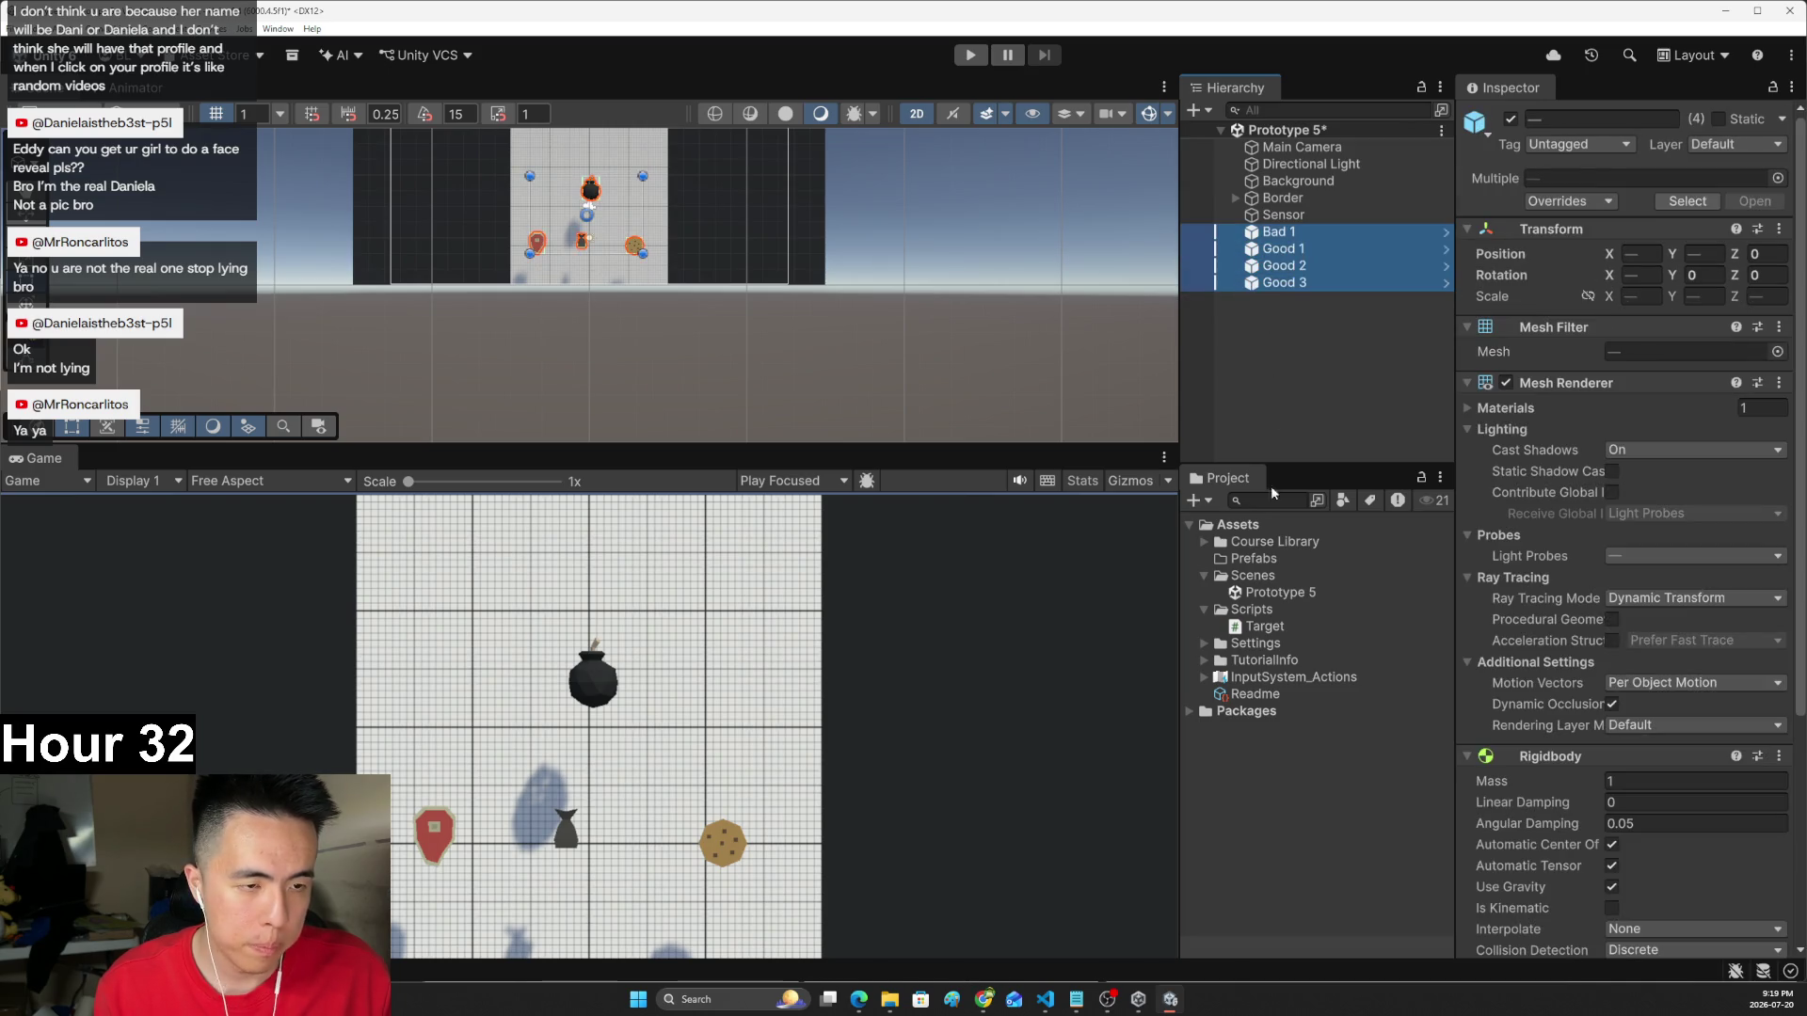
left_click(1258, 628)
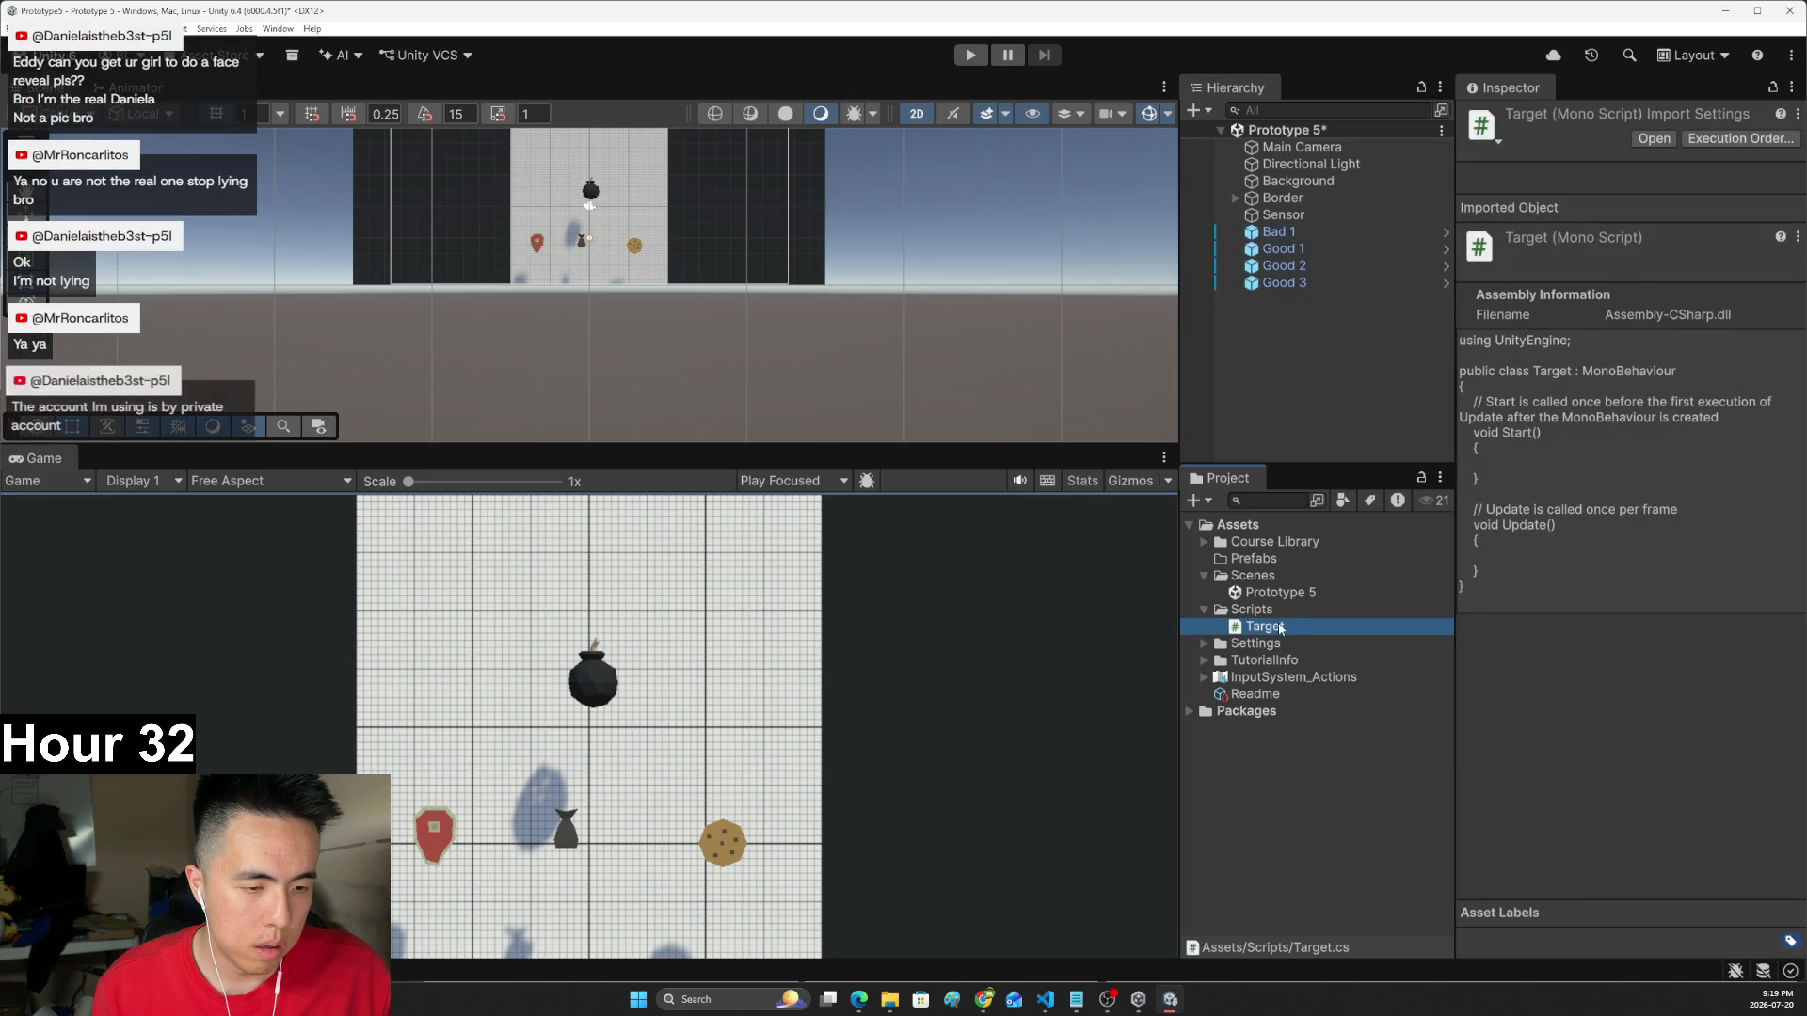
left_click(1295, 283)
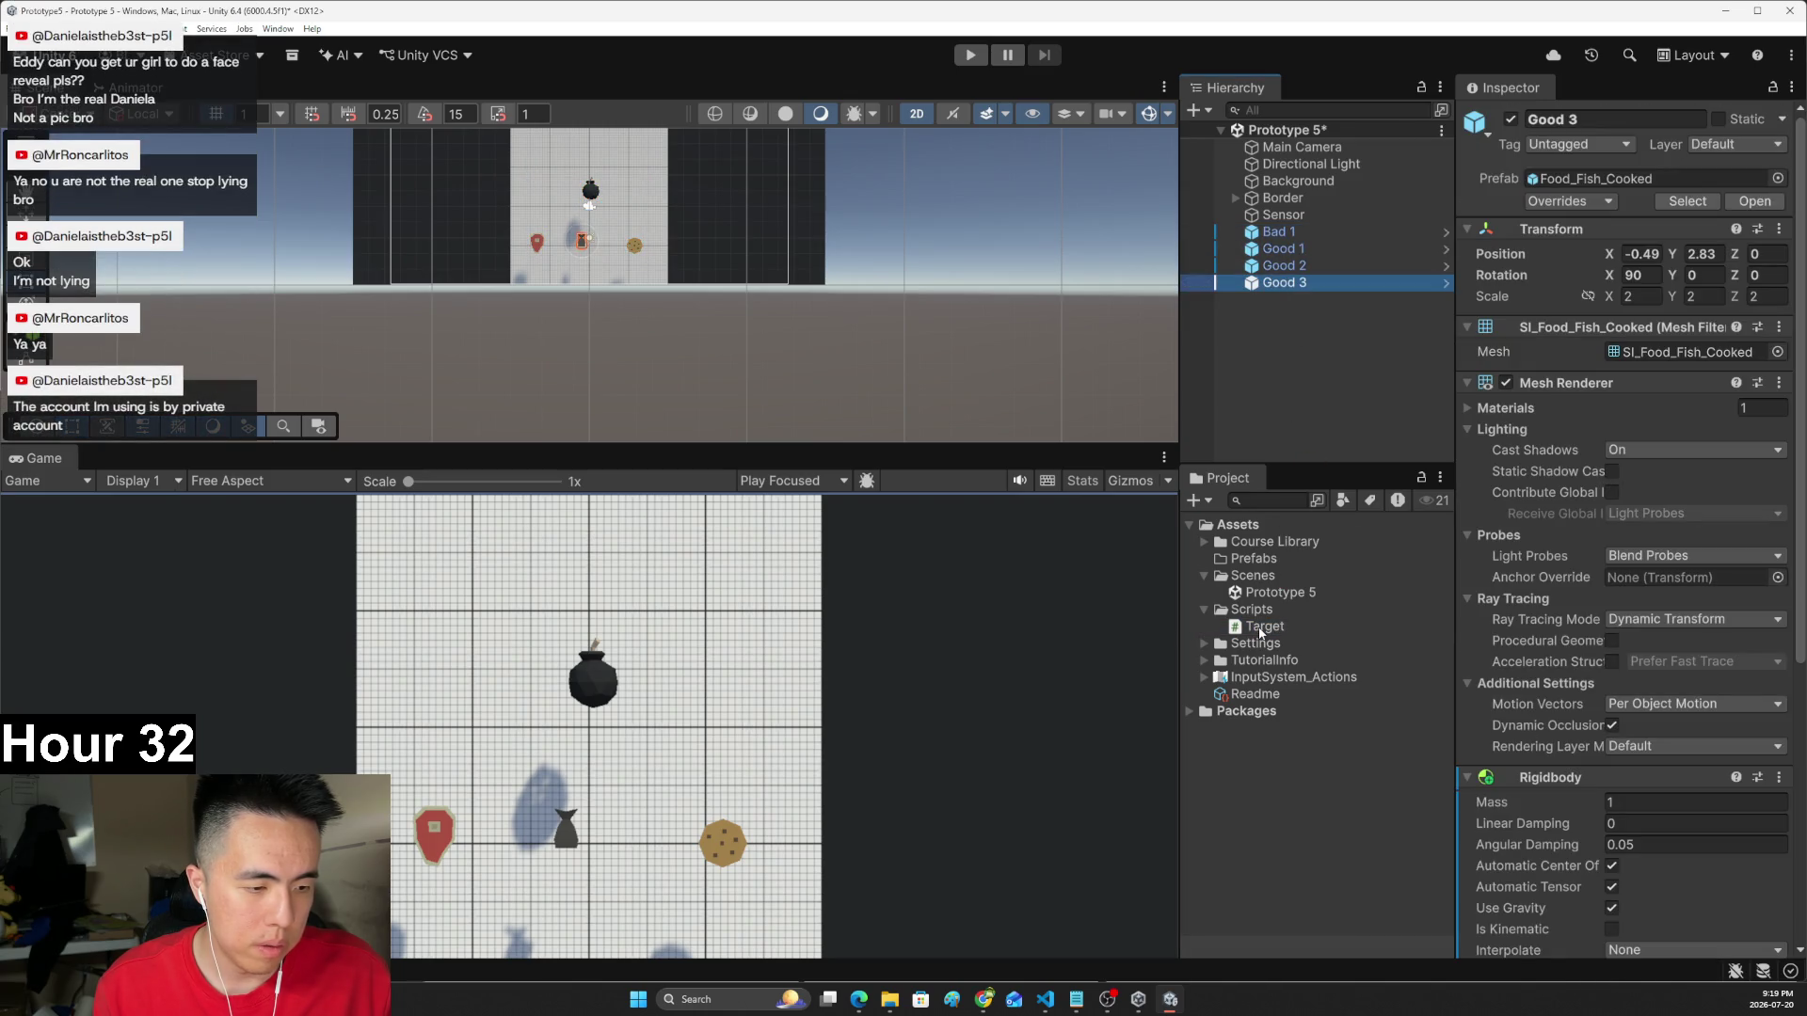
left_click(1261, 628)
left_click(1285, 266)
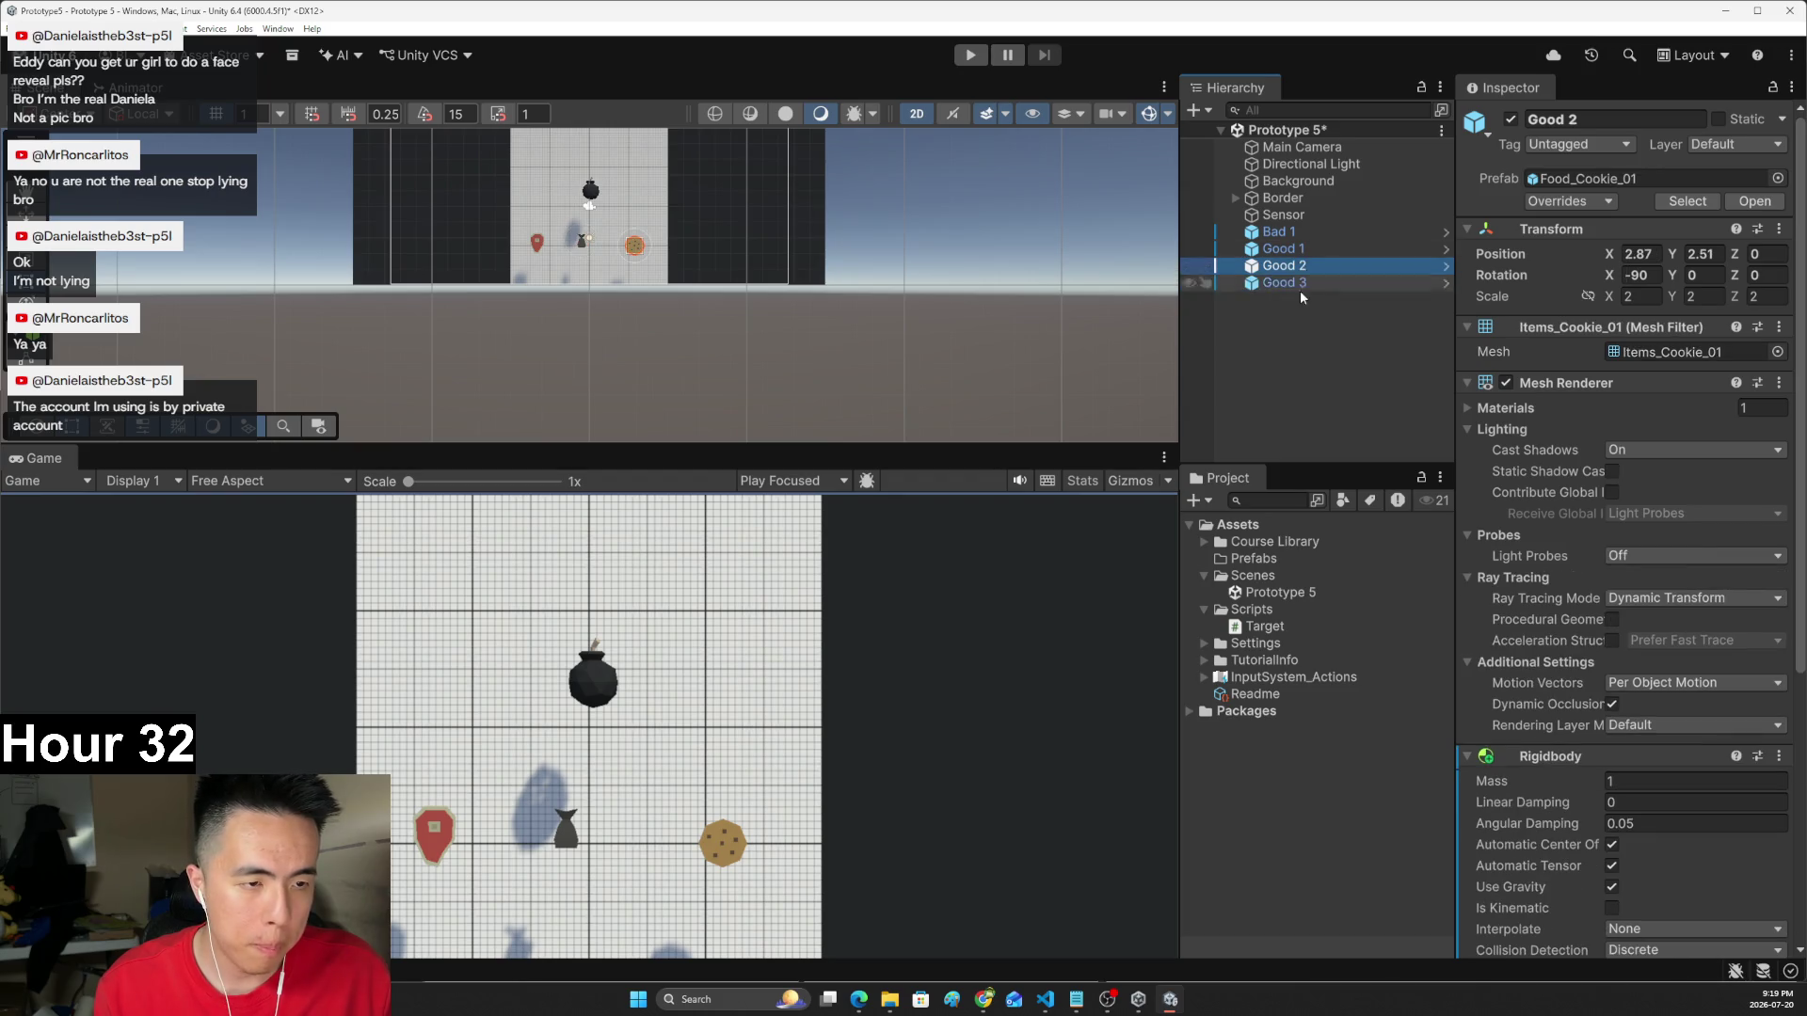
- Drop Target.cs onto Good 1, undoing the stray drops, and return to the lesson page
left_click(1286, 612)
left_click_drag(1262, 627, 1270, 263)
key("ctrl+z")
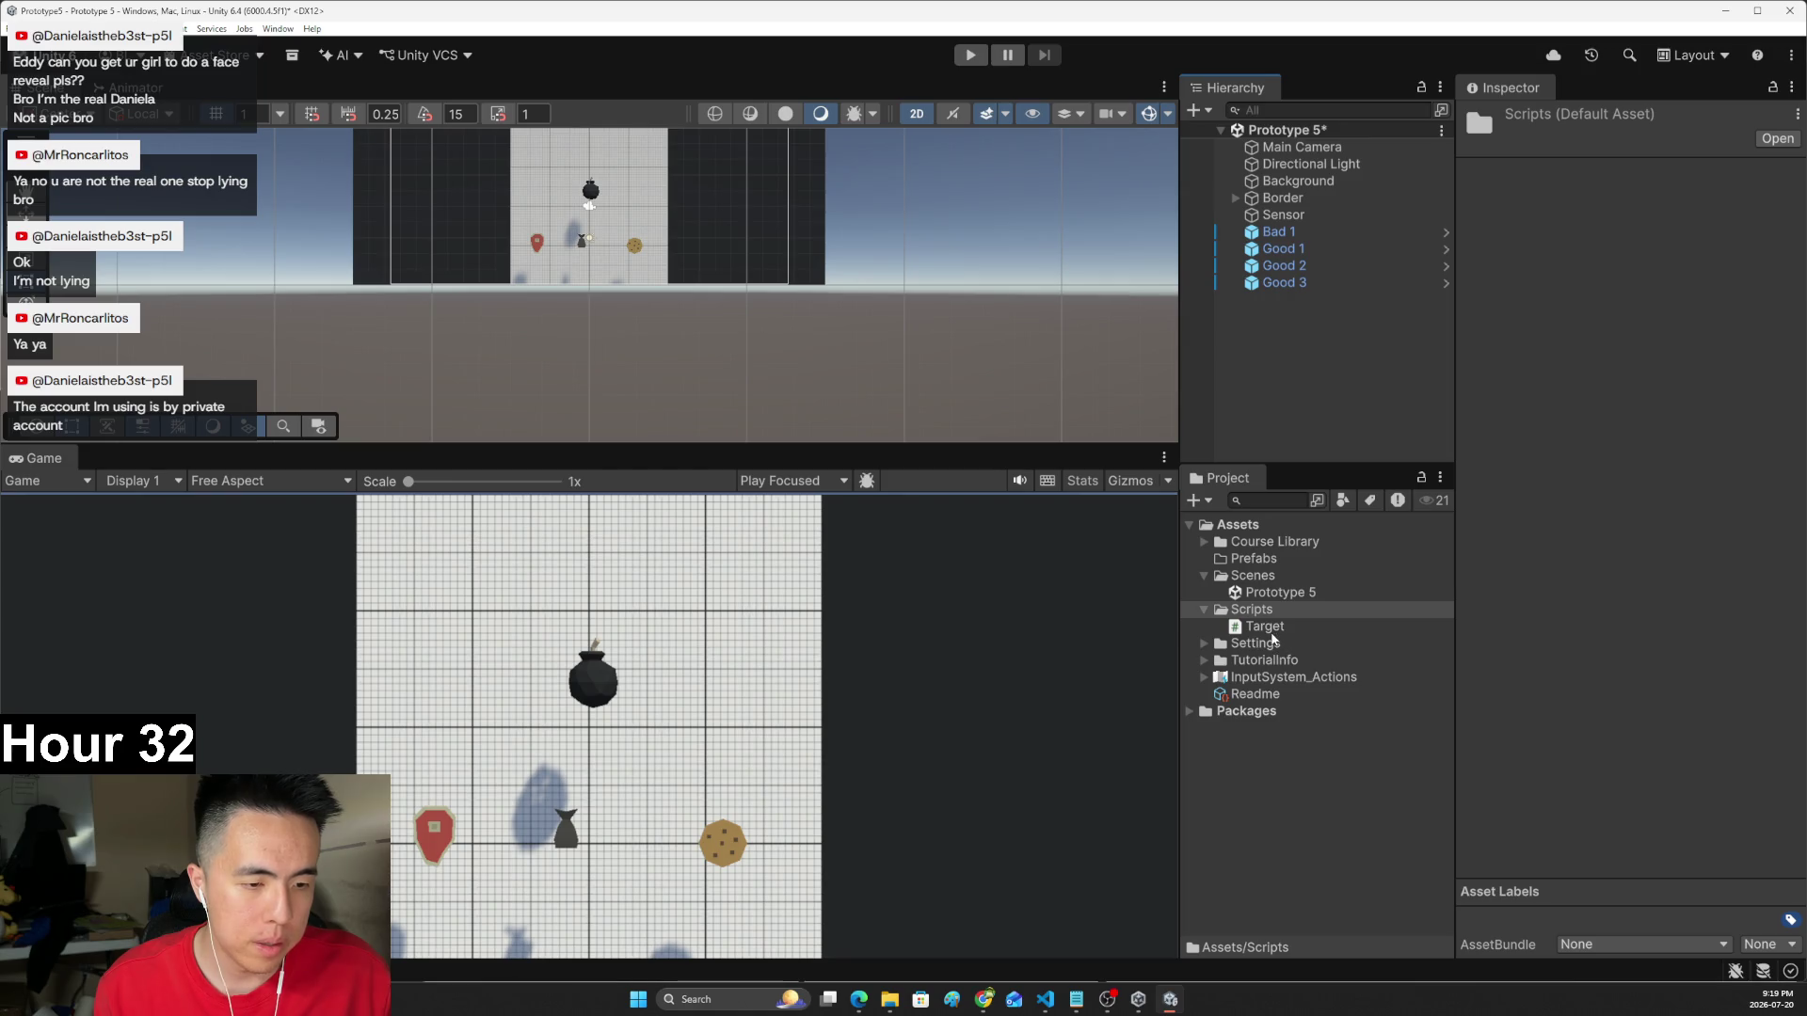
left_click(1280, 248)
left_click_drag(1258, 631, 1289, 233)
key("ctrl+z")
left_click_drag(1290, 625, 1297, 254)
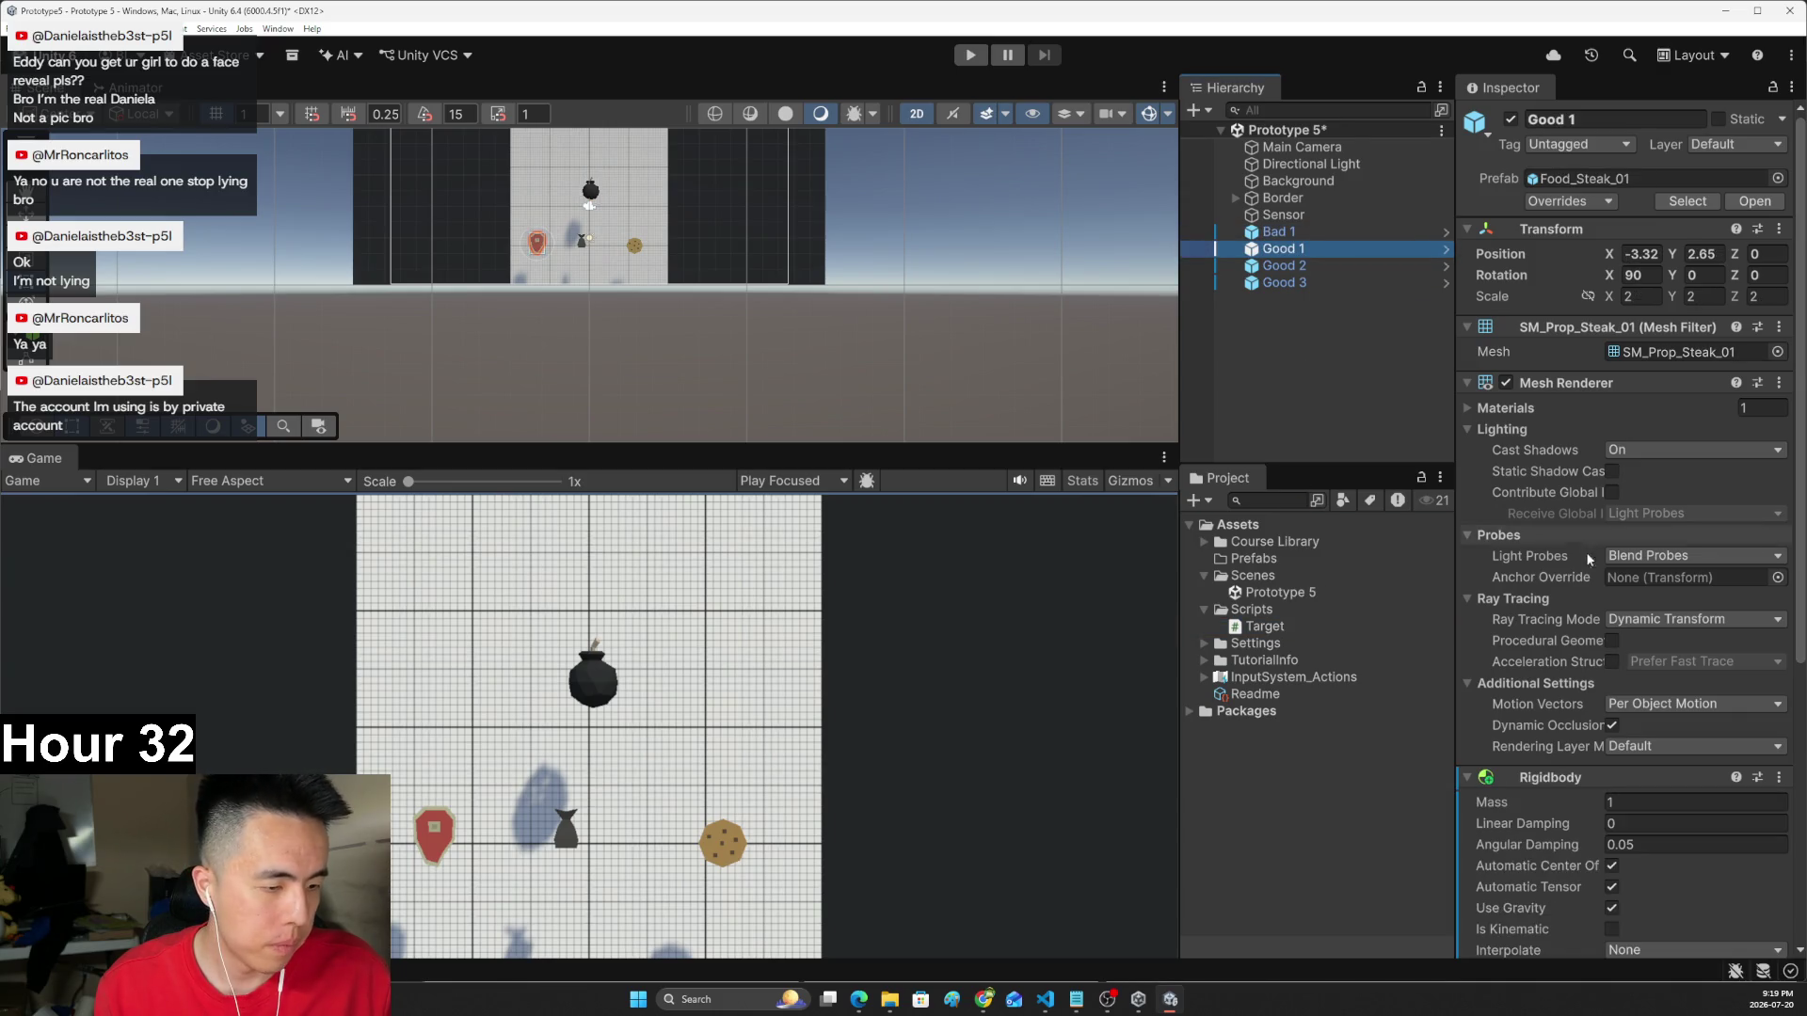
scroll(1572, 529, "down", 5)
key("alt+Tab")
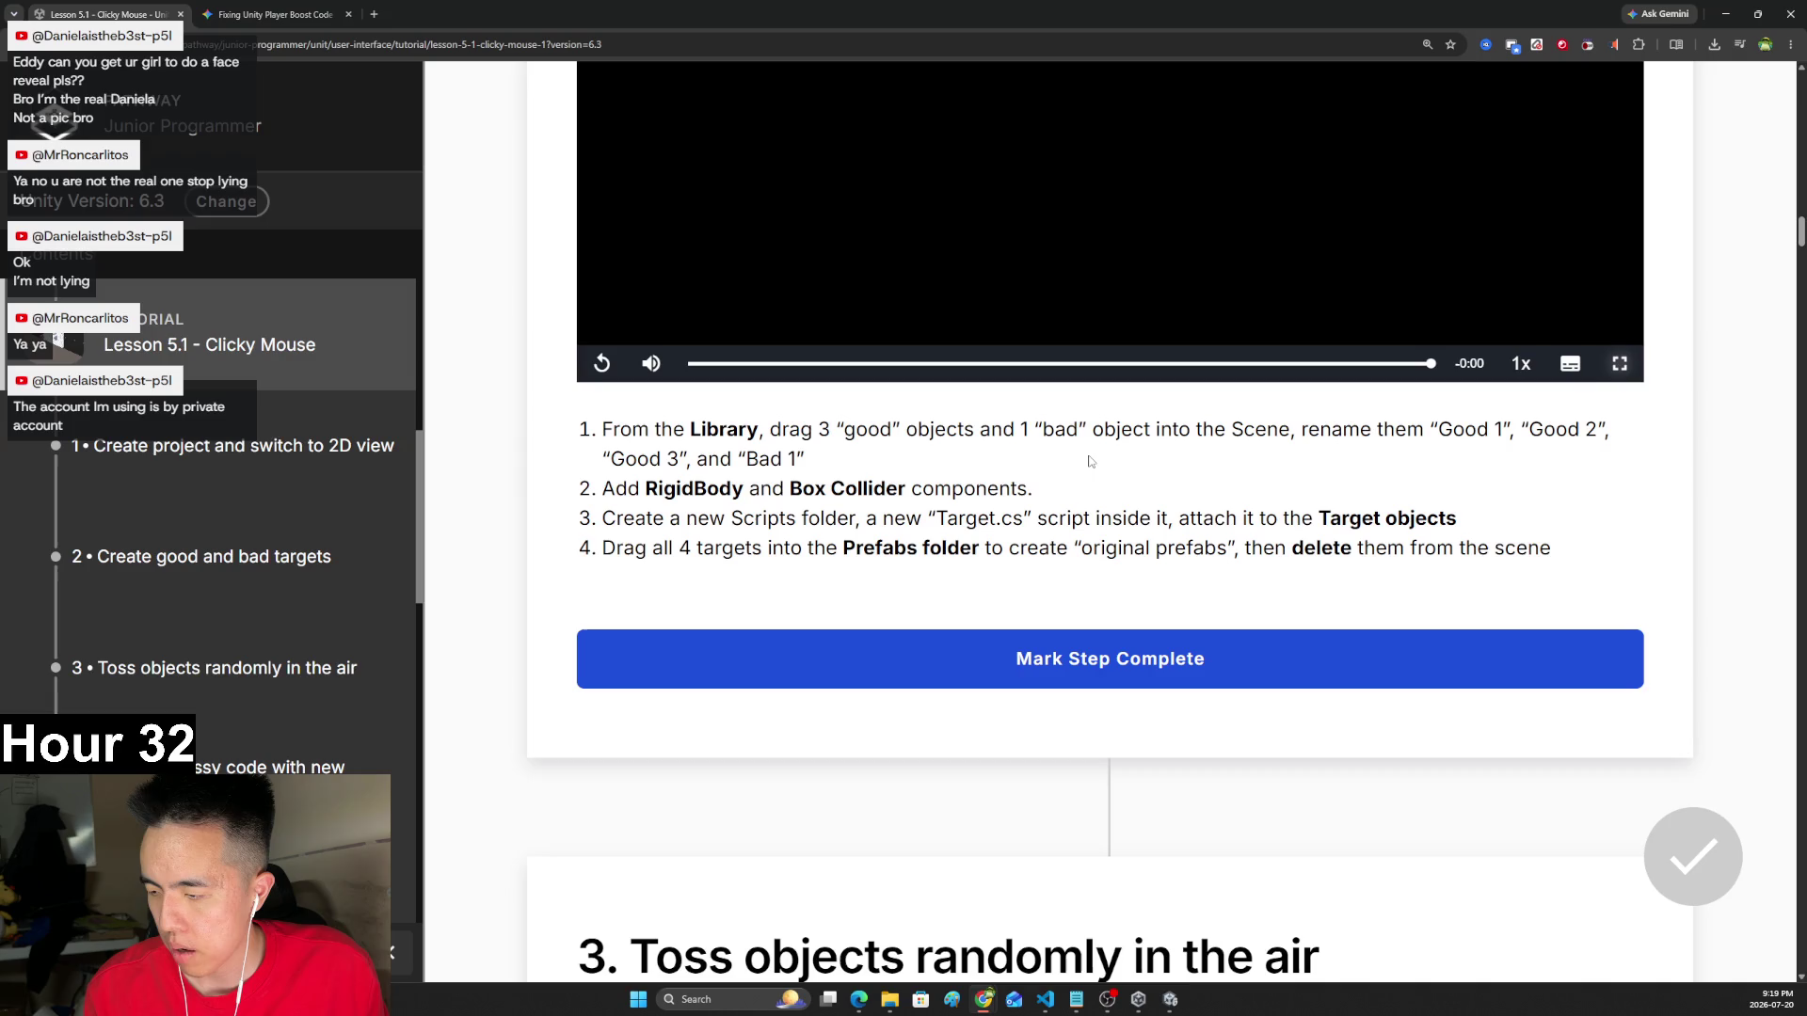
- Read through the Step 2 target-setup checklist, then go back to the Unity Editor
scroll(968, 496, "down", 2)
scroll(968, 496, "up", 2)
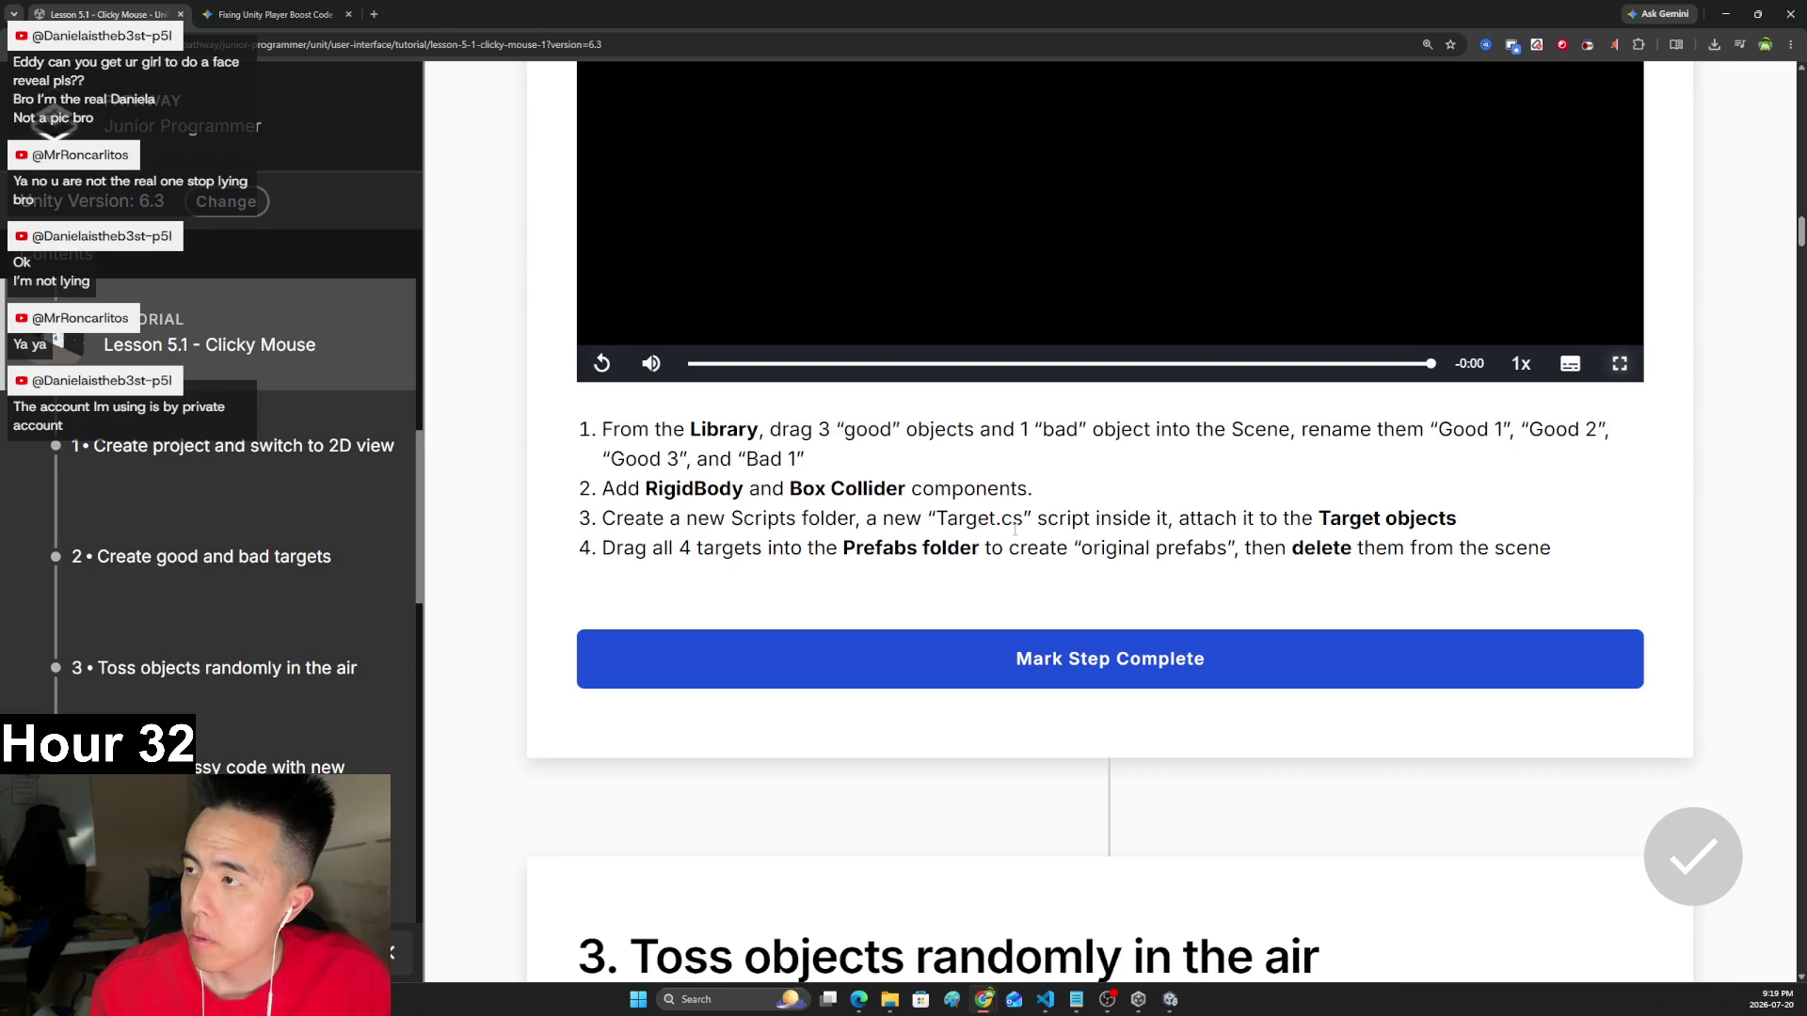
scroll(772, 396, "down", 4)
scroll(773, 396, "up", 4)
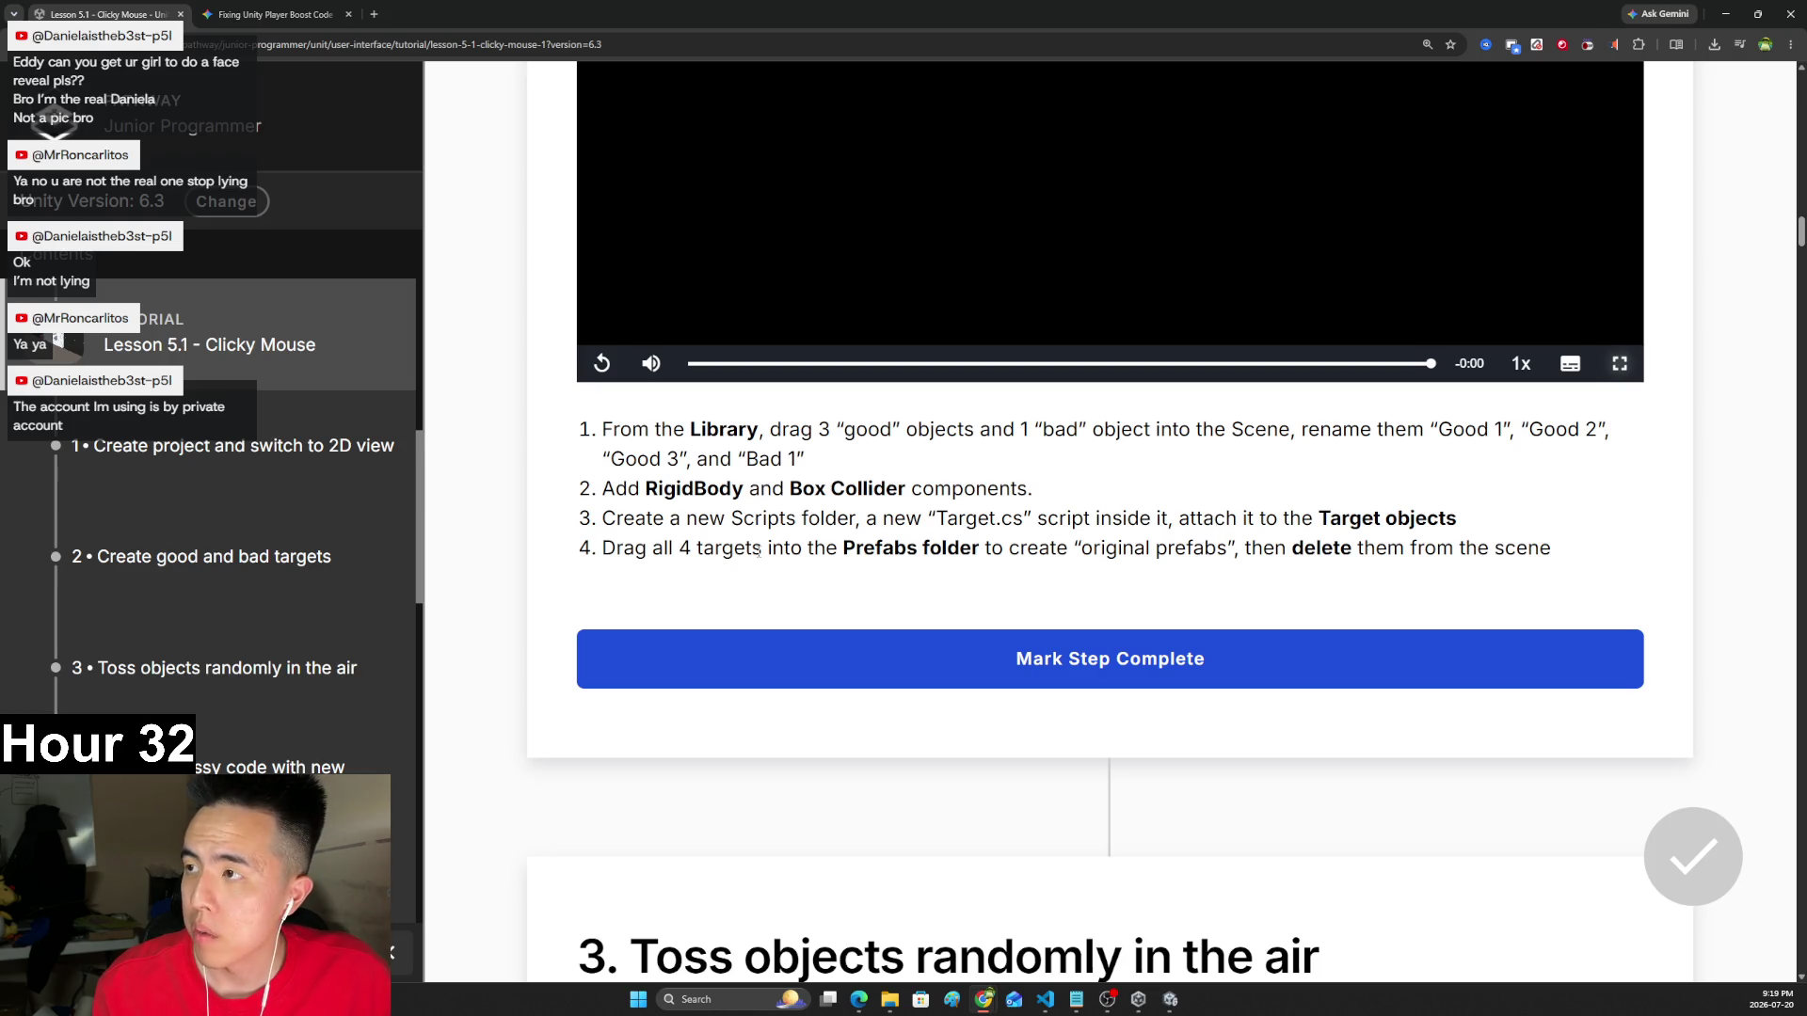
key("alt+Tab")
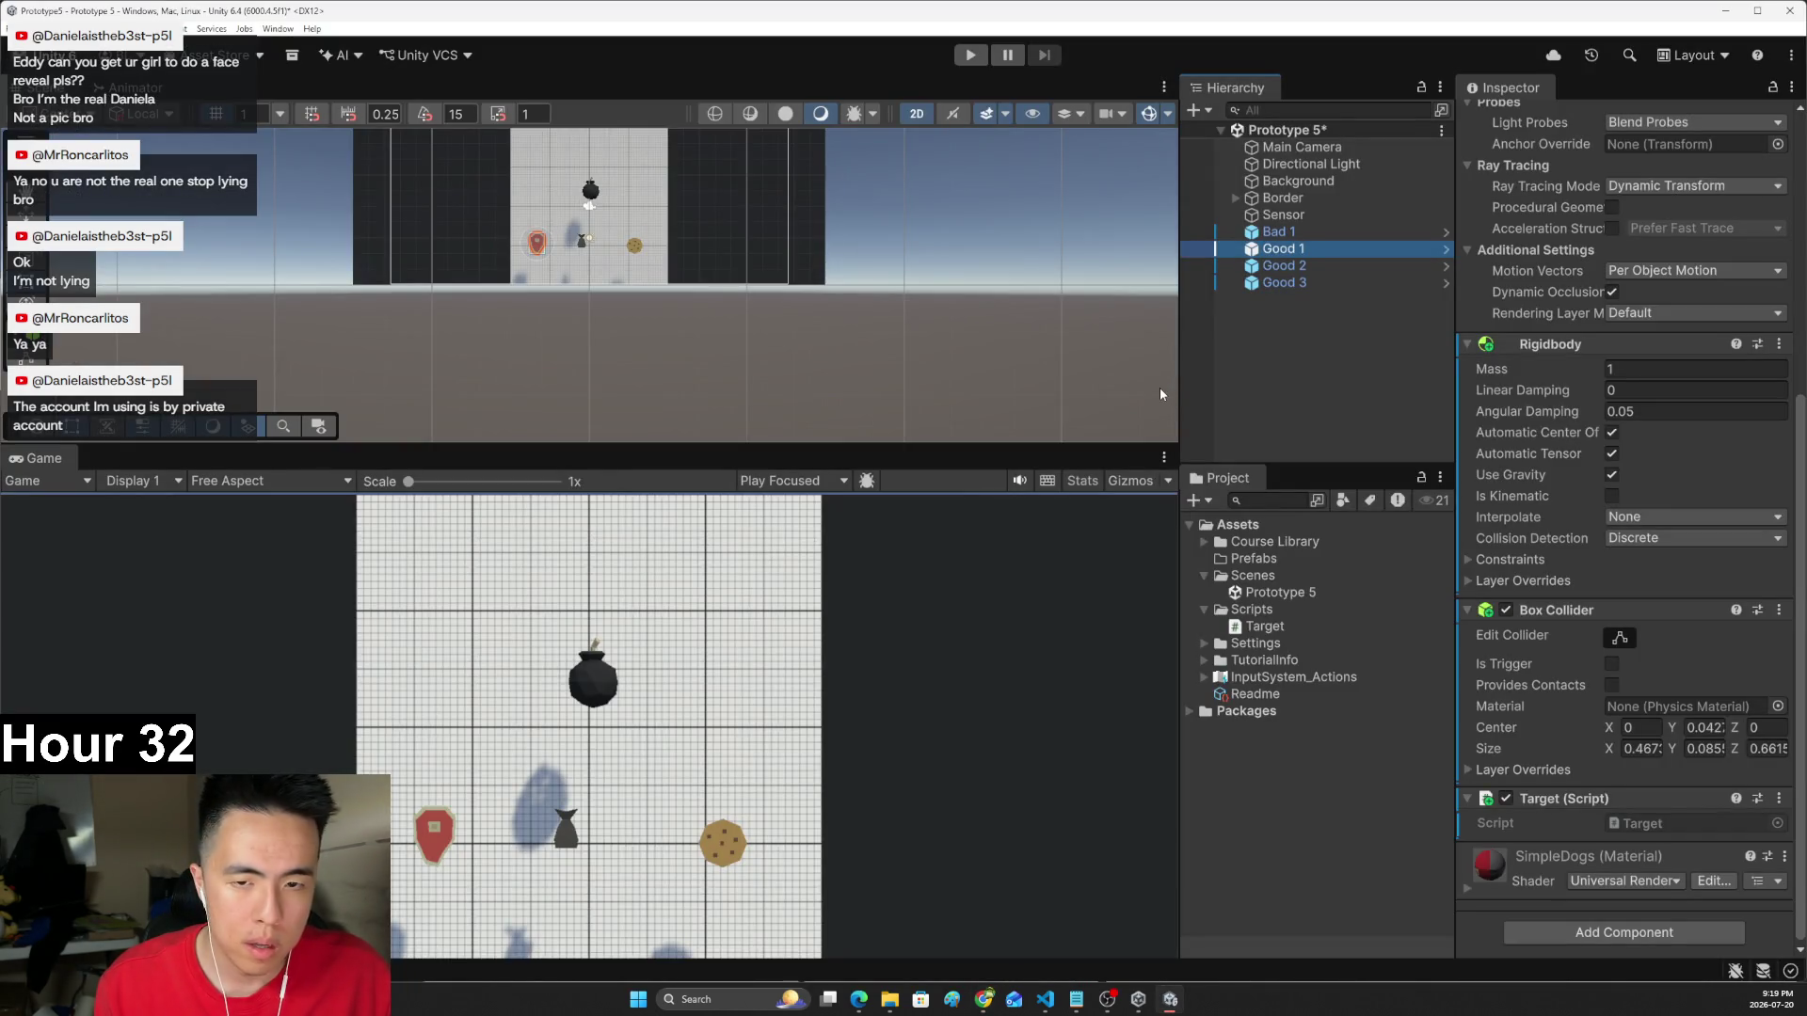
- Save Good 3, Good 2, Good 1 and Bad 1 as Original Prefabs in the Prefabs folder
mouse_move(1280, 249)
left_mouse_down()
mouse_move(1261, 586)
mouse_move(1271, 555)
left_mouse_up()
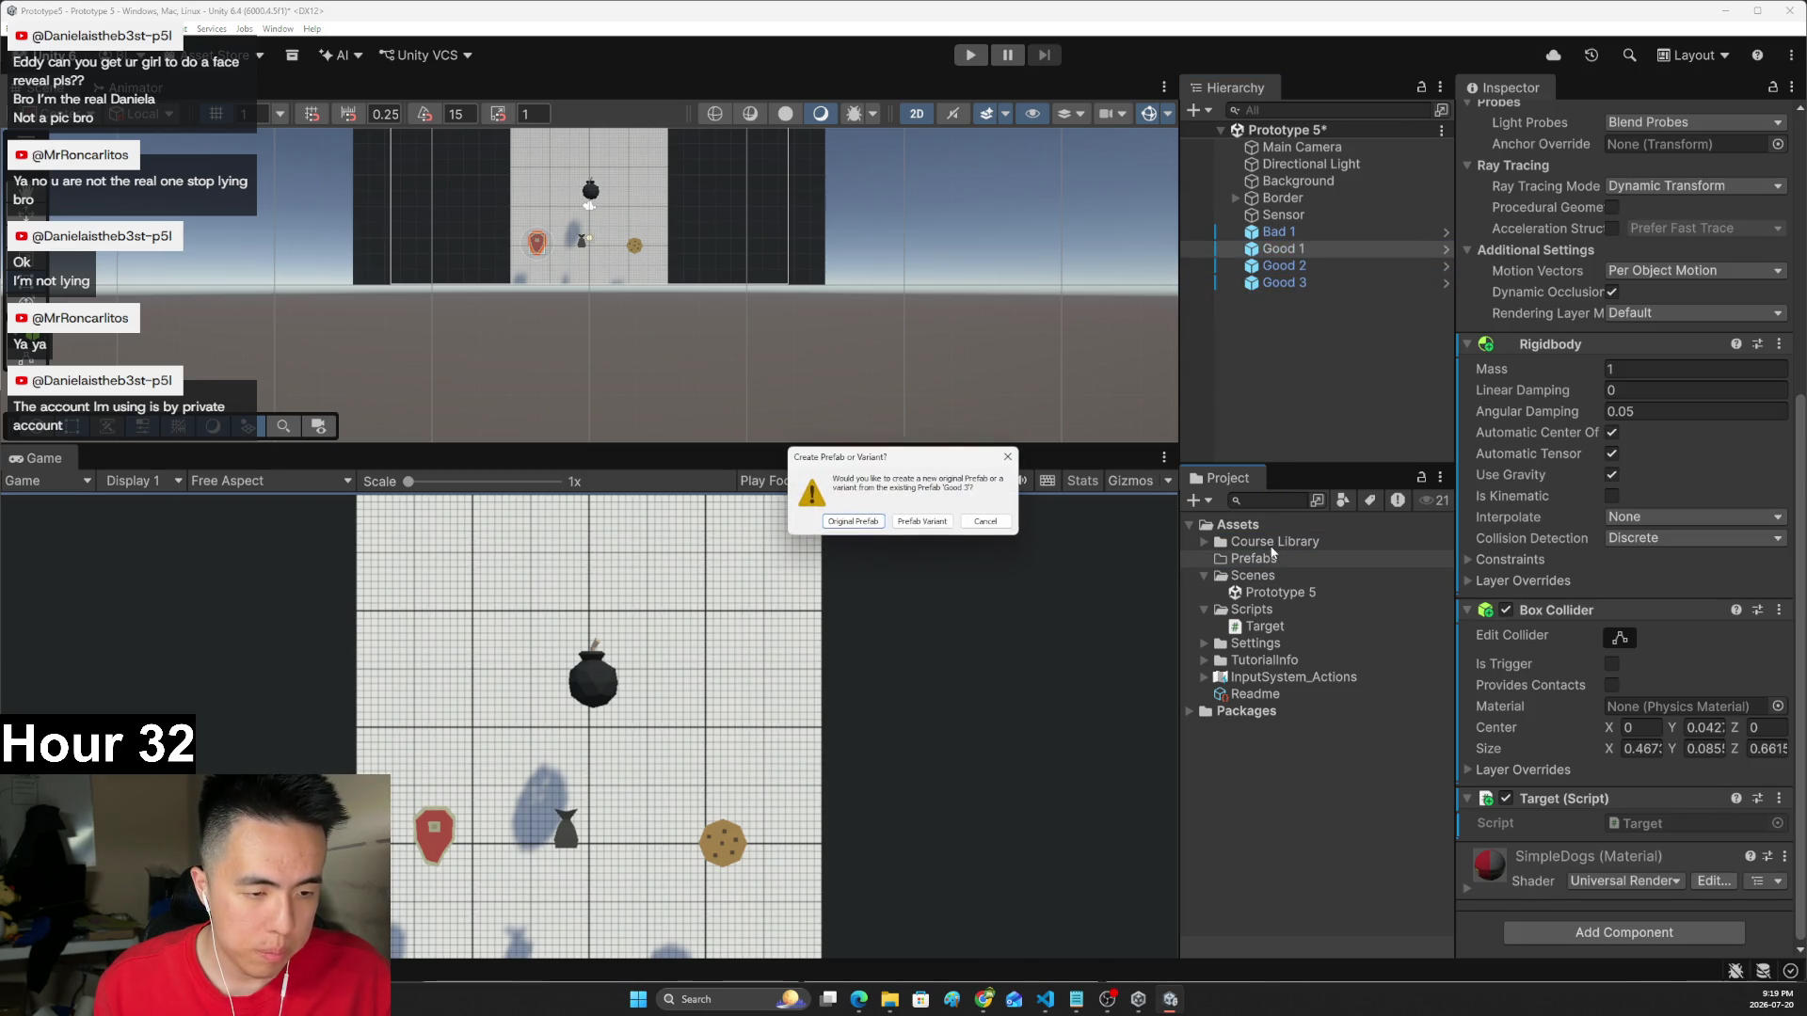
left_click(853, 520)
left_click_drag(1278, 270, 1257, 559)
left_click(852, 521)
left_click_drag(1280, 249, 1266, 559)
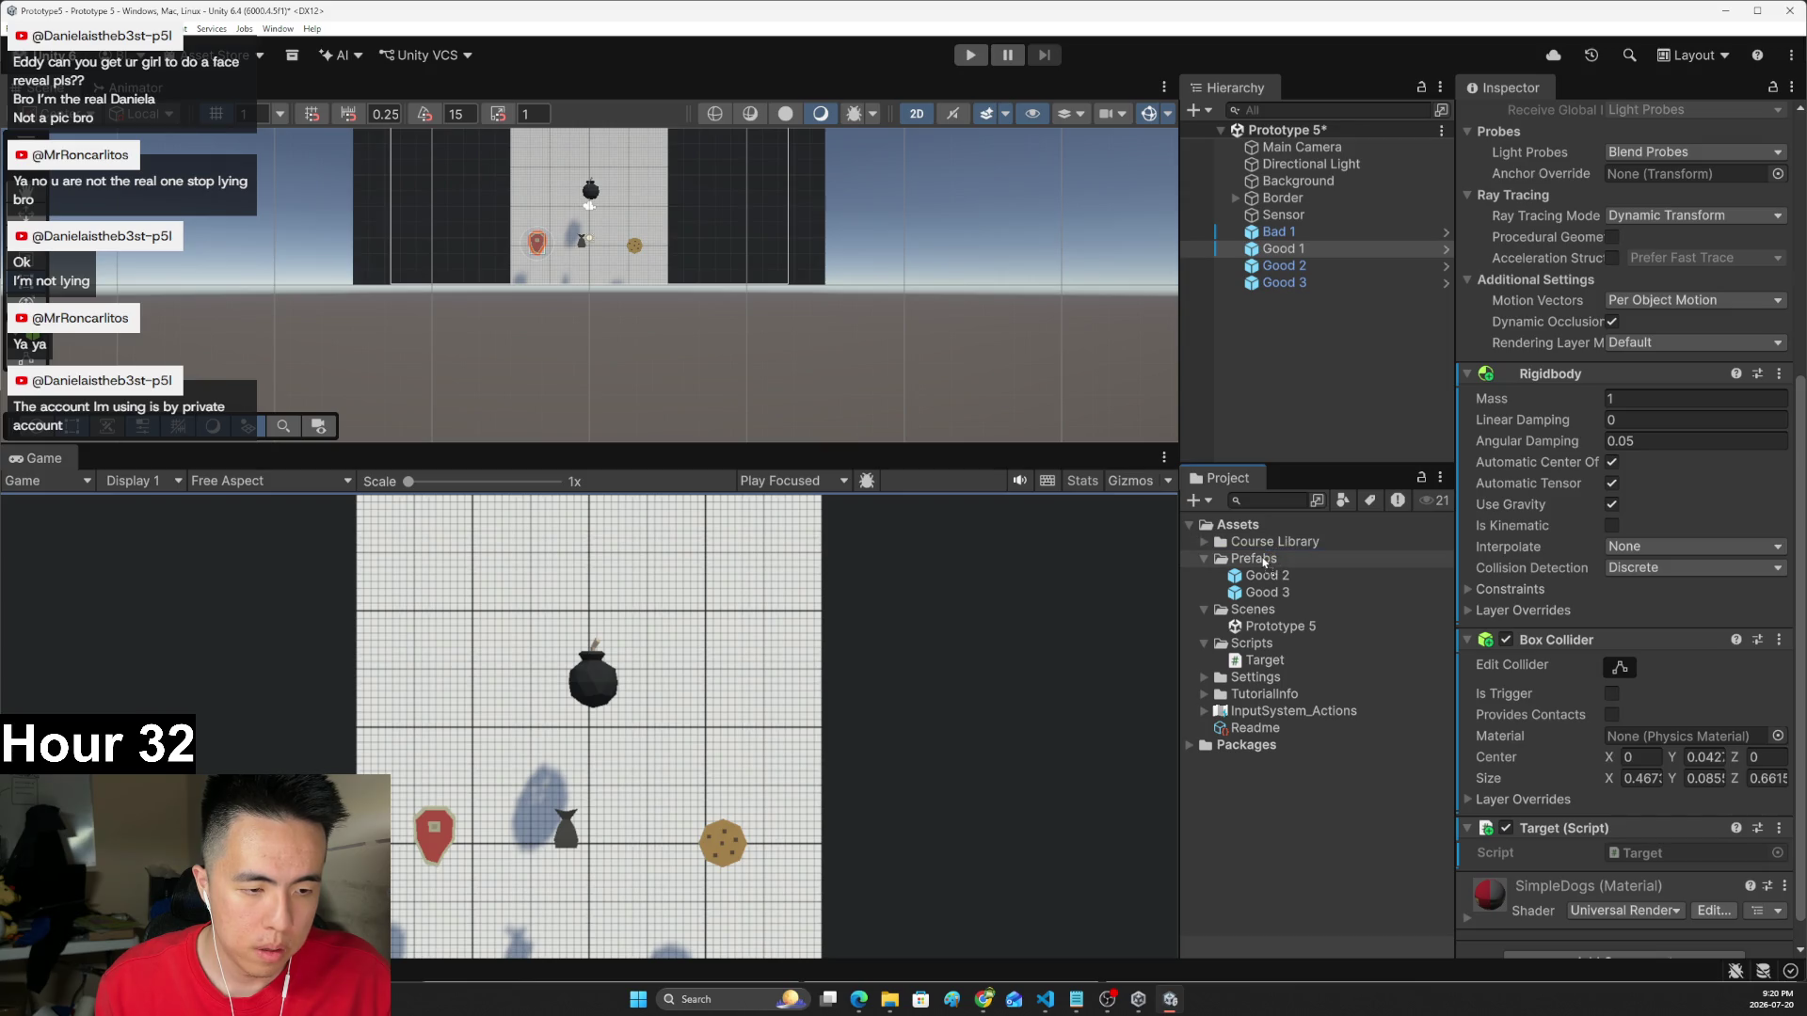
left_click(852, 522)
left_click_drag(1270, 232, 1260, 559)
left_click(852, 521)
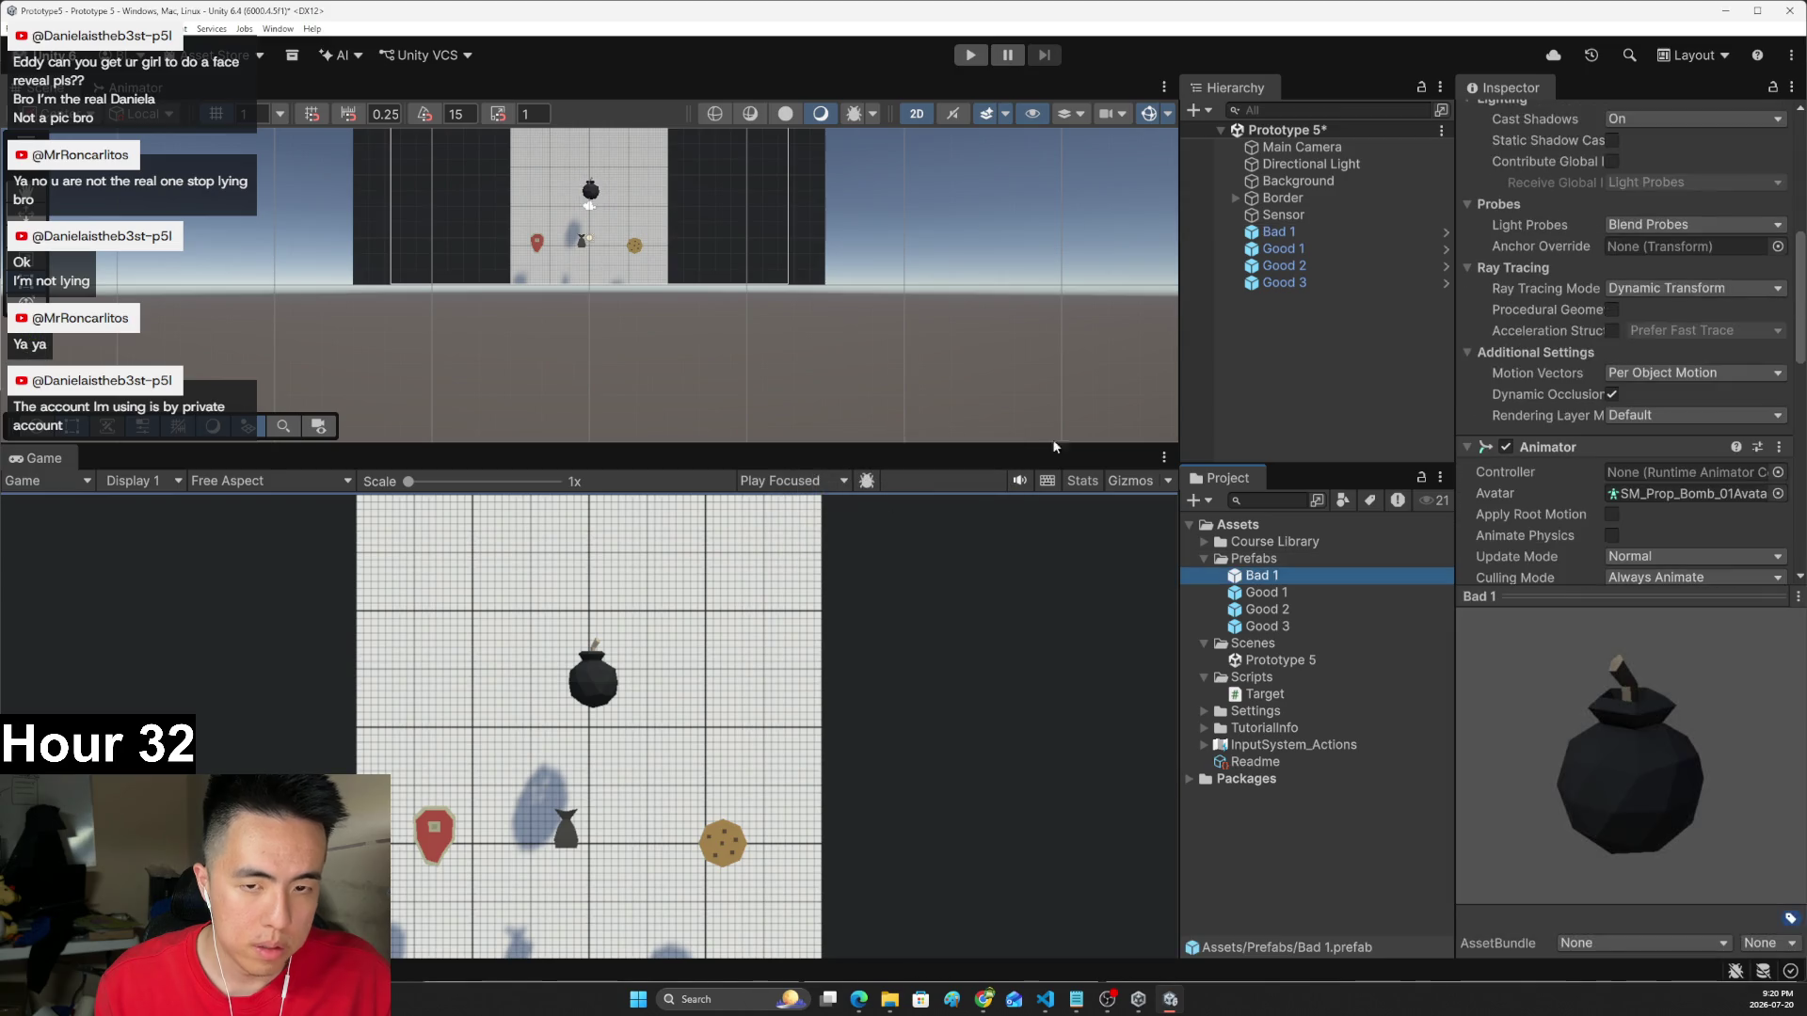
- Delete Bad 1 through Good 3 from the Hierarchy and return to the lesson page
left_click(1318, 303)
left_click(1285, 238)
left_click(1291, 282, "shift")
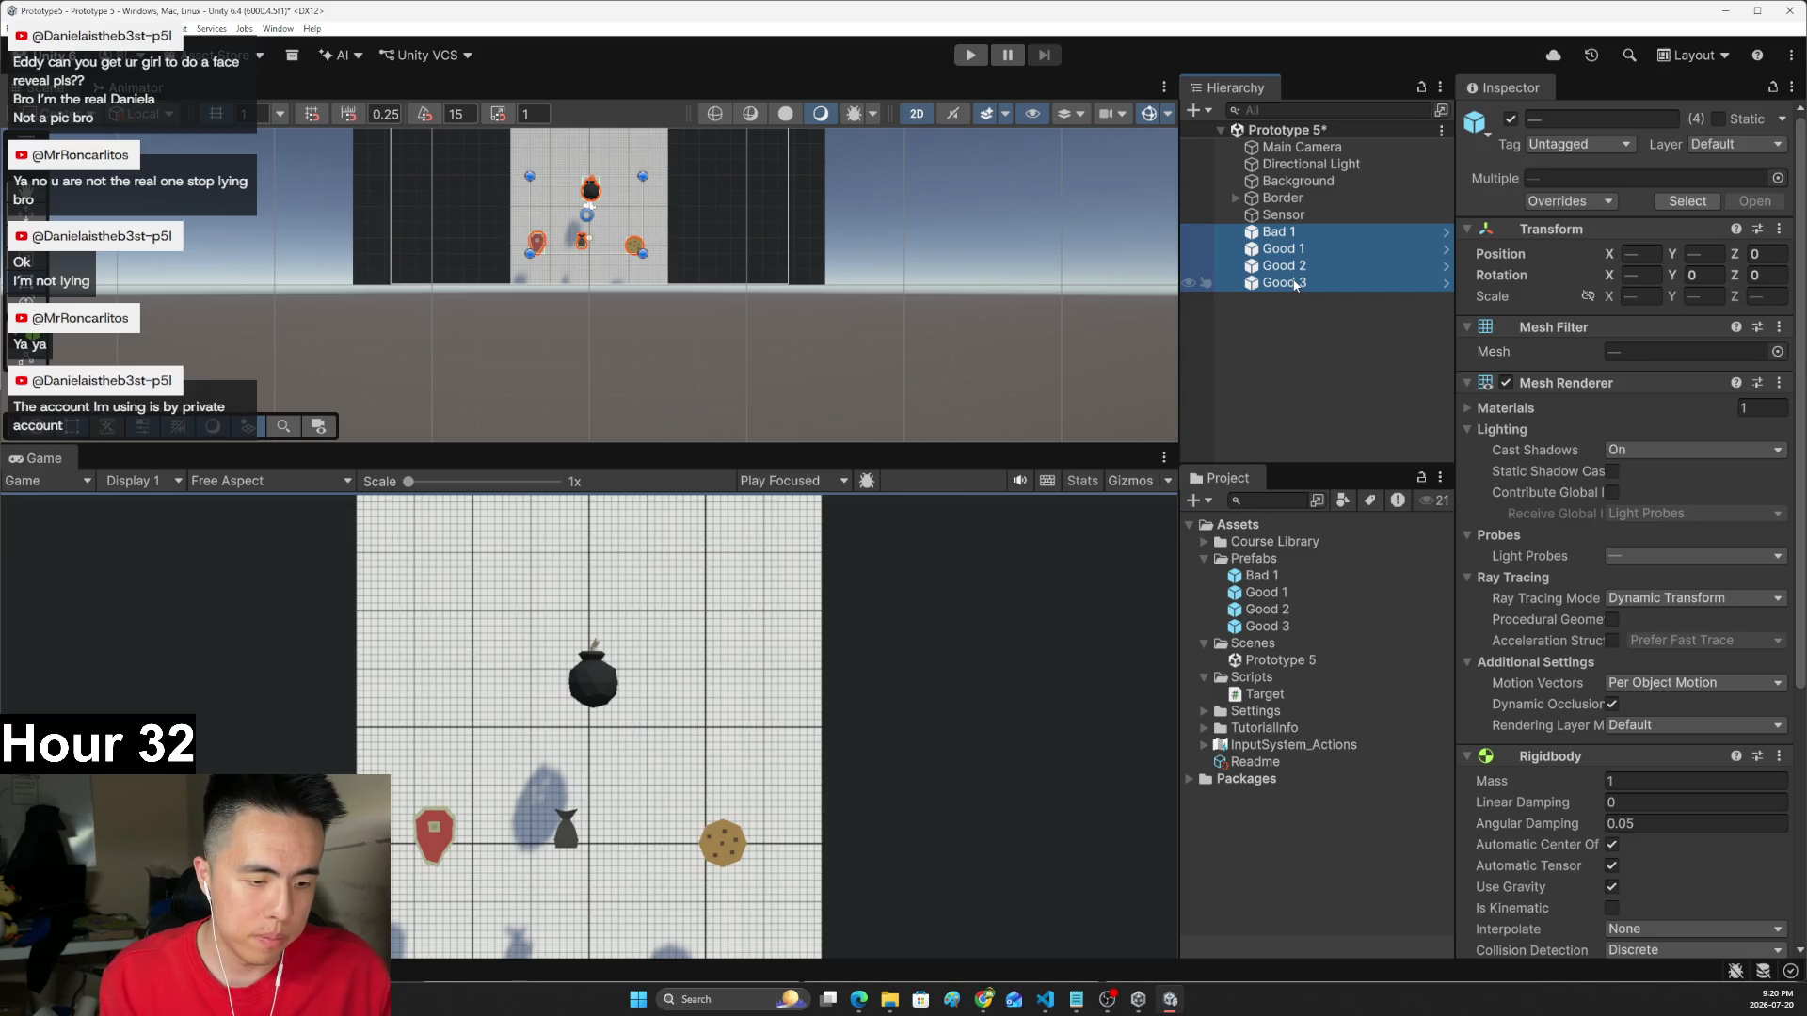
key("Delete")
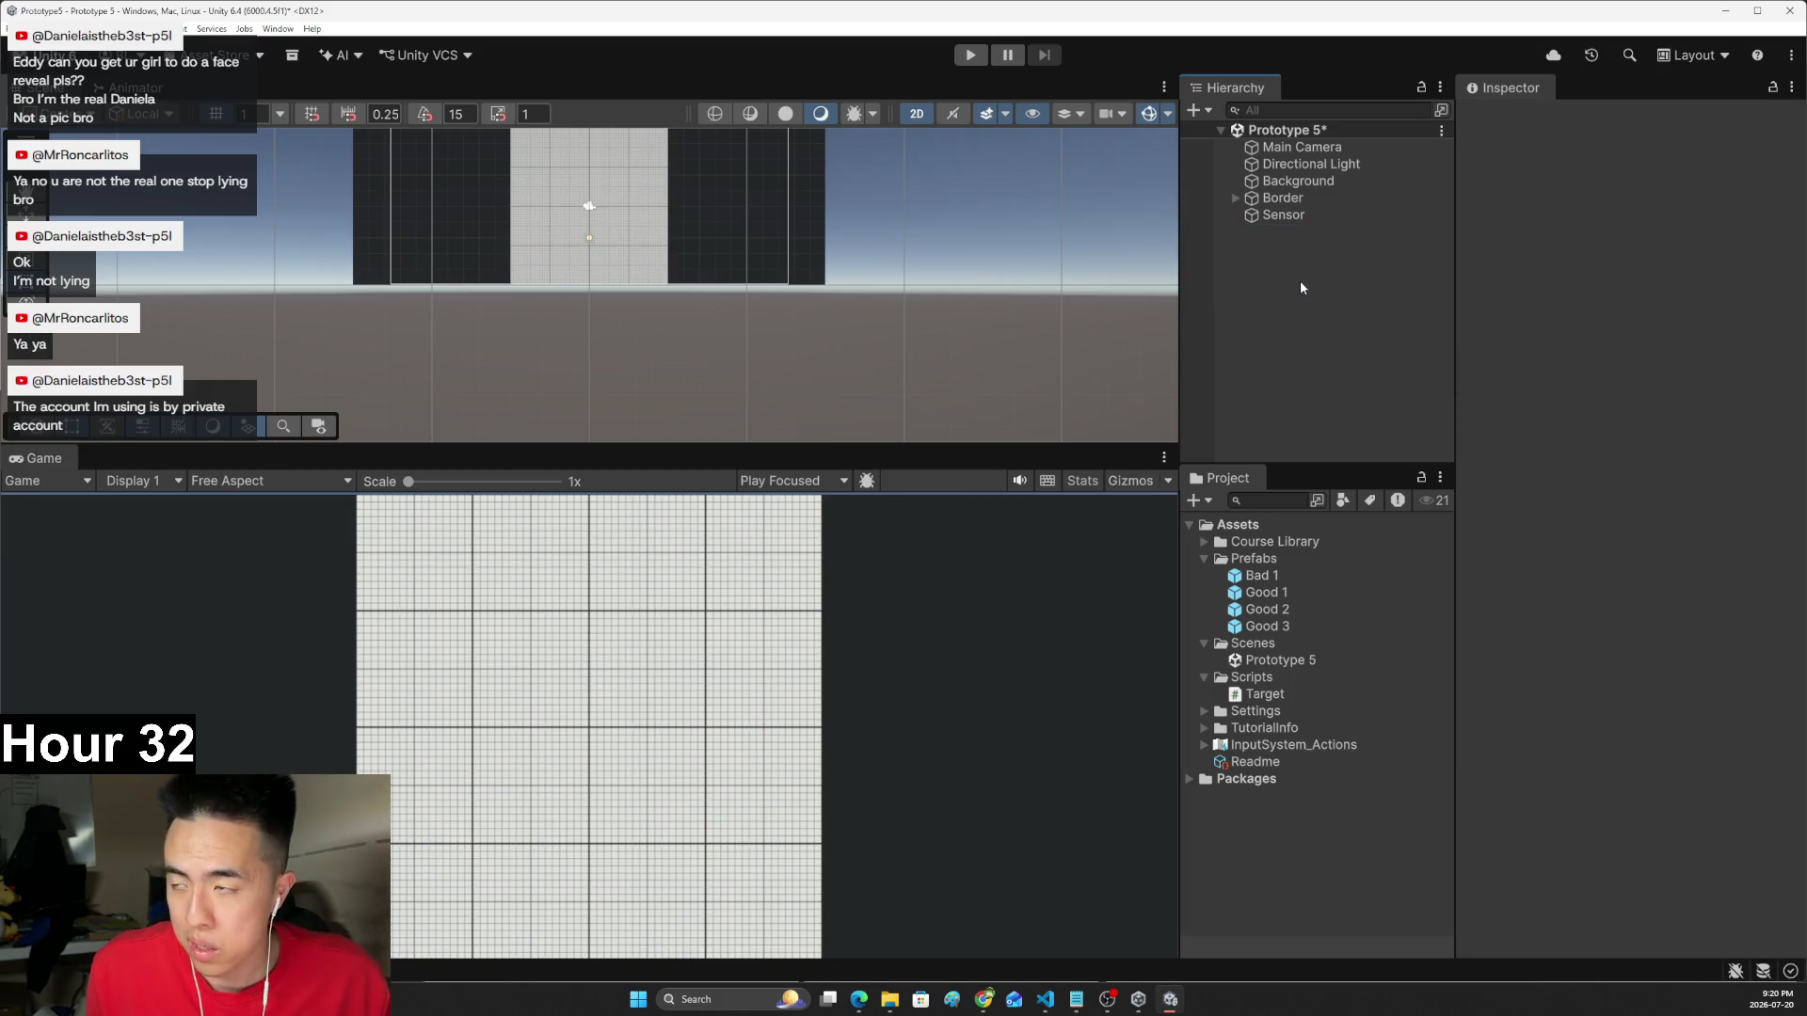
key("alt+Tab")
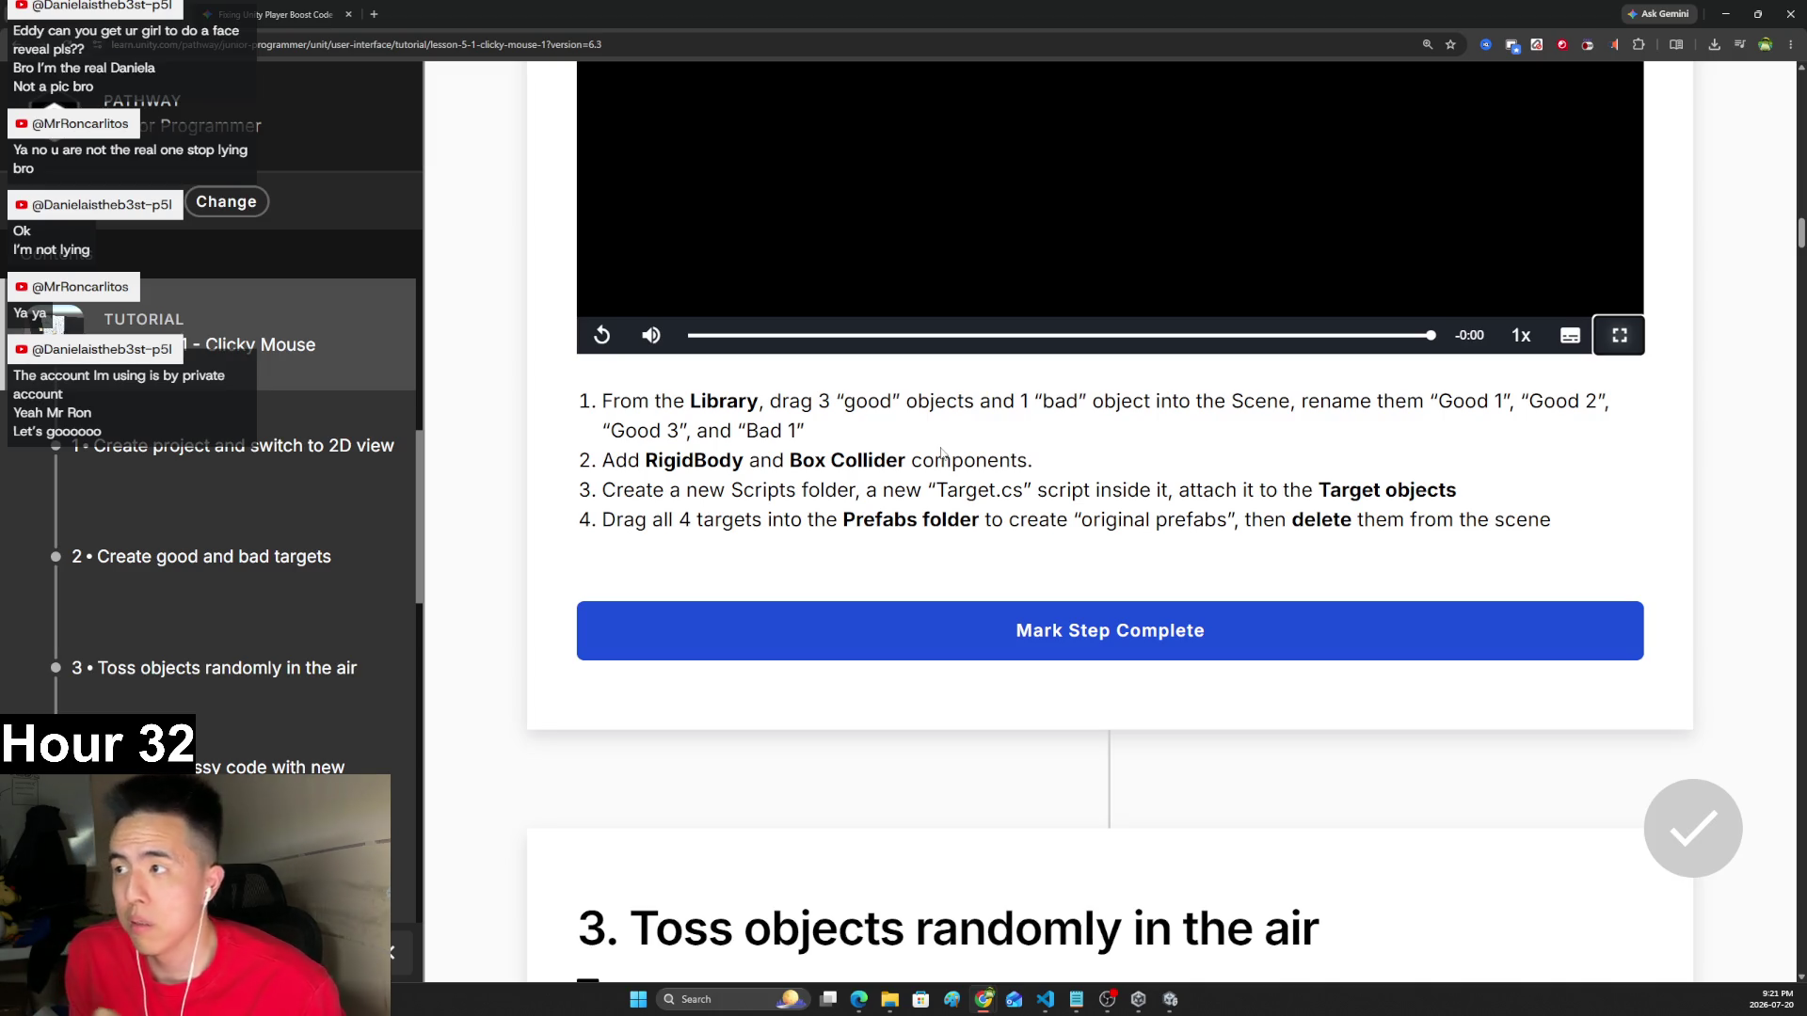
- Scroll down to section 3, 'Toss objects randomly in the air', and play its video
scroll(803, 394, "down", 1)
scroll(803, 393, "down", 3)
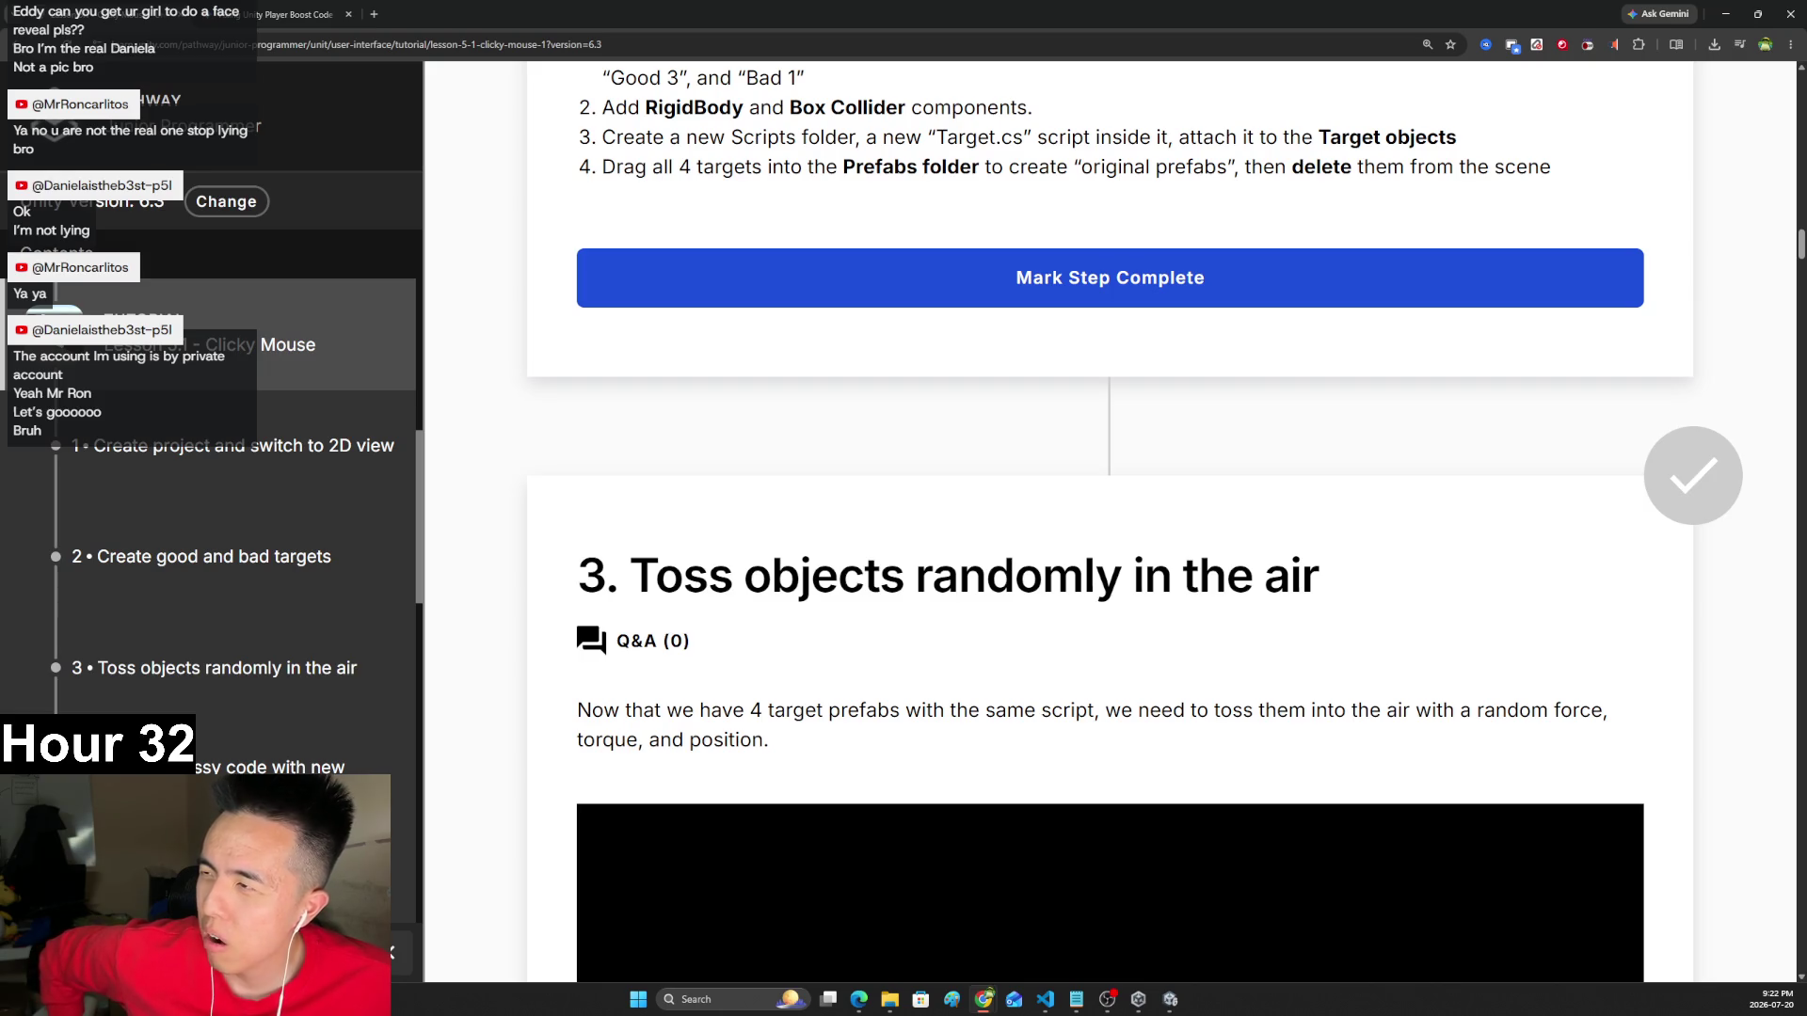
scroll(667, 521, "down", 1)
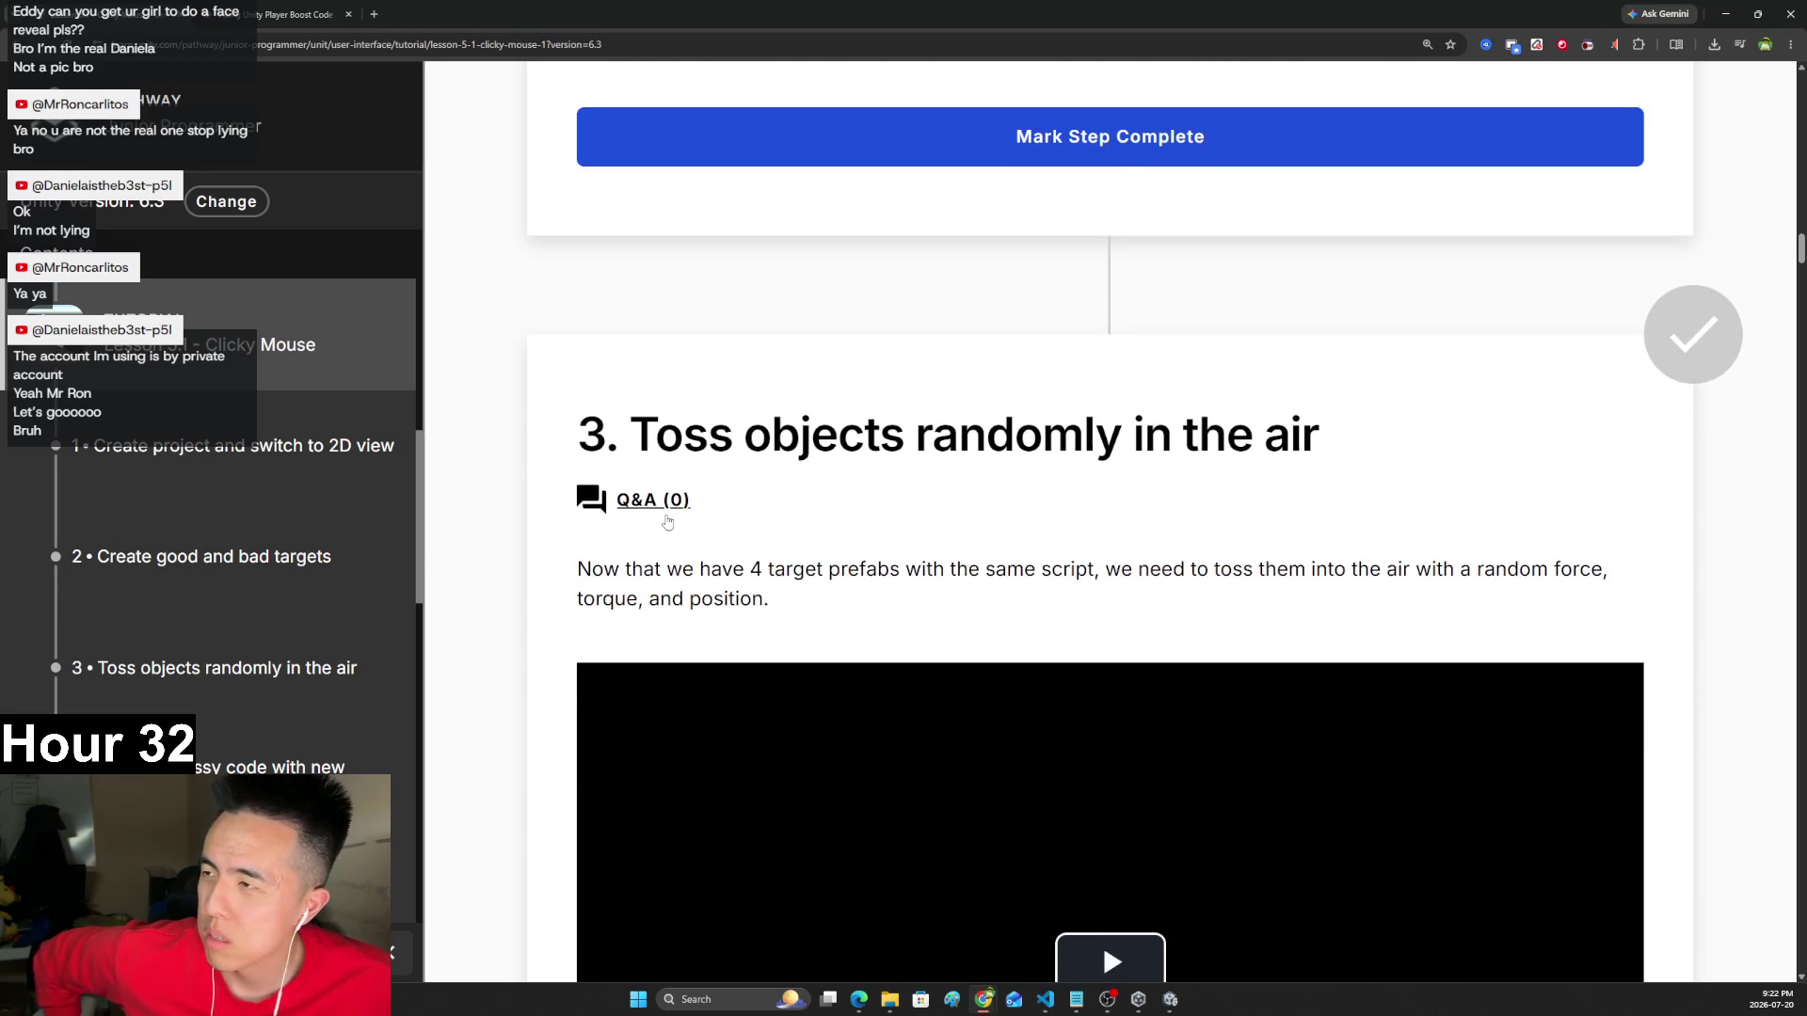
scroll(667, 521, "down", 3)
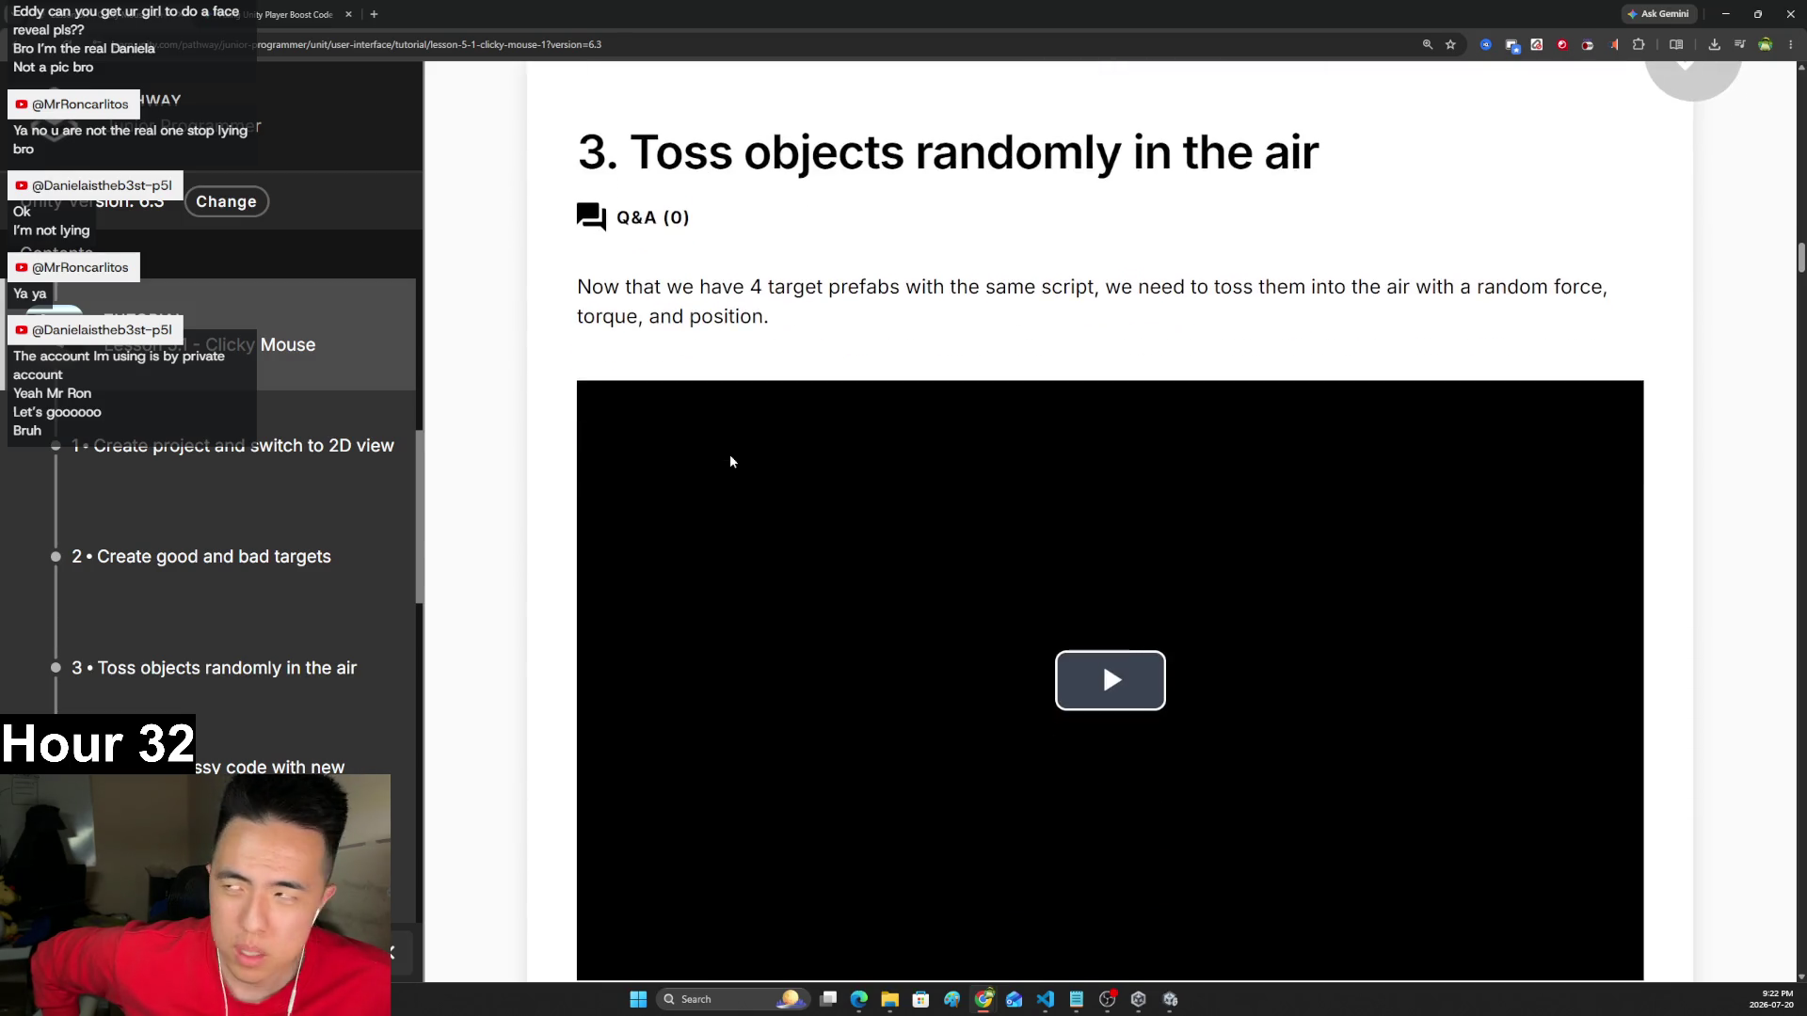
scroll(824, 407, "up", 10)
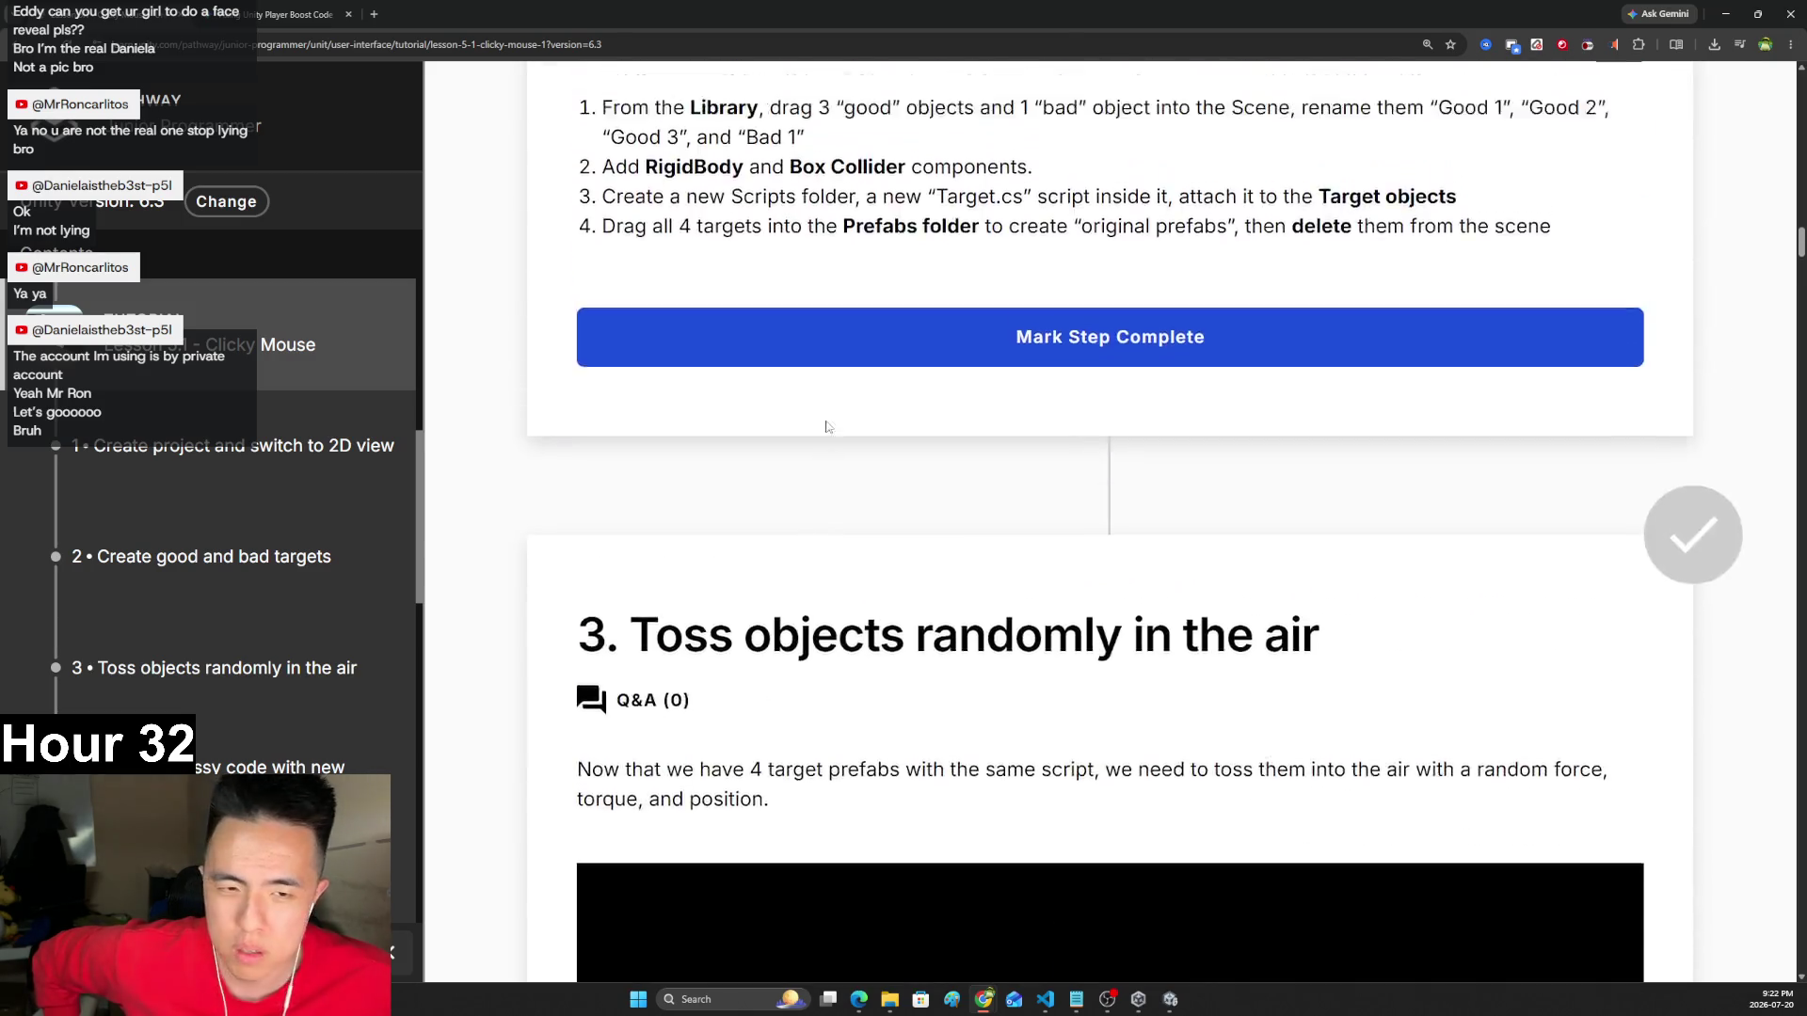
scroll(824, 407, "down", 4)
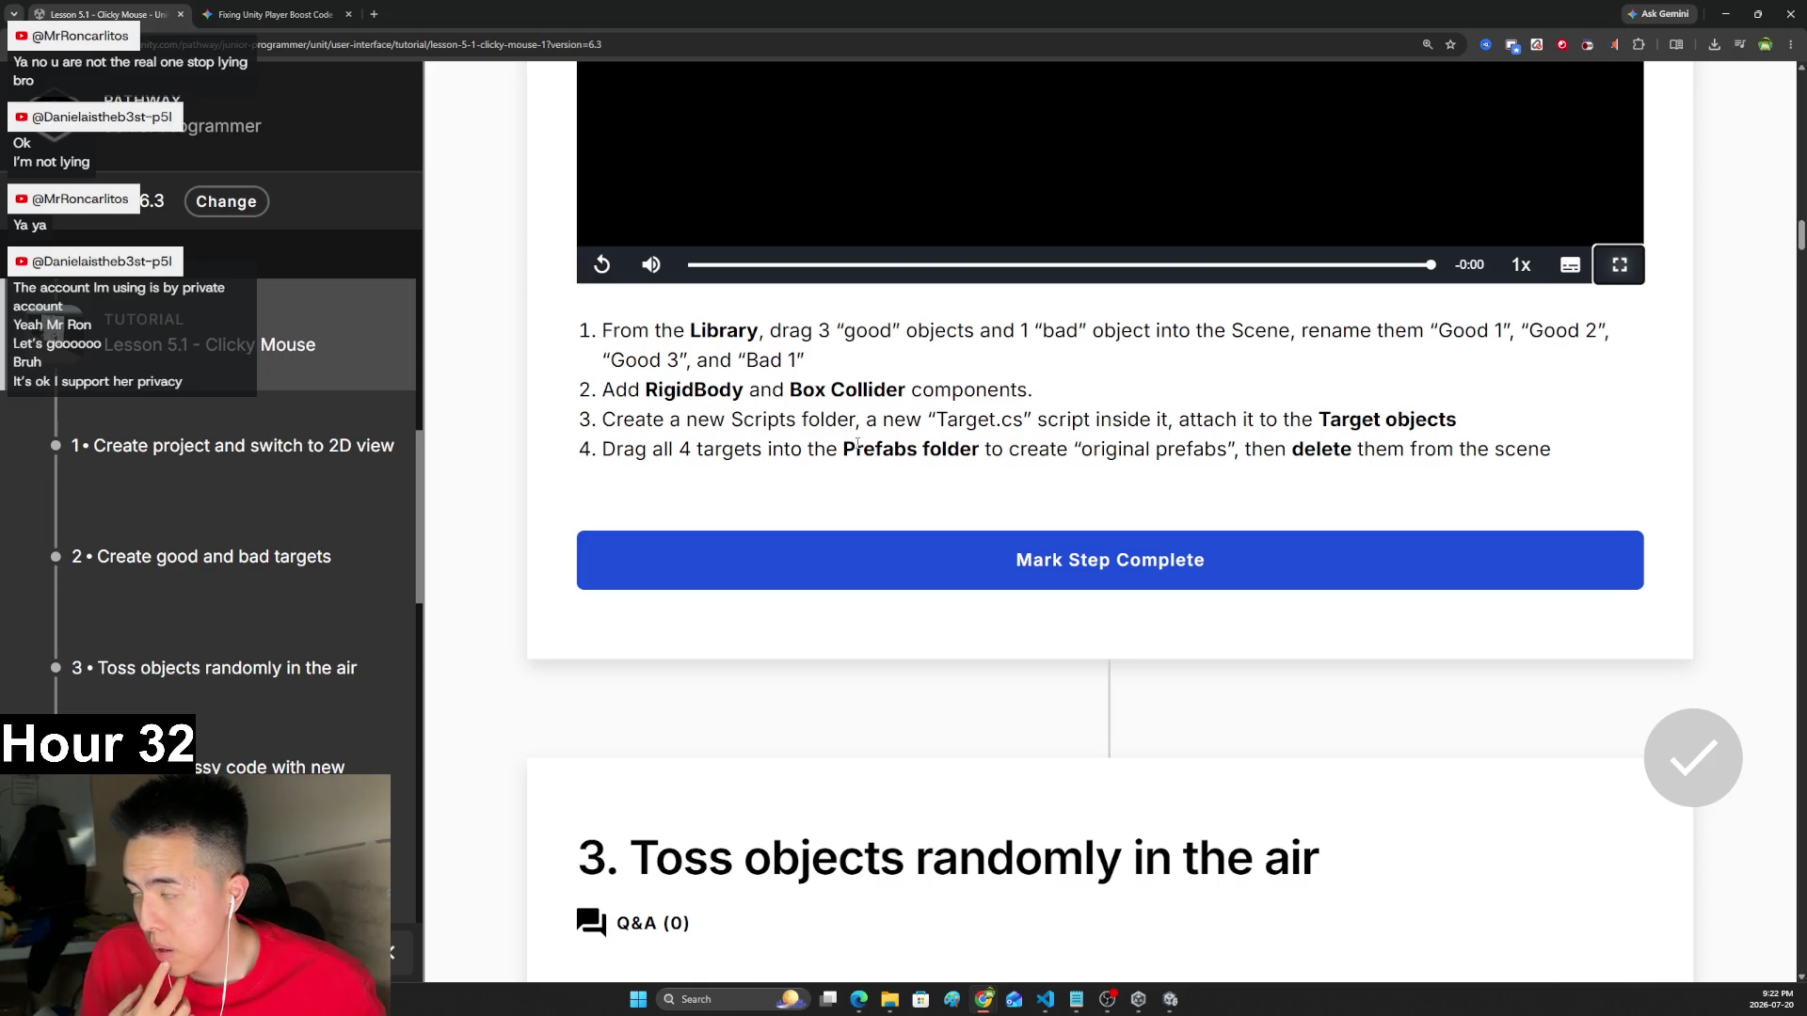
scroll(866, 433, "down", 1)
scroll(871, 447, "up", 3)
scroll(873, 459, "down", 6)
scroll(877, 475, "down", 2)
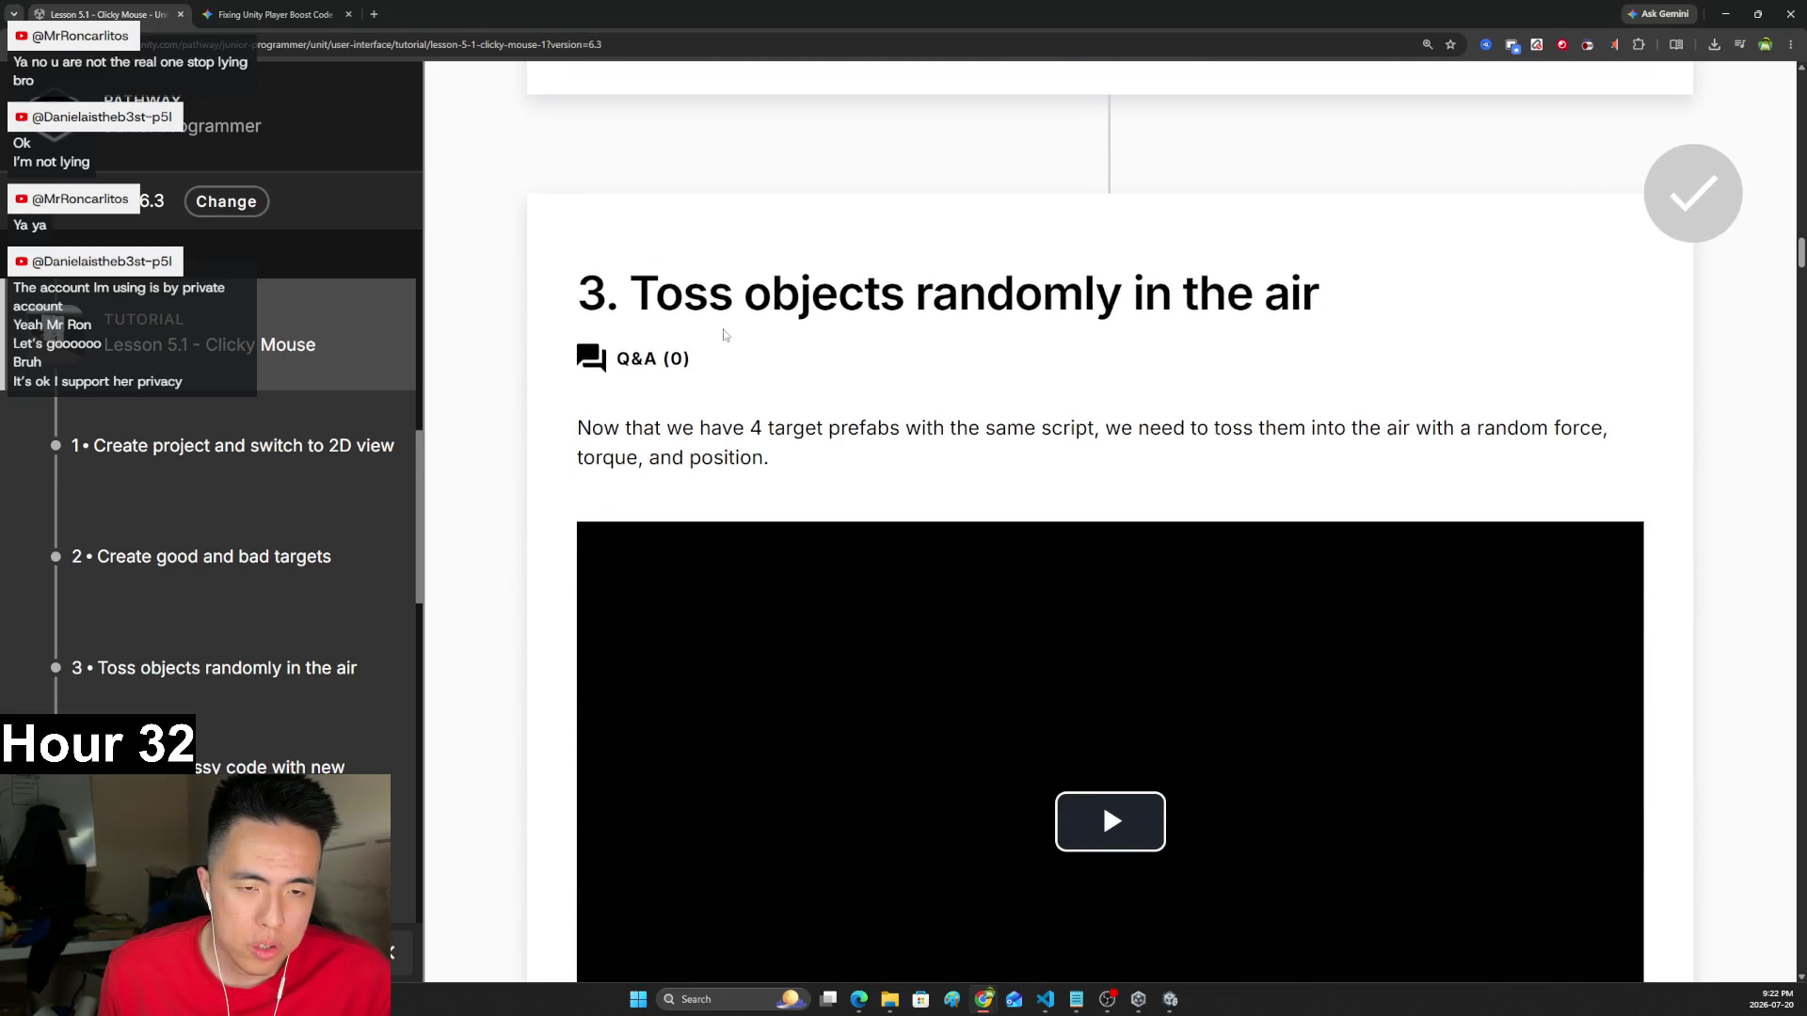
scroll(889, 544, "up", 8)
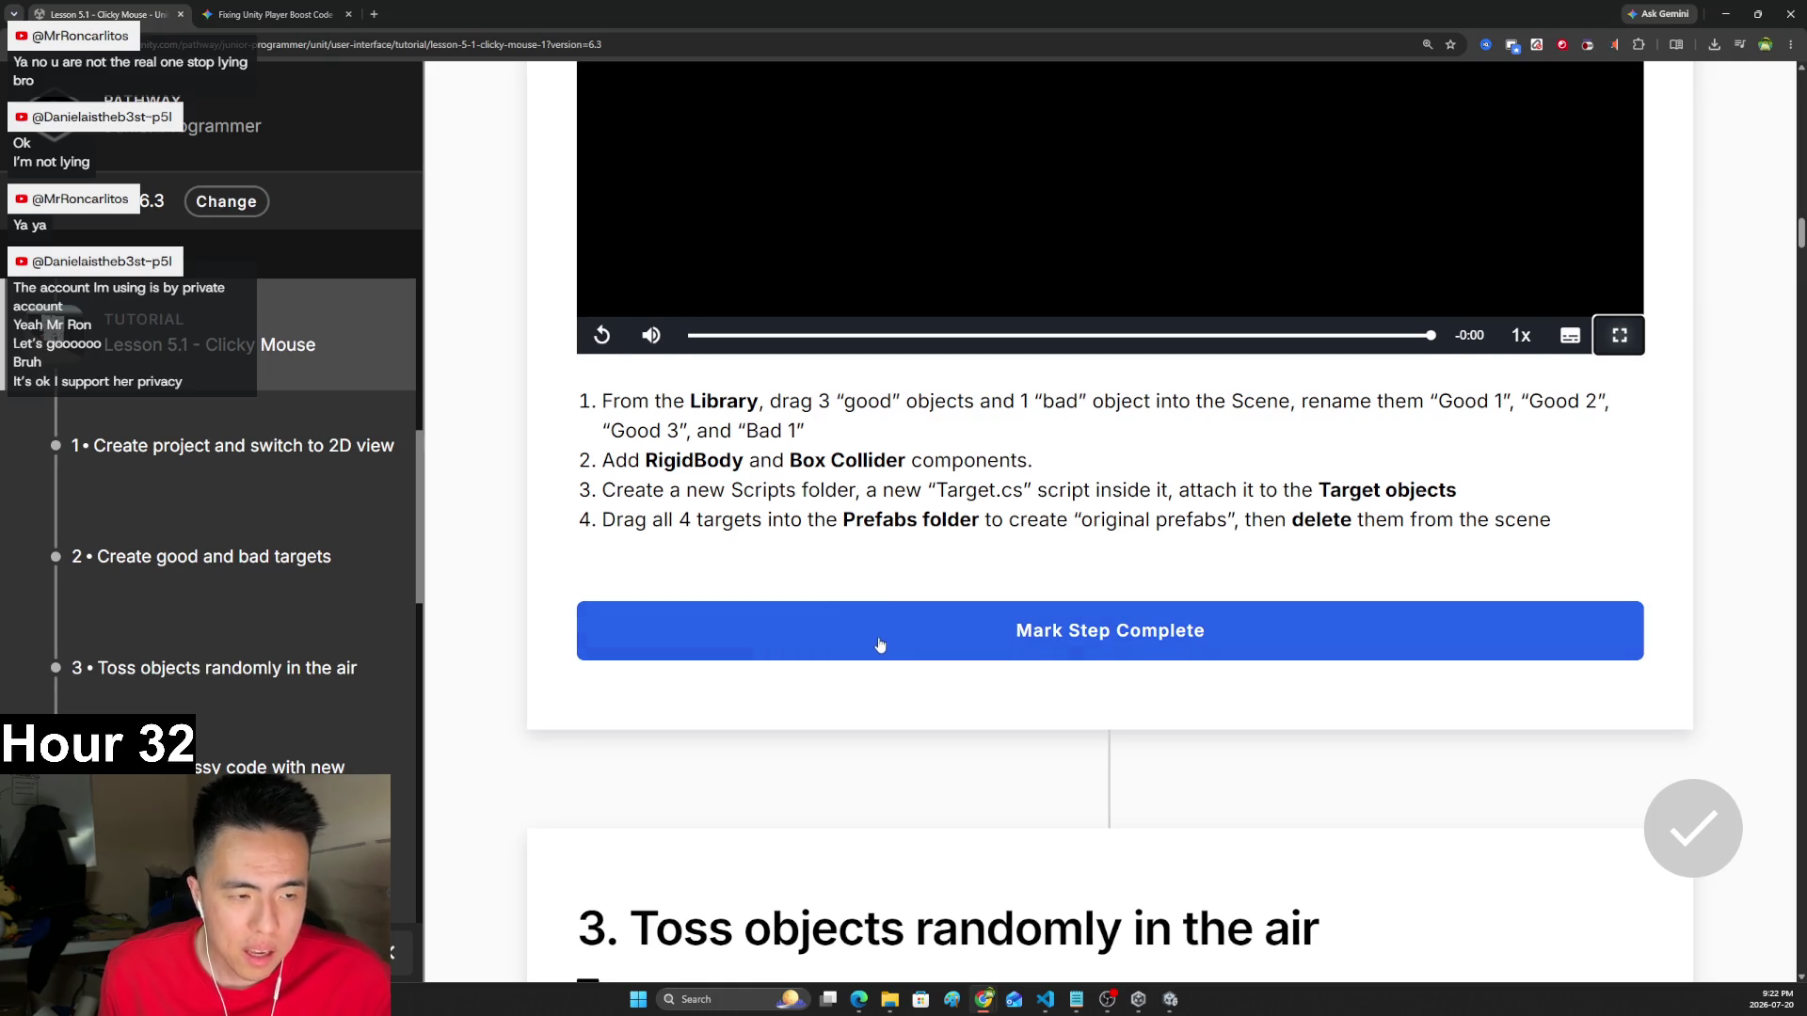
scroll(879, 646, "down", 7)
left_click(983, 720)
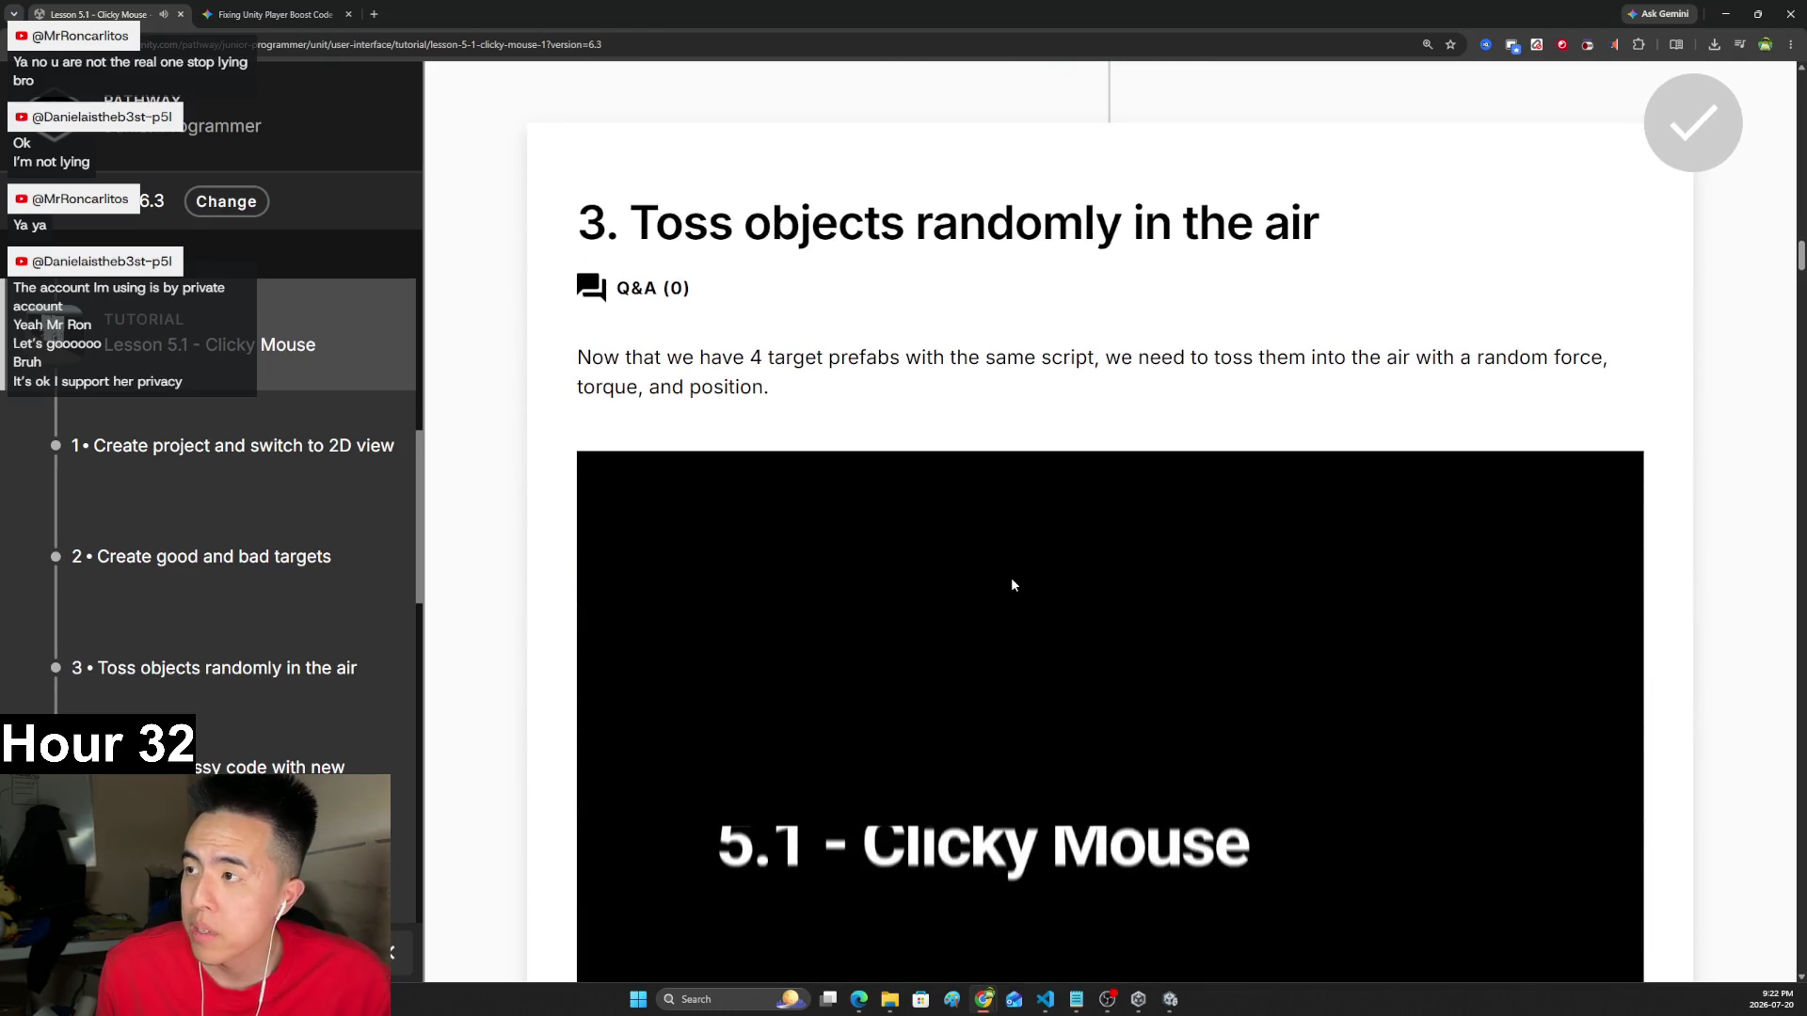
scroll(1304, 745, "down", 3)
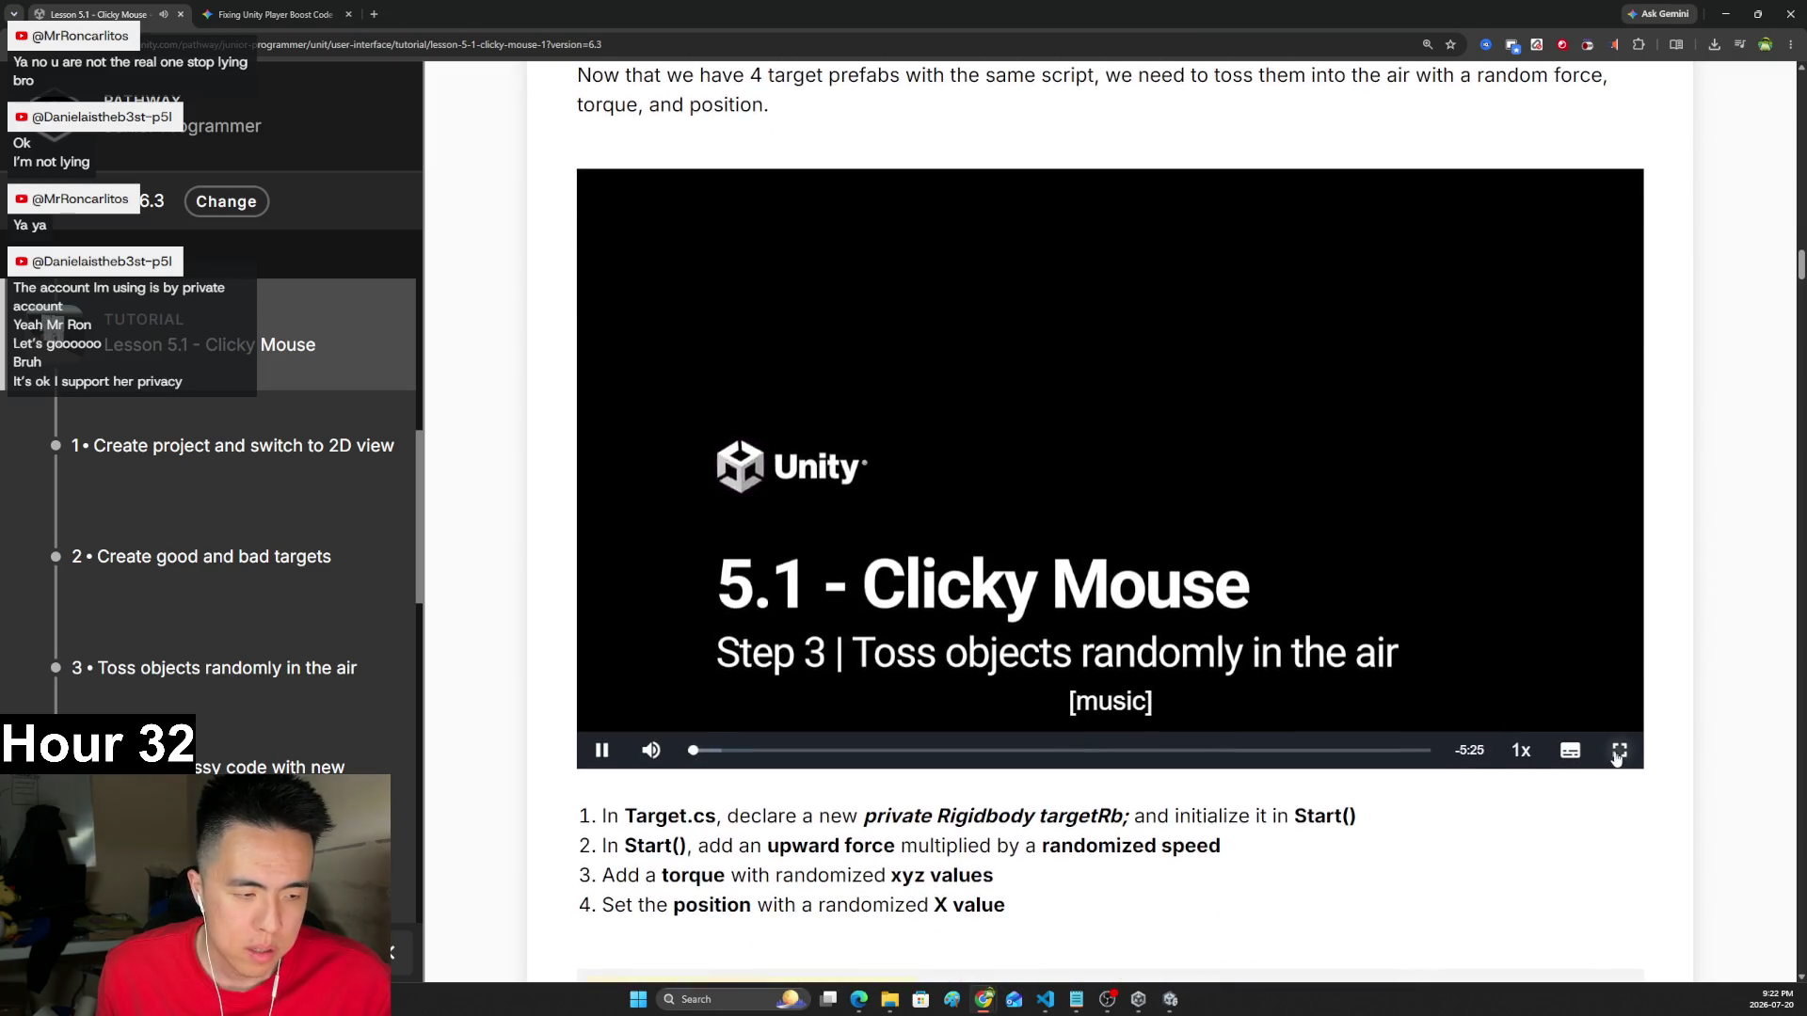
- Watch the step 3 video full screen until it shows Target.cs open in Visual Studio
left_click(1735, 750)
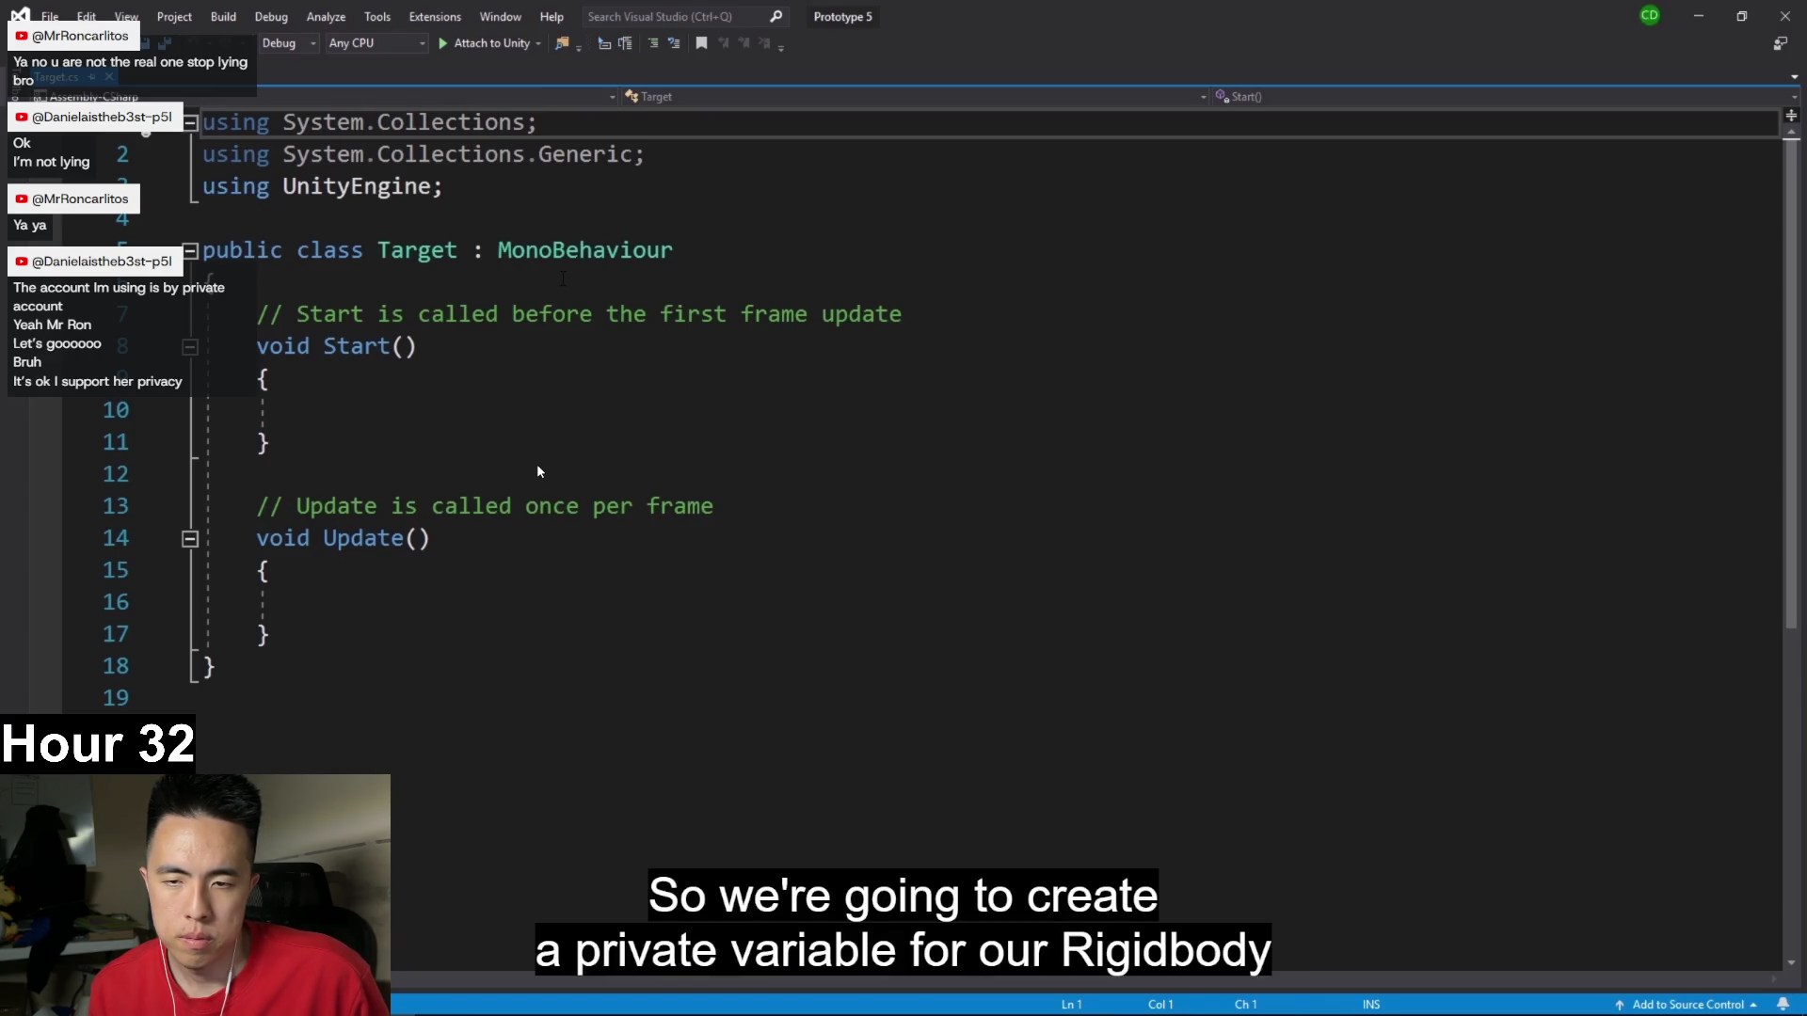
left_click(563, 279)
key("Return")
key("Return")
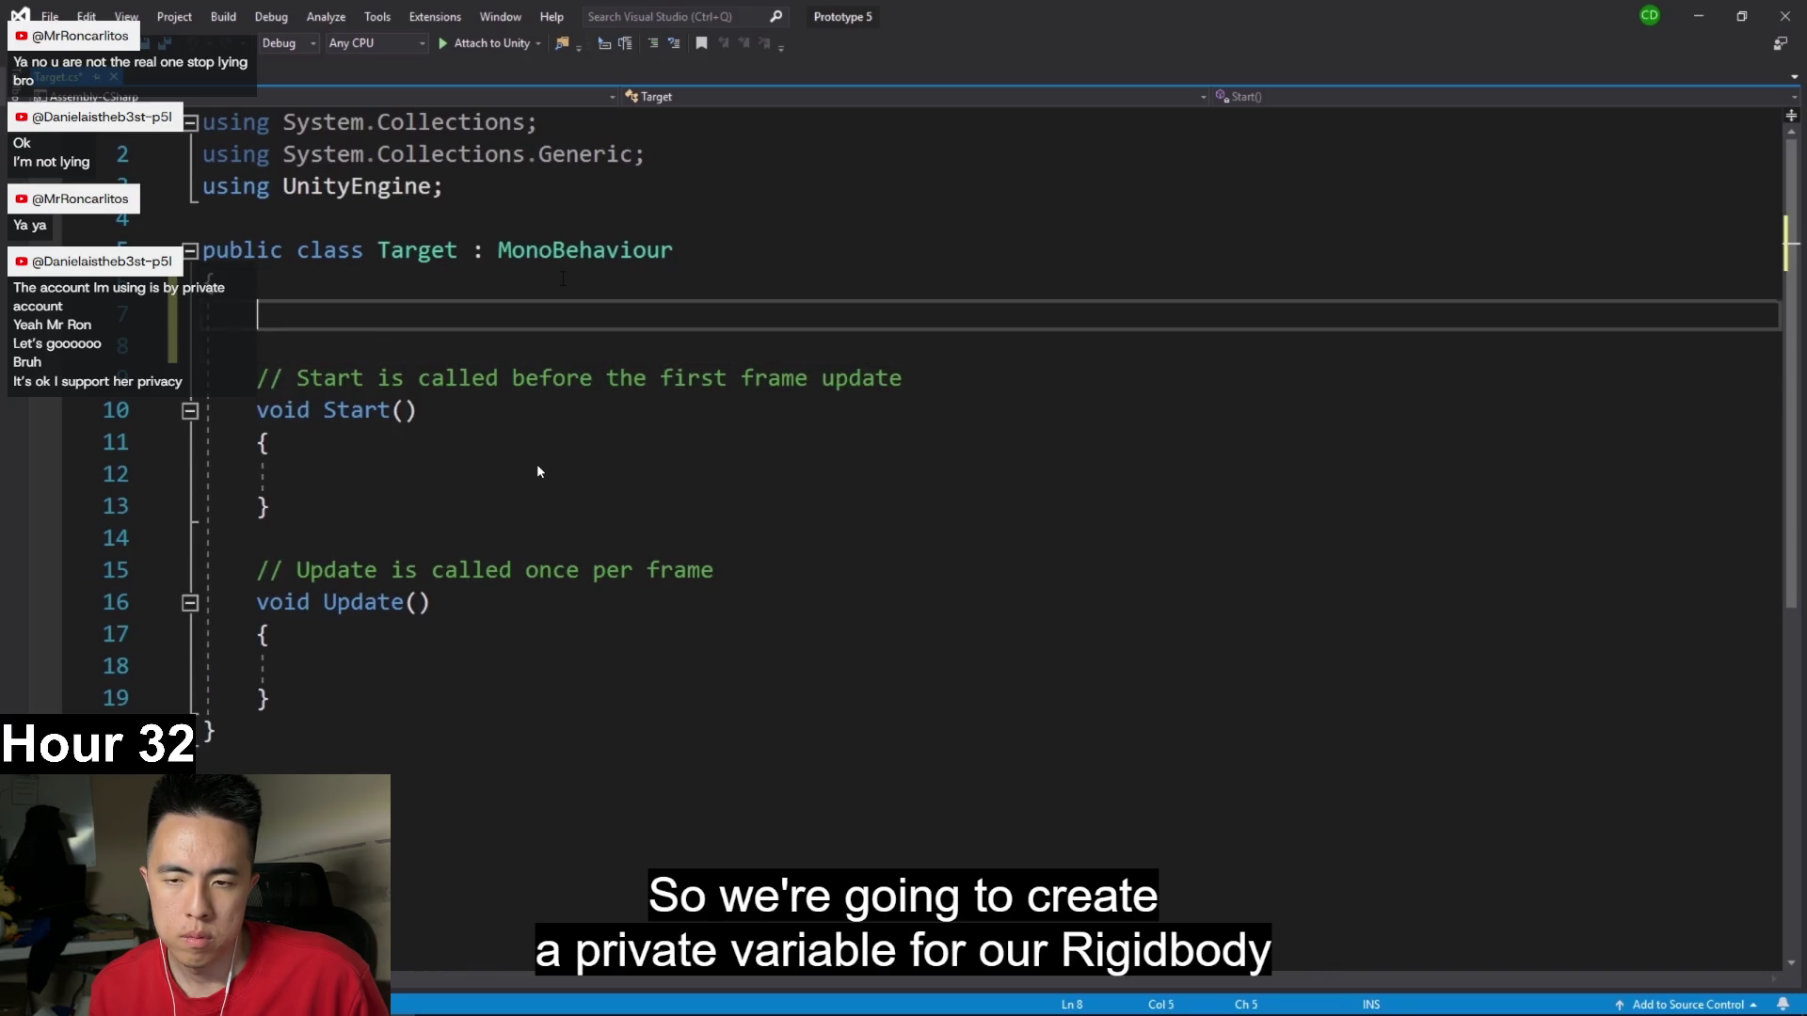